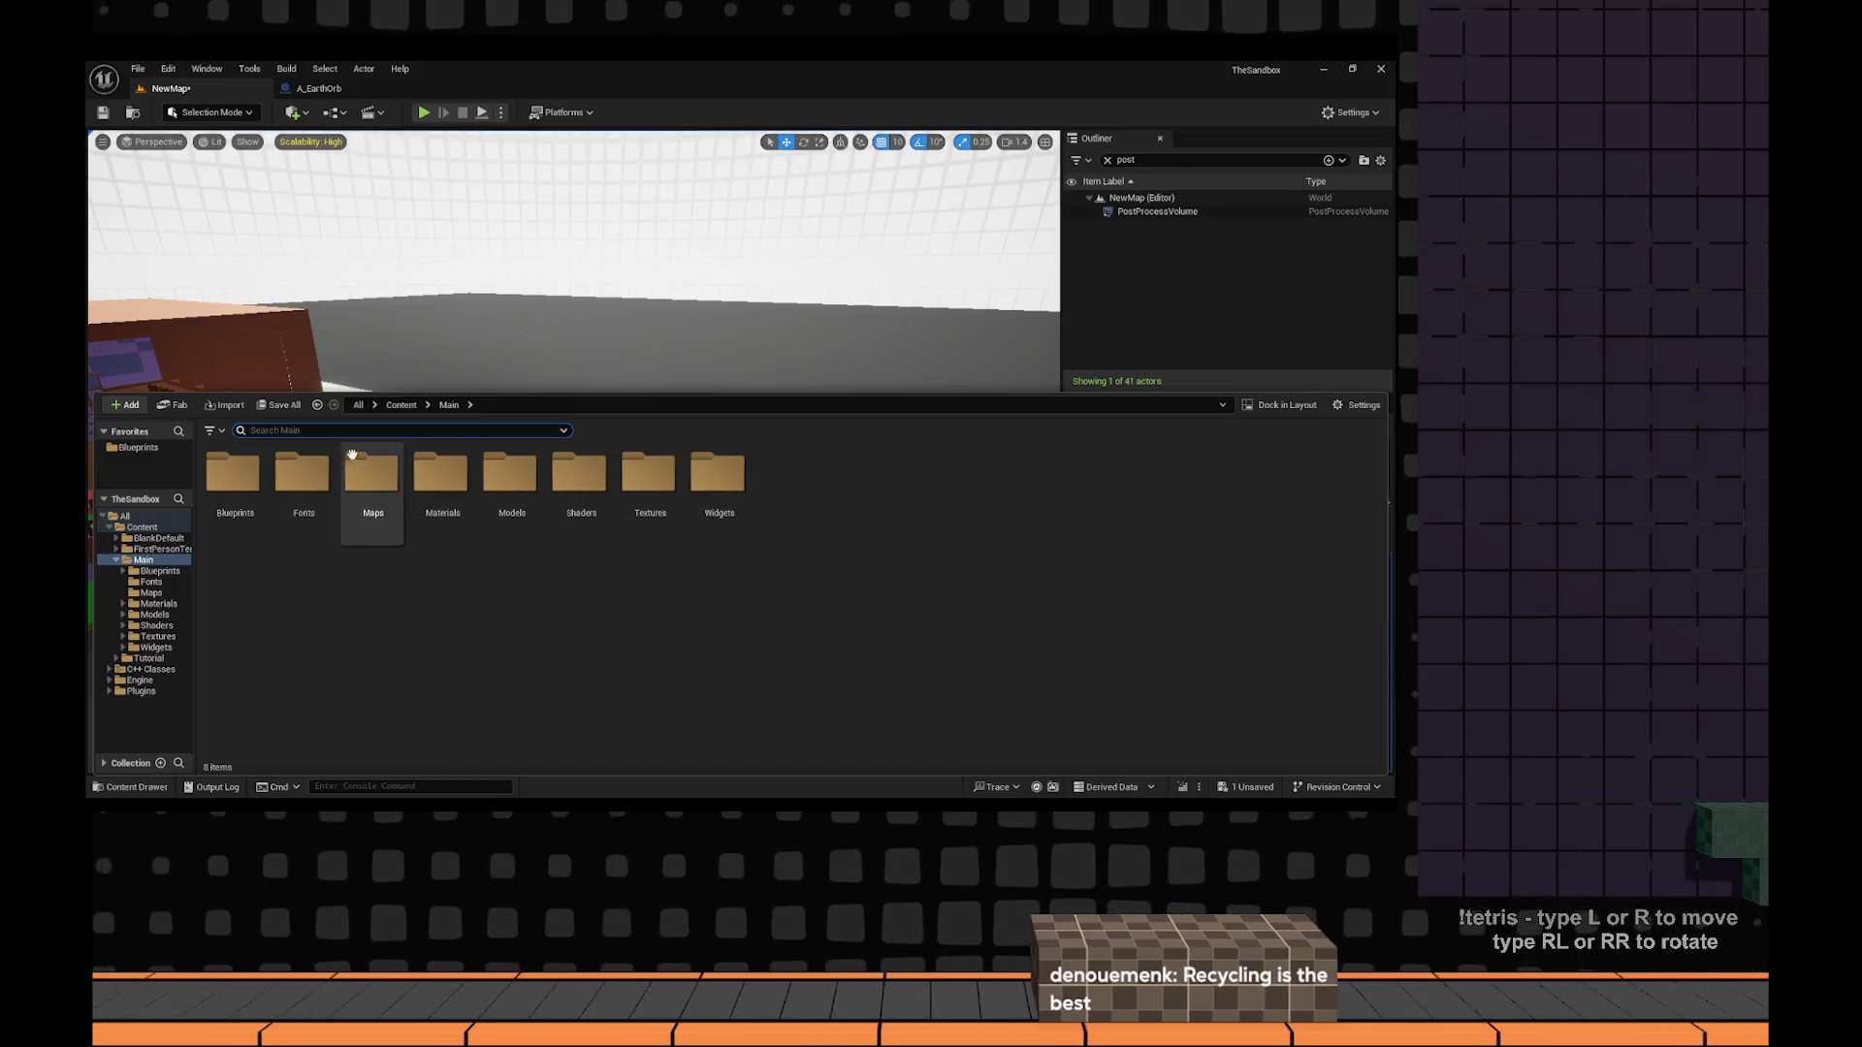
In the Maps folder, select the NewMap level and save it.
{"action": "double_click", "coordinate": [371, 475]}
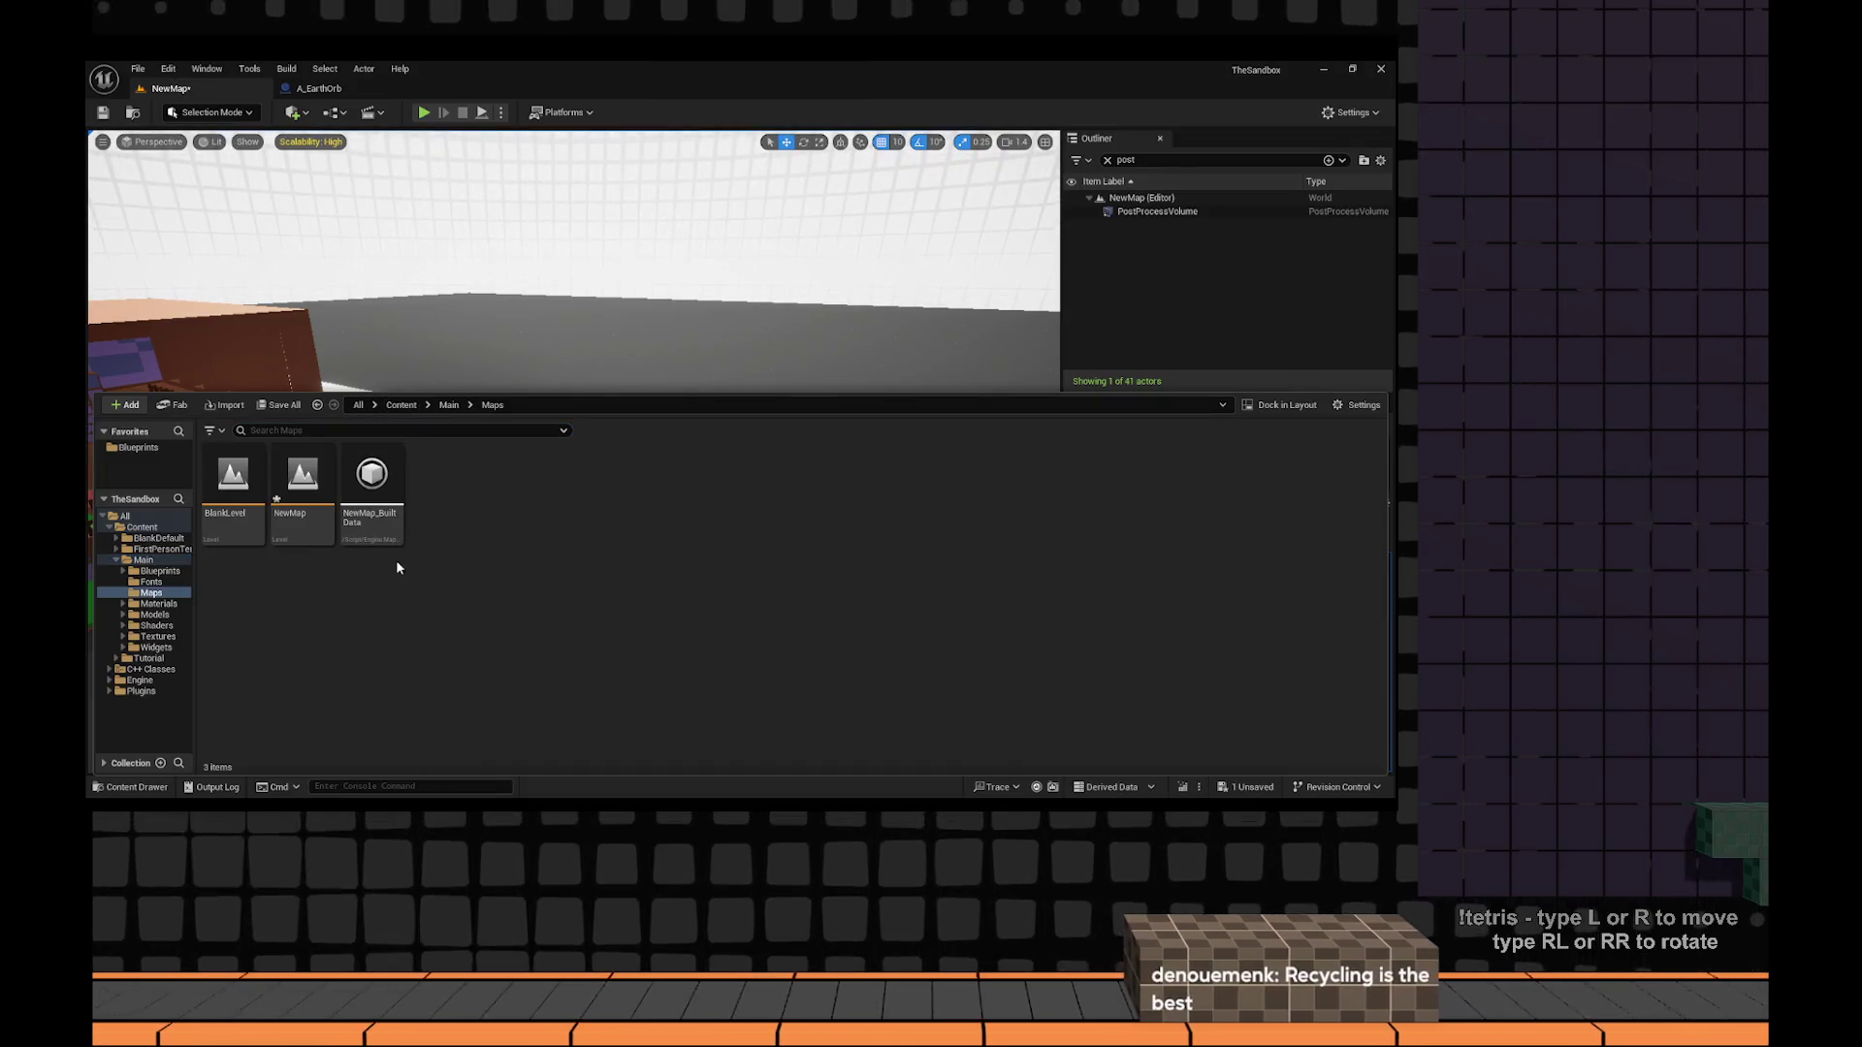
{"action": "left_click", "coordinate": [302, 480]}
{"action": "key", "text": "ctrl+s"}
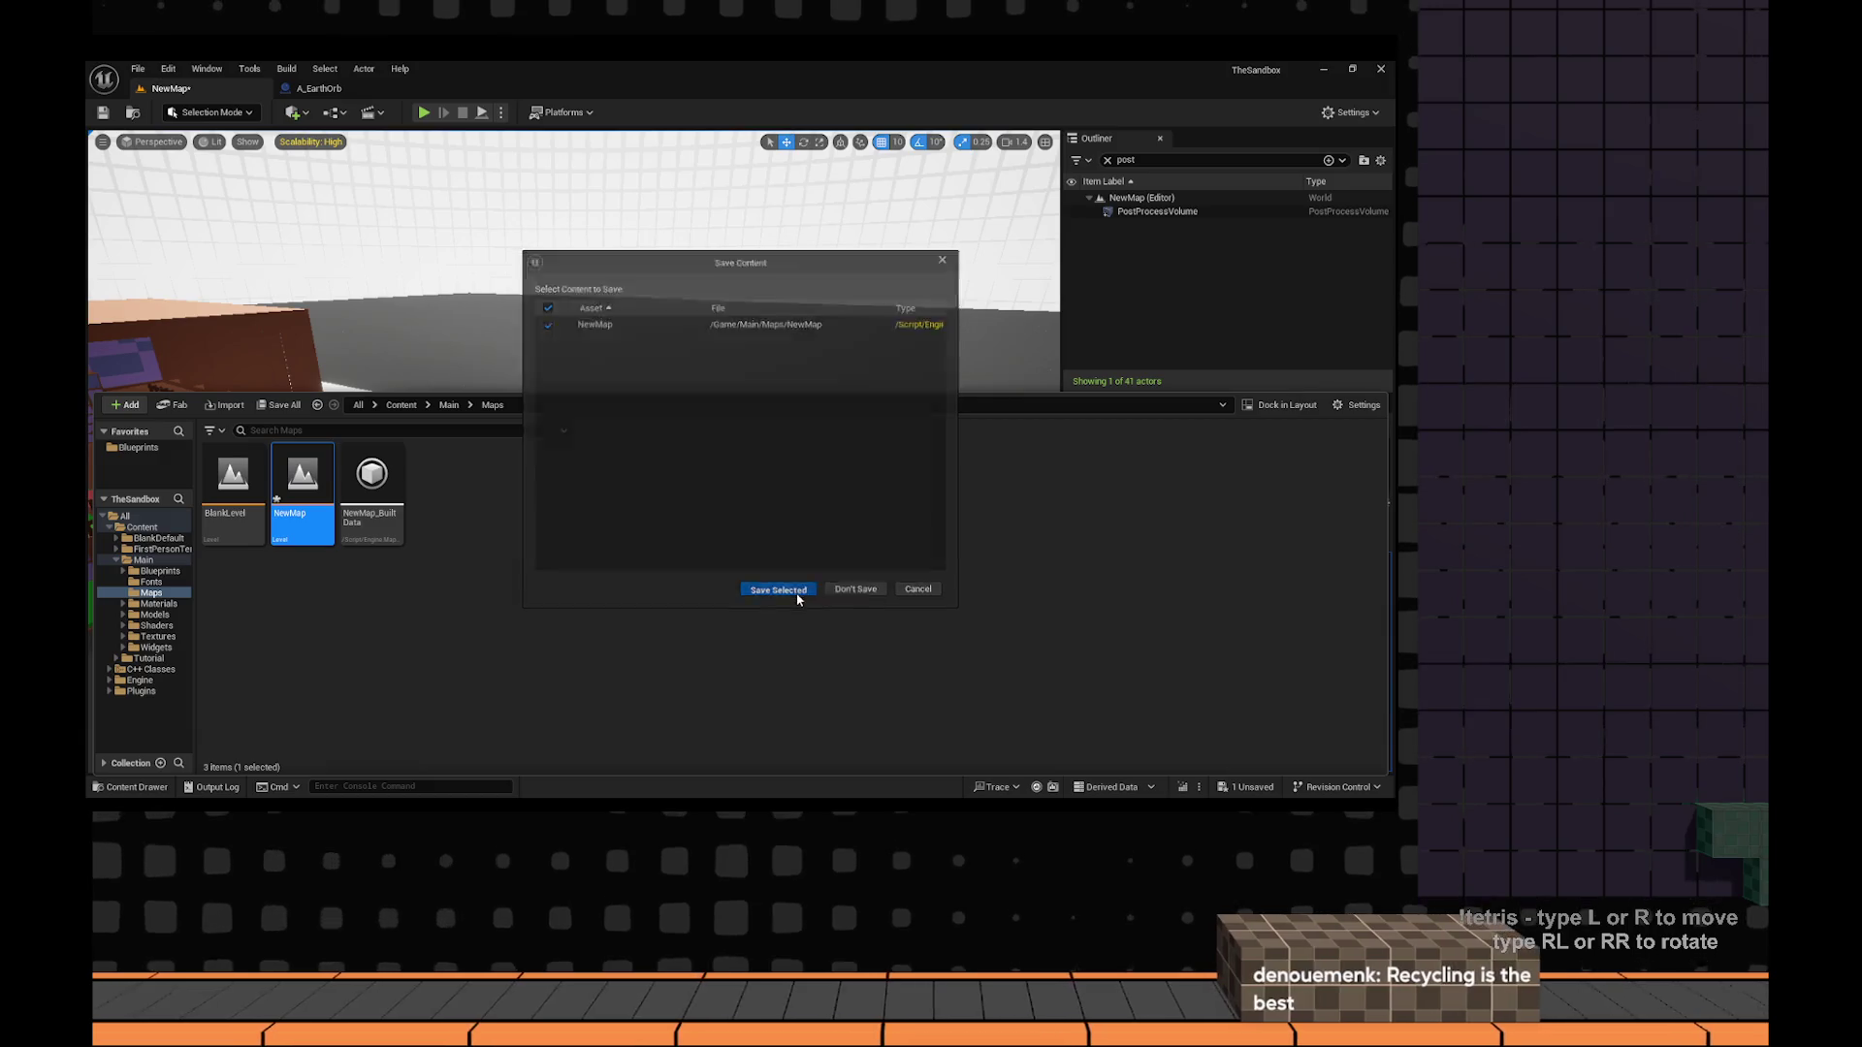
{"action": "left_click", "coordinate": [777, 590]}
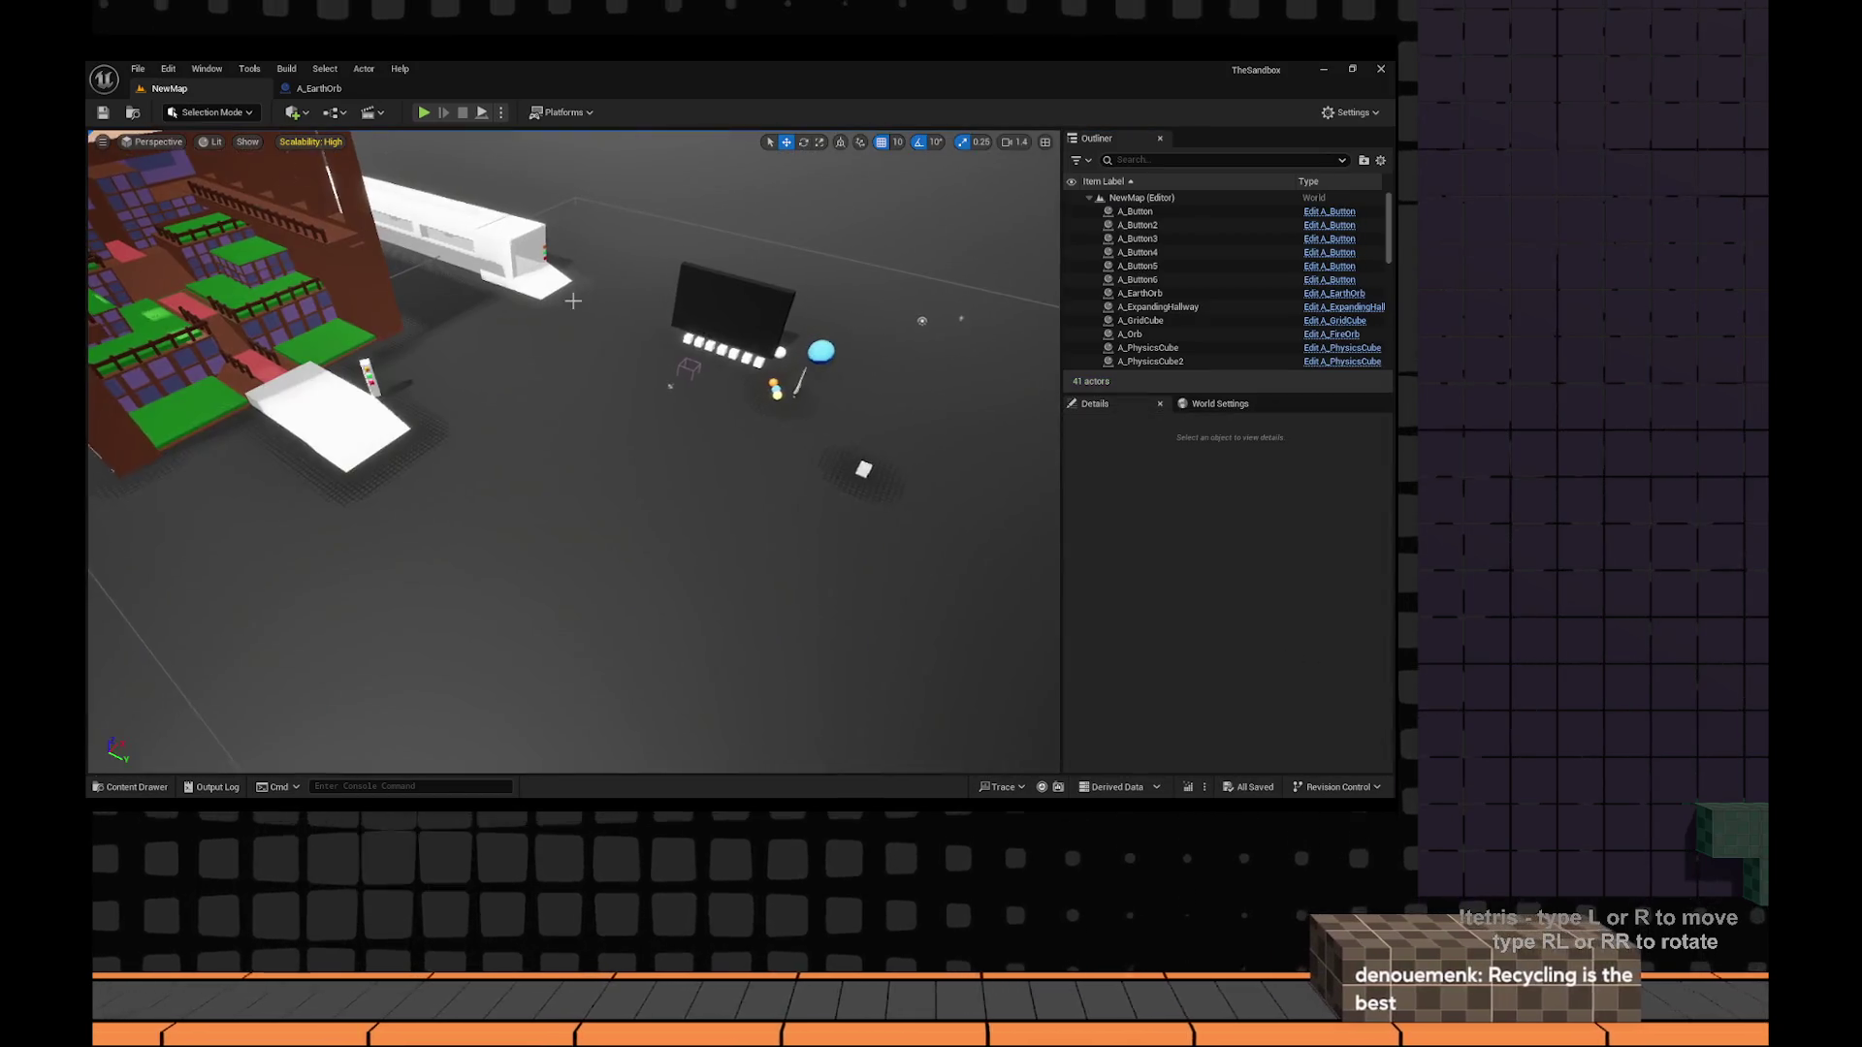
Duplicate NewMap as MonoChromeTest and open the copy, saving when prompted.
{"action": "key", "text": "ctrl+space"}
{"action": "key", "text": "ctrl+d"}
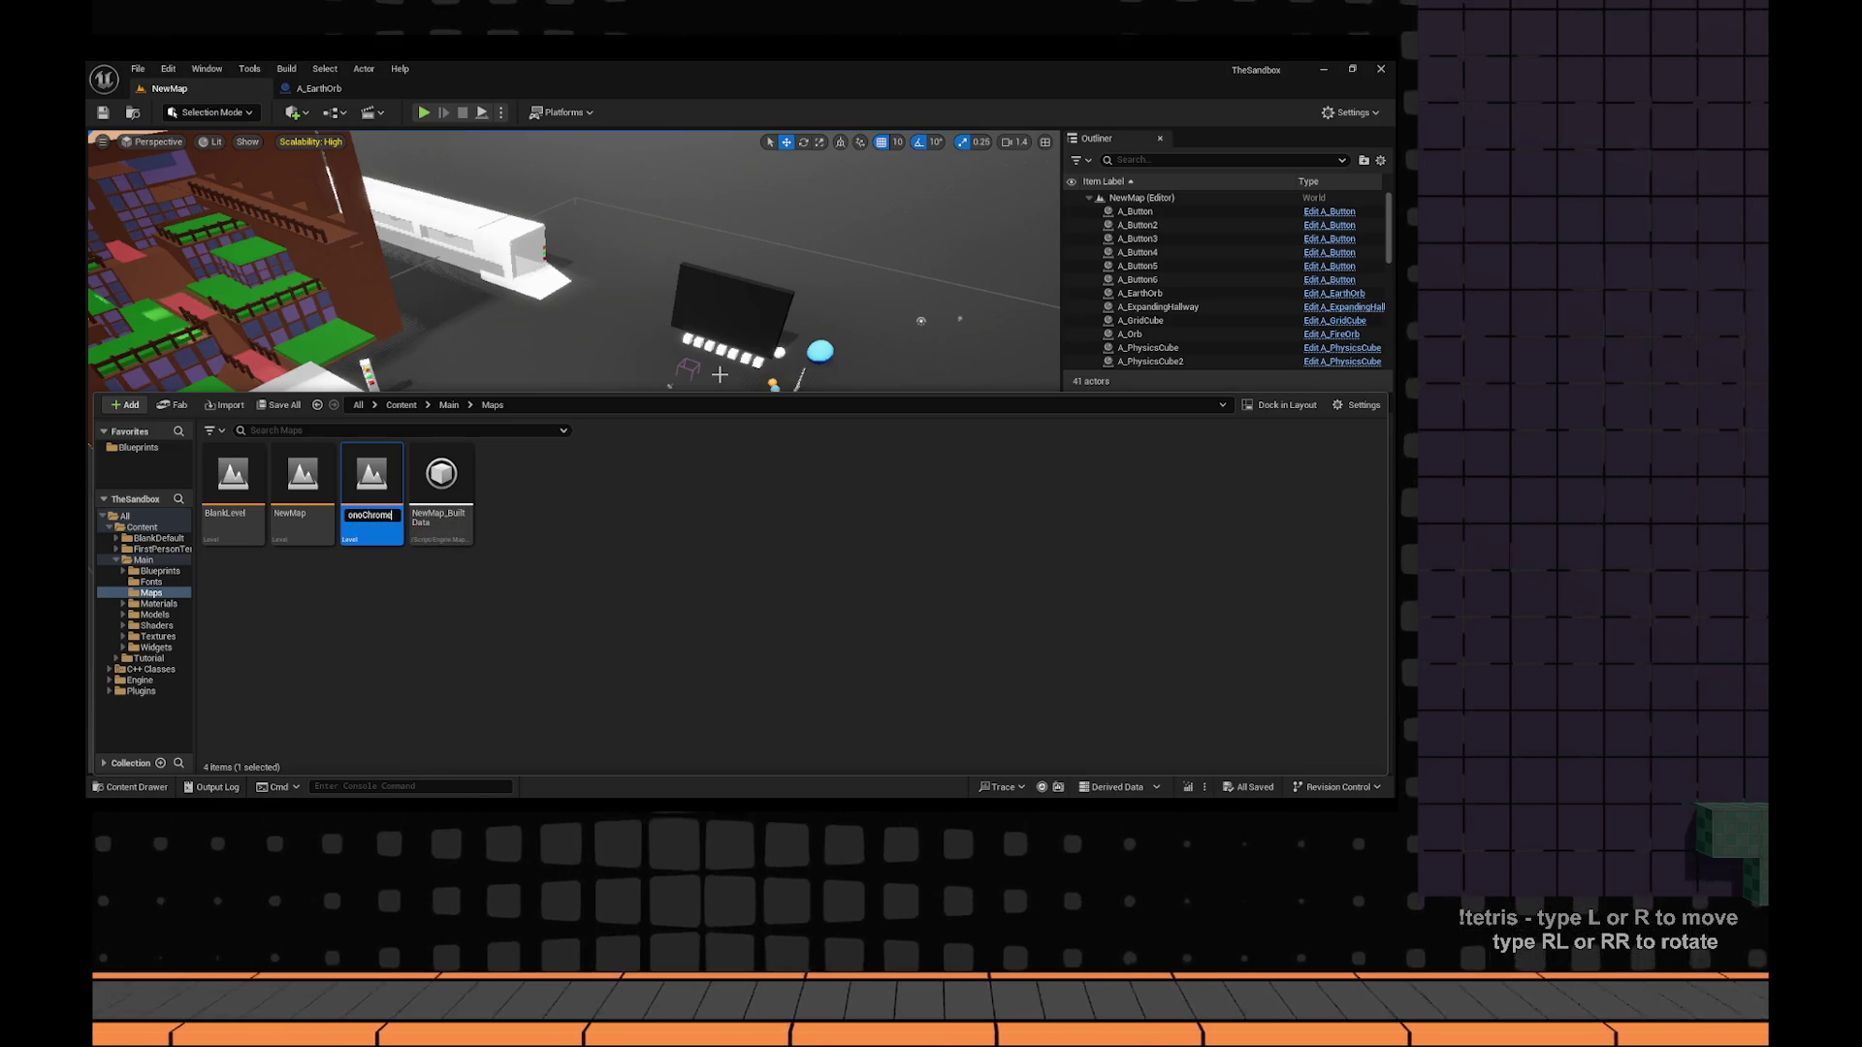
{"action": "key", "text": "Return"}
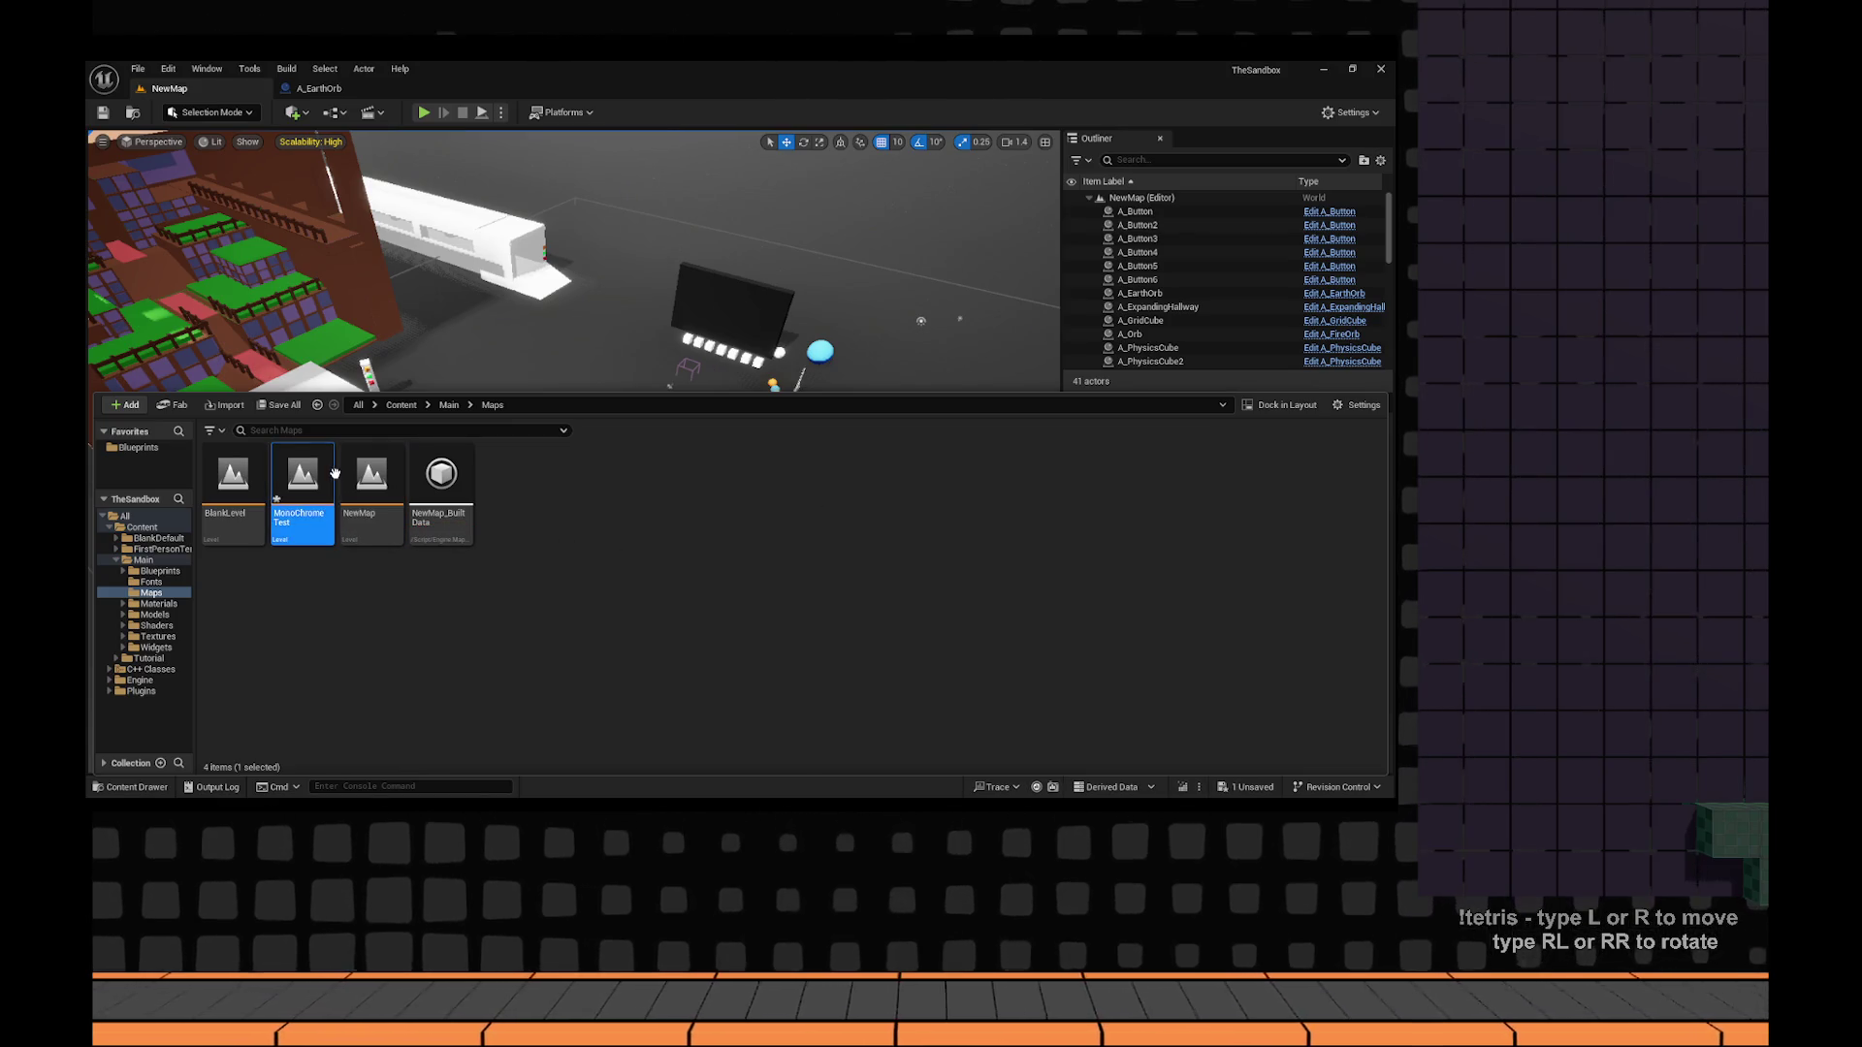
{"action": "double_click", "coordinate": [330, 479]}
{"action": "left_click", "coordinate": [777, 582]}
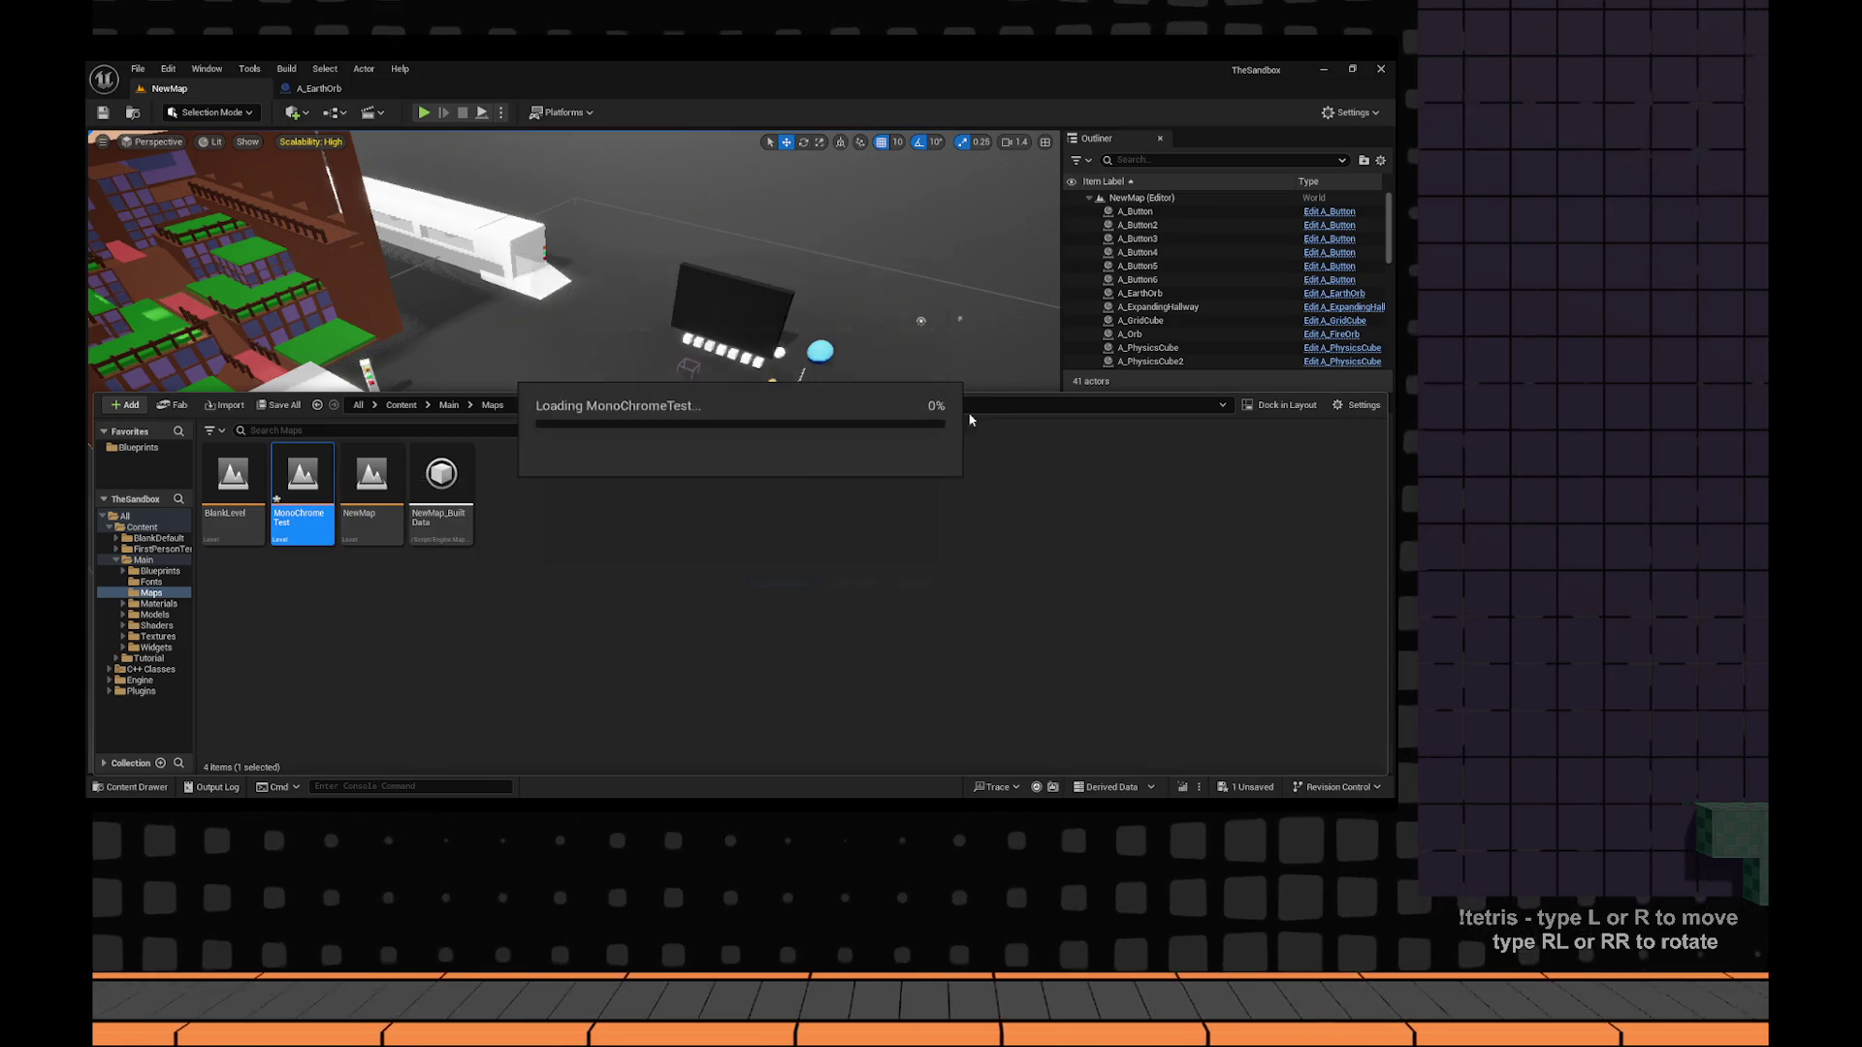
Delete two white cubes and the white pillar A_Button5, confirming the referenced-actor warning.
{"action": "scroll", "coordinate": [543, 448], "scroll_direction": "up", "scroll_amount": 3}
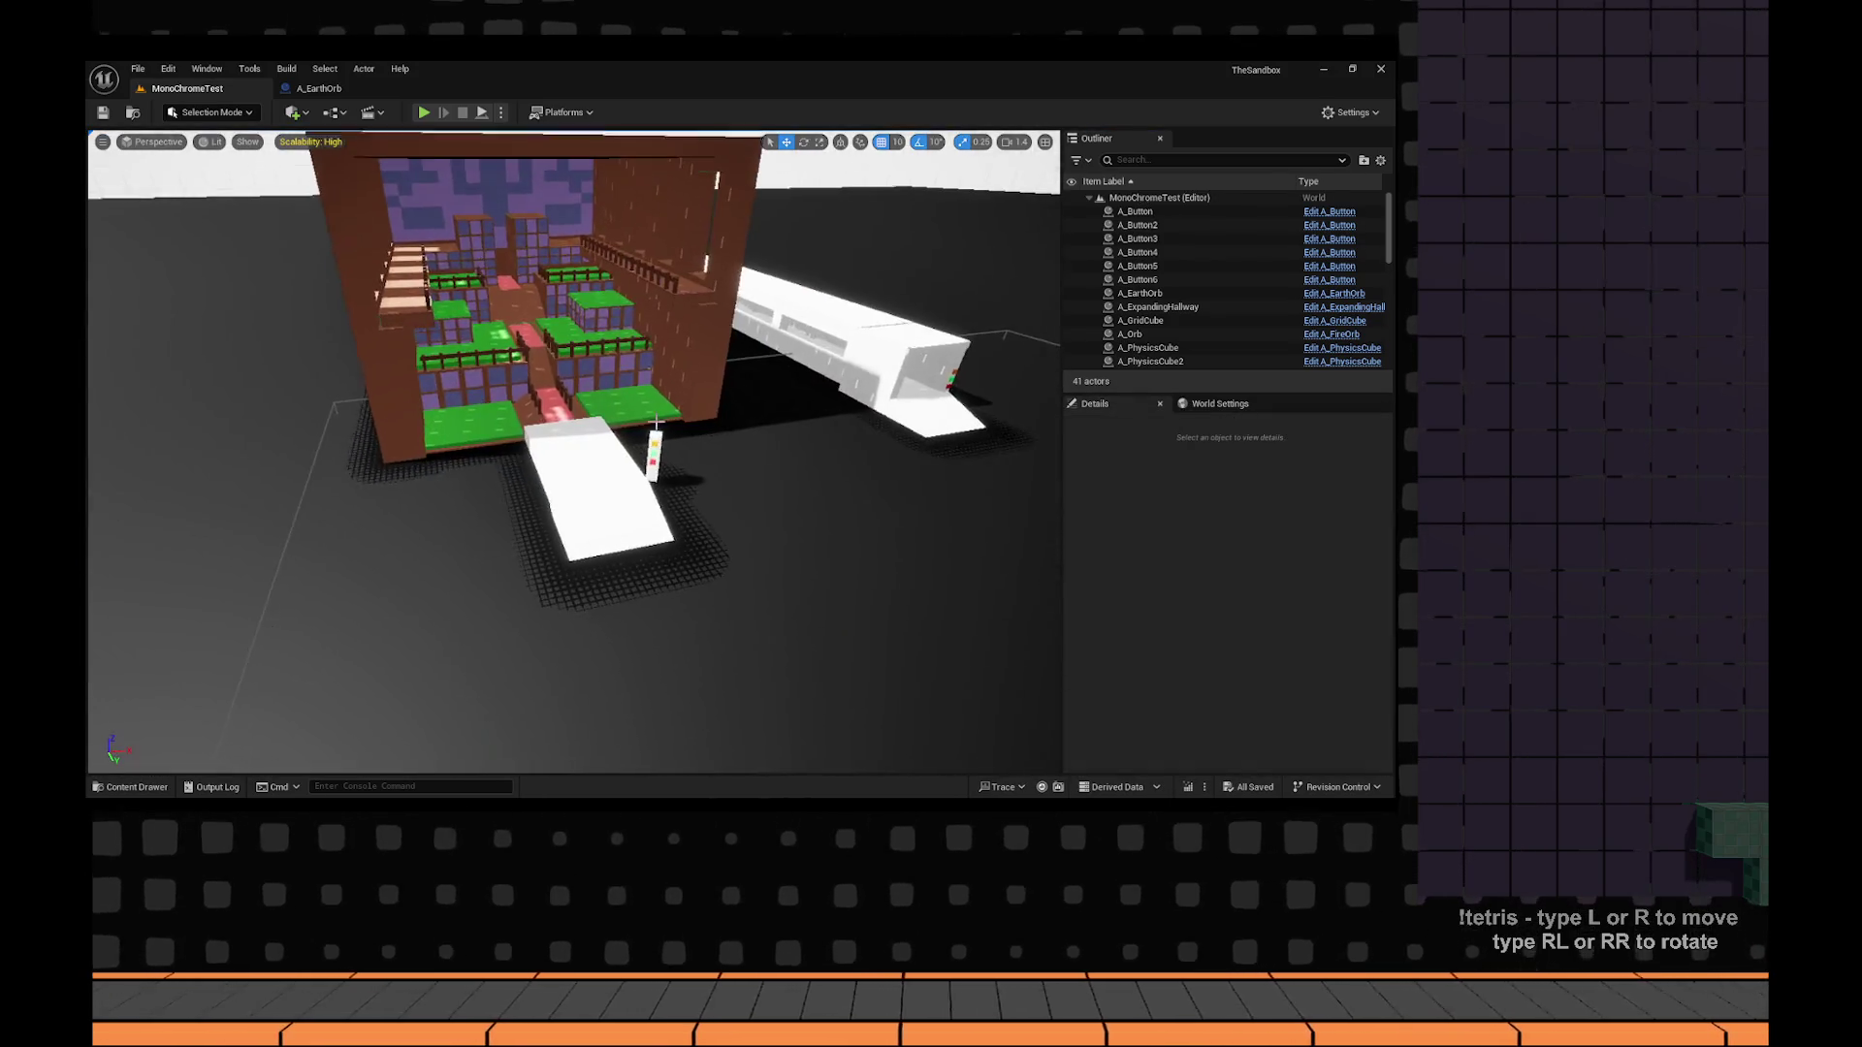
{"action": "left_click", "coordinate": [544, 448]}
{"action": "key", "text": "Delete"}
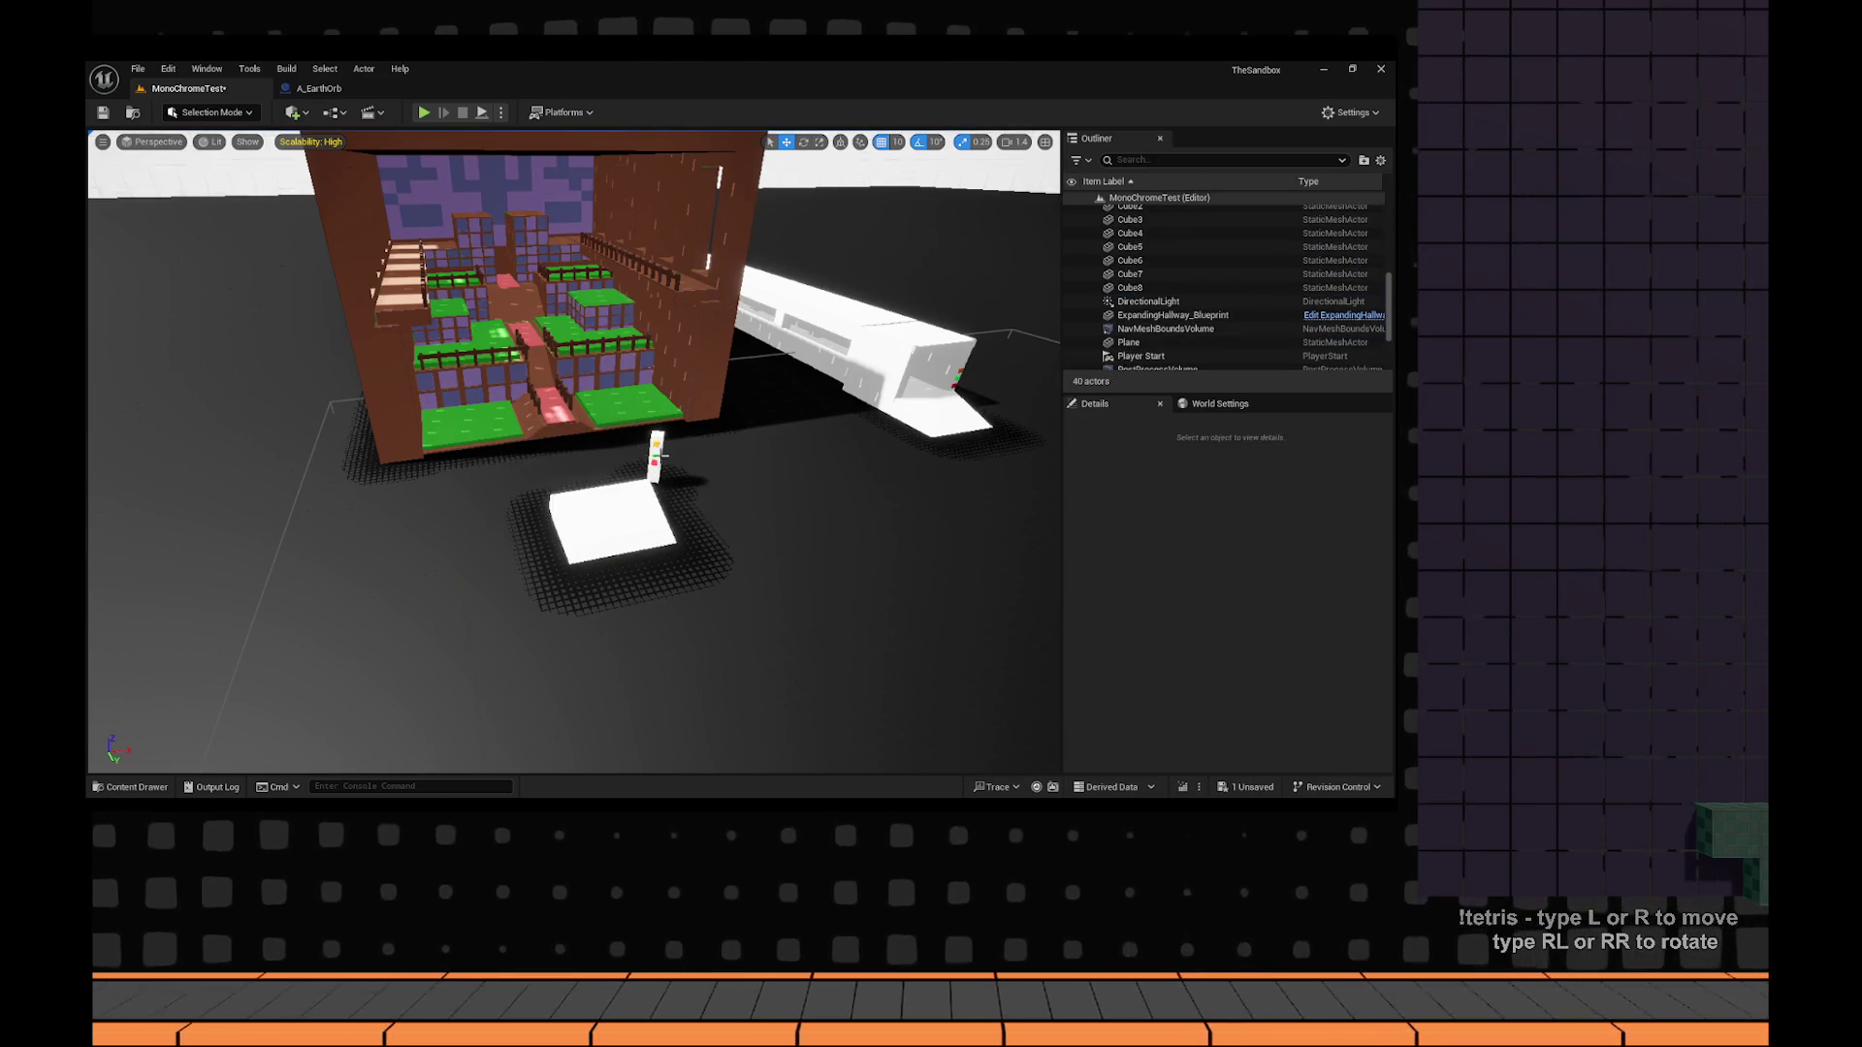
{"action": "left_click", "coordinate": [658, 458]}
{"action": "key", "text": "Delete"}
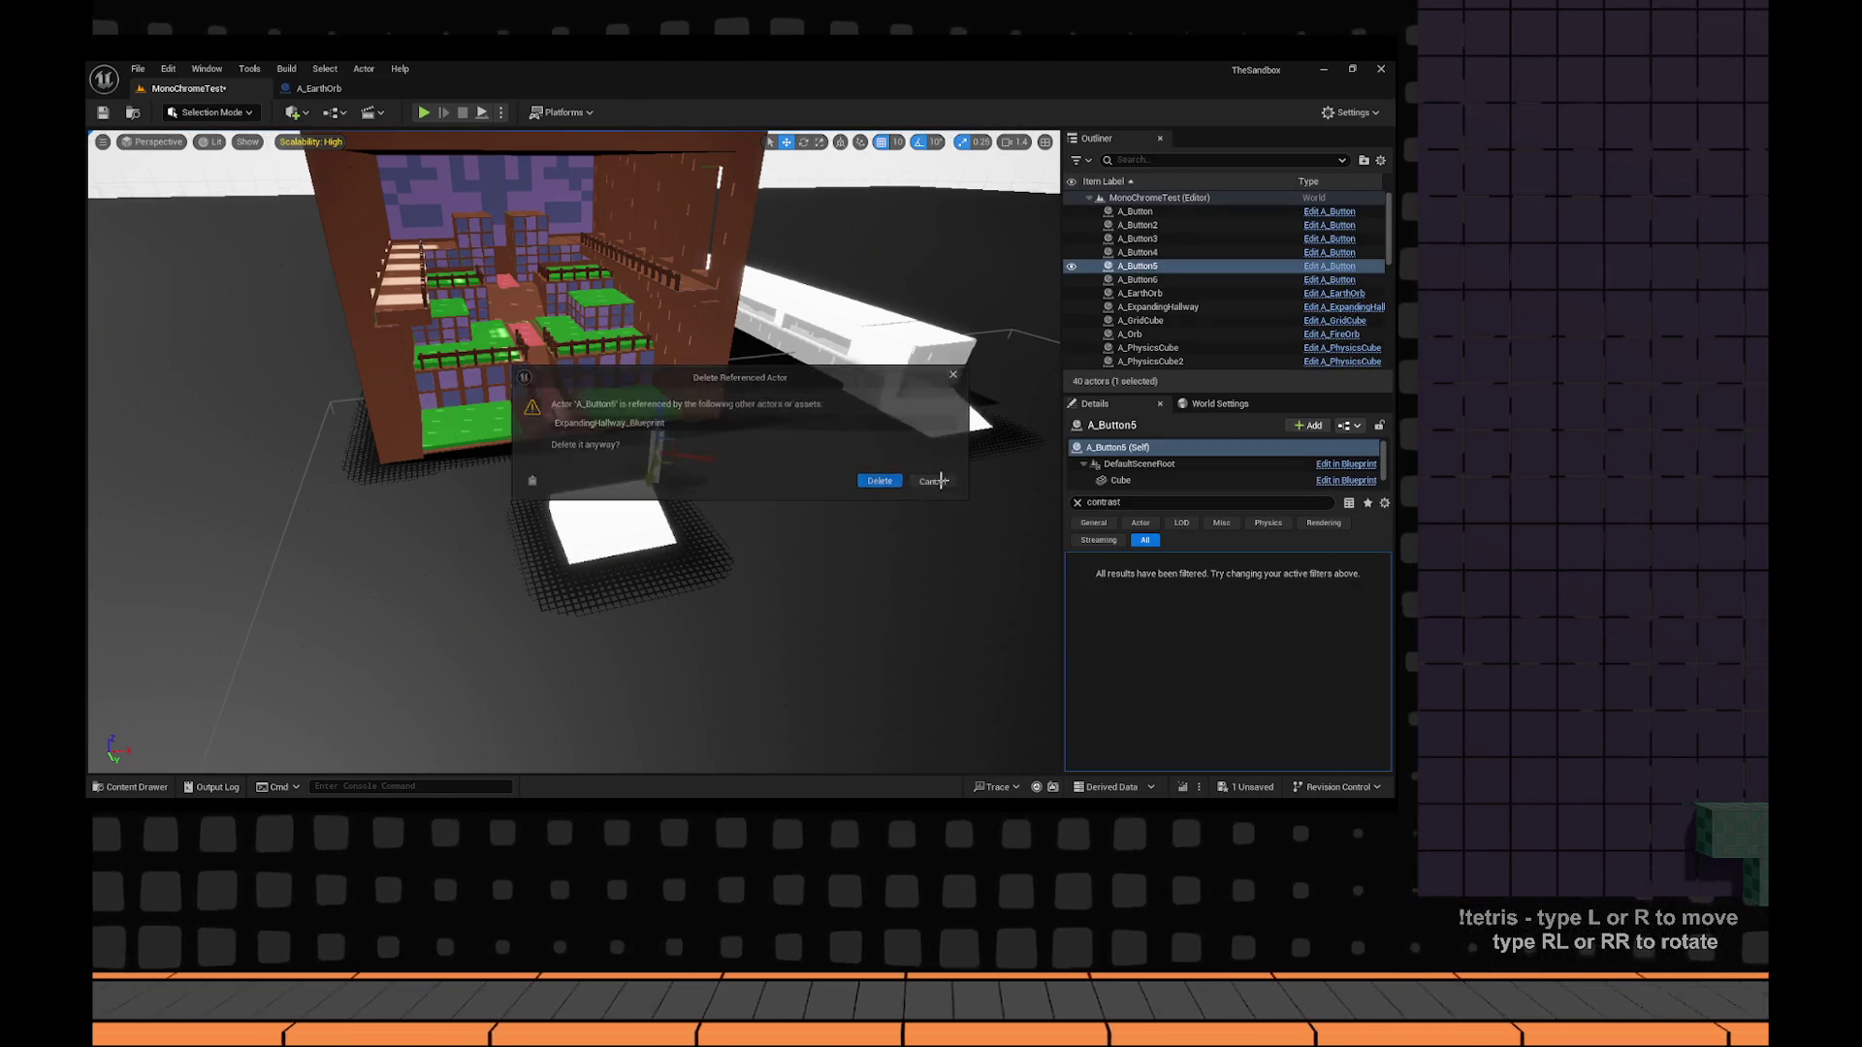
{"action": "left_click", "coordinate": [881, 481]}
{"action": "left_click", "coordinate": [611, 526]}
{"action": "key", "text": "Delete"}
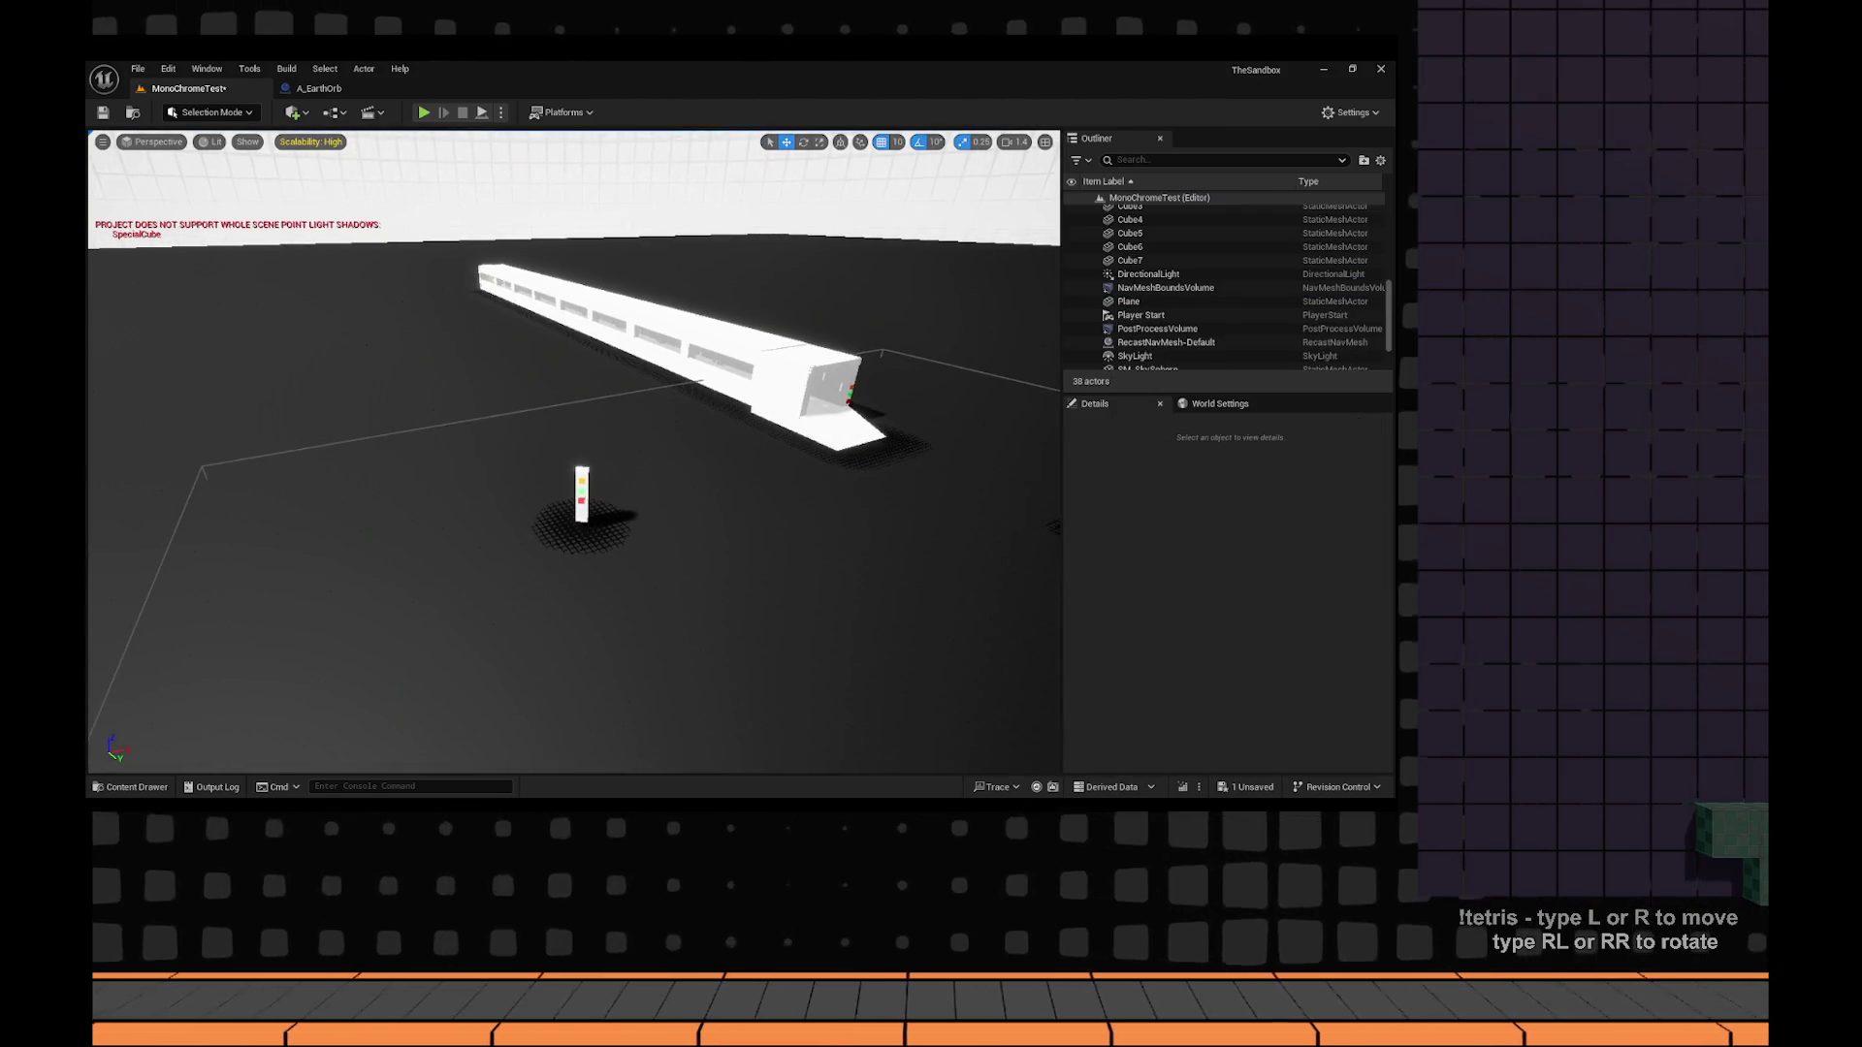
Delete the white pillar Cube2 and the three small coloured cubes.
{"action": "mouse_move", "coordinate": [616, 491]}
{"action": "left_mouse_down"}
{"action": "mouse_move", "coordinate": [631, 427]}
{"action": "mouse_move", "coordinate": [616, 490]}
{"action": "left_mouse_up"}
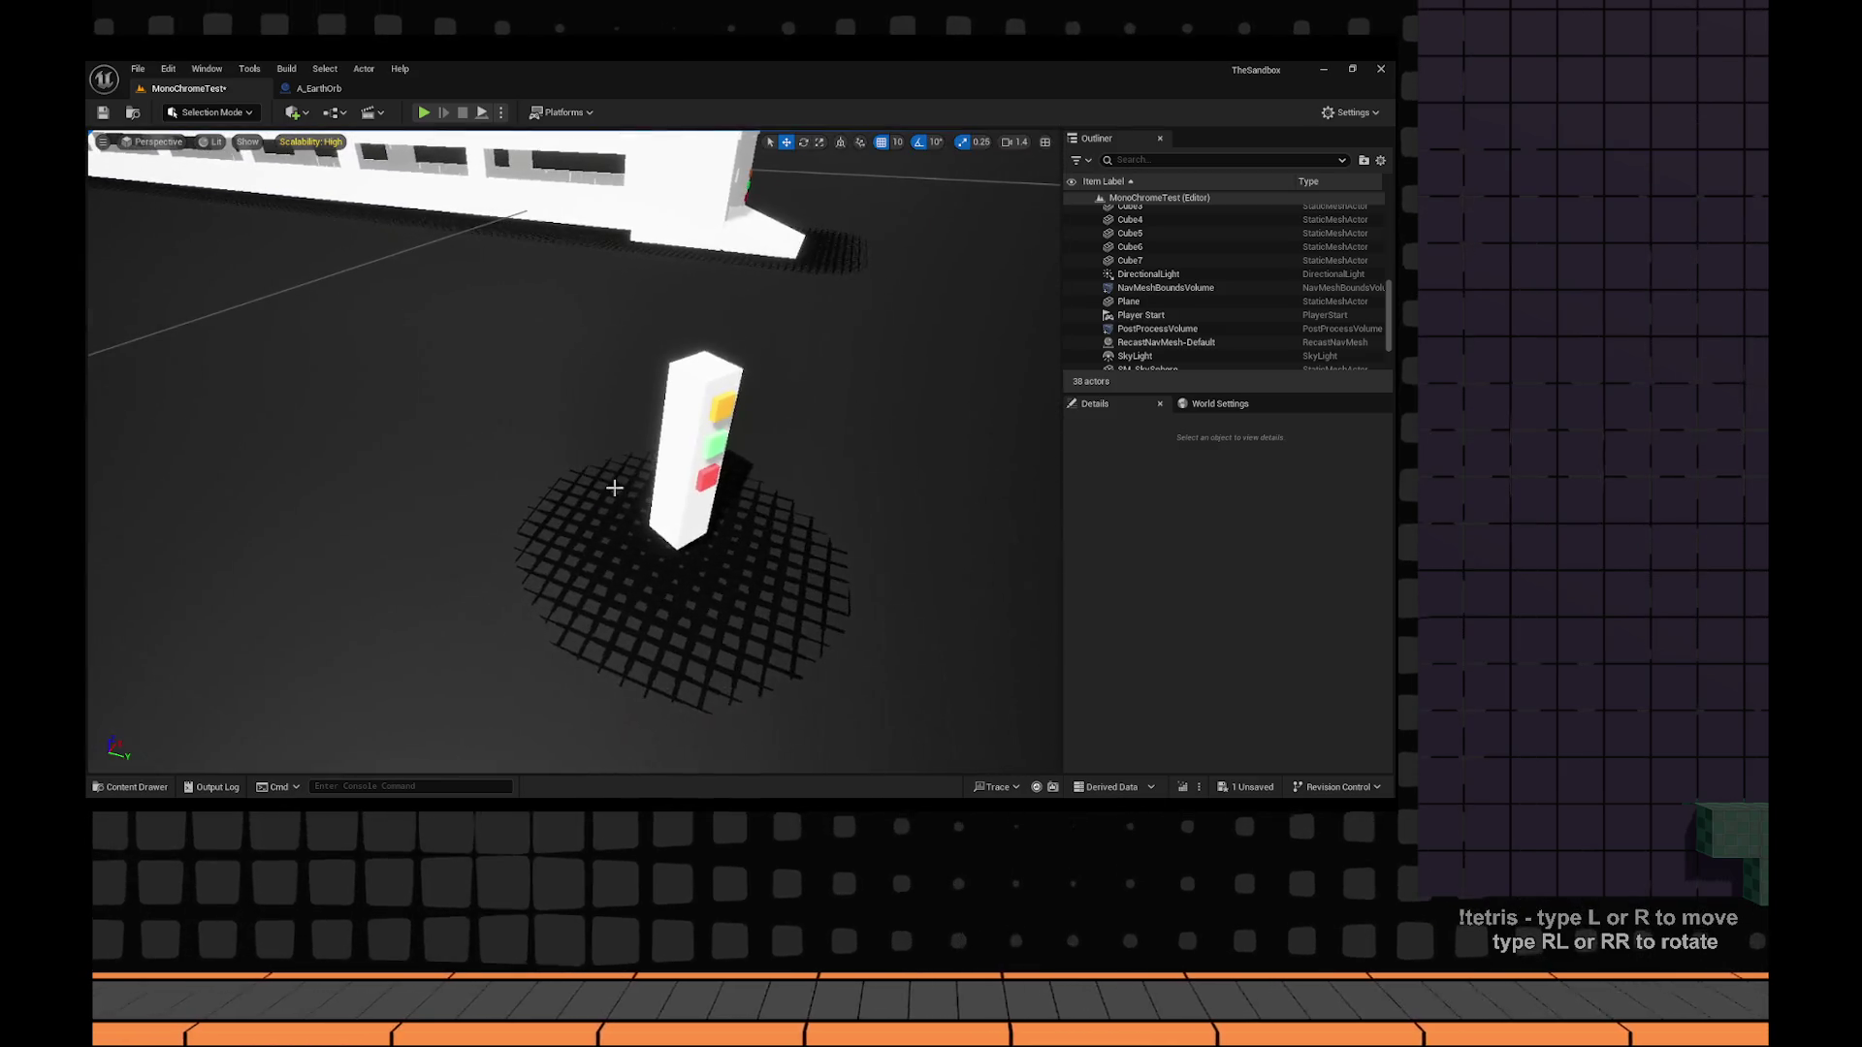
{"action": "left_click", "coordinate": [669, 464]}
{"action": "key", "text": "Delete"}
{"action": "left_click", "coordinate": [715, 403]}
{"action": "key", "text": "Delete"}
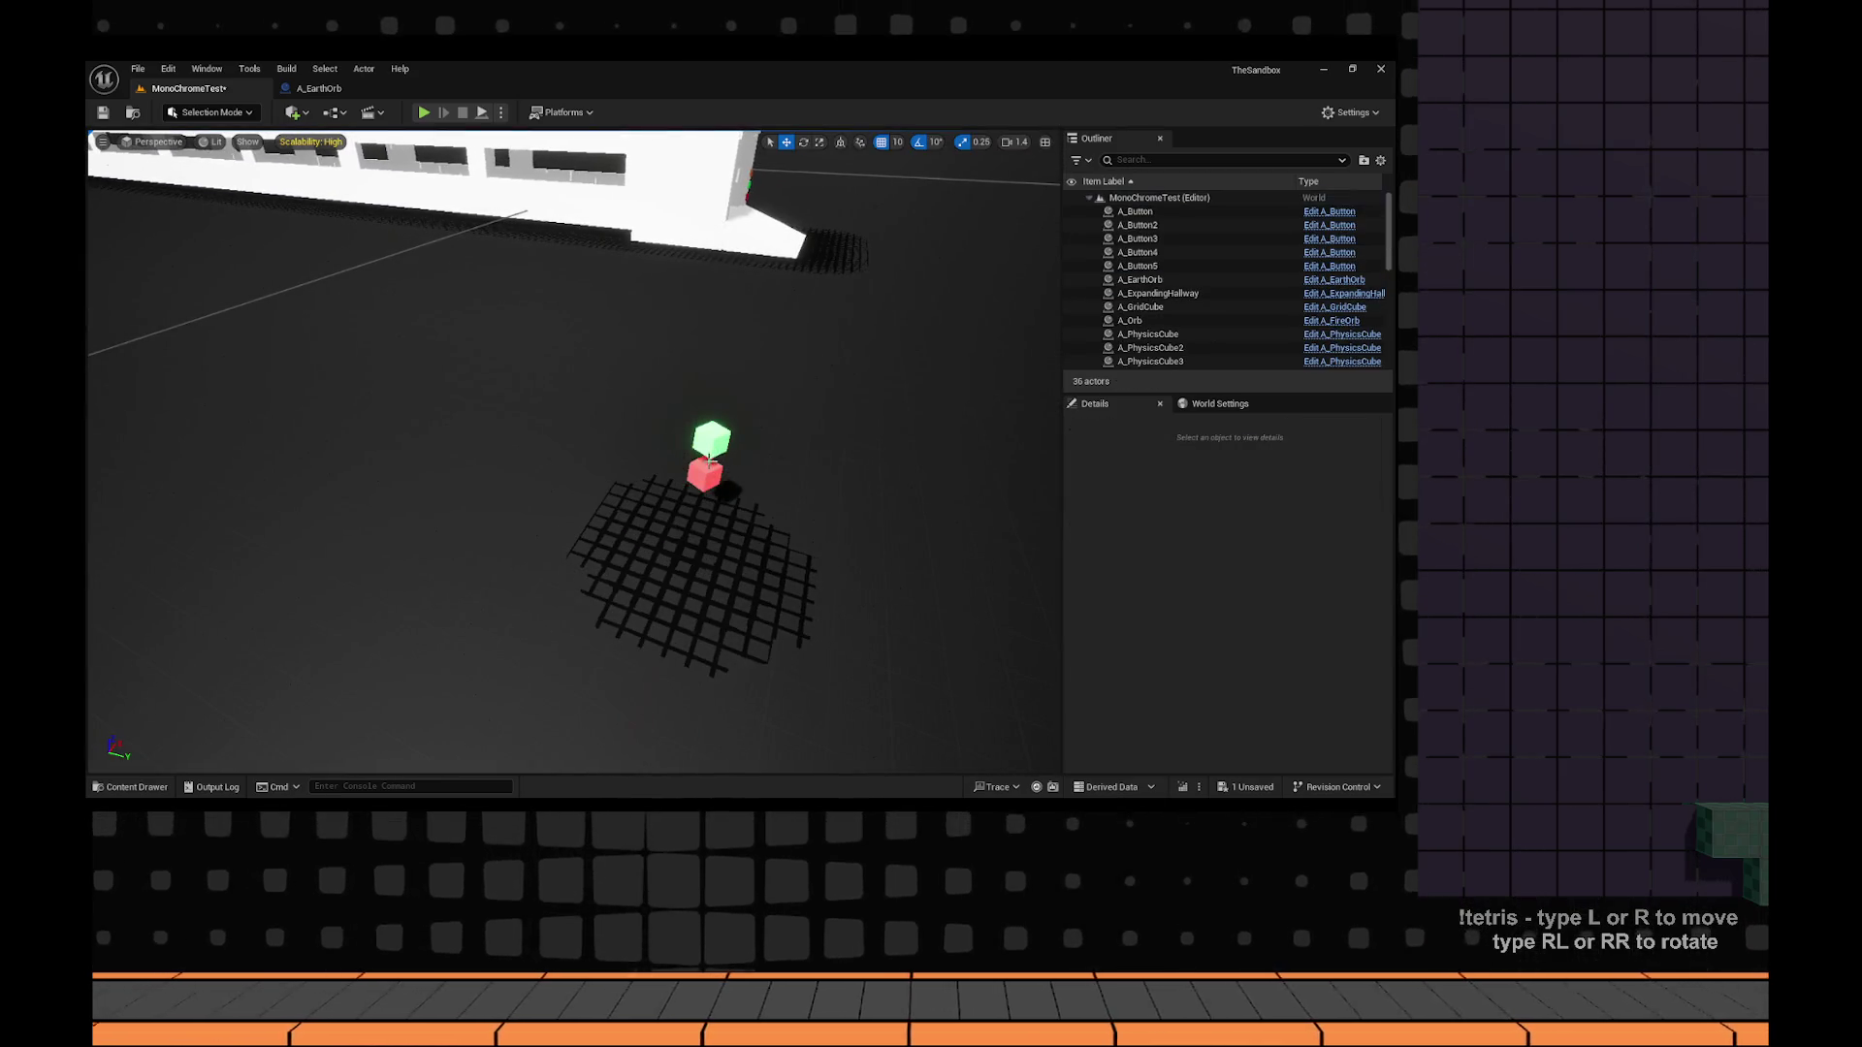
{"action": "left_click", "coordinate": [707, 475]}
{"action": "key", "text": "Delete"}
{"action": "left_click", "coordinate": [711, 441]}
{"action": "key", "text": "Delete"}
Delete the white hallway pieces, including Cube5, and cancel deleting A_Button2.
{"action": "left_click_drag", "start_coordinate": [601, 494], "coordinate": [519, 502]}
{"action": "left_click", "coordinate": [593, 443]}
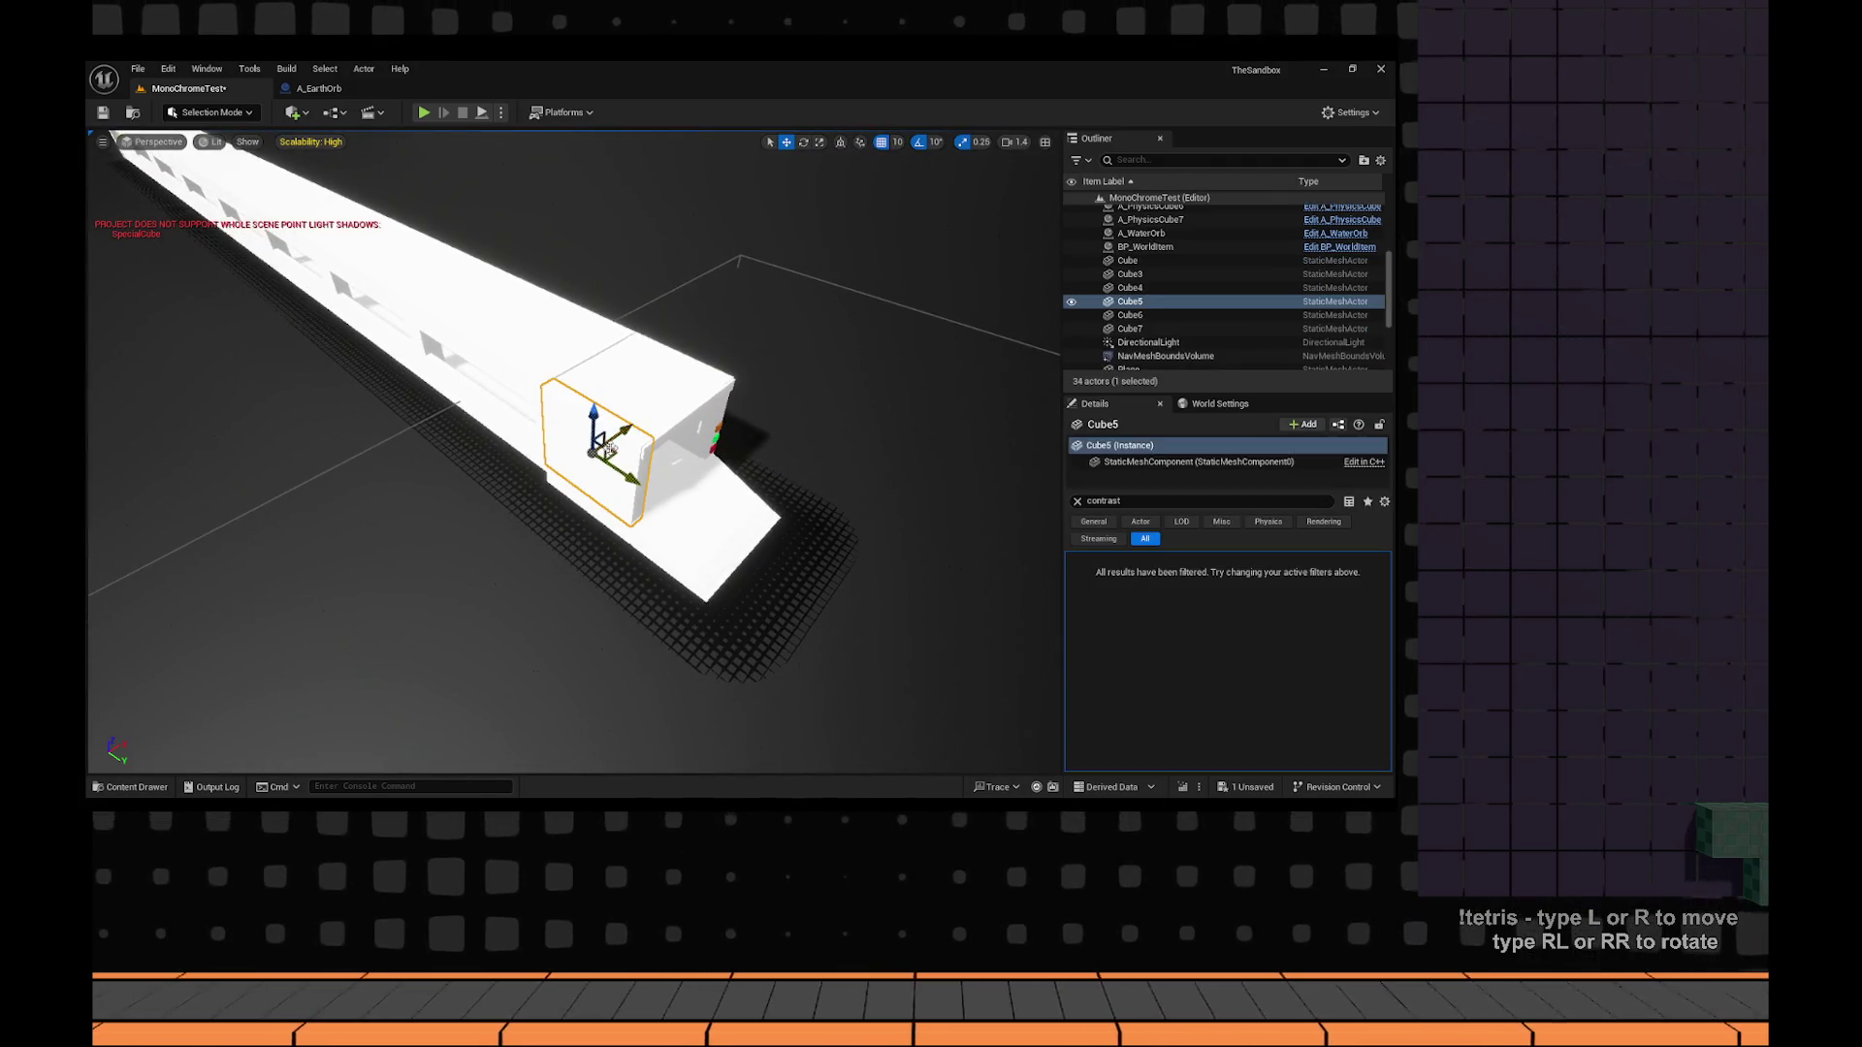
{"action": "left_click", "coordinate": [715, 441], "text": "ctrl"}
{"action": "key", "text": "Delete"}
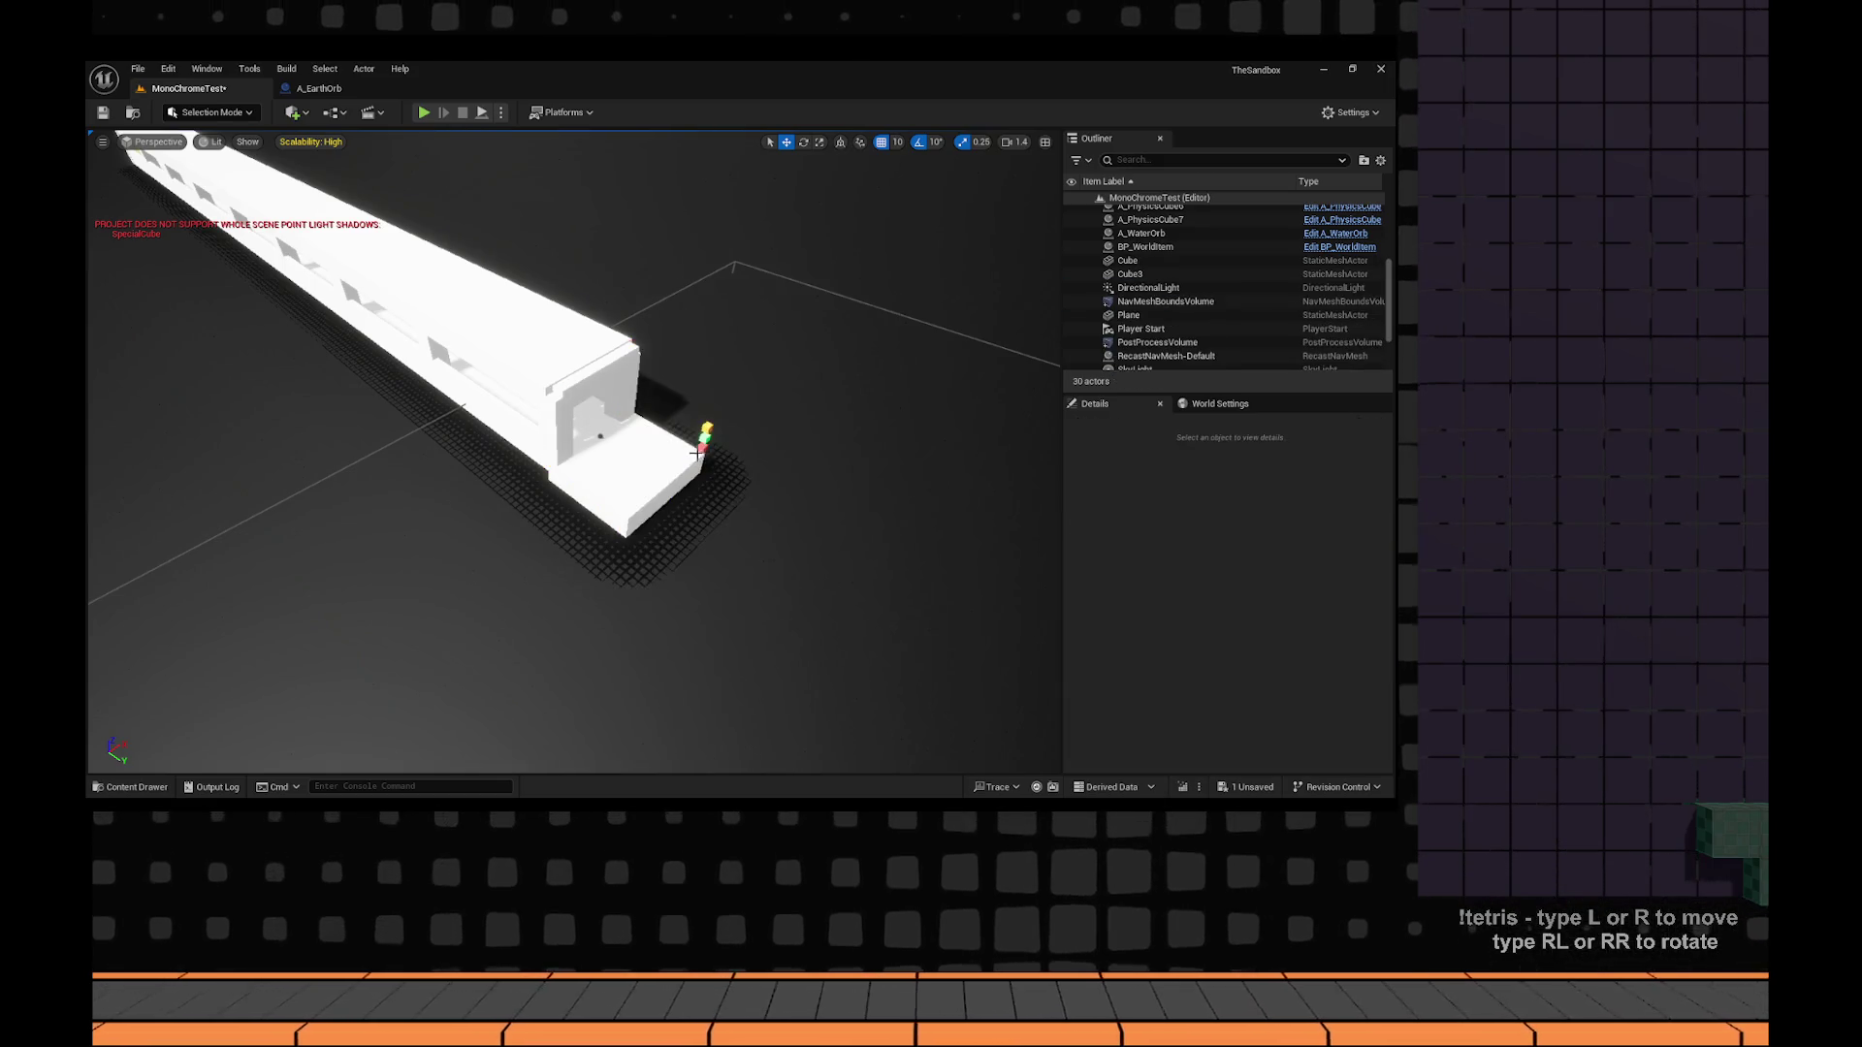
{"action": "left_click", "coordinate": [709, 432]}
{"action": "key", "text": "Delete"}
{"action": "left_click", "coordinate": [935, 482]}
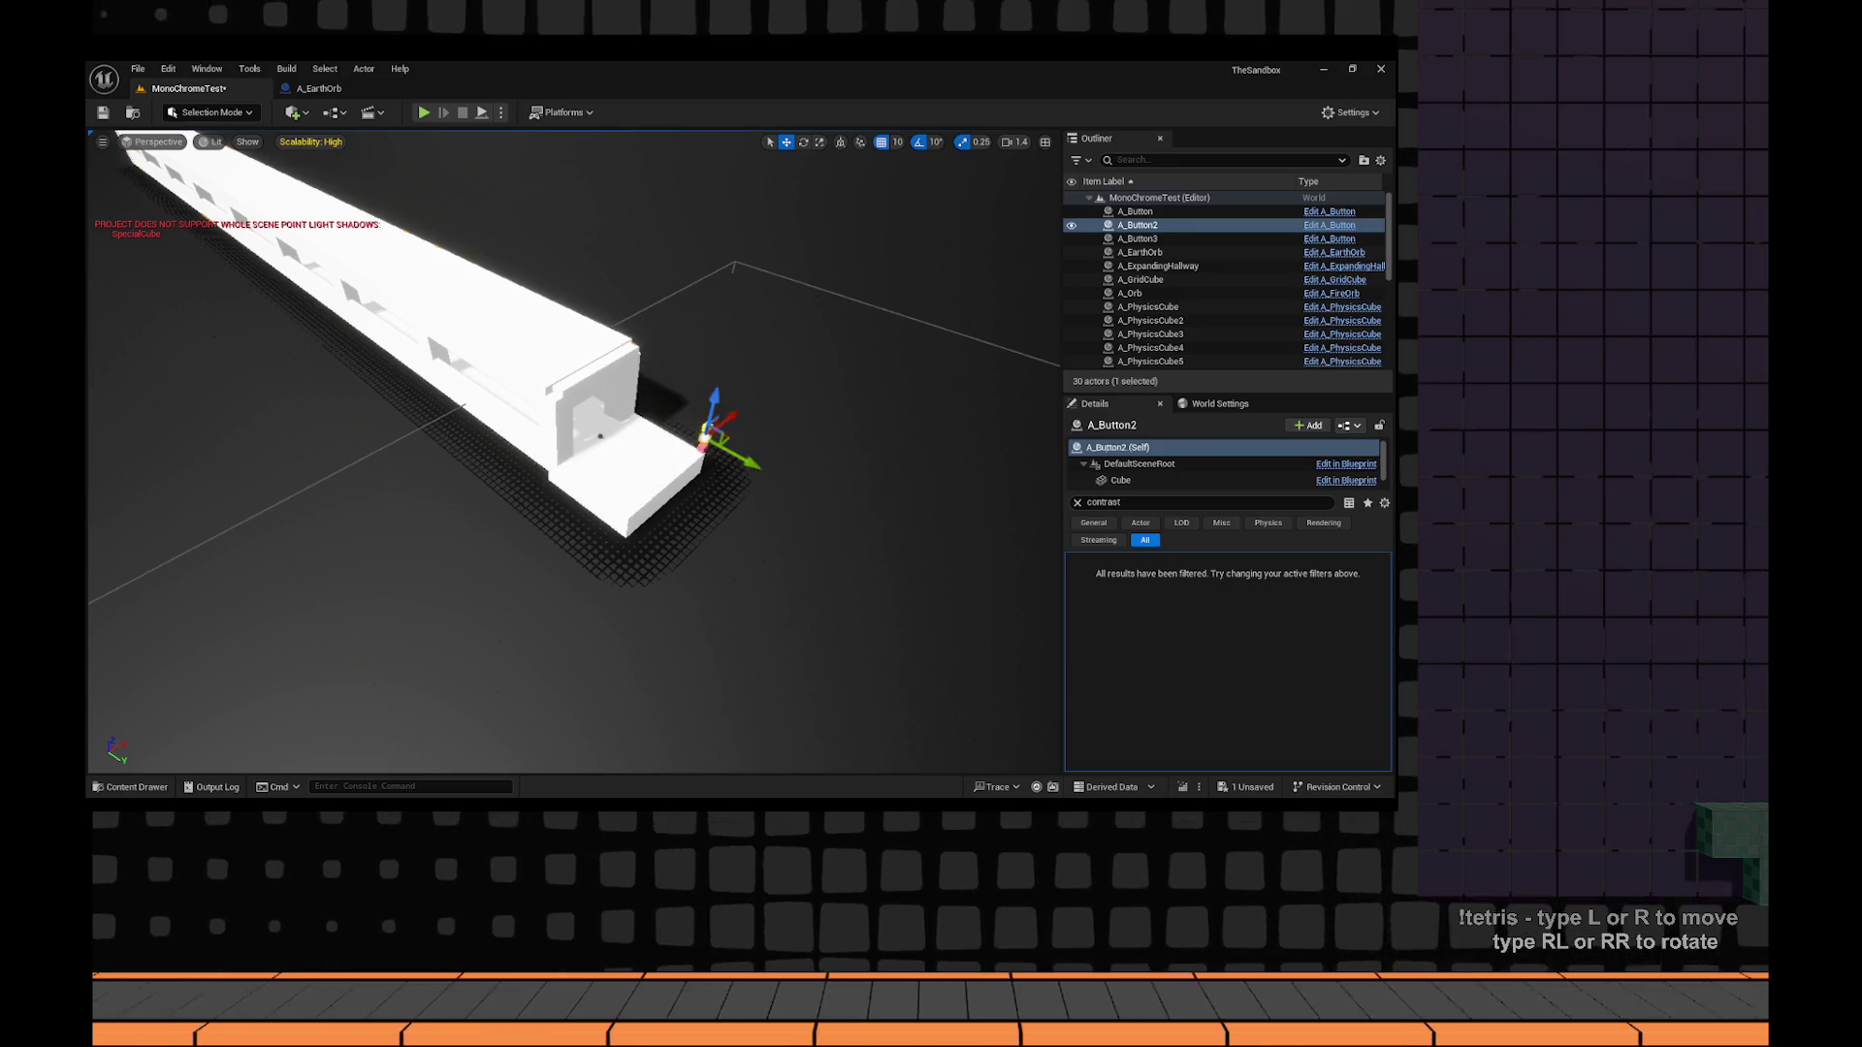
Delete A_ExpandingHallway, the yellow button A_Button3 and A_Button.
{"action": "left_click", "coordinate": [669, 456]}
{"action": "key", "text": "Delete"}
{"action": "left_click", "coordinate": [707, 433]}
{"action": "key", "text": "Delete"}
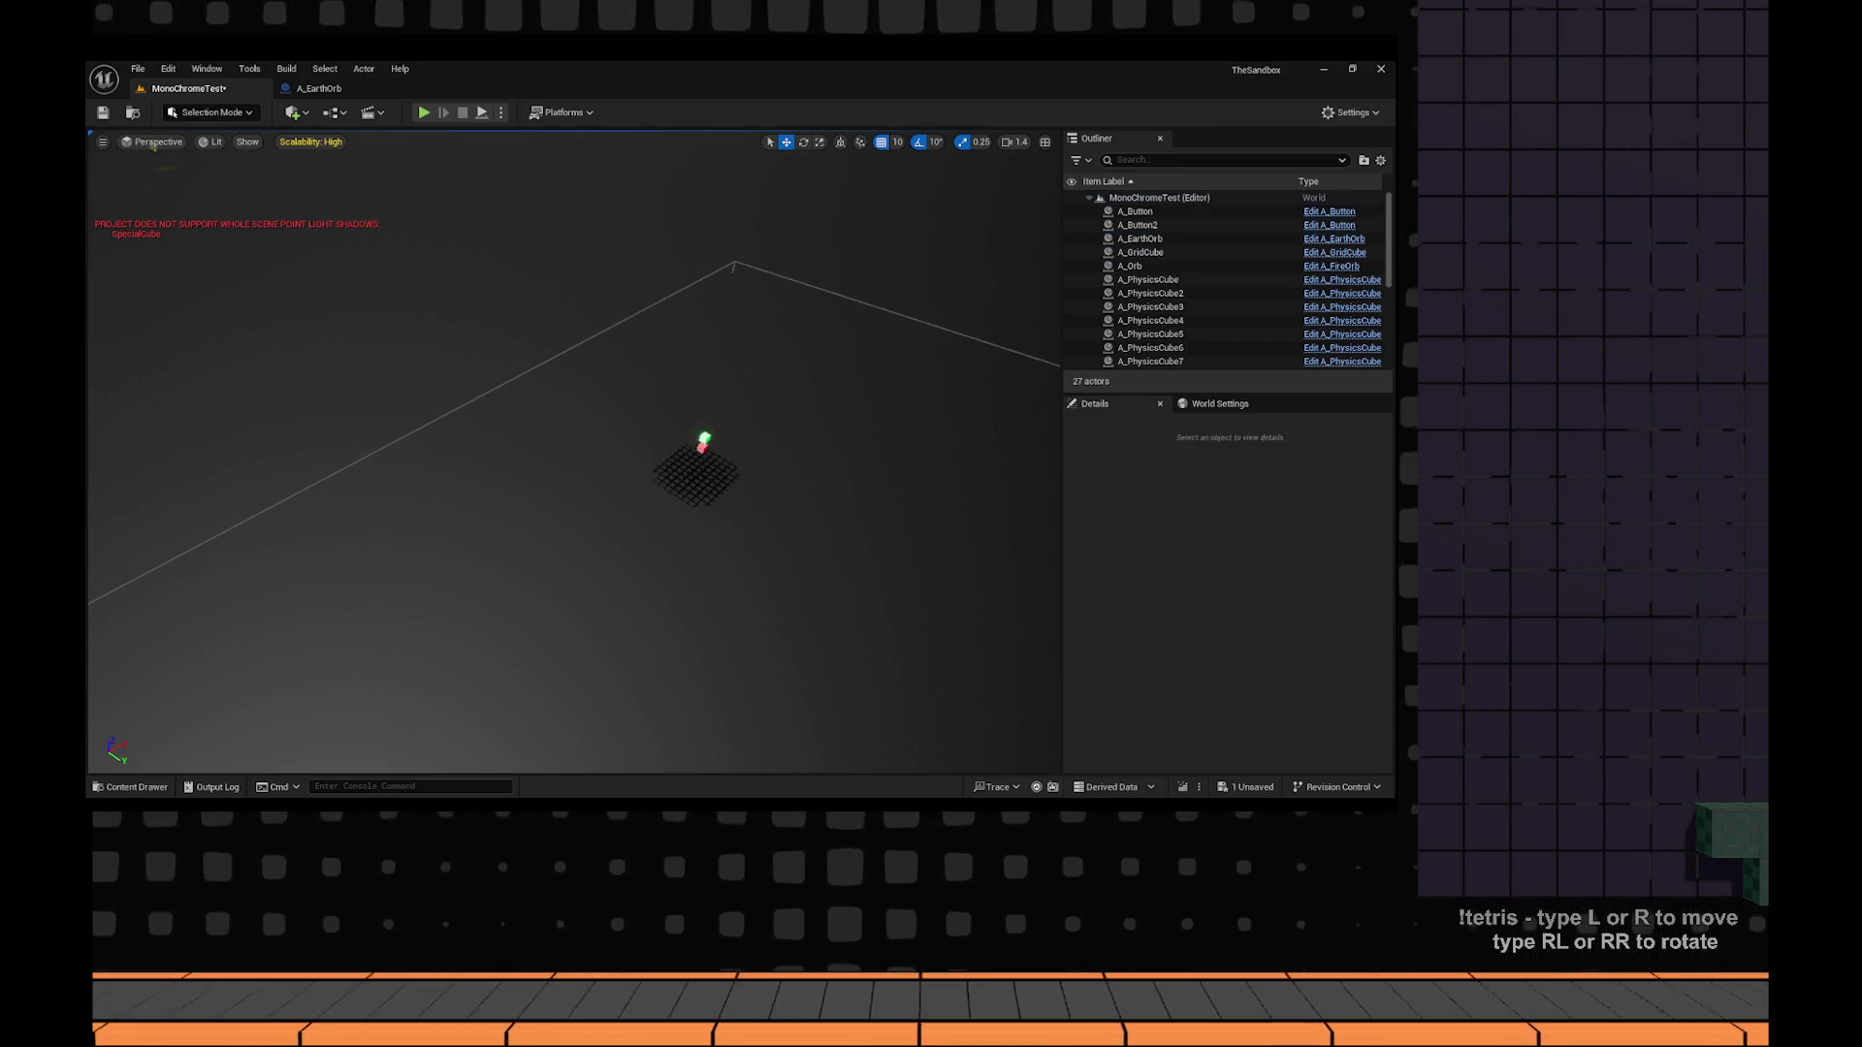
{"action": "left_click", "coordinate": [704, 454]}
{"action": "key", "text": "Delete"}
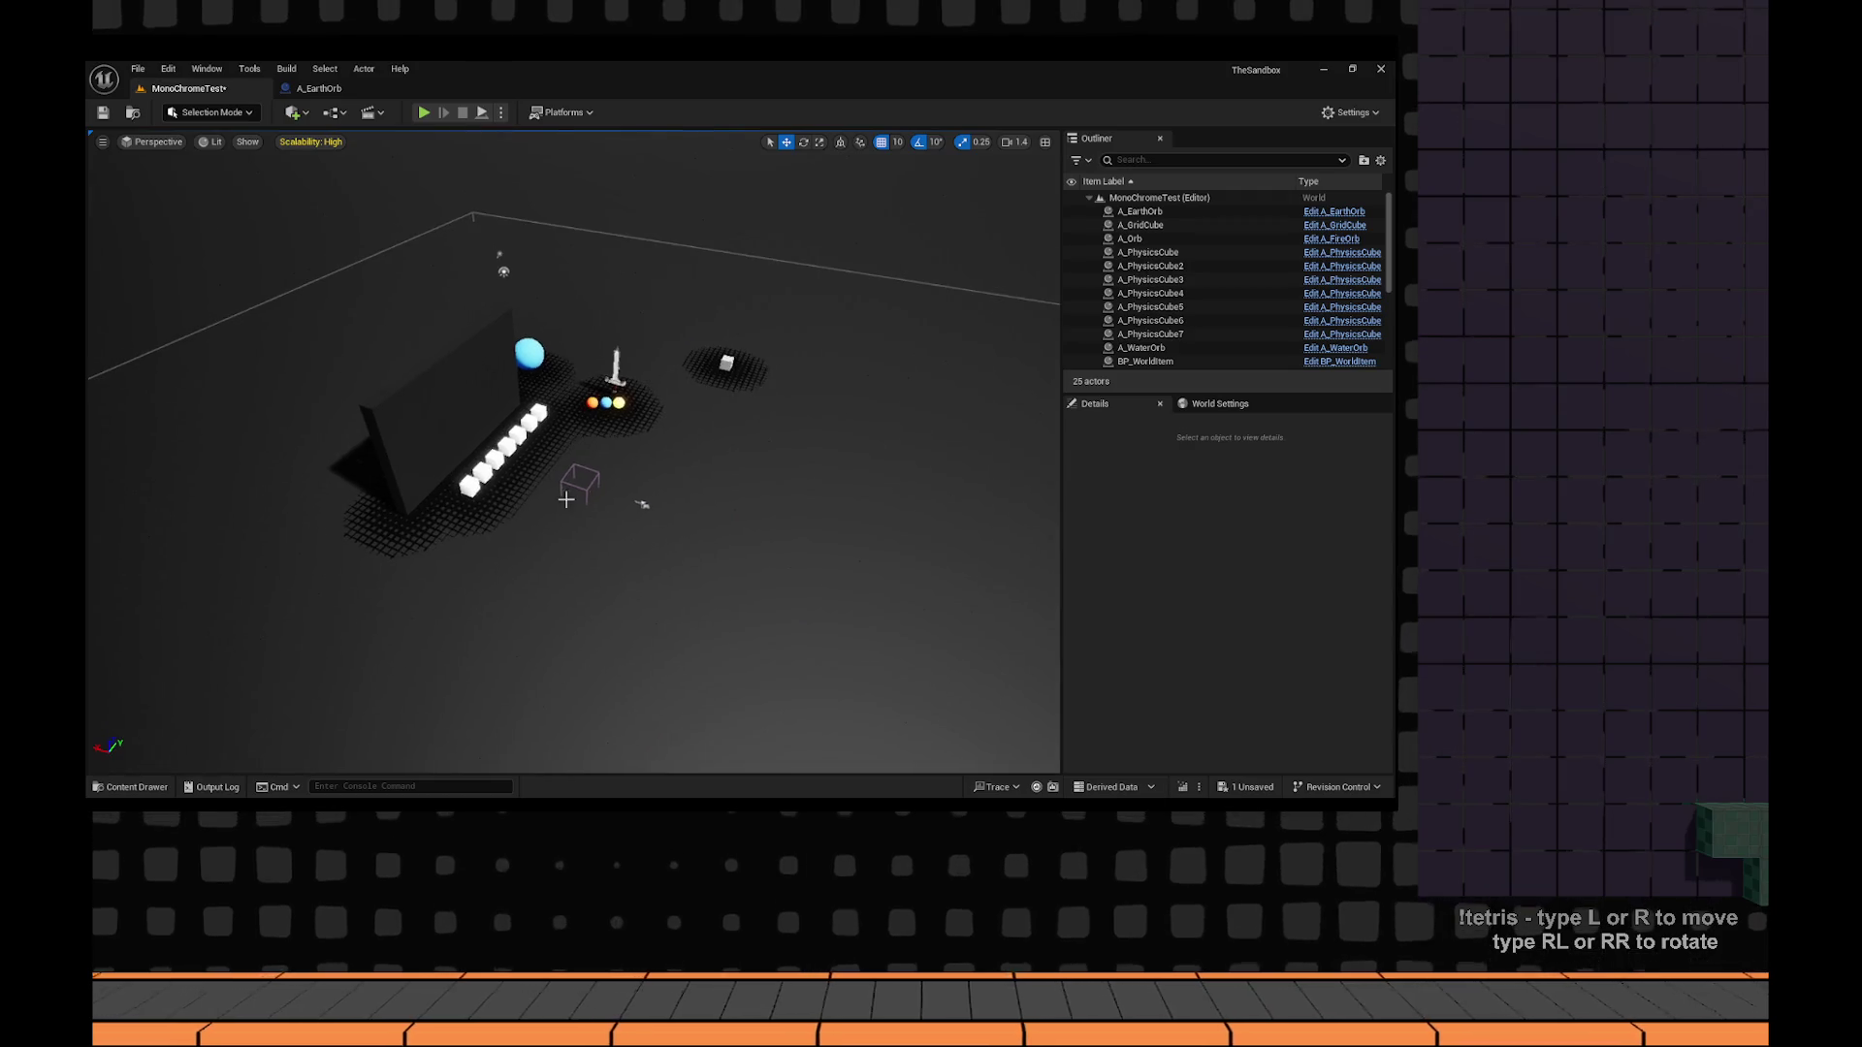
Move the grid cube up and to the left among the remaining objects.
{"action": "mouse_move", "coordinate": [574, 451]}
{"action": "left_mouse_down"}
{"action": "mouse_move", "coordinate": [514, 485]}
{"action": "mouse_move", "coordinate": [460, 456]}
{"action": "left_mouse_up"}
{"action": "left_click", "coordinate": [904, 596]}
{"action": "left_click_drag", "start_coordinate": [904, 597], "coordinate": [872, 563]}
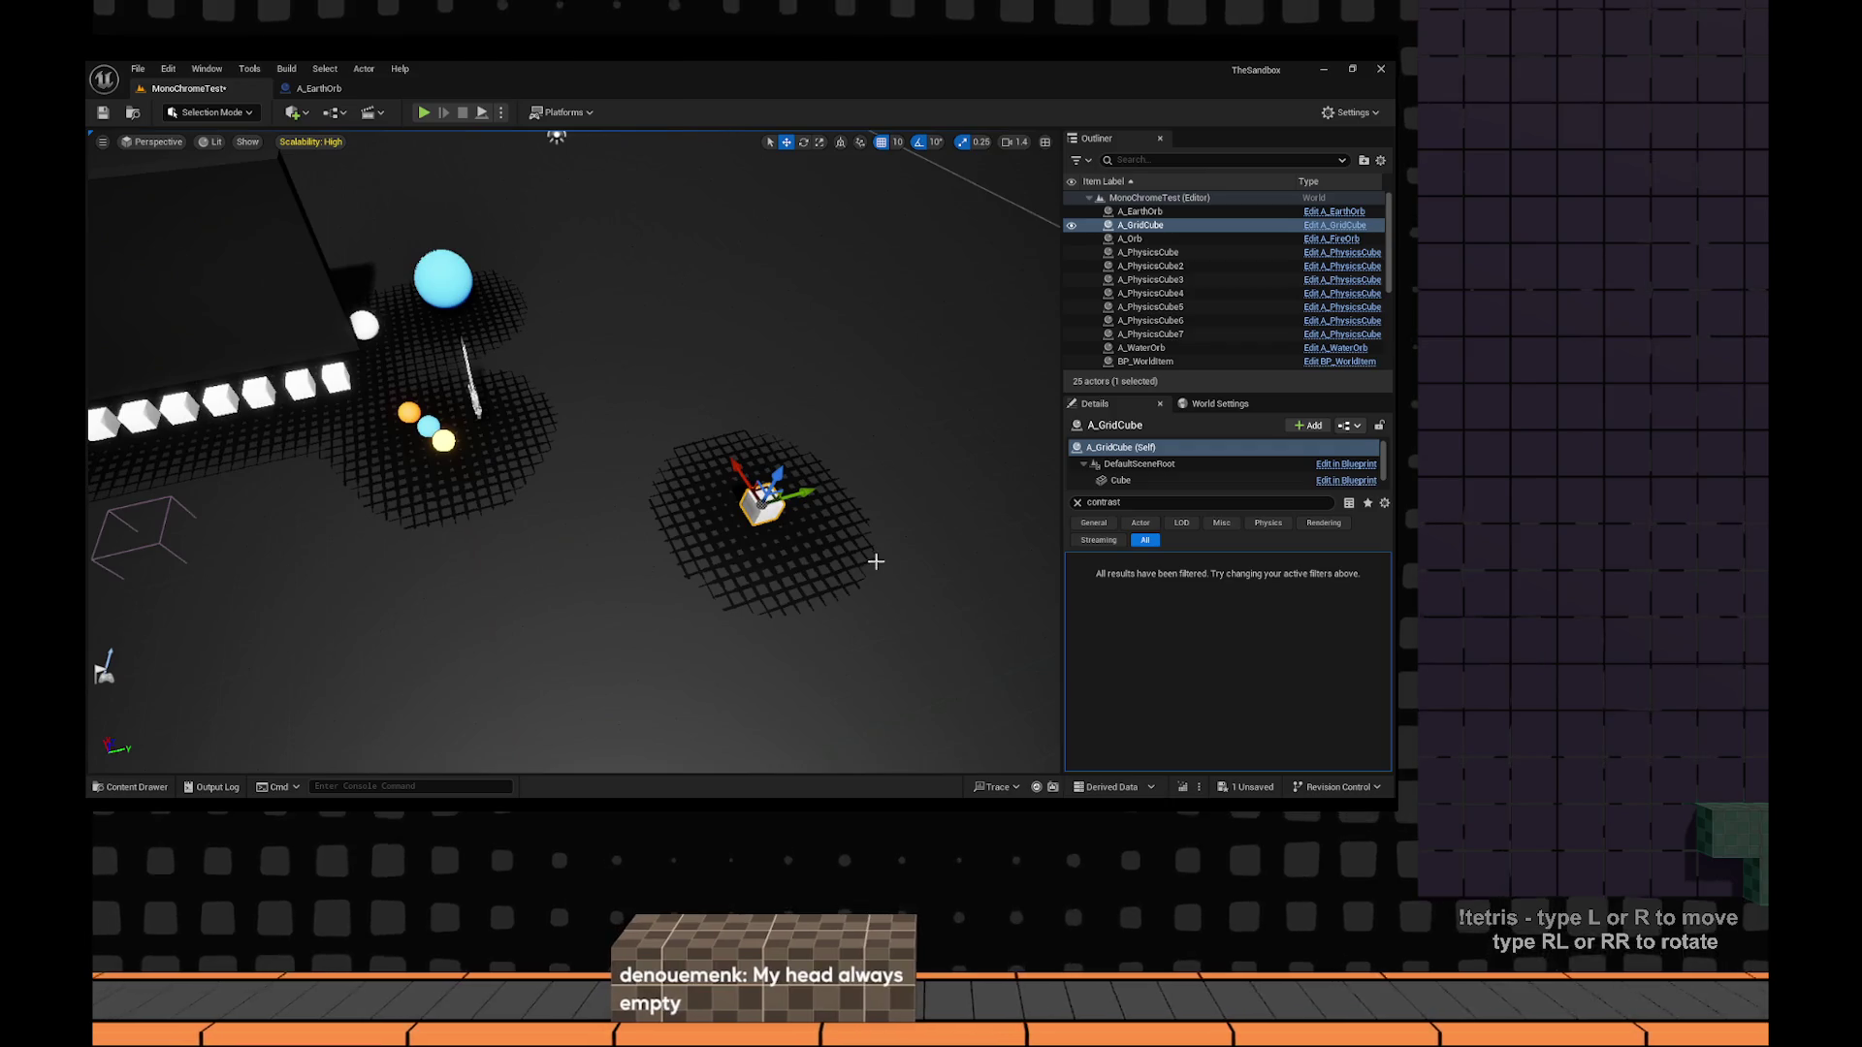
{"action": "mouse_move", "coordinate": [725, 472]}
{"action": "left_mouse_down"}
{"action": "mouse_move", "coordinate": [679, 397]}
{"action": "mouse_move", "coordinate": [709, 335]}
{"action": "mouse_move", "coordinate": [620, 369]}
{"action": "mouse_move", "coordinate": [664, 452]}
{"action": "left_mouse_up"}
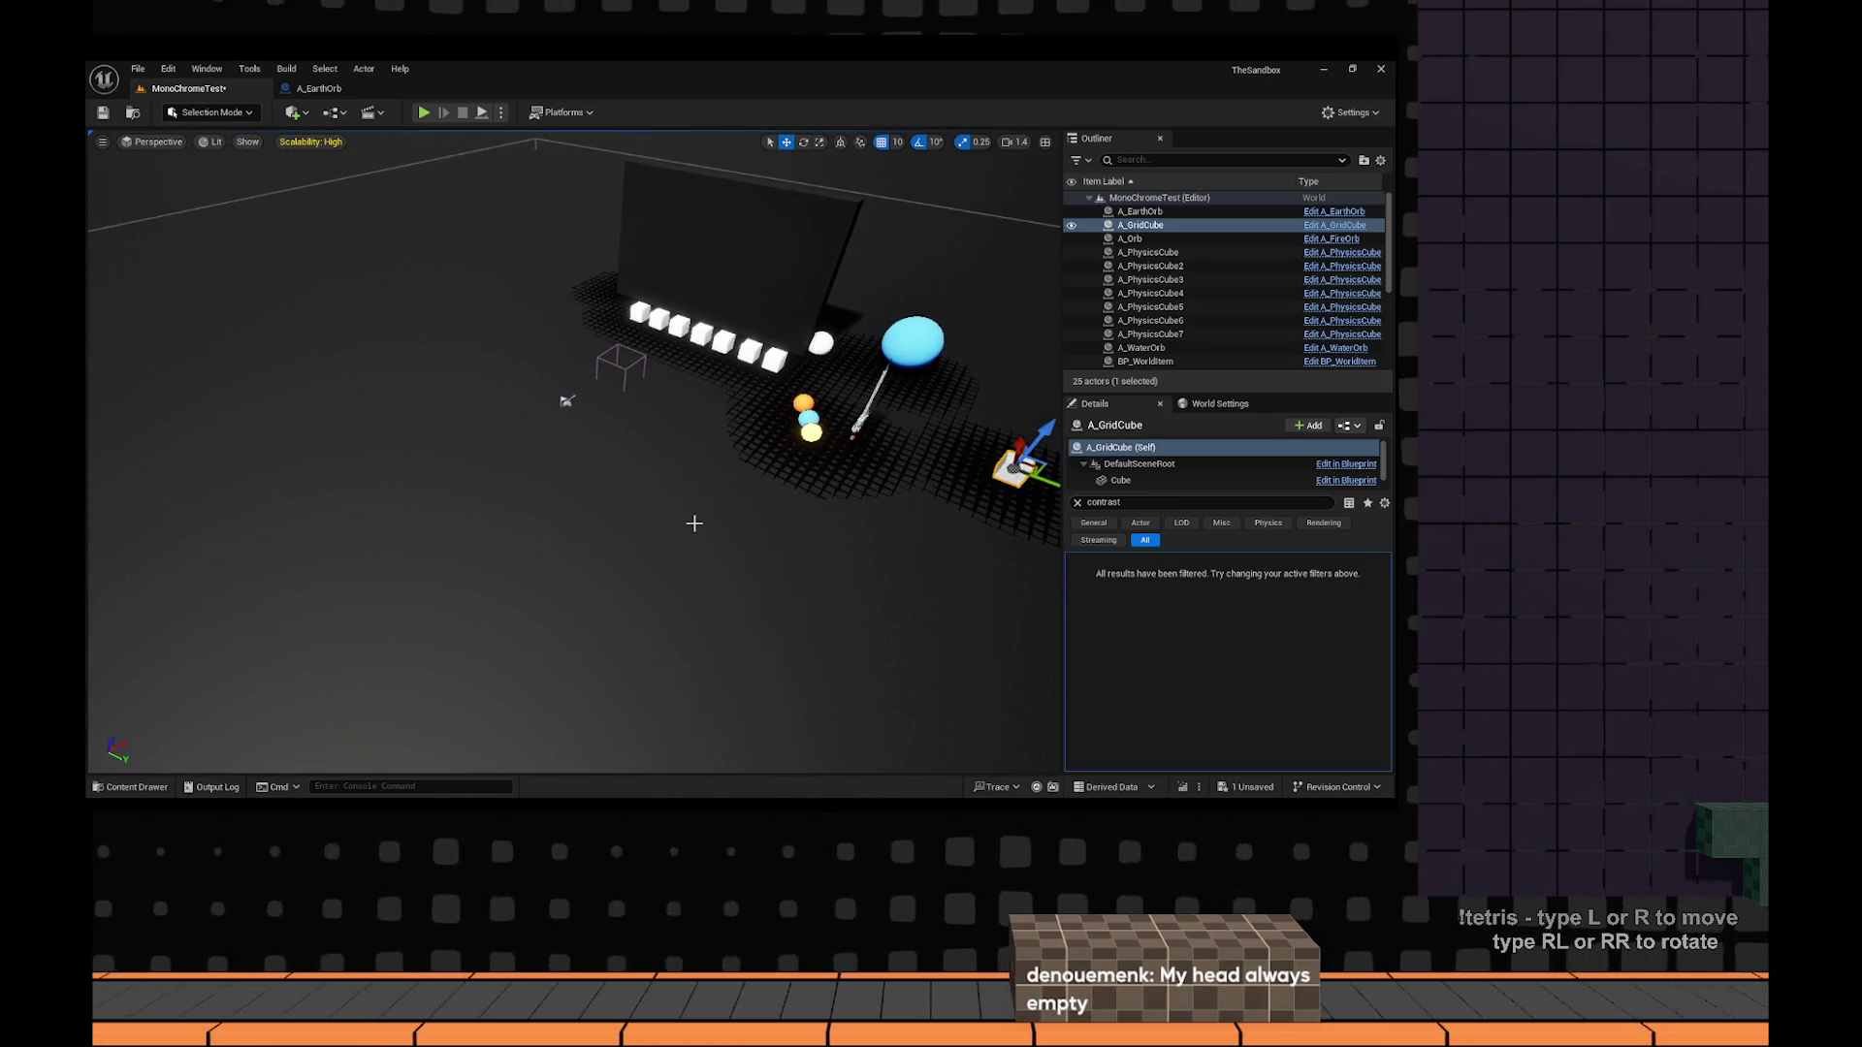
{"action": "left_click_drag", "start_coordinate": [695, 524], "coordinate": [630, 548]}
{"action": "key", "text": "ctrl+space"}
Reopen the MonoChromeTest level, saving the changes first.
{"action": "left_click", "coordinate": [541, 559]}
{"action": "double_click", "coordinate": [303, 480]}
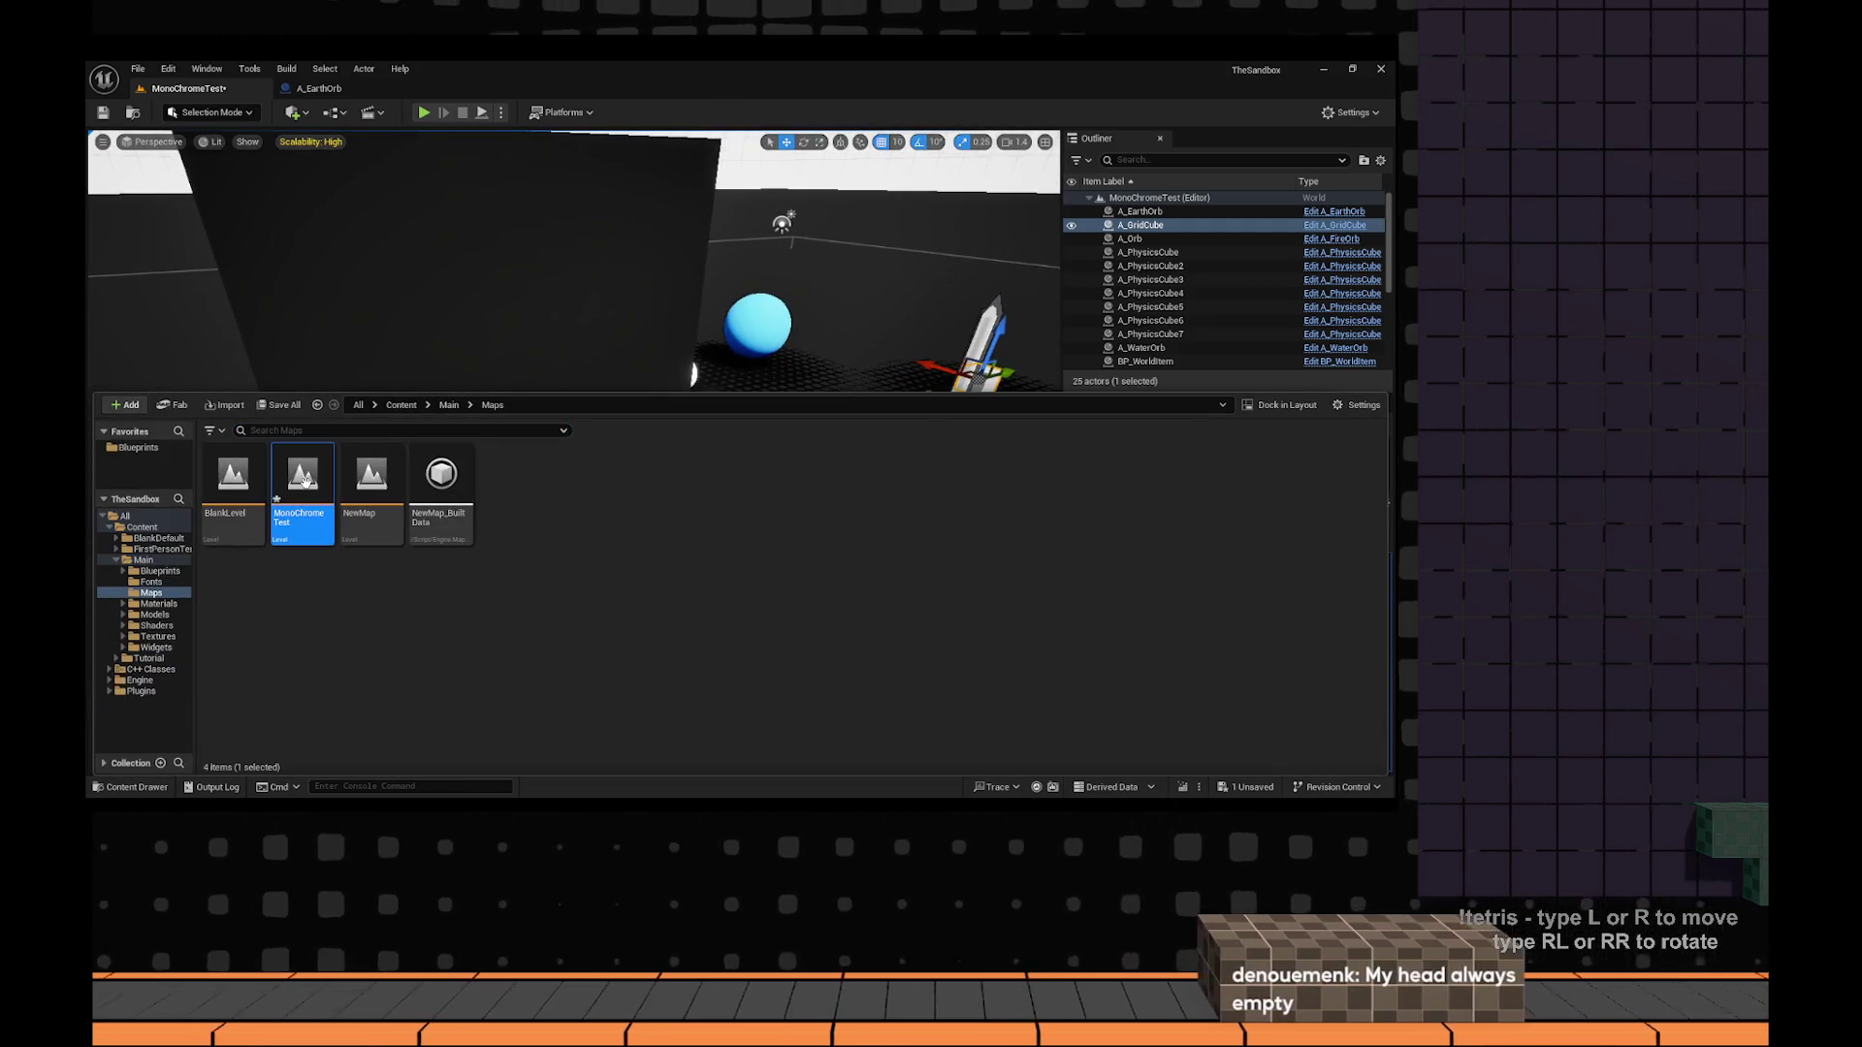
{"action": "left_click", "coordinate": [779, 591]}
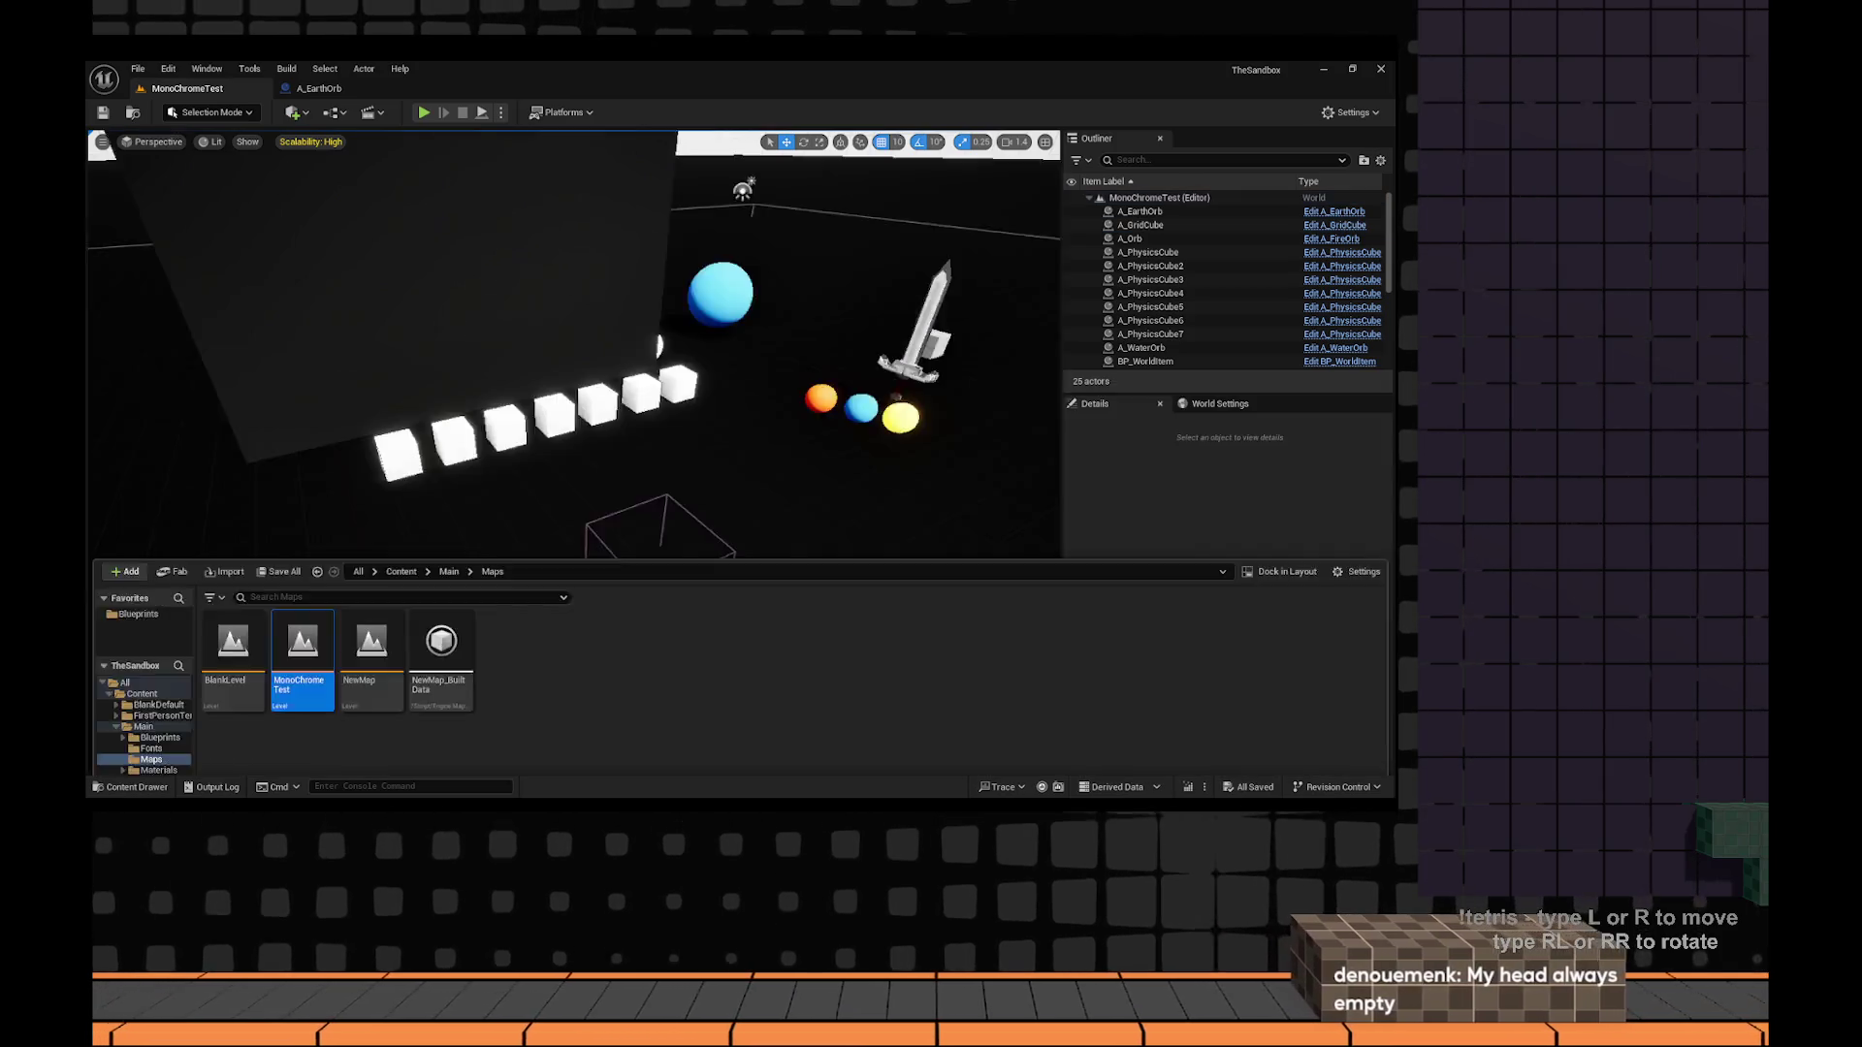
{"action": "left_click", "coordinate": [467, 651]}
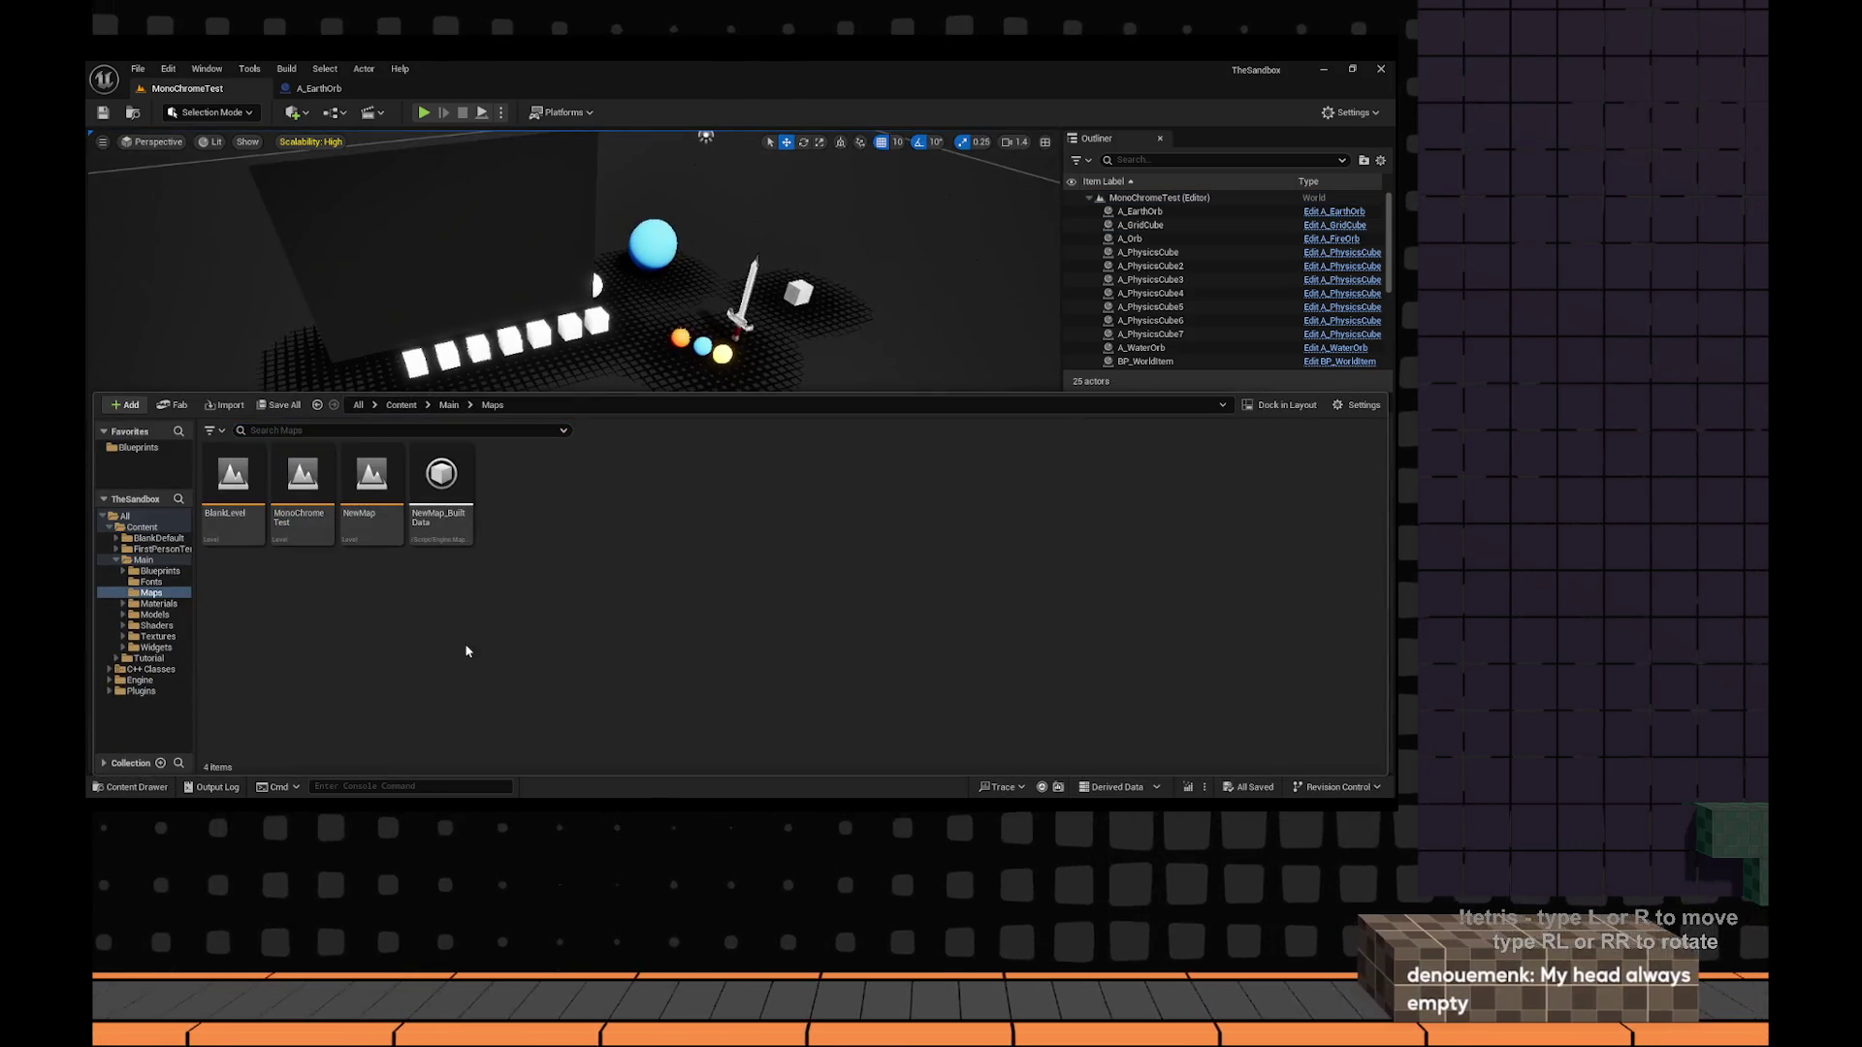
Look through Main > Shaders > PostProcess, then search the assets for strip materials.
{"action": "left_click", "coordinate": [448, 409]}
{"action": "left_click", "coordinate": [451, 504]}
{"action": "key", "text": "Right"}
{"action": "key", "text": "Right"}
{"action": "key", "text": "Return"}
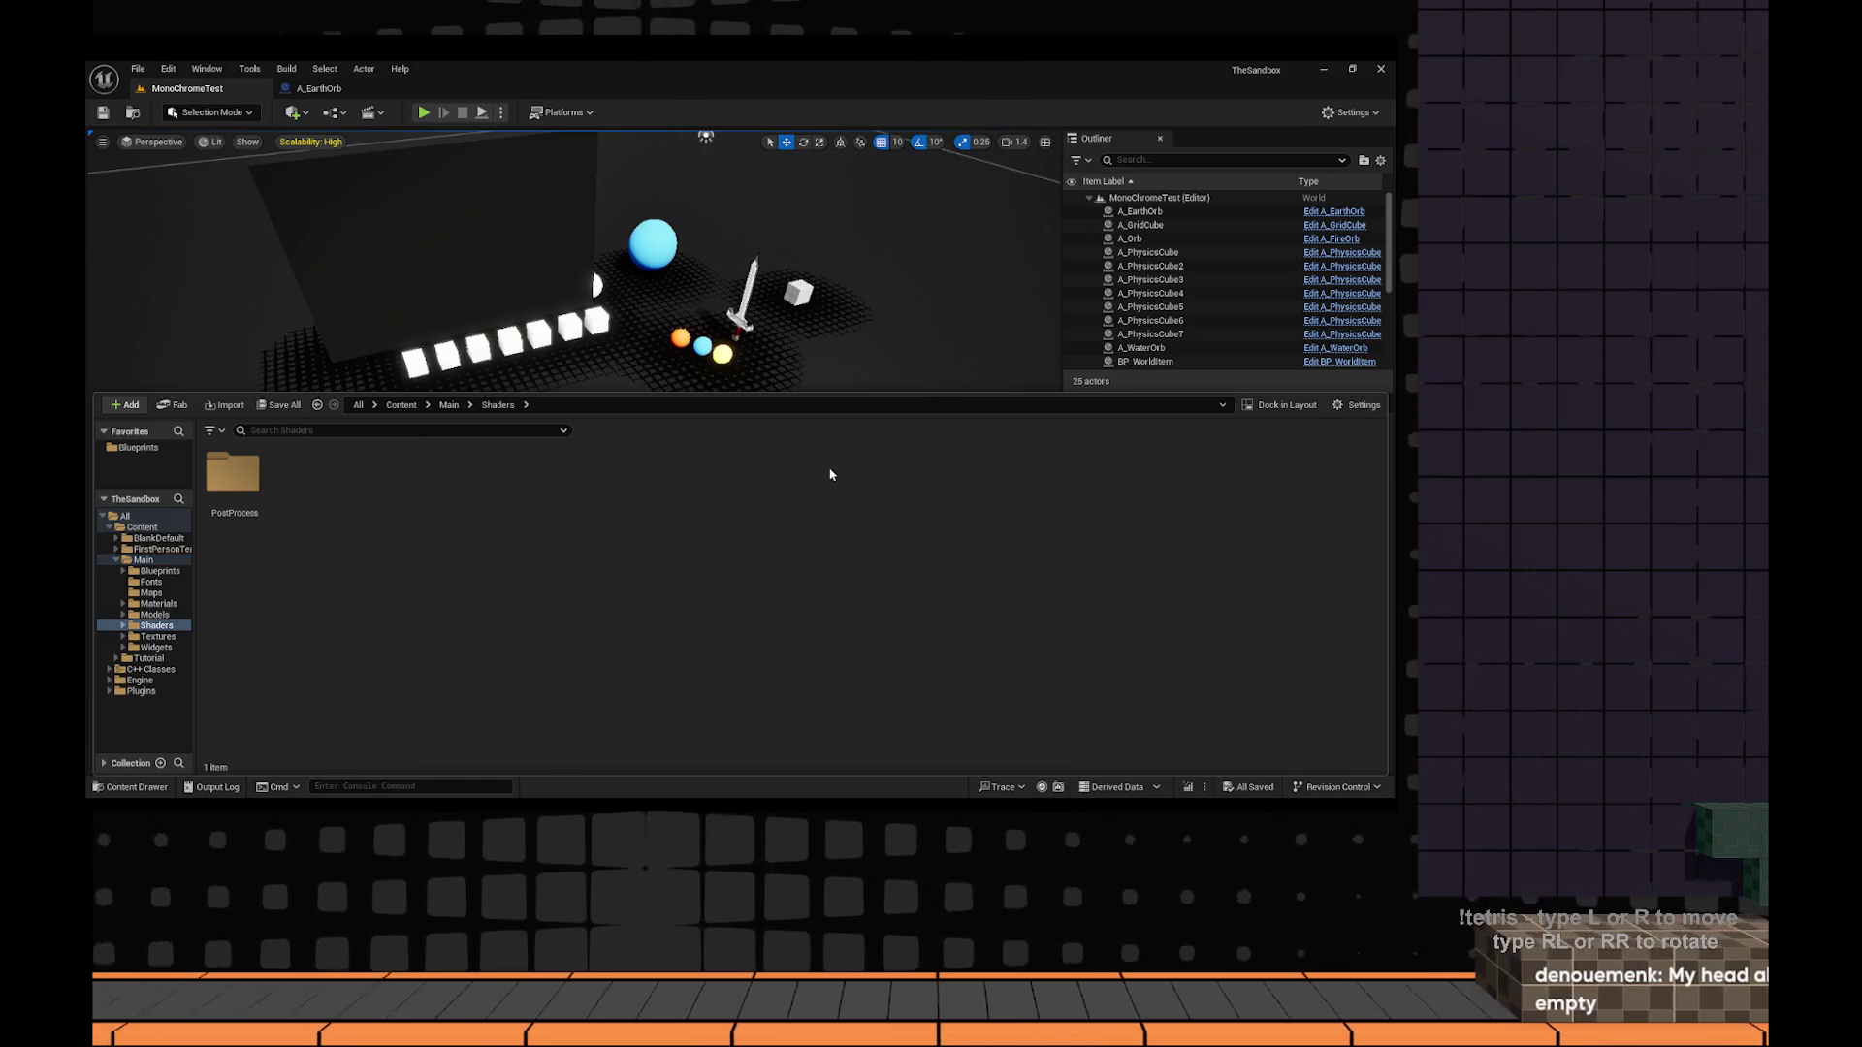
{"action": "double_click", "coordinate": [233, 477]}
{"action": "left_click", "coordinate": [498, 406]}
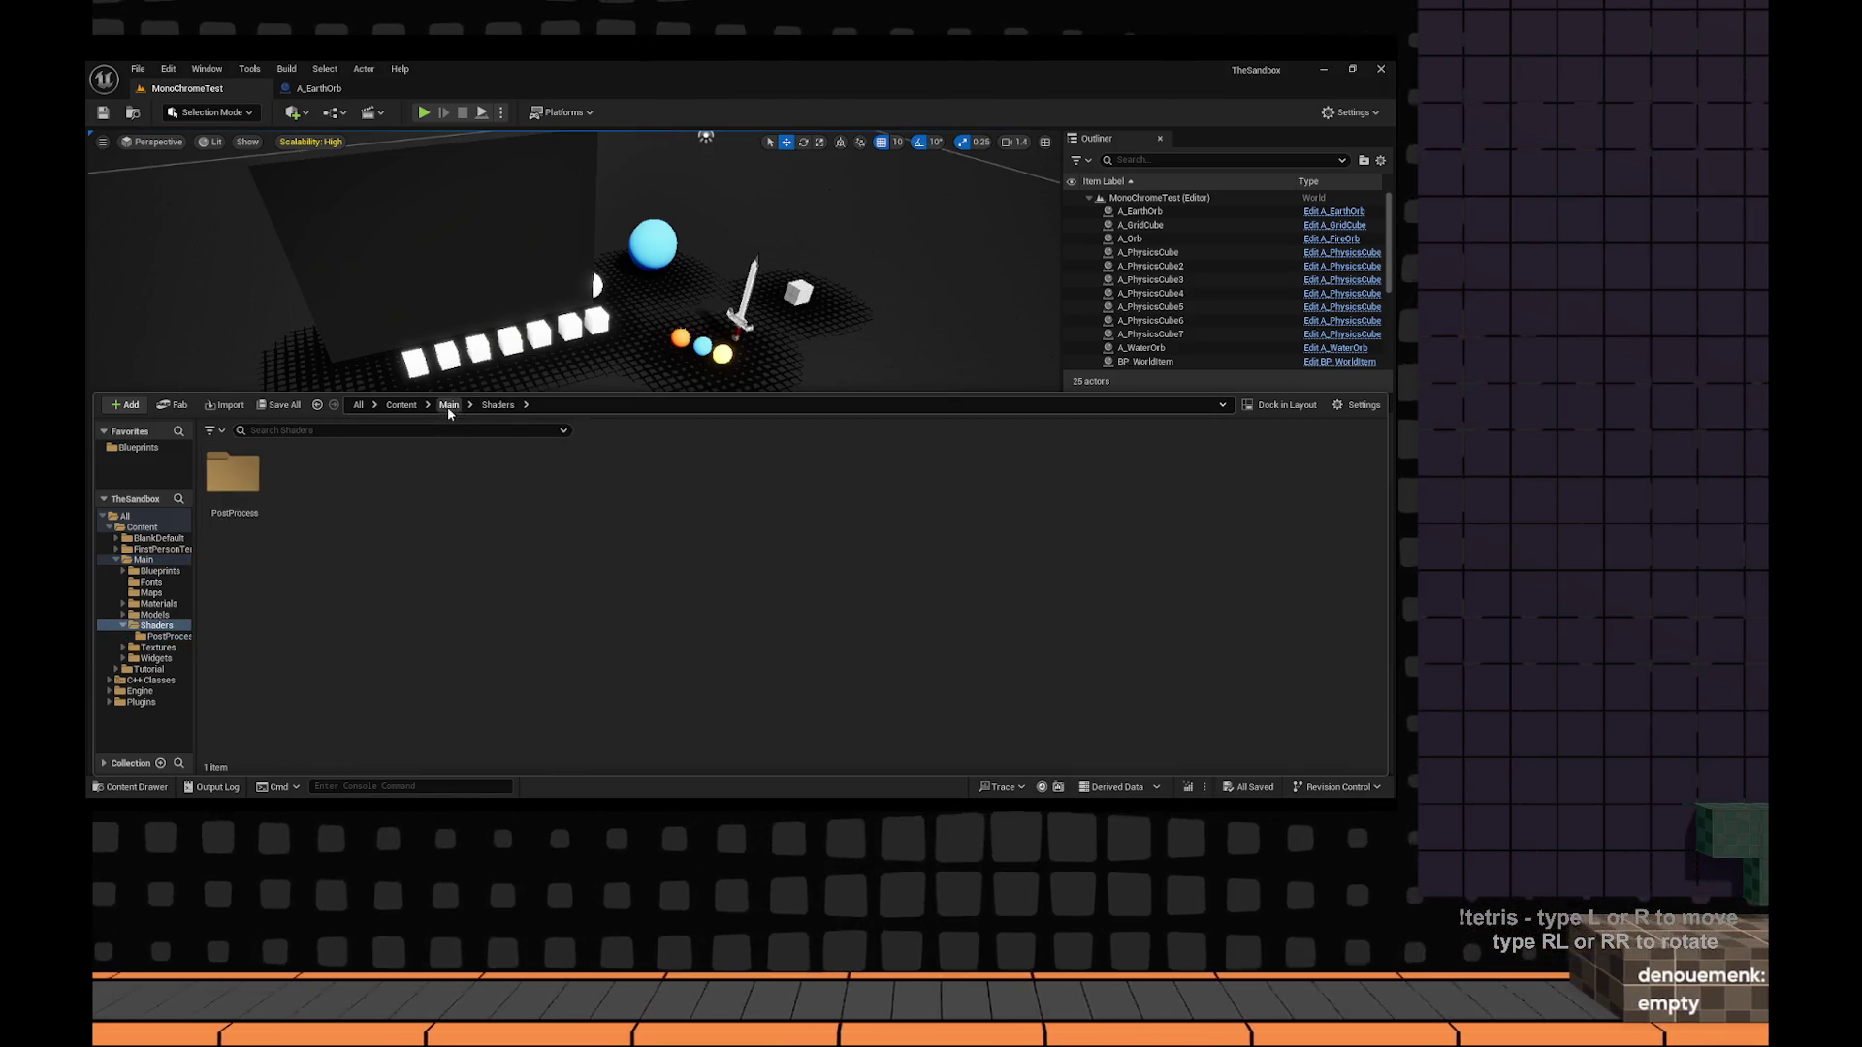
{"action": "left_click", "coordinate": [446, 405]}
{"action": "type", "text": "strip"}
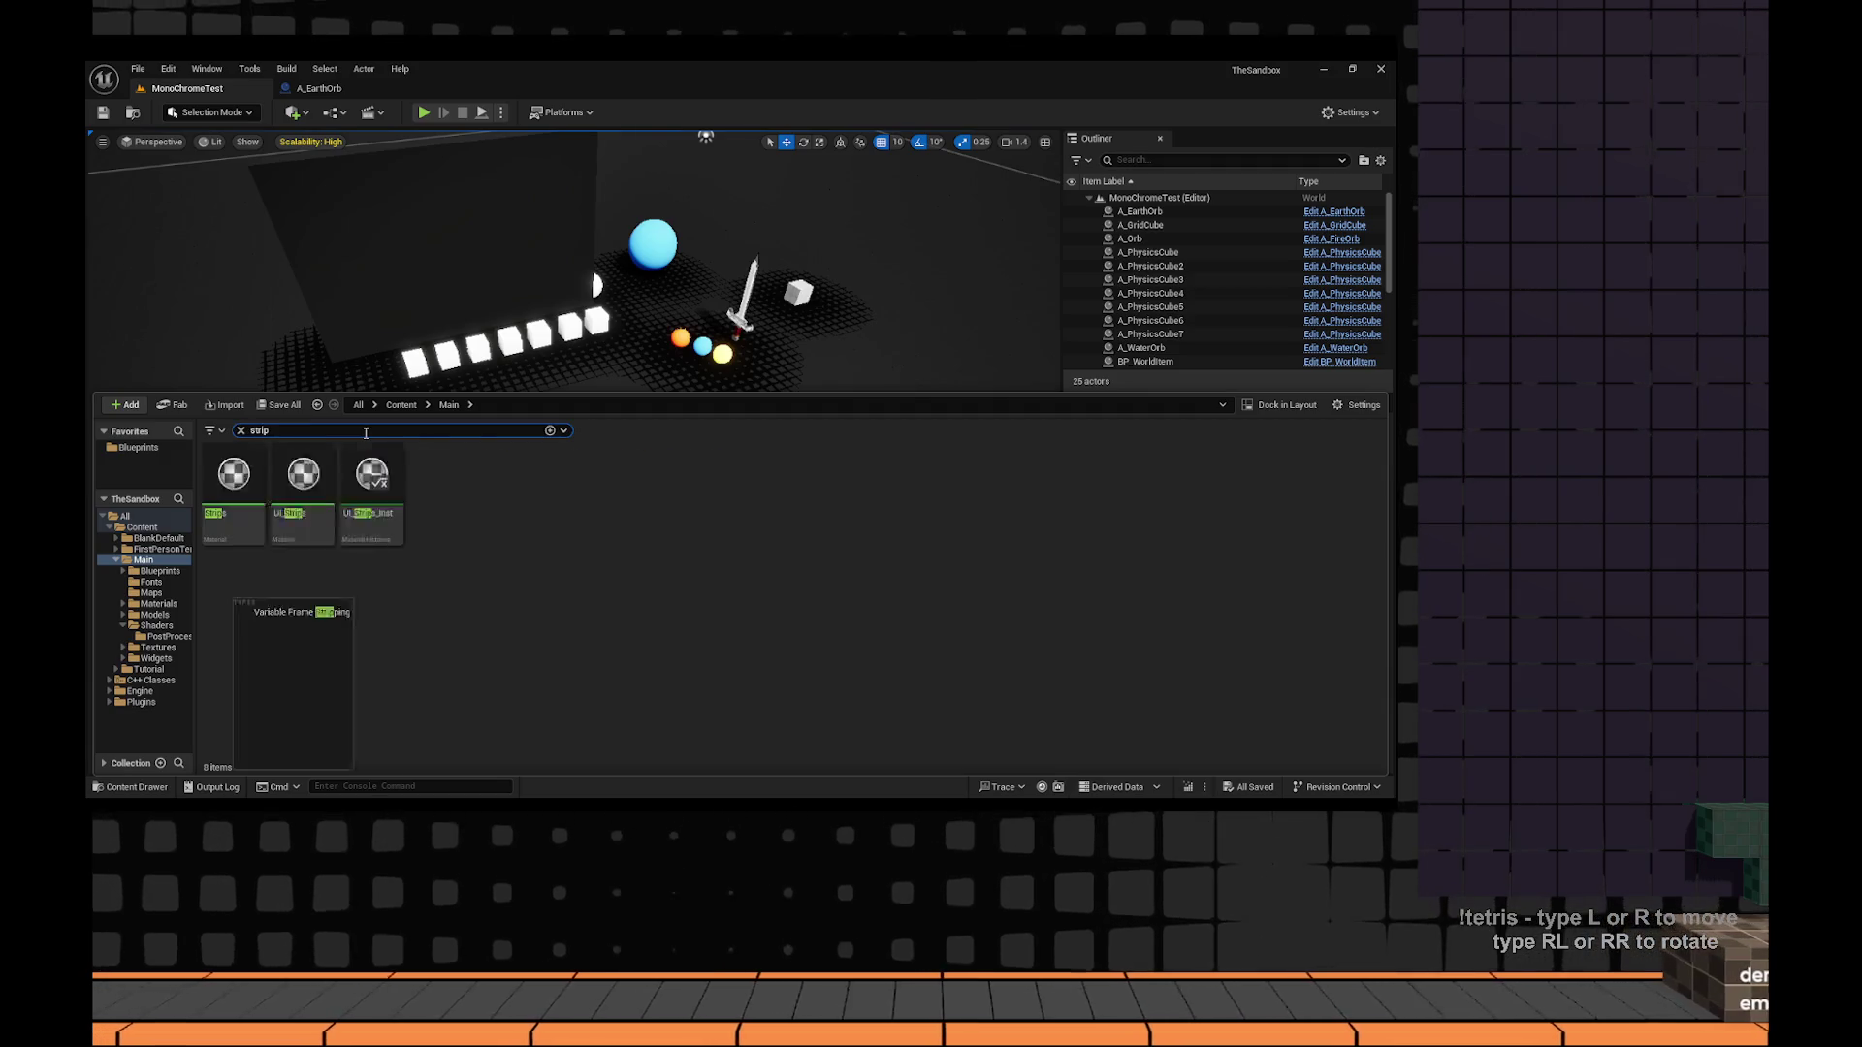
{"action": "key", "text": "Return"}
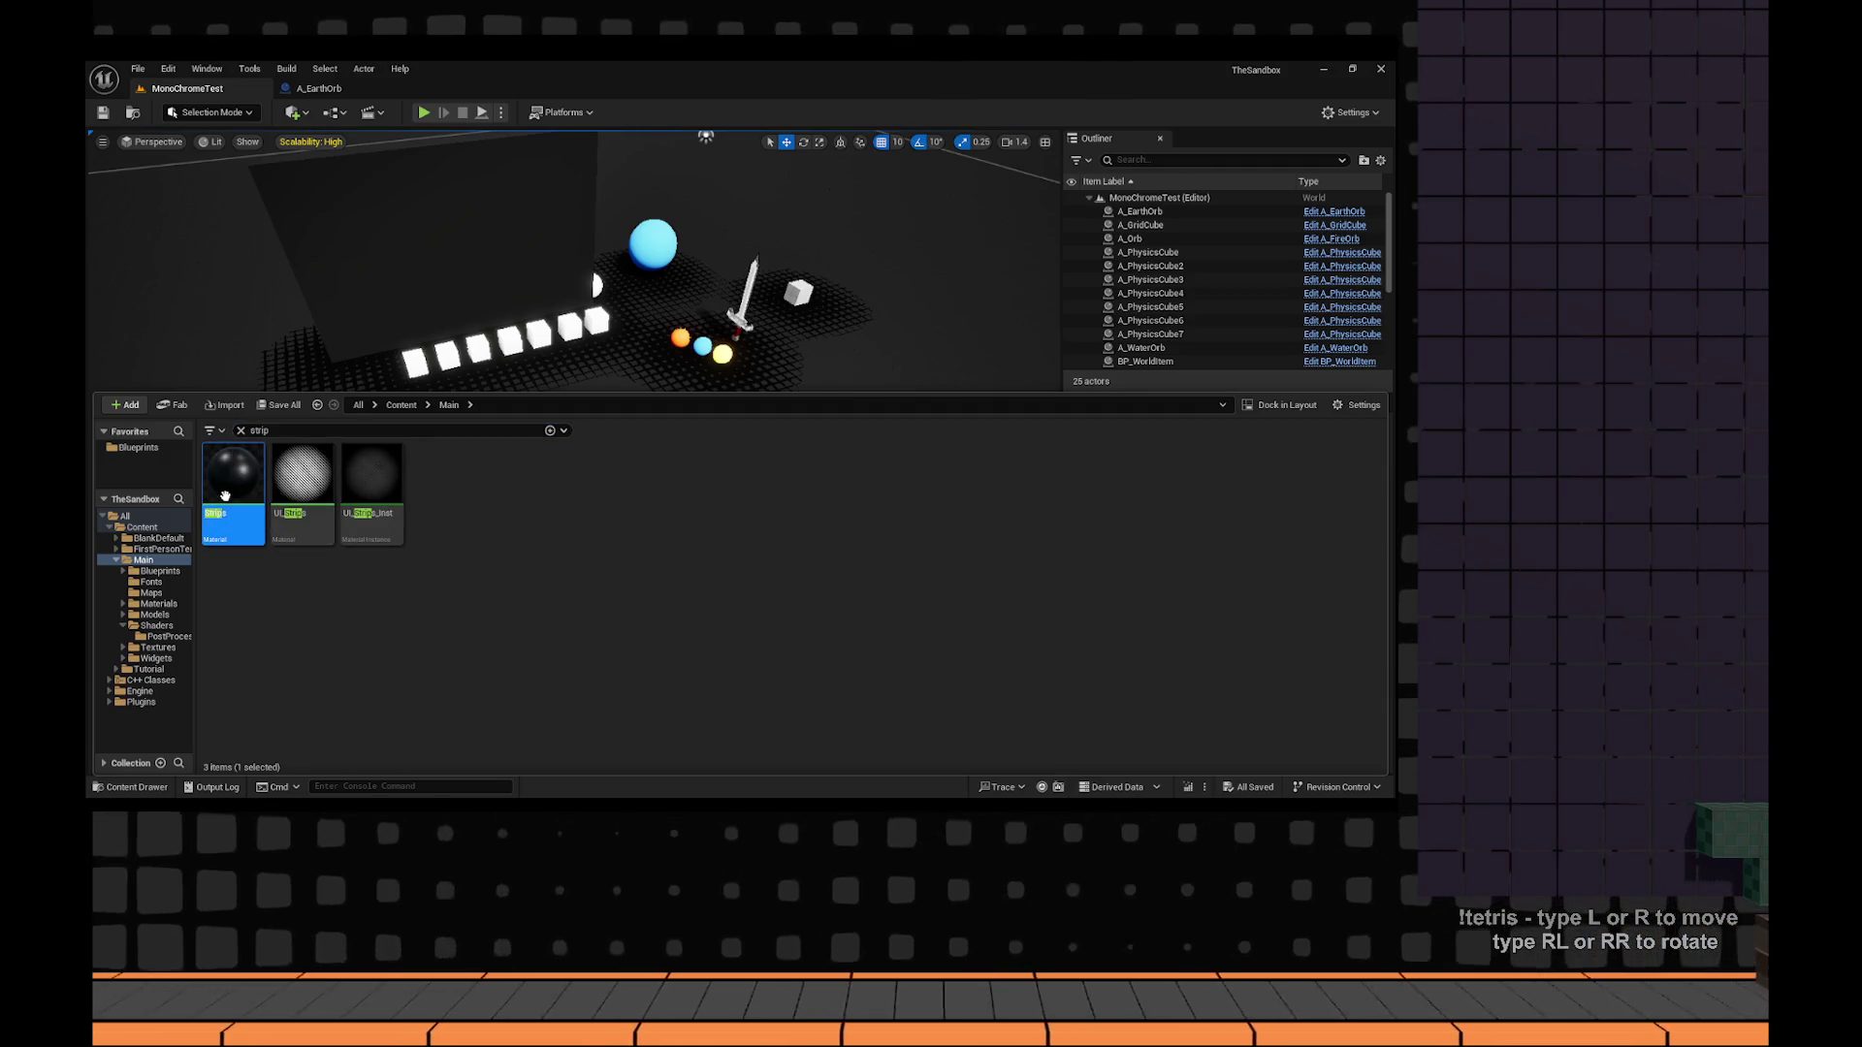
{"action": "mouse_move", "coordinate": [236, 493]}
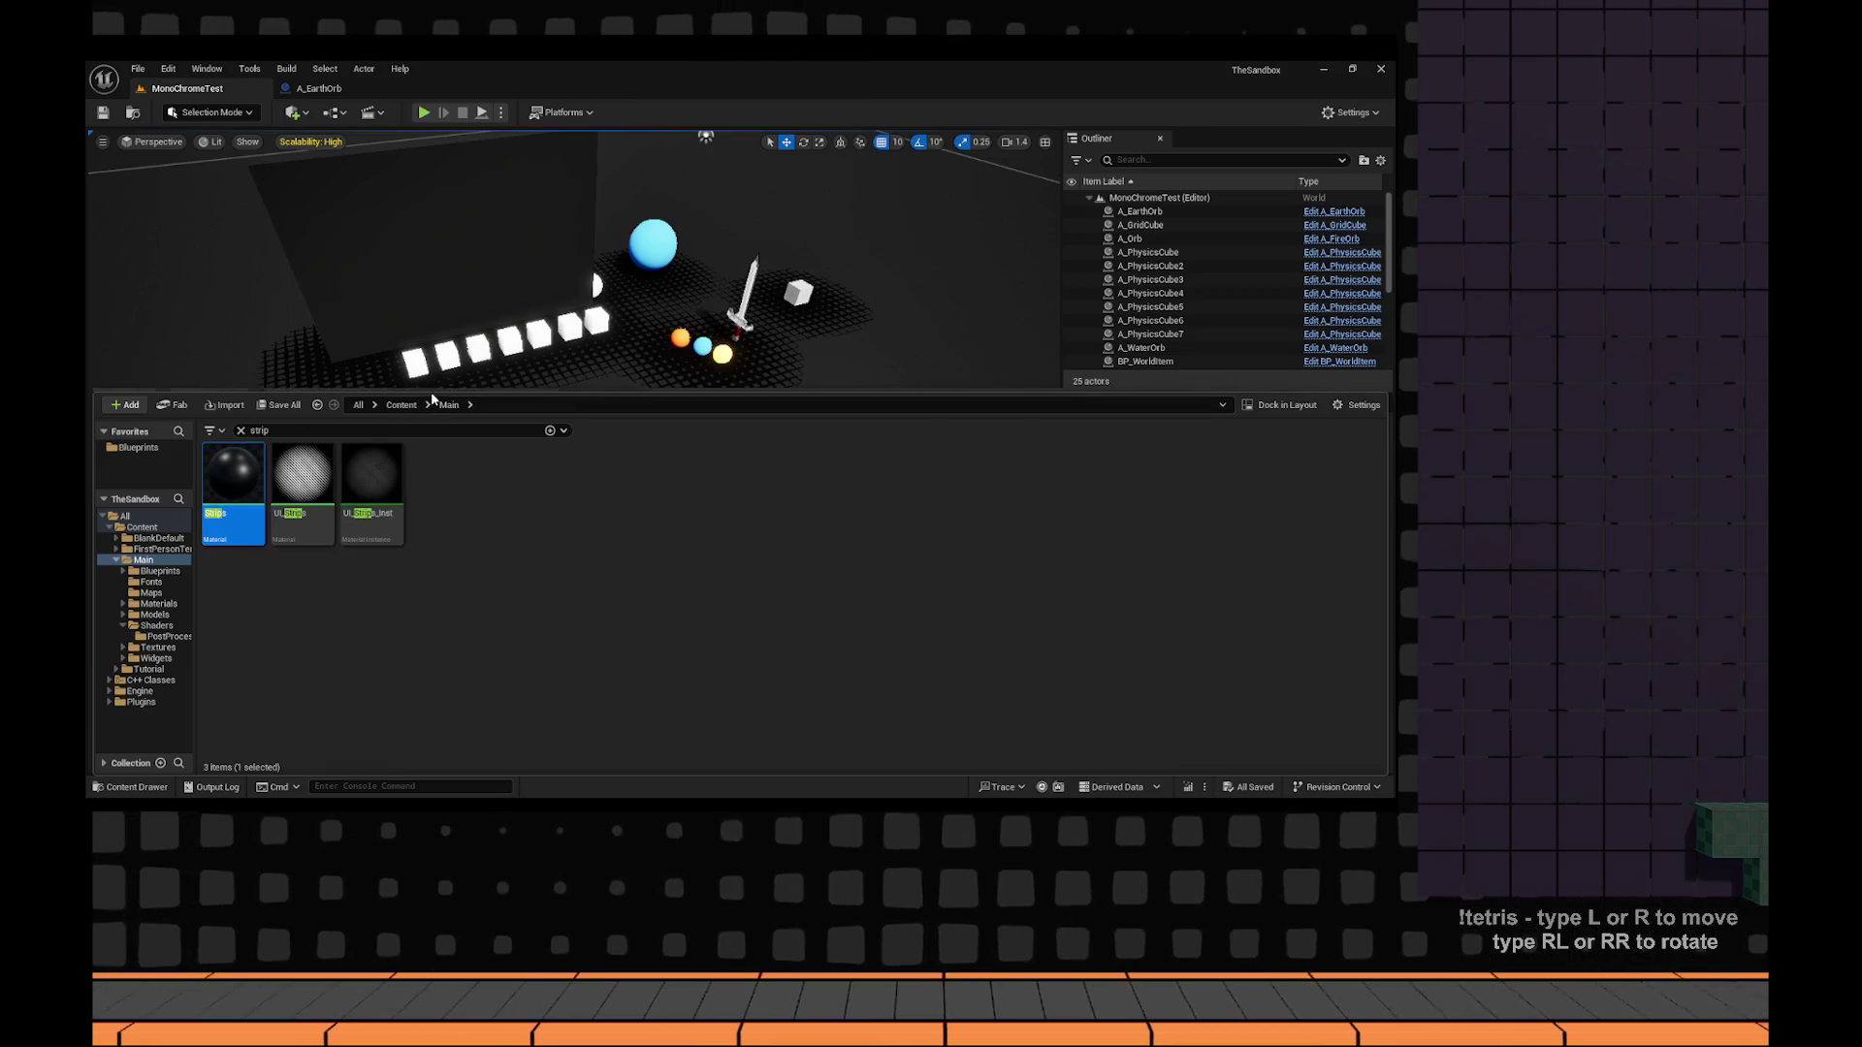
Clear the search and browse Main > Widgets into PlaceHolder, then GenericMaterials.
{"action": "left_click", "coordinate": [401, 405]}
{"action": "left_click", "coordinate": [241, 431]}
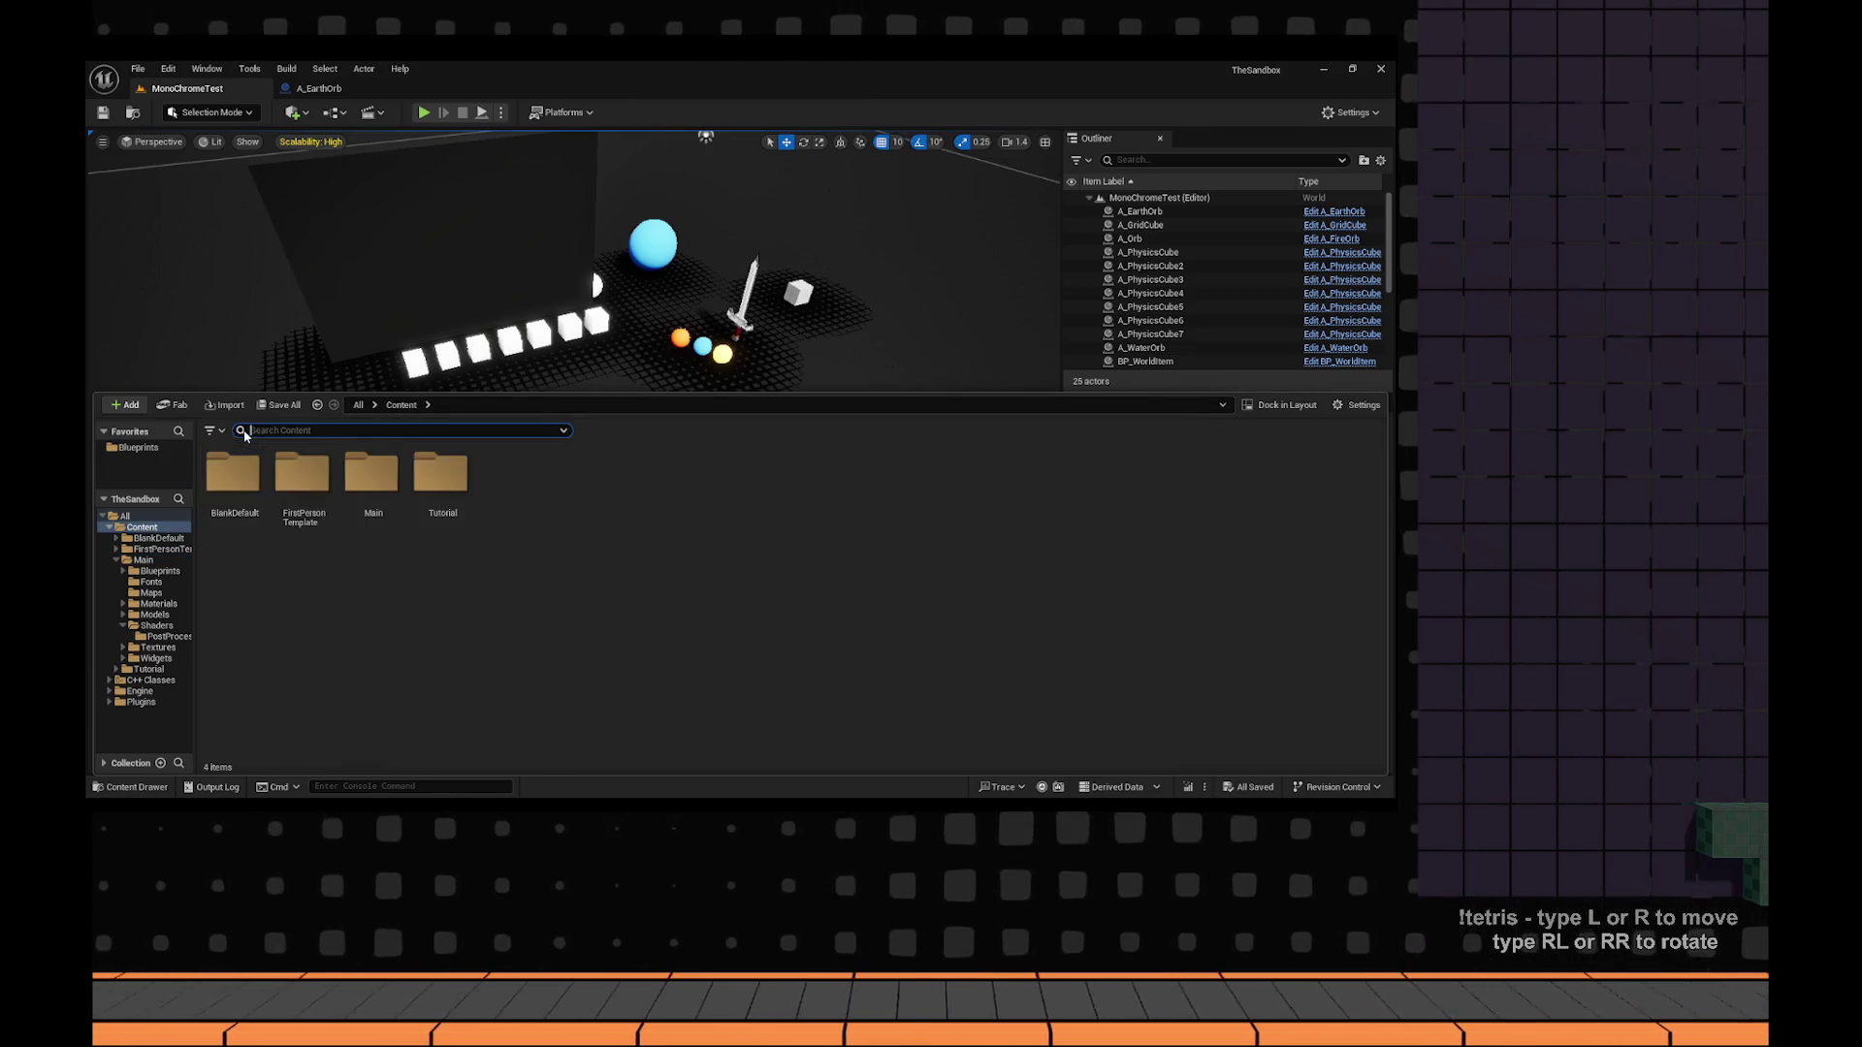
{"action": "double_click", "coordinate": [371, 475]}
{"action": "left_click", "coordinate": [697, 495]}
{"action": "double_click", "coordinate": [696, 495]}
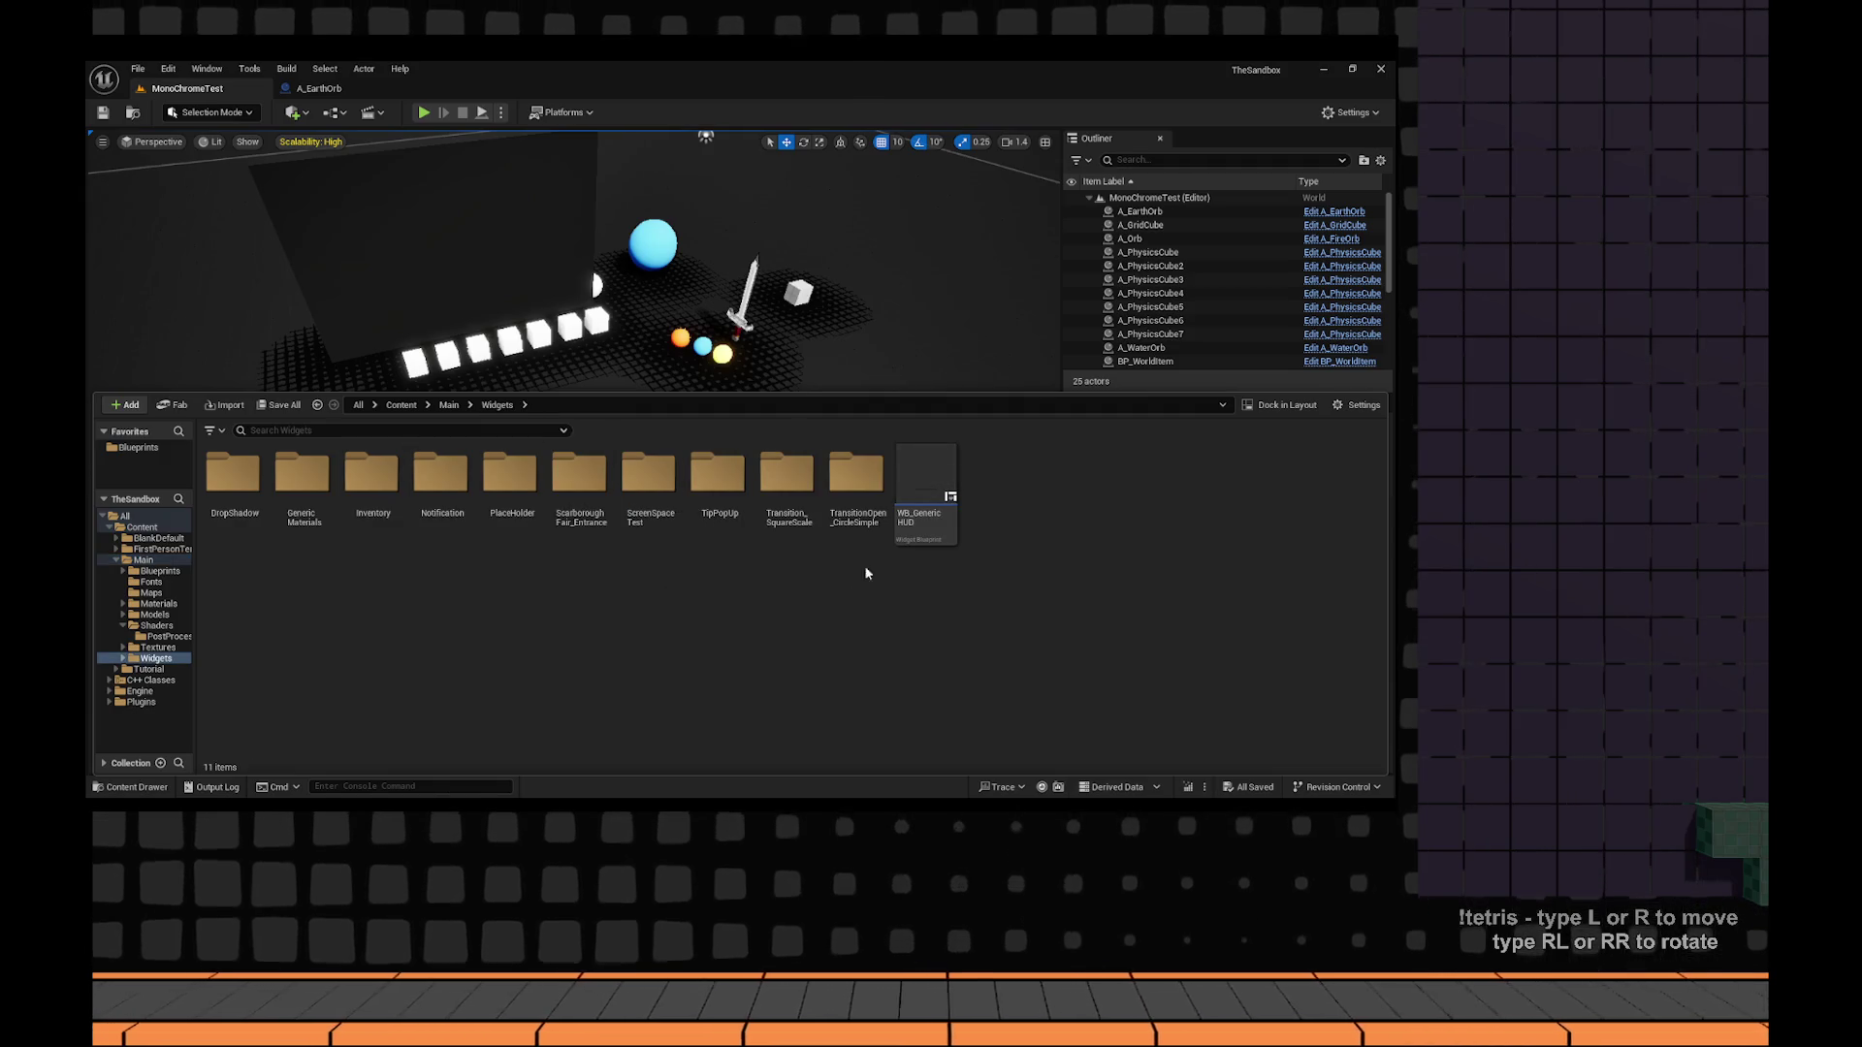
{"action": "double_click", "coordinate": [503, 500]}
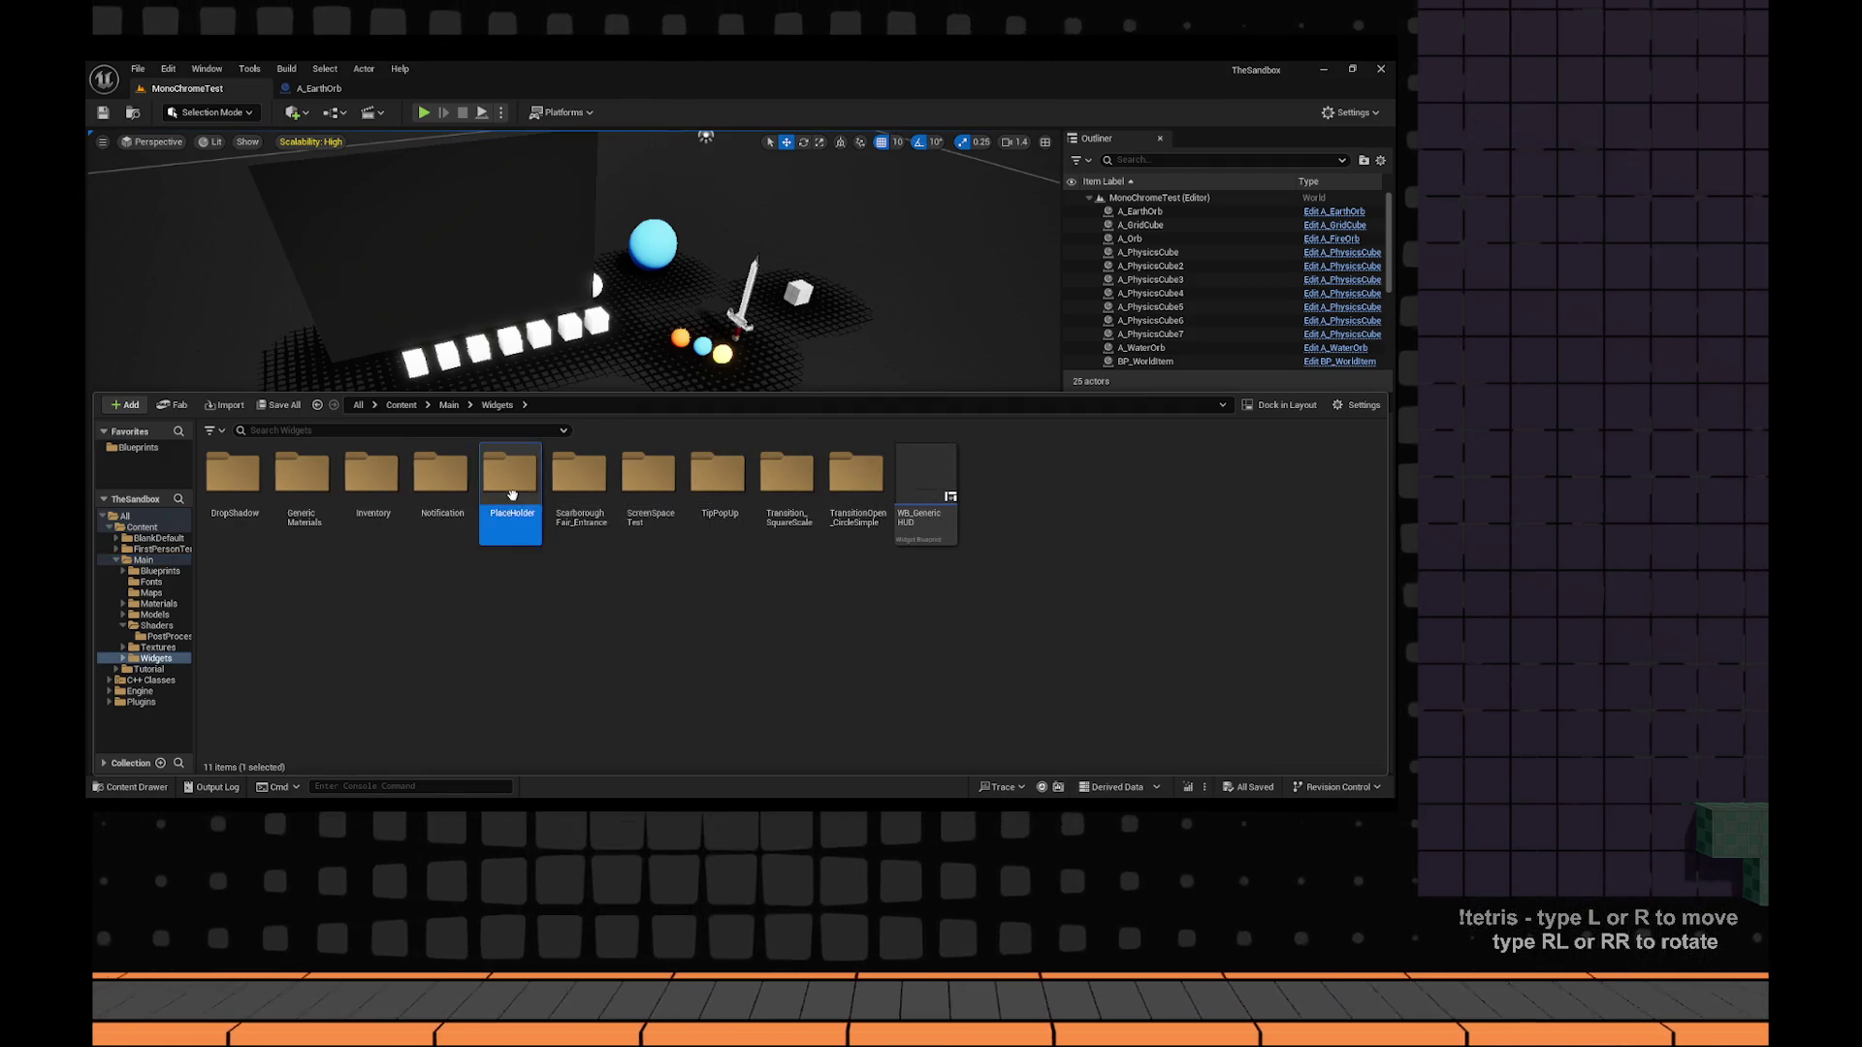
{"action": "left_click", "coordinate": [498, 406]}
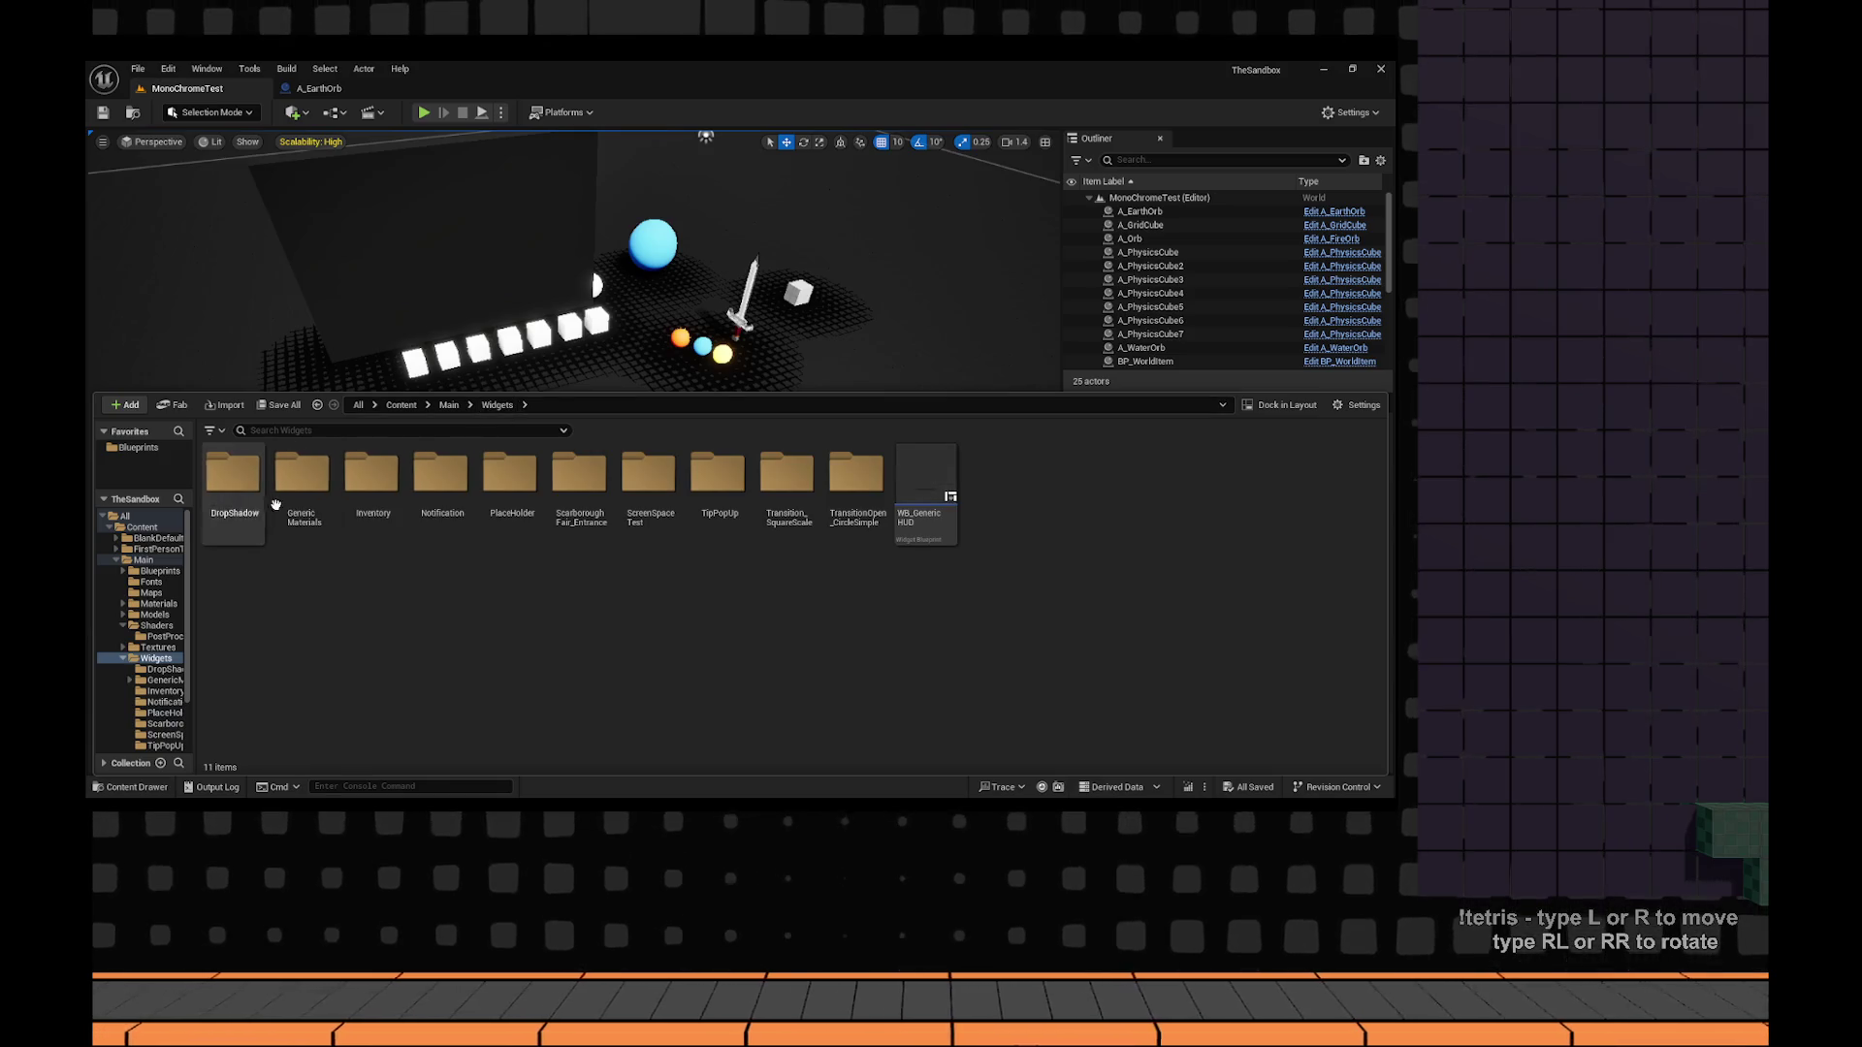
{"action": "double_click", "coordinate": [304, 476]}
Find the Strips material, then go back to Main and open the Shaders folder.
{"action": "left_click", "coordinate": [382, 537]}
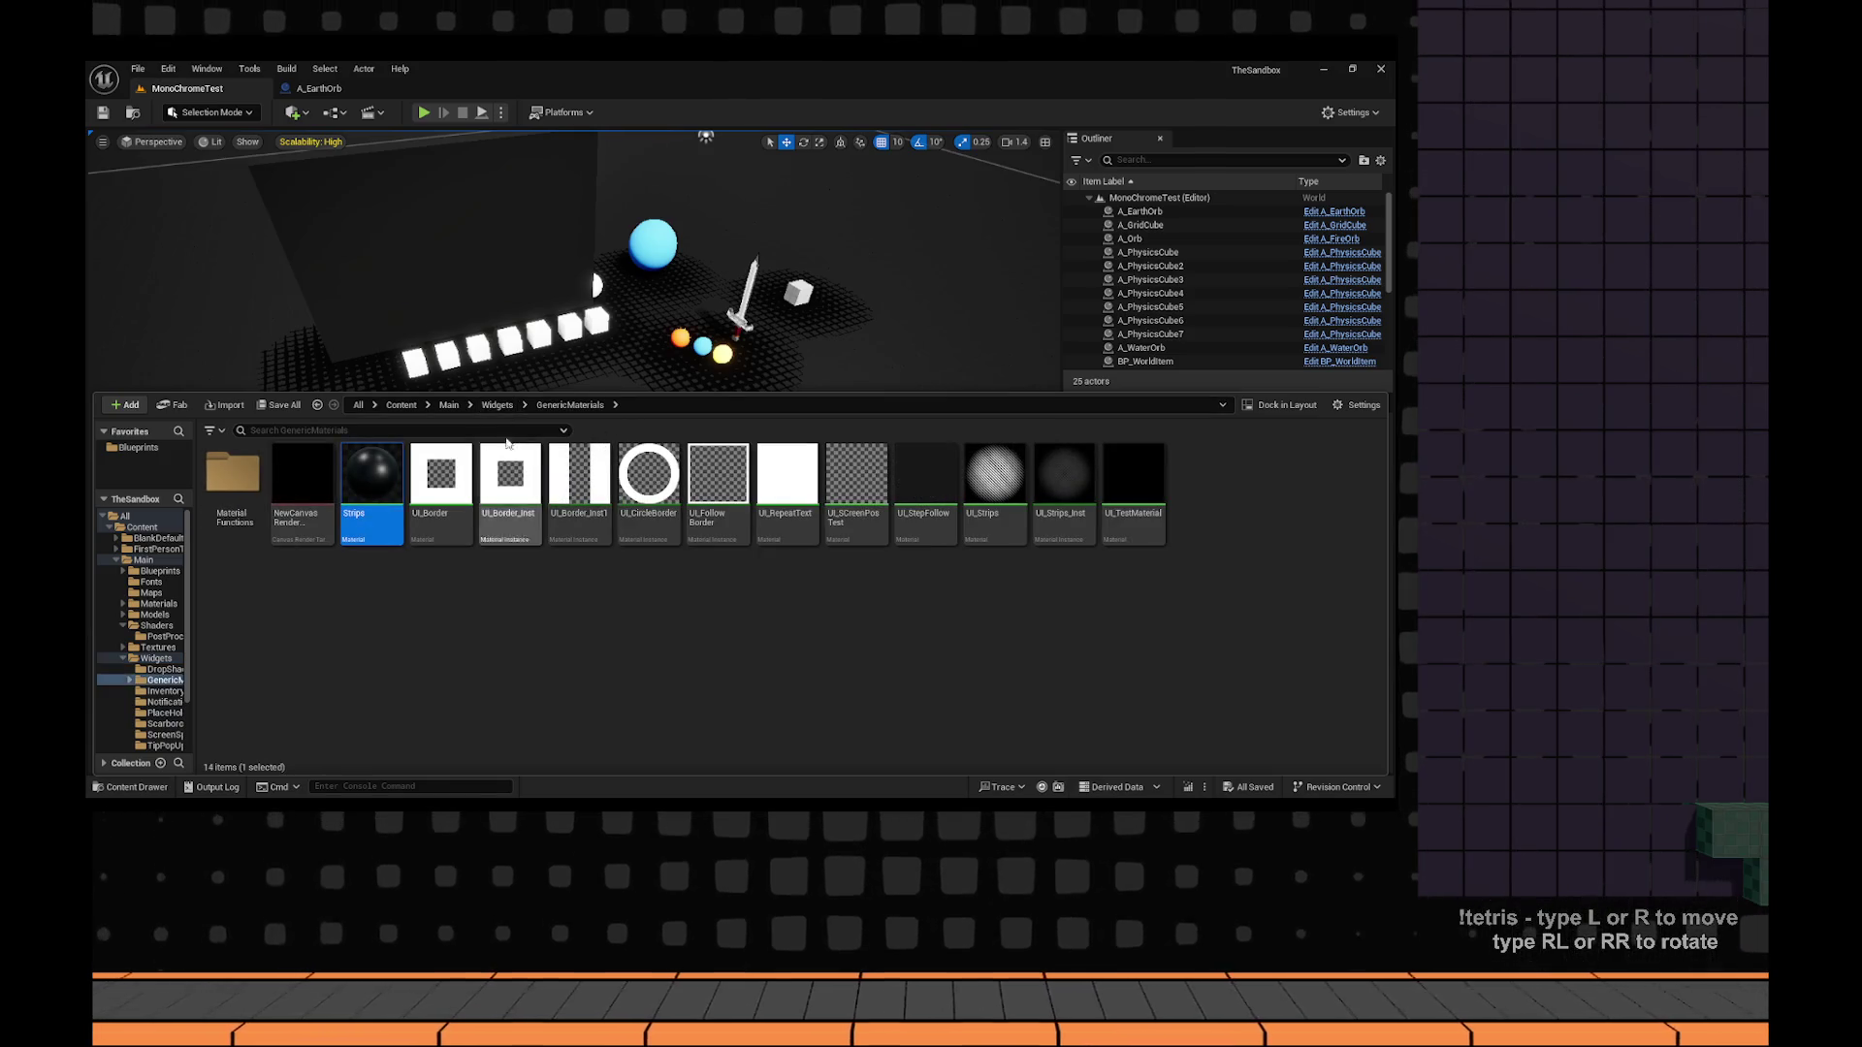
{"action": "left_click", "coordinate": [498, 405]}
{"action": "left_click", "coordinate": [449, 405]}
{"action": "left_click", "coordinate": [572, 492]}
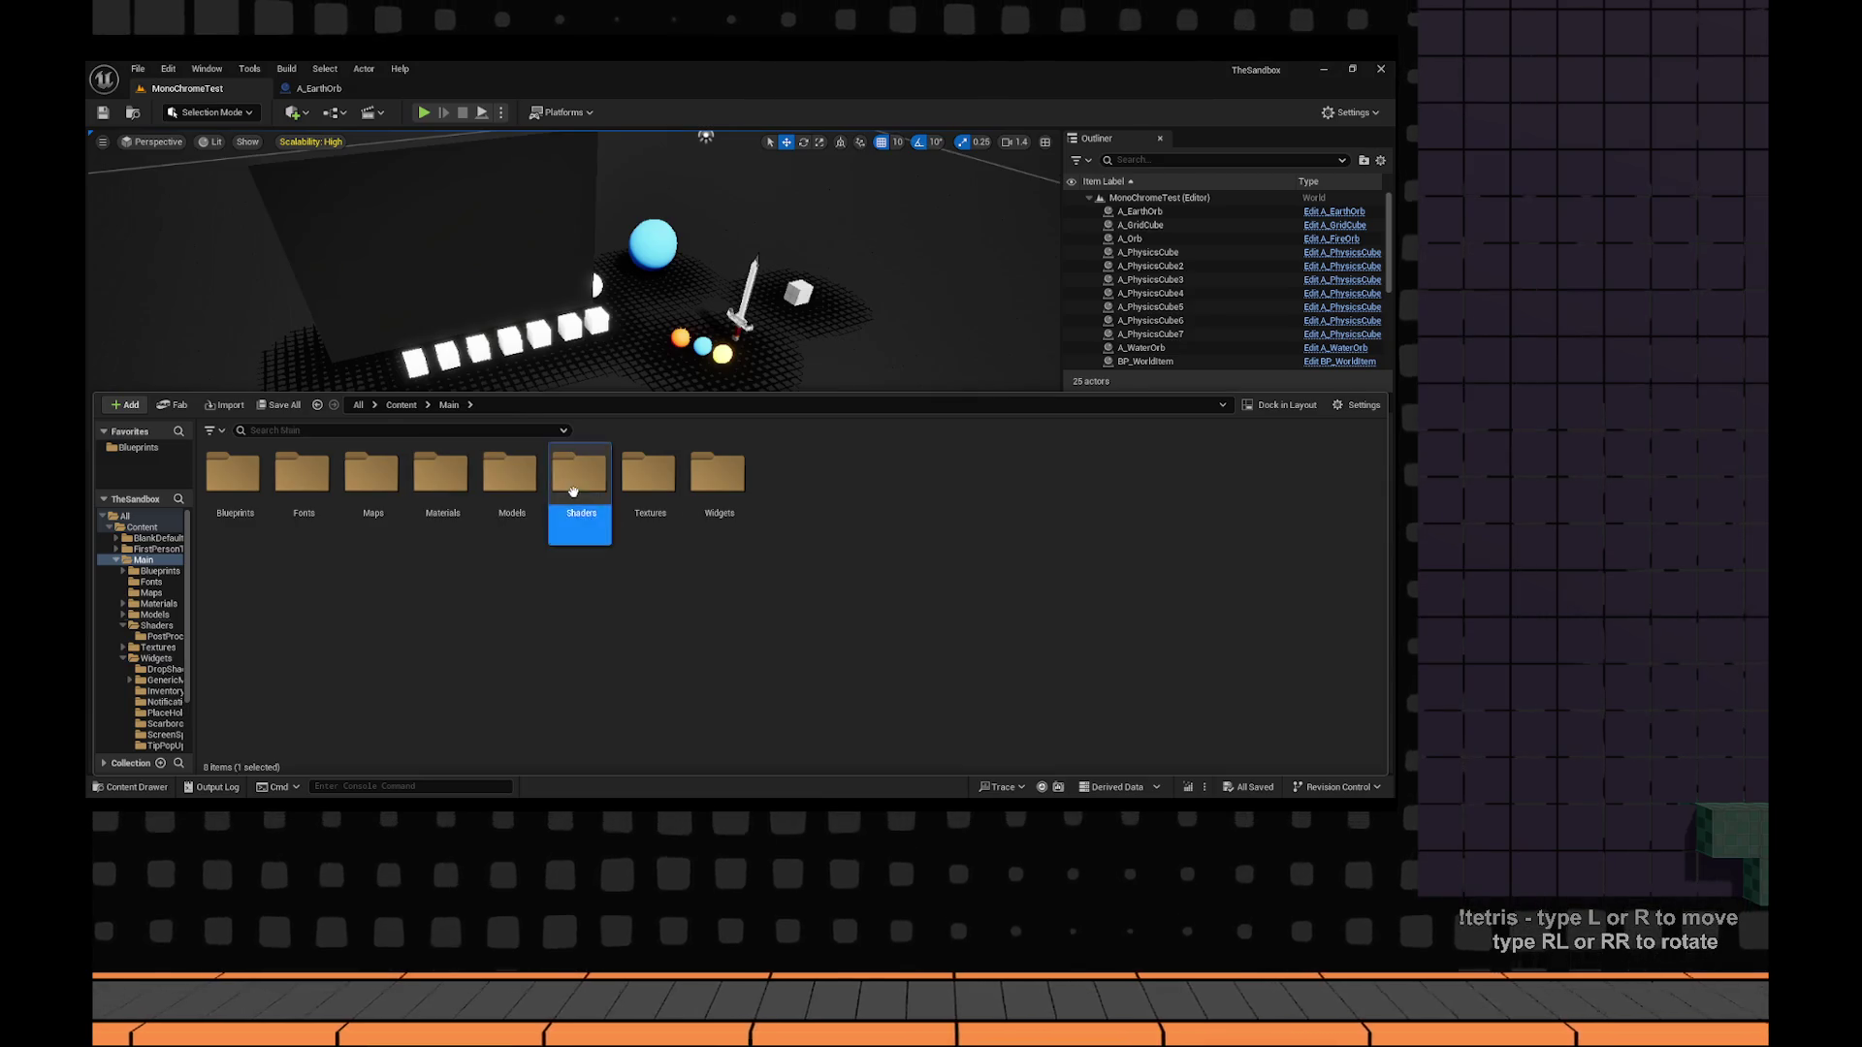
{"action": "double_click", "coordinate": [573, 492]}
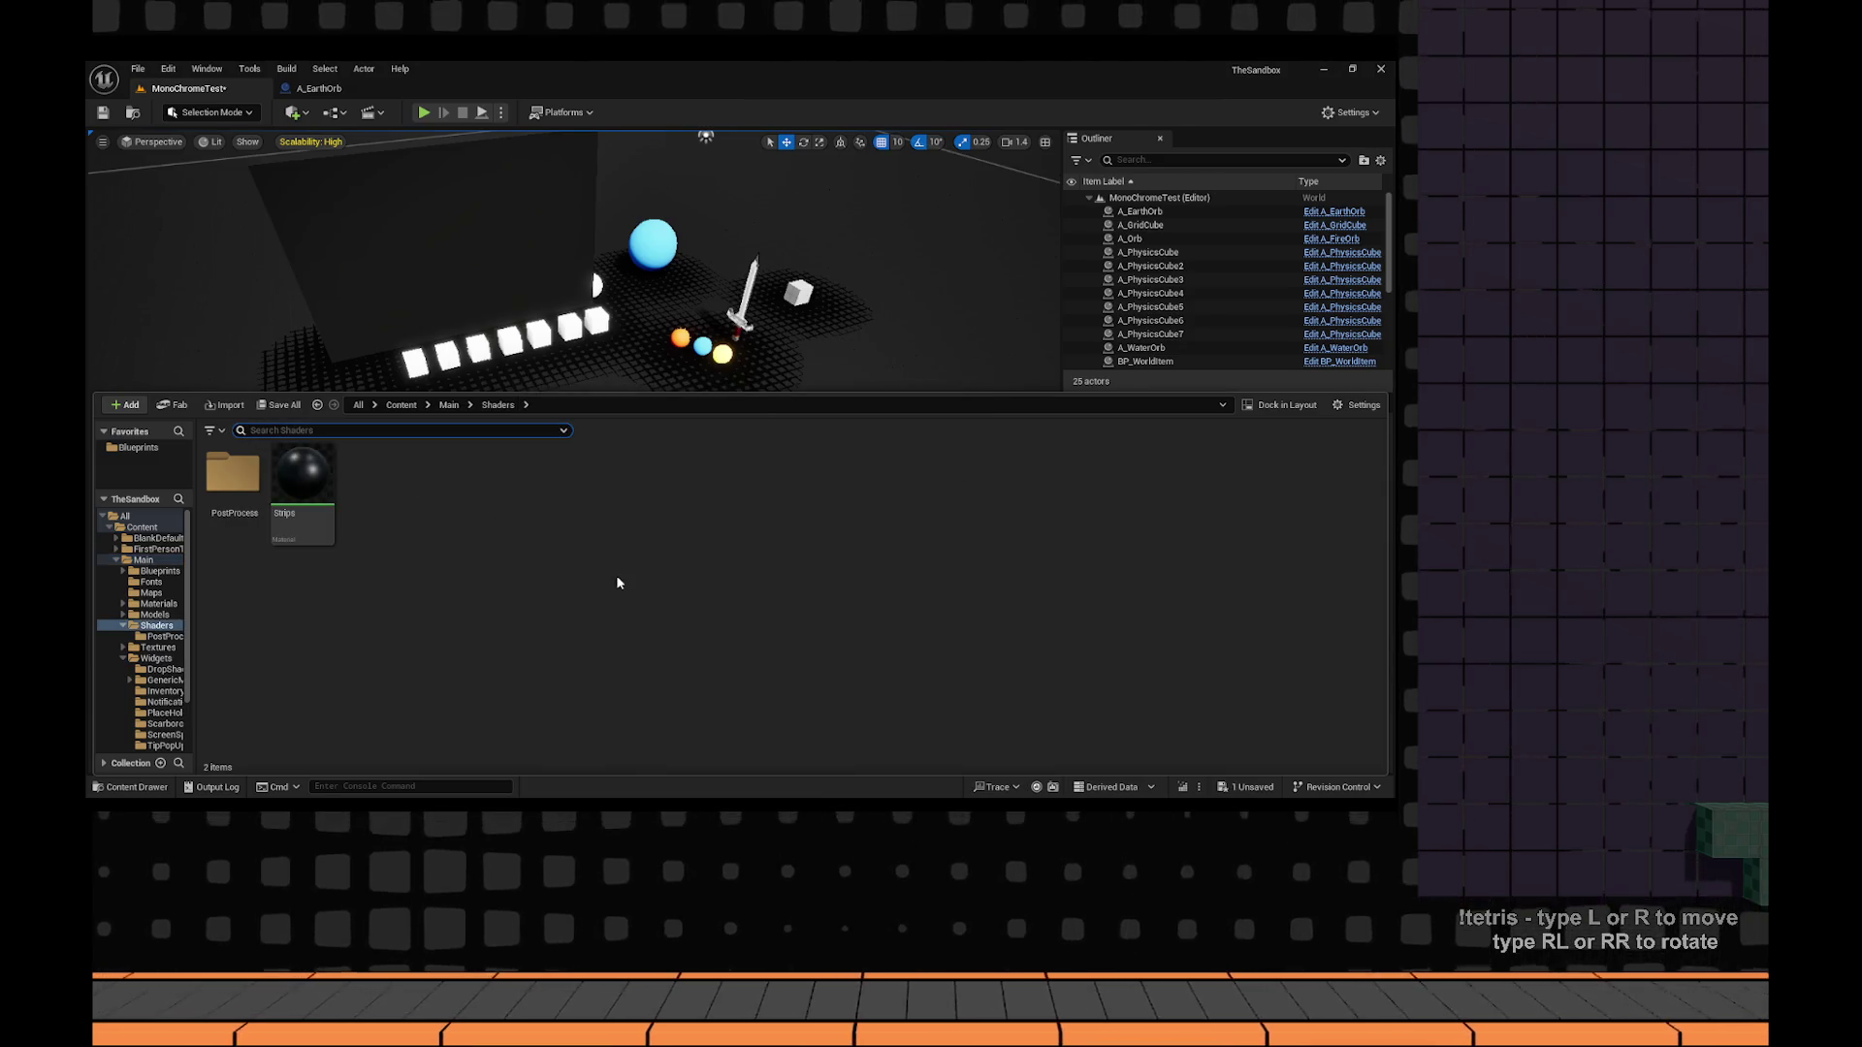
Open the Strips material graph, then return to the MonoChromeTest level tab.
{"action": "left_click_drag", "start_coordinate": [303, 480], "coordinate": [594, 486]}
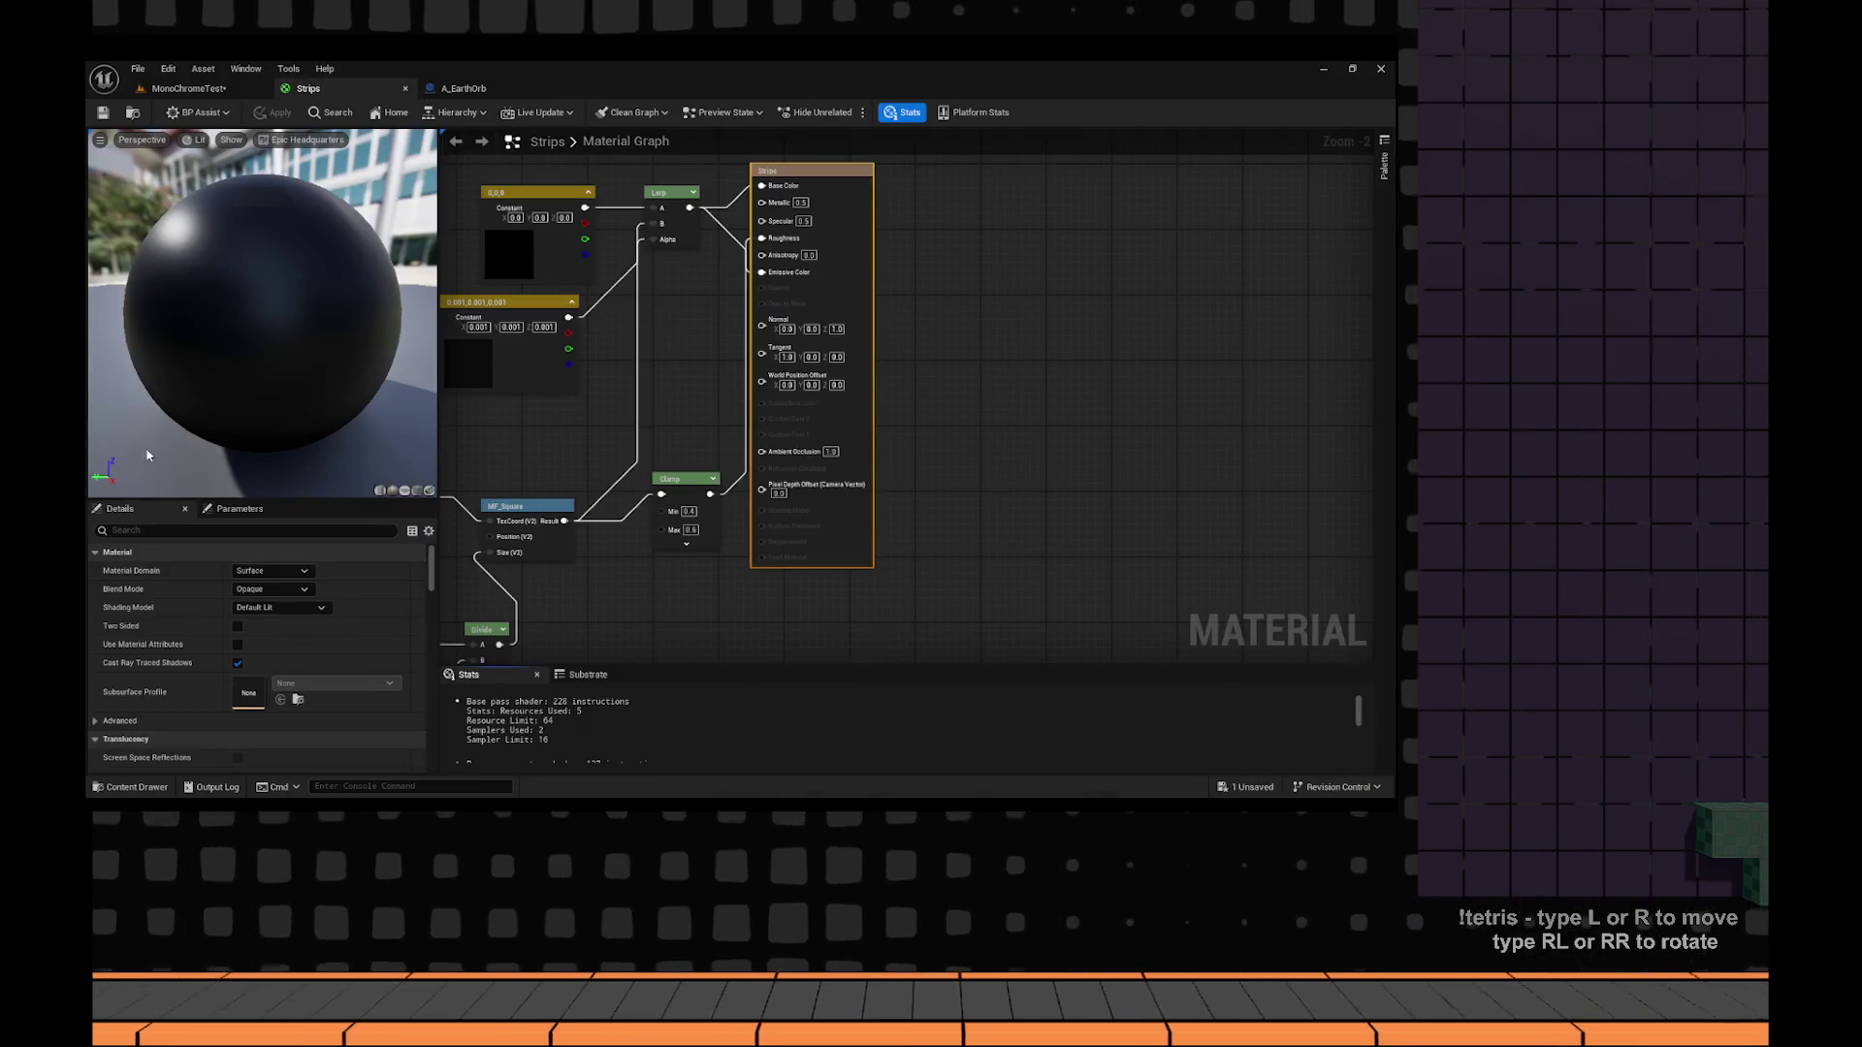
{"action": "left_click", "coordinate": [190, 88]}
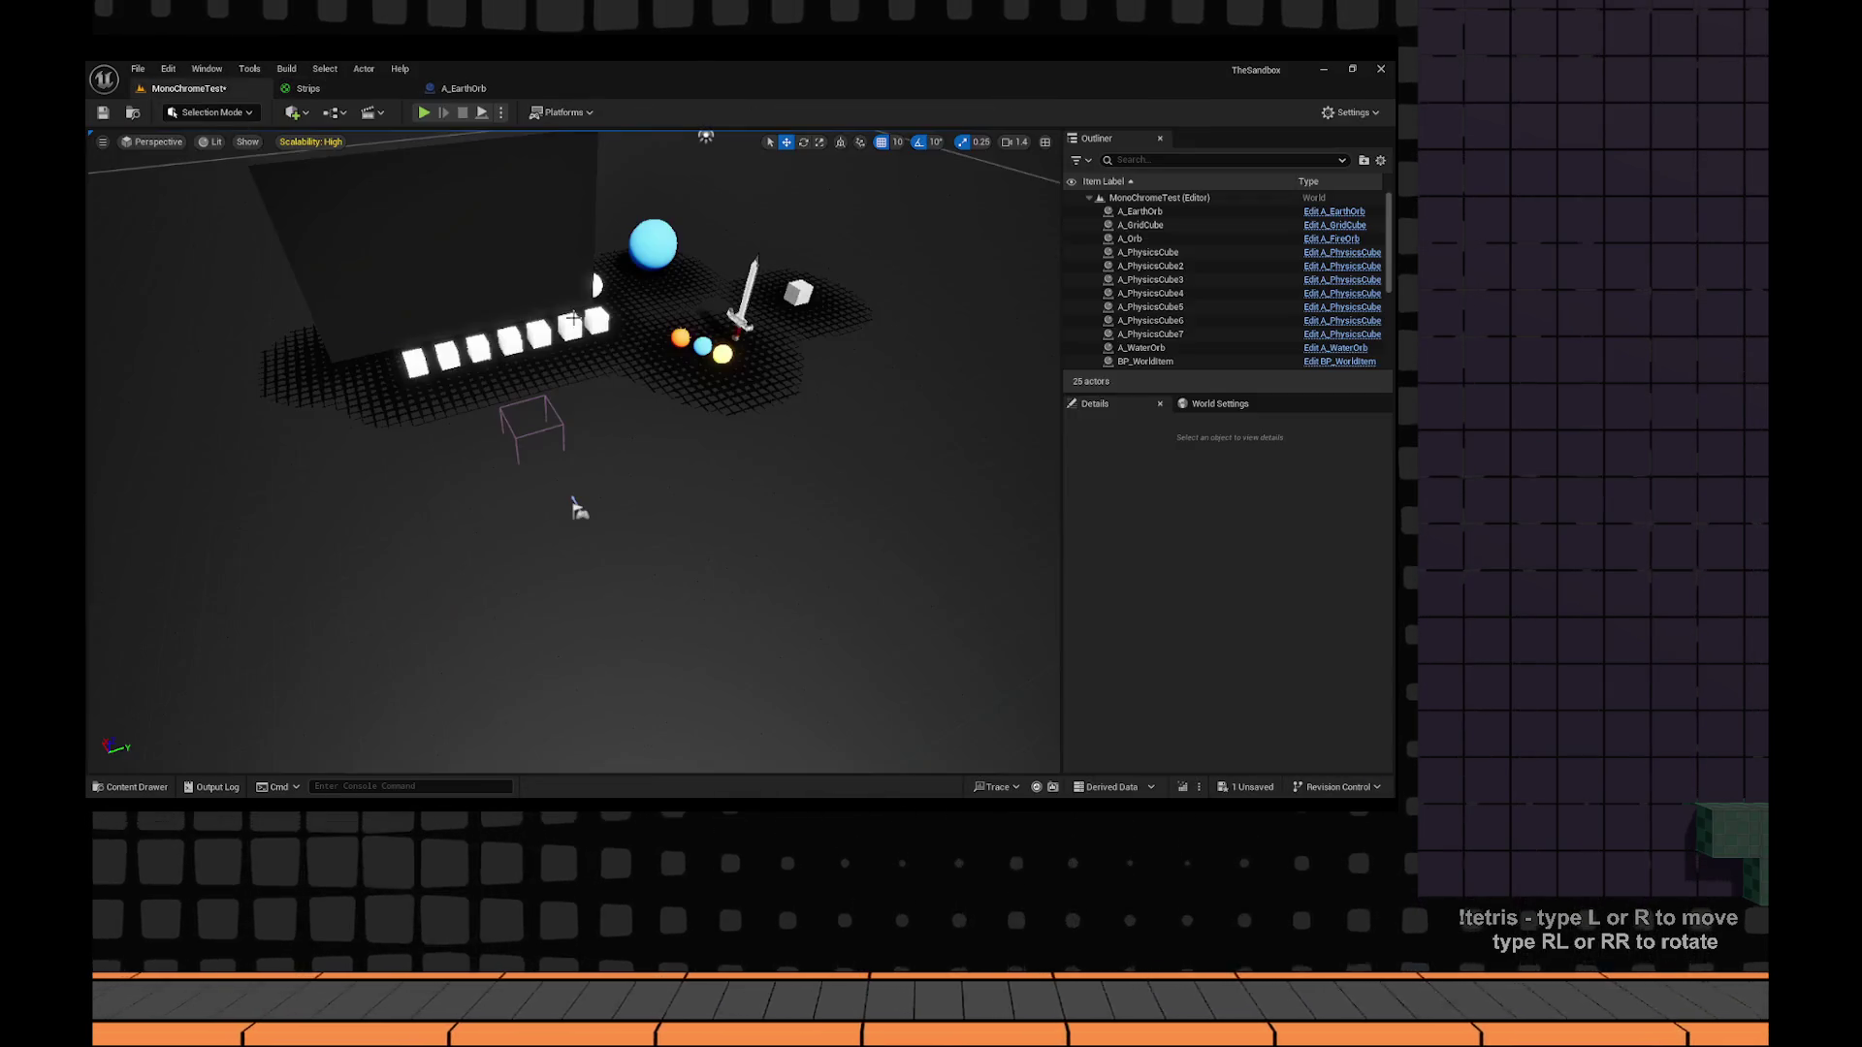
{"action": "left_click", "coordinate": [308, 88]}
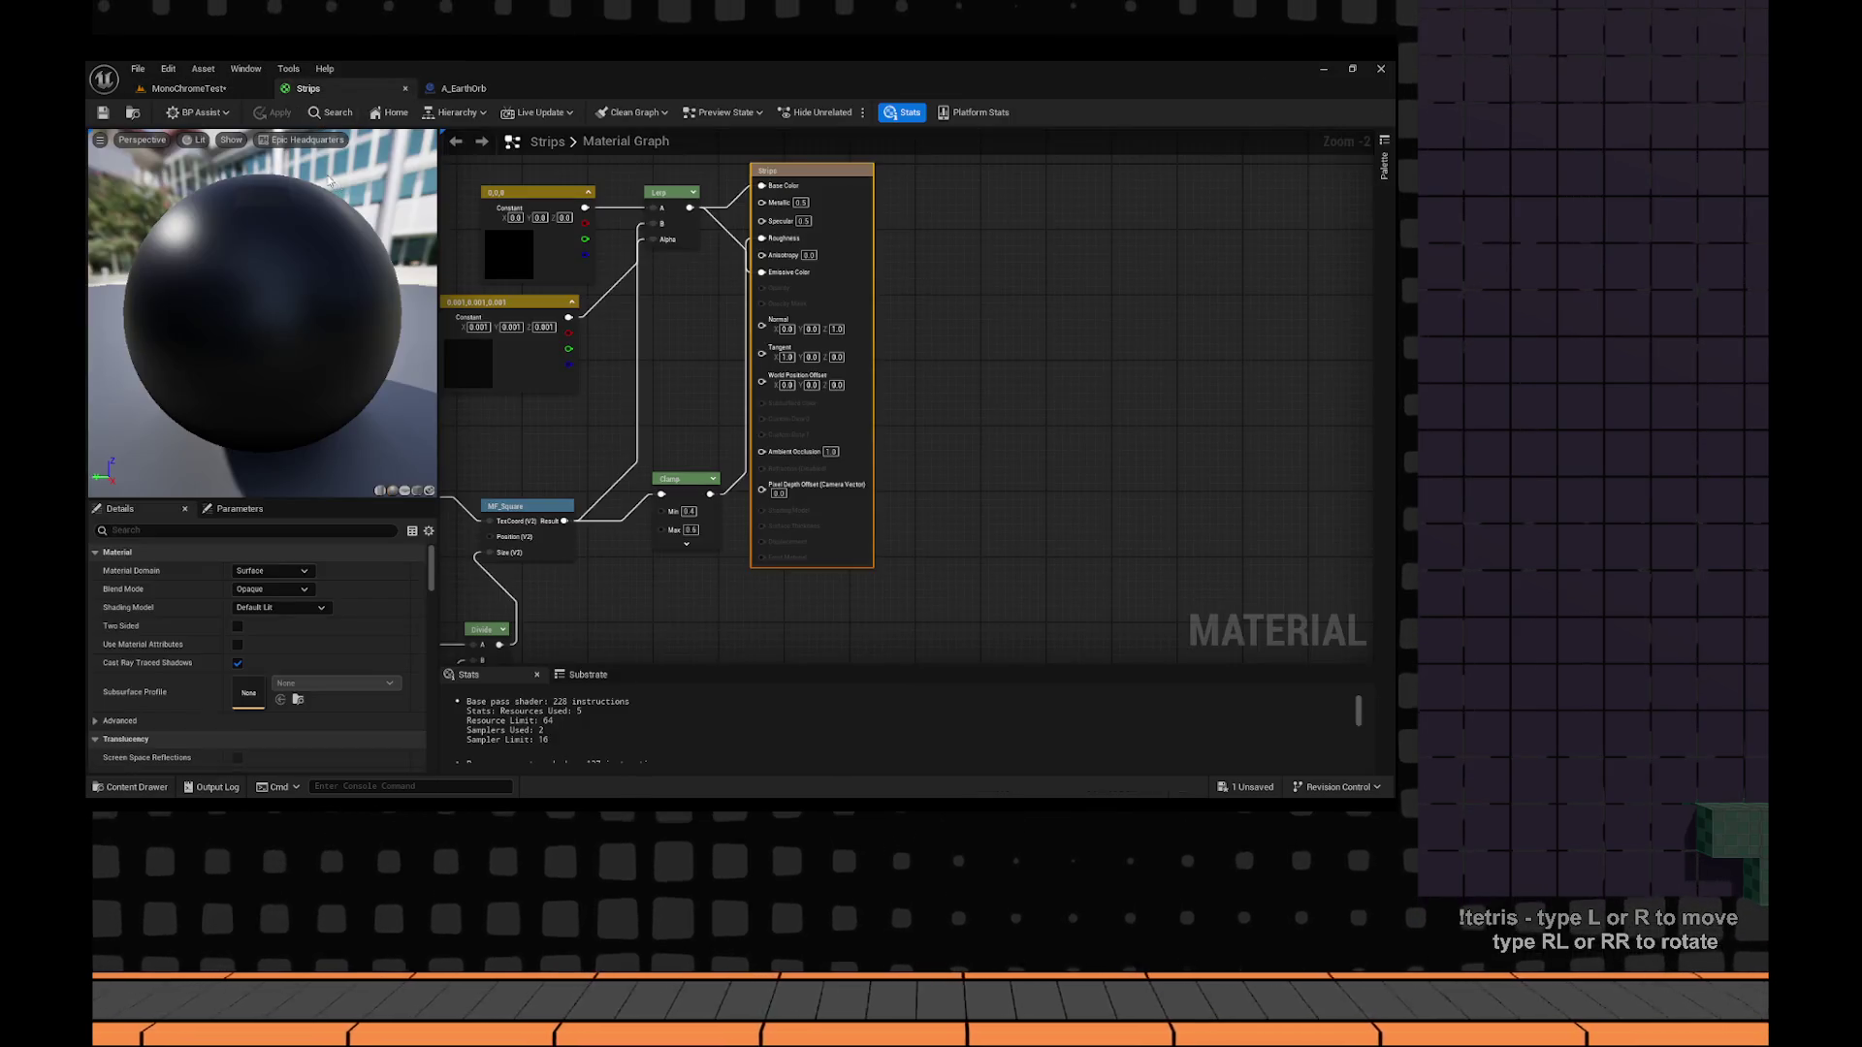
{"action": "left_click", "coordinate": [175, 88]}
Duplicate Strips in the Shaders folder and name the copy MonoChromeTexture.
{"action": "key", "text": "ctrl+space"}
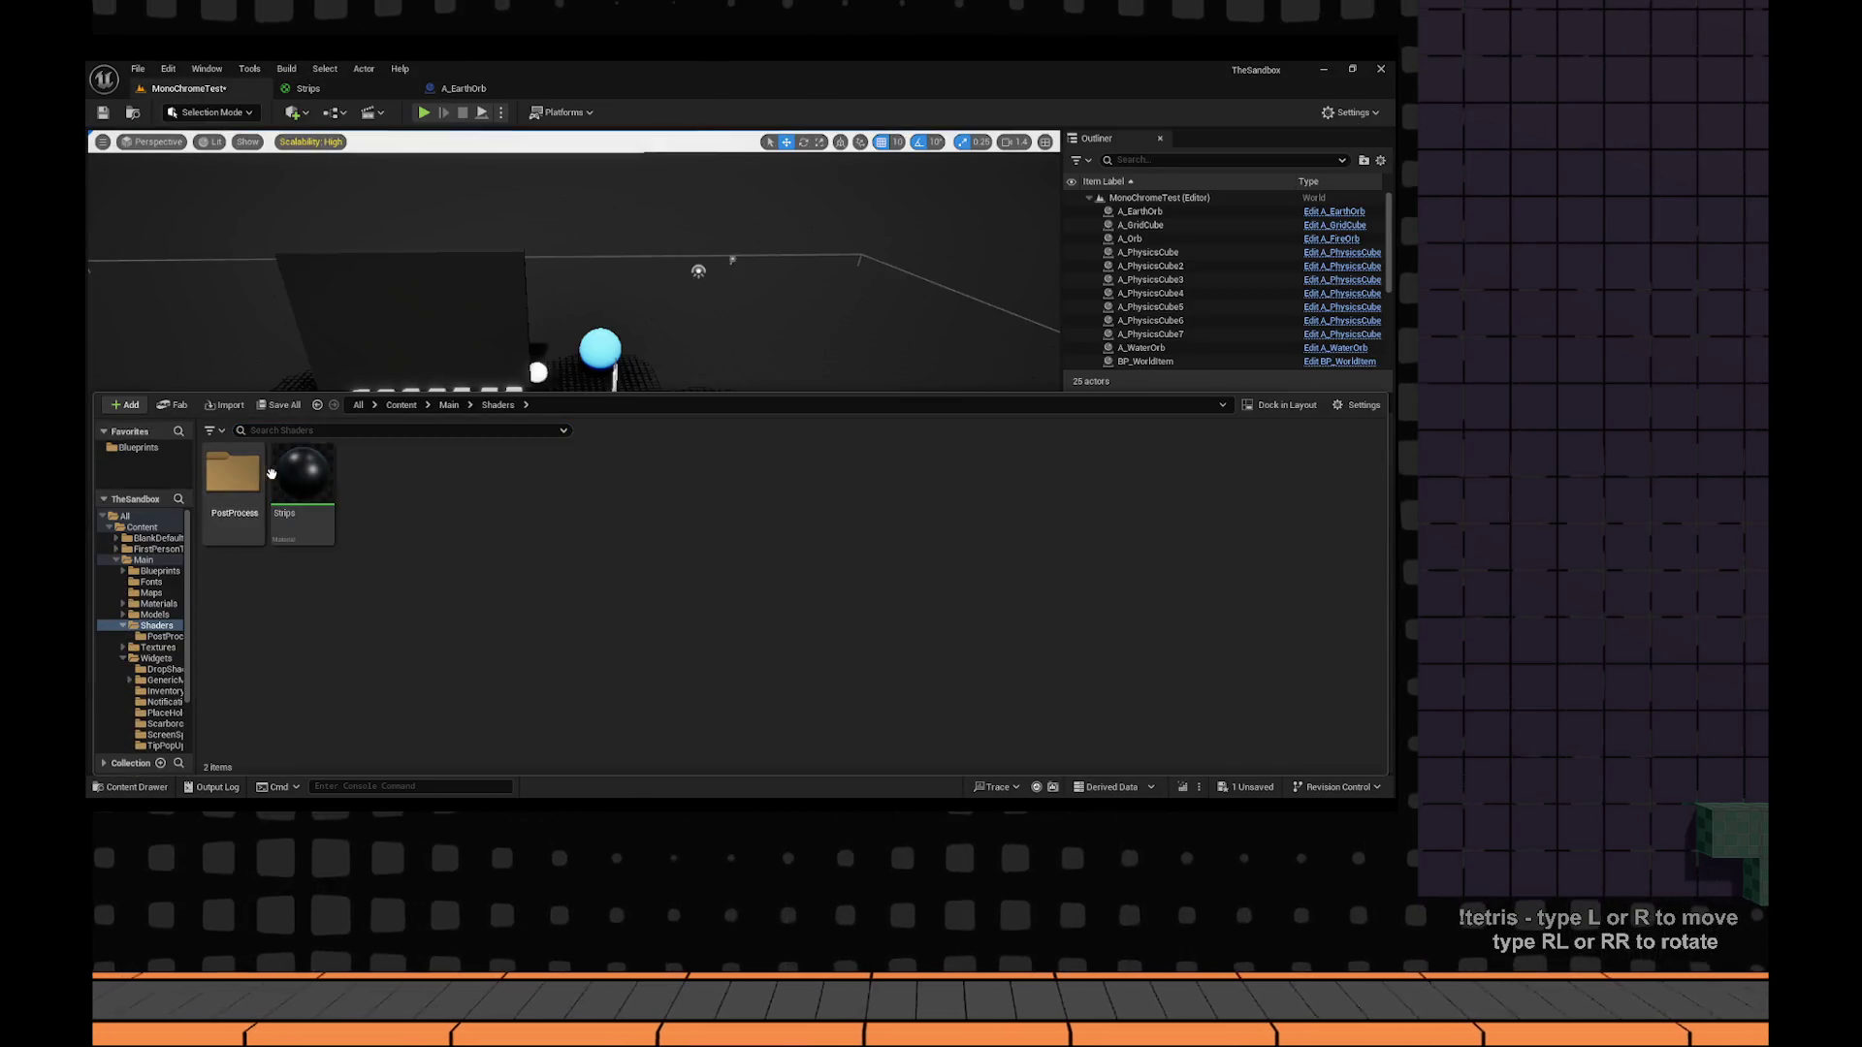
{"action": "key", "text": "ctrl+d"}
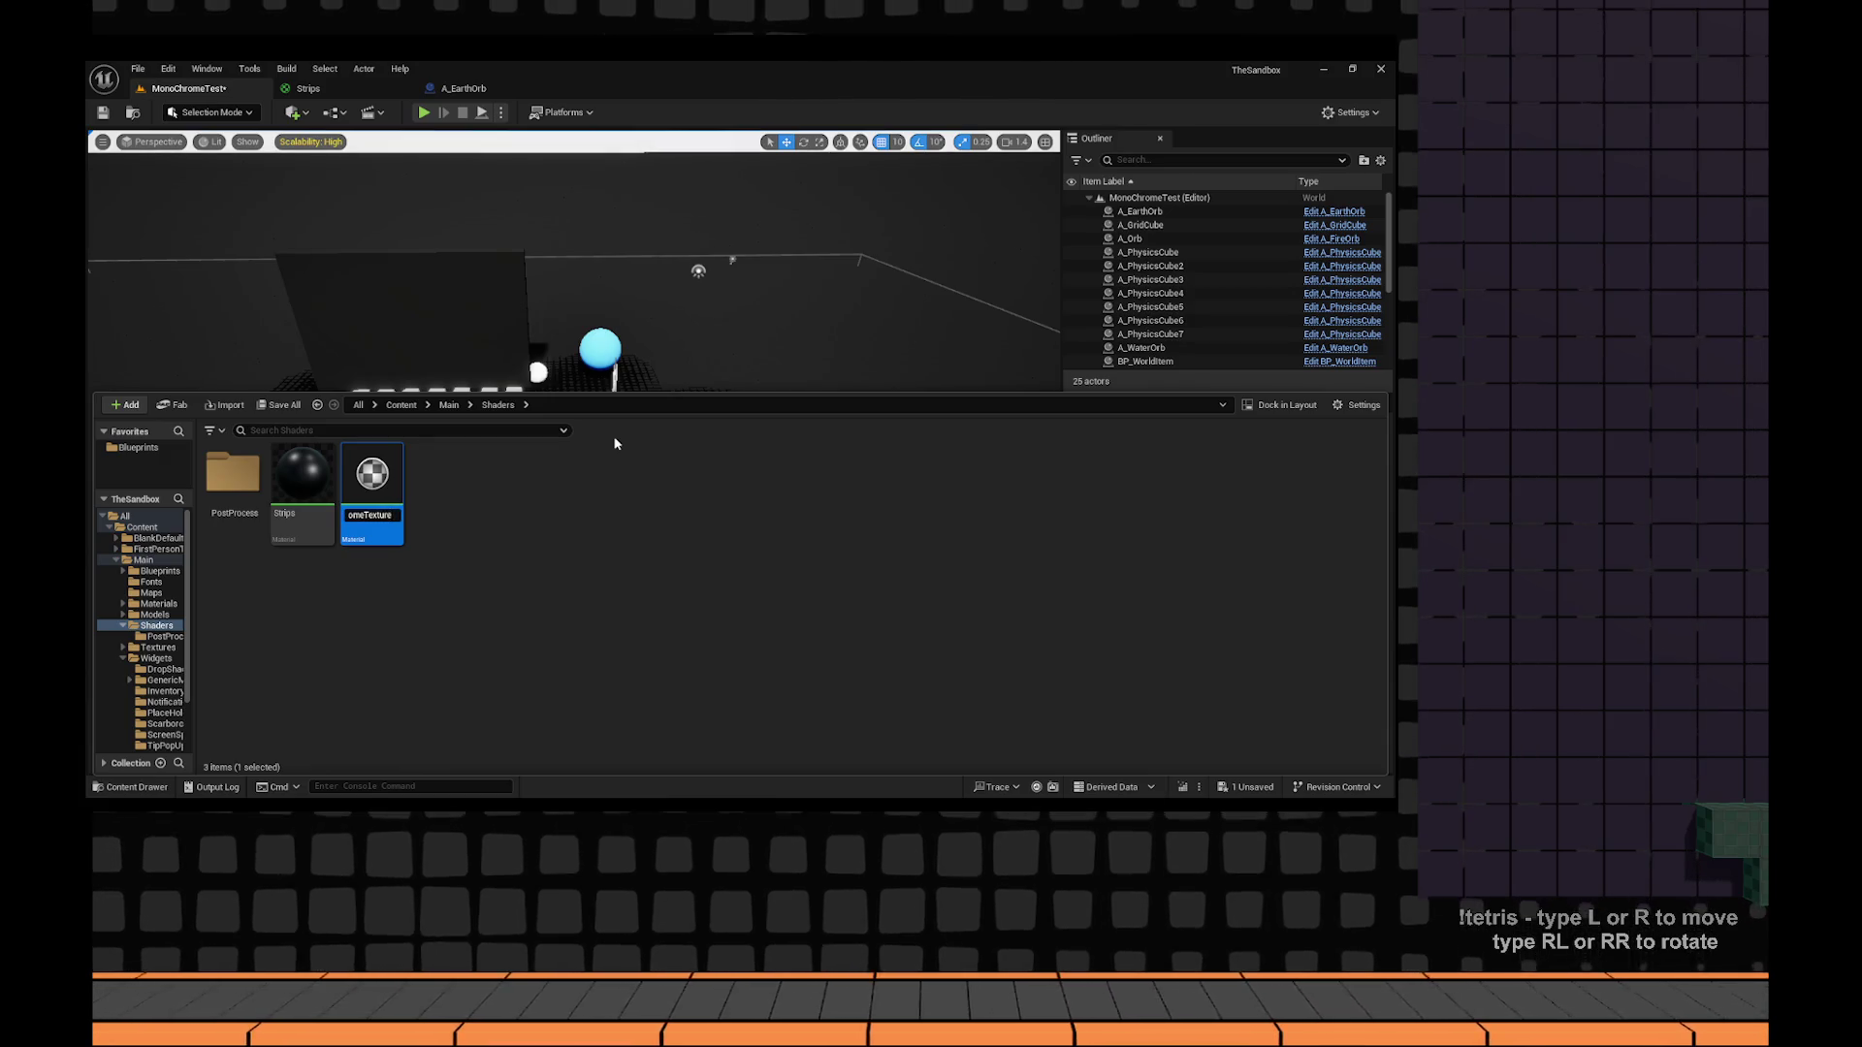
{"action": "key", "text": "Return"}
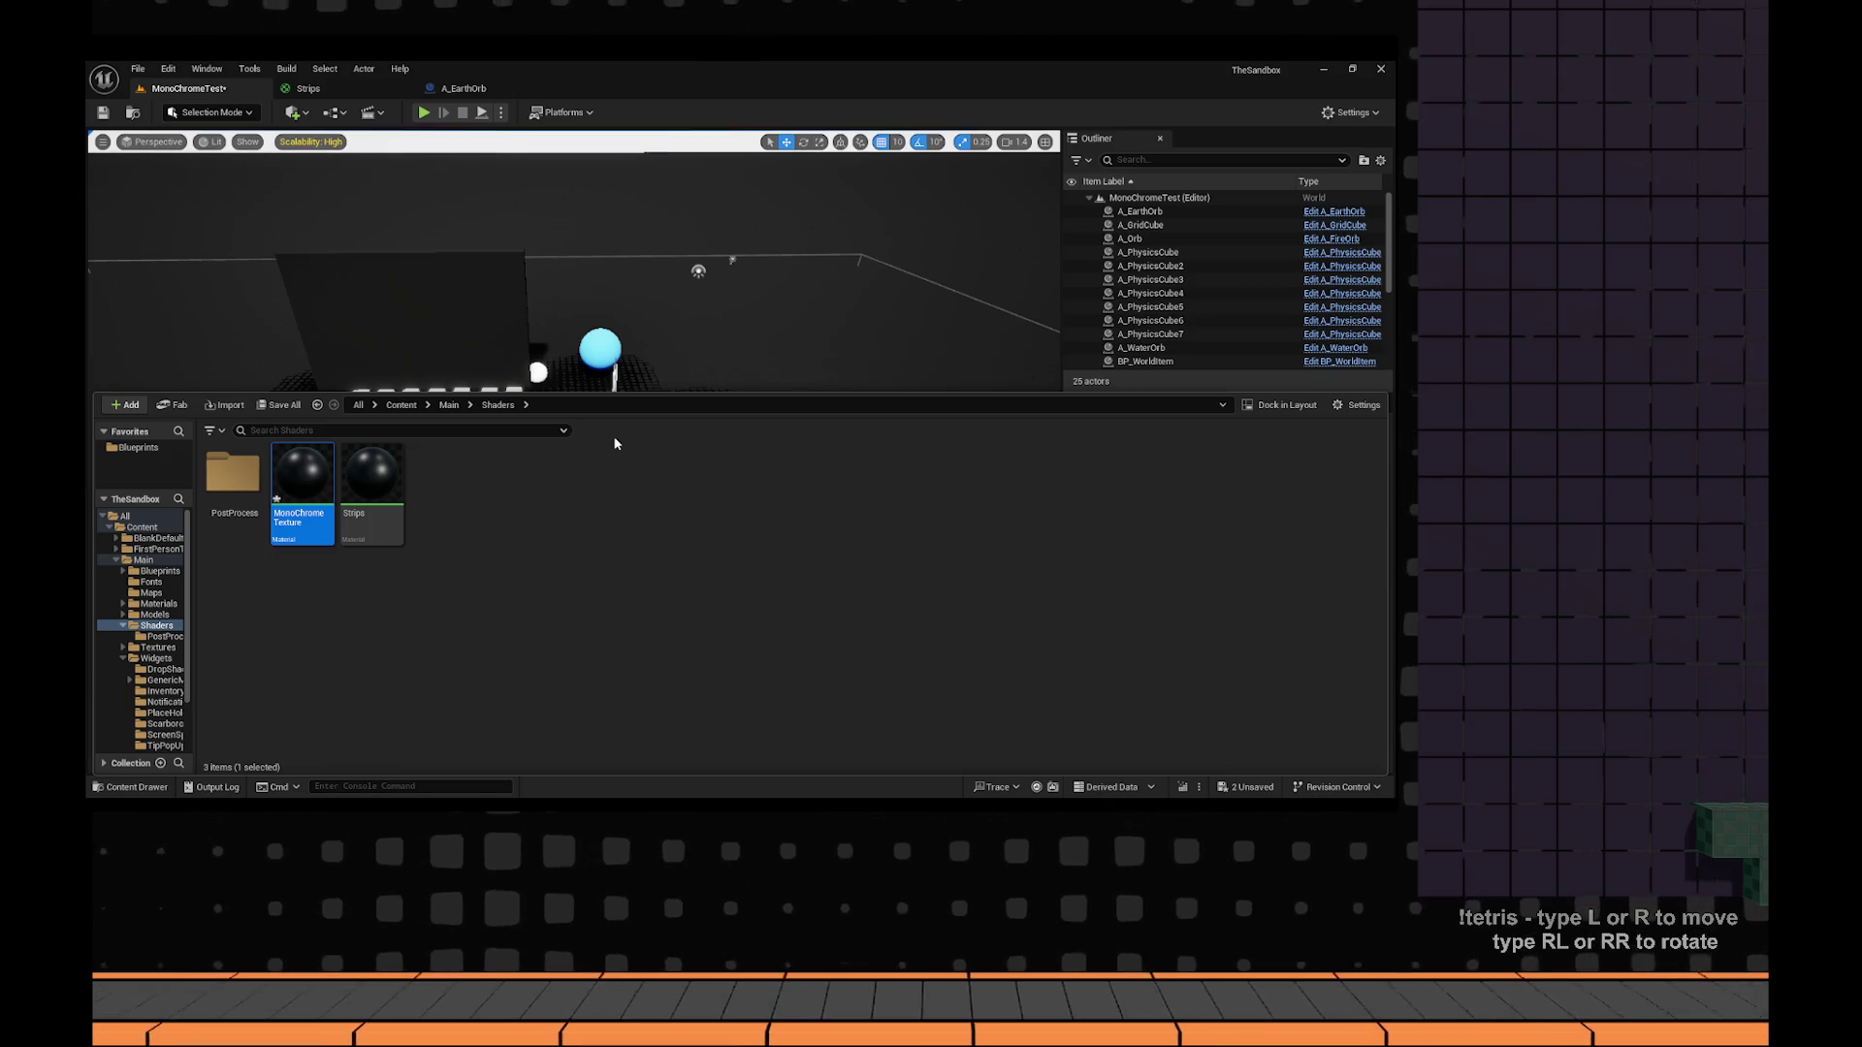
{"action": "key", "text": "alt+Tab"}
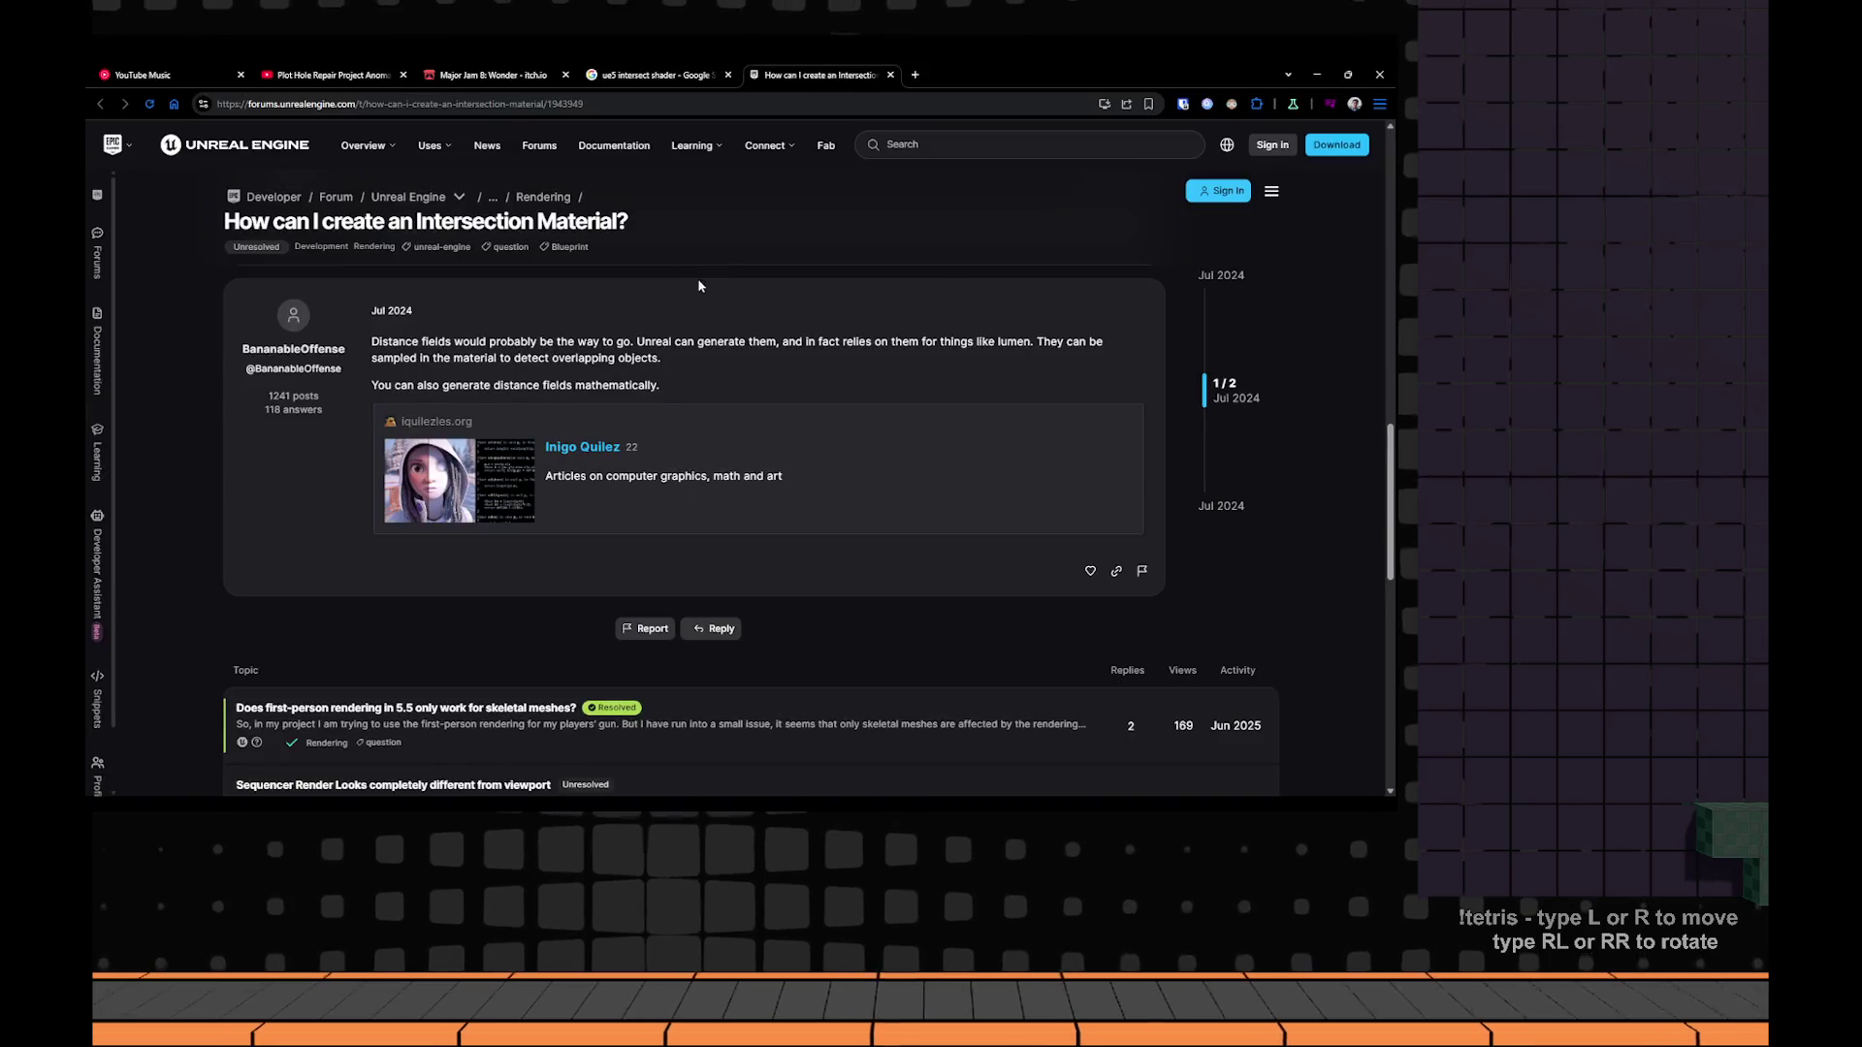
Switch to the Plot Hole Repair YouTube tab and replay it from about 1:11.
{"action": "left_click", "coordinate": [493, 74]}
{"action": "left_click", "coordinate": [343, 75]}
{"action": "mouse_move", "coordinate": [773, 695]}
{"action": "left_mouse_down"}
{"action": "mouse_move", "coordinate": [820, 695]}
{"action": "mouse_move", "coordinate": [758, 697]}
{"action": "left_mouse_up"}
{"action": "left_click", "coordinate": [678, 391]}
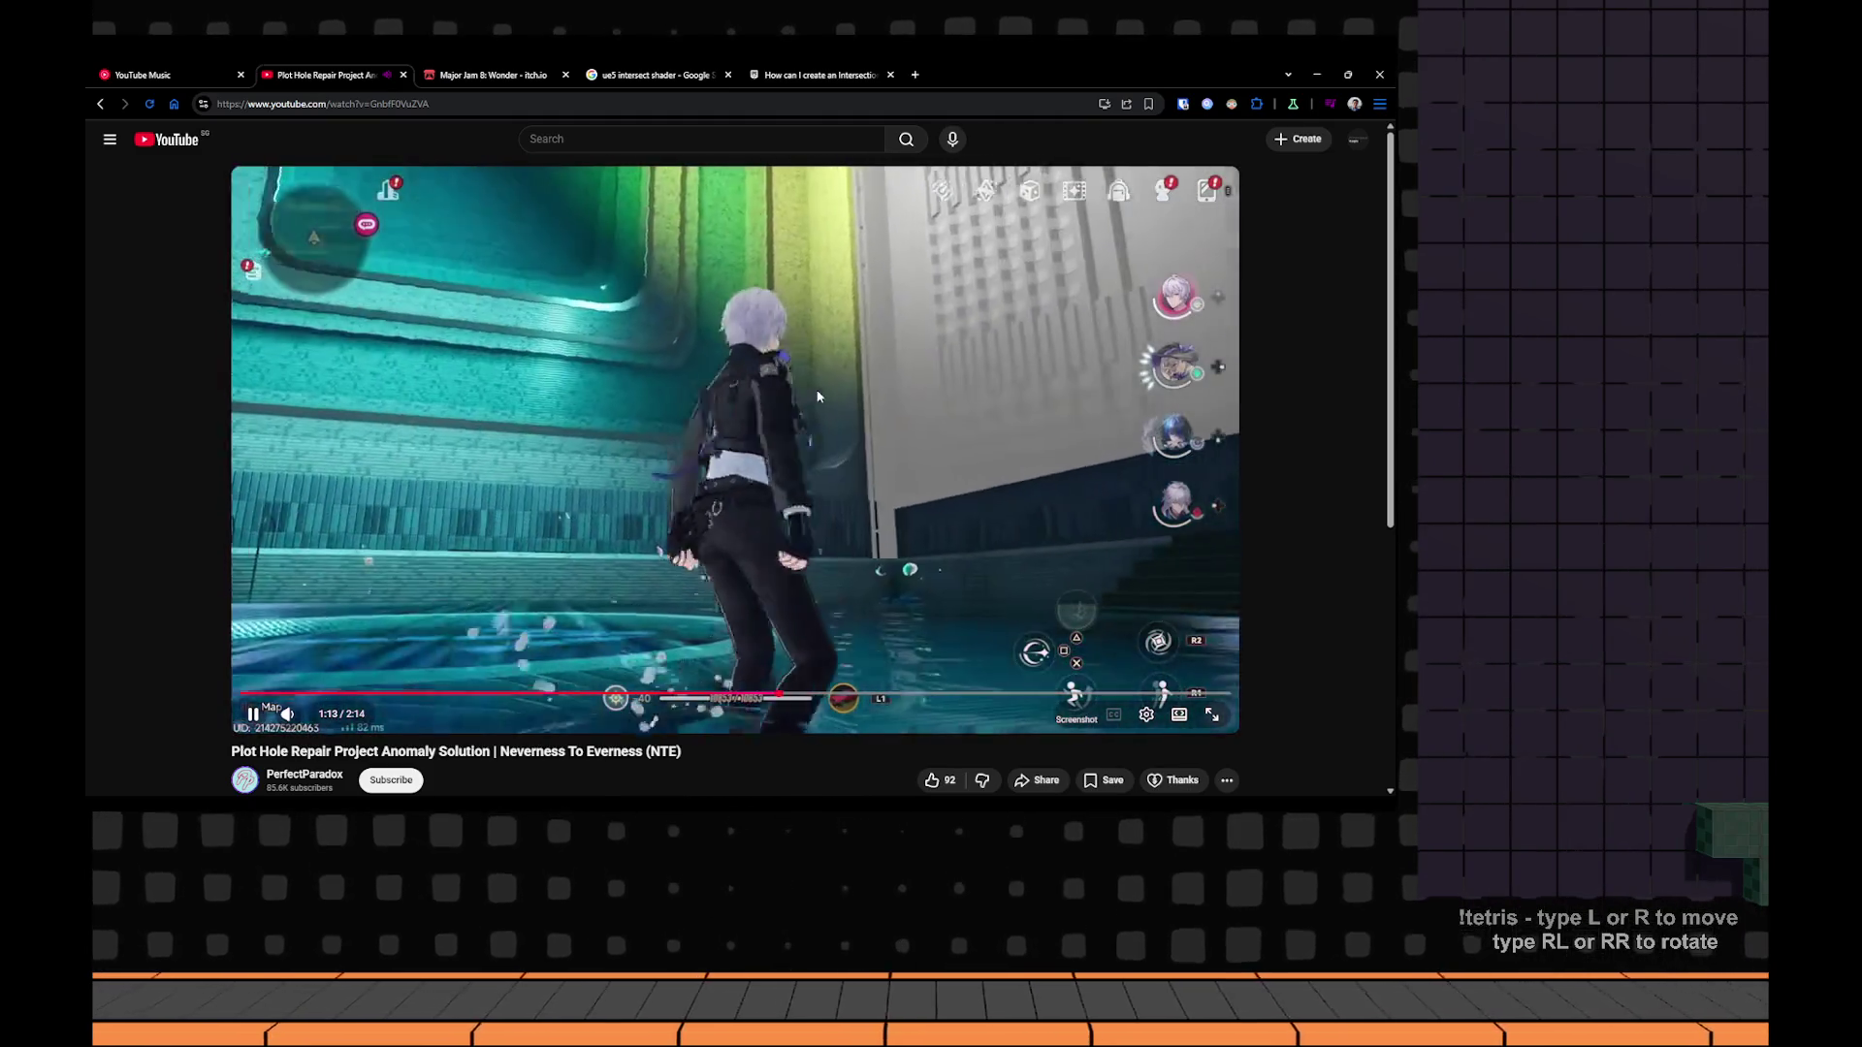
Pause the Plot Hole Repair video and go back to the Unreal Editor.
{"action": "left_click", "coordinate": [818, 397]}
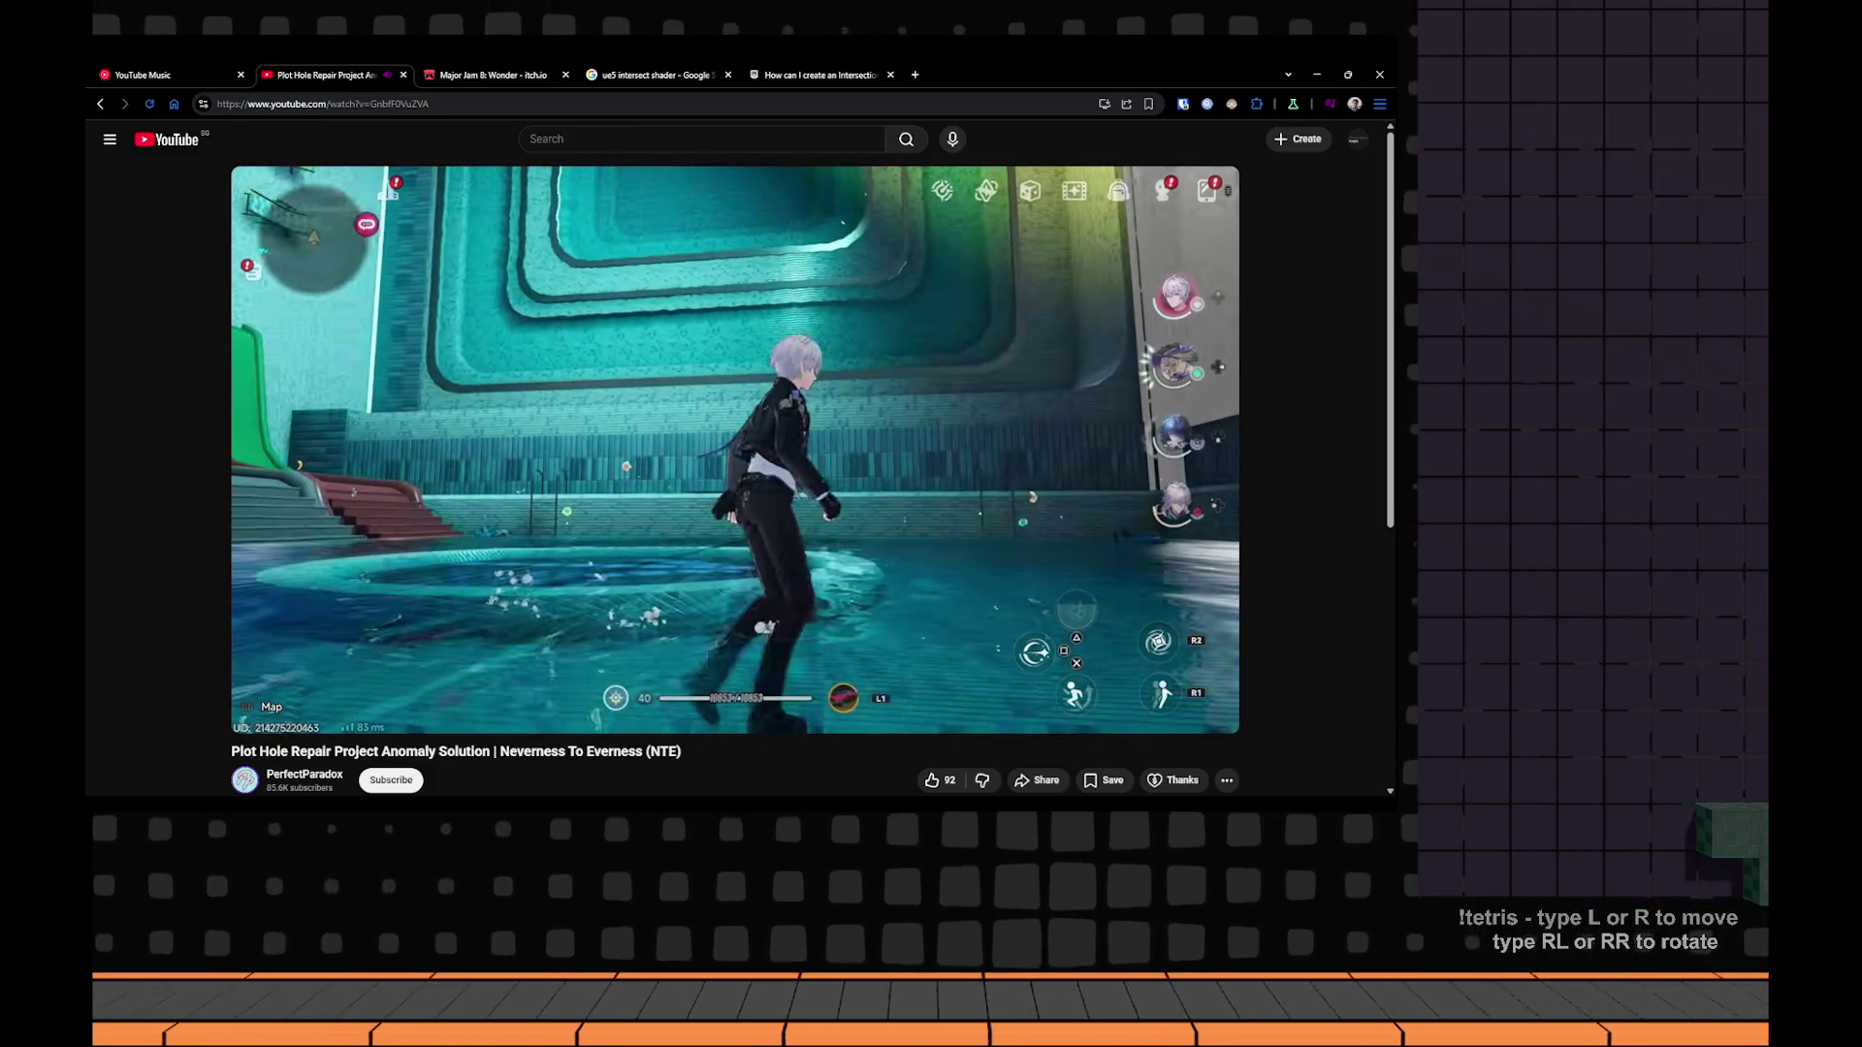
{"action": "key", "text": "alt+Tab"}
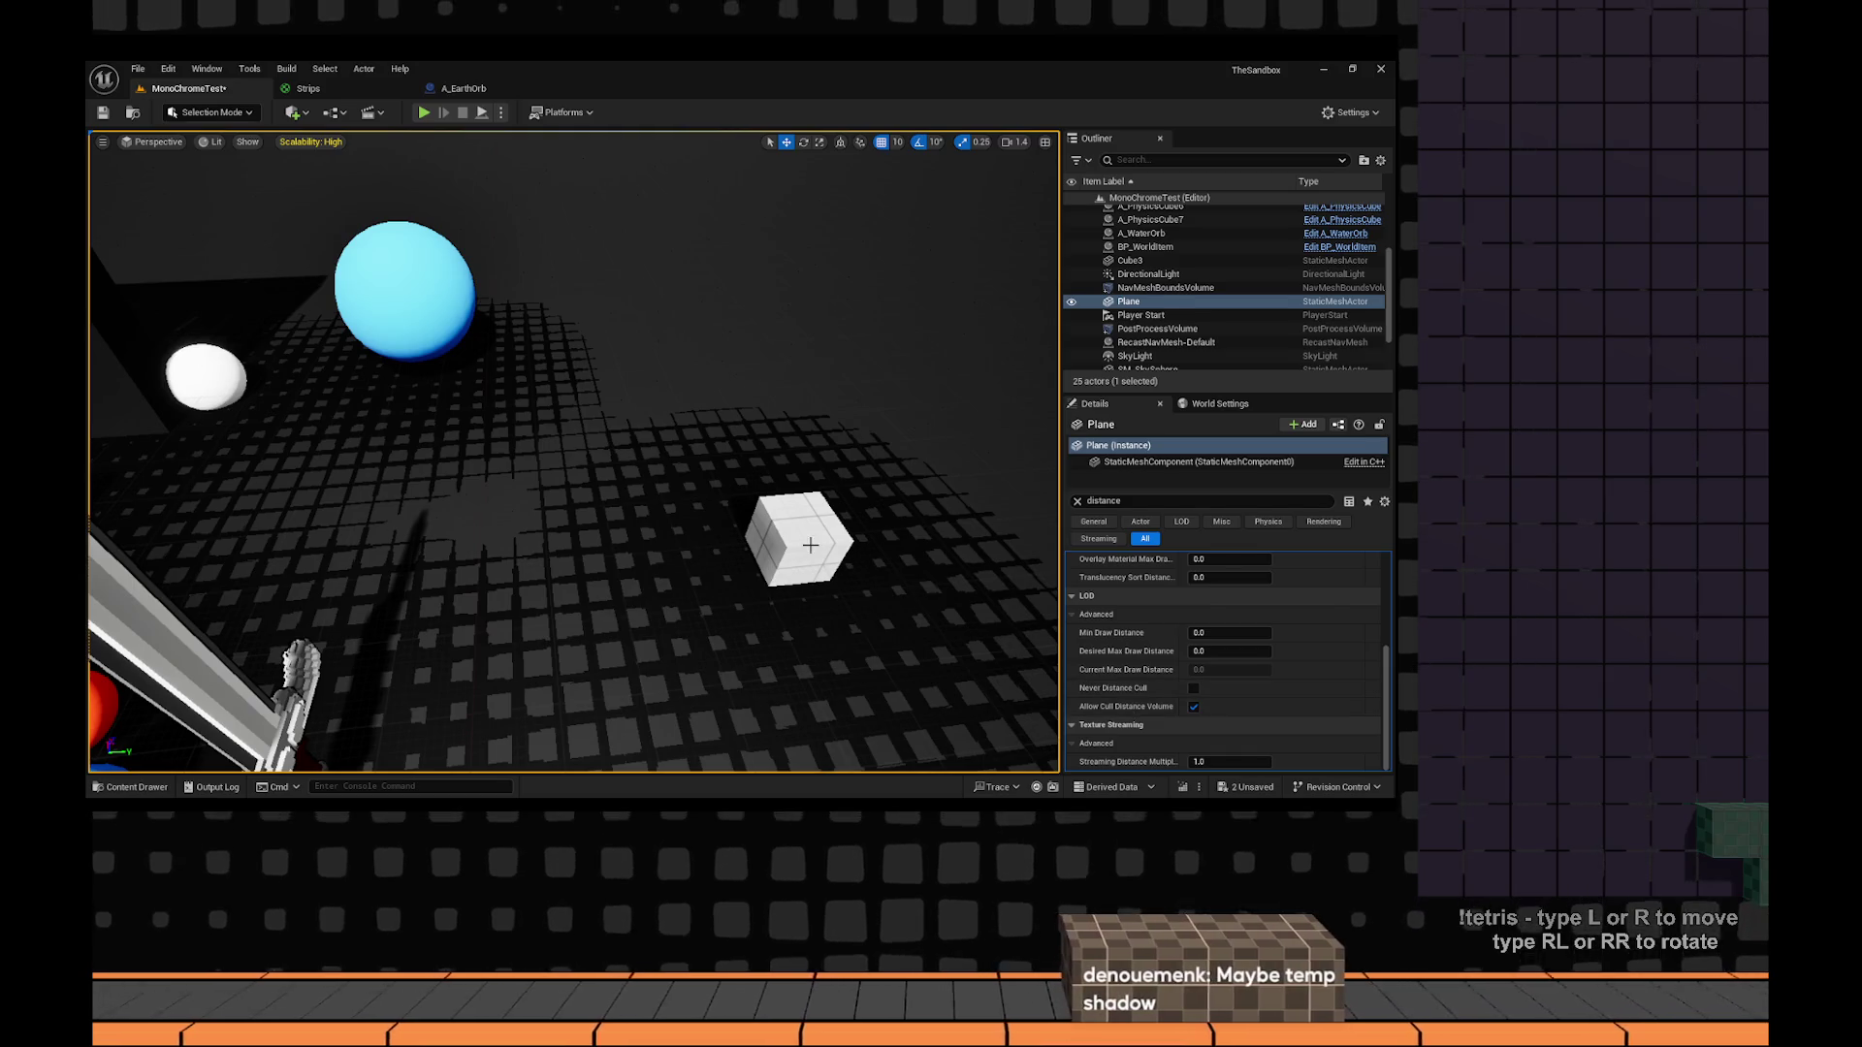
Review the Plane's draw-distance properties in Details, then bring up the Shaders folder assets.
{"action": "scroll", "coordinate": [1201, 560], "scroll_direction": "up", "scroll_amount": 4}
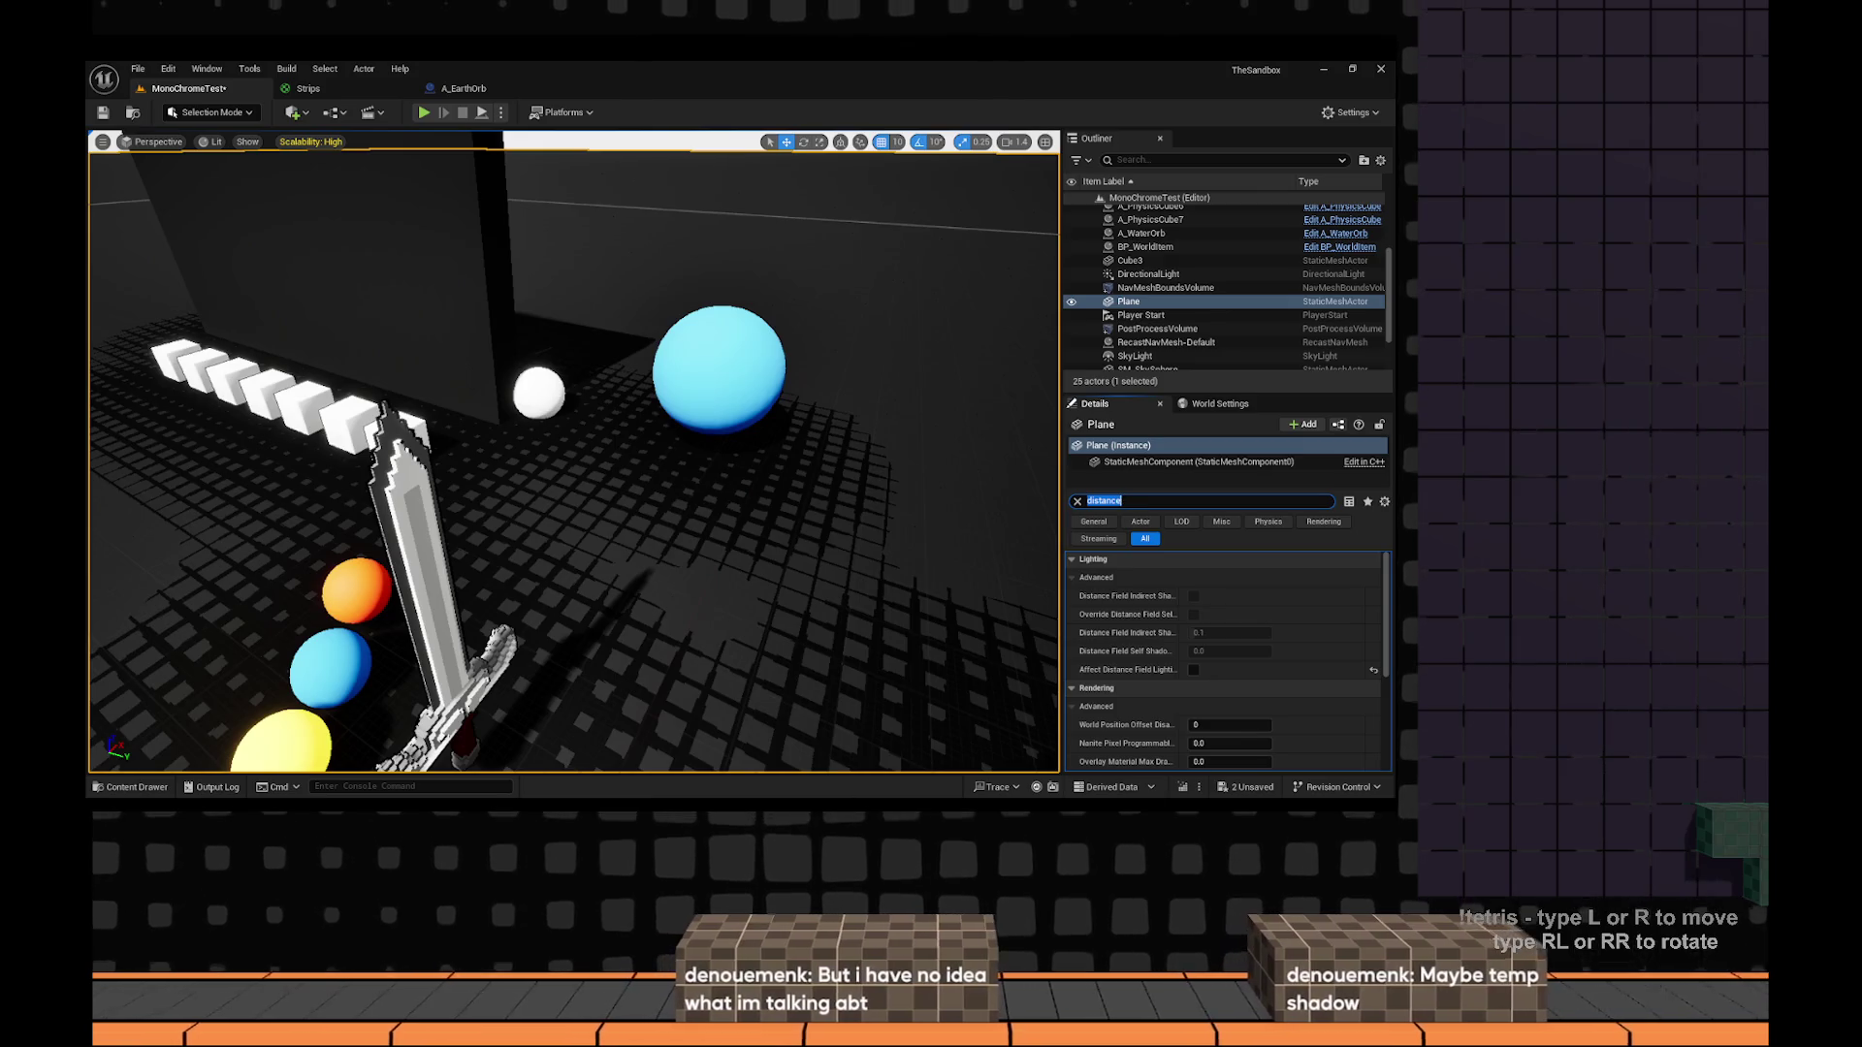
{"action": "scroll", "coordinate": [1319, 708], "scroll_direction": "down", "scroll_amount": 3}
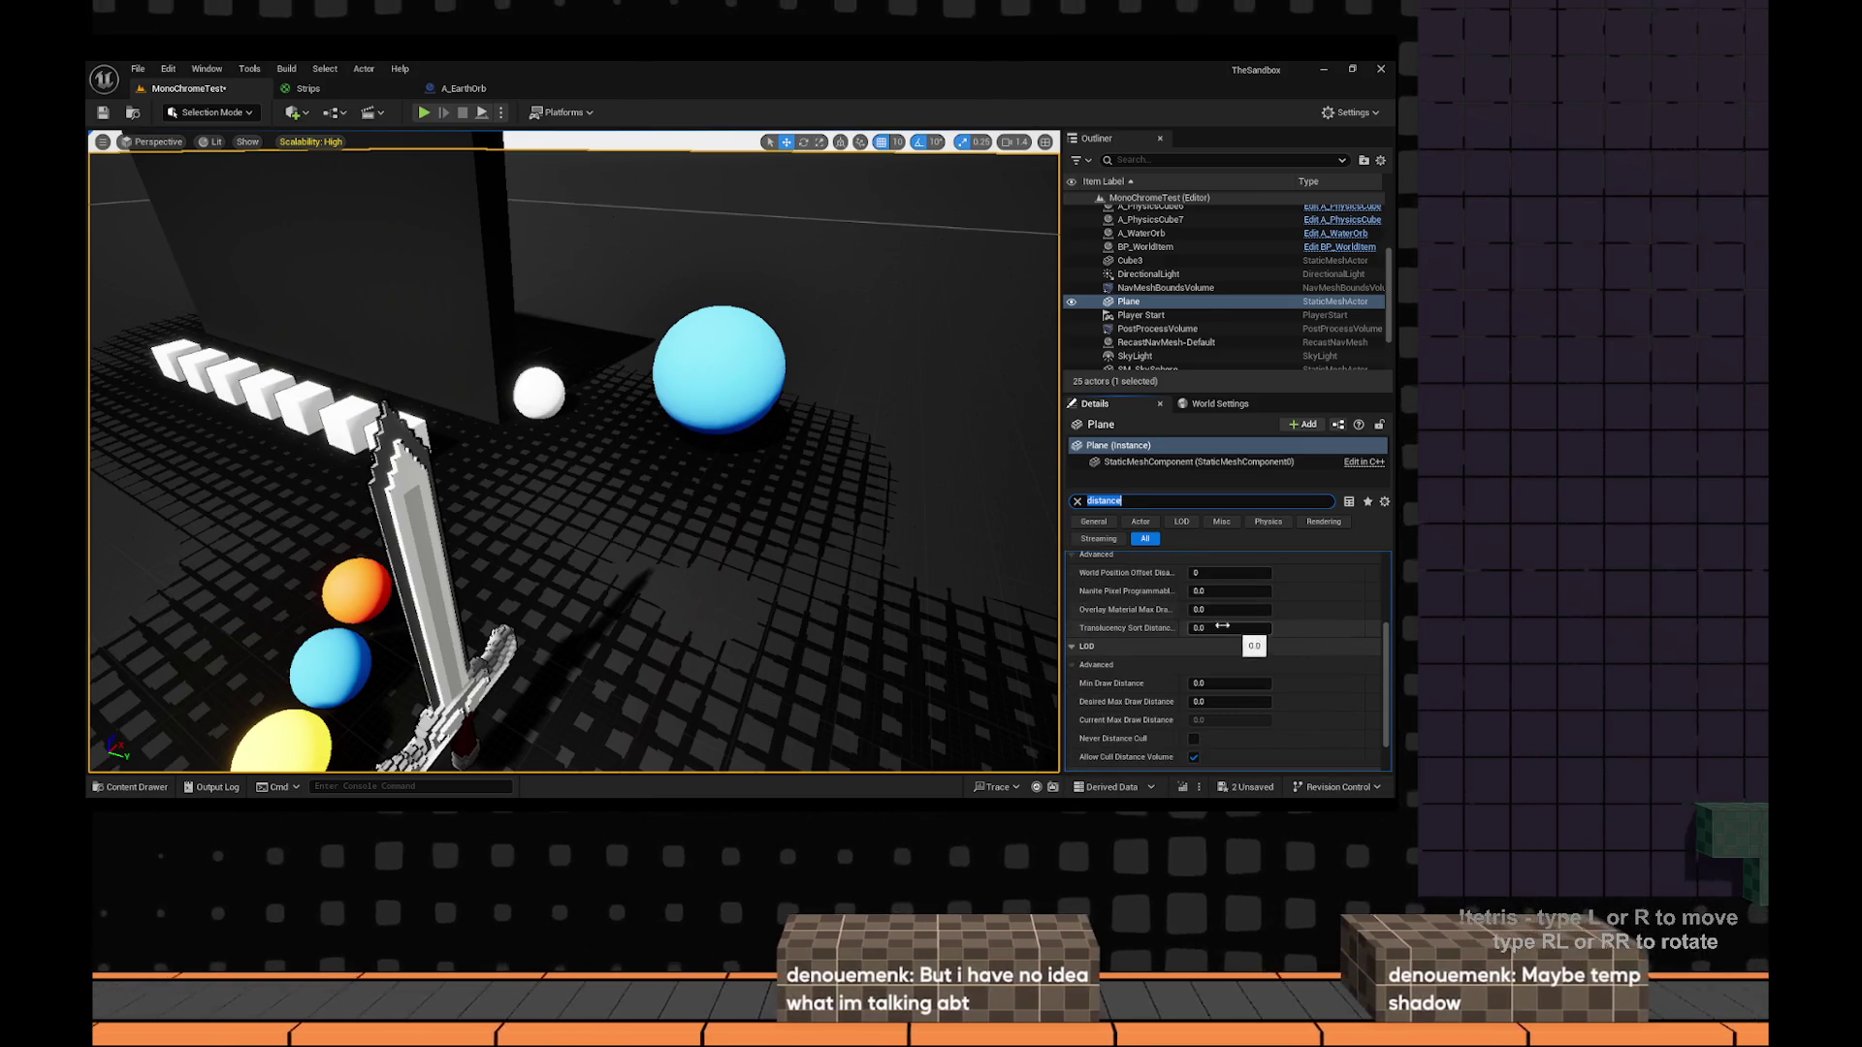
{"action": "scroll", "coordinate": [1155, 631], "scroll_direction": "down", "scroll_amount": 2}
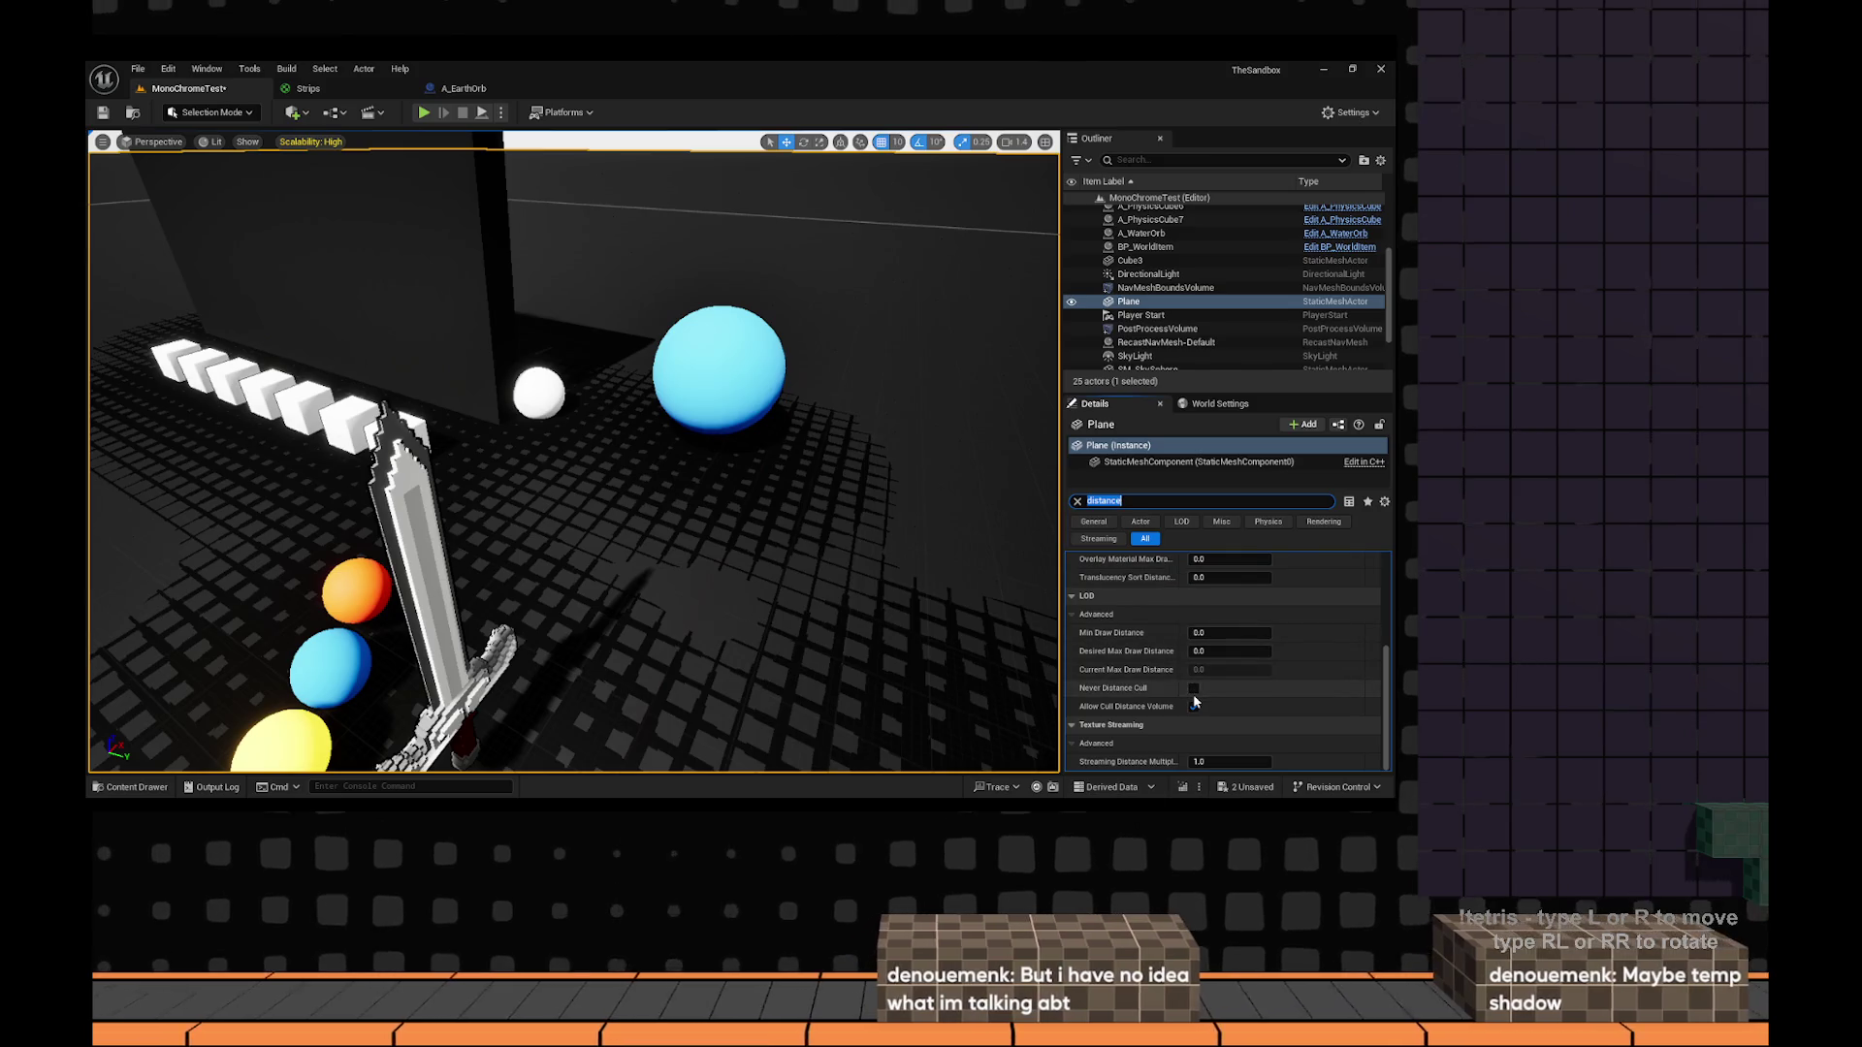
{"action": "scroll", "coordinate": [1125, 747], "scroll_direction": "up", "scroll_amount": 5}
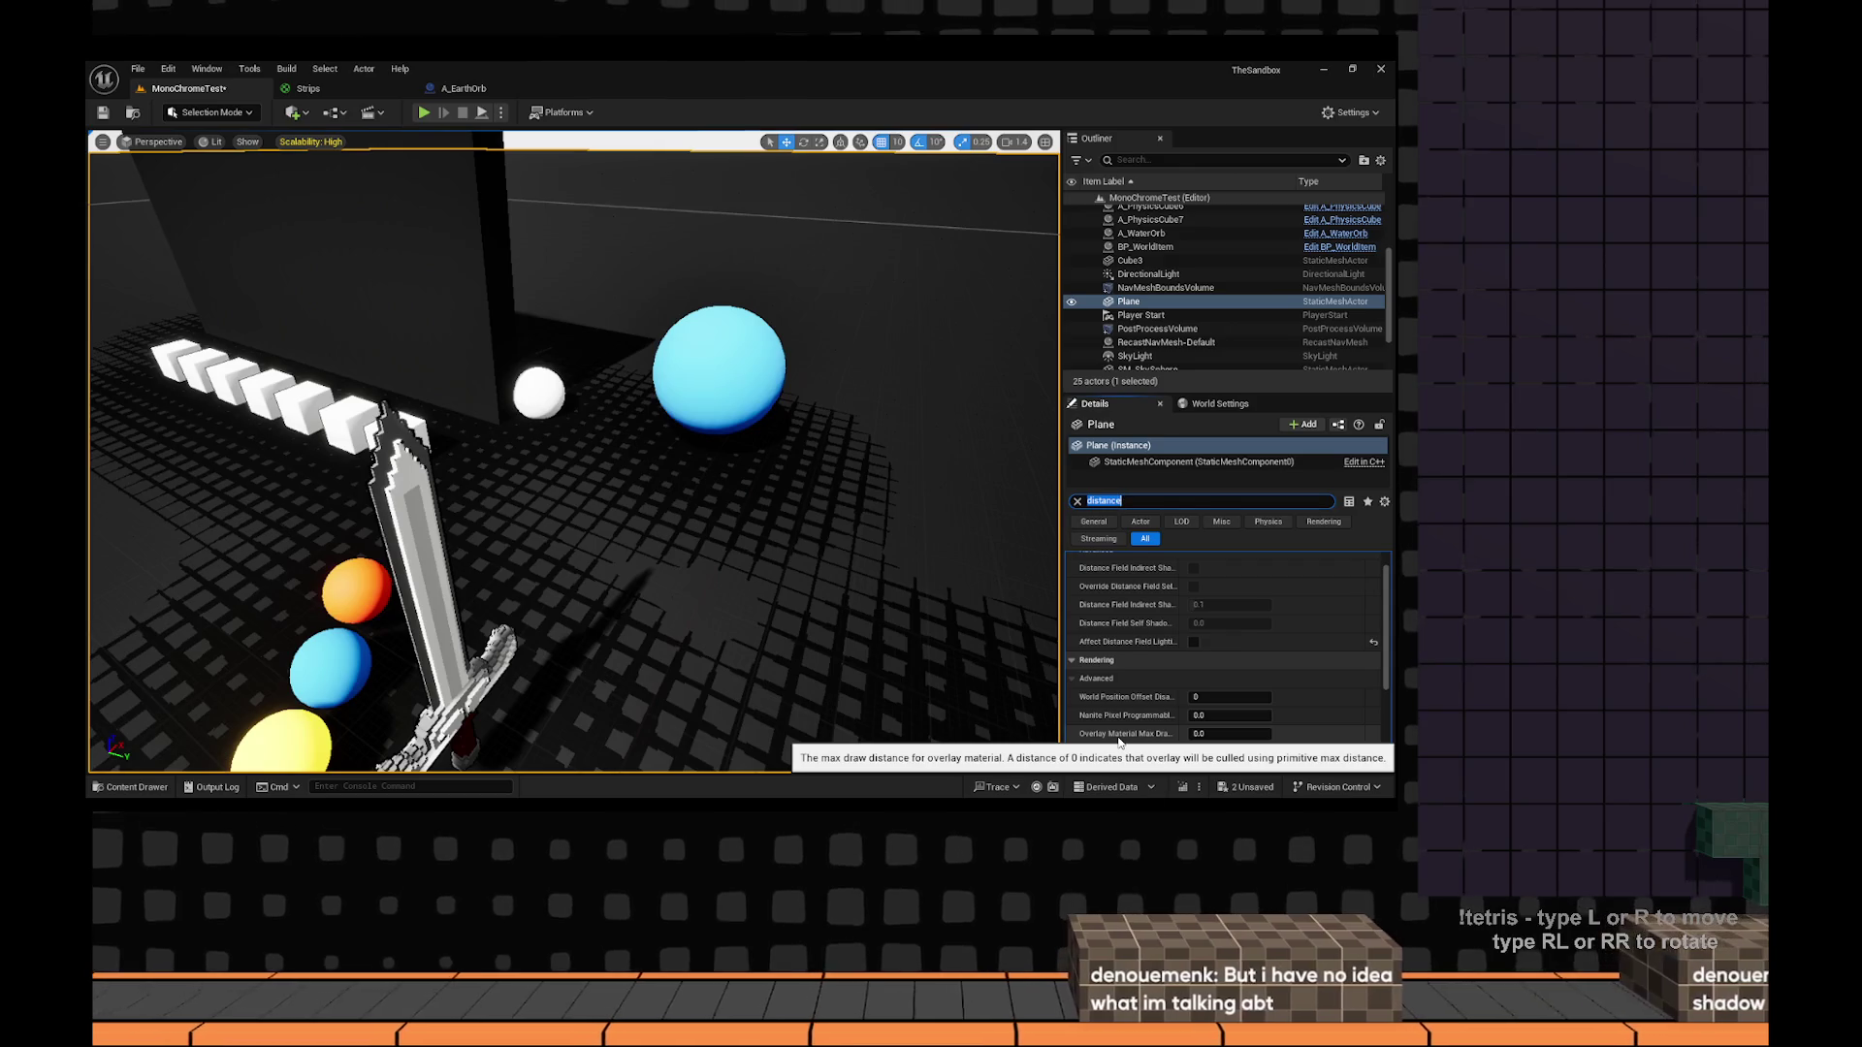
{"action": "scroll", "coordinate": [1118, 742], "scroll_direction": "up", "scroll_amount": 1}
{"action": "left_click_drag", "start_coordinate": [679, 436], "coordinate": [669, 152]}
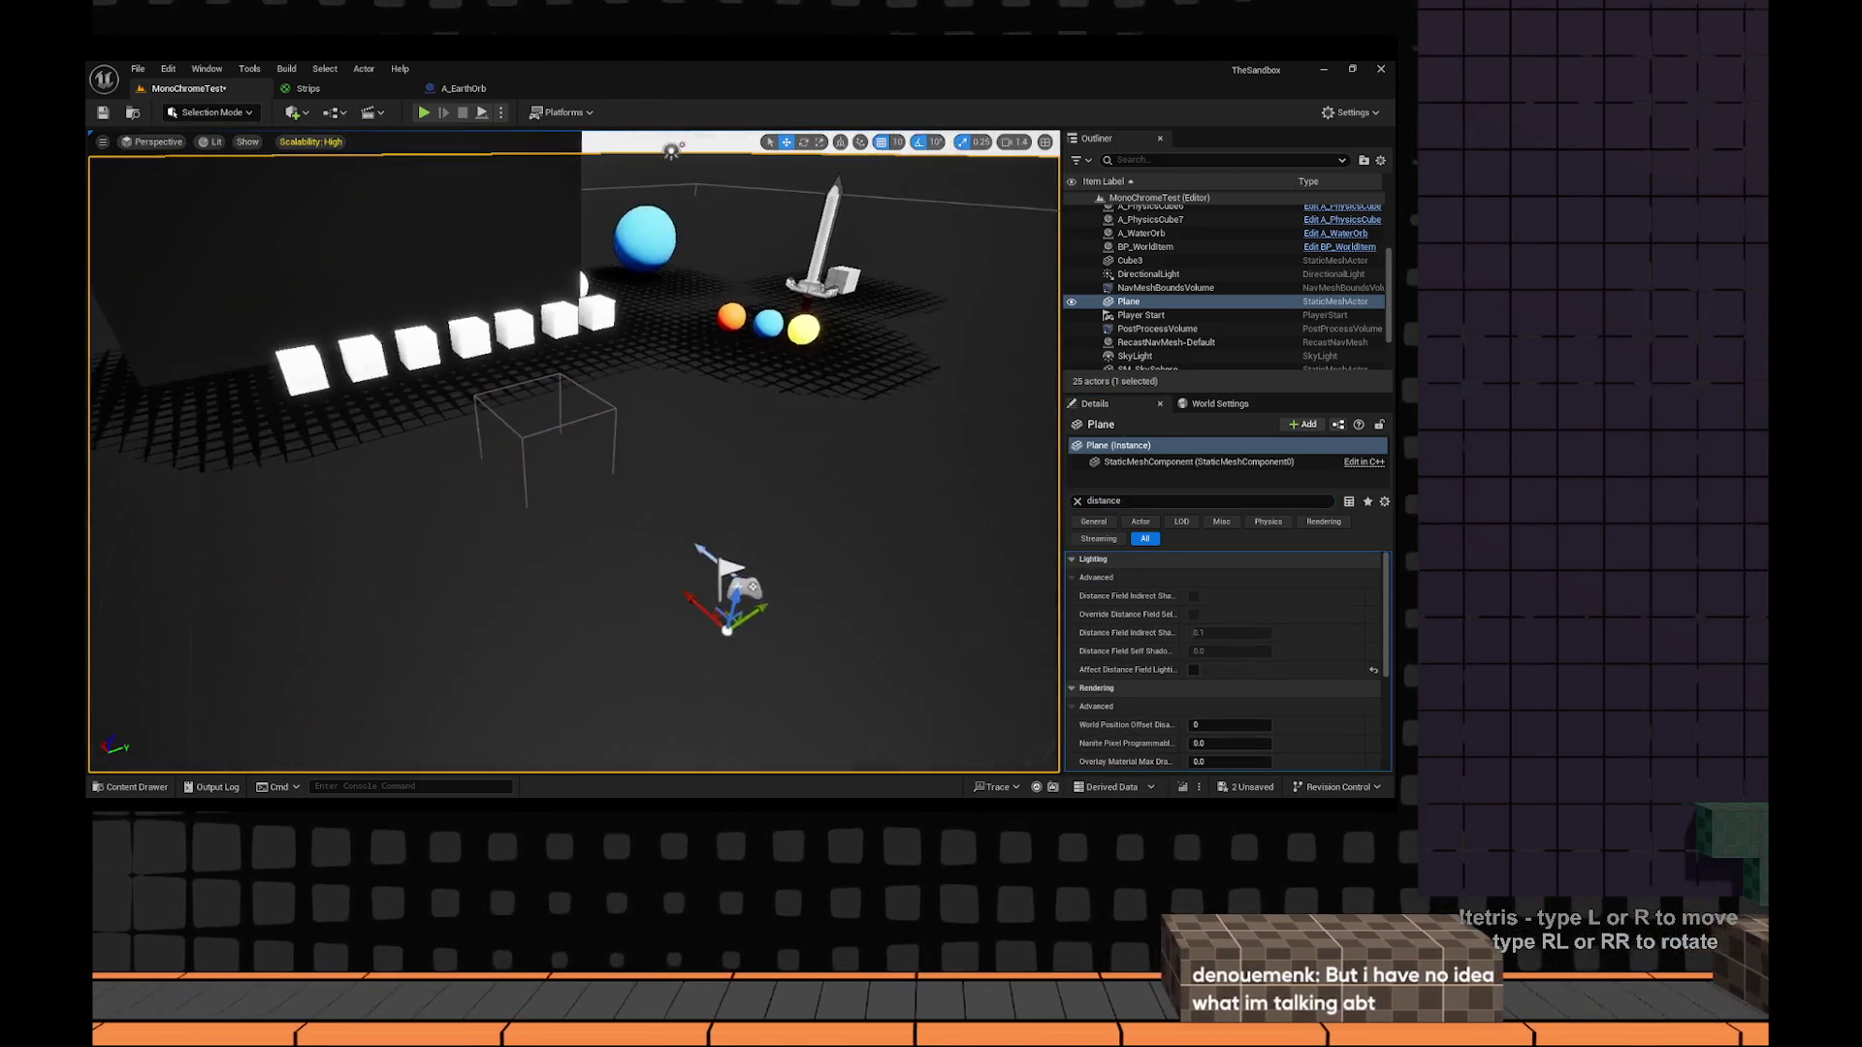
{"action": "key", "text": "ctrl+space"}
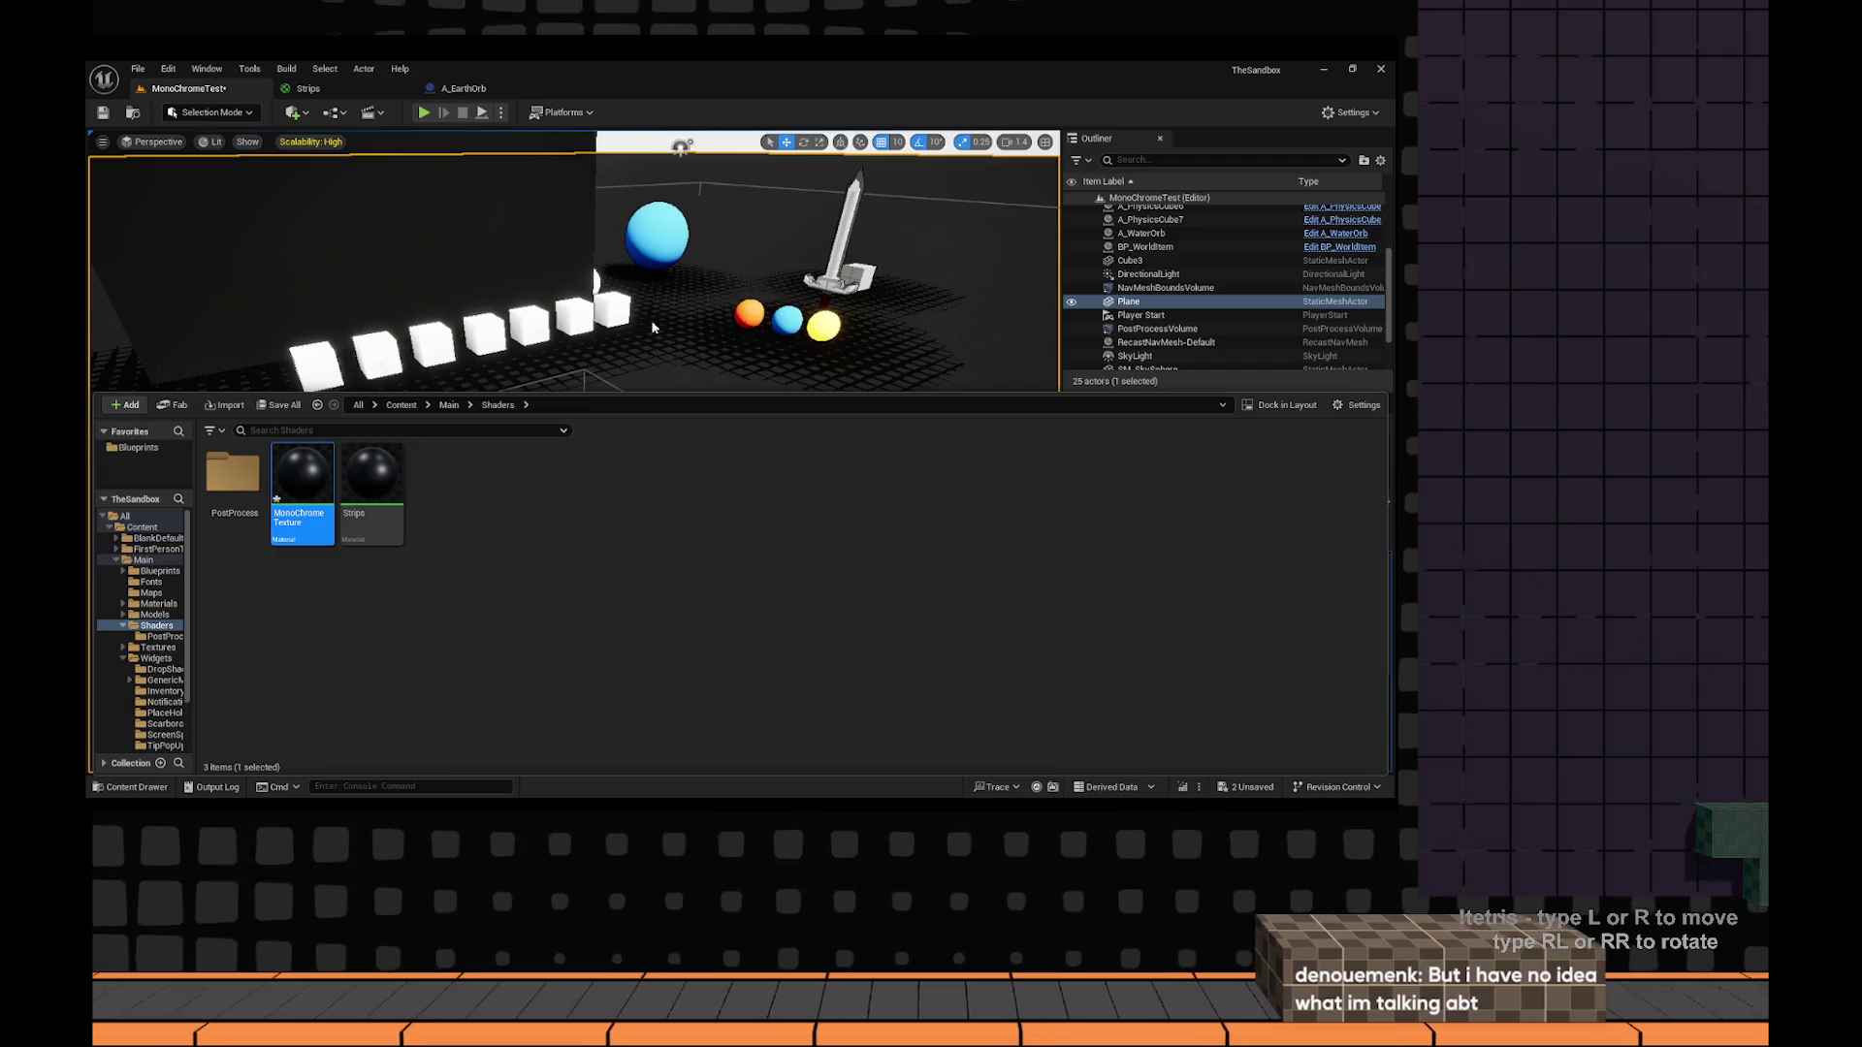
Open the MonoChromeTexture material and inspect its two constant colour nodes.
{"action": "key", "text": "Return"}
{"action": "scroll", "coordinate": [834, 353], "scroll_direction": "down", "scroll_amount": 2}
{"action": "scroll", "coordinate": [834, 353], "scroll_direction": "up", "scroll_amount": 4}
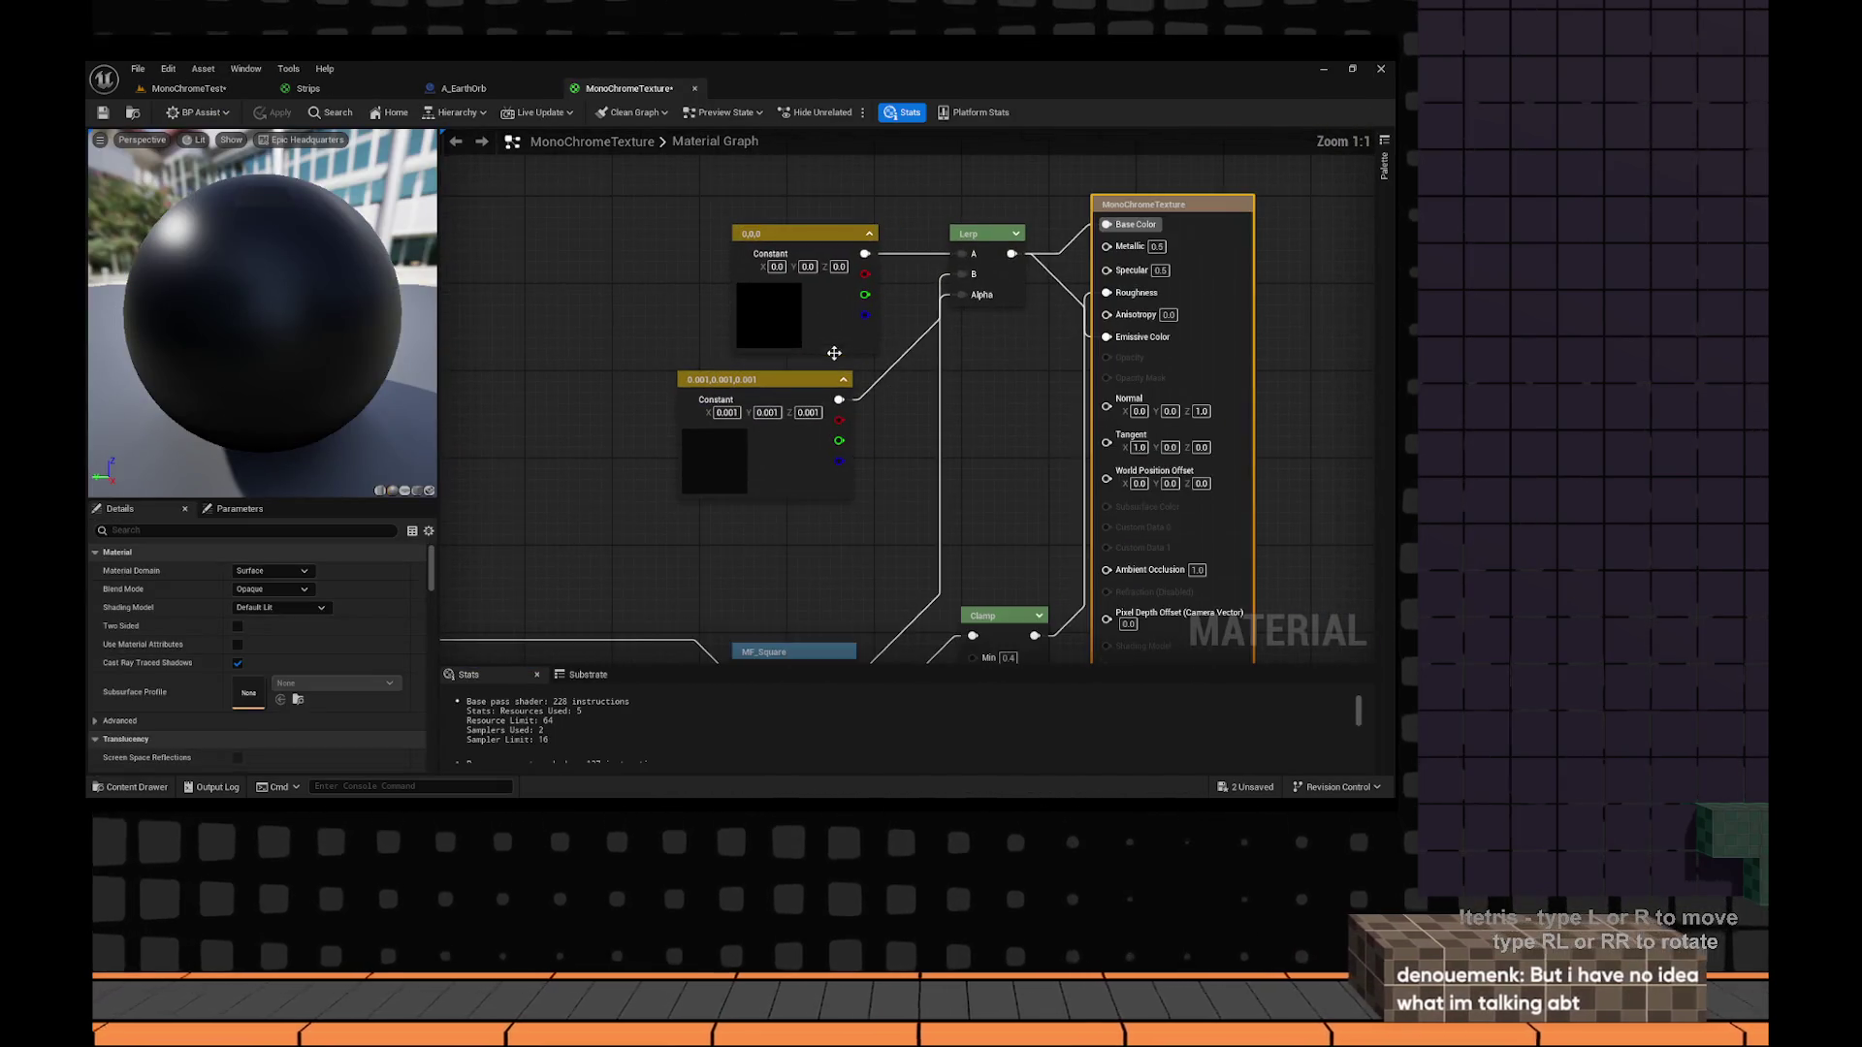
{"action": "mouse_move", "coordinate": [877, 498]}
{"action": "left_mouse_down"}
{"action": "mouse_move", "coordinate": [664, 236]}
{"action": "mouse_move", "coordinate": [778, 292]}
{"action": "mouse_move", "coordinate": [880, 236]}
{"action": "mouse_move", "coordinate": [689, 310]}
{"action": "left_mouse_up"}
{"action": "scroll", "coordinate": [664, 237], "scroll_direction": "down", "scroll_amount": 2}
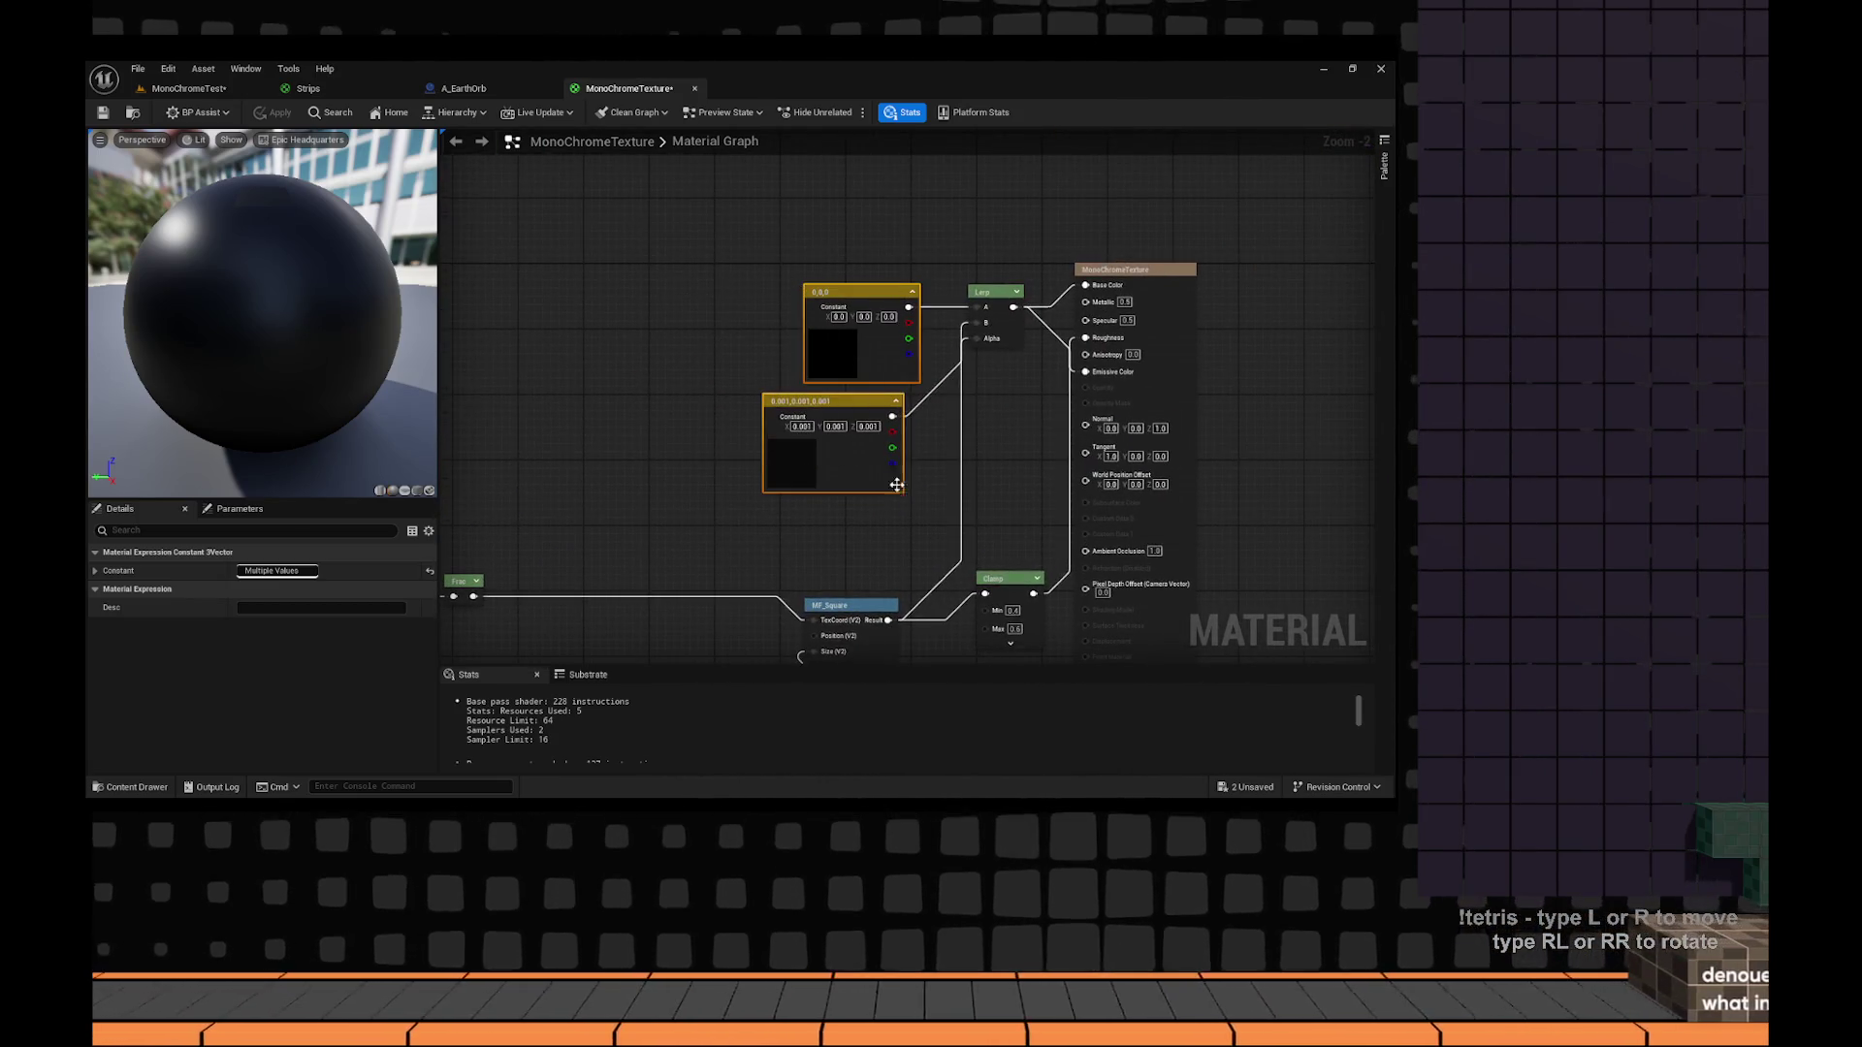
{"action": "scroll", "coordinate": [652, 308], "scroll_direction": "up", "scroll_amount": 3}
{"action": "left_click", "coordinate": [549, 305]}
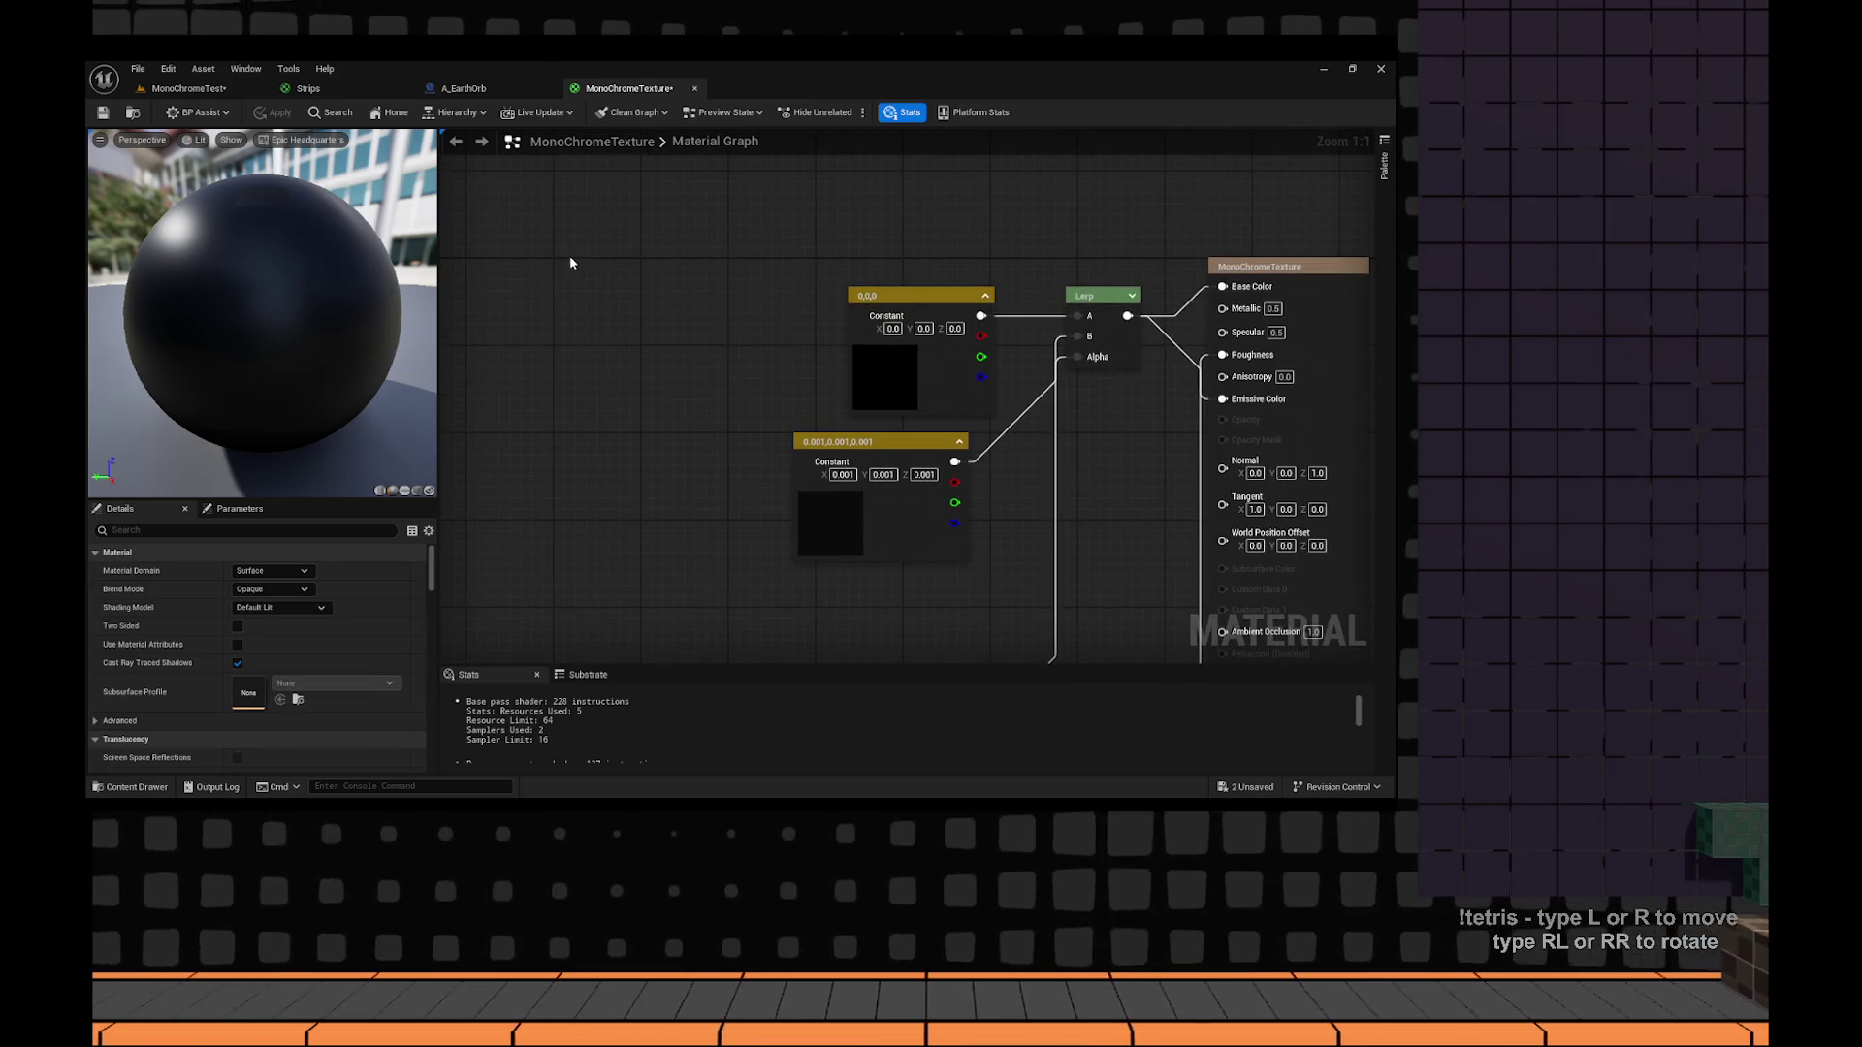
Add a Texture Sample node and convert it into a parameter named Texture.
{"action": "left_click", "coordinate": [621, 254]}
{"action": "left_click_drag", "start_coordinate": [707, 236], "coordinate": [663, 322]}
{"action": "right_click", "coordinate": [674, 334]}
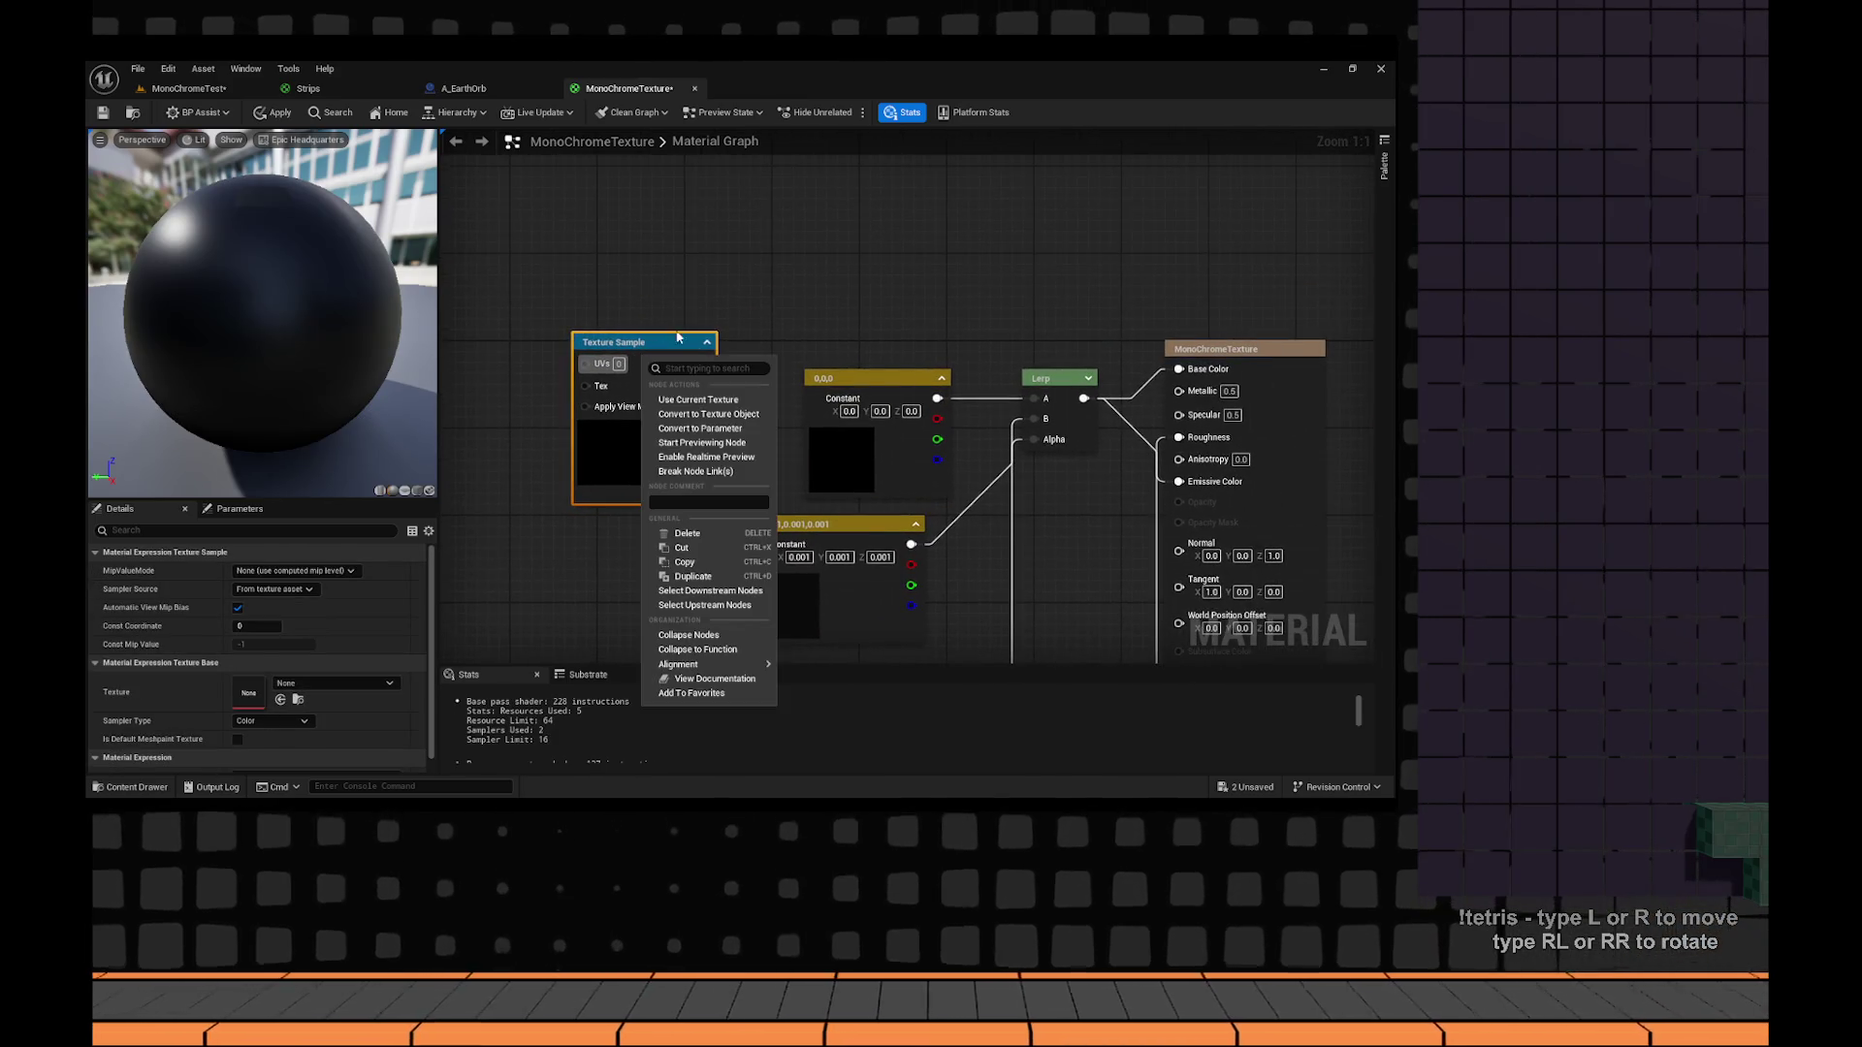
{"action": "left_click", "coordinate": [705, 401]}
{"action": "right_click", "coordinate": [671, 346]}
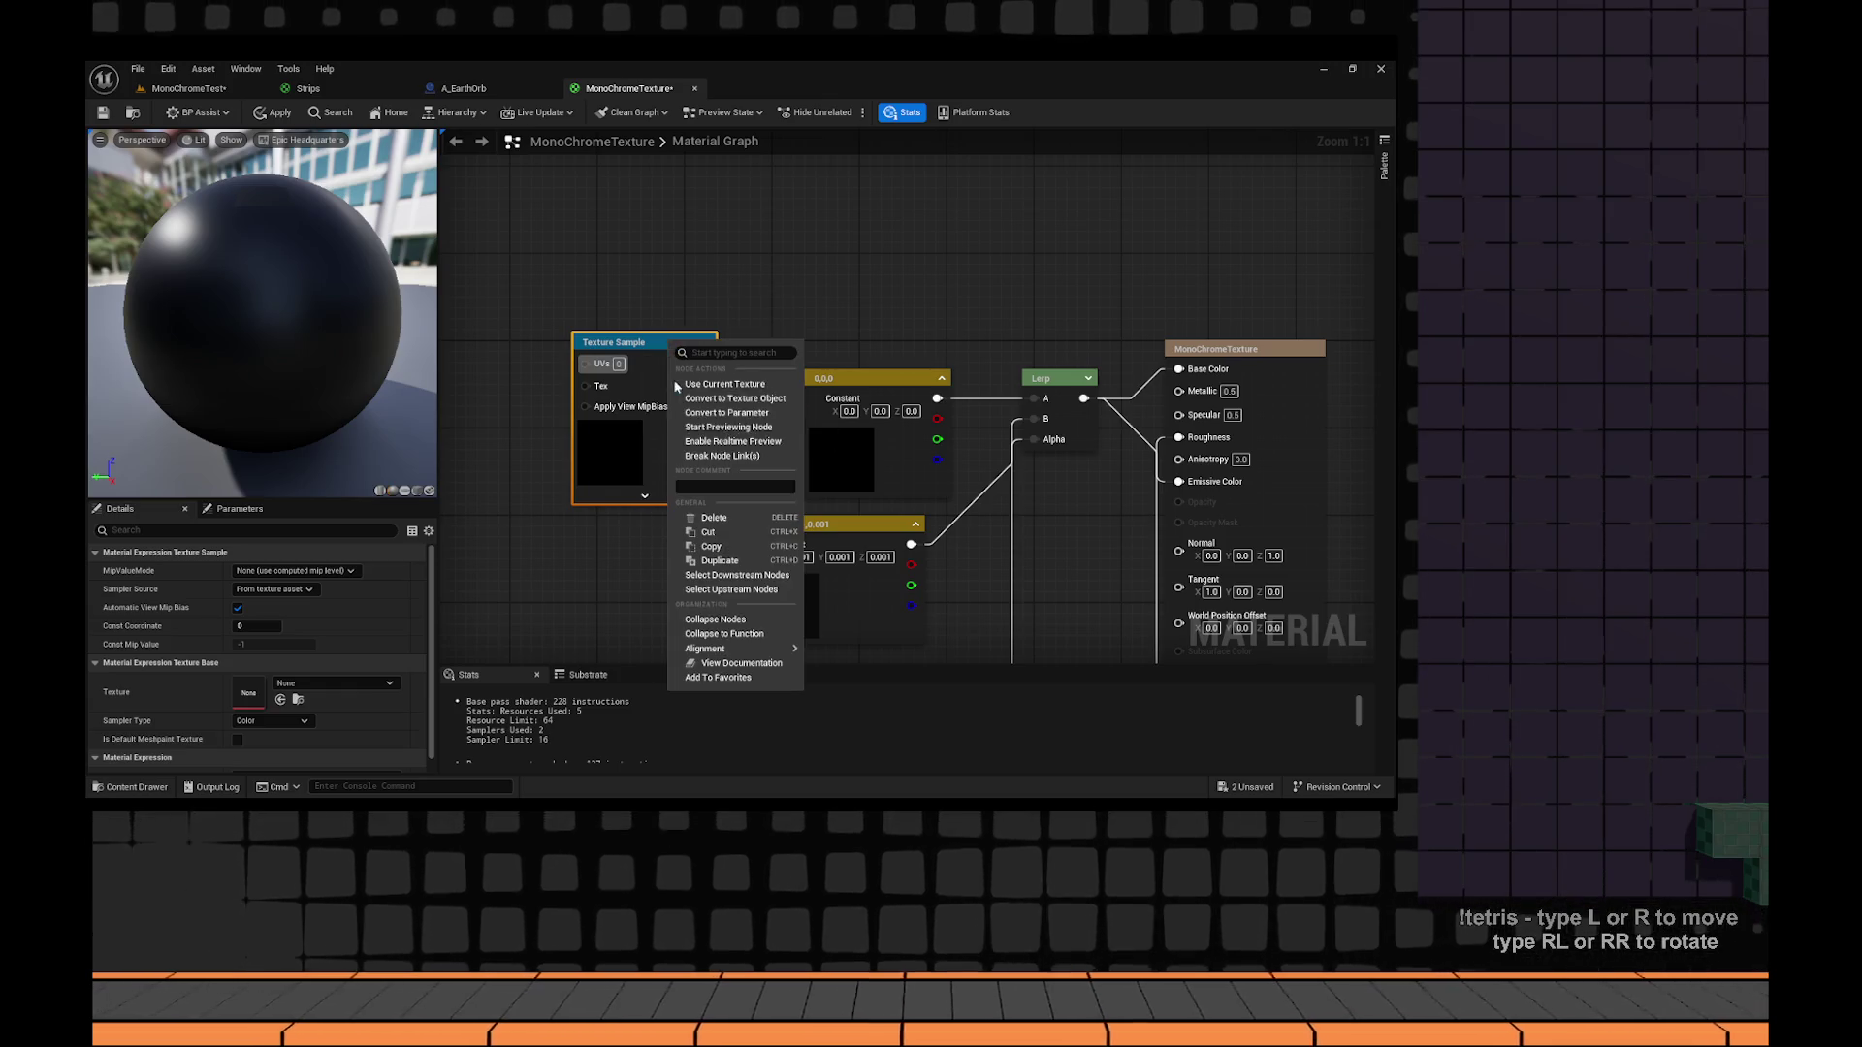
{"action": "left_click", "coordinate": [775, 412]}
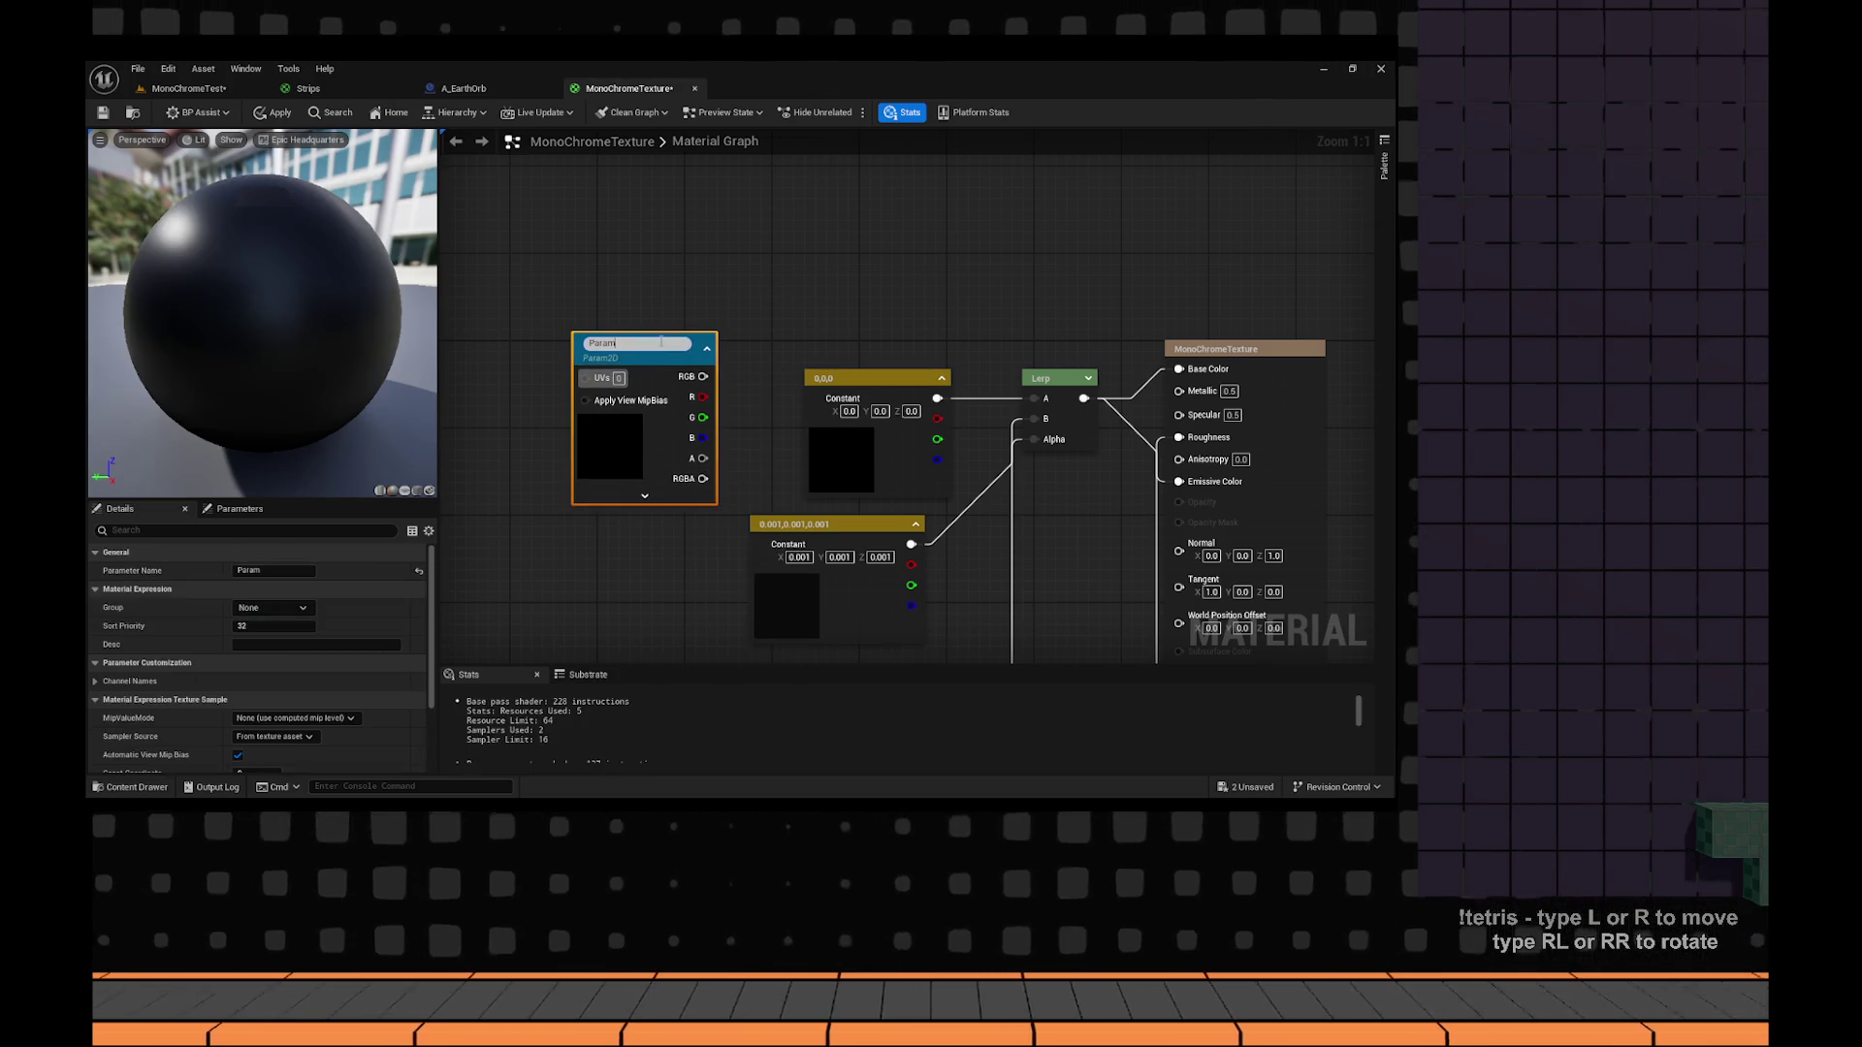
{"action": "type", "text": "TExture"}
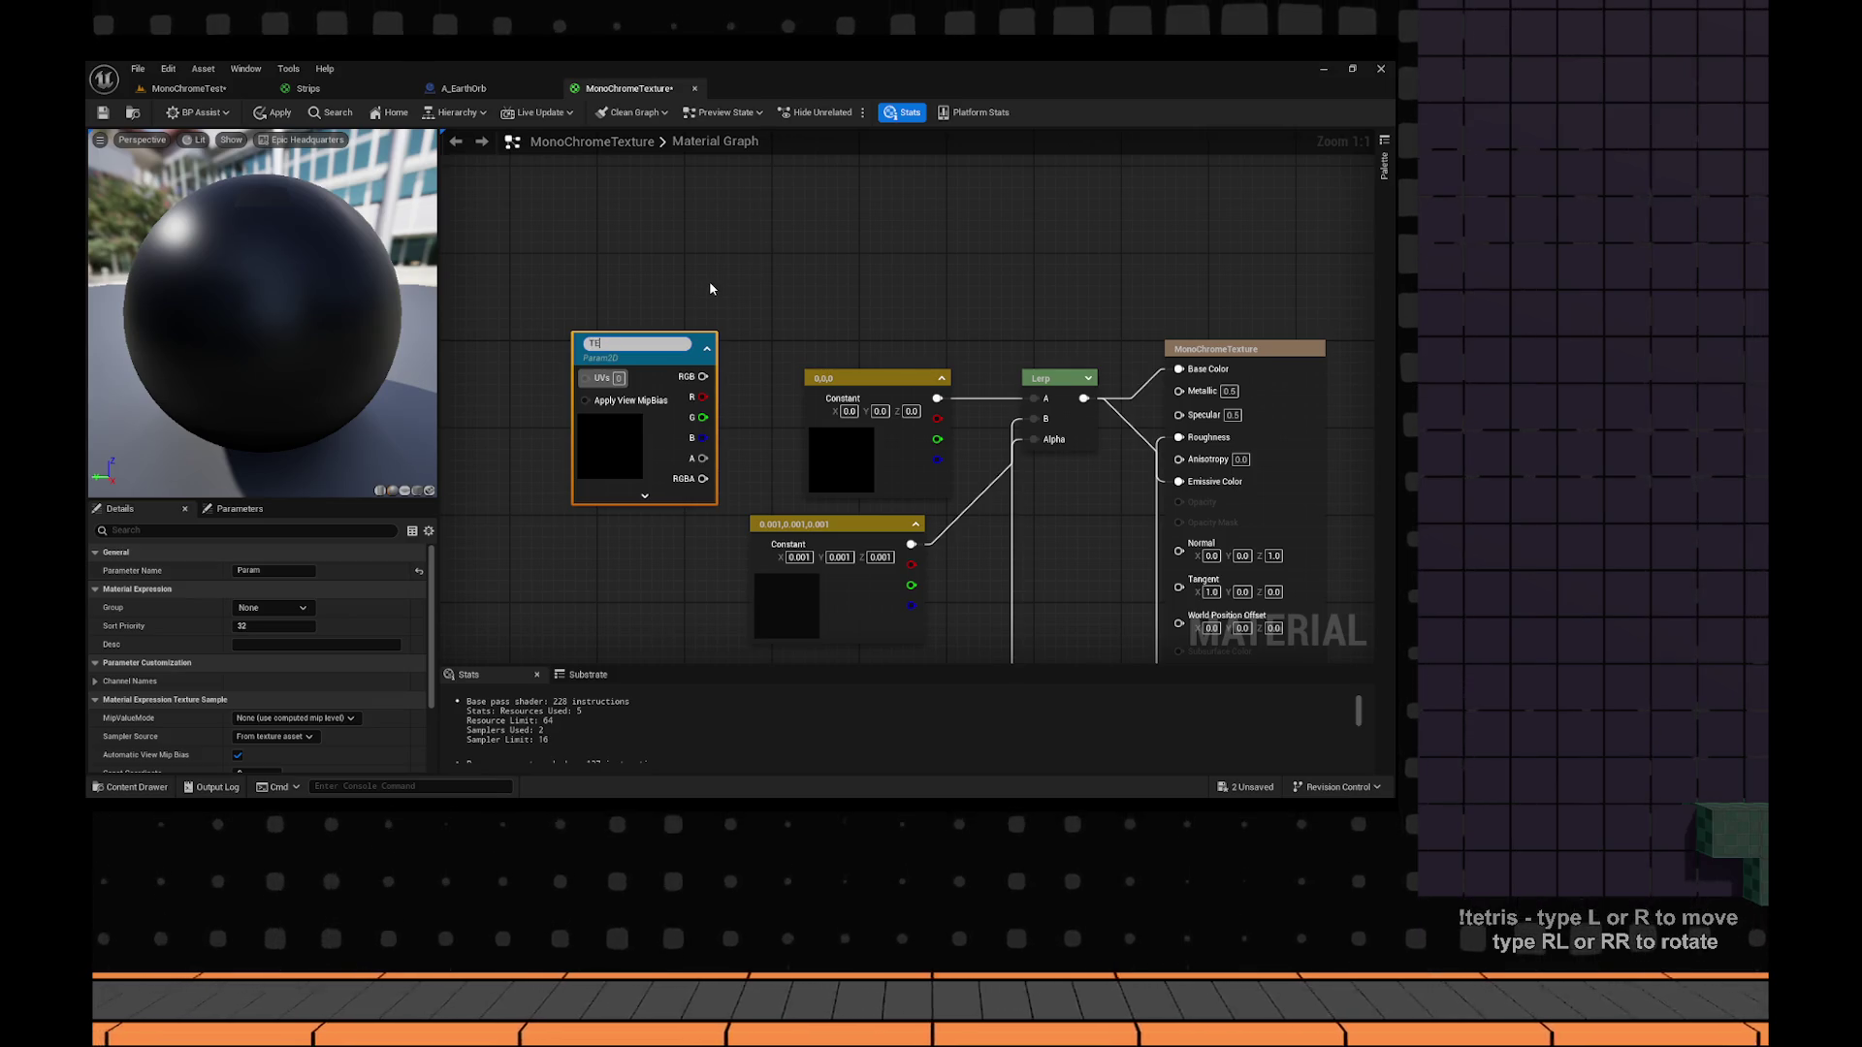
{"action": "key", "text": "BackSpace"}
{"action": "key", "text": "BackSpace"}
{"action": "key", "text": "BackSpace"}
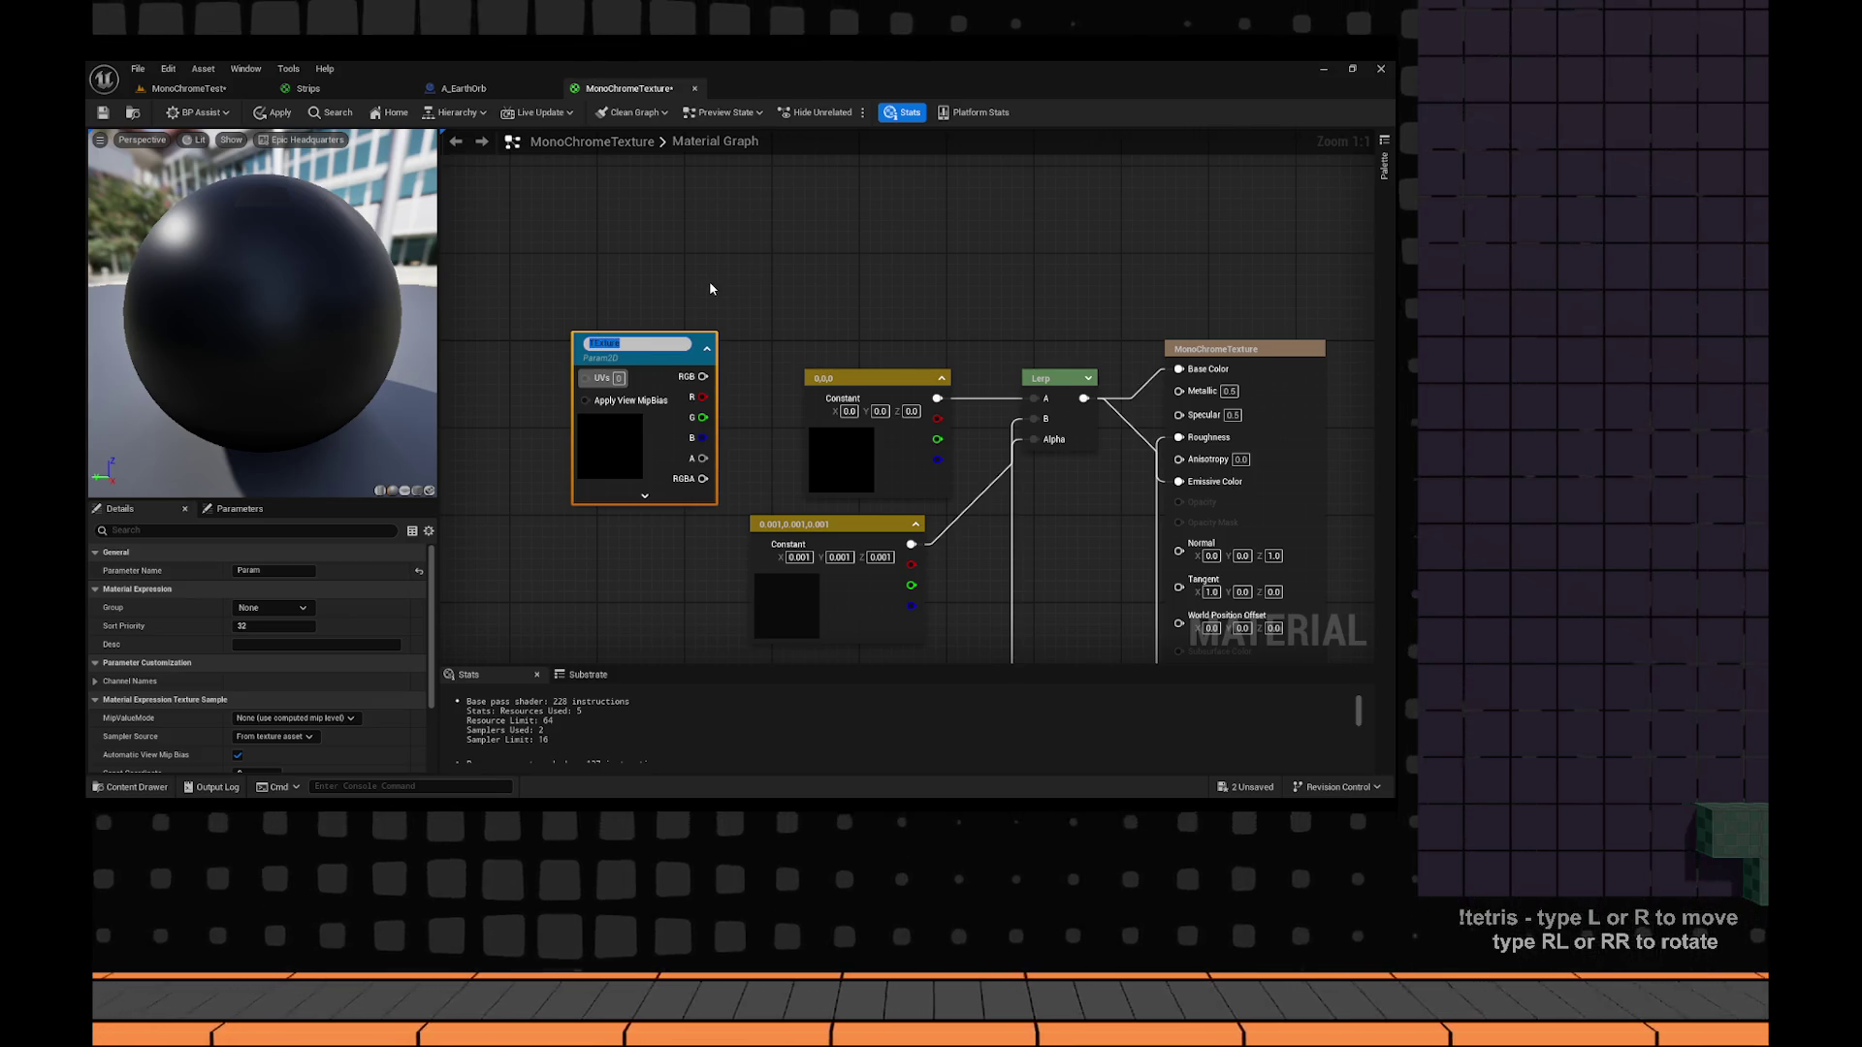
{"action": "type", "text": "exture"}
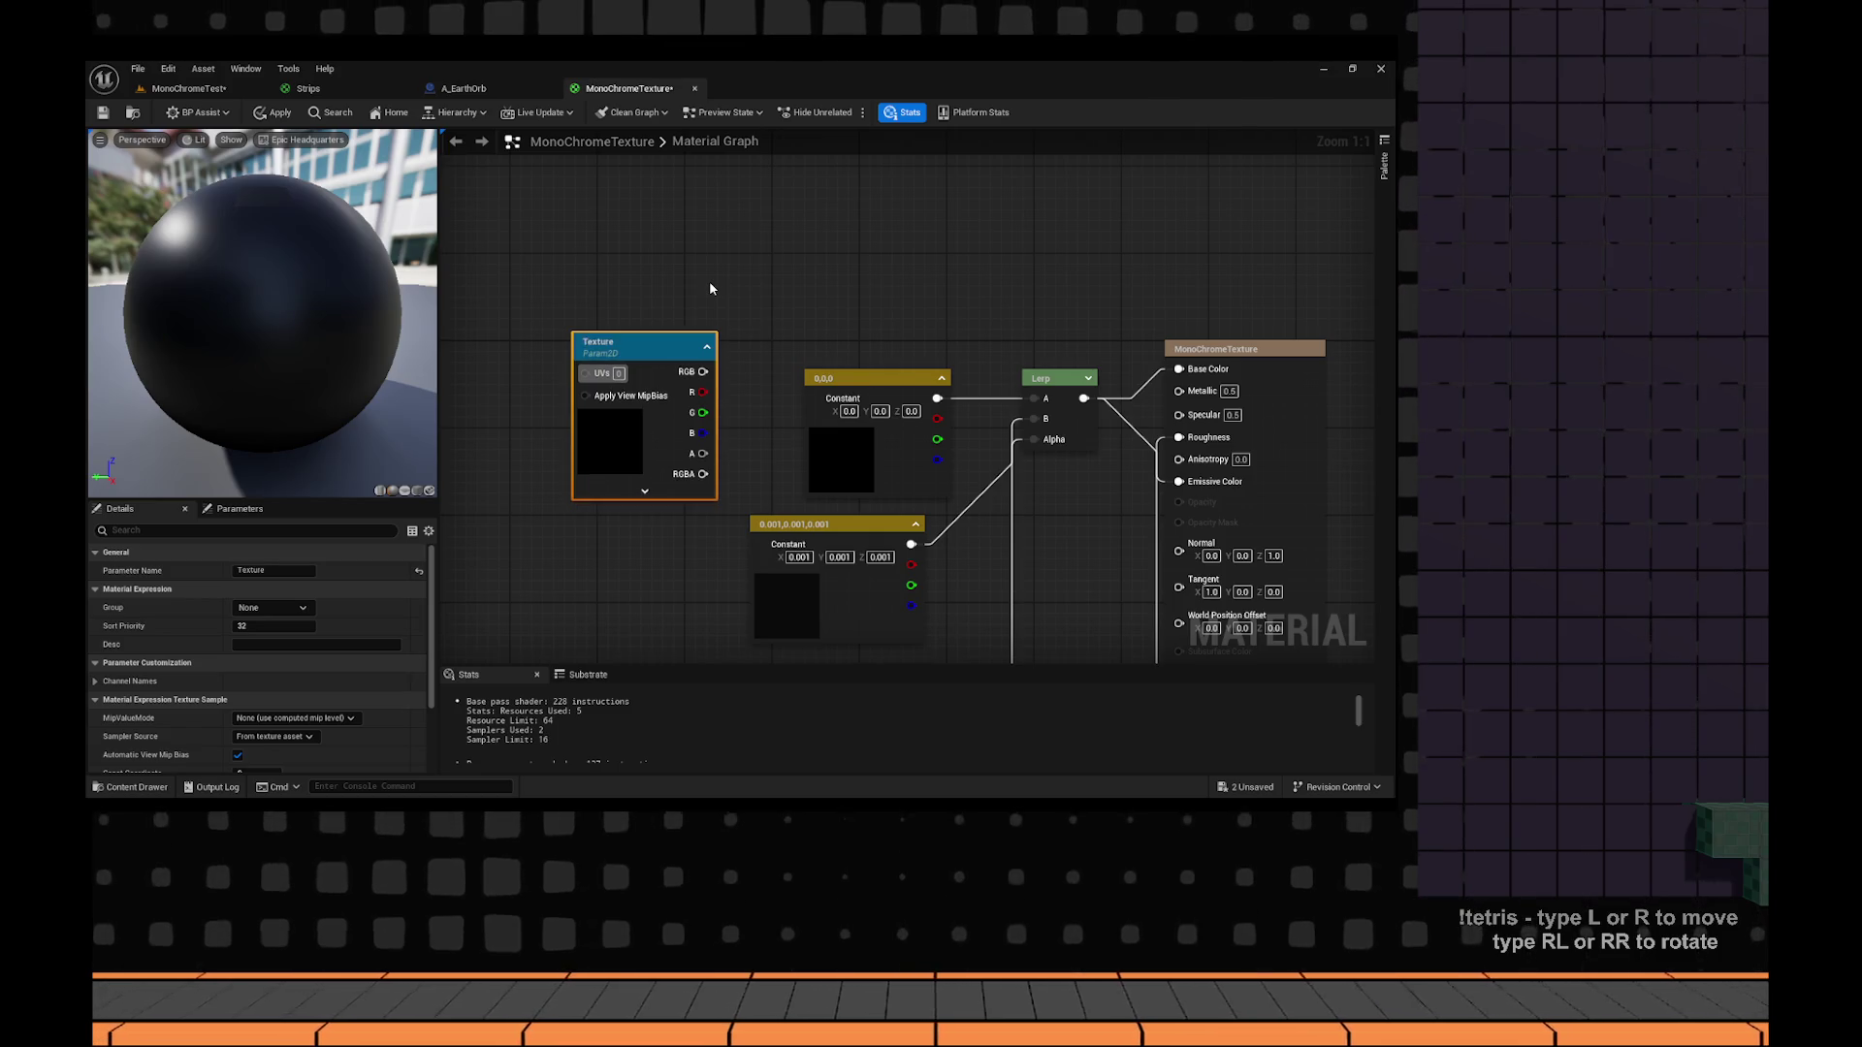
Rewind the reference video to about 1:11, then return to the material graph.
{"action": "key", "text": "alt+Tab"}
{"action": "left_click_drag", "start_coordinate": [774, 696], "coordinate": [742, 695]}
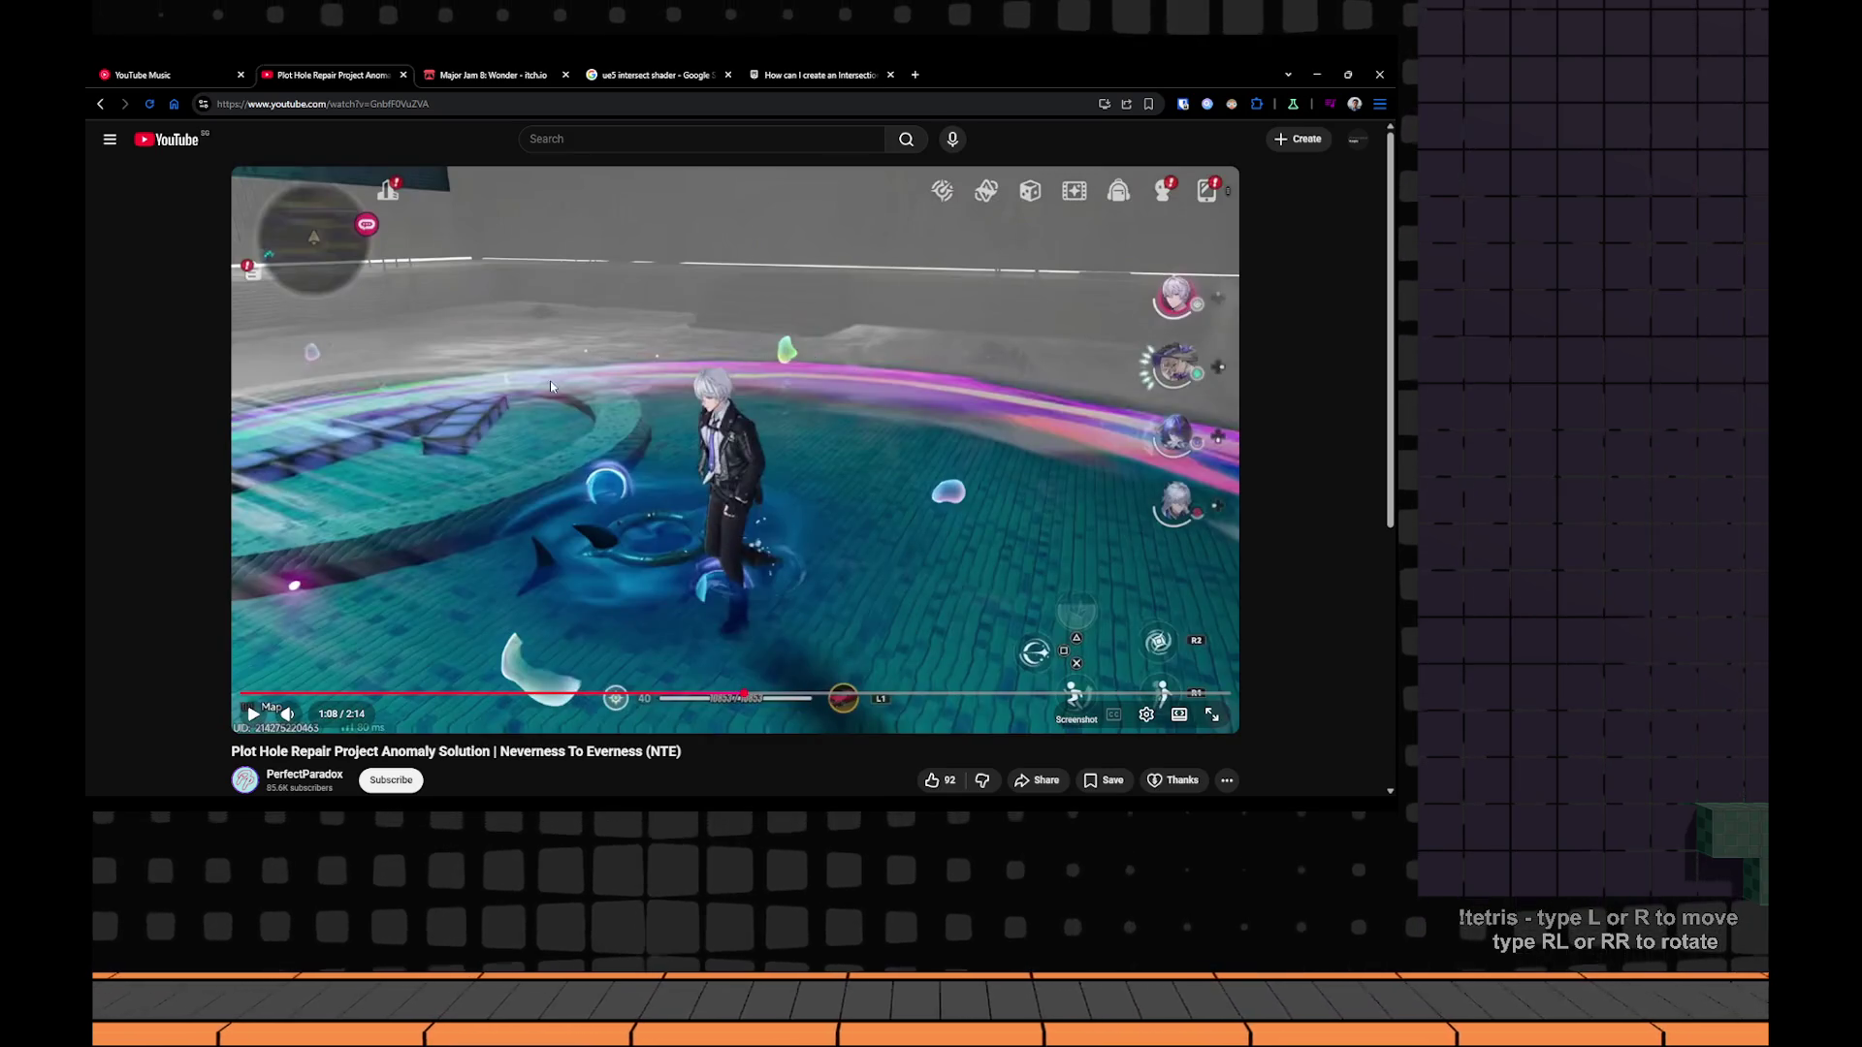
{"action": "key", "text": "alt+Tab"}
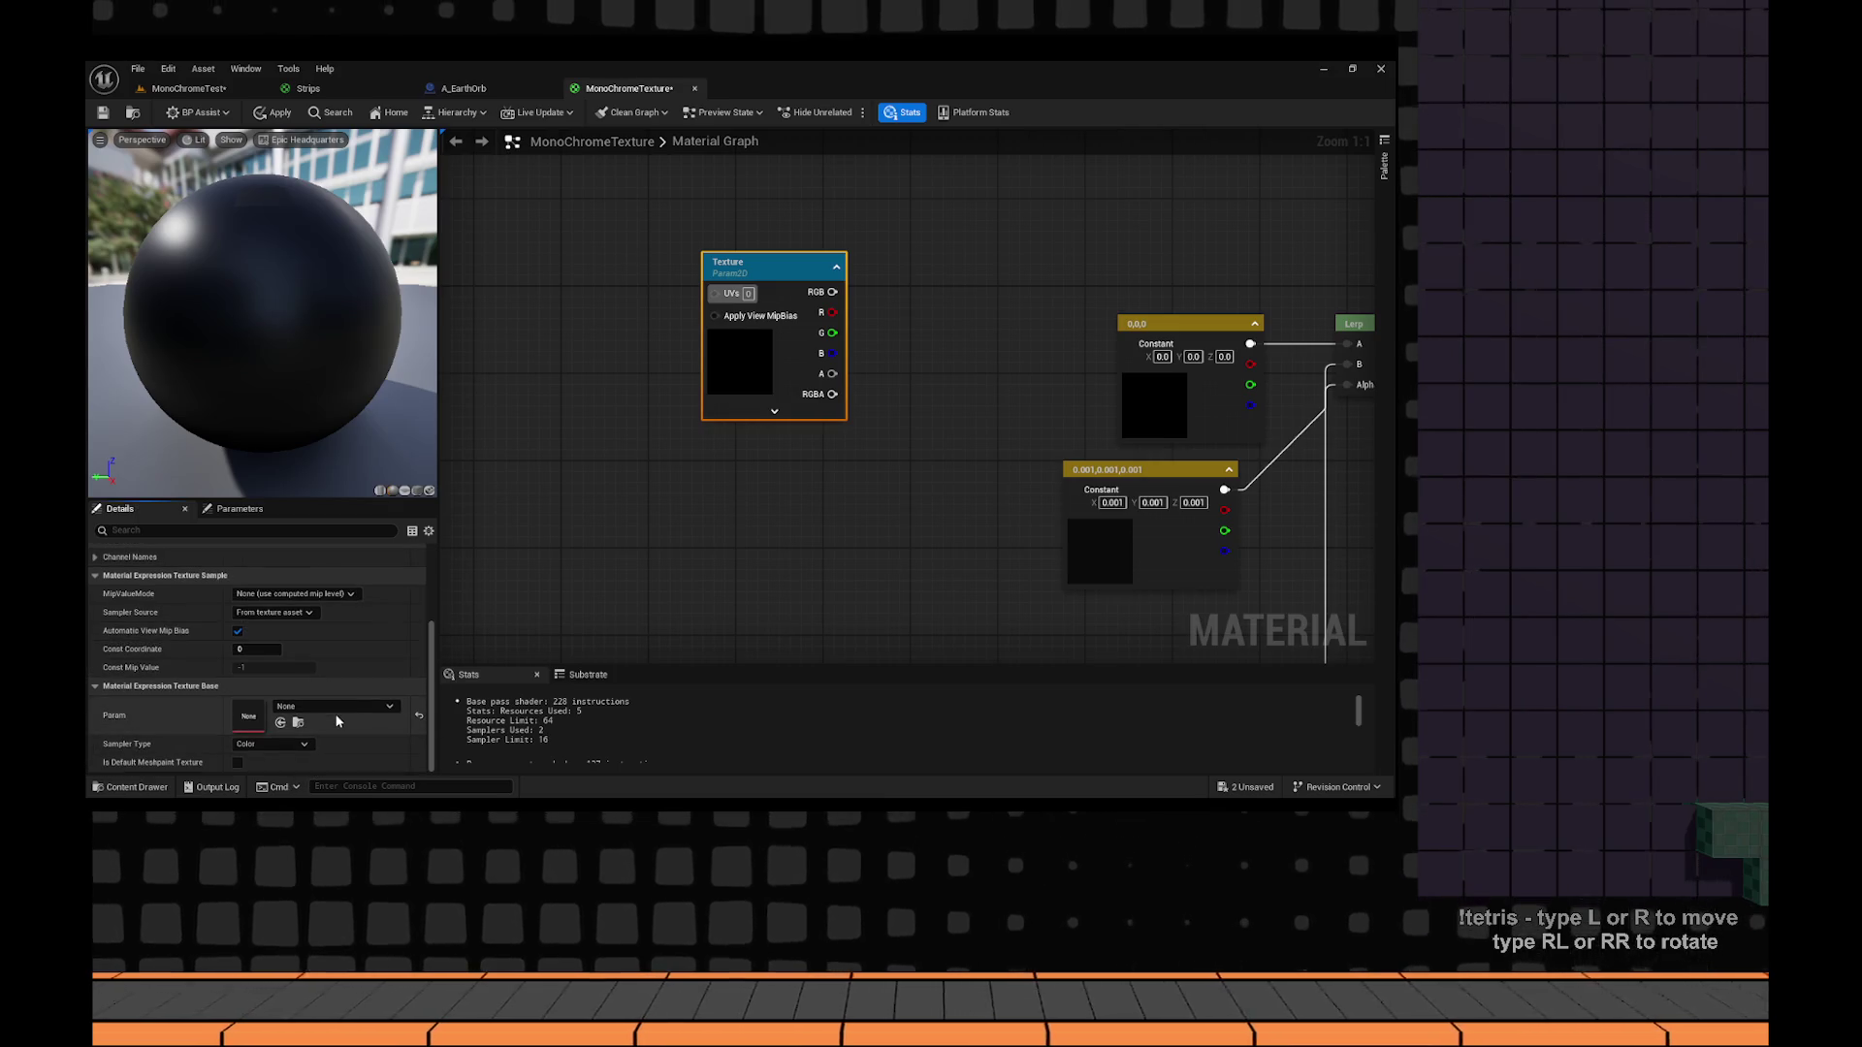
Set the Texture parameter's default texture to AICON-Green.
{"action": "left_click", "coordinate": [339, 706]}
{"action": "scroll", "coordinate": [420, 589], "scroll_direction": "down", "scroll_amount": 5}
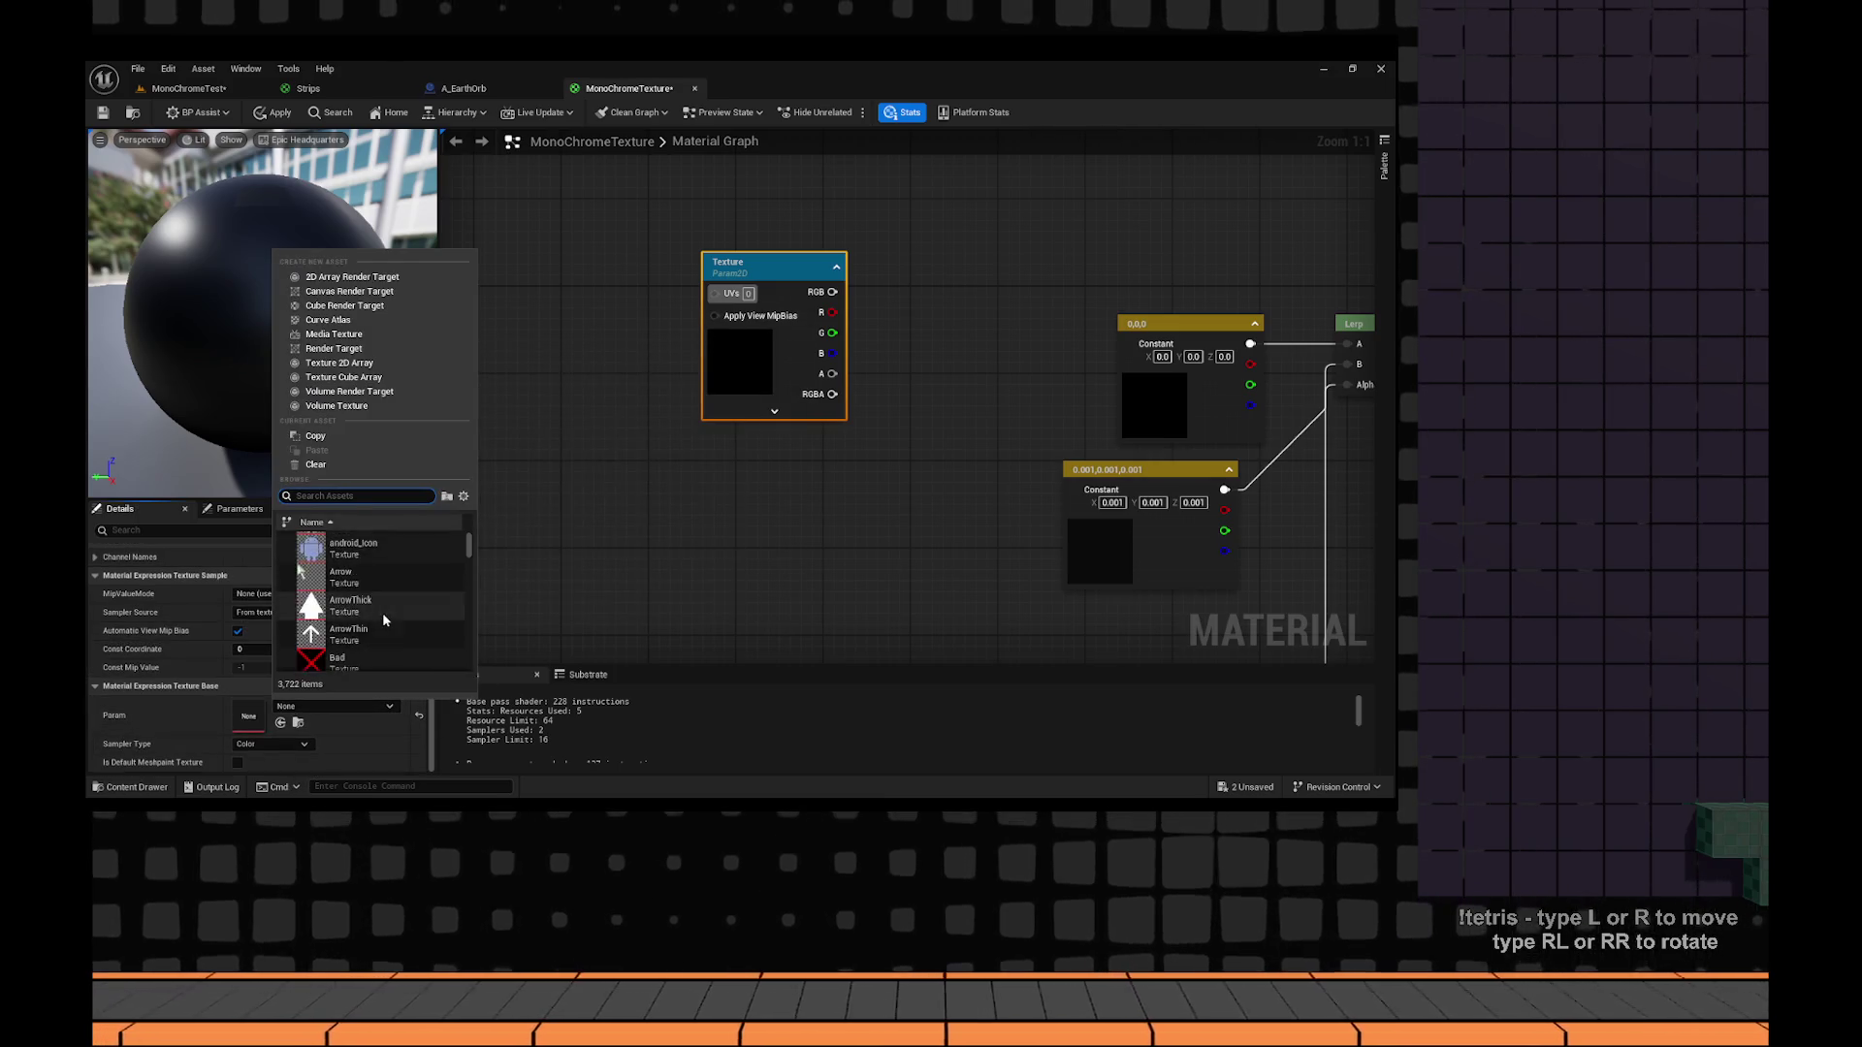
{"action": "scroll", "coordinate": [382, 613], "scroll_direction": "up", "scroll_amount": 2}
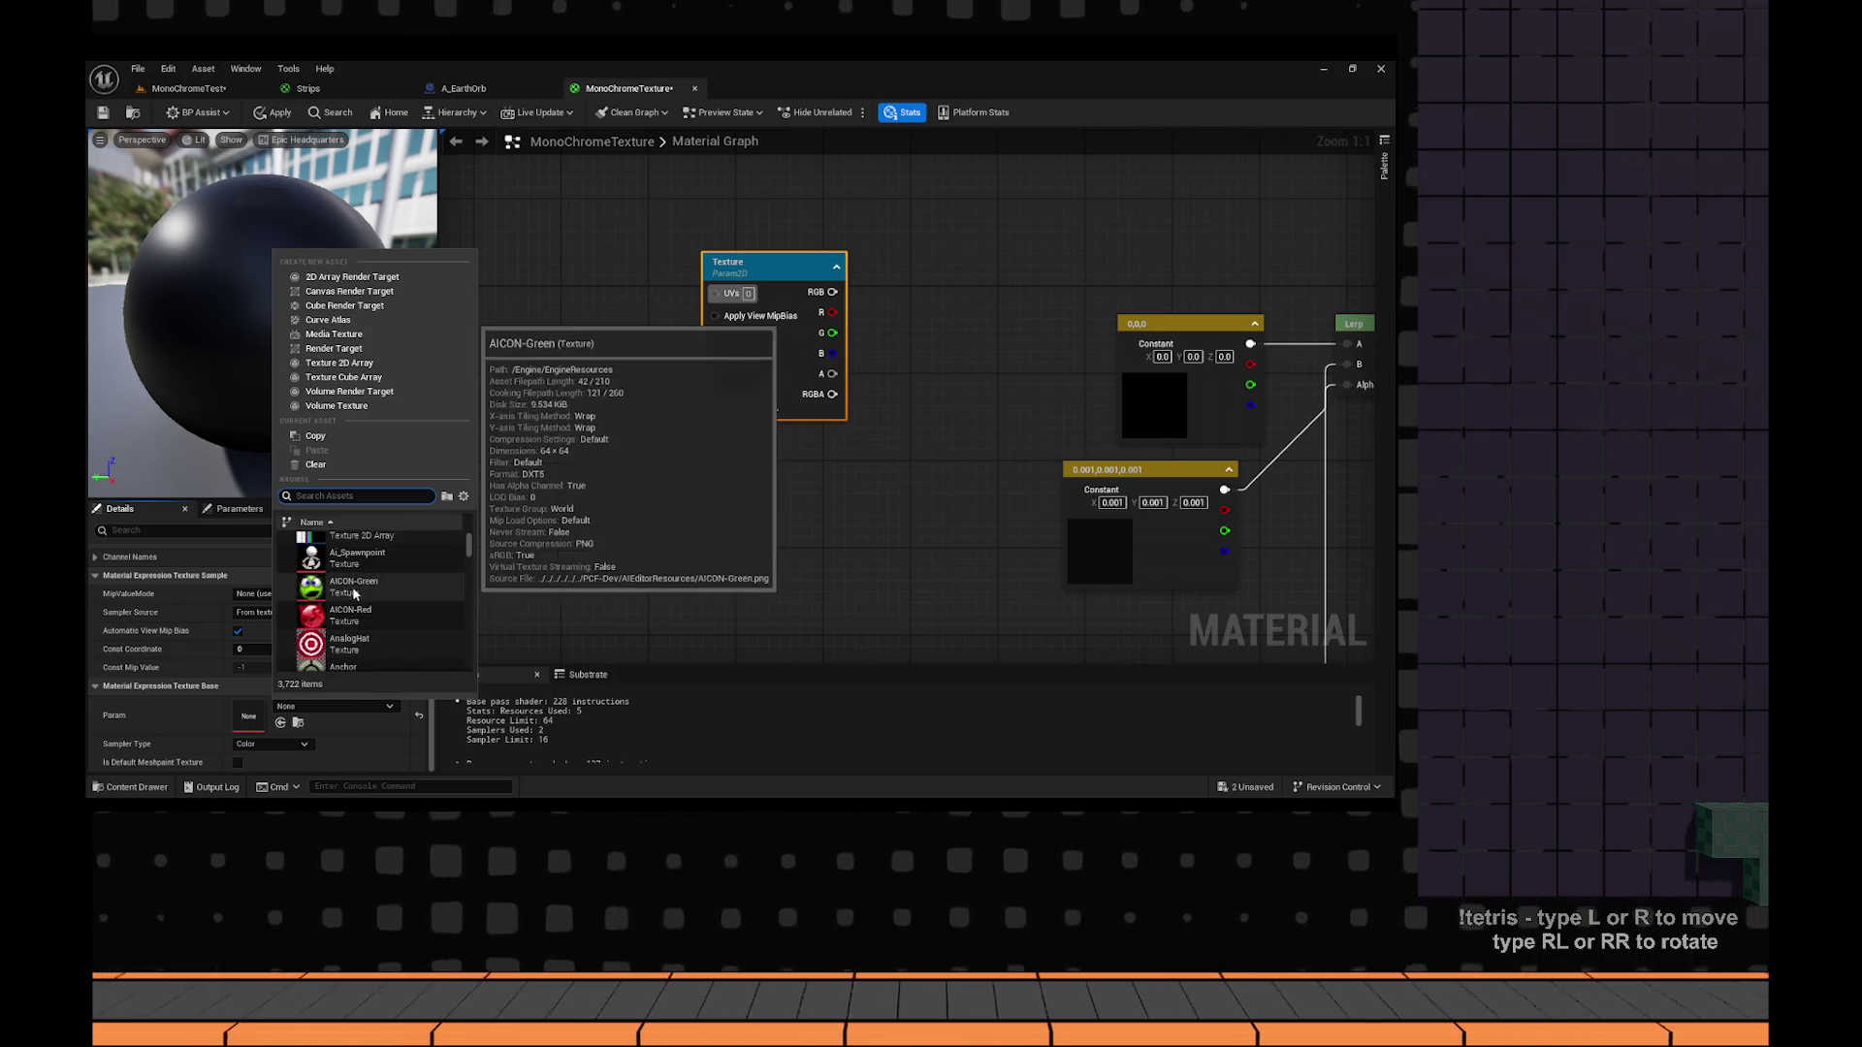
{"action": "left_click", "coordinate": [369, 601]}
Preview the Texture node alone on a cube mesh, then drag a wire from its RGB output.
{"action": "right_click", "coordinate": [762, 270]}
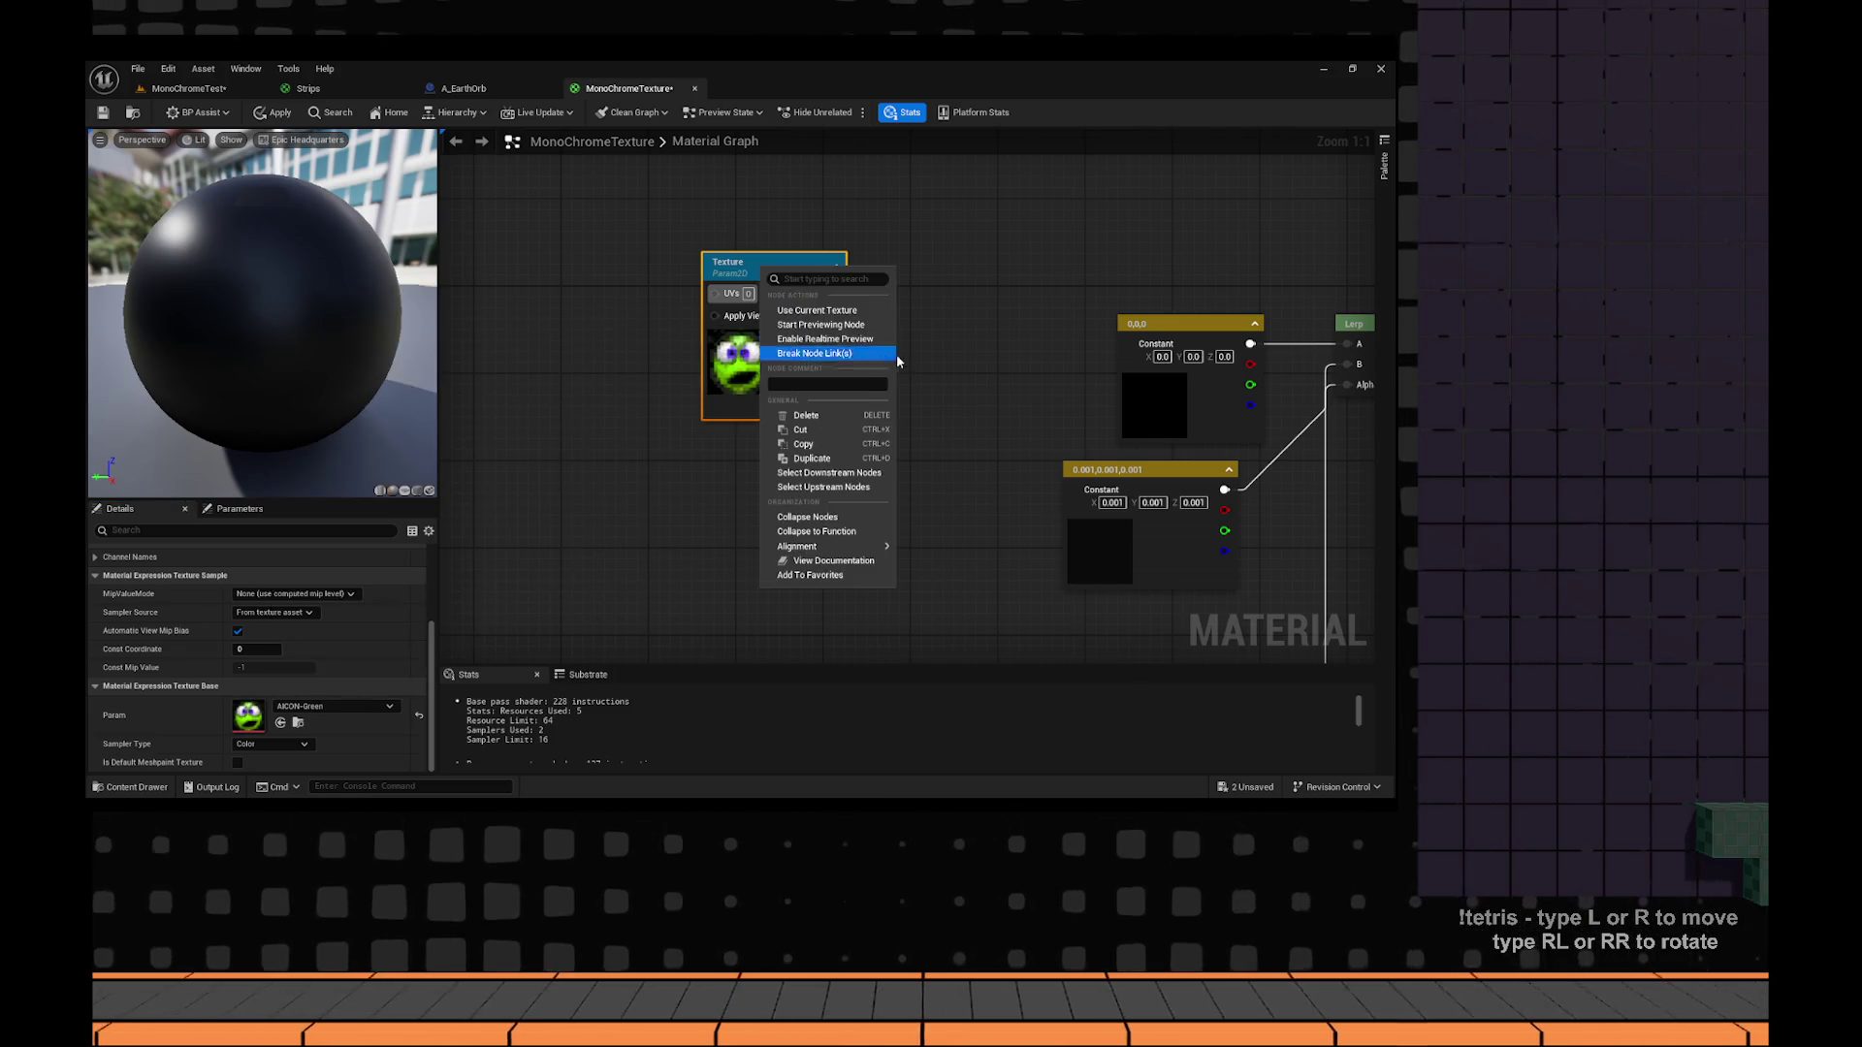
{"action": "left_click", "coordinate": [853, 329]}
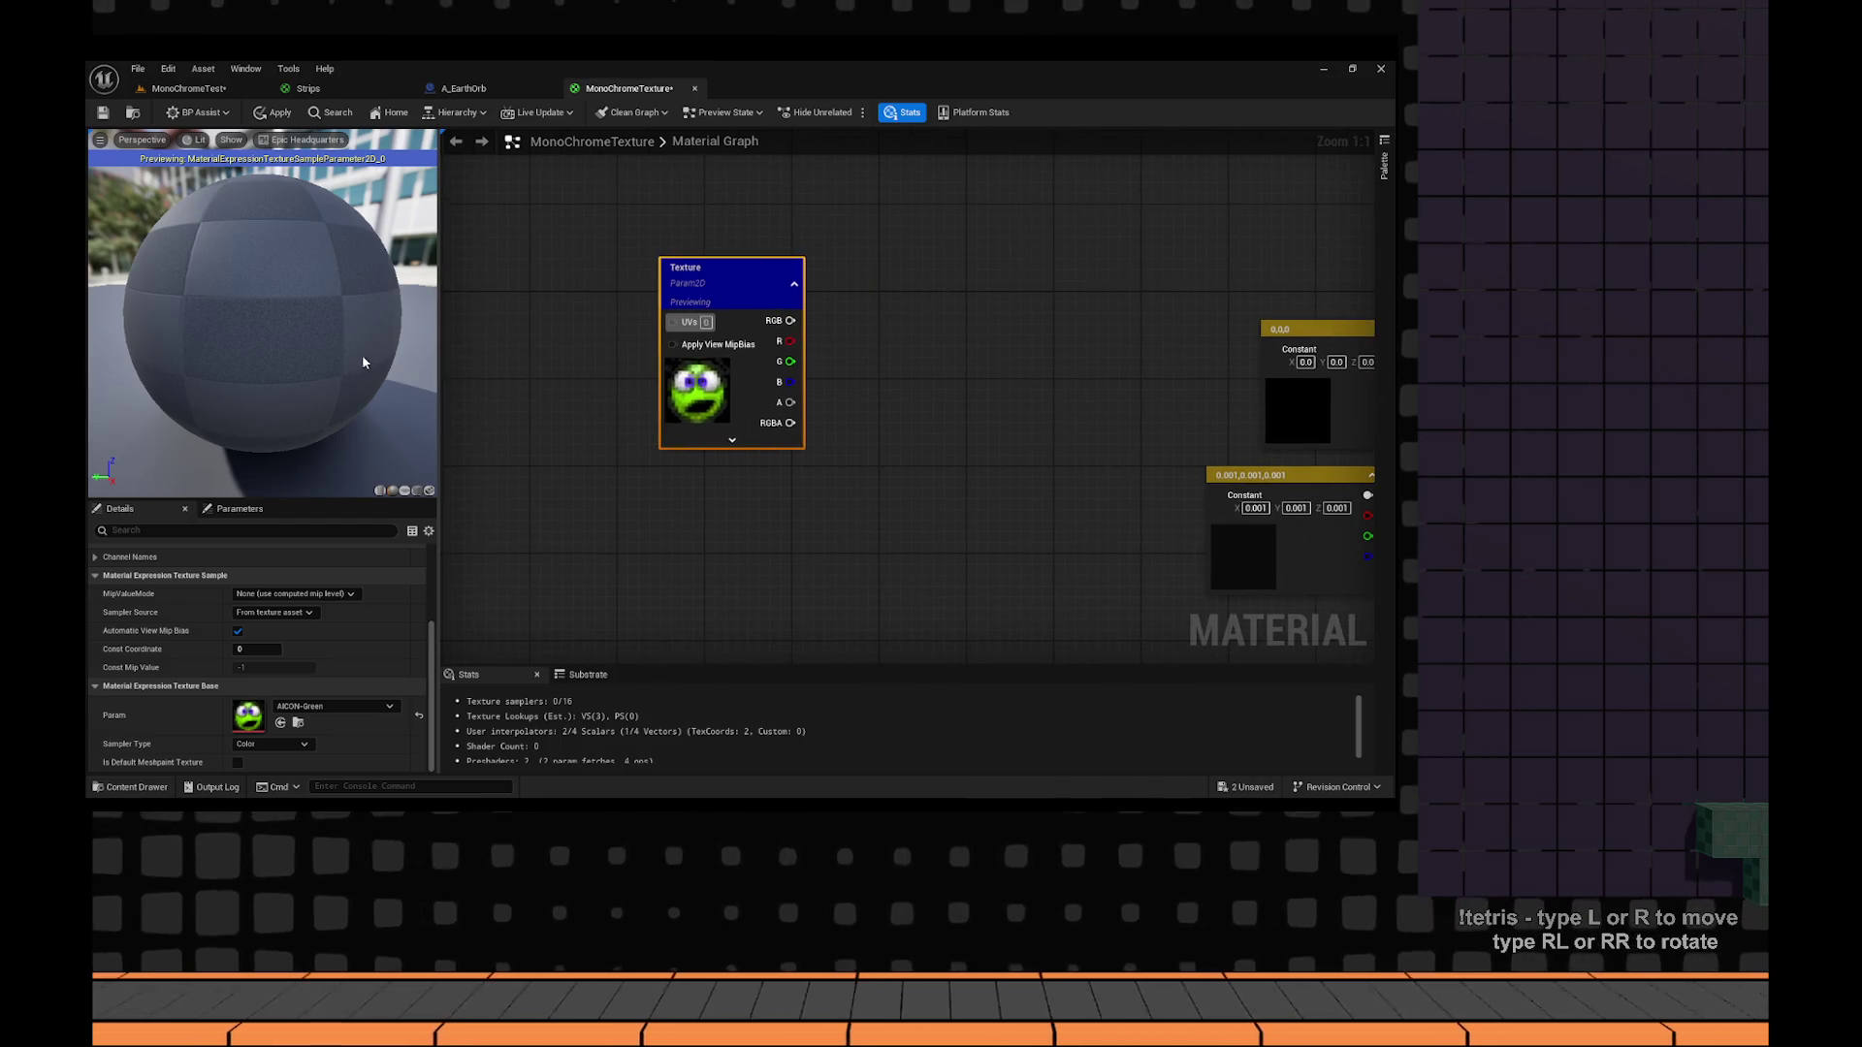
{"action": "left_click", "coordinate": [418, 492]}
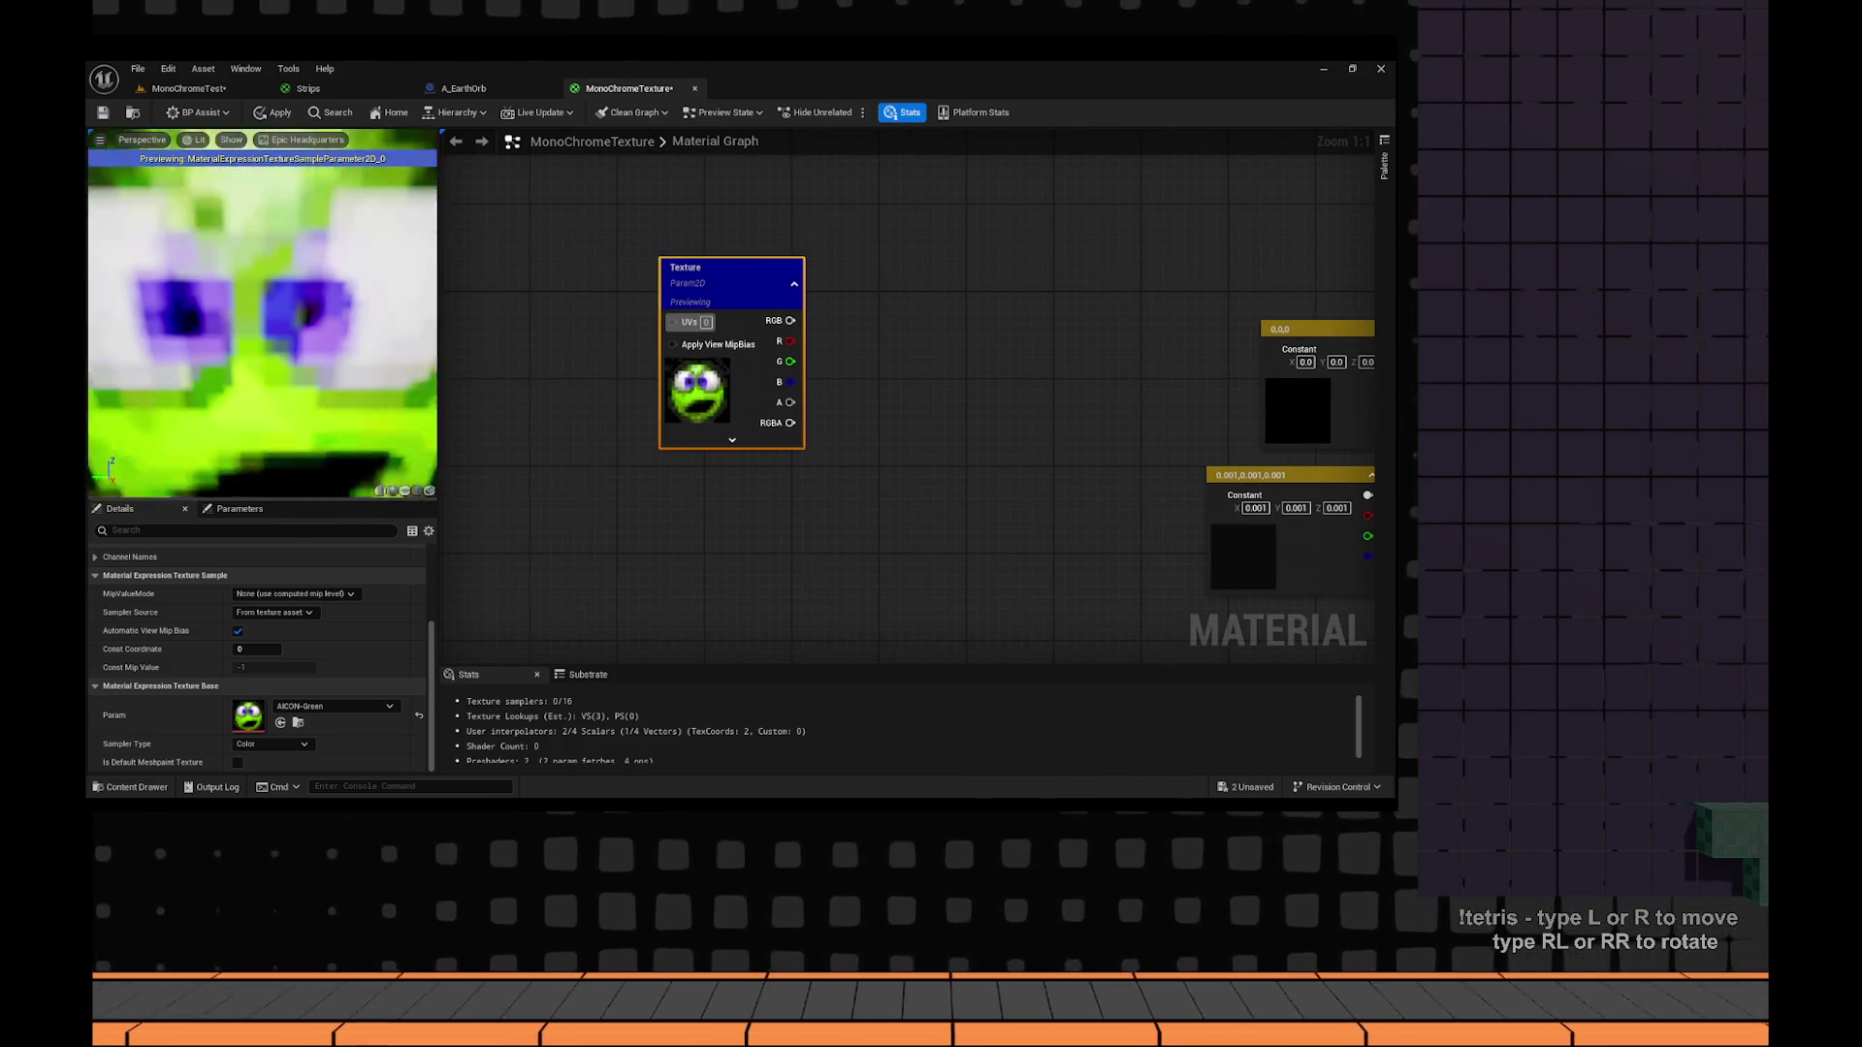
{"action": "left_click_drag", "start_coordinate": [689, 383], "coordinate": [612, 383]}
{"action": "left_click", "coordinate": [787, 364]}
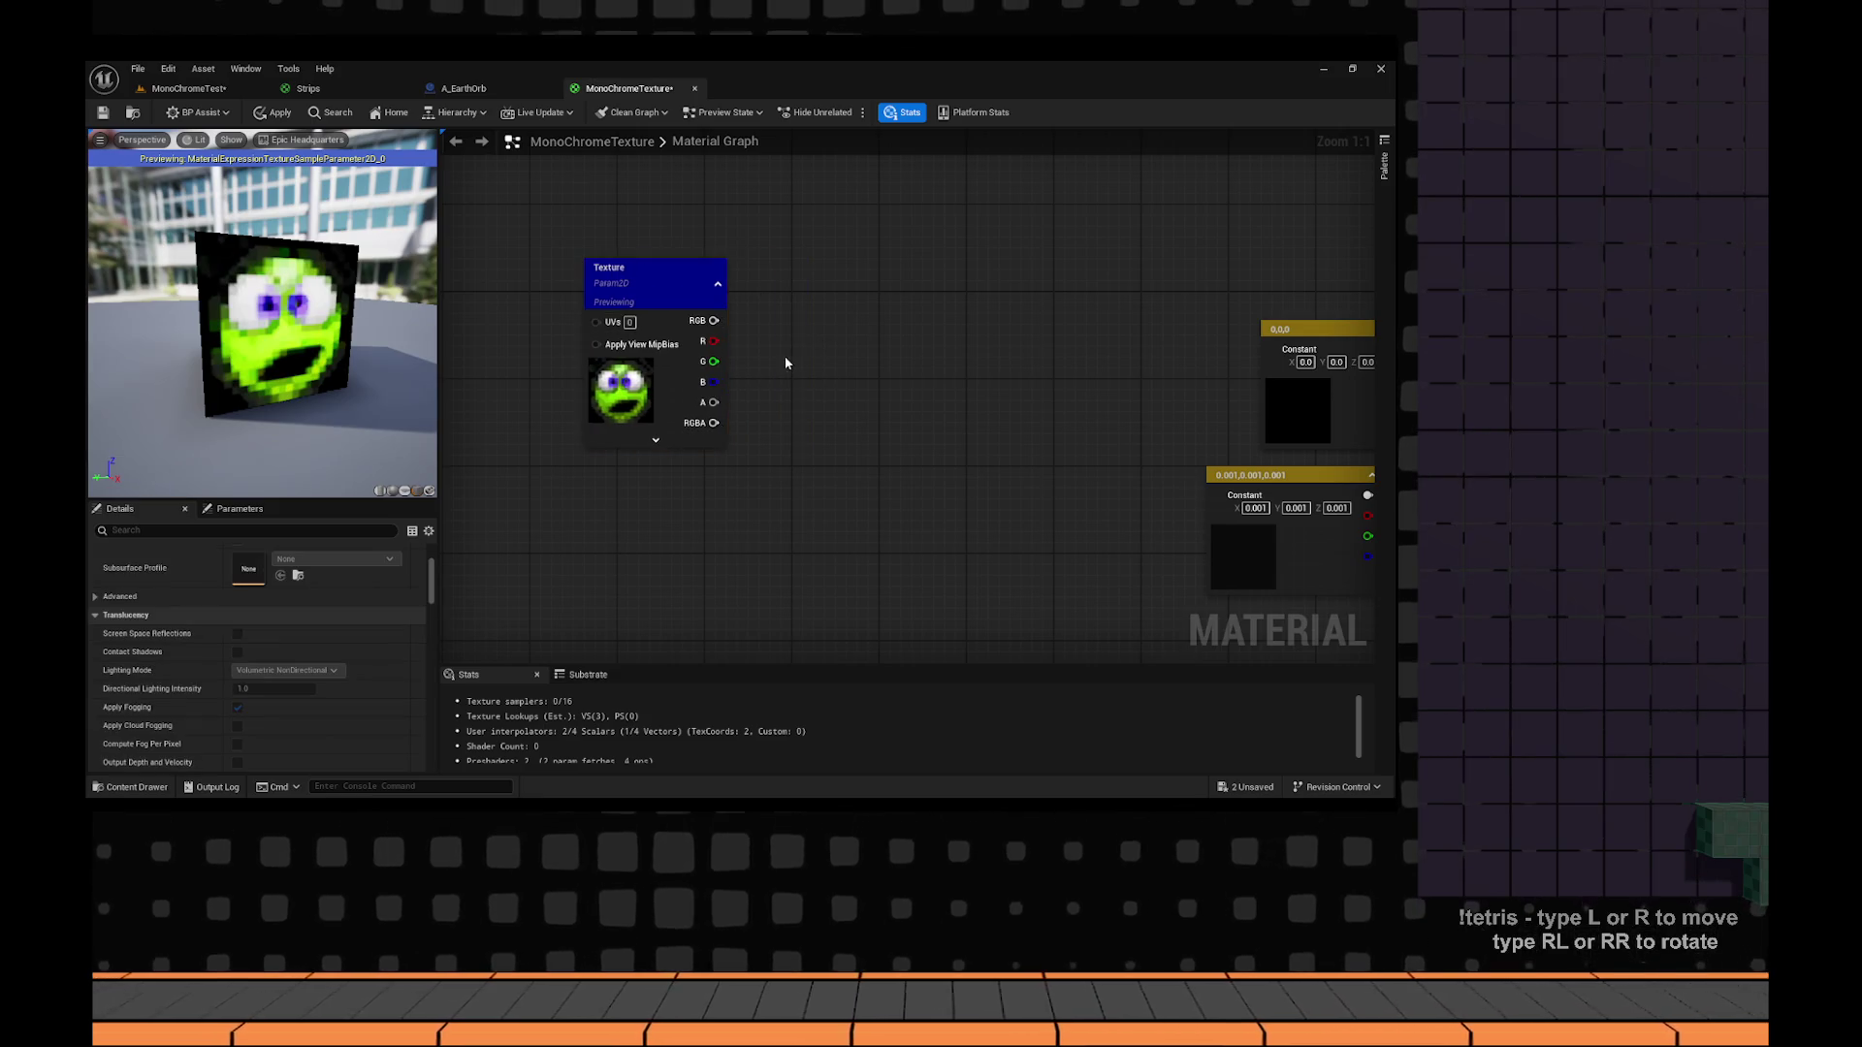
{"action": "mouse_move", "coordinate": [714, 320]}
{"action": "left_mouse_down"}
{"action": "mouse_move", "coordinate": [852, 395]}
{"action": "mouse_move", "coordinate": [840, 419]}
{"action": "left_mouse_up"}
Try a Saturate node on the Texture's RGB, preview it, then delete it.
{"action": "type", "text": "satur"}
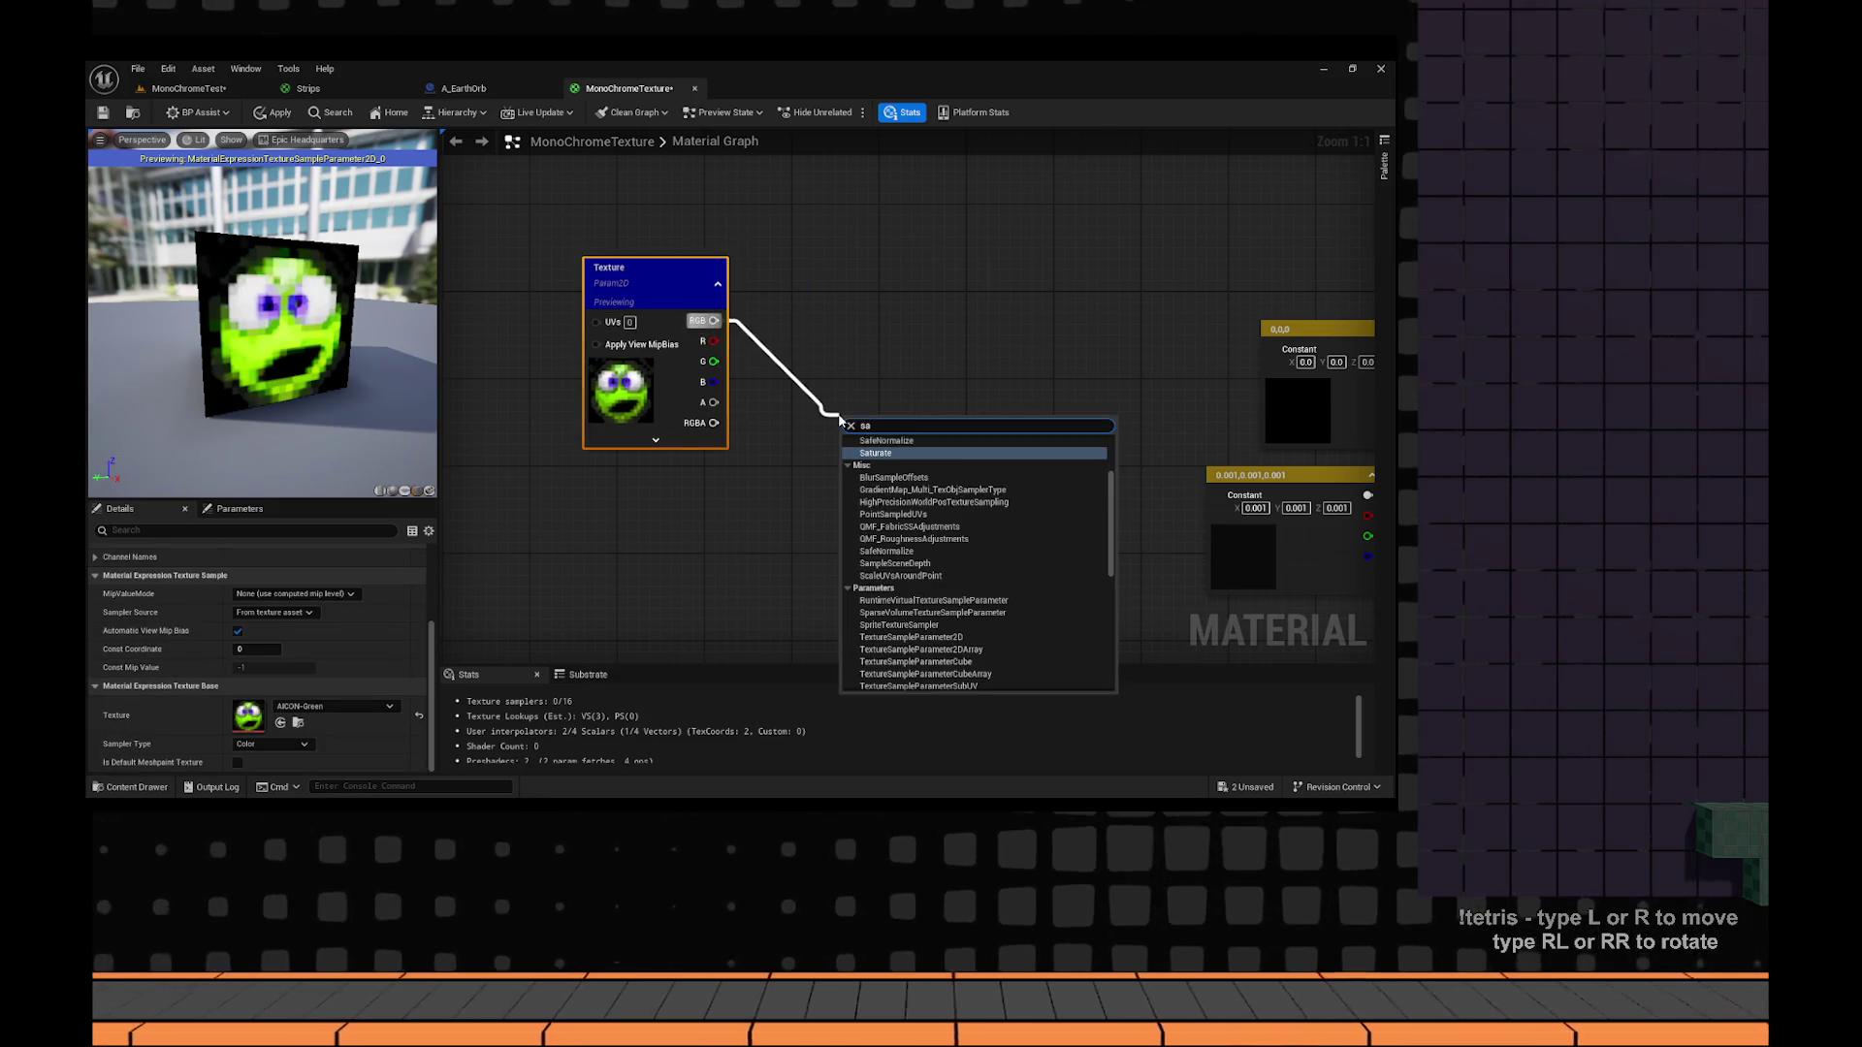
{"action": "key", "text": "Return"}
{"action": "right_click", "coordinate": [892, 441]}
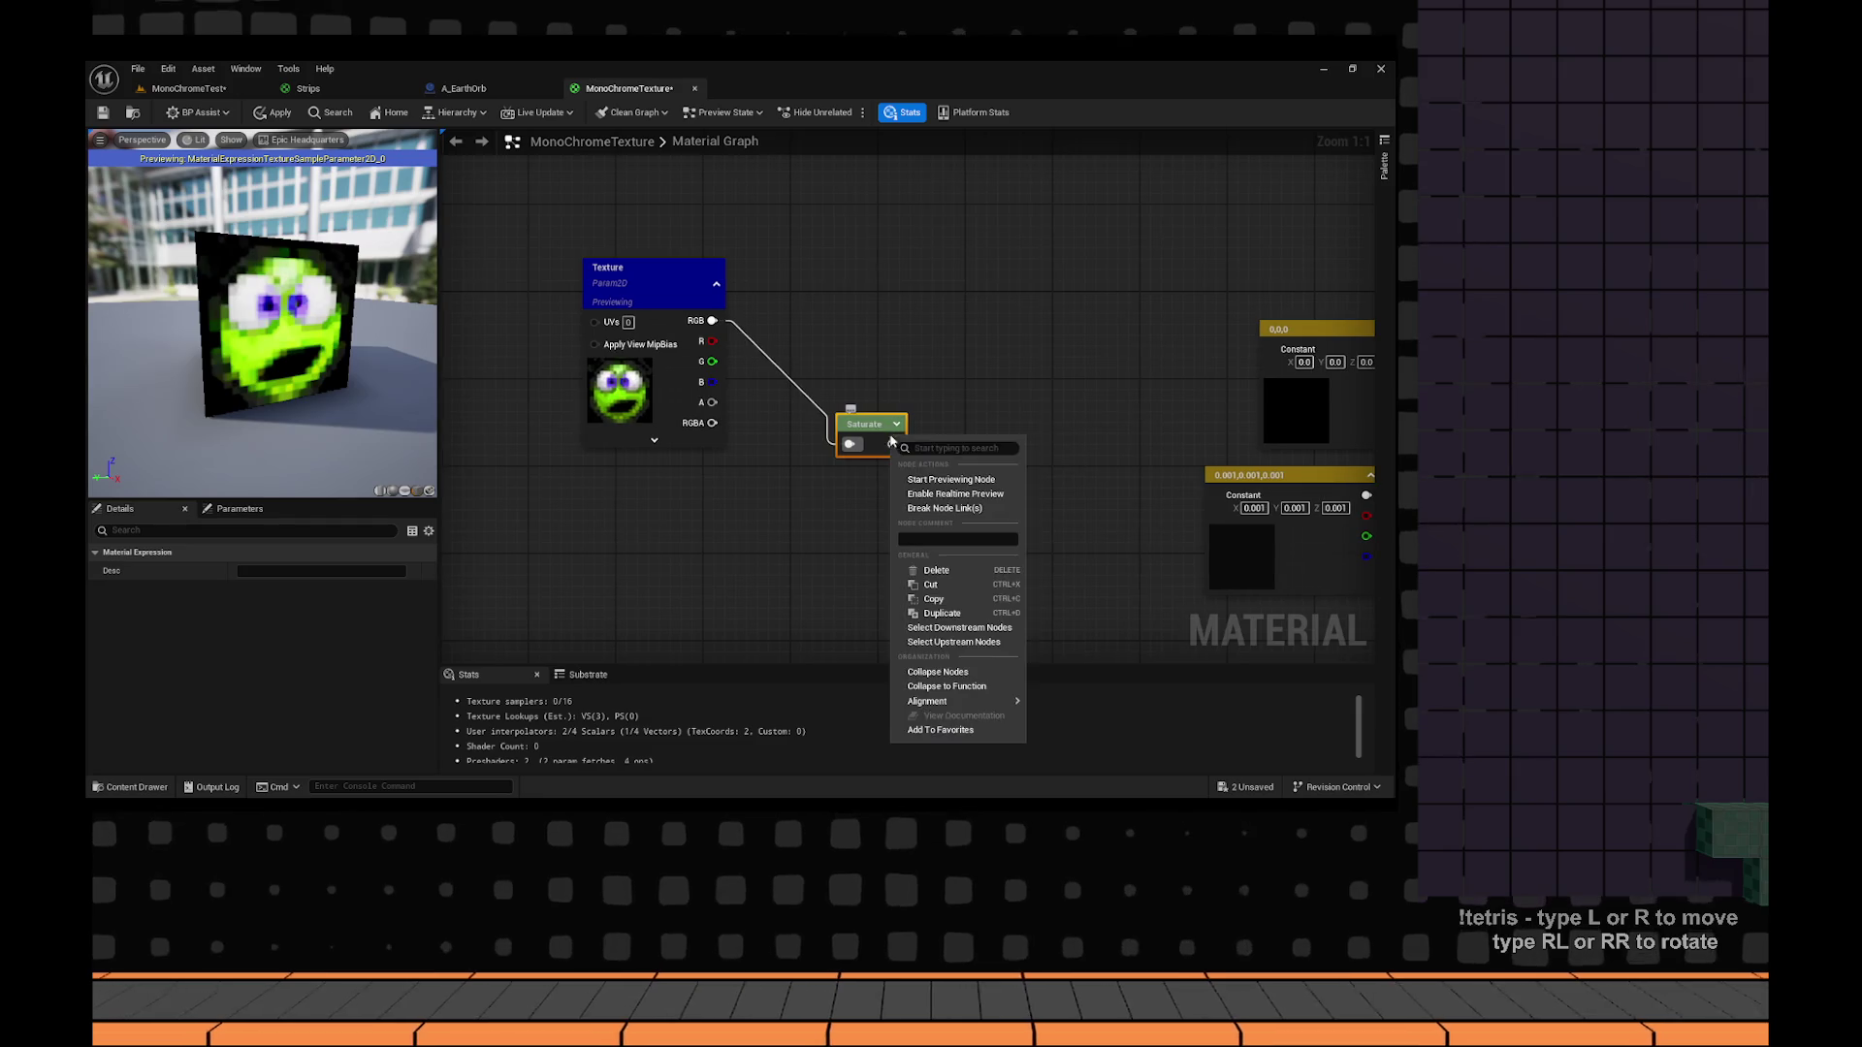
{"action": "left_click", "coordinate": [957, 480]}
{"action": "left_click_drag", "start_coordinate": [870, 426], "coordinate": [845, 423]}
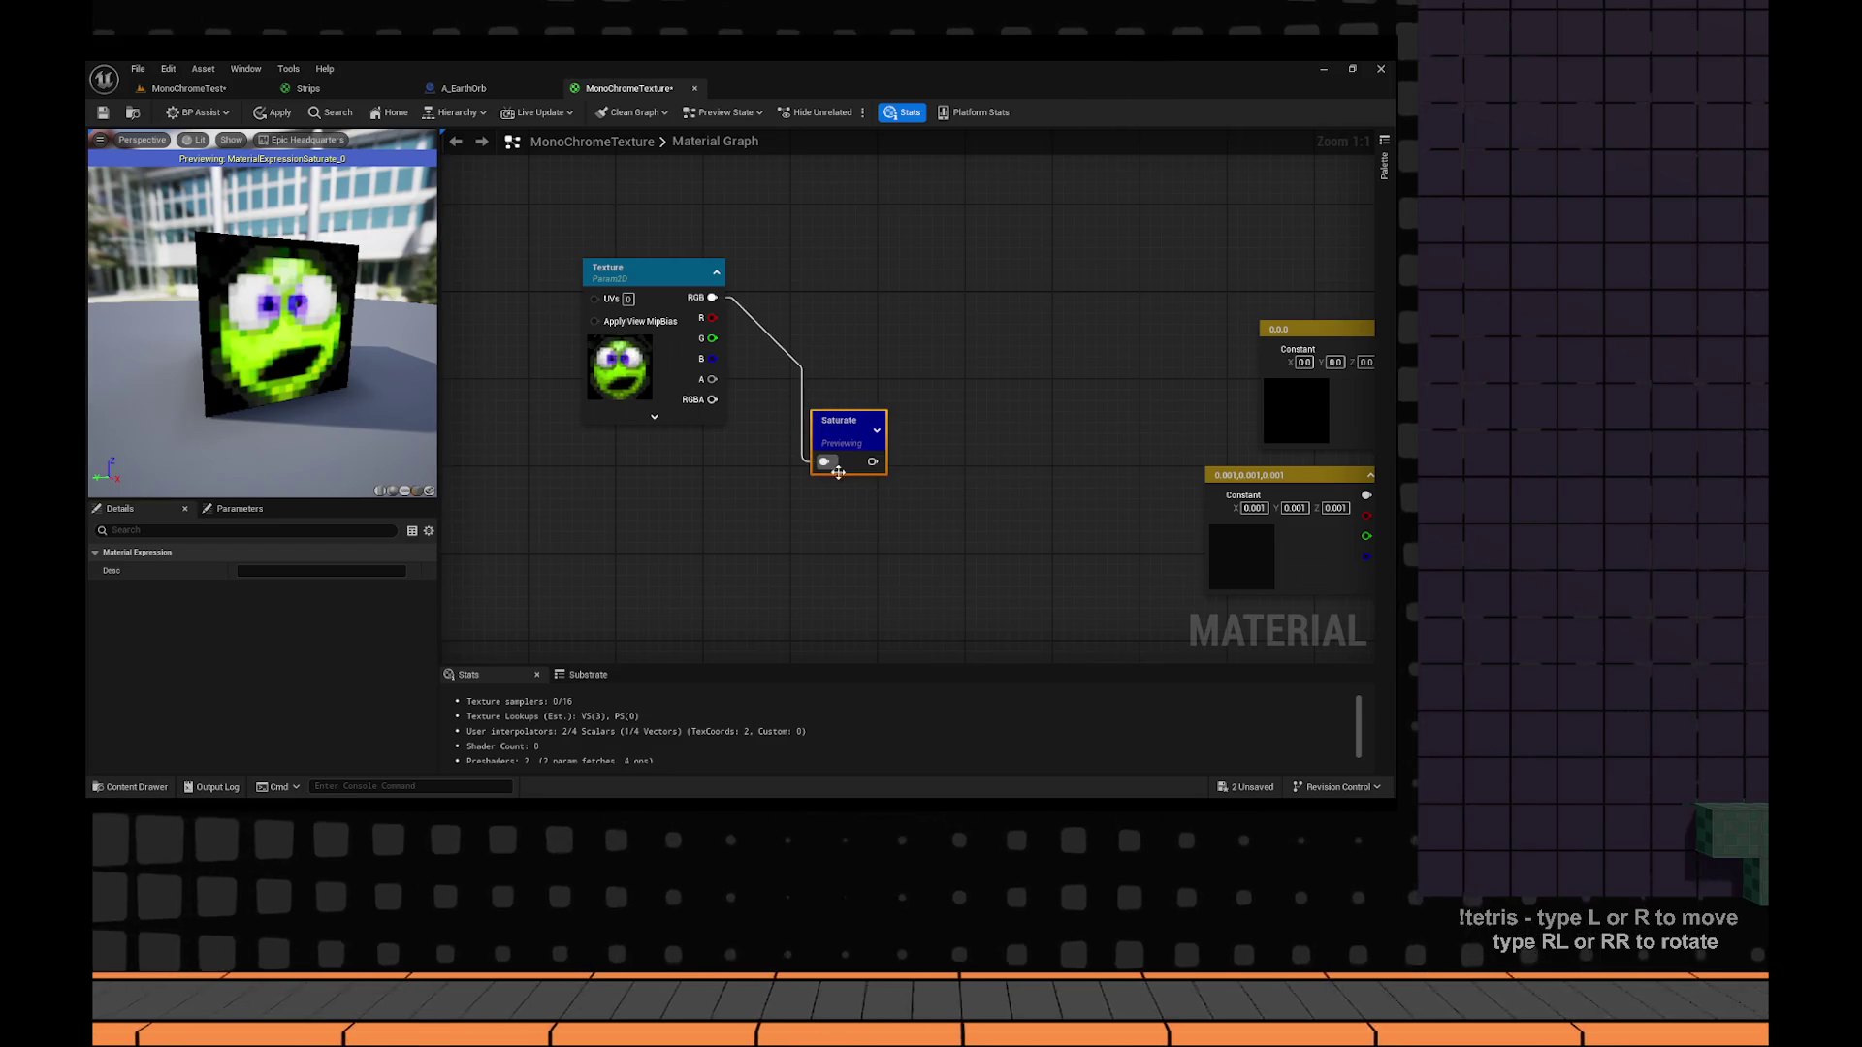
{"action": "key", "text": "Delete"}
Add a Desaturation node from Texture's RGB and preview its greyscale output.
{"action": "mouse_move", "coordinate": [712, 298]}
{"action": "left_mouse_down"}
{"action": "mouse_move", "coordinate": [823, 369]}
{"action": "mouse_move", "coordinate": [785, 357]}
{"action": "left_mouse_up"}
{"action": "type", "text": "des"}
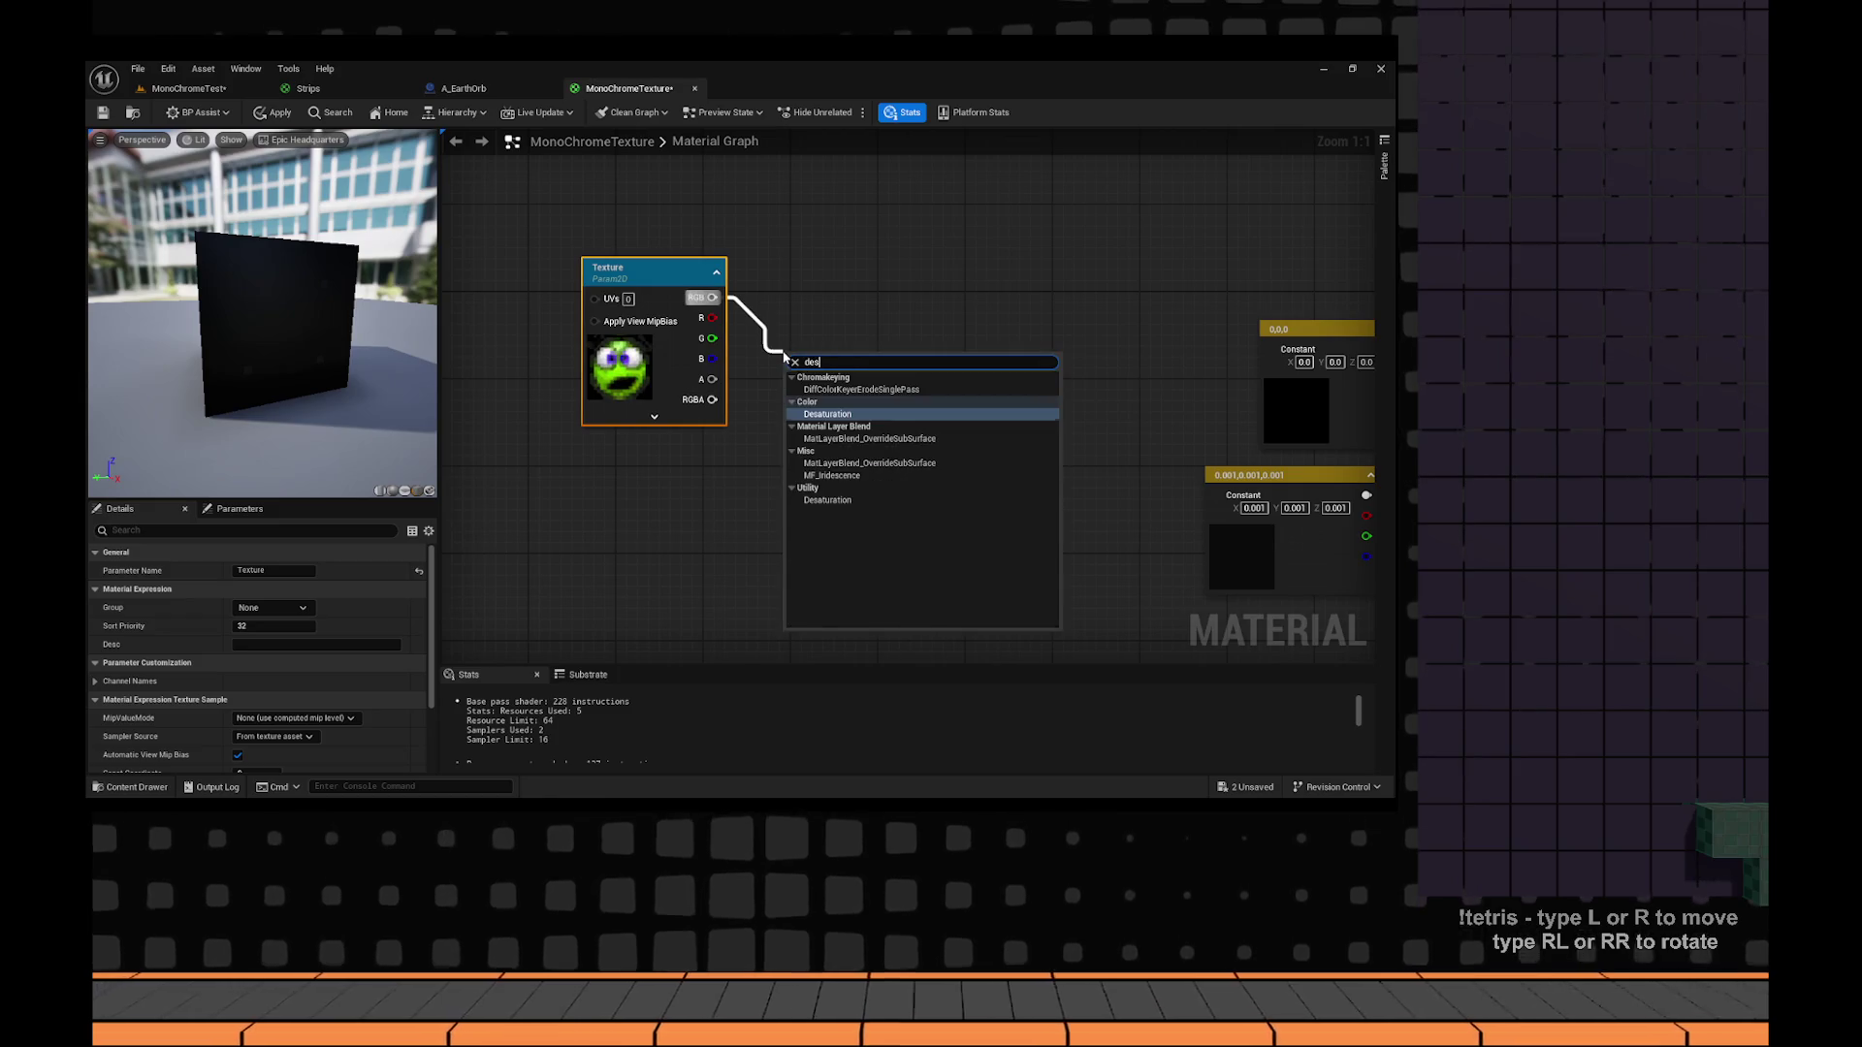
{"action": "key", "text": "Return"}
{"action": "right_click", "coordinate": [822, 367]}
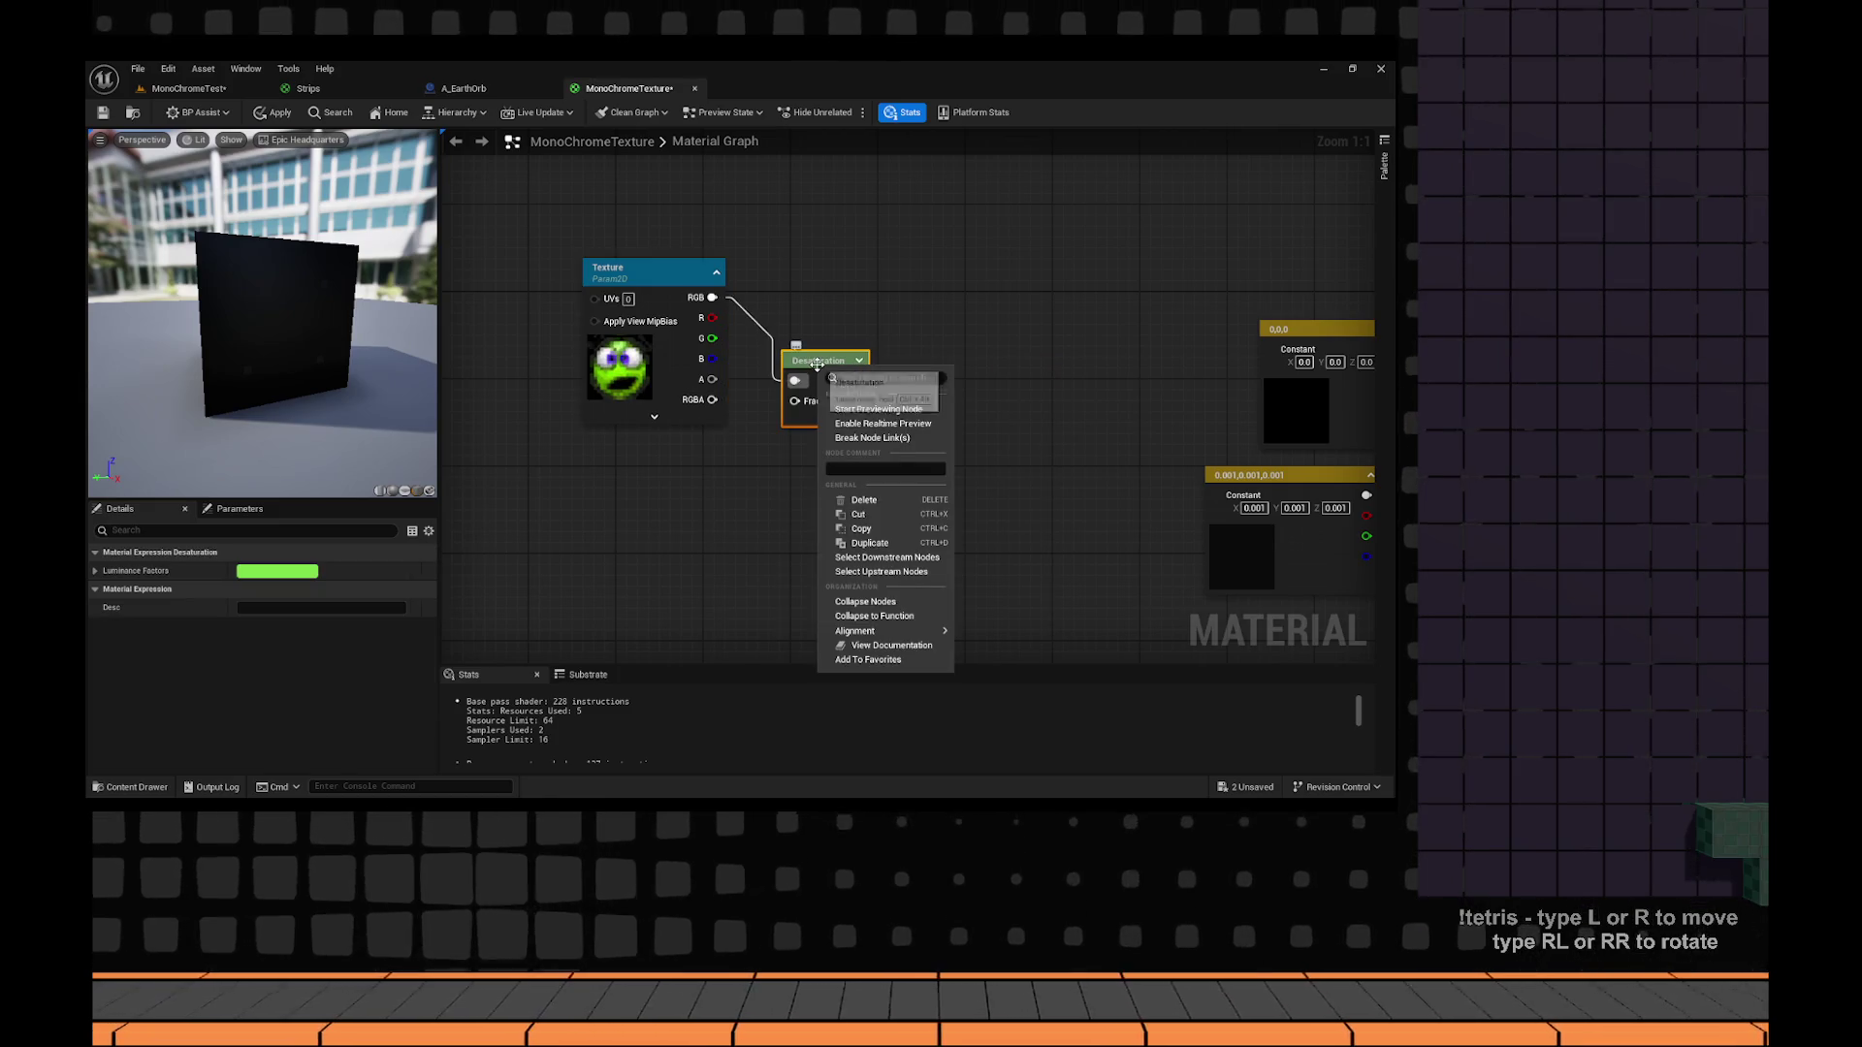
{"action": "left_click", "coordinate": [873, 403]}
{"action": "left_click_drag", "start_coordinate": [828, 448], "coordinate": [867, 442]}
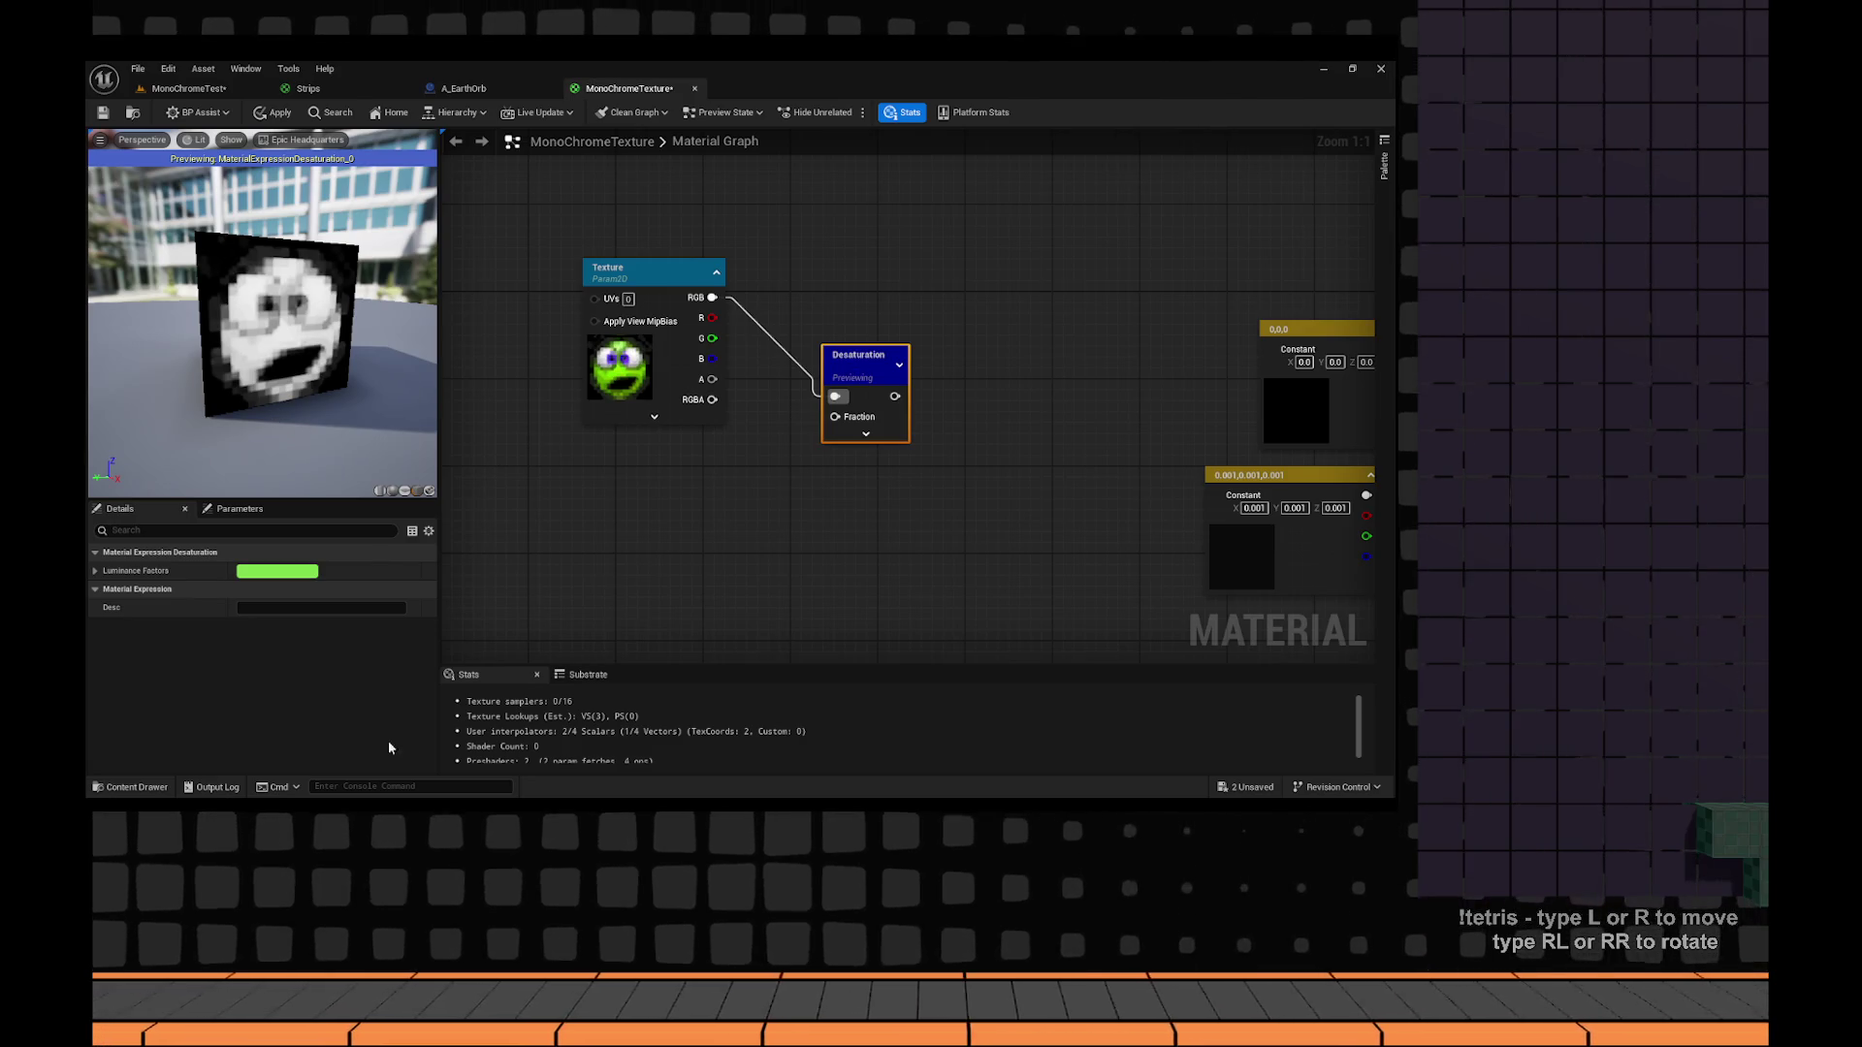
Reposition the Texture and Desaturation nodes, then select both Constant nodes.
{"action": "key", "text": "alt+Tab"}
{"action": "key", "text": "alt+Tab"}
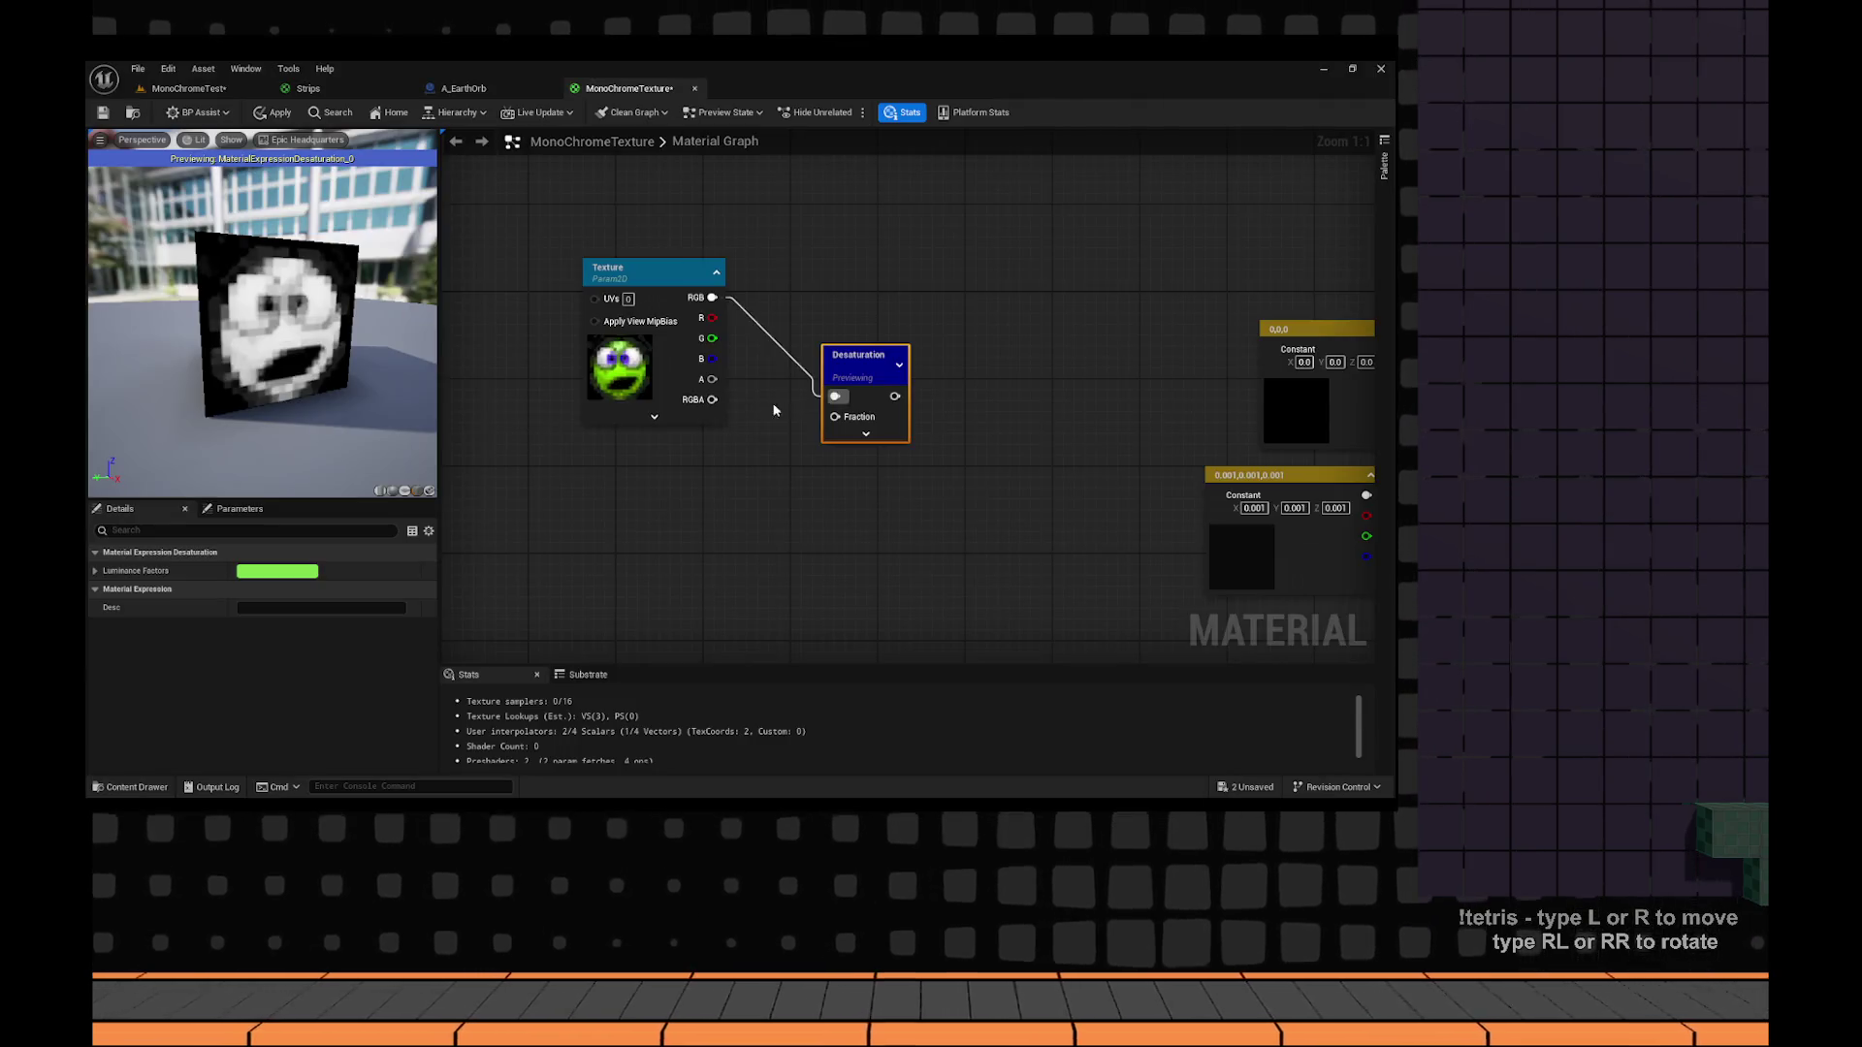
{"action": "left_click_drag", "start_coordinate": [679, 340], "coordinate": [577, 418]}
{"action": "left_click_drag", "start_coordinate": [785, 444], "coordinate": [755, 462]}
{"action": "mouse_move", "coordinate": [902, 496]}
{"action": "left_mouse_down"}
{"action": "mouse_move", "coordinate": [538, 386]}
{"action": "mouse_move", "coordinate": [906, 416]}
{"action": "left_mouse_up"}
{"action": "mouse_move", "coordinate": [664, 305]}
{"action": "left_mouse_down"}
{"action": "mouse_move", "coordinate": [1207, 324]}
{"action": "mouse_move", "coordinate": [1113, 363]}
{"action": "left_mouse_up"}
{"action": "mouse_move", "coordinate": [927, 626]}
{"action": "left_mouse_down"}
{"action": "mouse_move", "coordinate": [524, 254]}
{"action": "mouse_move", "coordinate": [838, 407]}
{"action": "mouse_move", "coordinate": [787, 343]}
{"action": "left_mouse_up"}
{"action": "left_click_drag", "start_coordinate": [1136, 299], "coordinate": [965, 339]}
{"action": "left_click_drag", "start_coordinate": [852, 575], "coordinate": [819, 574]}
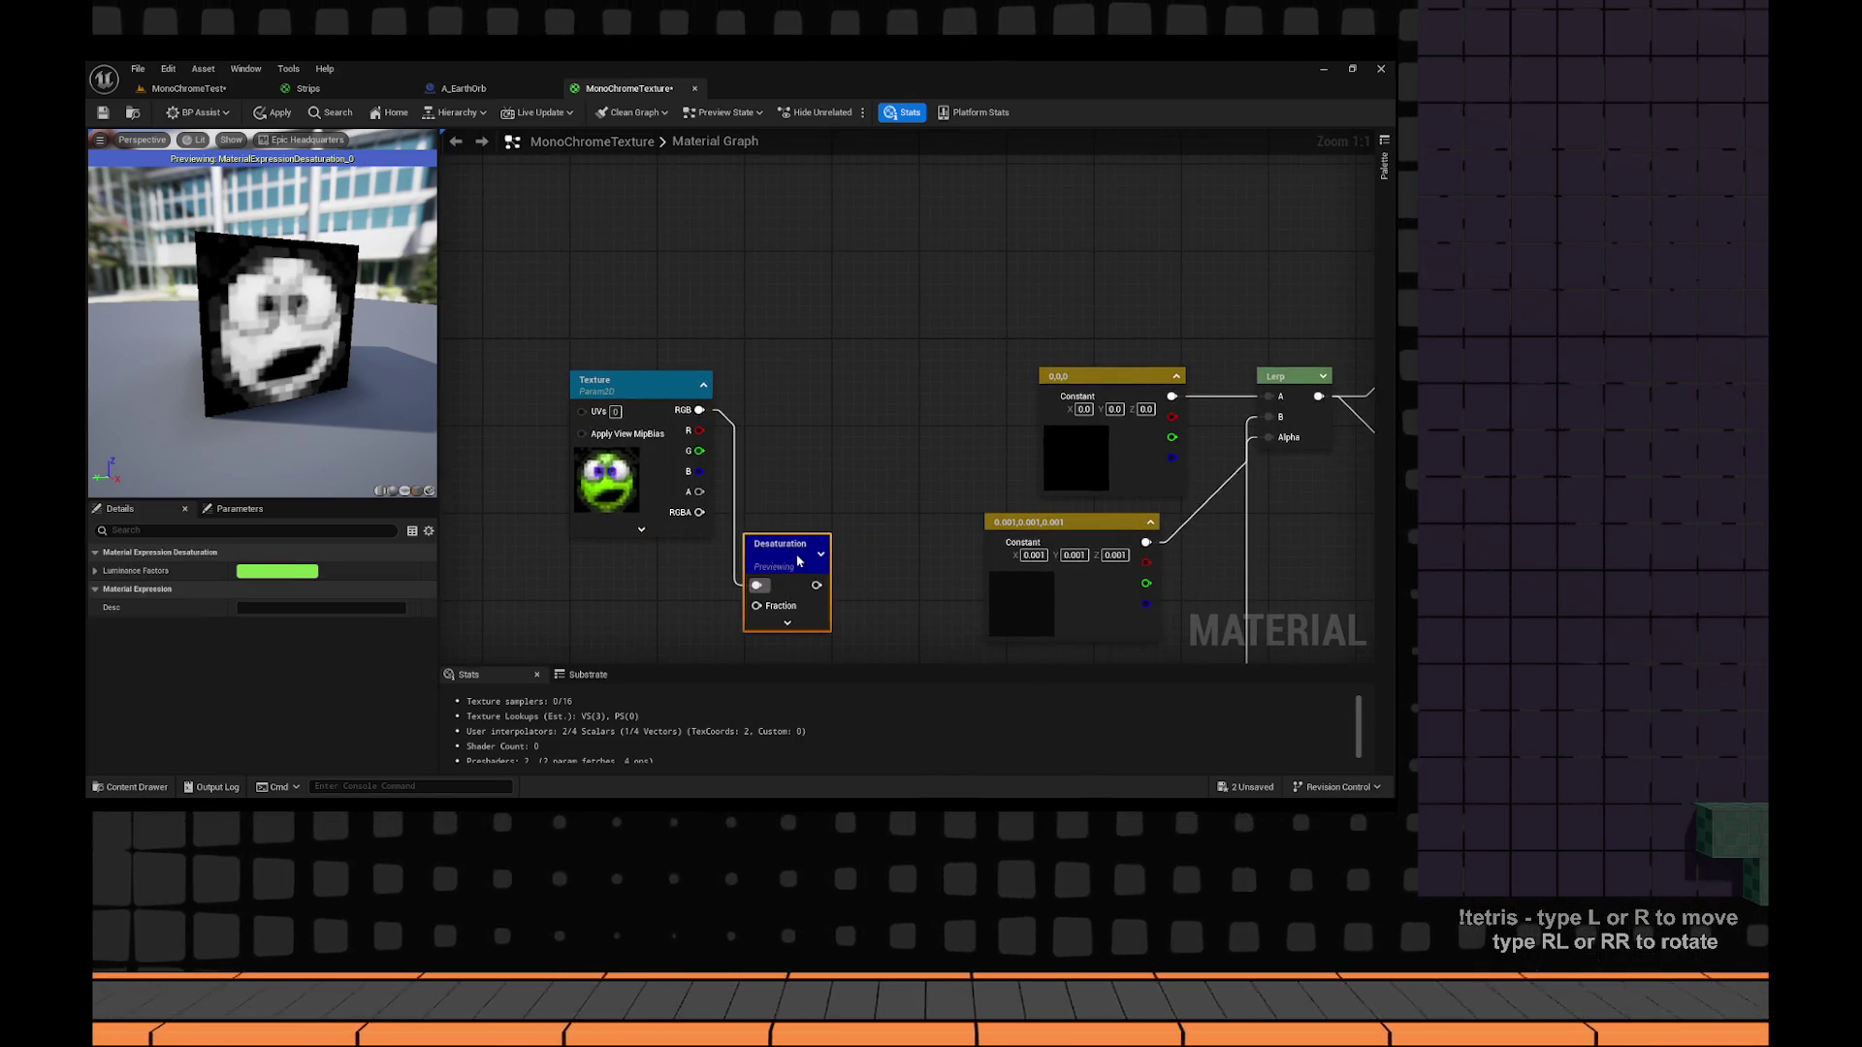
{"action": "left_click_drag", "start_coordinate": [910, 482], "coordinate": [702, 395]}
{"action": "left_click_drag", "start_coordinate": [926, 630], "coordinate": [801, 321]}
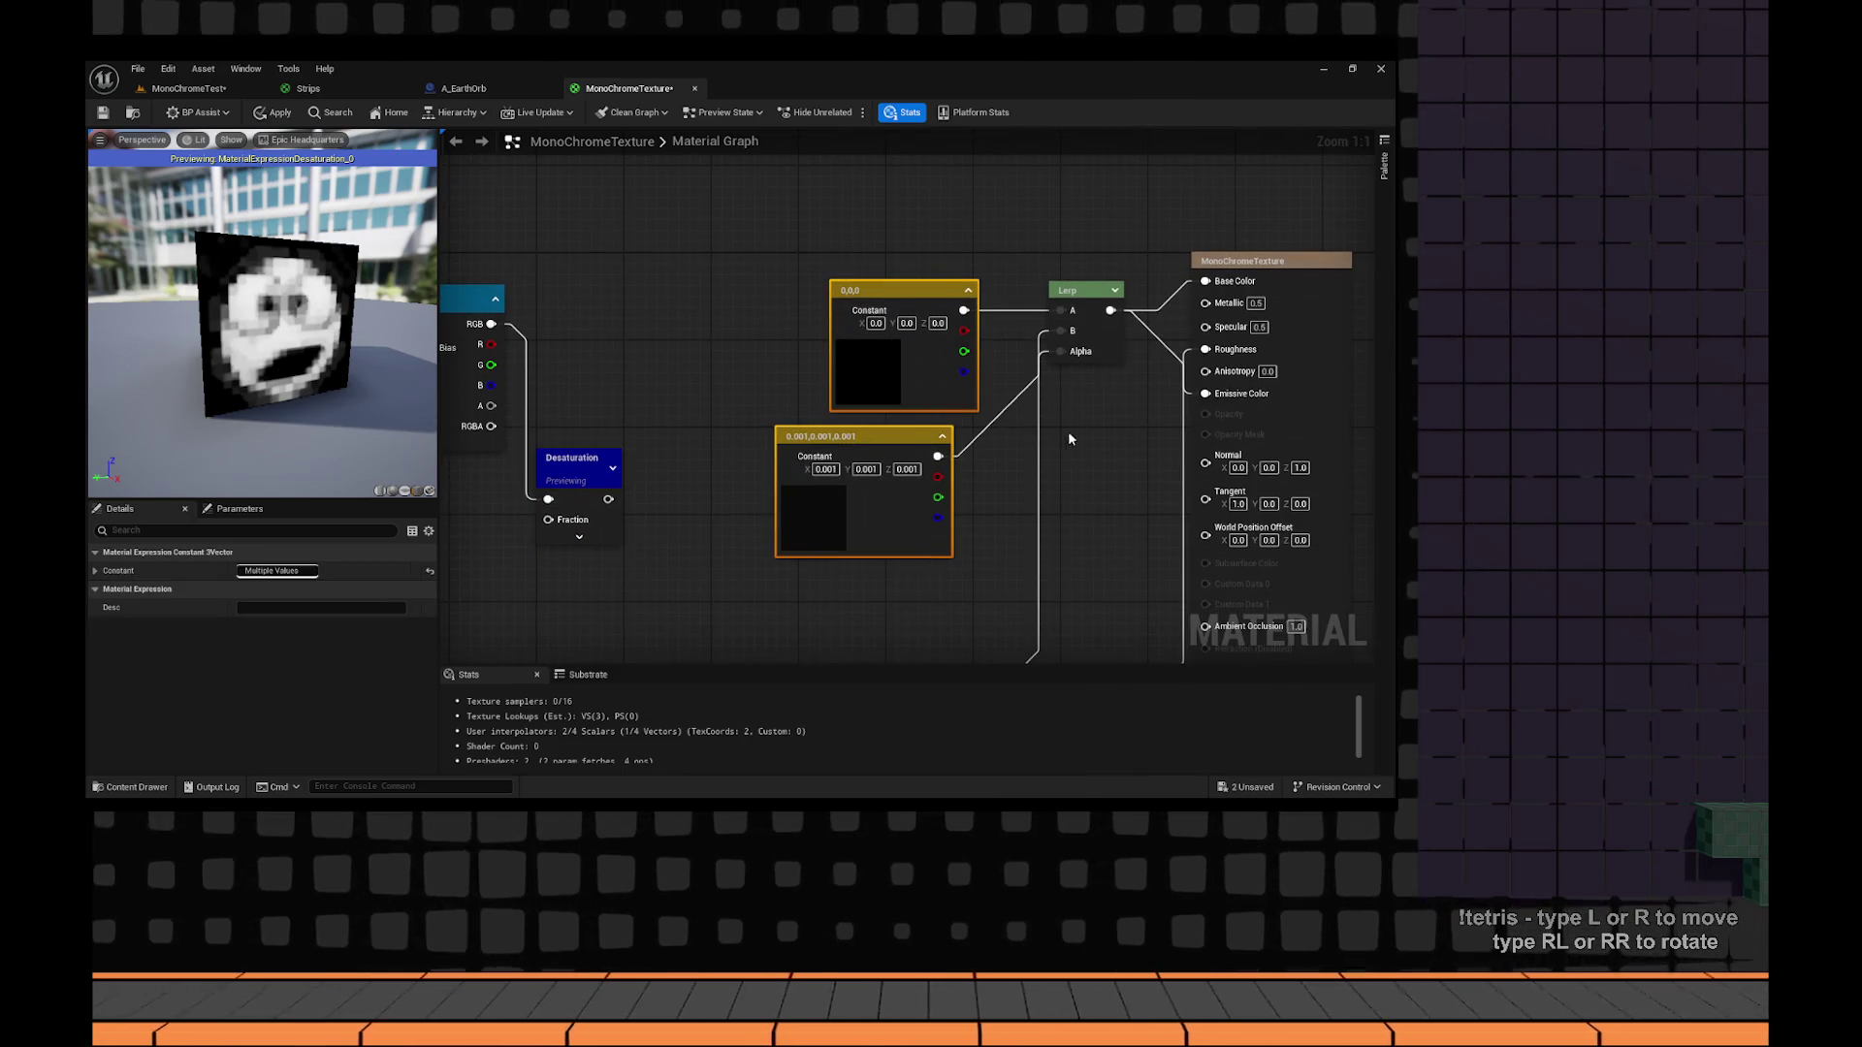
Delete both Constants, wire Desaturation into Lerp B and Texture RGB into Lerp A.
{"action": "key", "text": "Delete"}
{"action": "mouse_move", "coordinate": [615, 503]}
{"action": "left_mouse_down"}
{"action": "mouse_move", "coordinate": [1076, 347]}
{"action": "mouse_move", "coordinate": [755, 458]}
{"action": "left_mouse_up"}
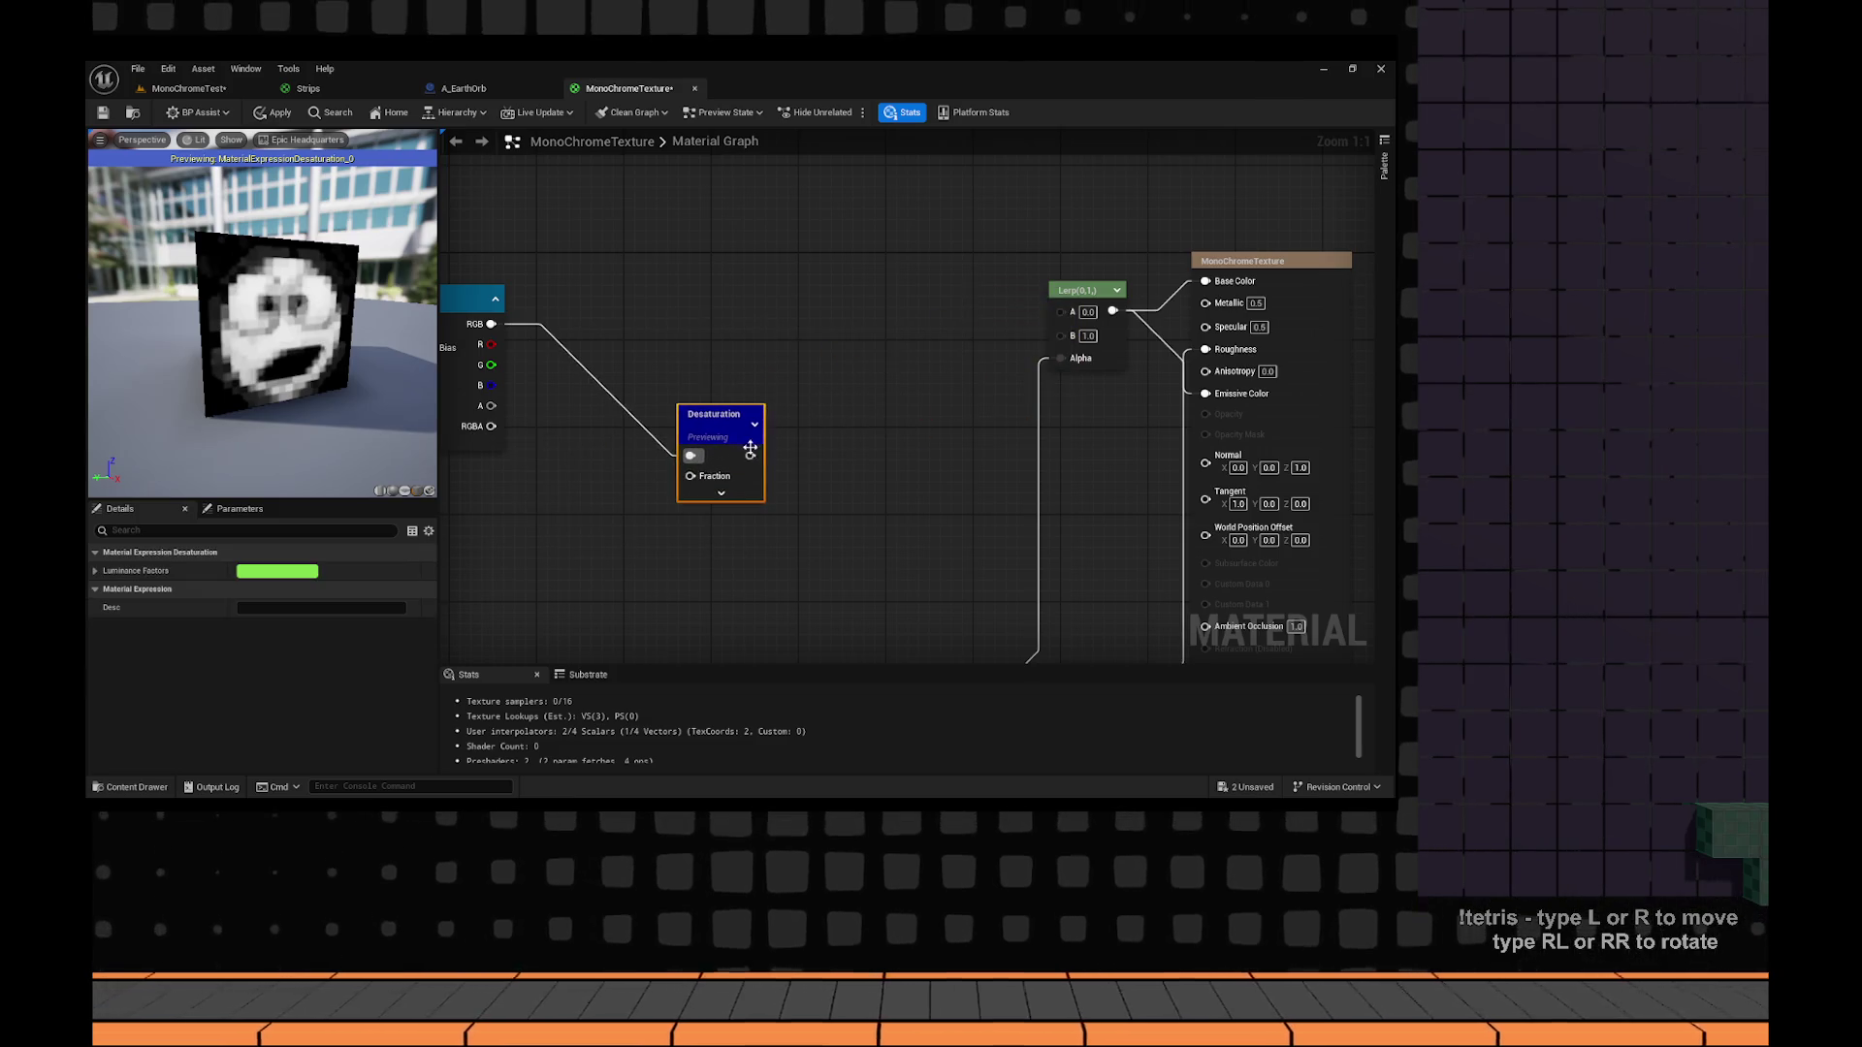
{"action": "left_click_drag", "start_coordinate": [1071, 338], "coordinate": [1071, 338]}
{"action": "left_click", "coordinate": [561, 345]}
{"action": "mouse_move", "coordinate": [538, 333]}
{"action": "left_mouse_down"}
{"action": "mouse_move", "coordinate": [1160, 328]}
{"action": "mouse_move", "coordinate": [1109, 321]}
{"action": "left_mouse_up"}
{"action": "left_click_drag", "start_coordinate": [620, 278], "coordinate": [728, 278]}
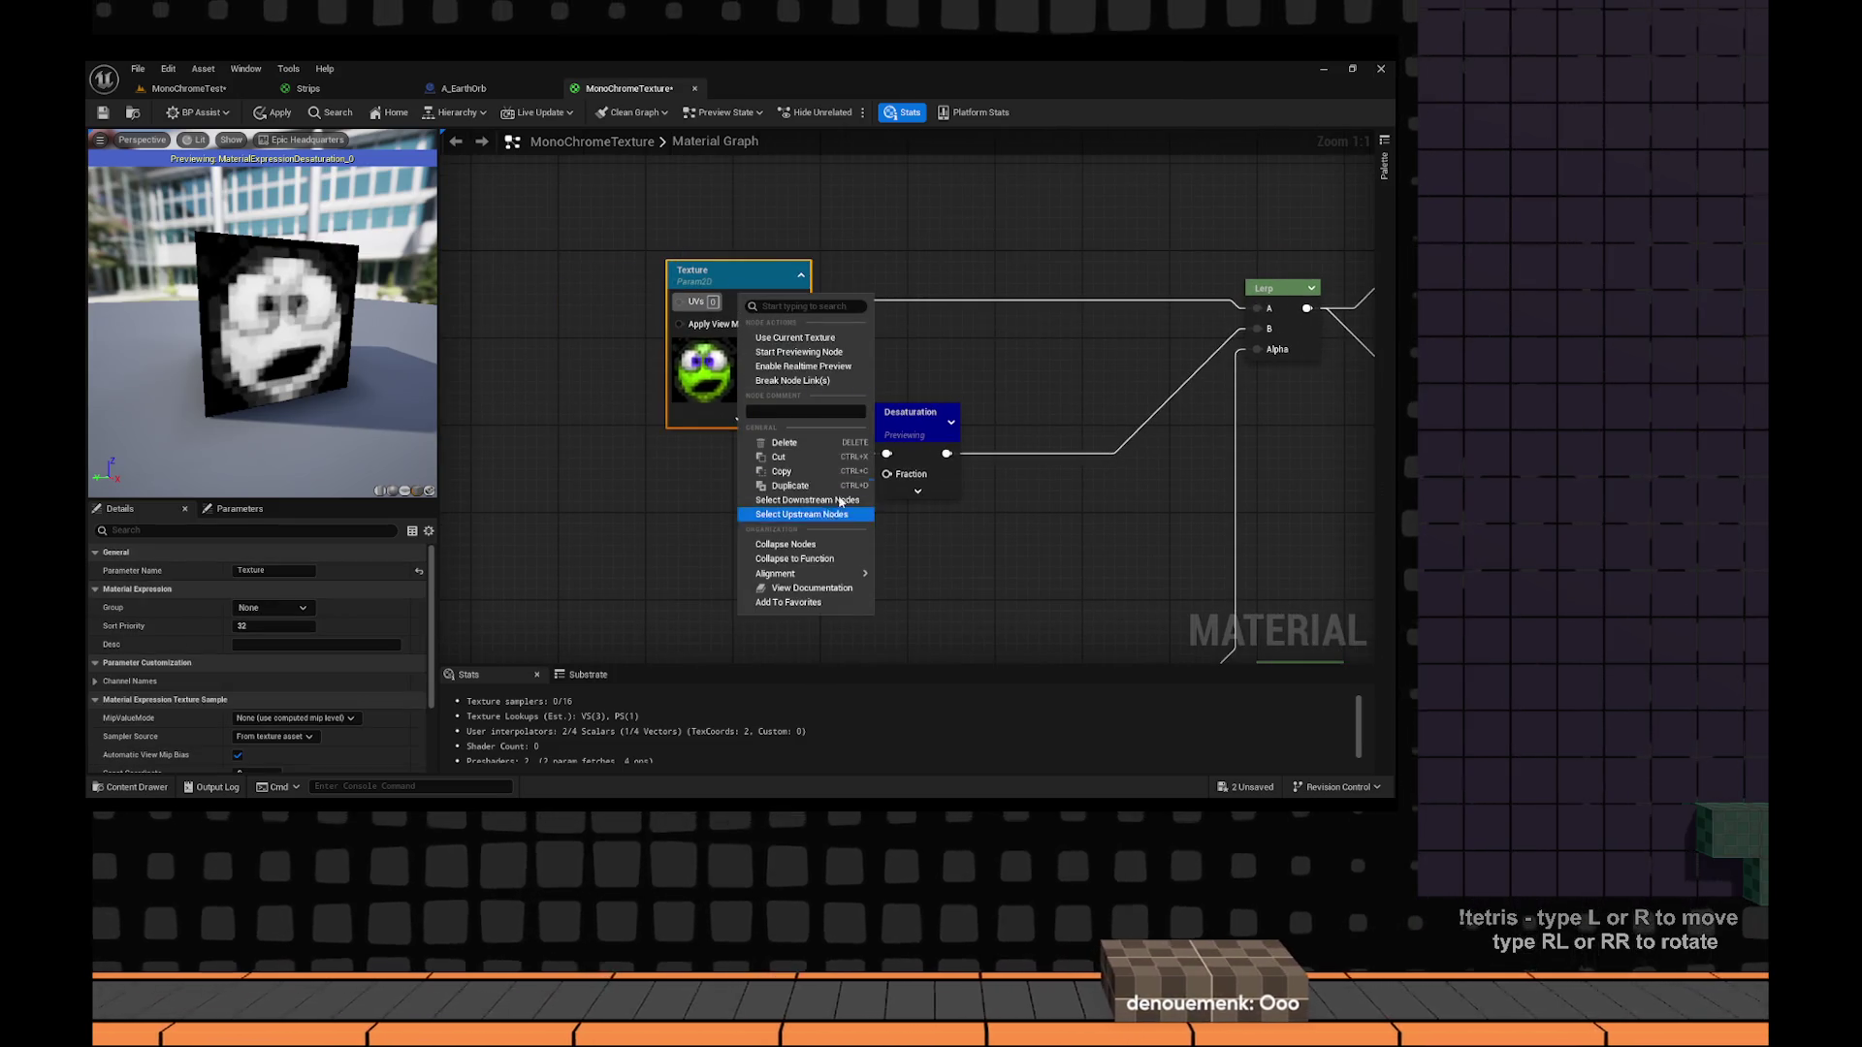
Browse the Texture parameter's asset list, searching 're', and close it without choosing.
{"action": "right_click", "coordinate": [740, 295]}
{"action": "scroll", "coordinate": [371, 628], "scroll_direction": "down", "scroll_amount": 5}
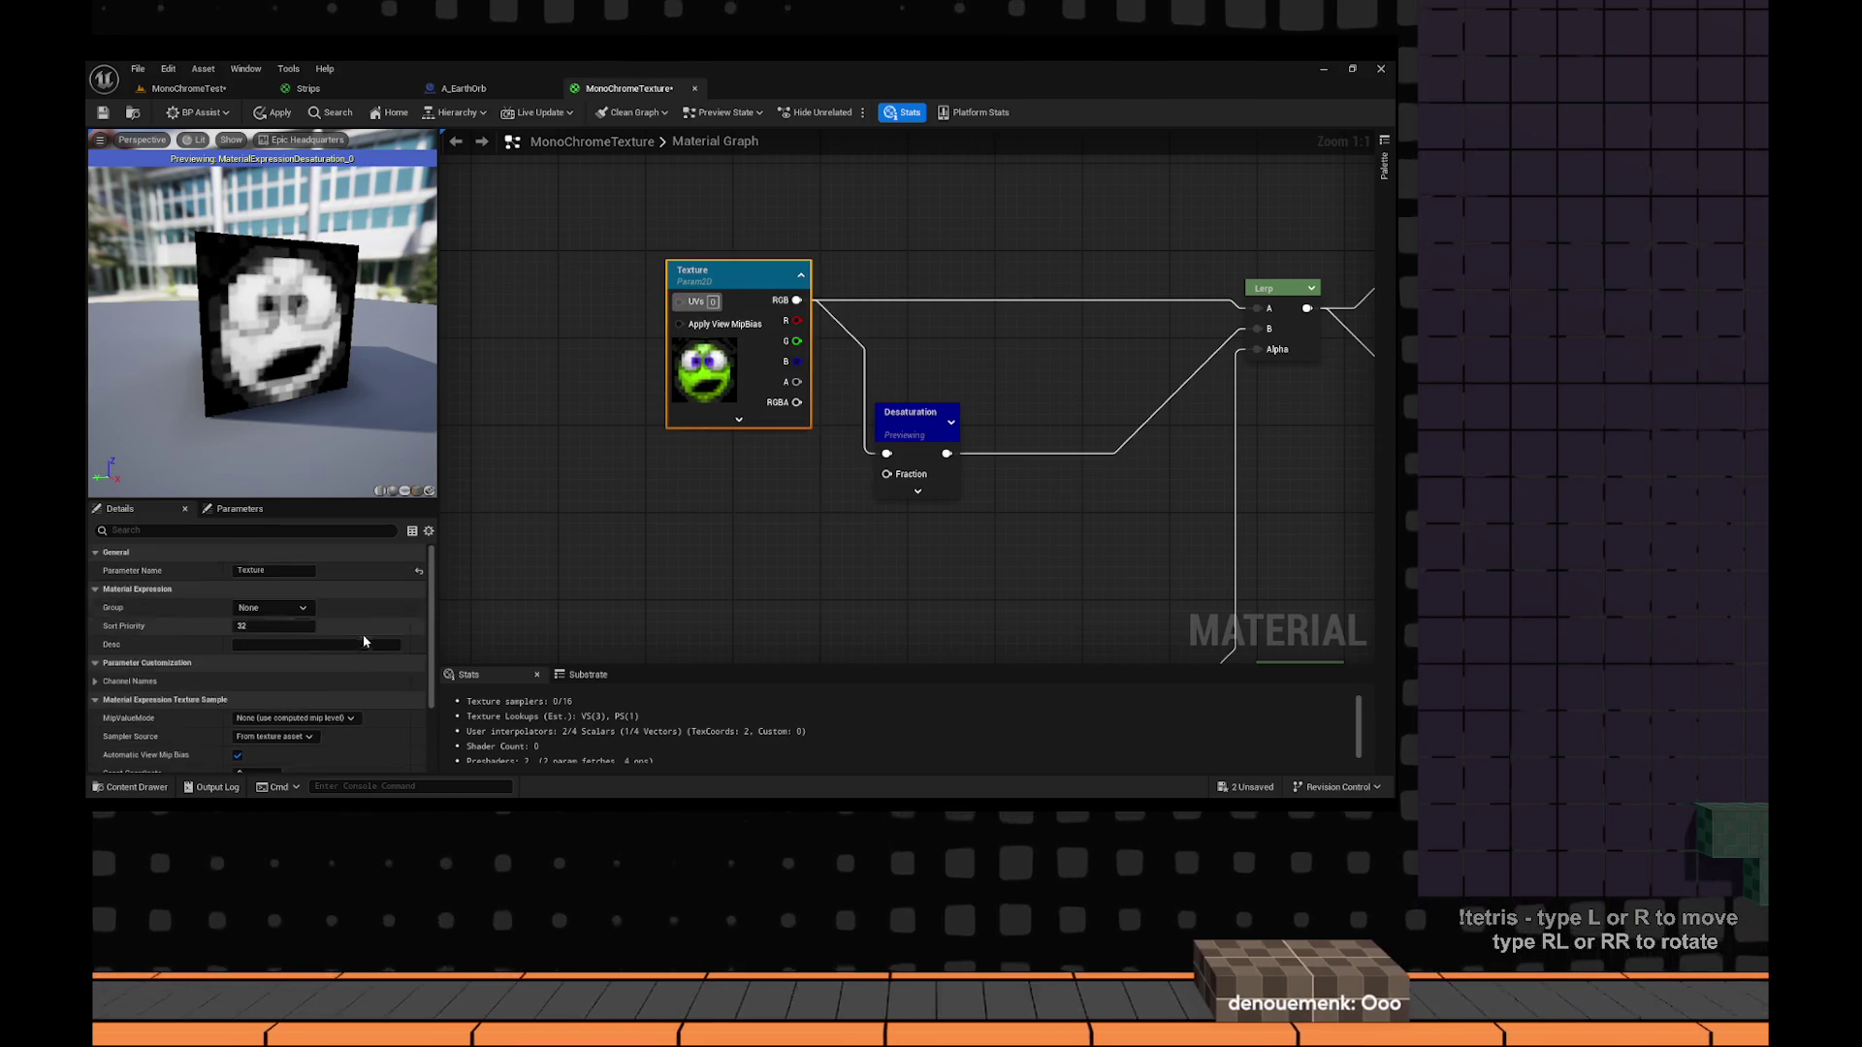
{"action": "left_click", "coordinate": [337, 707]}
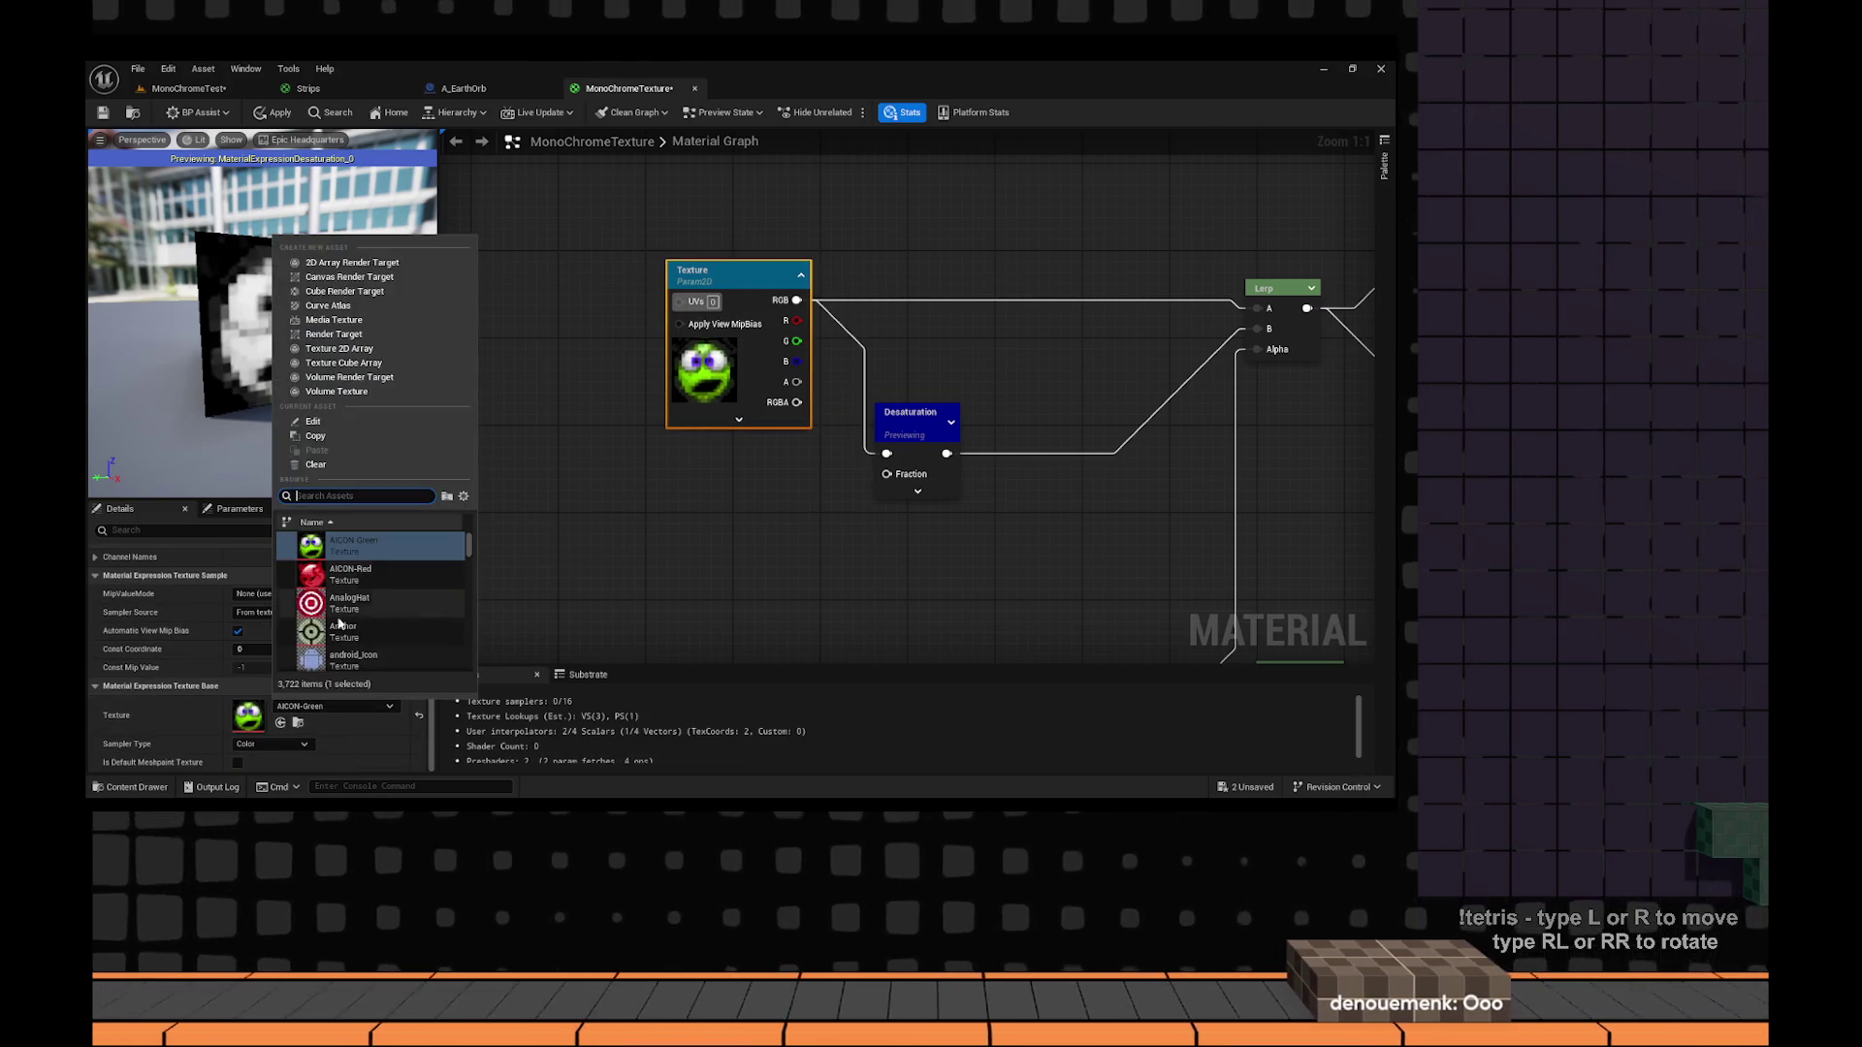
{"action": "scroll", "coordinate": [386, 615], "scroll_direction": "down", "scroll_amount": 3}
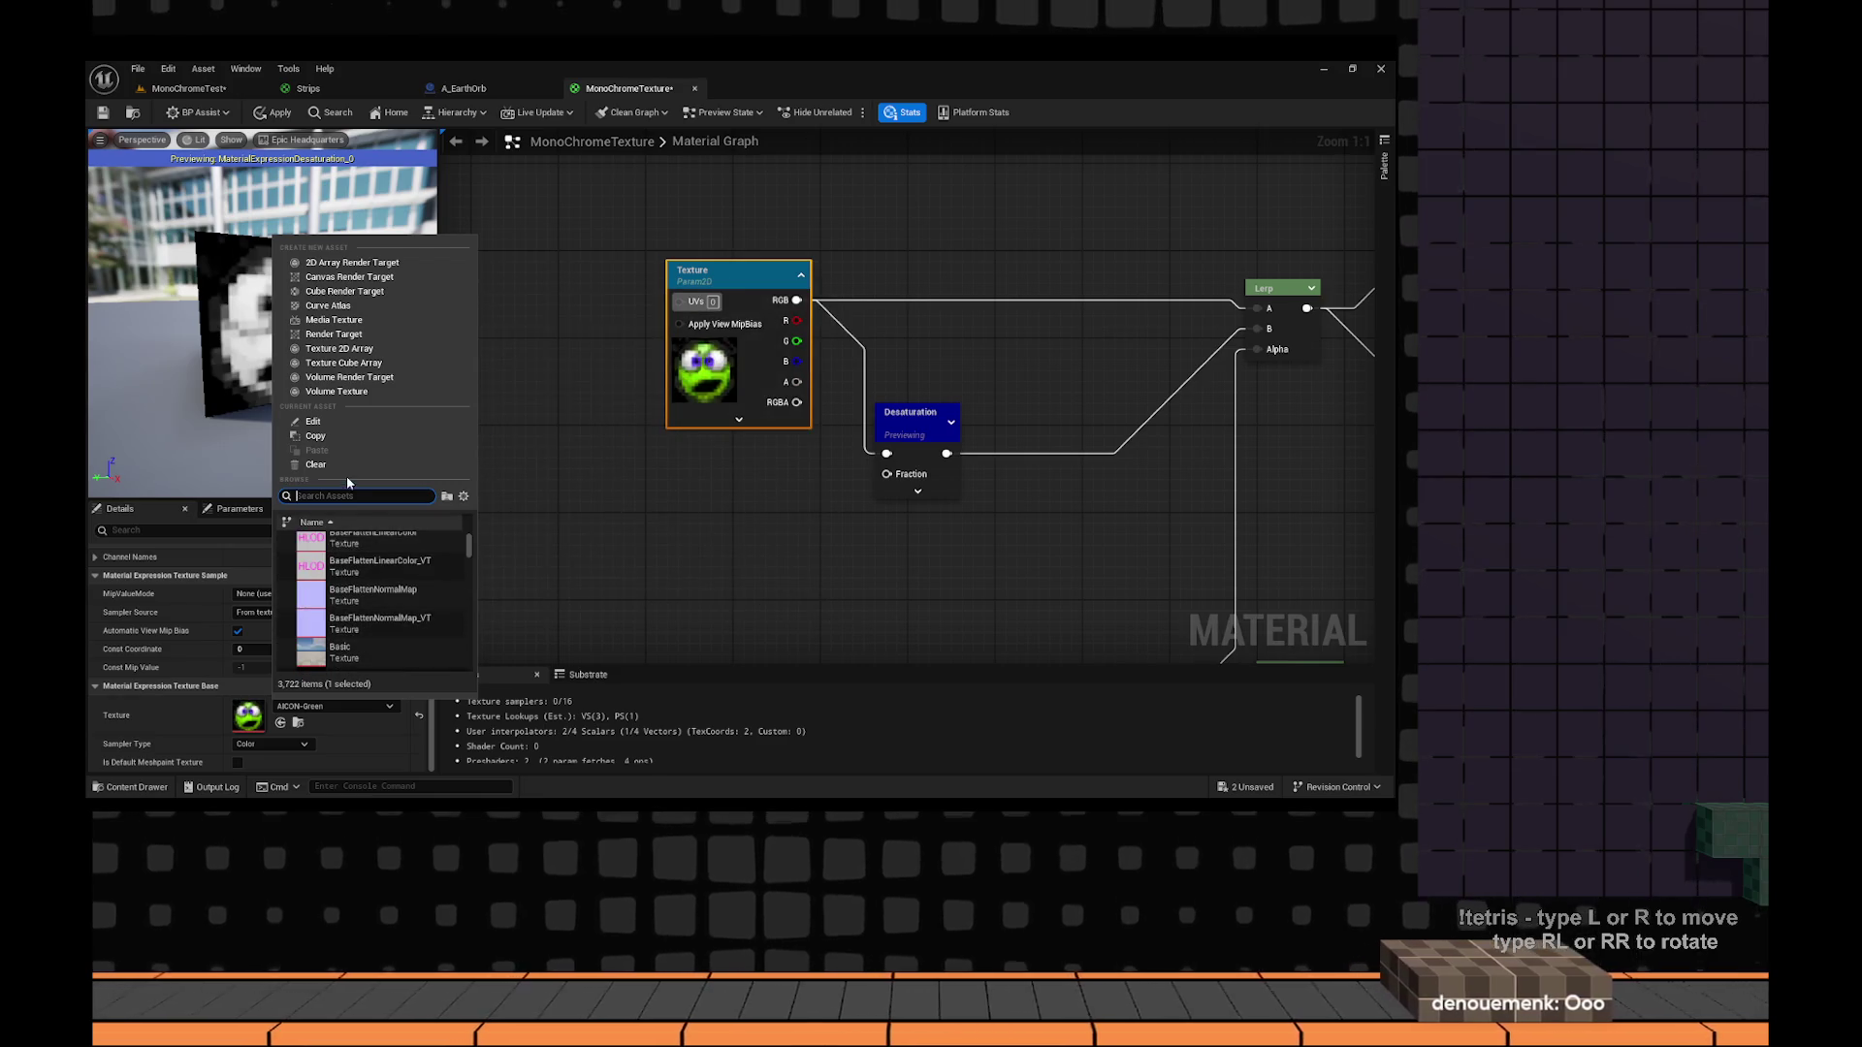
{"action": "type", "text": "texture"}
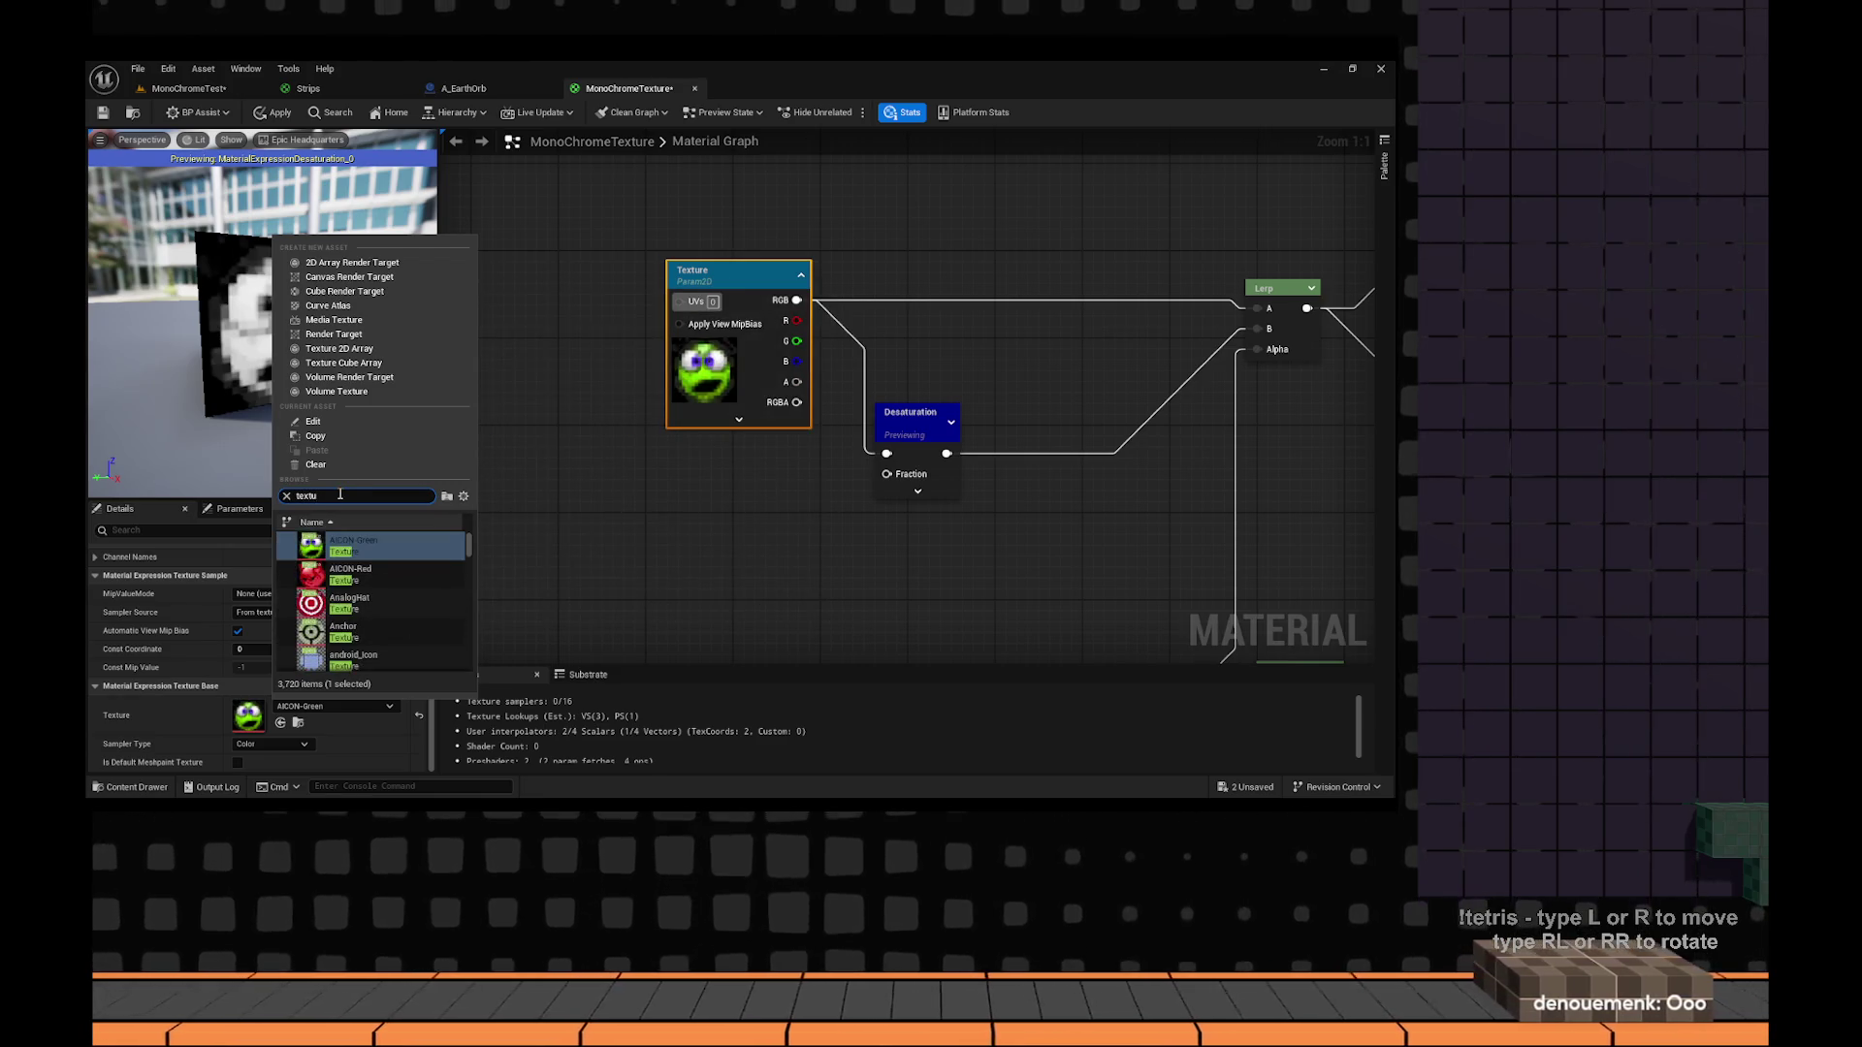
{"action": "scroll", "coordinate": [453, 574], "scroll_direction": "down", "scroll_amount": 4}
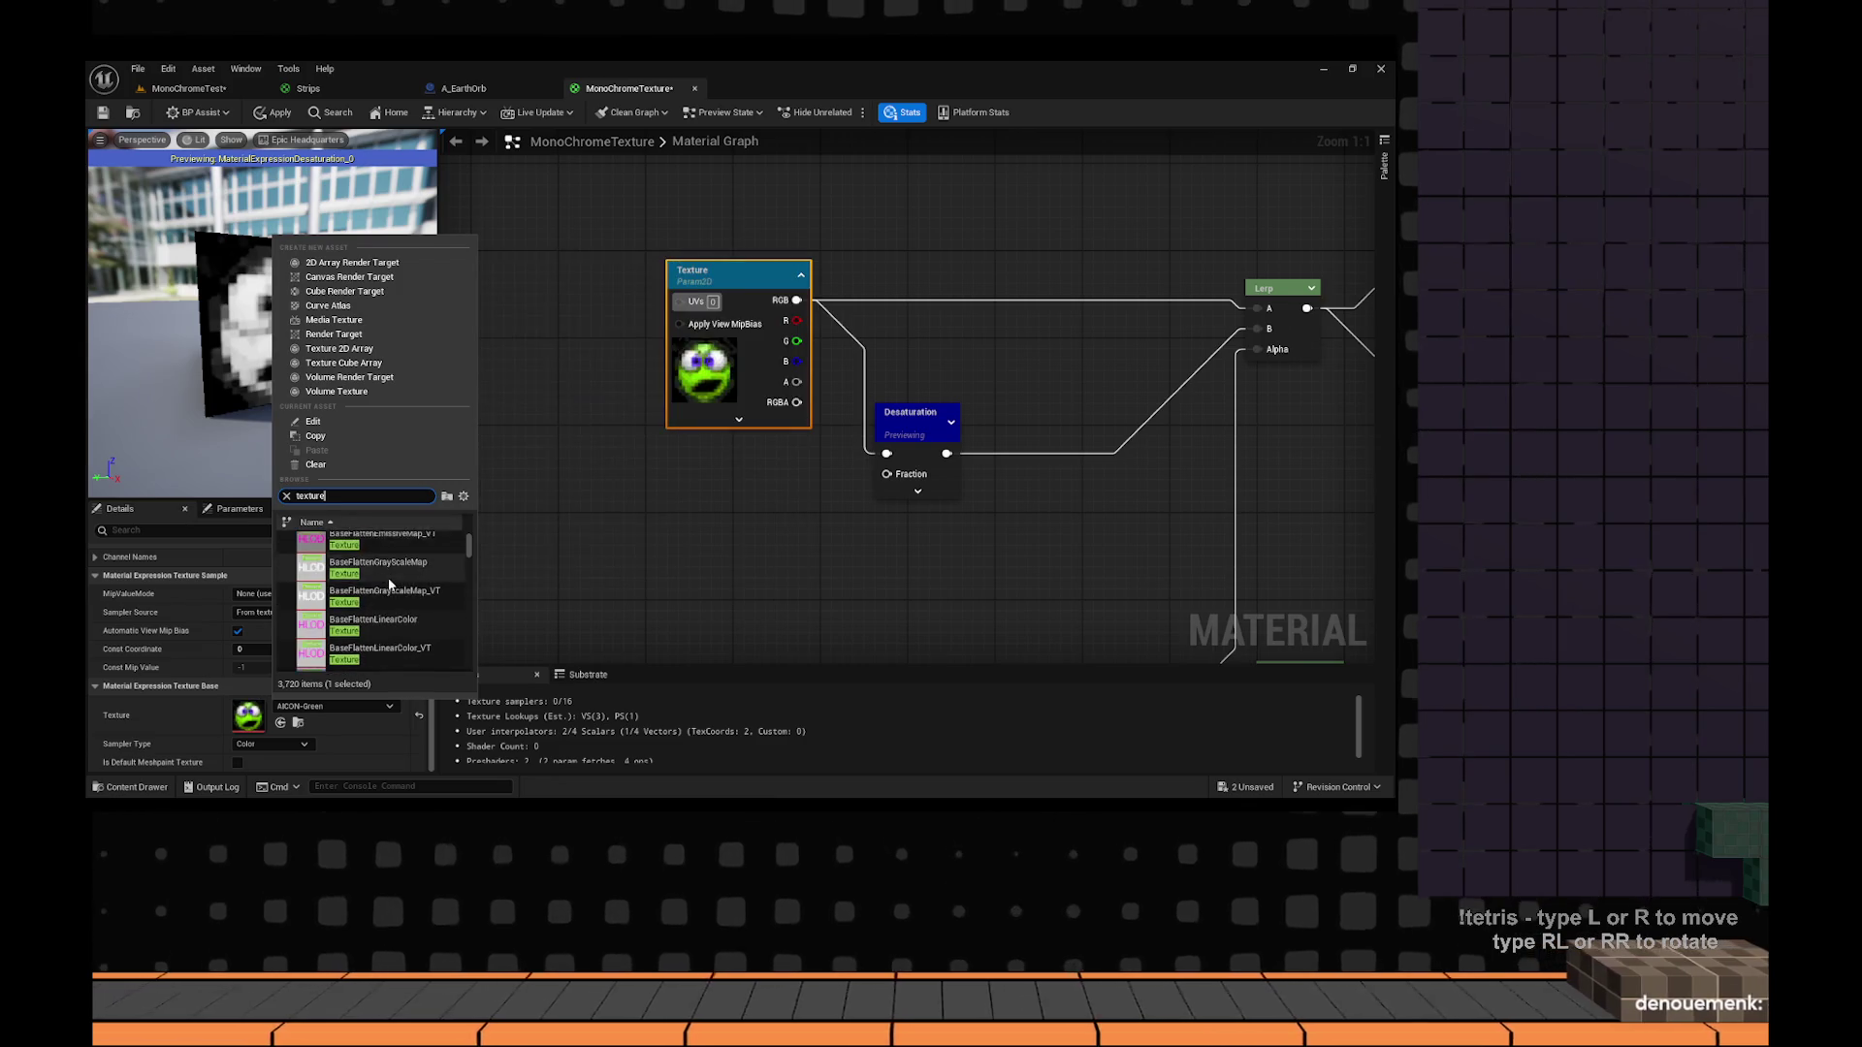
{"action": "left_click_drag", "start_coordinate": [469, 555], "coordinate": [471, 601]}
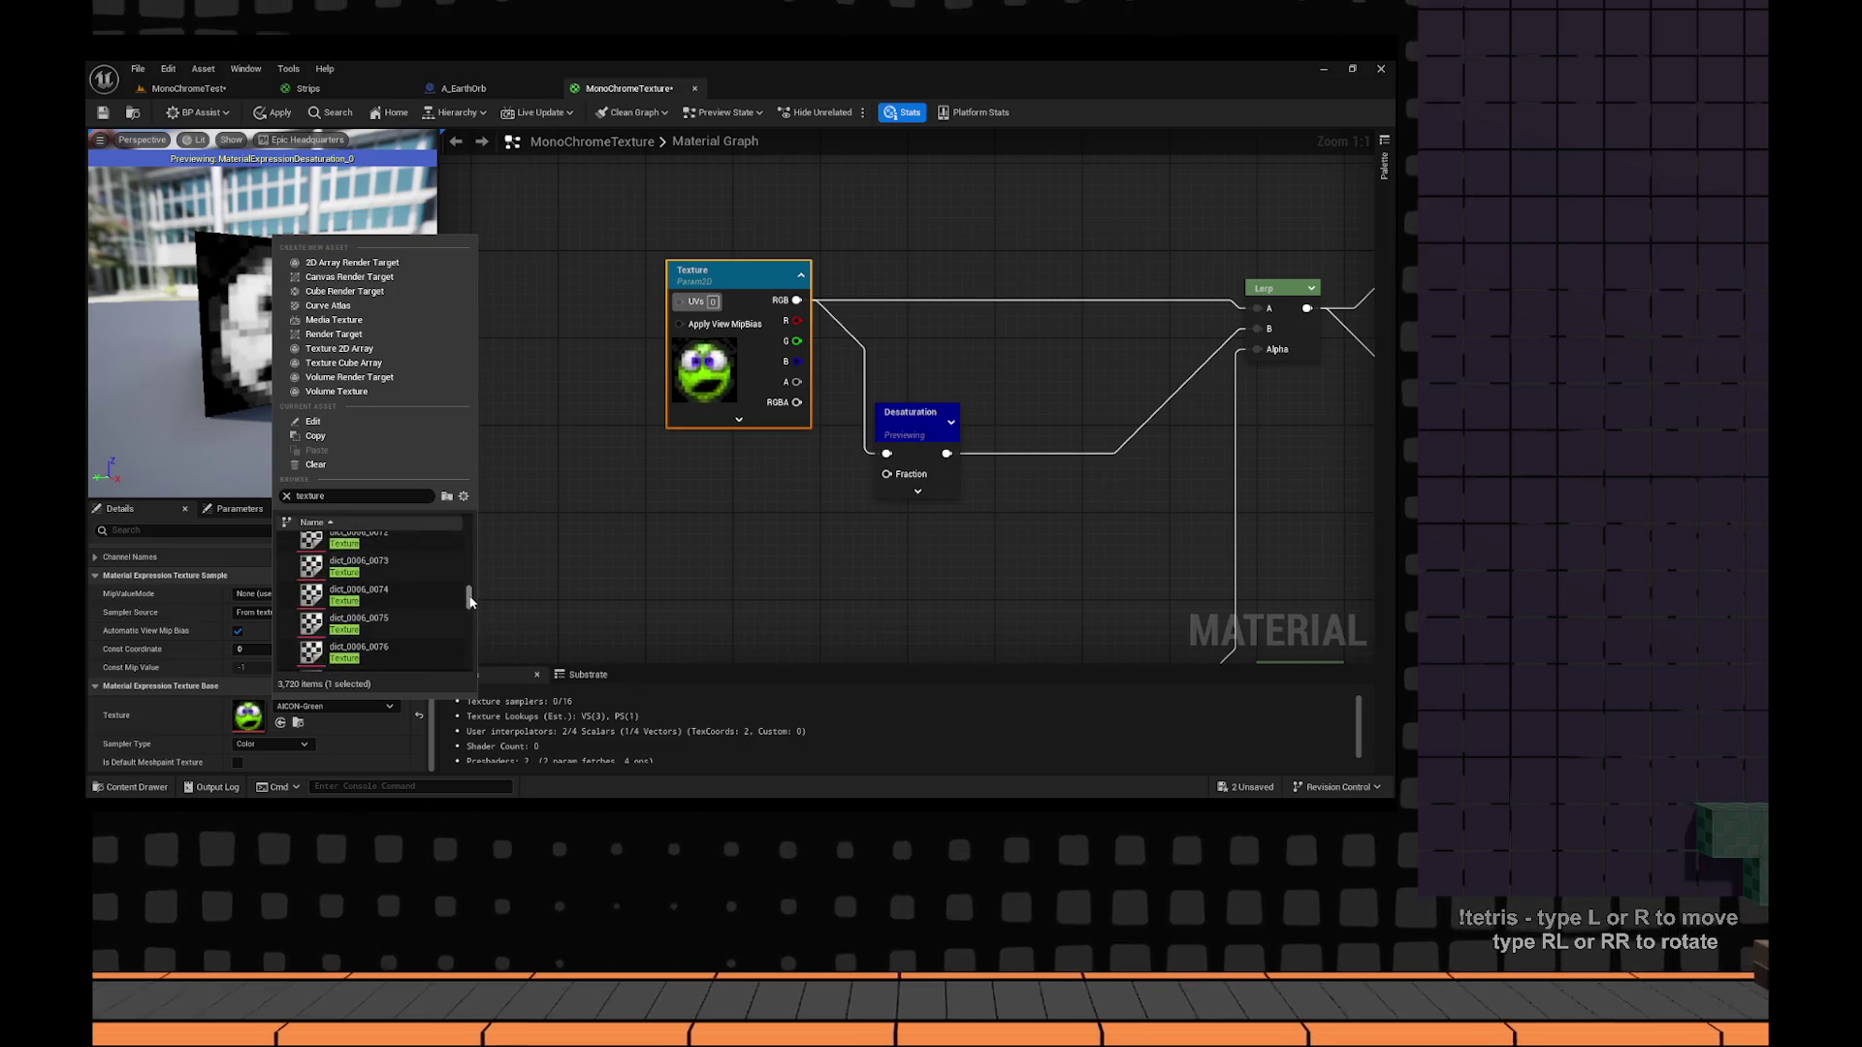
{"action": "scroll", "coordinate": [411, 608], "scroll_direction": "down", "scroll_amount": 2}
{"action": "left_click", "coordinate": [743, 317]}
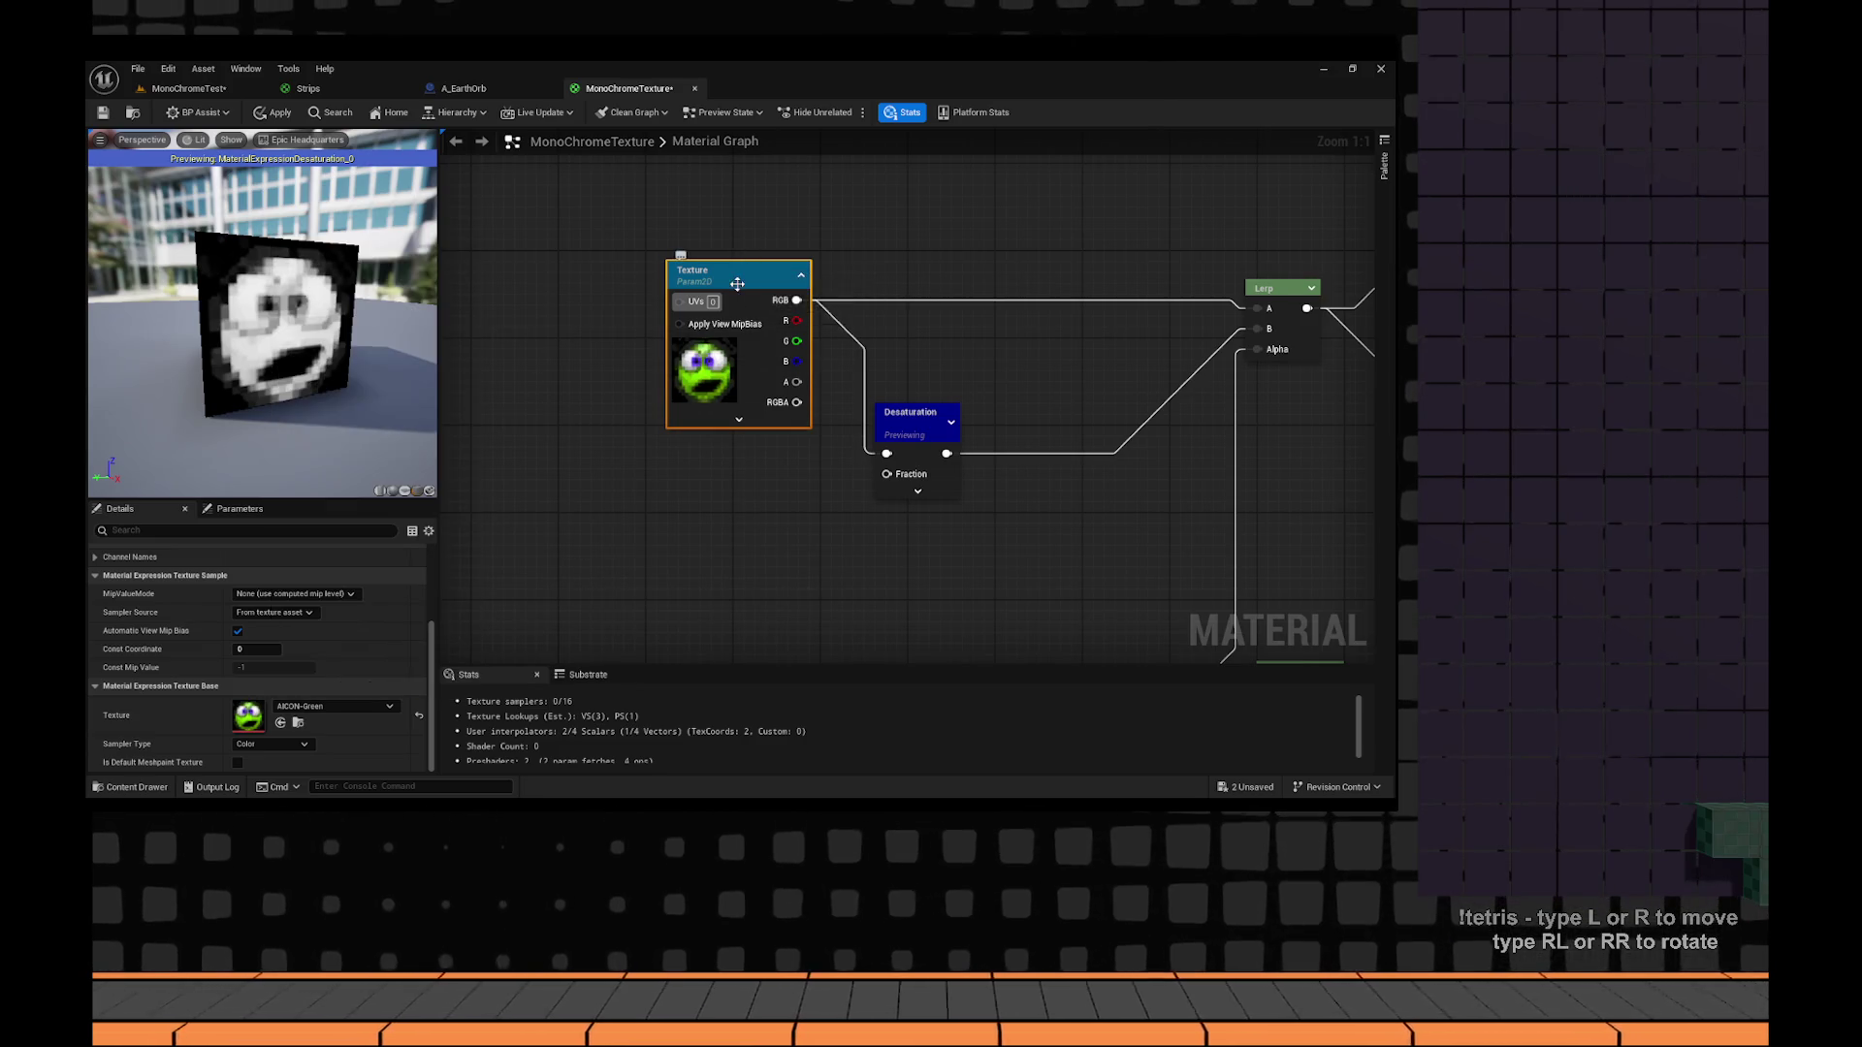
Set the Texture parameter to YippeCatTransparent and apply the material.
{"action": "right_click", "coordinate": [729, 429]}
{"action": "left_click", "coordinate": [336, 702]}
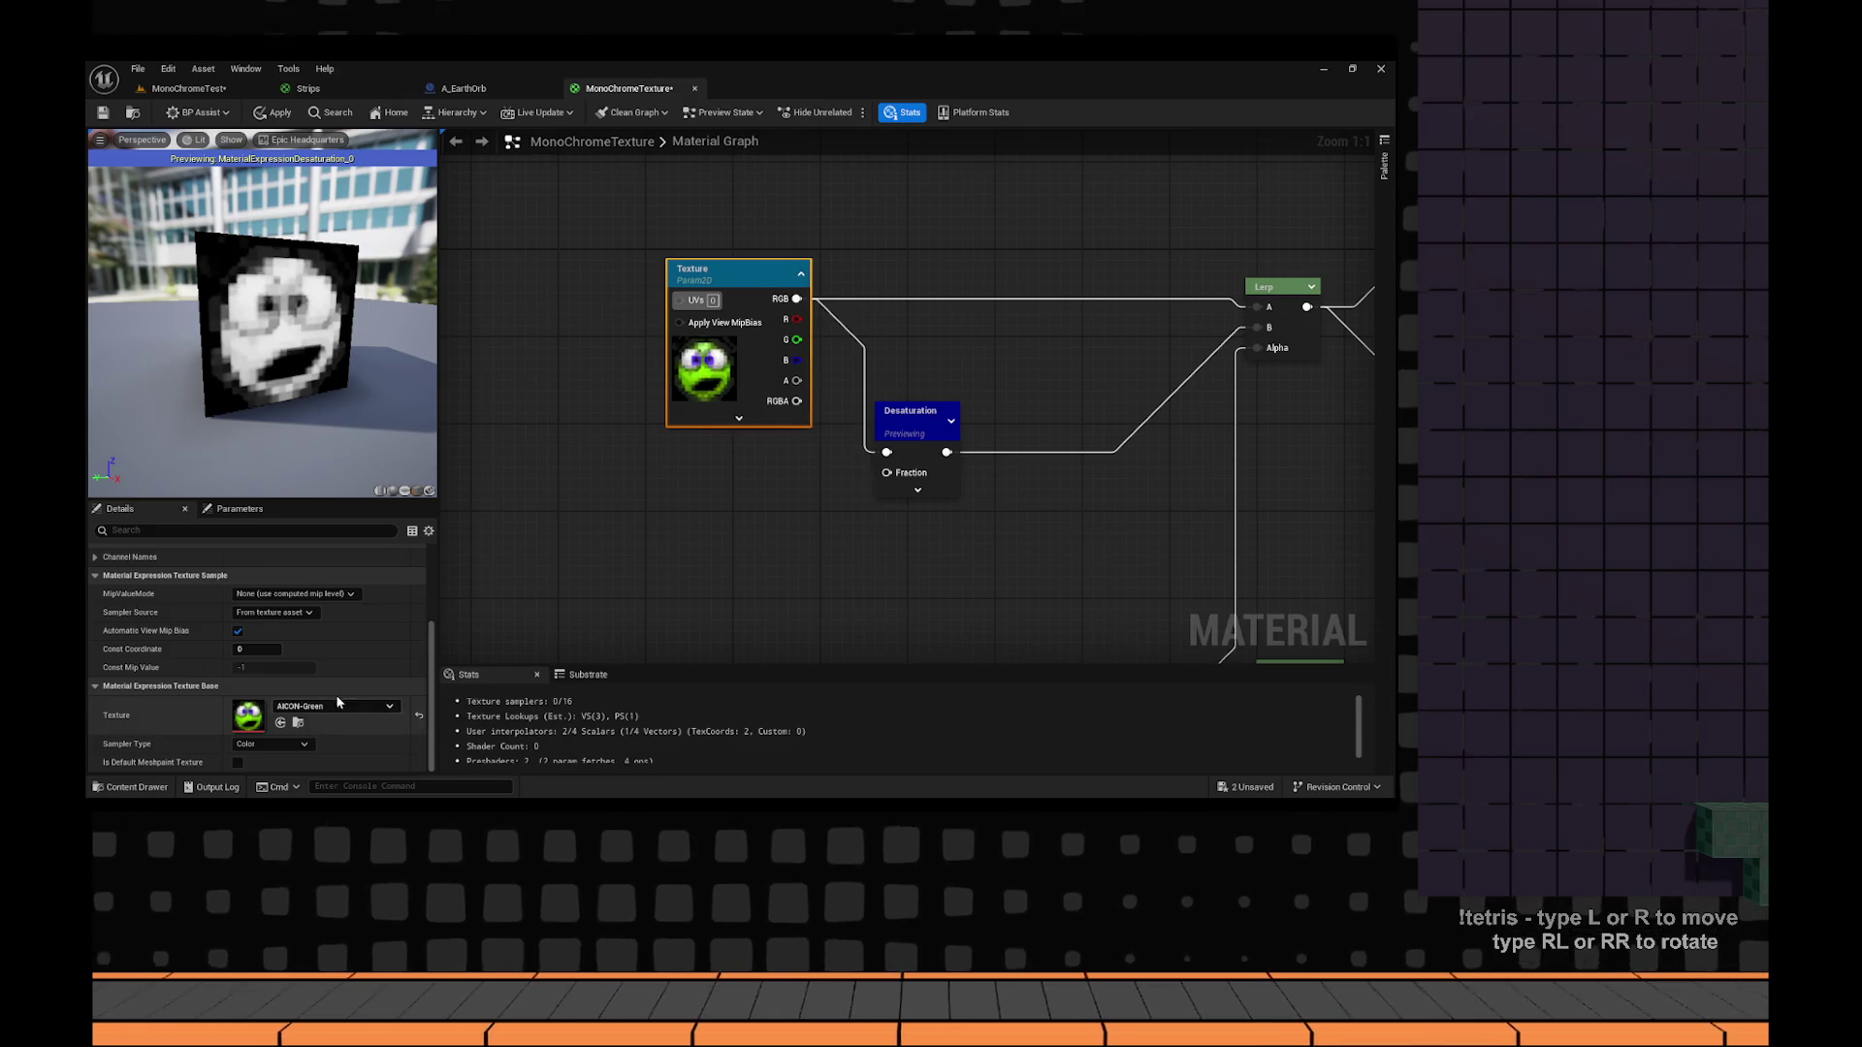
{"action": "left_click_drag", "start_coordinate": [467, 550], "coordinate": [462, 665]}
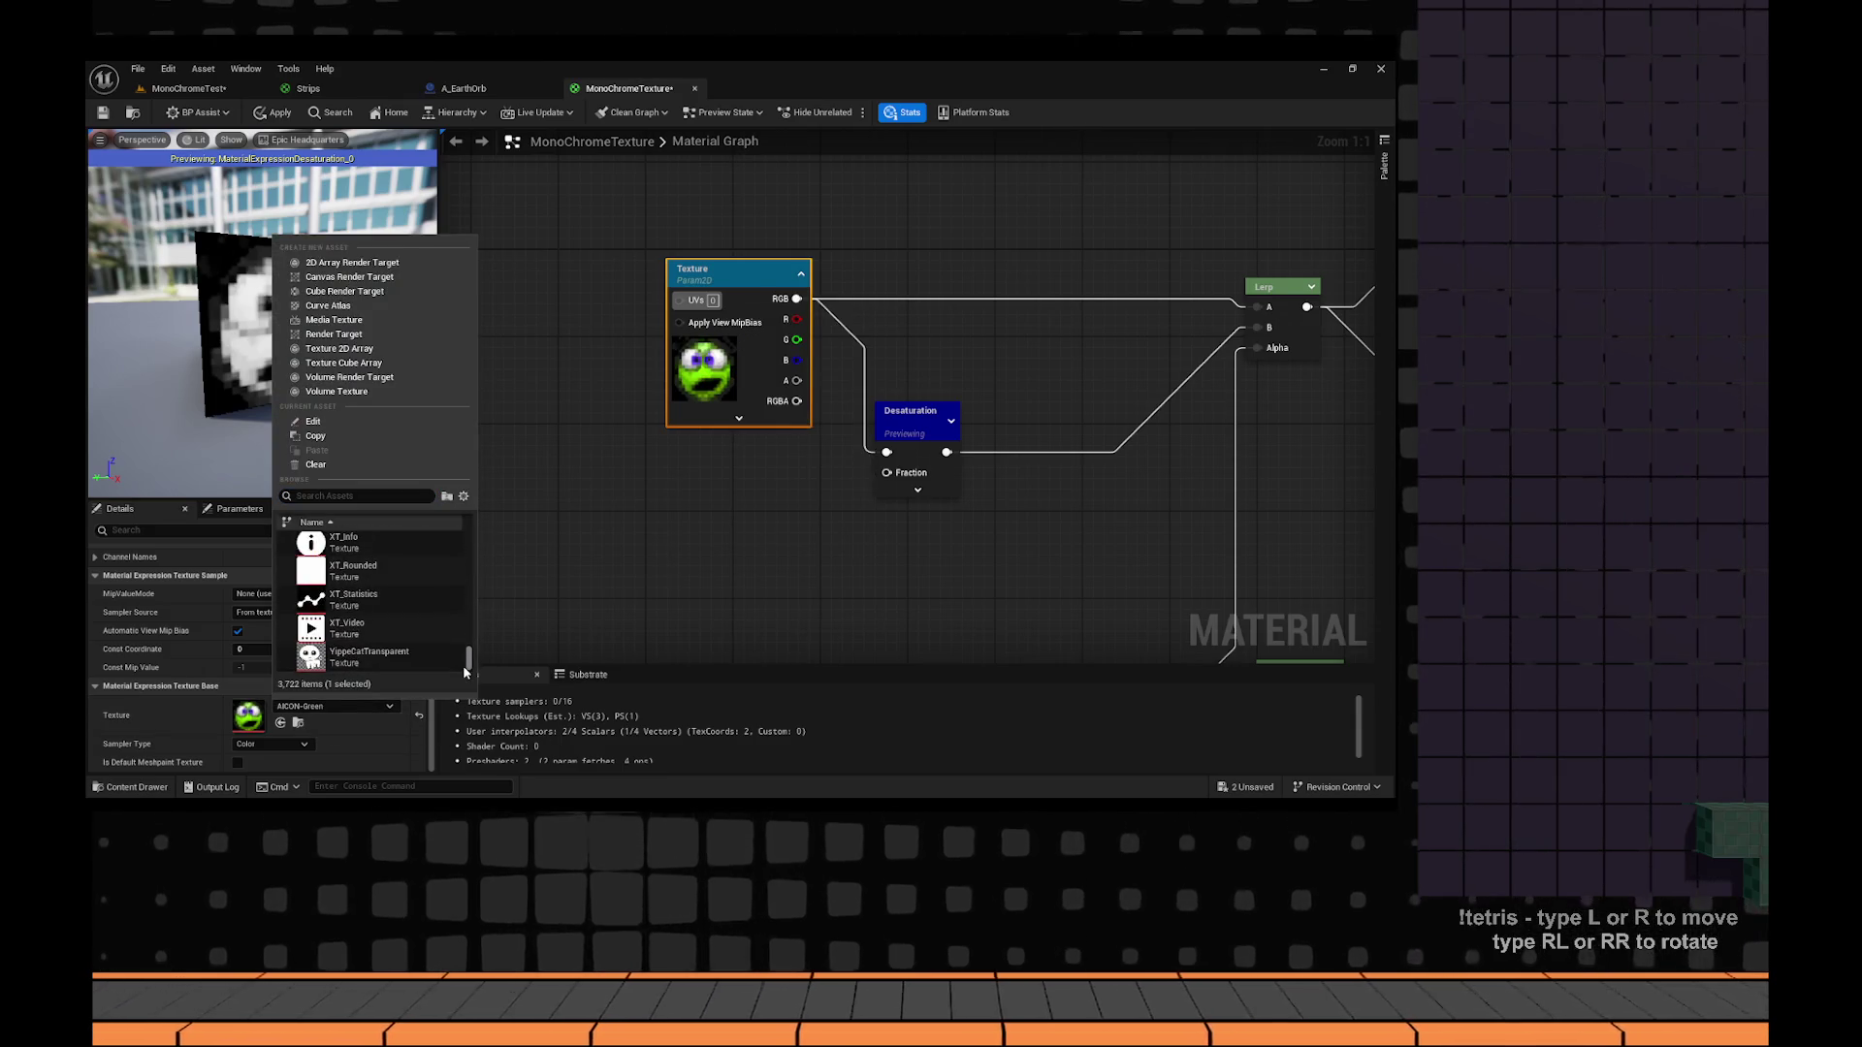
{"action": "scroll", "coordinate": [374, 639], "scroll_direction": "down", "scroll_amount": 2}
{"action": "left_click", "coordinate": [349, 648]}
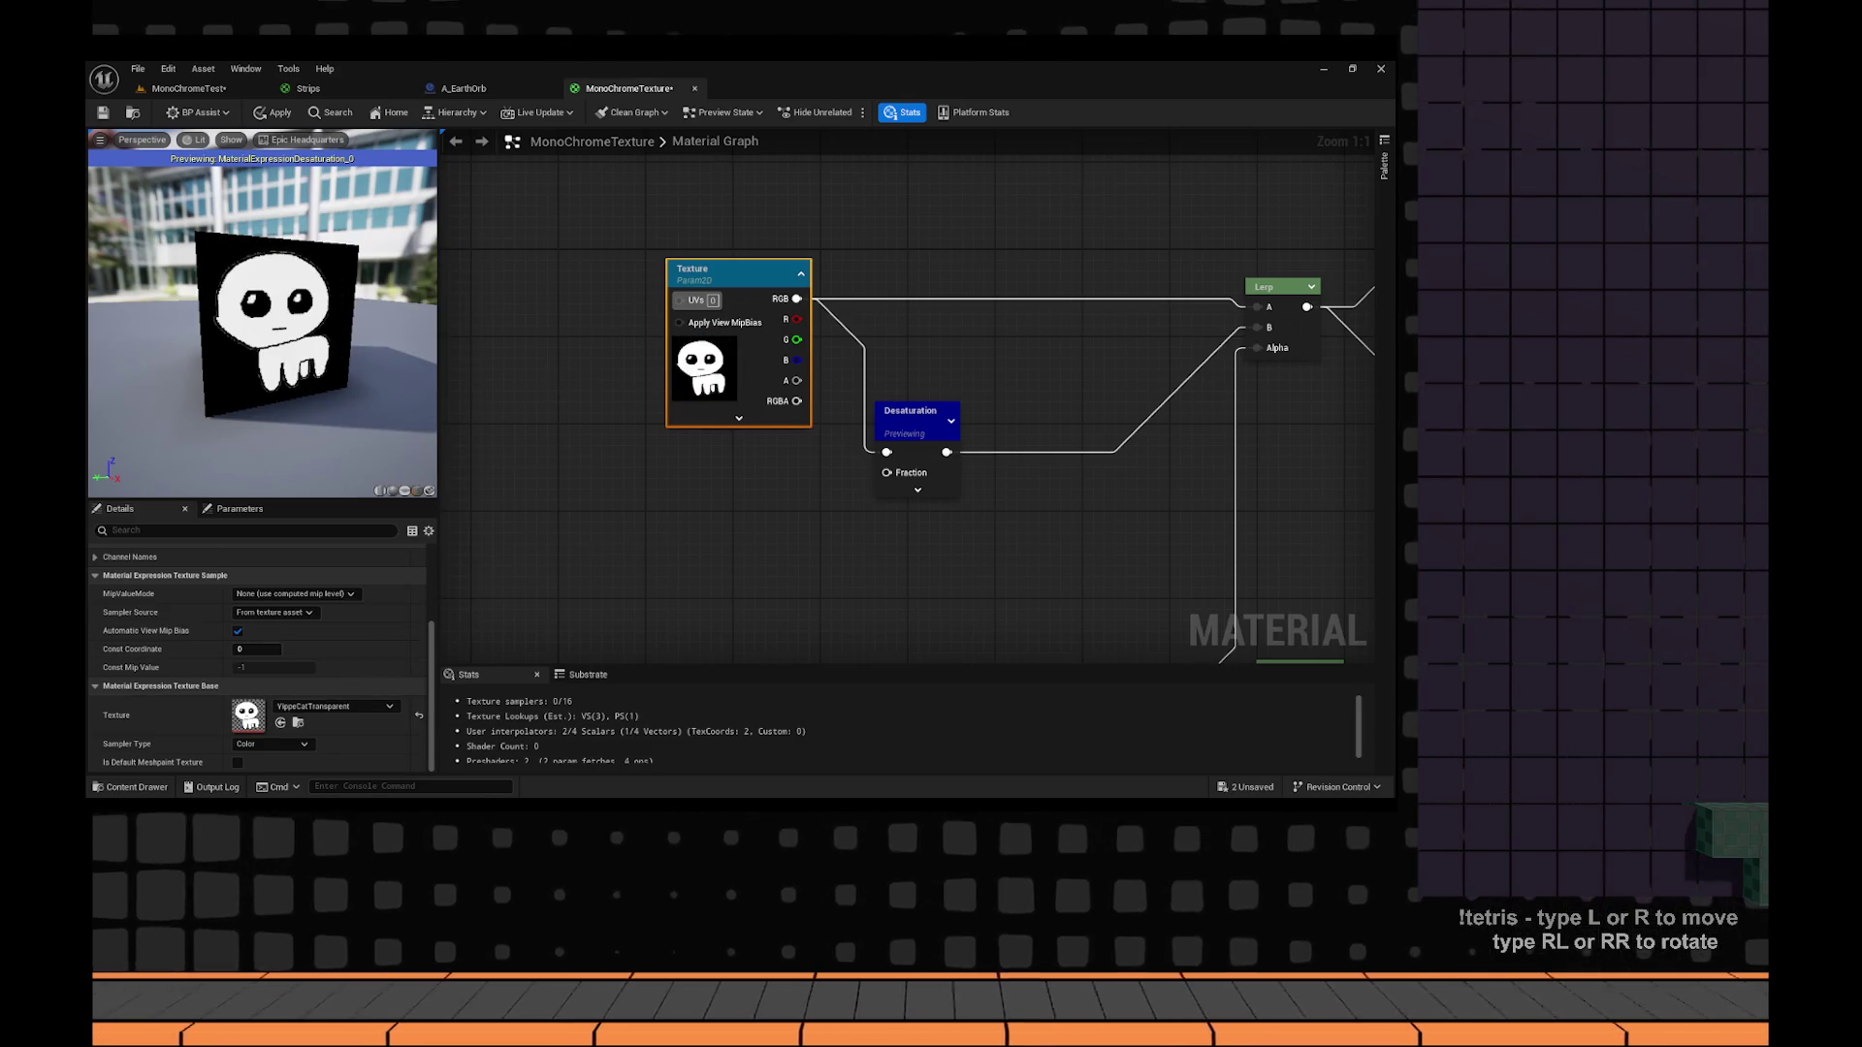
{"action": "left_click", "coordinate": [103, 114]}
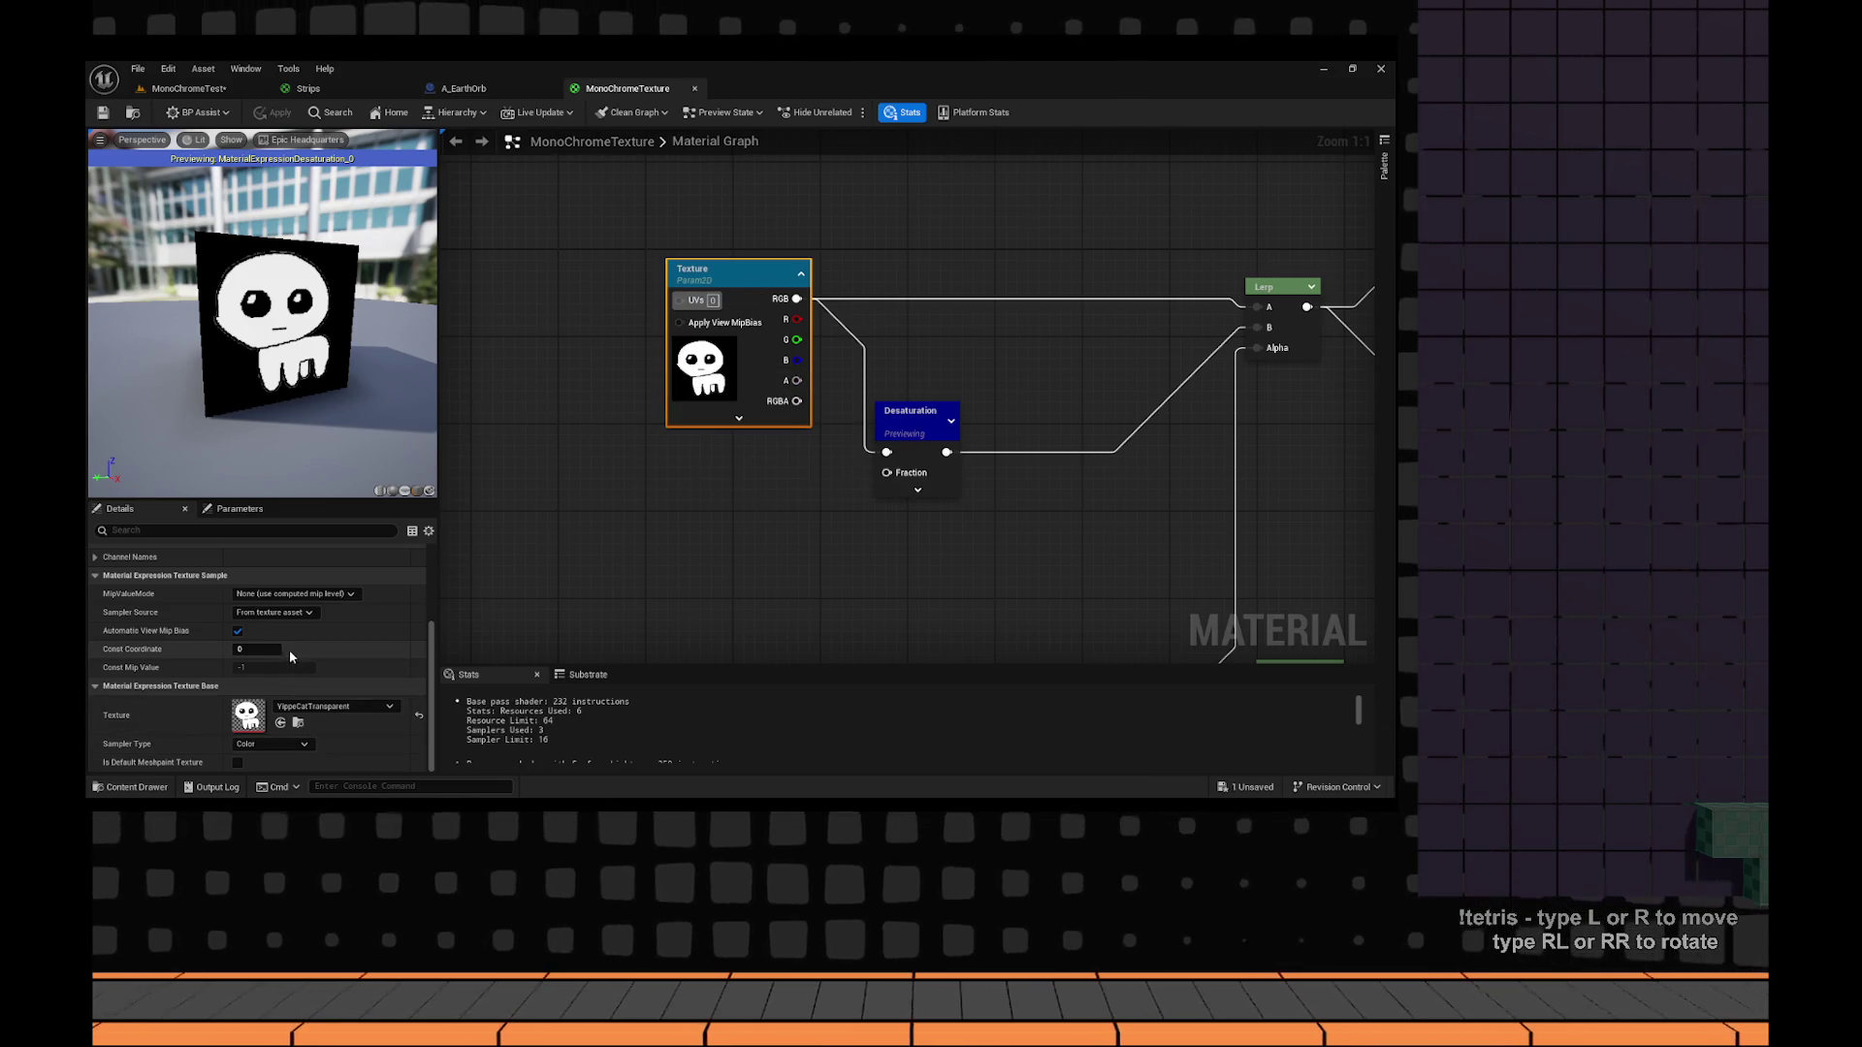
Switch the texture to WidgetGridVertexColorMaterial and add a Constant3Vector node.
{"action": "left_click", "coordinate": [324, 707]}
{"action": "scroll", "coordinate": [413, 596], "scroll_direction": "up", "scroll_amount": 5}
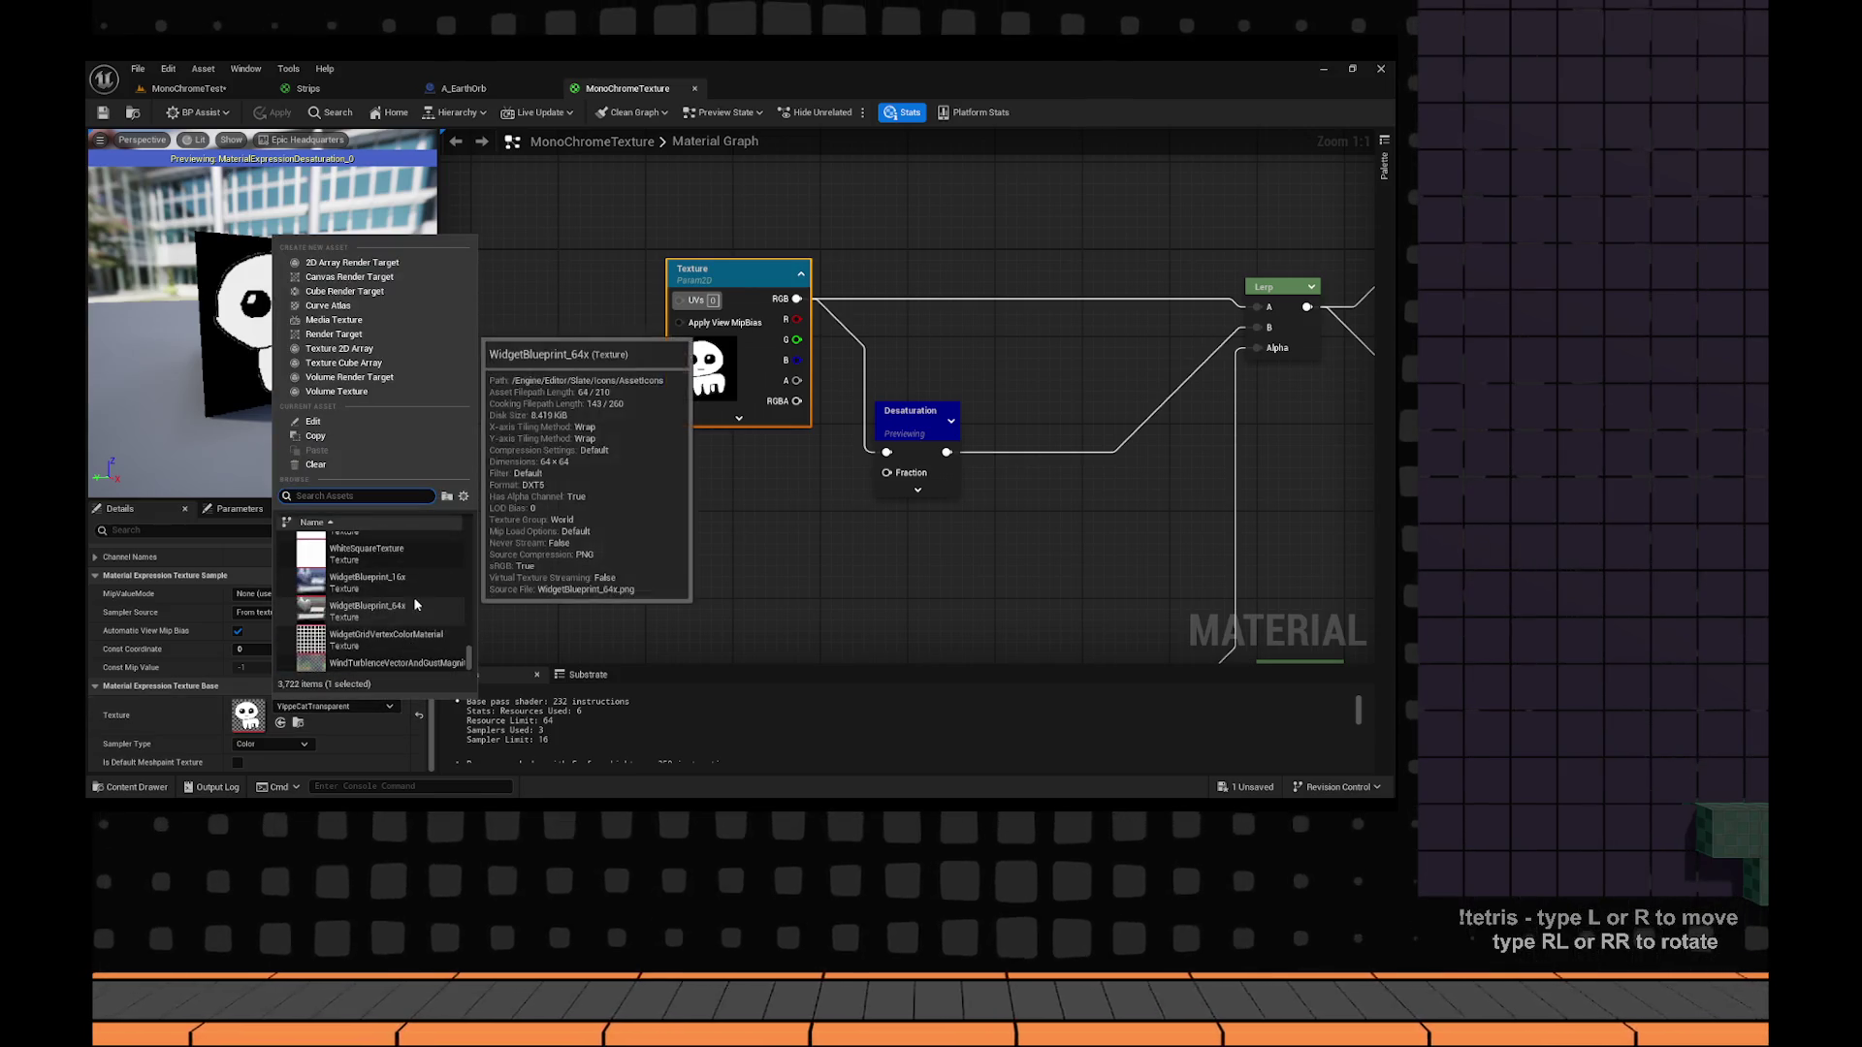
{"action": "left_click", "coordinate": [388, 640]}
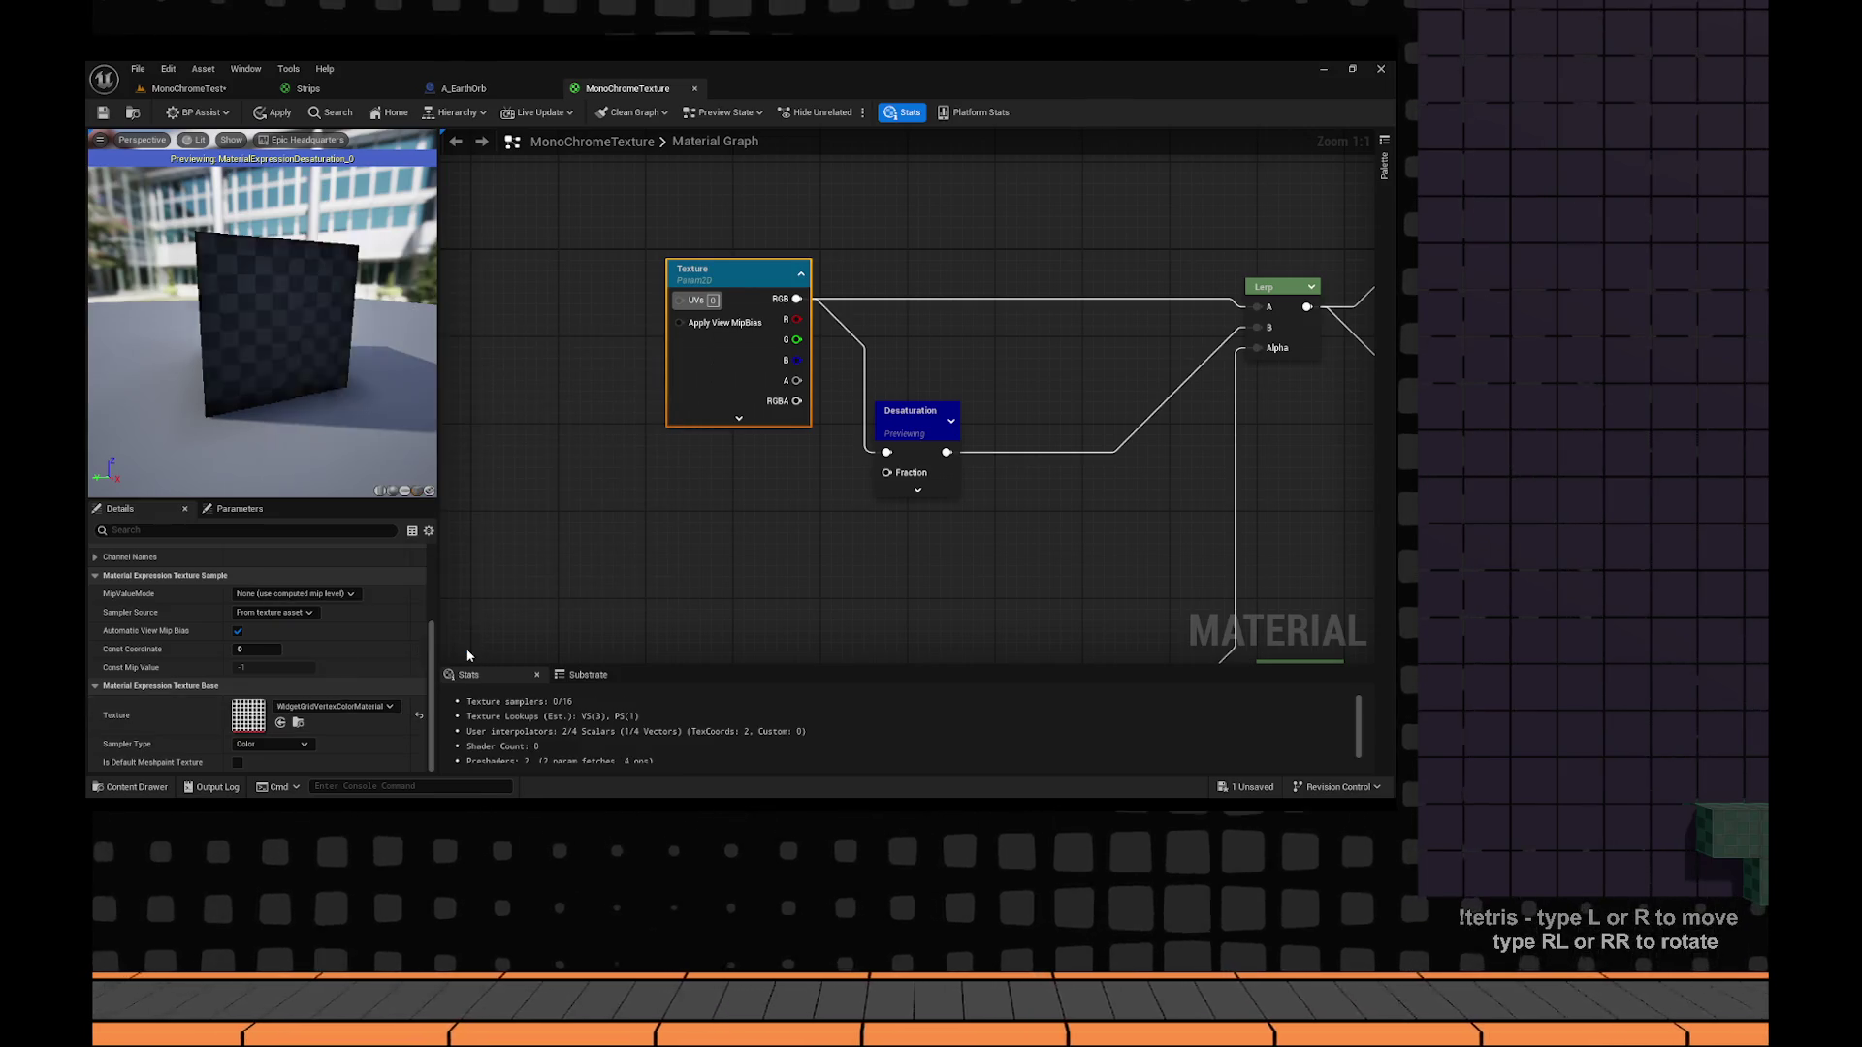
{"action": "left_click", "coordinate": [372, 707]}
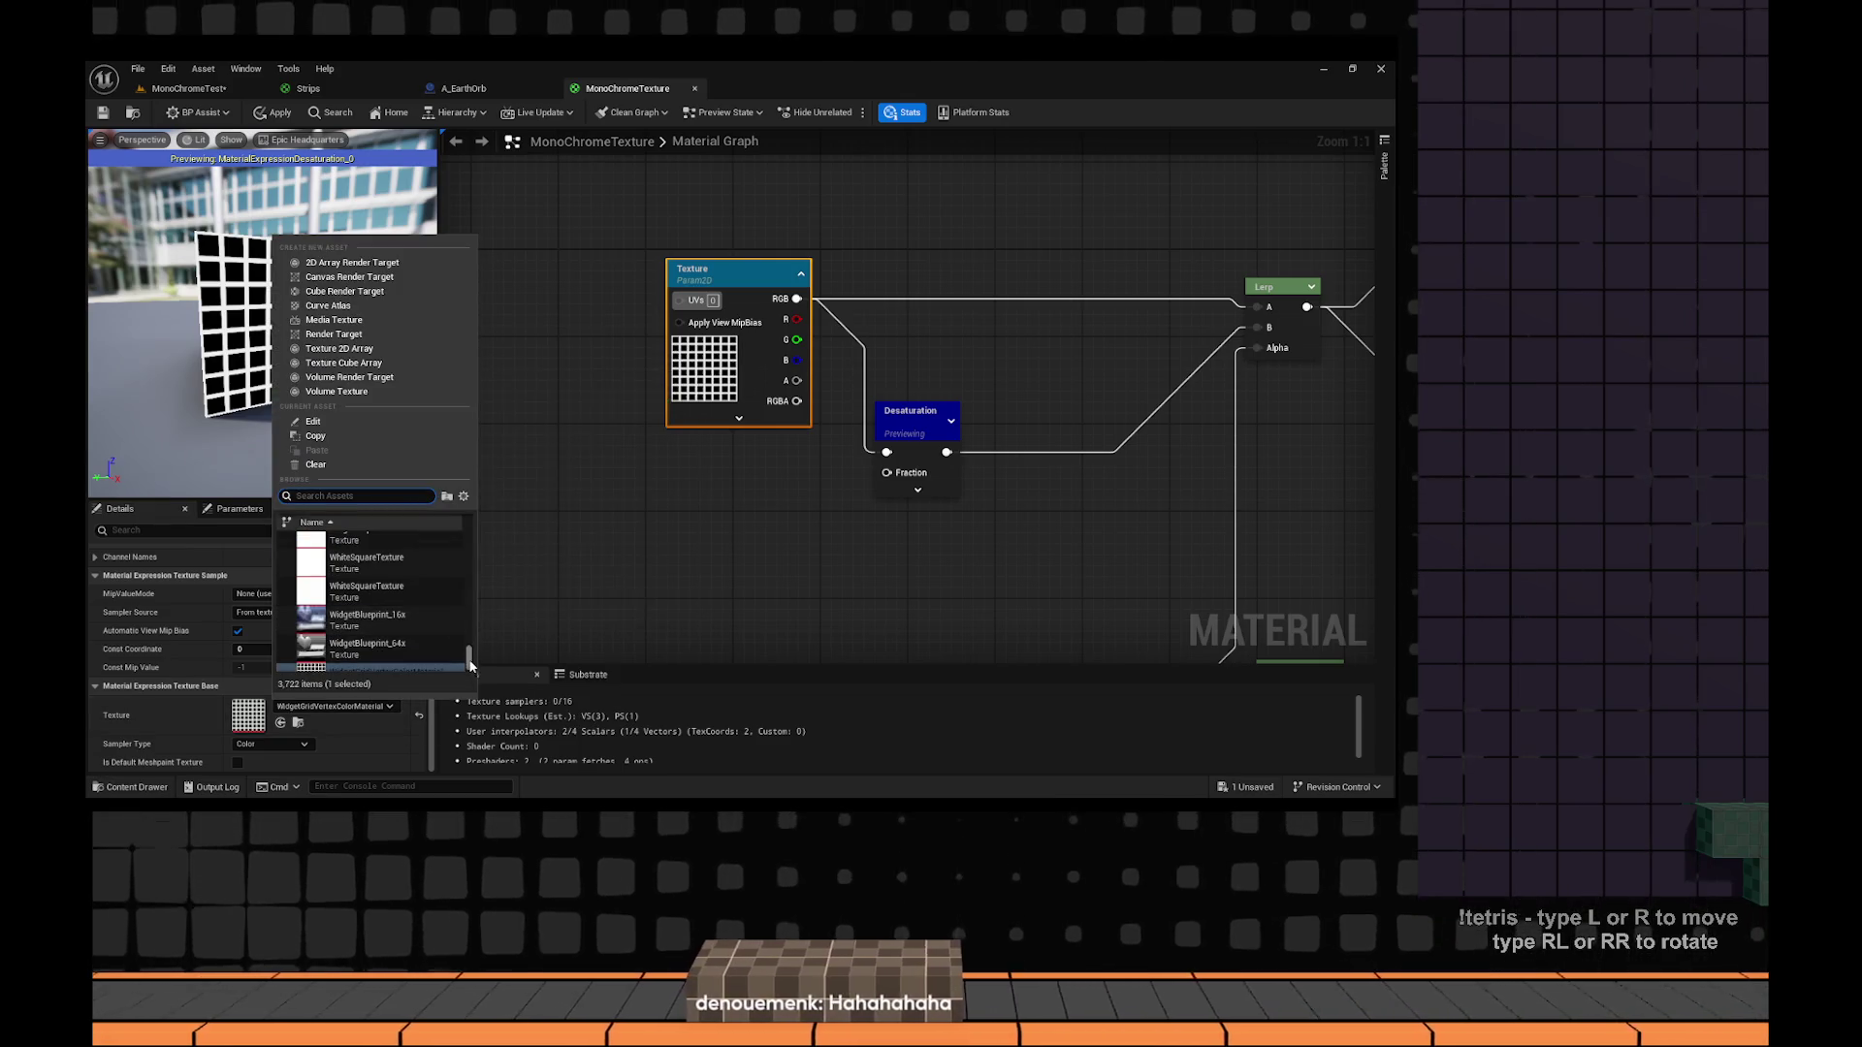
{"action": "left_click", "coordinate": [776, 606]}
{"action": "key", "text": "Home"}
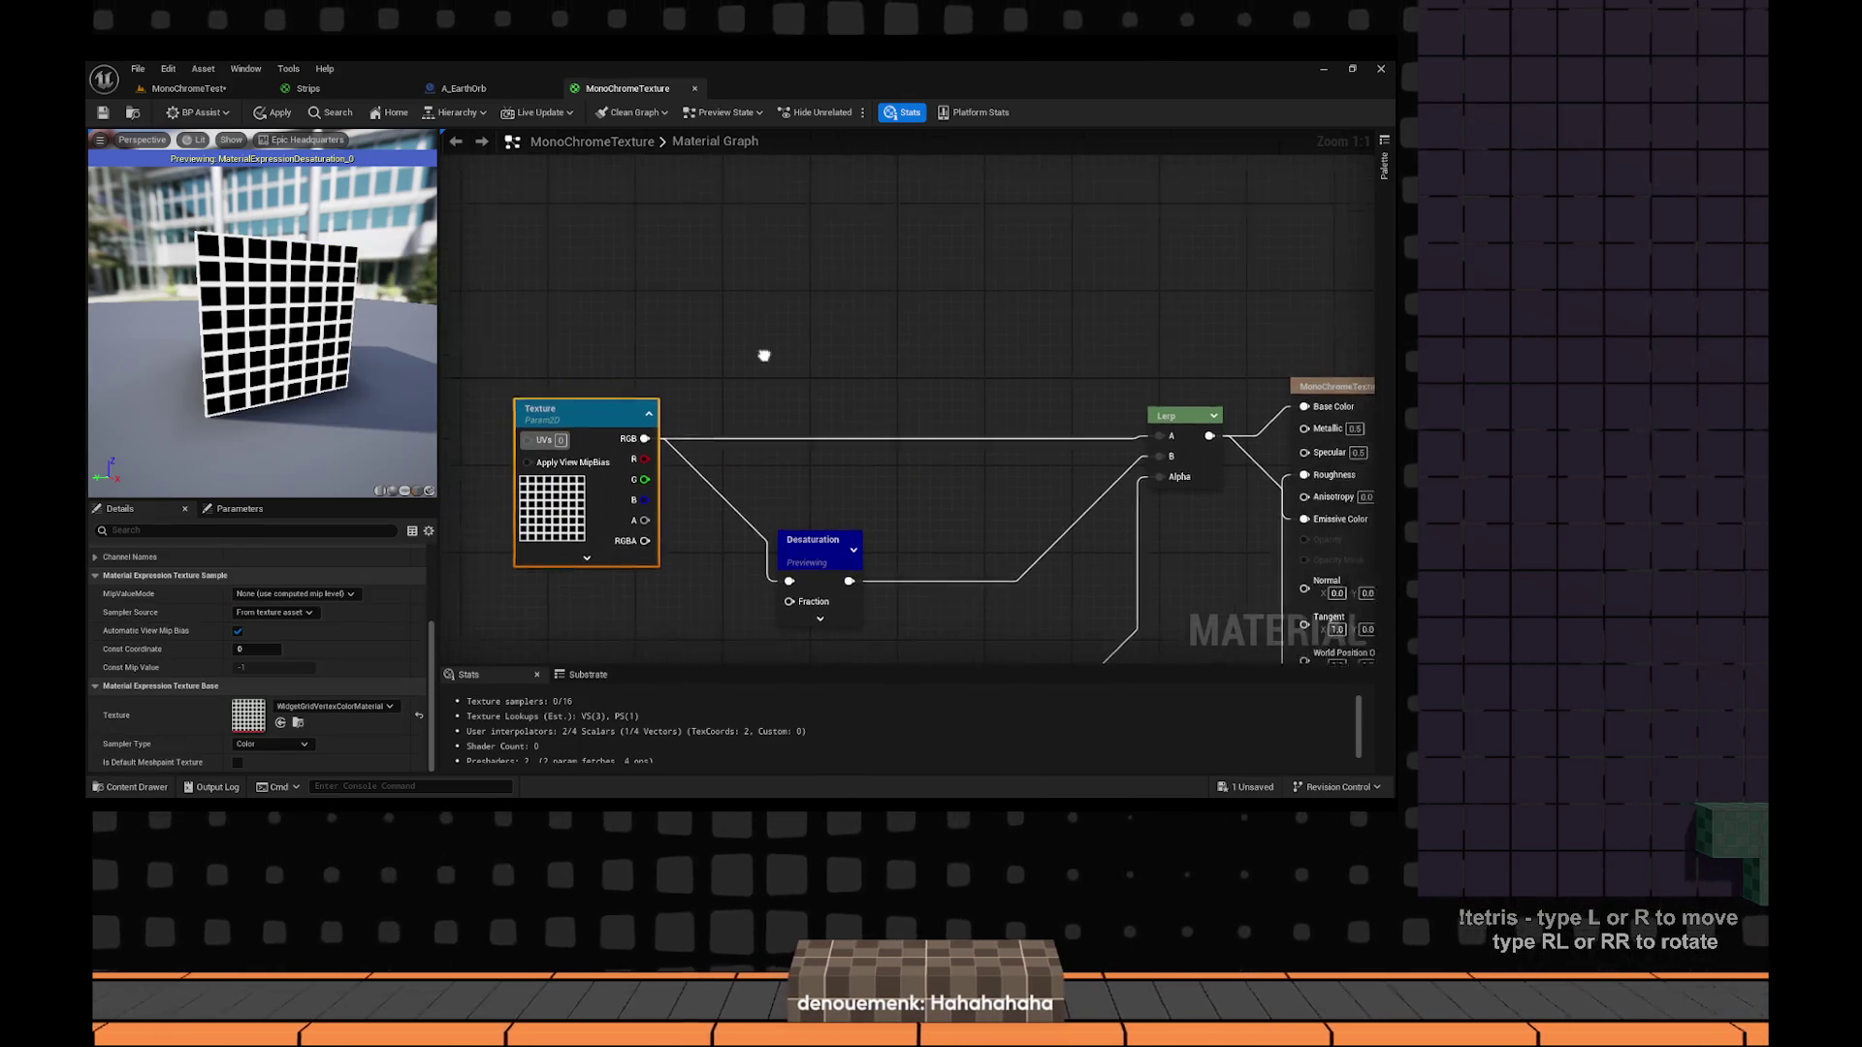
{"action": "left_click", "coordinate": [654, 278]}
Multiply the constant with the Texture's RGB and preview the Multiply output.
{"action": "mouse_move", "coordinate": [785, 302]}
{"action": "left_mouse_down"}
{"action": "mouse_move", "coordinate": [806, 291]}
{"action": "mouse_move", "coordinate": [878, 390]}
{"action": "left_mouse_up"}
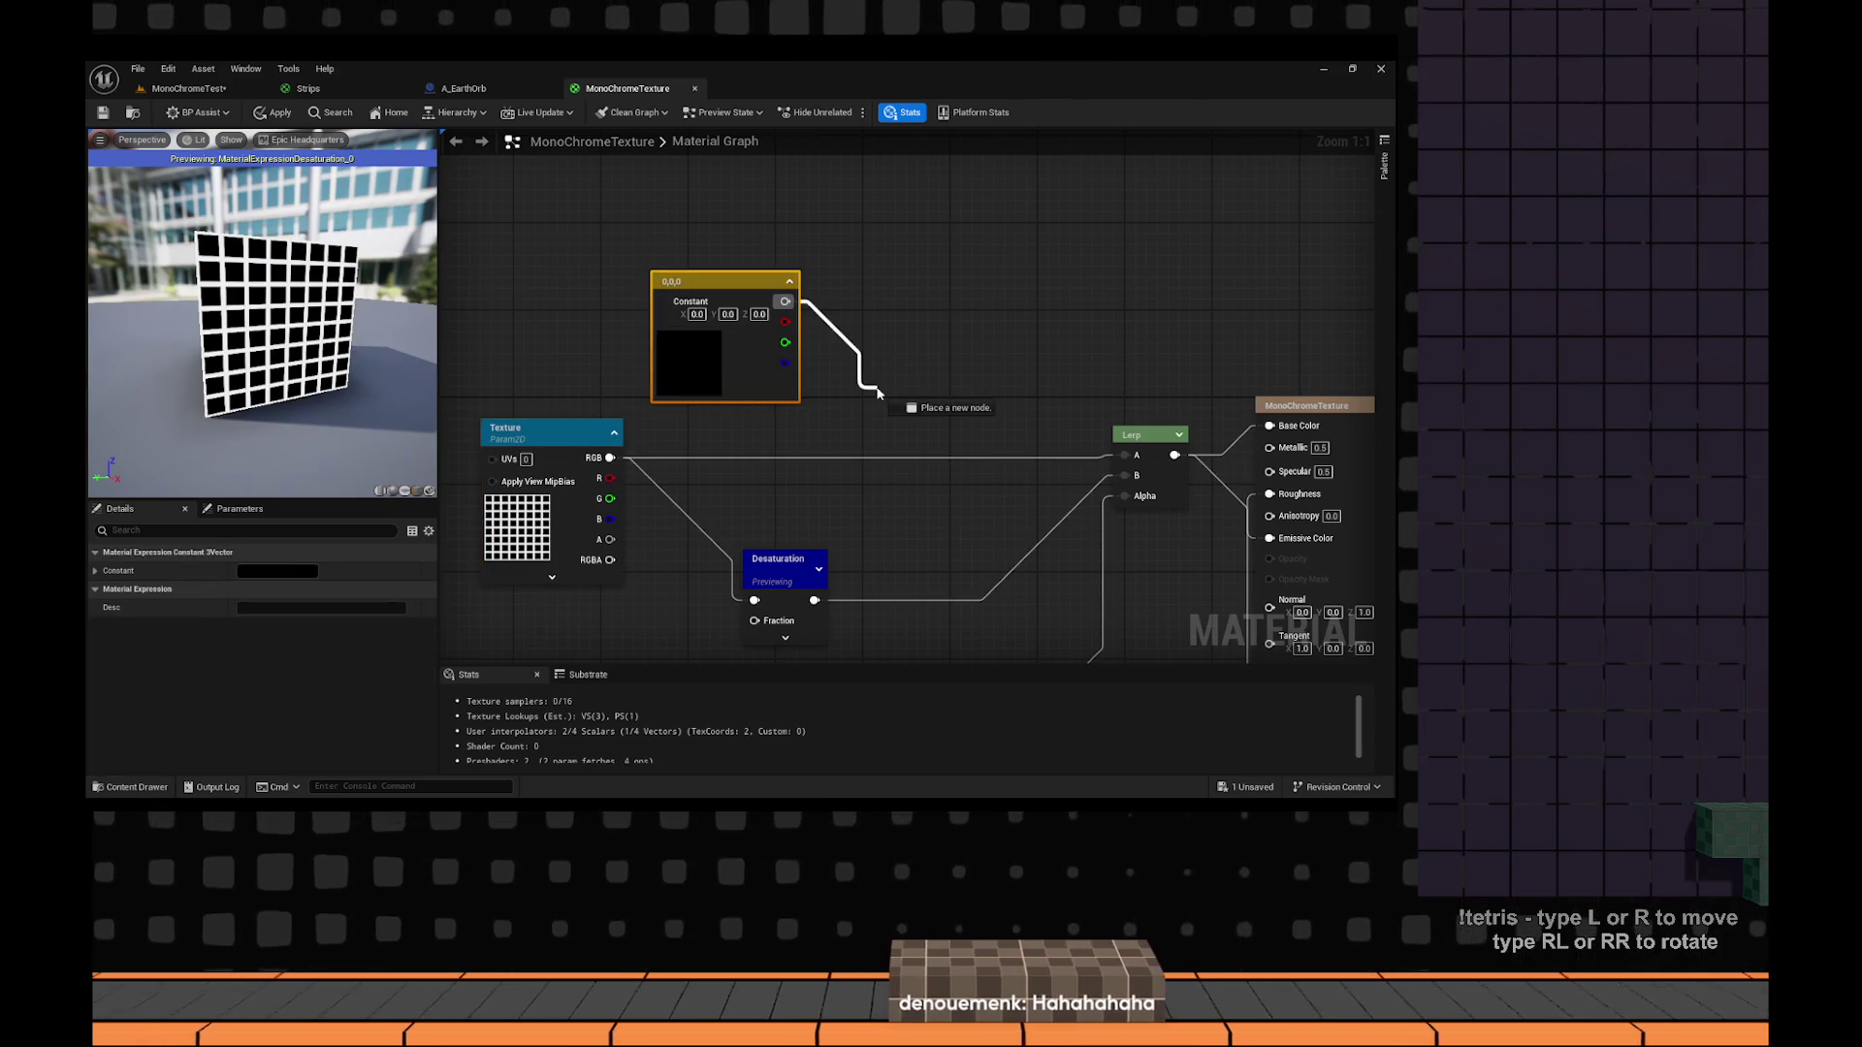
{"action": "left_click", "coordinate": [878, 391]}
{"action": "mouse_move", "coordinate": [606, 454]}
{"action": "left_mouse_down"}
{"action": "mouse_move", "coordinate": [875, 415]}
{"action": "mouse_move", "coordinate": [1125, 455]}
{"action": "left_mouse_up"}
{"action": "left_click", "coordinate": [1071, 415]}
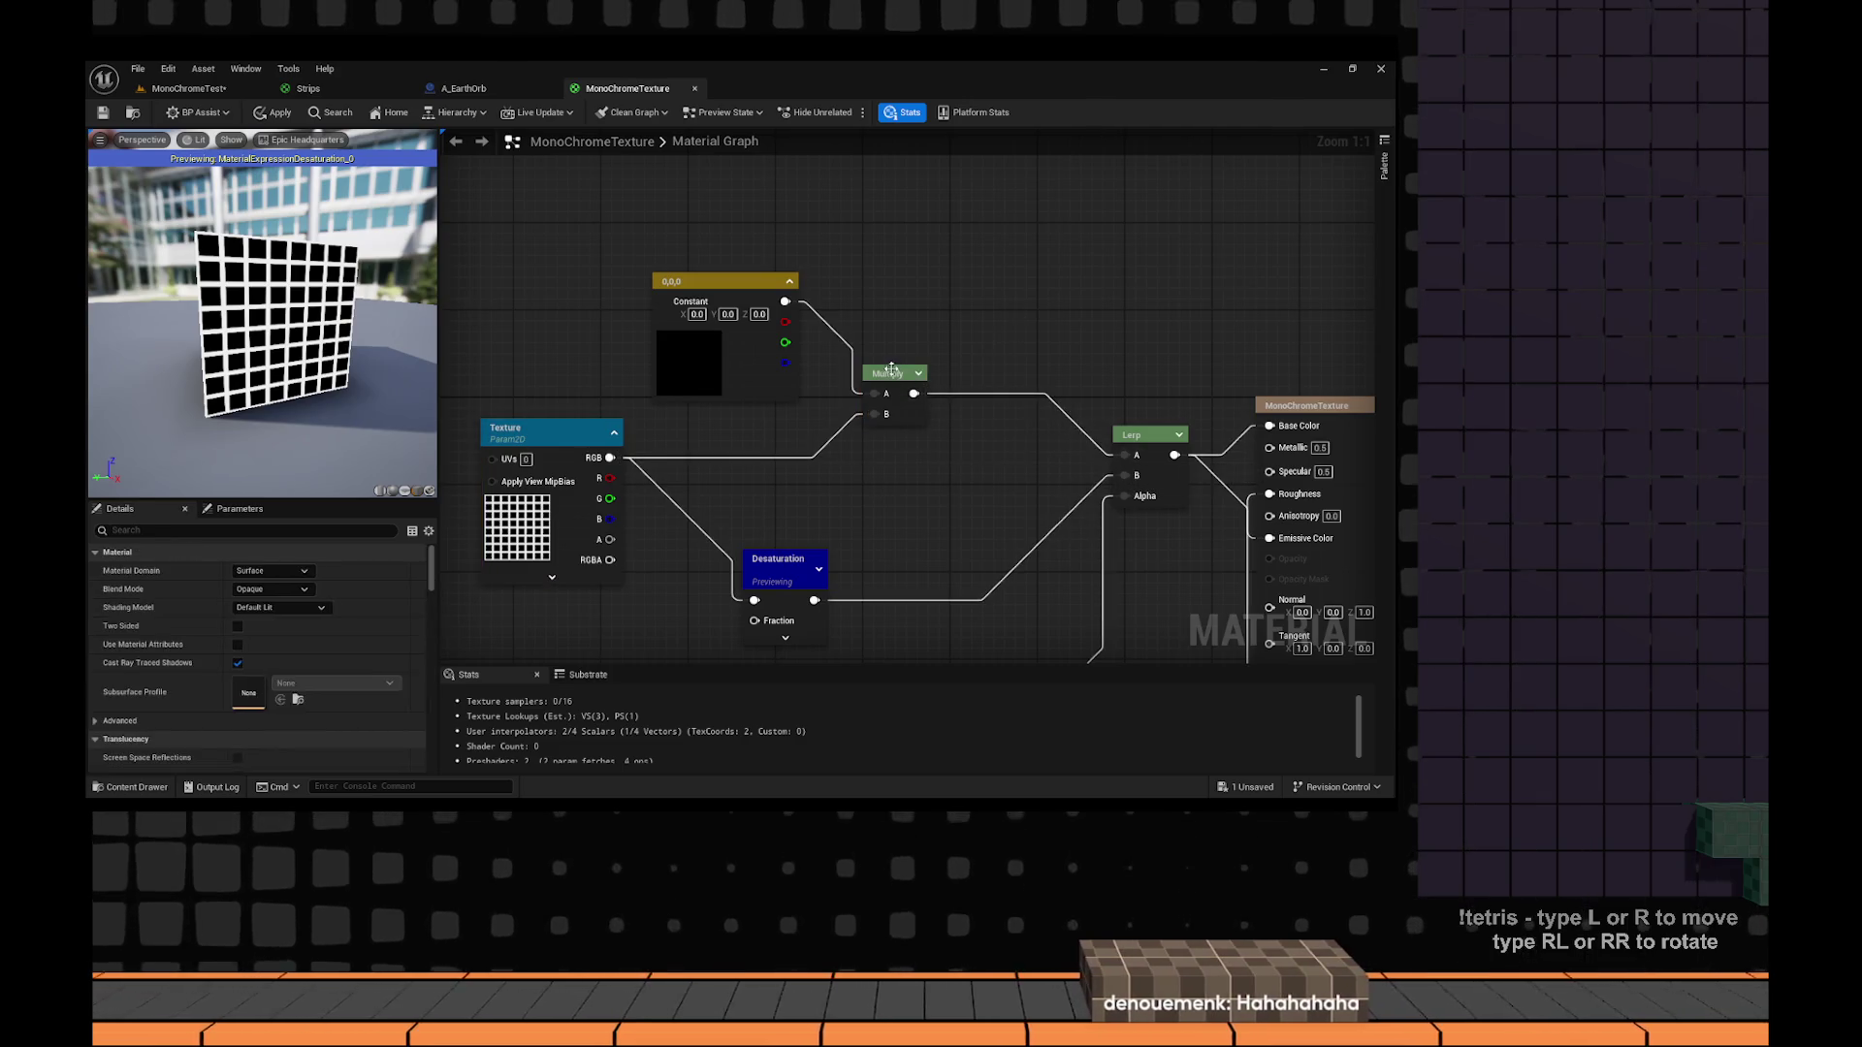
{"action": "left_click_drag", "start_coordinate": [888, 374], "coordinate": [887, 407]}
{"action": "left_click", "coordinate": [1031, 427]}
{"action": "right_click", "coordinate": [902, 408]}
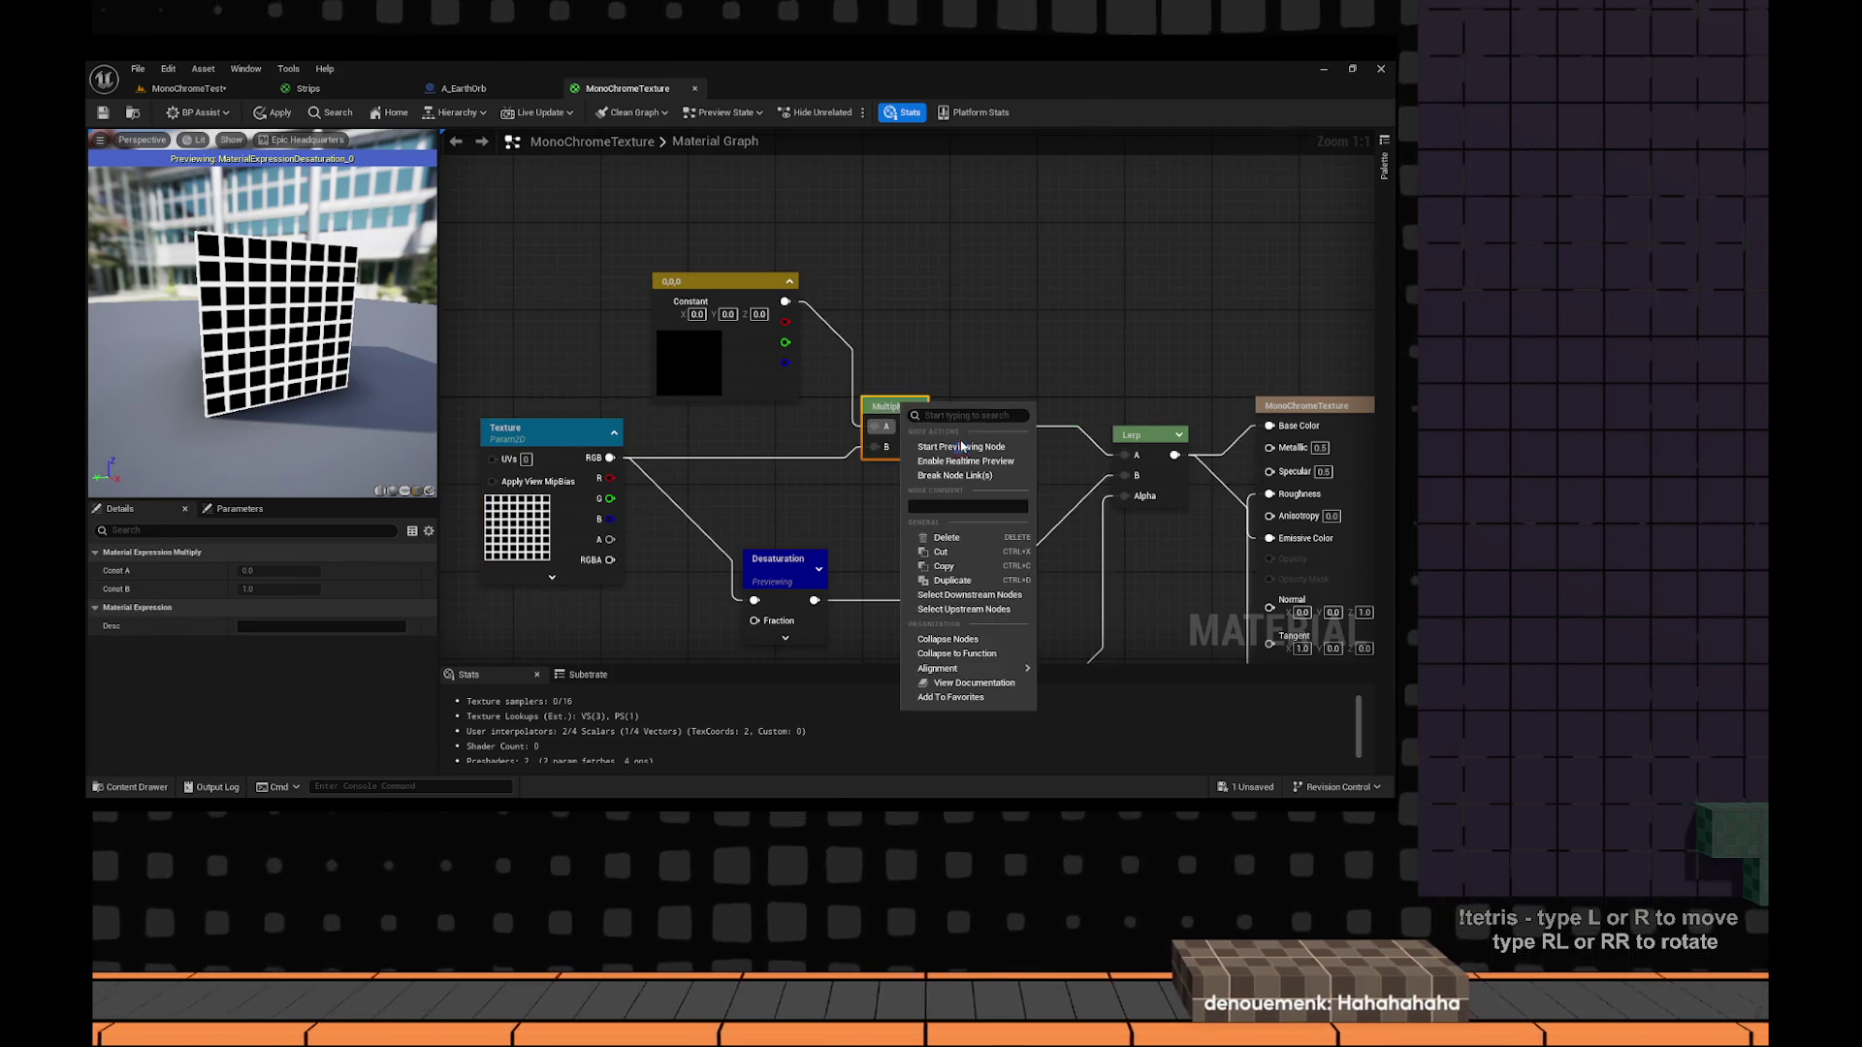
{"action": "left_click", "coordinate": [955, 630]}
Set the constant to a purple-grey colour at about 0.24 brightness.
{"action": "left_click_drag", "start_coordinate": [728, 282], "coordinate": [615, 281]}
{"action": "left_click_drag", "start_coordinate": [708, 336], "coordinate": [811, 306]}
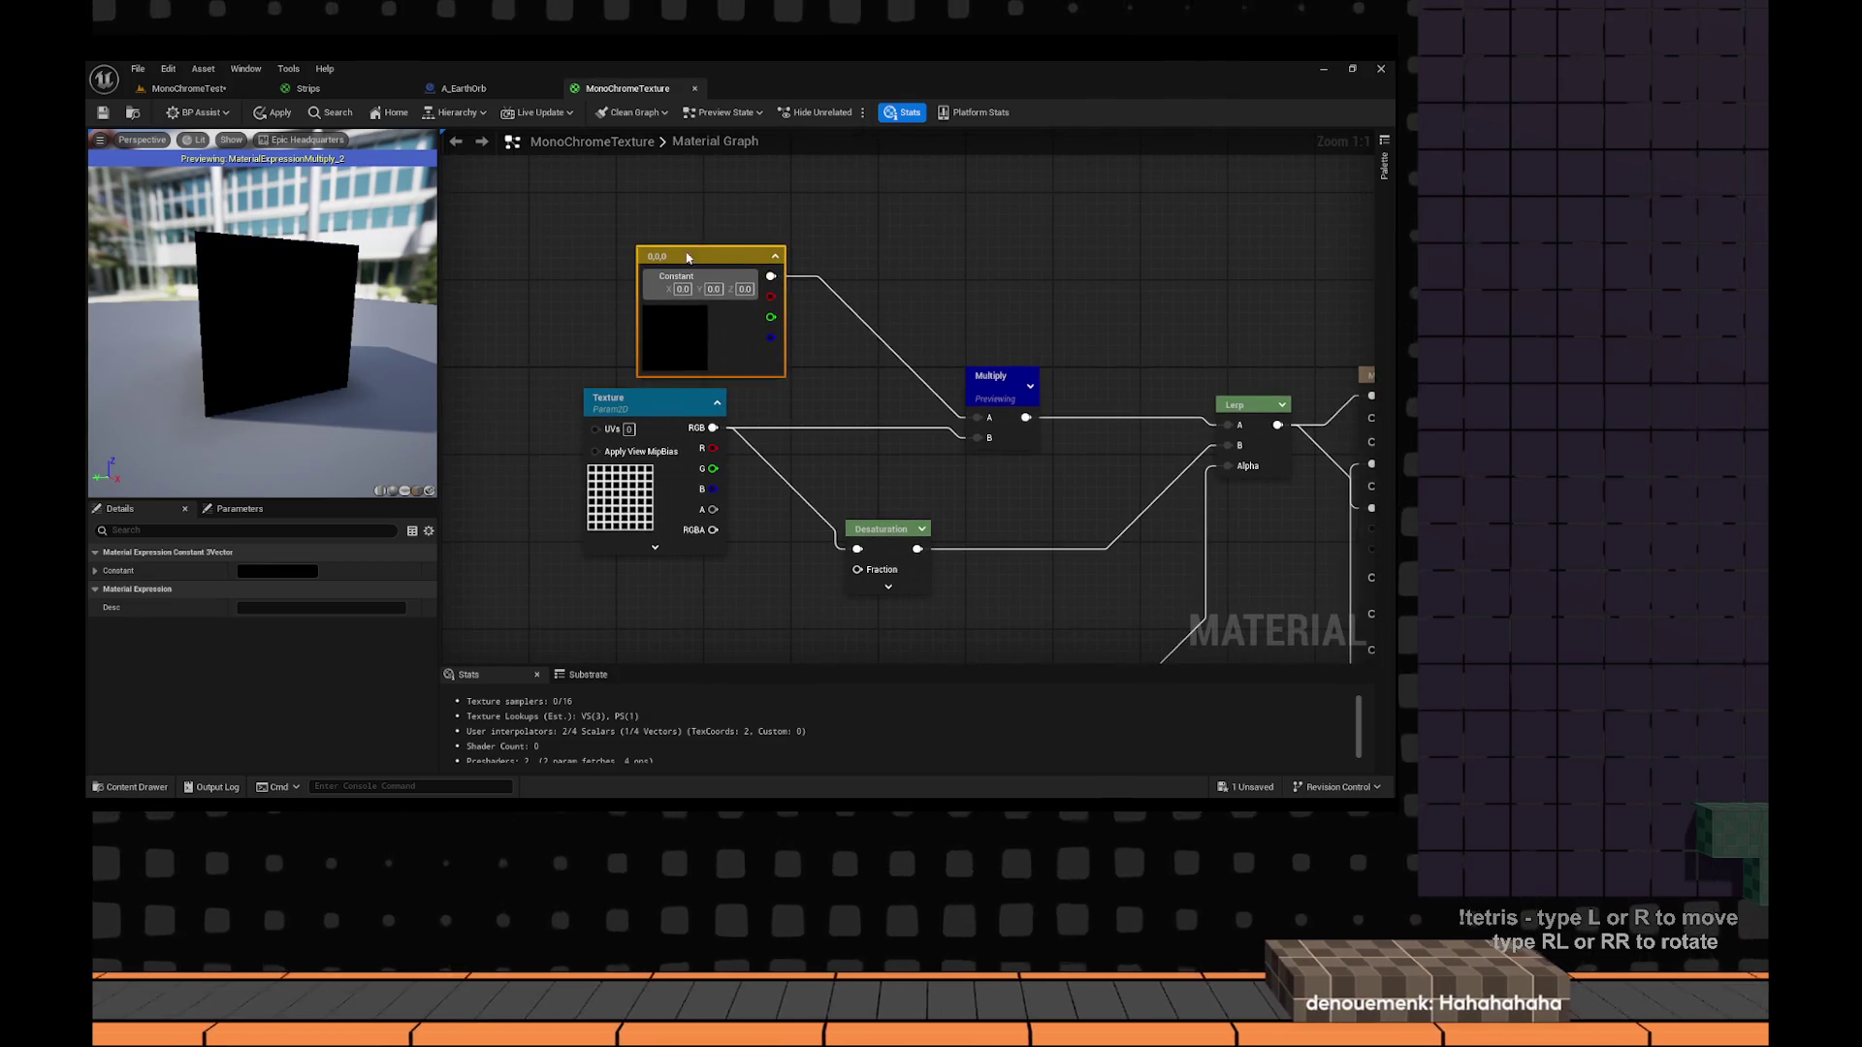
{"action": "left_click_drag", "start_coordinate": [699, 258], "coordinate": [645, 247]}
{"action": "double_click", "coordinate": [631, 318]}
{"action": "left_click_drag", "start_coordinate": [829, 506], "coordinate": [827, 474]}
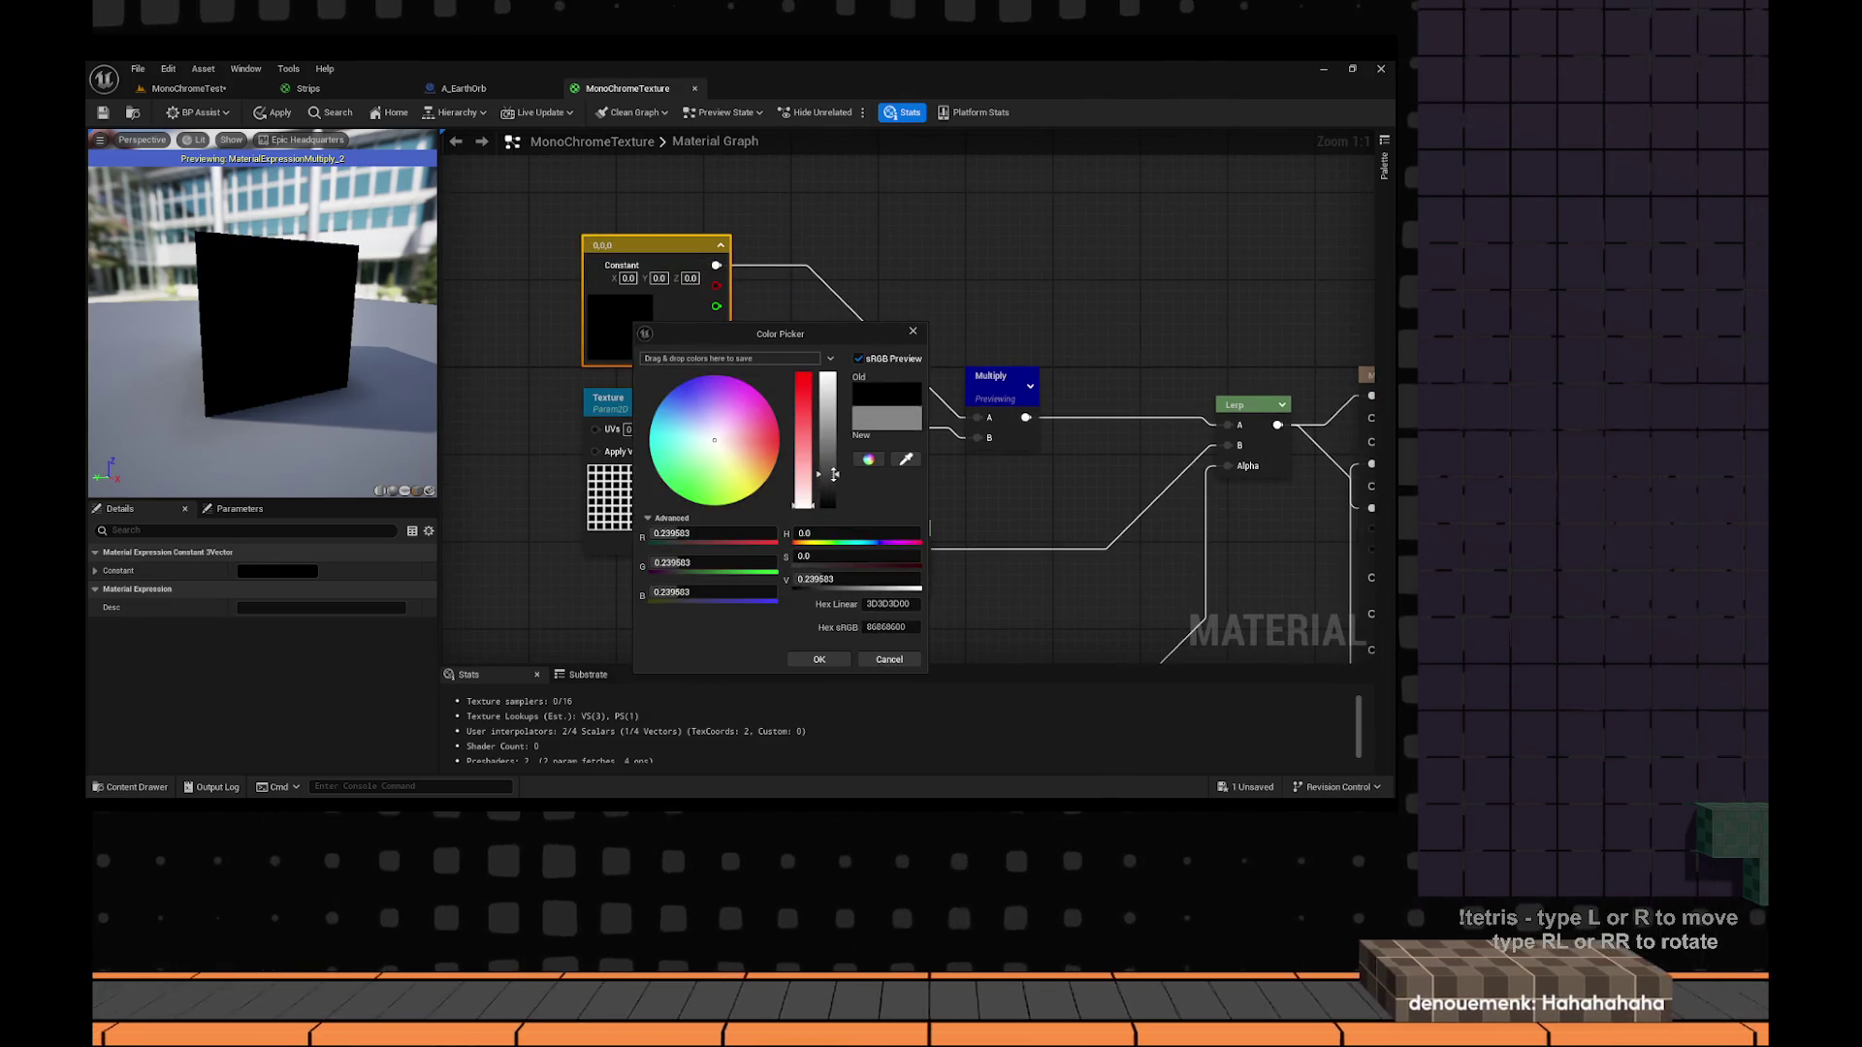
{"action": "left_click", "coordinate": [697, 406]}
{"action": "left_click", "coordinate": [821, 660]}
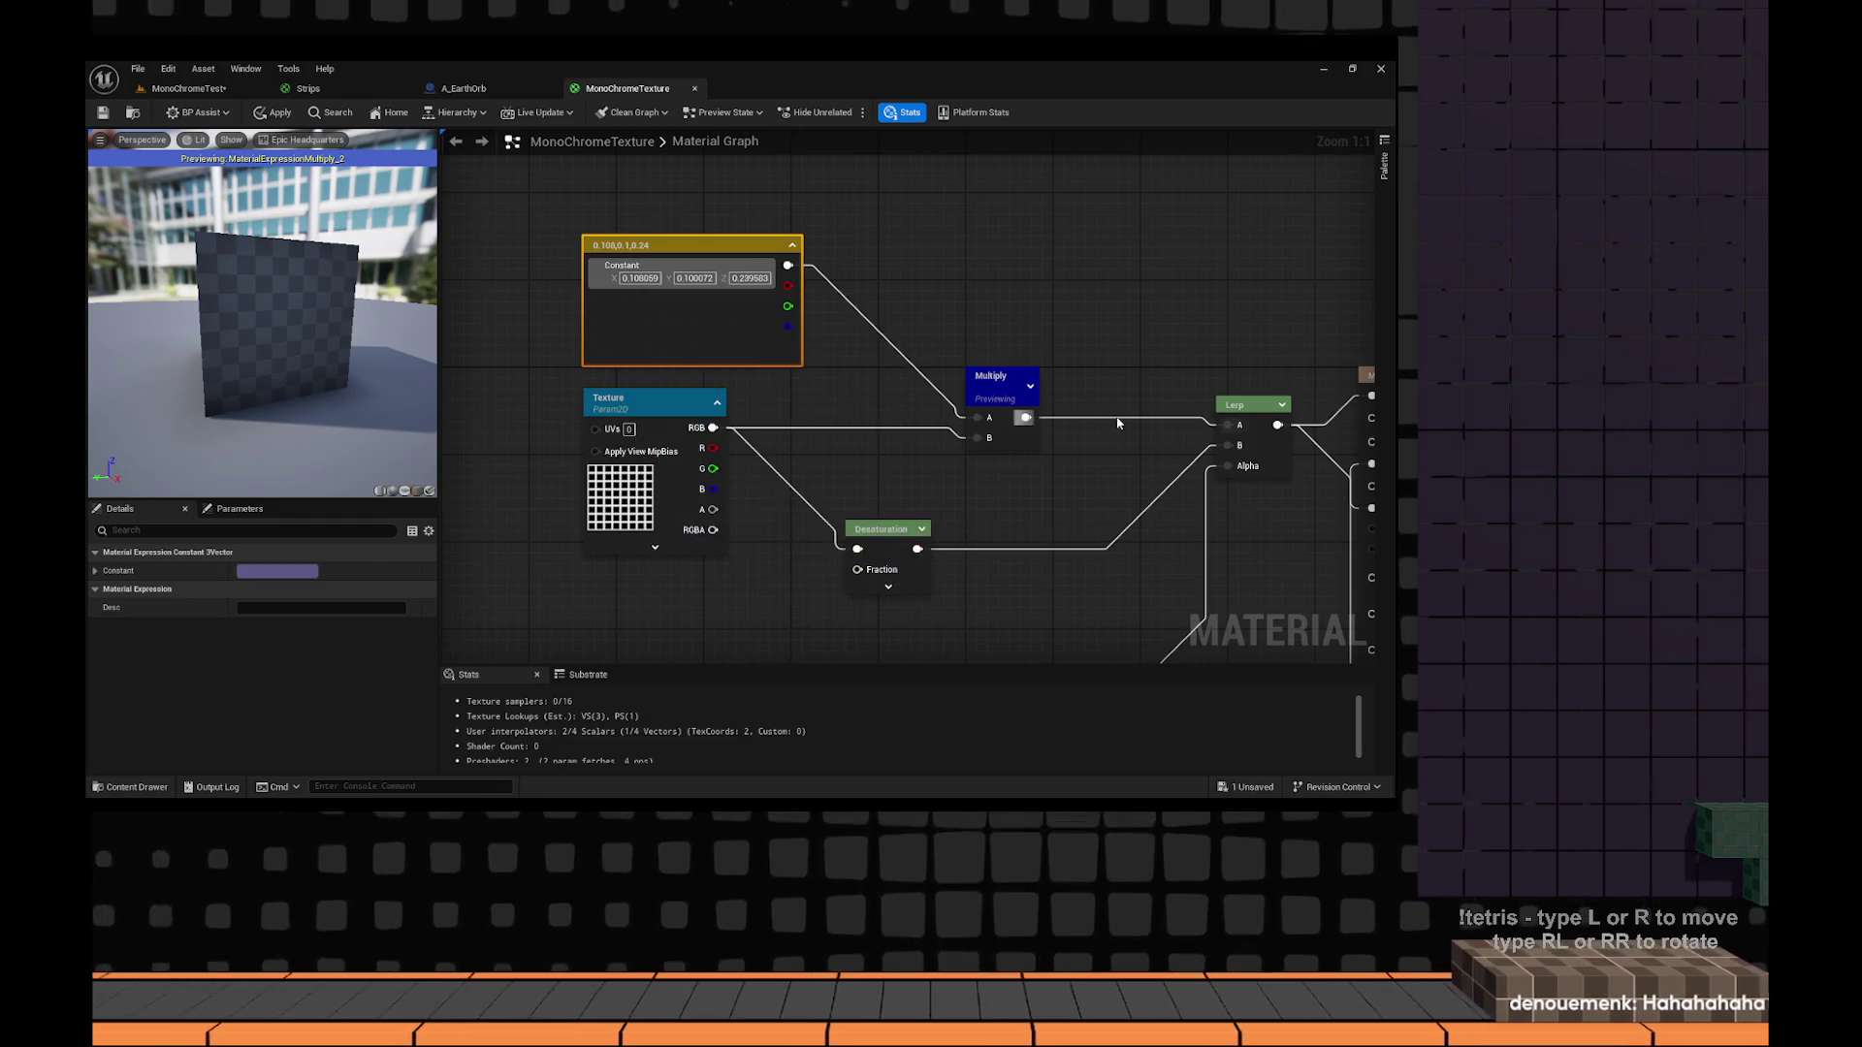
Stop previewing Multiply and convert the constant into a parameter named Colour.
{"action": "mouse_move", "coordinate": [1003, 383]}
{"action": "left_mouse_down"}
{"action": "mouse_move", "coordinate": [759, 393]}
{"action": "mouse_move", "coordinate": [1079, 450]}
{"action": "left_mouse_up"}
{"action": "right_click", "coordinate": [759, 393]}
{"action": "left_click", "coordinate": [805, 438]}
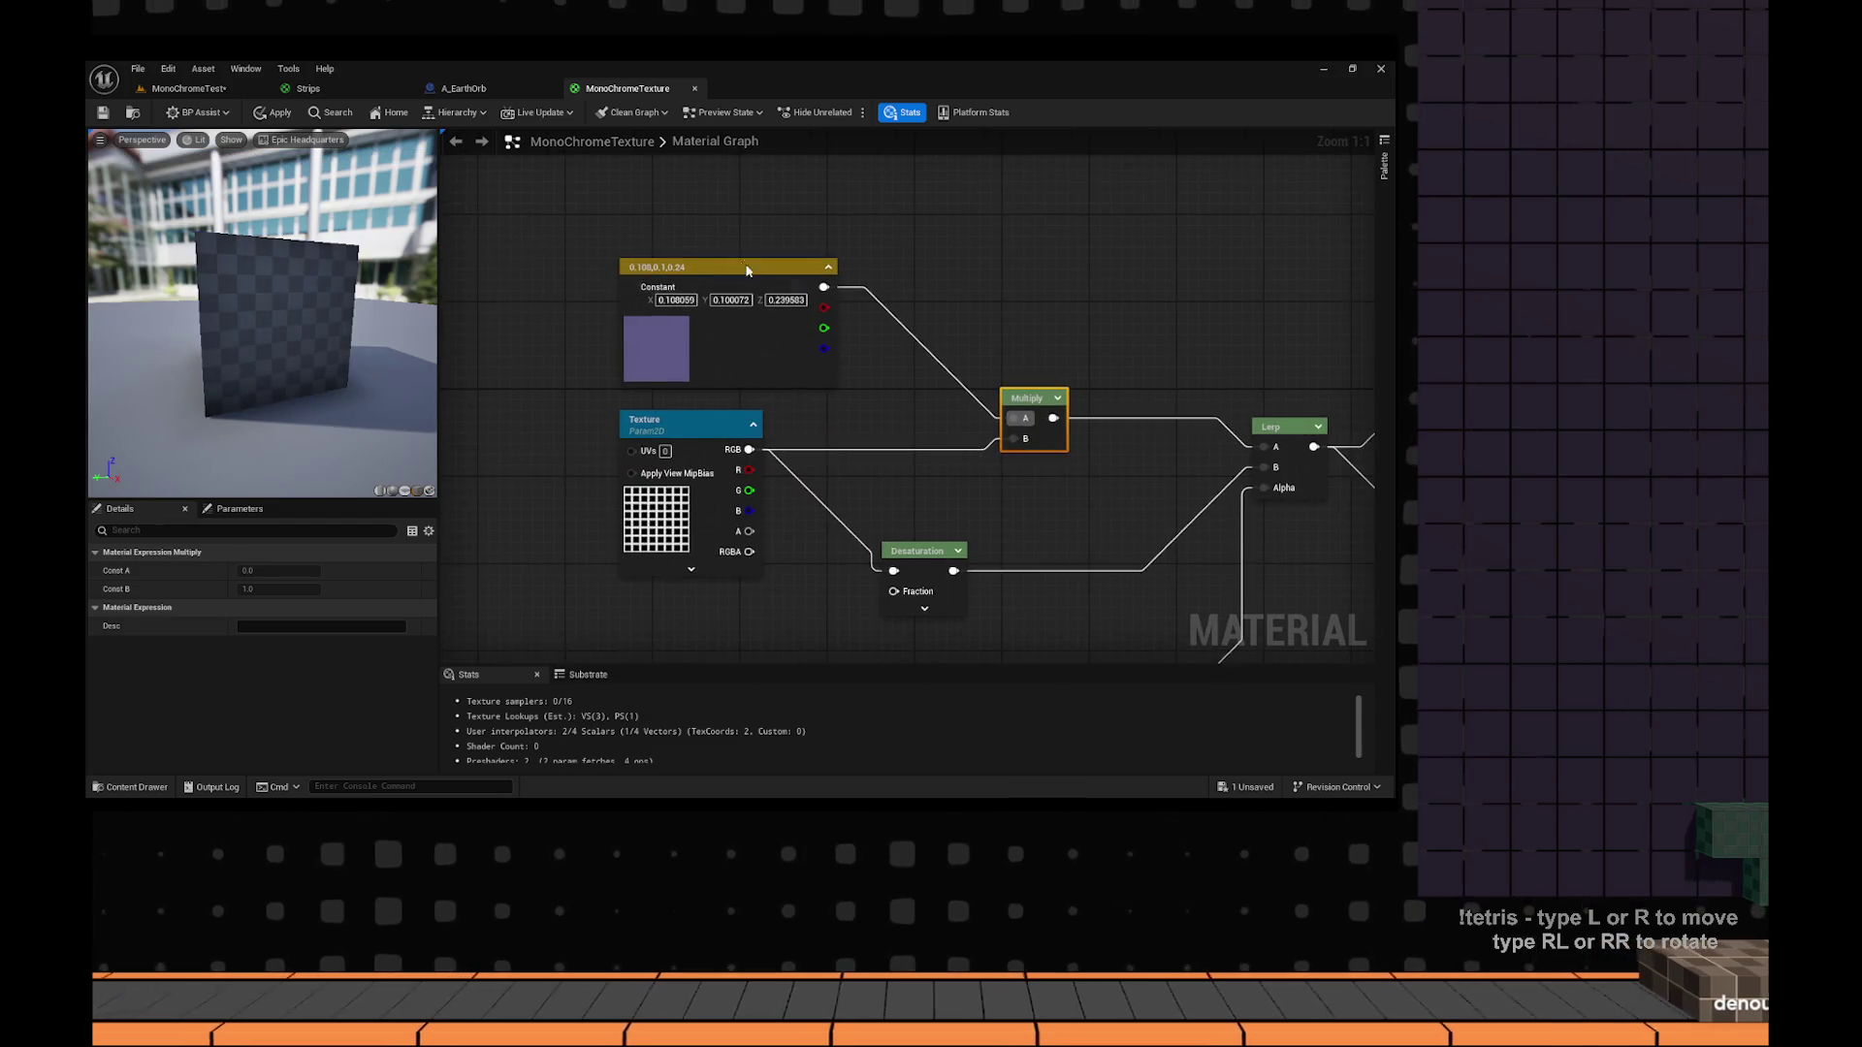
{"action": "right_click", "coordinate": [753, 275]}
{"action": "left_click", "coordinate": [830, 310]}
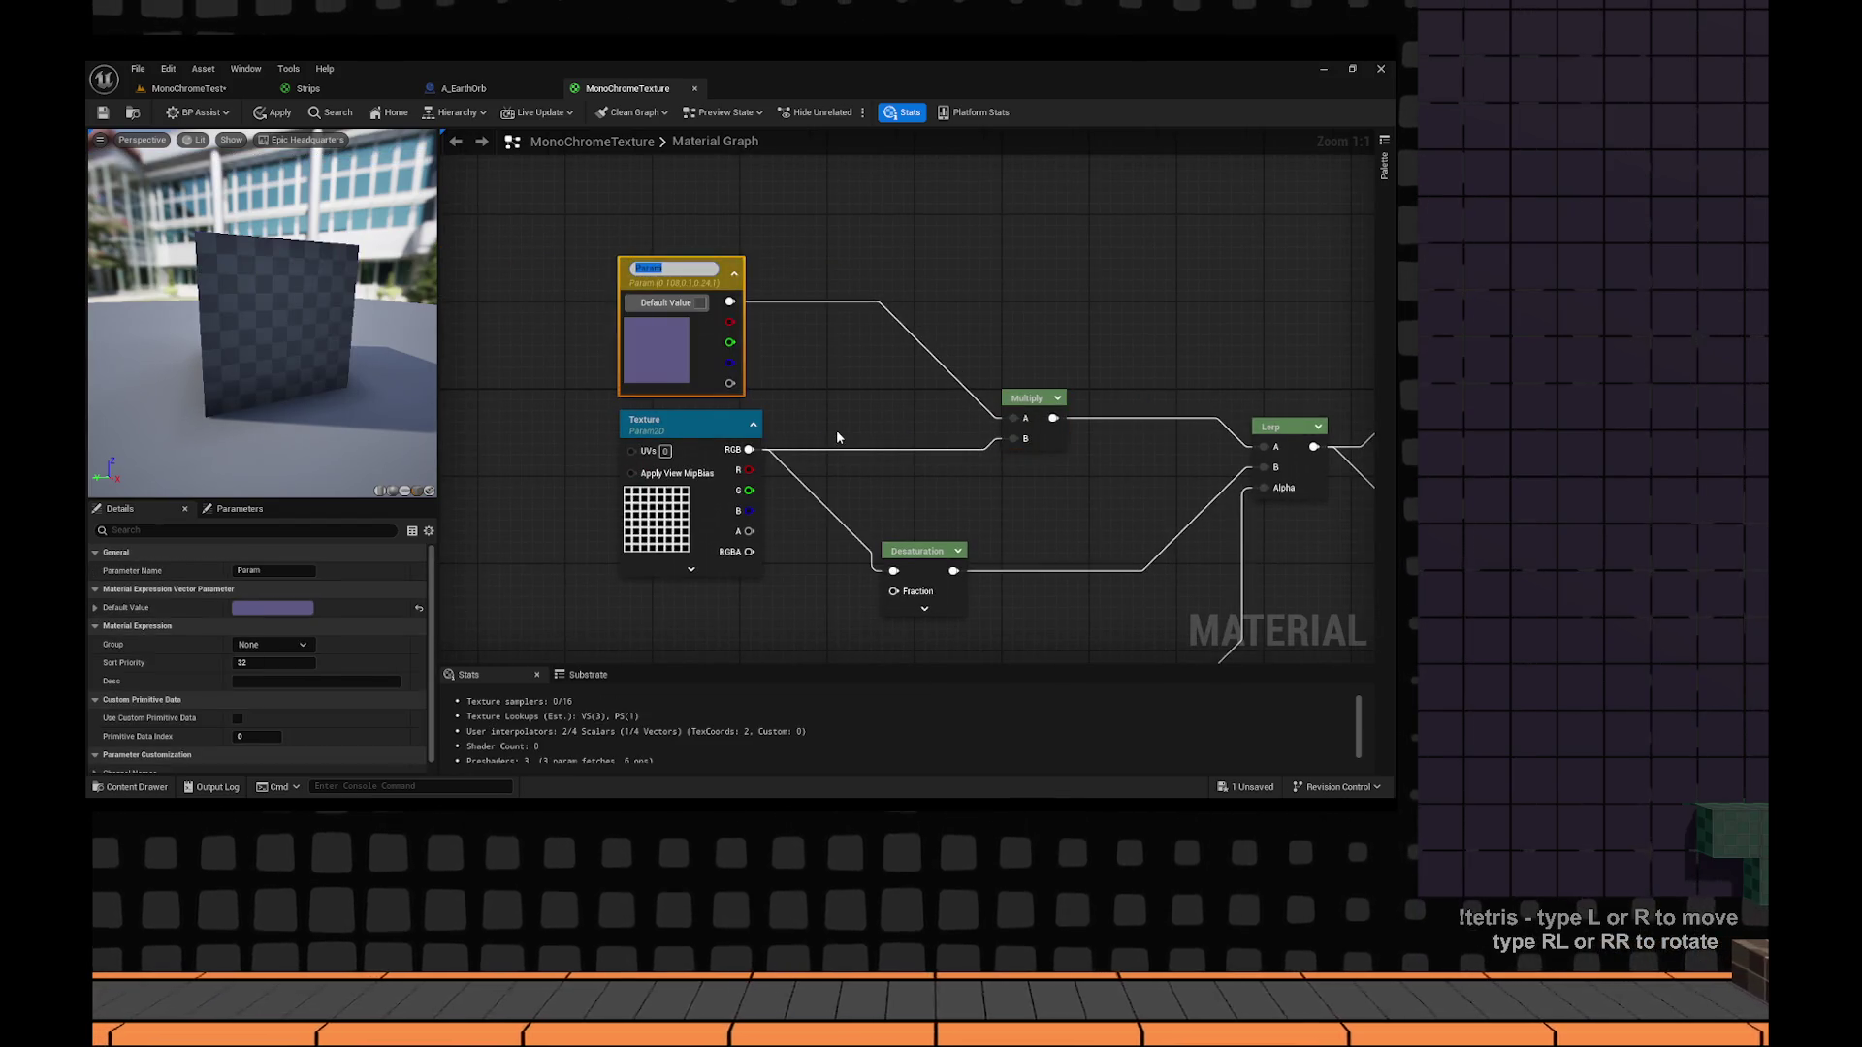
{"action": "type", "text": "Colour"}
{"action": "key", "text": "Return"}
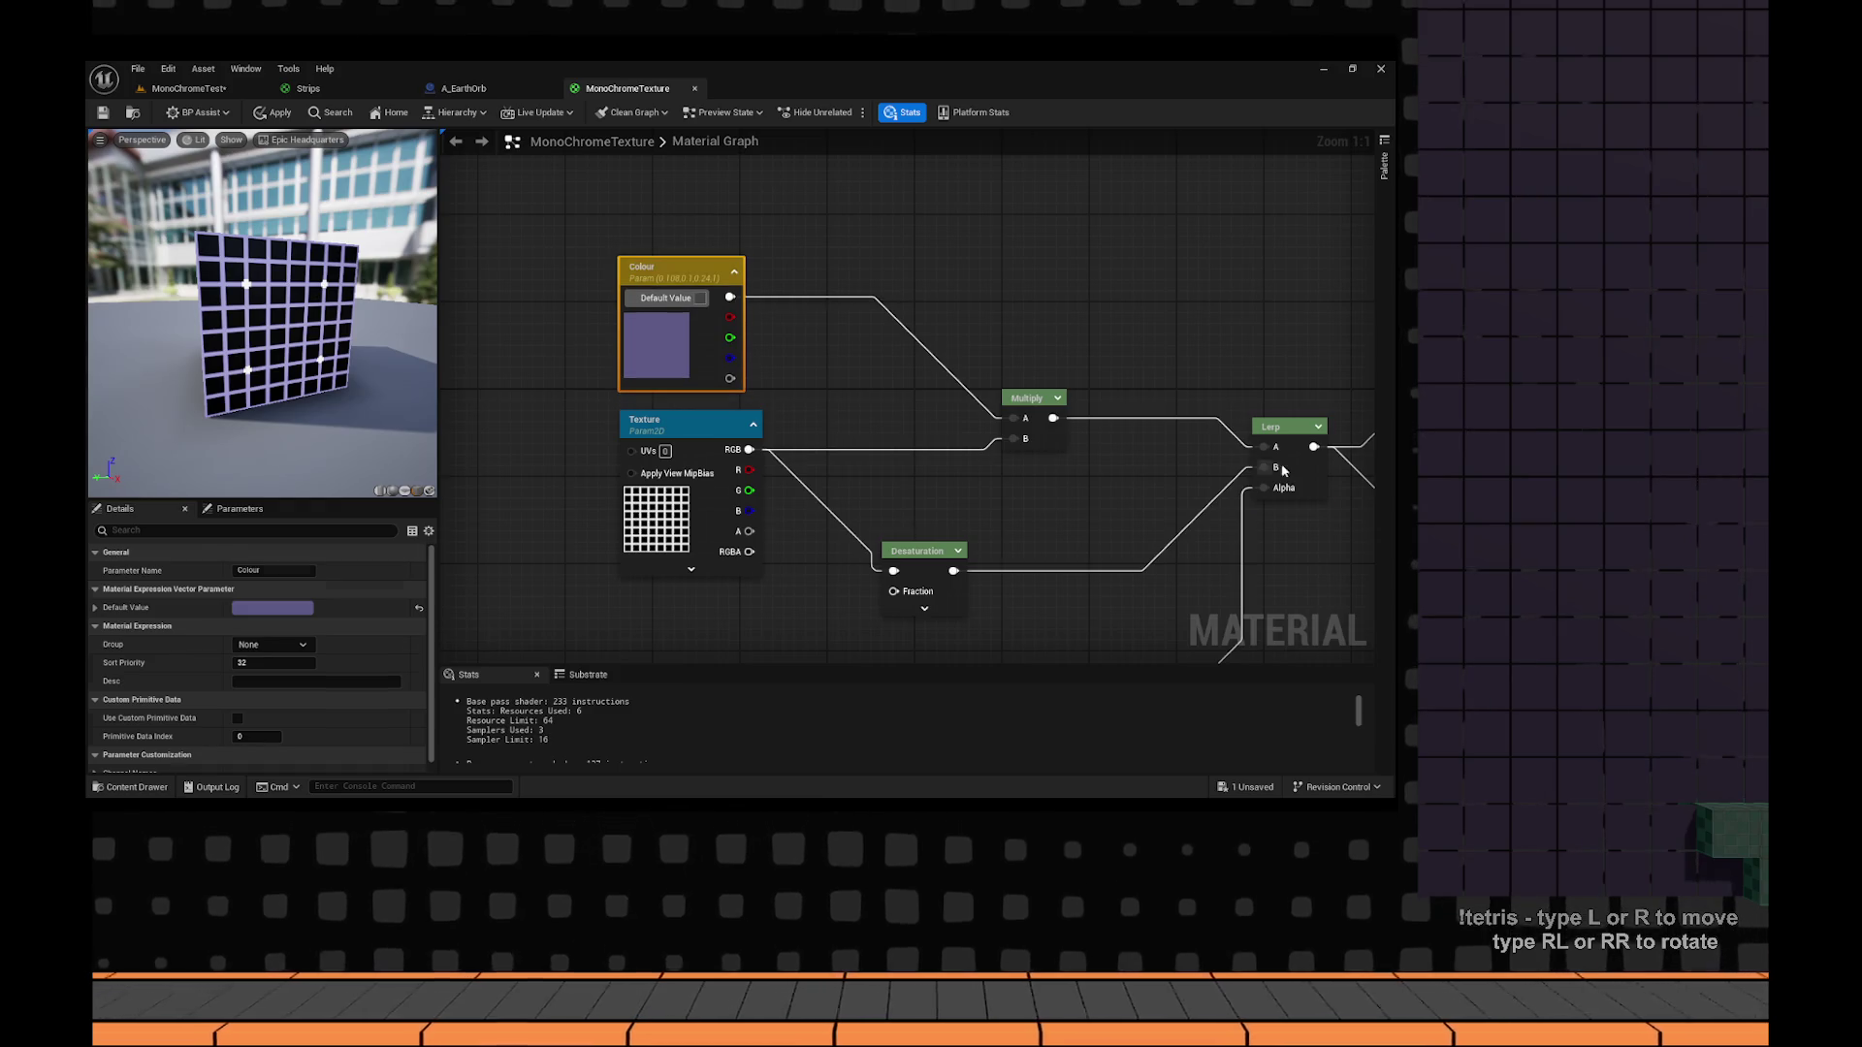
Pan around the graph and tilt the preview to inspect the tinted grid.
{"action": "scroll", "coordinate": [1284, 470], "scroll_direction": "down", "scroll_amount": 2}
{"action": "left_click_drag", "start_coordinate": [1213, 621], "coordinate": [826, 400]}
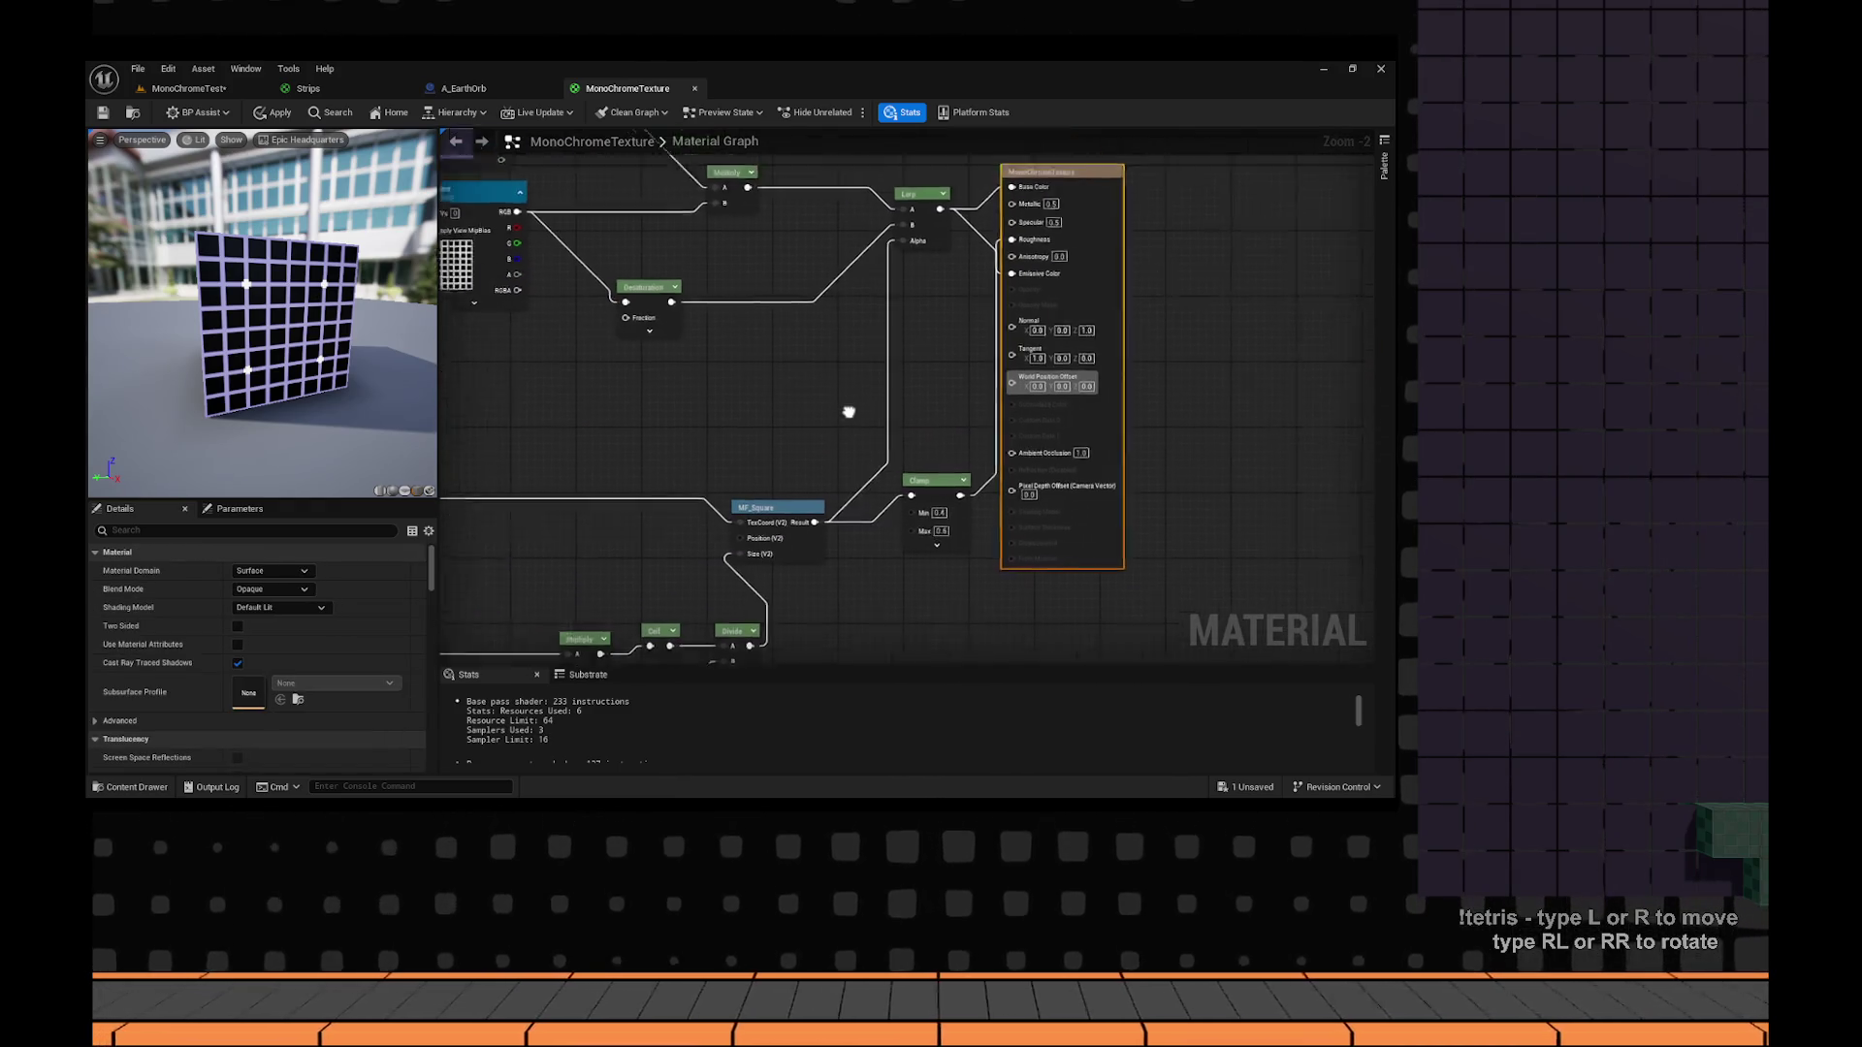
{"action": "left_click", "coordinate": [679, 252]}
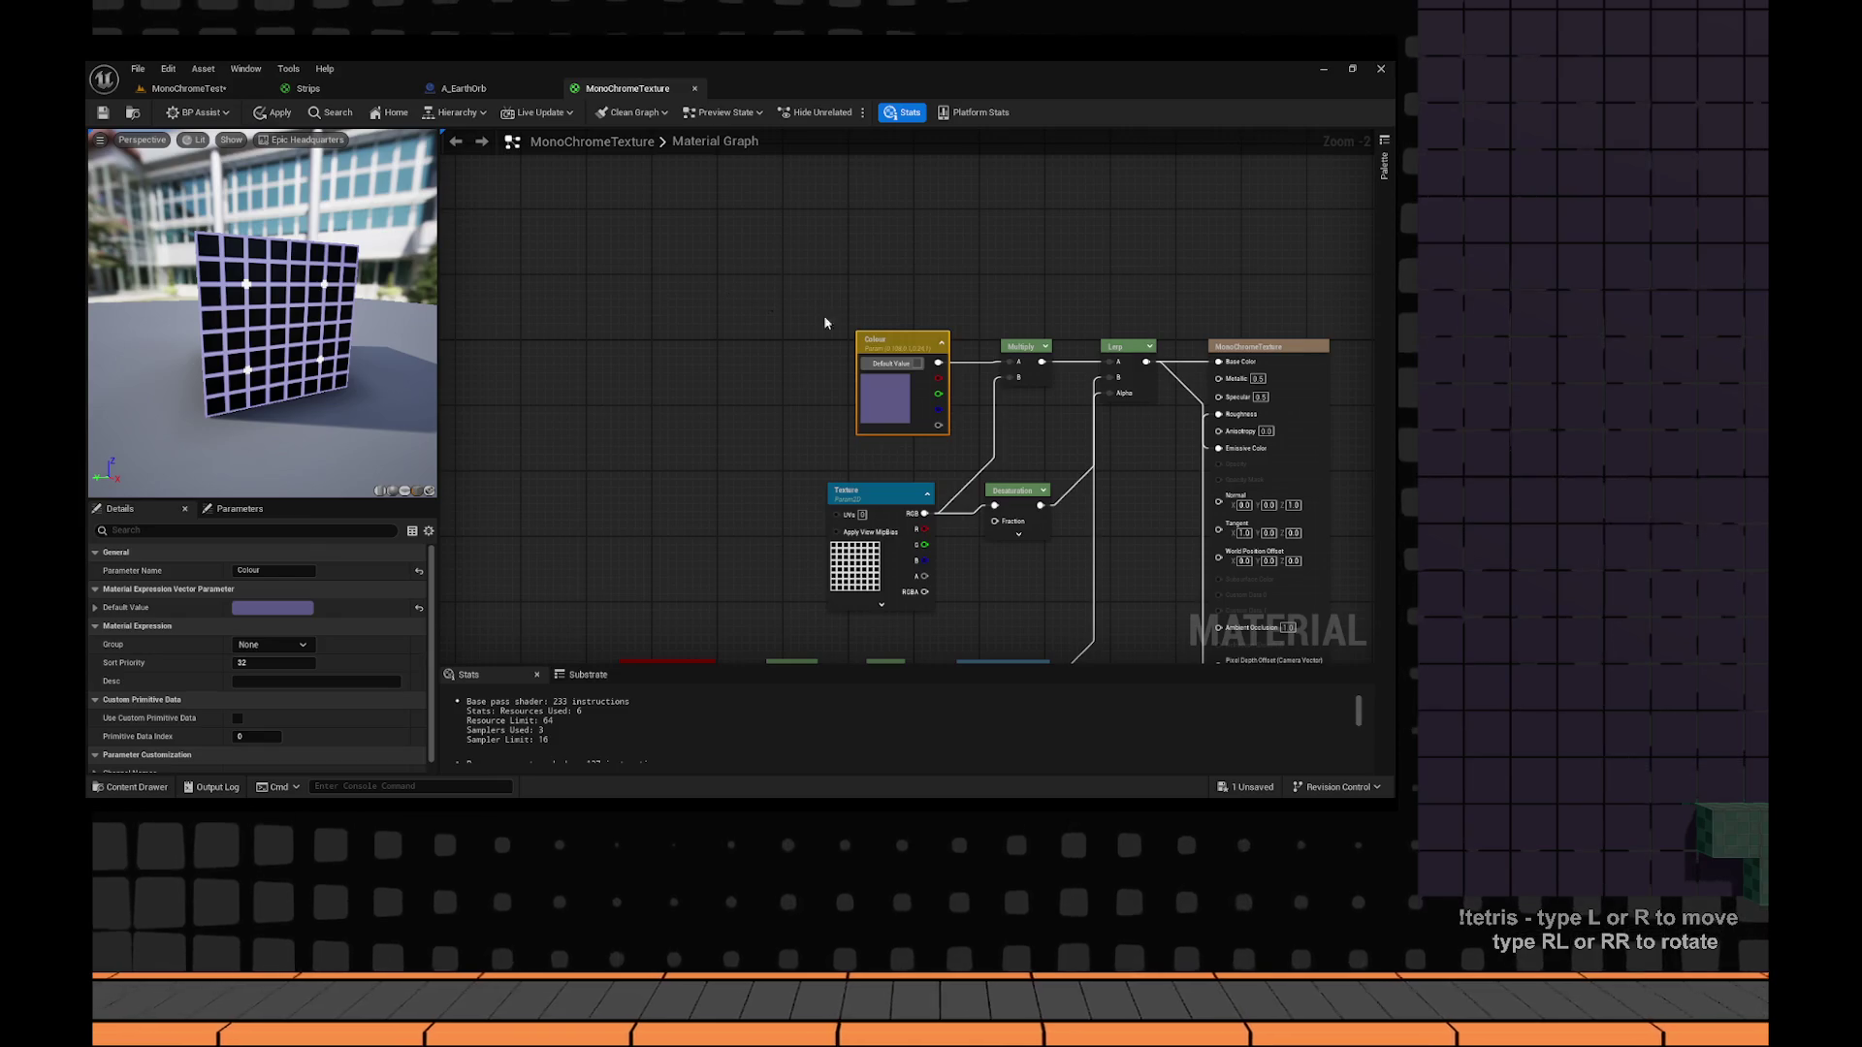
{"action": "left_click_drag", "start_coordinate": [767, 304], "coordinate": [585, 278]}
{"action": "left_click", "coordinate": [584, 279]}
{"action": "scroll", "coordinate": [423, 361], "scroll_direction": "up", "scroll_amount": 5}
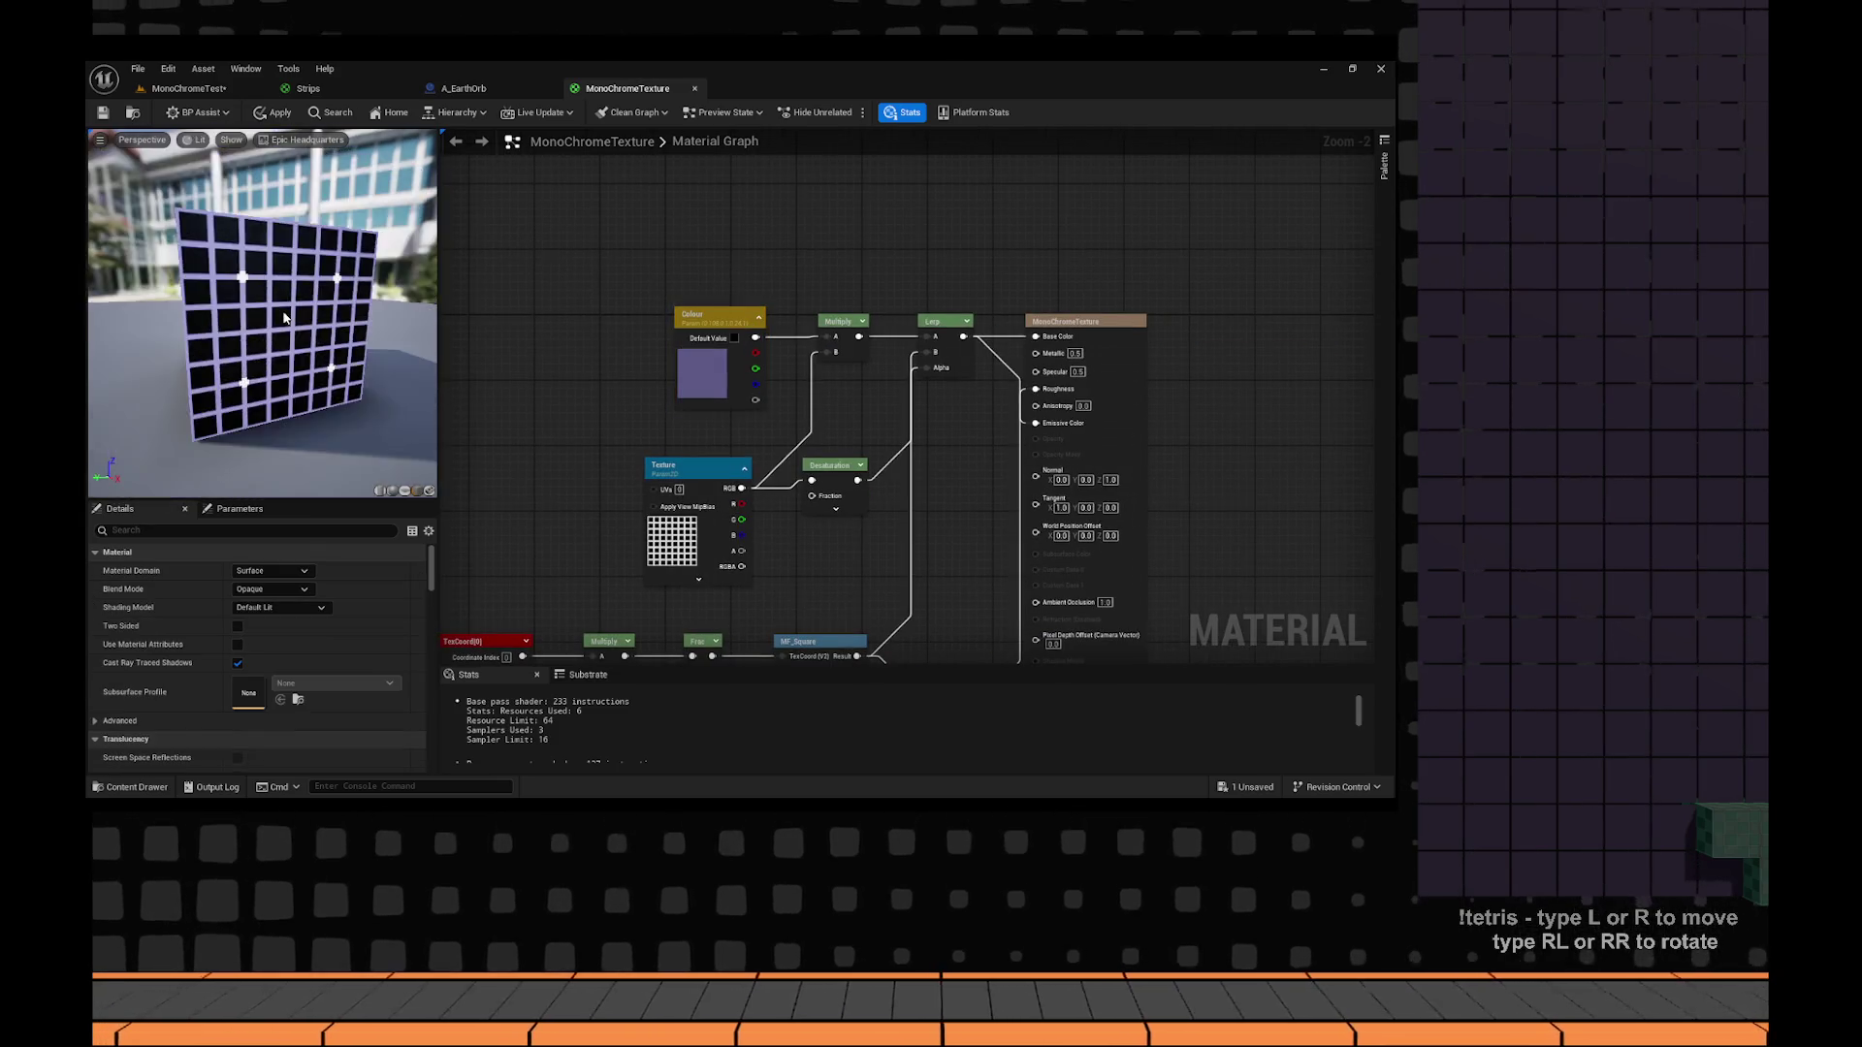
{"action": "left_click_drag", "start_coordinate": [282, 311], "coordinate": [340, 282]}
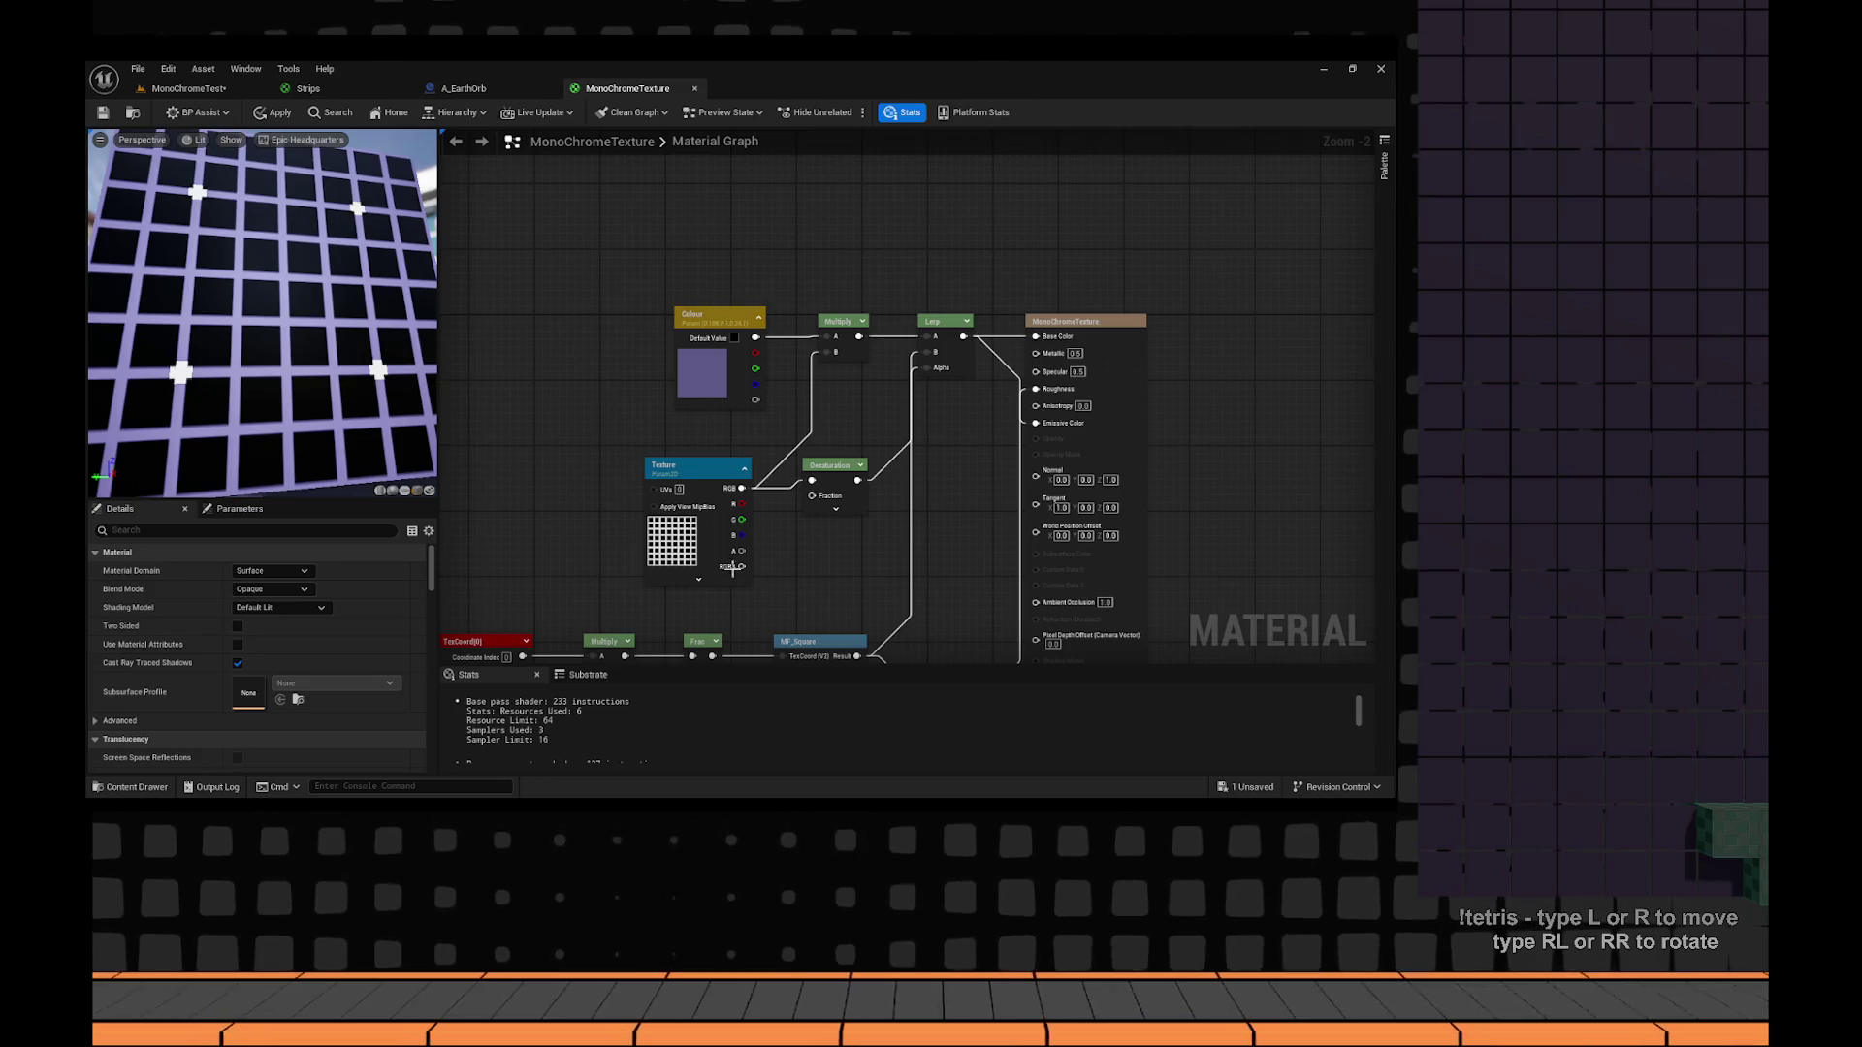
{"action": "scroll", "coordinate": [705, 587], "scroll_direction": "up", "scroll_amount": 2}
{"action": "scroll", "coordinate": [299, 643], "scroll_direction": "down", "scroll_amount": 2}
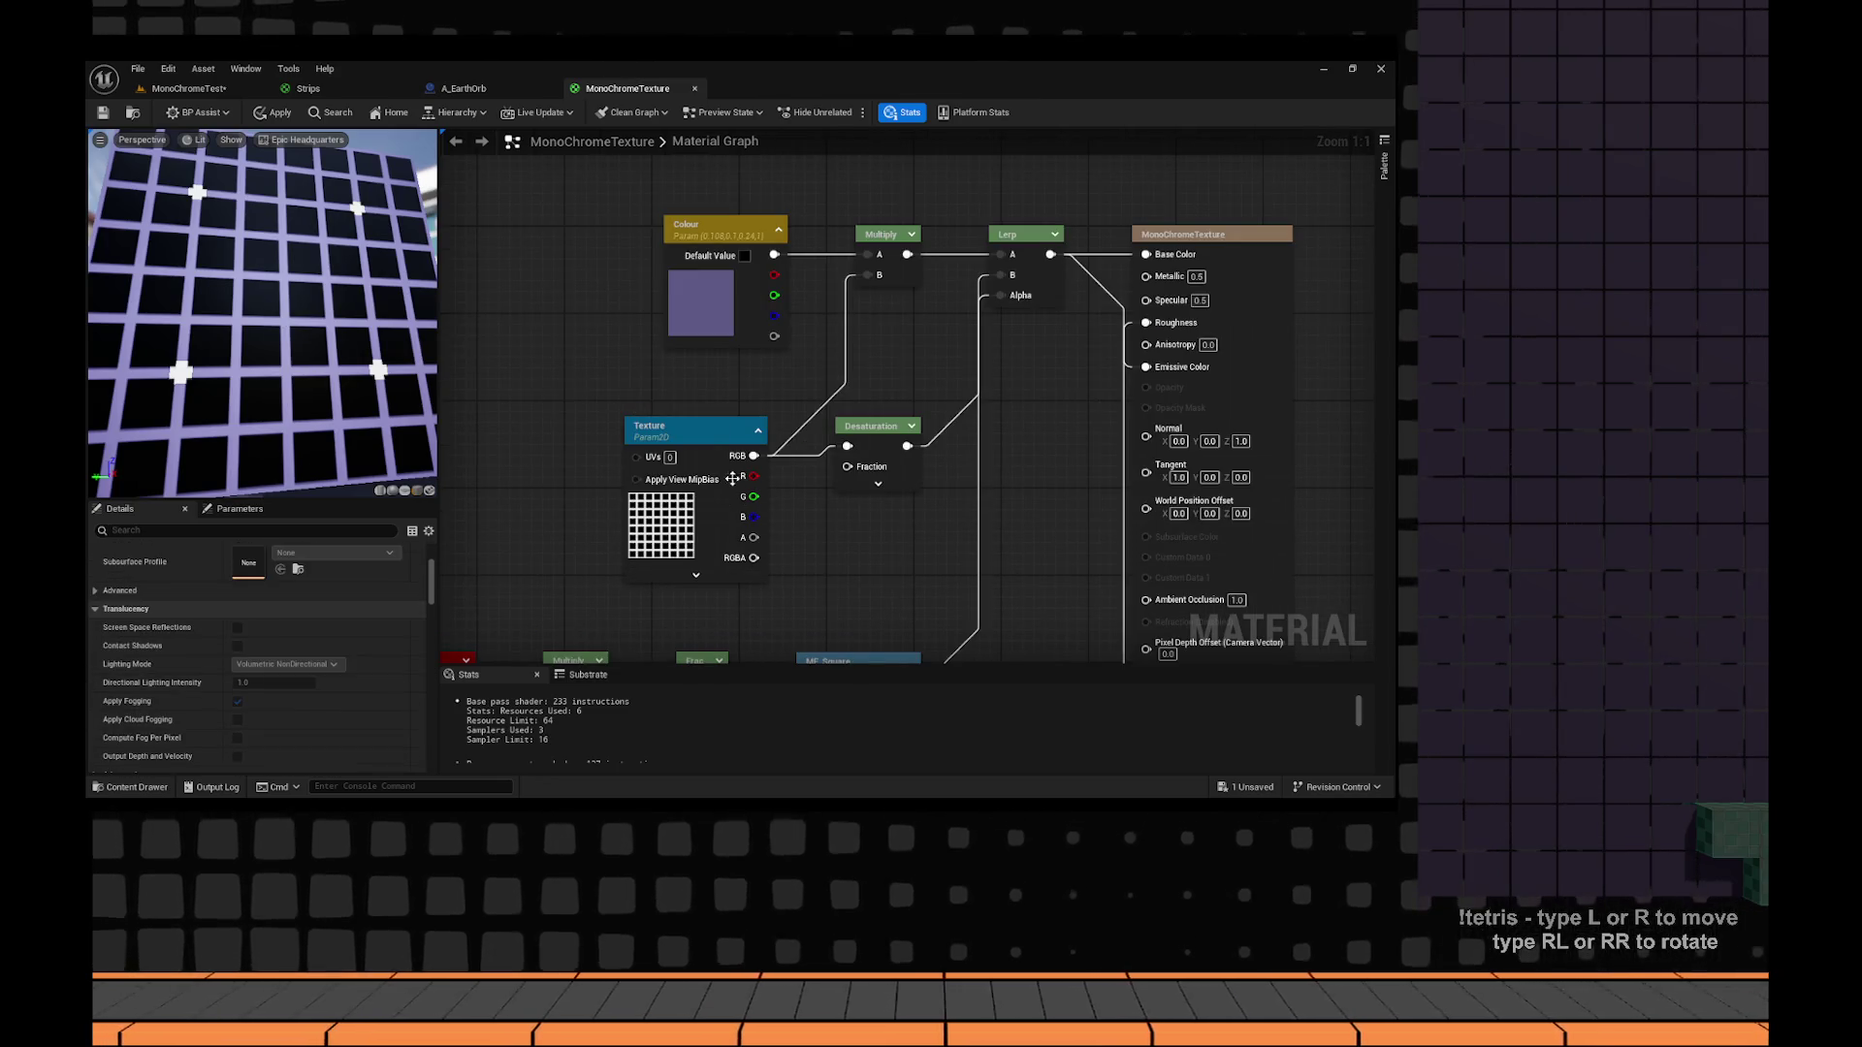
Search 'grid' and set the Texture to UVEditorColorGrid_External.
{"action": "left_click", "coordinate": [679, 432]}
{"action": "left_click", "coordinate": [330, 730]}
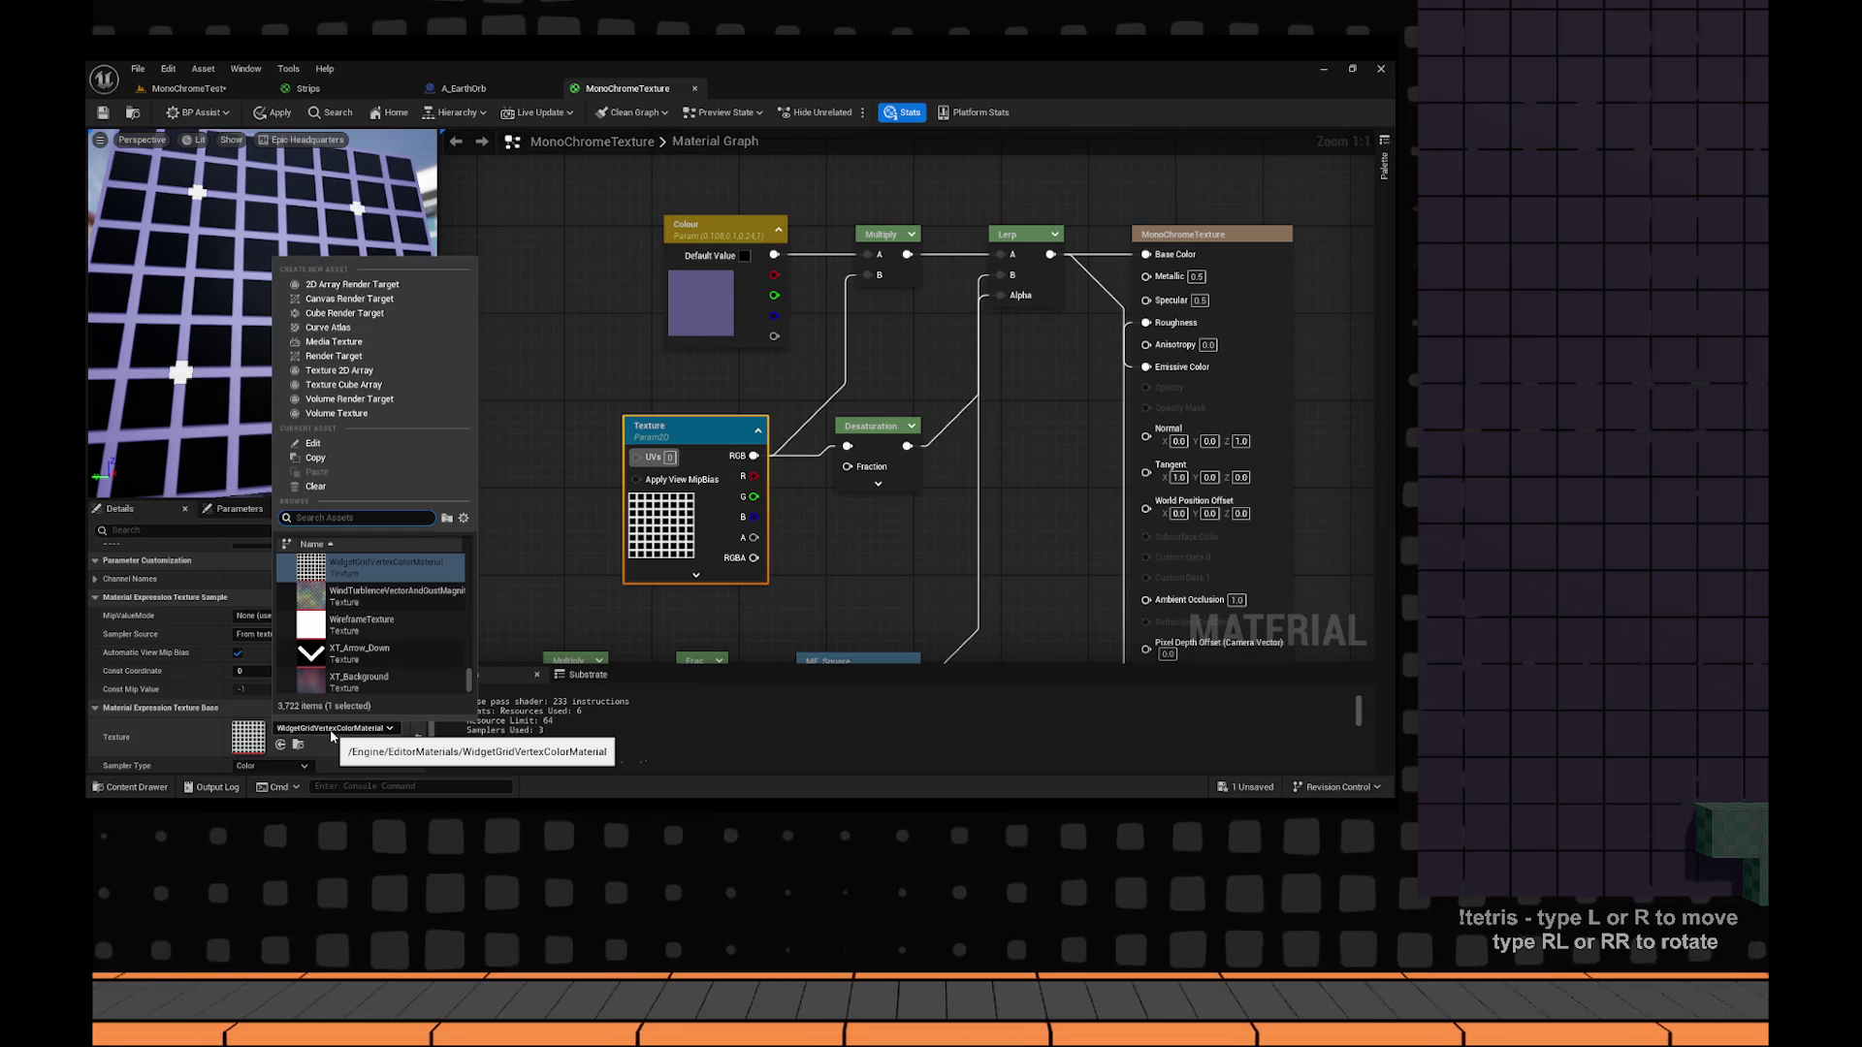
{"action": "type", "text": "grid"}
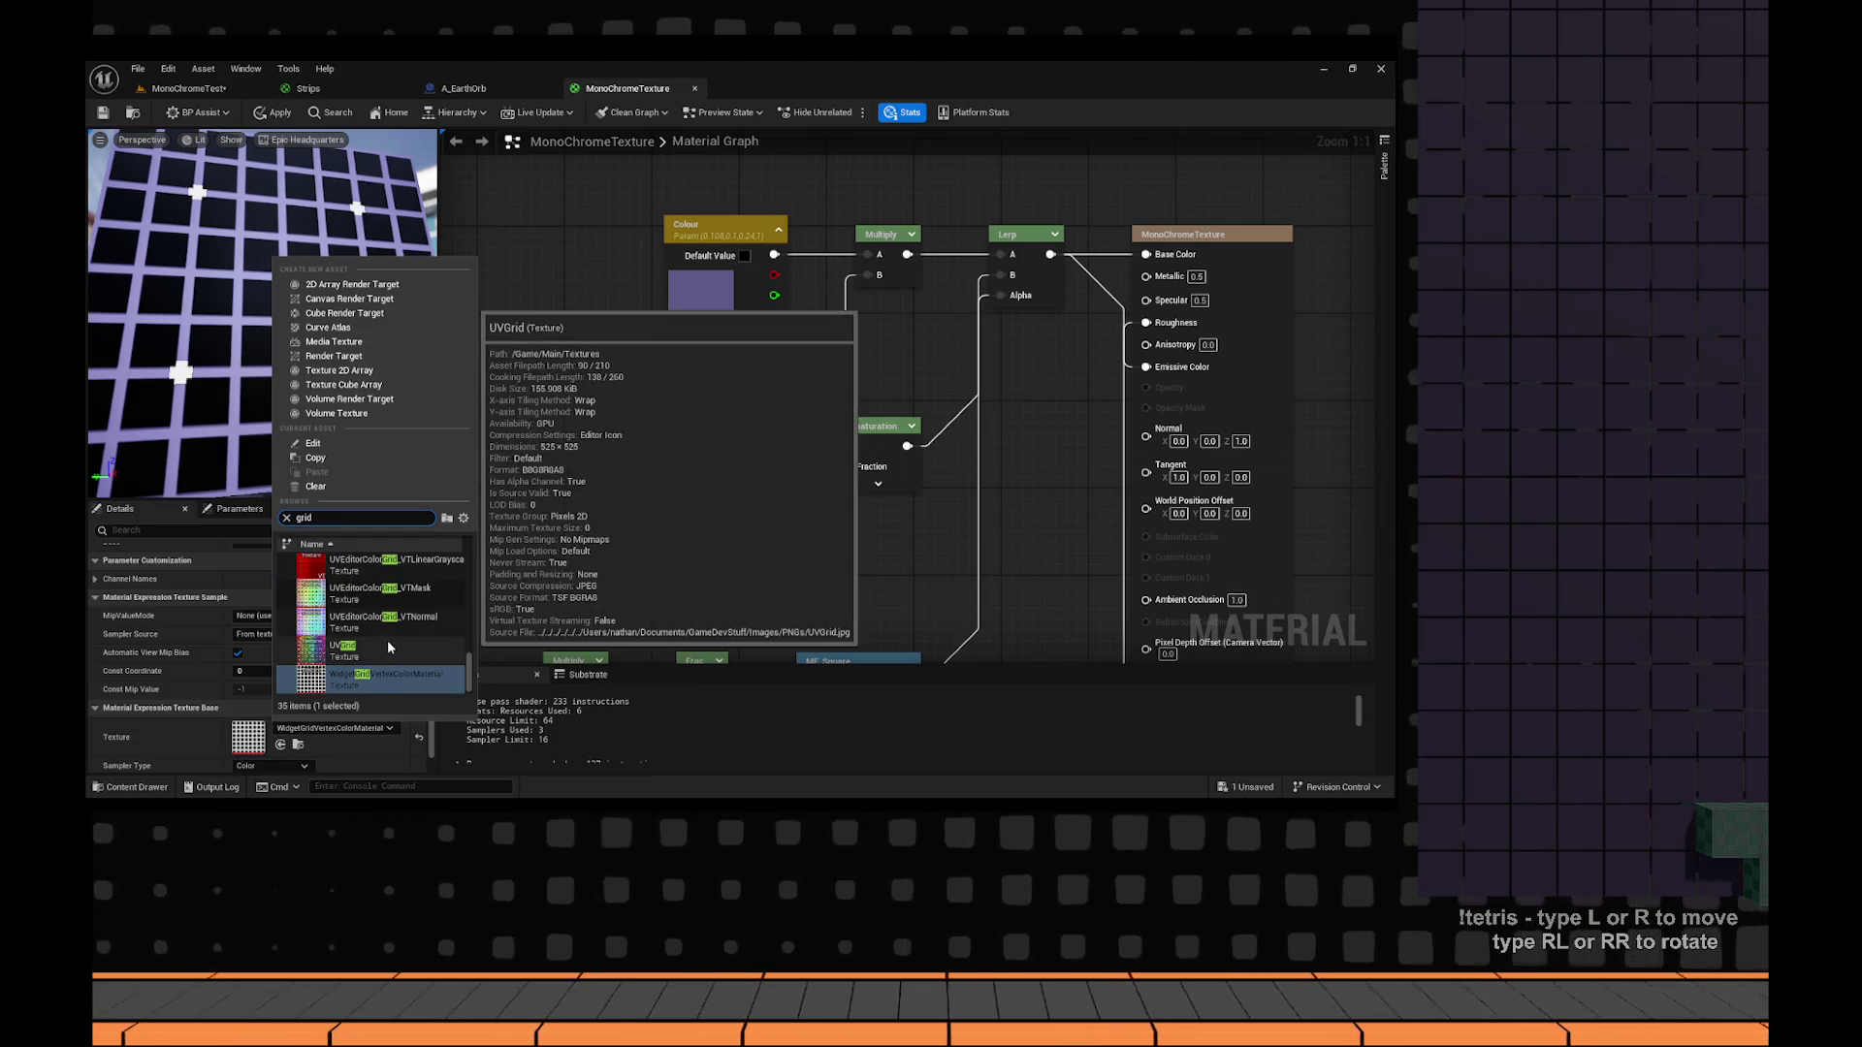
{"action": "scroll", "coordinate": [474, 643], "scroll_direction": "up", "scroll_amount": 2}
{"action": "scroll", "coordinate": [433, 638], "scroll_direction": "up", "scroll_amount": 2}
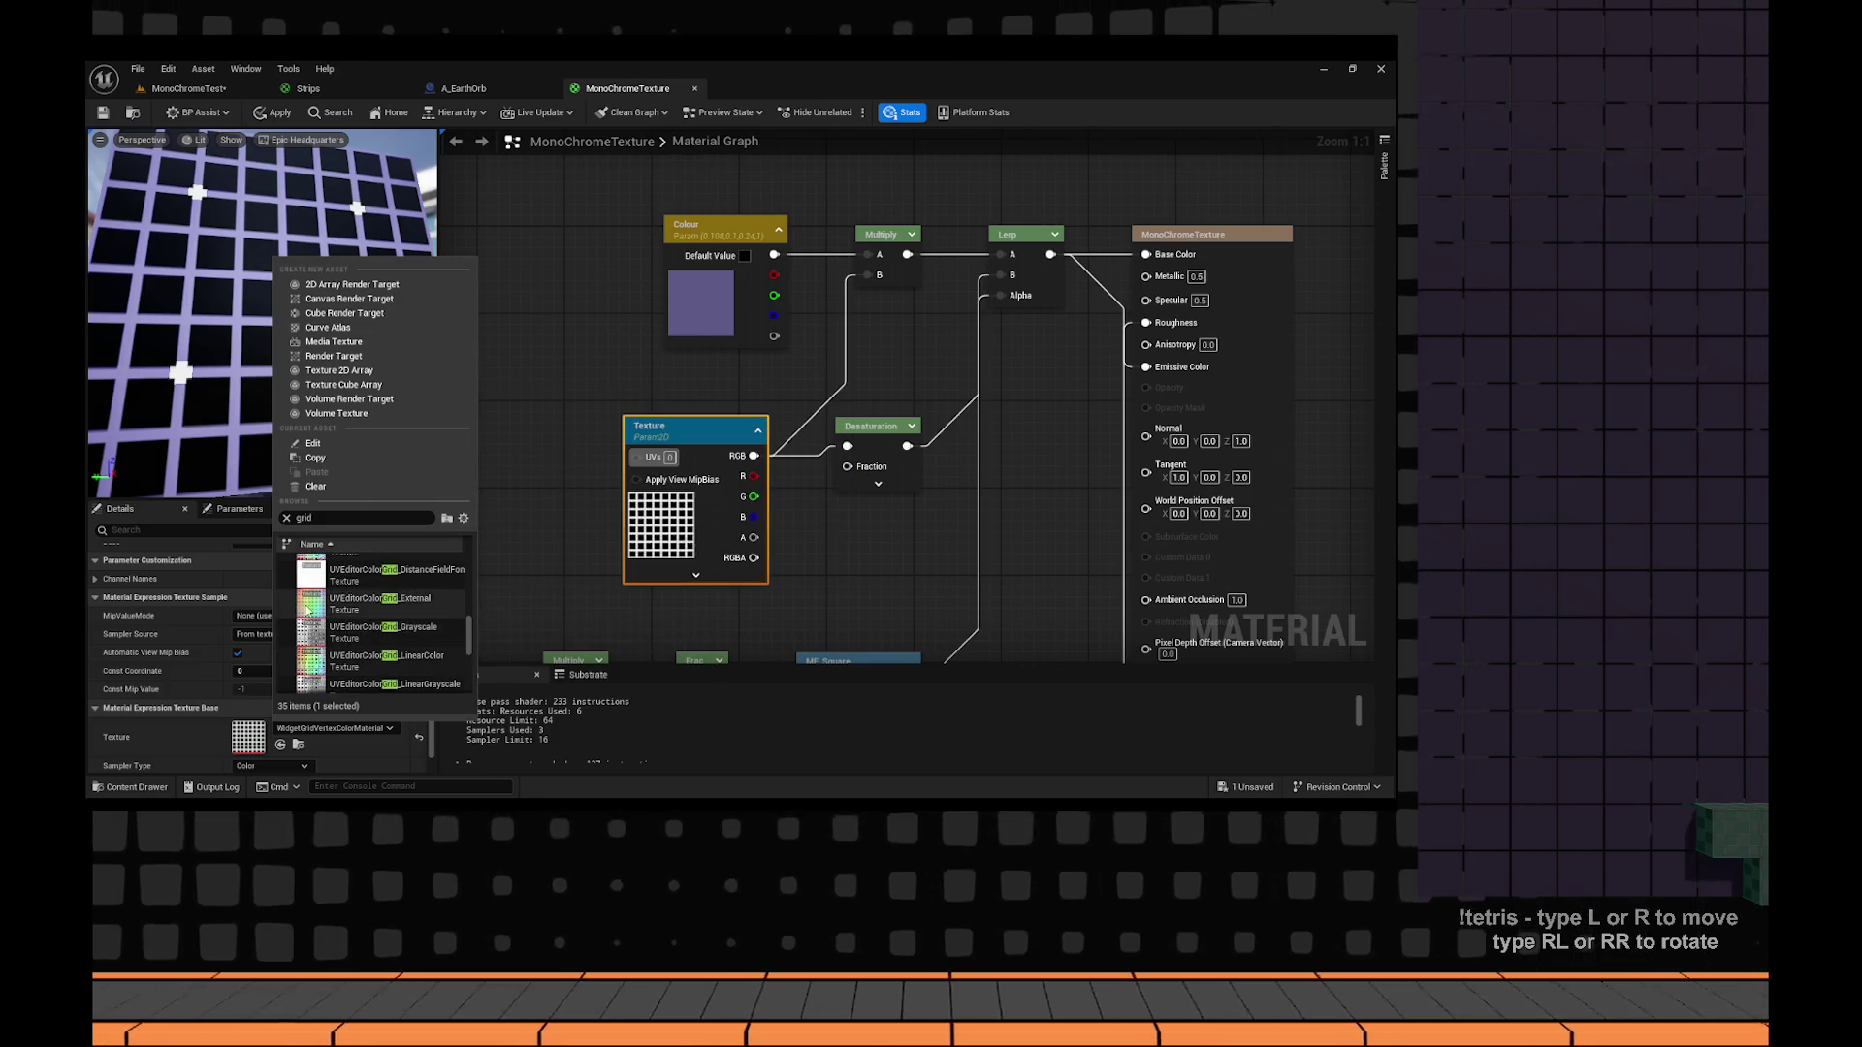
{"action": "left_click", "coordinate": [380, 601]}
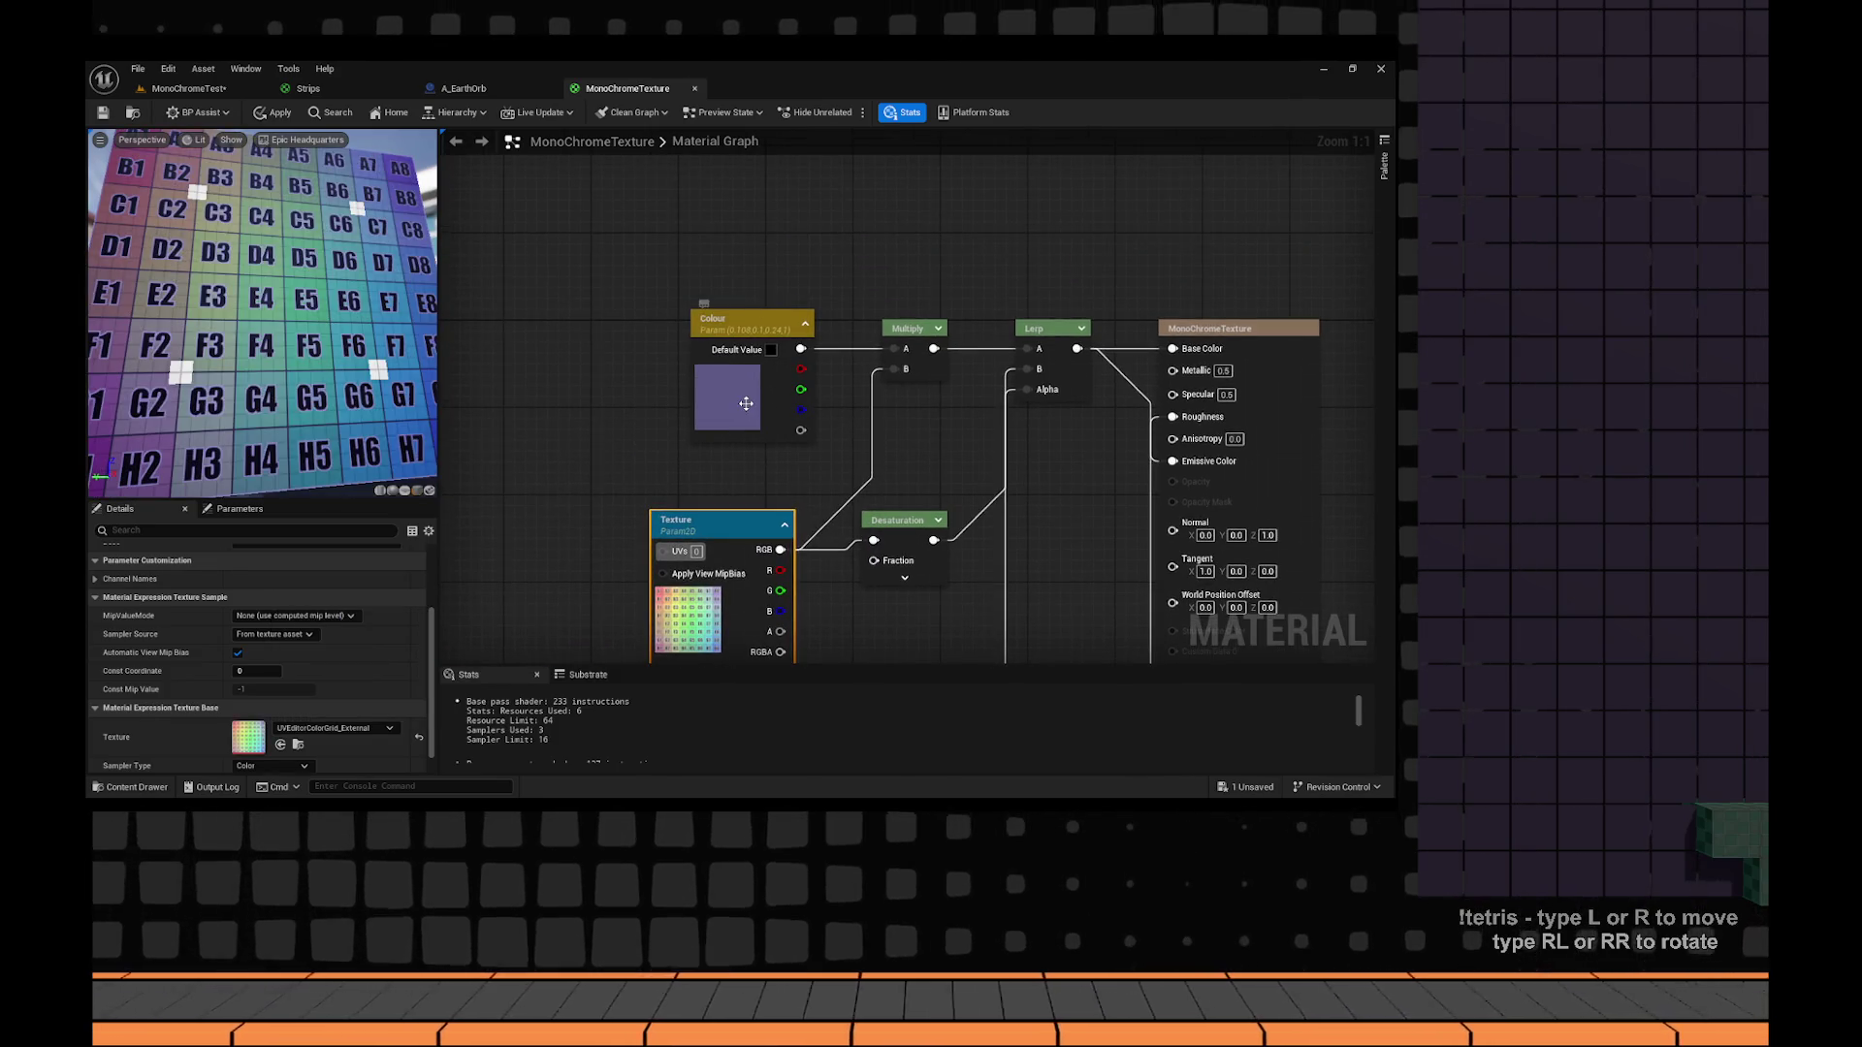
{"action": "double_click", "coordinate": [746, 403]}
Drop the Colour parameter's saturation to 0 for a neutral grey tint.
{"action": "left_click_drag", "start_coordinate": [921, 521], "coordinate": [917, 588]}
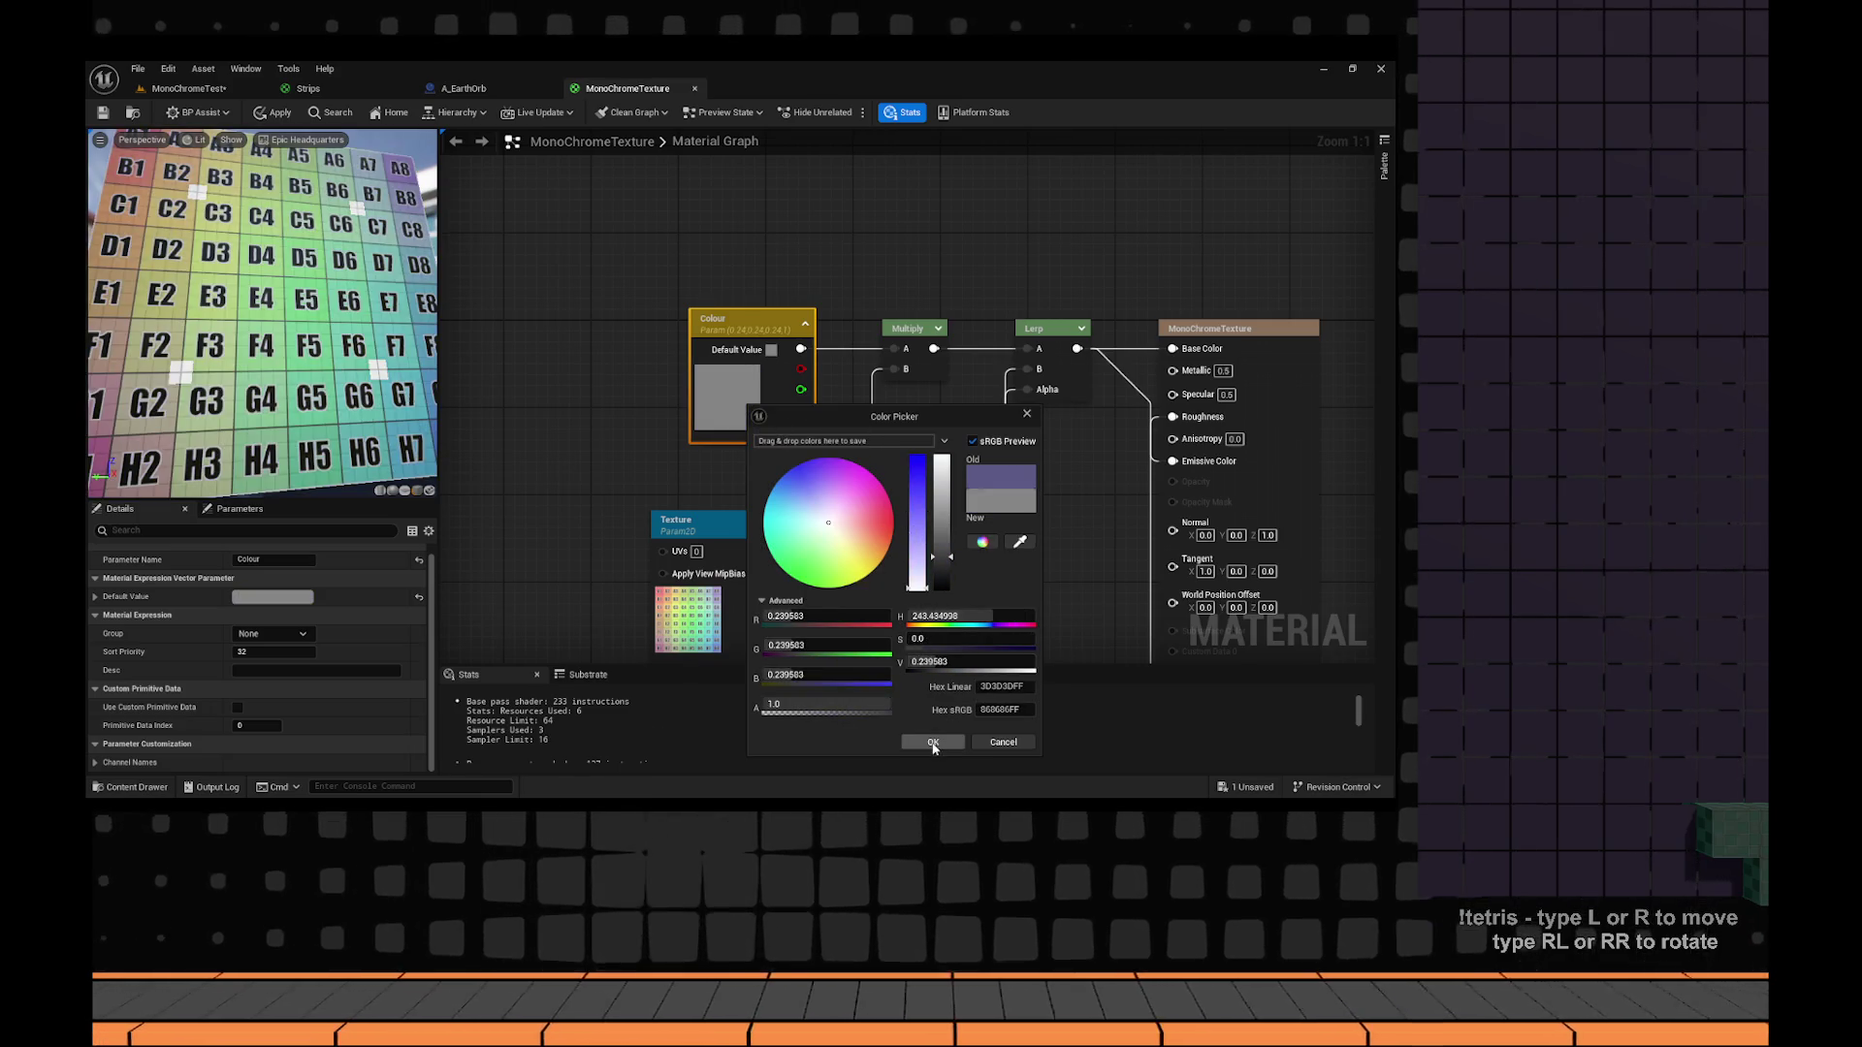
{"action": "left_click", "coordinate": [934, 743]}
{"action": "scroll", "coordinate": [279, 390], "scroll_direction": "down", "scroll_amount": 5}
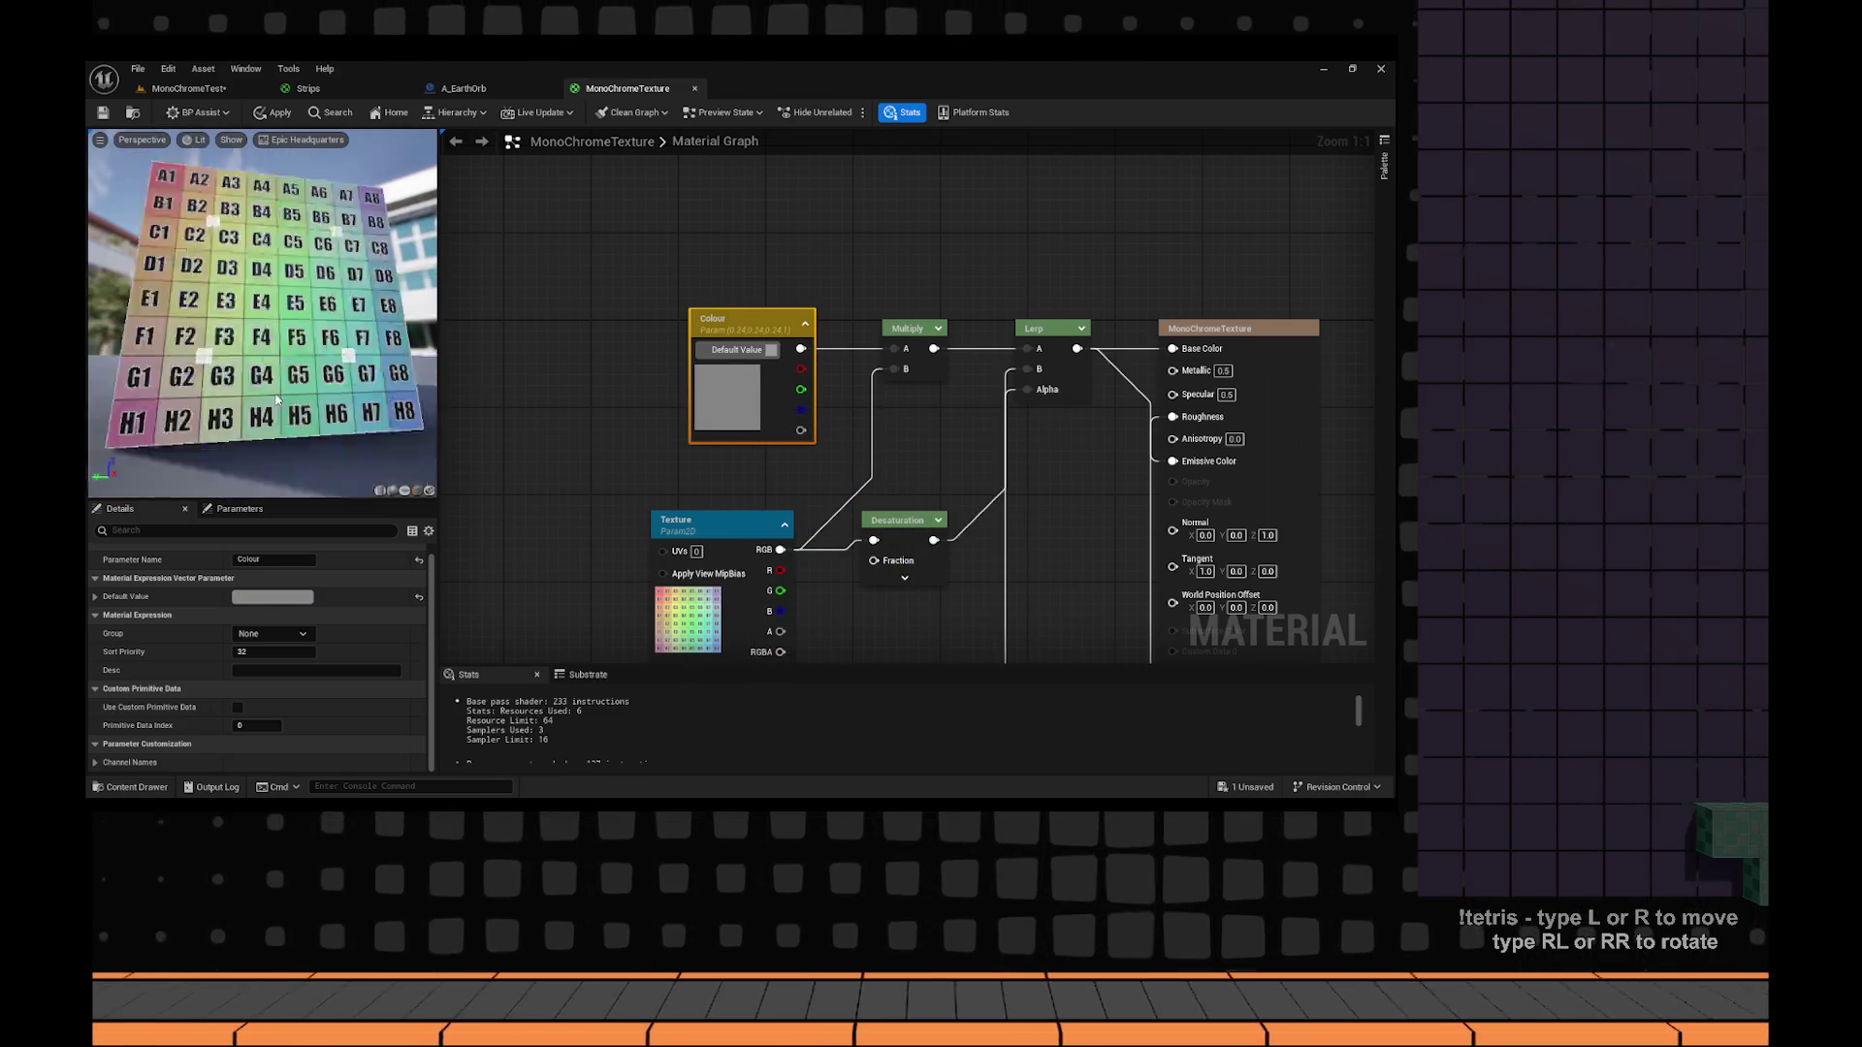
{"action": "left_click_drag", "start_coordinate": [644, 467], "coordinate": [656, 422]}
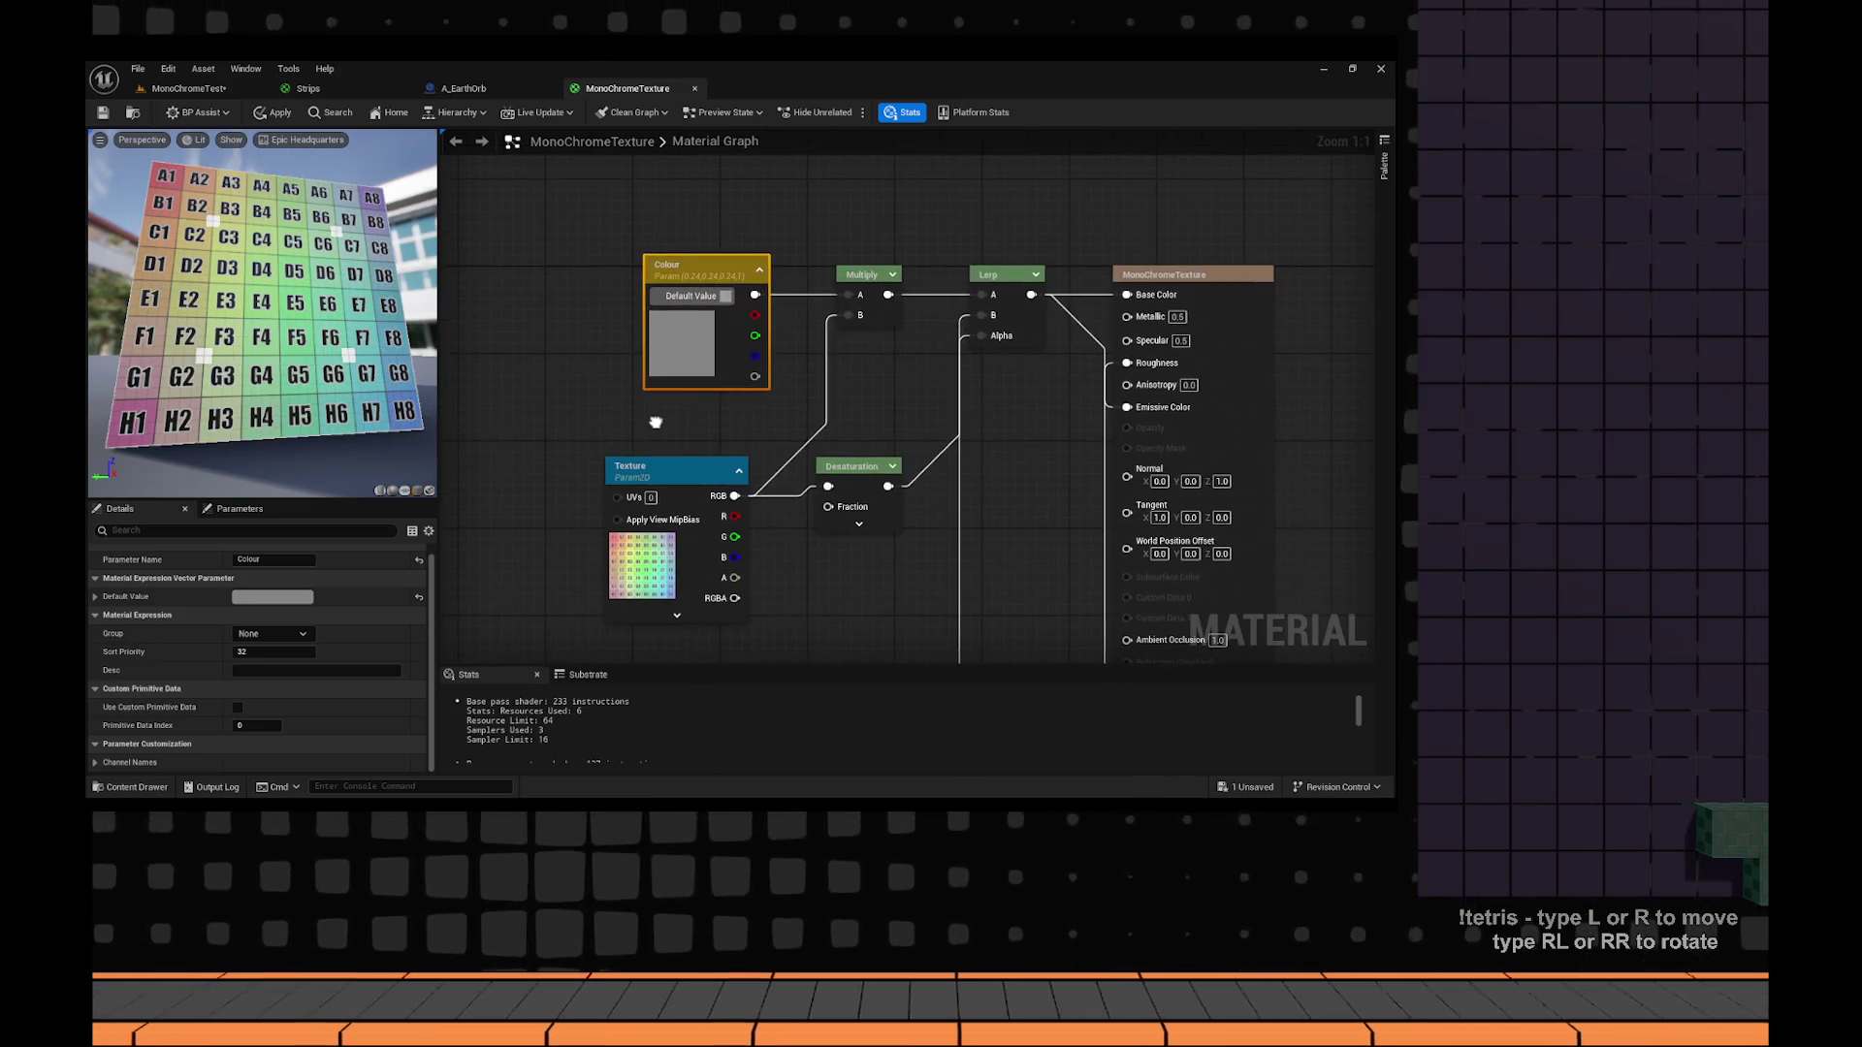
{"action": "mouse_move", "coordinate": [344, 399]}
{"action": "left_mouse_down"}
{"action": "mouse_move", "coordinate": [243, 399]}
{"action": "mouse_move", "coordinate": [349, 399]}
{"action": "mouse_move", "coordinate": [243, 399]}
{"action": "mouse_move", "coordinate": [291, 398]}
{"action": "left_mouse_up"}
{"action": "scroll", "coordinate": [560, 415], "scroll_direction": "down", "scroll_amount": 4}
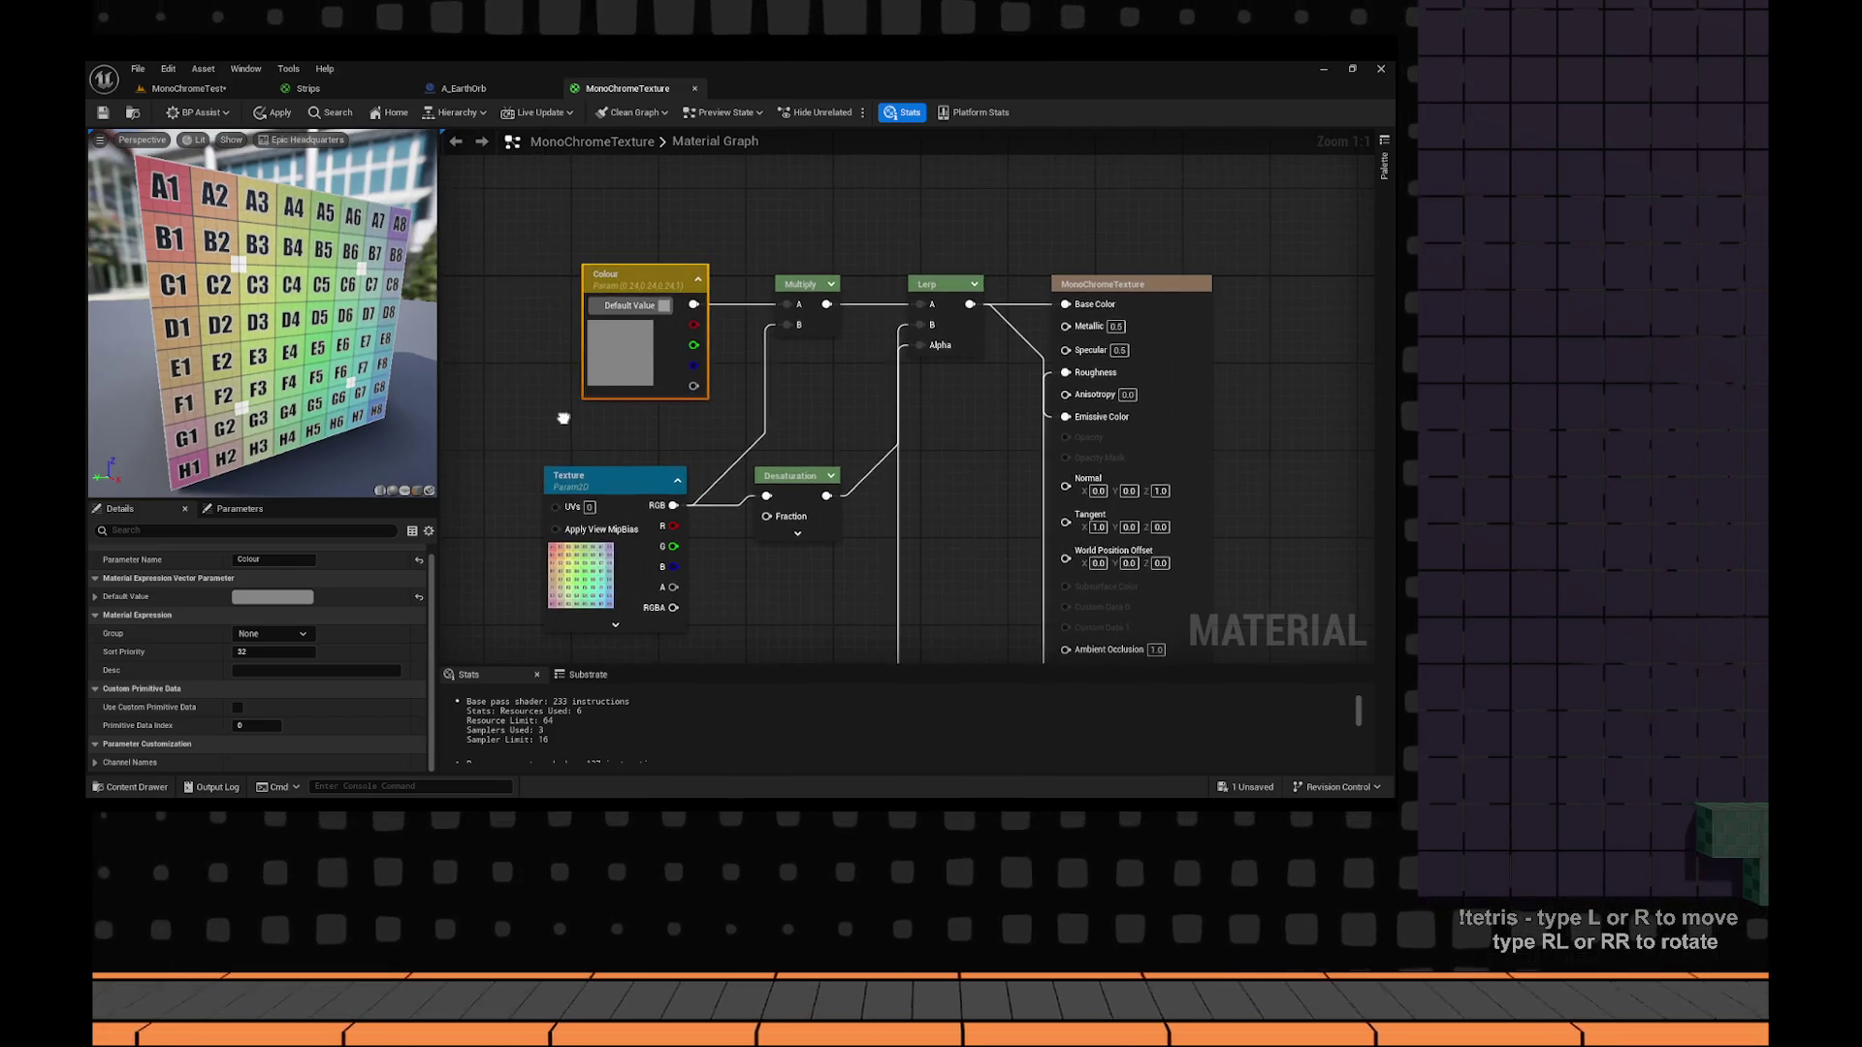
Apply the material changes and return to the MonoChromeTest level.
{"action": "left_click_drag", "start_coordinate": [561, 415], "coordinate": [824, 301]}
{"action": "scroll", "coordinate": [823, 301], "scroll_direction": "up", "scroll_amount": 4}
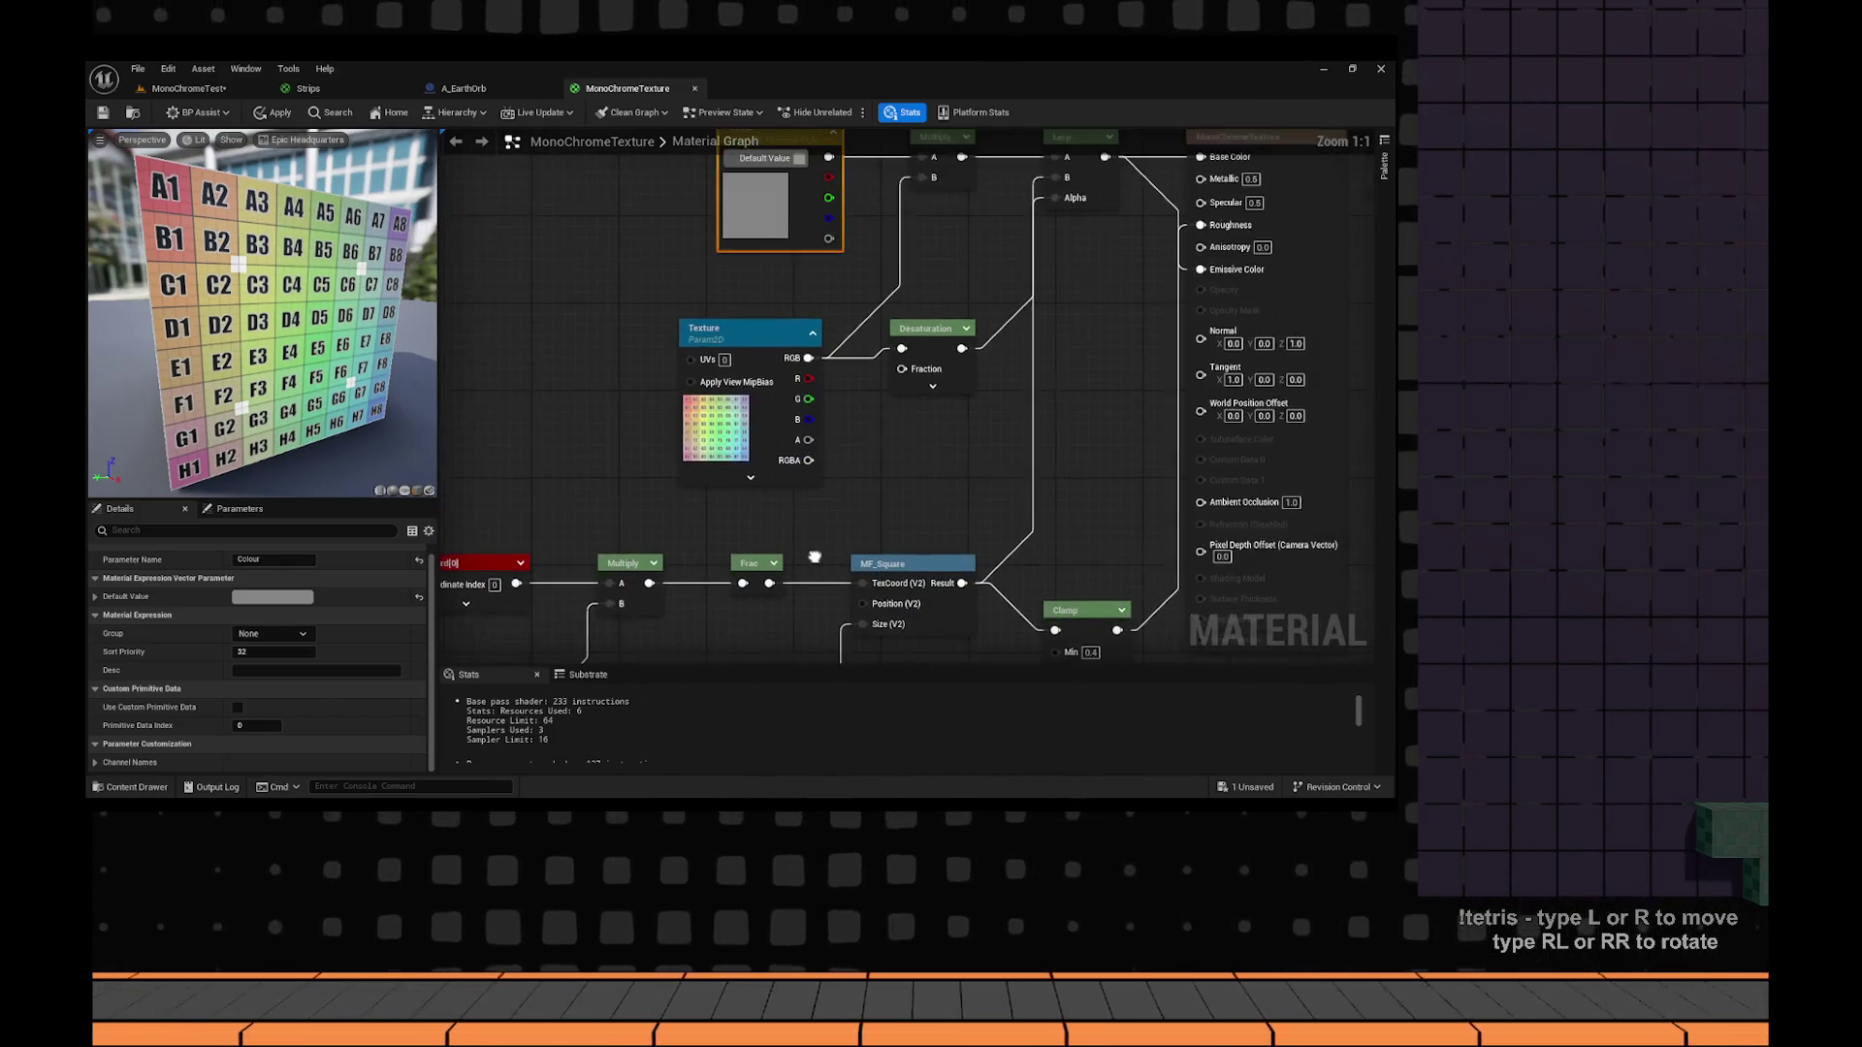
{"action": "left_click", "coordinate": [273, 112]}
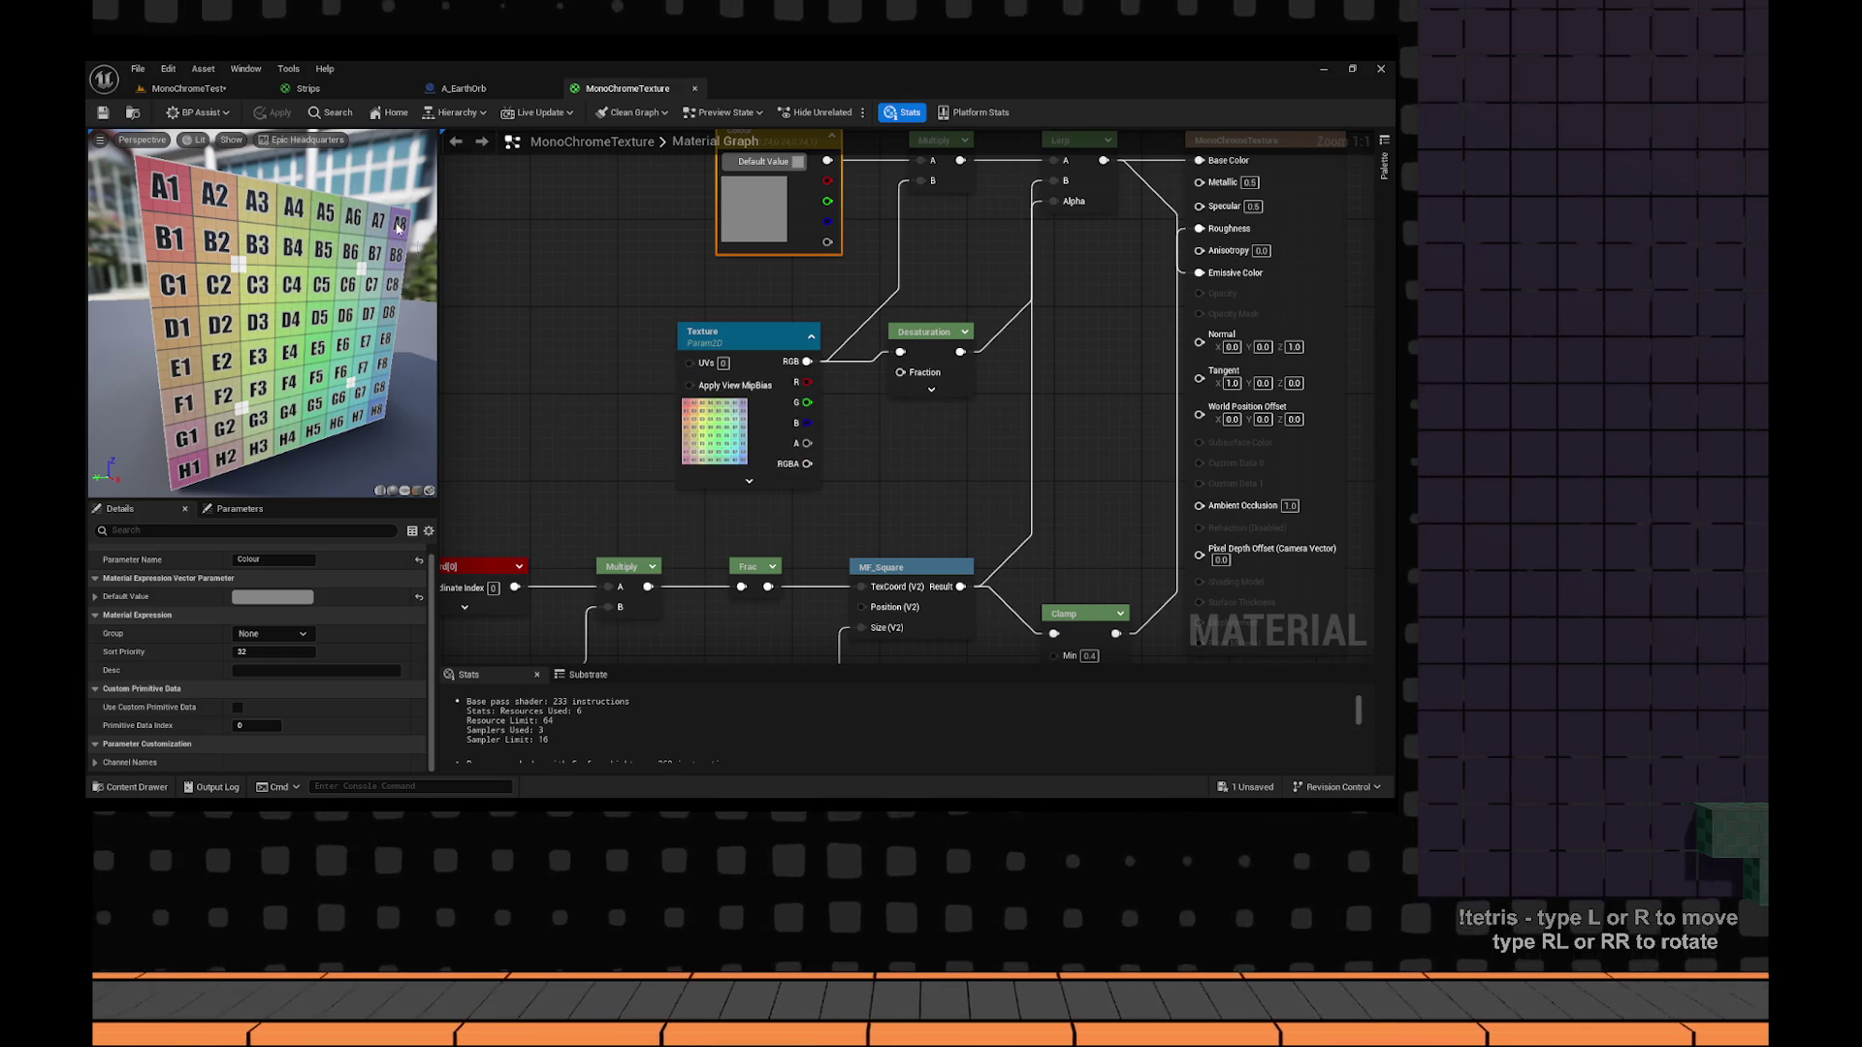
{"action": "left_click", "coordinate": [221, 98]}
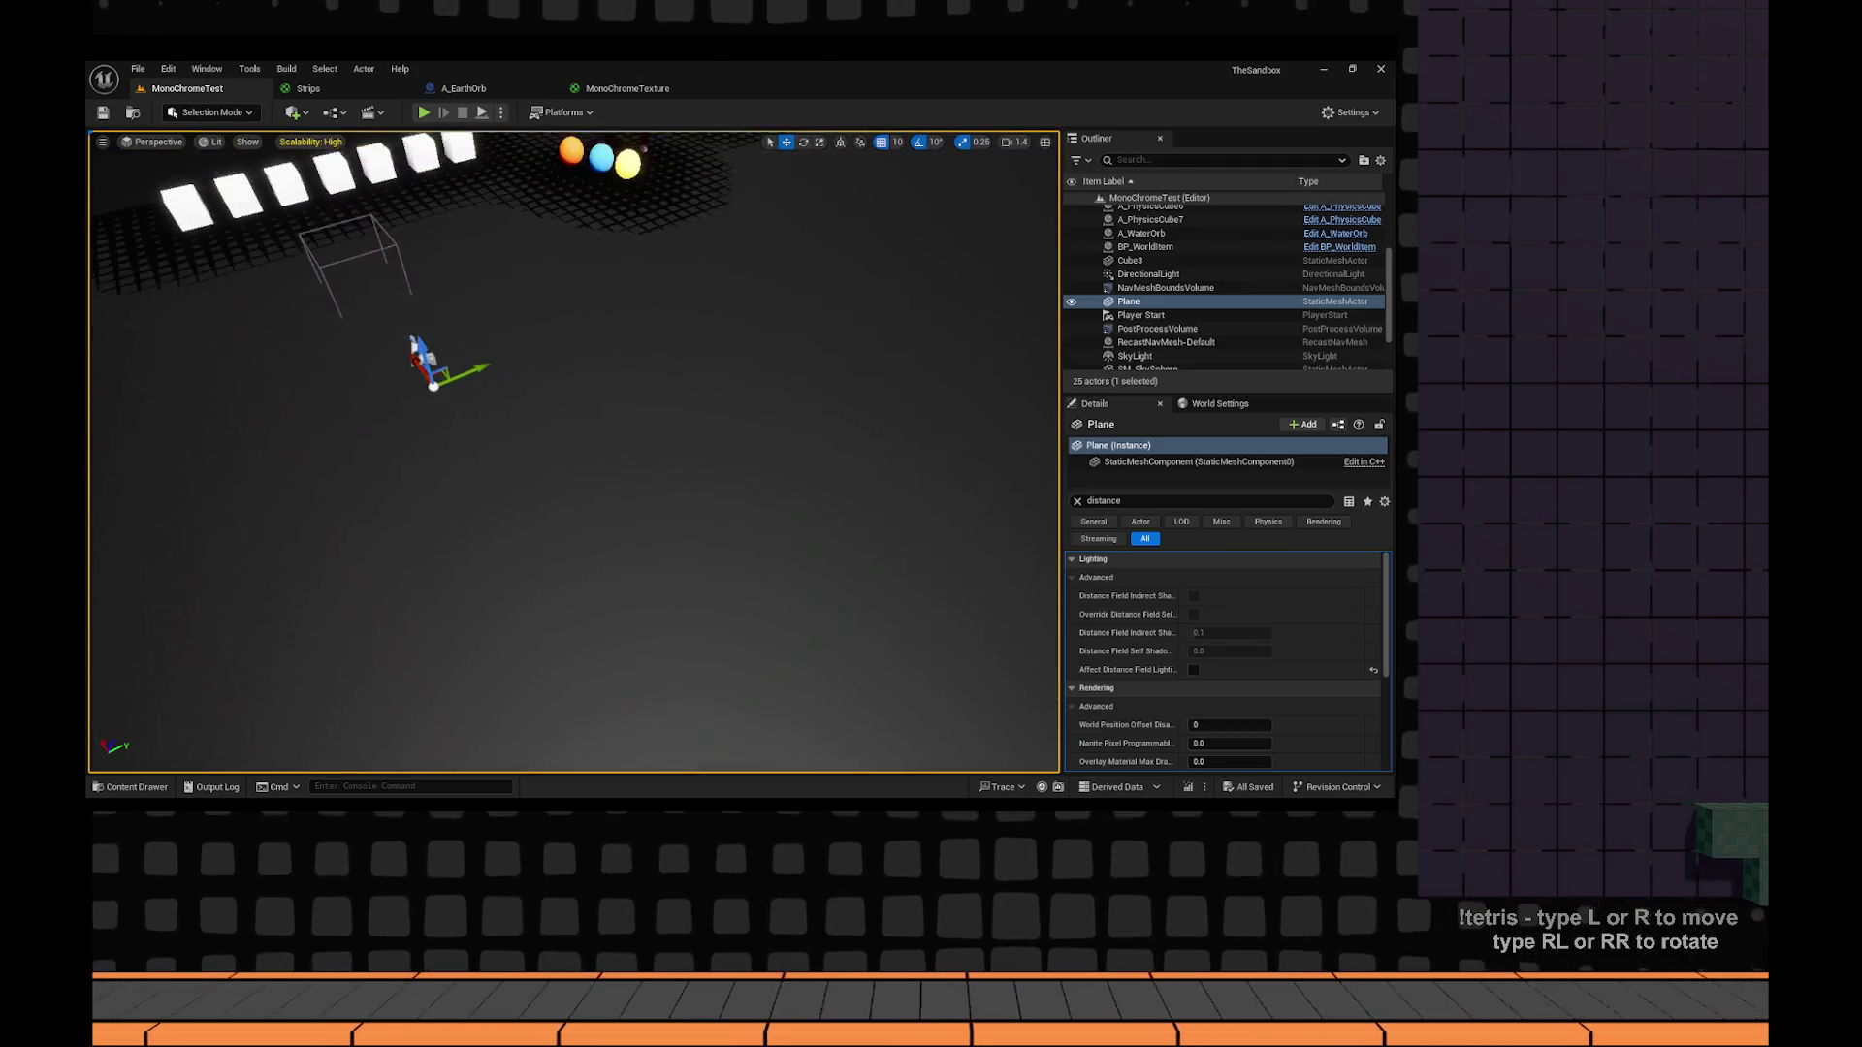
Apply MonoChromeTexture to the Plane, frame it to inspect, then switch to the Strips graph.
{"action": "key", "text": "ctrl+space"}
{"action": "mouse_move", "coordinate": [339, 486]}
{"action": "left_mouse_down"}
{"action": "mouse_move", "coordinate": [681, 324]}
{"action": "mouse_move", "coordinate": [698, 369]}
{"action": "left_mouse_up"}
{"action": "scroll", "coordinate": [572, 451], "scroll_direction": "down", "scroll_amount": 10}
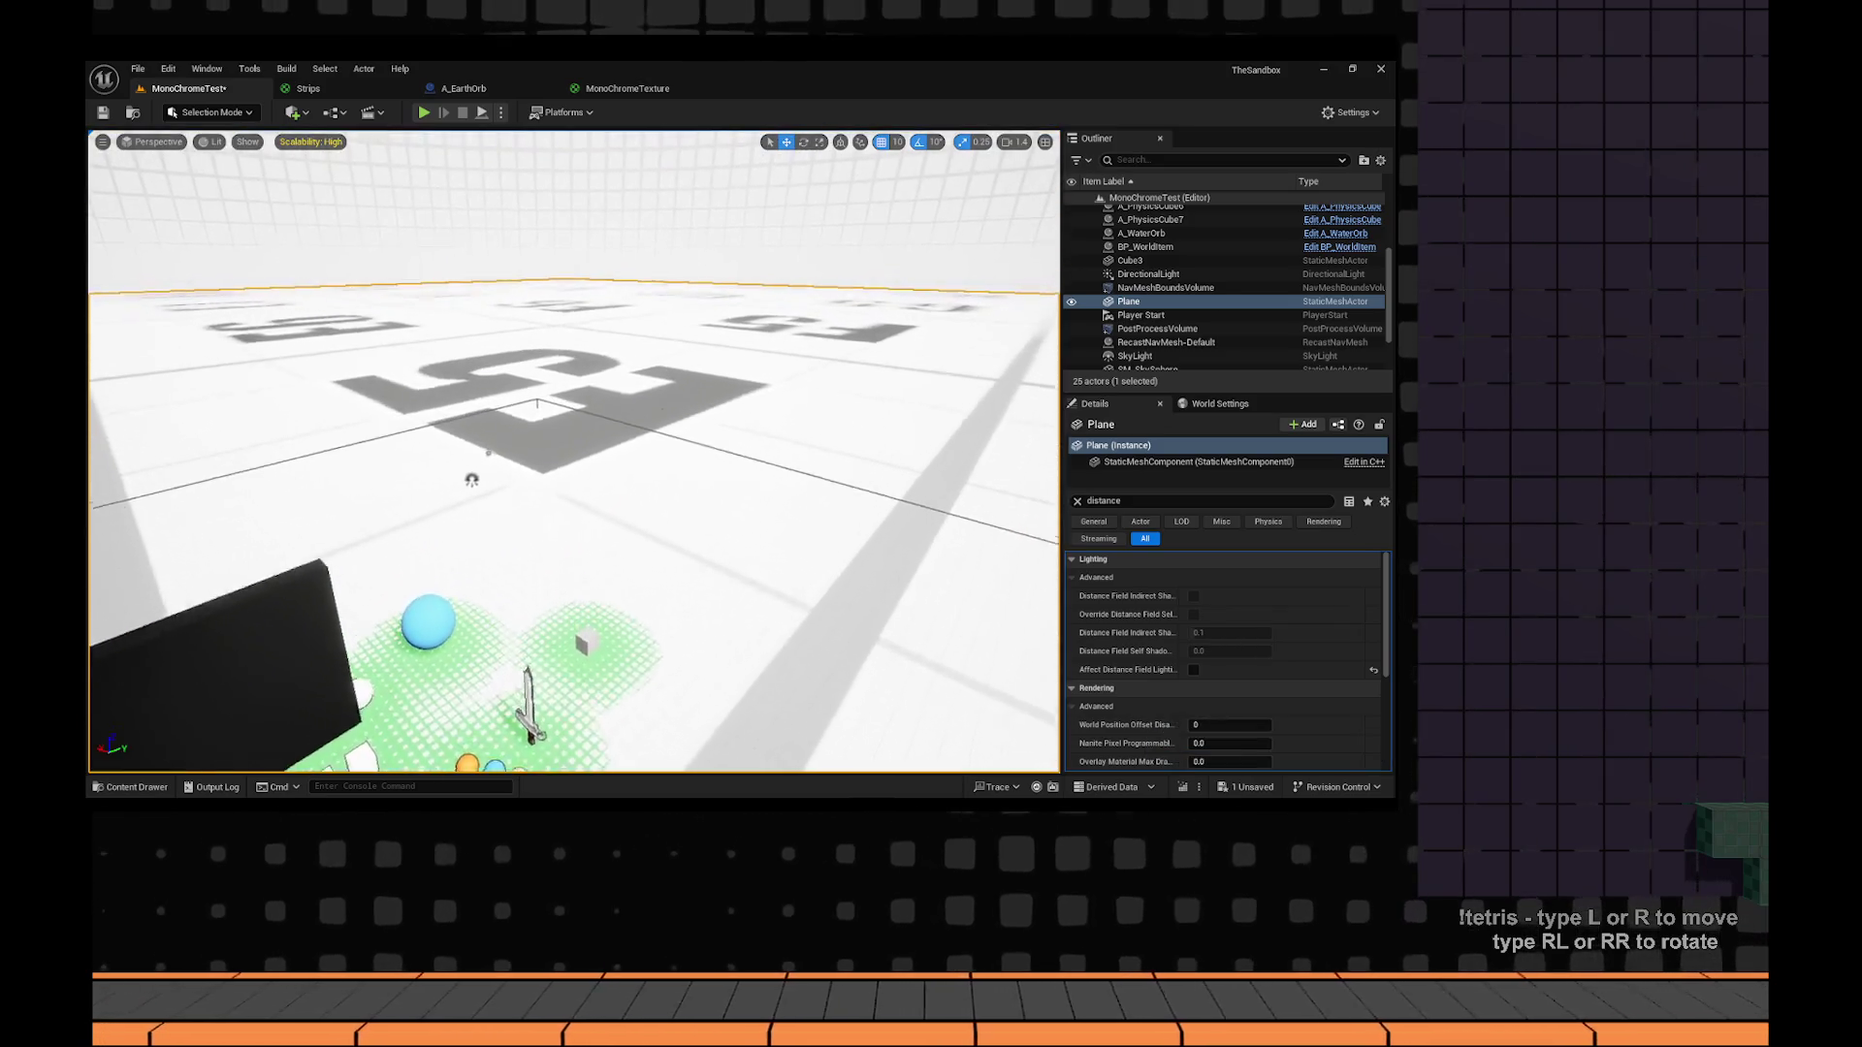
{"action": "scroll", "coordinate": [572, 451], "scroll_direction": "up", "scroll_amount": 10}
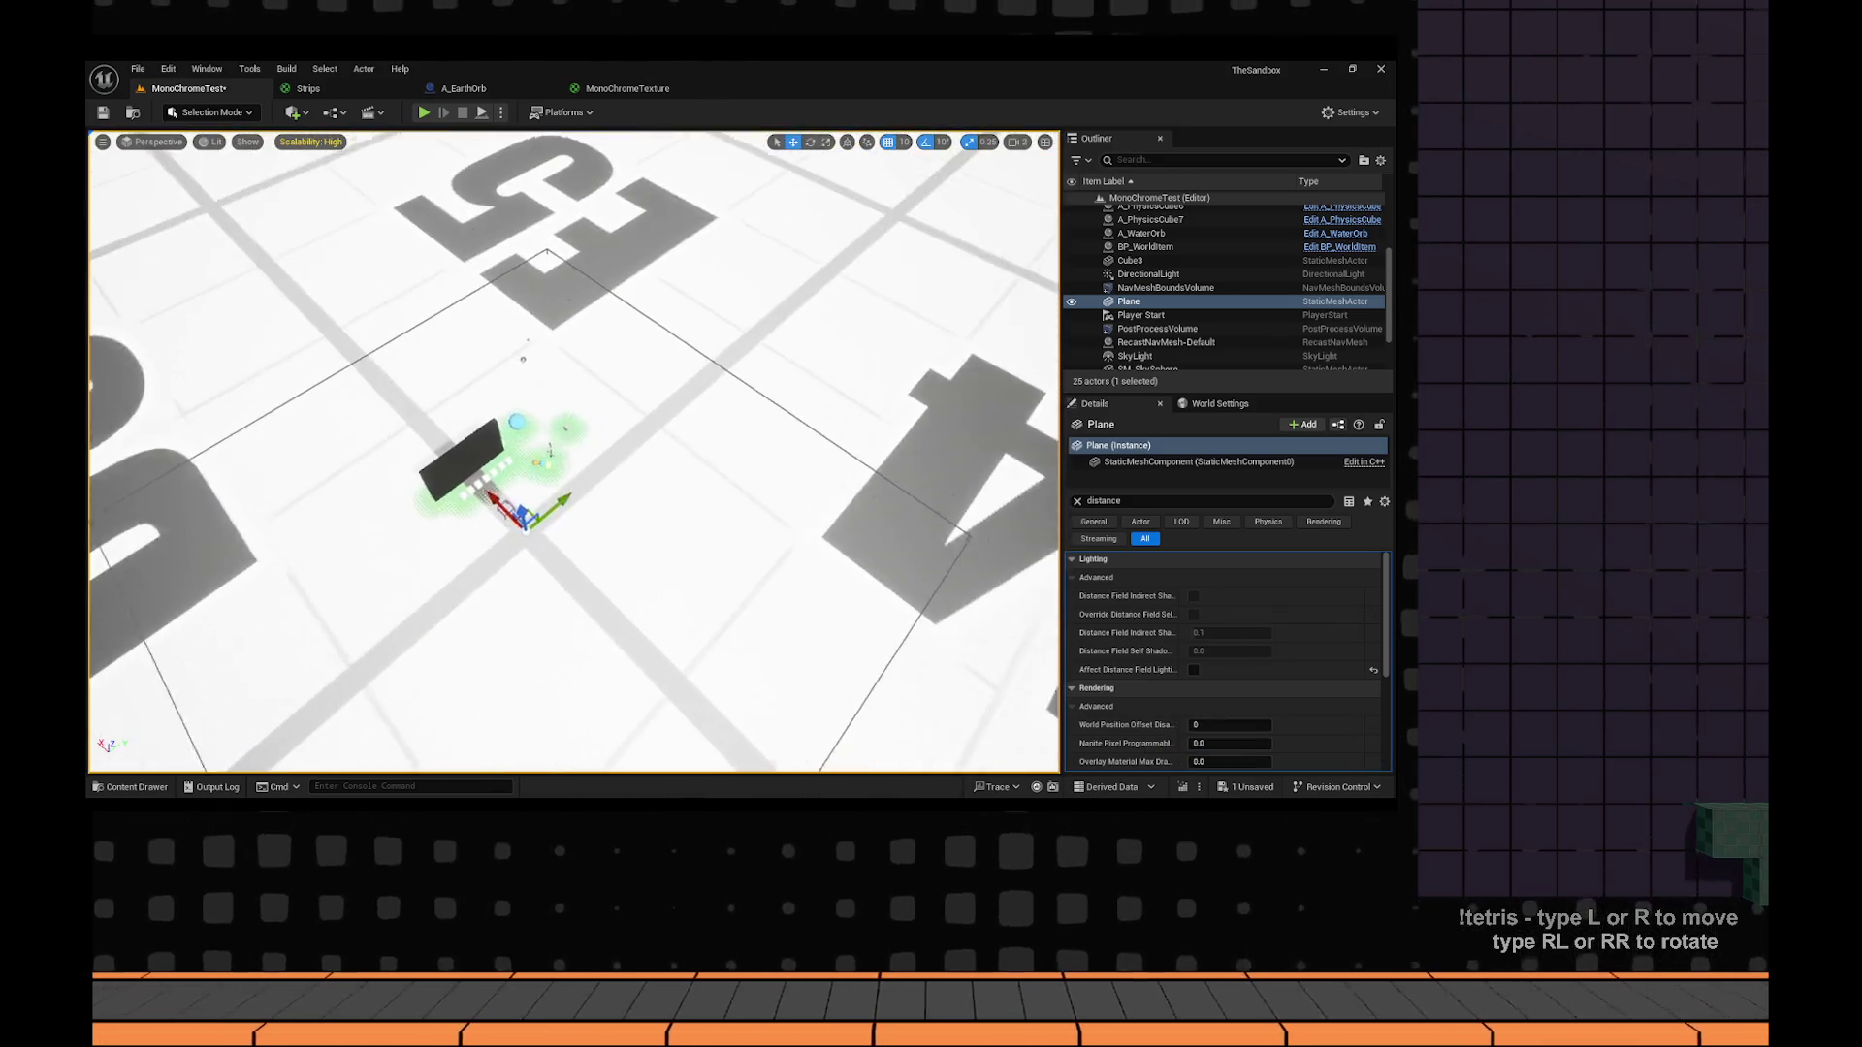
{"action": "key", "text": "f"}
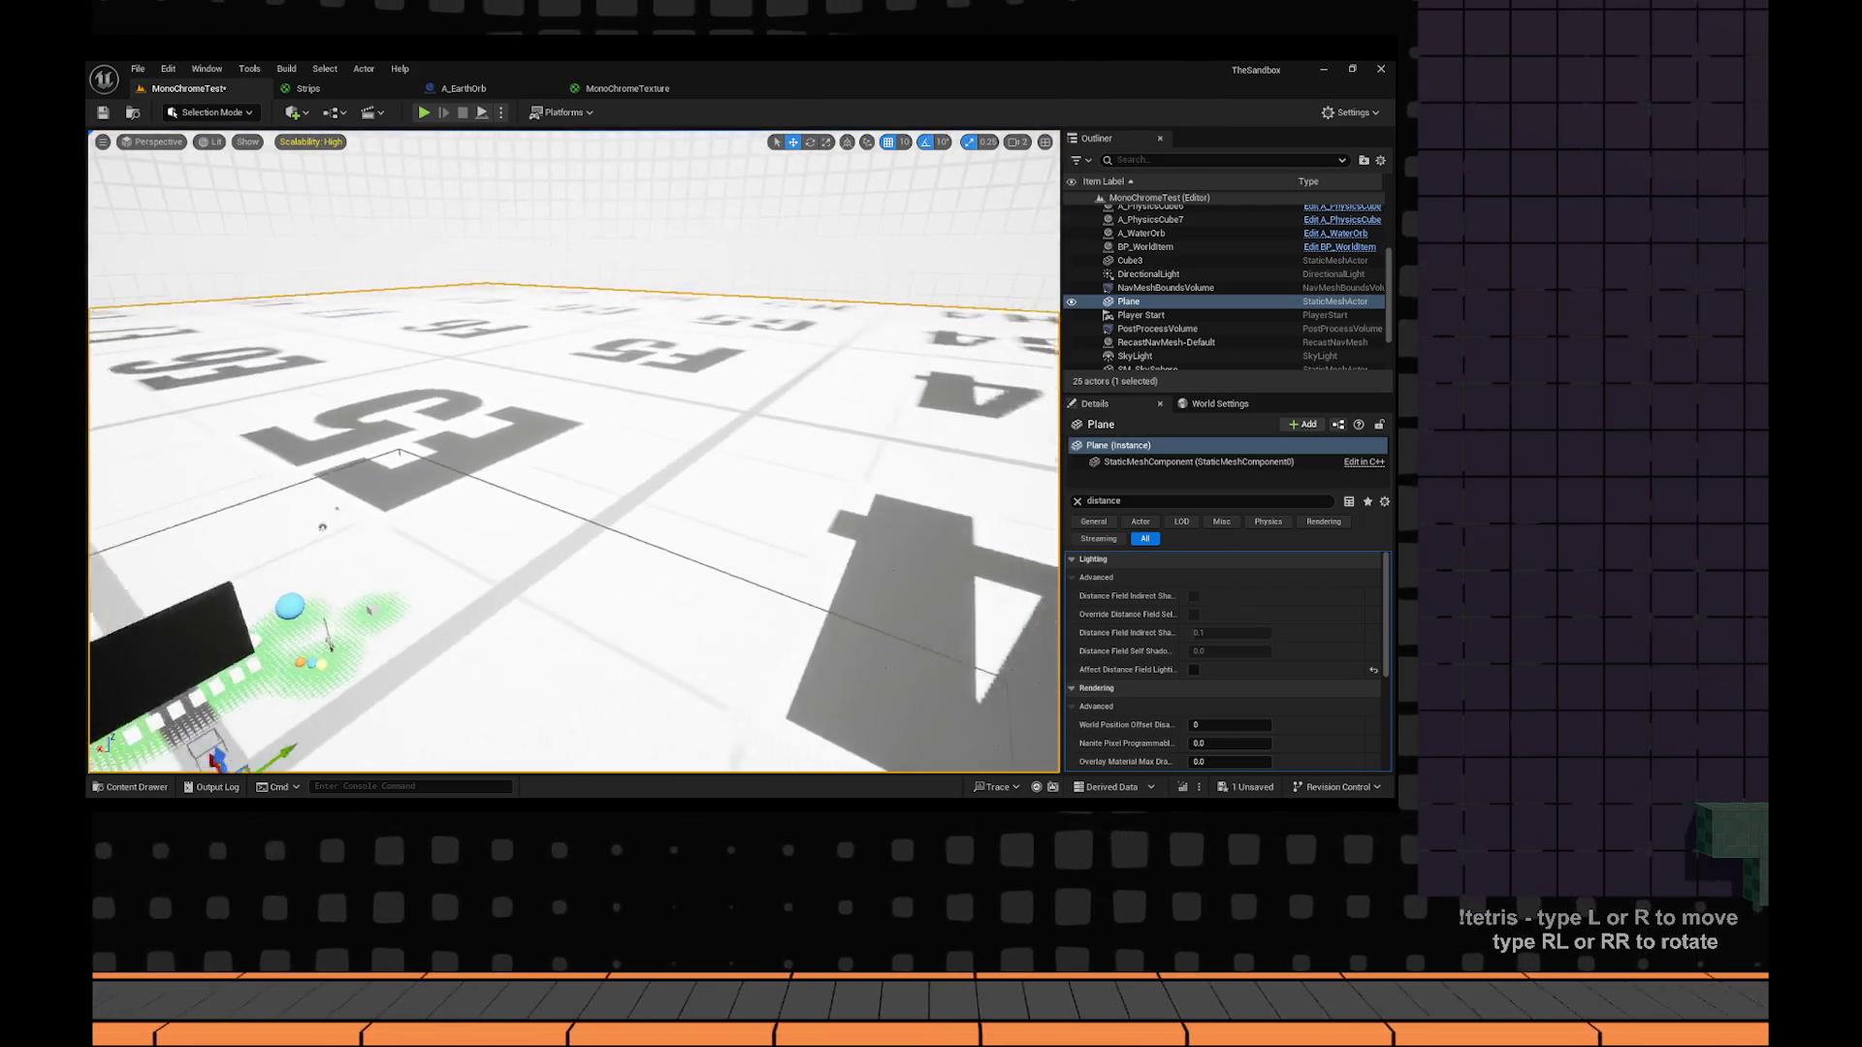
{"action": "scroll", "coordinate": [573, 451], "scroll_direction": "up", "scroll_amount": 10}
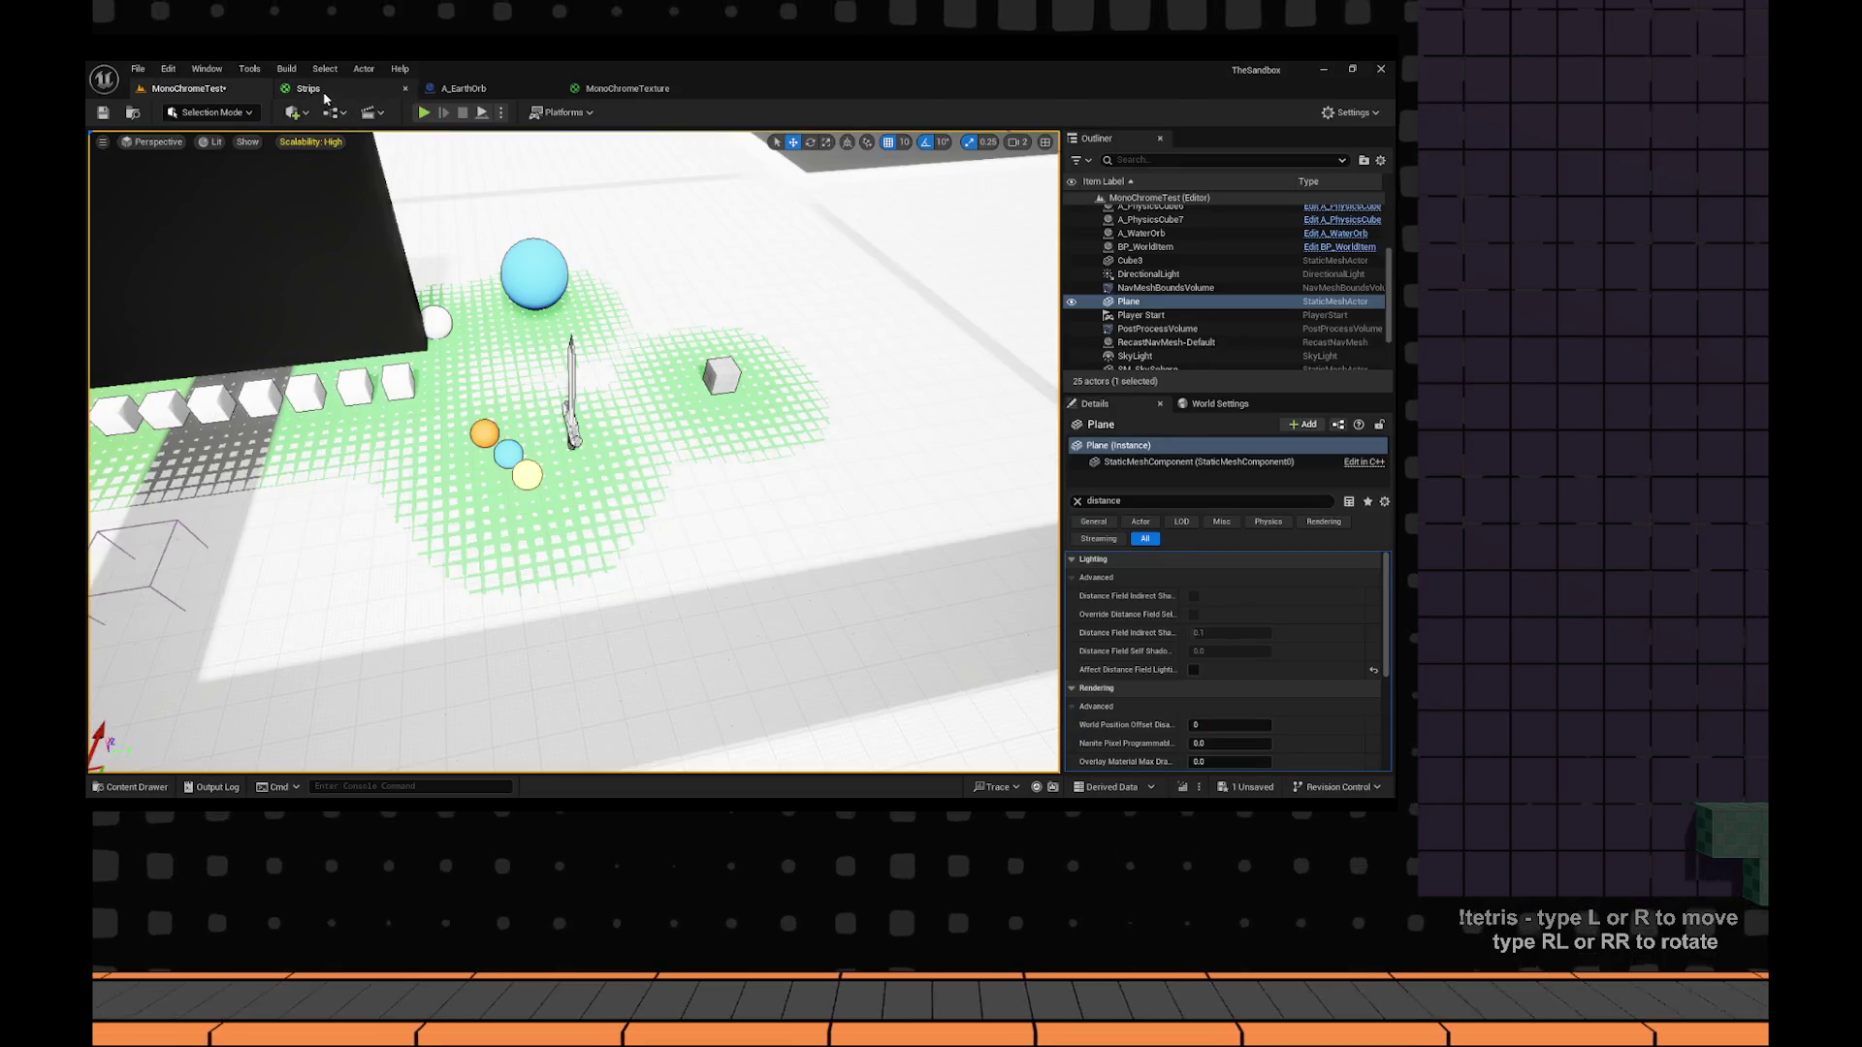
{"action": "left_click", "coordinate": [325, 95]}
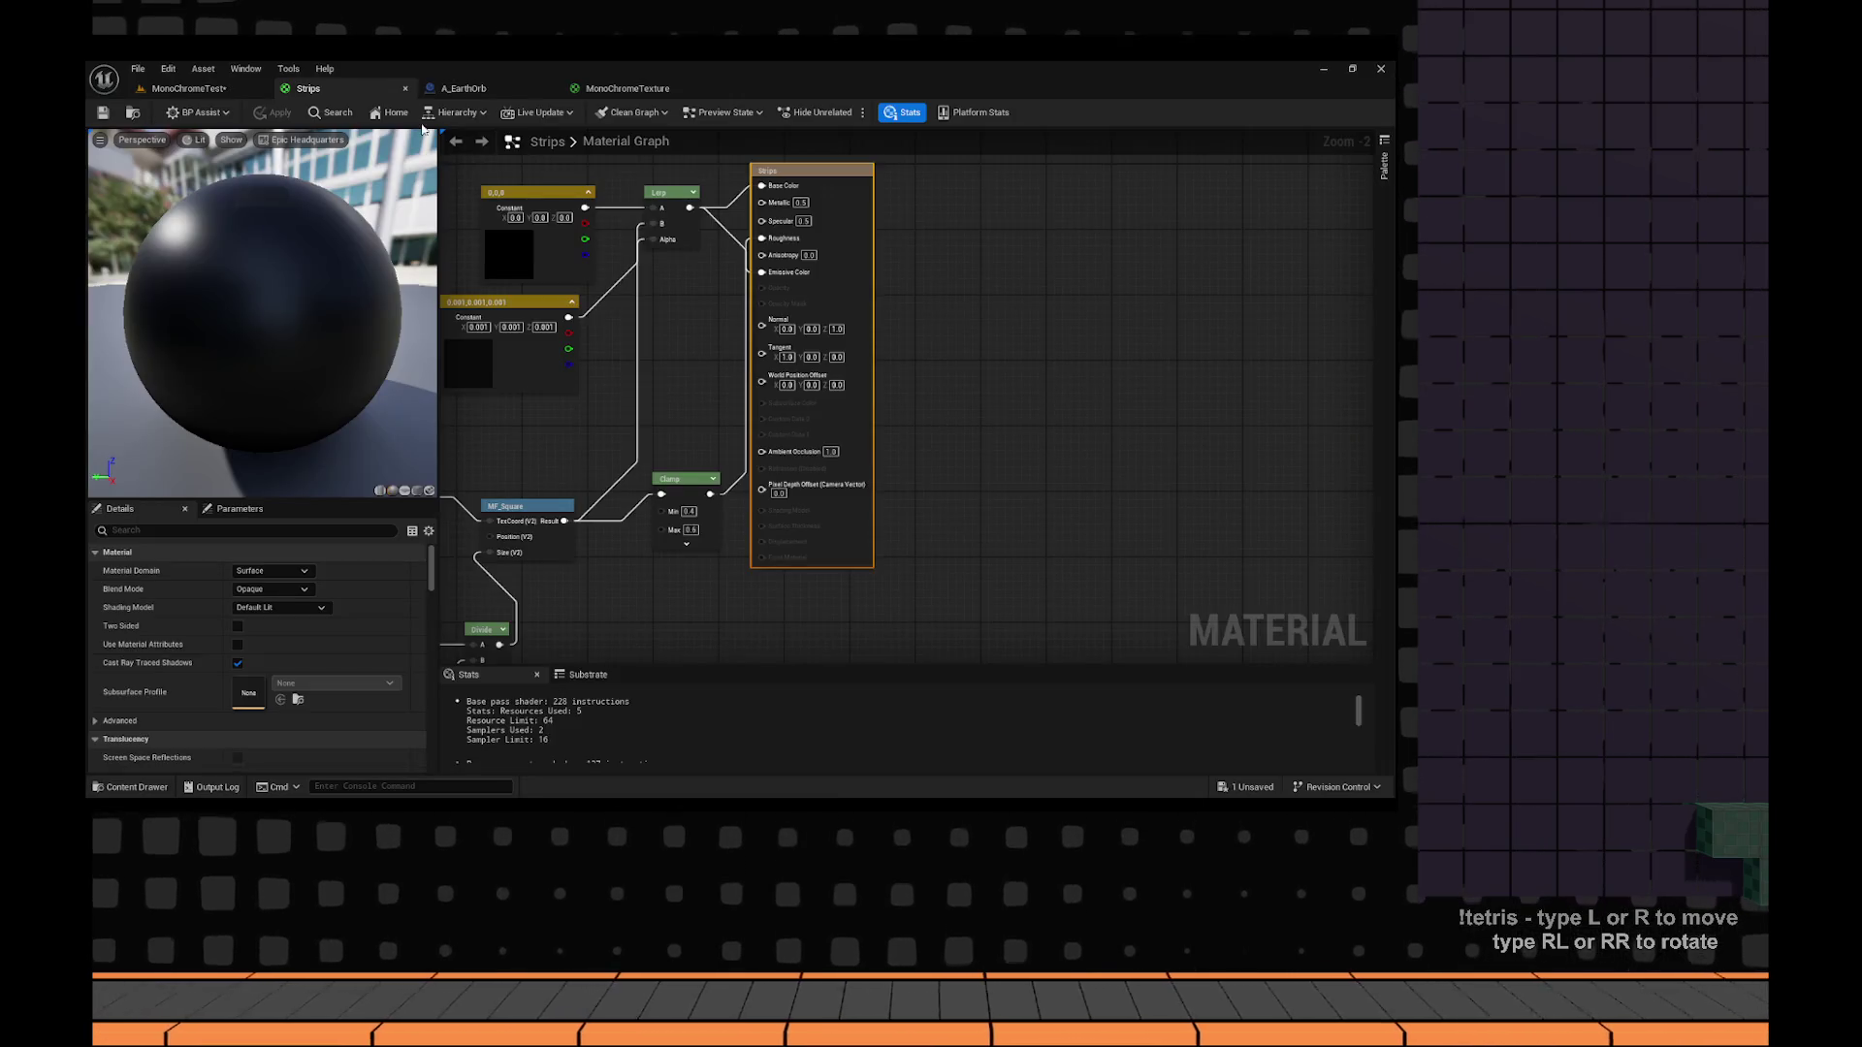
Focus Sphere2, clear the Details filter, check its material slot, and open the Content Drawer.
{"action": "left_click", "coordinate": [189, 88]}
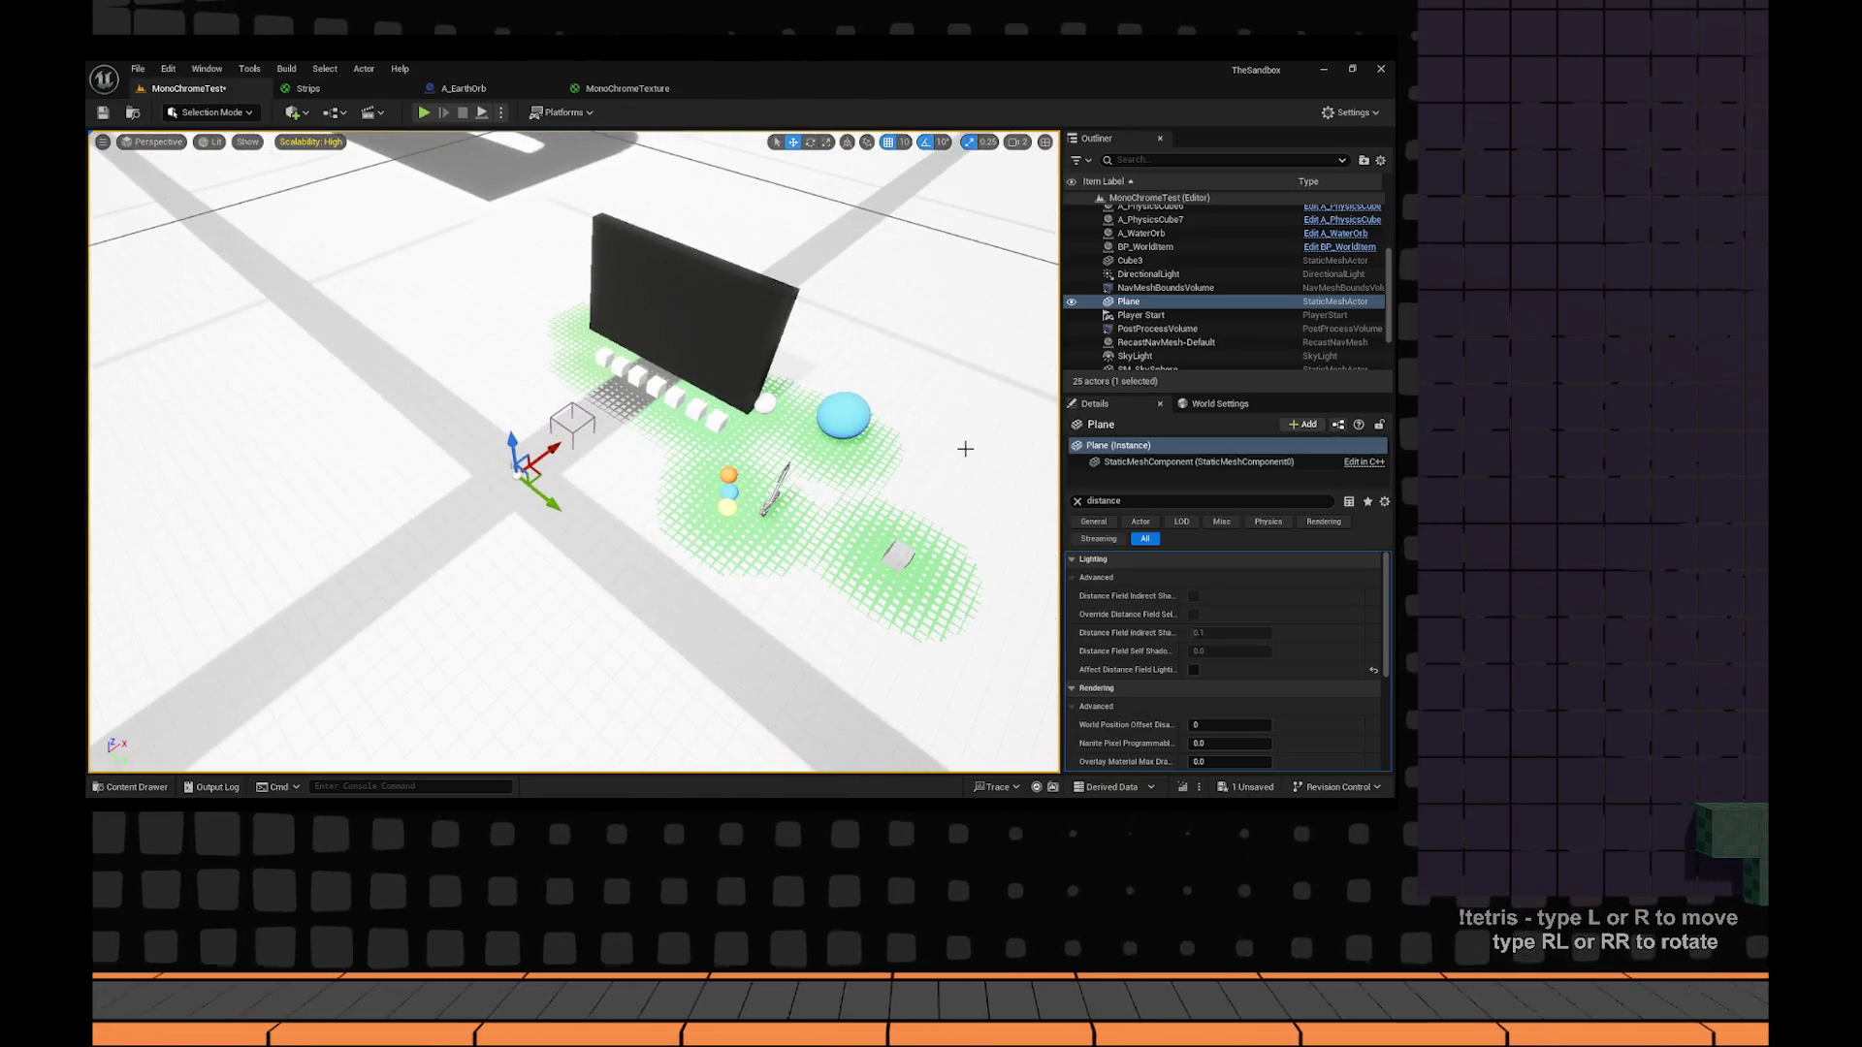
{"action": "key", "text": "f"}
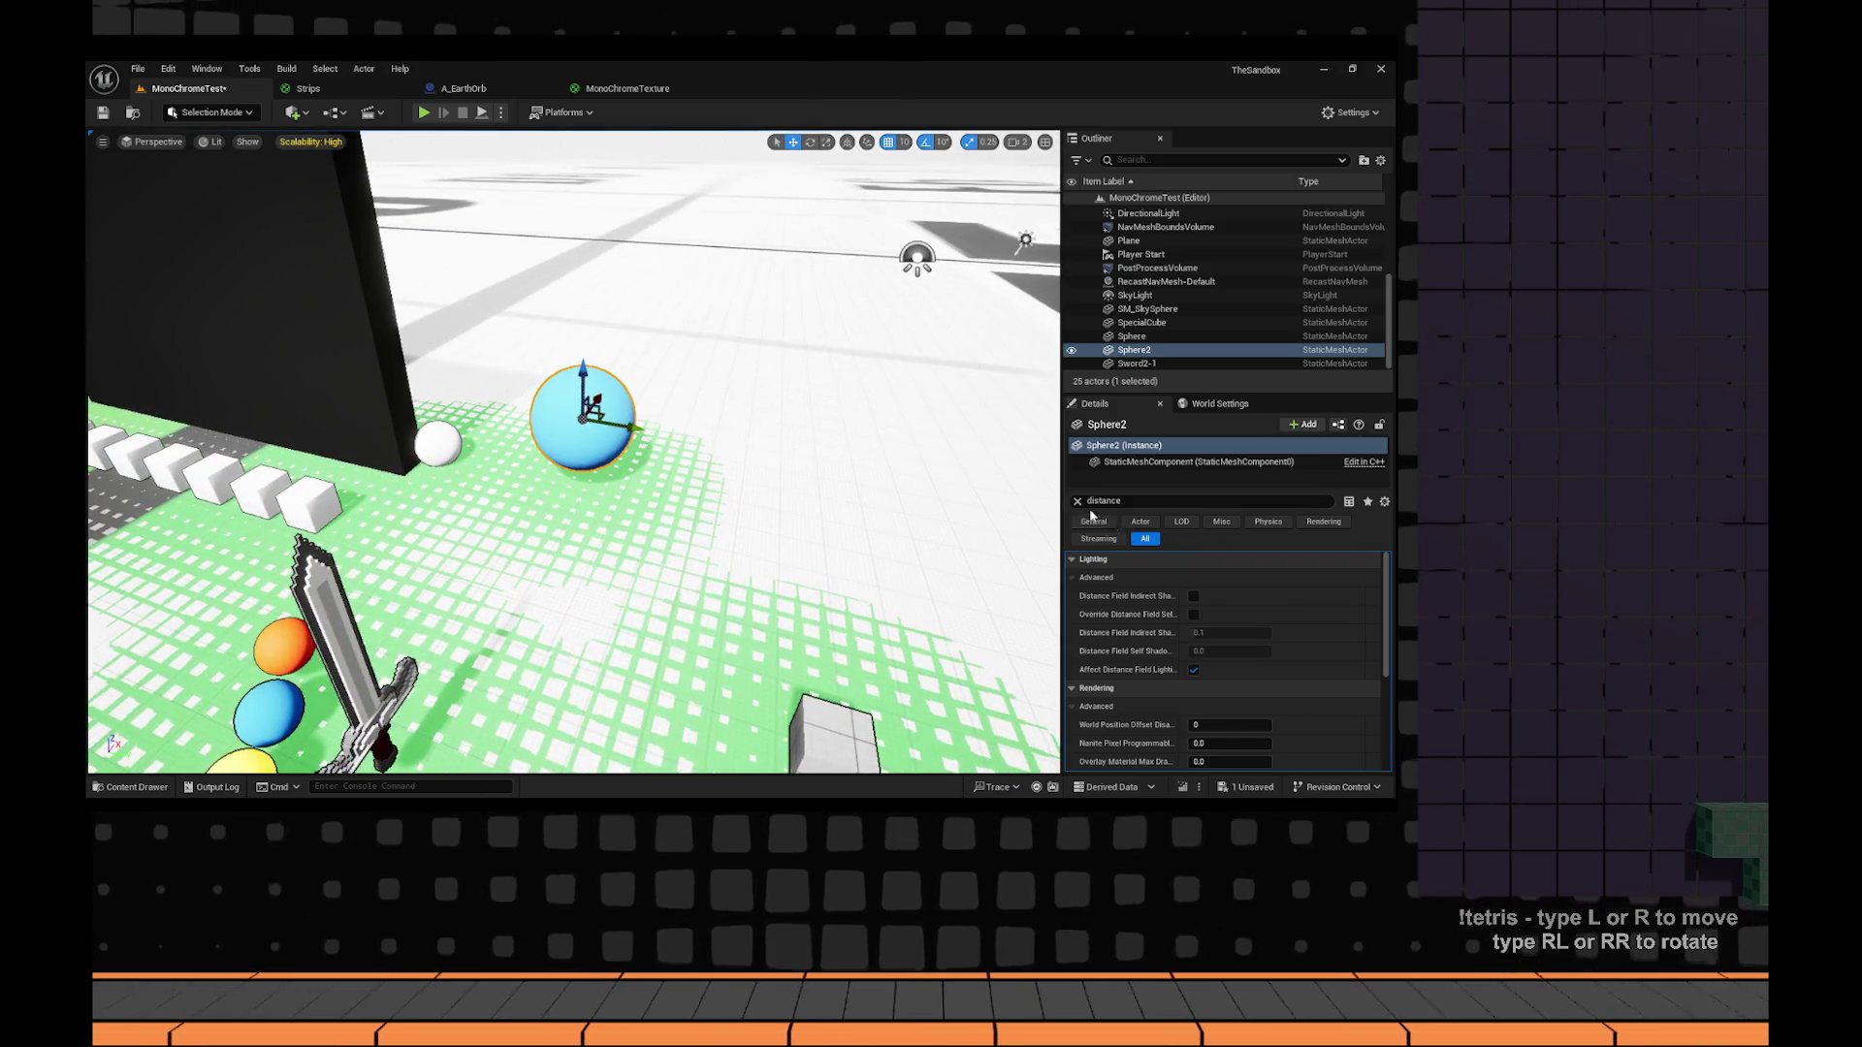
{"action": "left_click", "coordinate": [1077, 500]}
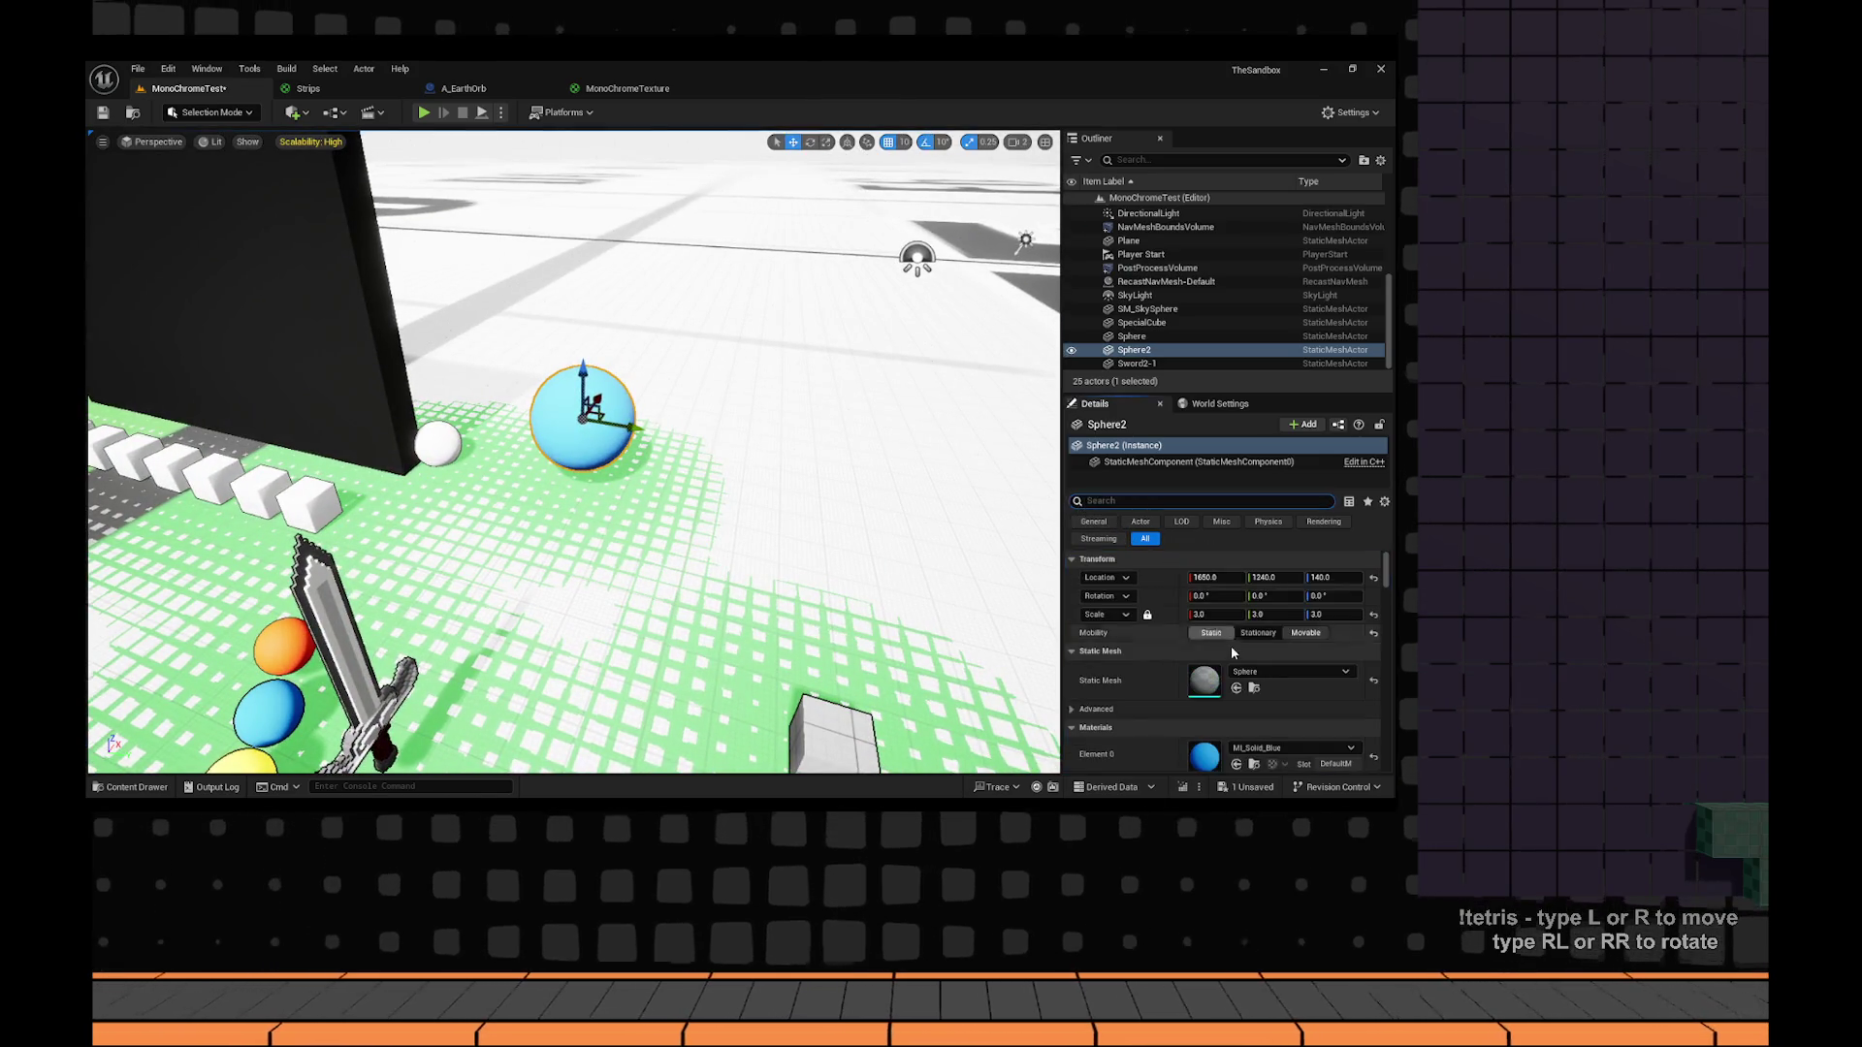
{"action": "scroll", "coordinate": [1266, 673], "scroll_direction": "down", "scroll_amount": 2}
{"action": "left_click", "coordinate": [1315, 709]}
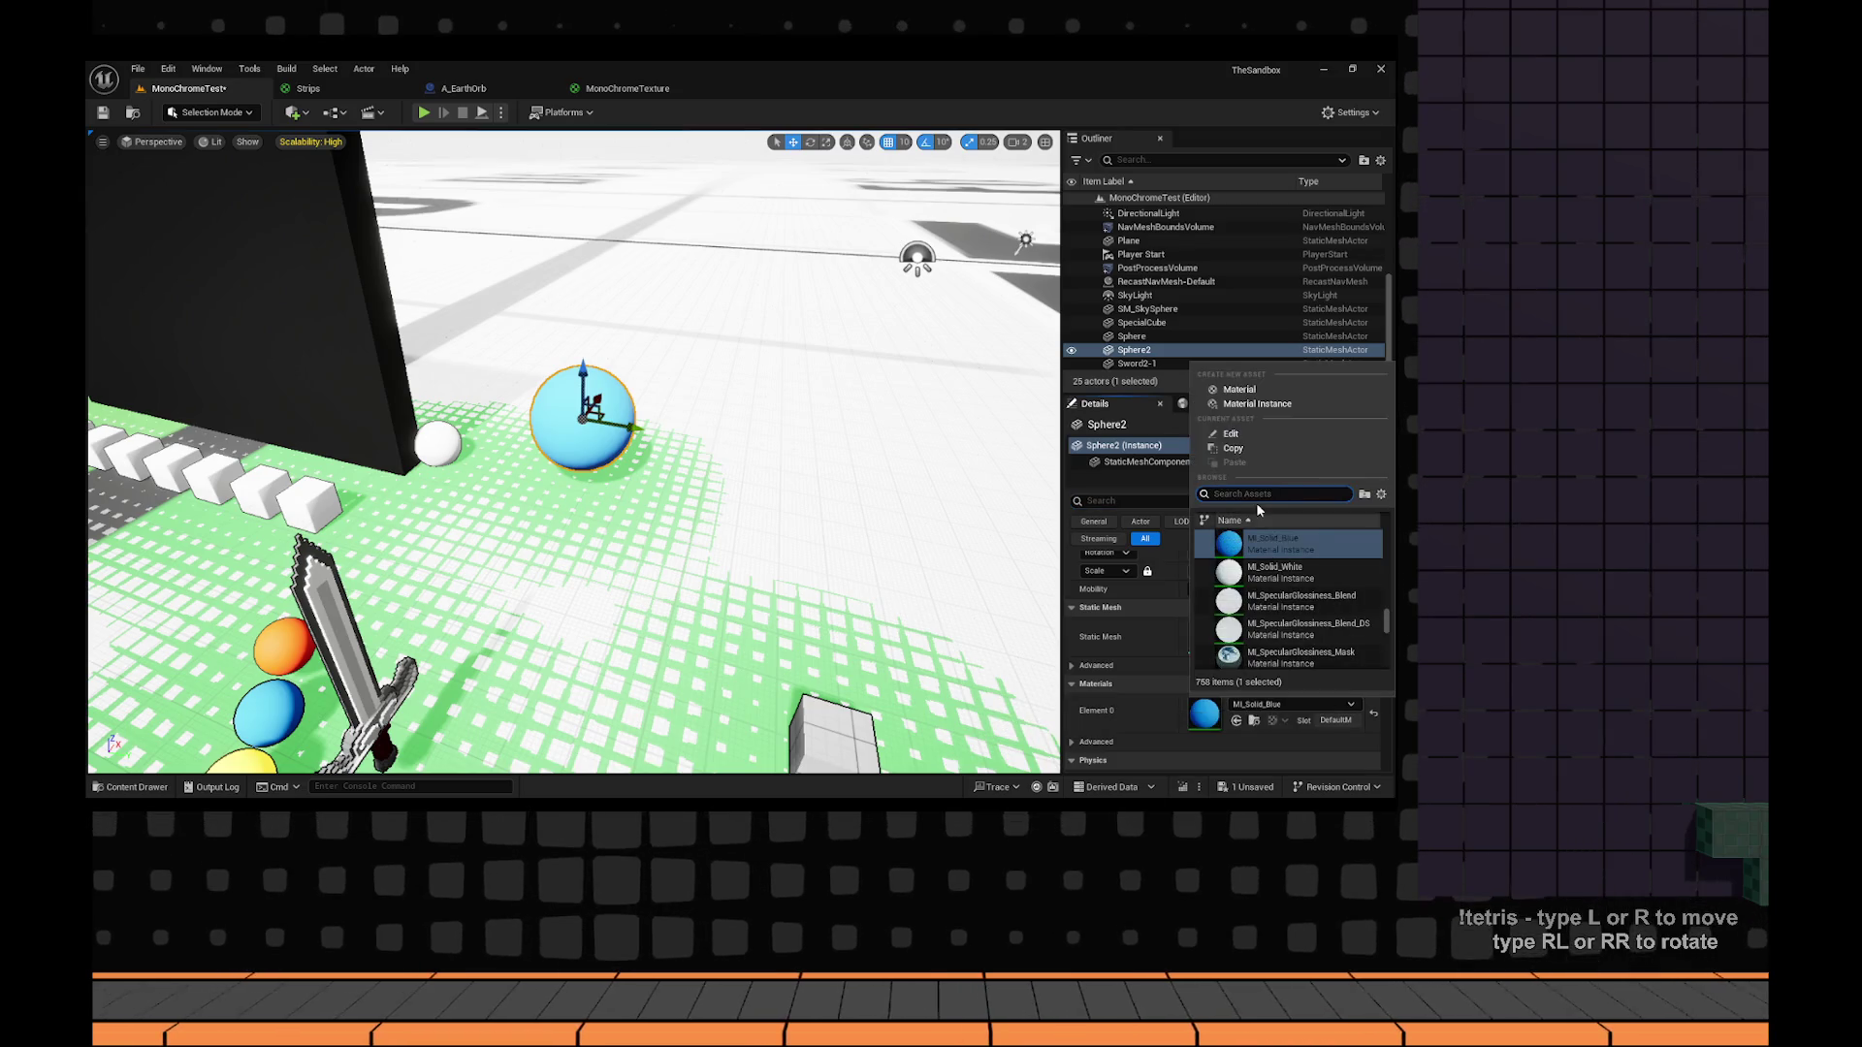
{"action": "left_click_drag", "start_coordinate": [819, 512], "coordinate": [818, 511]}
{"action": "scroll", "coordinate": [1271, 693], "scroll_direction": "down", "scroll_amount": 2}
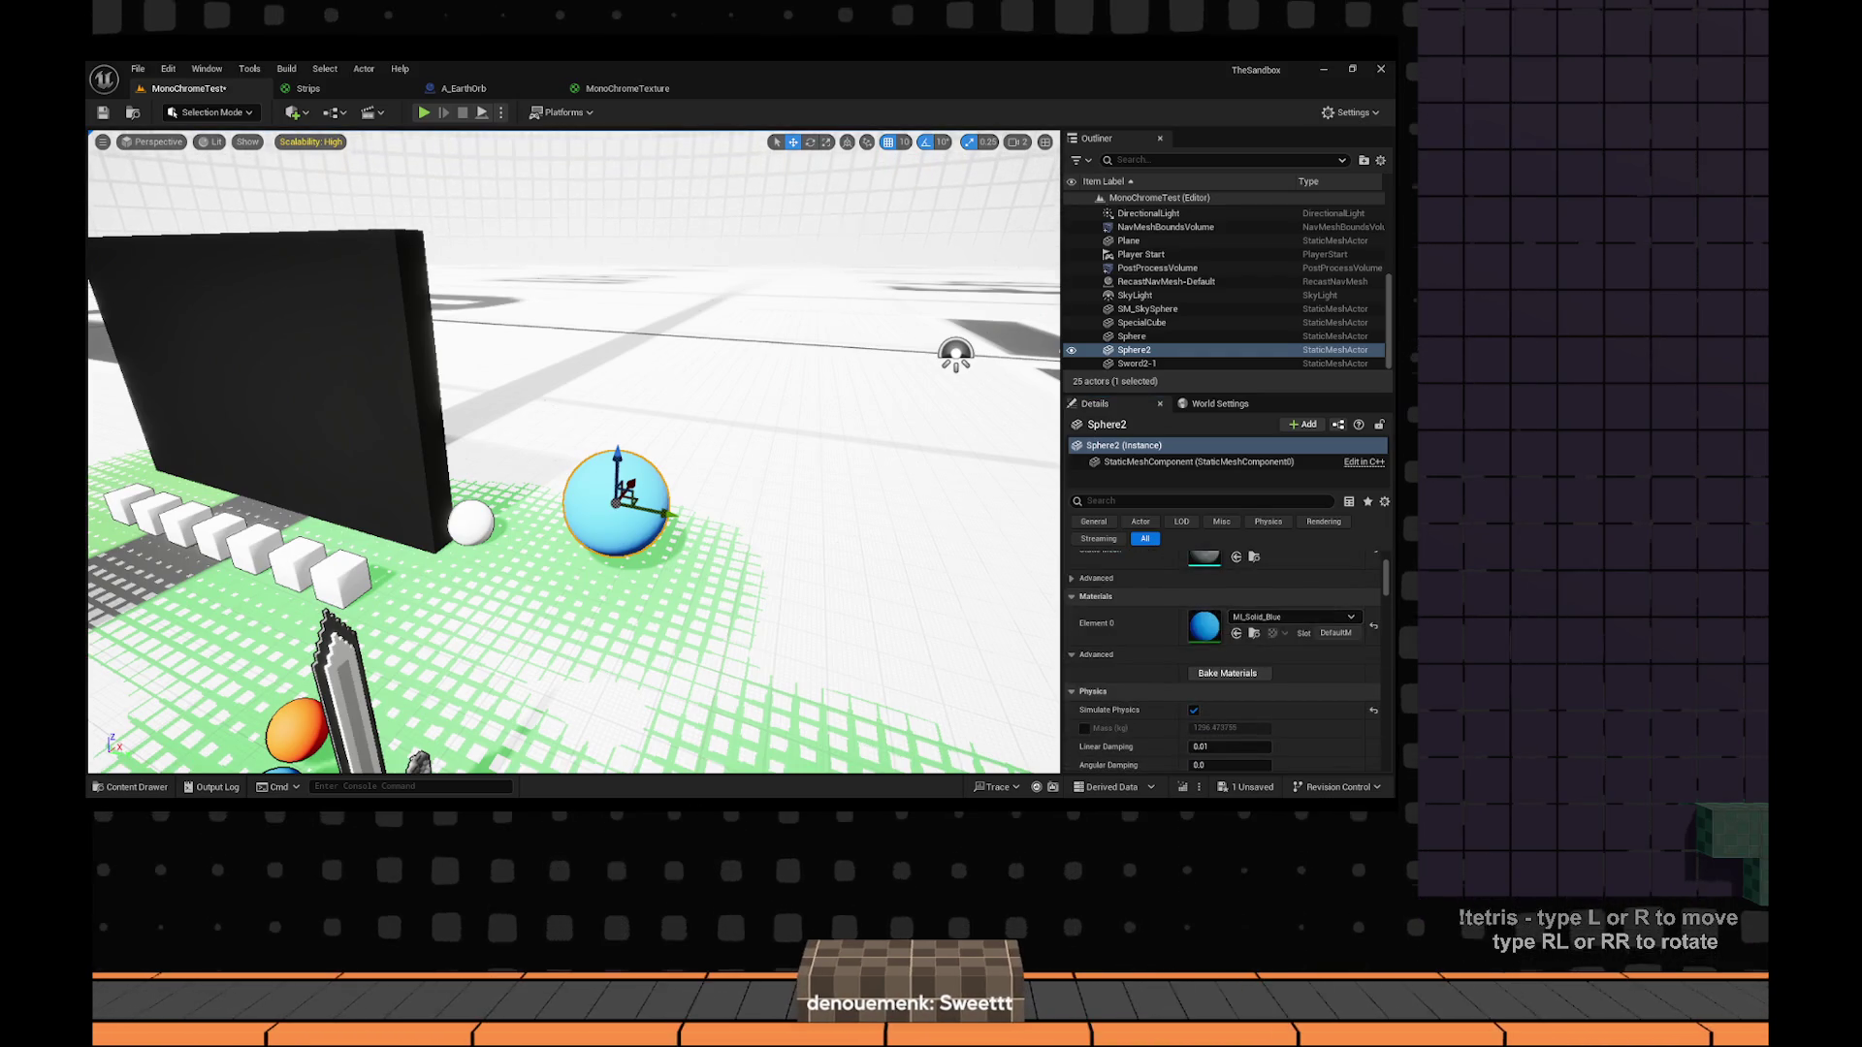
{"action": "key", "text": "ctrl+space"}
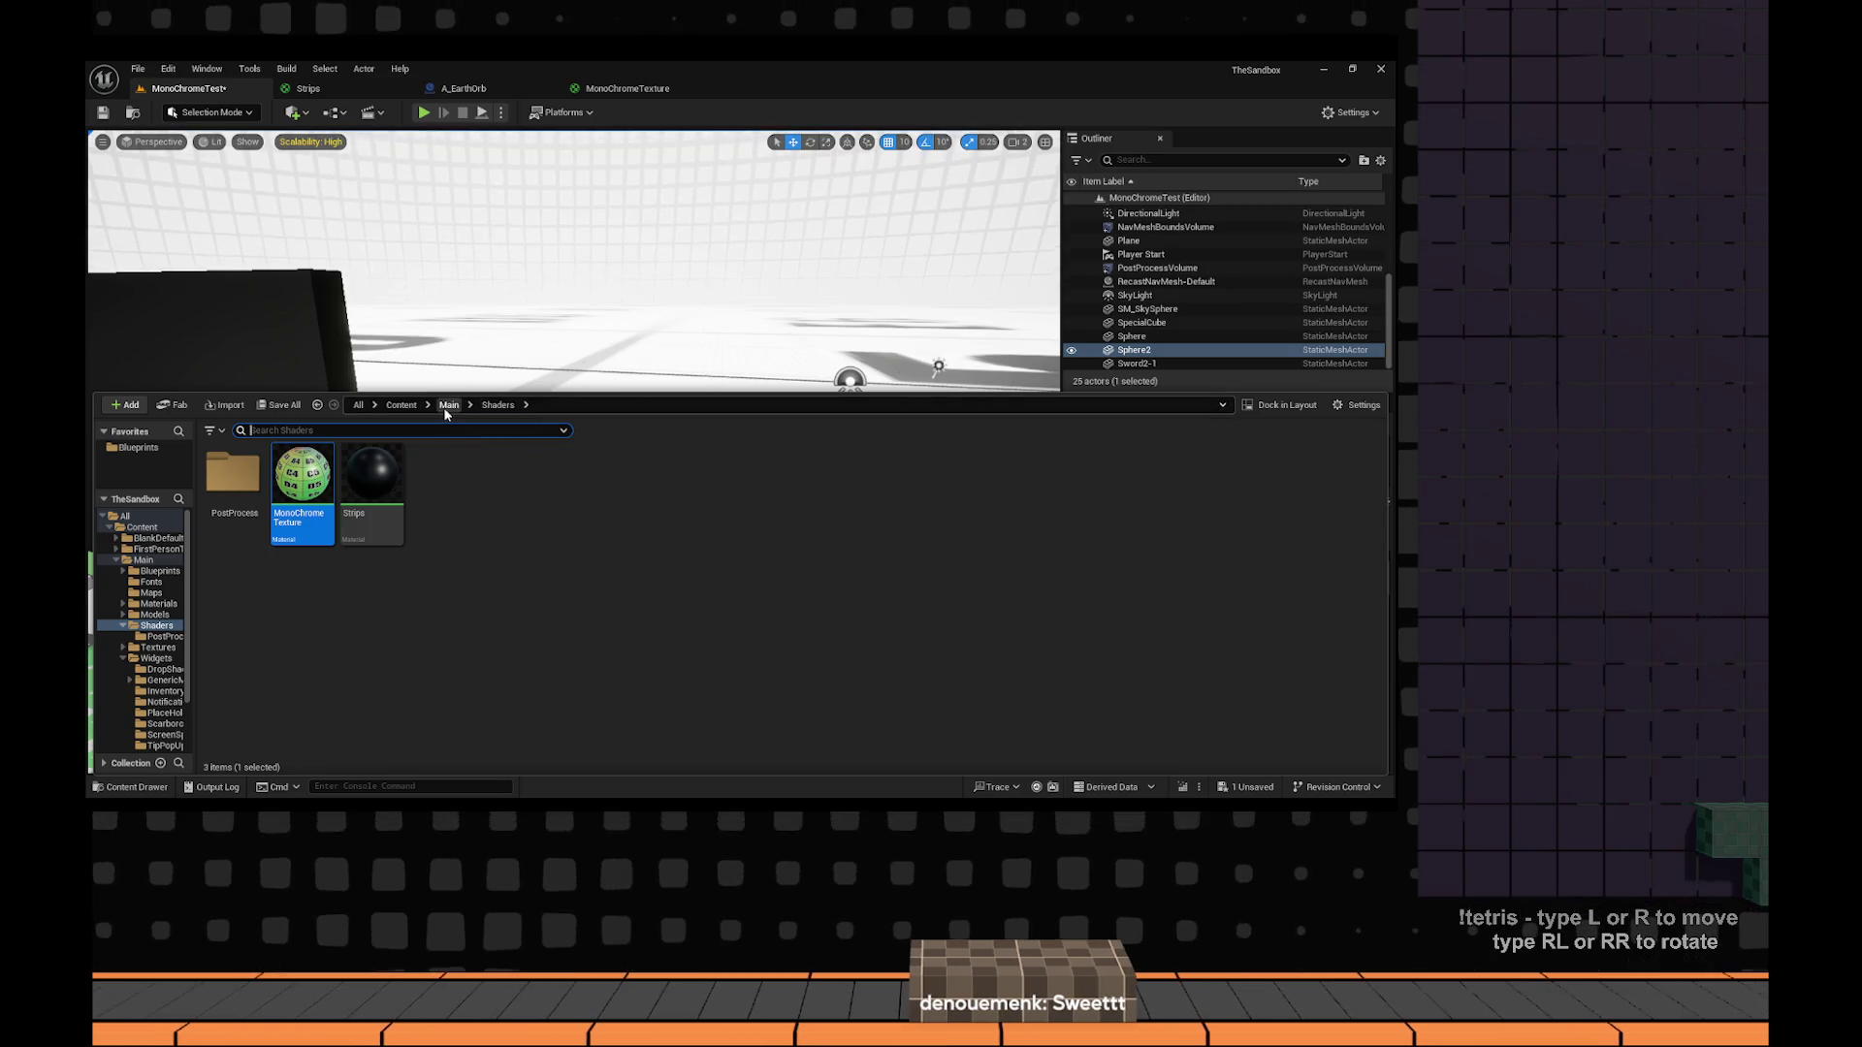
From the top Content folder, create a material instance named M_DiffuseTransparent.
{"action": "left_click", "coordinate": [448, 406]}
{"action": "left_click", "coordinate": [401, 404]}
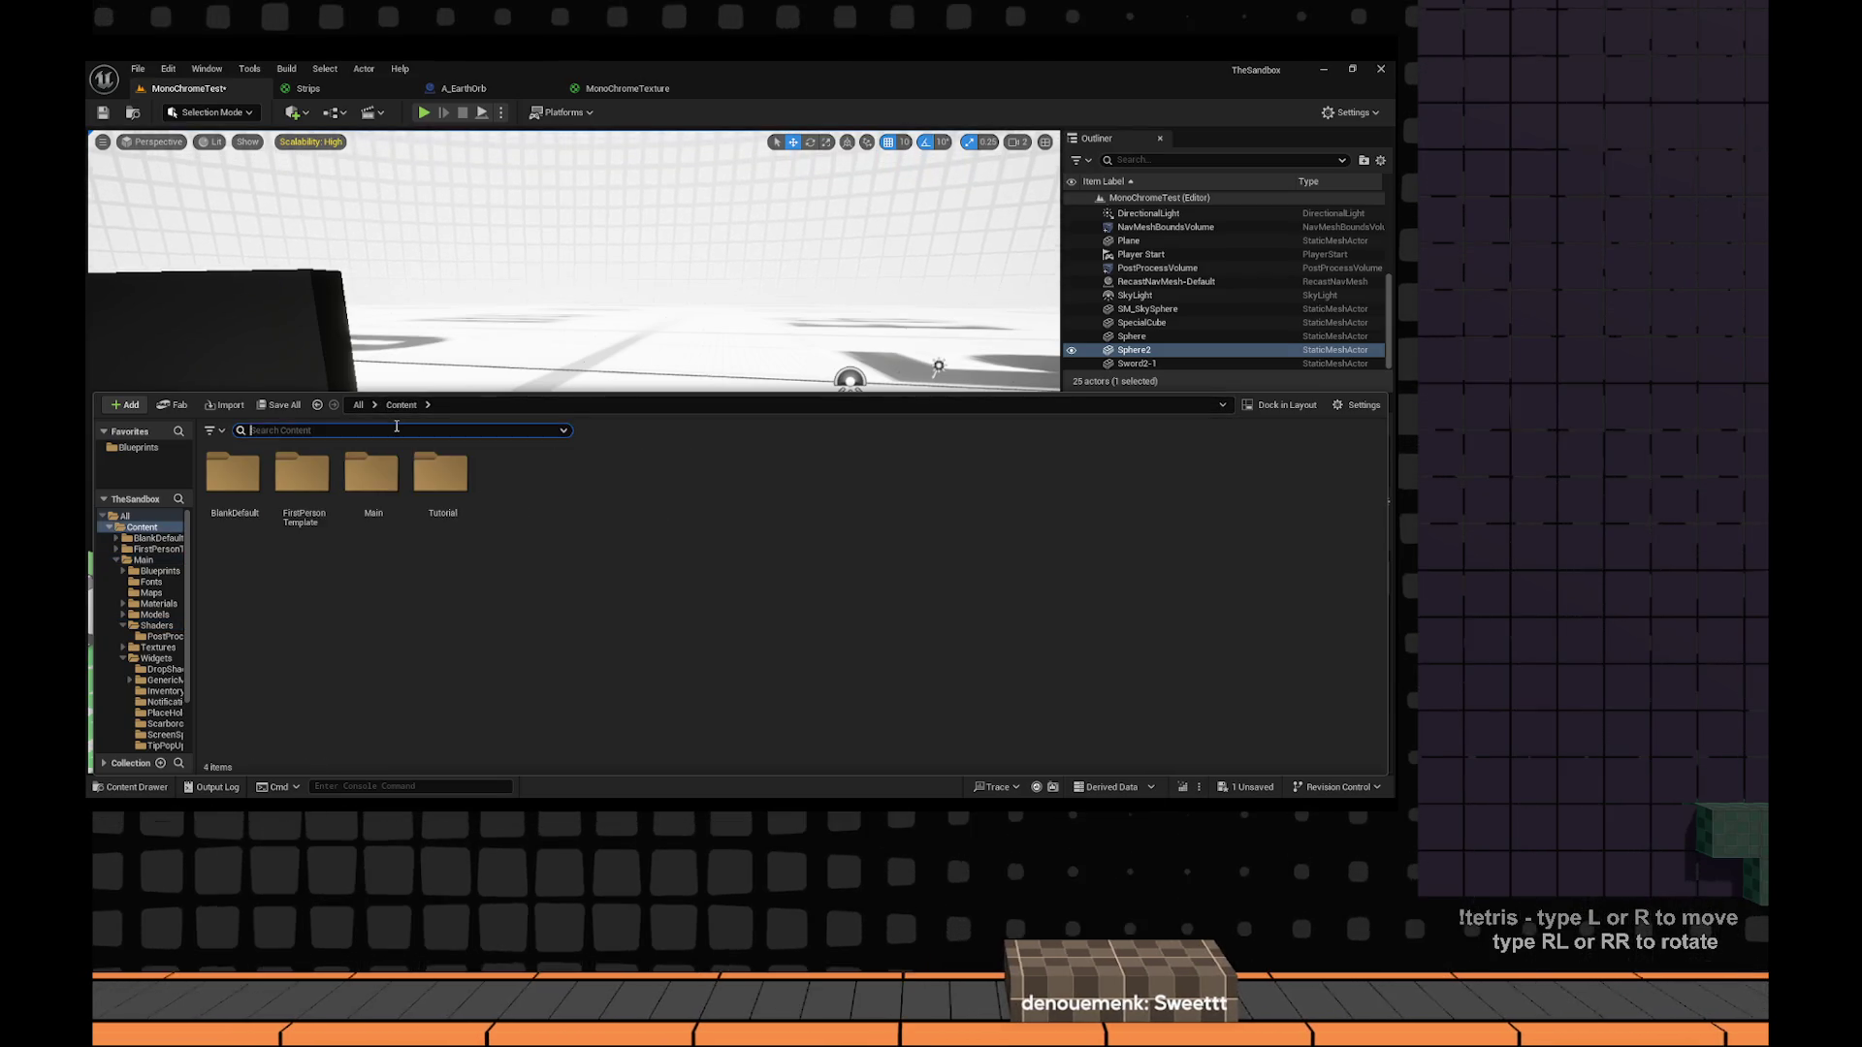
{"action": "left_click", "coordinate": [396, 430]}
{"action": "type", "text": "diff"}
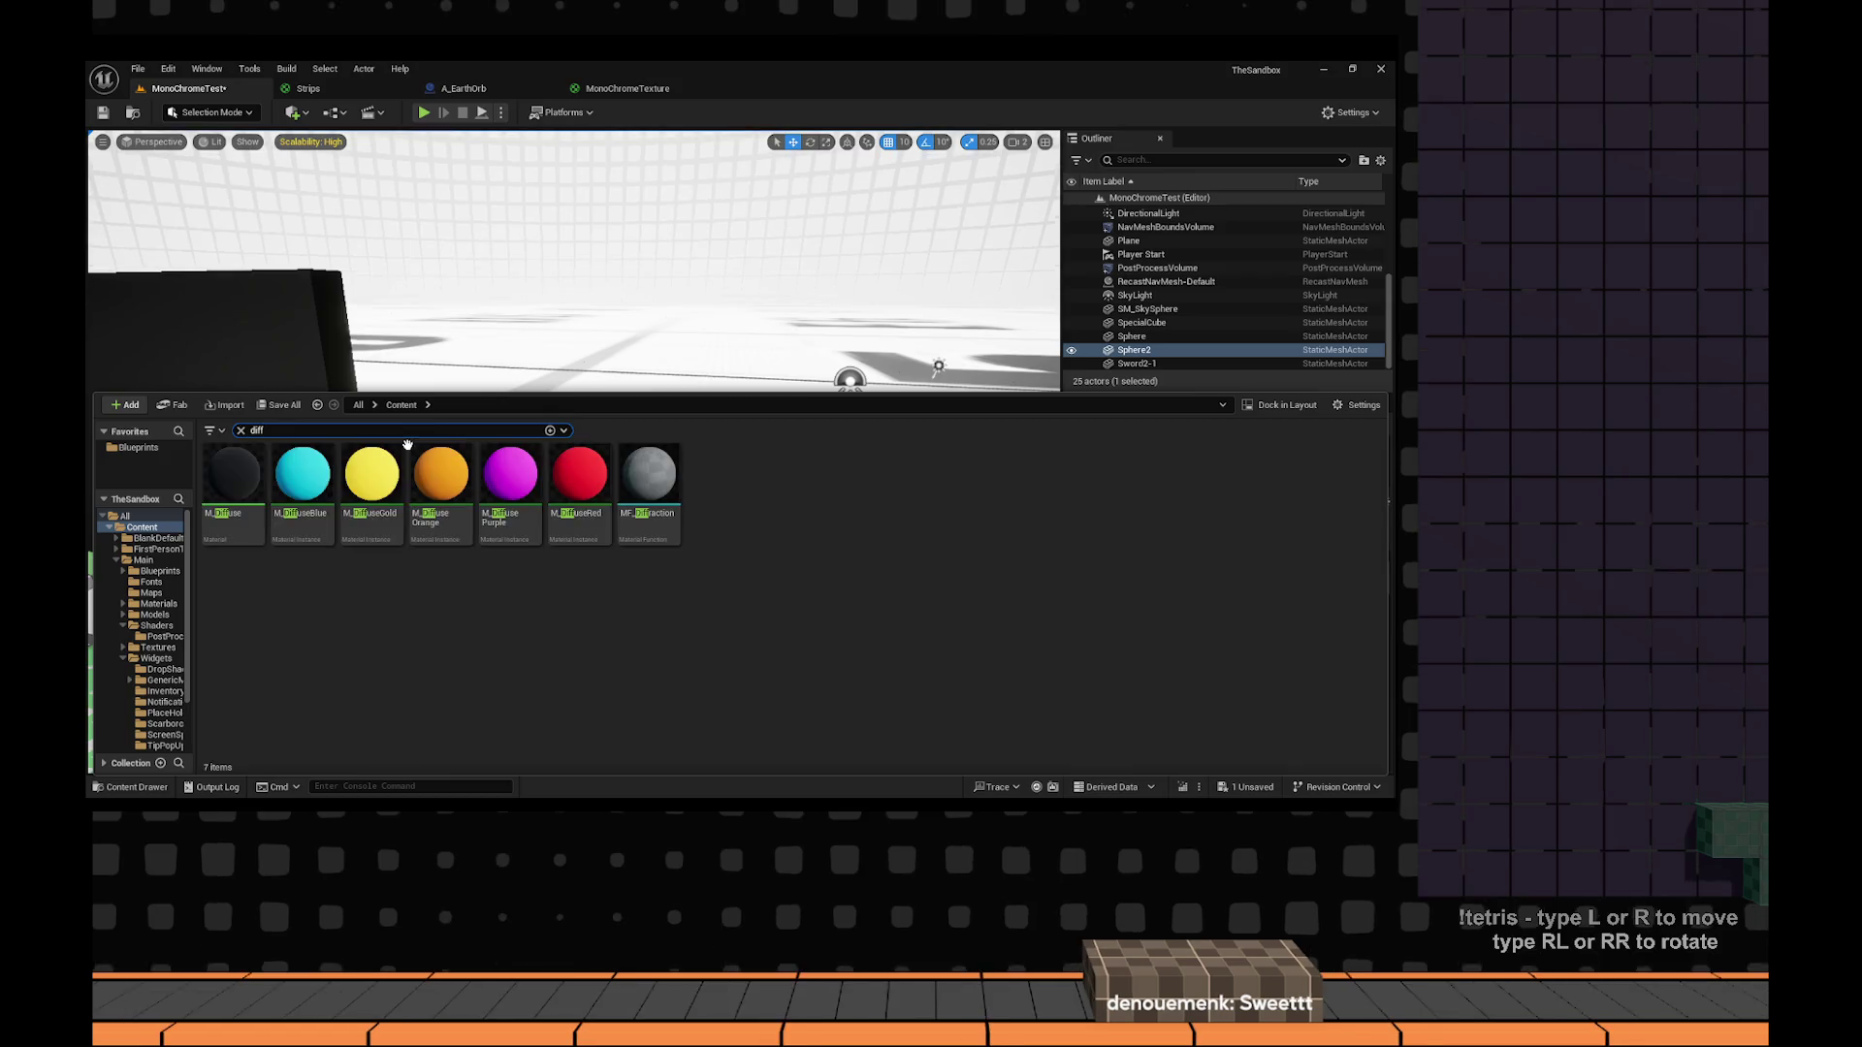
{"action": "left_click", "coordinate": [371, 480]}
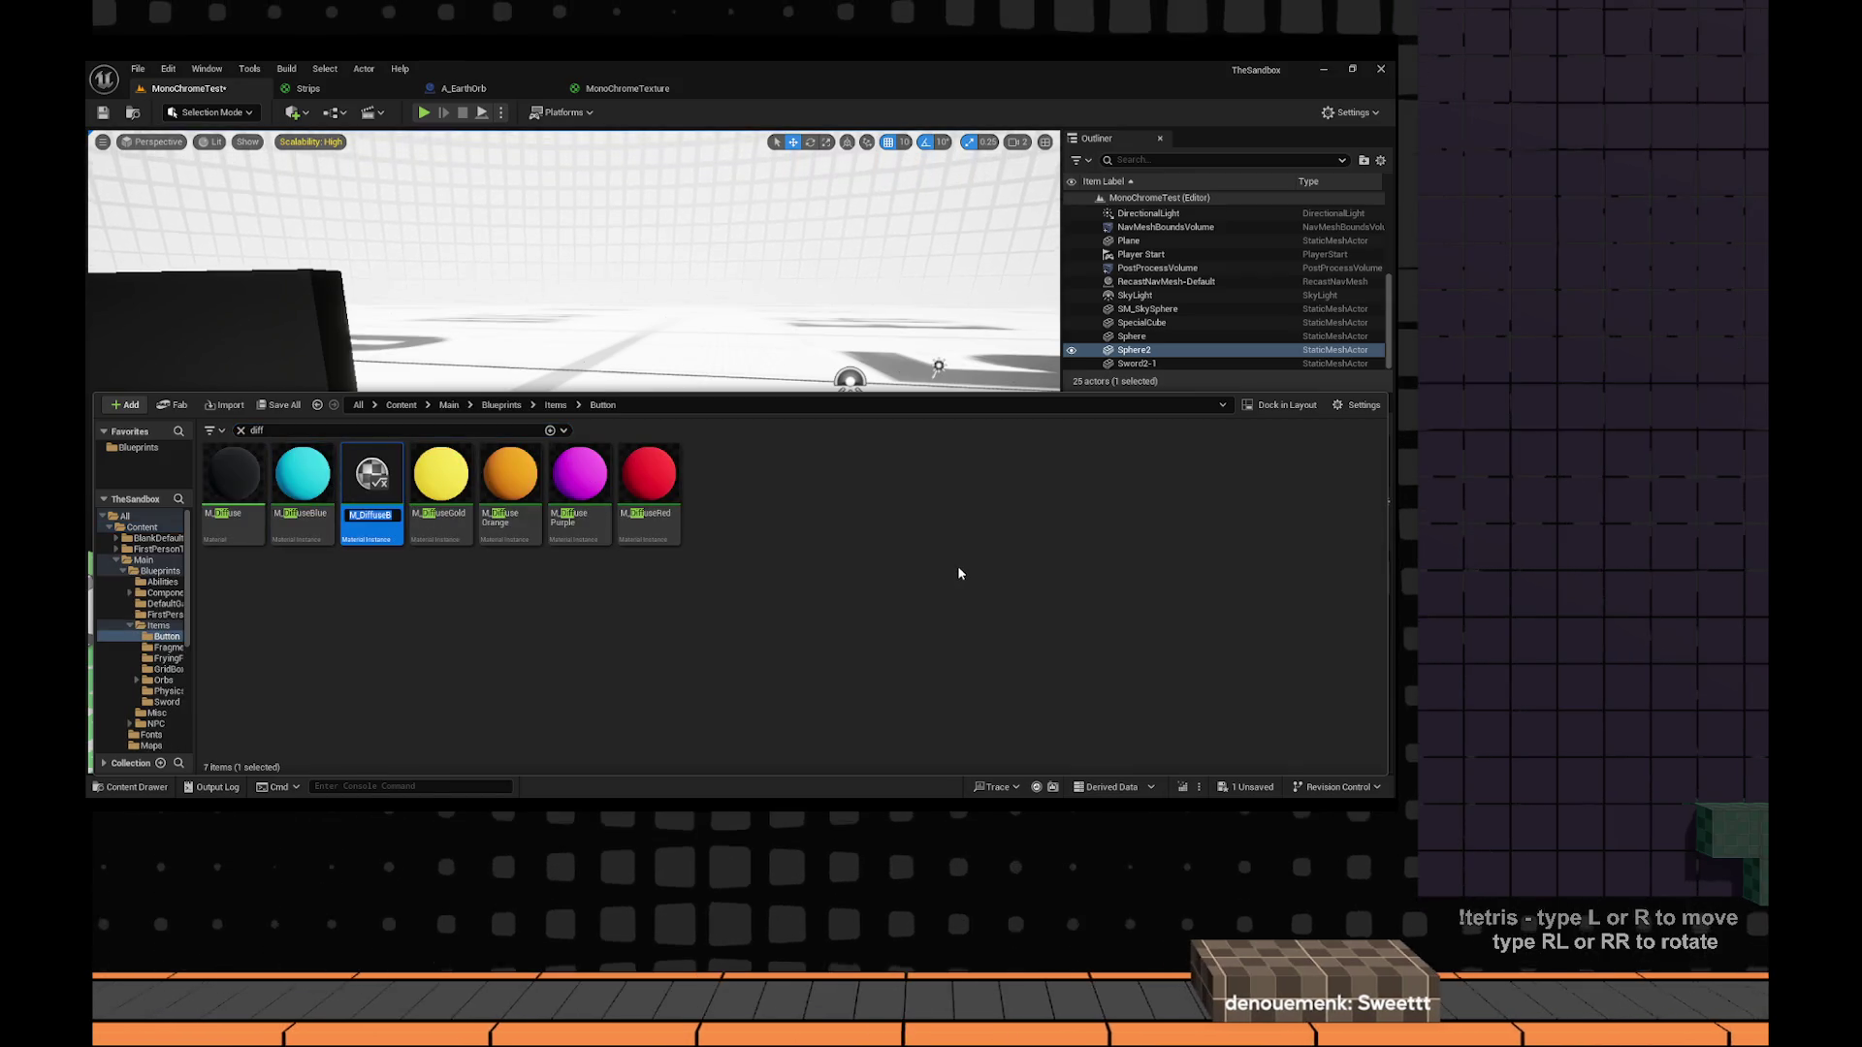
{"action": "type", "text": "rans"}
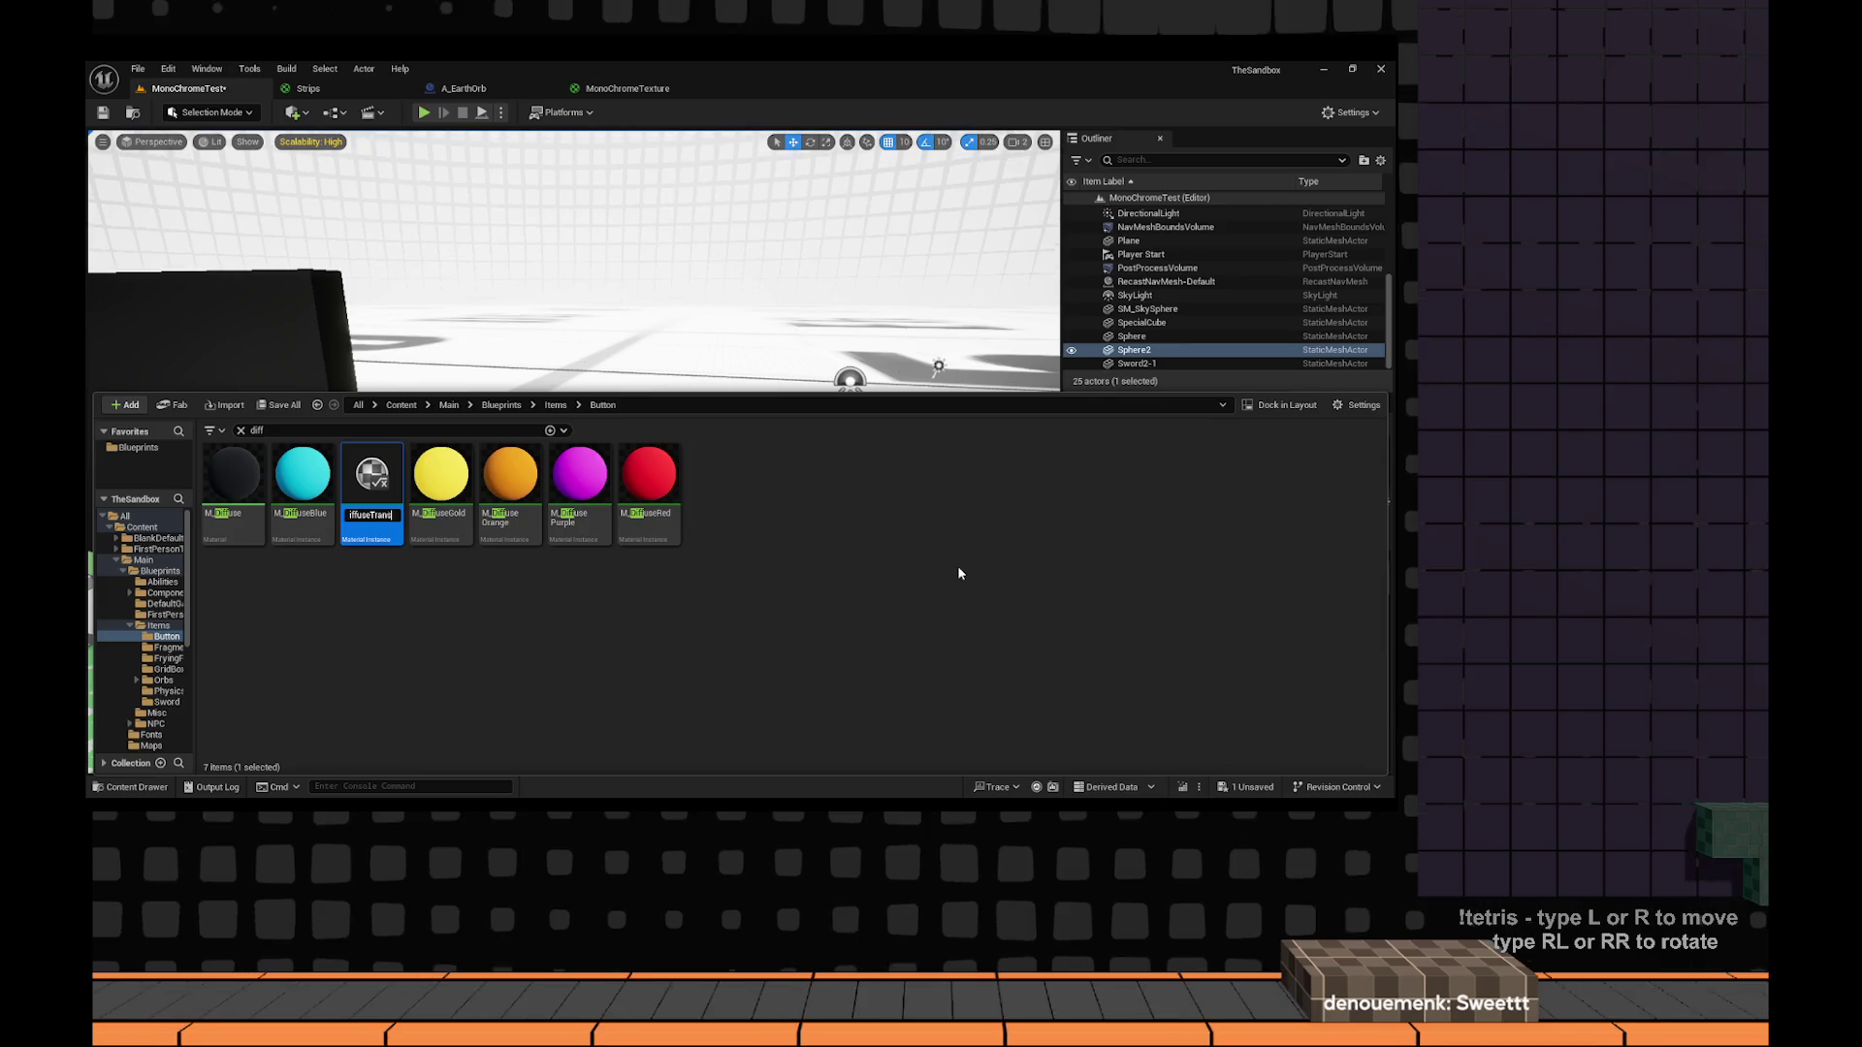
{"action": "type", "text": "alrent"}
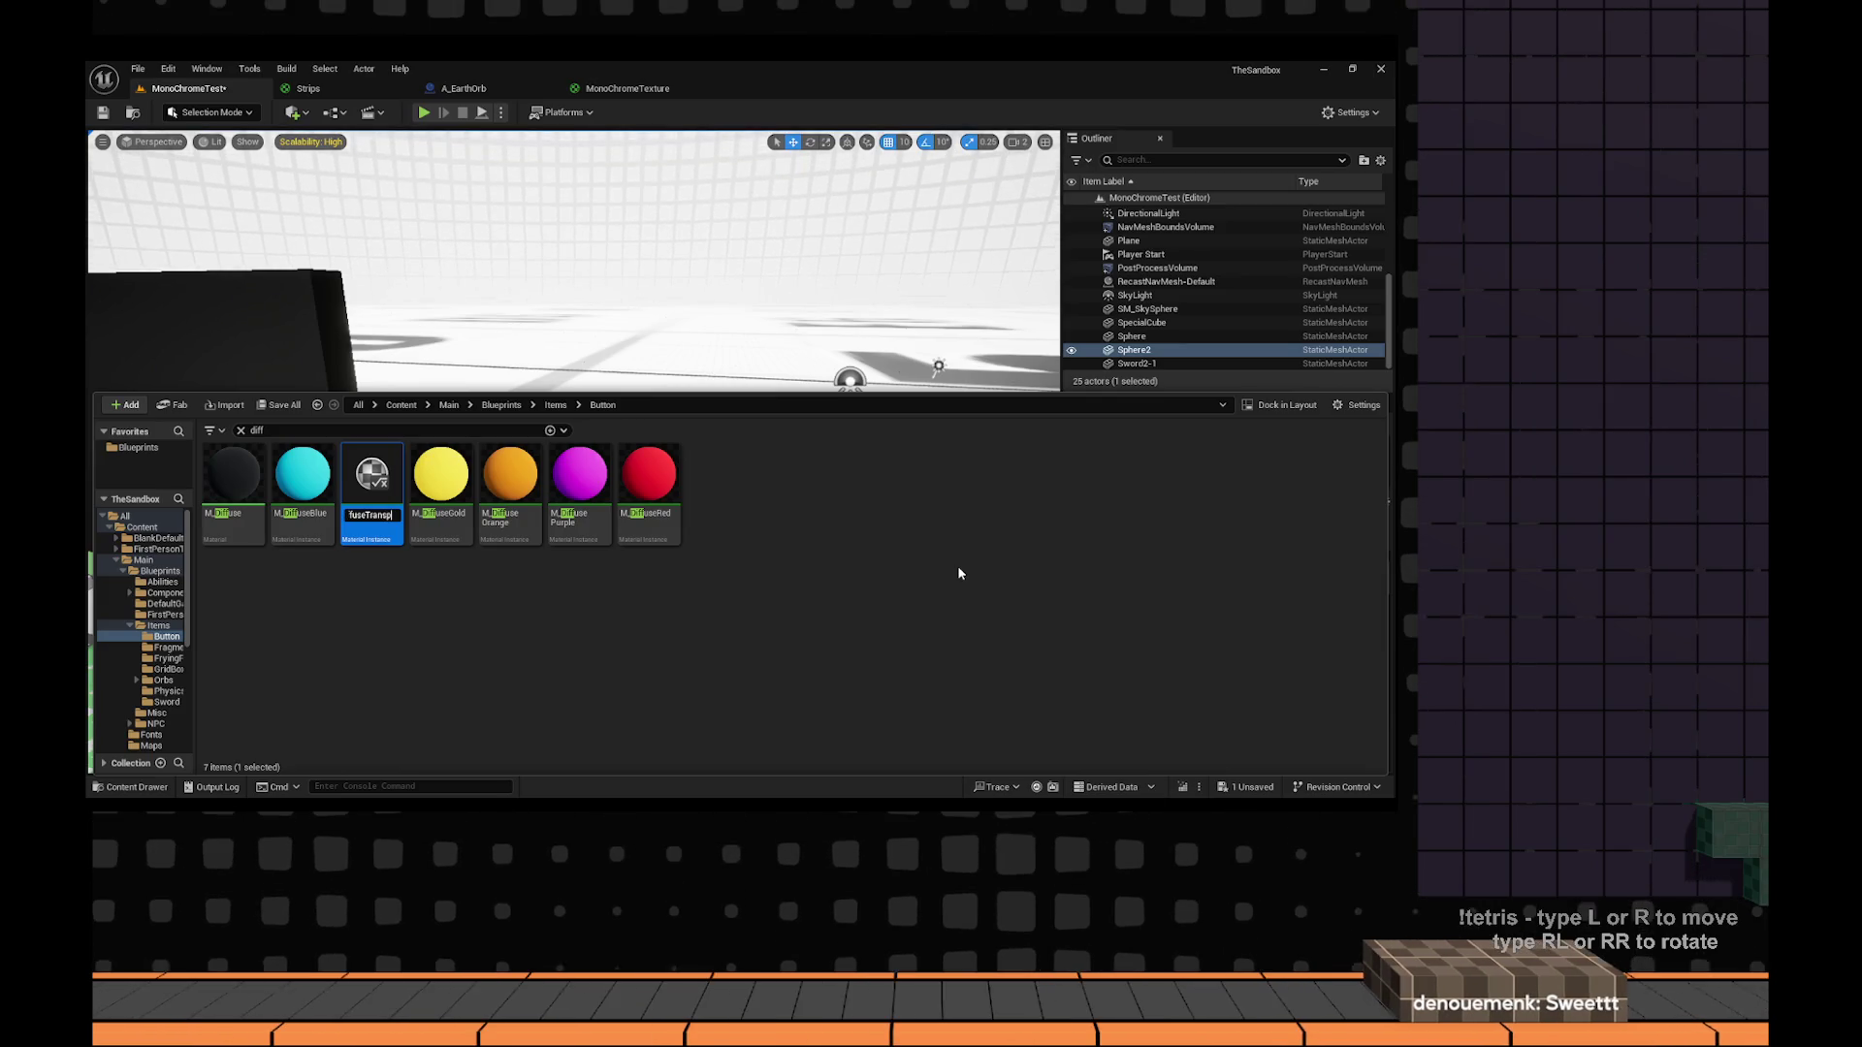
{"action": "key", "text": "Return"}
Search 'transpar' in Sphere2's Element 0 slot and assign M_DiffuseTransparent.
{"action": "left_click_drag", "start_coordinate": [766, 314], "coordinate": [608, 361]}
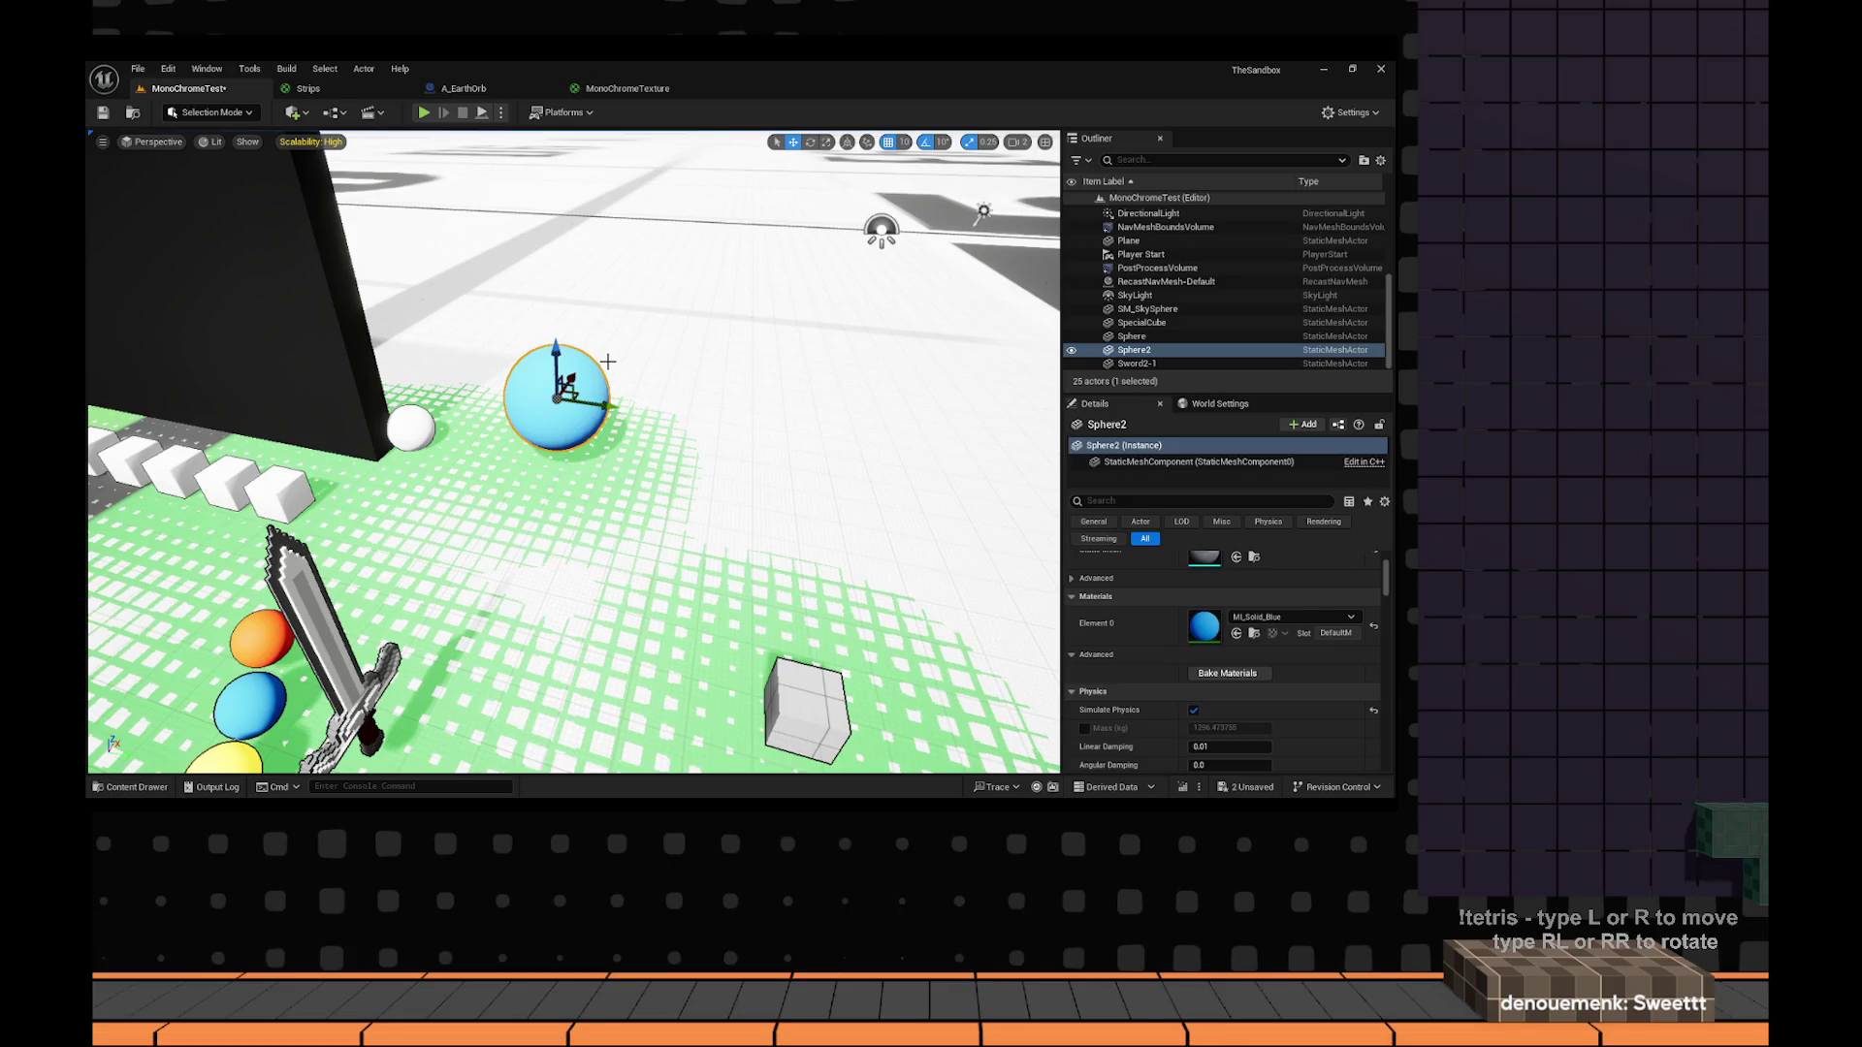
{"action": "left_click", "coordinate": [1298, 616]}
{"action": "type", "text": "anspa"}
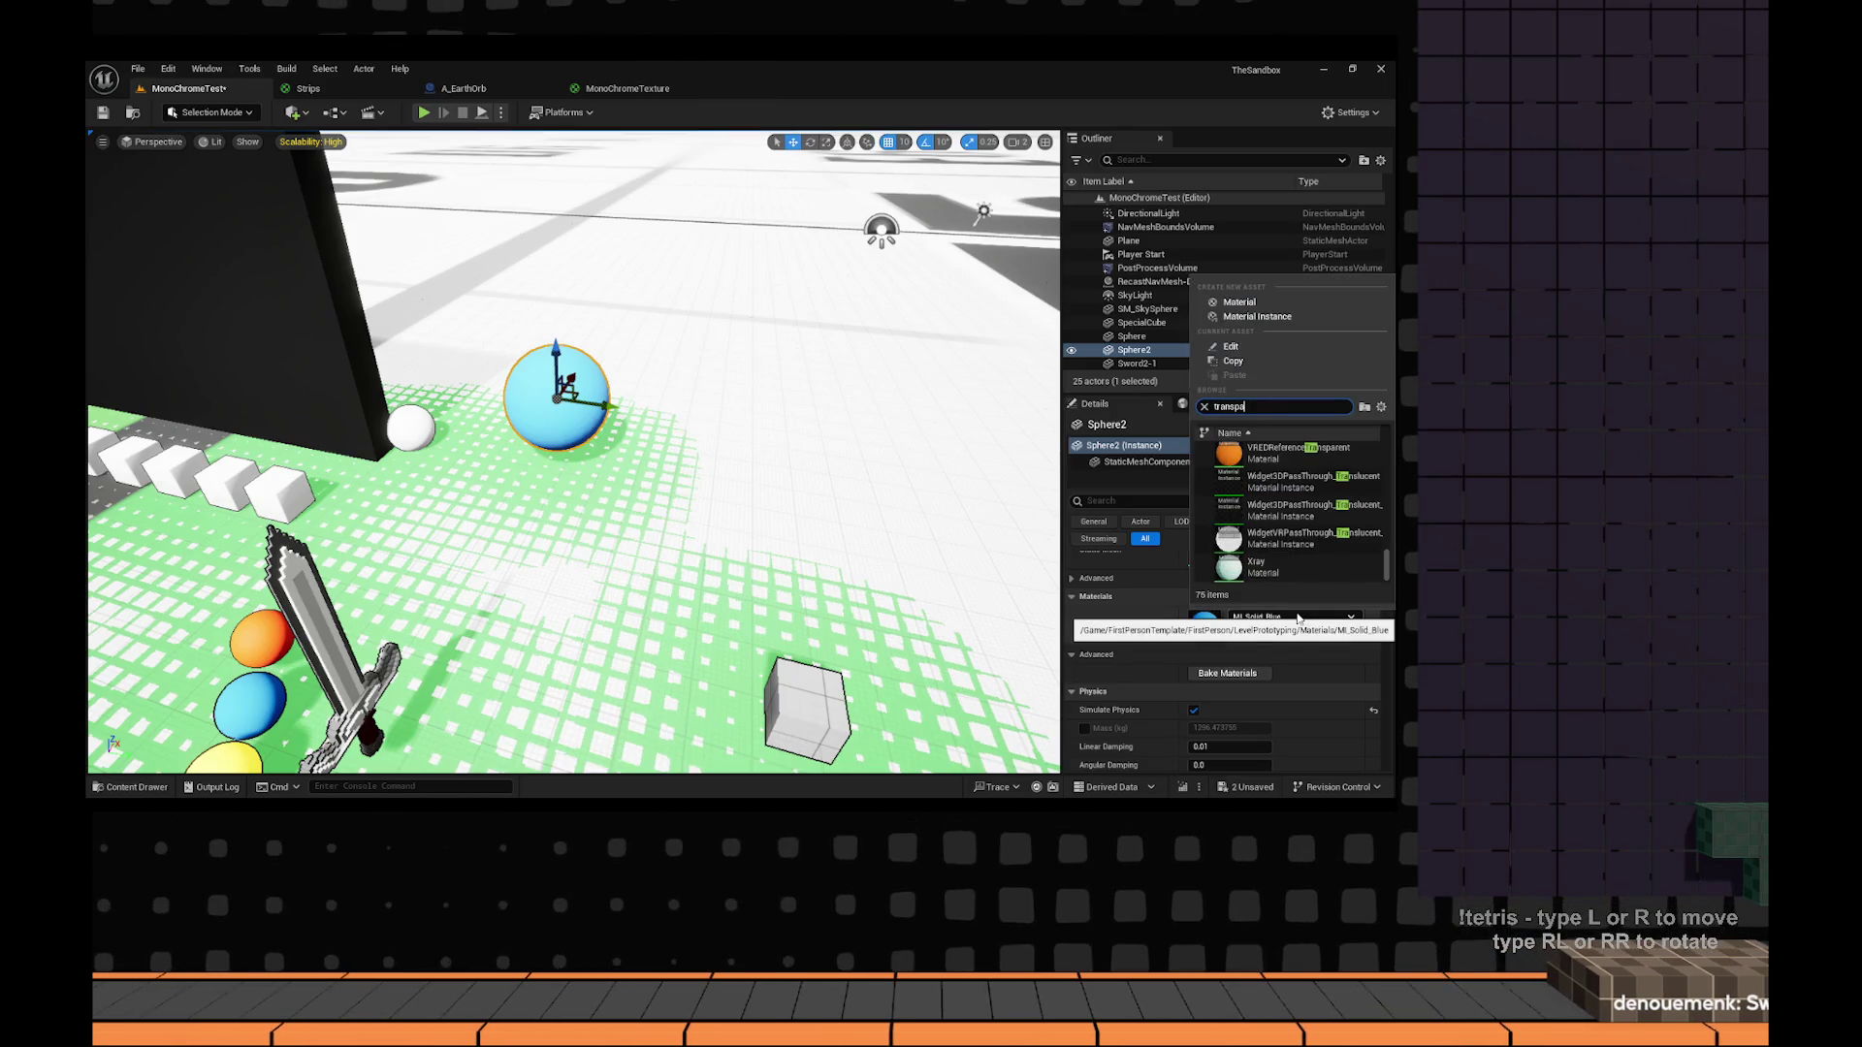
{"action": "type", "text": "r"}
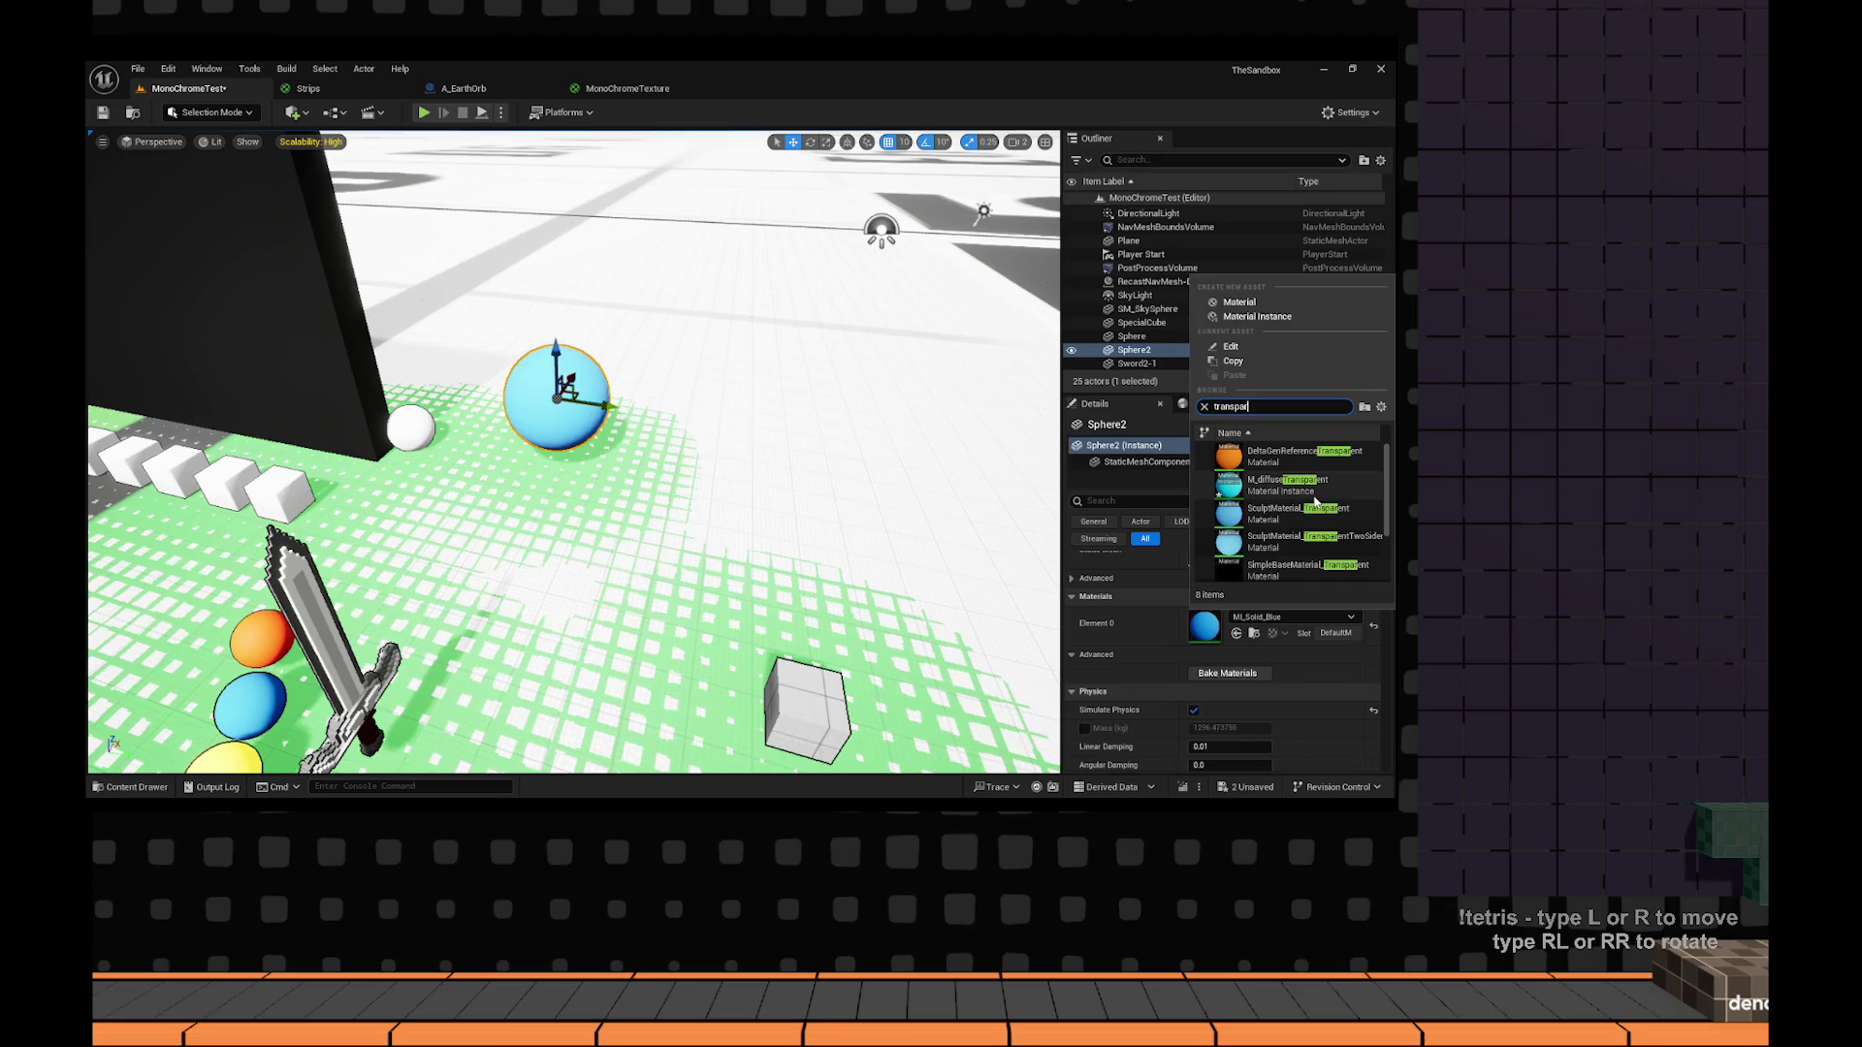
{"action": "left_click", "coordinate": [1274, 479]}
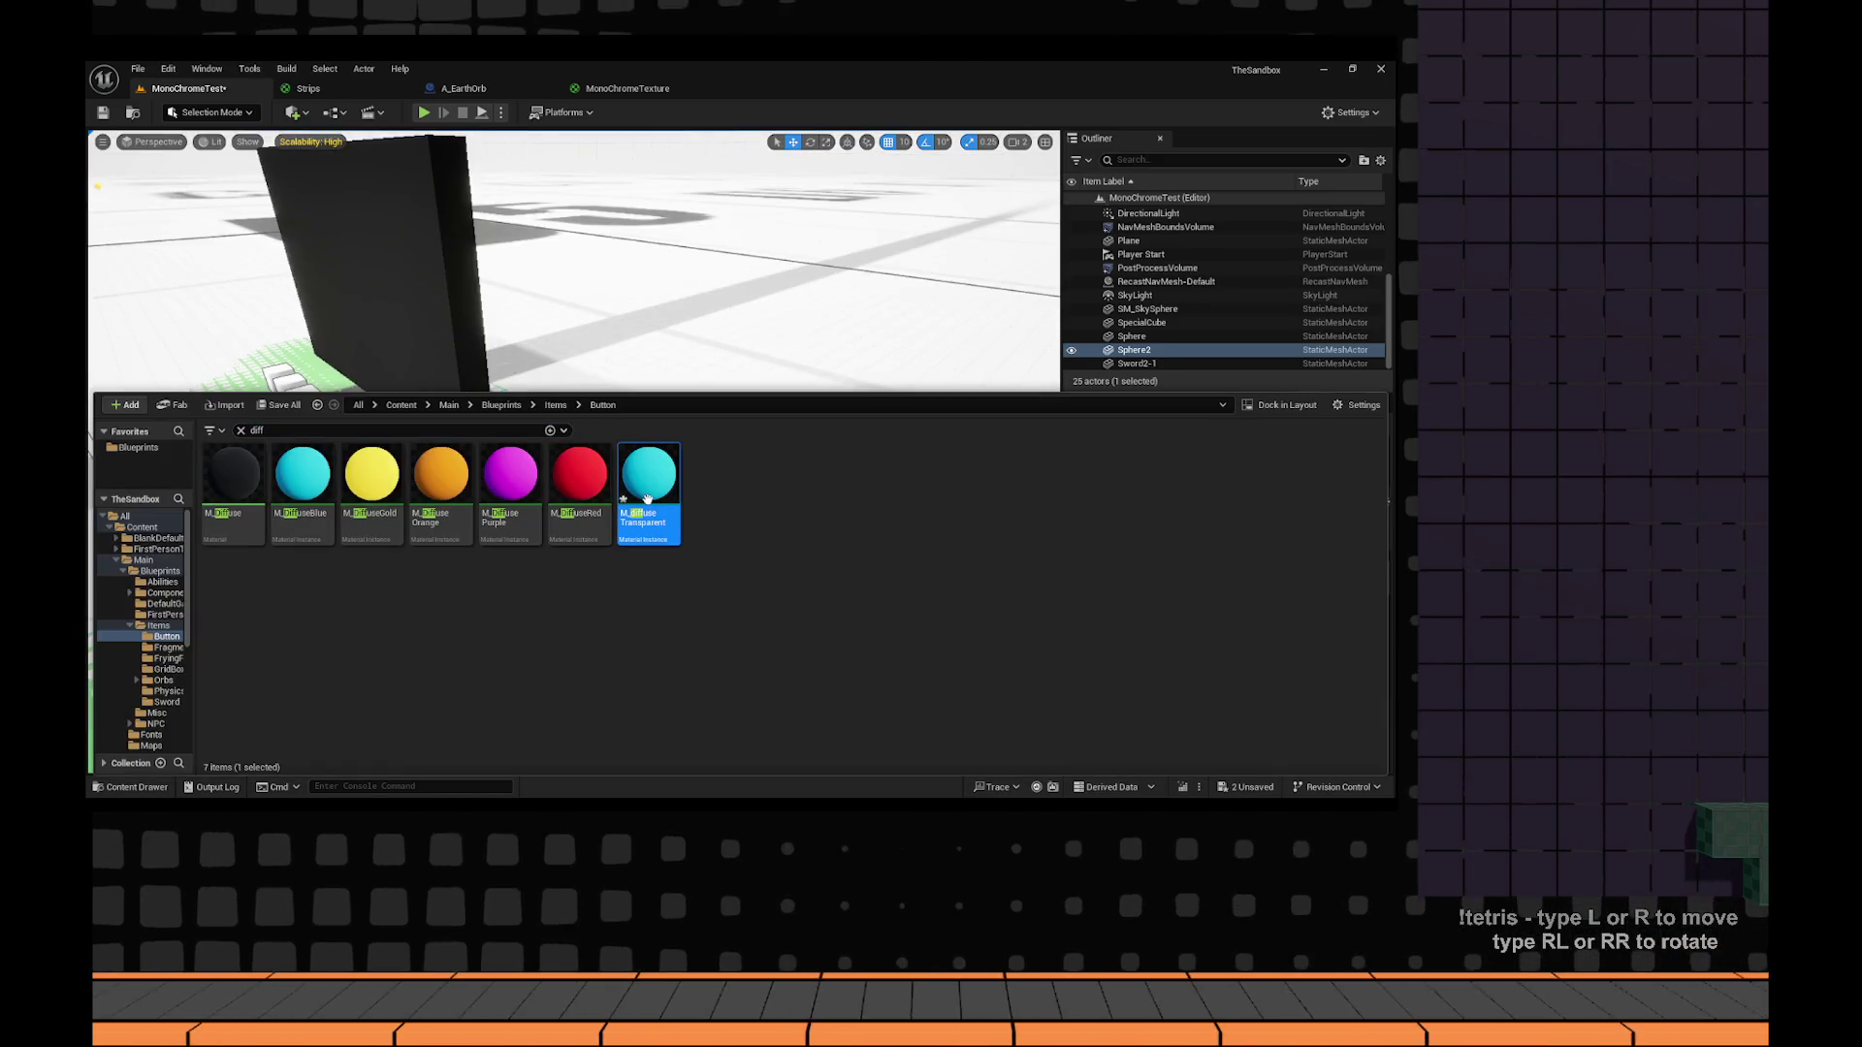
Open the M_diffuseTransparent instance, inspect its Colour, then force-delete it.
{"action": "double_click", "coordinate": [647, 497]}
{"action": "left_click", "coordinate": [1137, 243]}
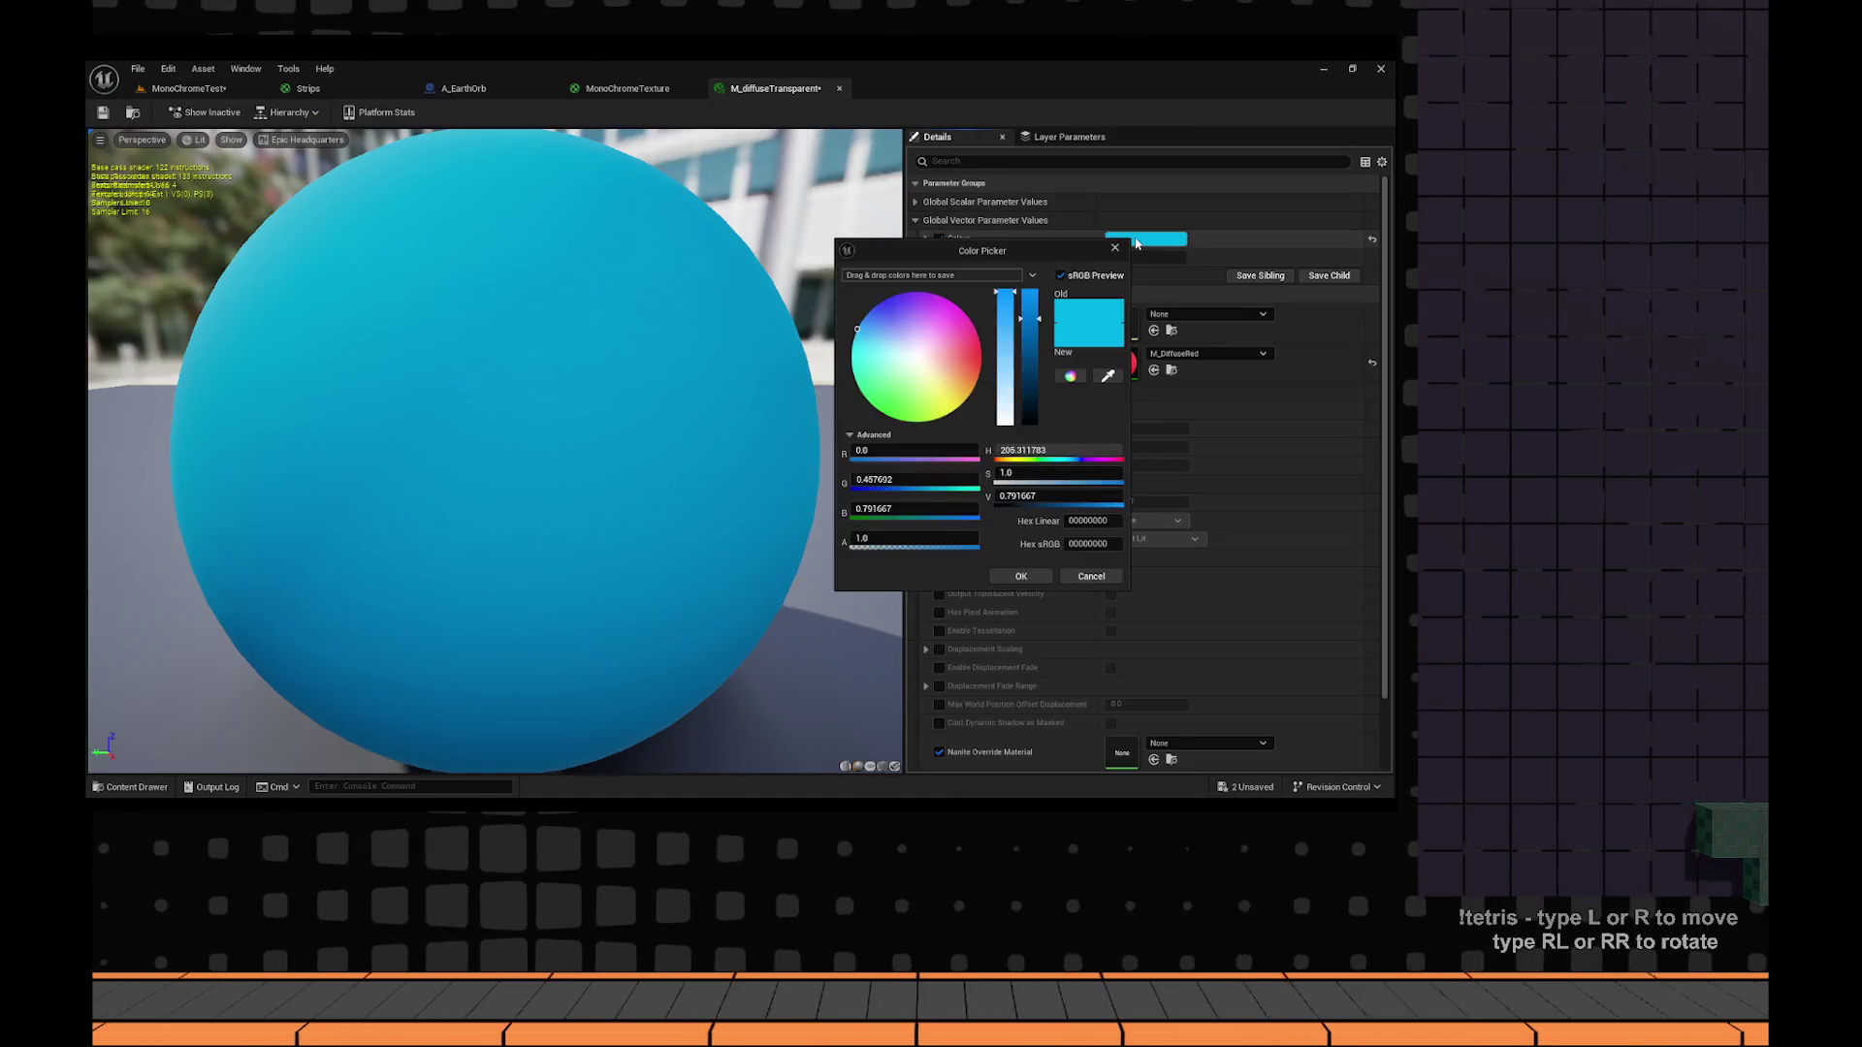
{"action": "key", "text": "ctrl+space"}
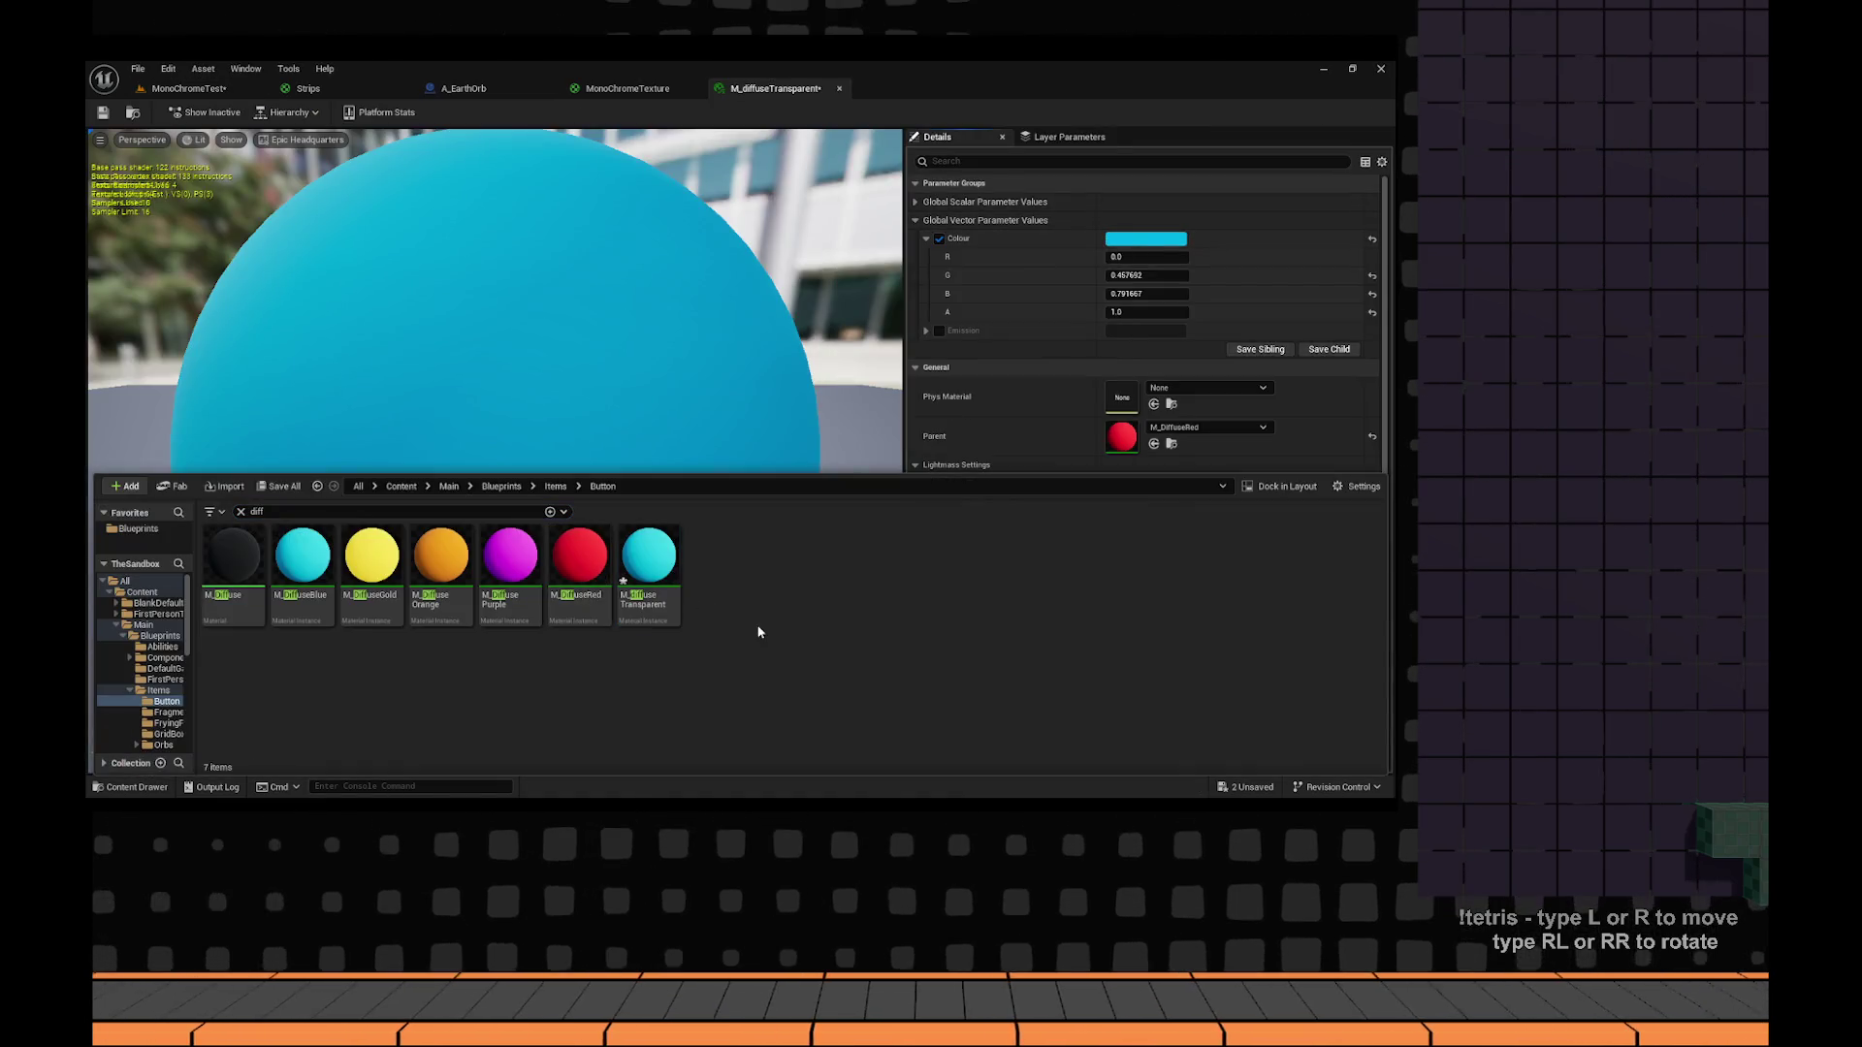
{"action": "key", "text": "Delete"}
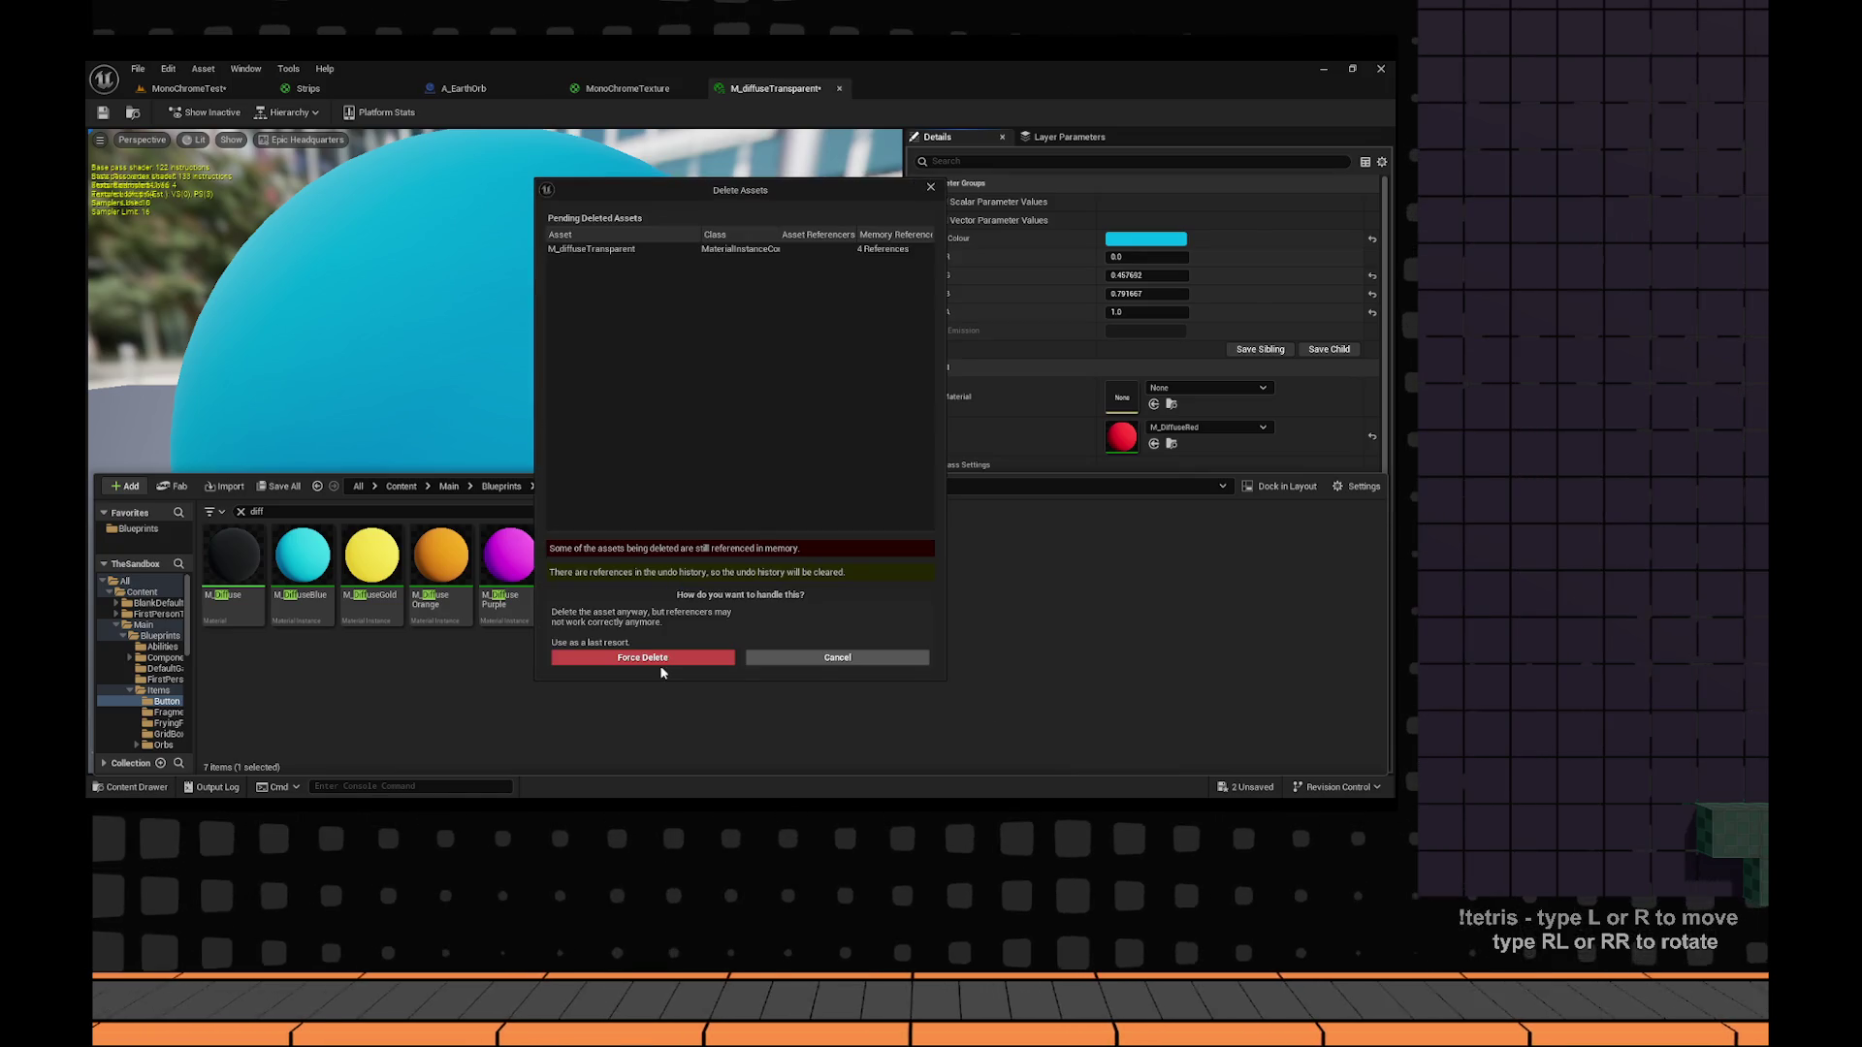
{"action": "left_click", "coordinate": [662, 669]}
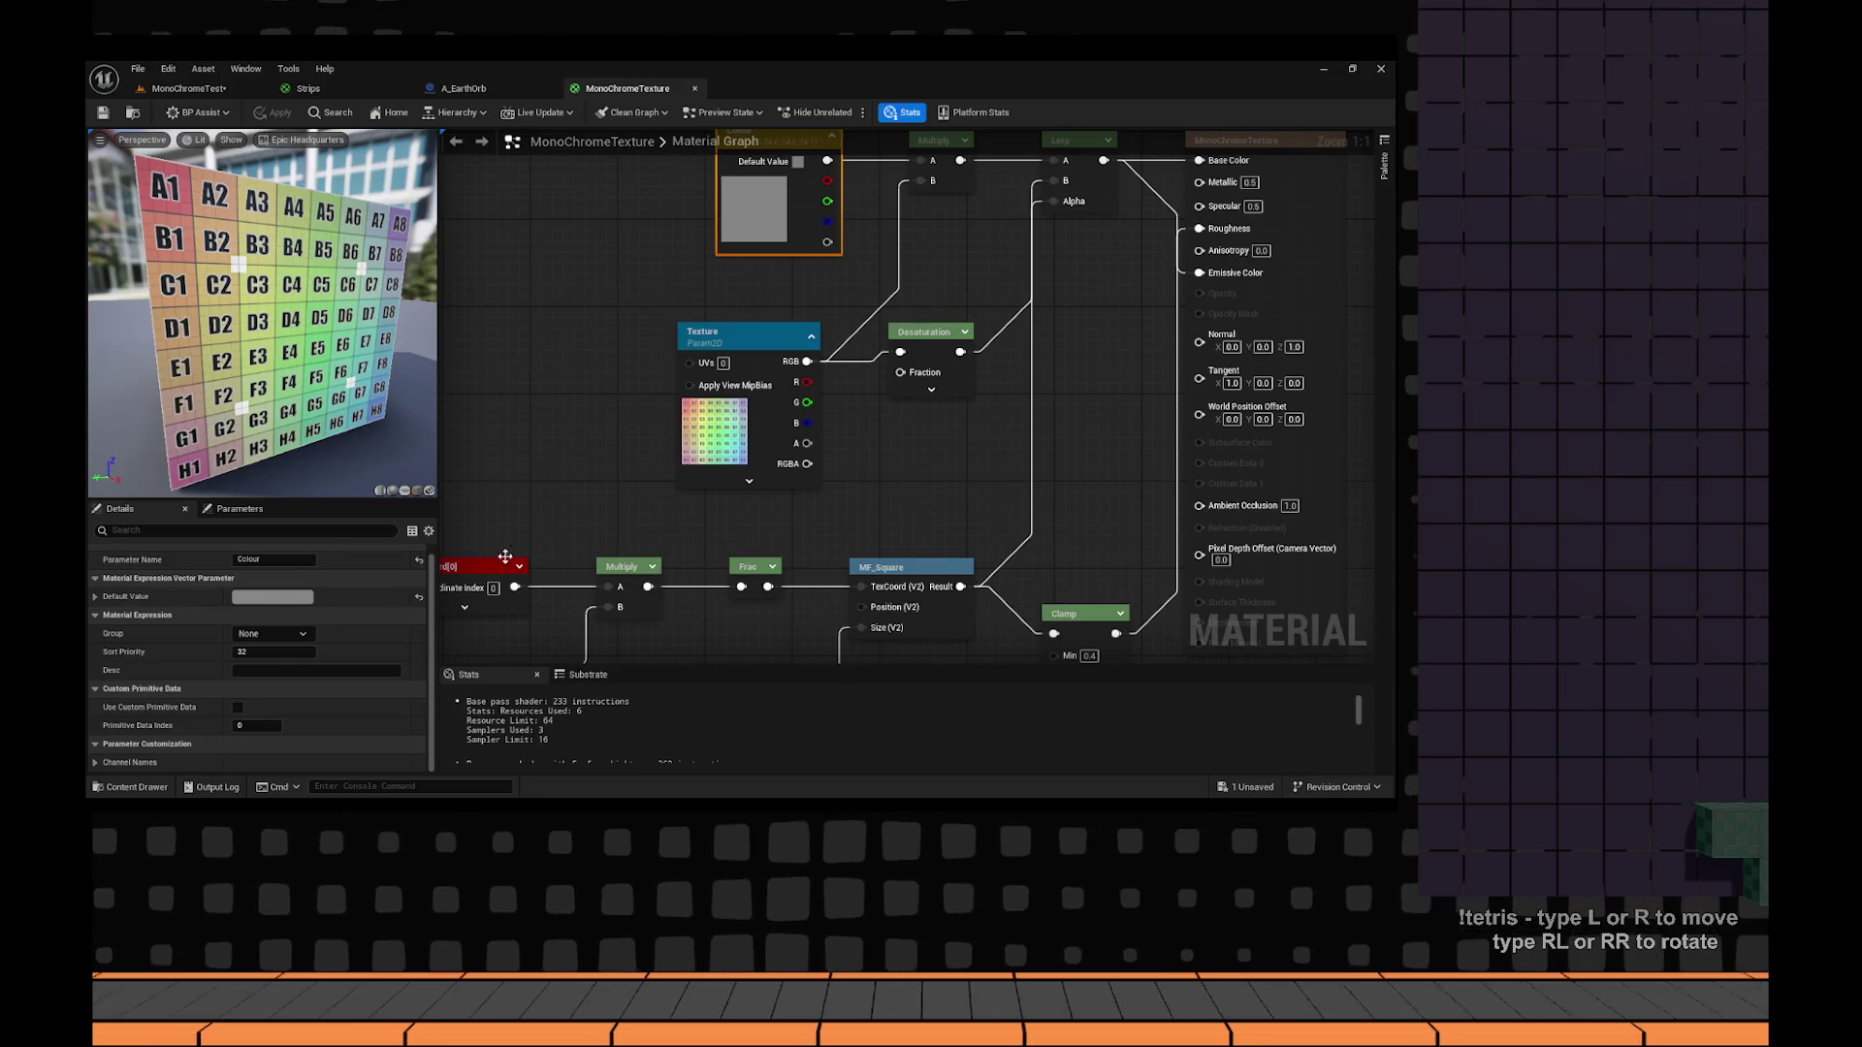
Create a plain Material named M_DiffuseTransparent, save all, and open it.
{"action": "key", "text": "ctrl+space"}
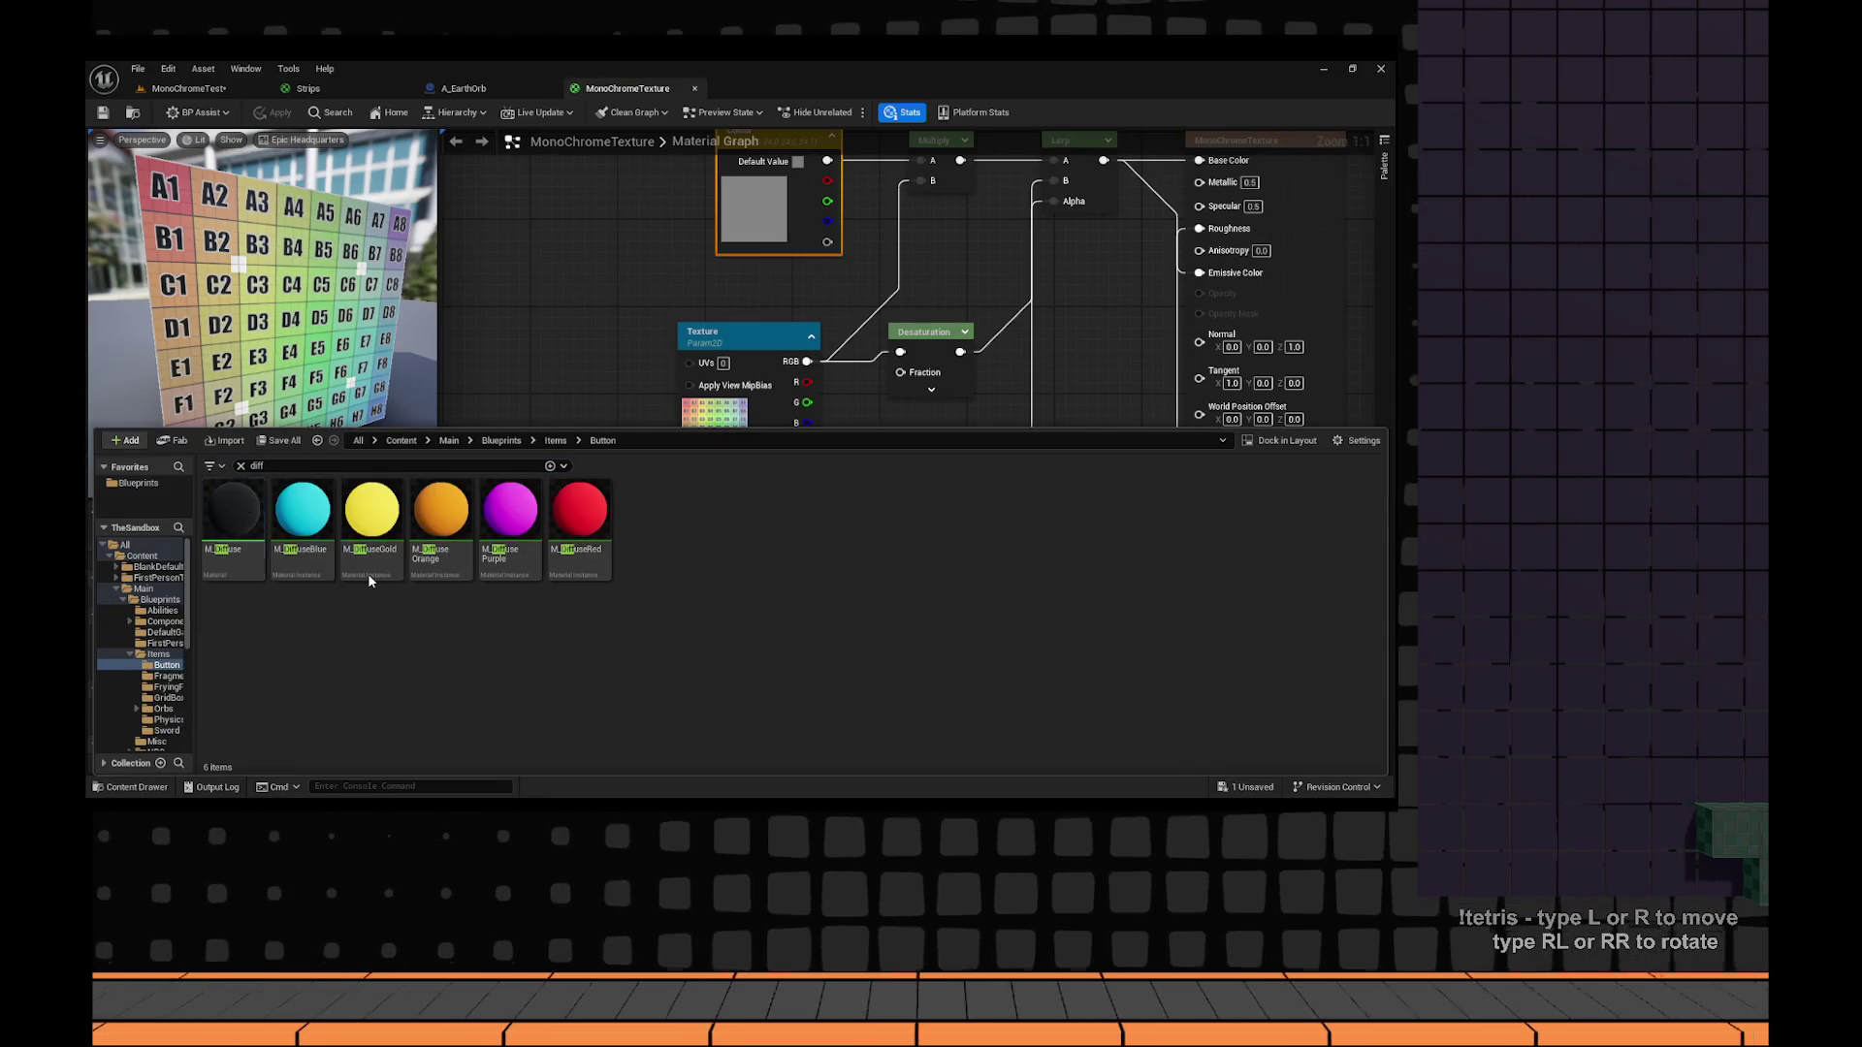
{"action": "key", "text": "ctrl+d"}
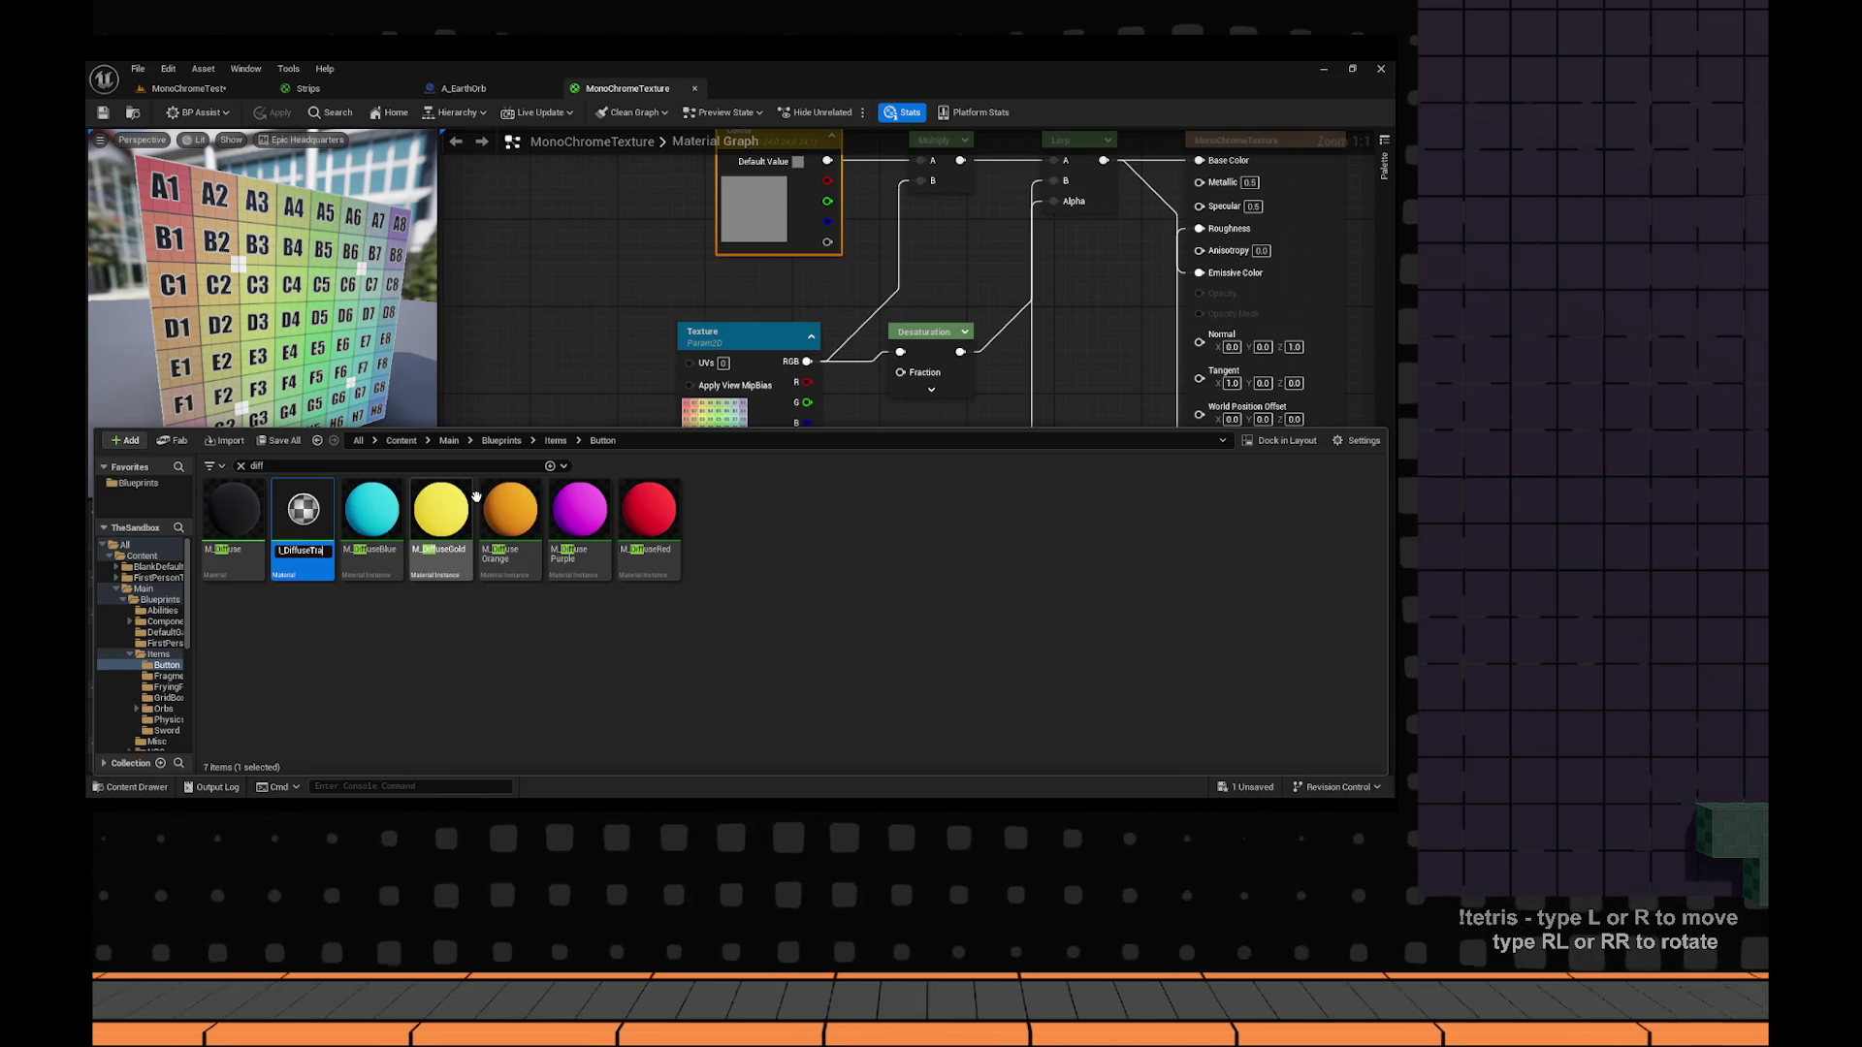
{"action": "key", "text": "Return"}
{"action": "key", "text": "ctrl+s"}
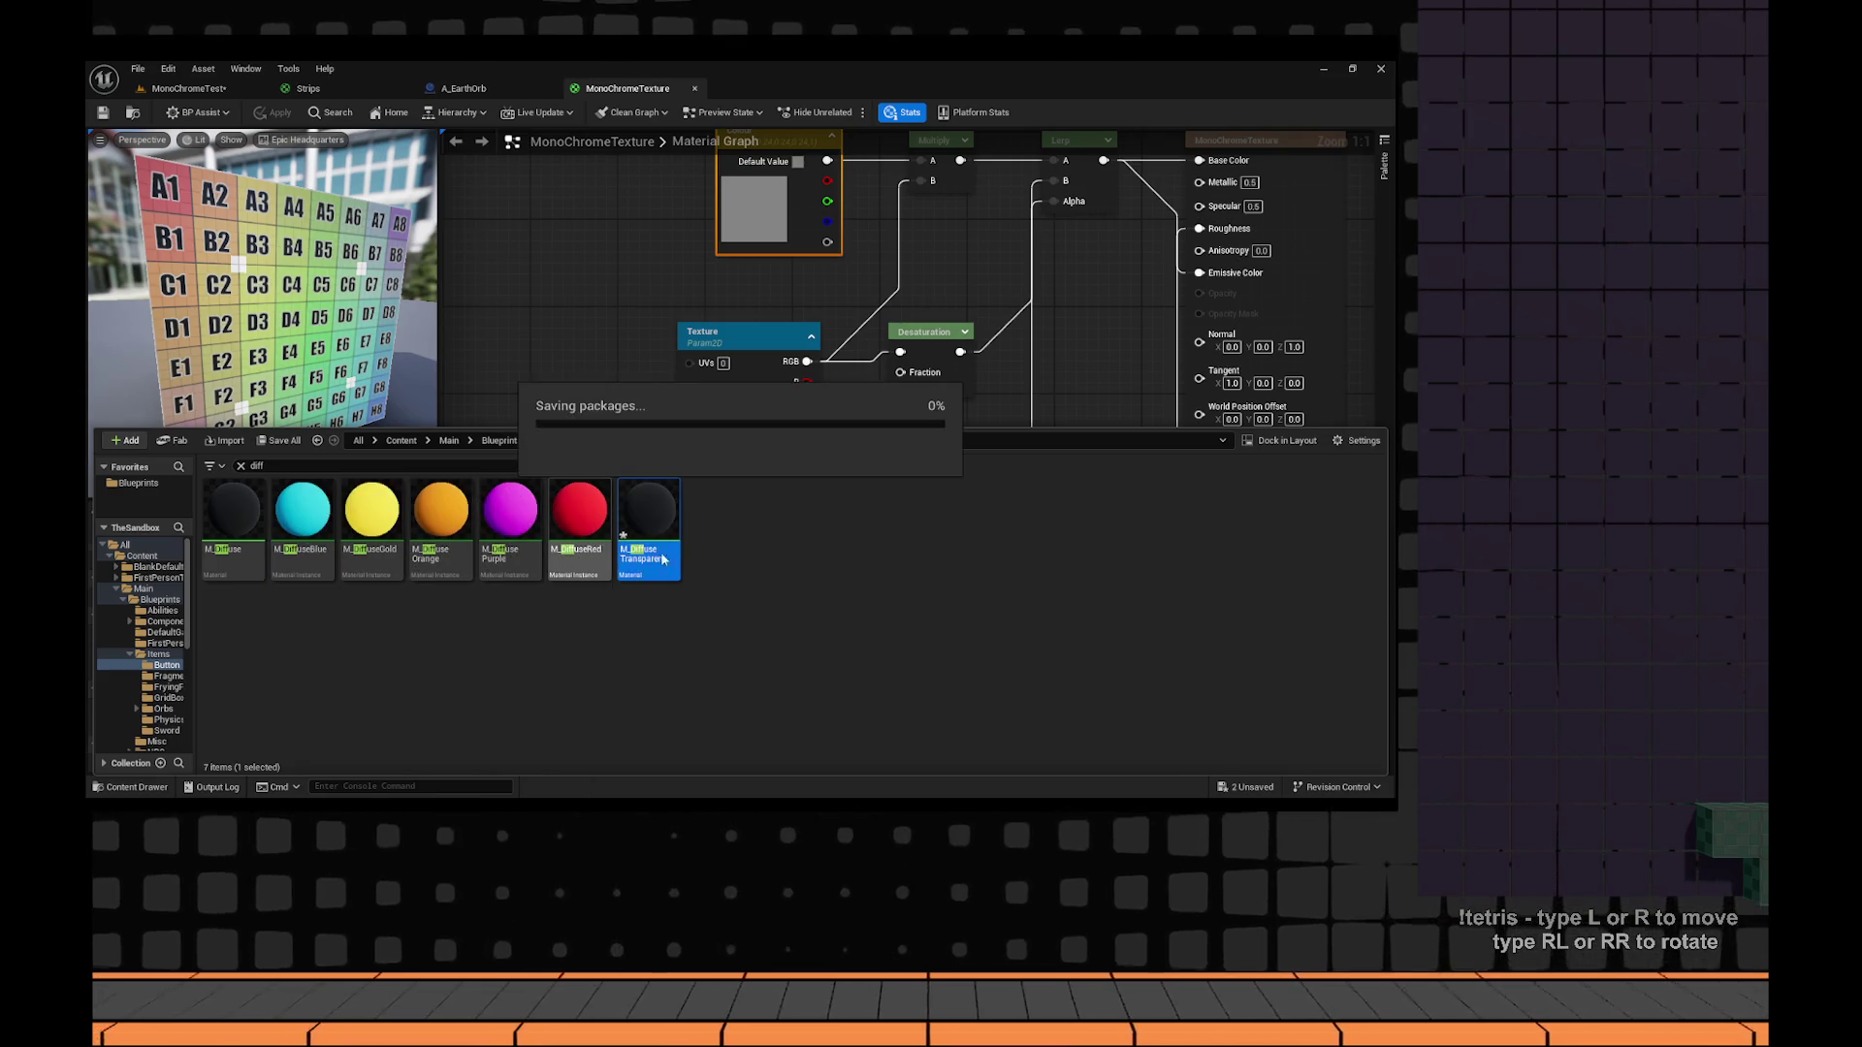
{"action": "double_click", "coordinate": [658, 525]}
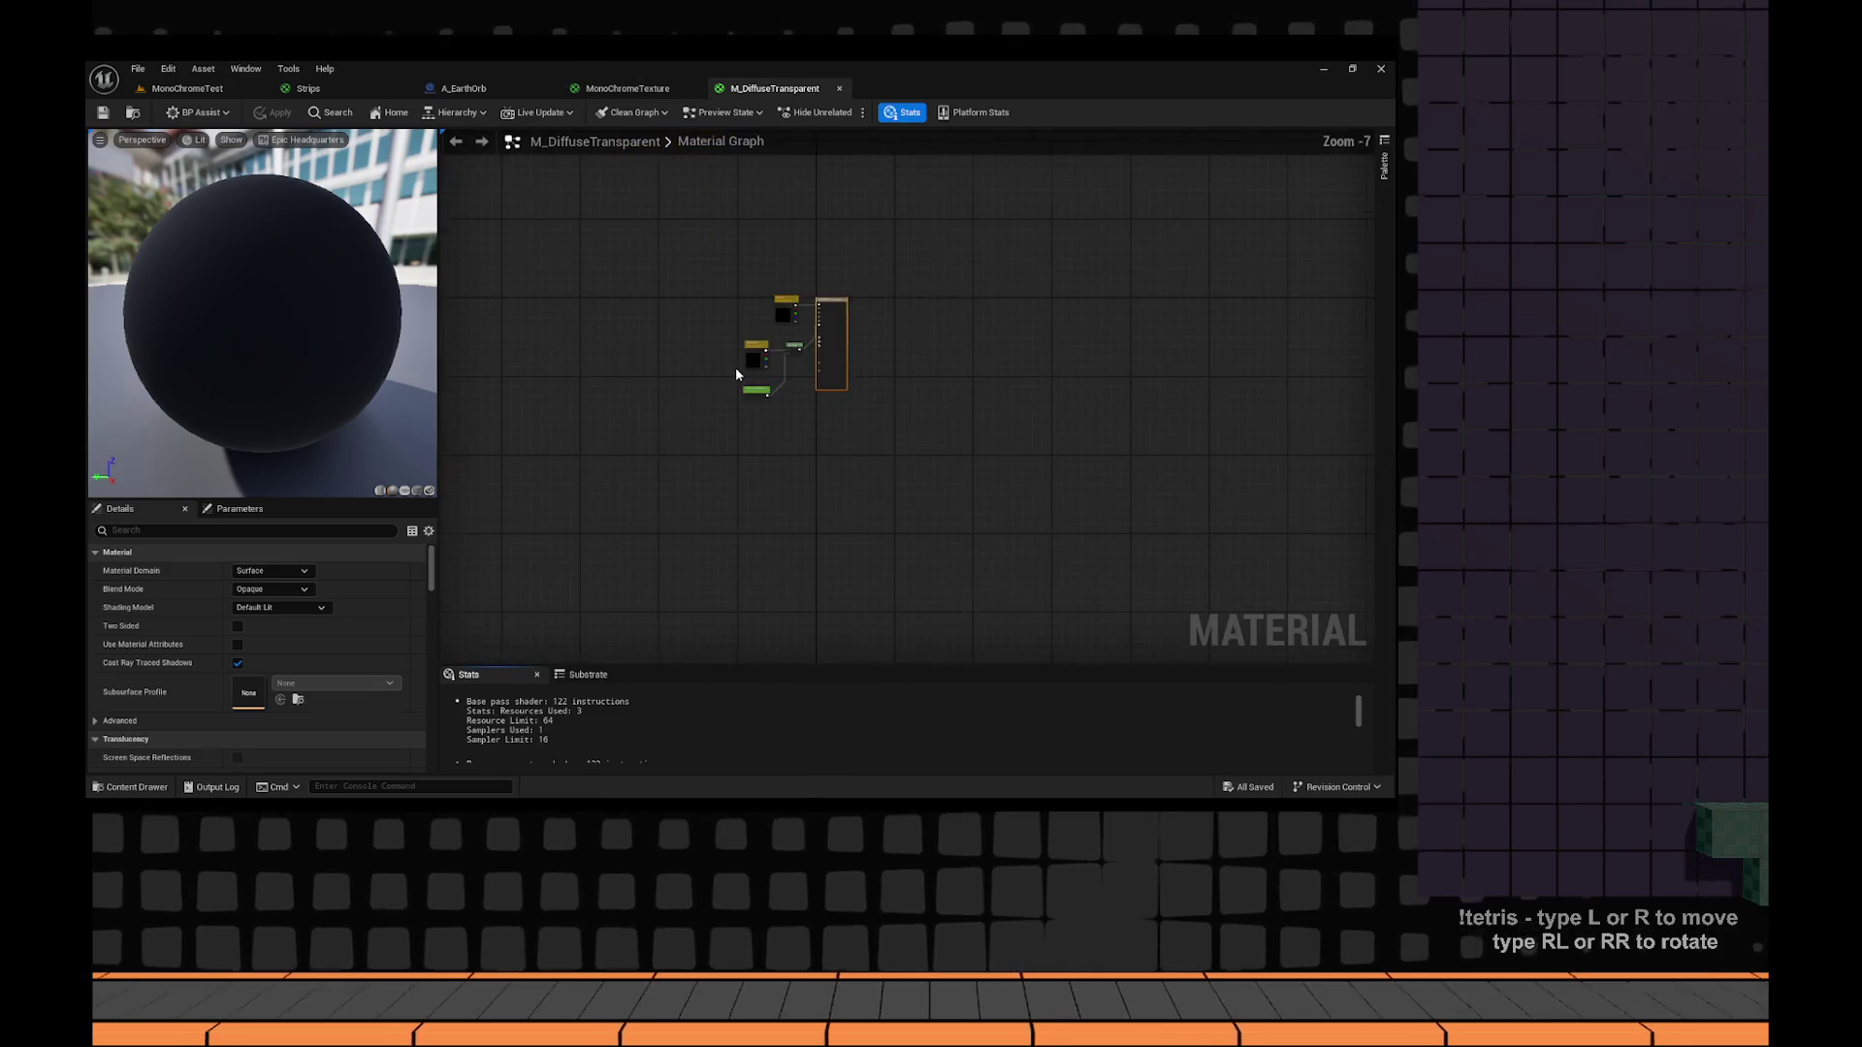
Set M_DiffuseTransparent's Blend Mode to Translucent with a default Opacity of 0.0.
{"action": "left_click", "coordinate": [281, 590]}
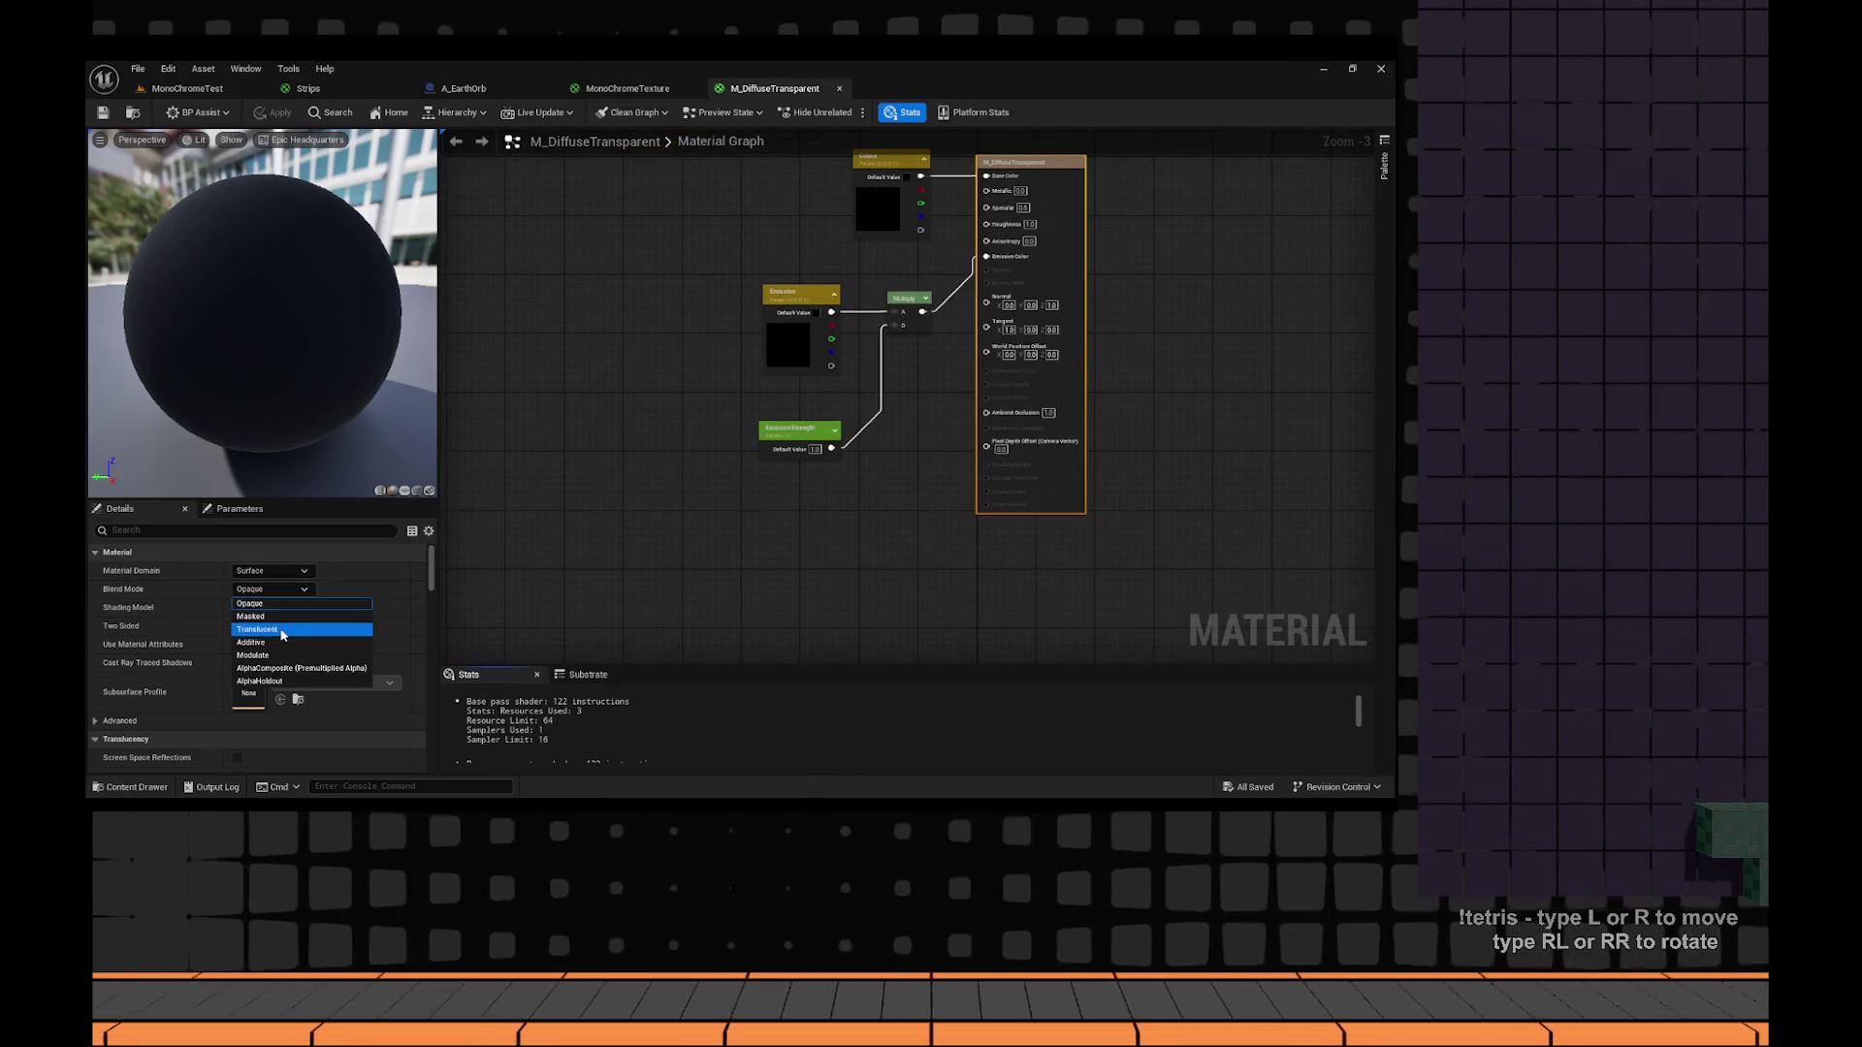
{"action": "left_click", "coordinate": [287, 630]}
{"action": "scroll", "coordinate": [652, 461], "scroll_direction": "up", "scroll_amount": 4}
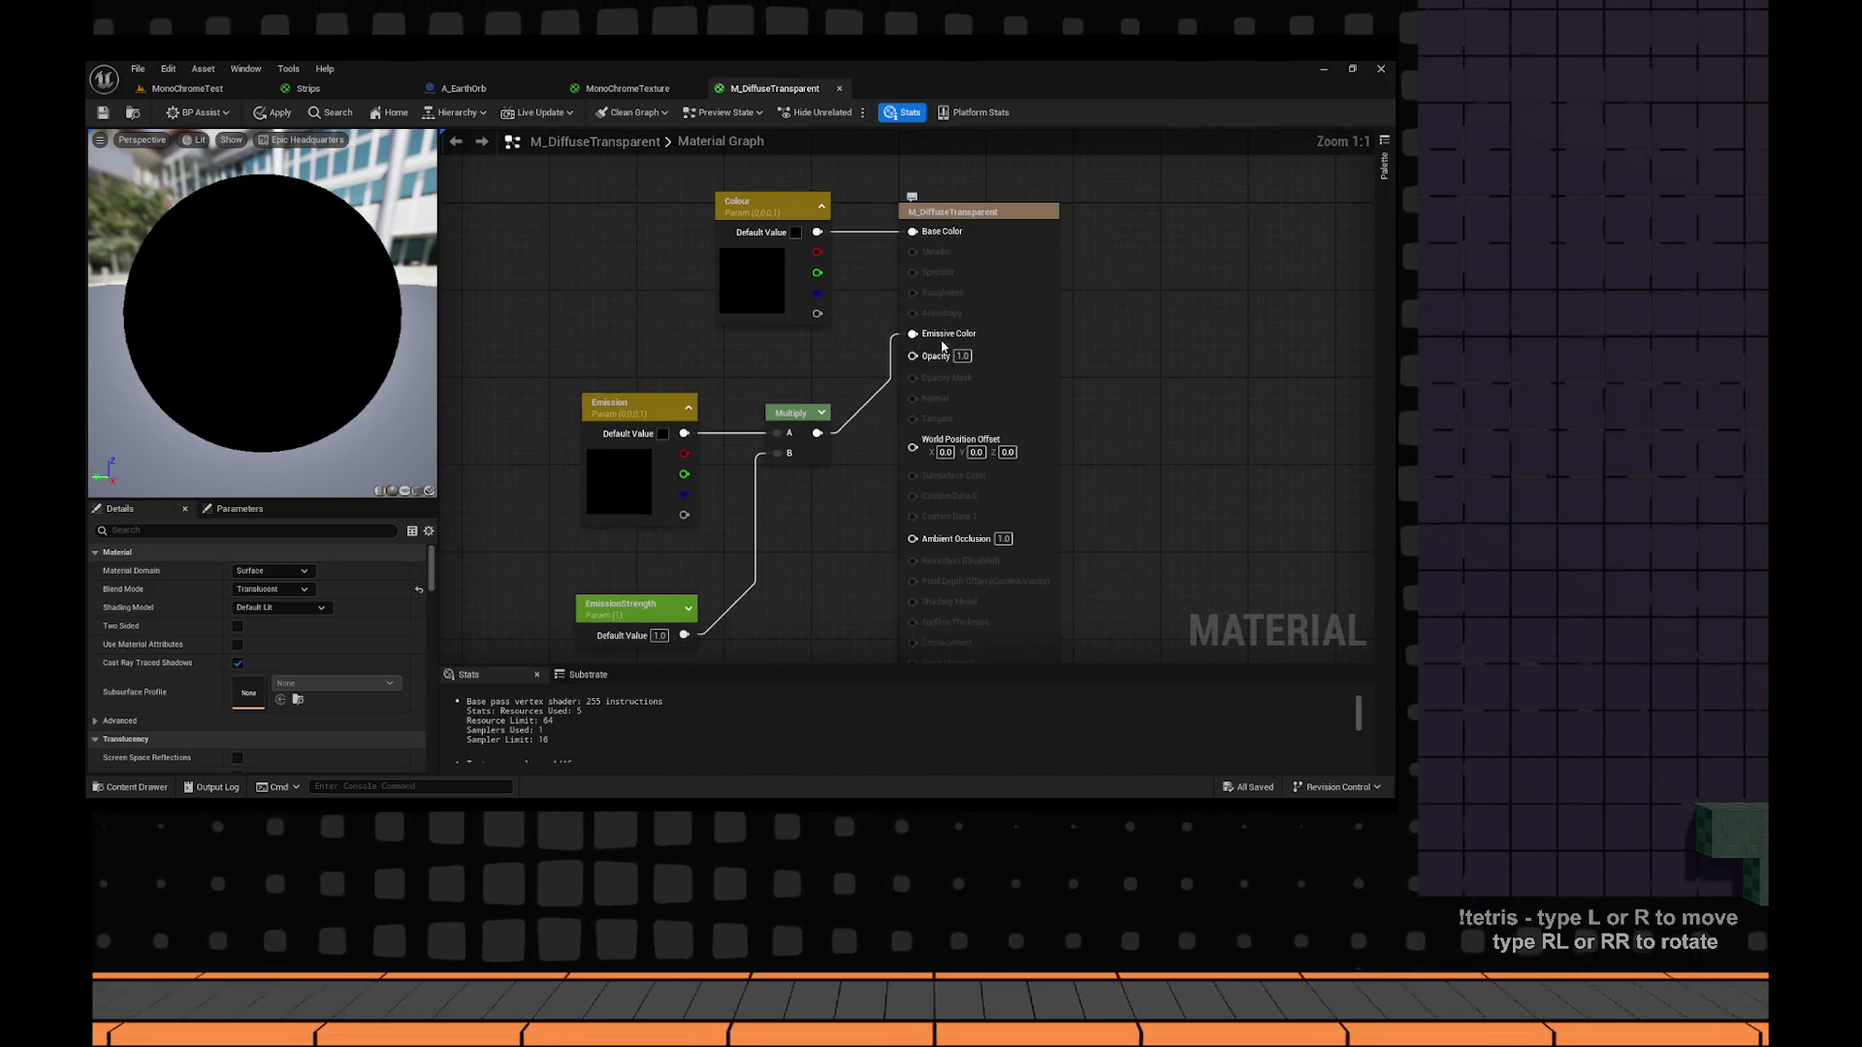
{"action": "left_click", "coordinate": [962, 356]}
{"action": "type", "text": "0"}
{"action": "key", "text": "Return"}
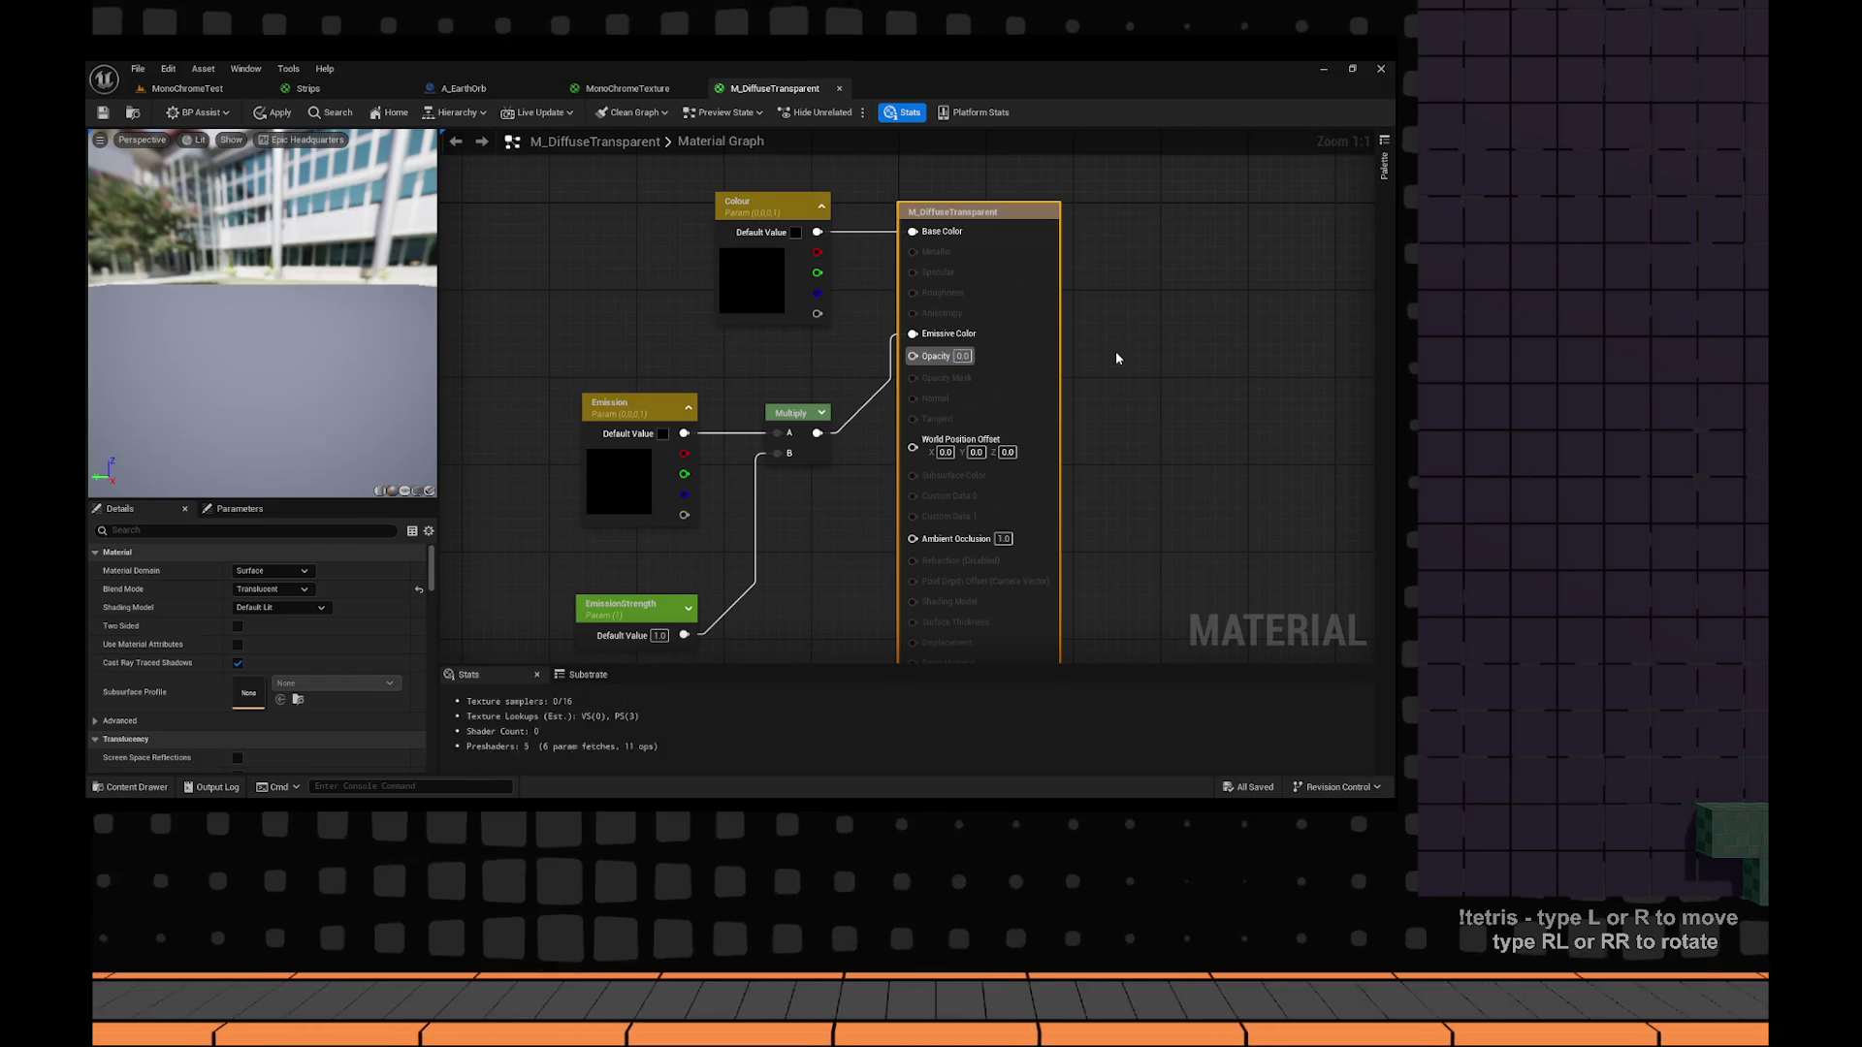
Convert a constant feeding Opacity into a parameter named Opacity, then apply the material.
{"action": "mouse_move", "coordinate": [912, 366]}
{"action": "left_mouse_down"}
{"action": "mouse_move", "coordinate": [789, 615]}
{"action": "mouse_move", "coordinate": [766, 388]}
{"action": "left_mouse_up"}
{"action": "right_click", "coordinate": [788, 388]}
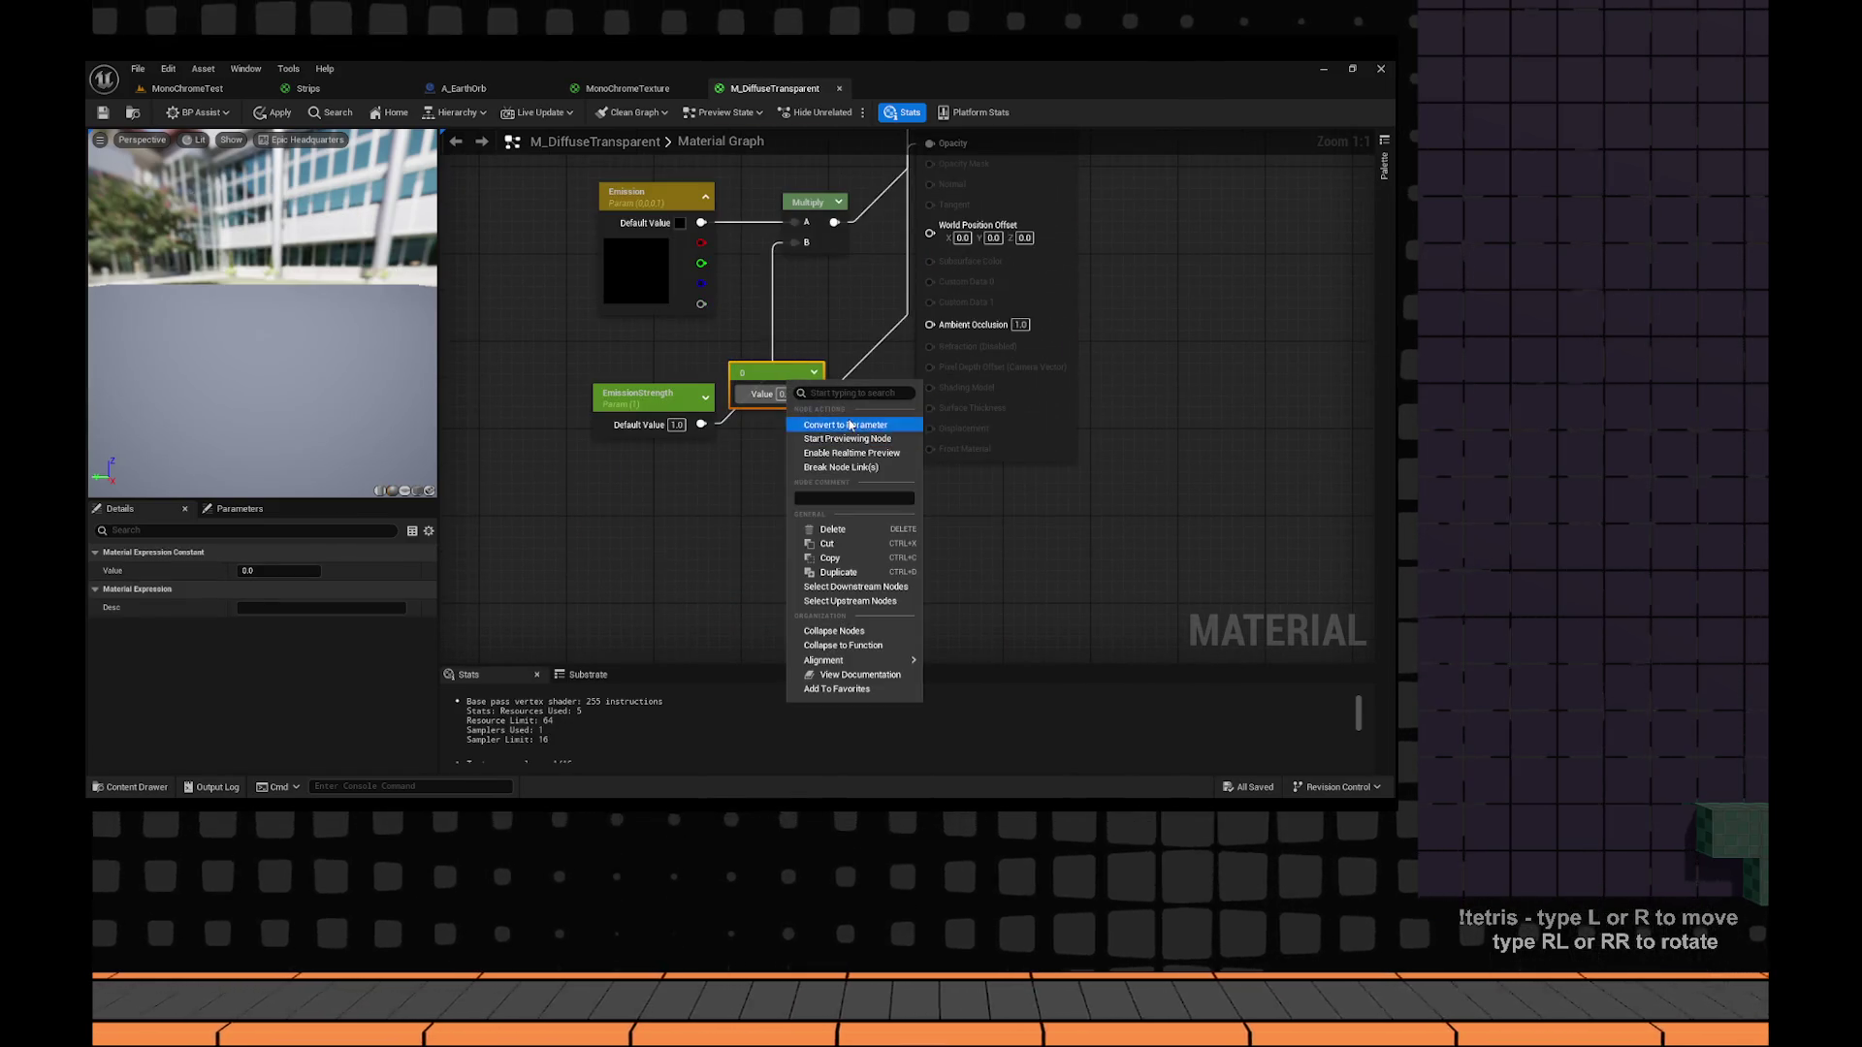
{"action": "left_click", "coordinate": [849, 425]}
{"action": "type", "text": "Opacit"}
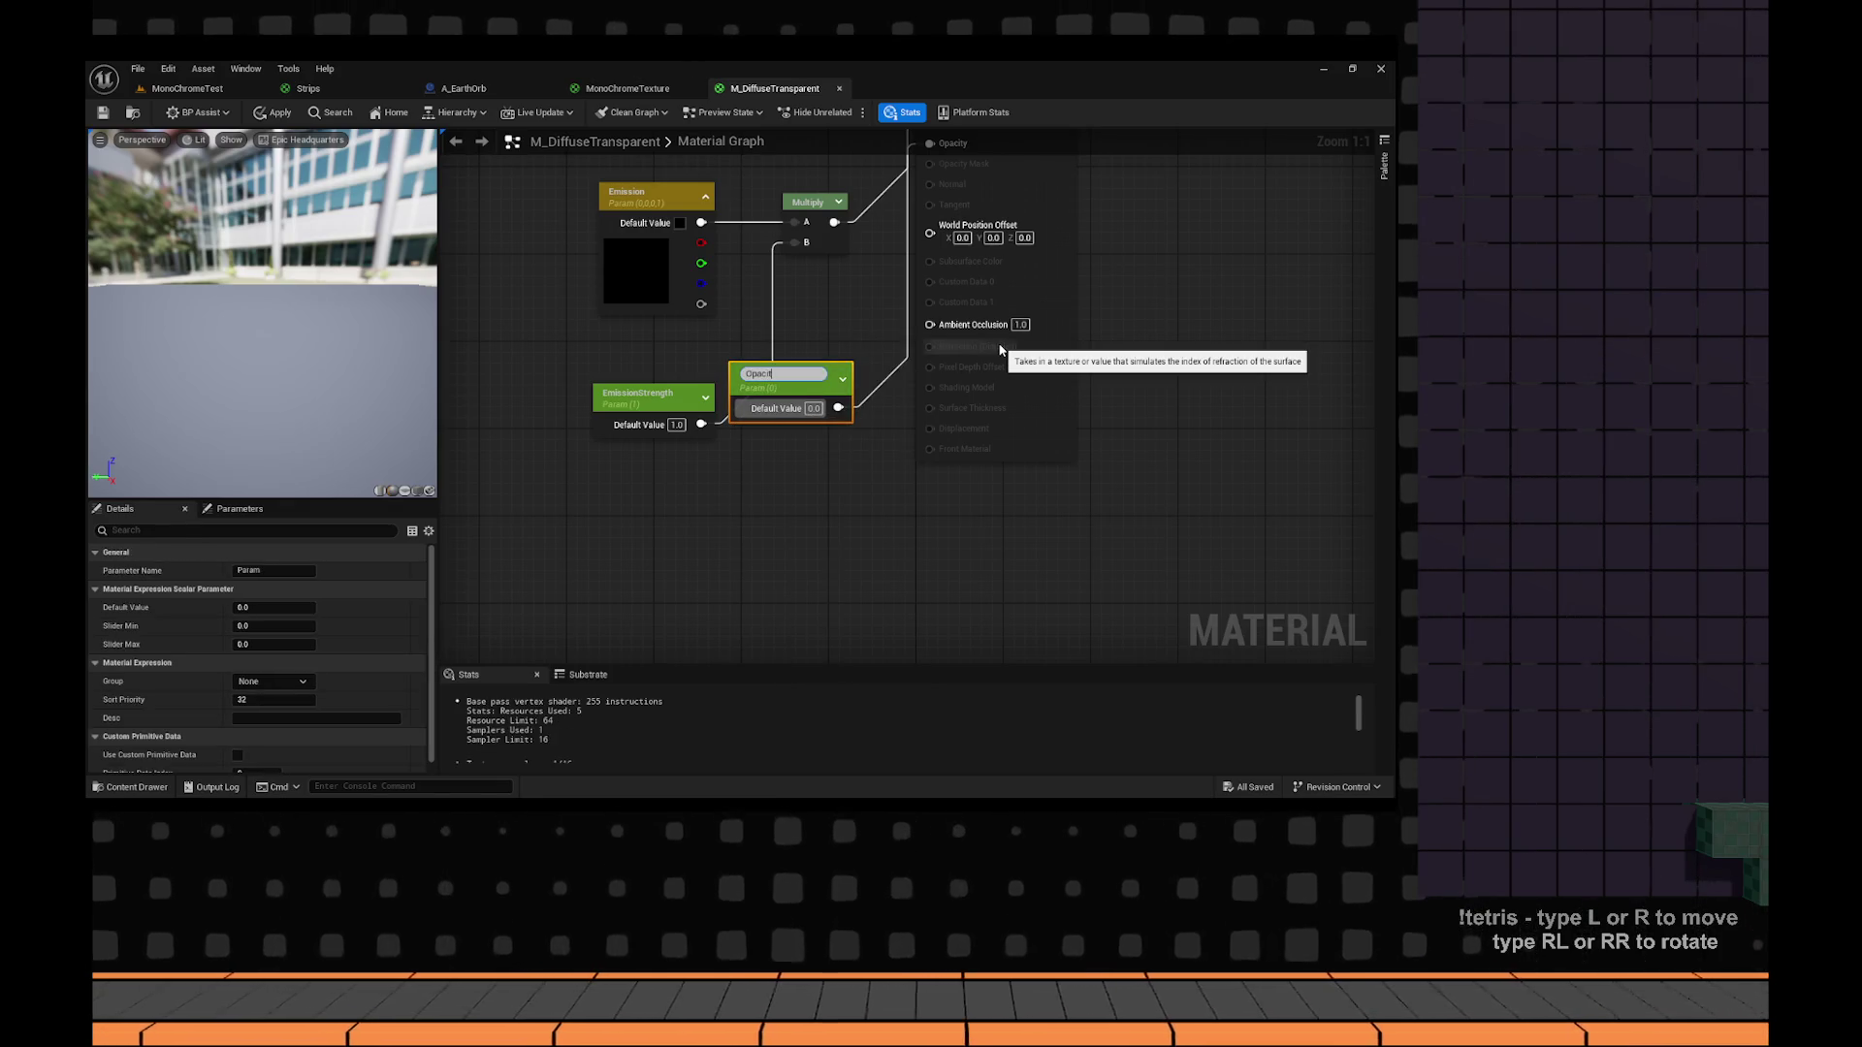
{"action": "type", "text": "y"}
{"action": "key", "text": "Return"}
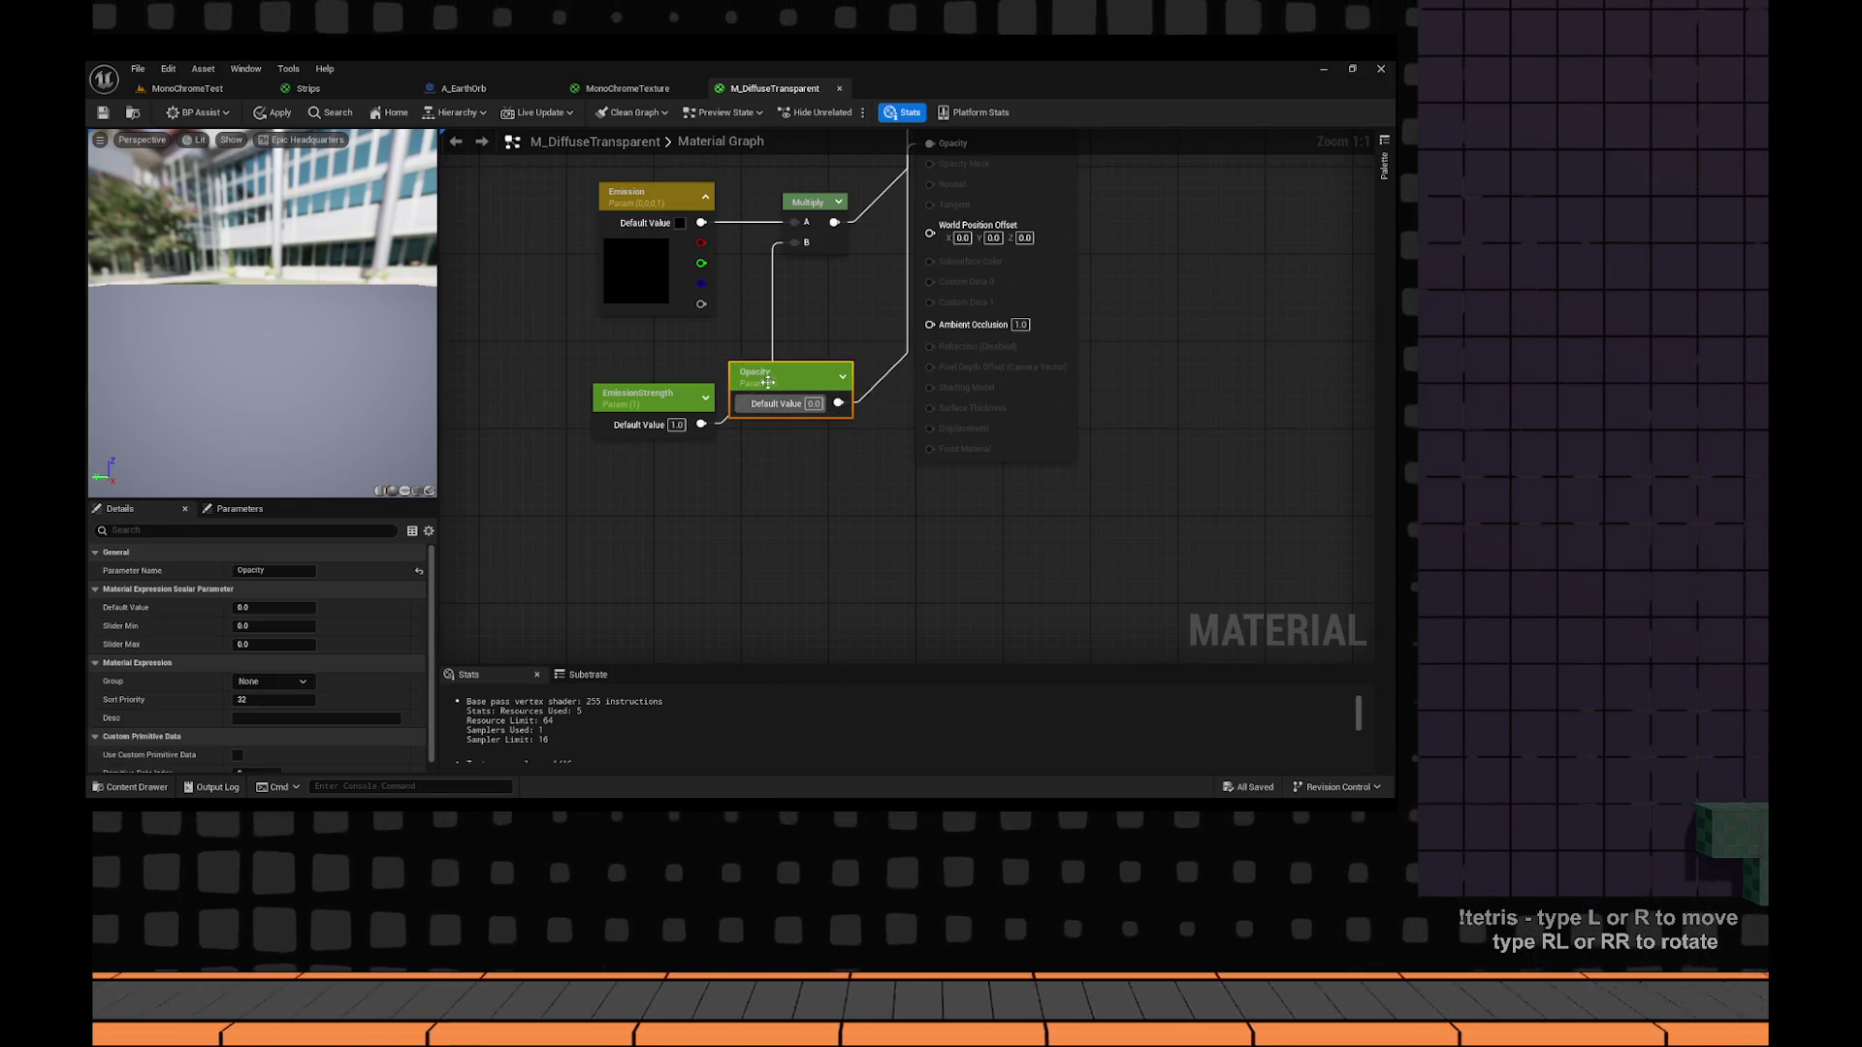
{"action": "left_click_drag", "start_coordinate": [768, 385], "coordinate": [671, 472]}
{"action": "left_click", "coordinate": [844, 619]}
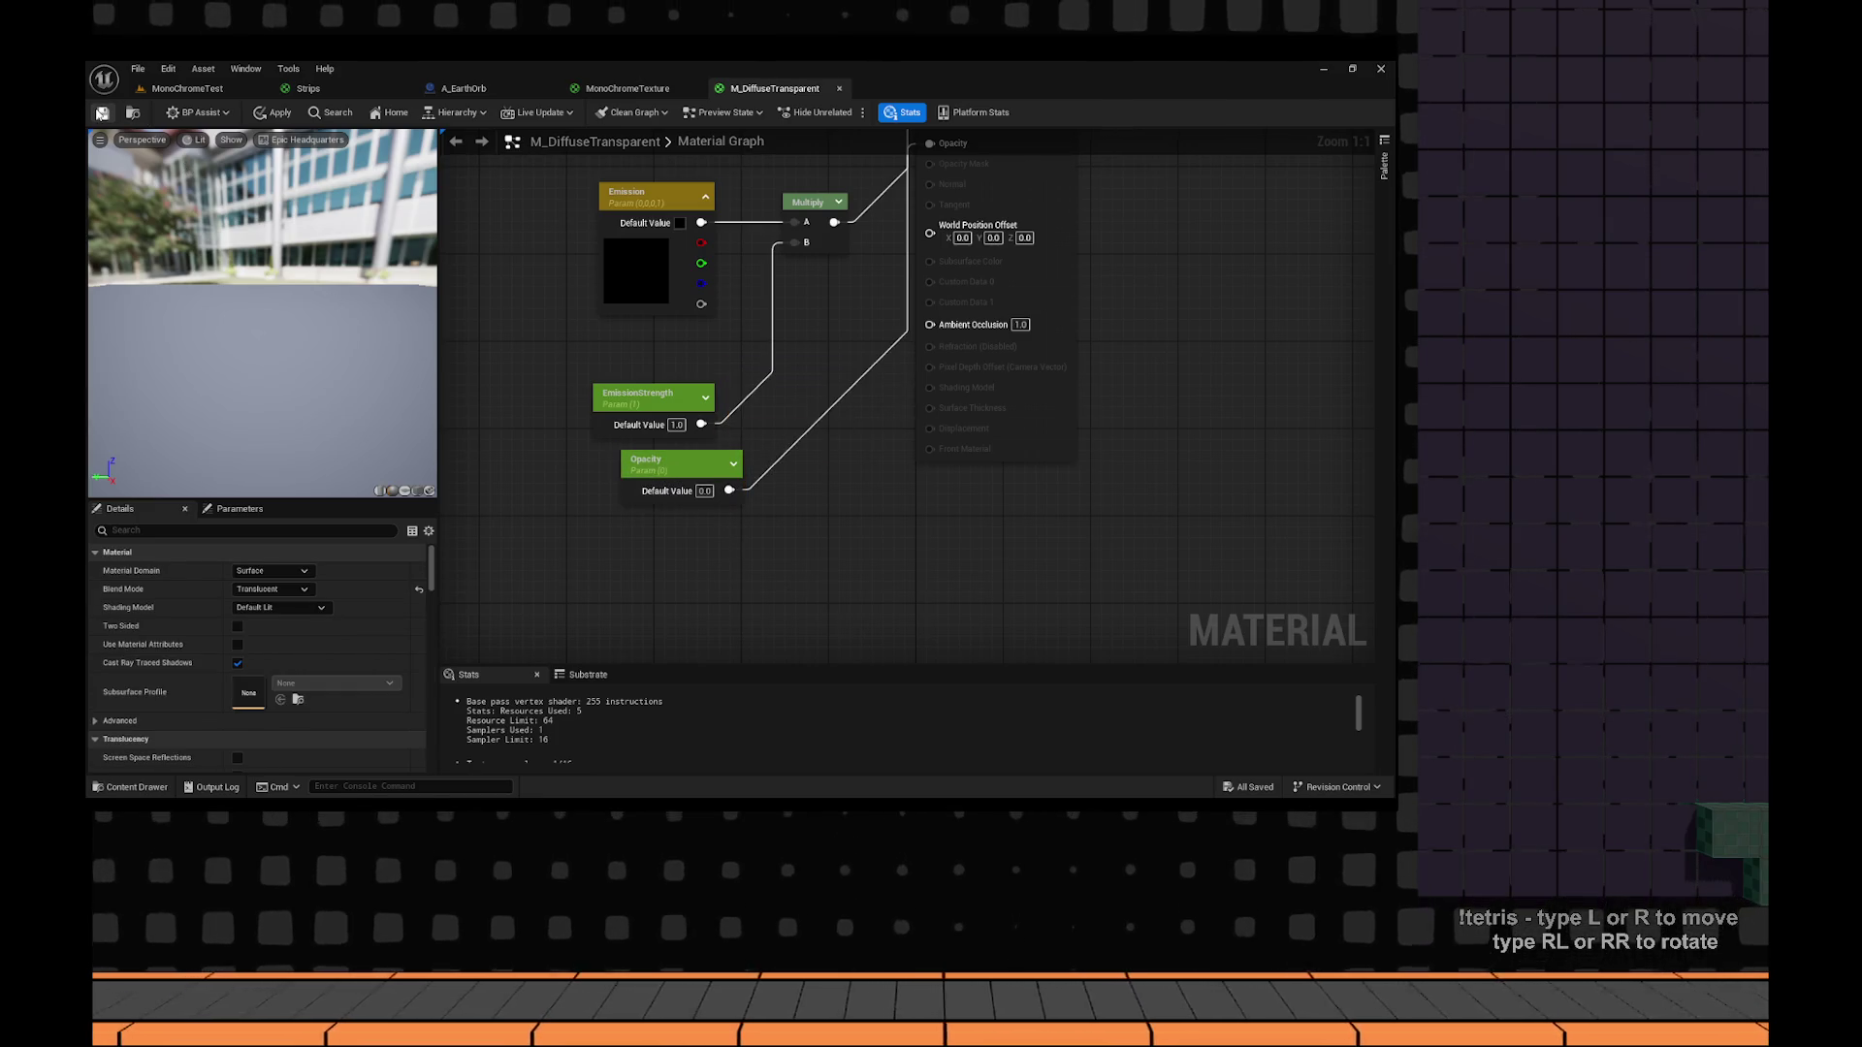
{"action": "left_click", "coordinate": [102, 112]}
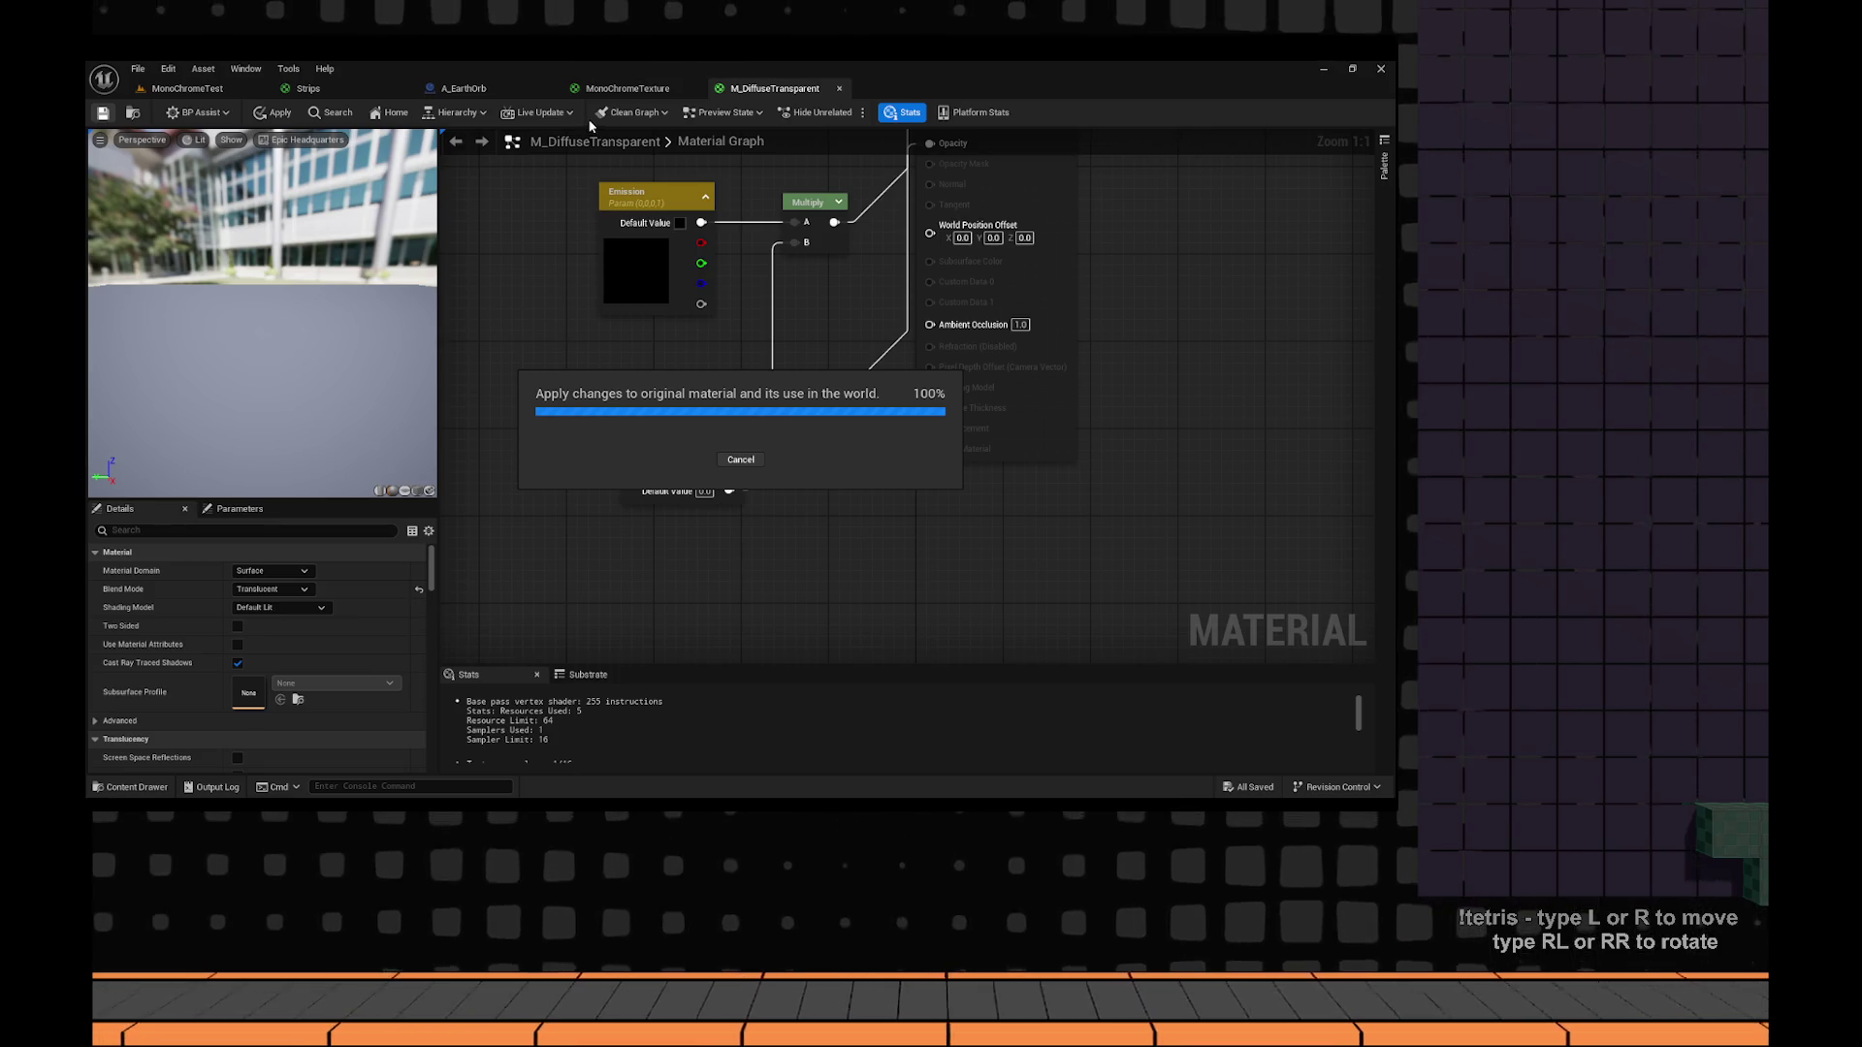
{"action": "left_click", "coordinate": [192, 89]}
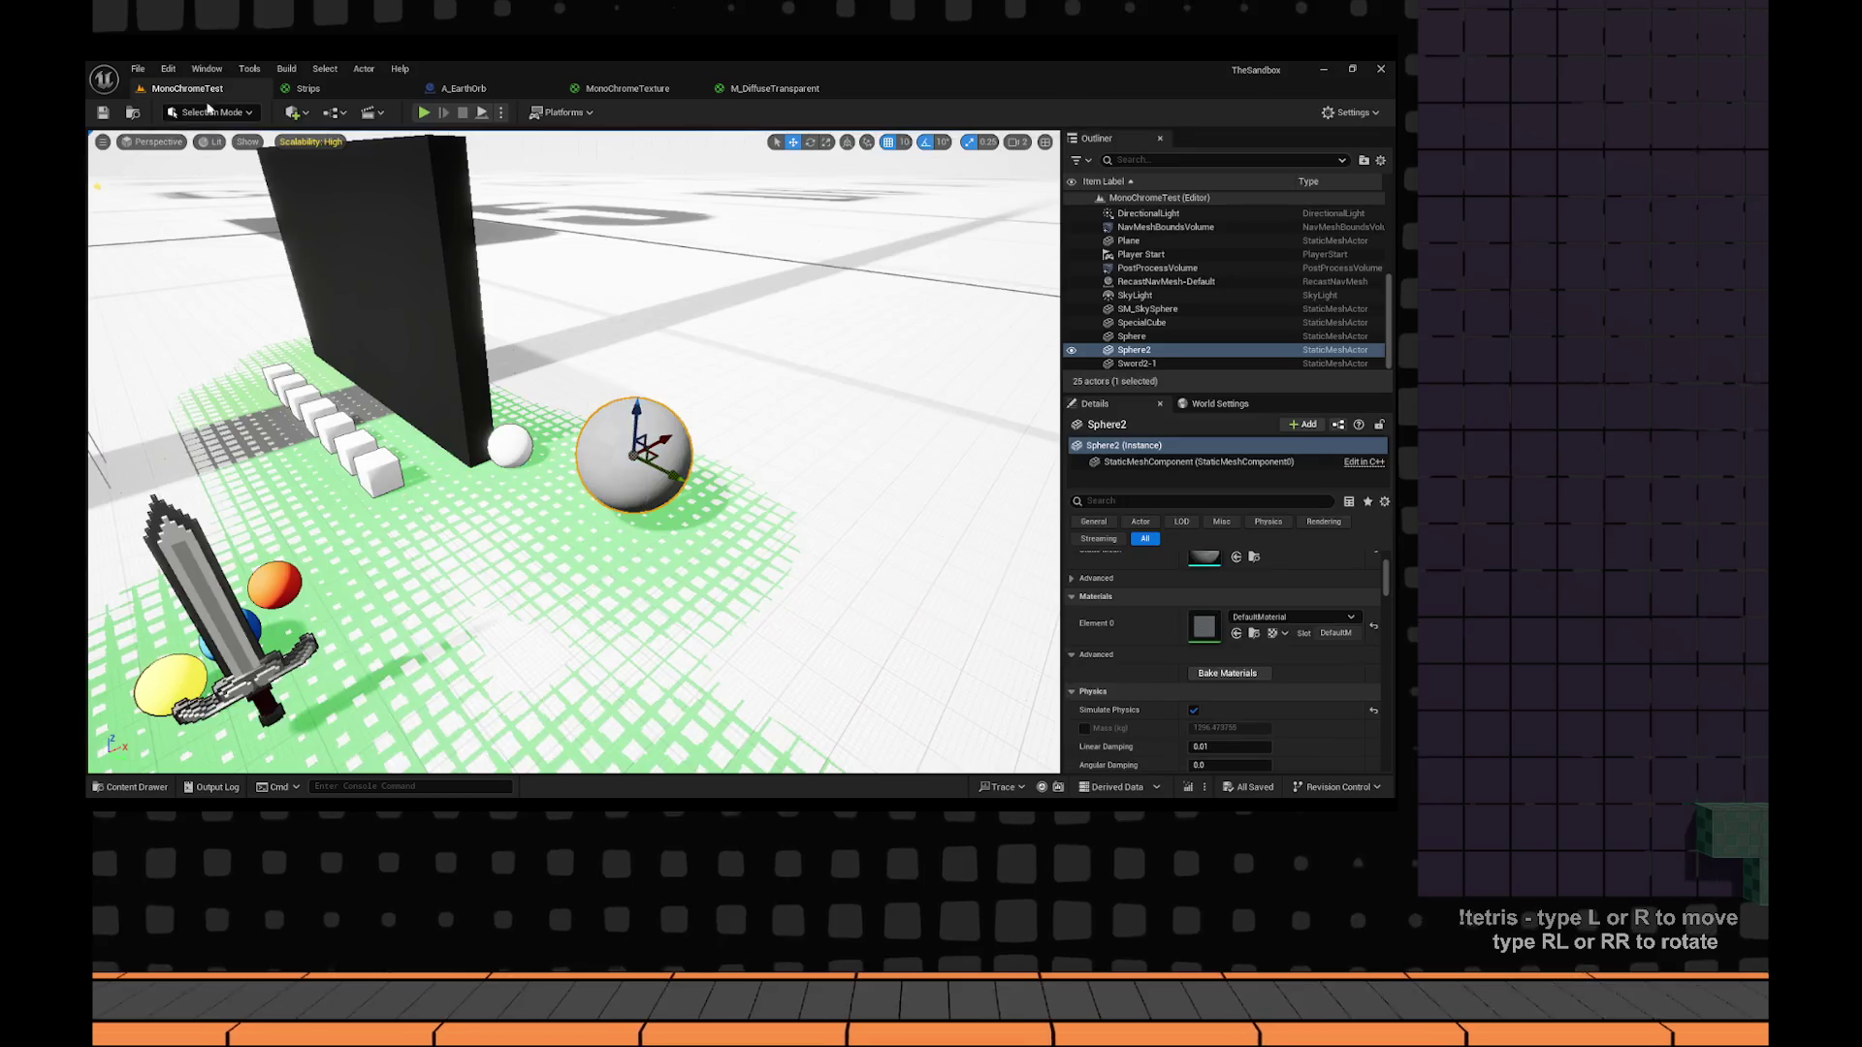
Assign M_DiffuseTransparent to Sphere2's Element 0 material slot.
{"action": "mouse_move", "coordinate": [717, 431]}
{"action": "left_mouse_down"}
{"action": "mouse_move", "coordinate": [1048, 507]}
{"action": "mouse_move", "coordinate": [914, 499]}
{"action": "mouse_move", "coordinate": [1267, 638]}
{"action": "mouse_move", "coordinate": [1304, 618]}
{"action": "left_mouse_up"}
{"action": "left_click", "coordinate": [1305, 618]}
{"action": "type", "text": "diffuse"}
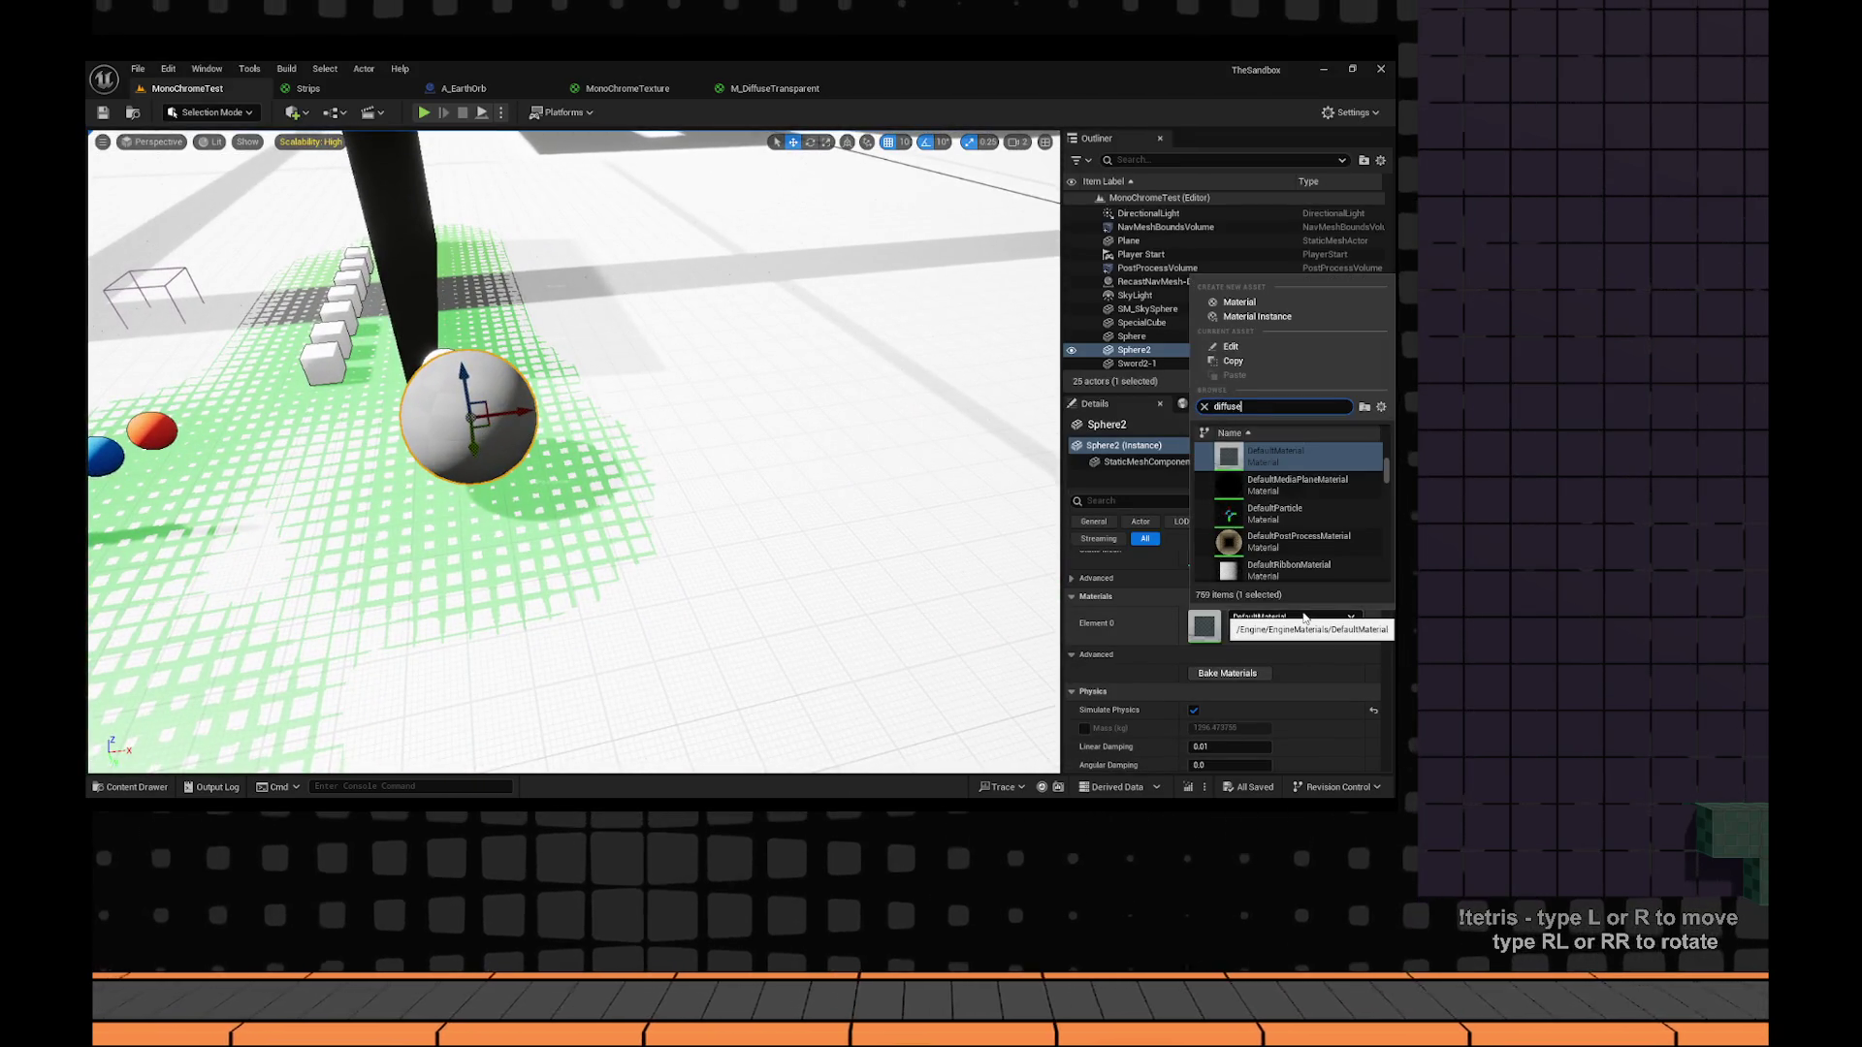
{"action": "left_click", "coordinate": [1340, 538]}
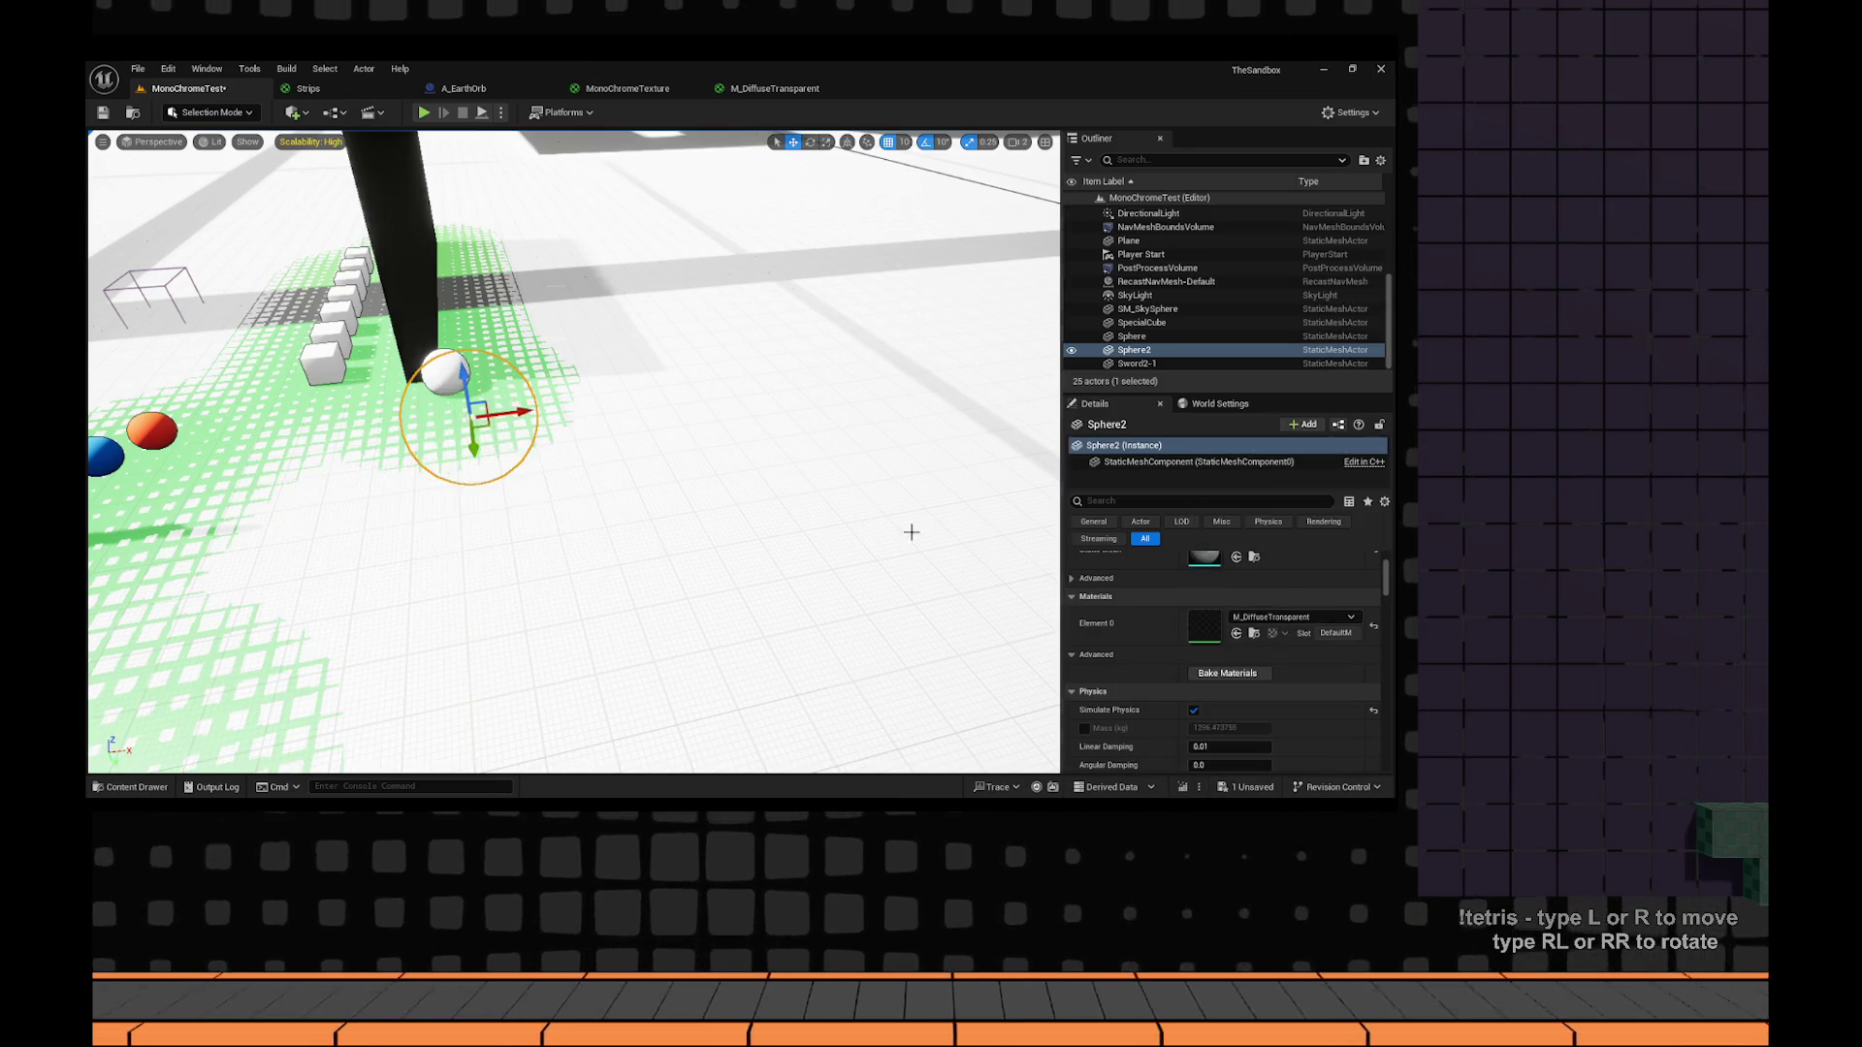
Open the Content Drawer and bring up actions for the M_DiffuseTransparent asset.
{"action": "mouse_move", "coordinate": [788, 412]}
{"action": "left_mouse_down"}
{"action": "mouse_move", "coordinate": [761, 480]}
{"action": "mouse_move", "coordinate": [826, 519]}
{"action": "left_mouse_up"}
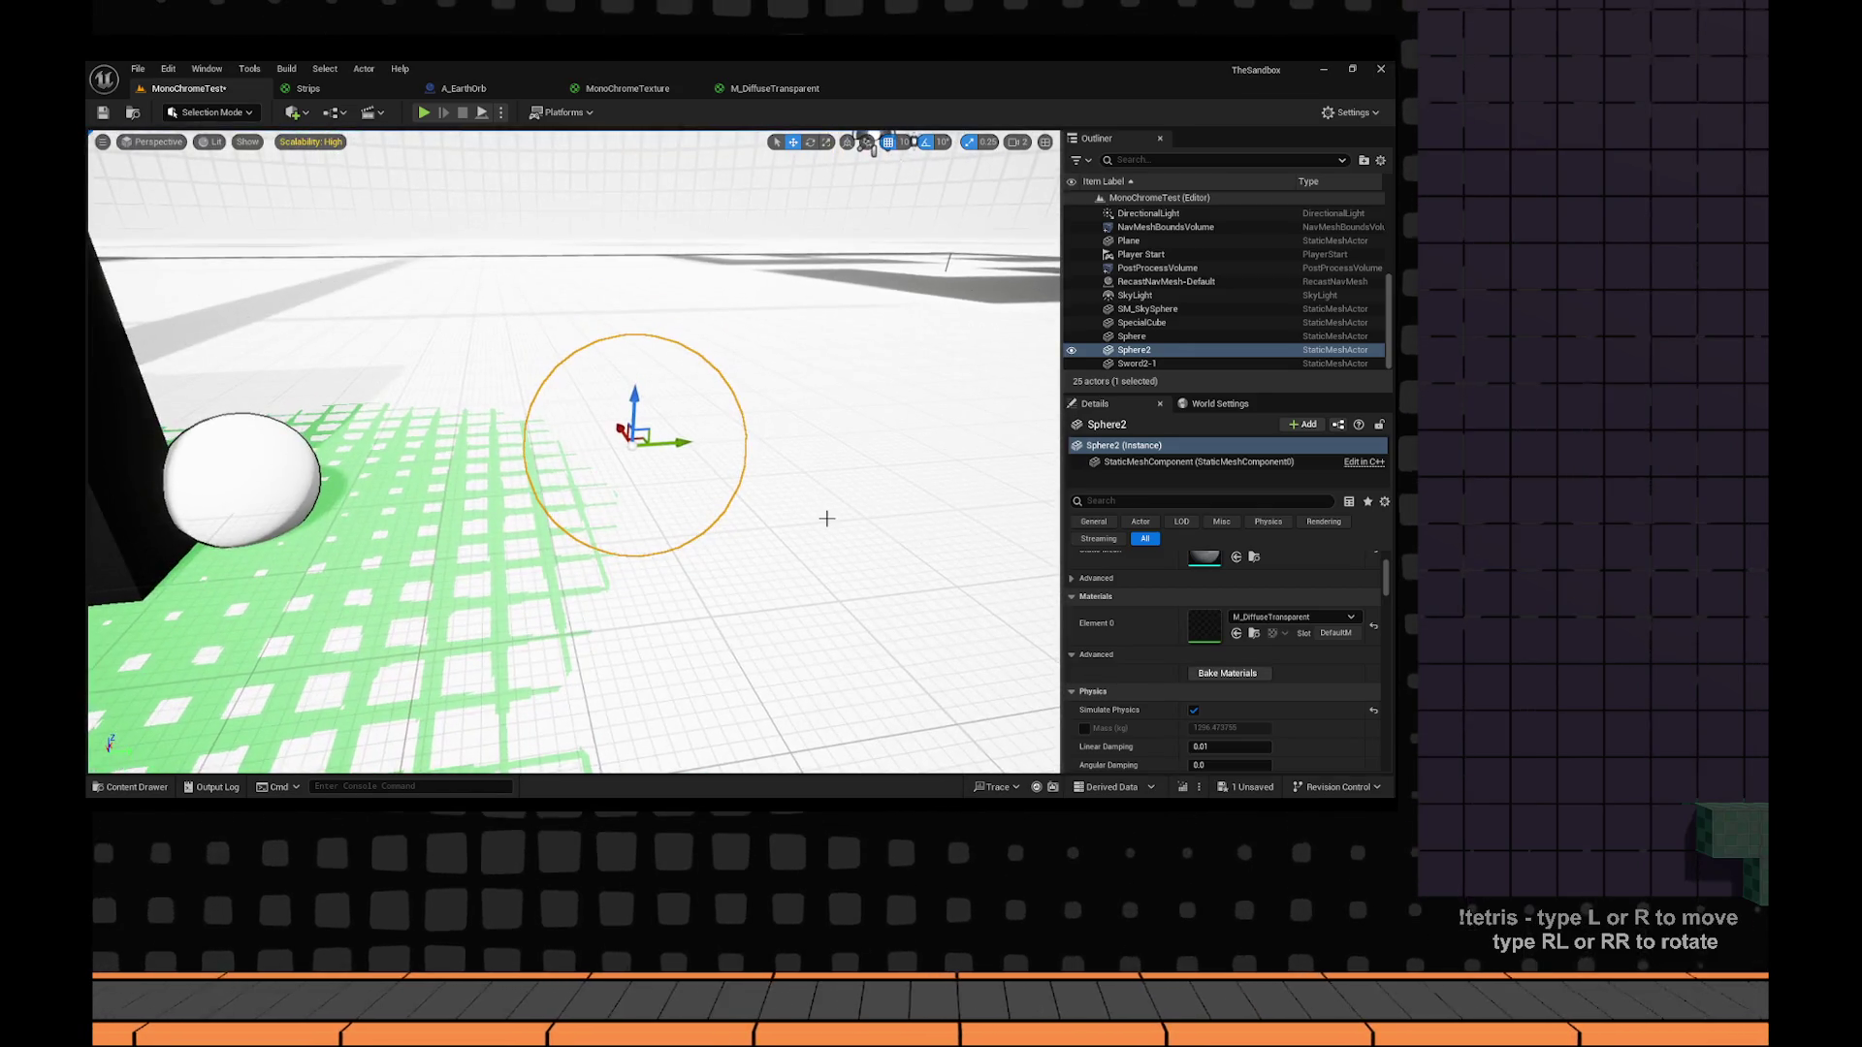
{"action": "key", "text": "ctrl+space"}
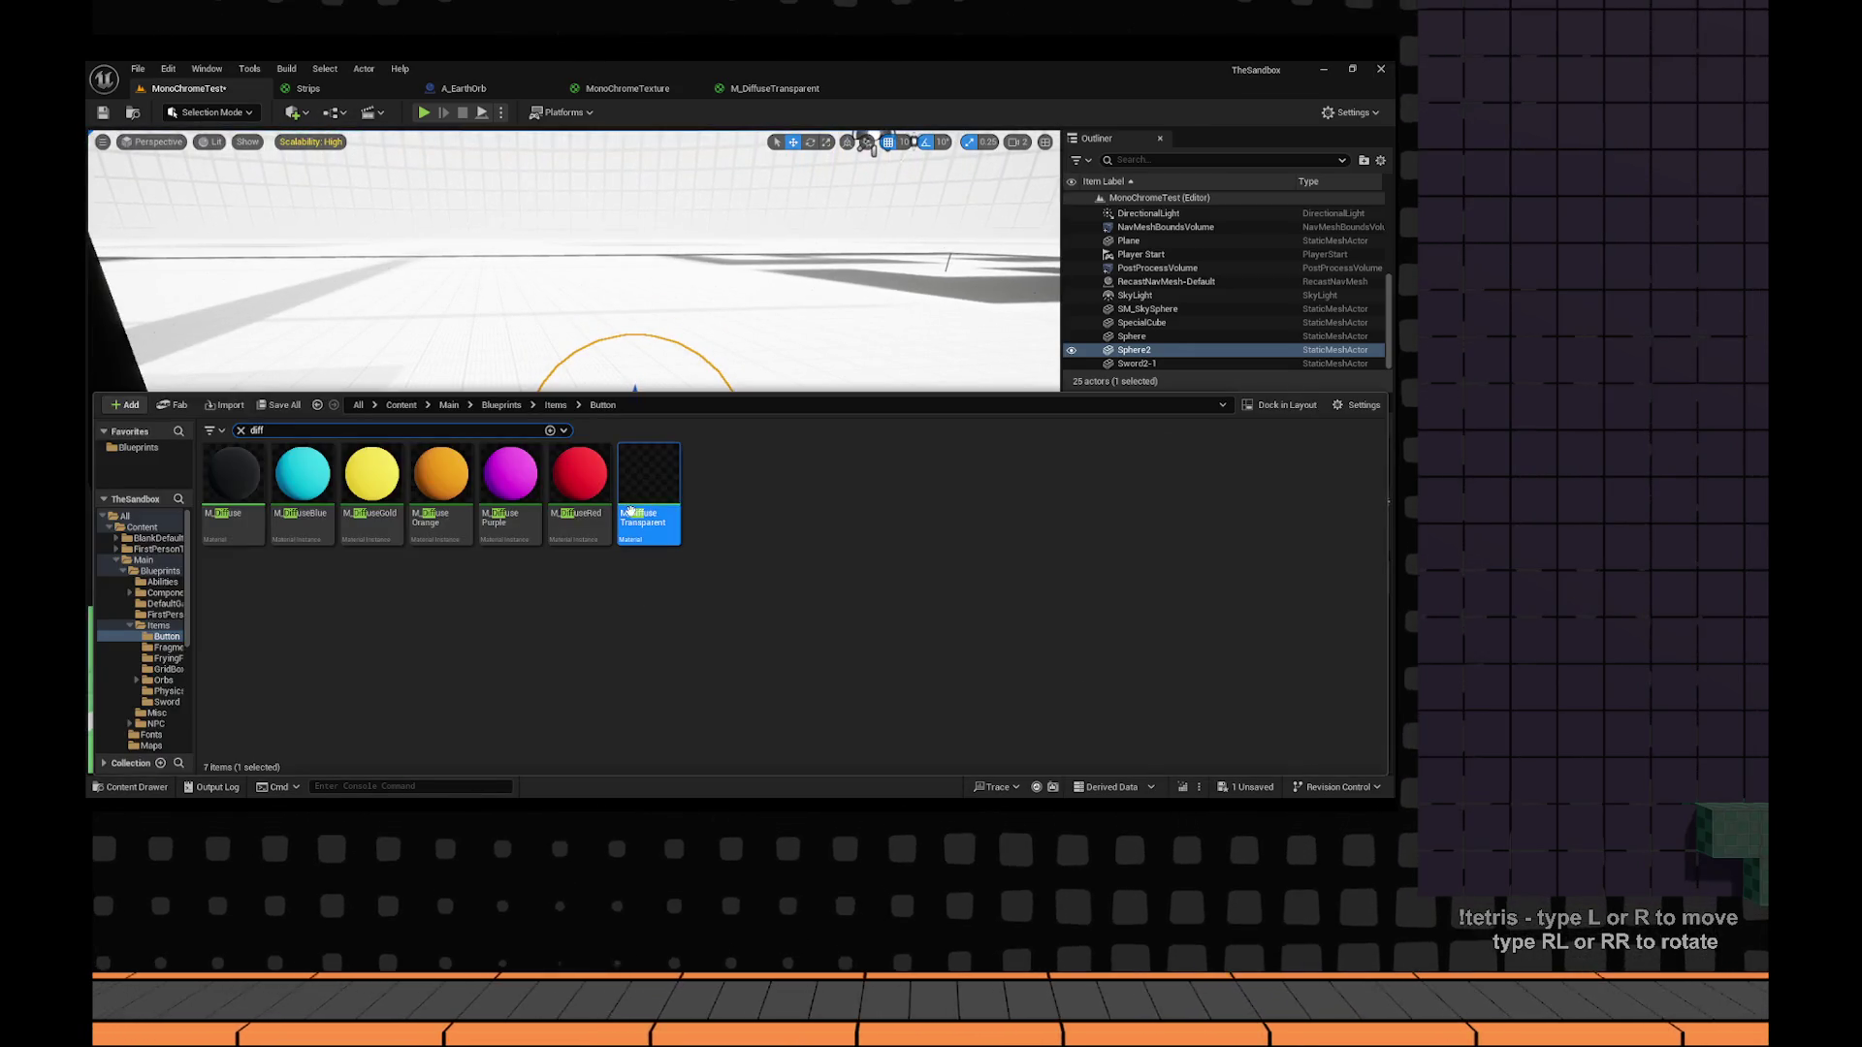
{"action": "right_click", "coordinate": [642, 483]}
Create a material instance of M_DiffuseTransparent and enable its Opacity override.
{"action": "left_click", "coordinate": [721, 127]}
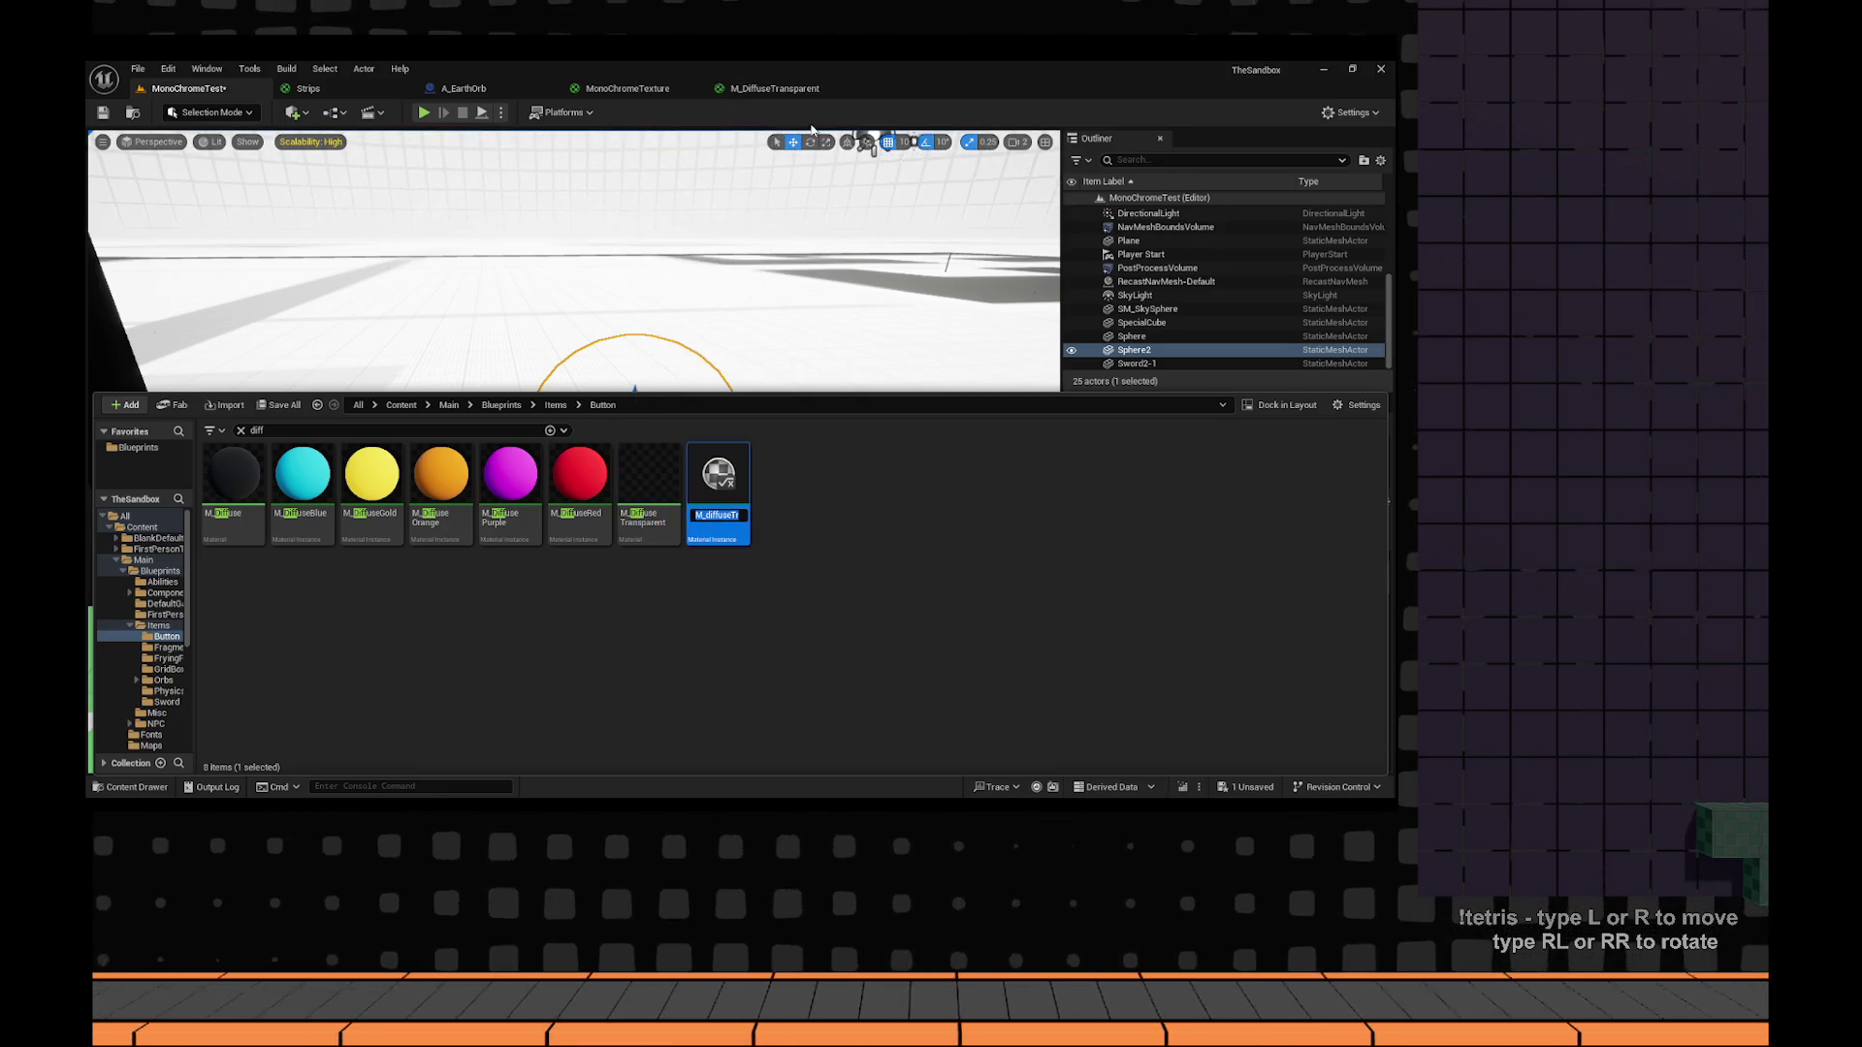
{"action": "key", "text": "Return"}
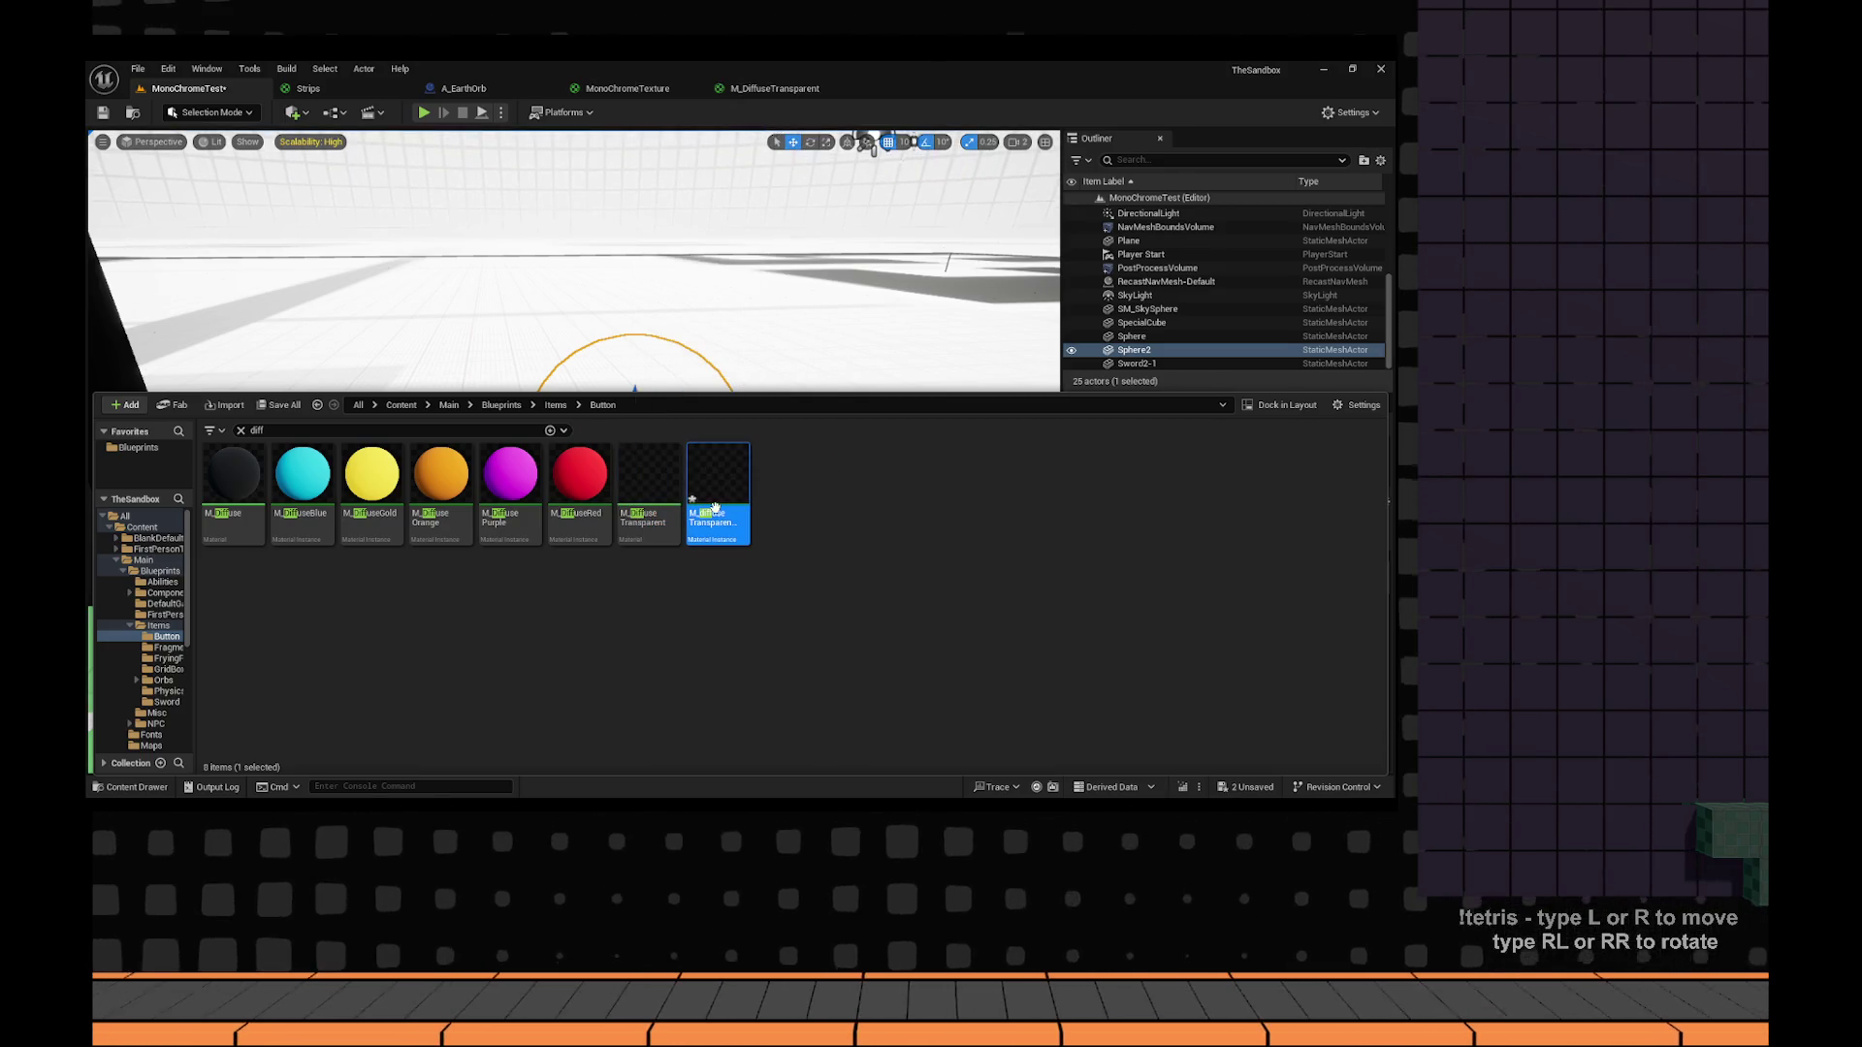
{"action": "double_click", "coordinate": [718, 515]}
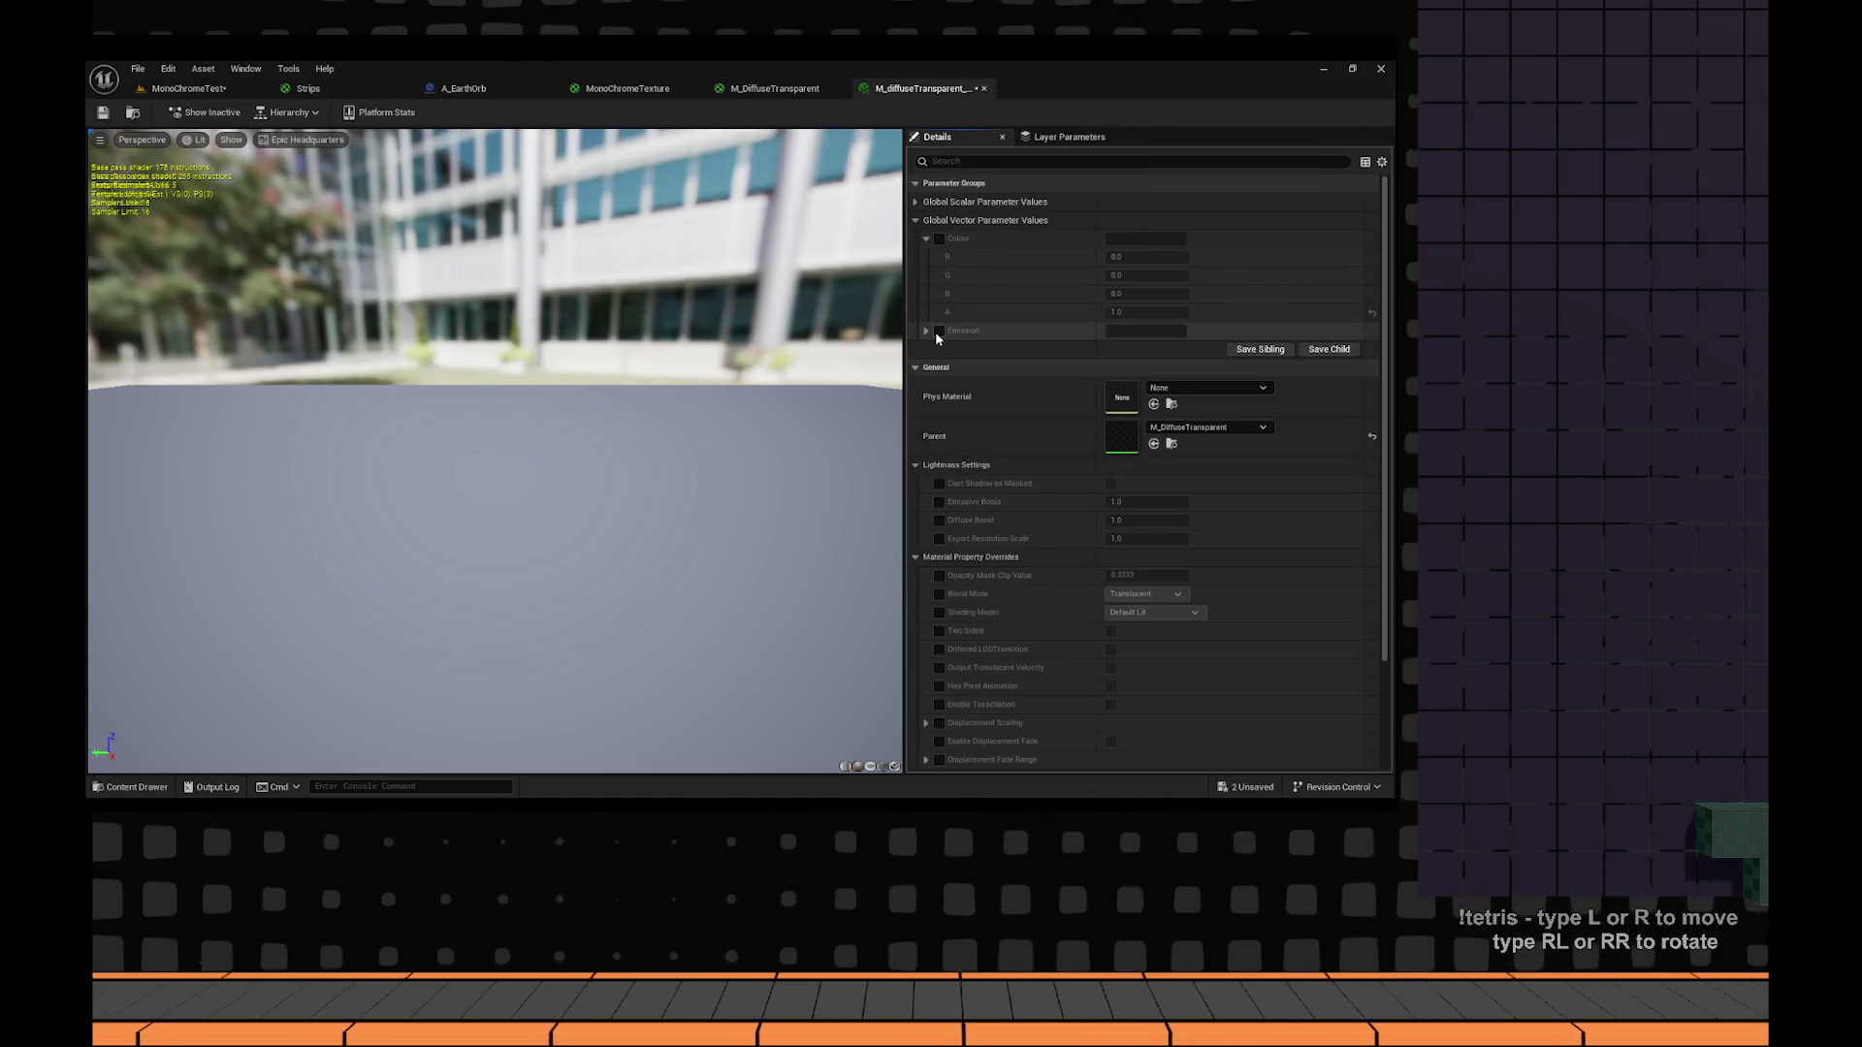
{"action": "left_click", "coordinate": [915, 202]}
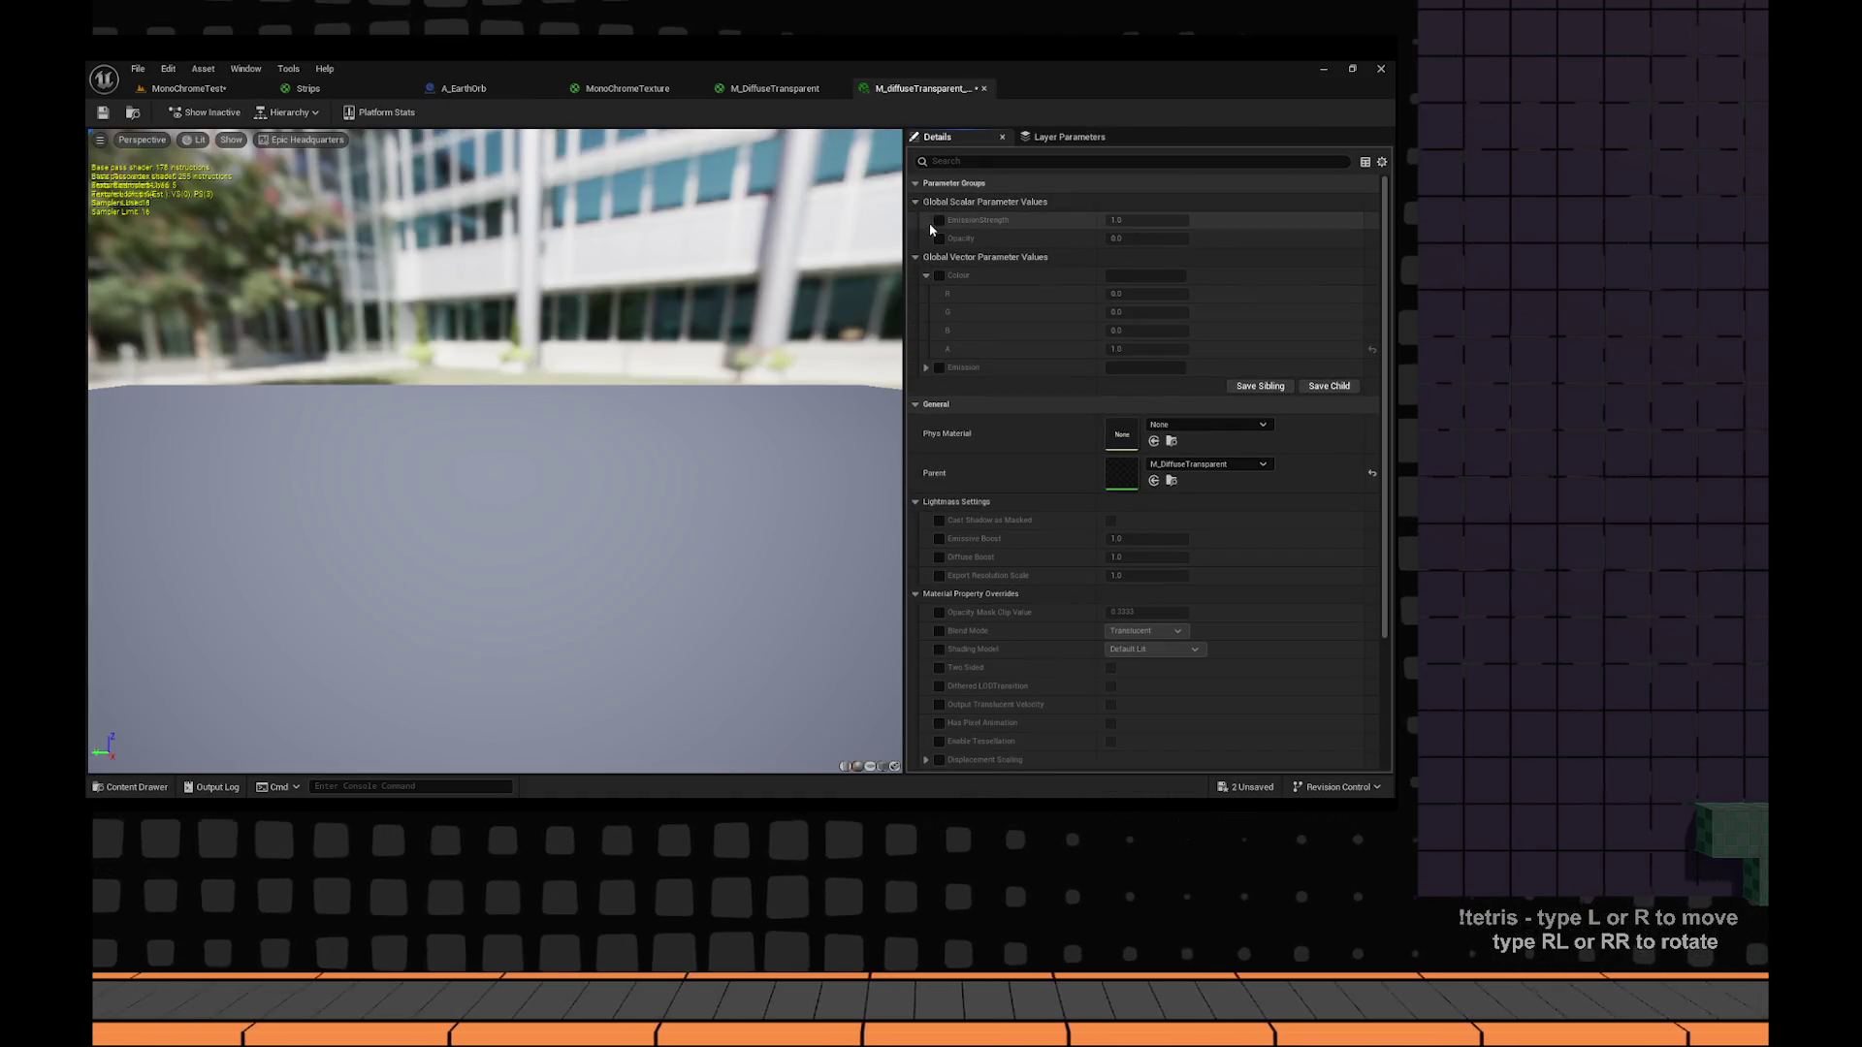
{"action": "left_click", "coordinate": [939, 238]}
Set the instance's Opacity to 1.0, raise Sphere2, and frame it in the level.
{"action": "left_click", "coordinate": [1152, 237]}
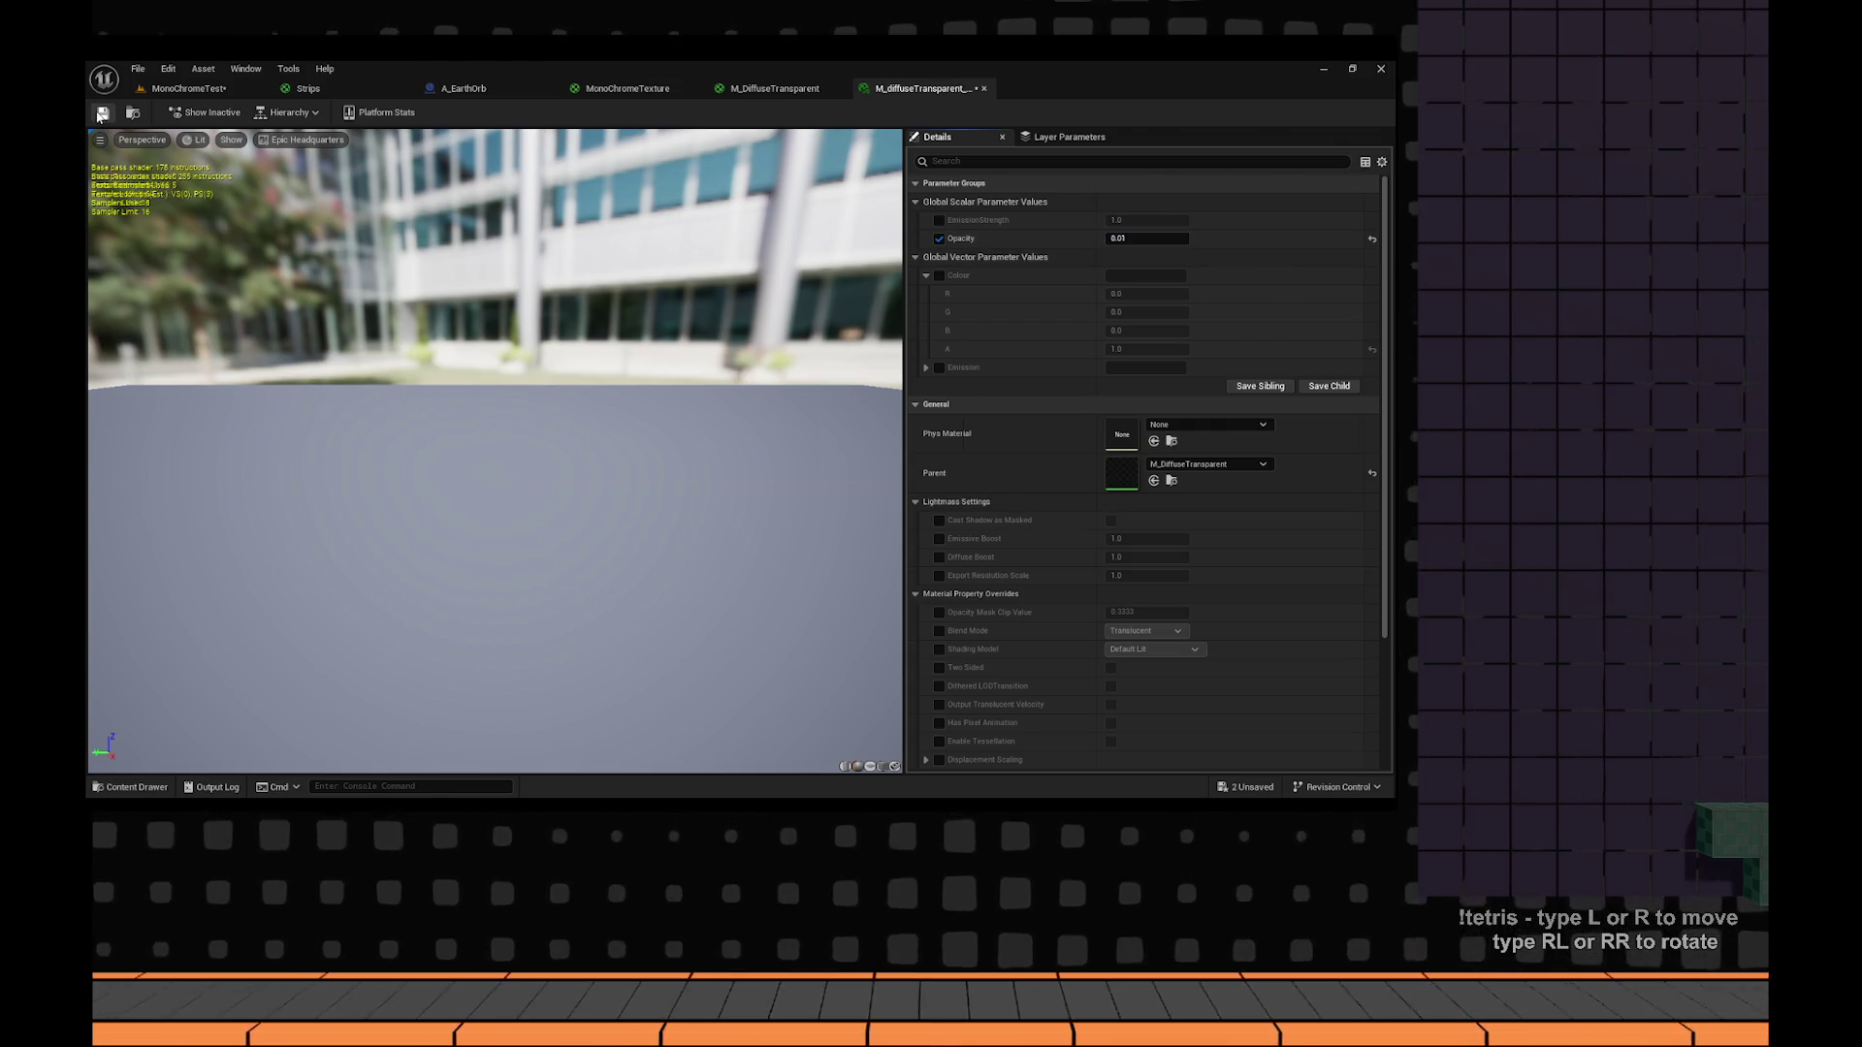
{"action": "left_click", "coordinate": [194, 89]}
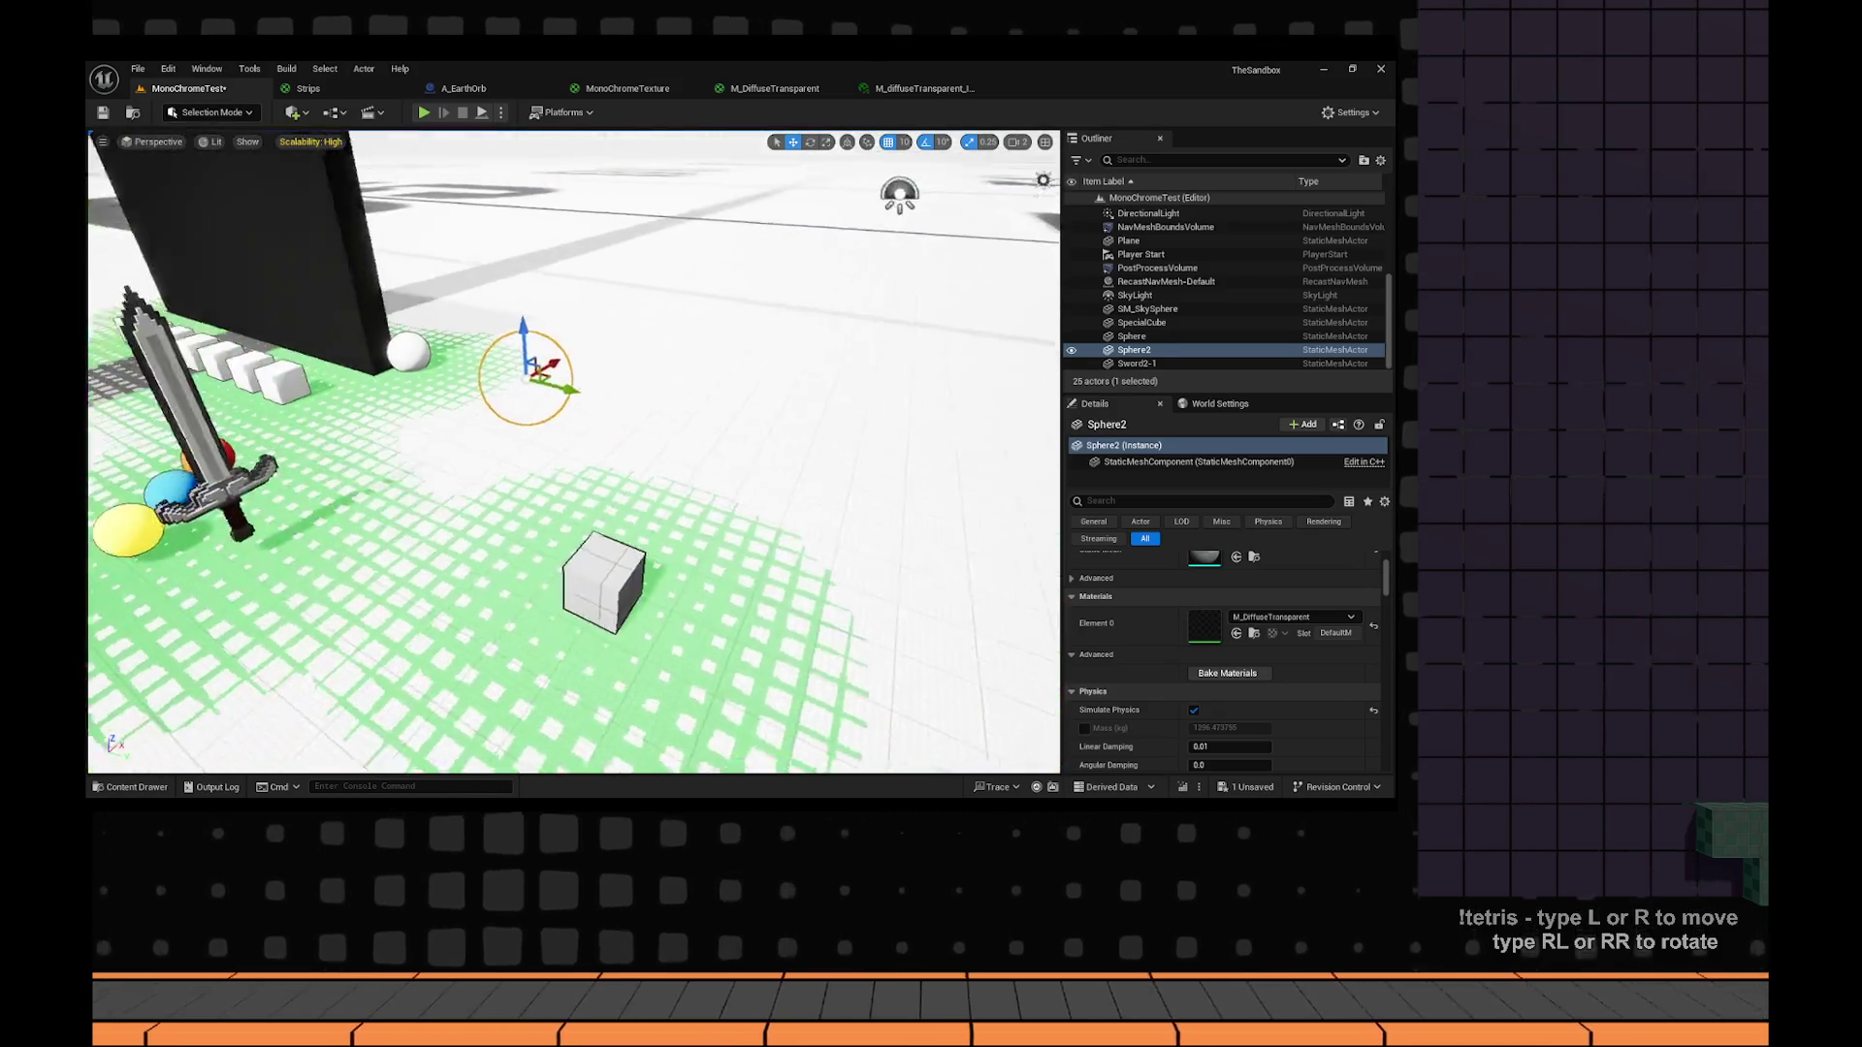
{"action": "mouse_move", "coordinate": [527, 328]}
{"action": "left_mouse_down"}
{"action": "mouse_move", "coordinate": [535, 278]}
{"action": "mouse_move", "coordinate": [679, 369]}
{"action": "left_mouse_up"}
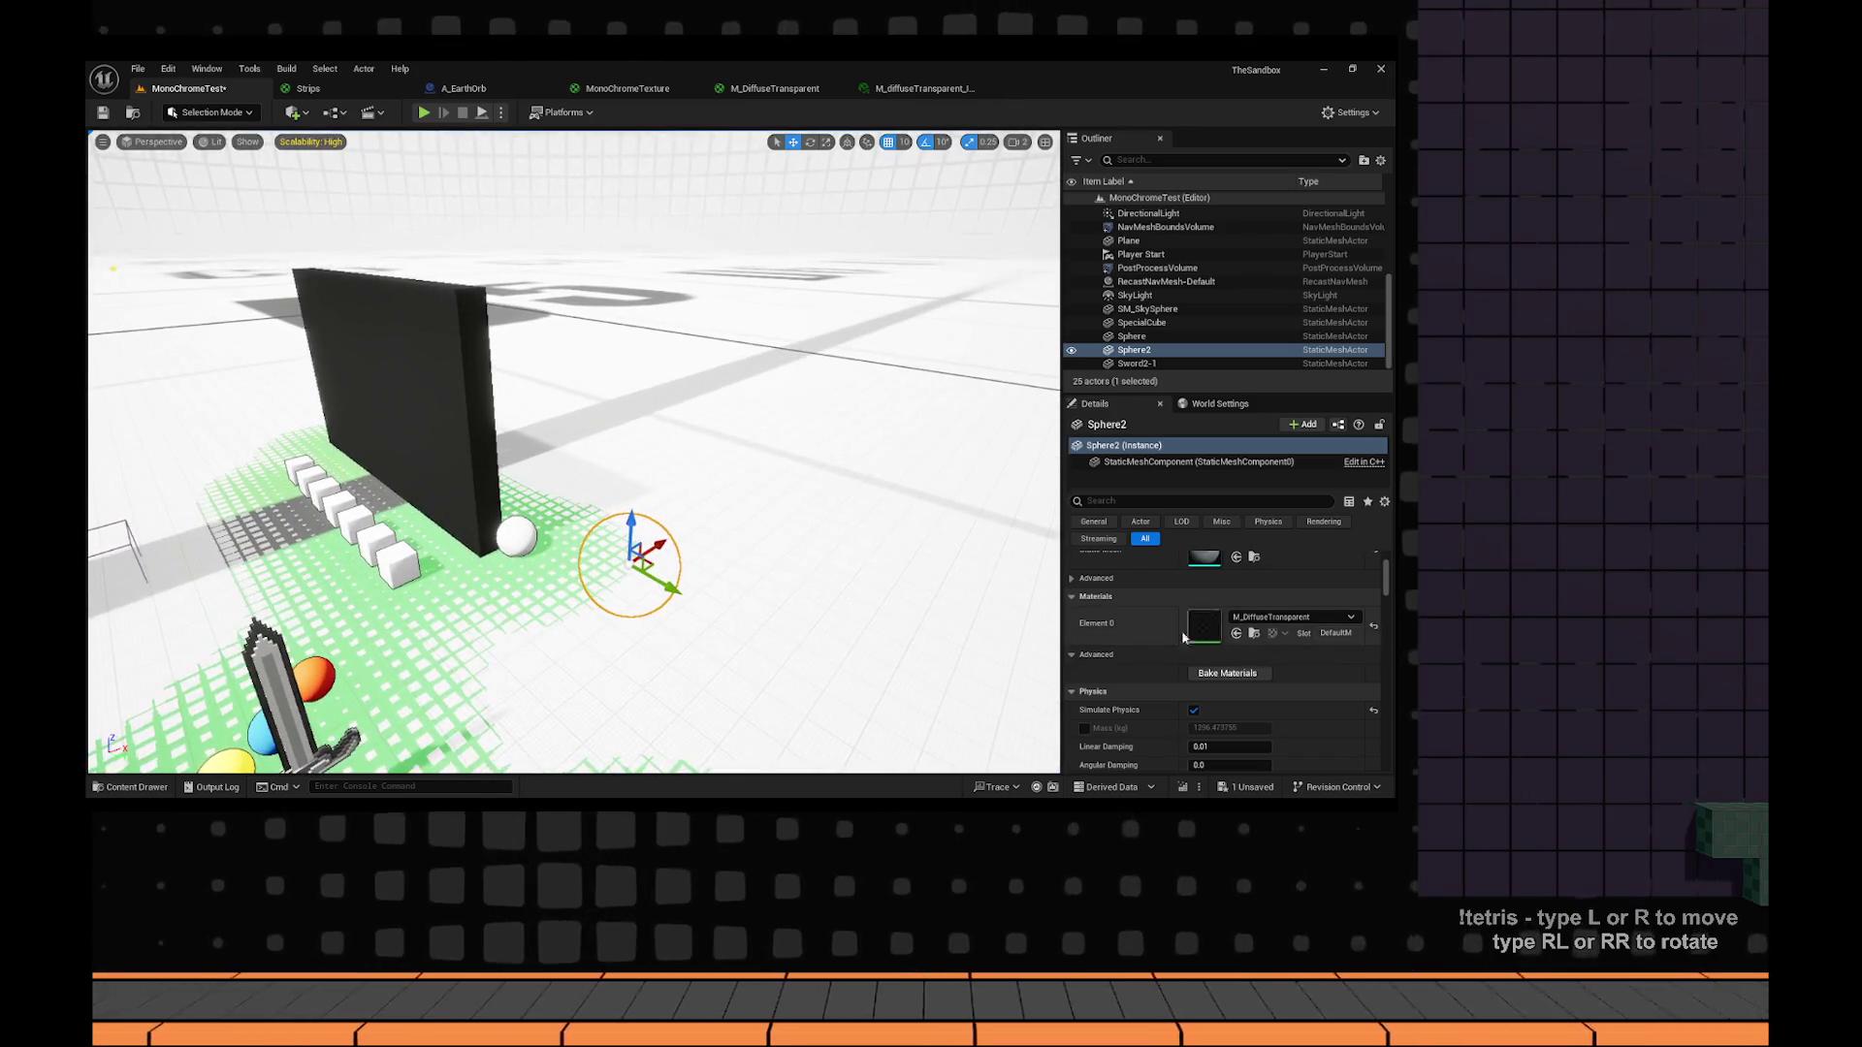
{"action": "left_click", "coordinate": [981, 86]}
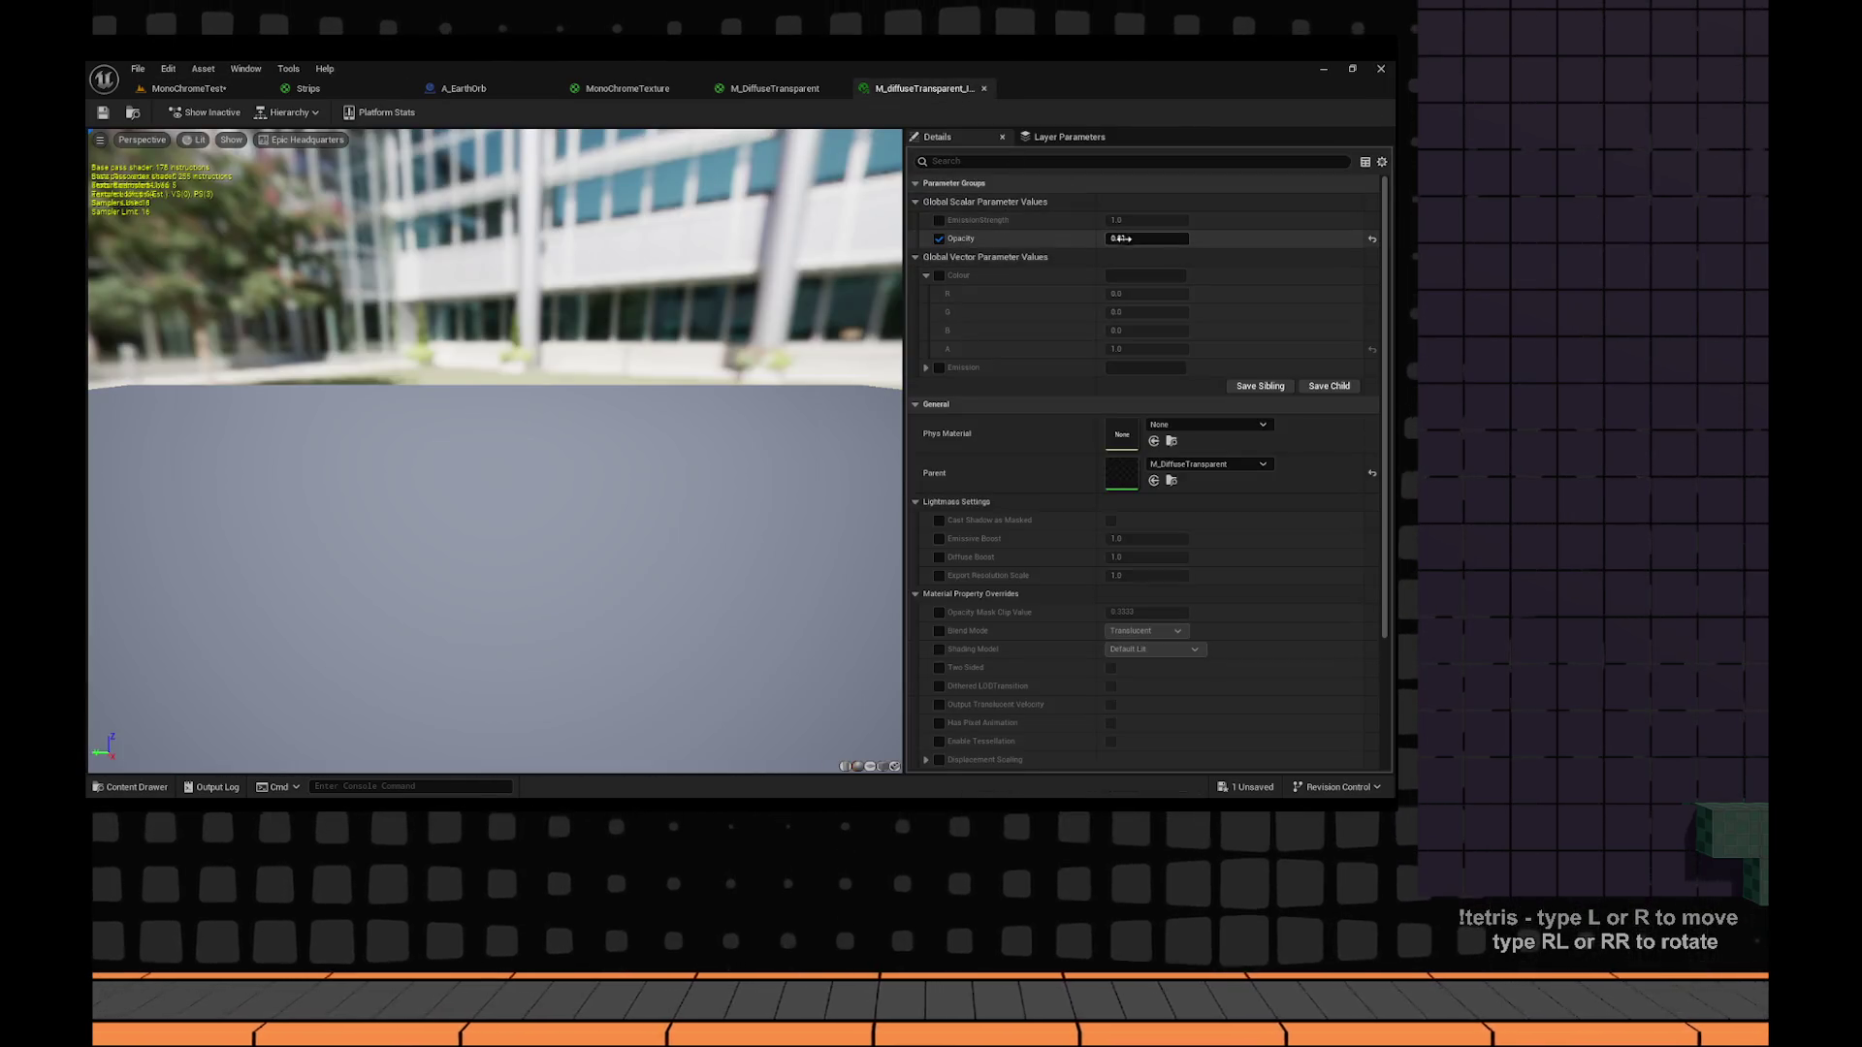
{"action": "key", "text": "Return"}
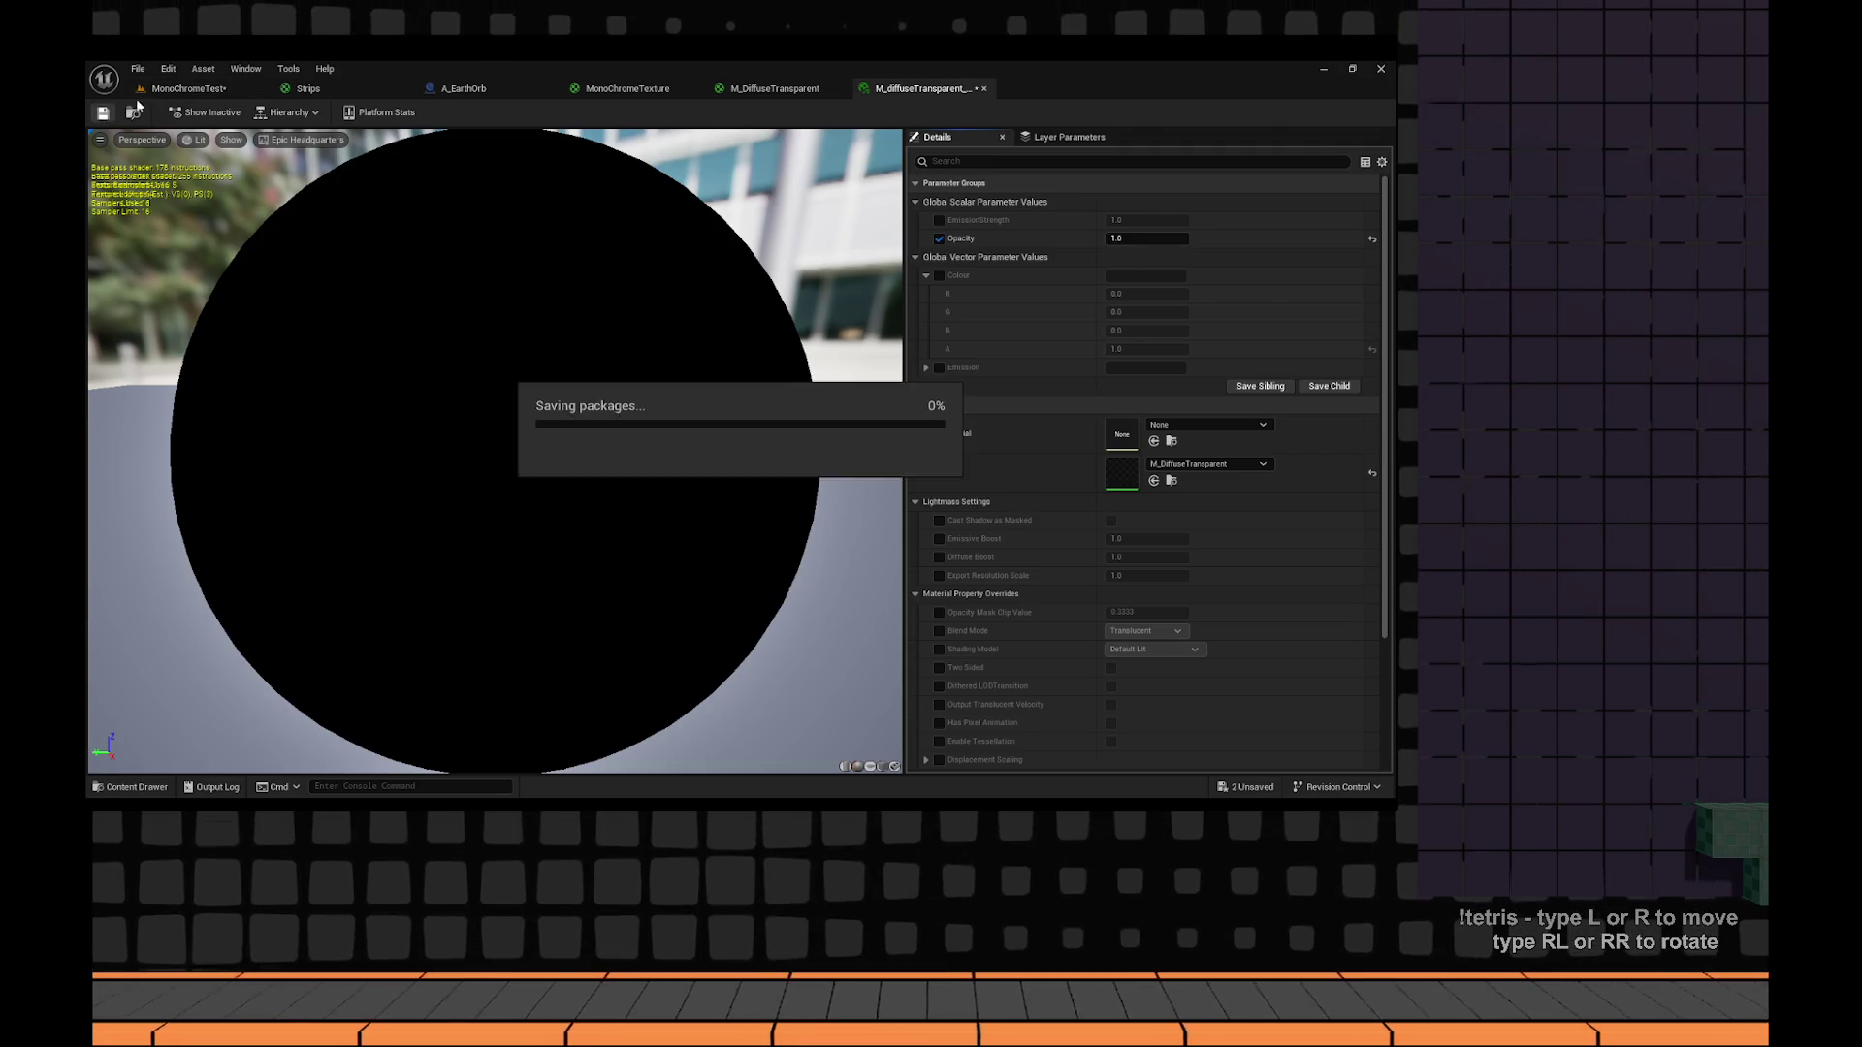
{"action": "left_click", "coordinate": [184, 95]}
{"action": "key", "text": "f"}
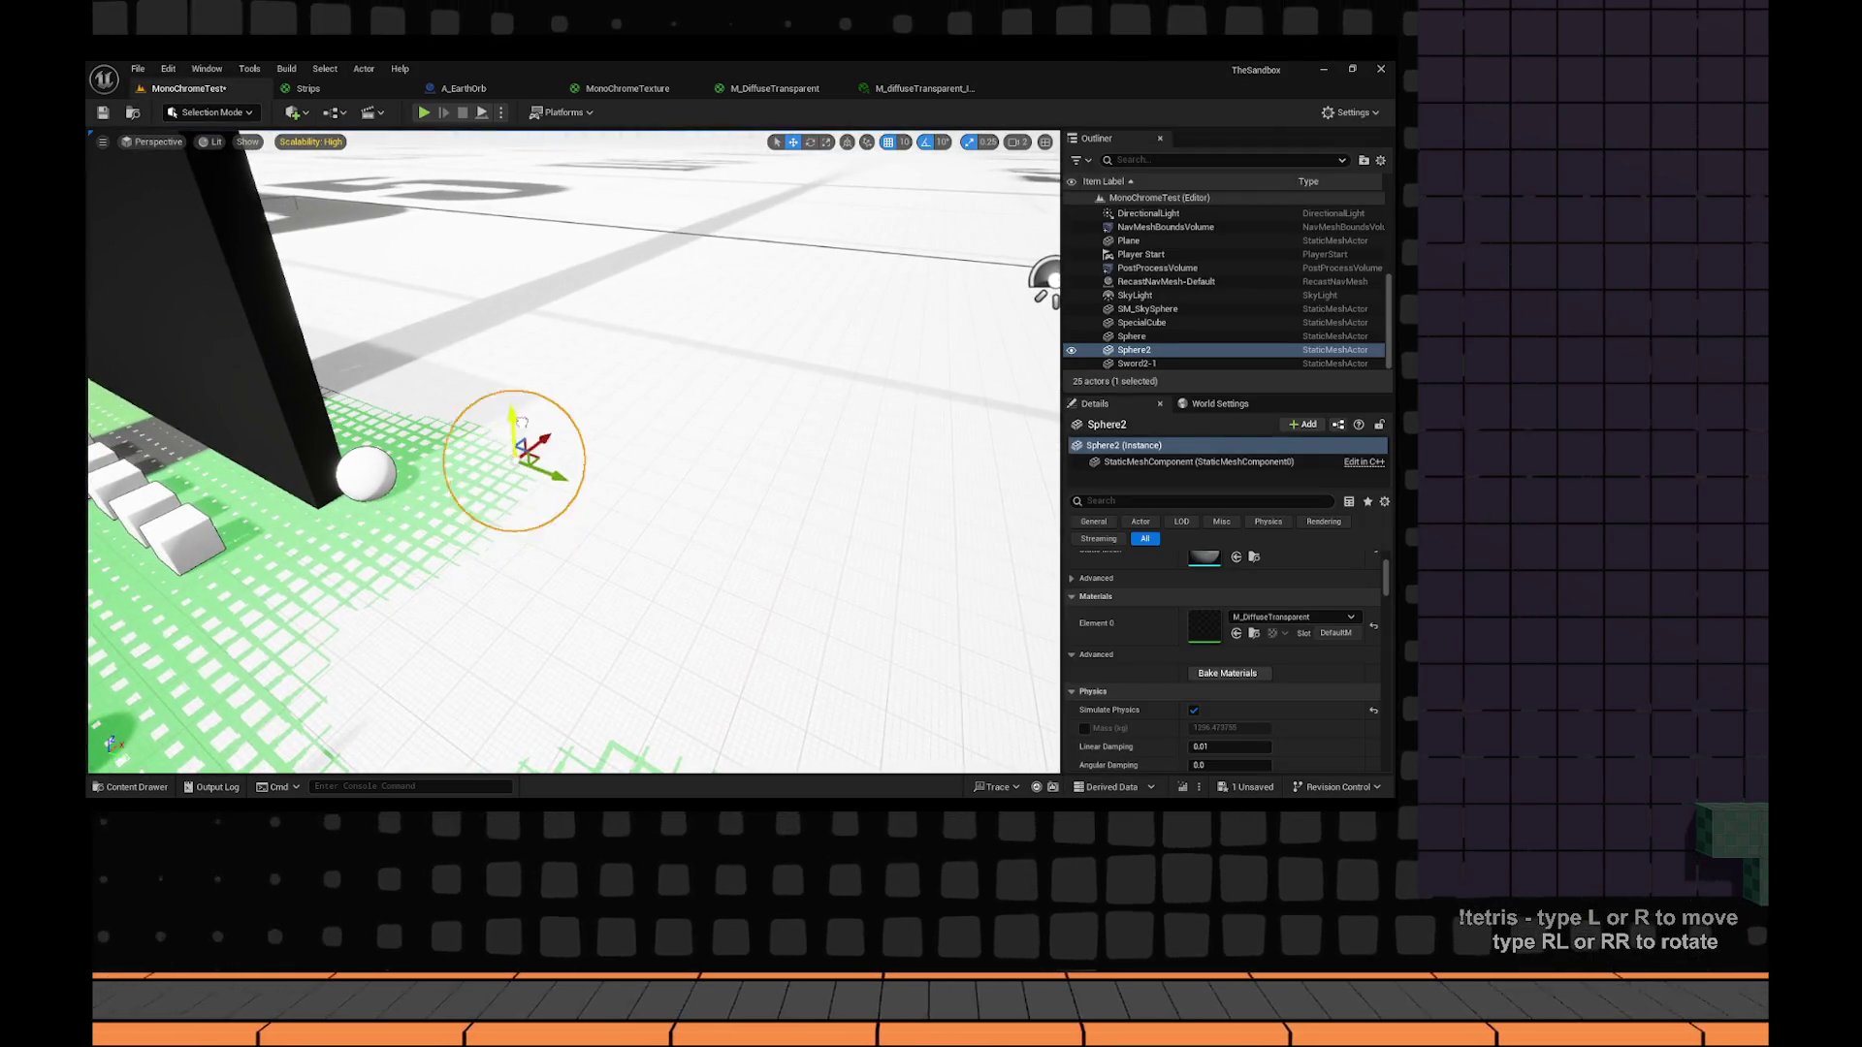
Apply the transparent material instance to Sphere2, lower it back down, and save the level.
{"action": "left_click", "coordinate": [1304, 619]}
{"action": "type", "text": "diffuse"}
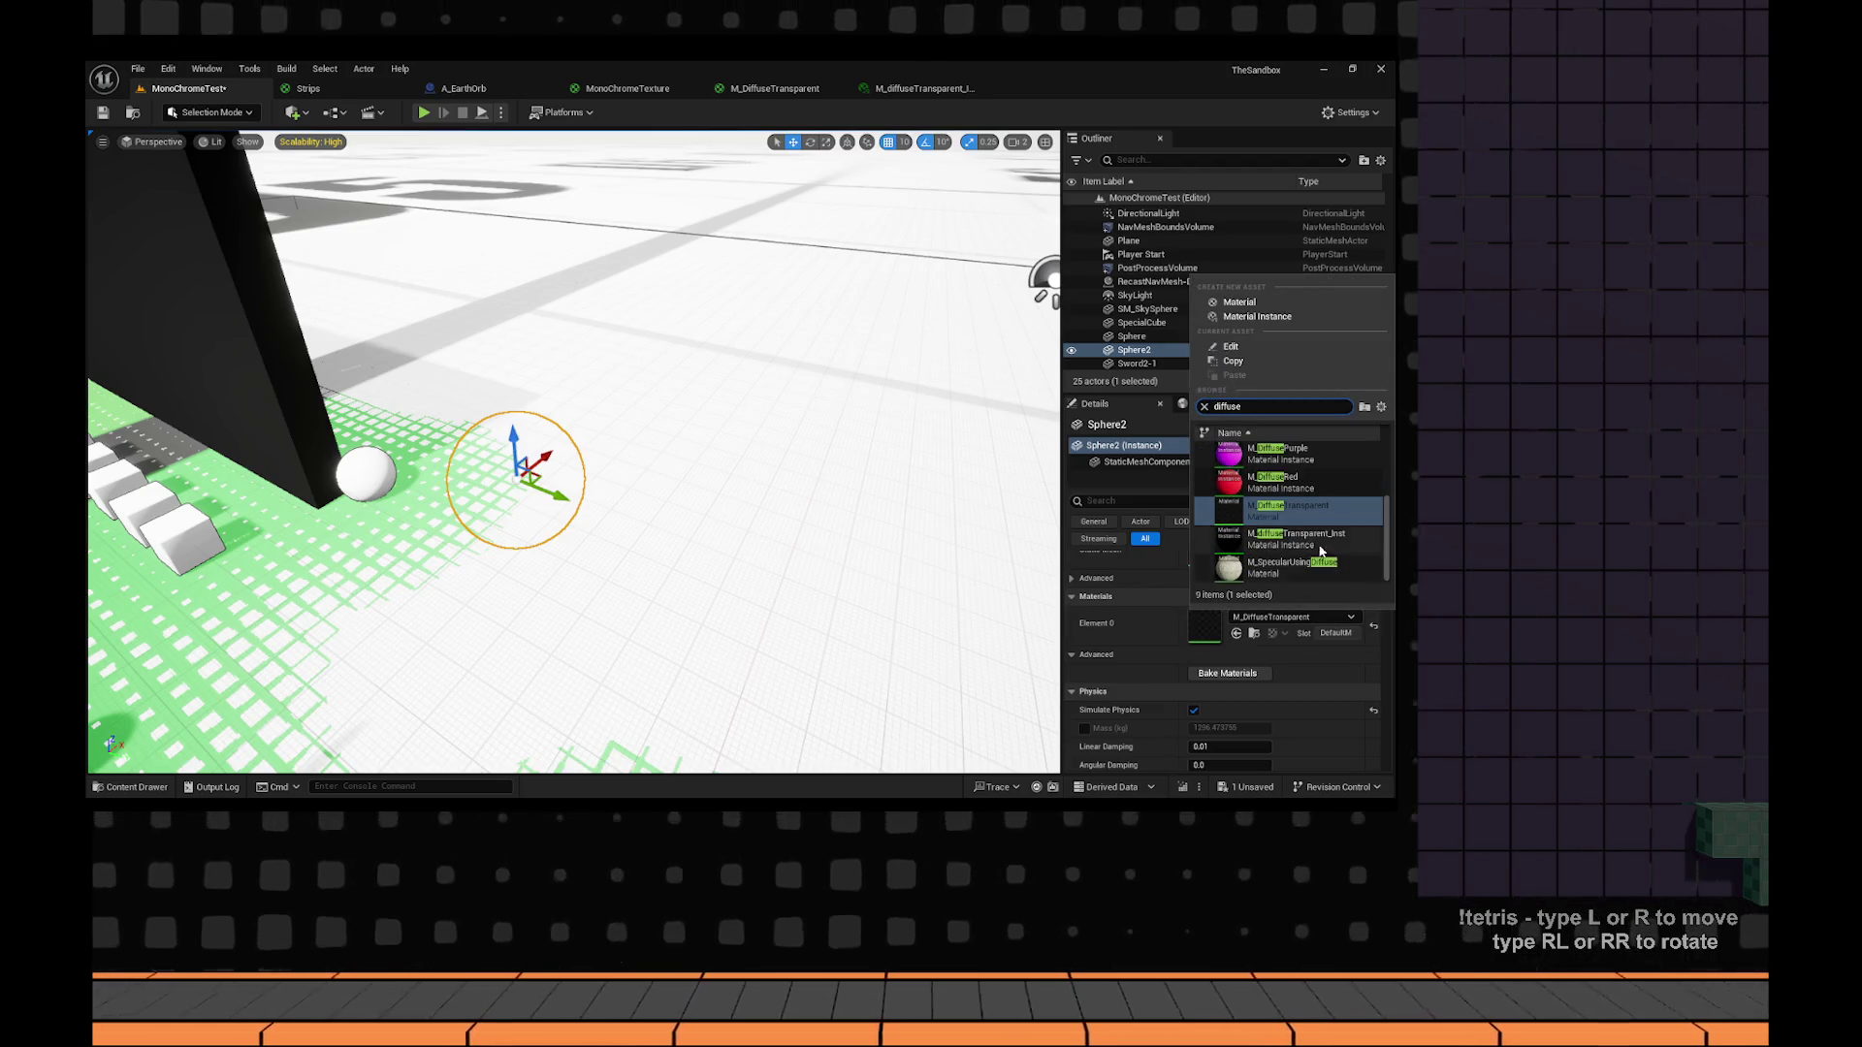
{"action": "left_click", "coordinate": [1296, 485]}
{"action": "key", "text": "f"}
{"action": "left_click_drag", "start_coordinate": [569, 474], "coordinate": [572, 524]}
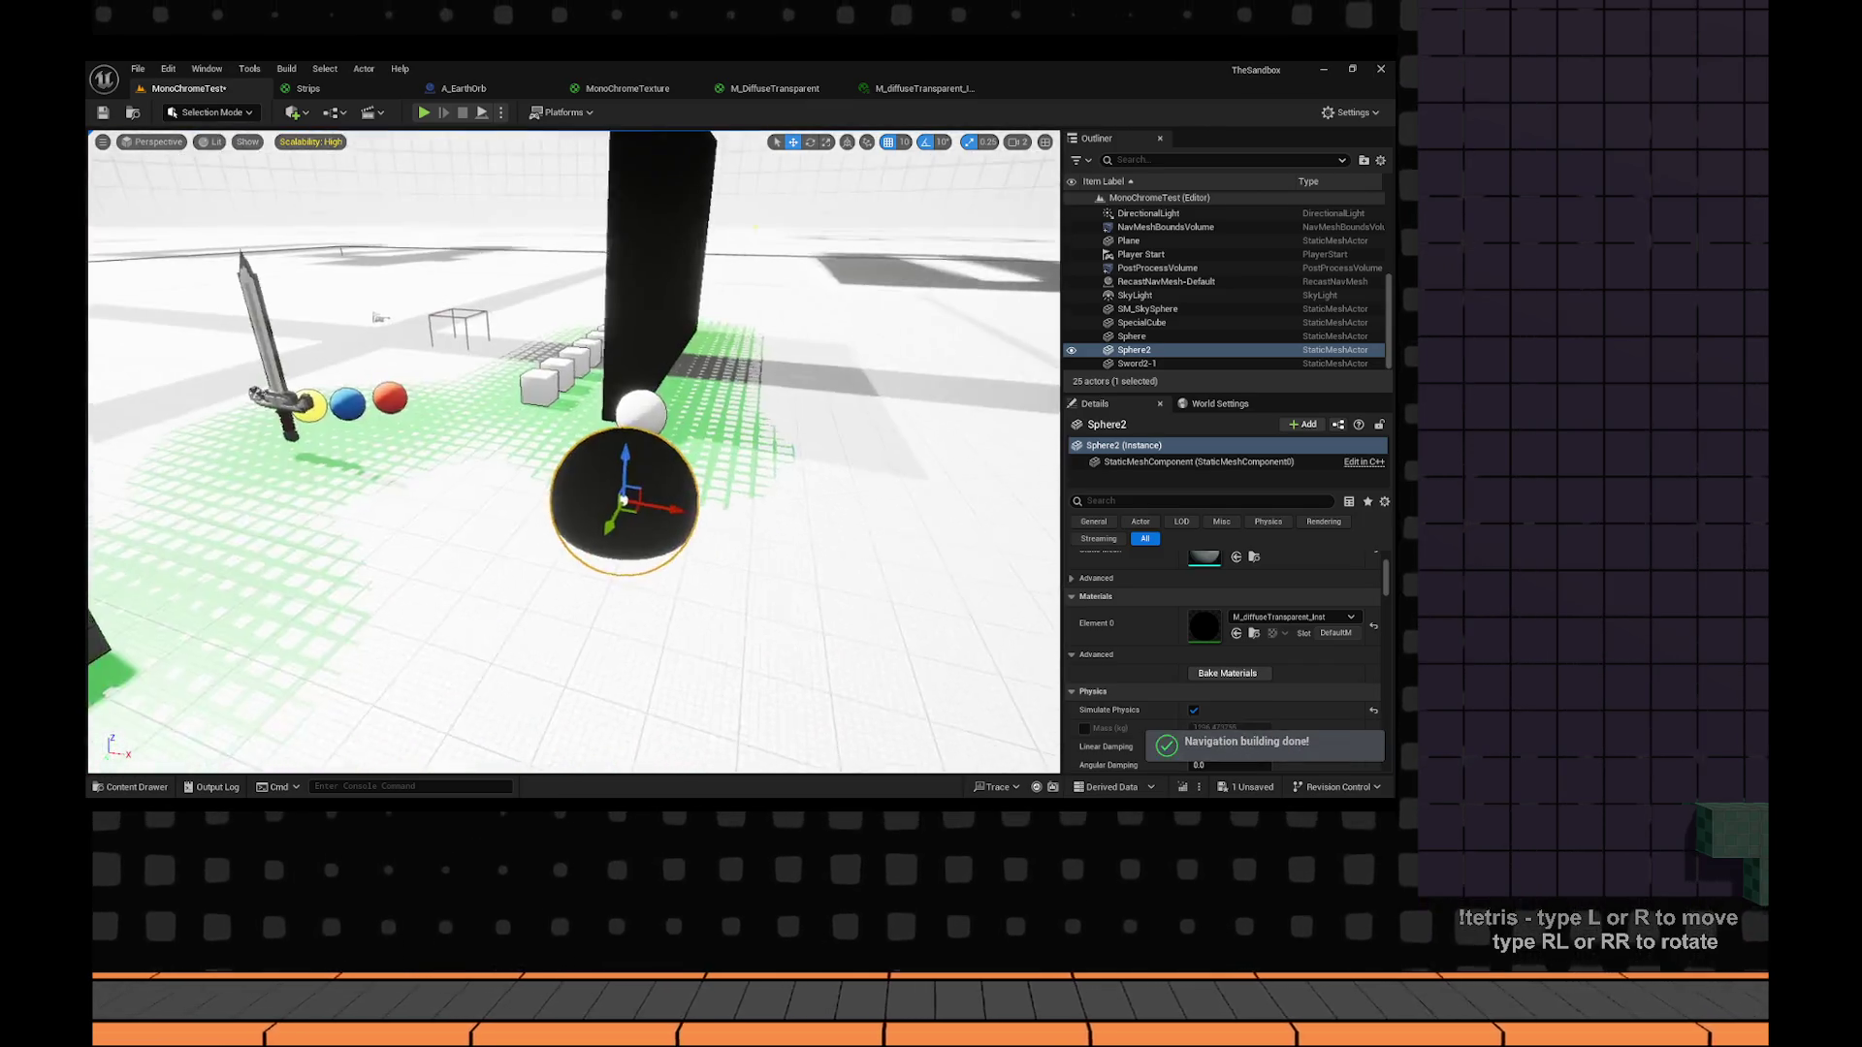
{"action": "key", "text": "ctrl+s"}
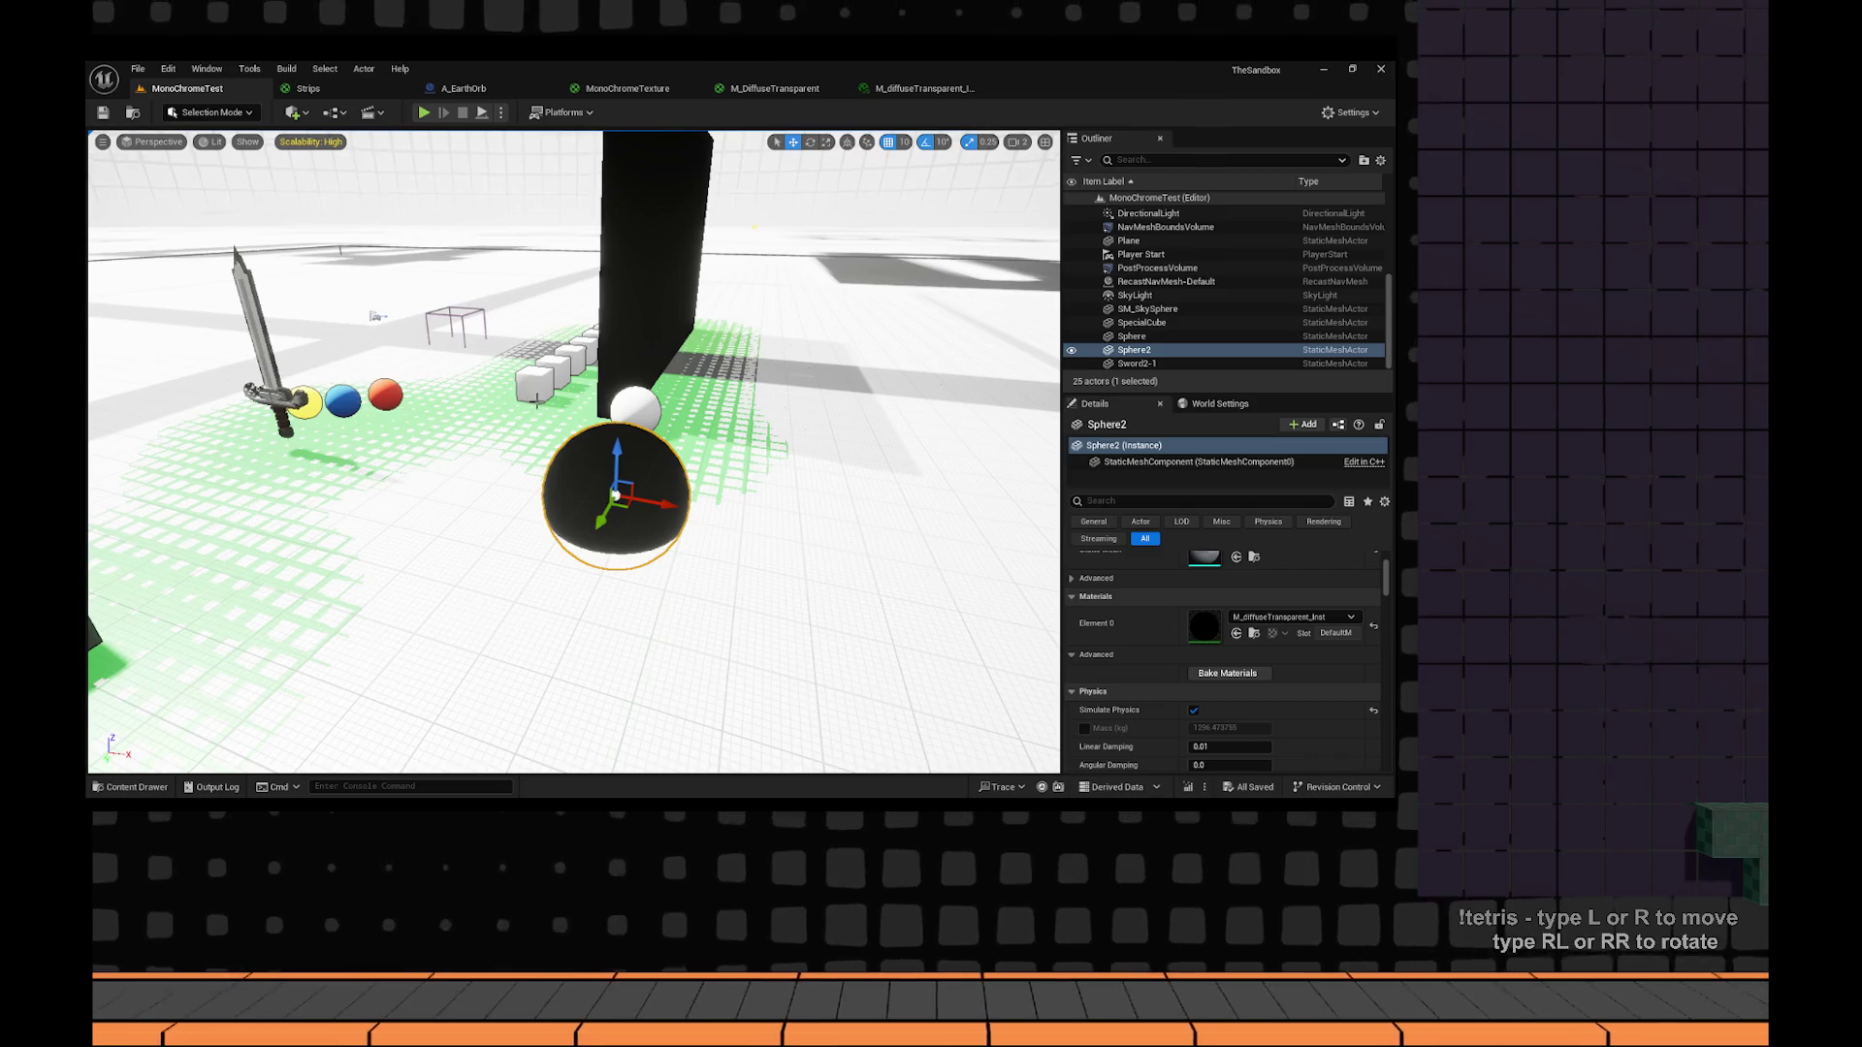
Try M_DiffuseRed and the transparent instance on the white Sphere, then undo those changes.
{"action": "left_click", "coordinate": [646, 412]}
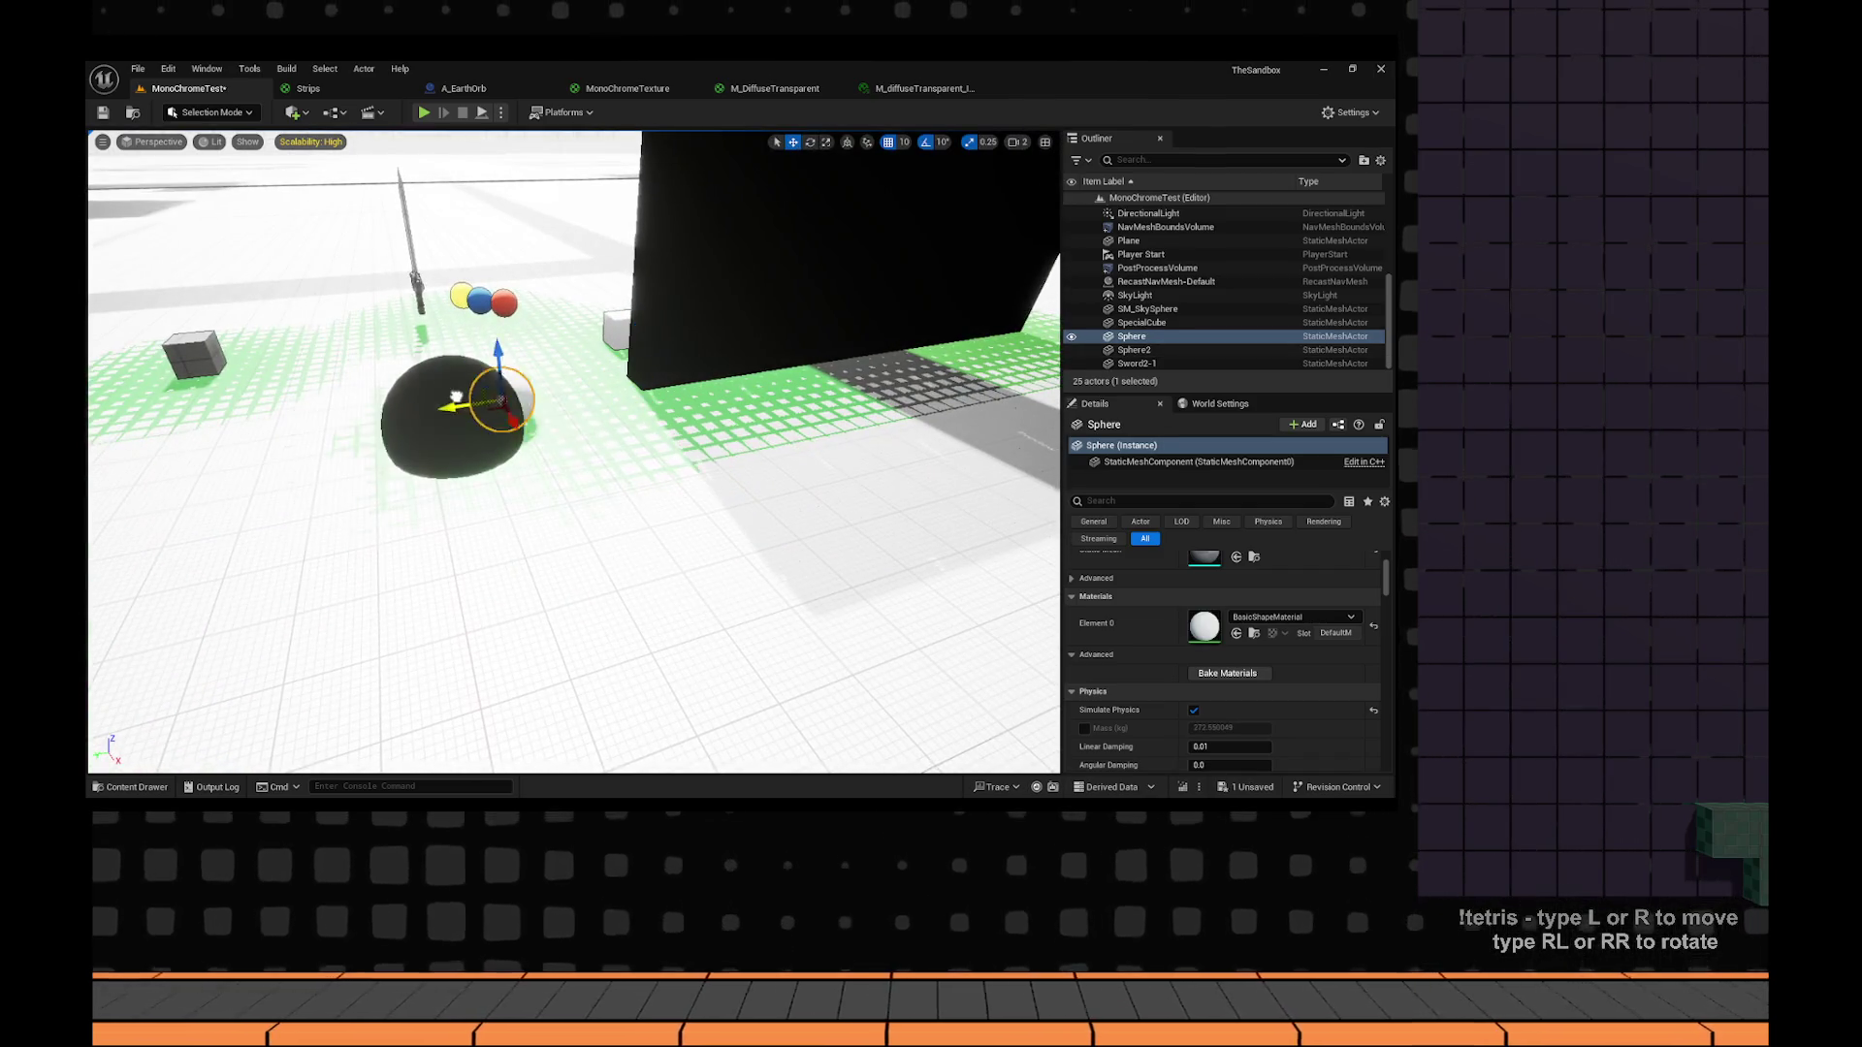
{"action": "left_click_drag", "start_coordinate": [610, 401], "coordinate": [585, 515]}
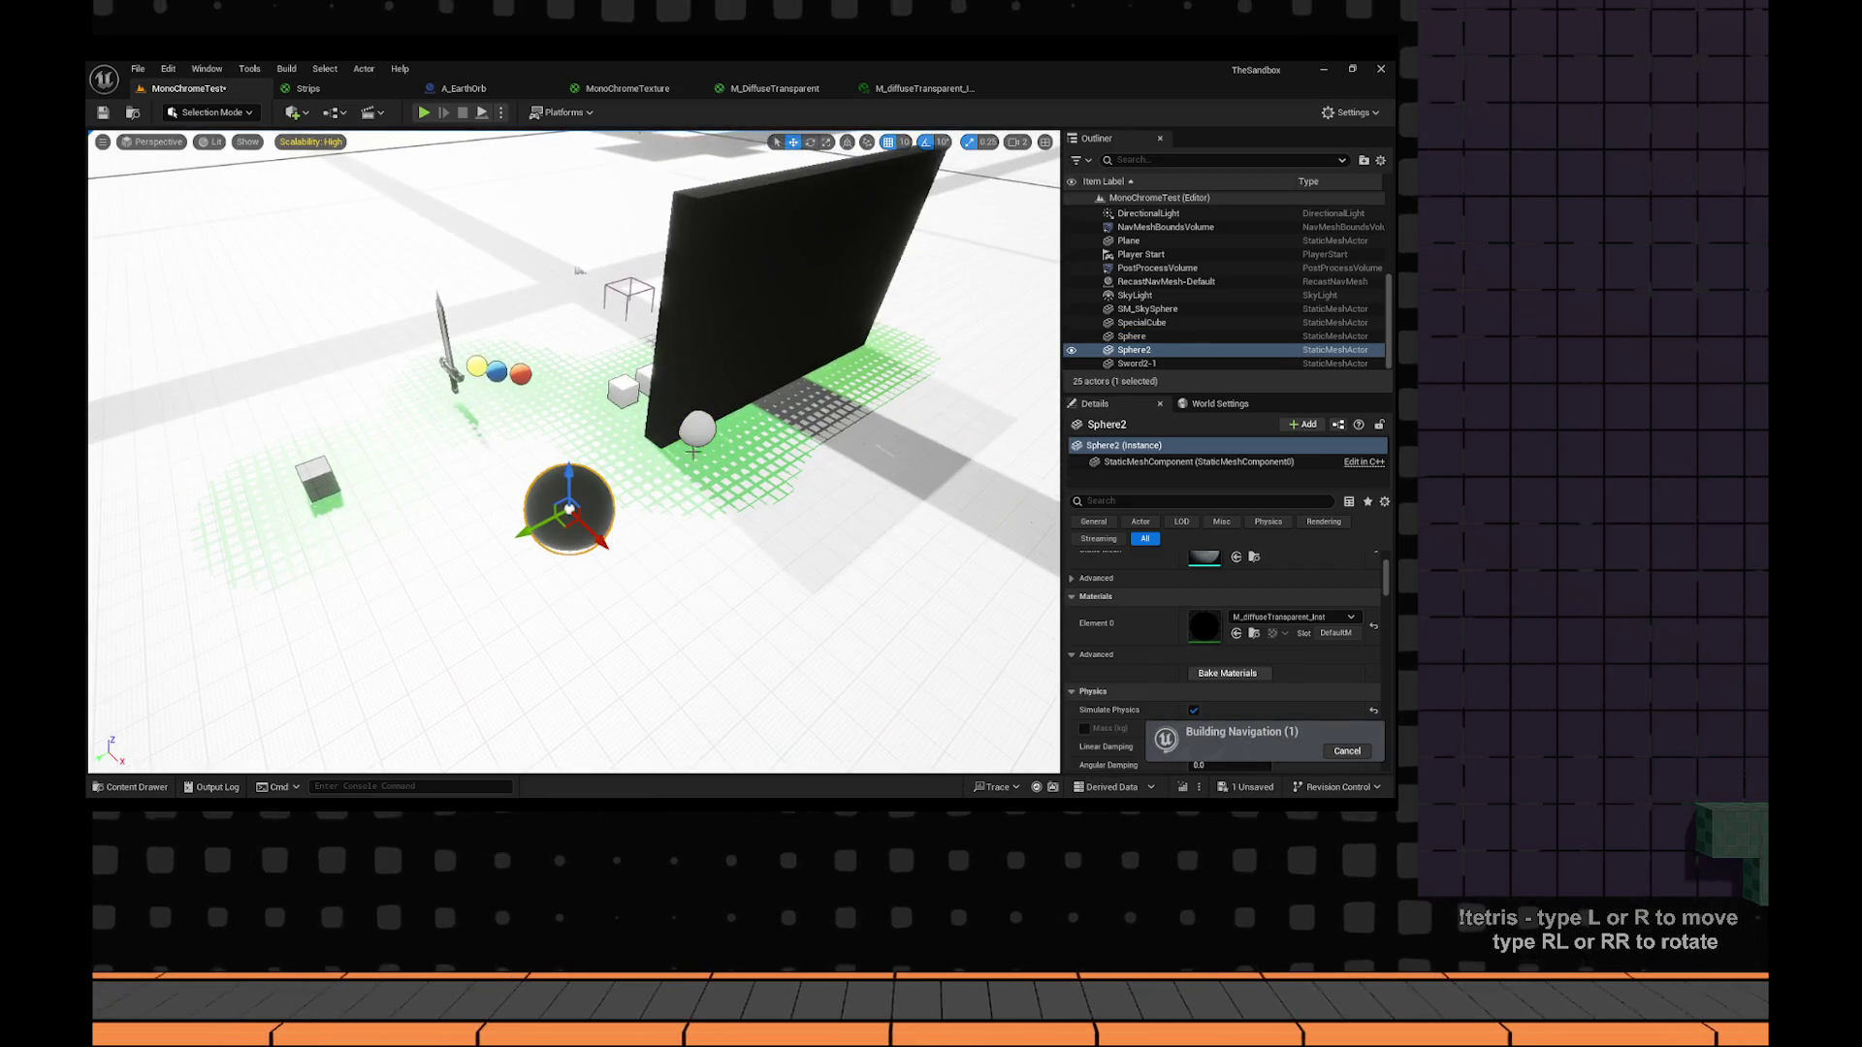
{"action": "left_click", "coordinate": [1286, 621]}
{"action": "type", "text": "diffuse"}
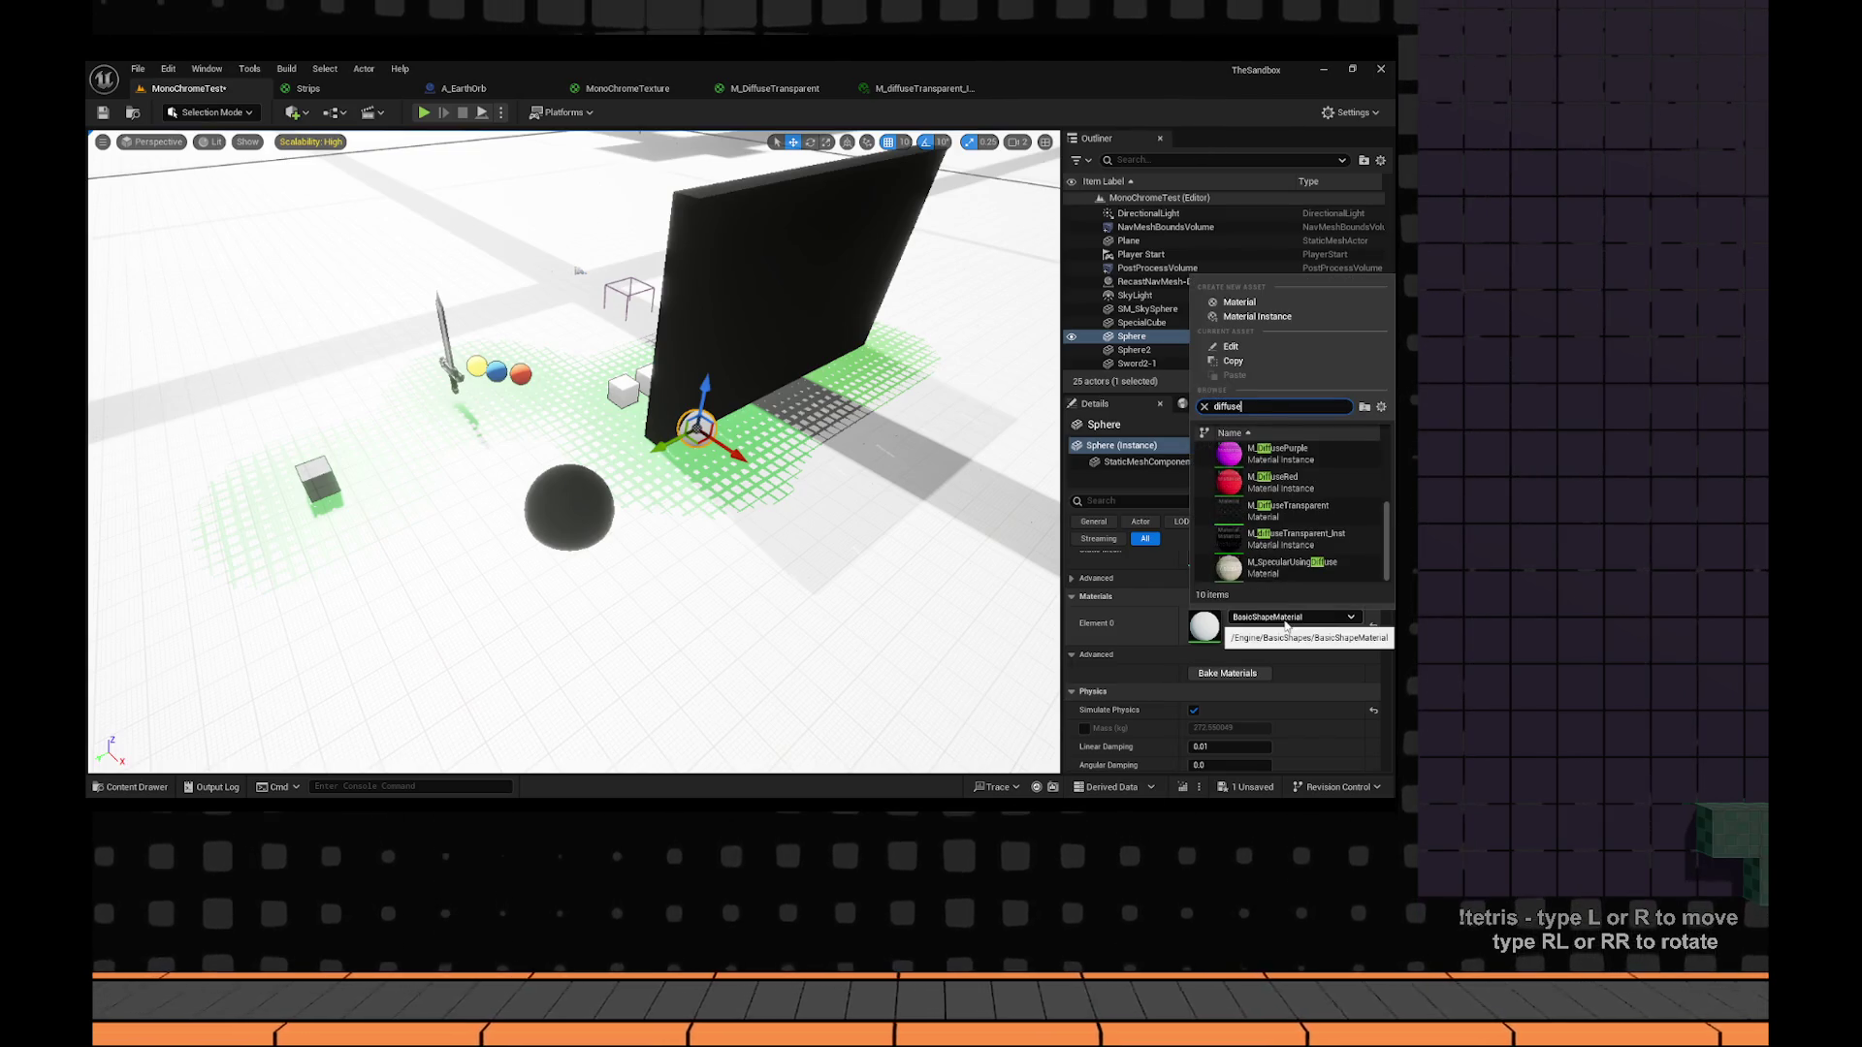
{"action": "left_click", "coordinate": [1295, 495]}
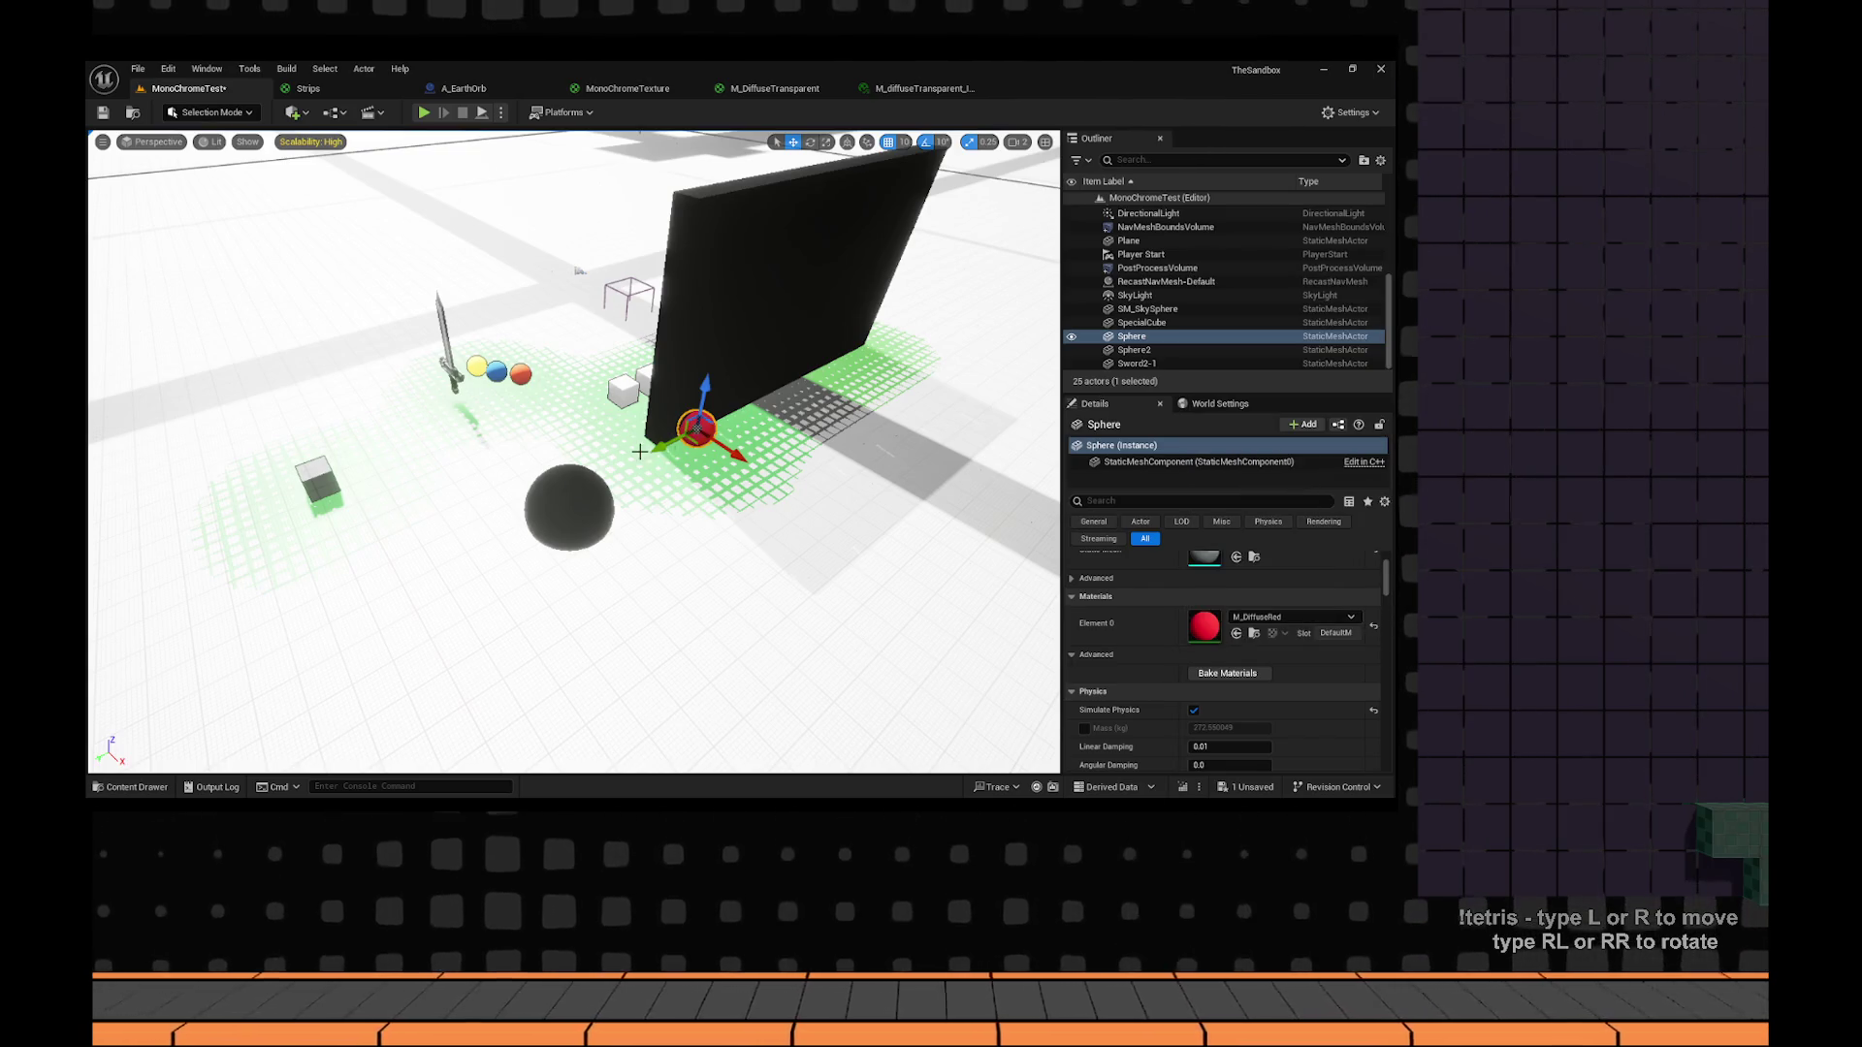
{"action": "left_click", "coordinate": [1268, 619]}
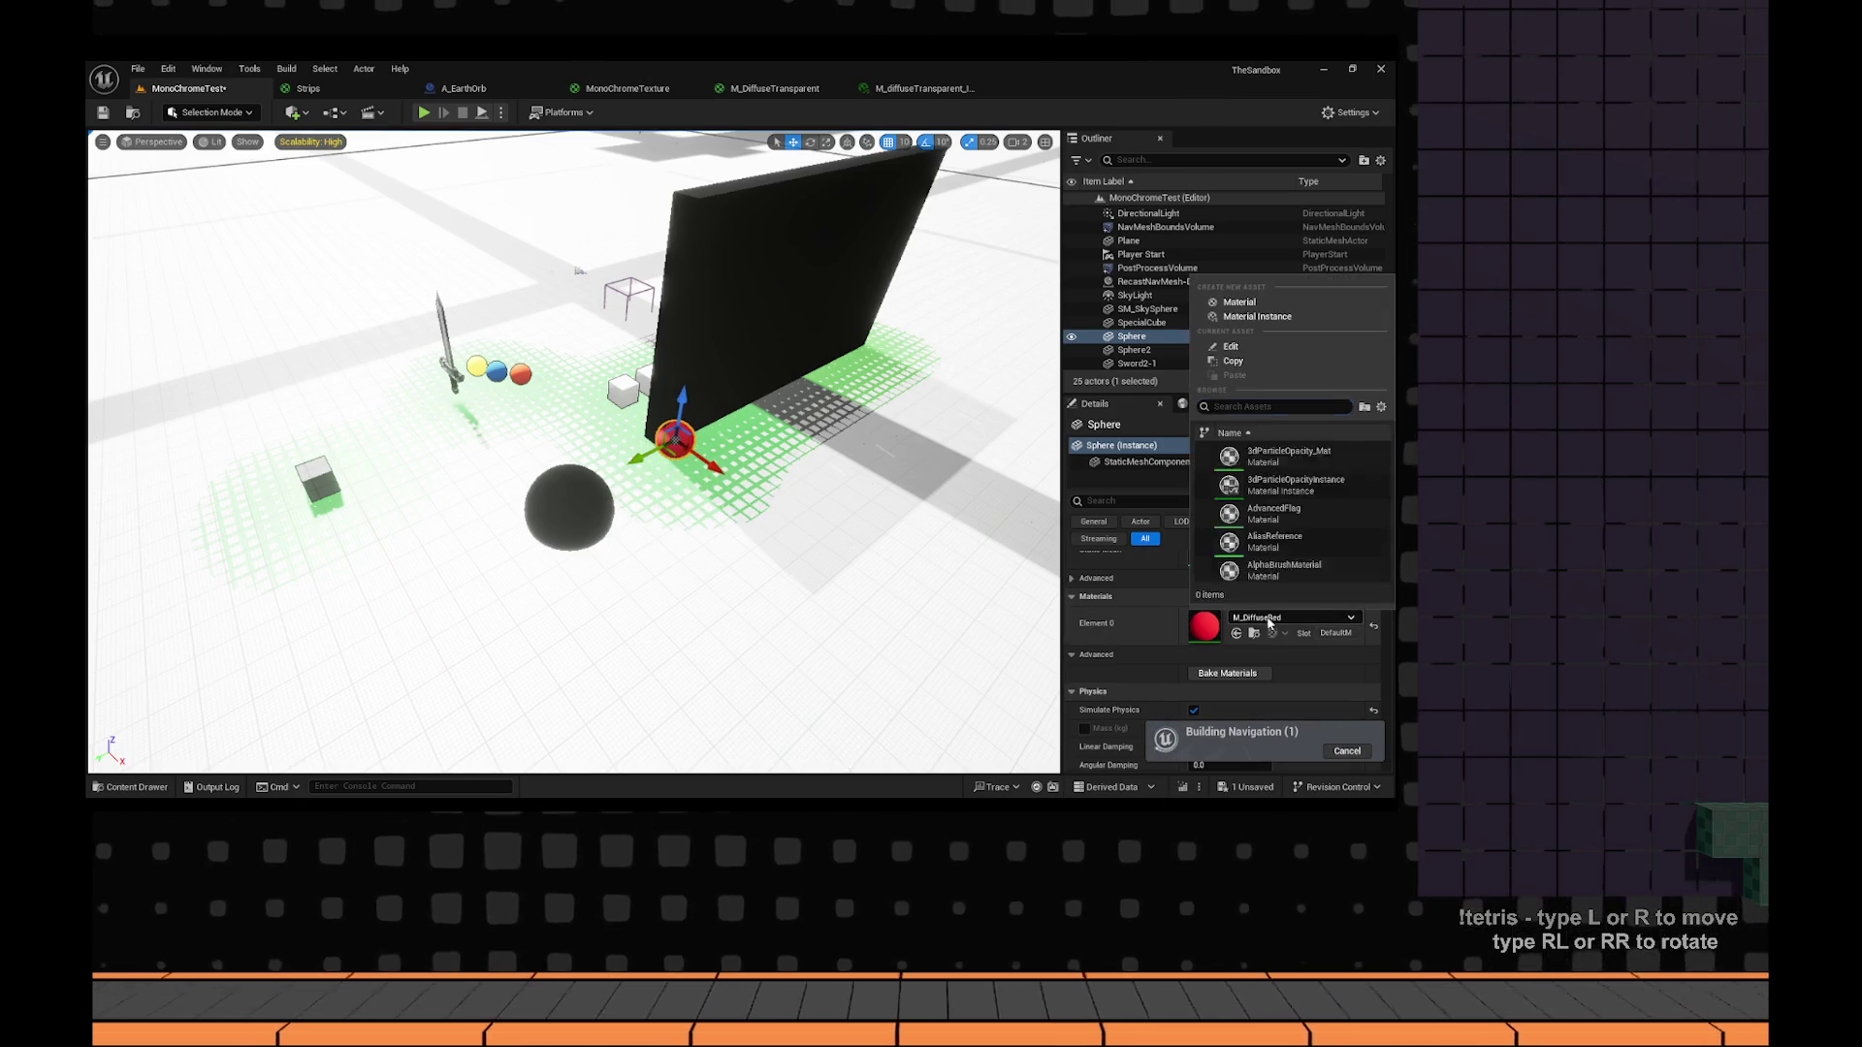
{"action": "type", "text": "difus"}
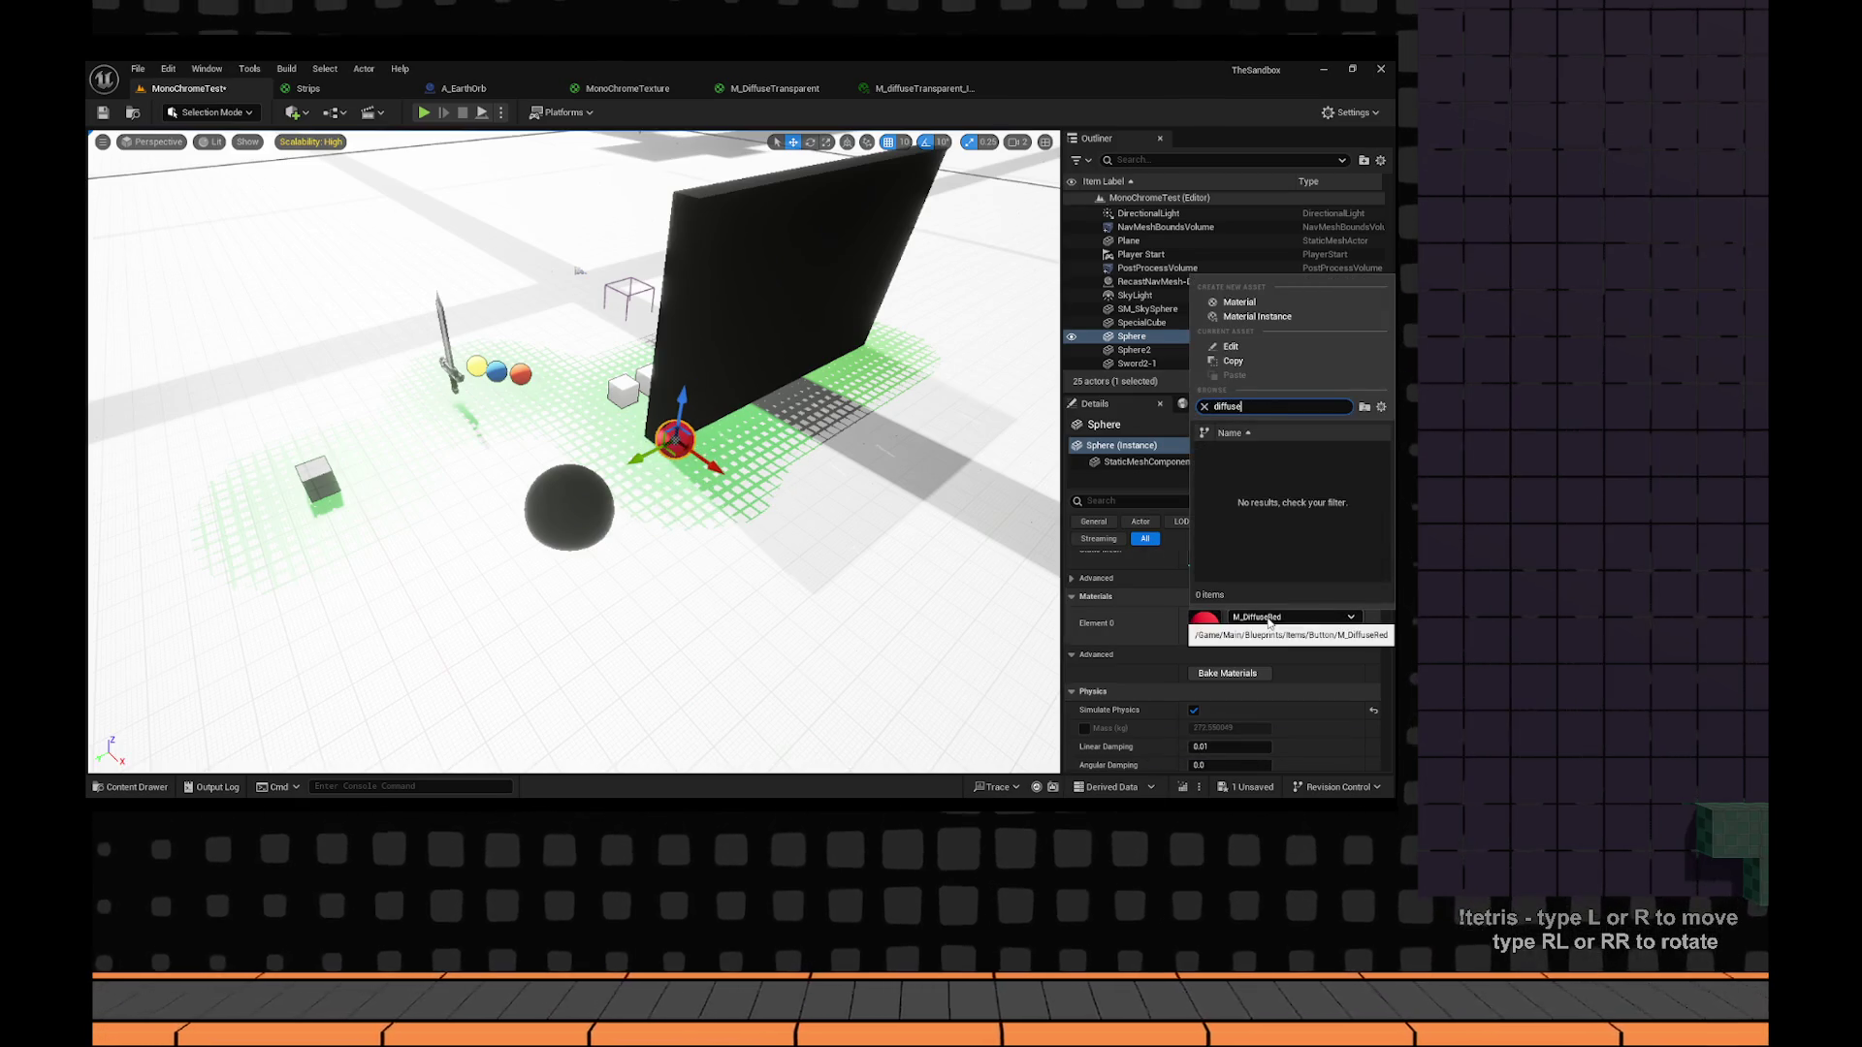
{"action": "type", "text": "e"}
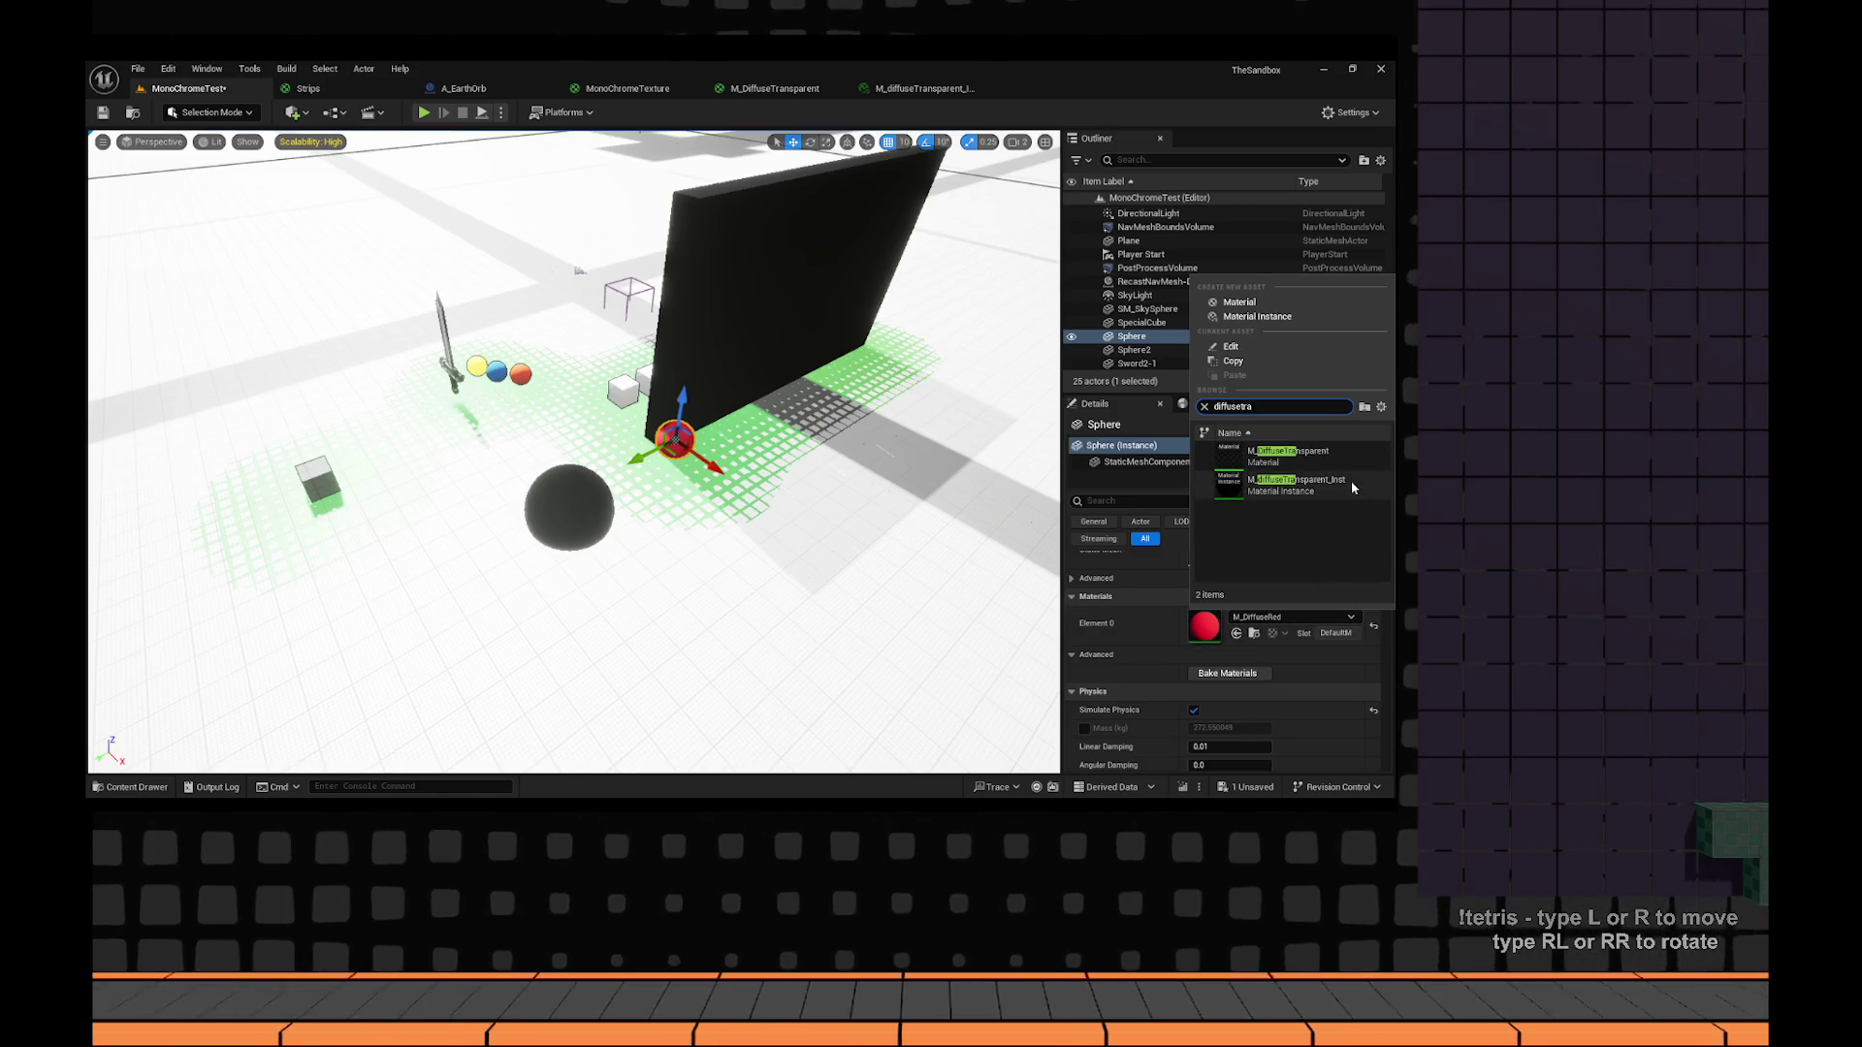
{"action": "left_click", "coordinate": [1354, 488]}
{"action": "left_click_drag", "start_coordinate": [713, 469], "coordinate": [815, 543]}
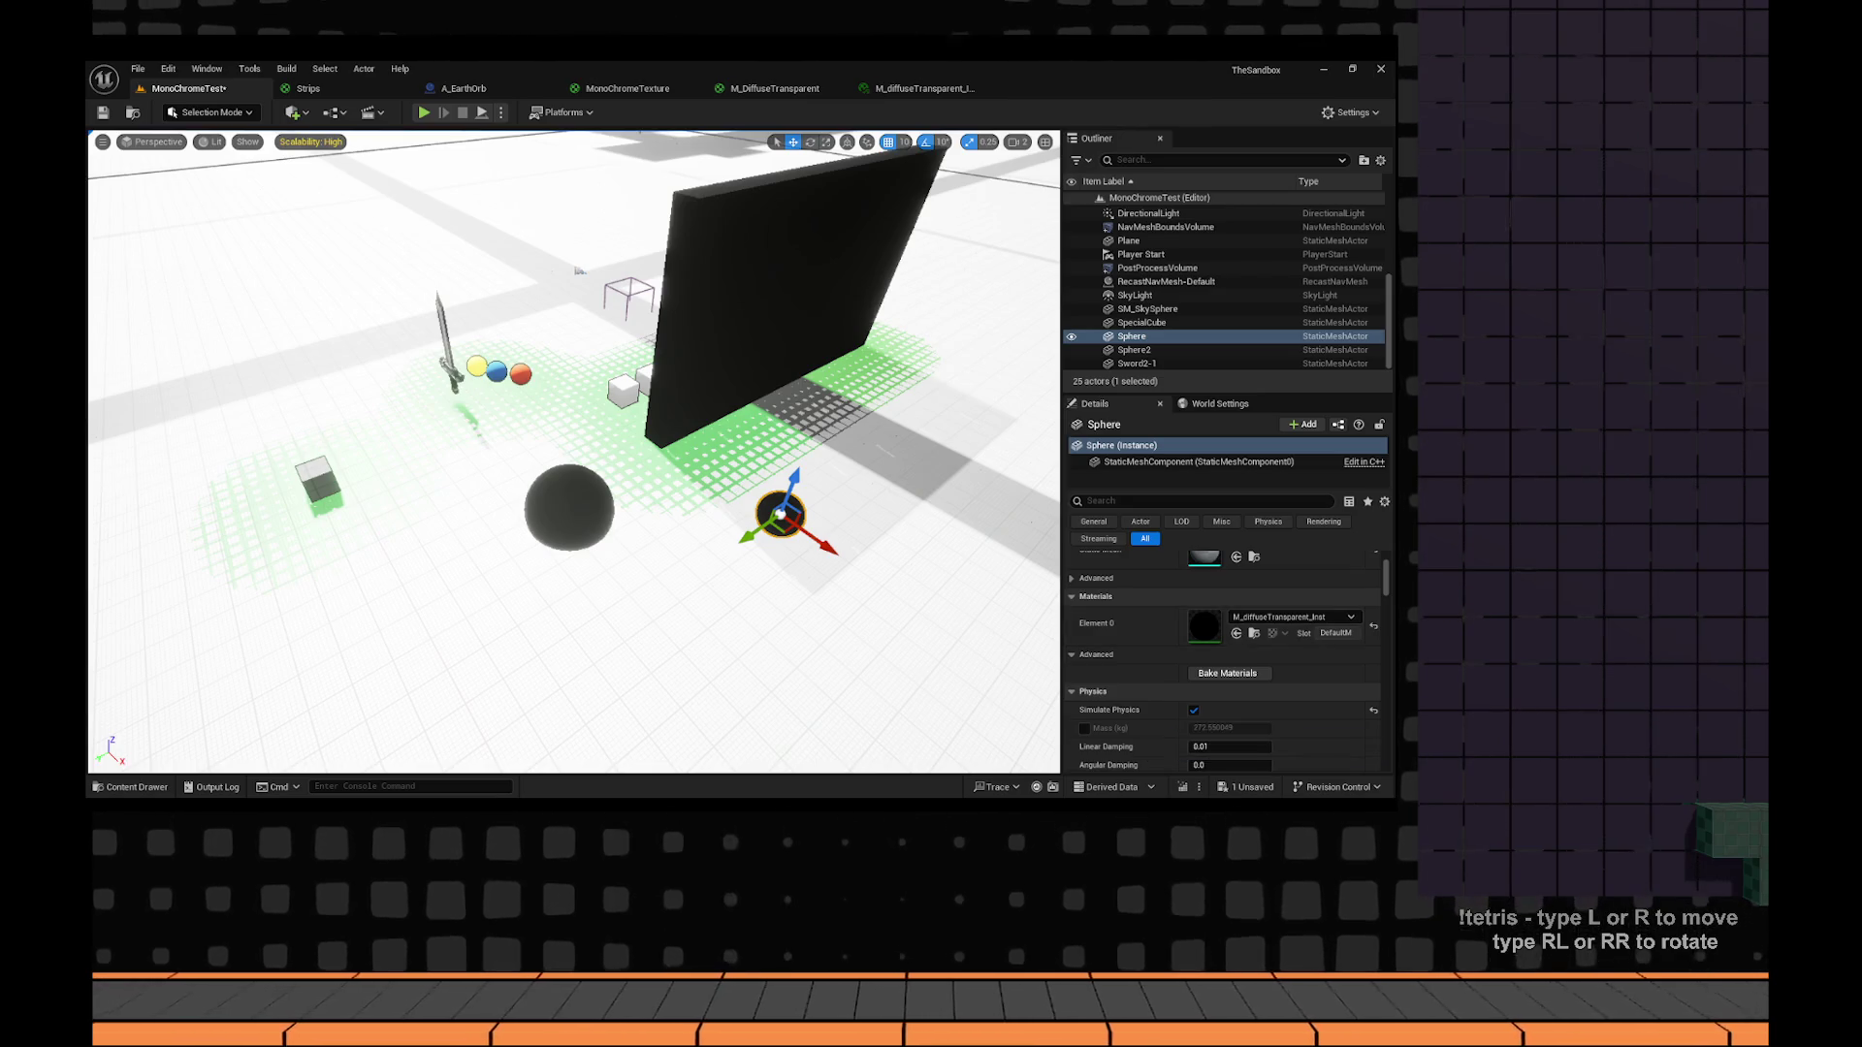
{"action": "key", "text": "ctrl+z"}
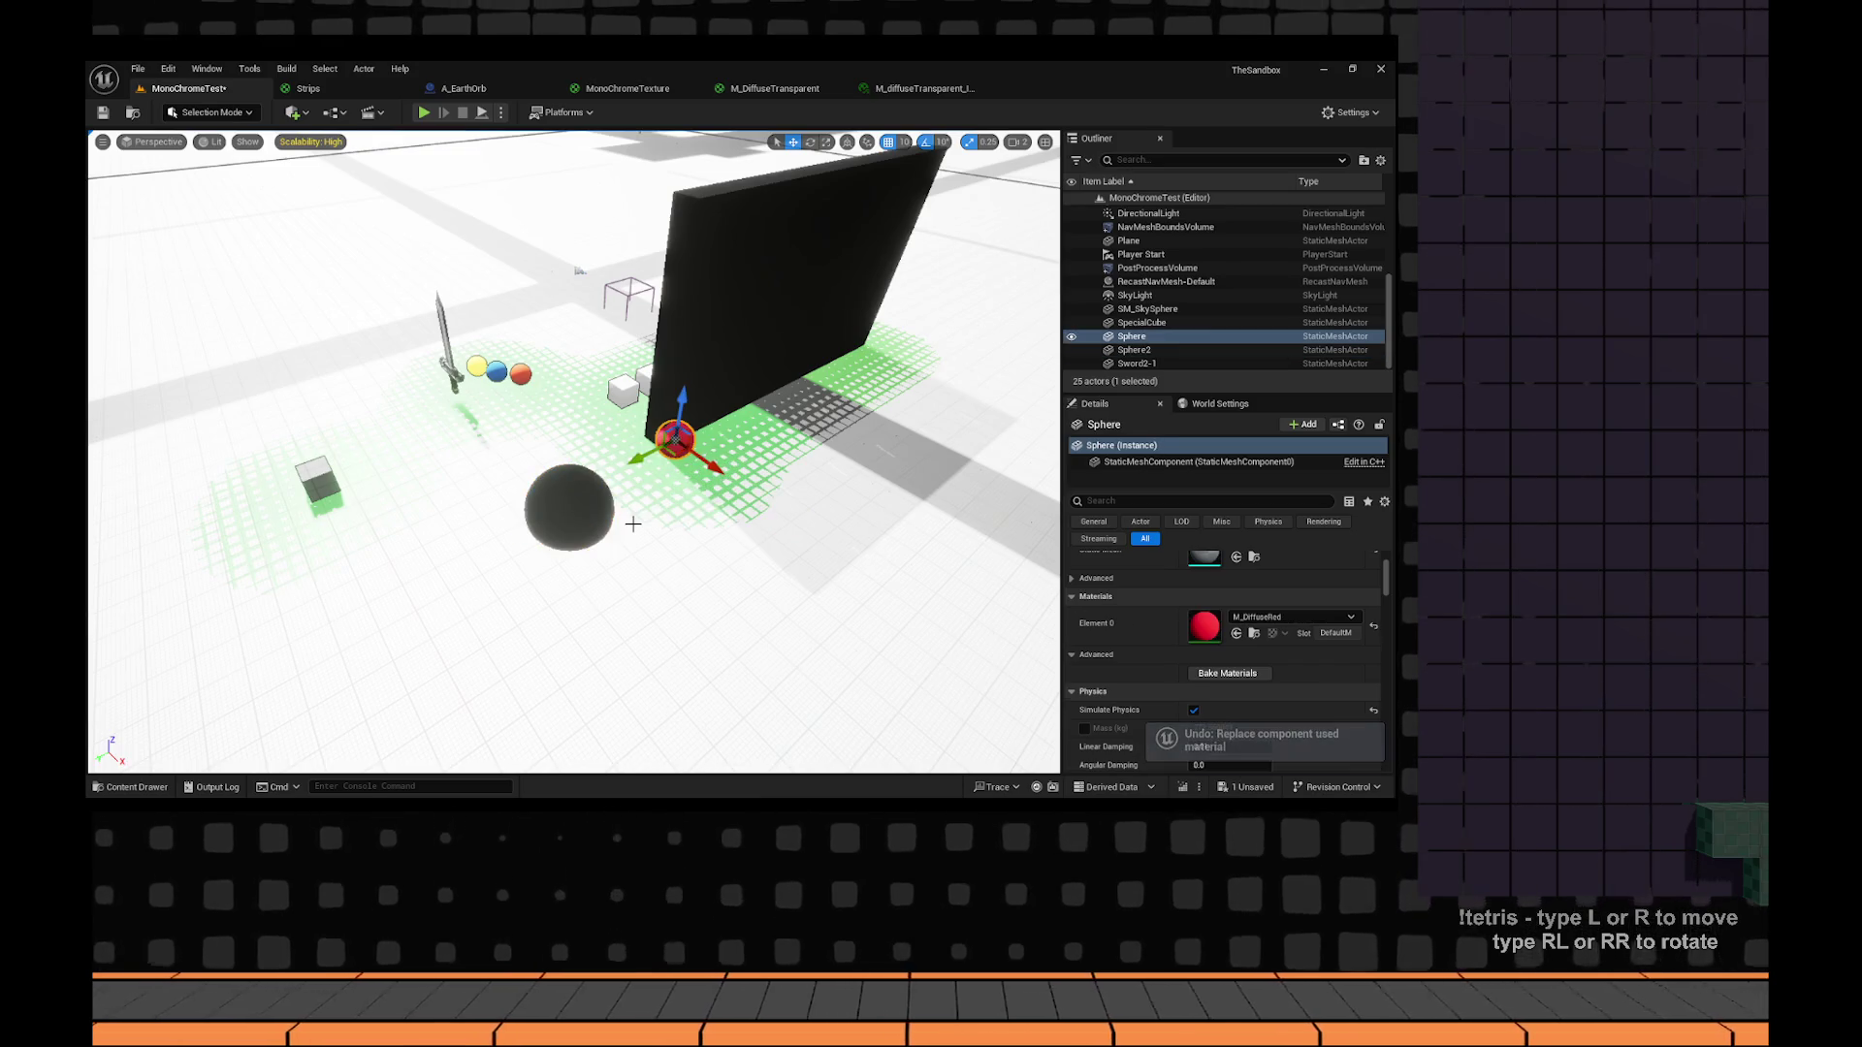
{"action": "key", "text": "ctrl+z"}
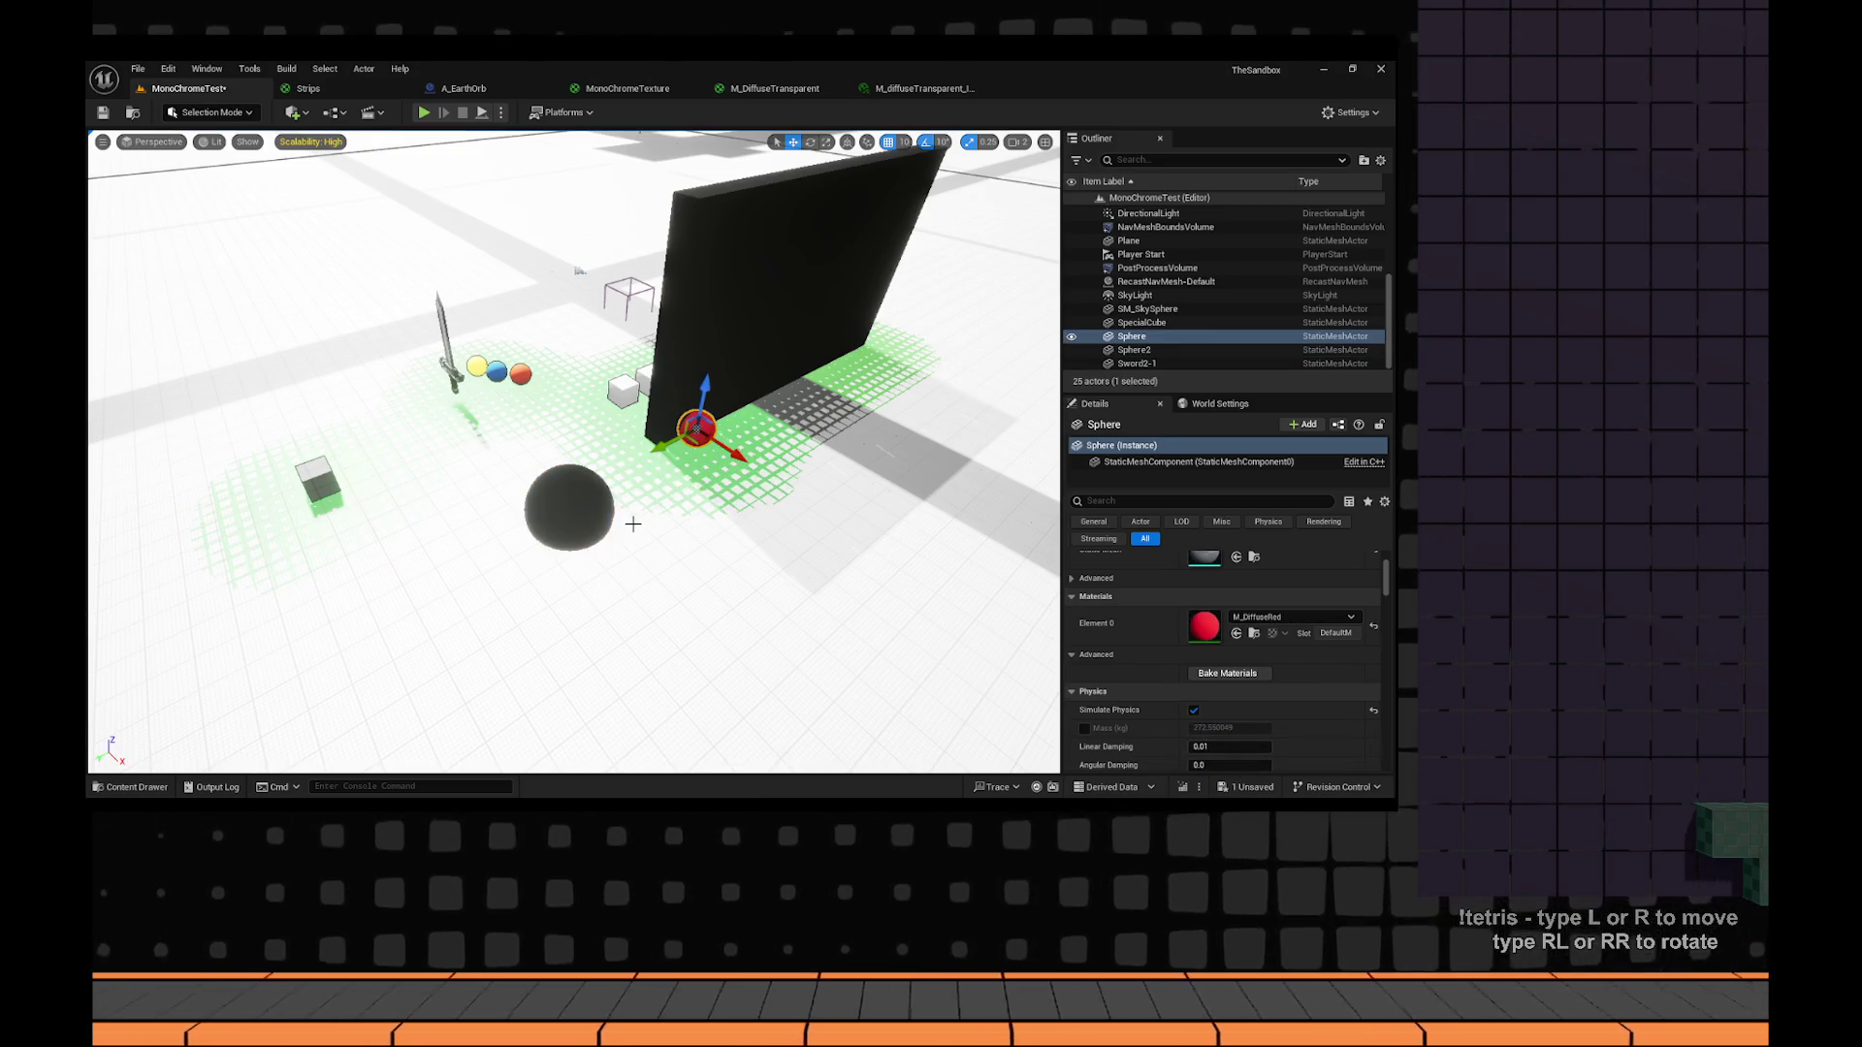
{"action": "key", "text": "ctrl+z"}
{"action": "key", "text": "ctrl+z"}
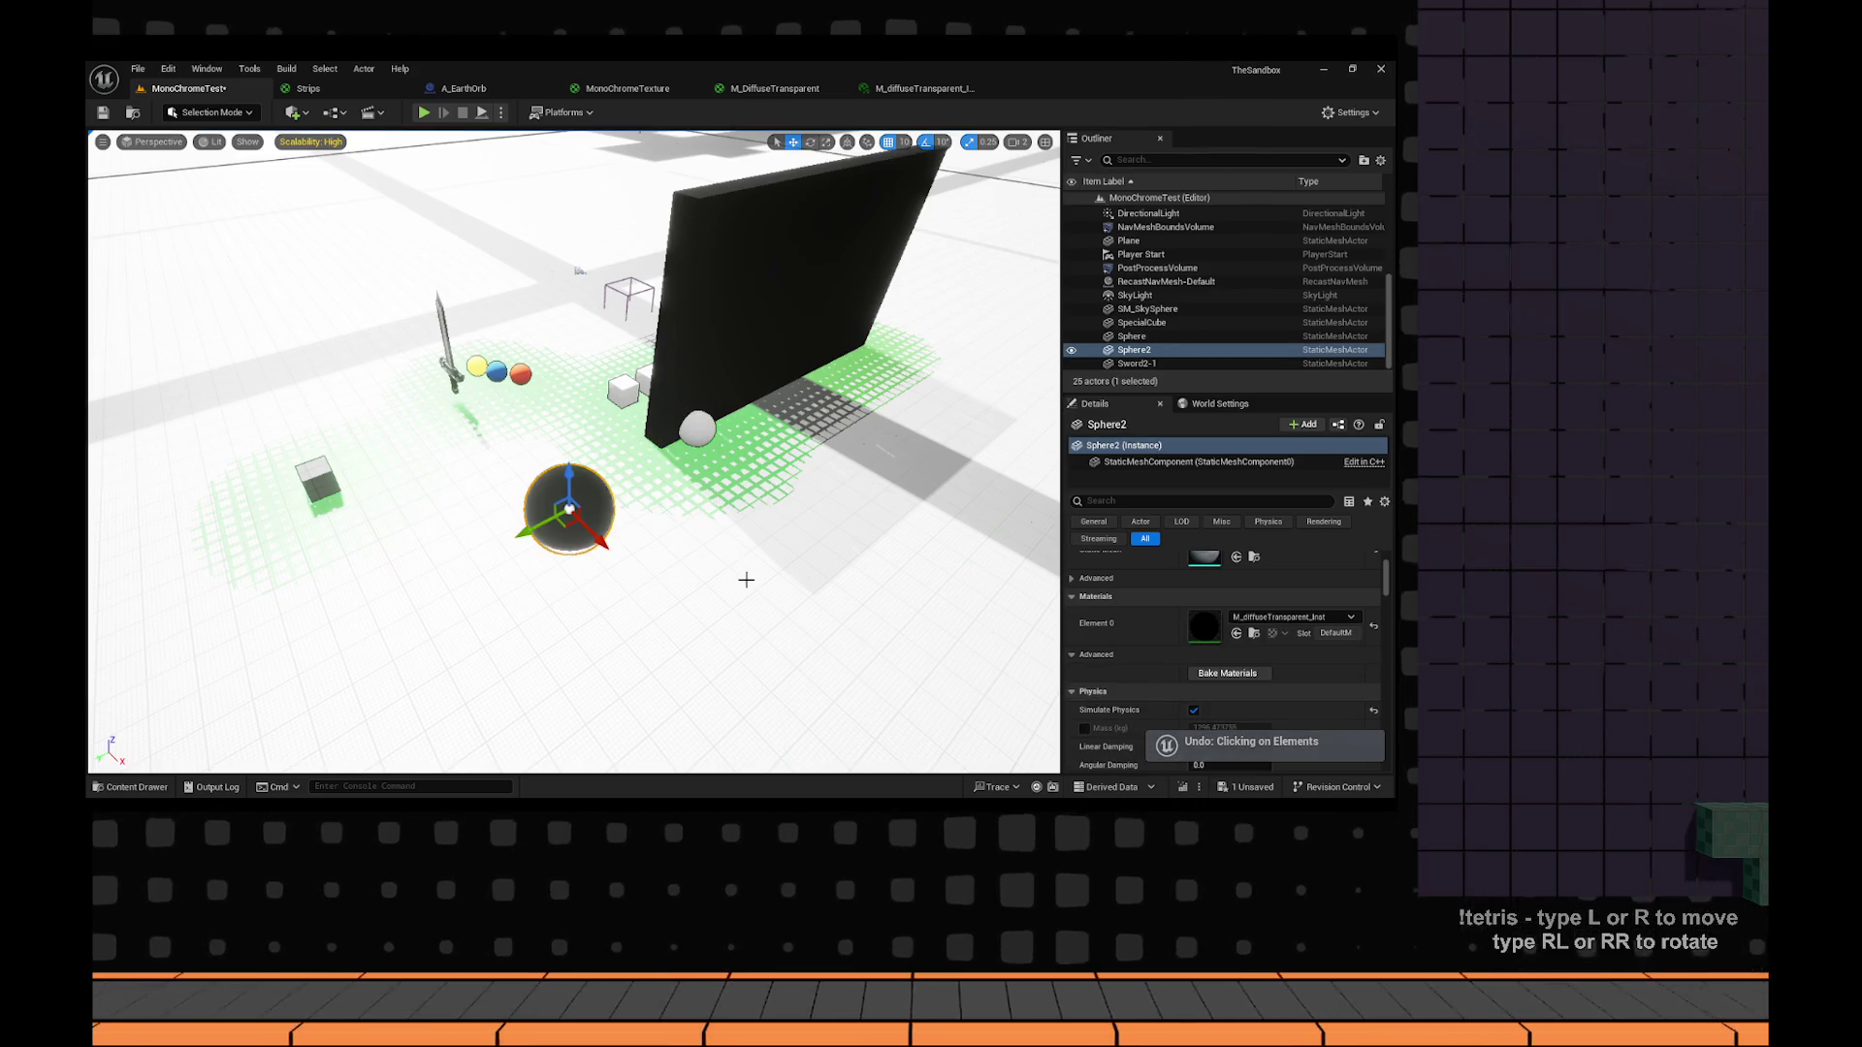
Give Sphere2 M_DiffuseRed, then swap it to the plain grey M_Diffuse.
{"action": "left_click", "coordinate": [1290, 616]}
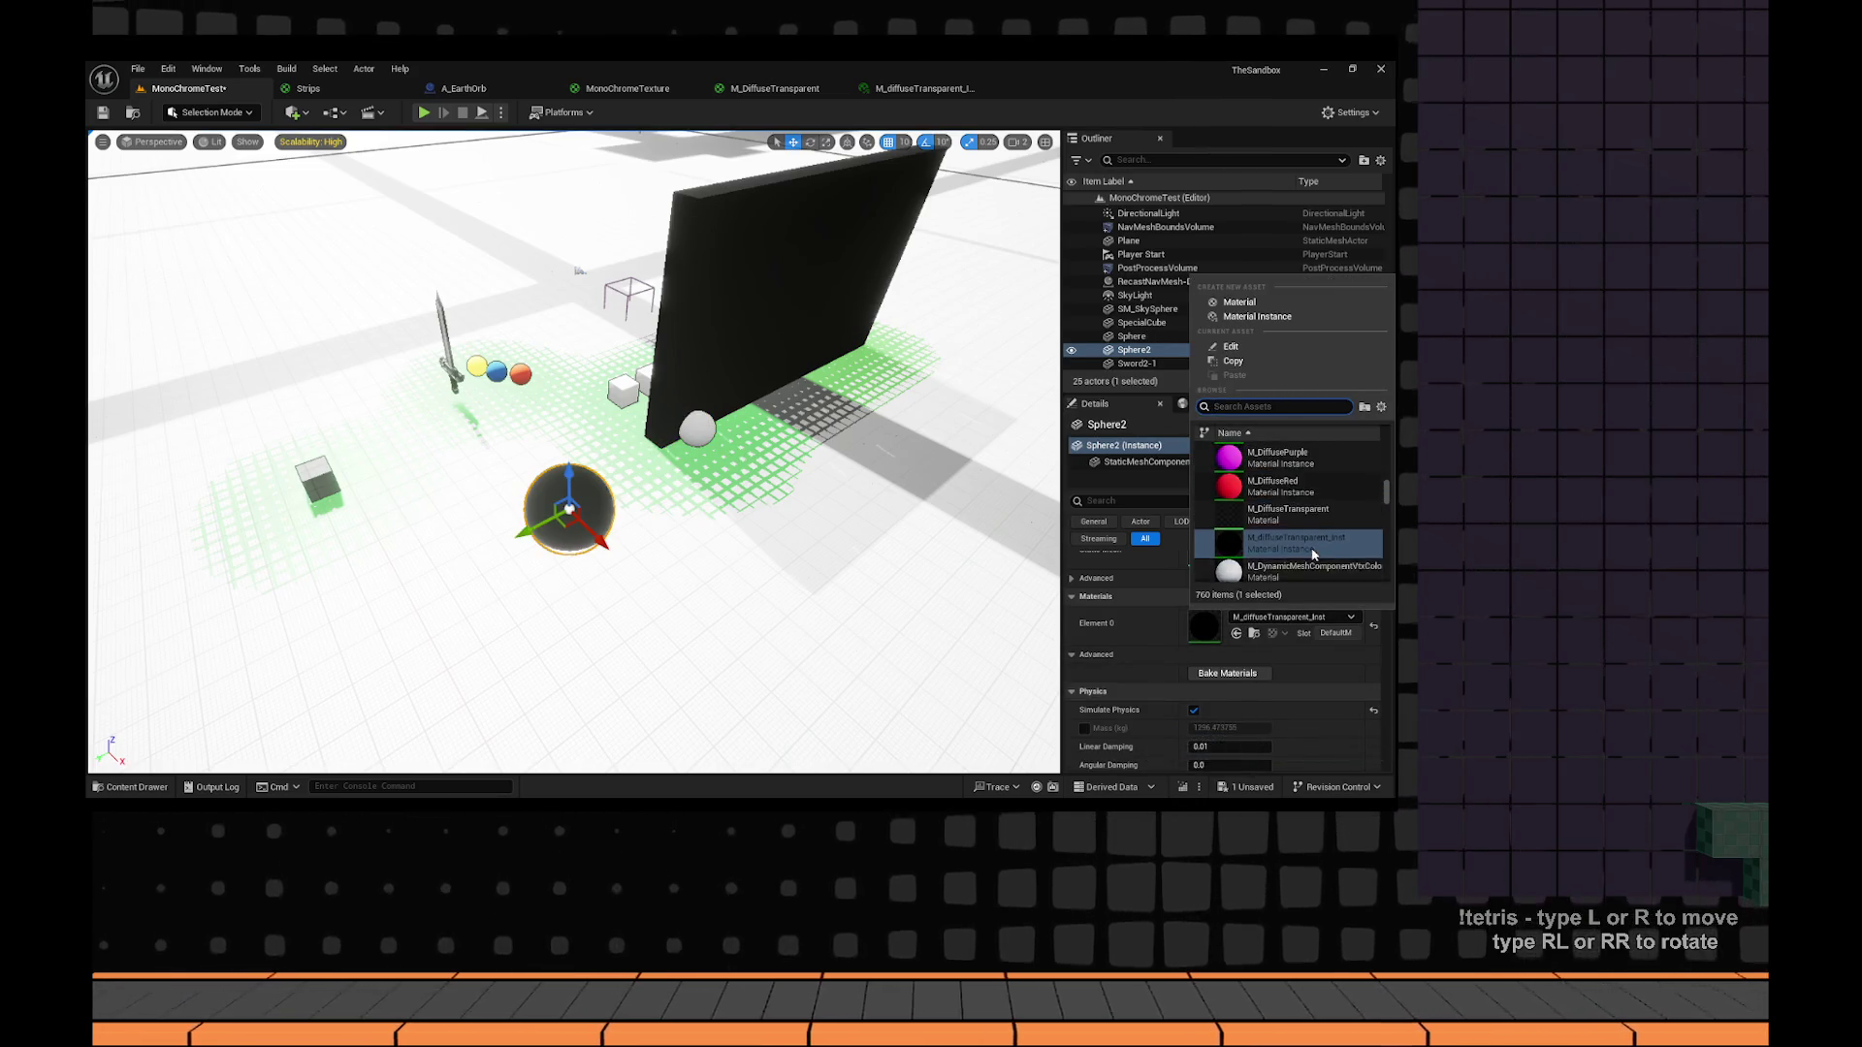
{"action": "scroll", "coordinate": [1313, 554], "scroll_direction": "up", "scroll_amount": 2}
{"action": "left_click", "coordinate": [1281, 514]}
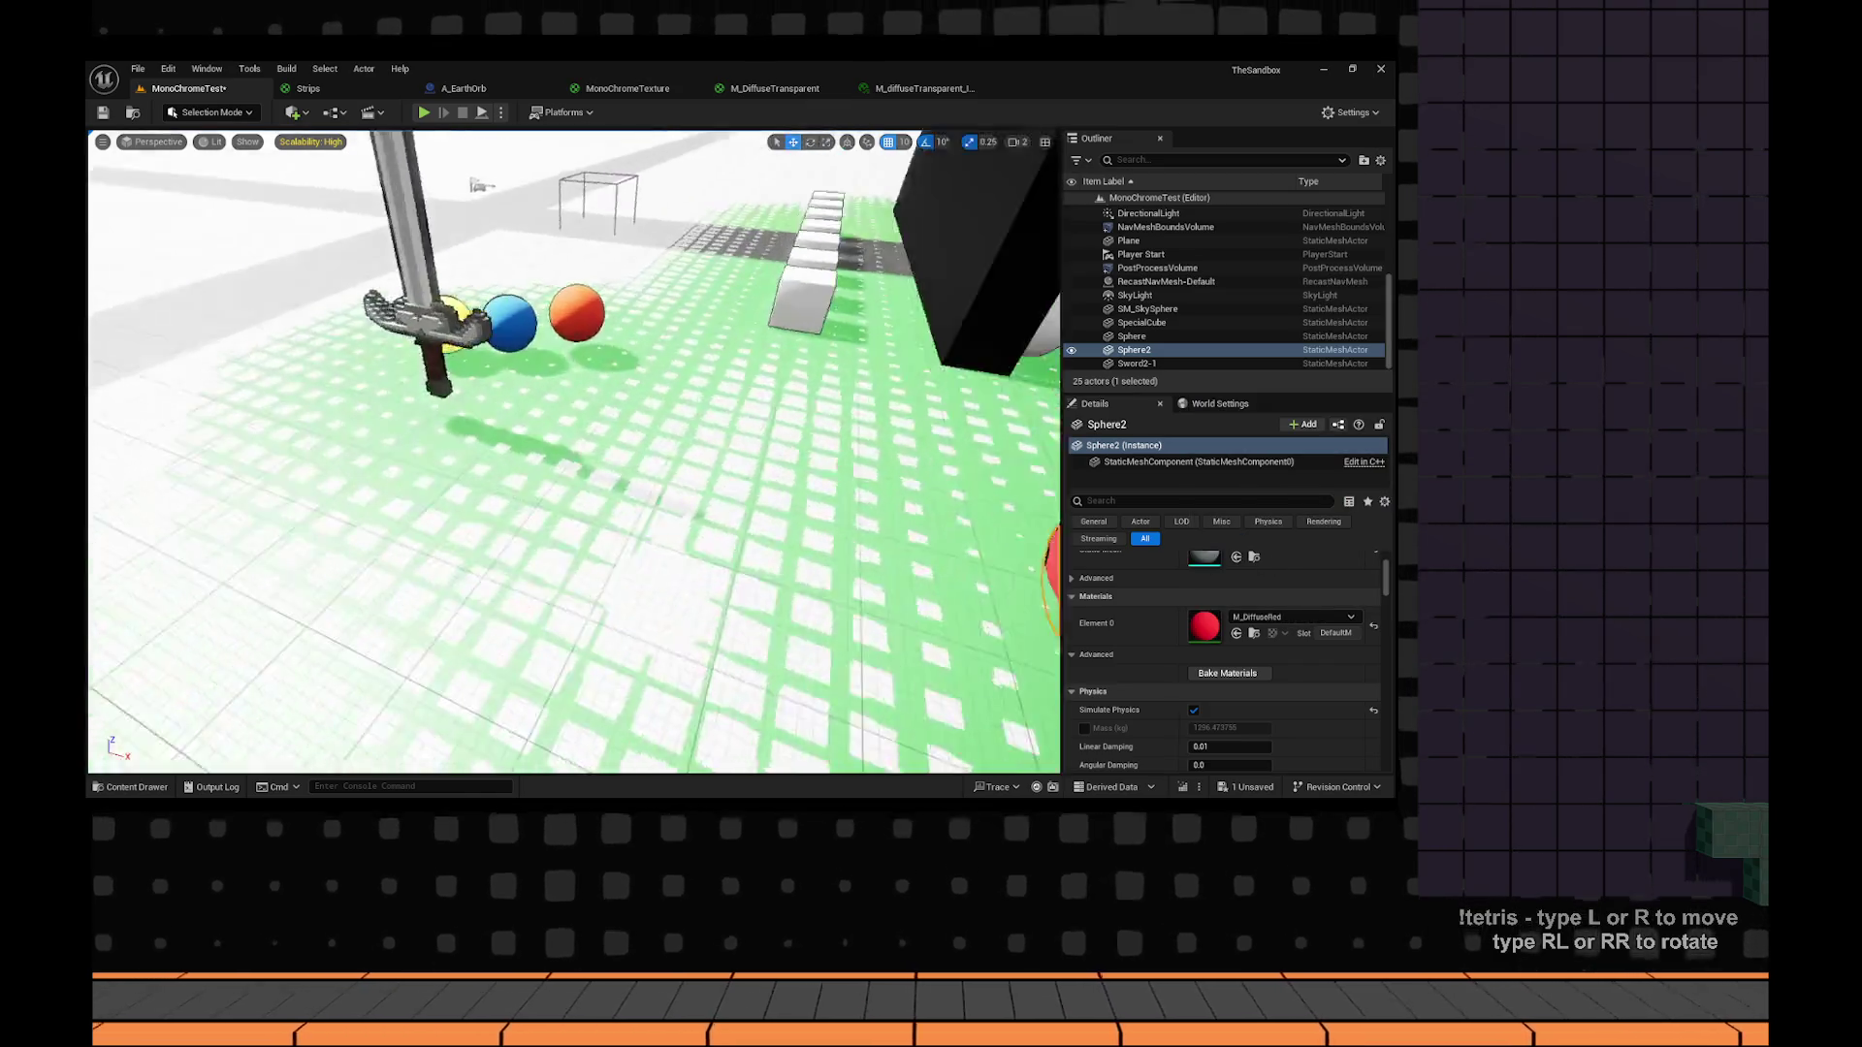
{"action": "key", "text": "f"}
{"action": "scroll", "coordinate": [1270, 641], "scroll_direction": "up", "scroll_amount": 1}
{"action": "left_click", "coordinate": [1269, 640]}
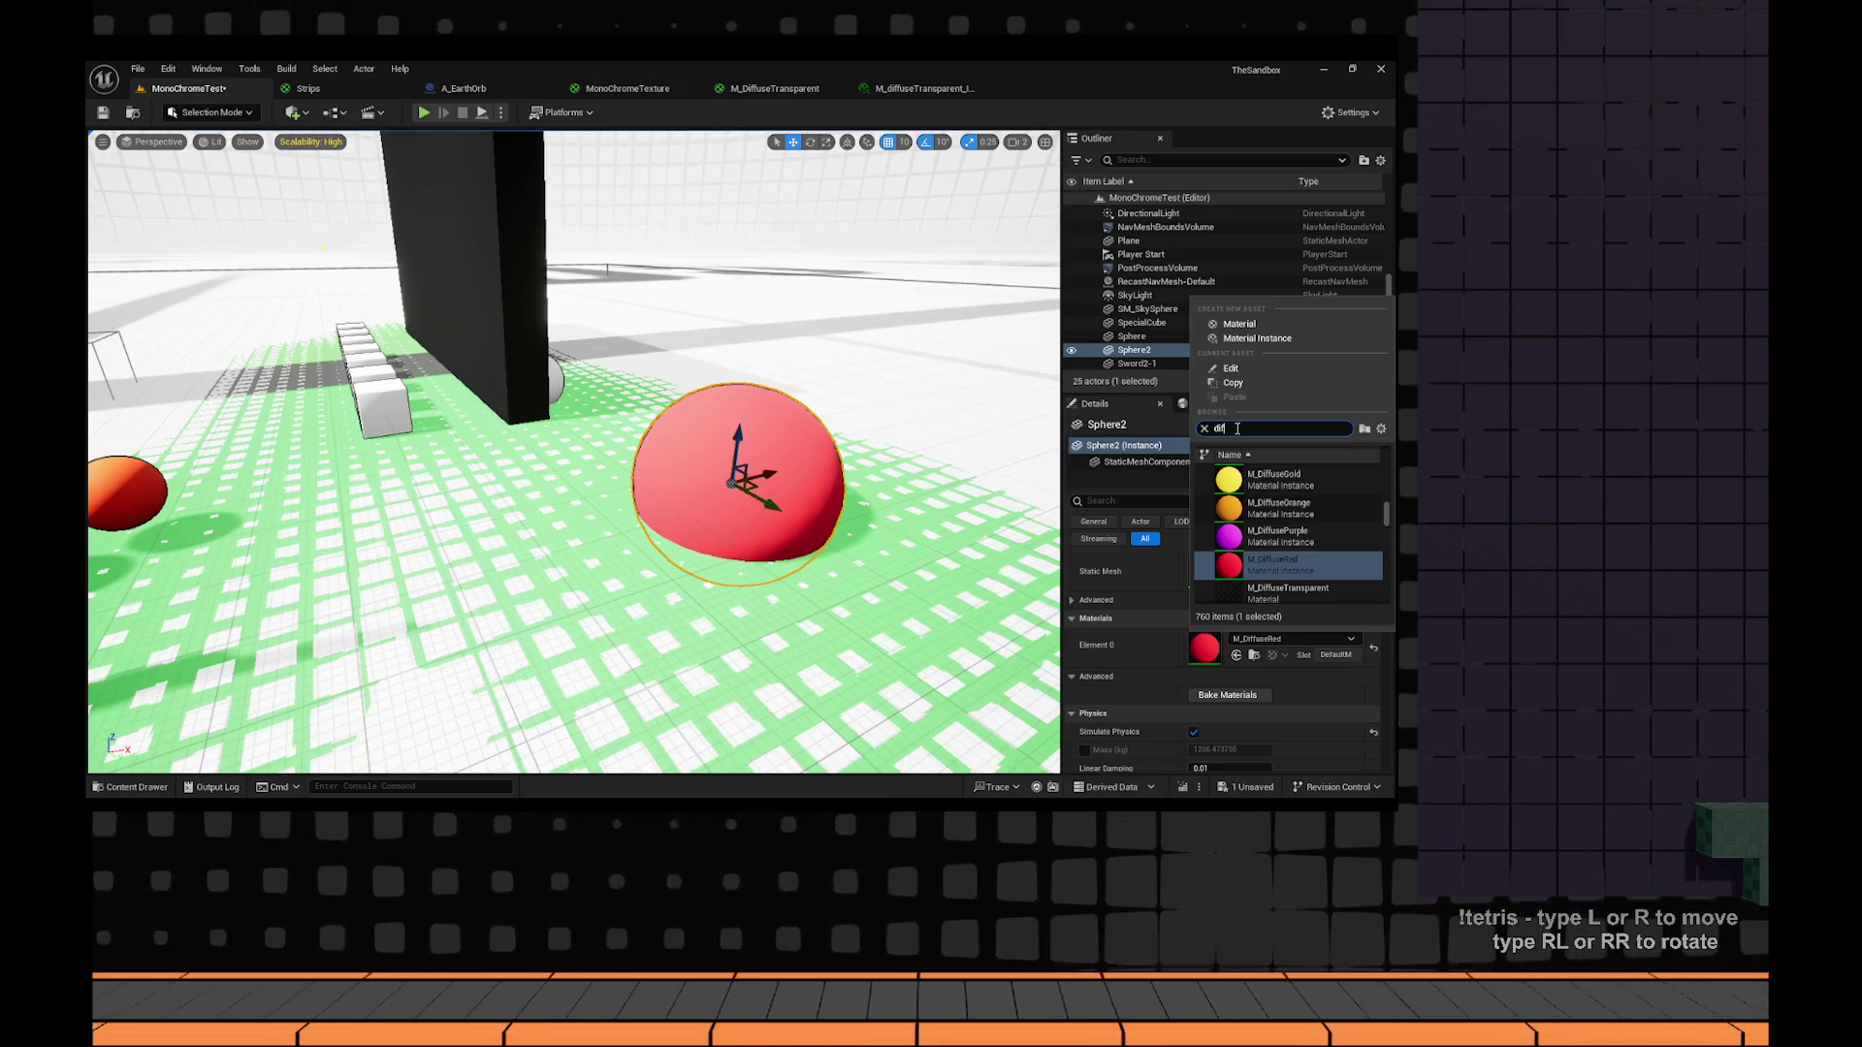
{"action": "scroll", "coordinate": [1280, 514], "scroll_direction": "up", "scroll_amount": 2}
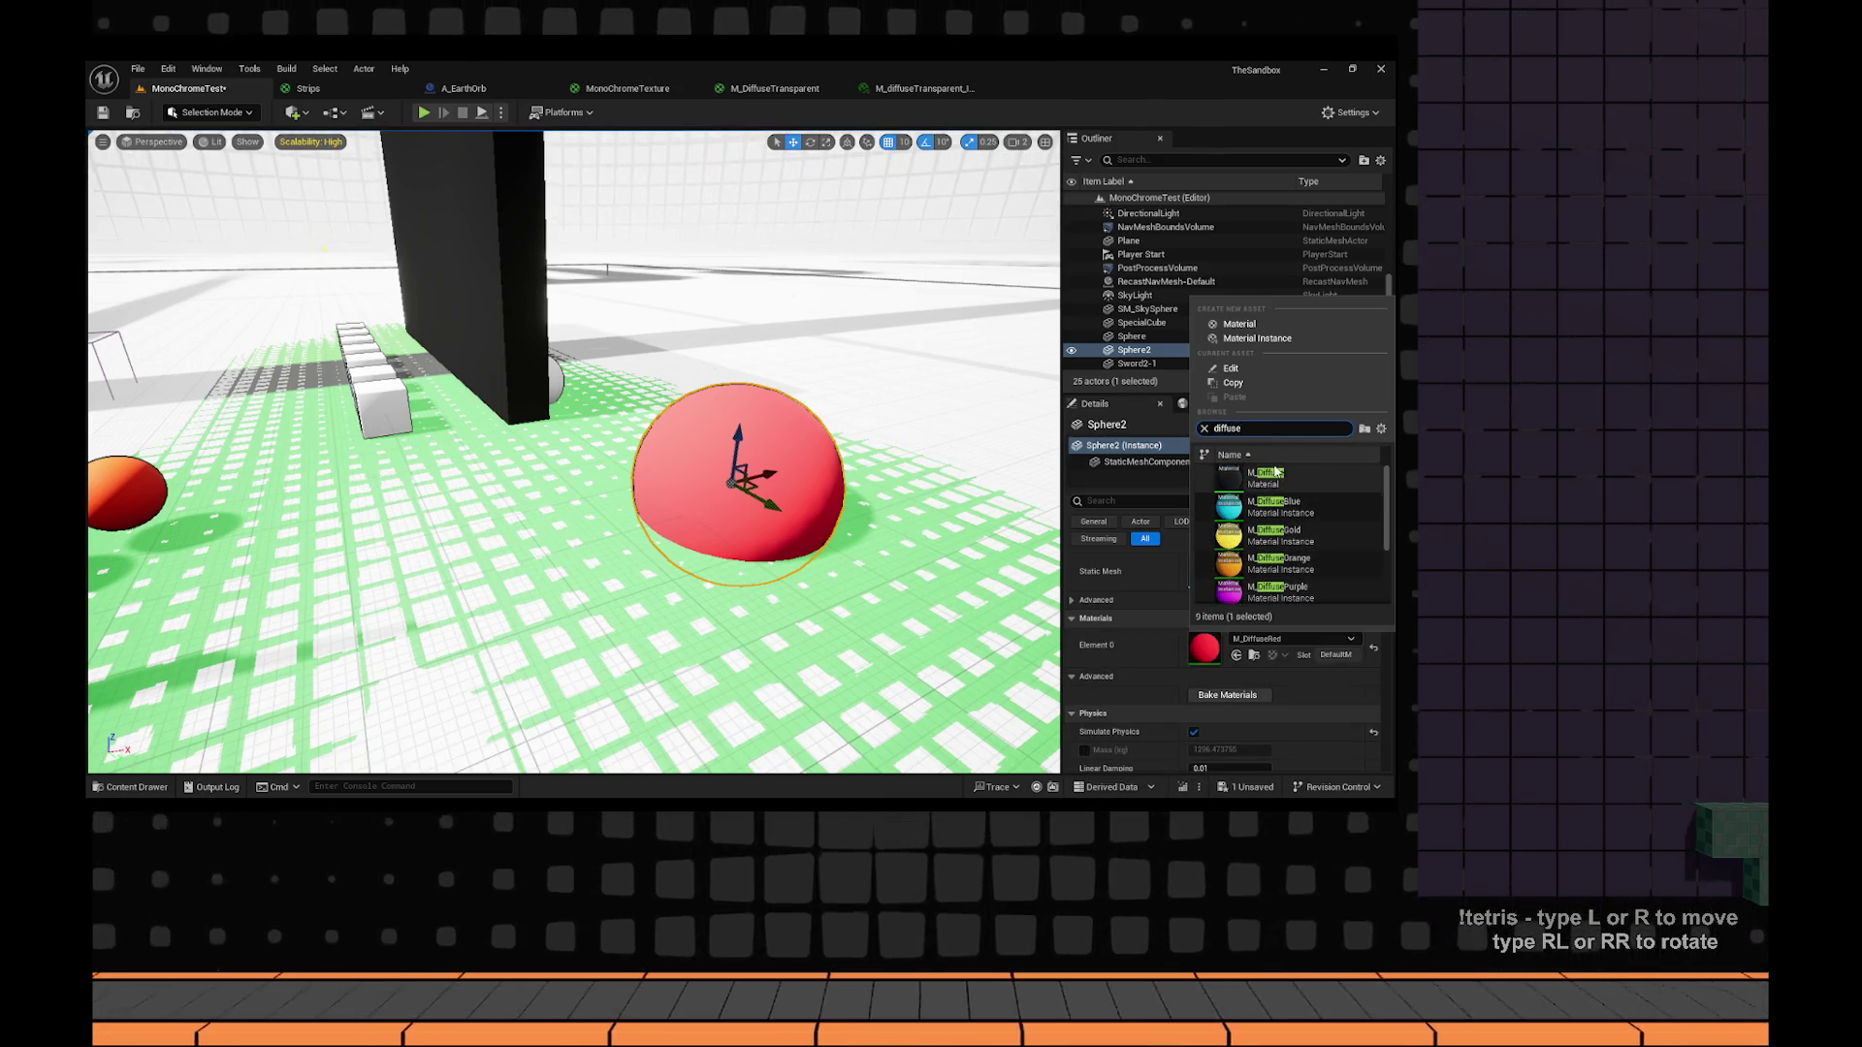
{"action": "left_click", "coordinate": [1276, 475]}
{"action": "scroll", "coordinate": [970, 485], "scroll_direction": "down", "scroll_amount": 5}
{"action": "scroll", "coordinate": [1192, 548], "scroll_direction": "down", "scroll_amount": 5}
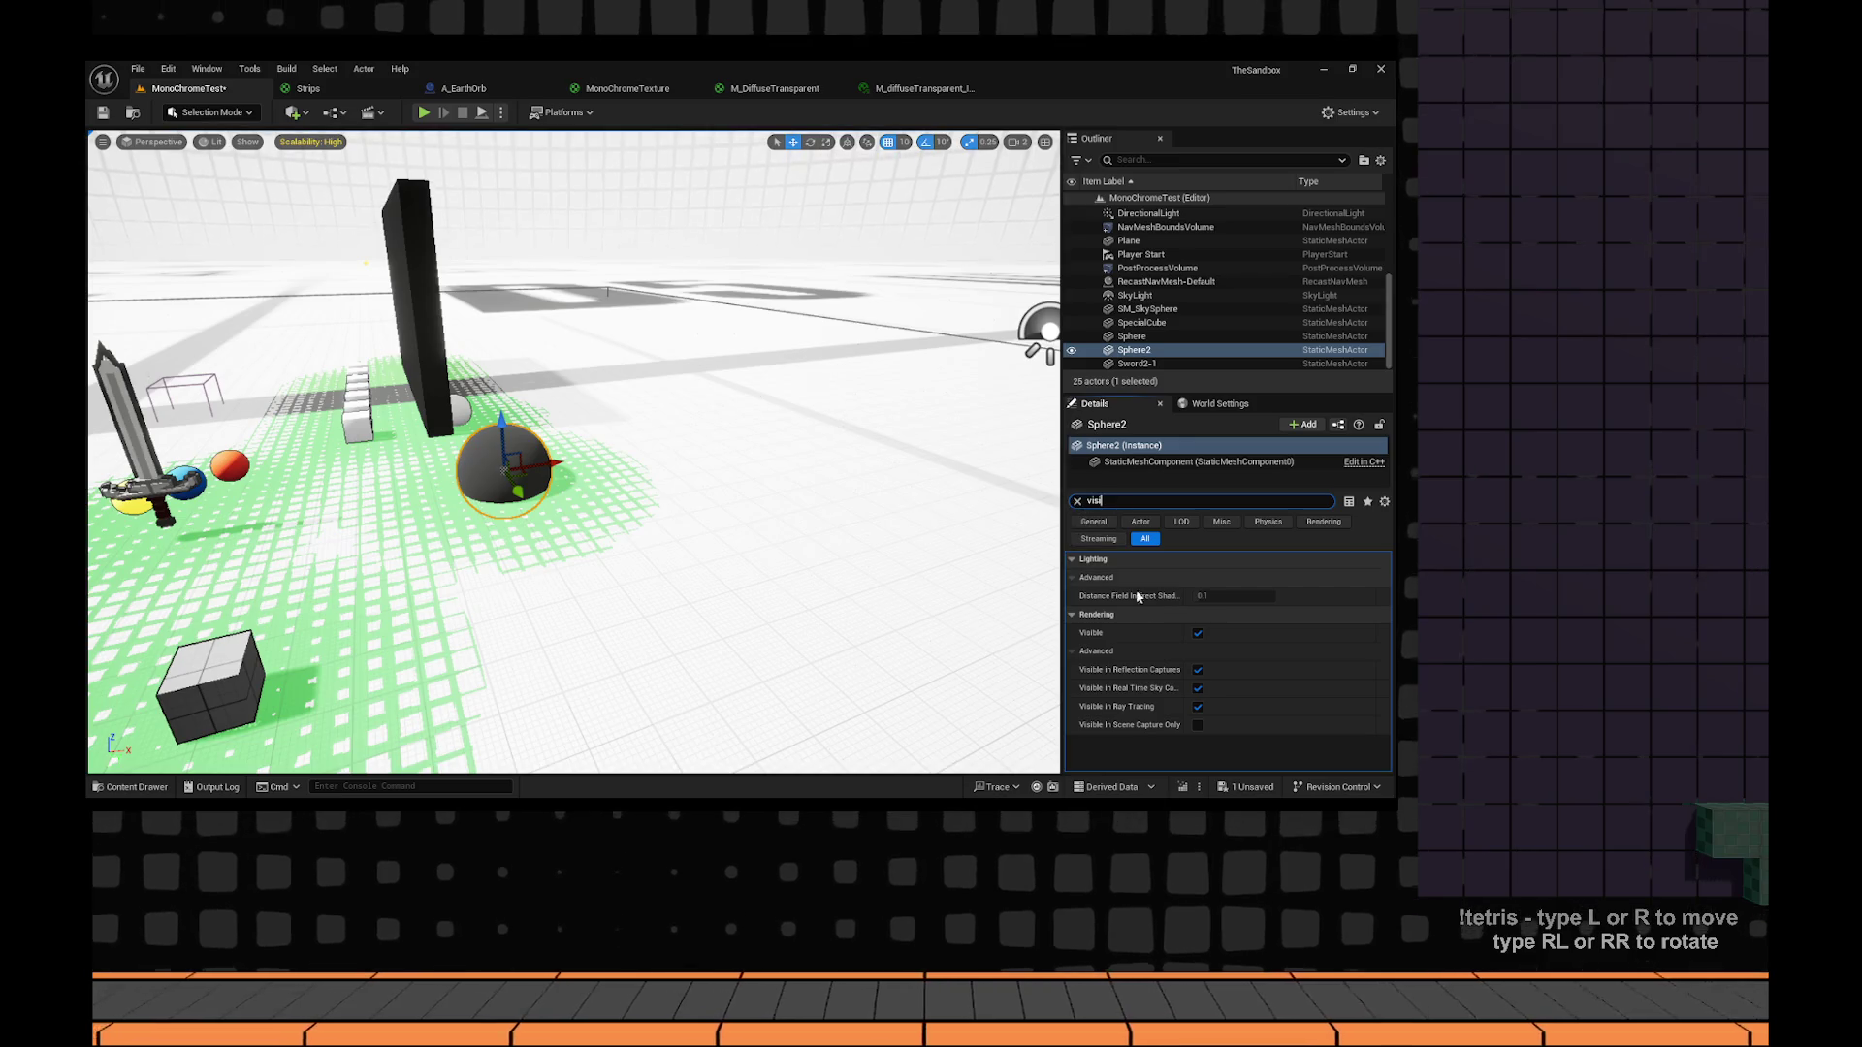
Toggle Sphere2's visibility to compare, then switch off its Render in Main Pass.
{"action": "left_click", "coordinate": [1197, 633]}
{"action": "left_click", "coordinate": [1198, 633]}
{"action": "type", "text": "render"}
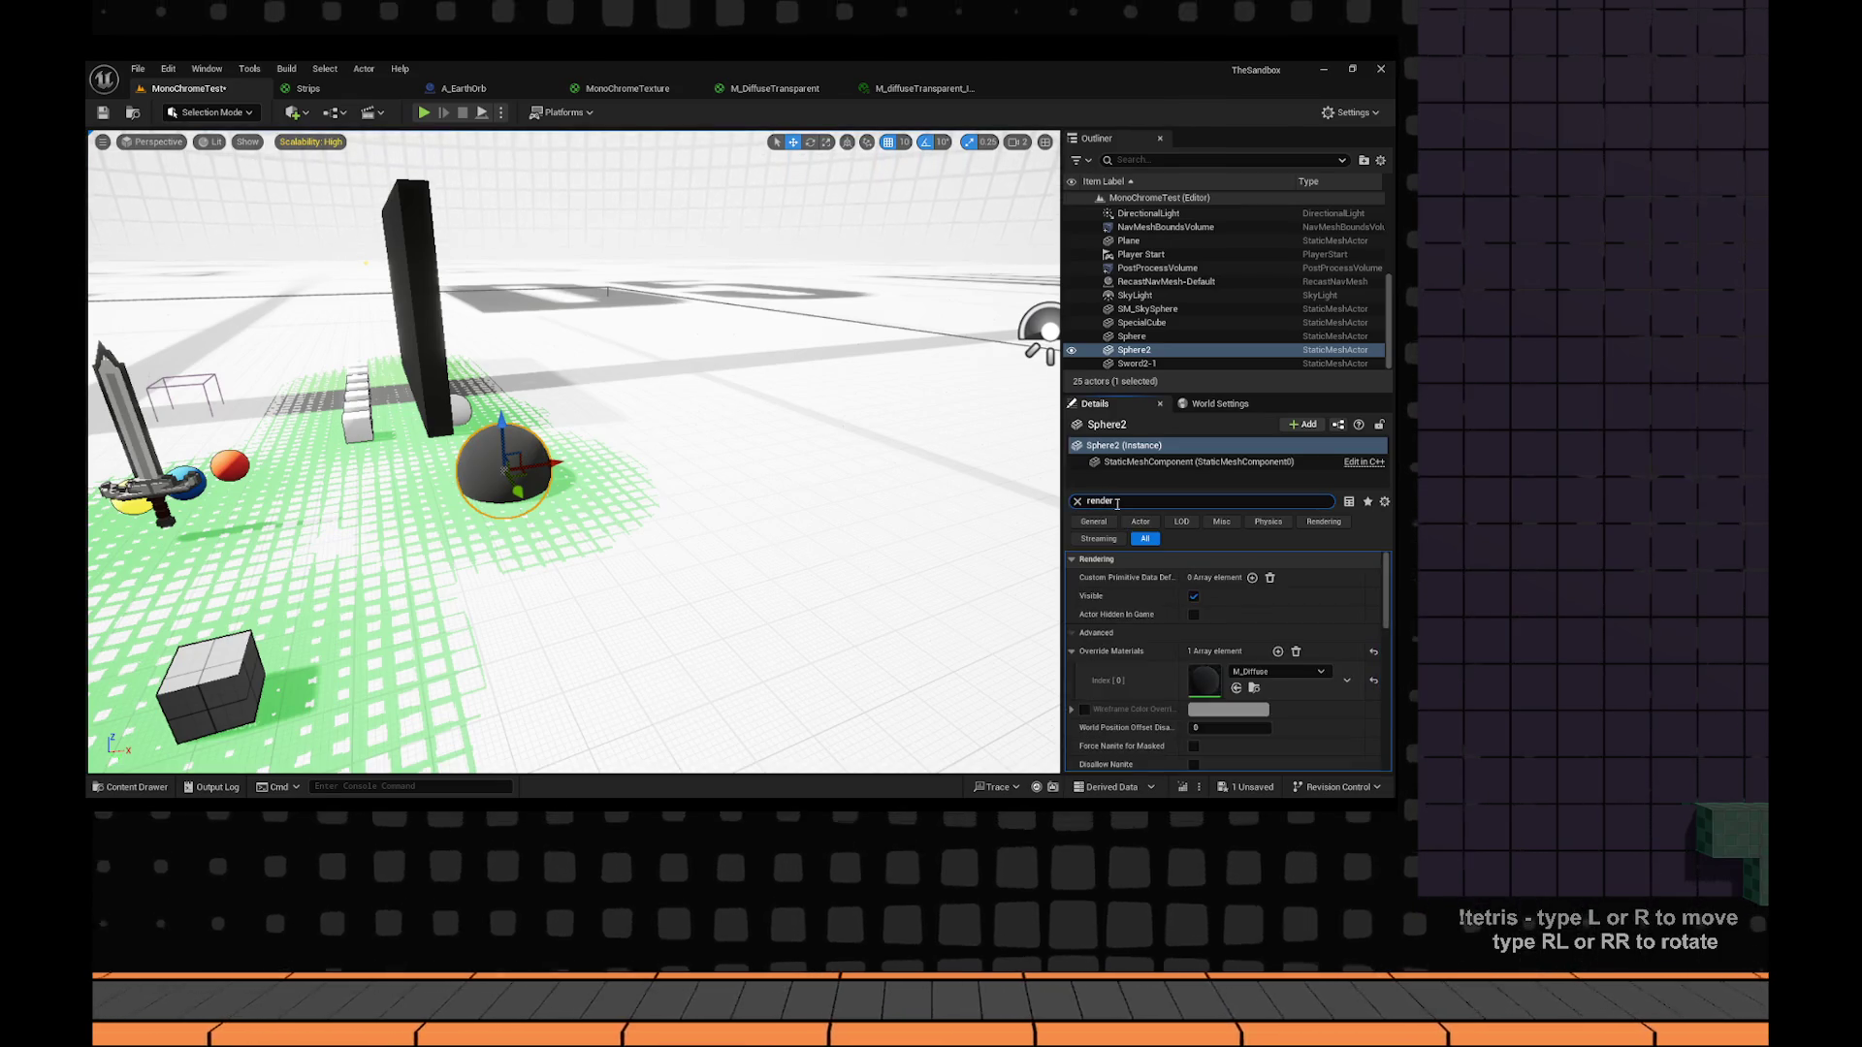
{"action": "left_click", "coordinate": [1174, 616]}
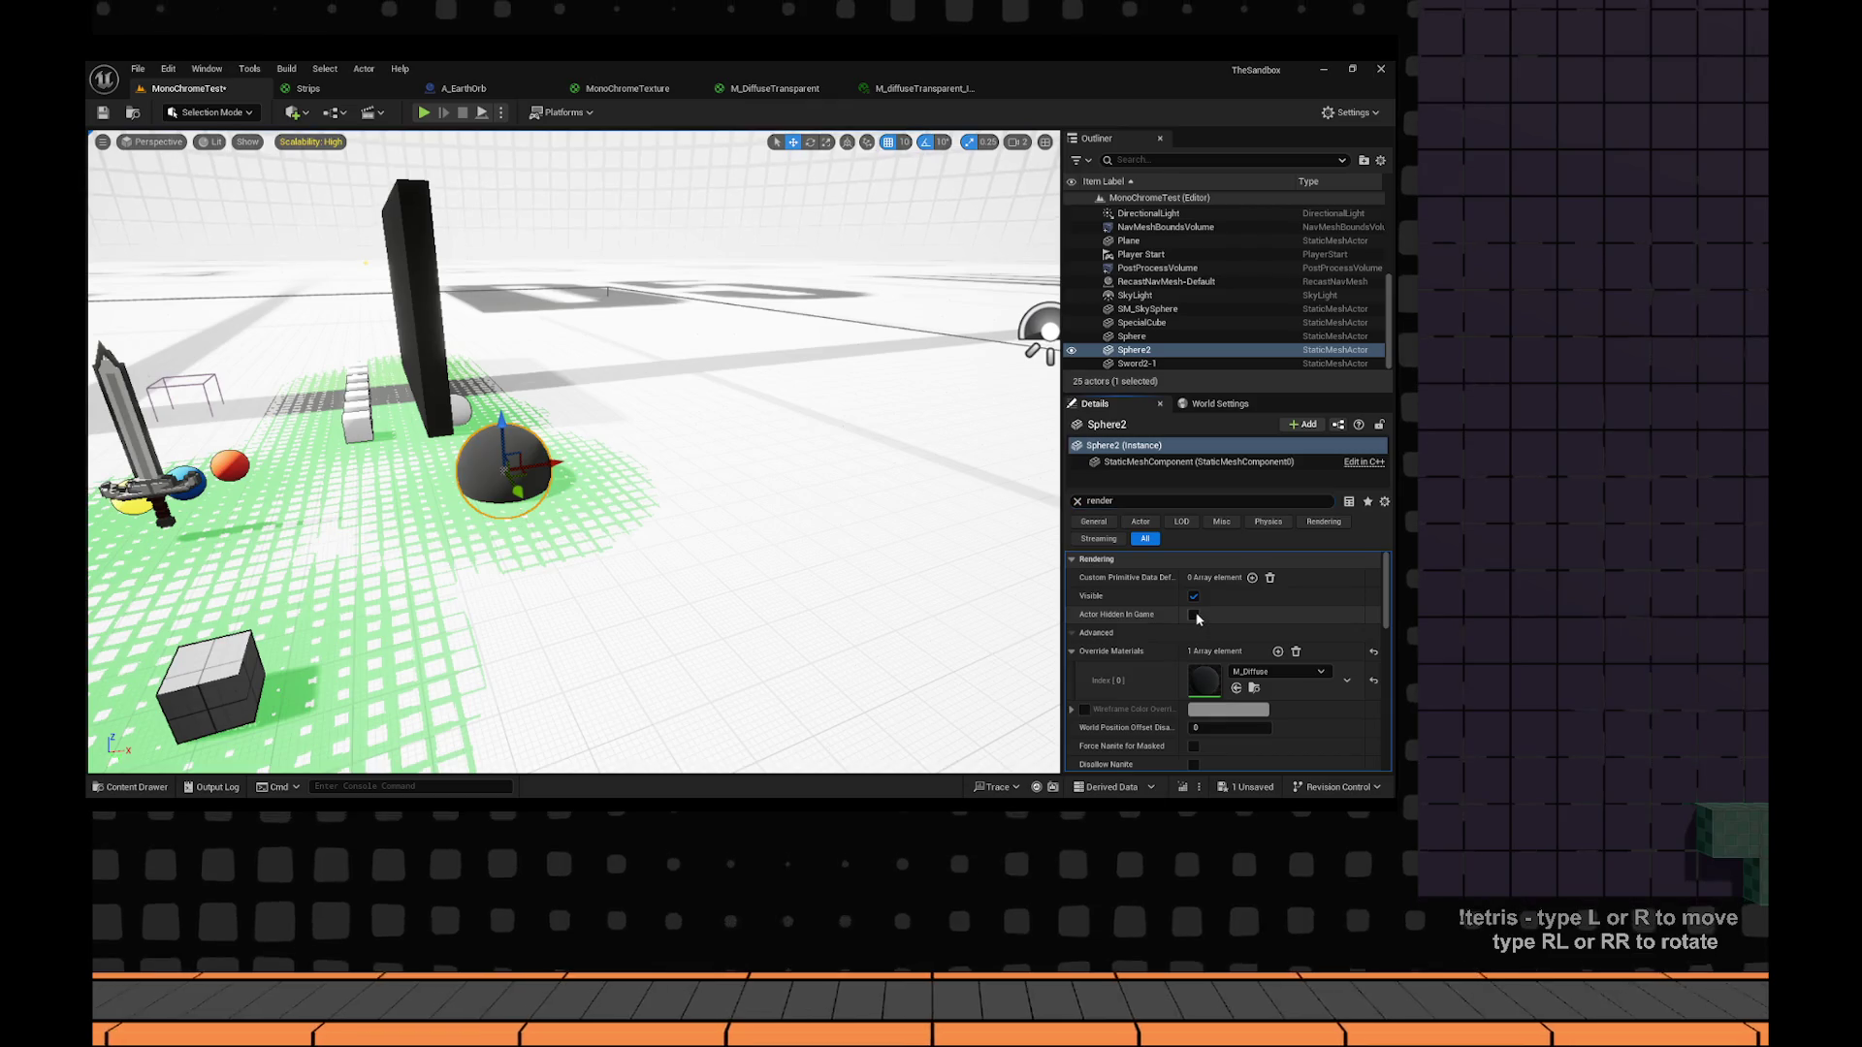
{"action": "left_click", "coordinate": [1194, 595]}
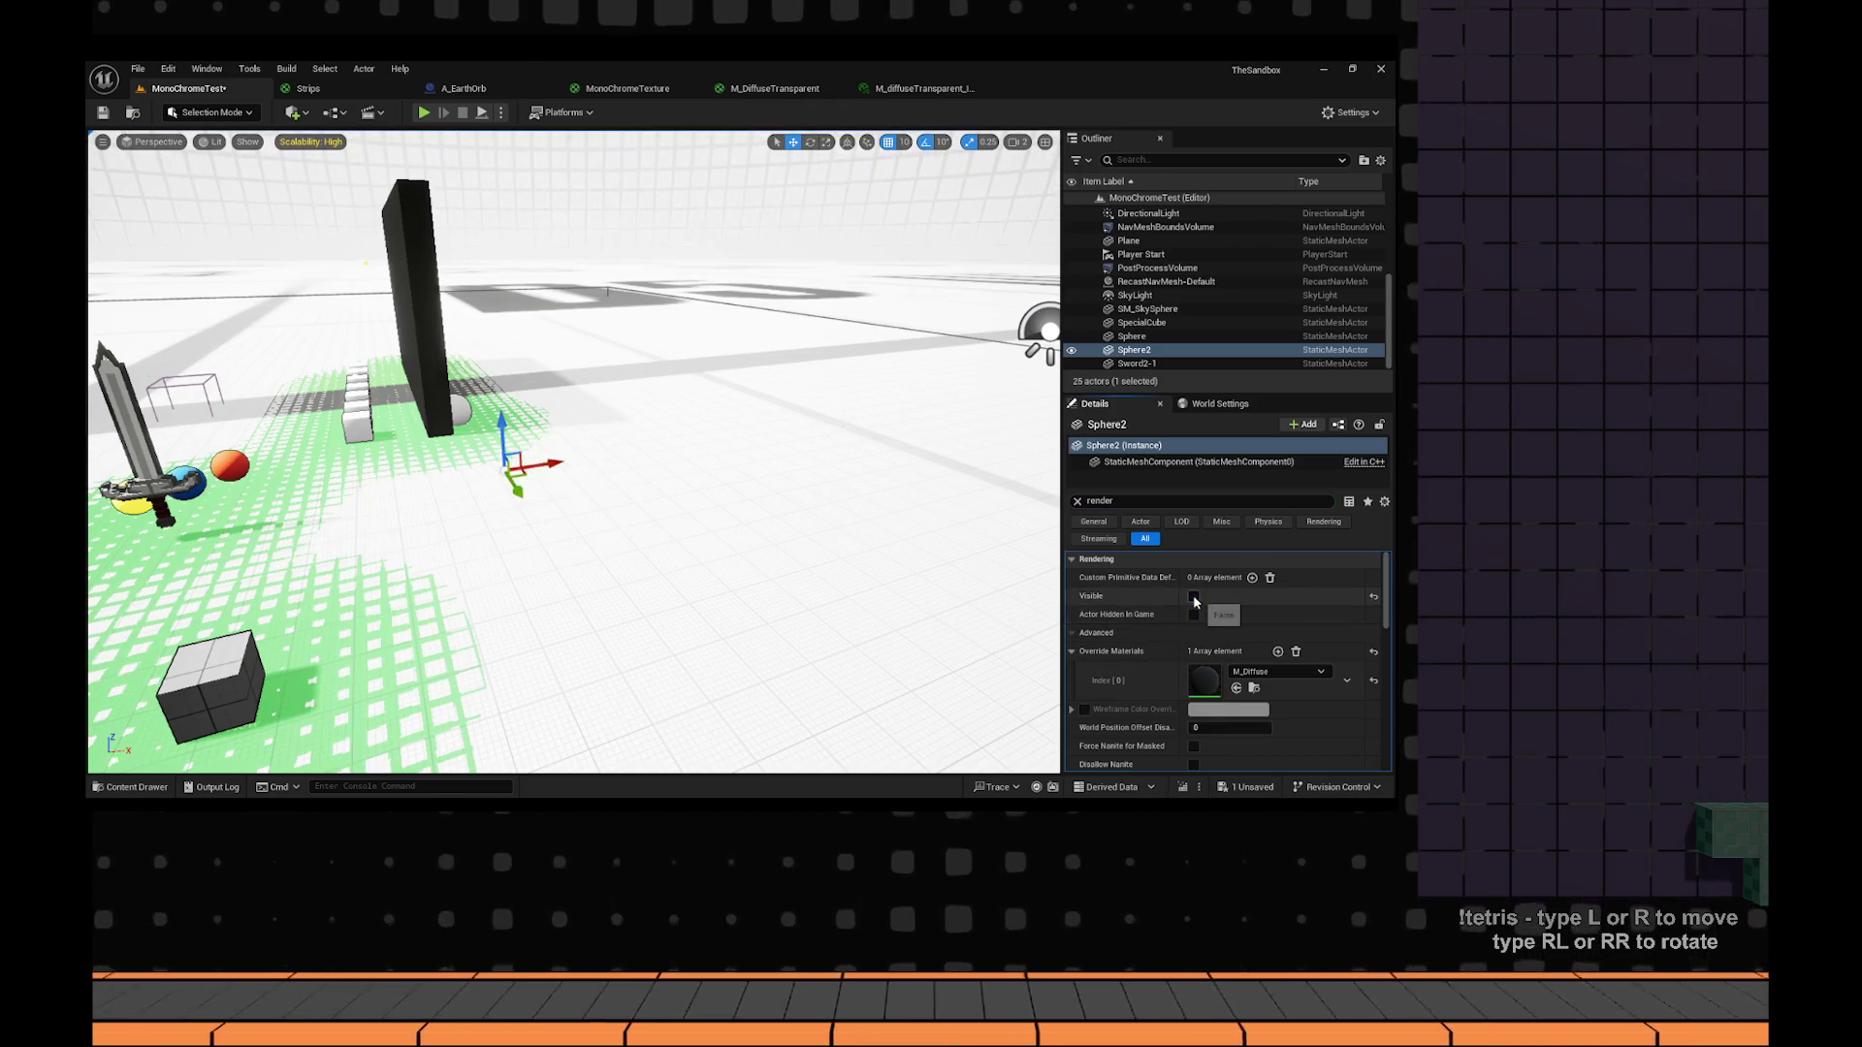
{"action": "left_click", "coordinate": [1194, 596]}
{"action": "scroll", "coordinate": [1237, 626], "scroll_direction": "down", "scroll_amount": 2}
{"action": "scroll", "coordinate": [1237, 626], "scroll_direction": "down", "scroll_amount": 1}
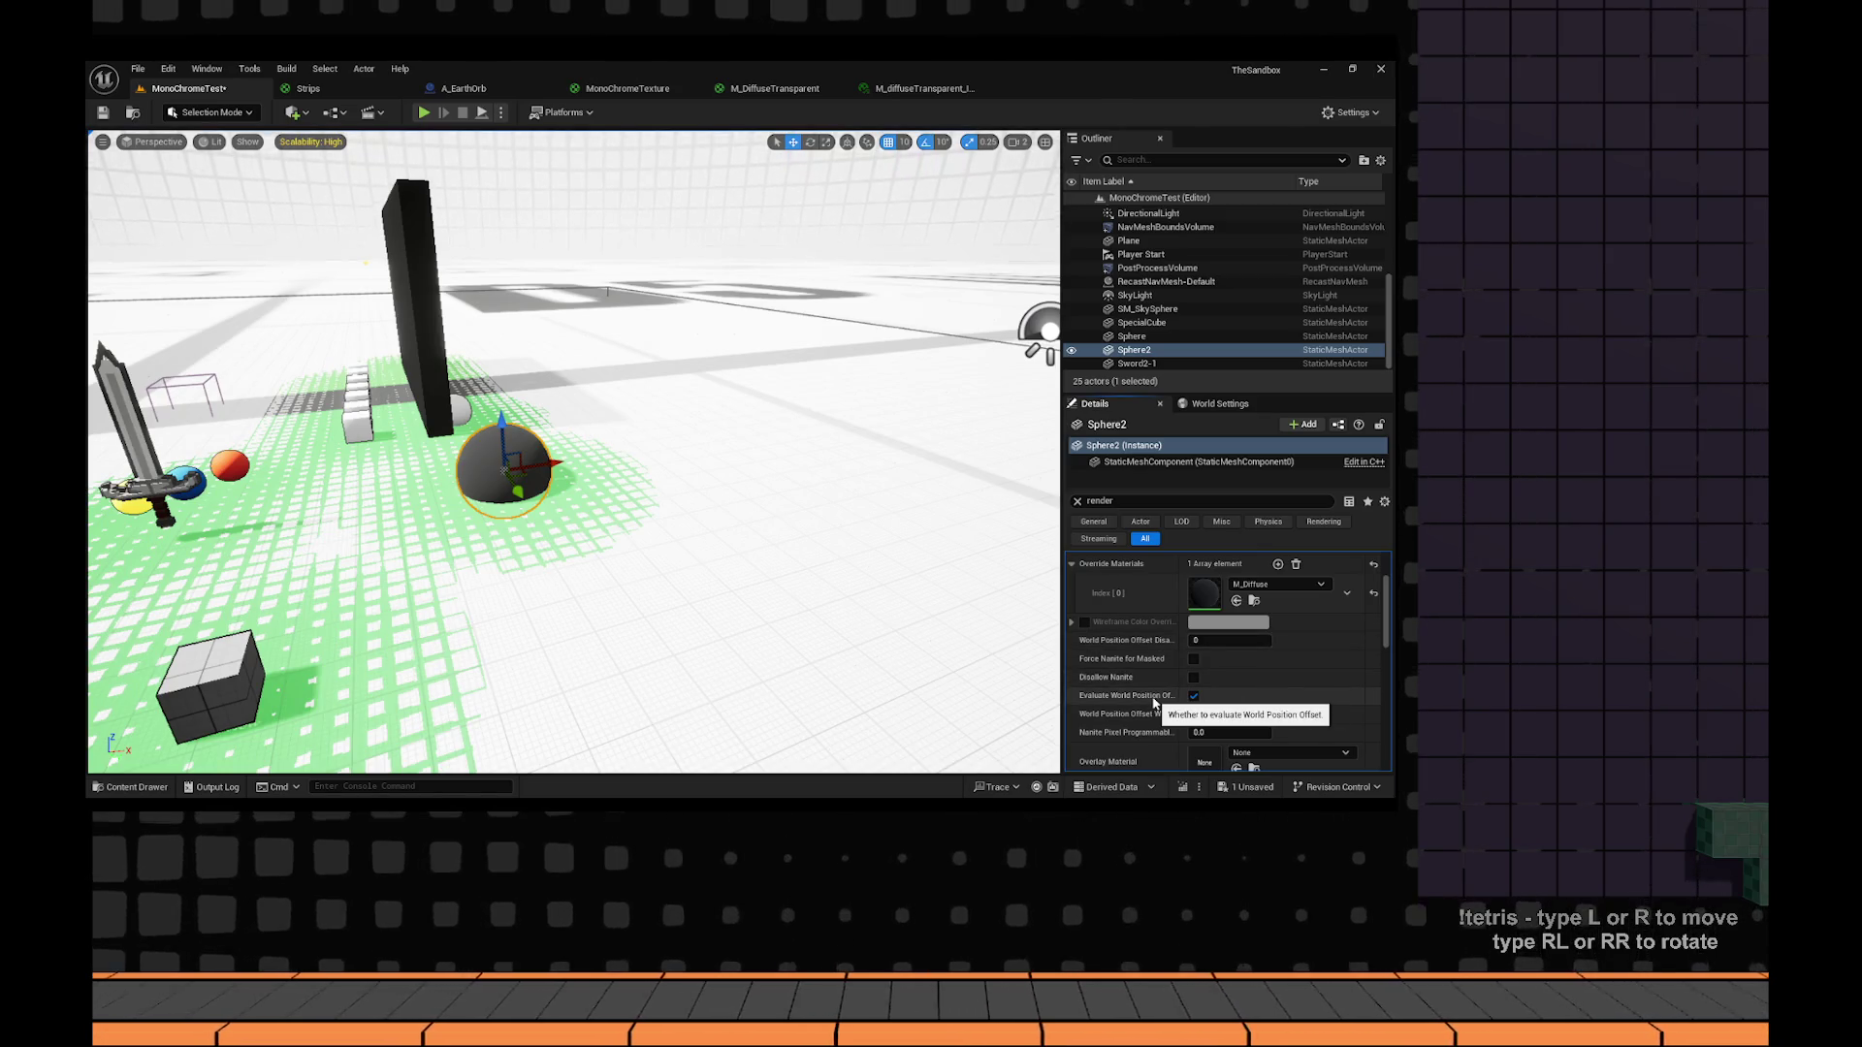
{"action": "scroll", "coordinate": [1154, 702], "scroll_direction": "down", "scroll_amount": 2}
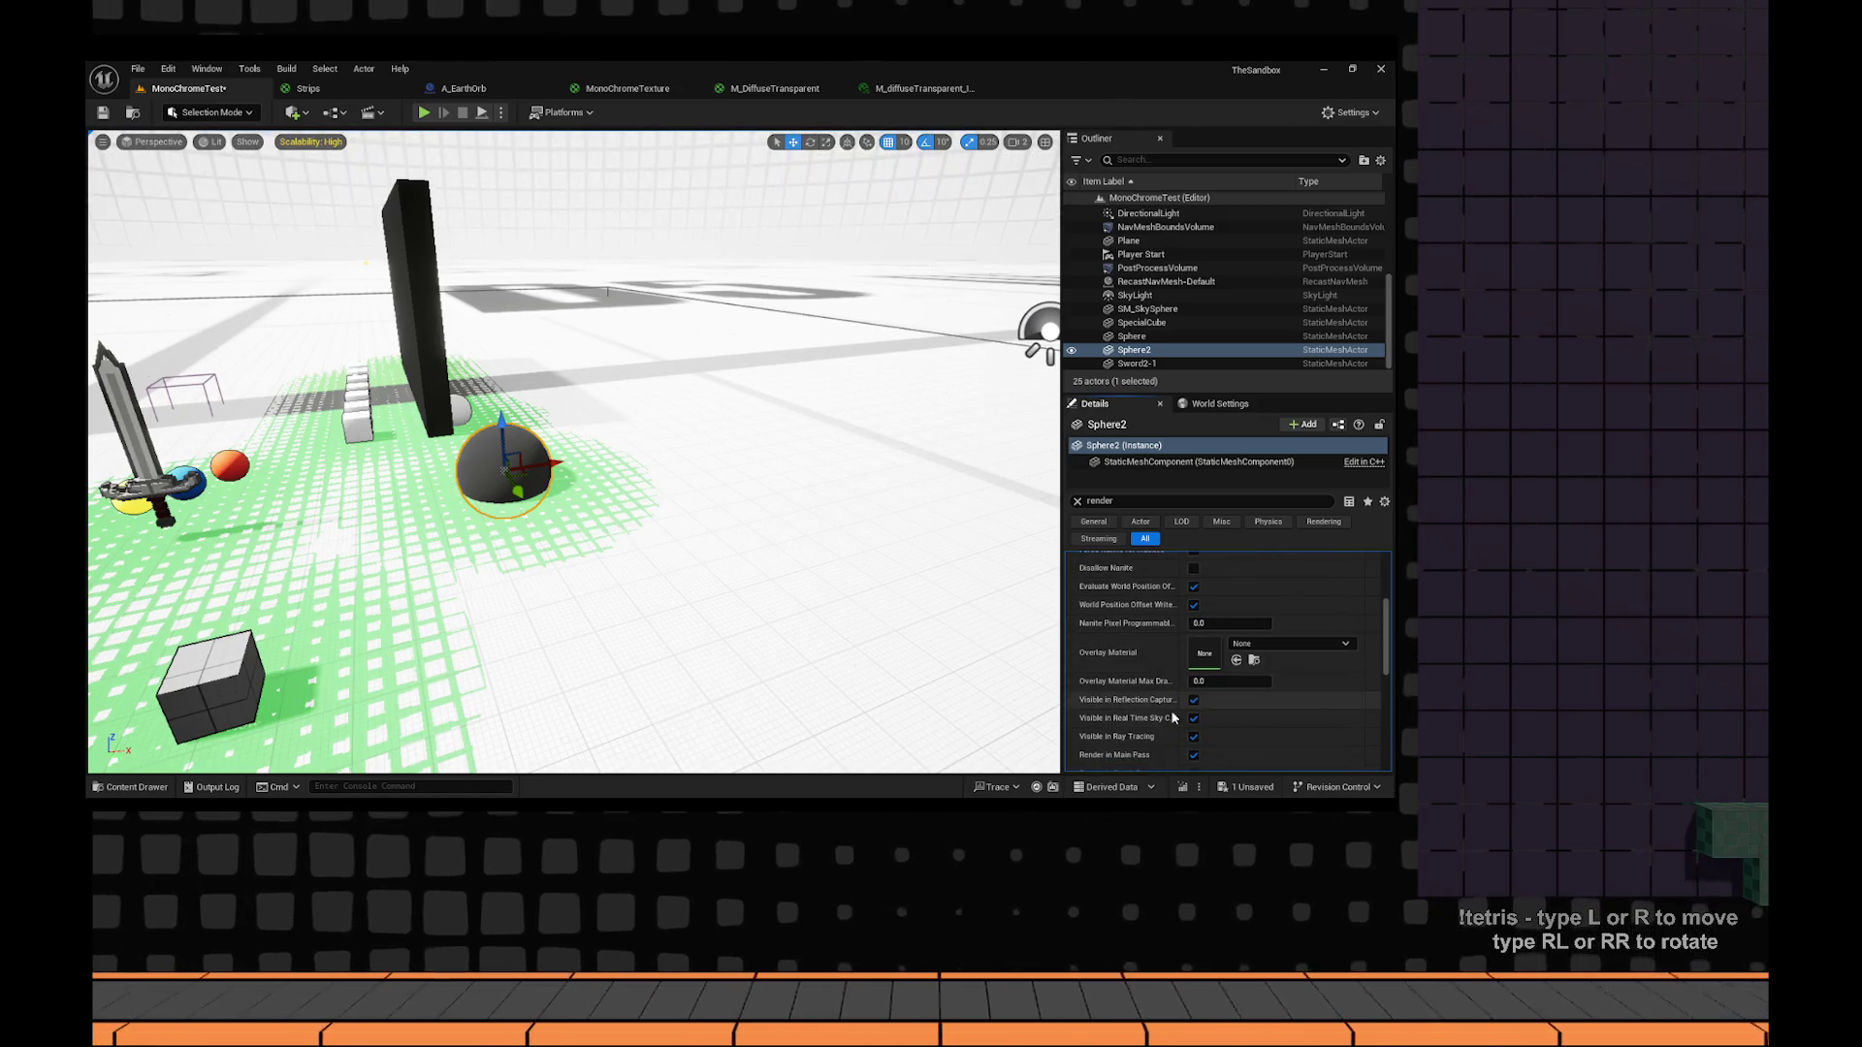
{"action": "scroll", "coordinate": [1168, 717], "scroll_direction": "down", "scroll_amount": 2}
{"action": "scroll", "coordinate": [1168, 717], "scroll_direction": "down", "scroll_amount": 1}
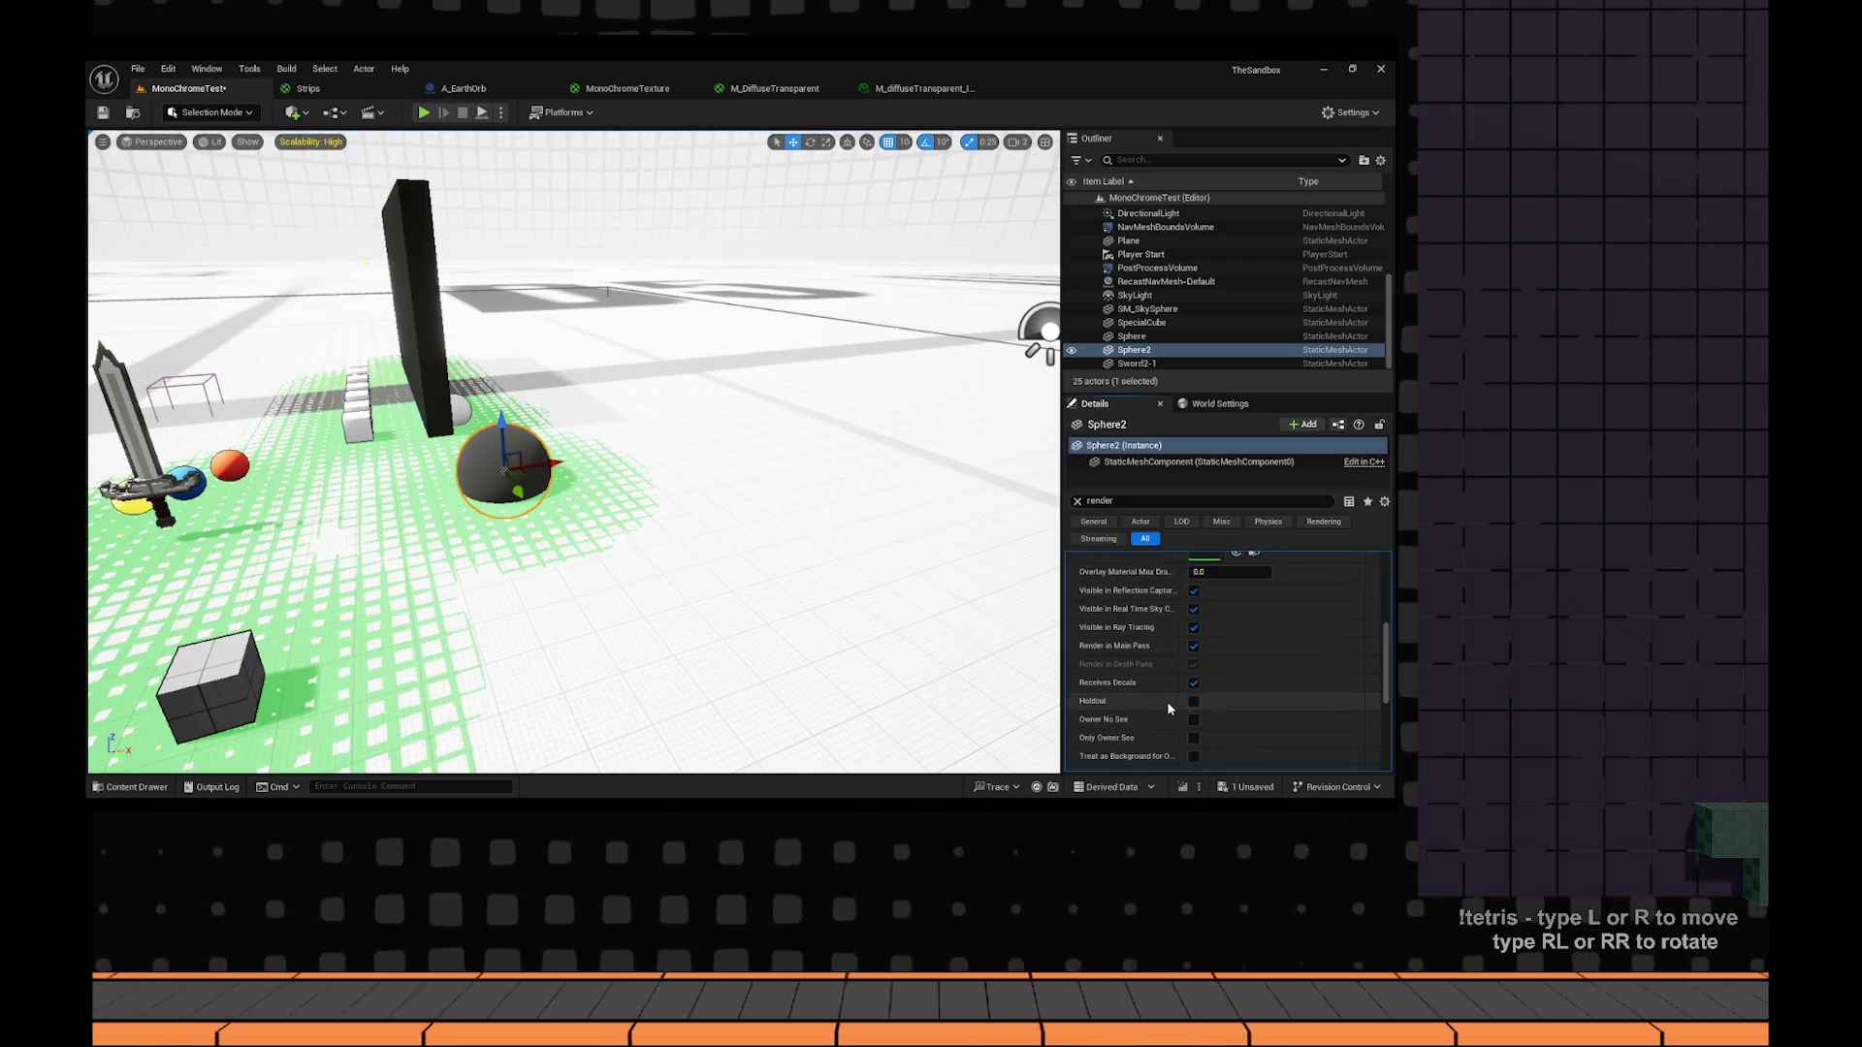
{"action": "left_click", "coordinate": [1194, 647]}
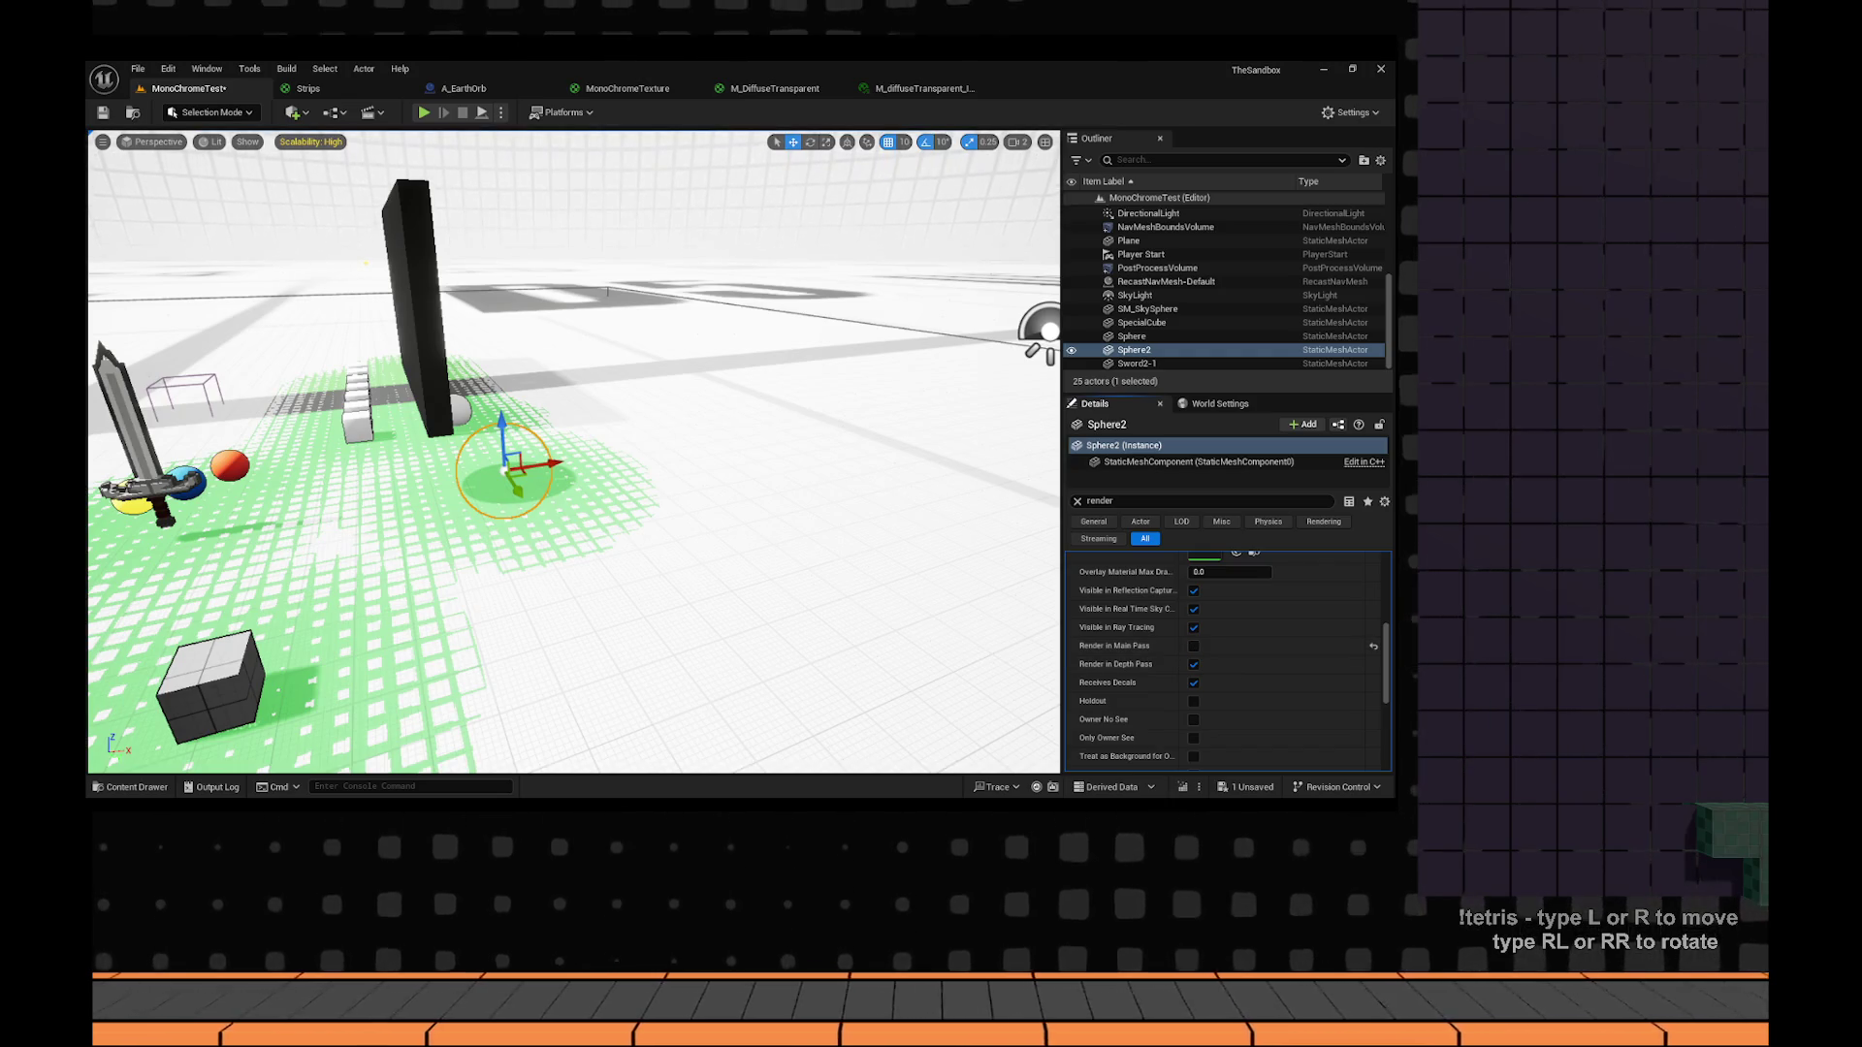
Move Sphere2 across the floor and try scaling it larger before shrinking it back.
{"action": "mouse_move", "coordinate": [565, 472]}
{"action": "left_mouse_down"}
{"action": "mouse_move", "coordinate": [456, 449]}
{"action": "mouse_move", "coordinate": [684, 437]}
{"action": "mouse_move", "coordinate": [667, 441]}
{"action": "mouse_move", "coordinate": [683, 479]}
{"action": "left_mouse_up"}
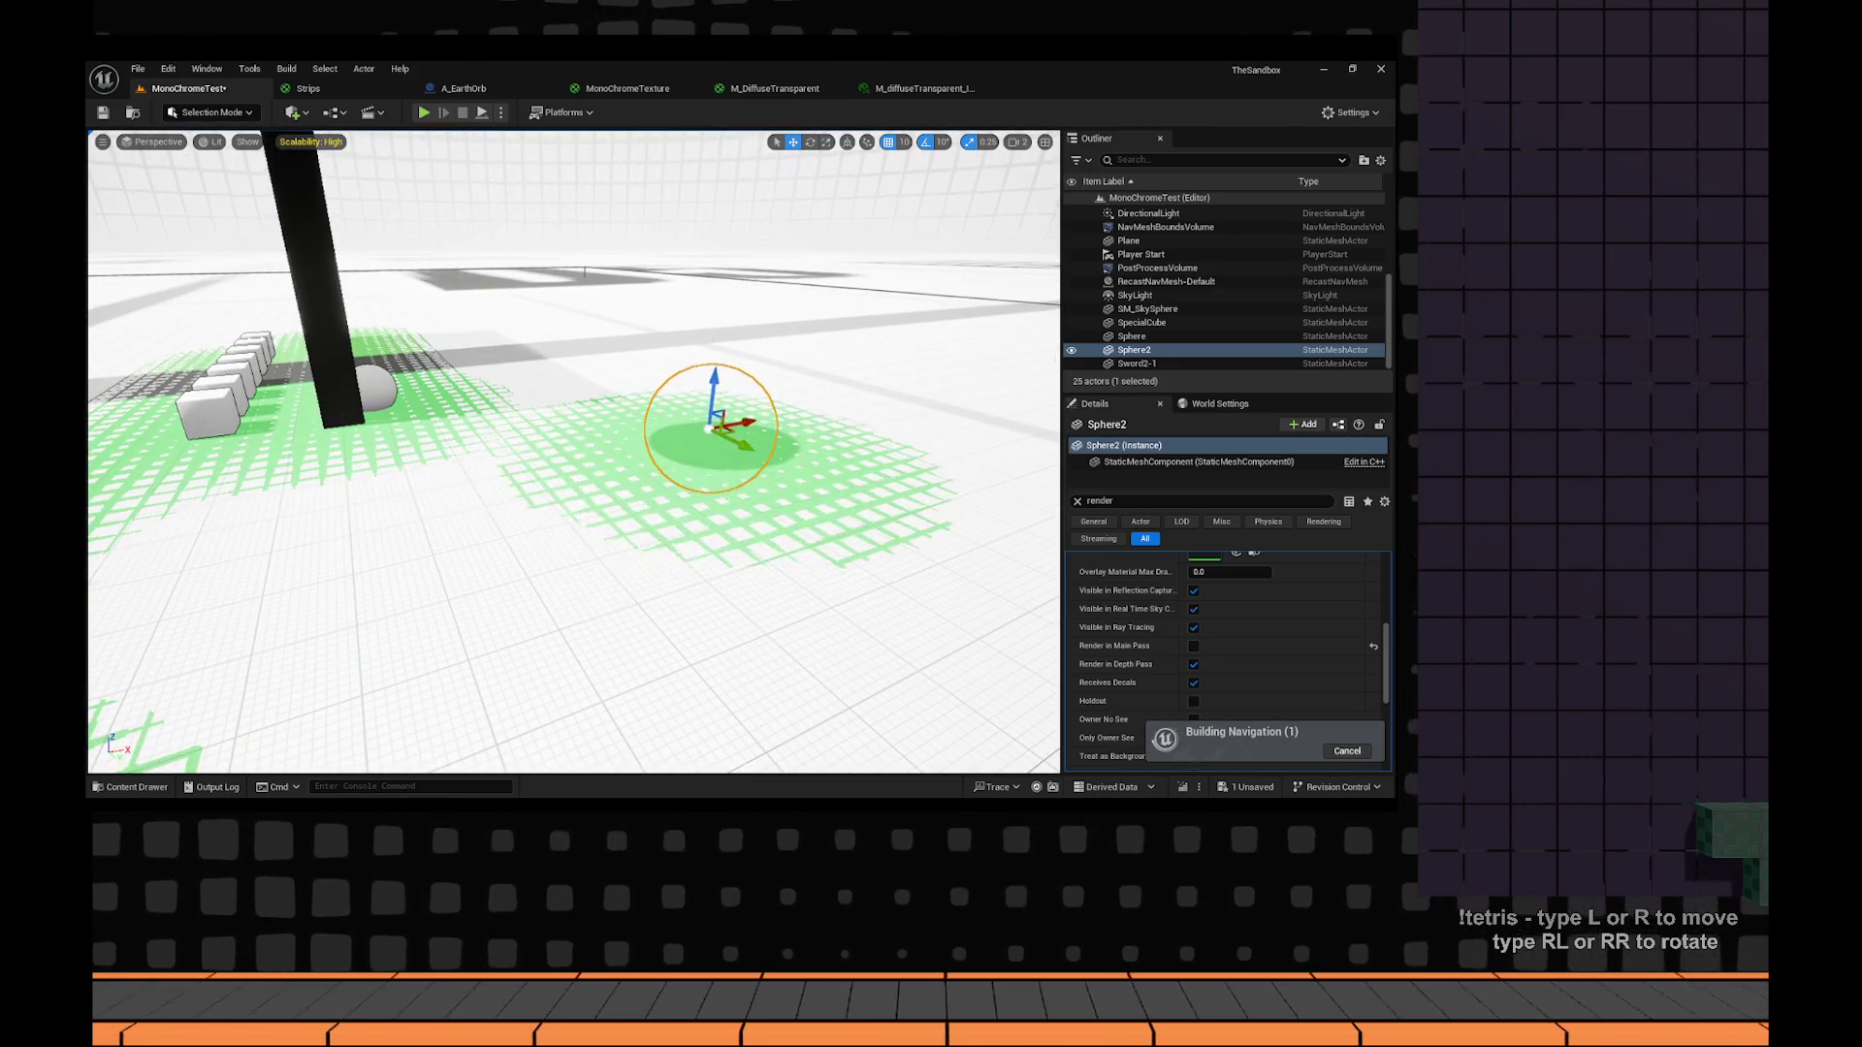
{"action": "scroll", "coordinate": [683, 480], "scroll_direction": "down", "scroll_amount": 3}
{"action": "key", "text": "r"}
{"action": "left_click_drag", "start_coordinate": [653, 427], "coordinate": [708, 398]}
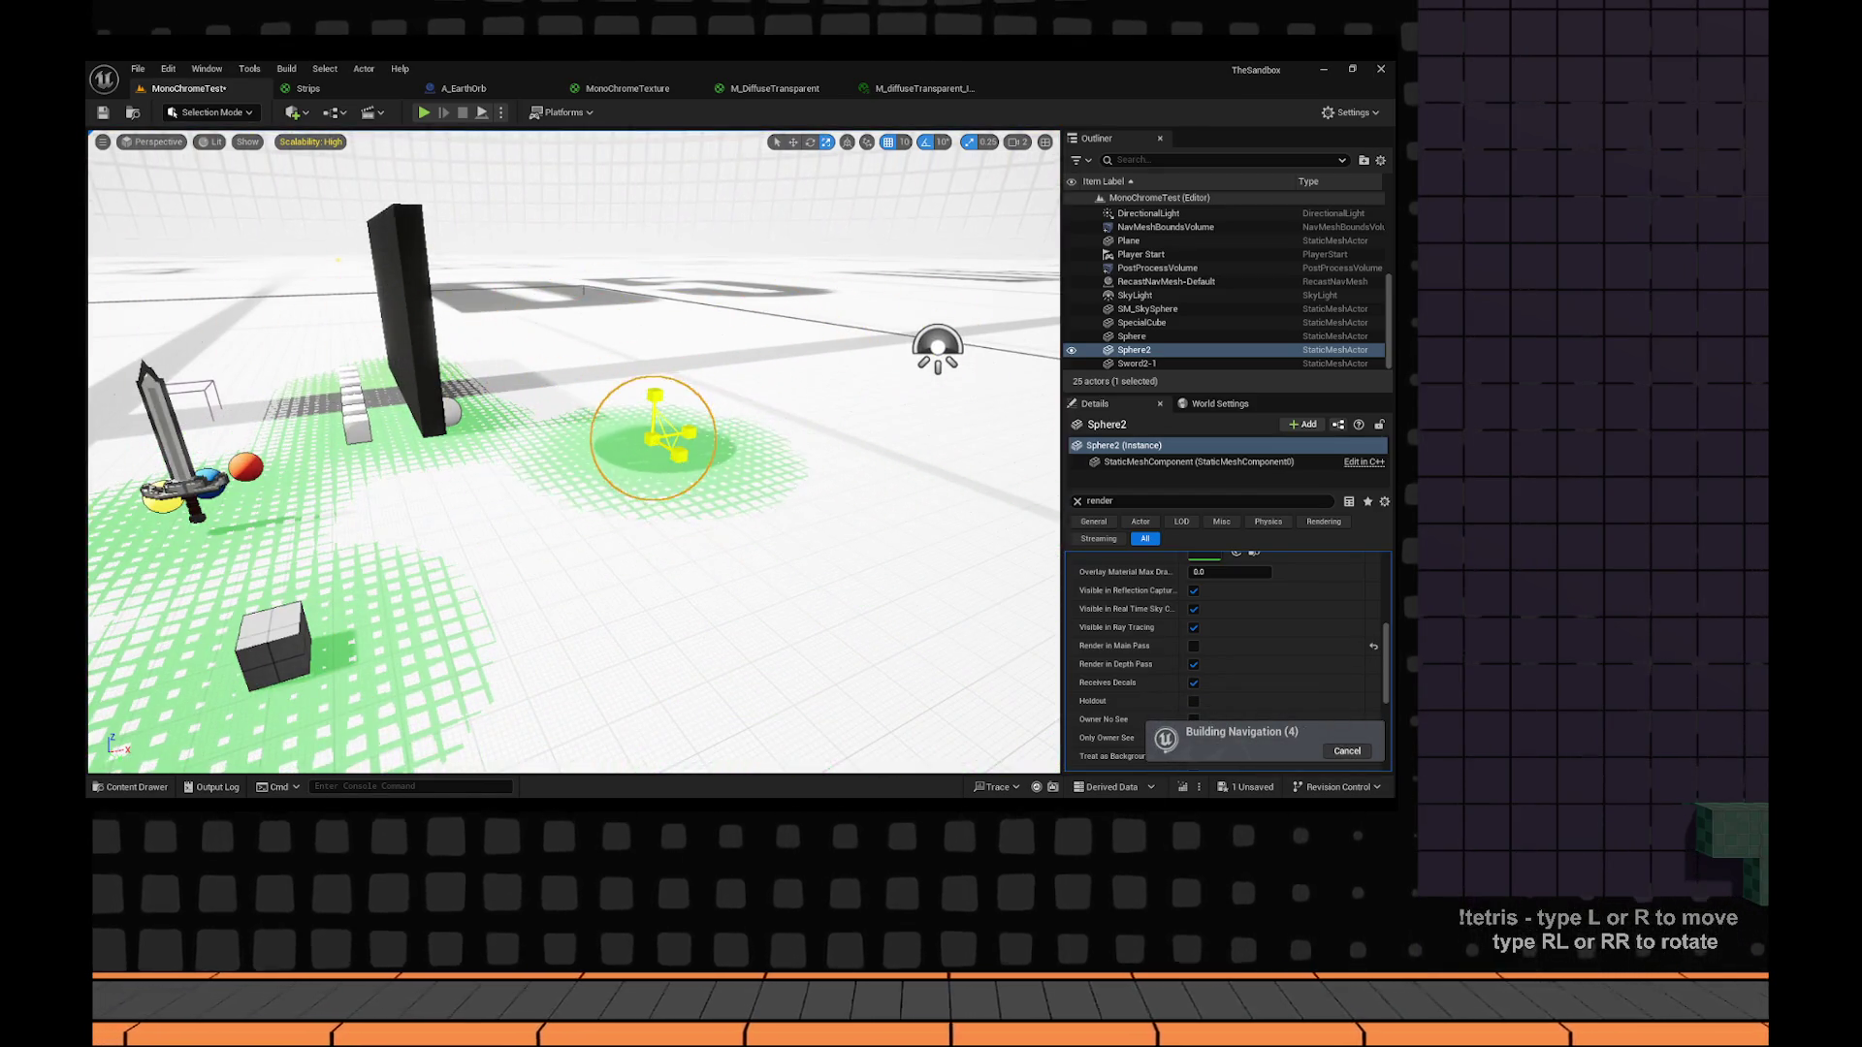
{"action": "left_click_drag", "start_coordinate": [656, 397], "coordinate": [525, 376]}
{"action": "scroll", "coordinate": [524, 376], "scroll_direction": "down", "scroll_amount": 5}
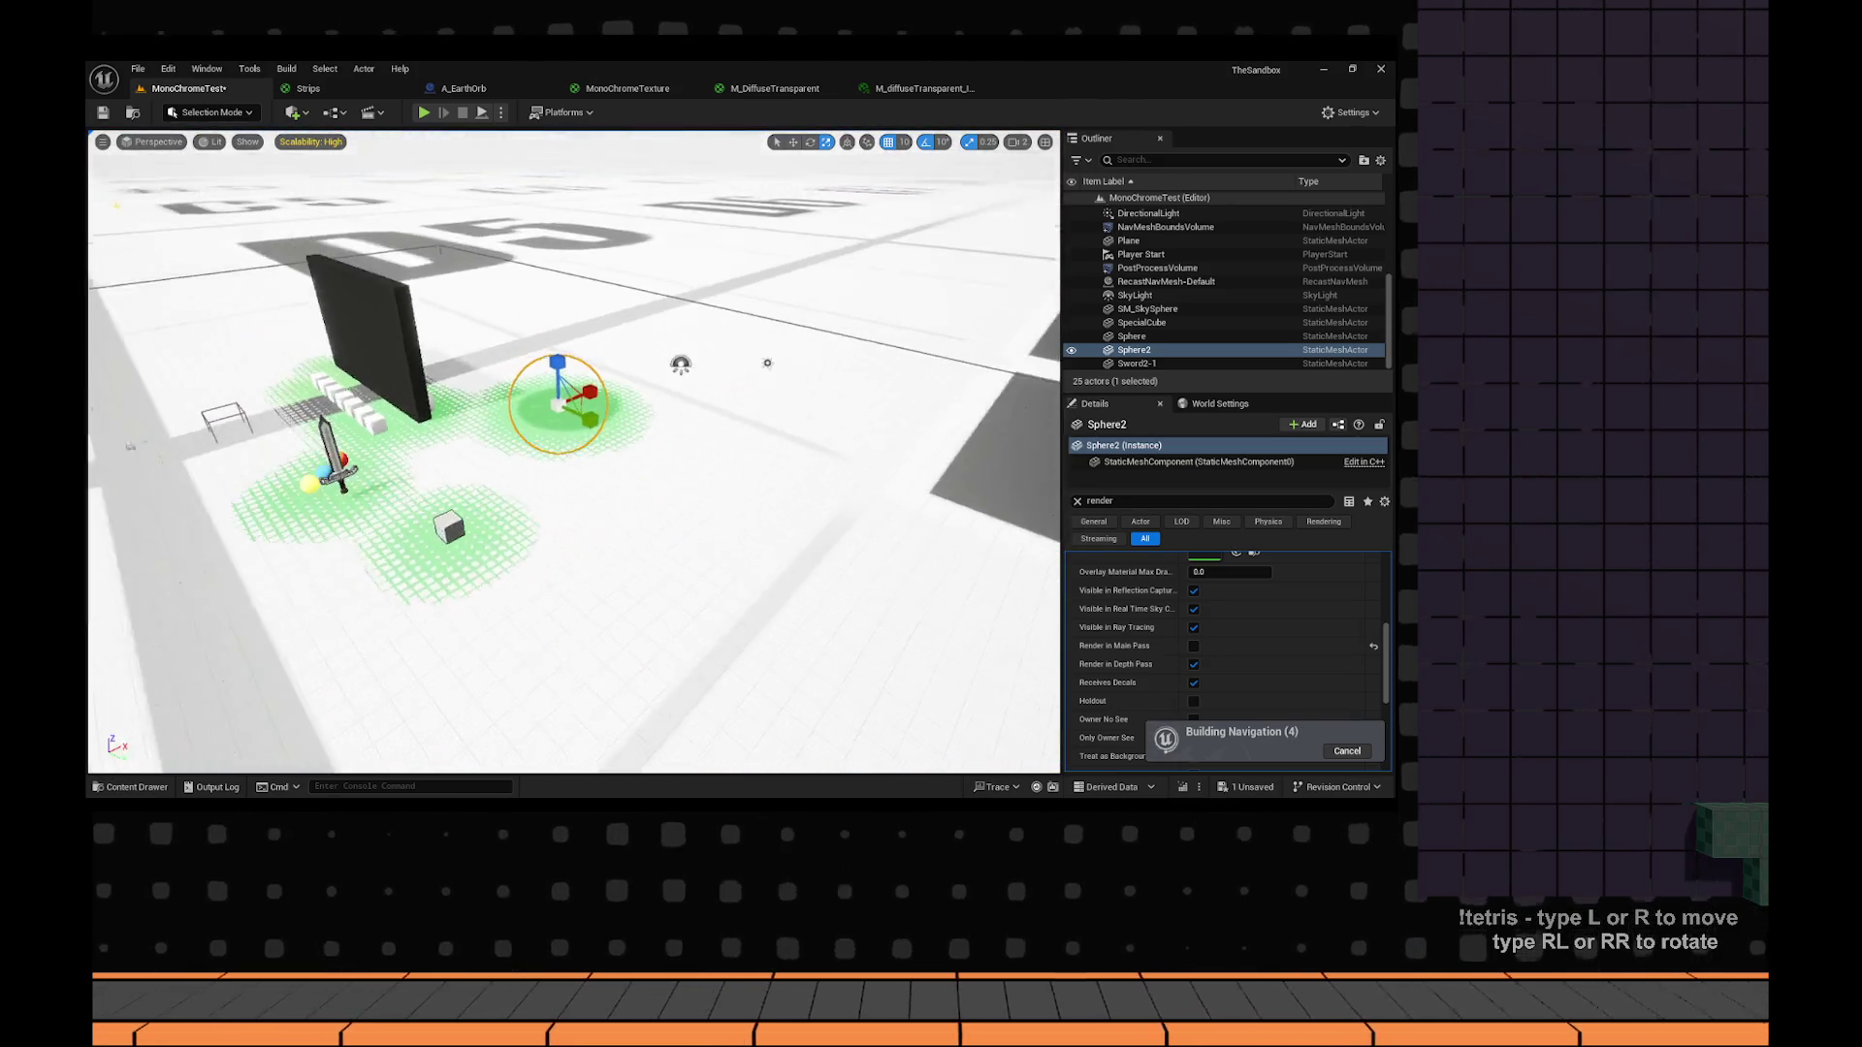
{"action": "key", "text": "w"}
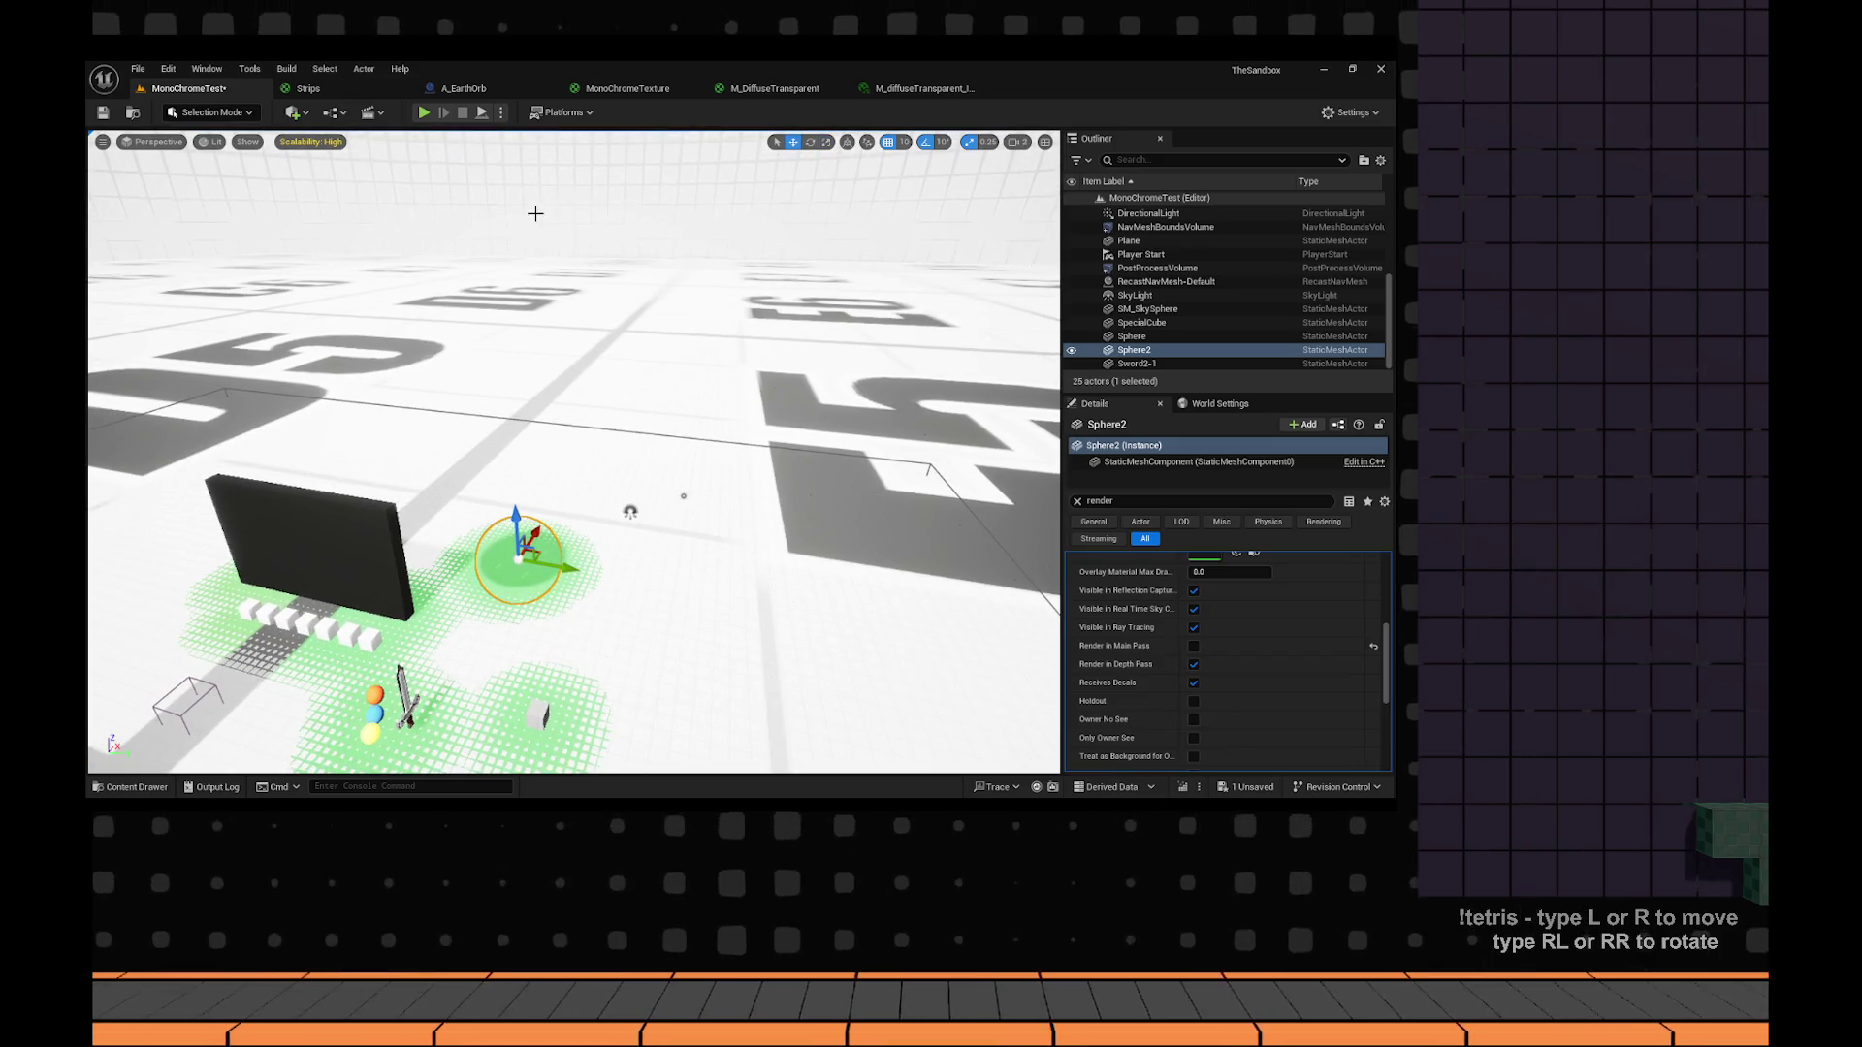
Bring up the MonoChromeTexture material graph from the open asset tabs.
{"action": "left_click", "coordinate": [463, 89]}
{"action": "left_click", "coordinate": [774, 88]}
{"action": "left_click", "coordinate": [627, 88]}
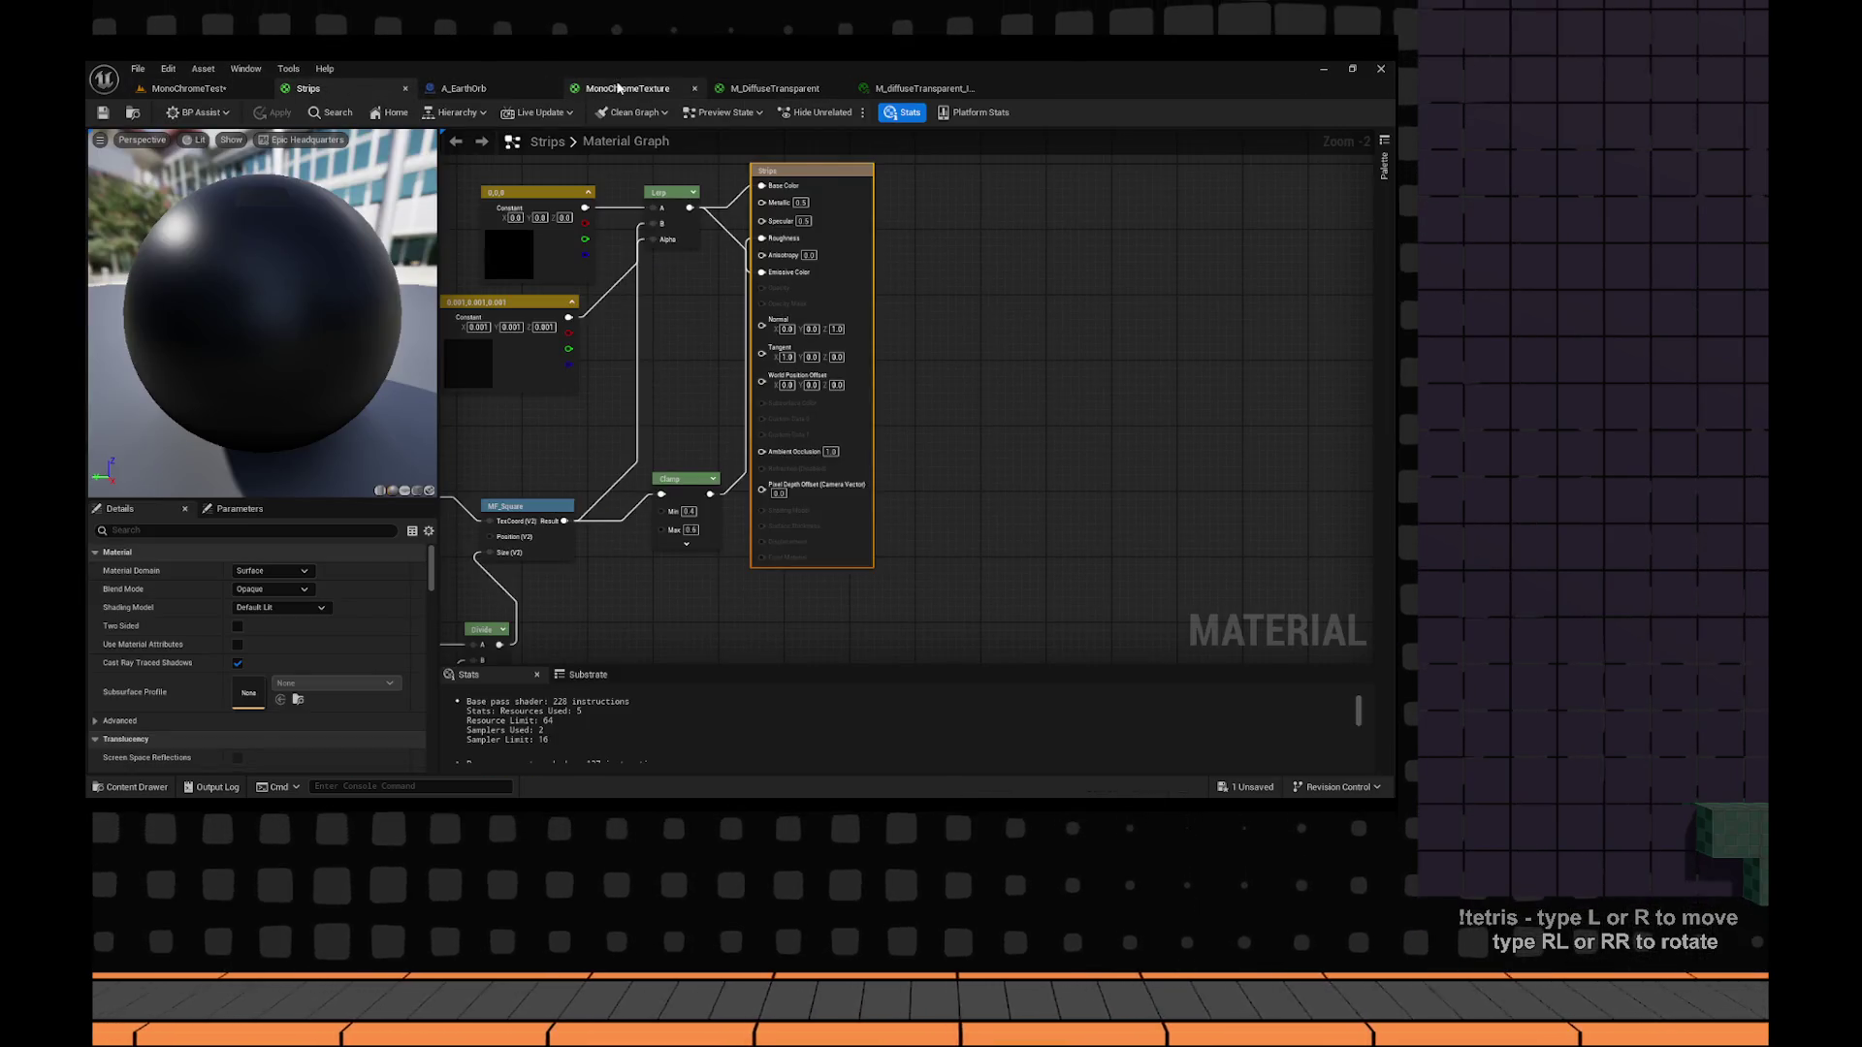
Duplicate the TexCoord, ObjectScale and MakeFloat2 nodes.
{"action": "mouse_move", "coordinate": [661, 421]}
{"action": "left_mouse_down"}
{"action": "mouse_move", "coordinate": [731, 386]}
{"action": "mouse_move", "coordinate": [960, 94]}
{"action": "mouse_move", "coordinate": [1023, 94]}
{"action": "left_mouse_up"}
{"action": "left_click_drag", "start_coordinate": [650, 333], "coordinate": [719, 494]}
{"action": "mouse_move", "coordinate": [1043, 254]}
{"action": "left_mouse_down"}
{"action": "mouse_move", "coordinate": [663, 219]}
{"action": "mouse_move", "coordinate": [949, 241]}
{"action": "left_mouse_up"}
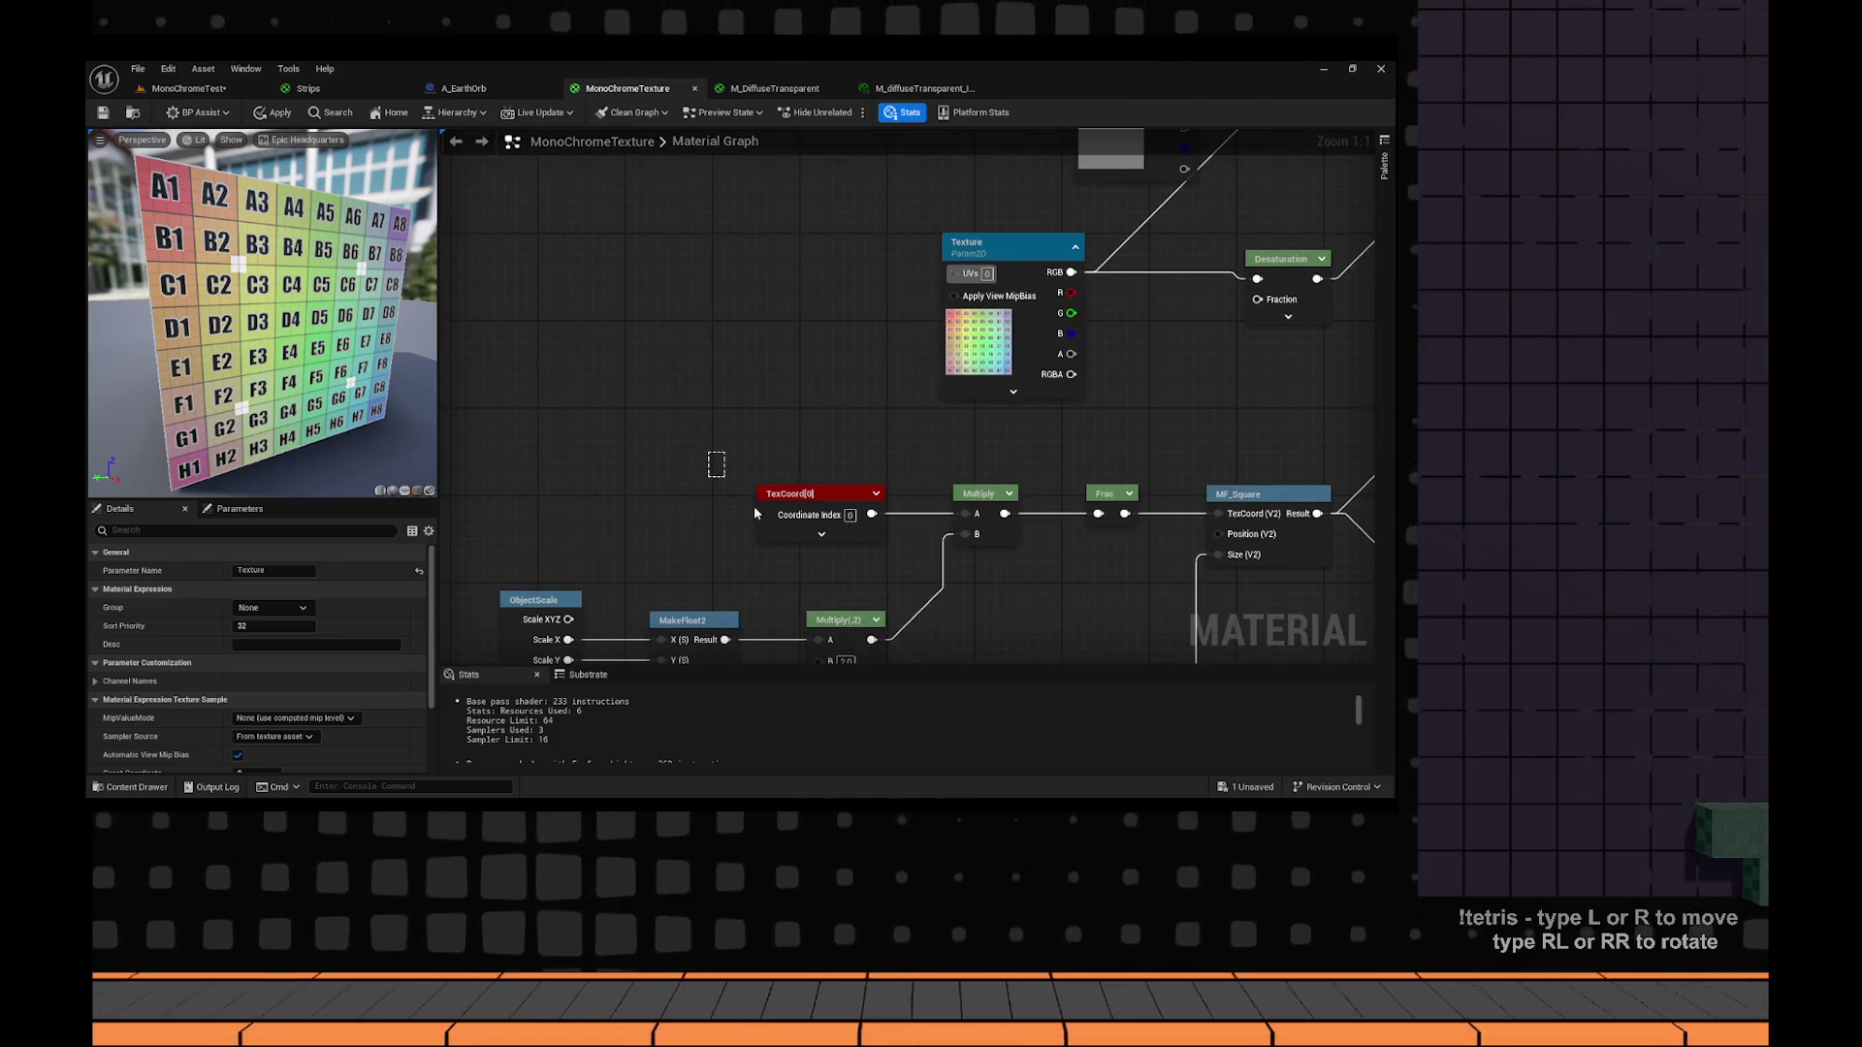
{"action": "left_click", "coordinate": [753, 513]}
{"action": "key", "text": "ctrl+d"}
{"action": "left_click_drag", "start_coordinate": [700, 408], "coordinate": [618, 555]}
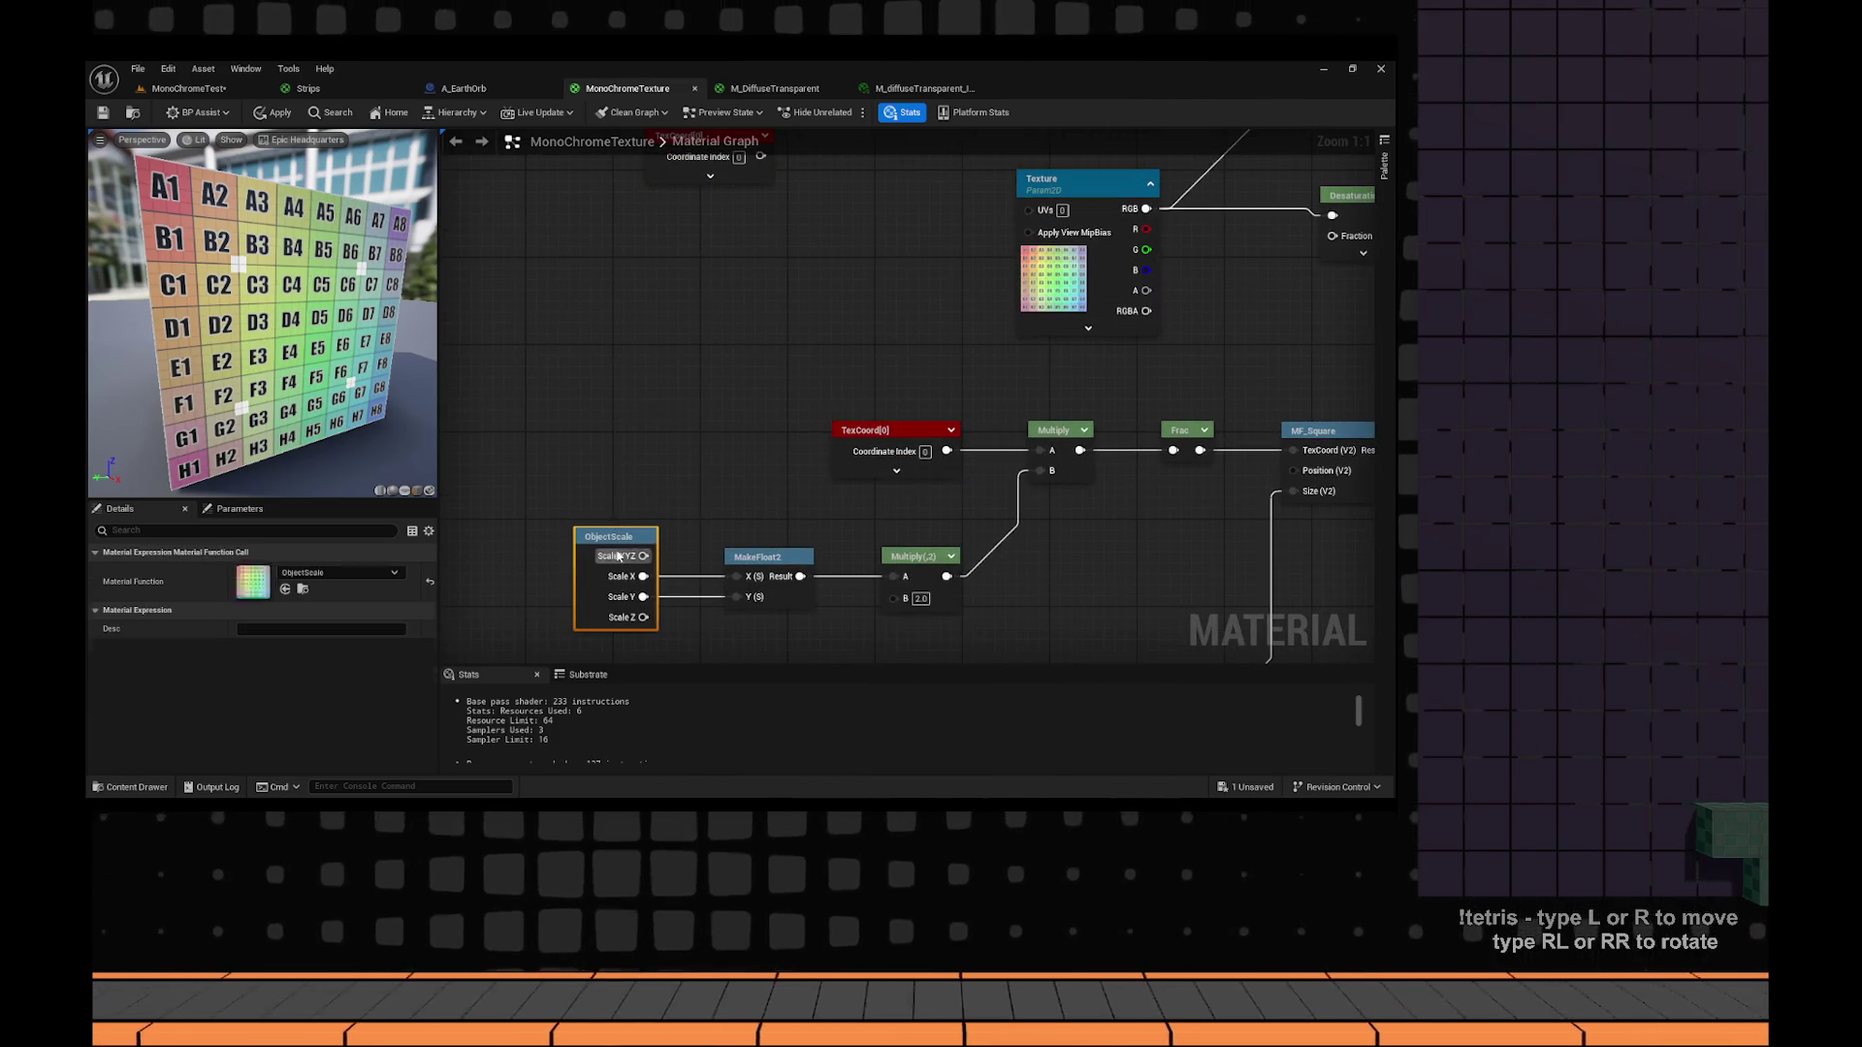
{"action": "left_click", "coordinate": [767, 556], "text": "ctrl"}
{"action": "key", "text": "ctrl+d"}
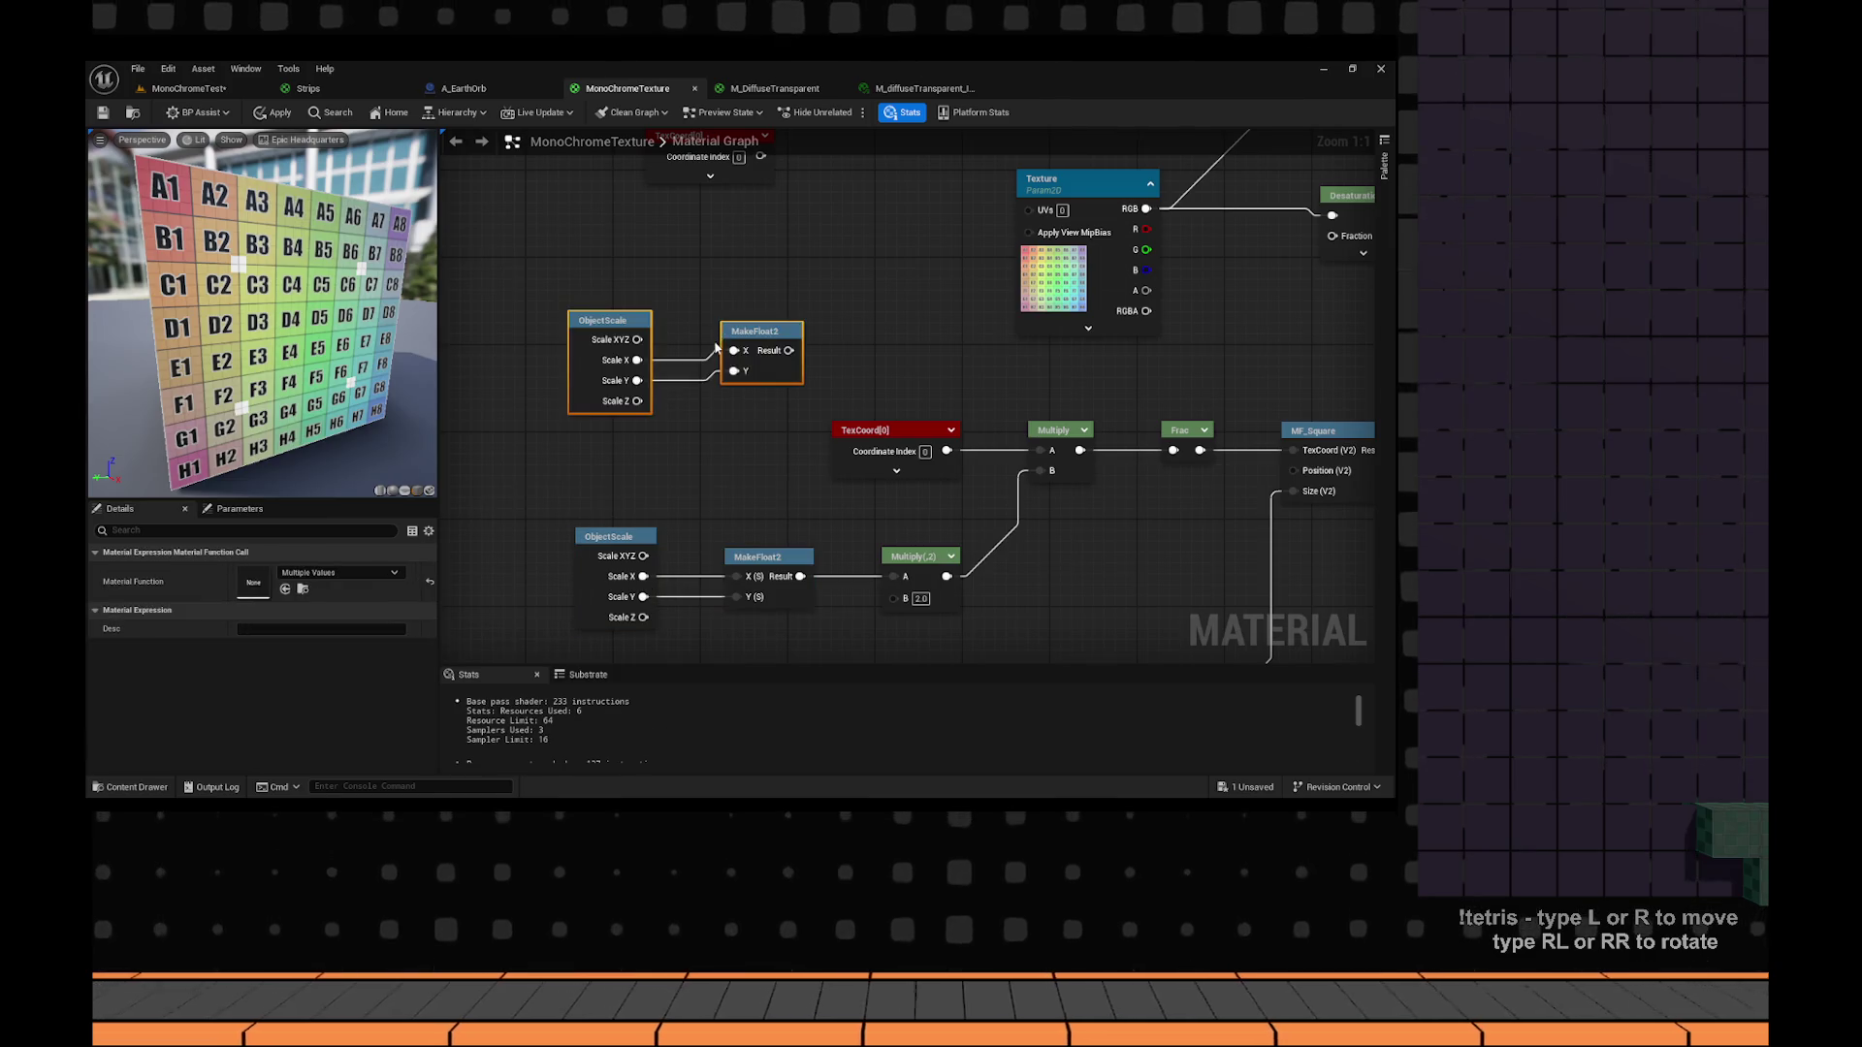
Multiply the copied TexCoord by the MakeFloat2 result and feed it into the texture UVs.
{"action": "left_click", "coordinate": [698, 158]}
{"action": "left_click_drag", "start_coordinate": [761, 156], "coordinate": [801, 321]}
{"action": "mouse_move", "coordinate": [748, 444]}
{"action": "left_mouse_down"}
{"action": "mouse_move", "coordinate": [813, 366]}
{"action": "mouse_move", "coordinate": [987, 302]}
{"action": "left_mouse_up"}
{"action": "left_click", "coordinate": [862, 358]}
{"action": "left_click_drag", "start_coordinate": [864, 287], "coordinate": [841, 233]}
{"action": "mouse_move", "coordinate": [717, 355]}
{"action": "left_mouse_down"}
{"action": "mouse_move", "coordinate": [576, 436]}
{"action": "mouse_move", "coordinate": [598, 370]}
{"action": "left_mouse_up"}
{"action": "left_click", "coordinate": [815, 388]}
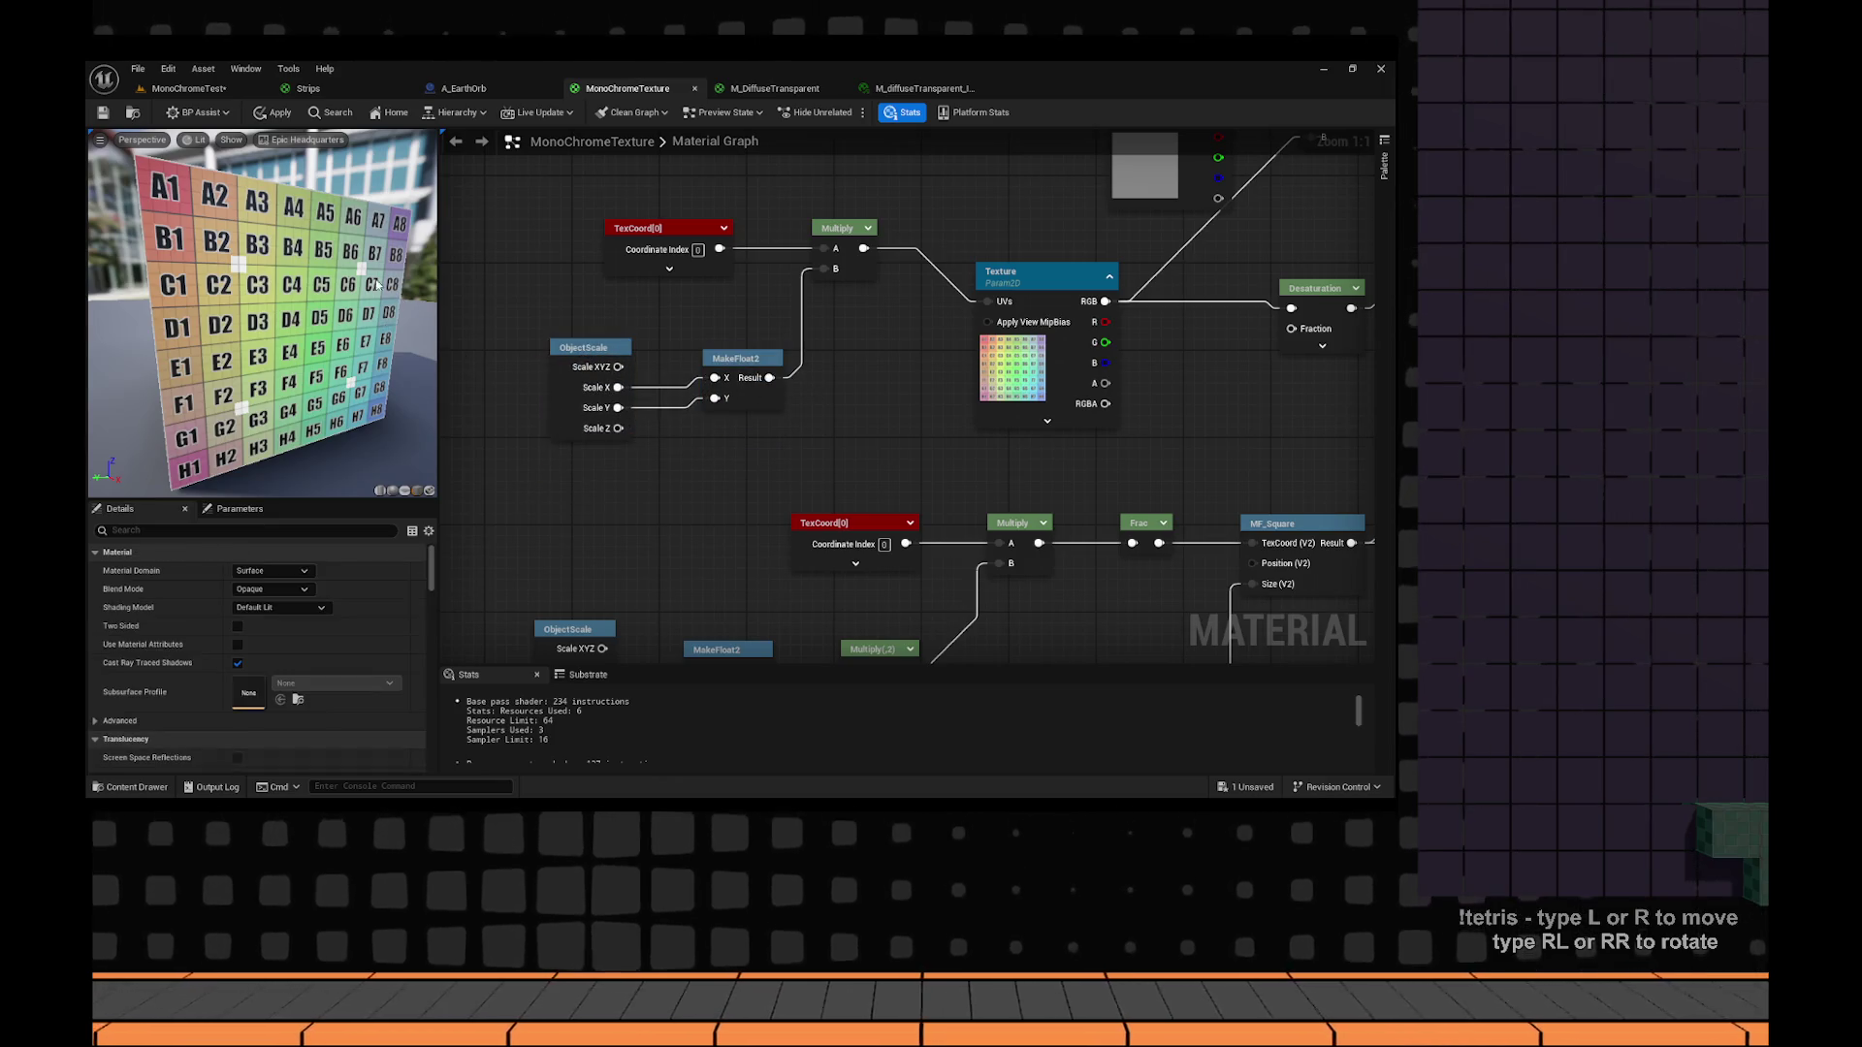
Apply the material, then scale Sphere2 up much larger in the level.
{"action": "left_click", "coordinate": [103, 115]}
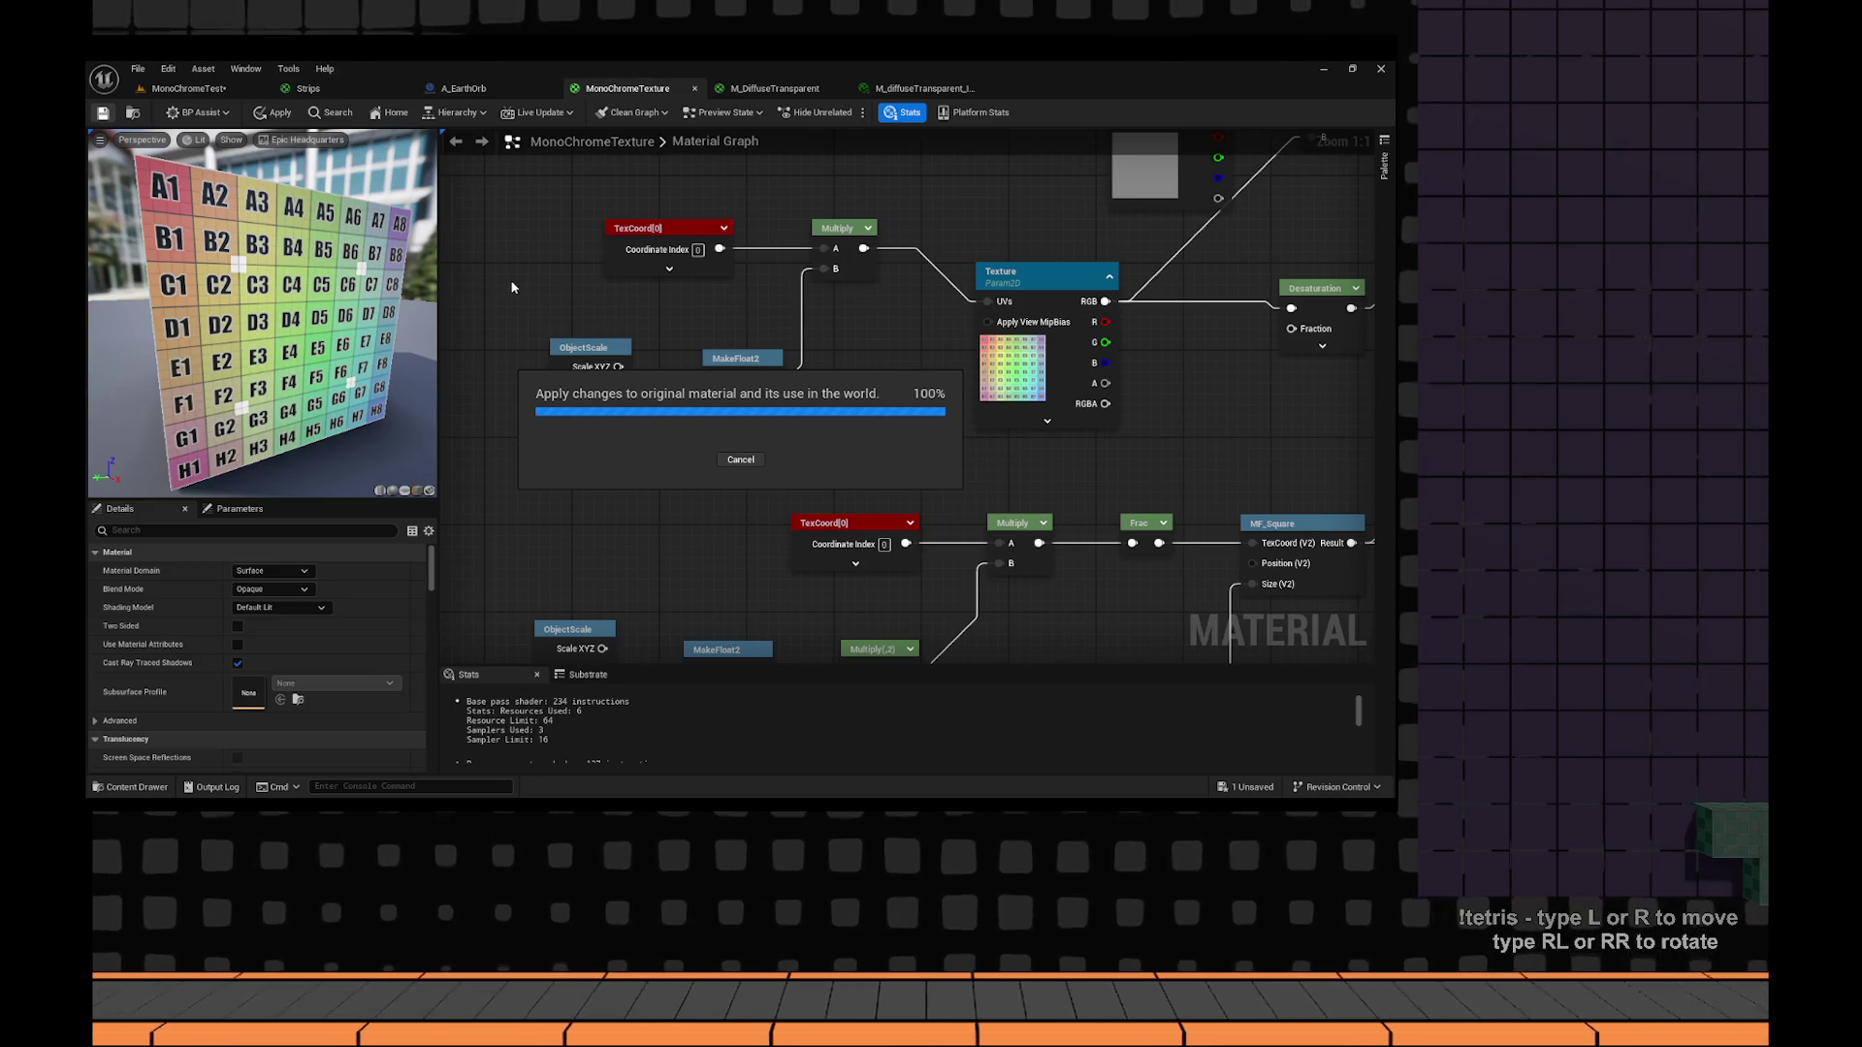
{"action": "left_click", "coordinate": [213, 89]}
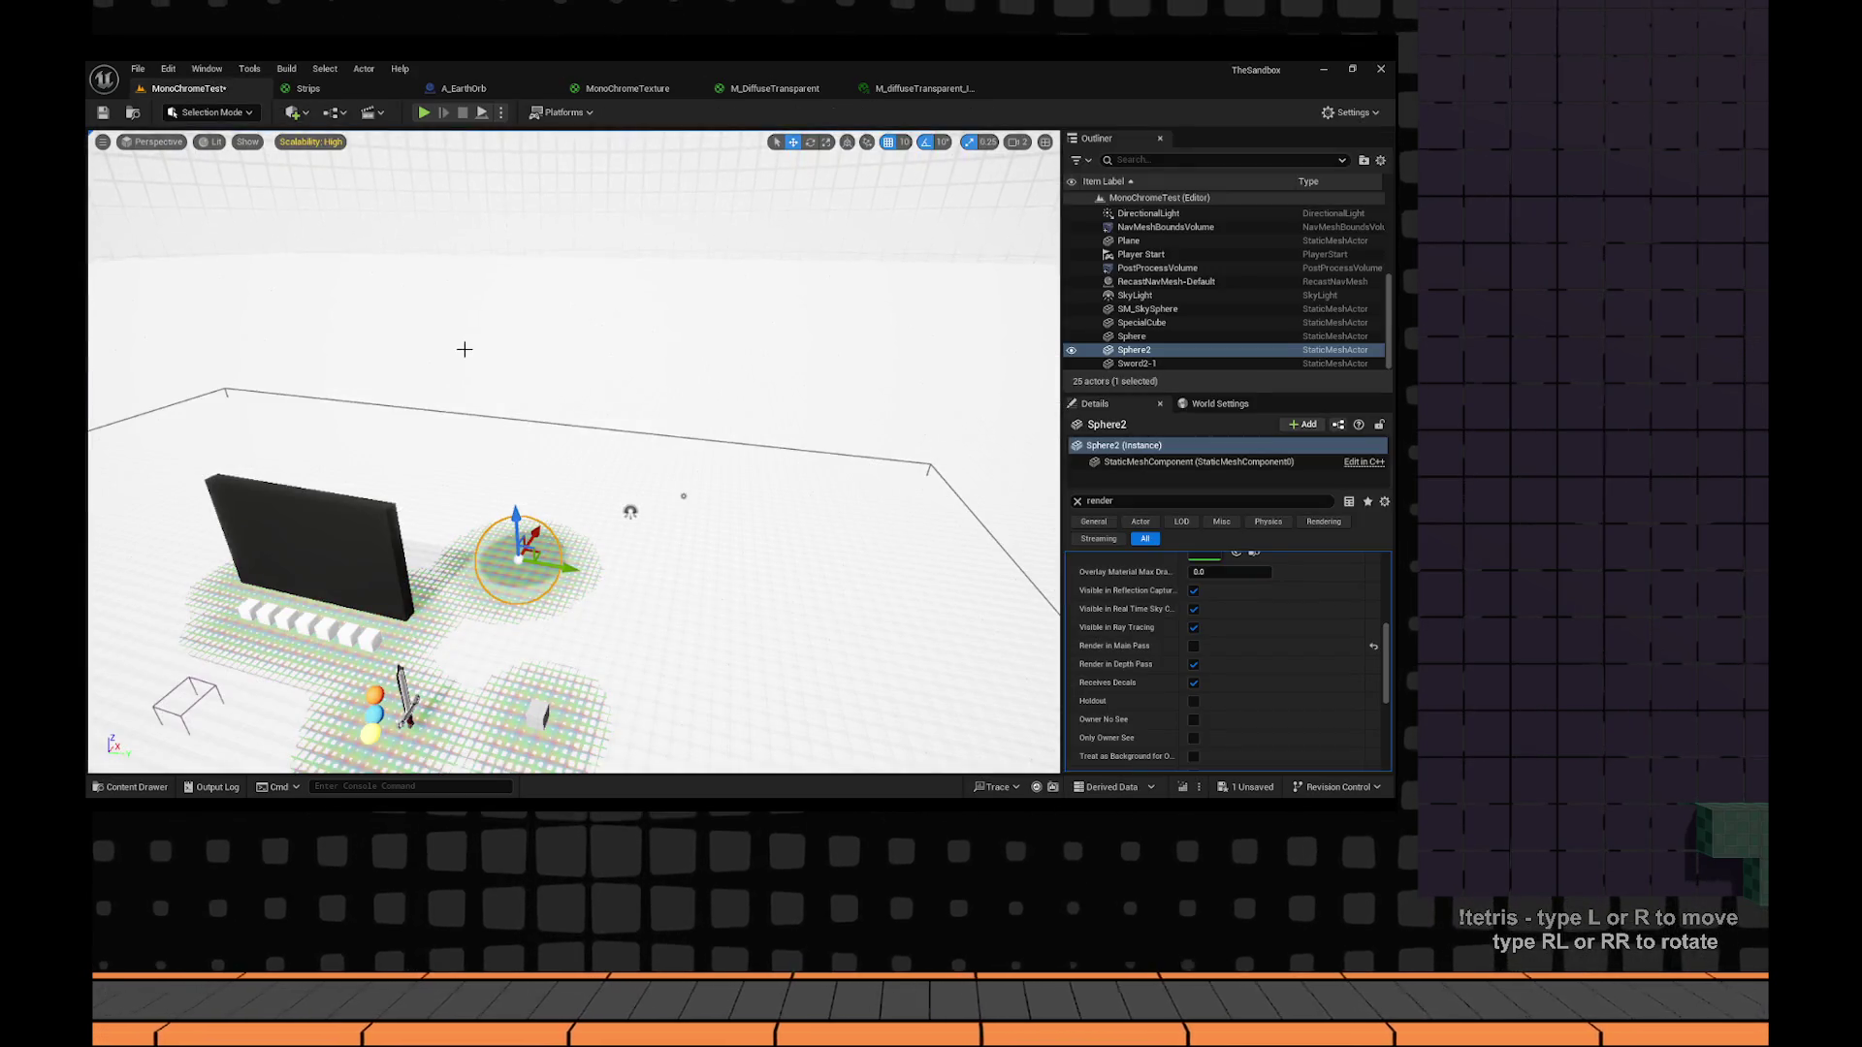
{"action": "left_click_drag", "start_coordinate": [694, 694], "coordinate": [684, 553]}
{"action": "key", "text": "f"}
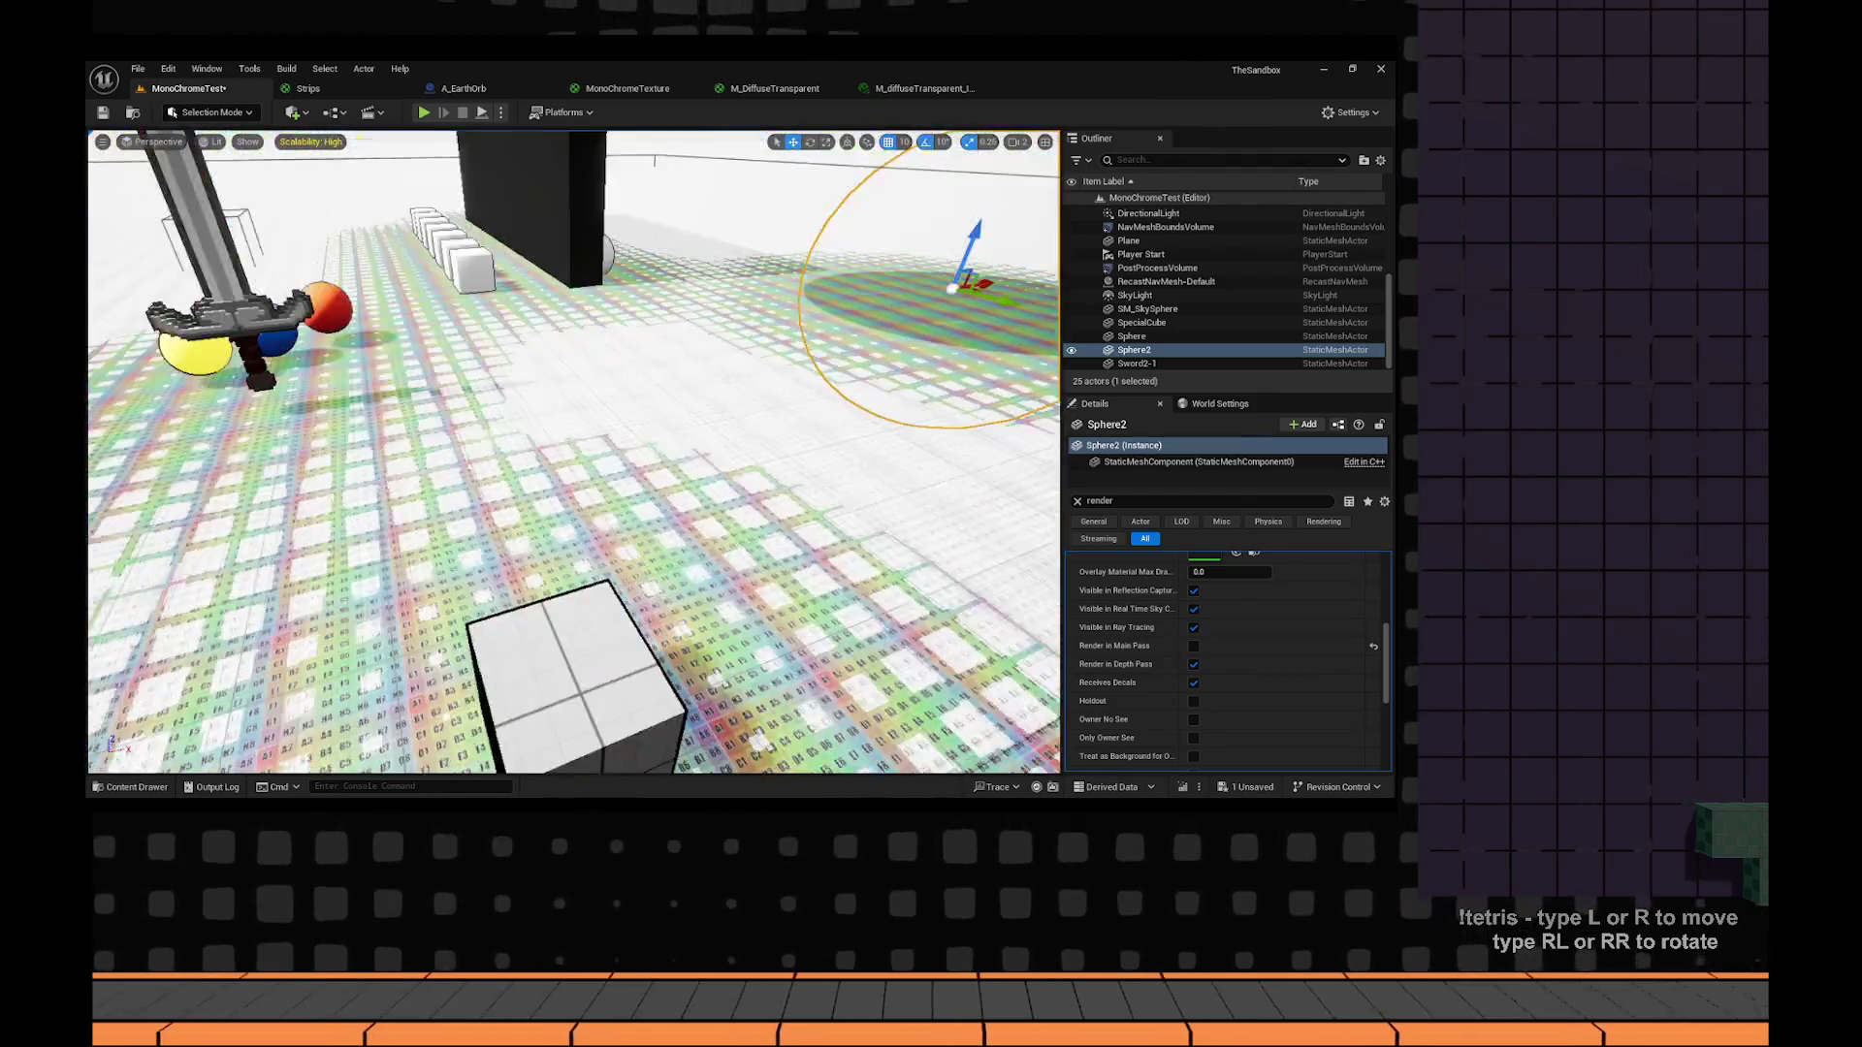
{"action": "left_click_drag", "start_coordinate": [669, 419], "coordinate": [708, 379]}
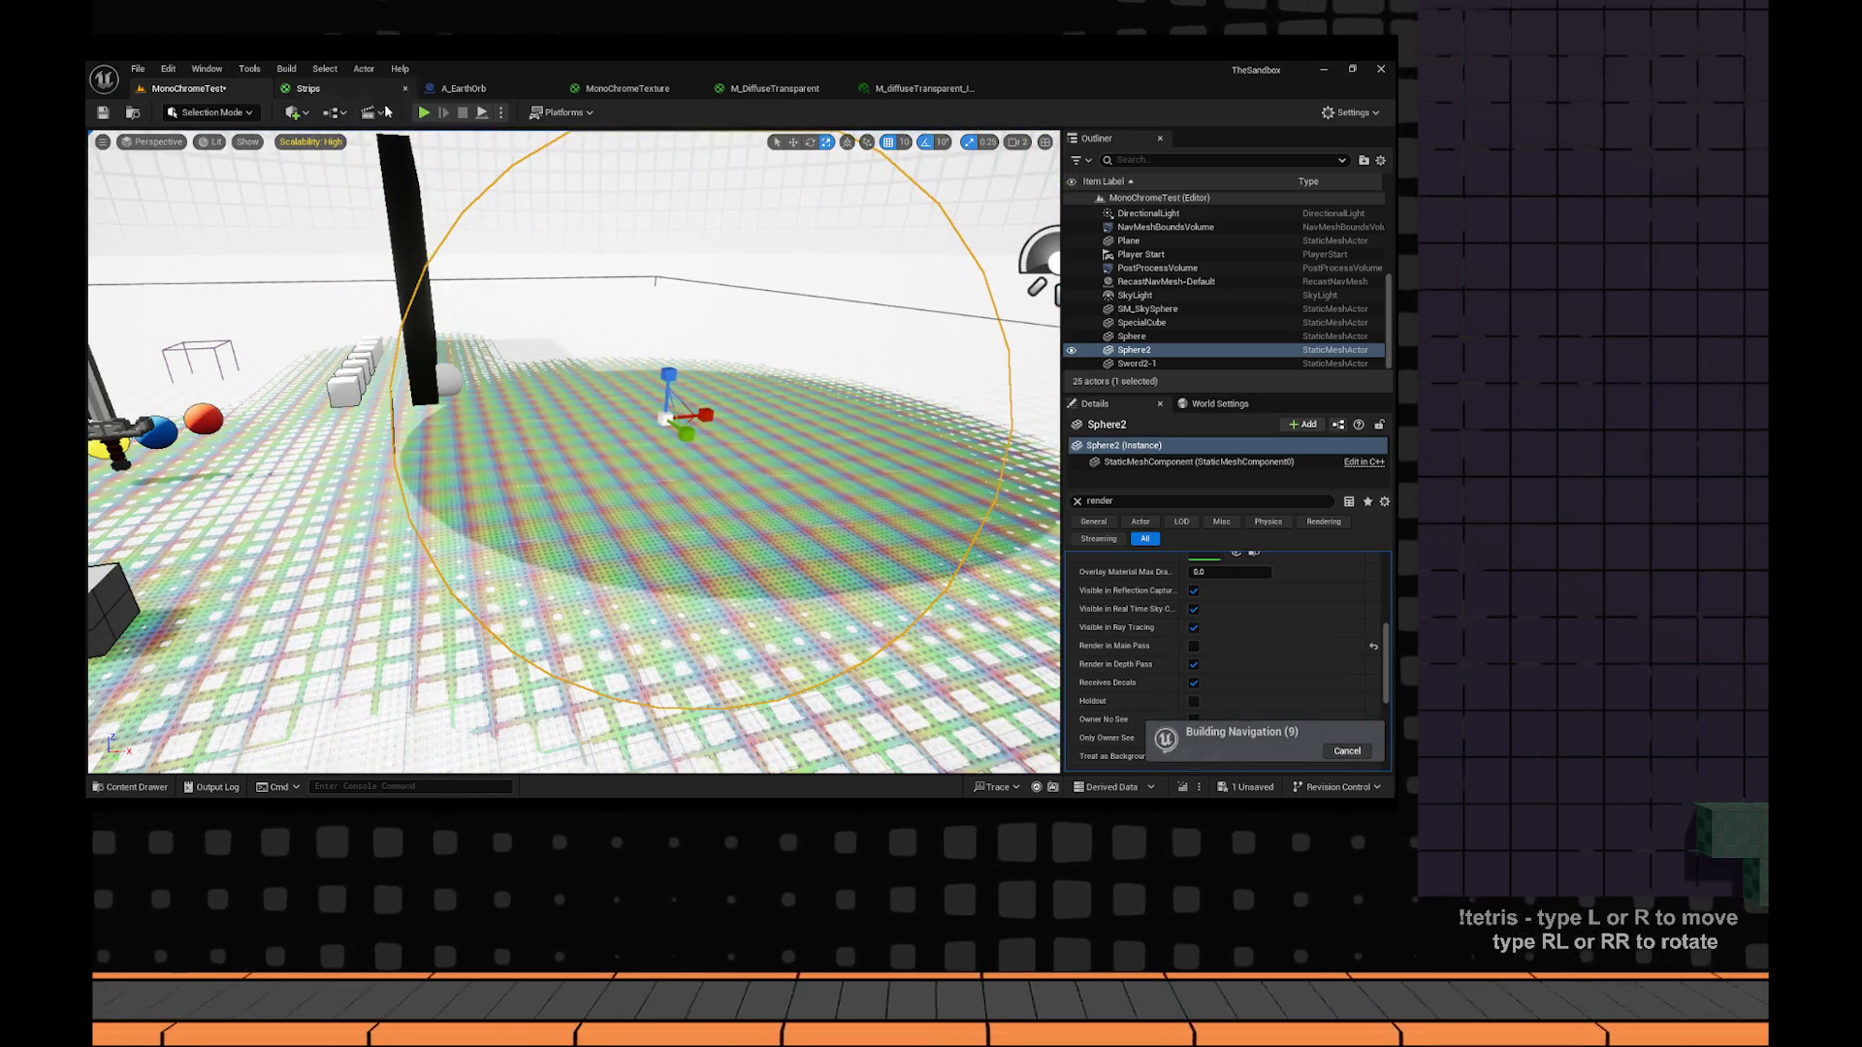
{"action": "left_click", "coordinate": [626, 88]}
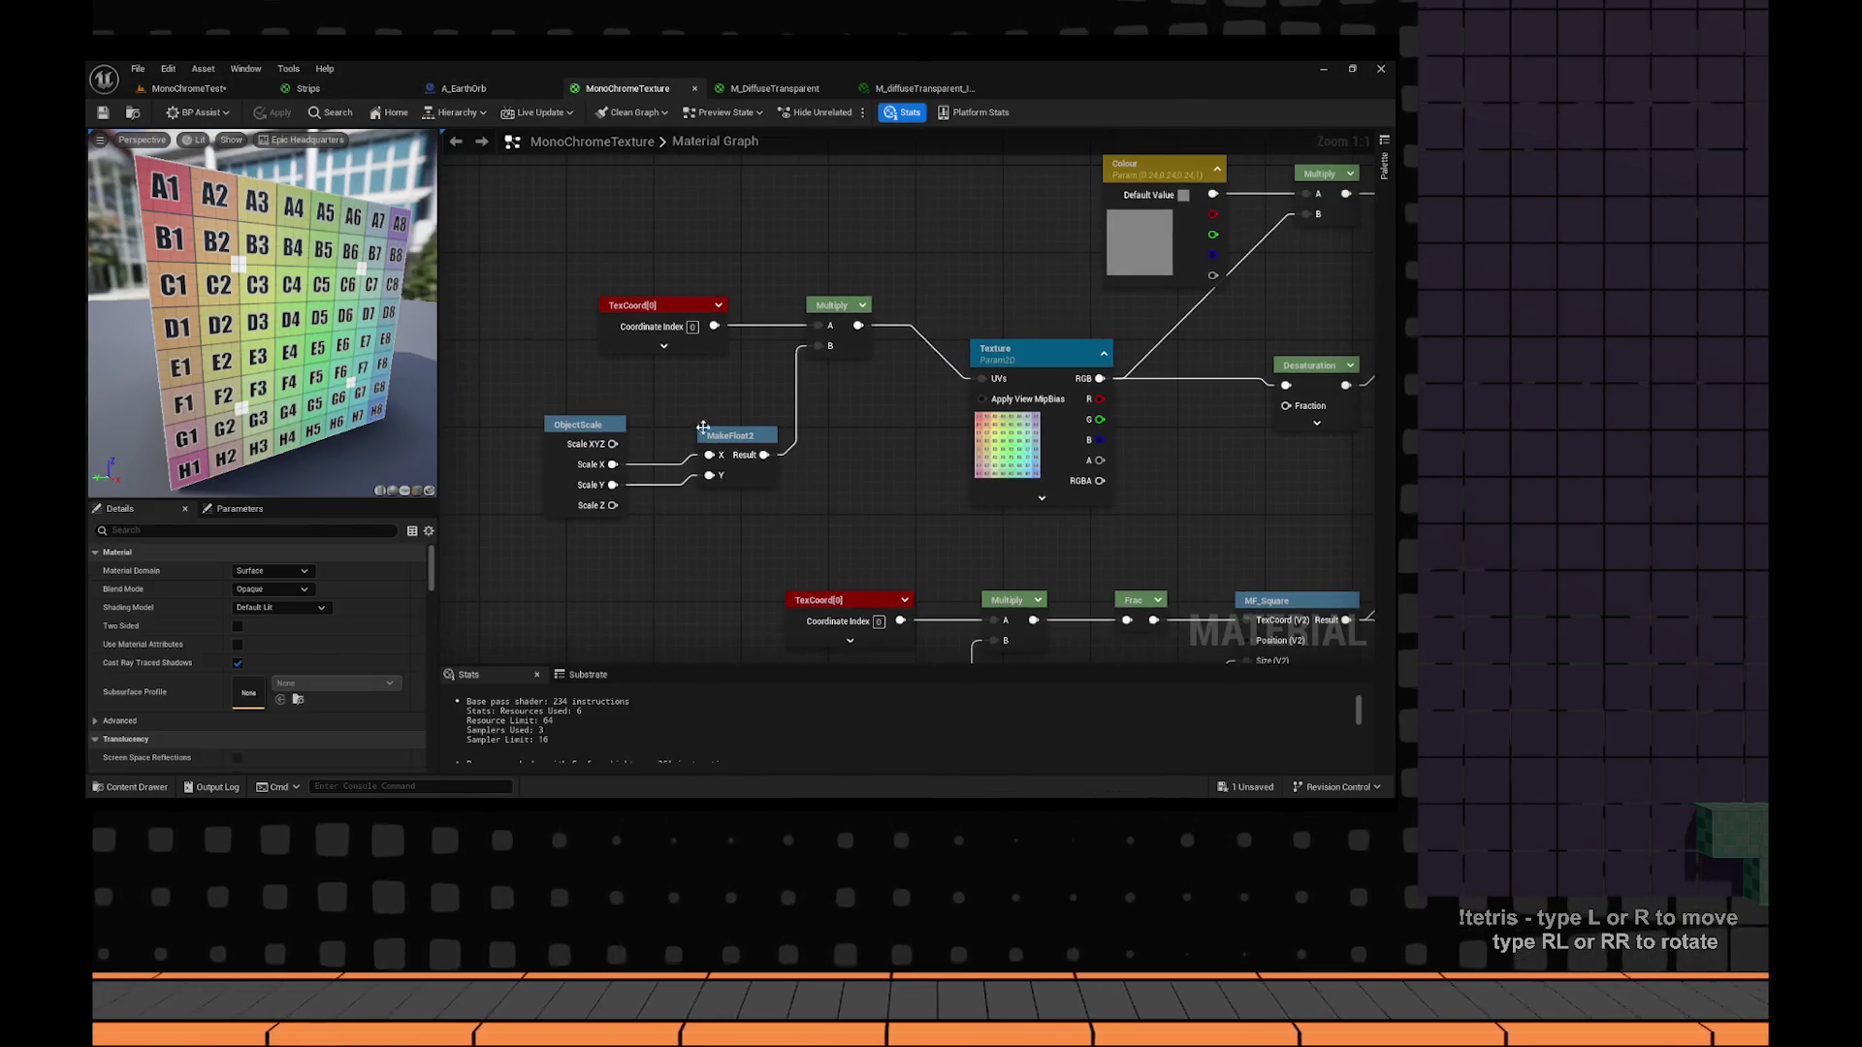
Insert a Multiply after MakeFloat2 with B set to 10.0 and apply the material.
{"action": "left_click_drag", "start_coordinate": [550, 393], "coordinate": [781, 519]}
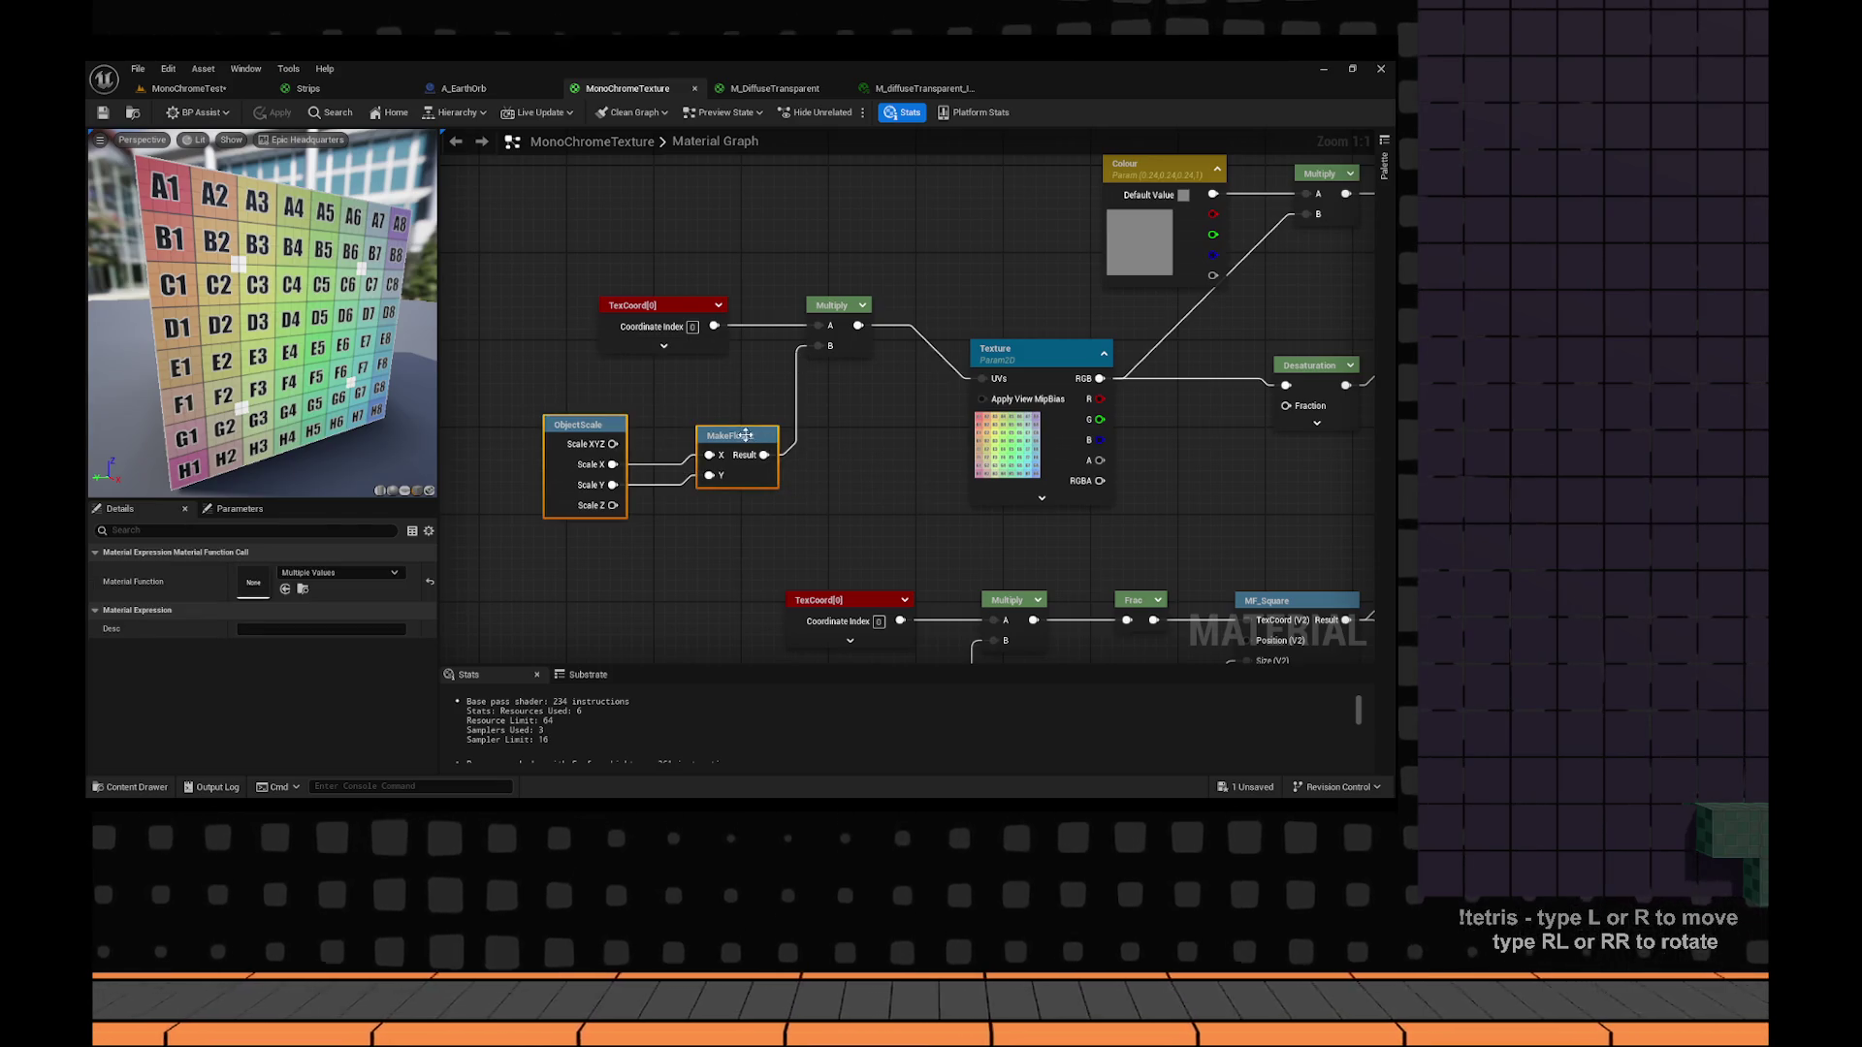
{"action": "left_click_drag", "start_coordinate": [831, 304], "coordinate": [832, 315]}
{"action": "left_click_drag", "start_coordinate": [803, 555], "coordinate": [521, 405]}
{"action": "mouse_move", "coordinate": [732, 436]}
{"action": "left_mouse_down"}
{"action": "mouse_move", "coordinate": [580, 425]}
{"action": "mouse_move", "coordinate": [721, 473]}
{"action": "mouse_move", "coordinate": [818, 357]}
{"action": "left_mouse_up"}
{"action": "left_click", "coordinate": [580, 425]}
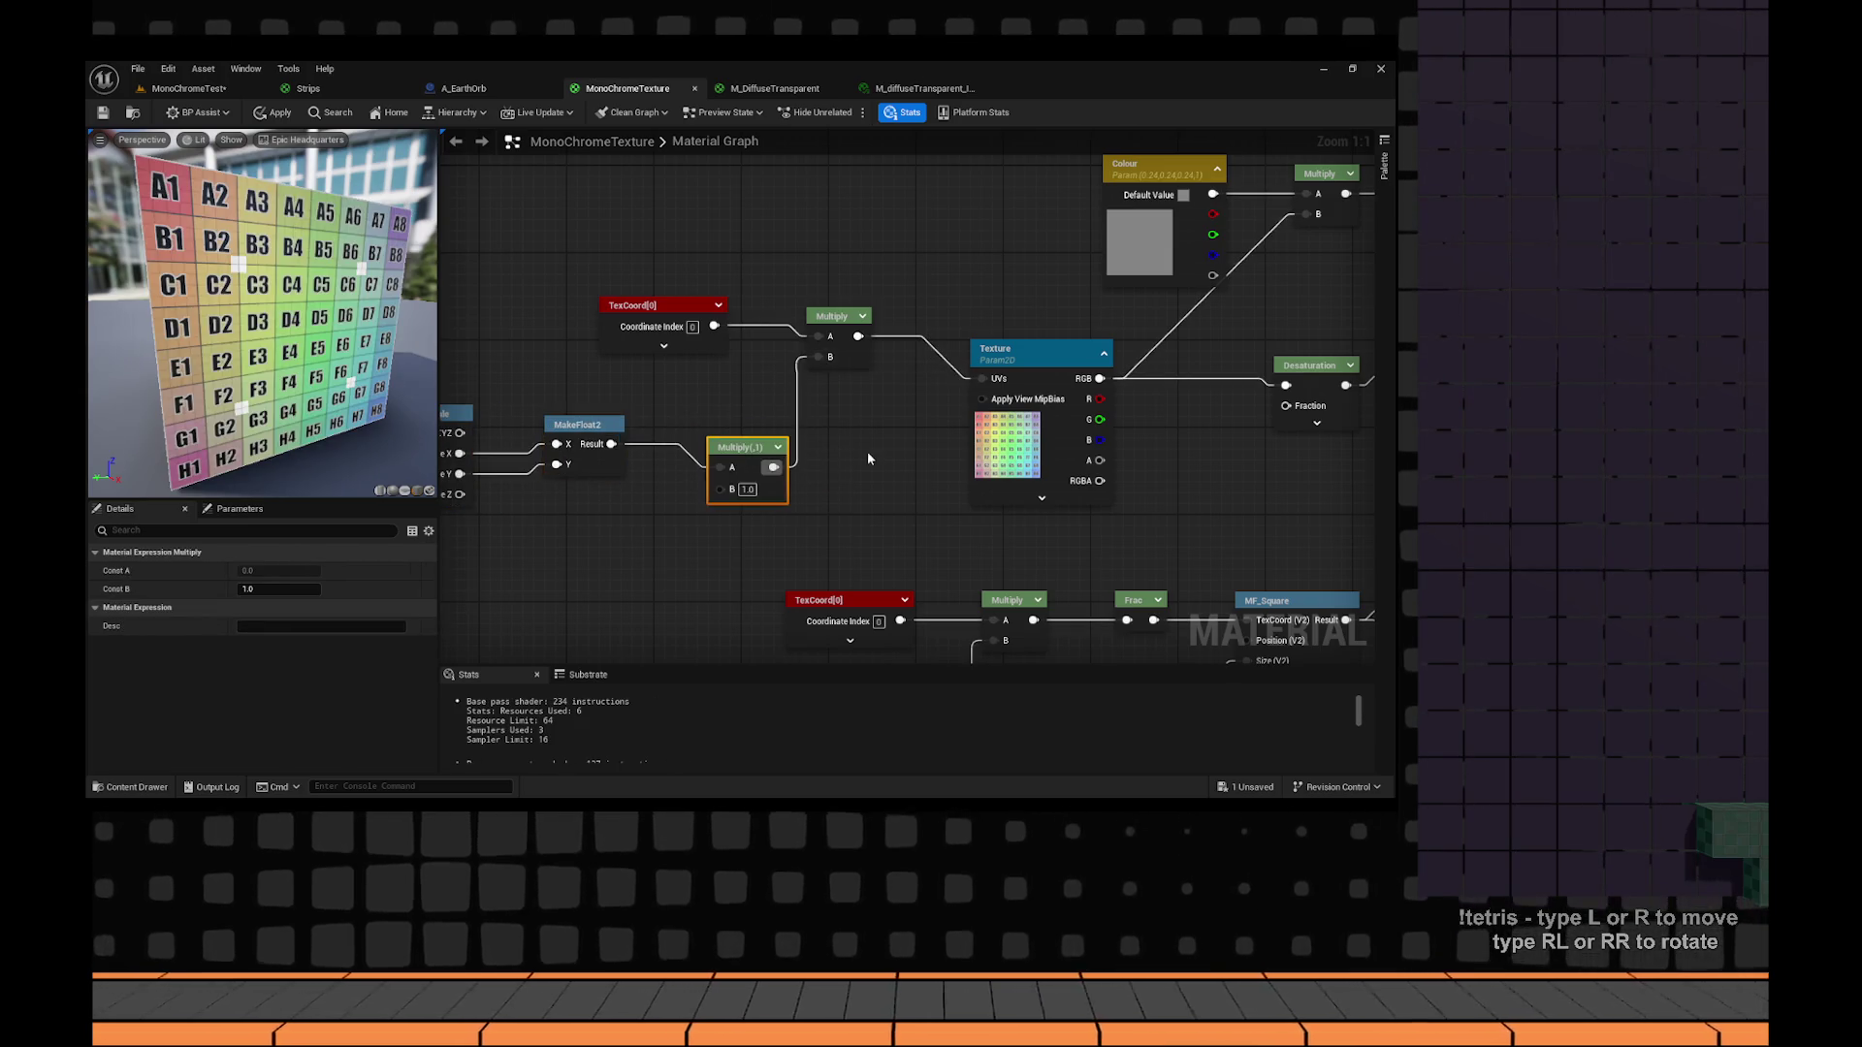
{"action": "left_click", "coordinate": [864, 454]}
{"action": "left_click", "coordinate": [743, 493]}
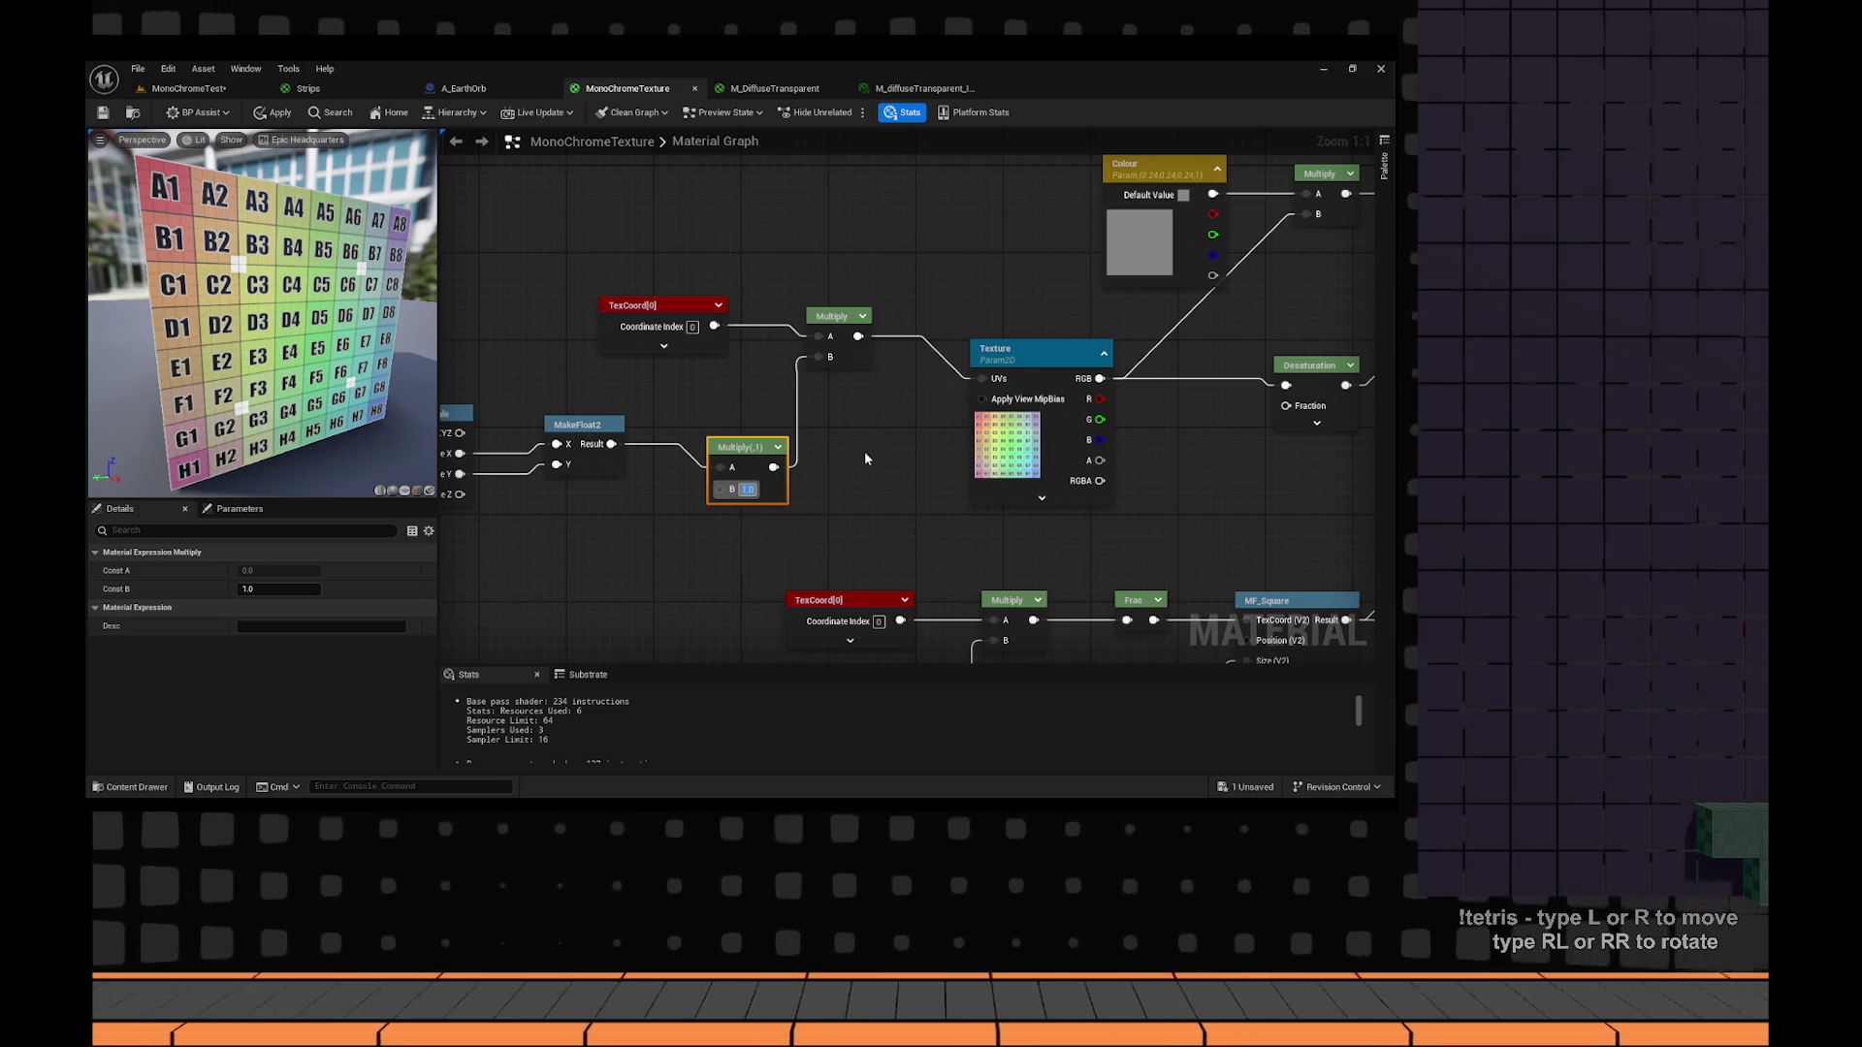
{"action": "type", "text": "10"}
{"action": "key", "text": "Return"}
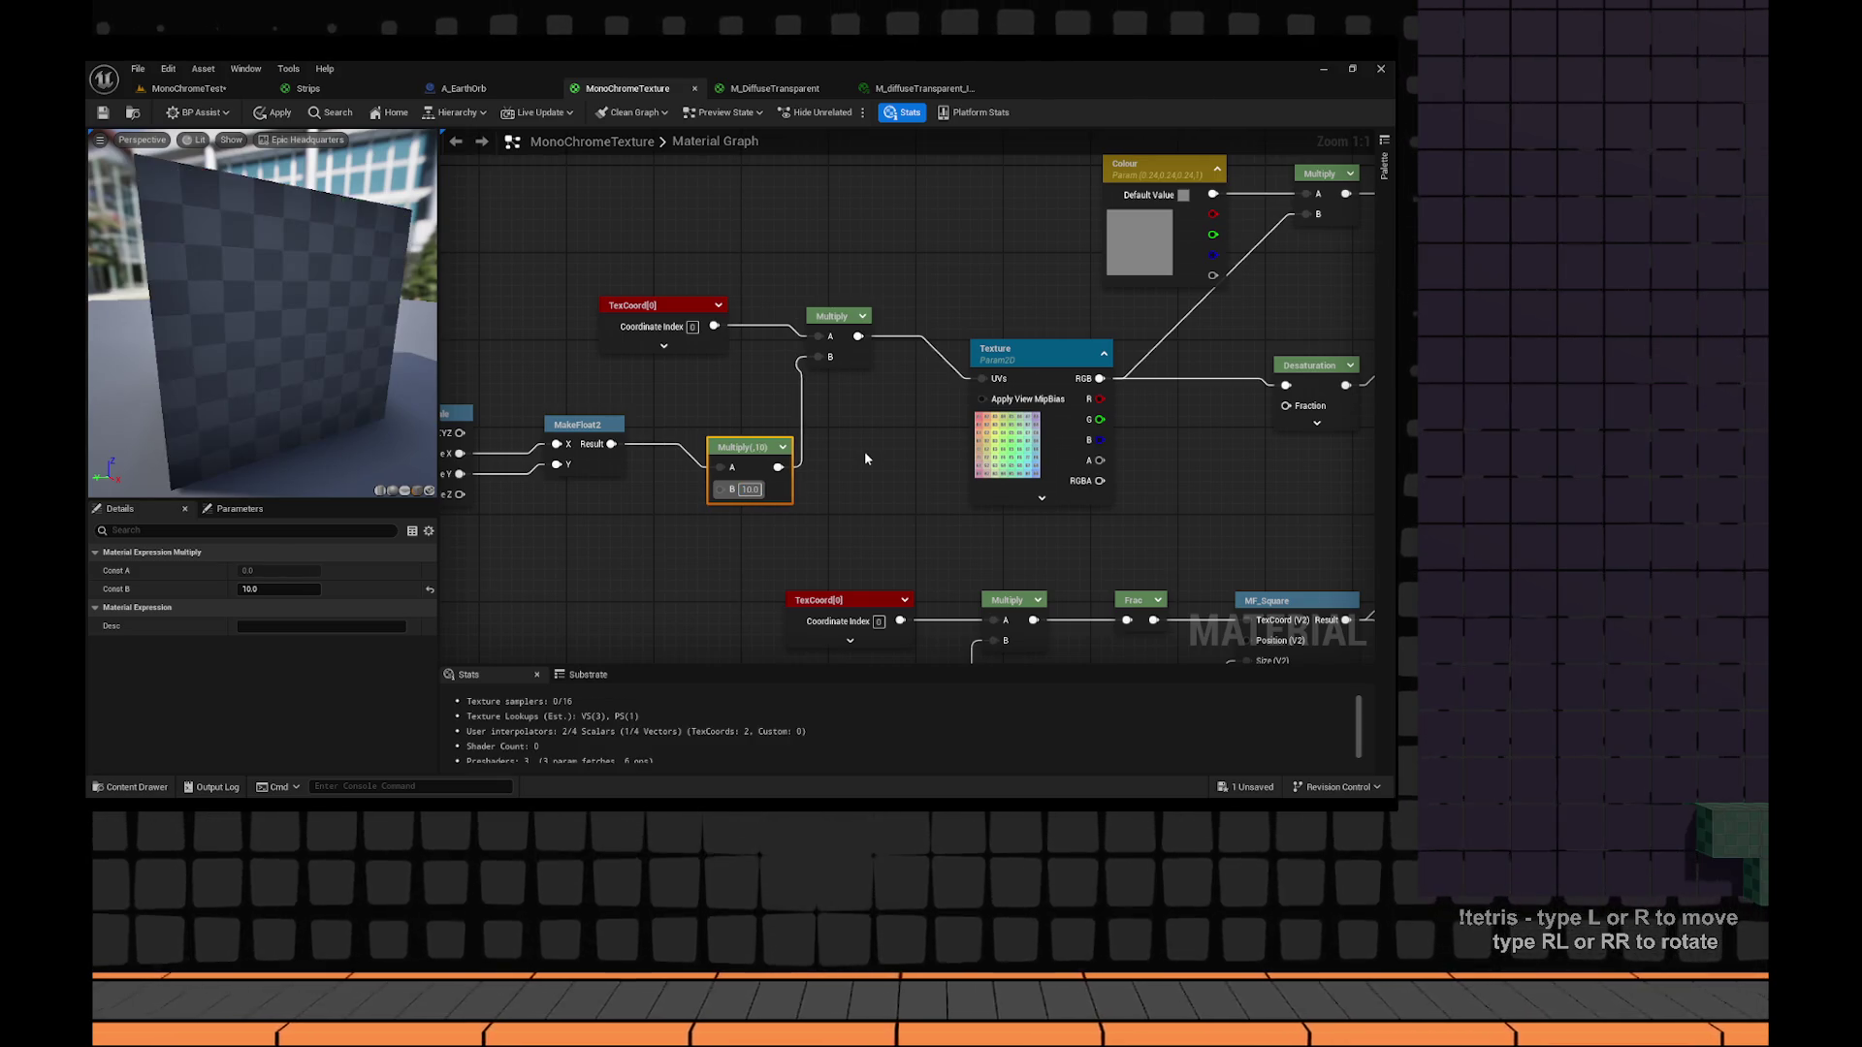
{"action": "left_click", "coordinate": [864, 451]}
{"action": "left_click", "coordinate": [103, 113]}
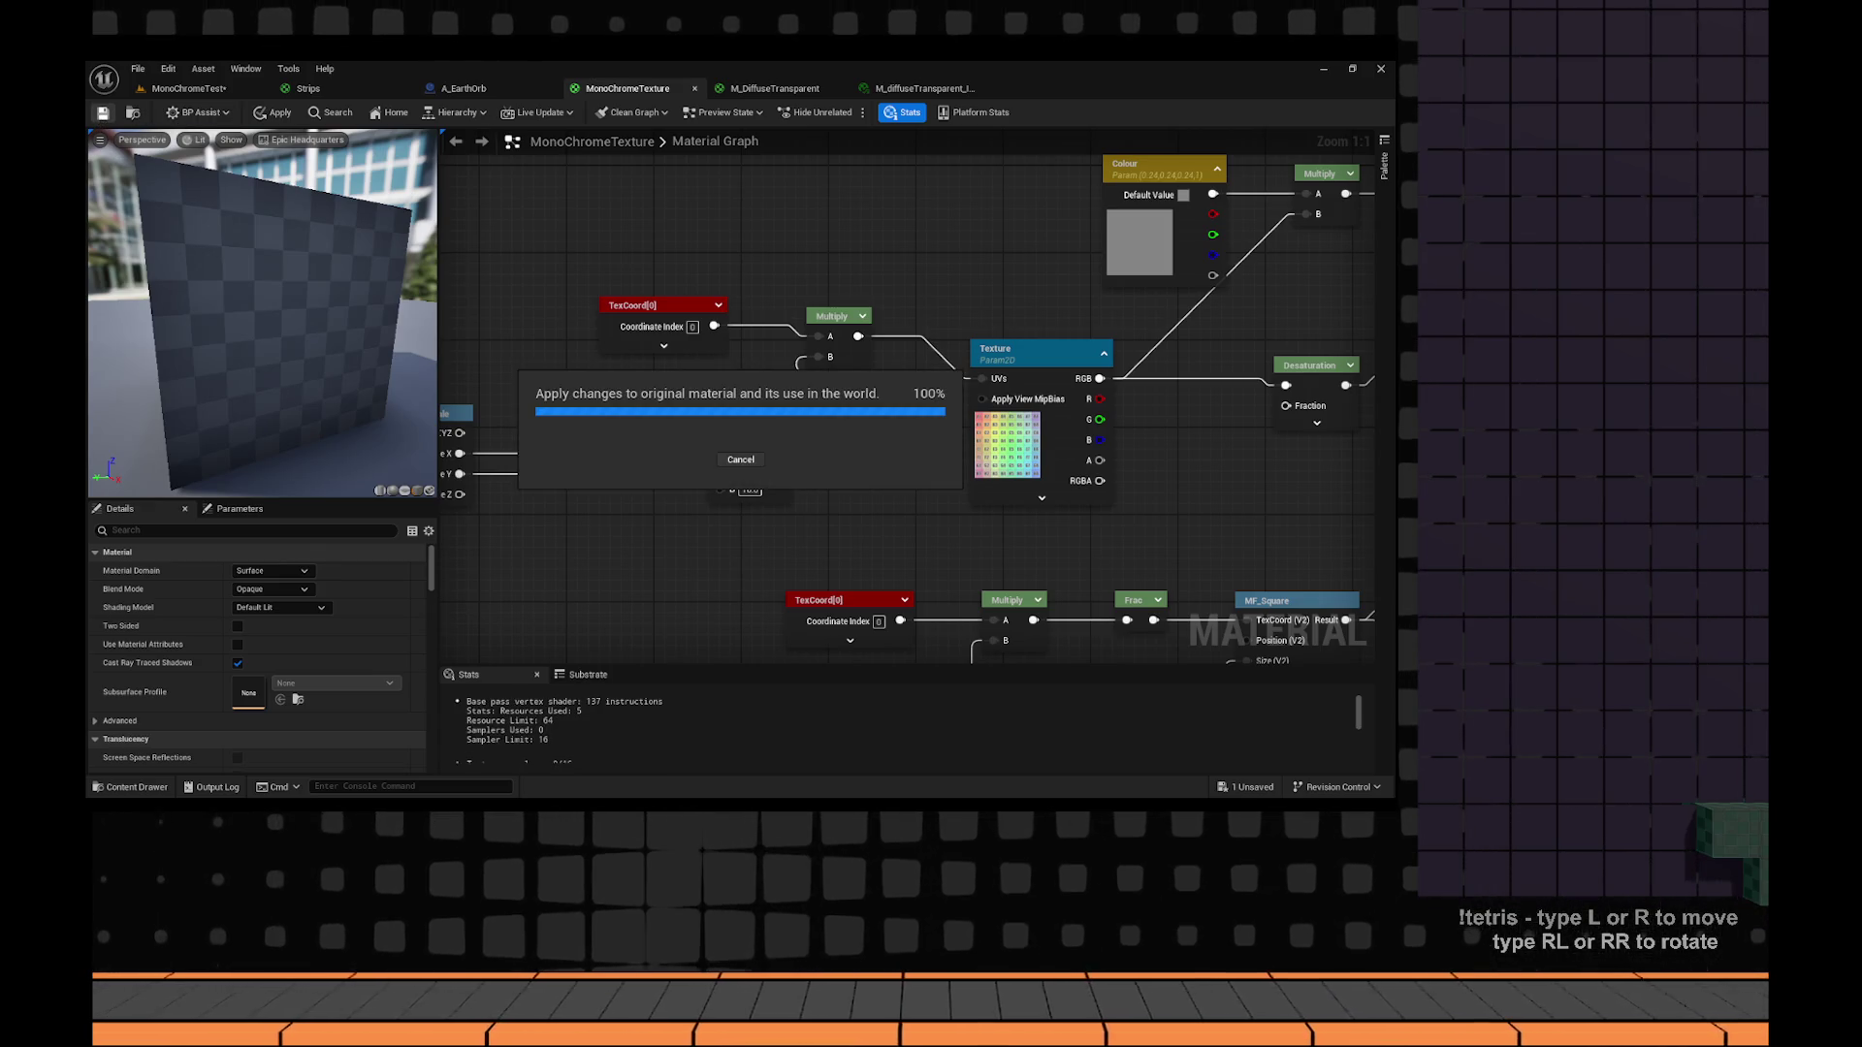
Change the scale multiplier to 0.5, then apply and save the material.
{"action": "left_click", "coordinate": [202, 101]}
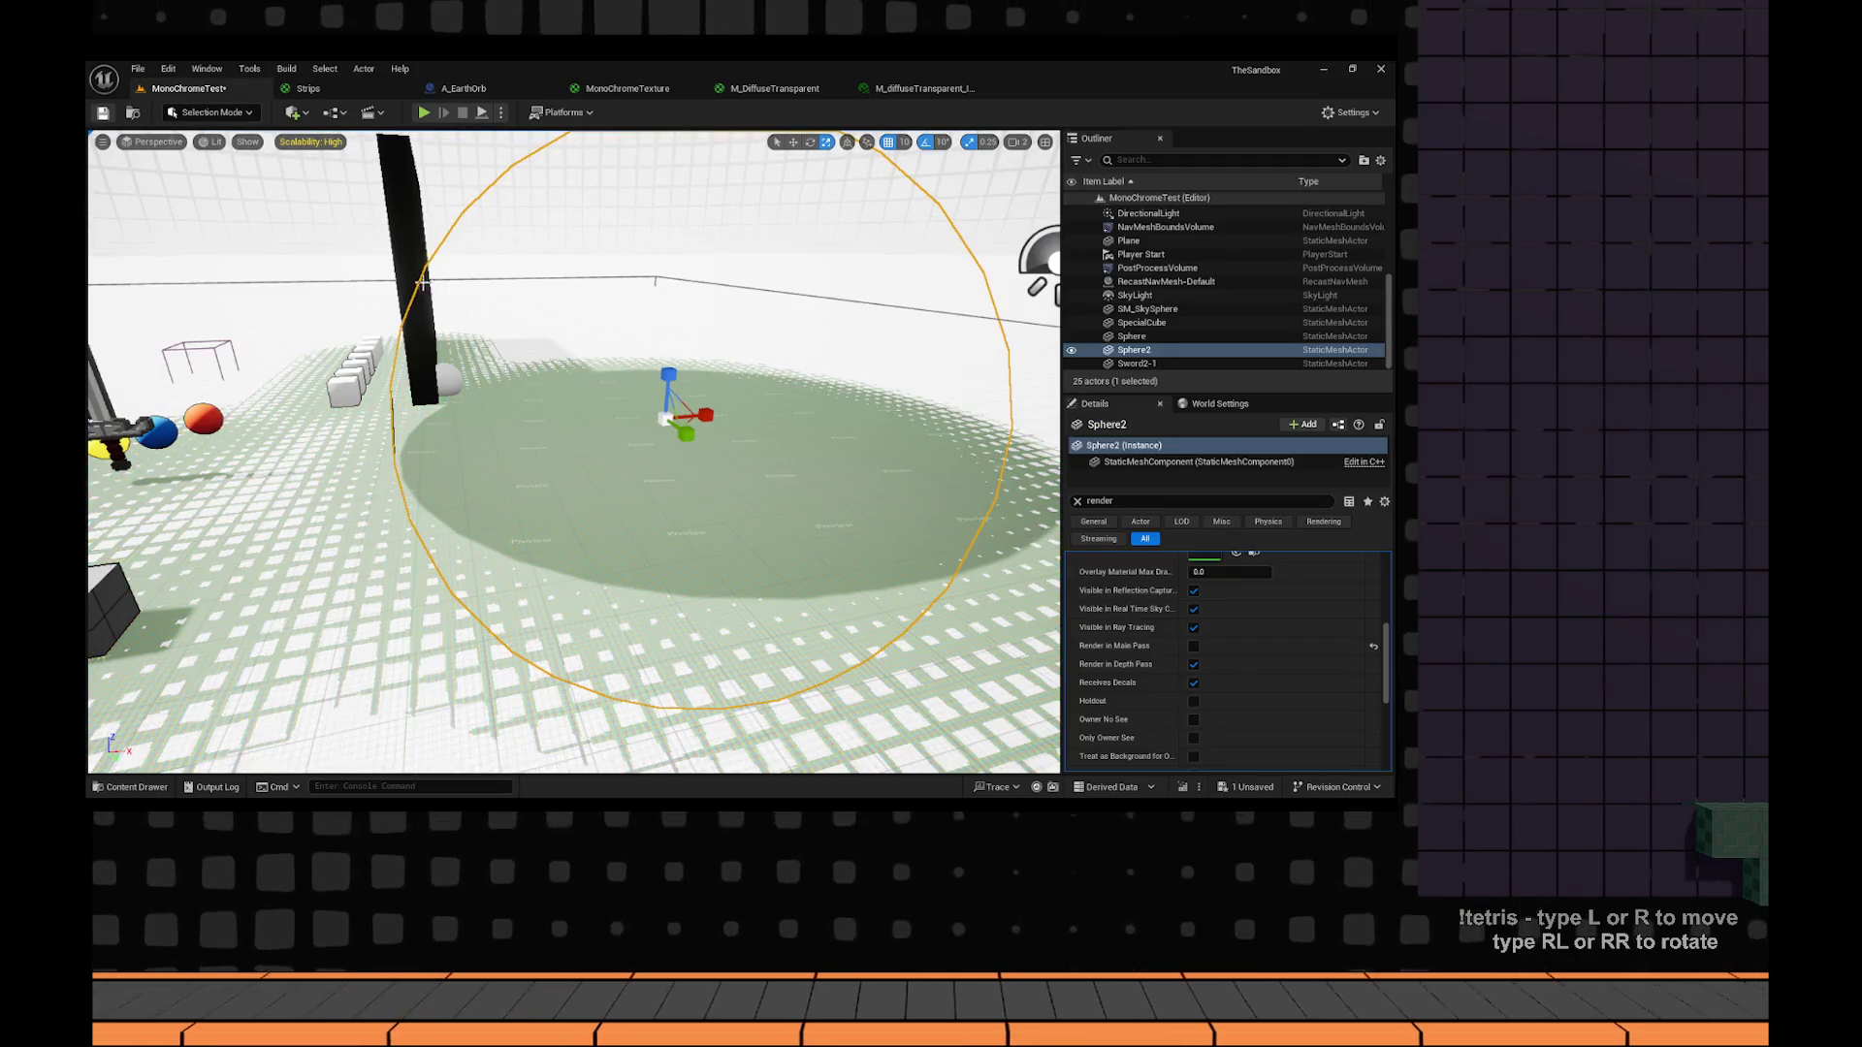
{"action": "left_click", "coordinate": [922, 88]}
{"action": "left_click", "coordinate": [640, 88]}
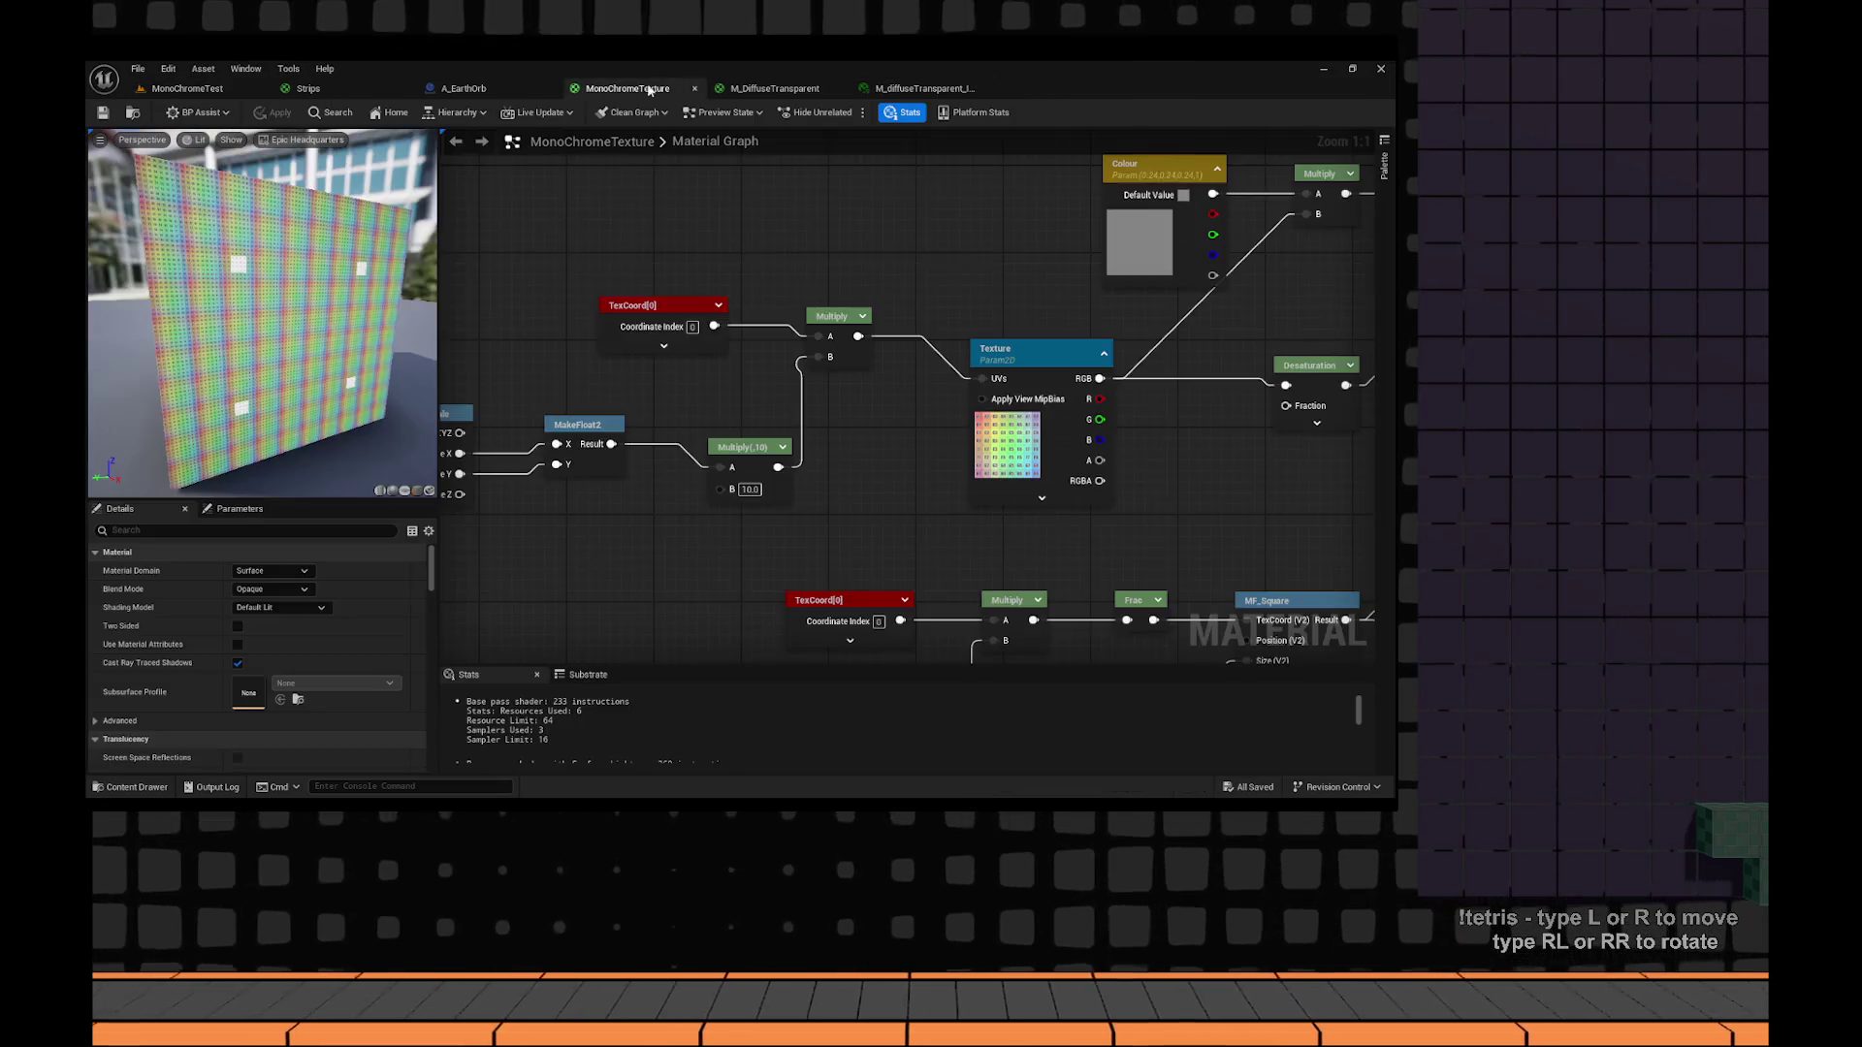
{"action": "left_click", "coordinate": [775, 88]}
{"action": "left_click", "coordinate": [921, 88]}
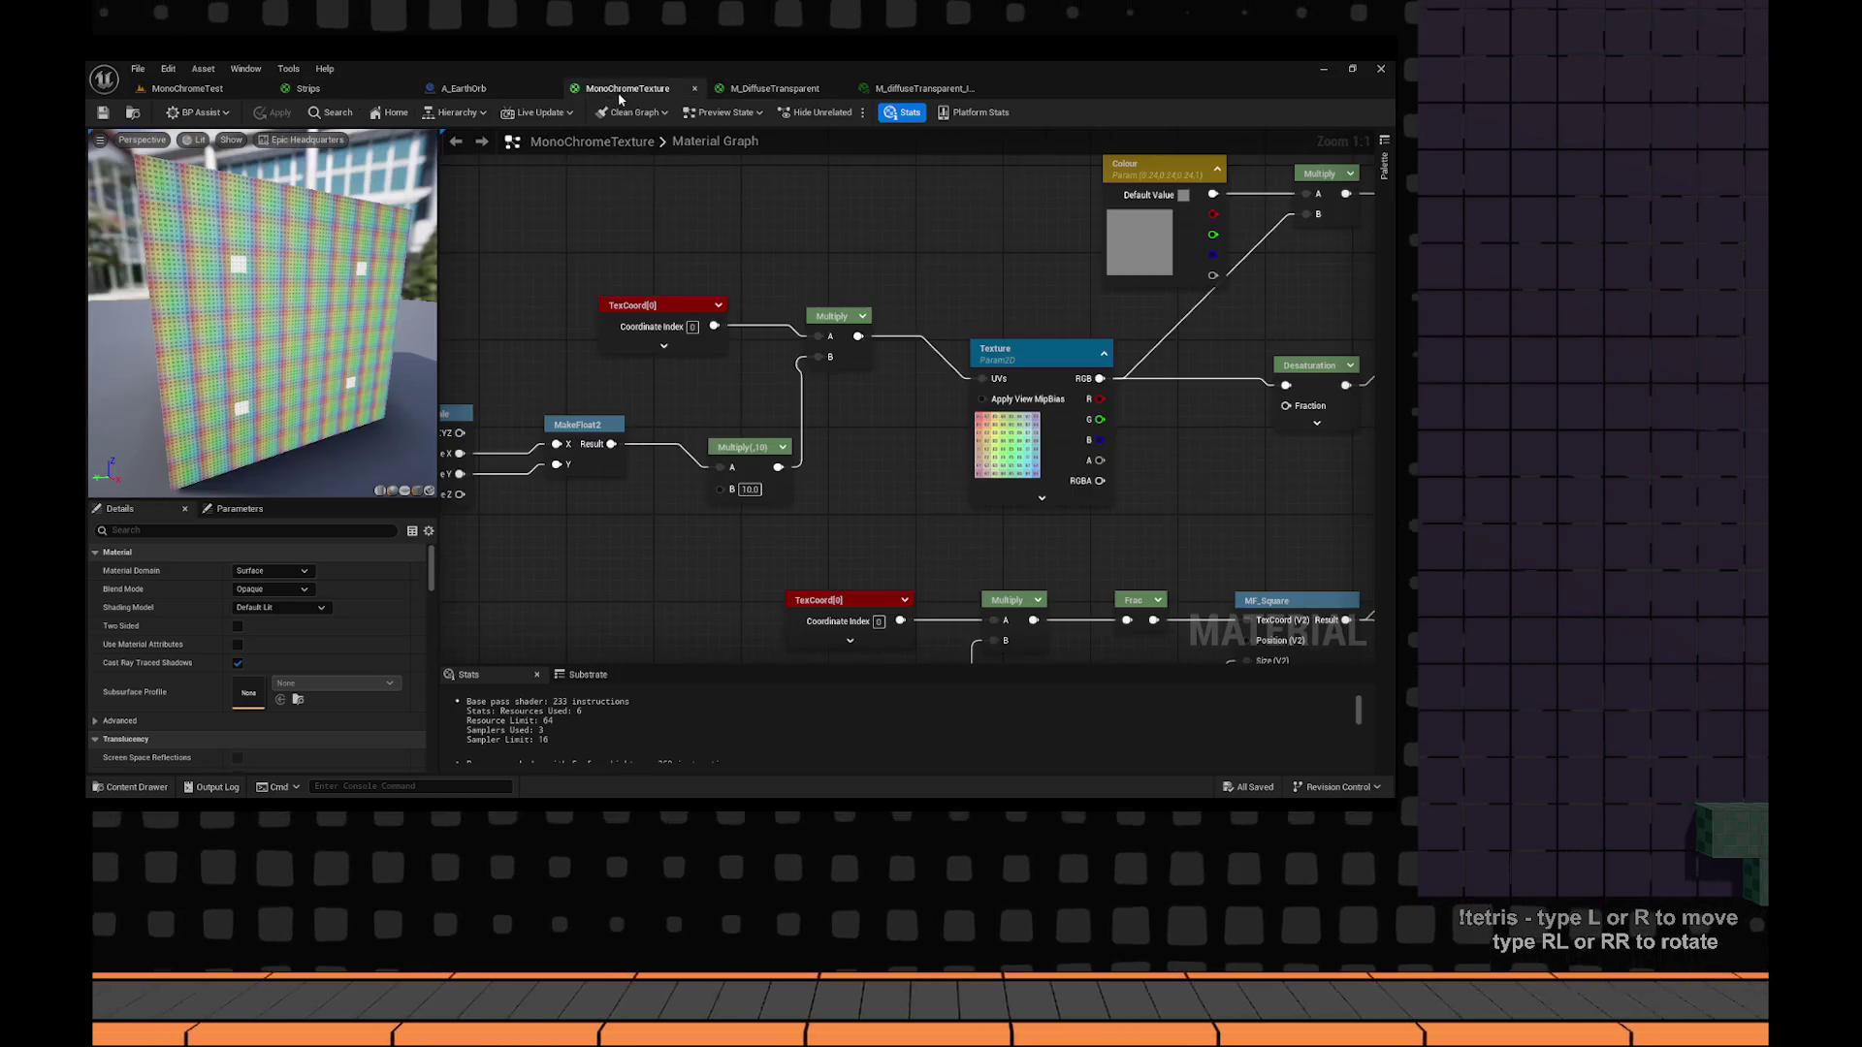
{"action": "left_click", "coordinate": [628, 88]}
{"action": "type", "text": "0.5"}
{"action": "key", "text": "Return"}
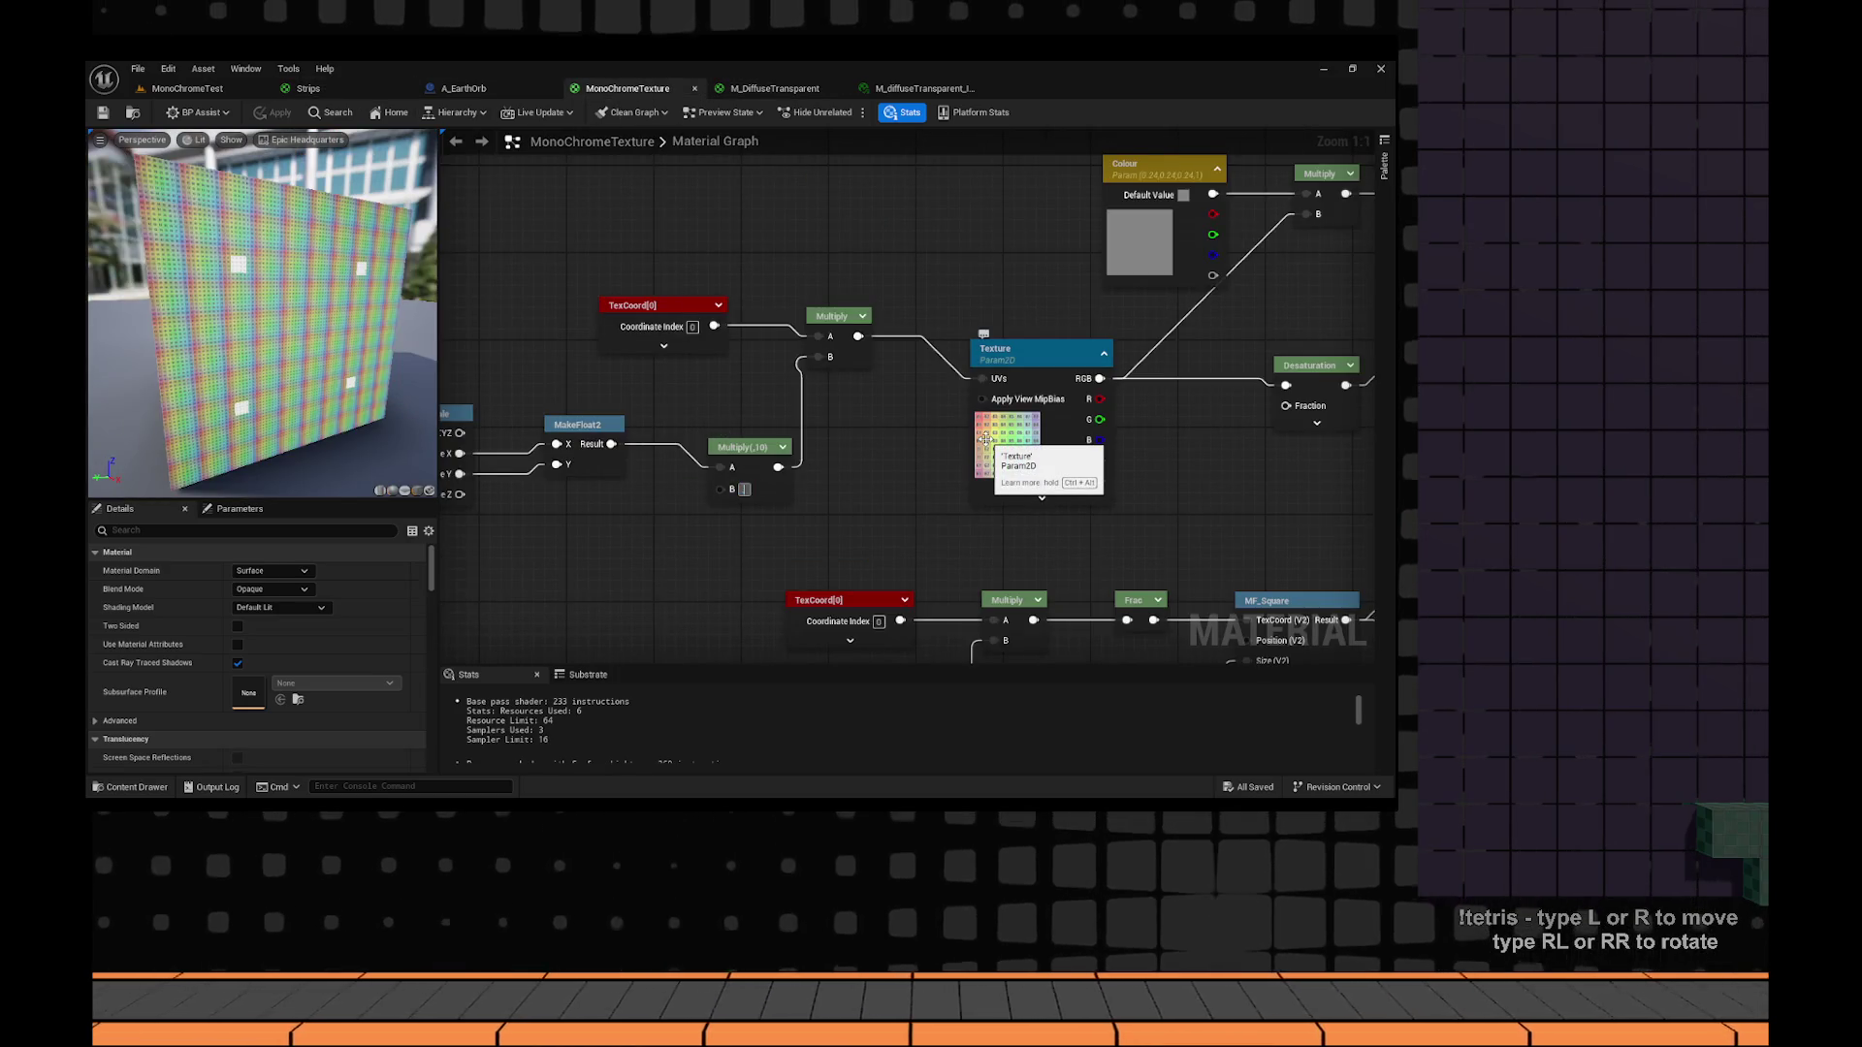
{"action": "left_click", "coordinate": [266, 113]}
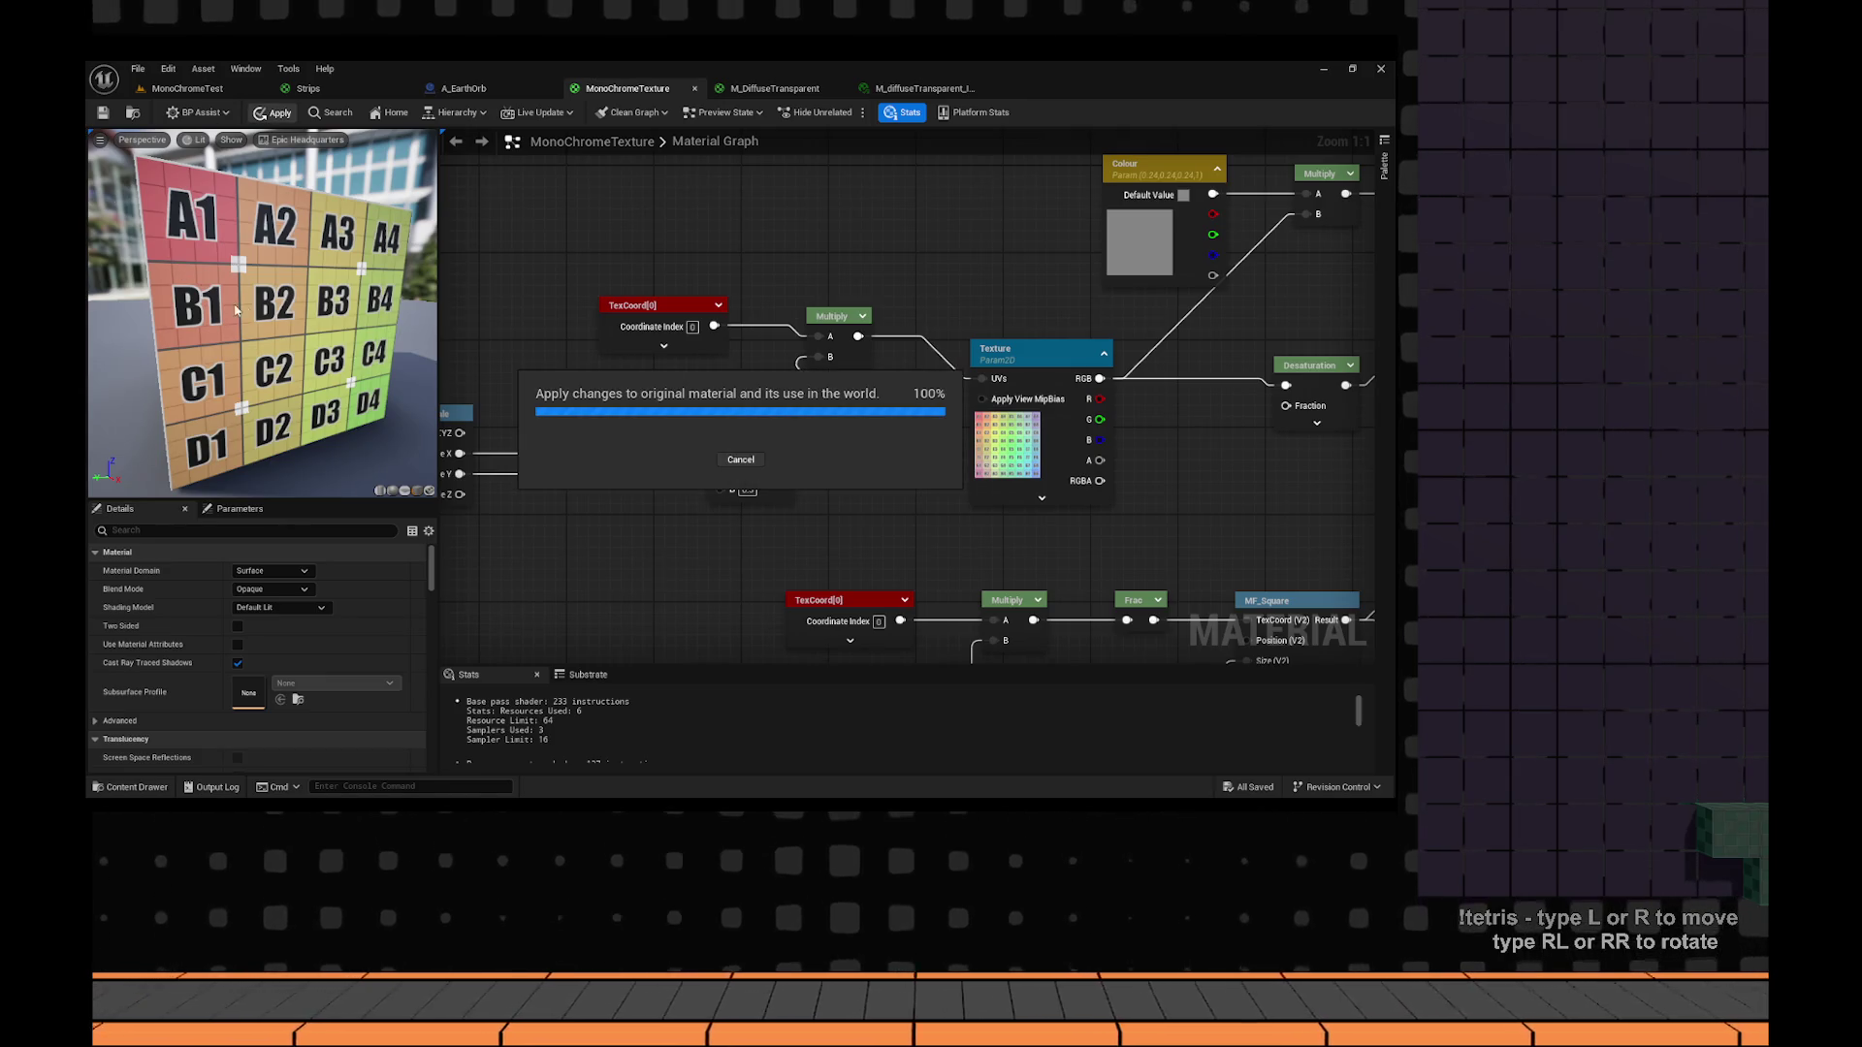
{"action": "left_click", "coordinate": [103, 112]}
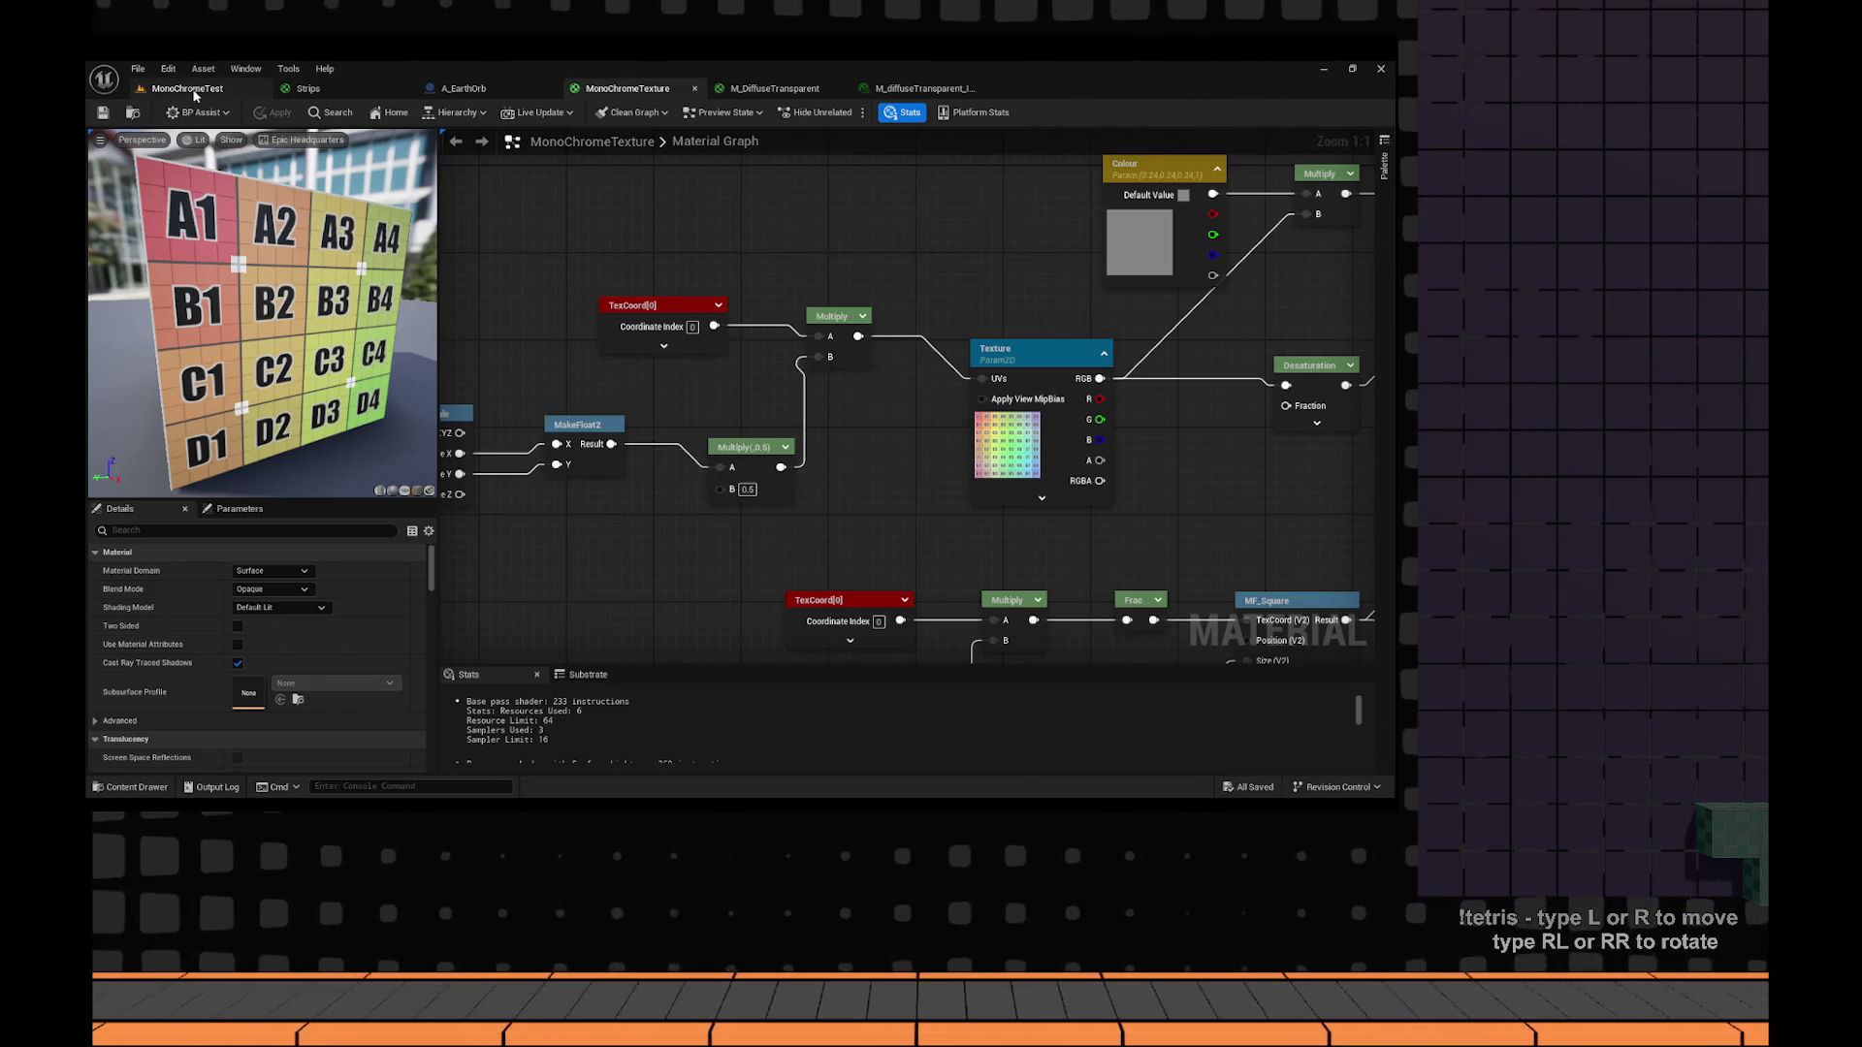
Try a 0.15 multiplier, then settle on 0.25 and apply it.
{"action": "left_click", "coordinate": [187, 89]}
{"action": "left_click", "coordinate": [924, 88]}
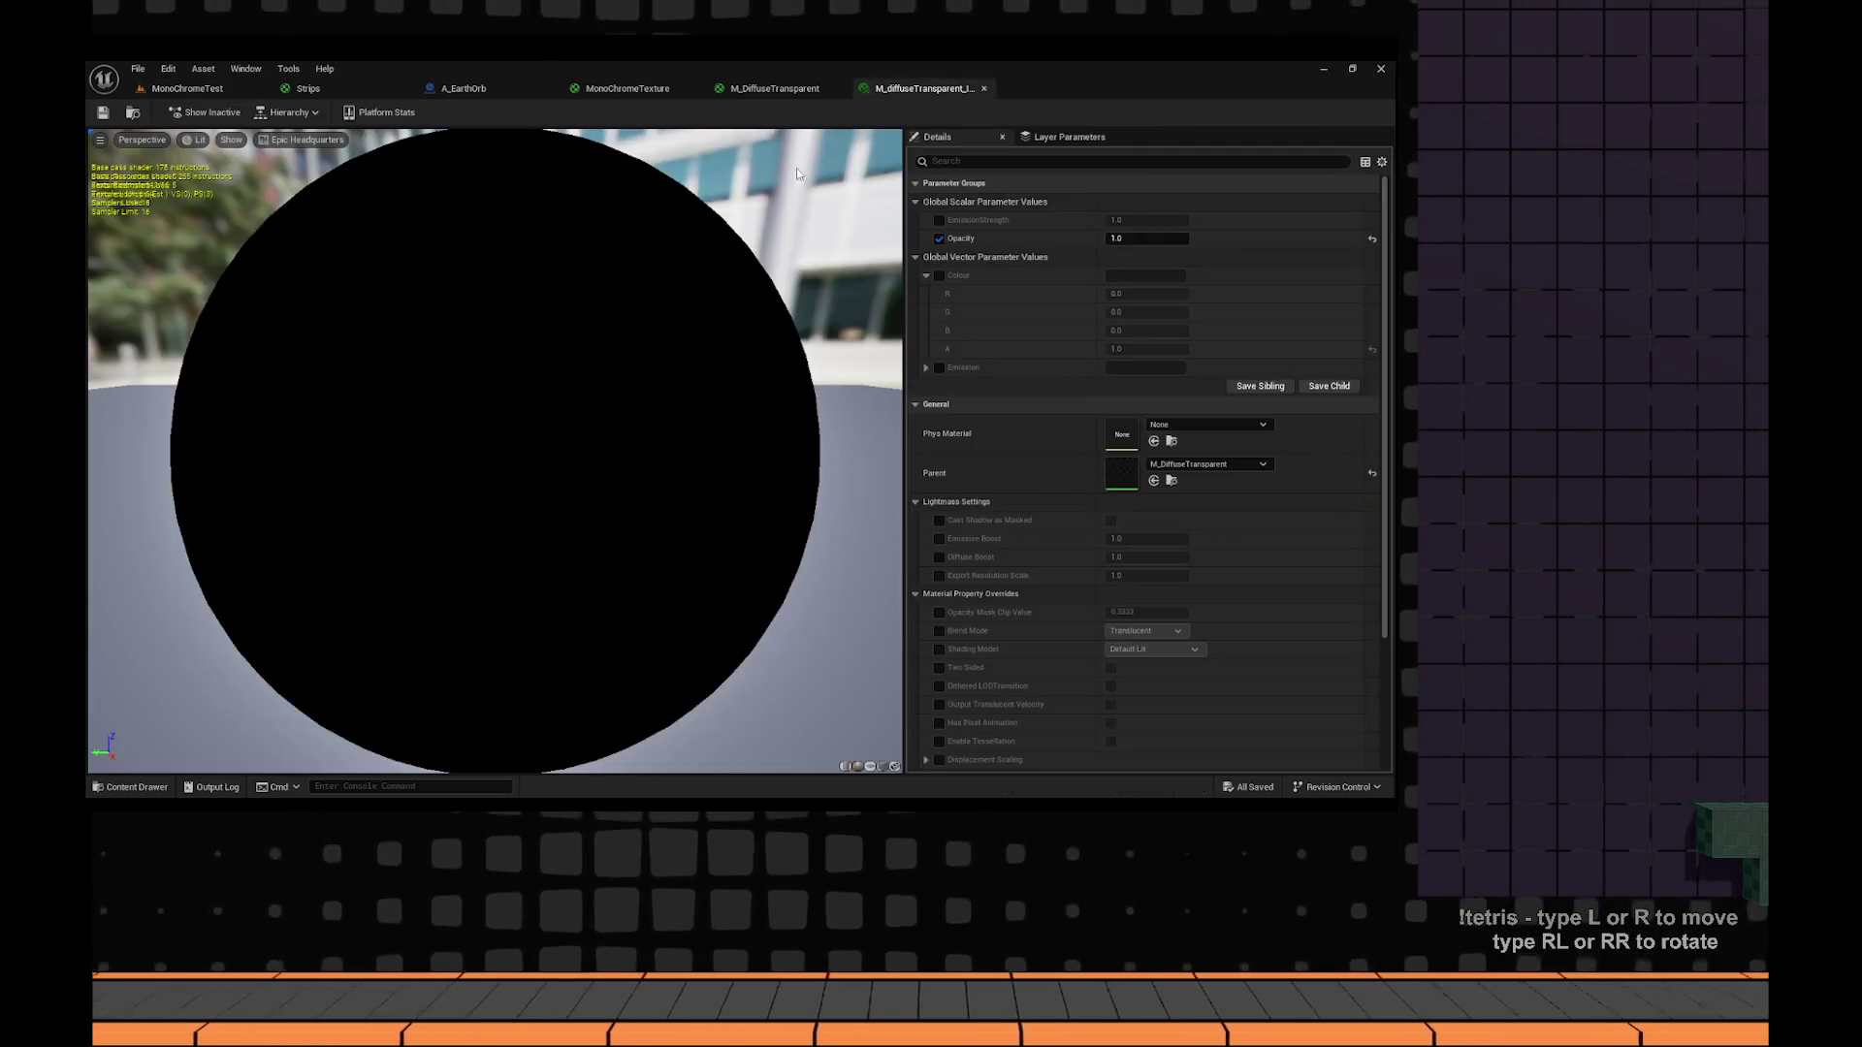
{"action": "left_click", "coordinate": [775, 88]}
{"action": "left_click", "coordinate": [627, 88]}
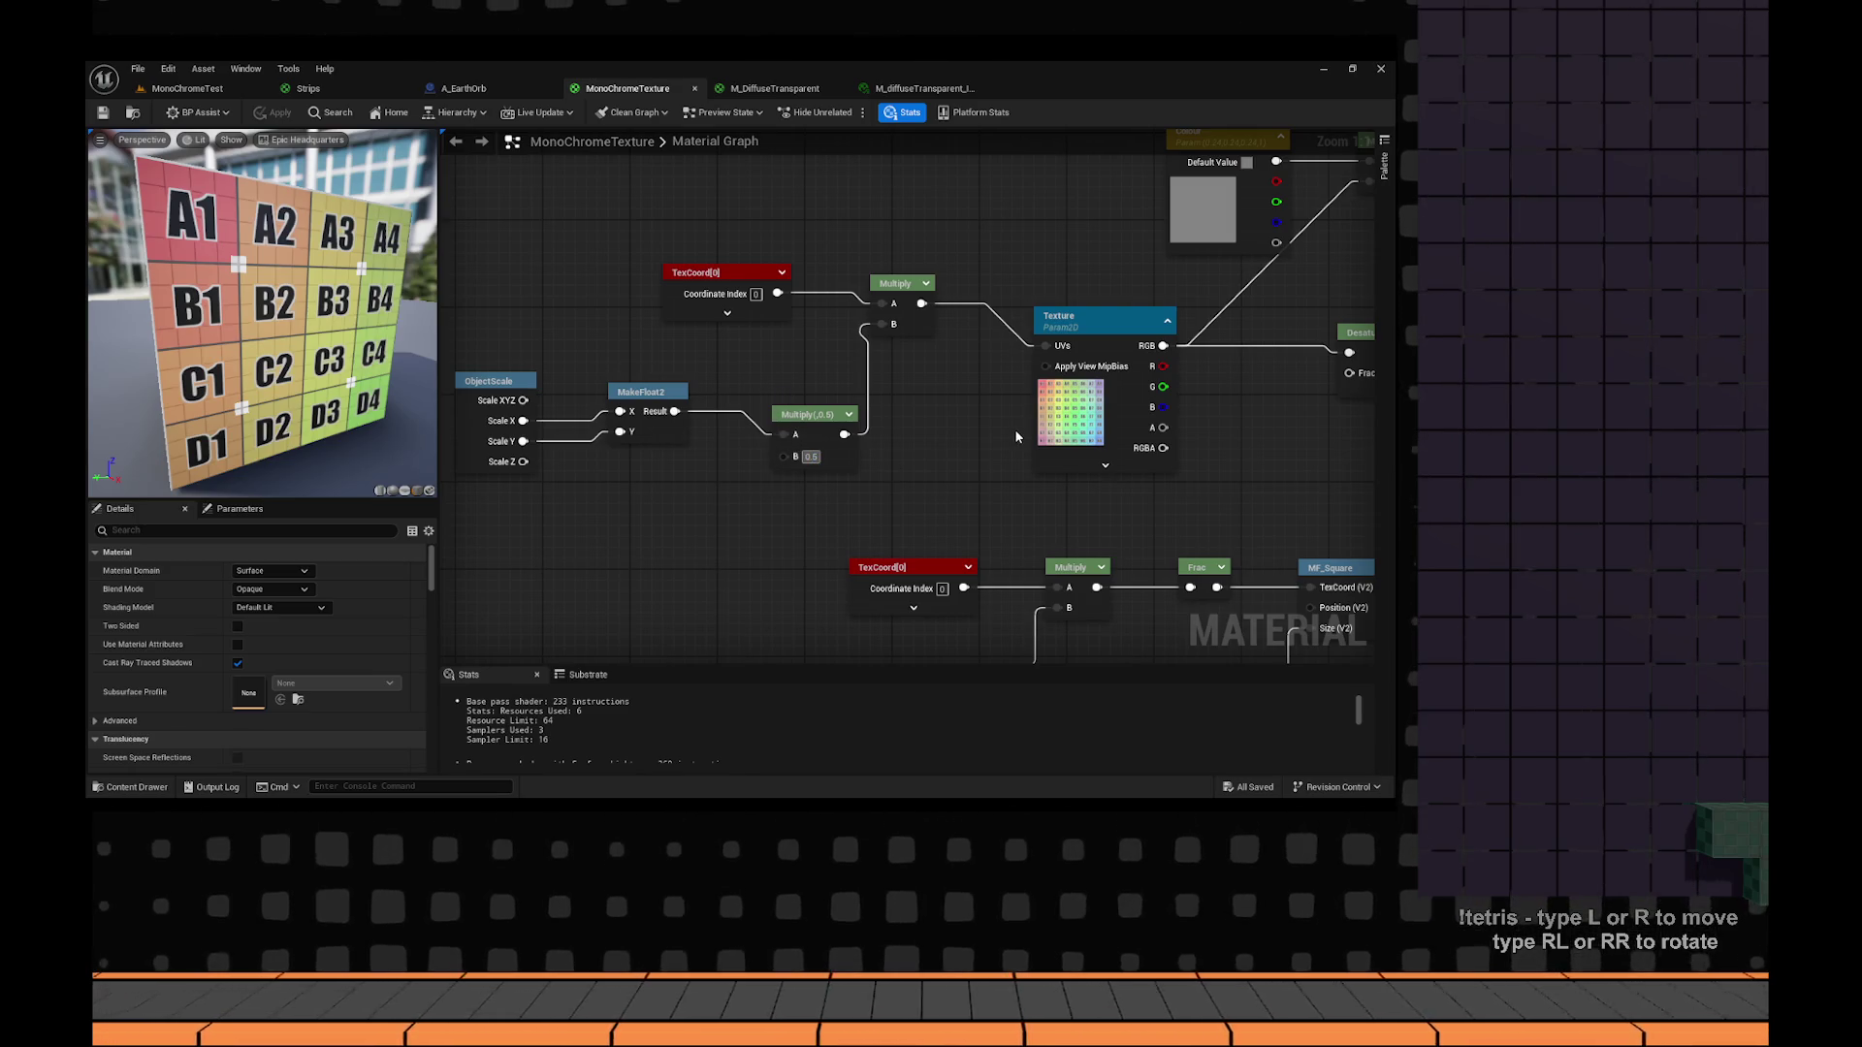
{"action": "type", "text": "0.15"}
{"action": "key", "text": "Return"}
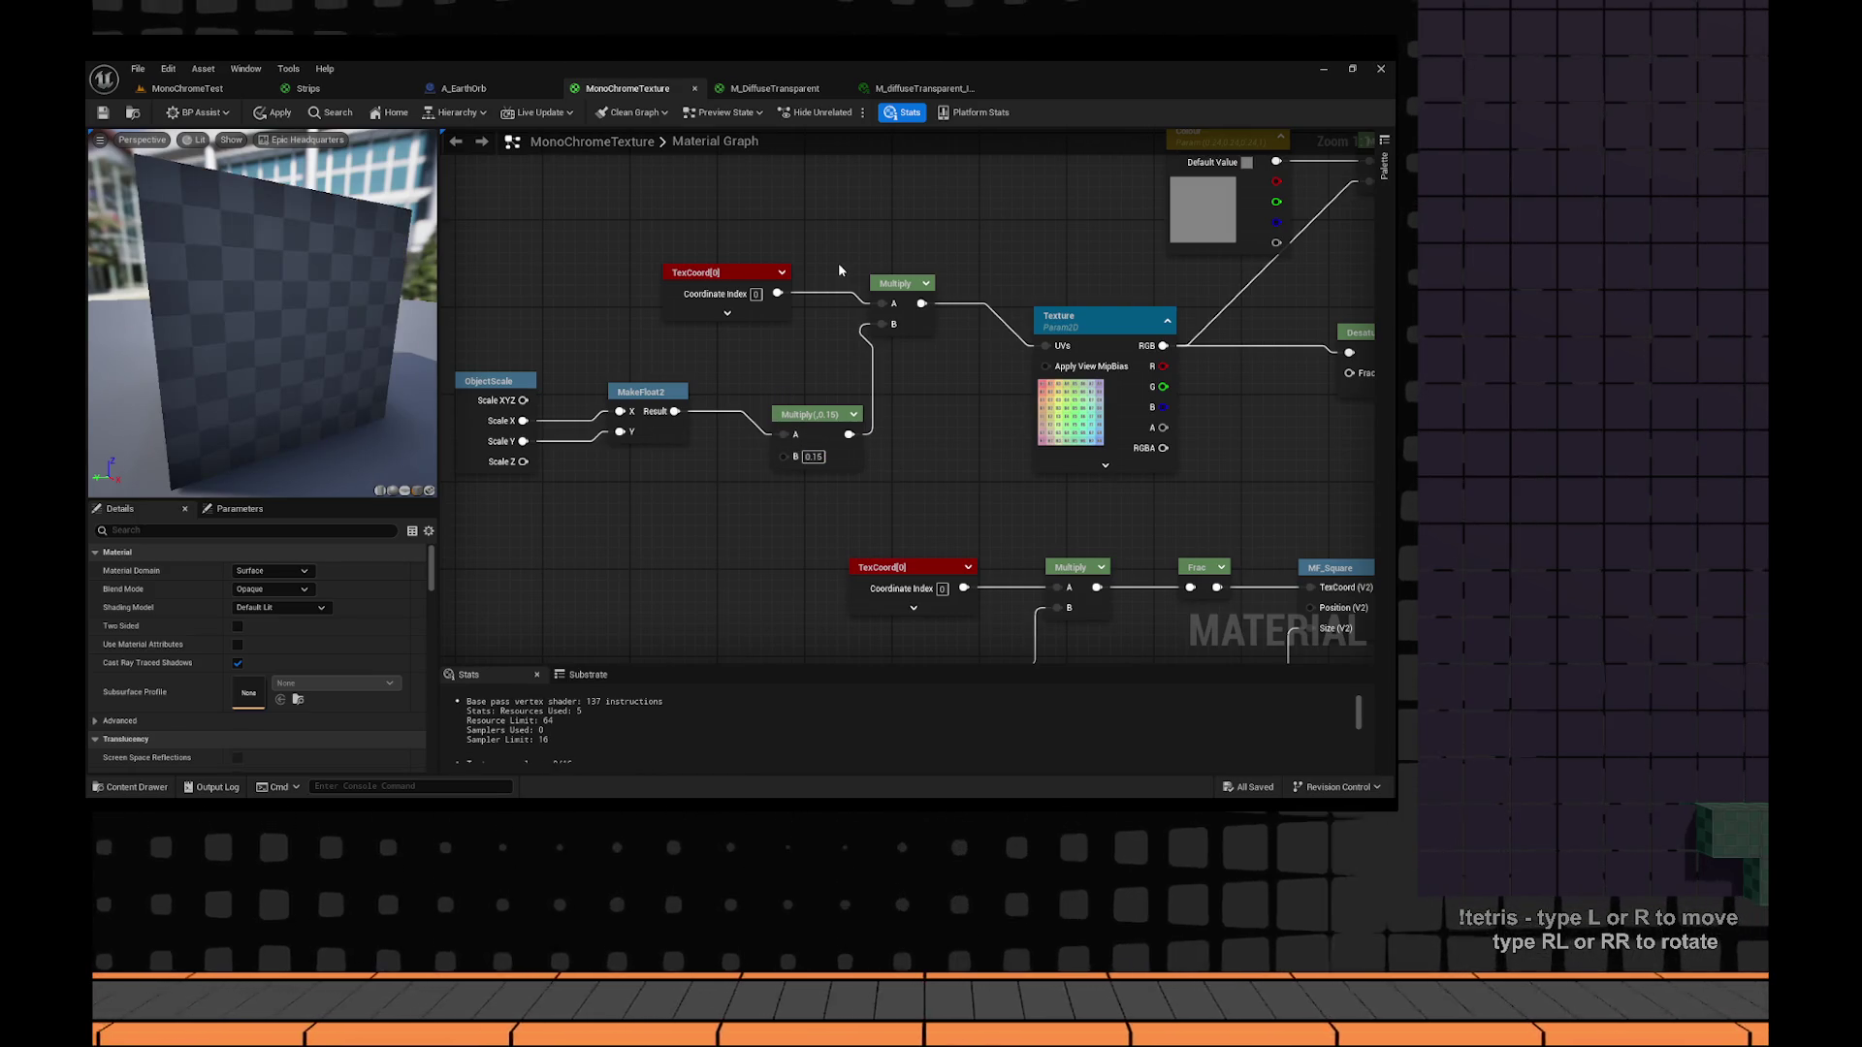
{"action": "left_click", "coordinate": [844, 448]}
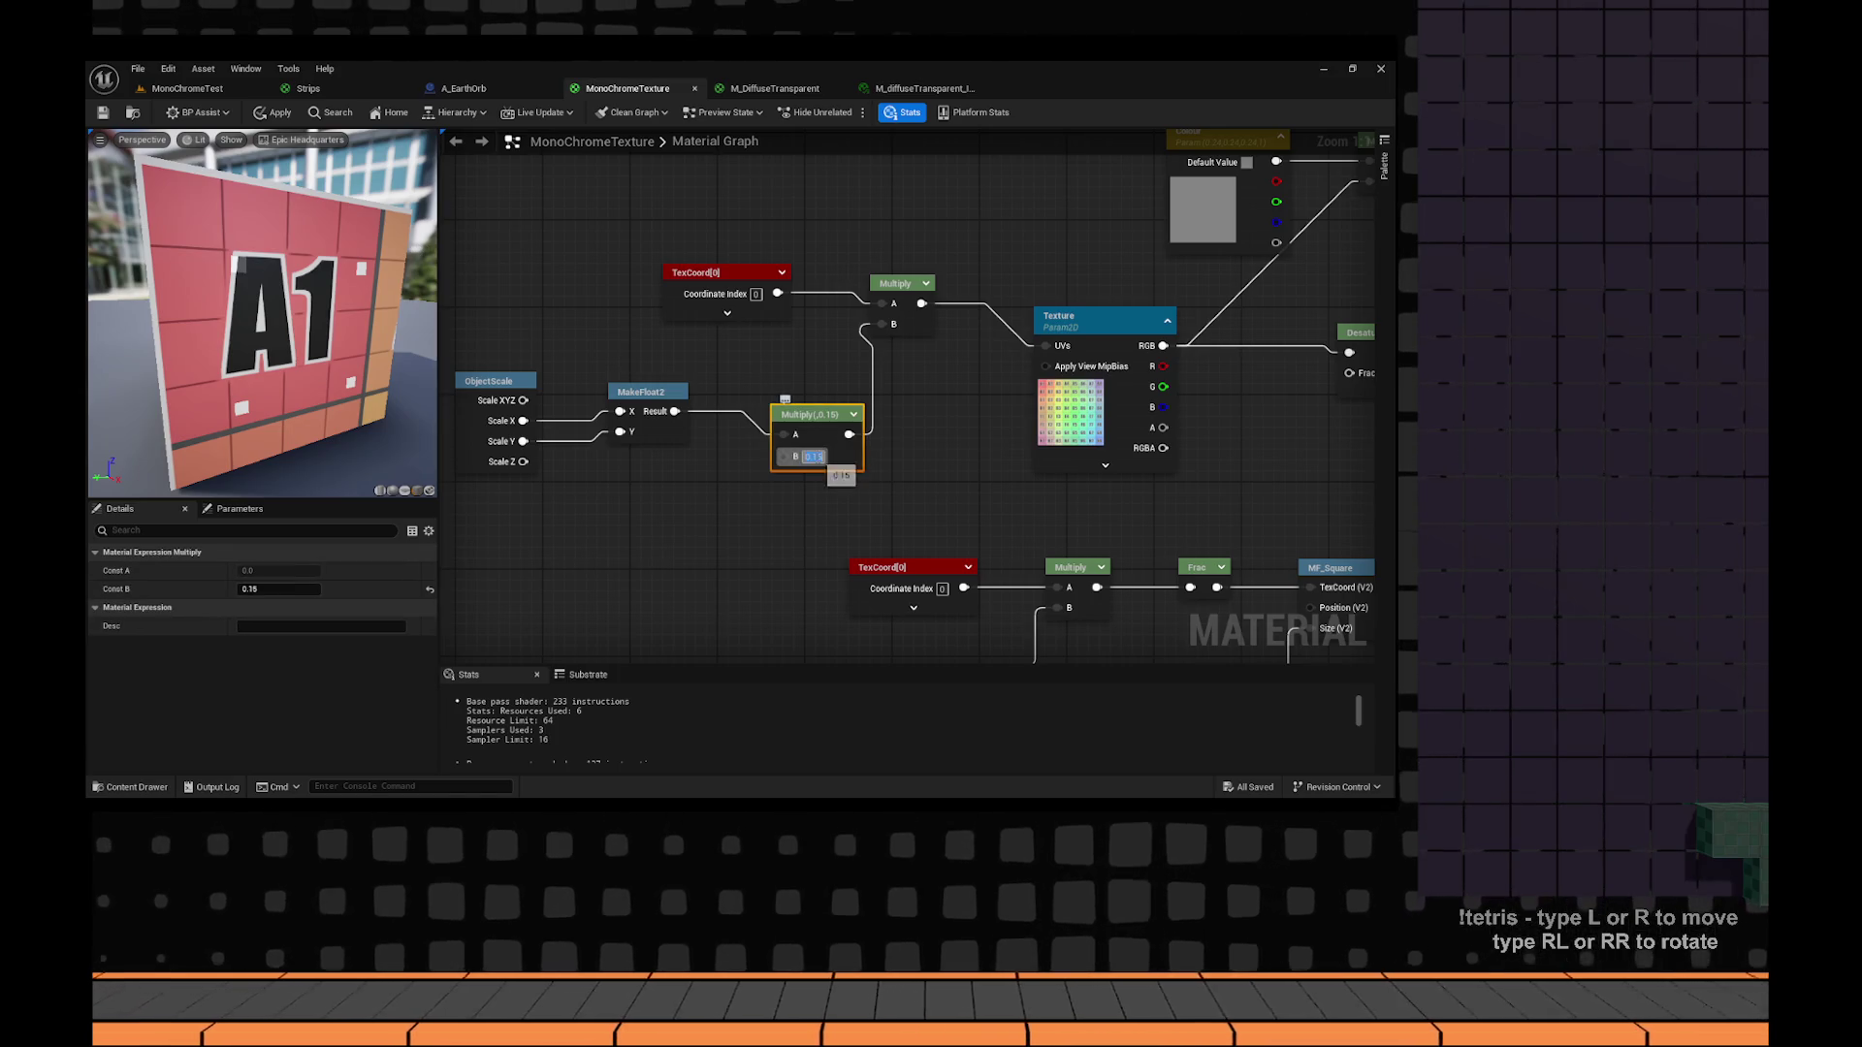
{"action": "type", "text": "0.25"}
{"action": "key", "text": "Return"}
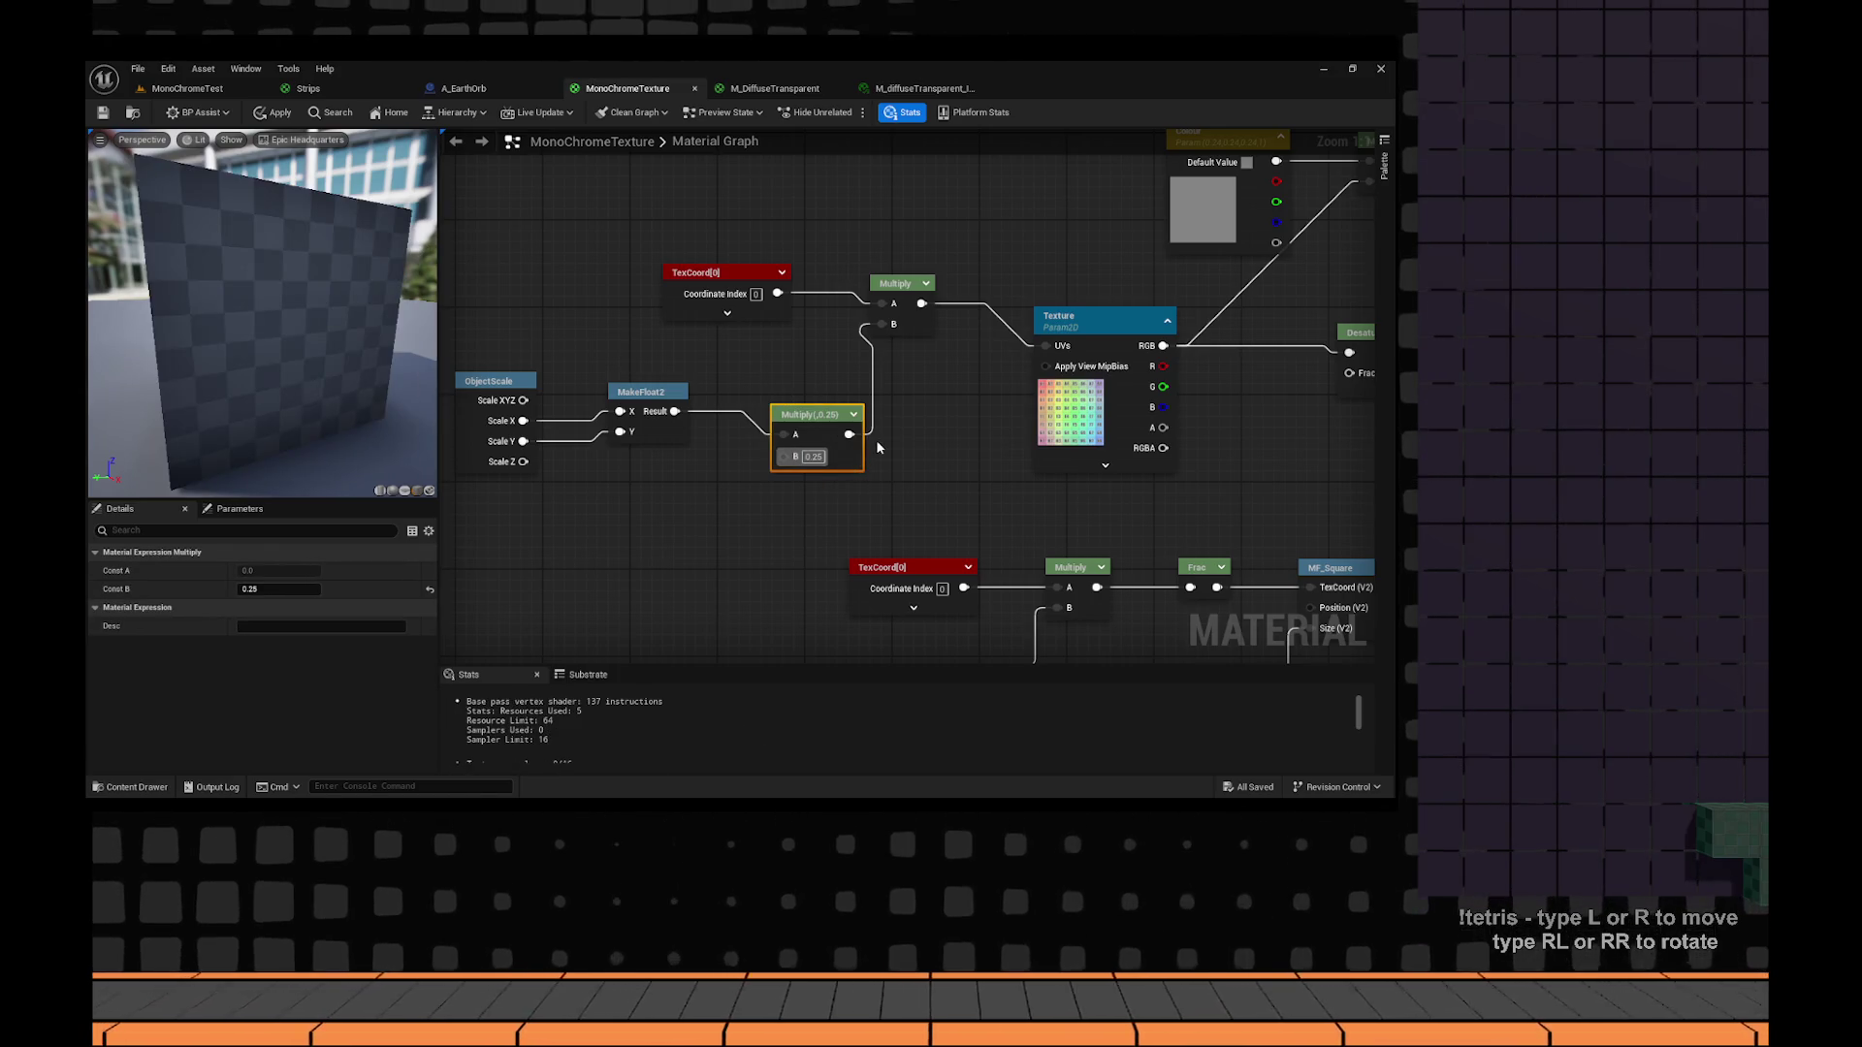
{"action": "left_click", "coordinate": [274, 112]}
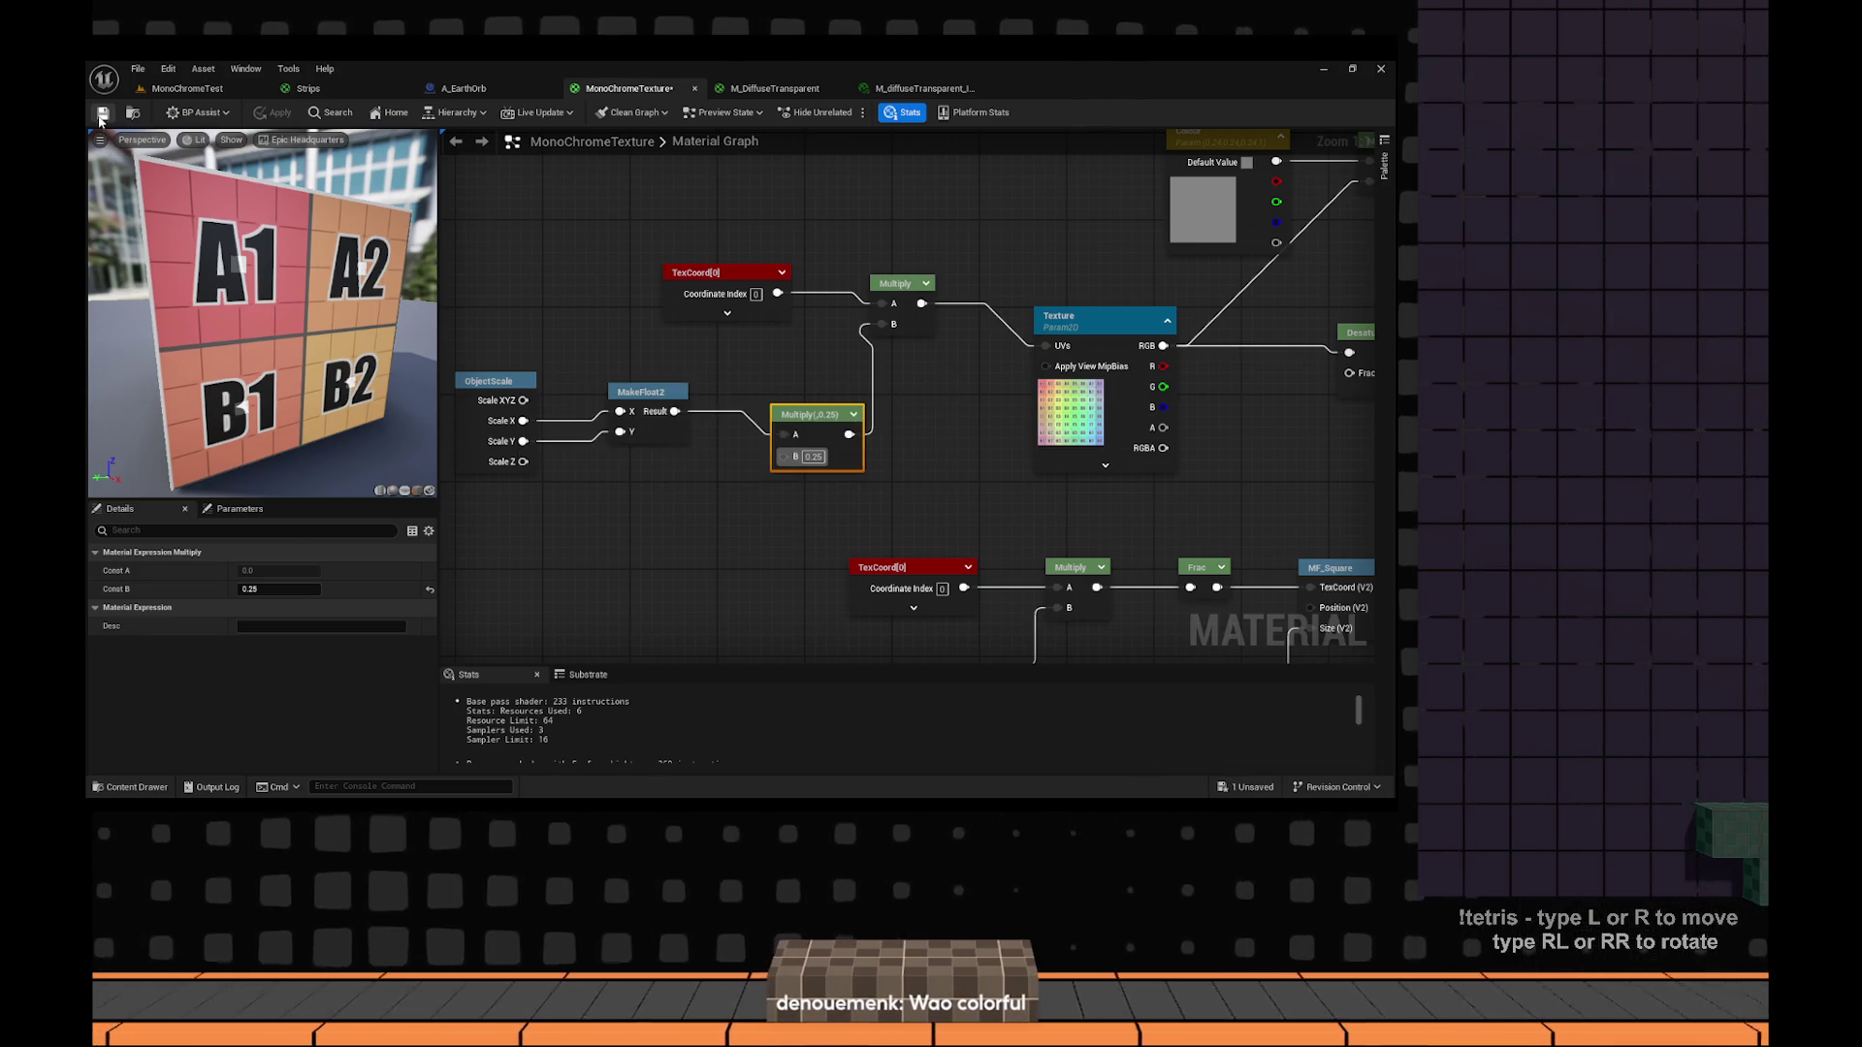
{"action": "left_click", "coordinate": [191, 88]}
Select Sword2-1 and move it onto the colourful grid patch, undoing the first attempt.
{"action": "mouse_move", "coordinate": [525, 298]}
{"action": "left_mouse_down"}
{"action": "mouse_move", "coordinate": [534, 407]}
{"action": "mouse_move", "coordinate": [528, 330]}
{"action": "mouse_move", "coordinate": [724, 378]}
{"action": "mouse_move", "coordinate": [784, 372]}
{"action": "mouse_move", "coordinate": [621, 436]}
{"action": "mouse_move", "coordinate": [591, 426]}
{"action": "mouse_move", "coordinate": [523, 485]}
{"action": "mouse_move", "coordinate": [640, 407]}
{"action": "mouse_move", "coordinate": [805, 383]}
{"action": "left_mouse_up"}
{"action": "scroll", "coordinate": [664, 419], "scroll_direction": "down", "scroll_amount": 6}
{"action": "key", "text": "w"}
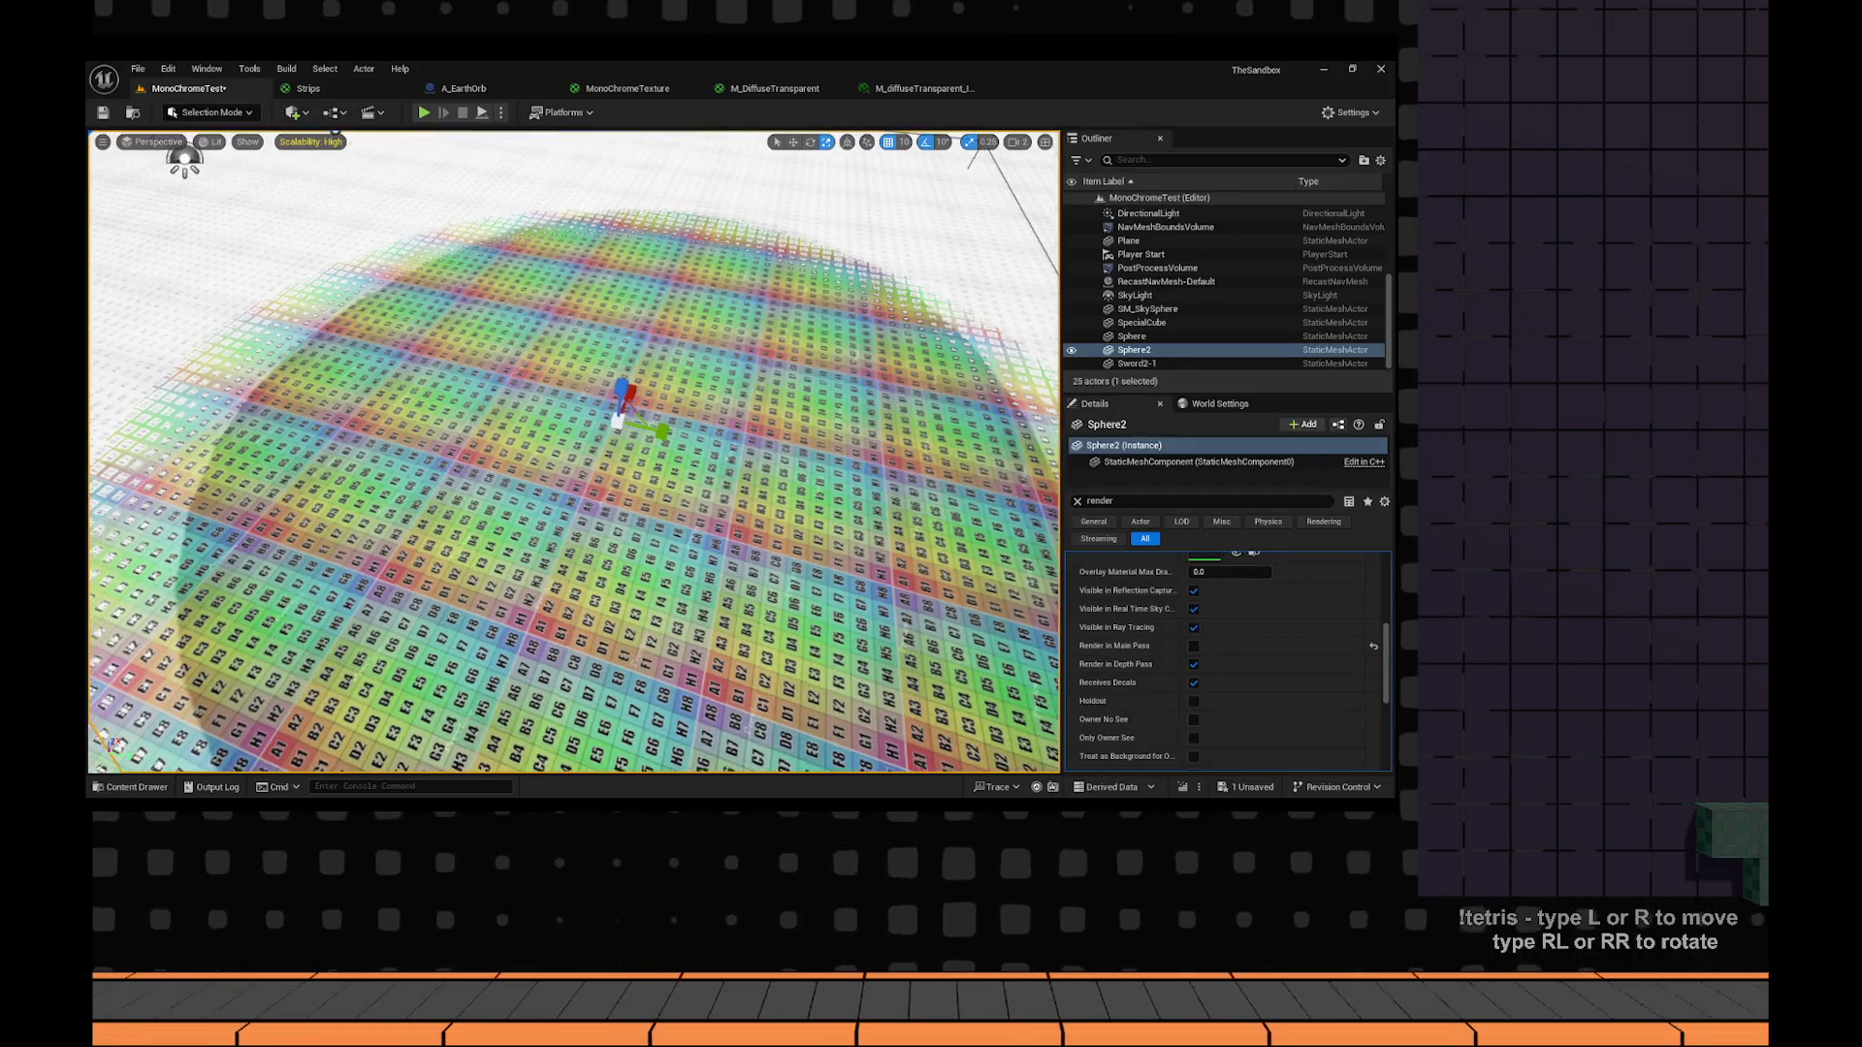
{"action": "scroll", "coordinate": [798, 469], "scroll_direction": "down", "scroll_amount": 10}
{"action": "mouse_move", "coordinate": [844, 482]}
{"action": "left_mouse_down"}
{"action": "mouse_move", "coordinate": [737, 426]}
{"action": "mouse_move", "coordinate": [621, 417]}
{"action": "mouse_move", "coordinate": [669, 455]}
{"action": "mouse_move", "coordinate": [784, 483]}
{"action": "mouse_move", "coordinate": [873, 582]}
{"action": "mouse_move", "coordinate": [640, 494]}
{"action": "mouse_move", "coordinate": [452, 393]}
{"action": "mouse_move", "coordinate": [911, 413]}
{"action": "mouse_move", "coordinate": [681, 457]}
{"action": "mouse_move", "coordinate": [679, 417]}
{"action": "mouse_move", "coordinate": [504, 432]}
{"action": "mouse_move", "coordinate": [393, 489]}
{"action": "left_mouse_up"}
{"action": "left_click", "coordinate": [544, 456]}
{"action": "mouse_move", "coordinate": [750, 482]}
{"action": "left_mouse_down"}
{"action": "mouse_move", "coordinate": [805, 475]}
{"action": "mouse_move", "coordinate": [417, 464]}
{"action": "left_mouse_up"}
{"action": "key", "text": "ctrl+z"}
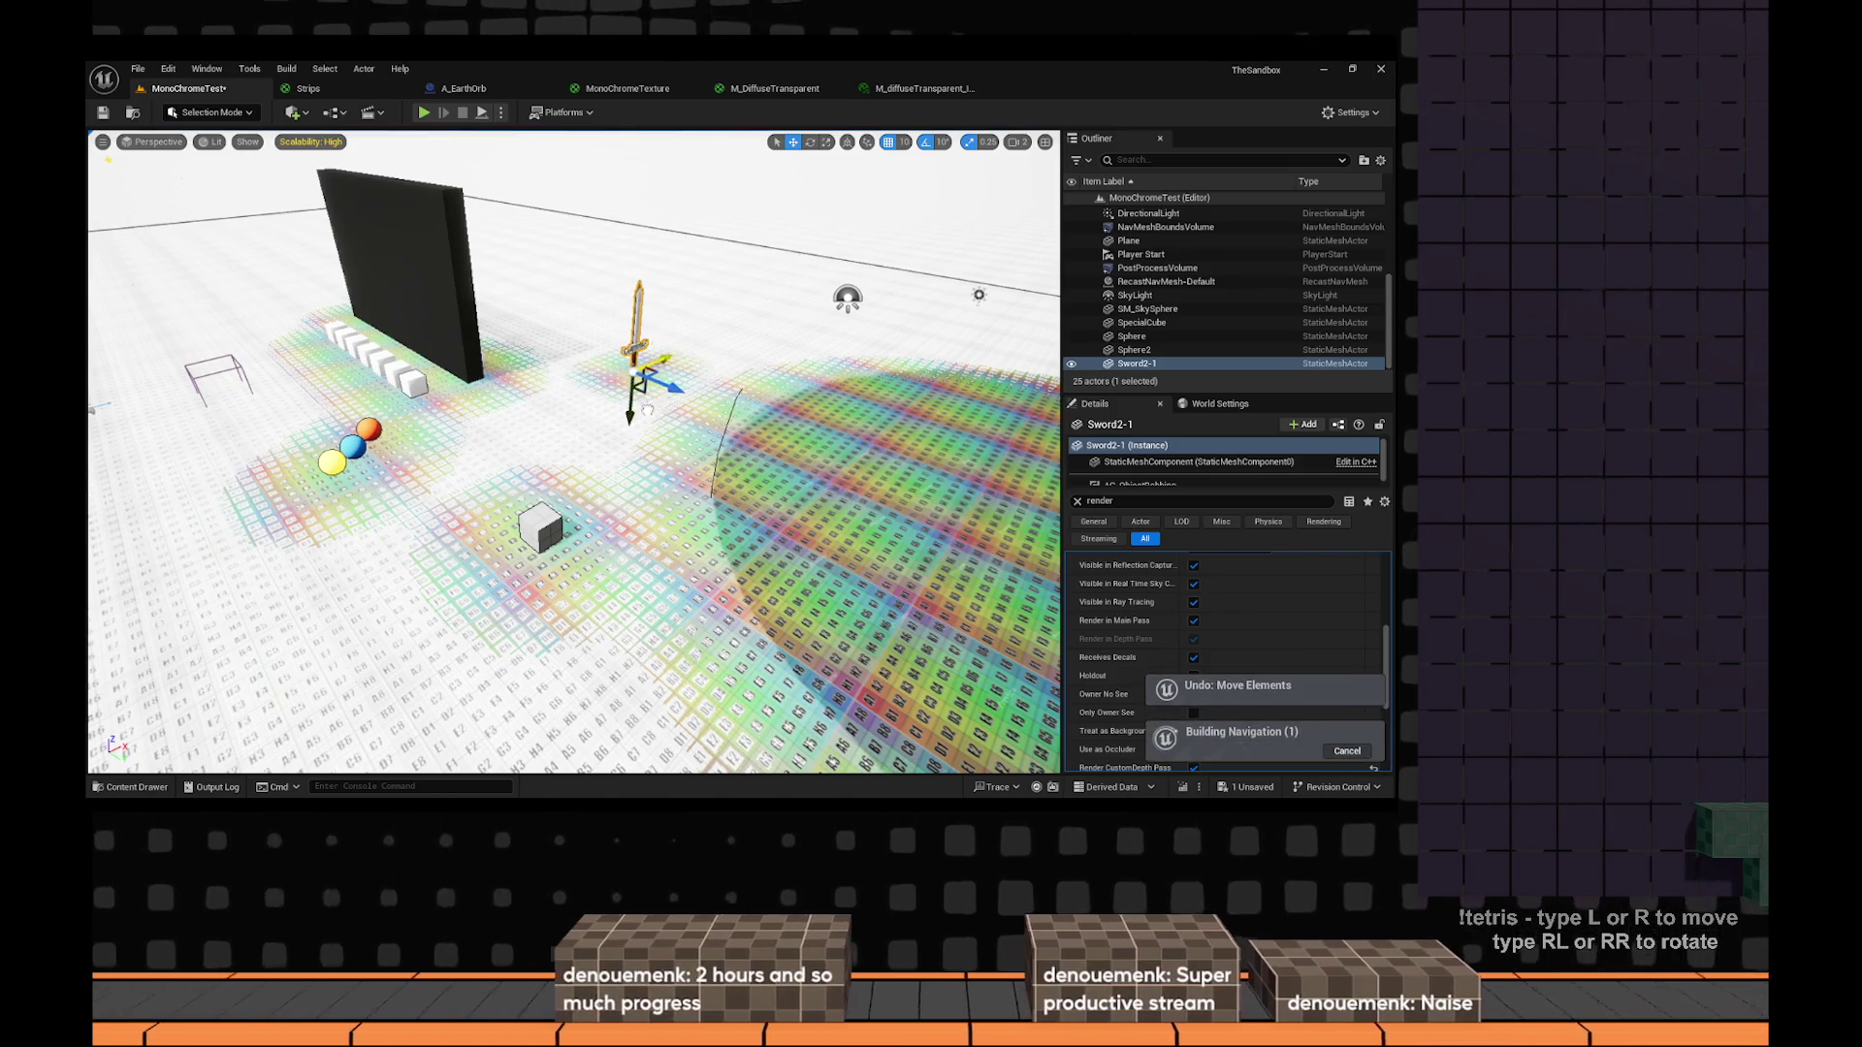
{"action": "mouse_move", "coordinate": [667, 387]}
{"action": "left_mouse_down"}
{"action": "mouse_move", "coordinate": [836, 457]}
{"action": "mouse_move", "coordinate": [781, 432]}
{"action": "mouse_move", "coordinate": [747, 456]}
{"action": "mouse_move", "coordinate": [698, 426]}
{"action": "mouse_move", "coordinate": [613, 444]}
{"action": "left_mouse_up"}
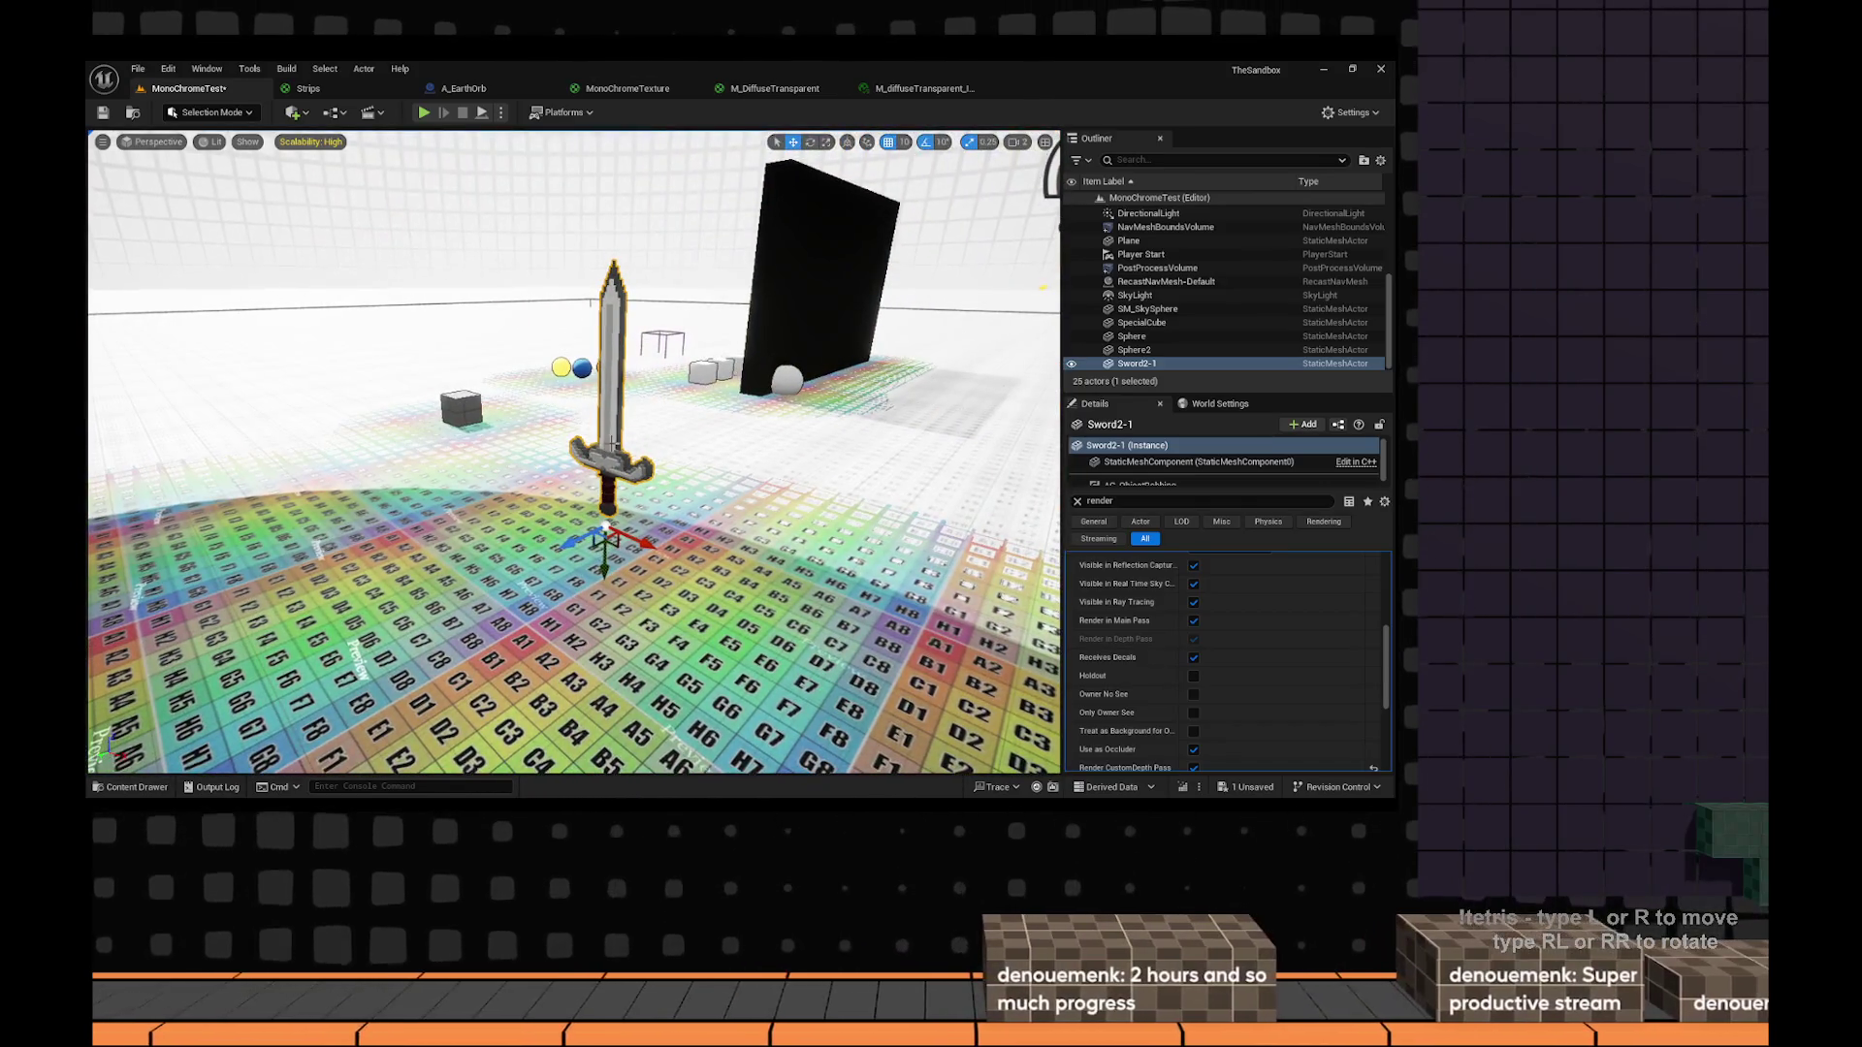
Clear the Details search filter, frame the sword, and go back to the MonoChromeTexture graph.
{"action": "left_click", "coordinate": [1077, 502]}
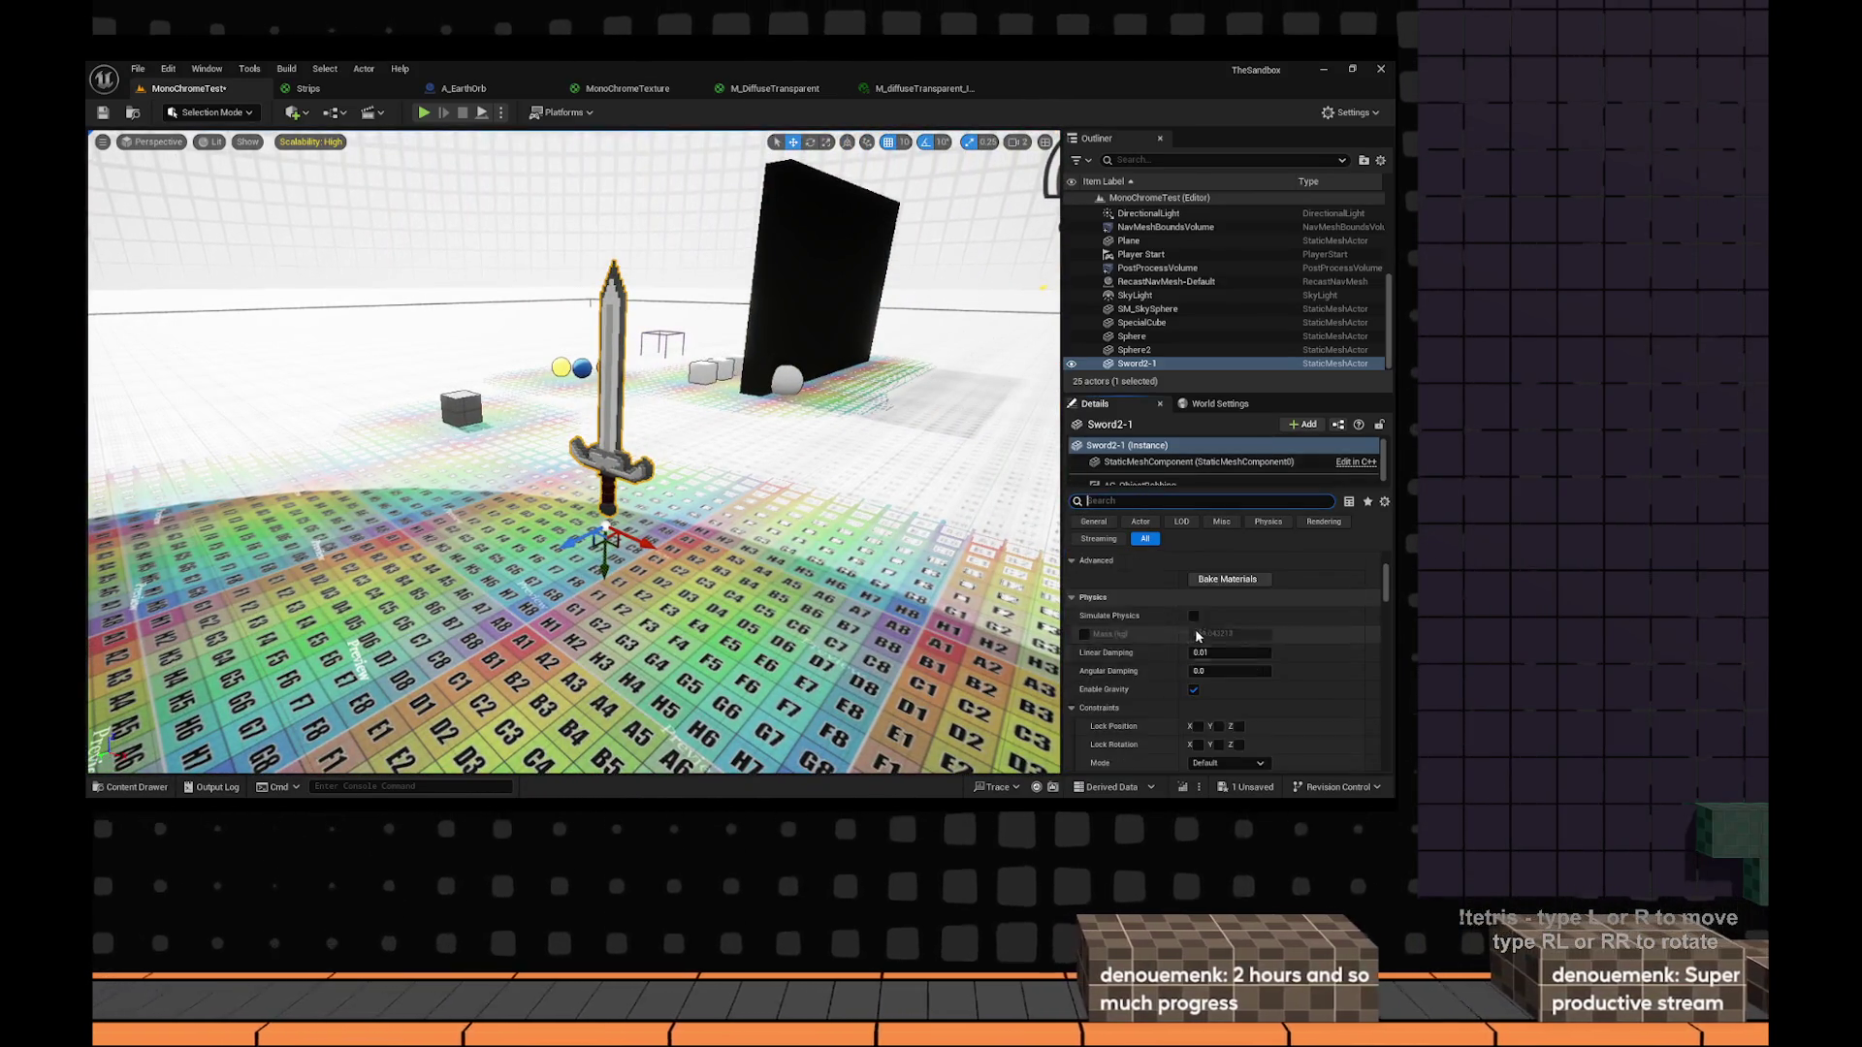
{"action": "scroll", "coordinate": [1261, 660], "scroll_direction": "up", "scroll_amount": 5}
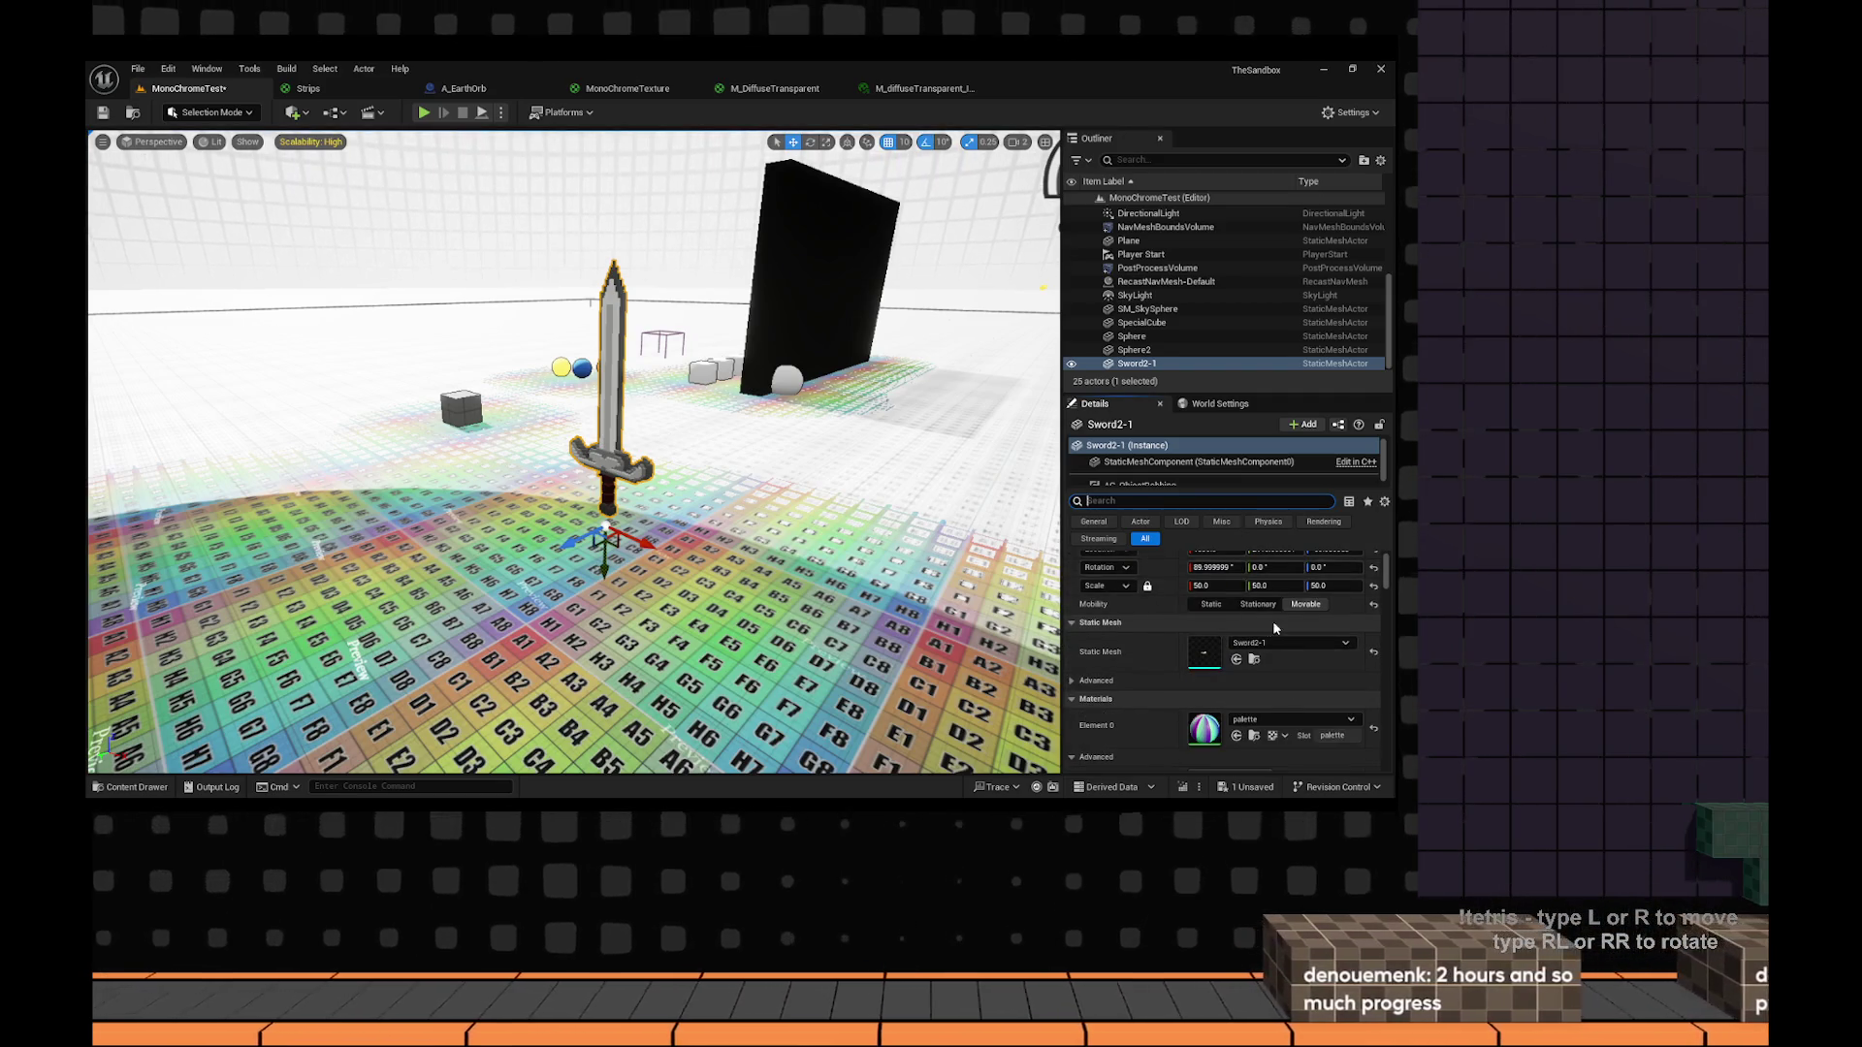
{"action": "scroll", "coordinate": [1277, 628], "scroll_direction": "up", "scroll_amount": 2}
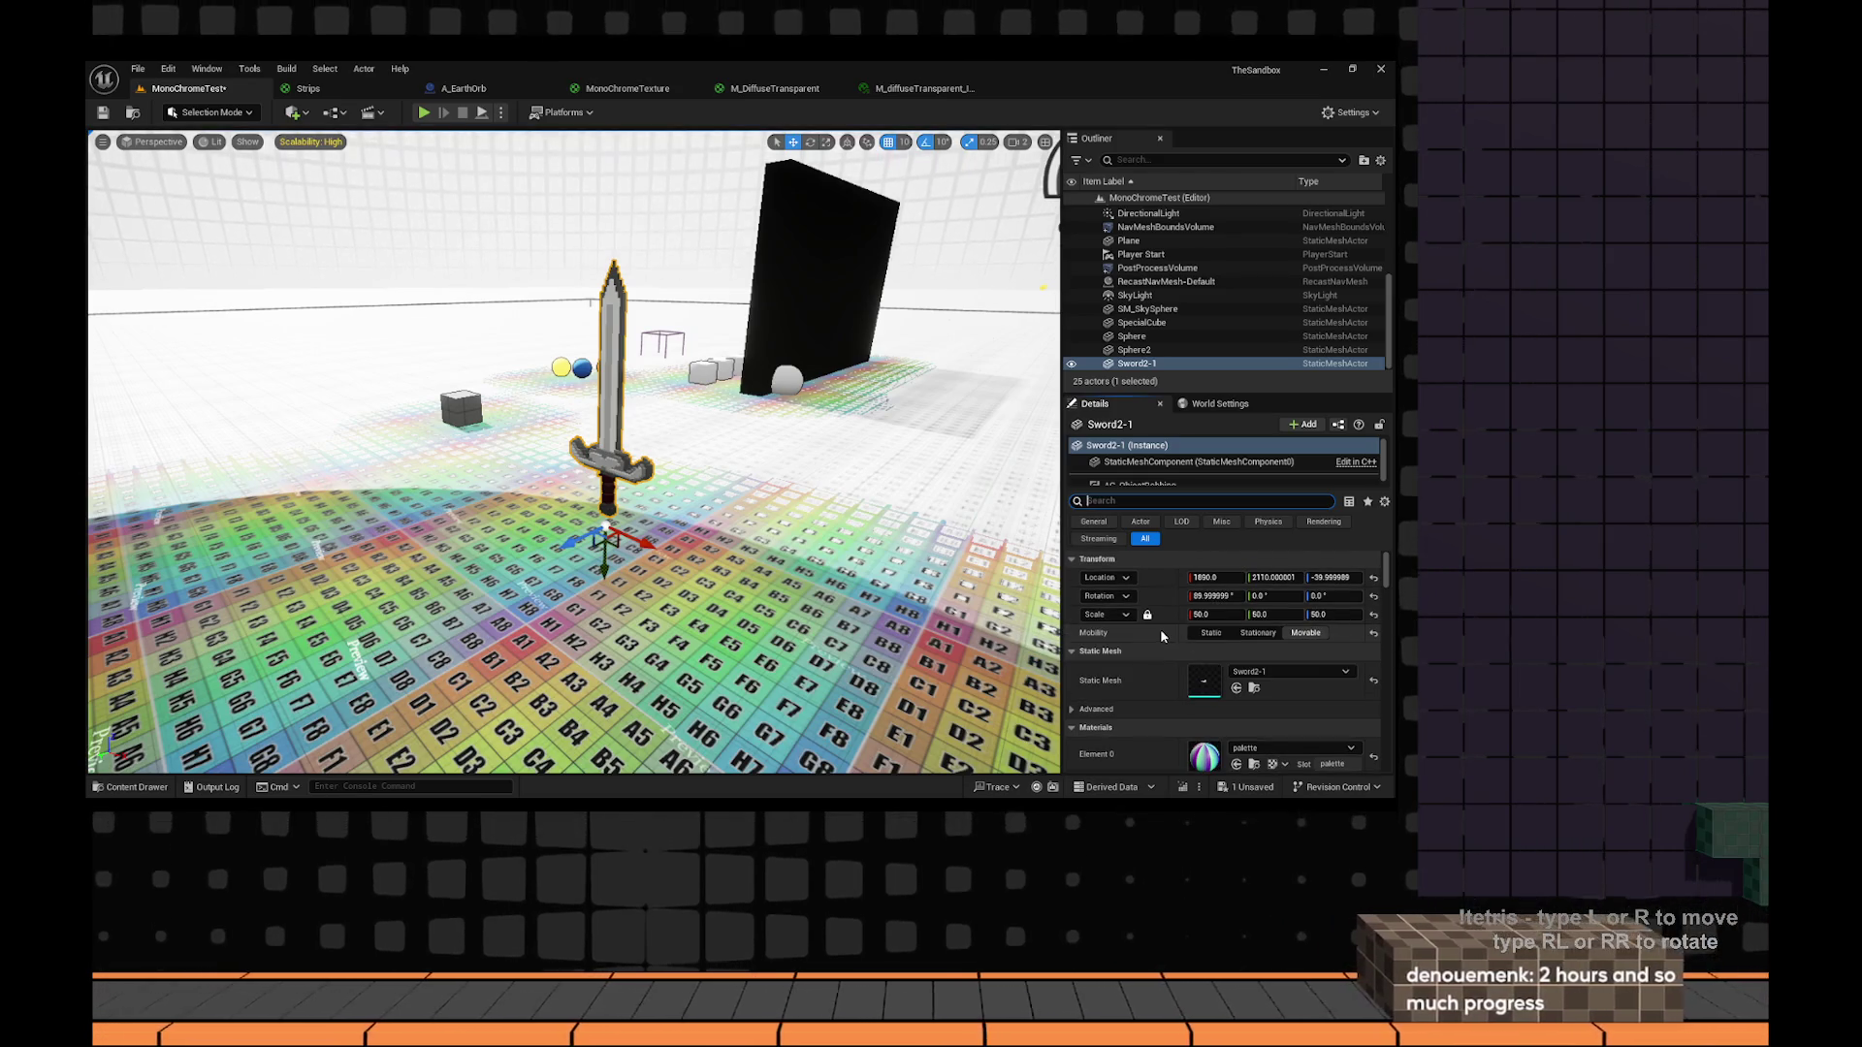
{"action": "key", "text": "f"}
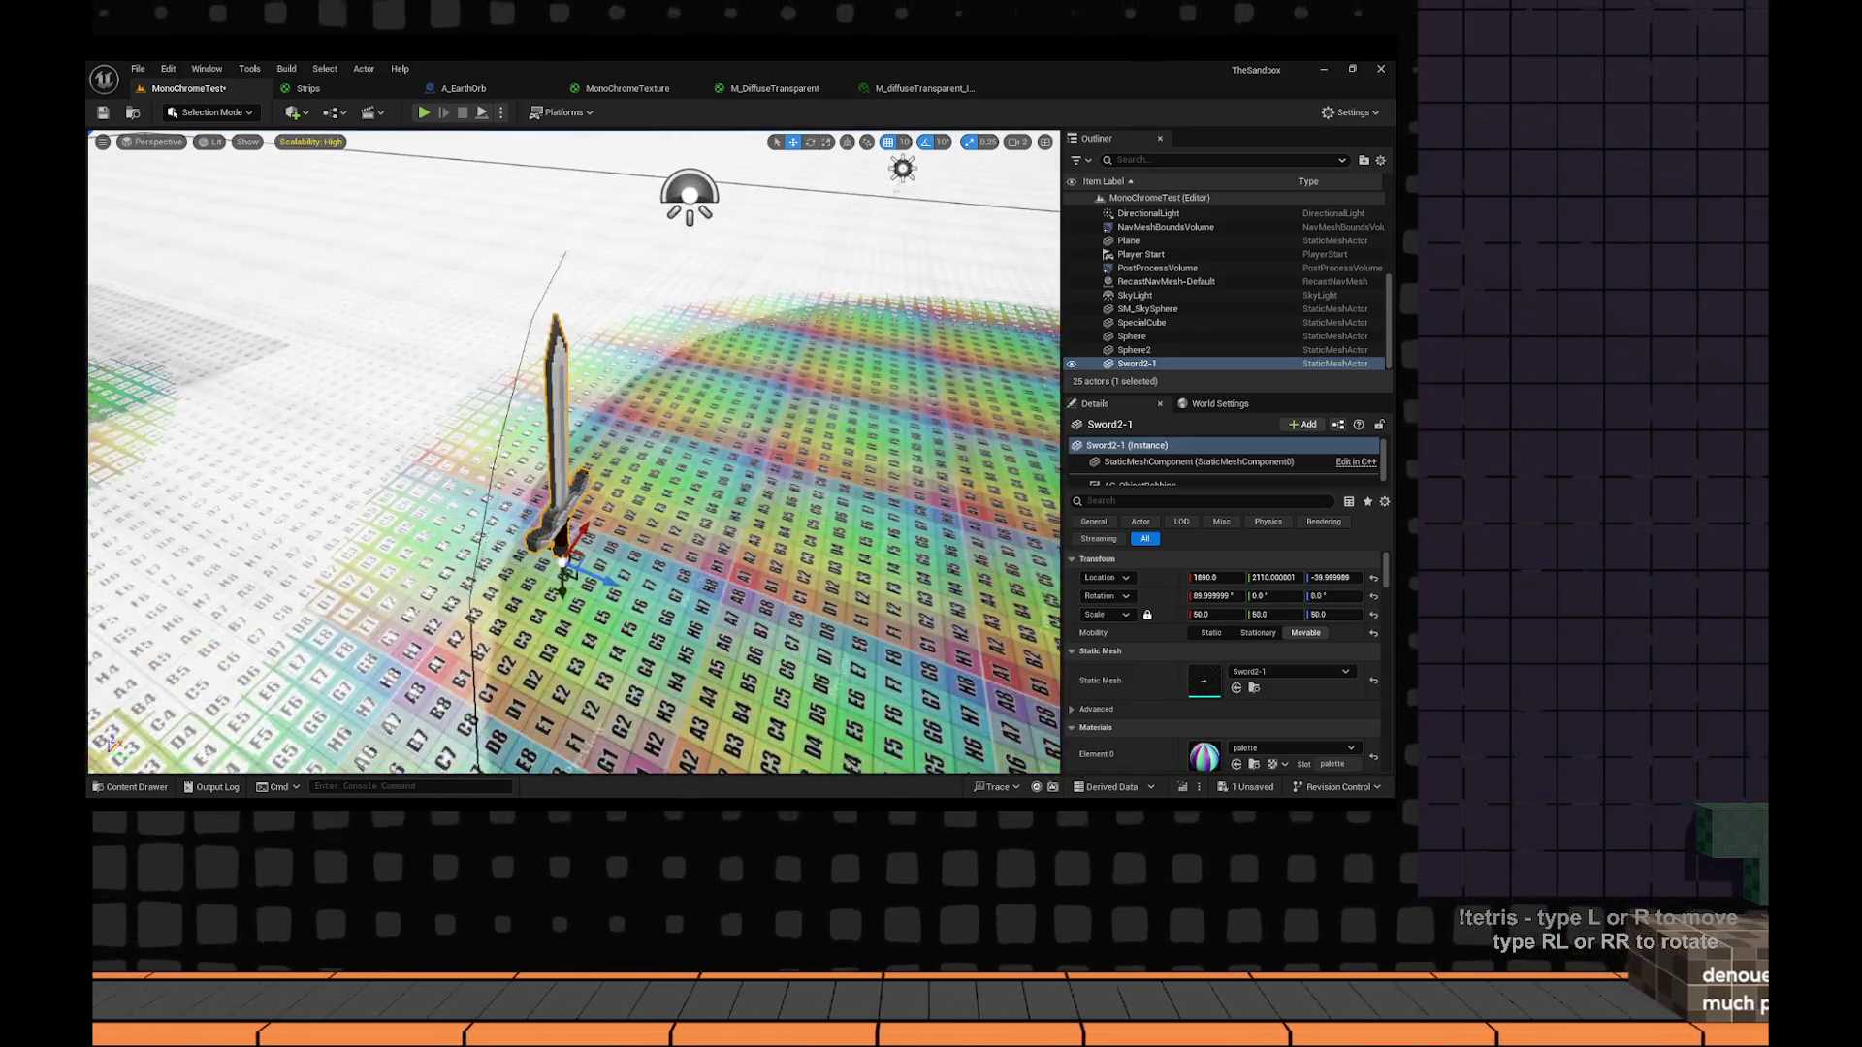
{"action": "scroll", "coordinate": [1252, 653], "scroll_direction": "down", "scroll_amount": 3}
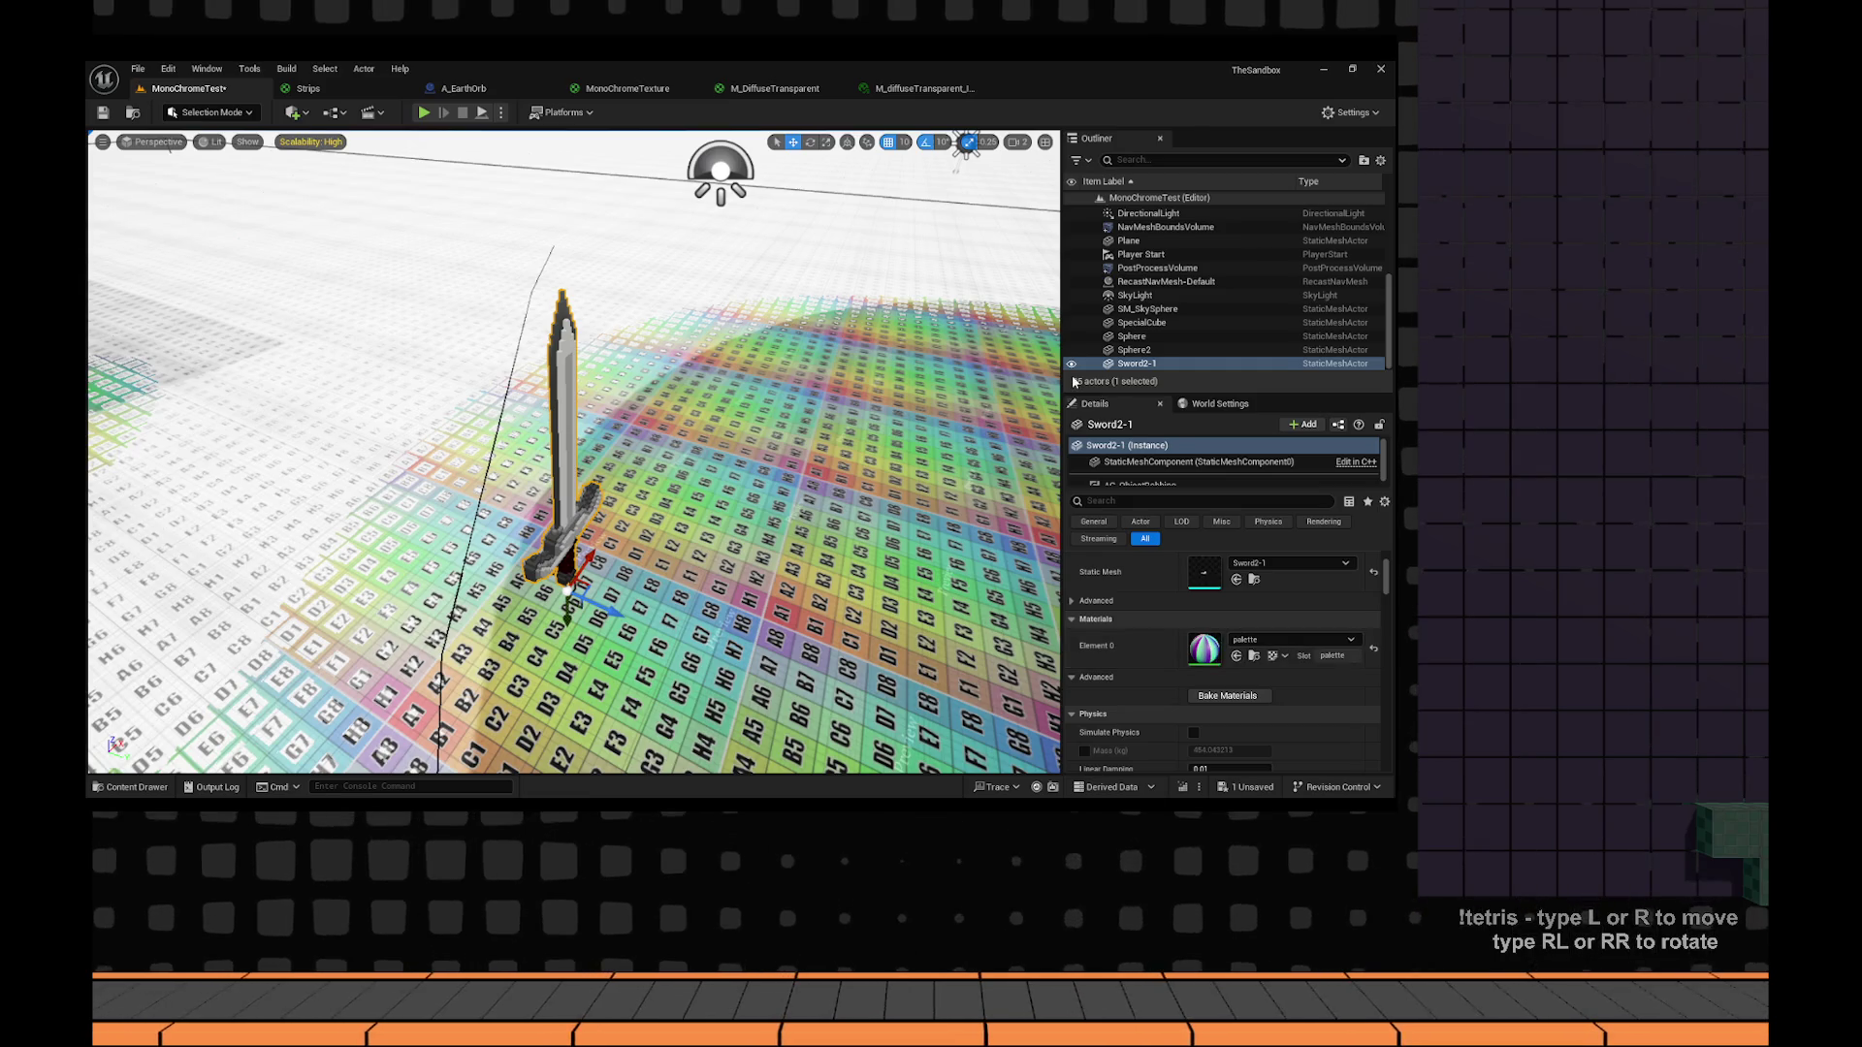
{"action": "key", "text": "alt+Tab"}
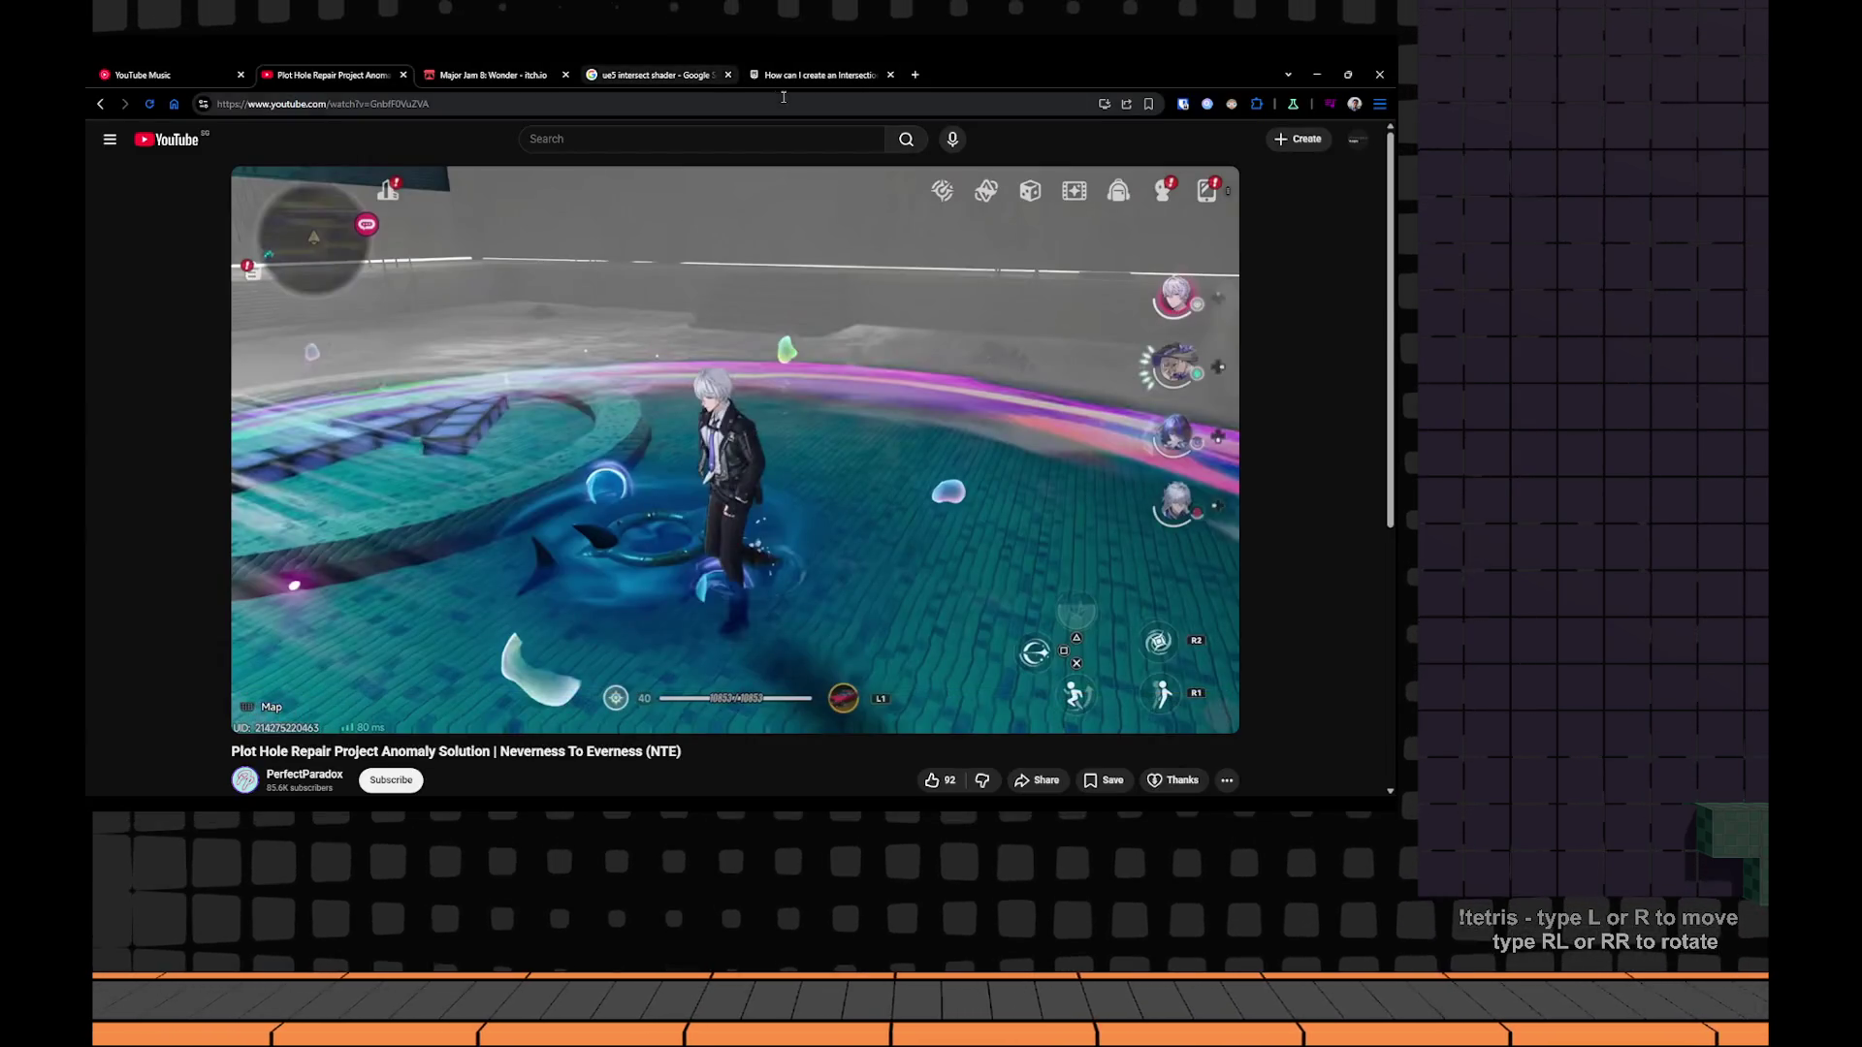
{"action": "key", "text": "alt+Tab"}
{"action": "left_click", "coordinate": [628, 88]}
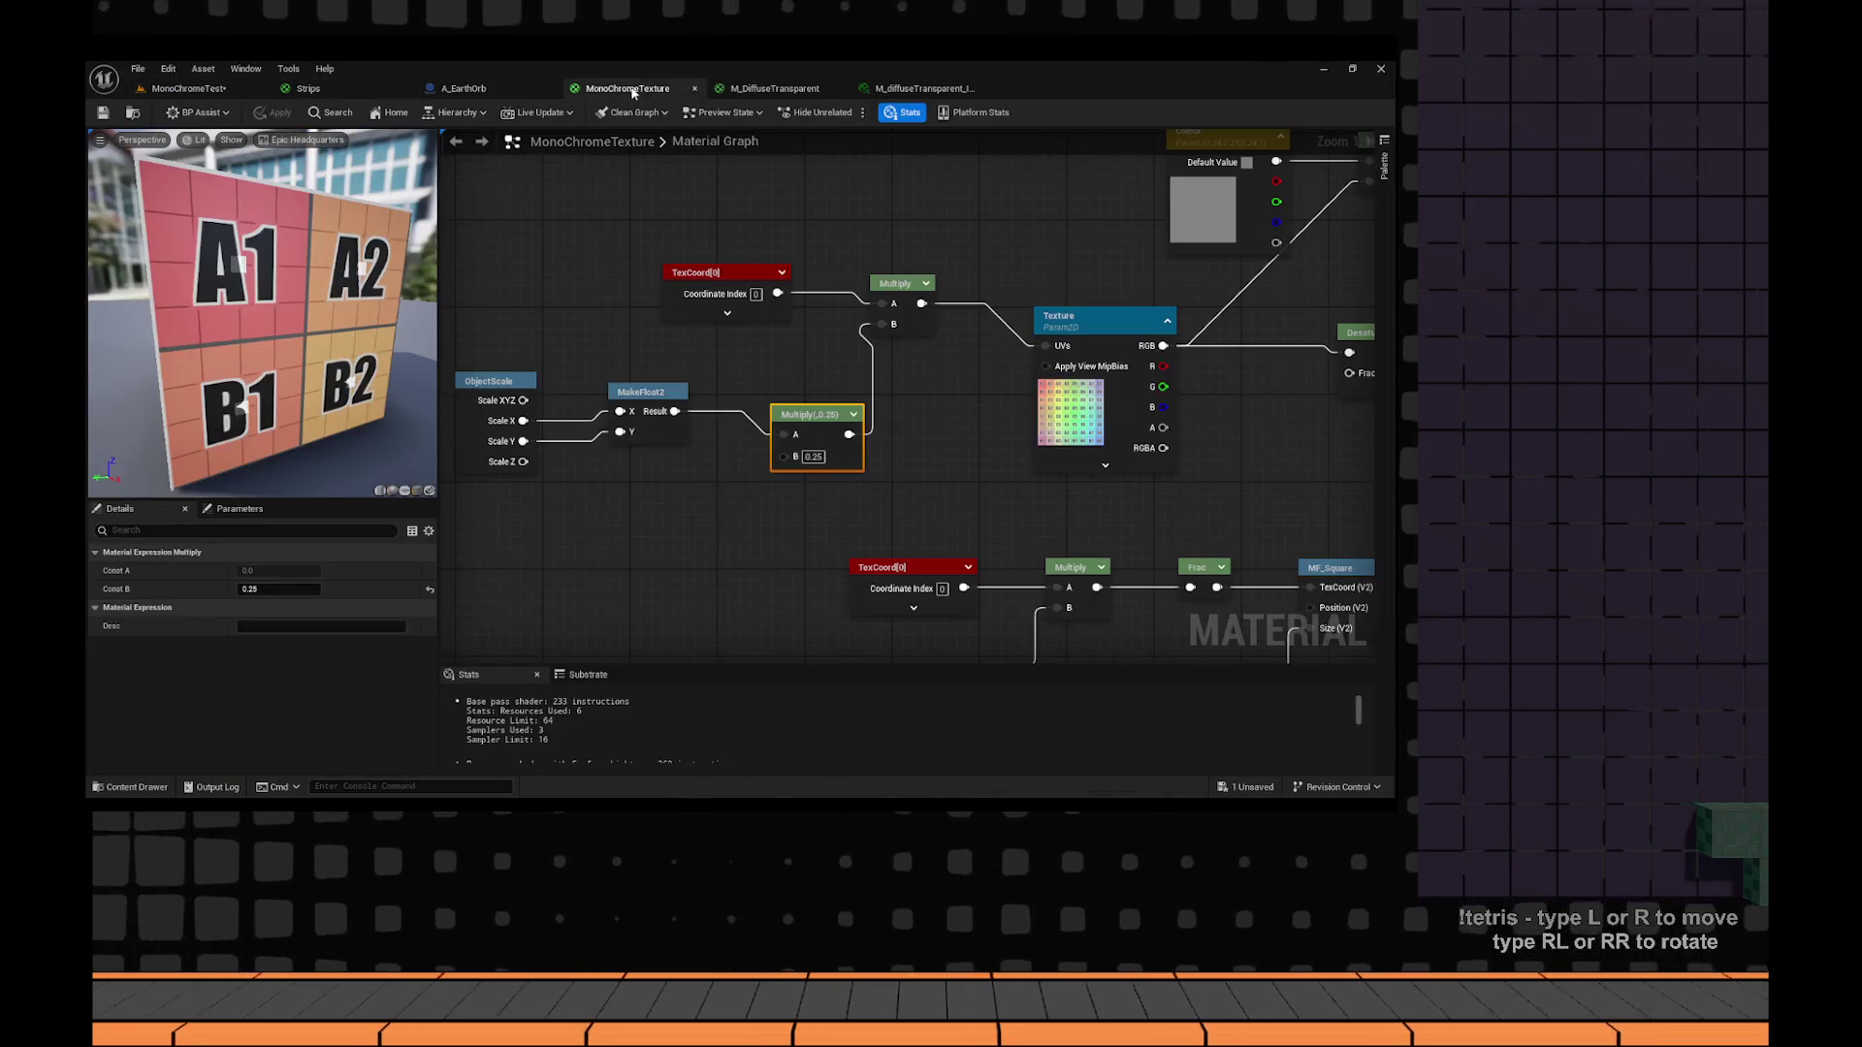
Pan the MonoChromeTexture graph across the texture, Clamp, output and TexCoord-Multiply nodes.
{"action": "scroll", "coordinate": [654, 499], "scroll_direction": "down", "scroll_amount": 3}
{"action": "scroll", "coordinate": [612, 214], "scroll_direction": "up", "scroll_amount": 1}
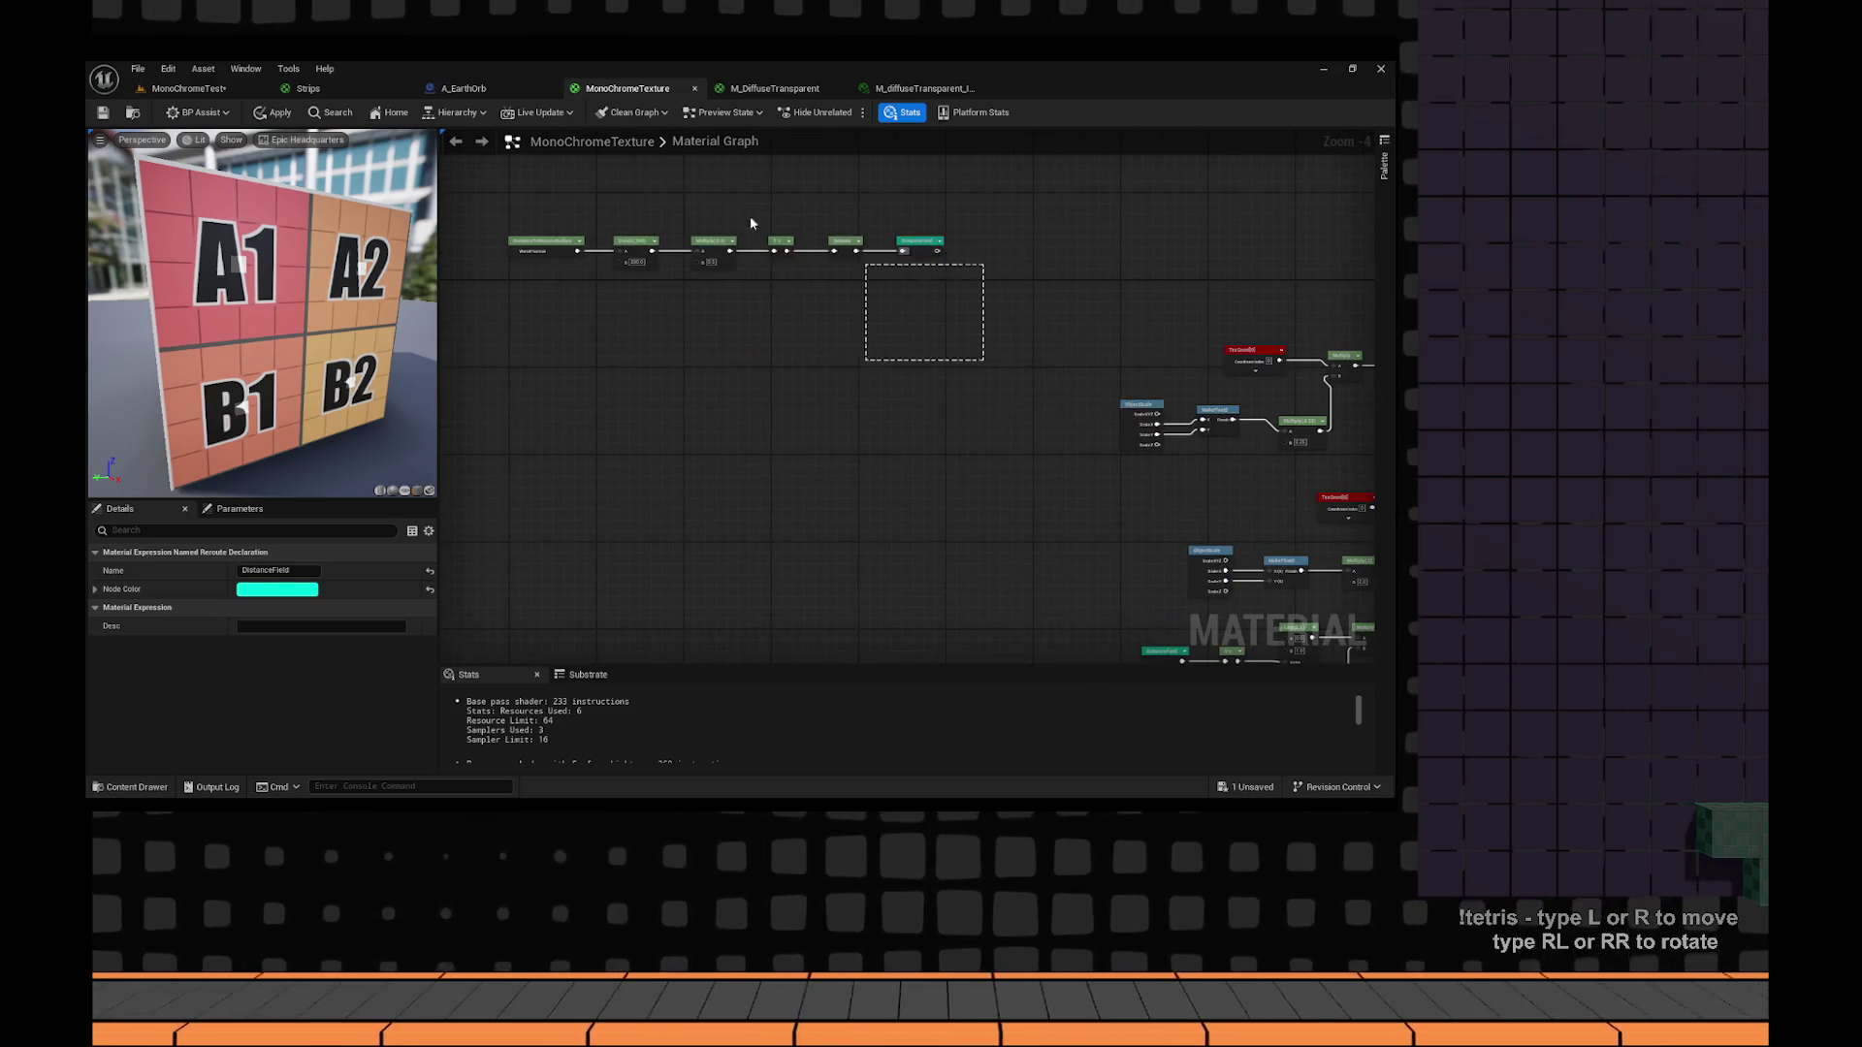
{"action": "scroll", "coordinate": [590, 191], "scroll_direction": "up", "scroll_amount": 3}
{"action": "mouse_move", "coordinate": [998, 291]}
{"action": "left_mouse_down"}
{"action": "mouse_move", "coordinate": [949, 424]}
{"action": "mouse_move", "coordinate": [774, 470]}
{"action": "mouse_move", "coordinate": [774, 440]}
{"action": "mouse_move", "coordinate": [715, 398]}
{"action": "mouse_move", "coordinate": [707, 365]}
{"action": "mouse_move", "coordinate": [872, 347]}
{"action": "mouse_move", "coordinate": [947, 394]}
{"action": "left_mouse_up"}
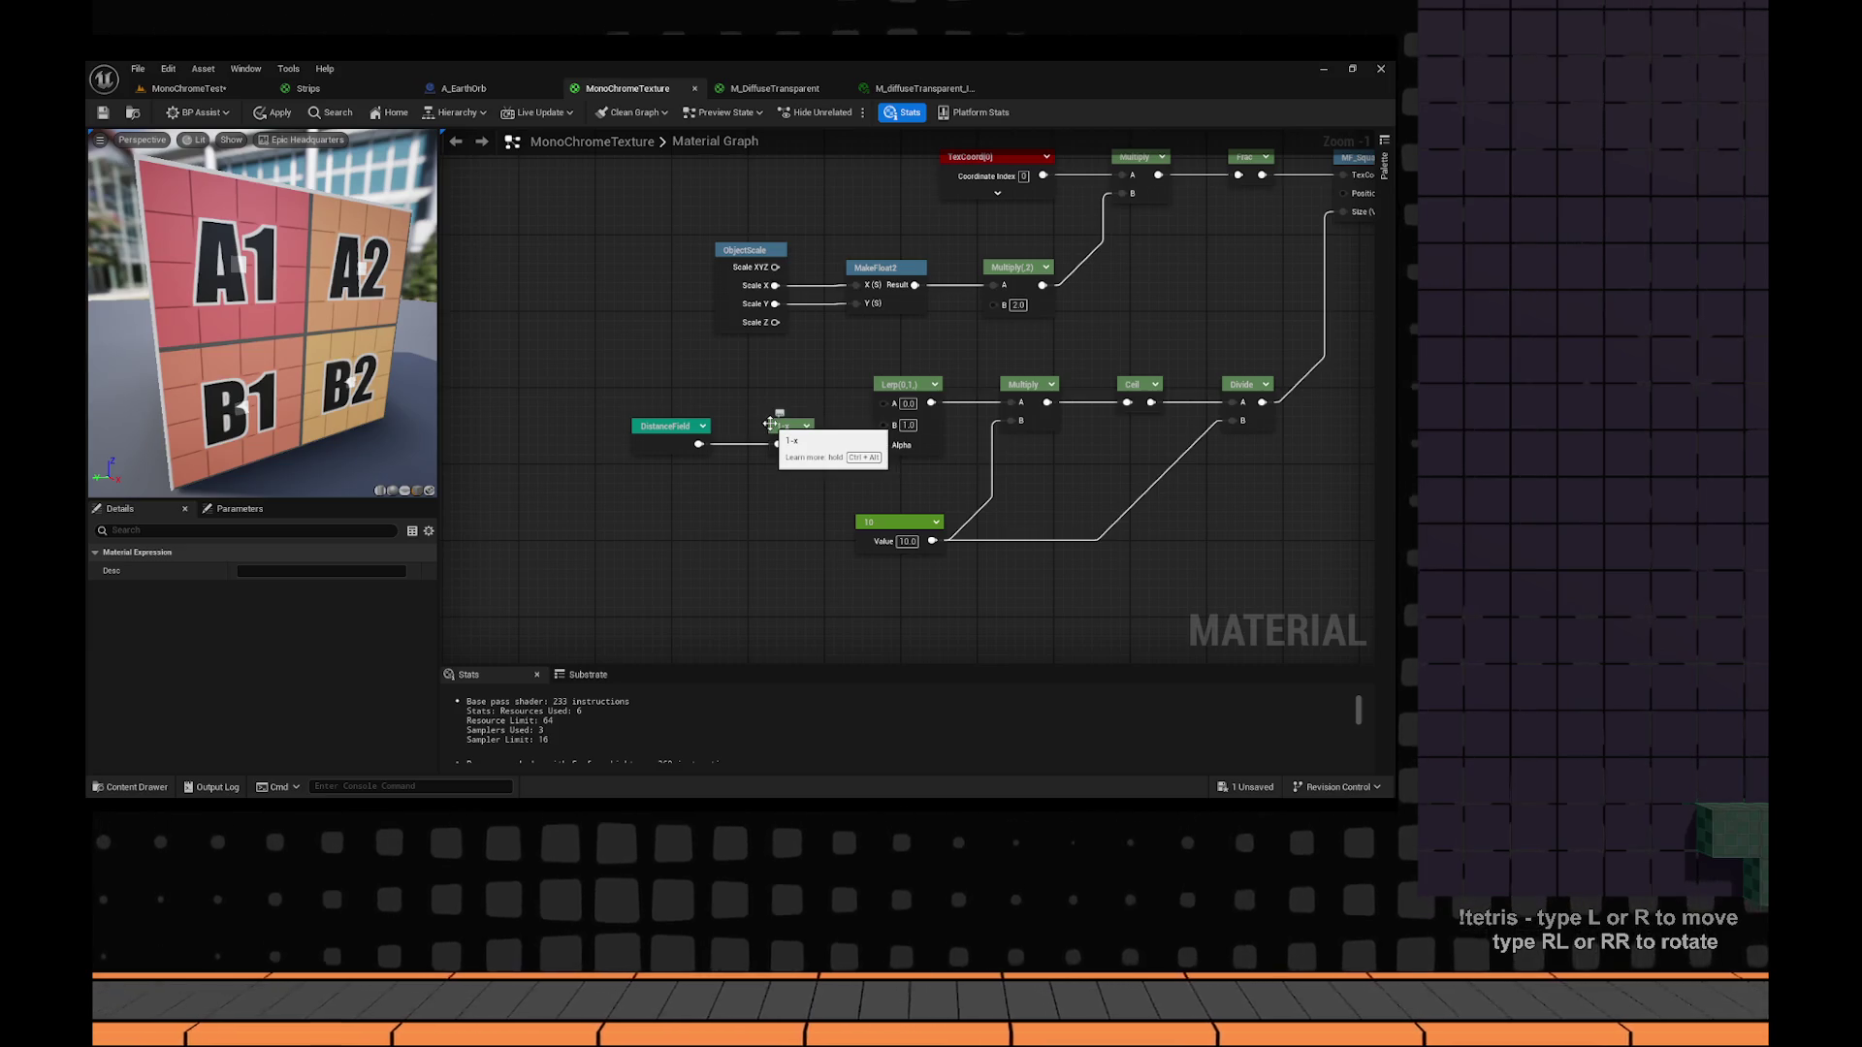
{"action": "left_click_drag", "start_coordinate": [770, 424], "coordinate": [701, 663]}
{"action": "mouse_move", "coordinate": [831, 326]}
{"action": "left_mouse_down"}
{"action": "mouse_move", "coordinate": [940, 242]}
{"action": "mouse_move", "coordinate": [1037, 213]}
{"action": "mouse_move", "coordinate": [1134, 150]}
{"action": "mouse_move", "coordinate": [888, 212]}
{"action": "mouse_move", "coordinate": [1193, 85]}
{"action": "left_mouse_up"}
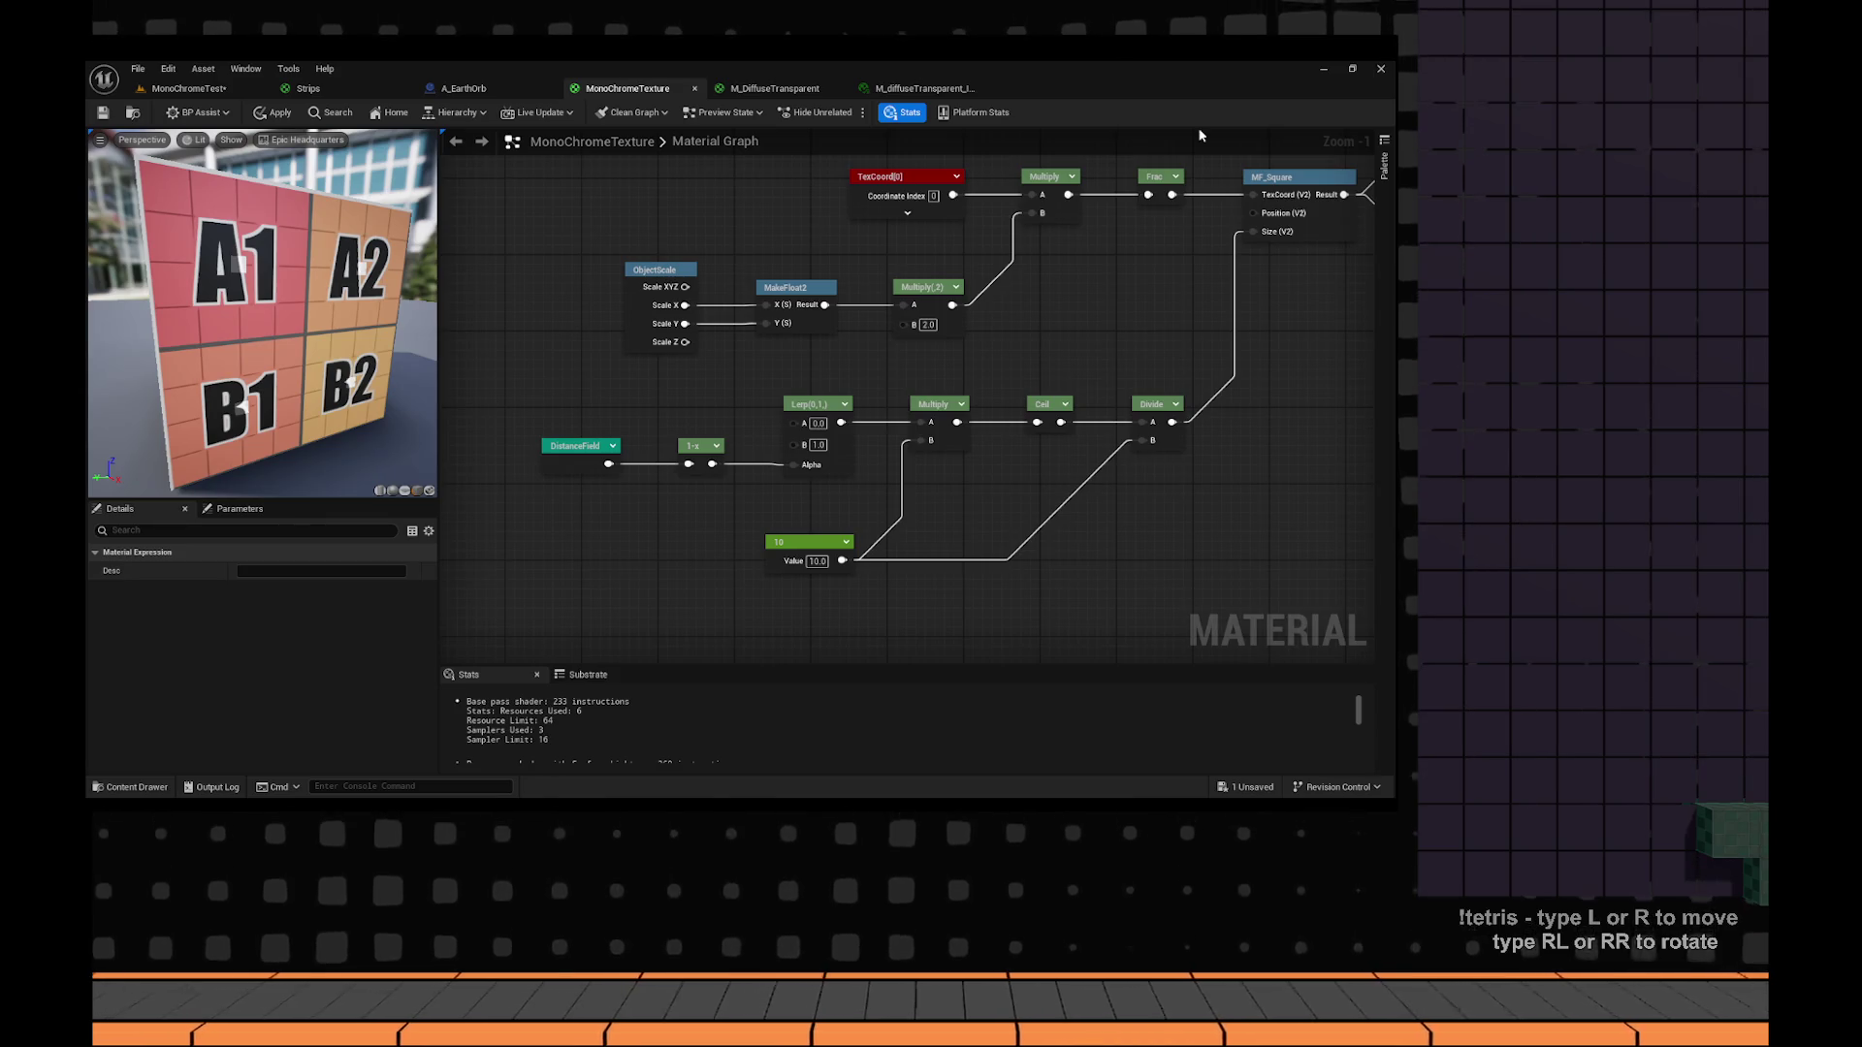
In the MonoChromeTest level, select A_GridCube near the spheres, then return to the material graph.
{"action": "left_click", "coordinate": [189, 88]}
{"action": "mouse_move", "coordinate": [574, 452]}
{"action": "left_mouse_down"}
{"action": "mouse_move", "coordinate": [505, 485]}
{"action": "mouse_move", "coordinate": [582, 456]}
{"action": "mouse_move", "coordinate": [621, 485]}
{"action": "mouse_move", "coordinate": [673, 424]}
{"action": "mouse_move", "coordinate": [582, 431]}
{"action": "mouse_move", "coordinate": [582, 456]}
{"action": "left_mouse_up"}
{"action": "left_click", "coordinate": [673, 424]}
{"action": "left_click", "coordinate": [673, 424]}
{"action": "left_click_drag", "start_coordinate": [714, 482], "coordinate": [490, 329]}
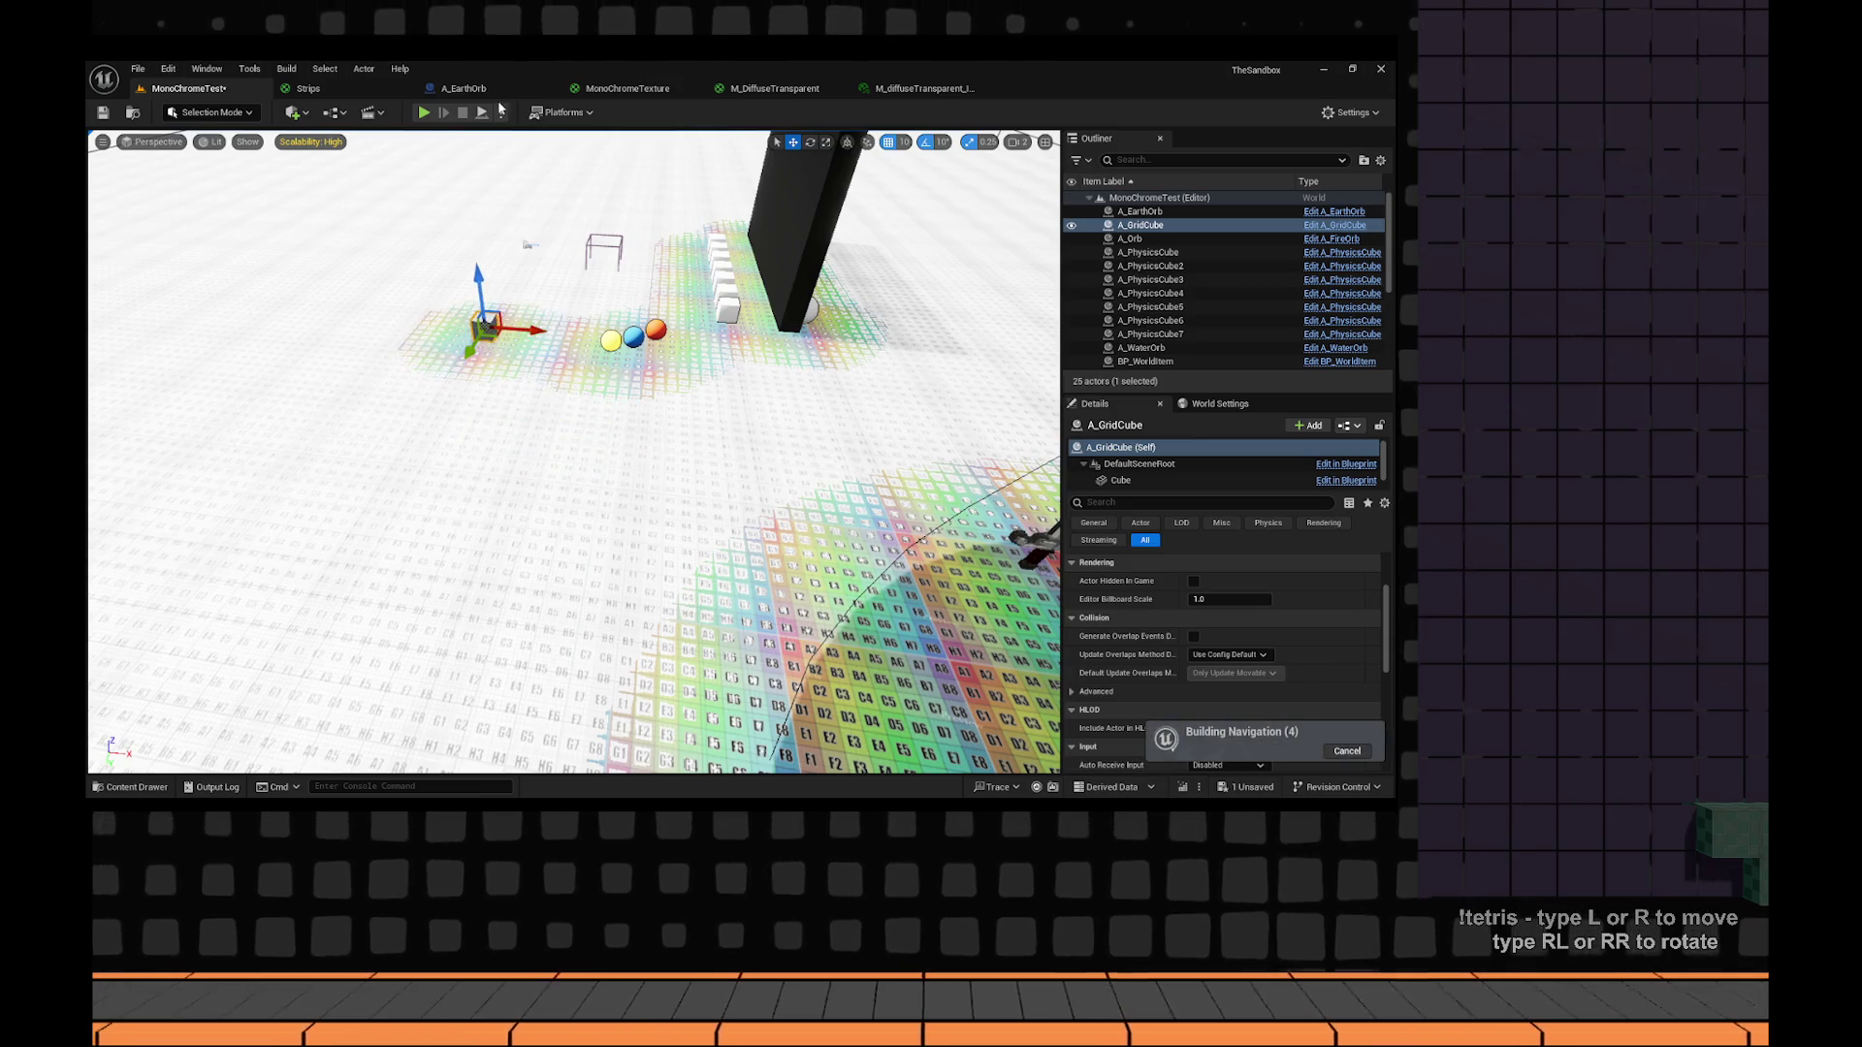
{"action": "left_click", "coordinate": [627, 89]}
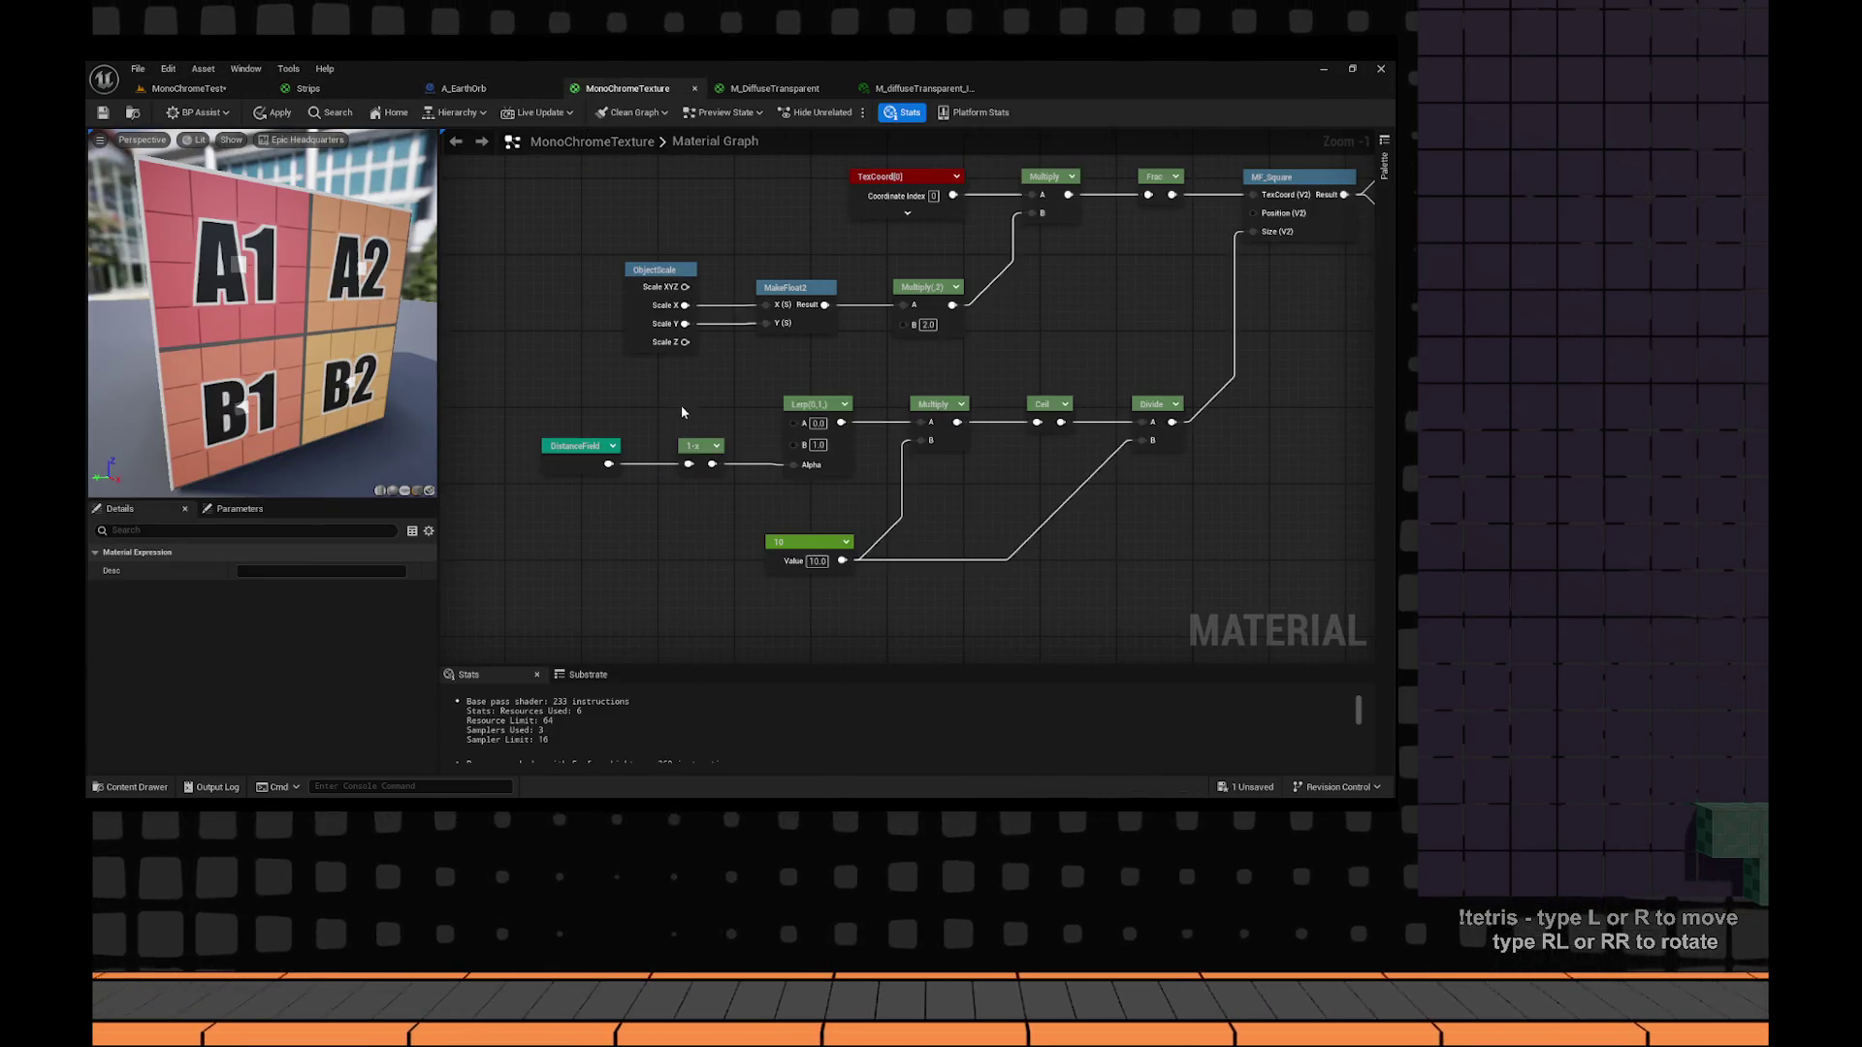
Set the second Multiply node's B value to 0.1.
{"action": "left_click_drag", "start_coordinate": [799, 347], "coordinate": [782, 356]}
{"action": "left_click_drag", "start_coordinate": [964, 316], "coordinate": [897, 377]}
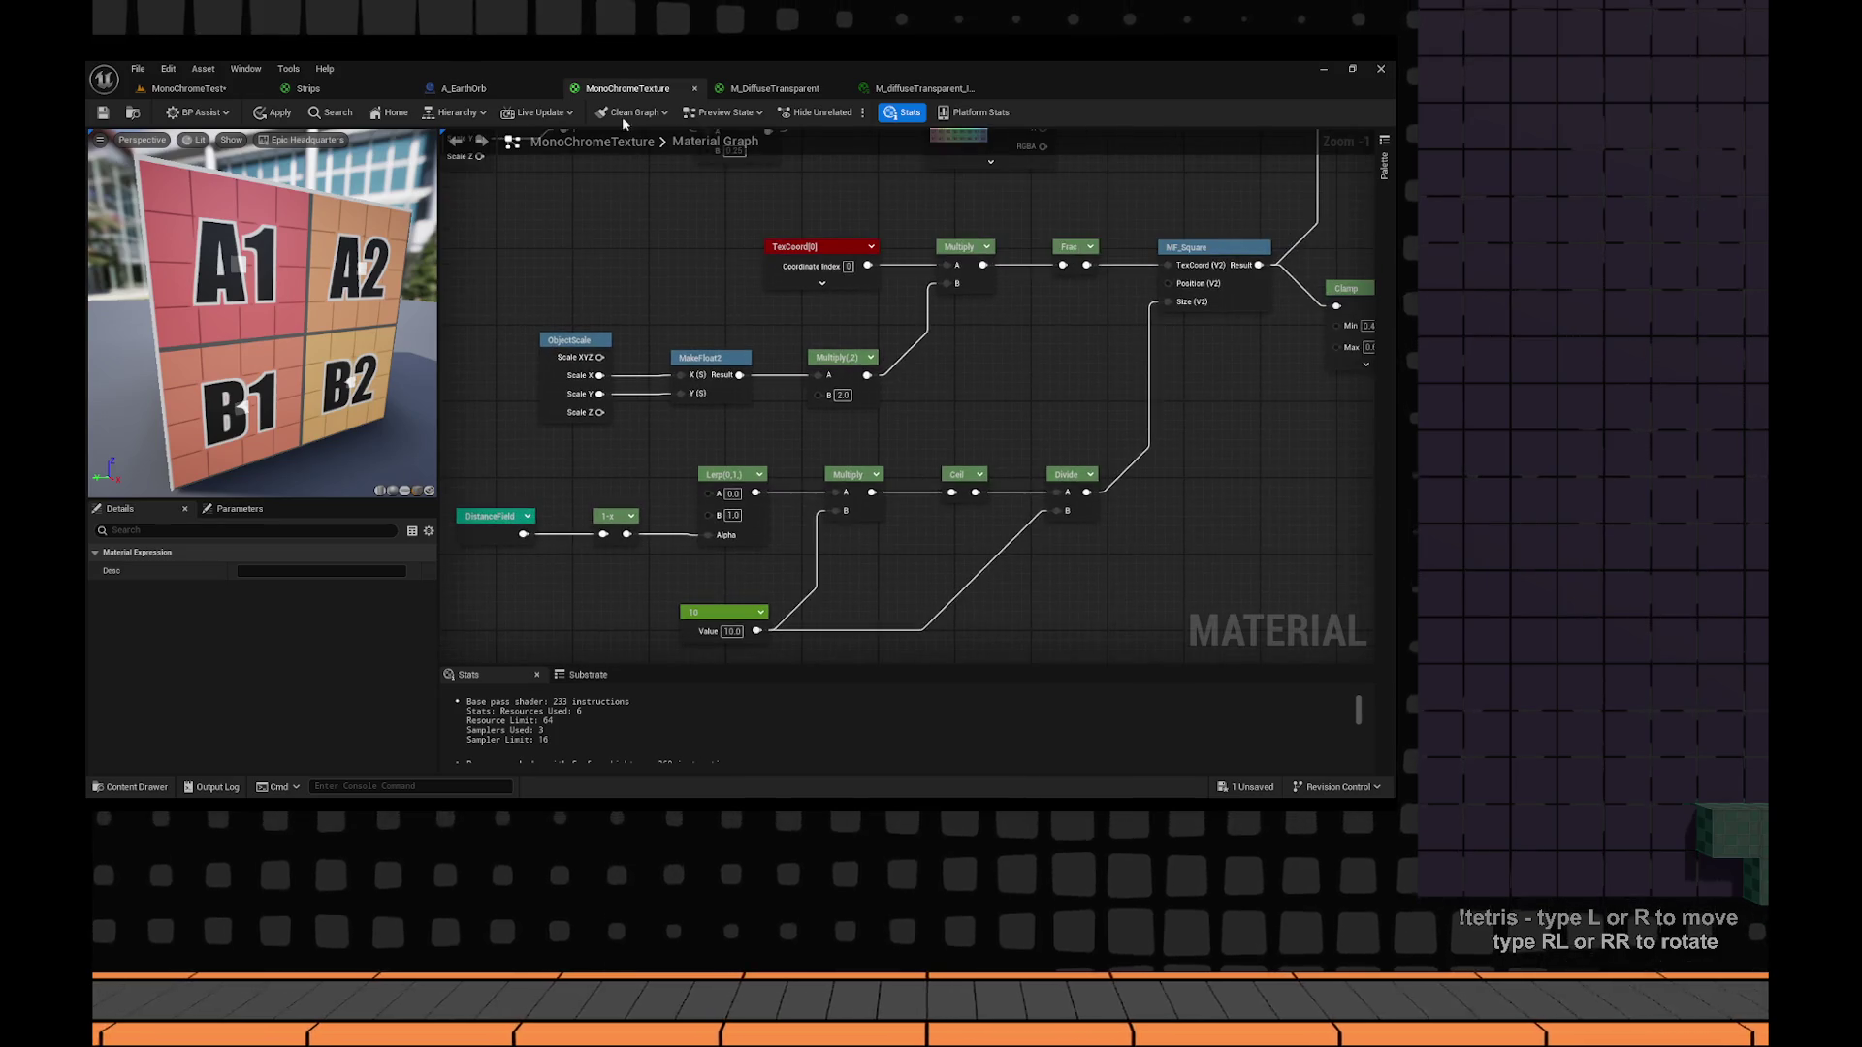
{"action": "scroll", "coordinate": [840, 401], "scroll_direction": "down", "scroll_amount": 4}
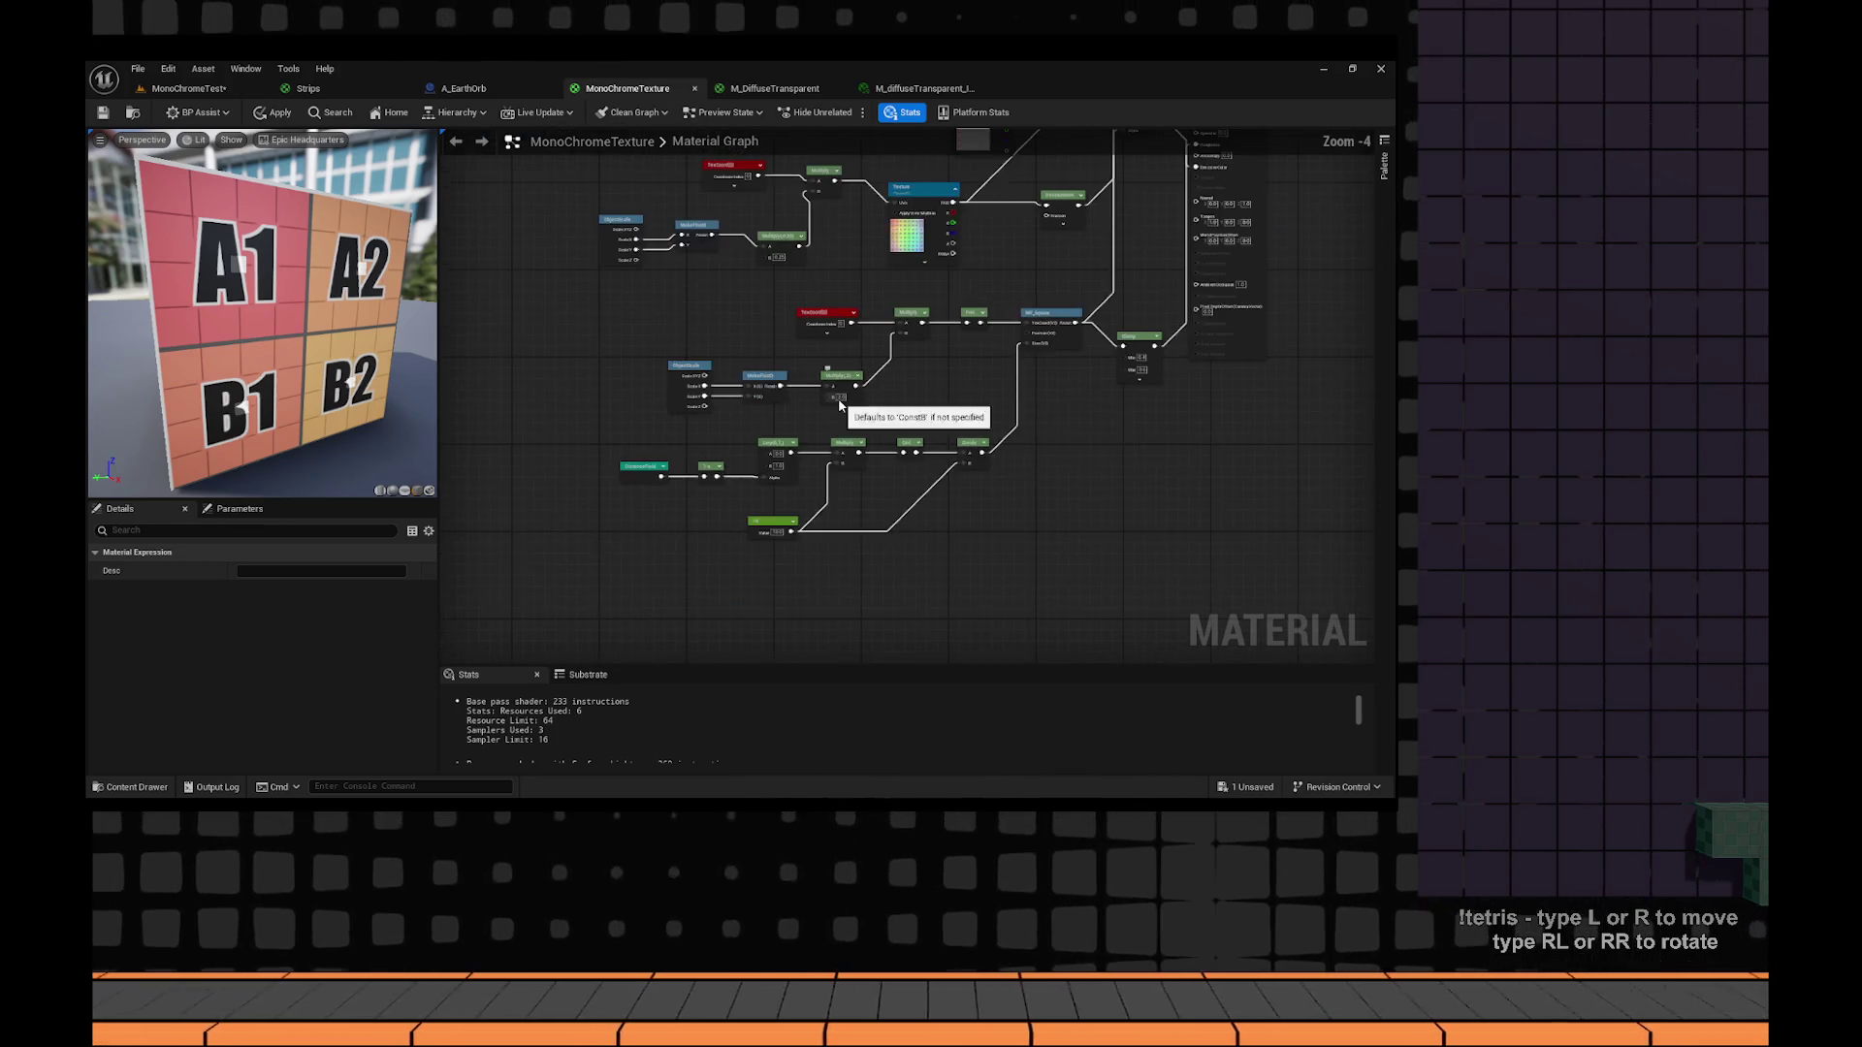
{"action": "scroll", "coordinate": [805, 411], "scroll_direction": "up", "scroll_amount": 6}
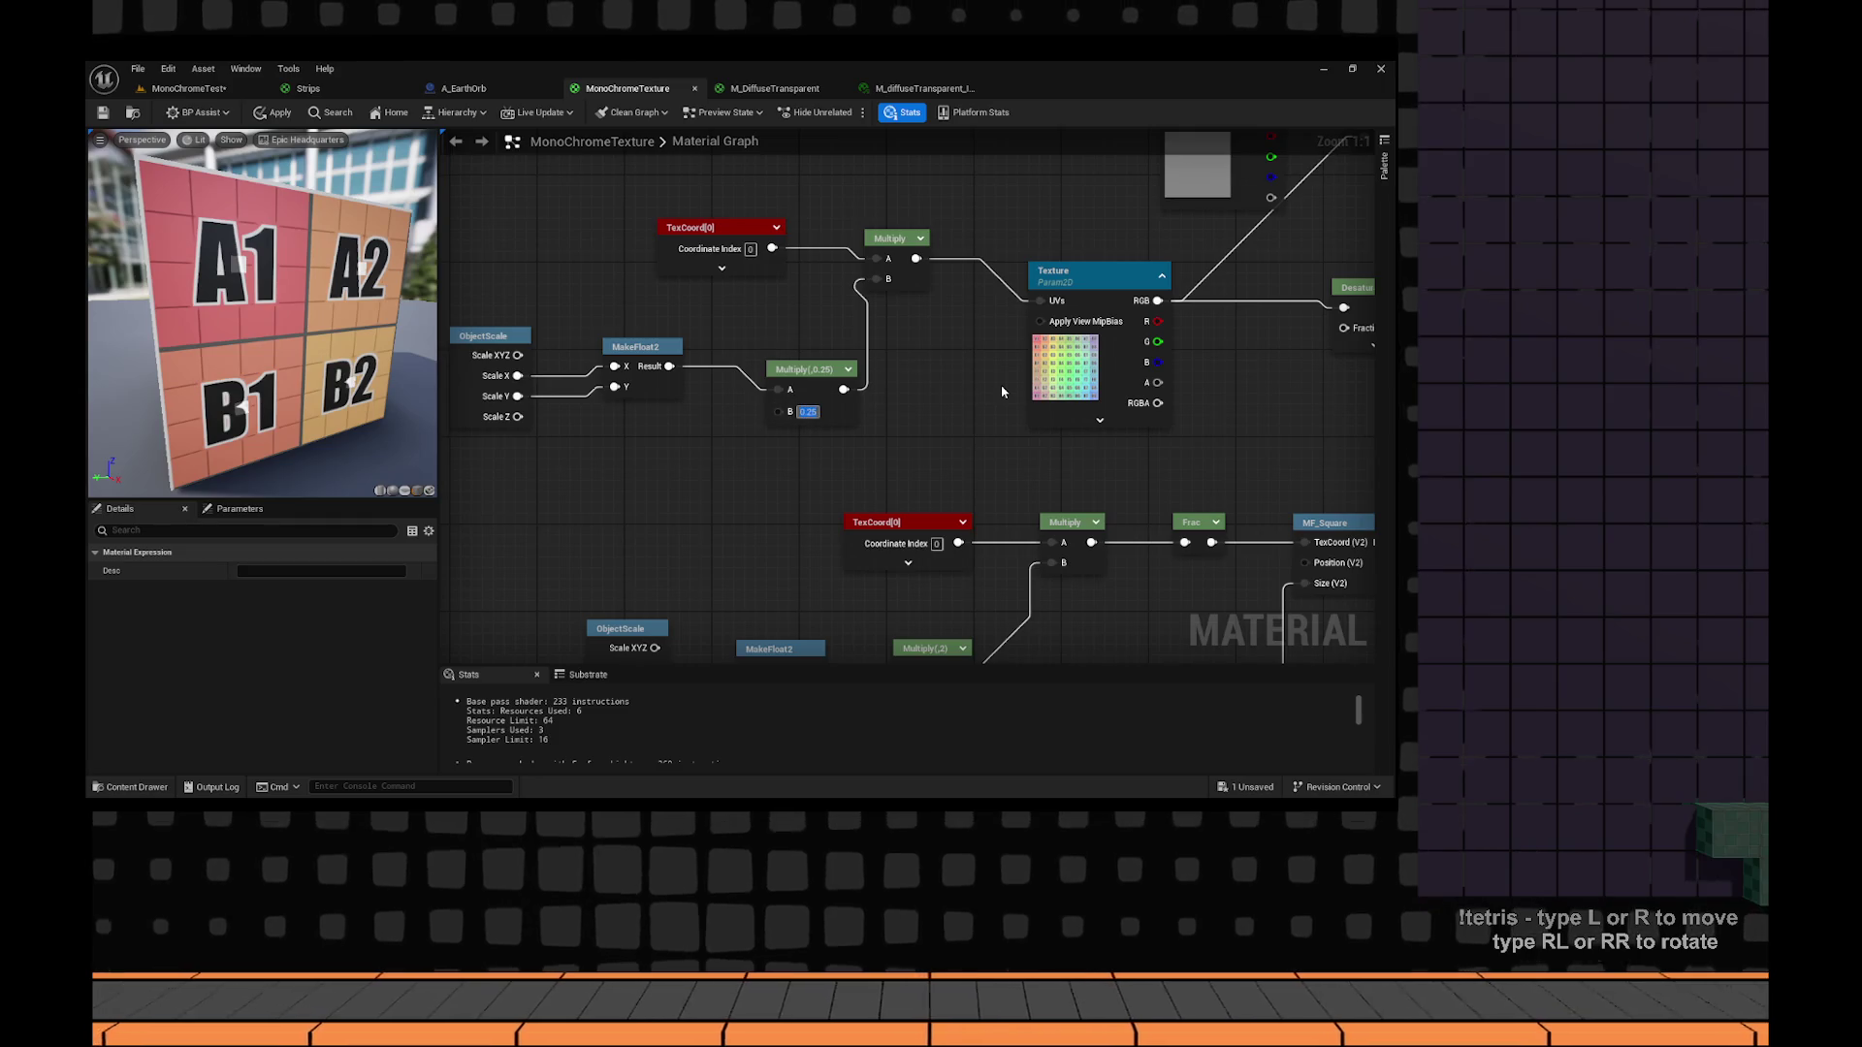
{"action": "type", "text": "0.1"}
{"action": "key", "text": "Return"}
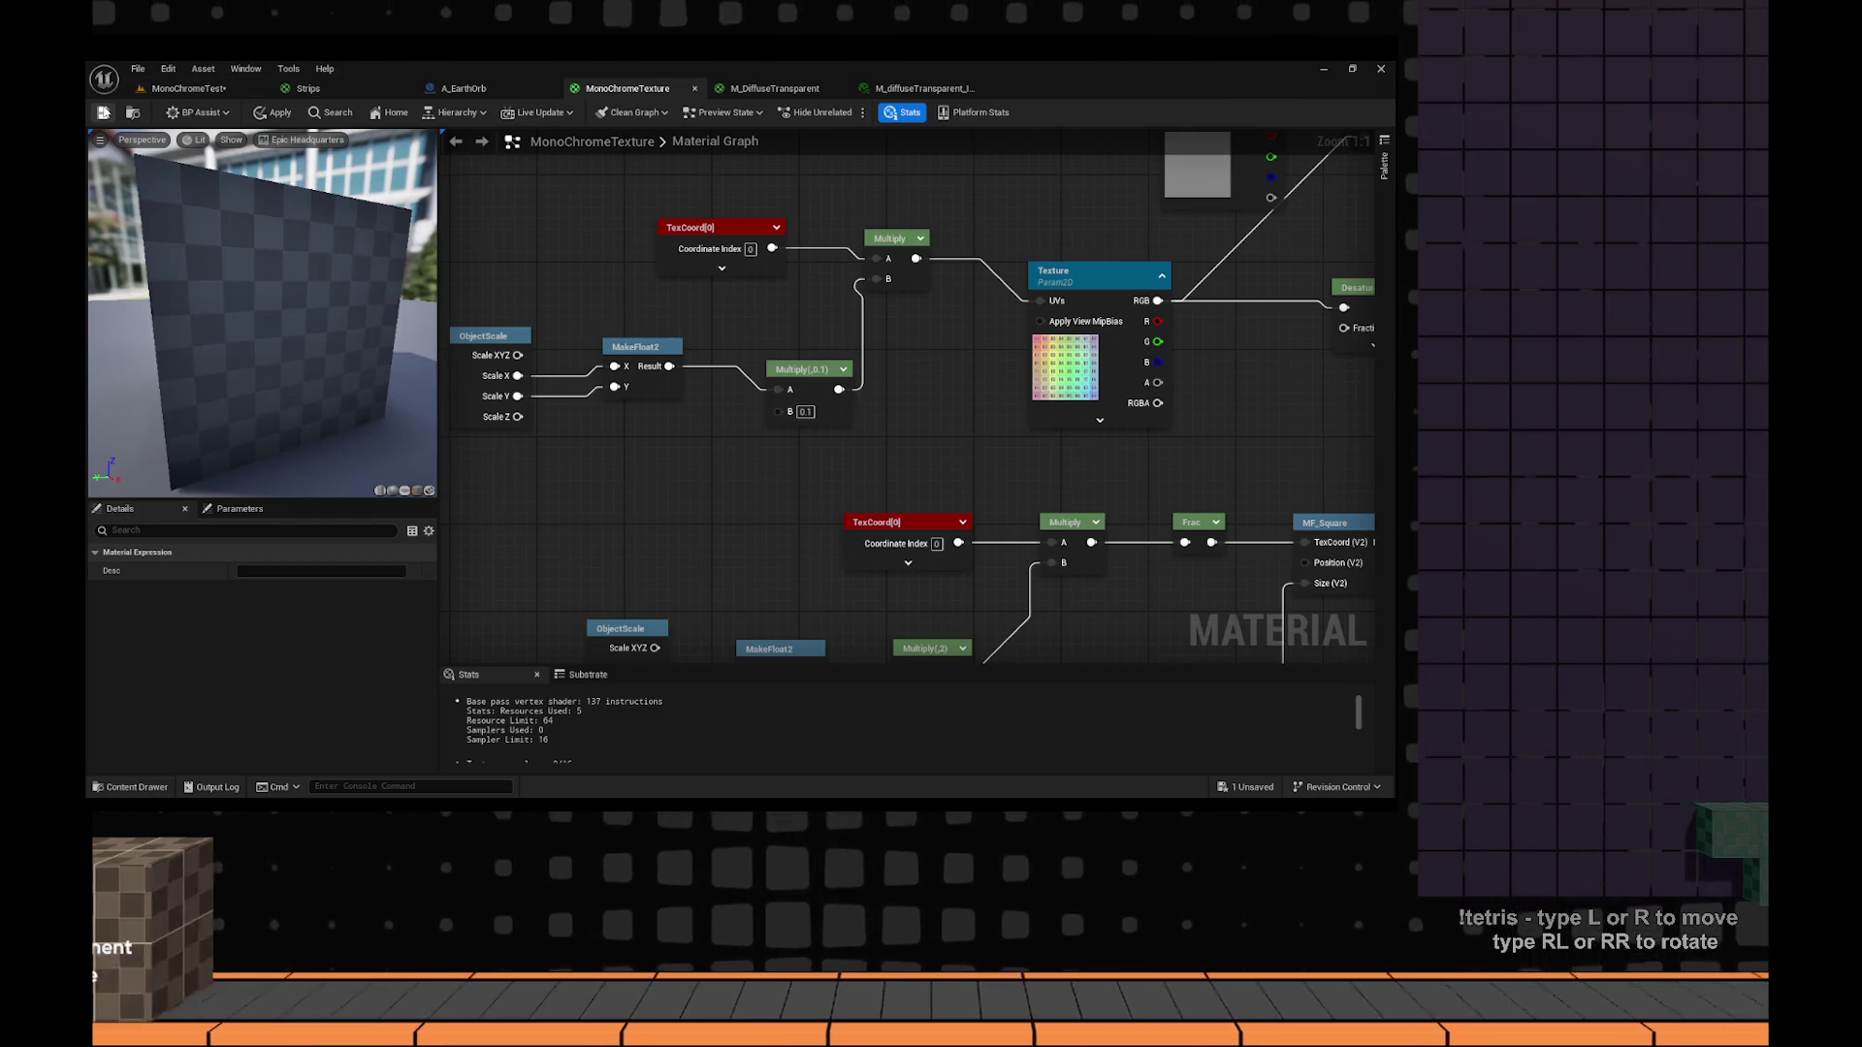
Apply the MonoChromeTexture changes, save all, and view the result in the MonoChromeTest level.
{"action": "left_click", "coordinate": [105, 113]}
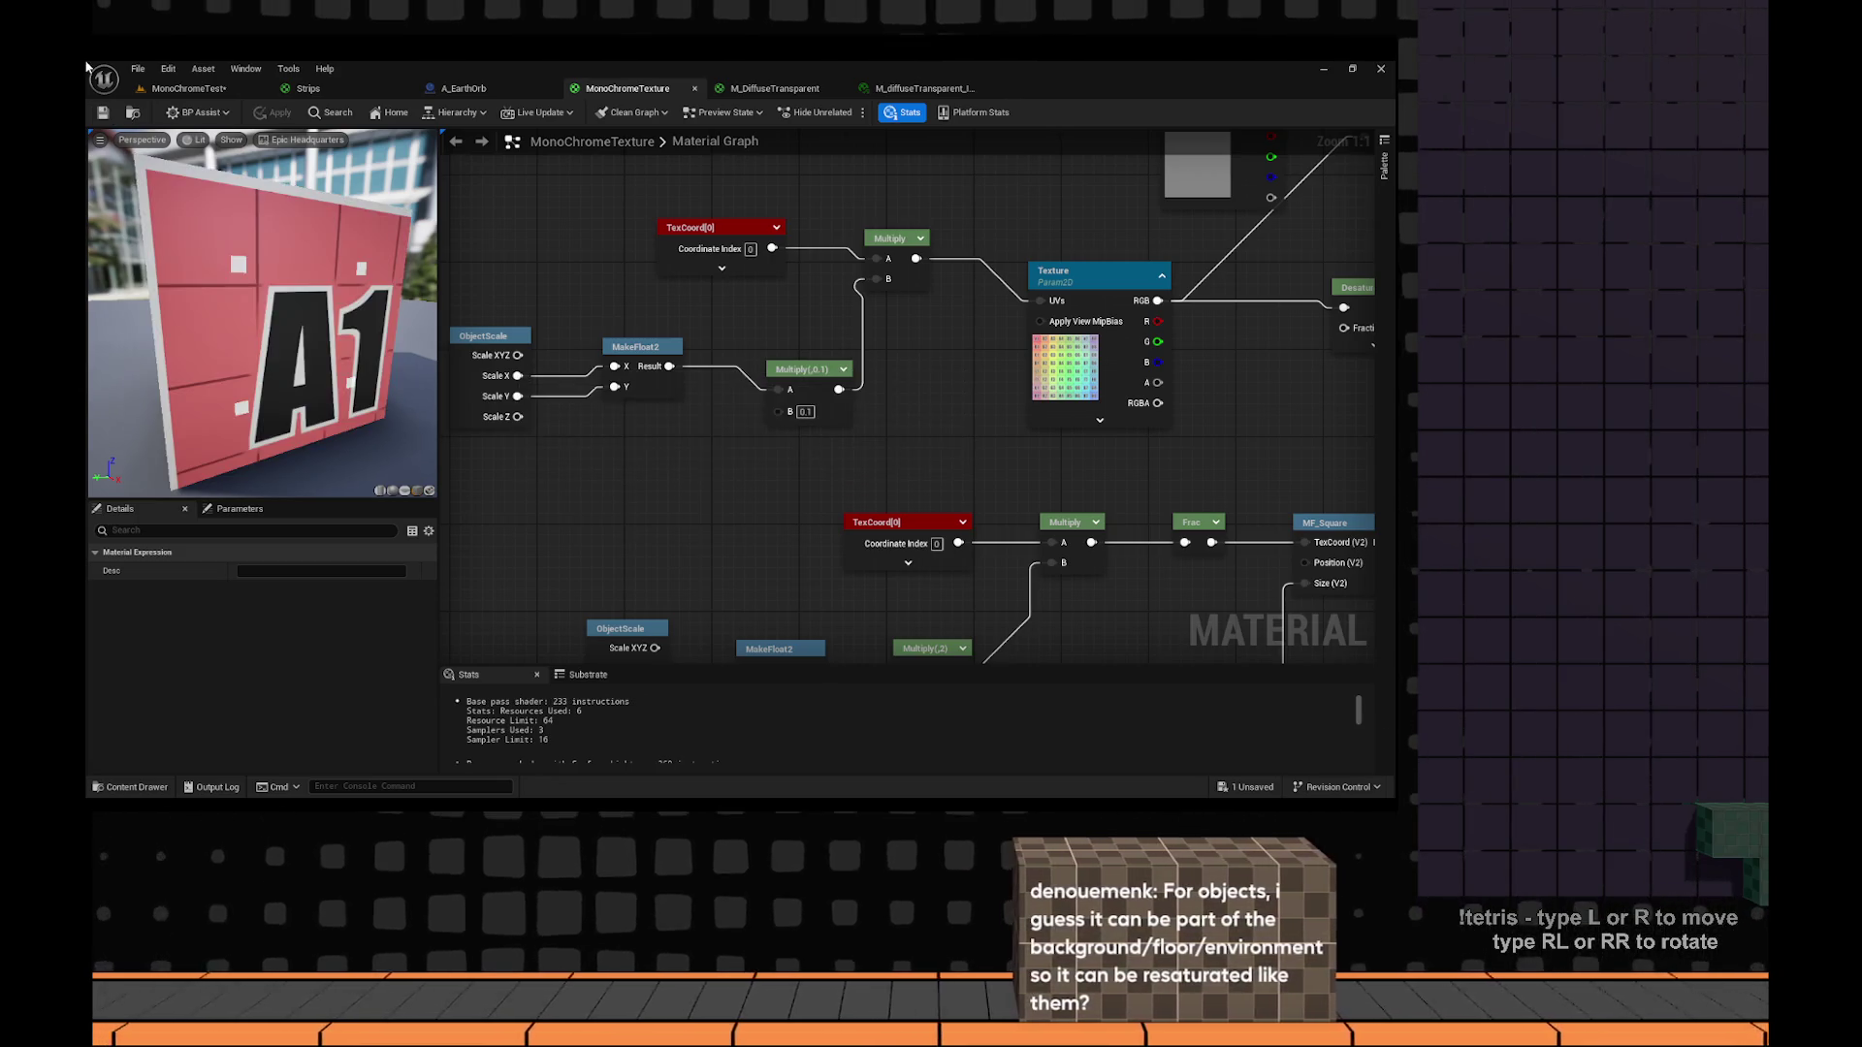
{"action": "left_click", "coordinate": [189, 89]}
{"action": "left_click", "coordinate": [101, 112]}
{"action": "mouse_move", "coordinate": [582, 437]}
{"action": "left_mouse_down"}
{"action": "mouse_move", "coordinate": [446, 398]}
{"action": "mouse_move", "coordinate": [379, 330]}
{"action": "mouse_move", "coordinate": [437, 309]}
{"action": "left_mouse_up"}
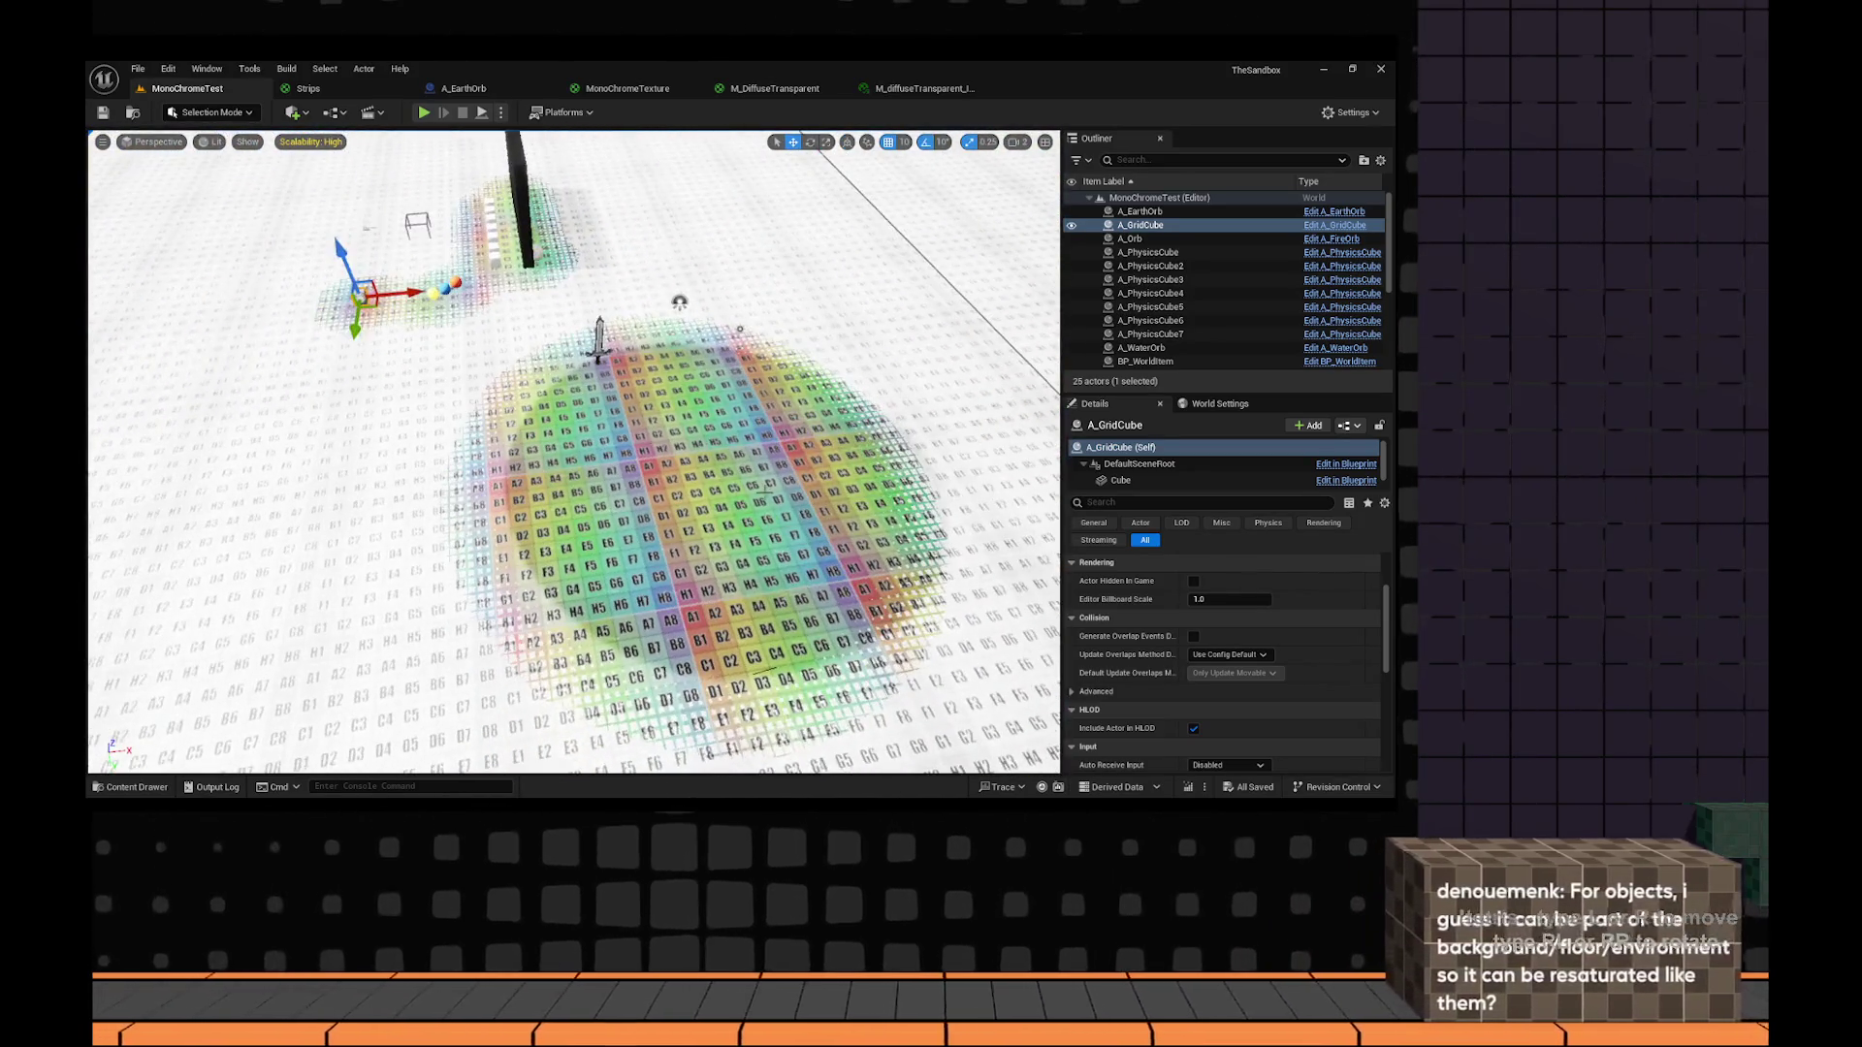
Move Sphere2 left across the floor and enlarge it with the scale gizmo.
{"action": "left_click", "coordinate": [734, 468]}
{"action": "mouse_move", "coordinate": [734, 468]}
{"action": "left_mouse_down"}
{"action": "mouse_move", "coordinate": [320, 485]}
{"action": "mouse_move", "coordinate": [858, 475]}
{"action": "mouse_move", "coordinate": [776, 480]}
{"action": "mouse_move", "coordinate": [655, 529]}
{"action": "mouse_move", "coordinate": [670, 490]}
{"action": "left_mouse_up"}
{"action": "left_click_drag", "start_coordinate": [715, 349], "coordinate": [667, 294]}
{"action": "key", "text": "r"}
{"action": "mouse_move", "coordinate": [396, 381]}
{"action": "left_mouse_down"}
{"action": "mouse_move", "coordinate": [438, 343]}
{"action": "mouse_move", "coordinate": [406, 376]}
{"action": "mouse_move", "coordinate": [422, 359]}
{"action": "left_mouse_up"}
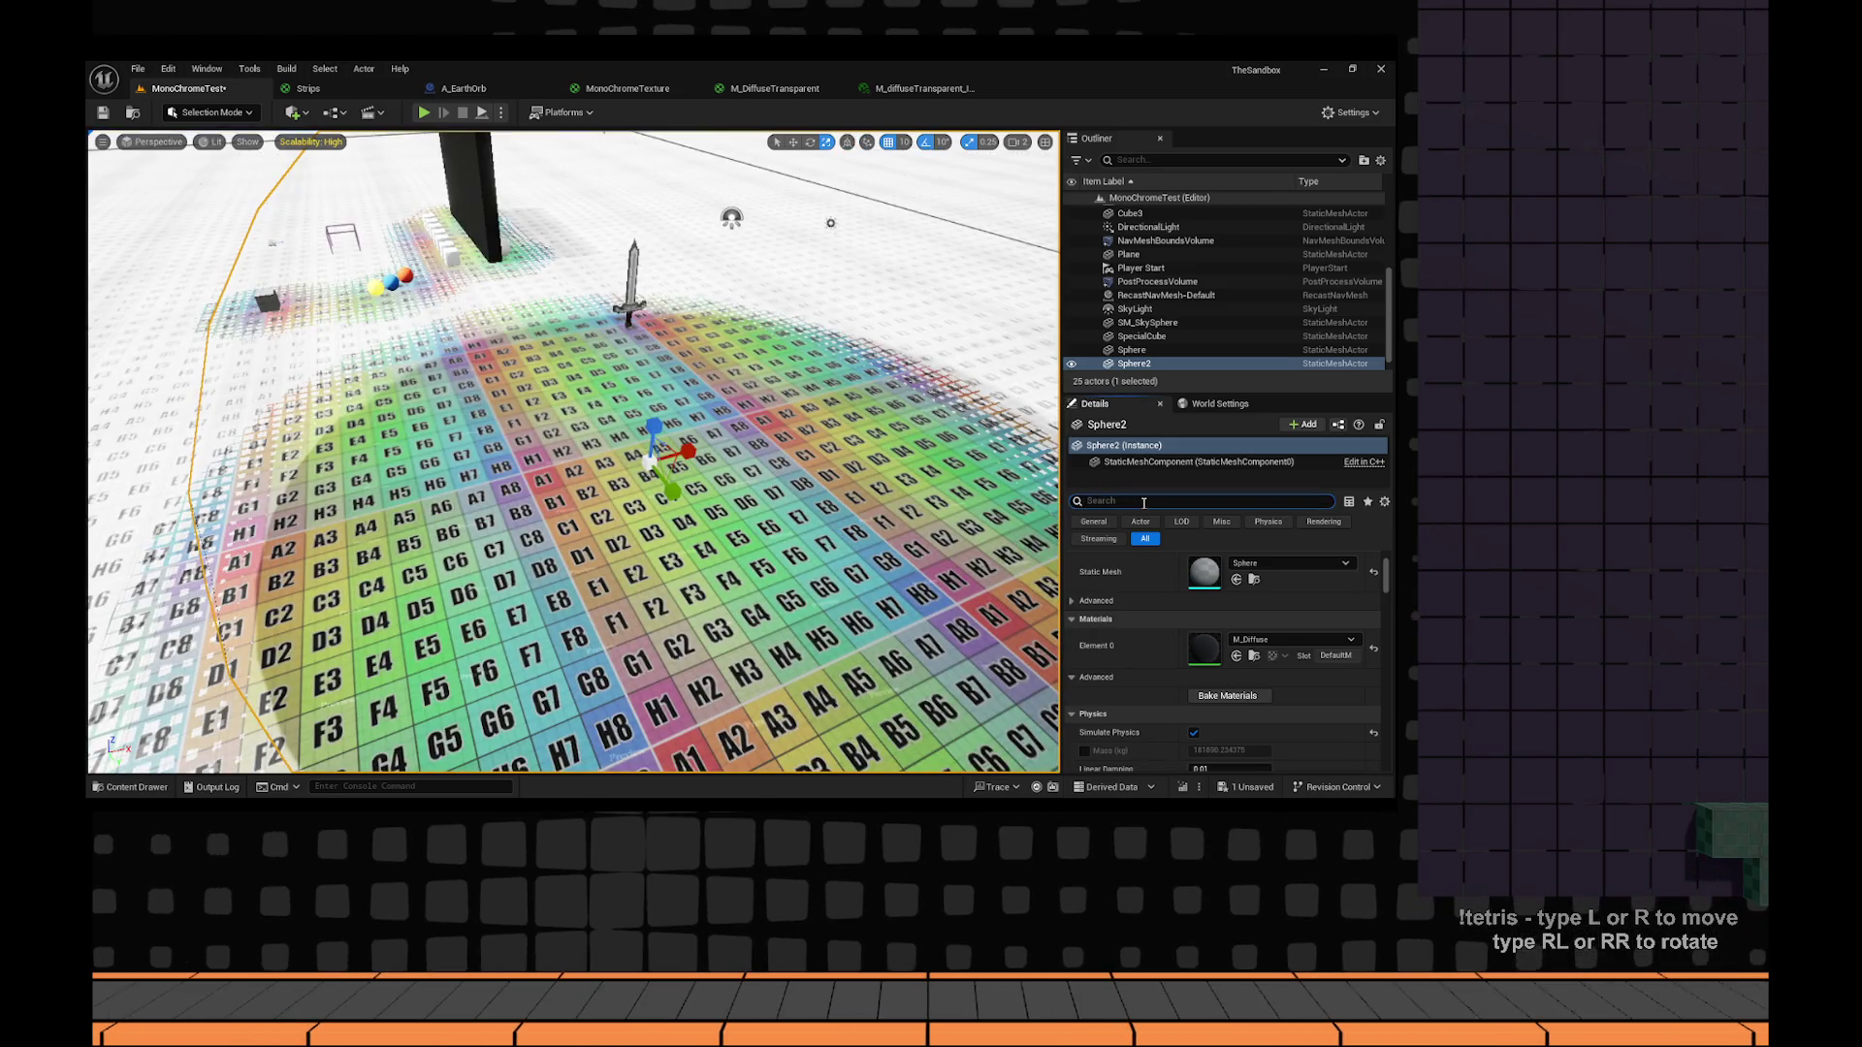
Turn off Cast Shadow on Sphere2, scale it up much larger, then select Sword2-1.
{"action": "type", "text": "shadow"}
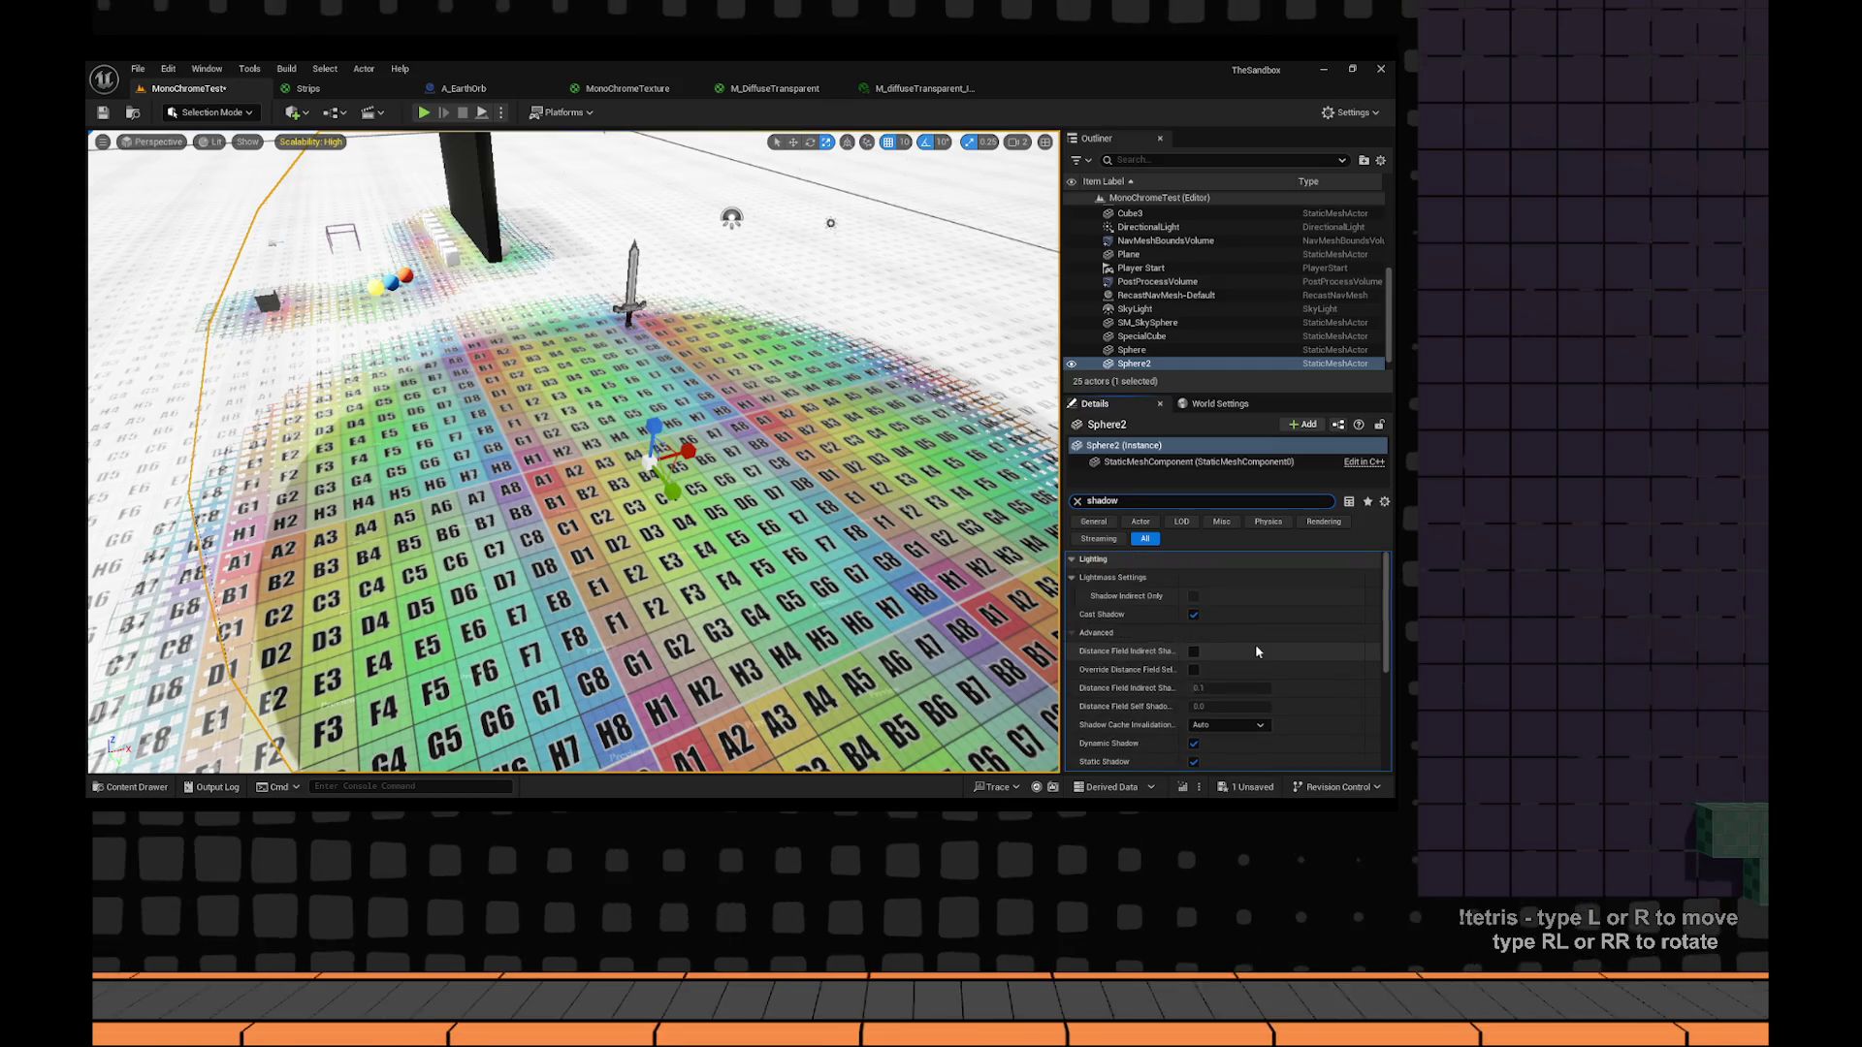
{"action": "left_click", "coordinate": [1194, 615]}
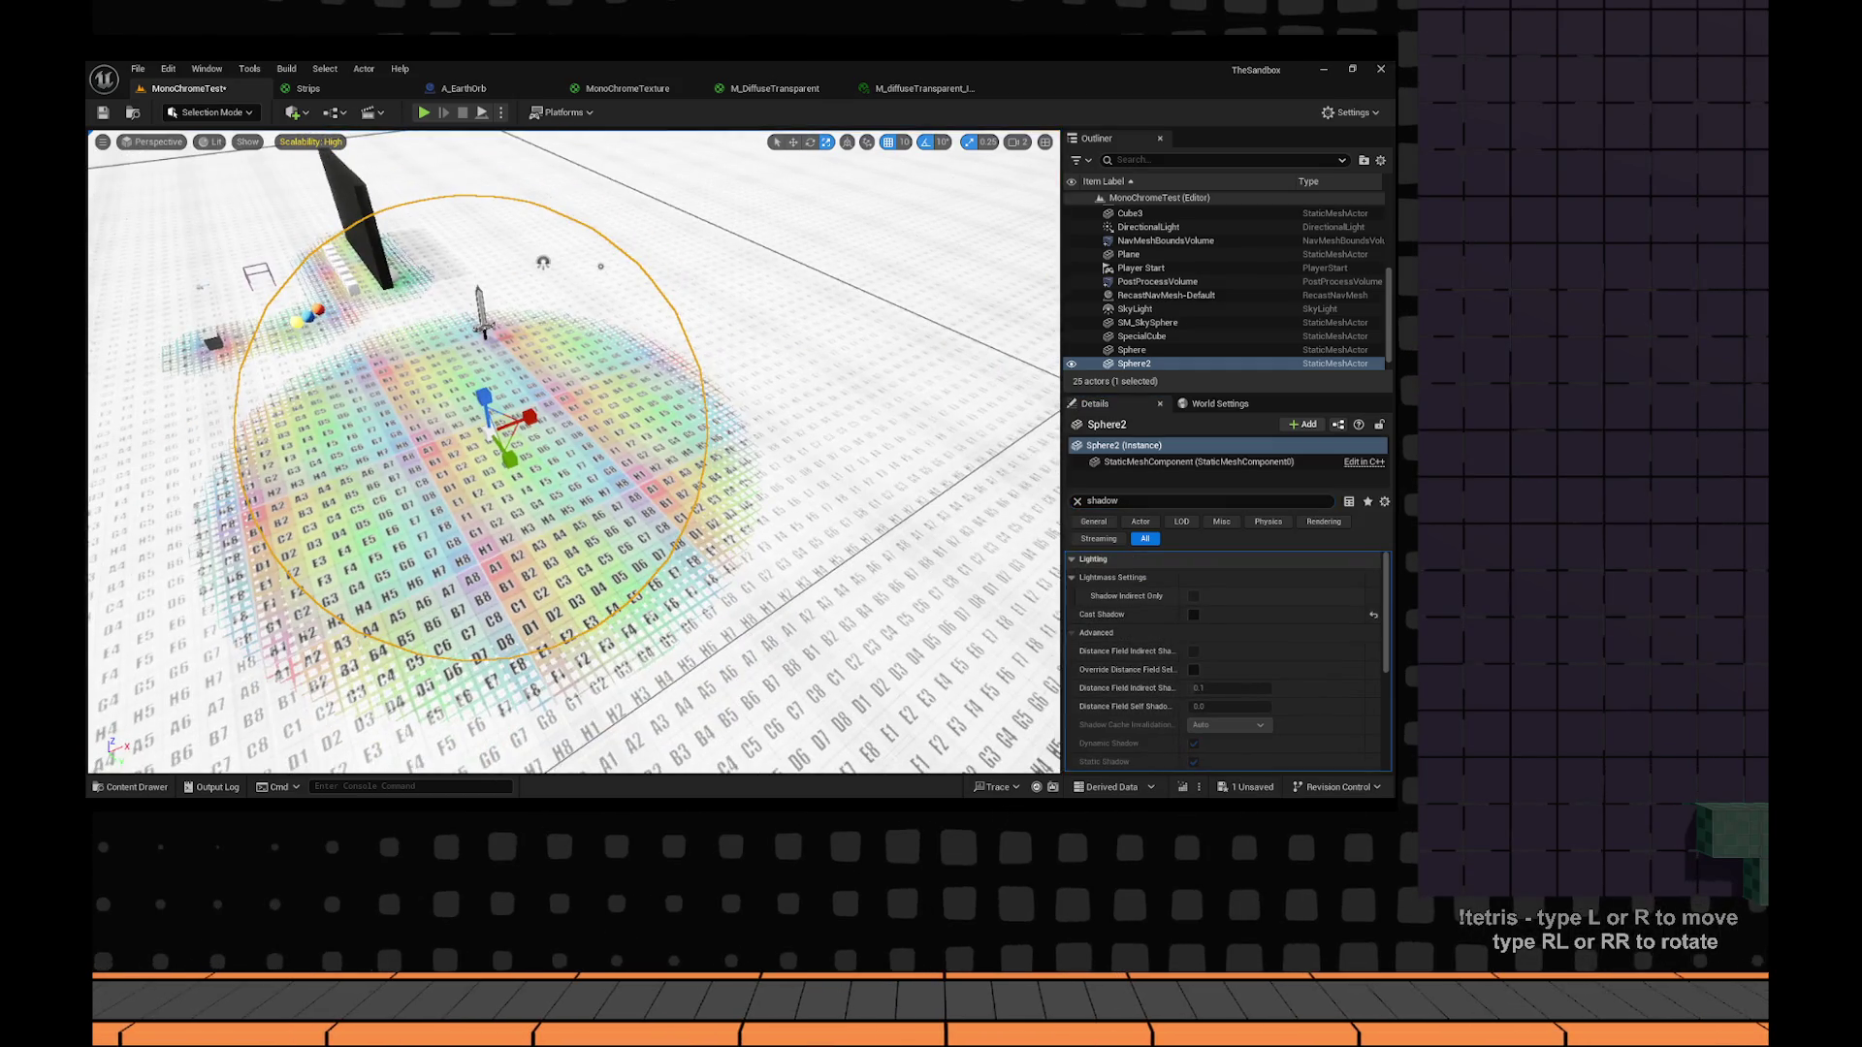
{"action": "key", "text": "f"}
{"action": "mouse_move", "coordinate": [635, 446]}
{"action": "left_mouse_down"}
{"action": "mouse_move", "coordinate": [699, 417]}
{"action": "mouse_move", "coordinate": [640, 443]}
{"action": "mouse_move", "coordinate": [674, 429]}
{"action": "left_mouse_up"}
{"action": "key", "text": "f"}
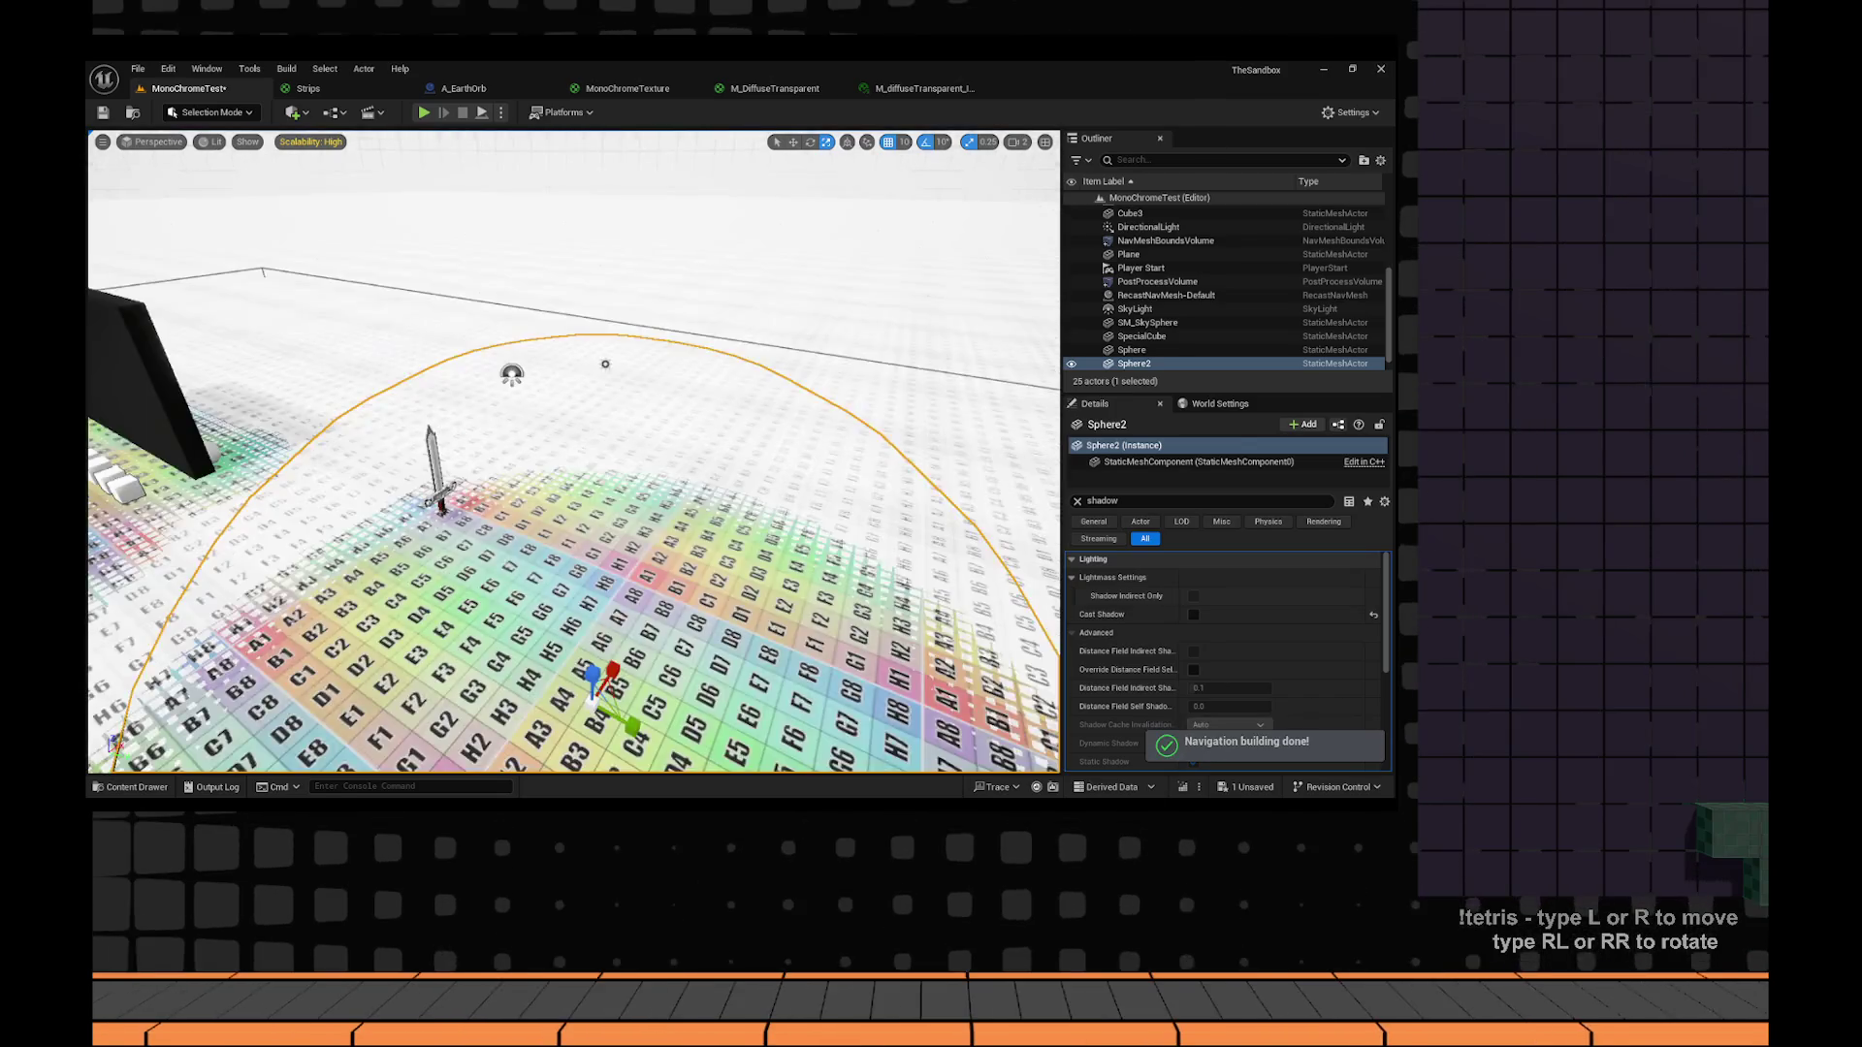
{"action": "left_click", "coordinate": [594, 456]}
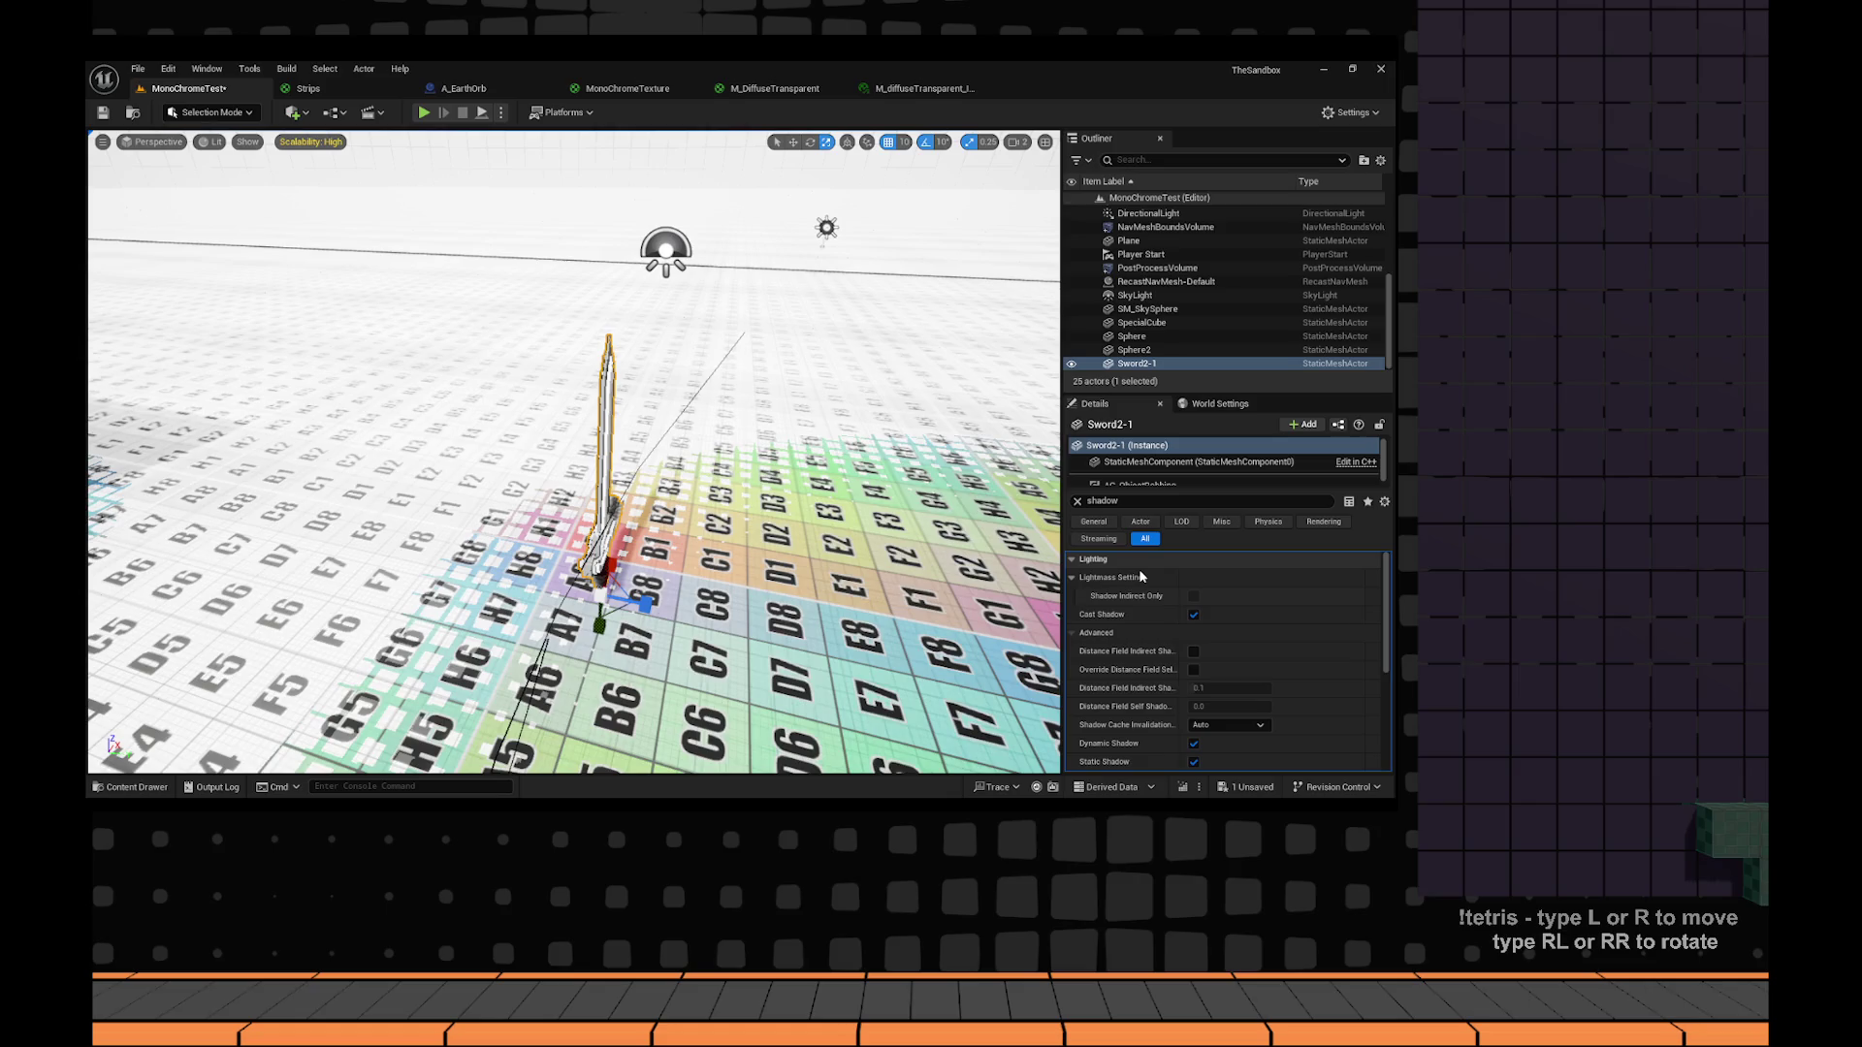
Clear the Details filter and move Sword2-1 to a new spot on the grid.
{"action": "left_click", "coordinate": [1076, 501]}
{"action": "scroll", "coordinate": [805, 463], "scroll_direction": "down", "scroll_amount": 10}
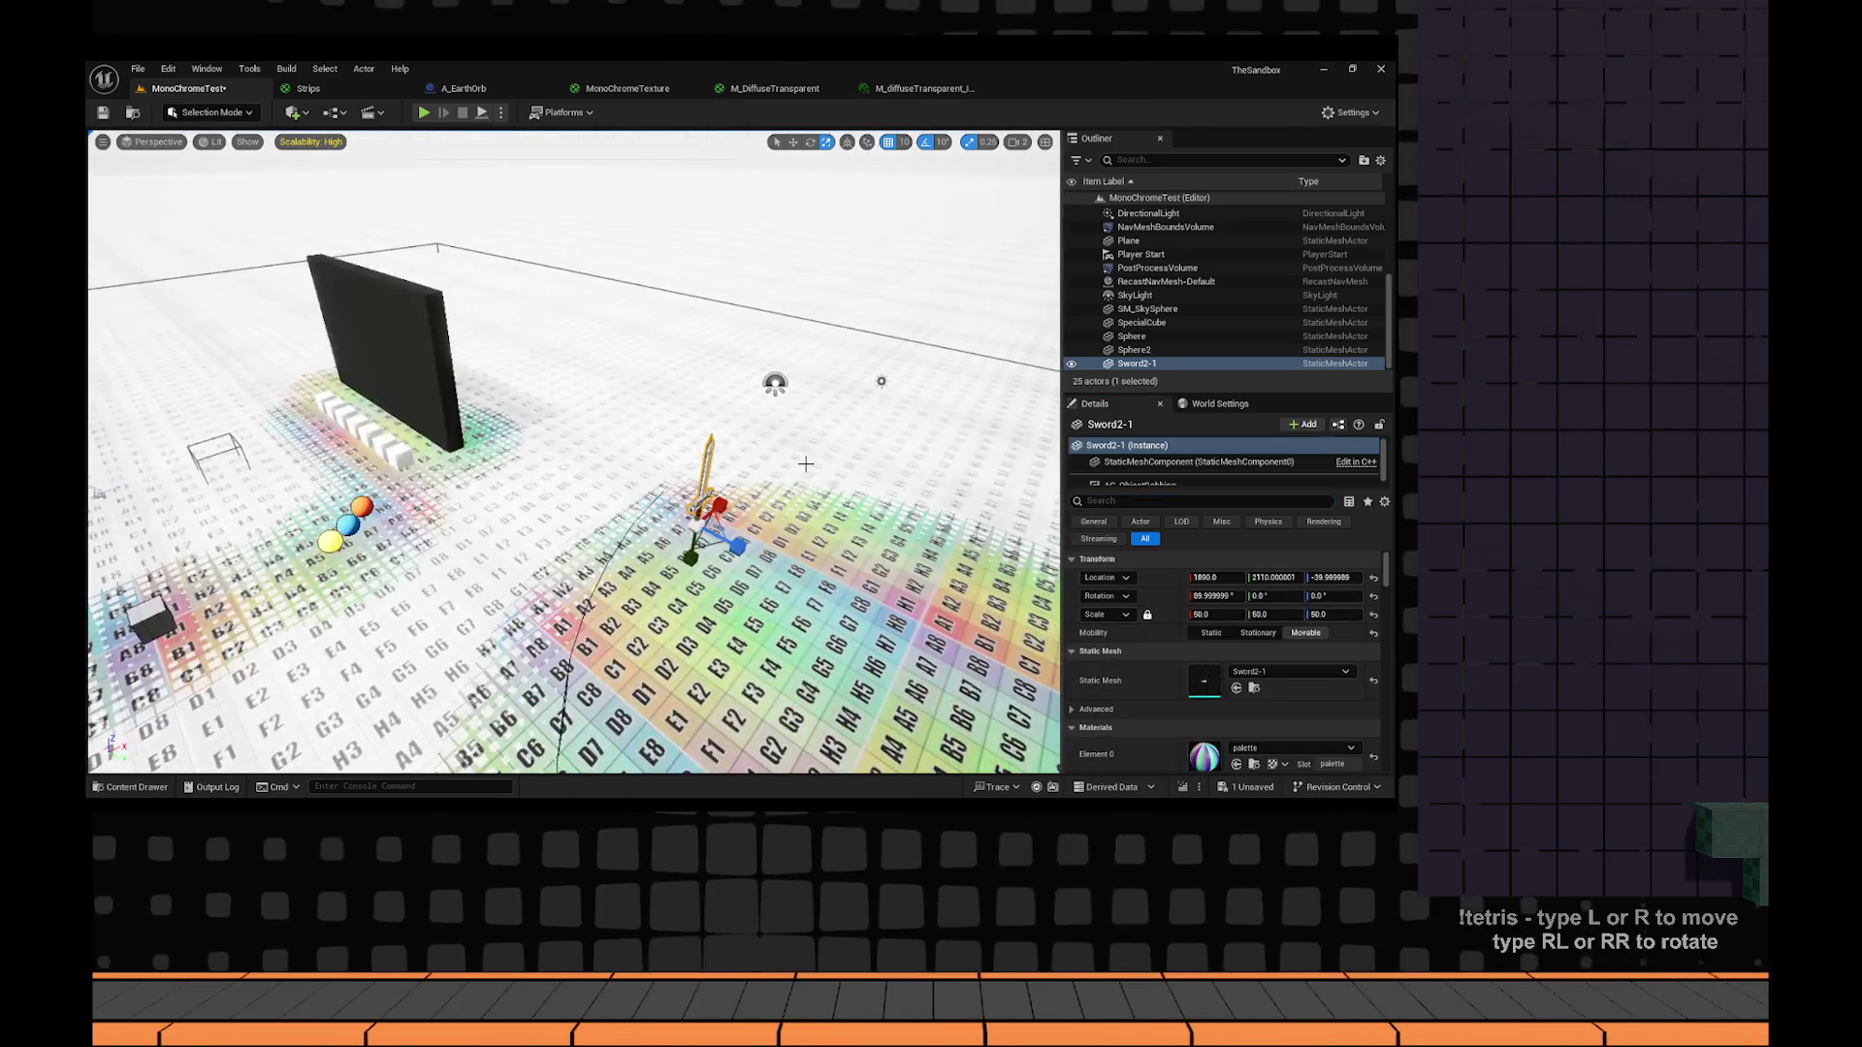
{"action": "key", "text": "w"}
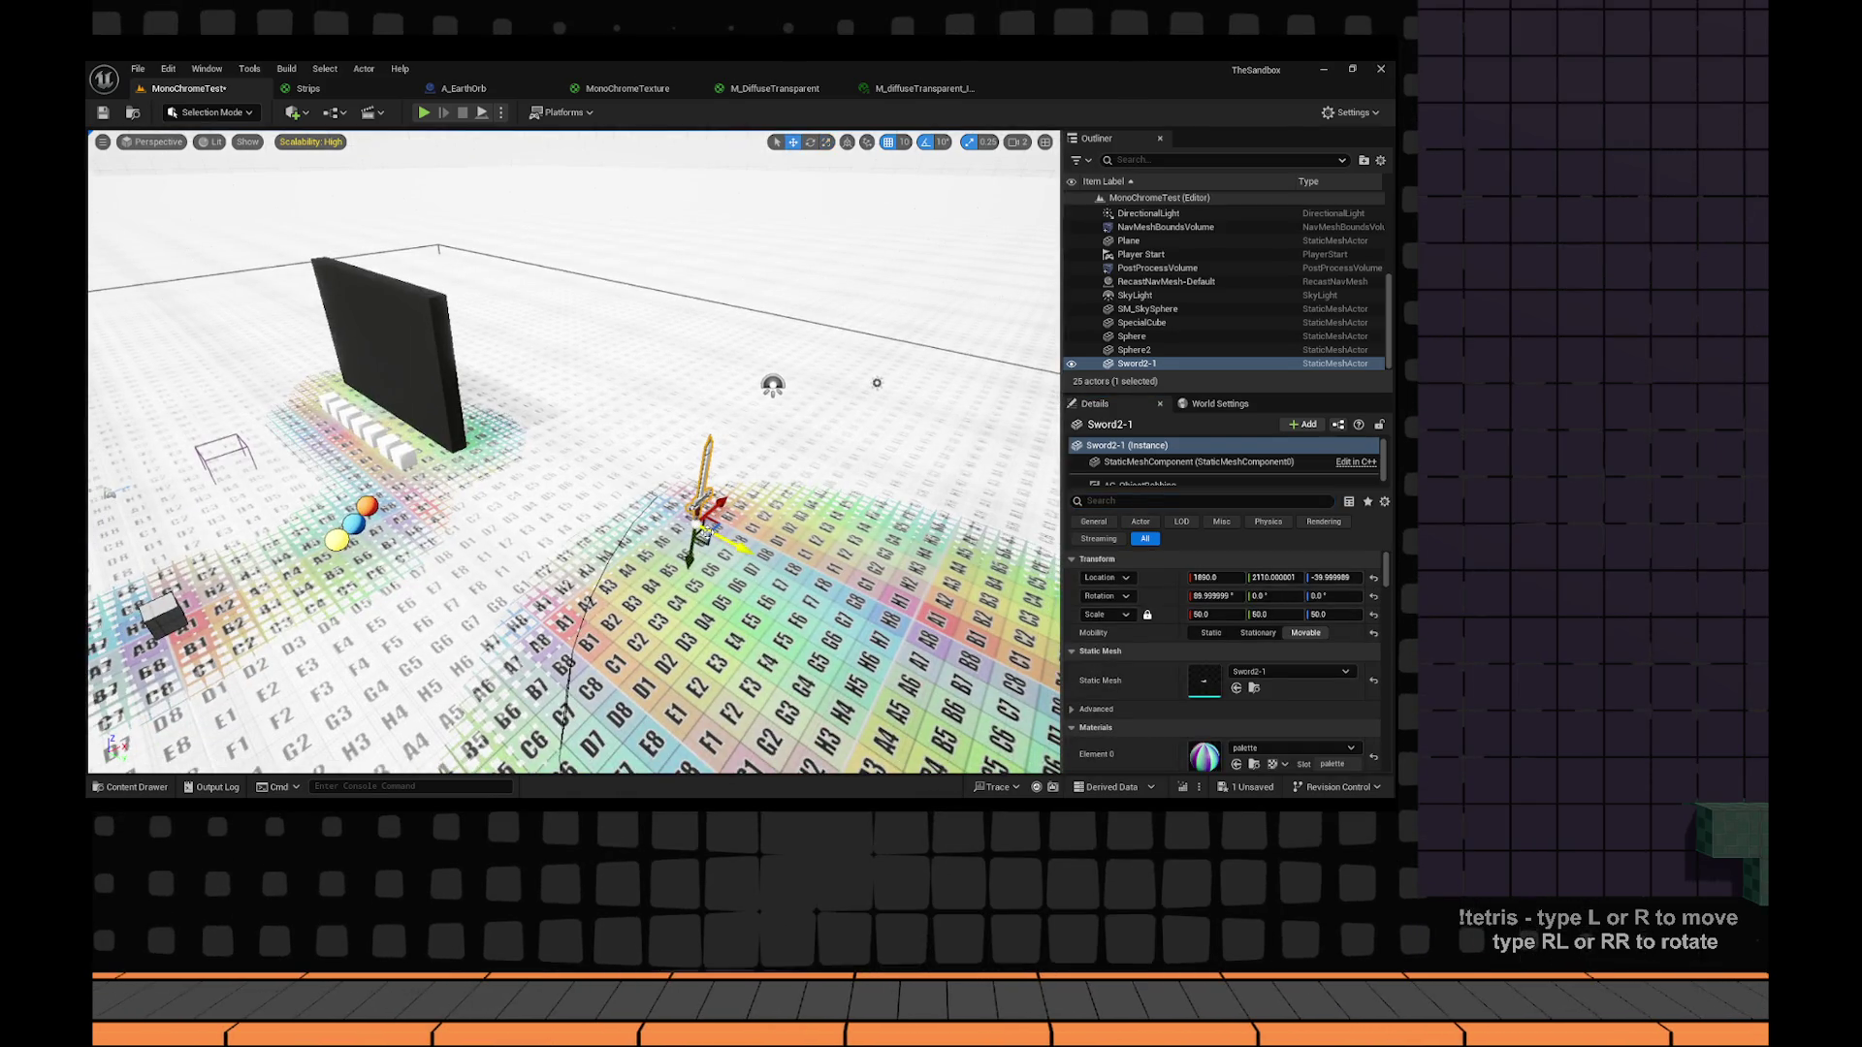
{"action": "mouse_move", "coordinate": [709, 532]}
{"action": "left_mouse_down"}
{"action": "mouse_move", "coordinate": [669, 496]}
{"action": "mouse_move", "coordinate": [660, 543]}
{"action": "left_mouse_up"}
{"action": "key", "text": "f"}
Rotate Sword2-1 to lie flat, shift it toward the lower left, and add a basic Cube.
{"action": "key", "text": "e"}
{"action": "key", "text": "f"}
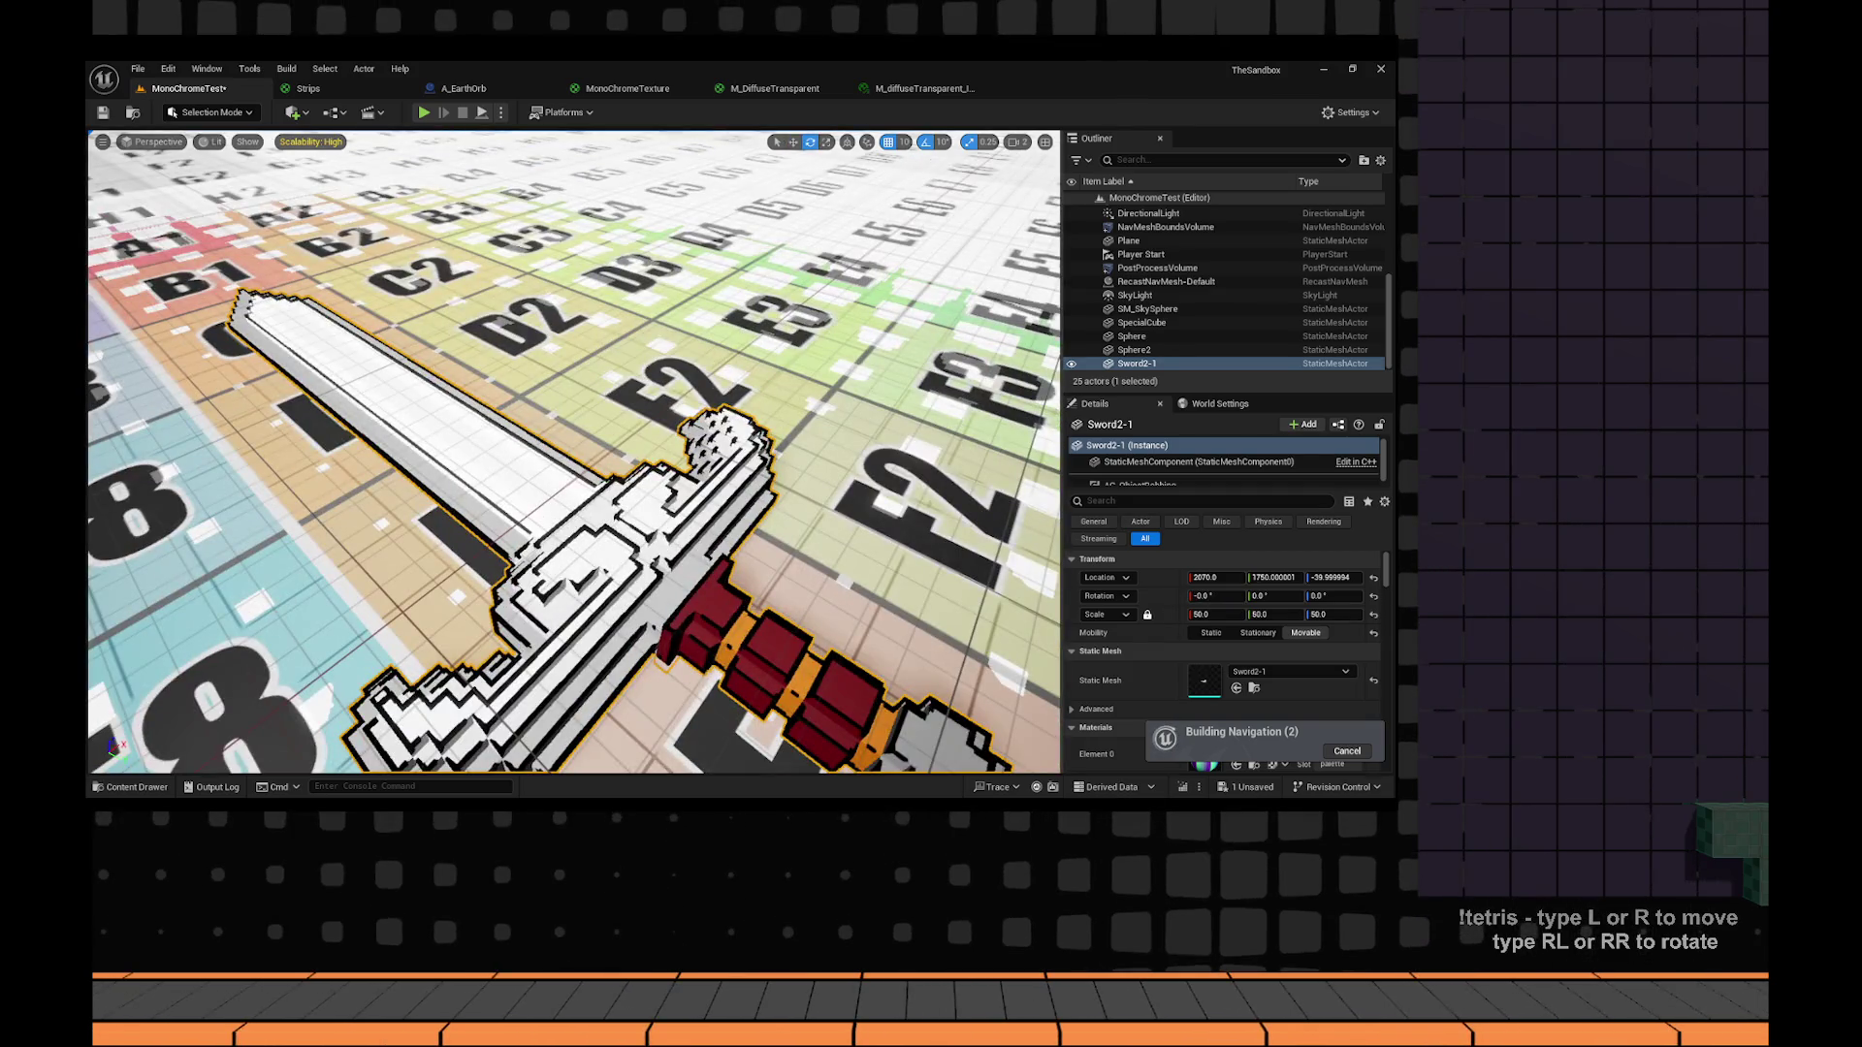
{"action": "scroll", "coordinate": [575, 453], "scroll_direction": "down", "scroll_amount": 5}
{"action": "scroll", "coordinate": [580, 485], "scroll_direction": "down", "scroll_amount": 5}
{"action": "key", "text": "w"}
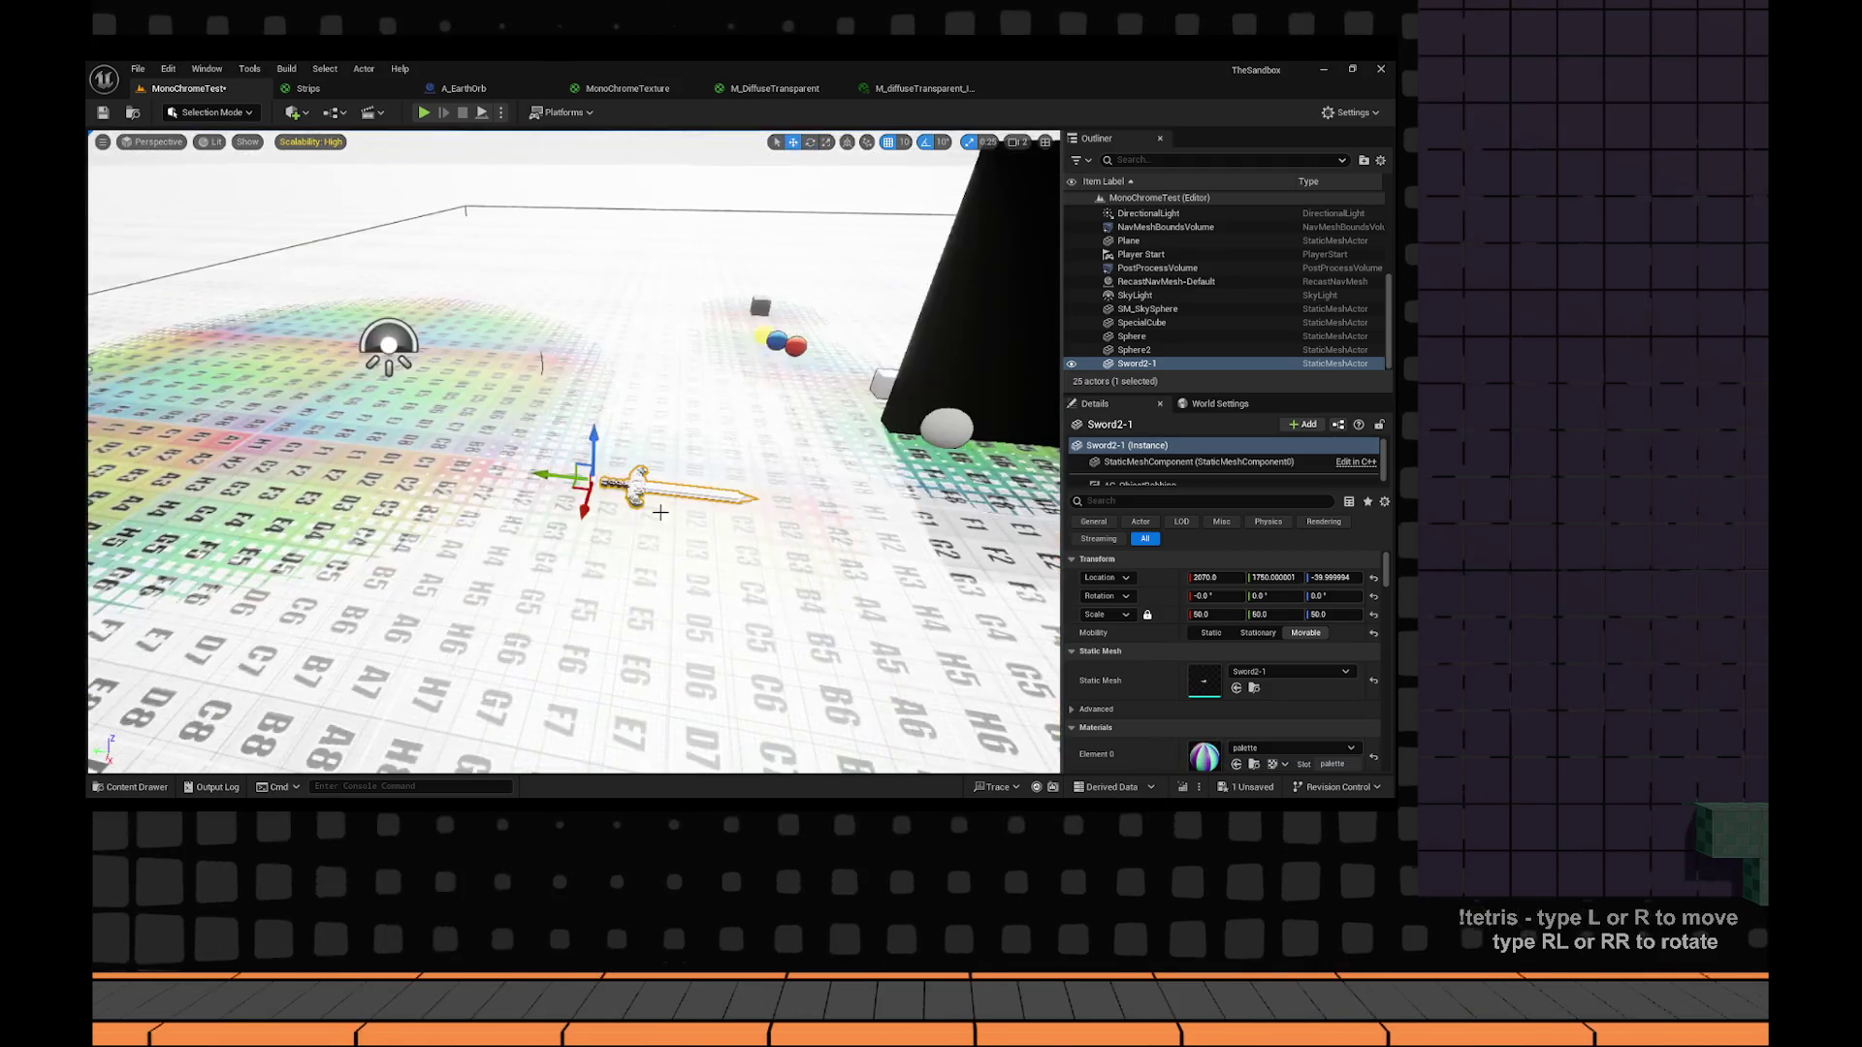
{"action": "mouse_move", "coordinate": [580, 485]}
{"action": "left_mouse_down"}
{"action": "mouse_move", "coordinate": [478, 611]}
{"action": "mouse_move", "coordinate": [381, 669]}
{"action": "mouse_move", "coordinate": [580, 541]}
{"action": "mouse_move", "coordinate": [529, 432]}
{"action": "left_mouse_up"}
{"action": "key", "text": "f"}
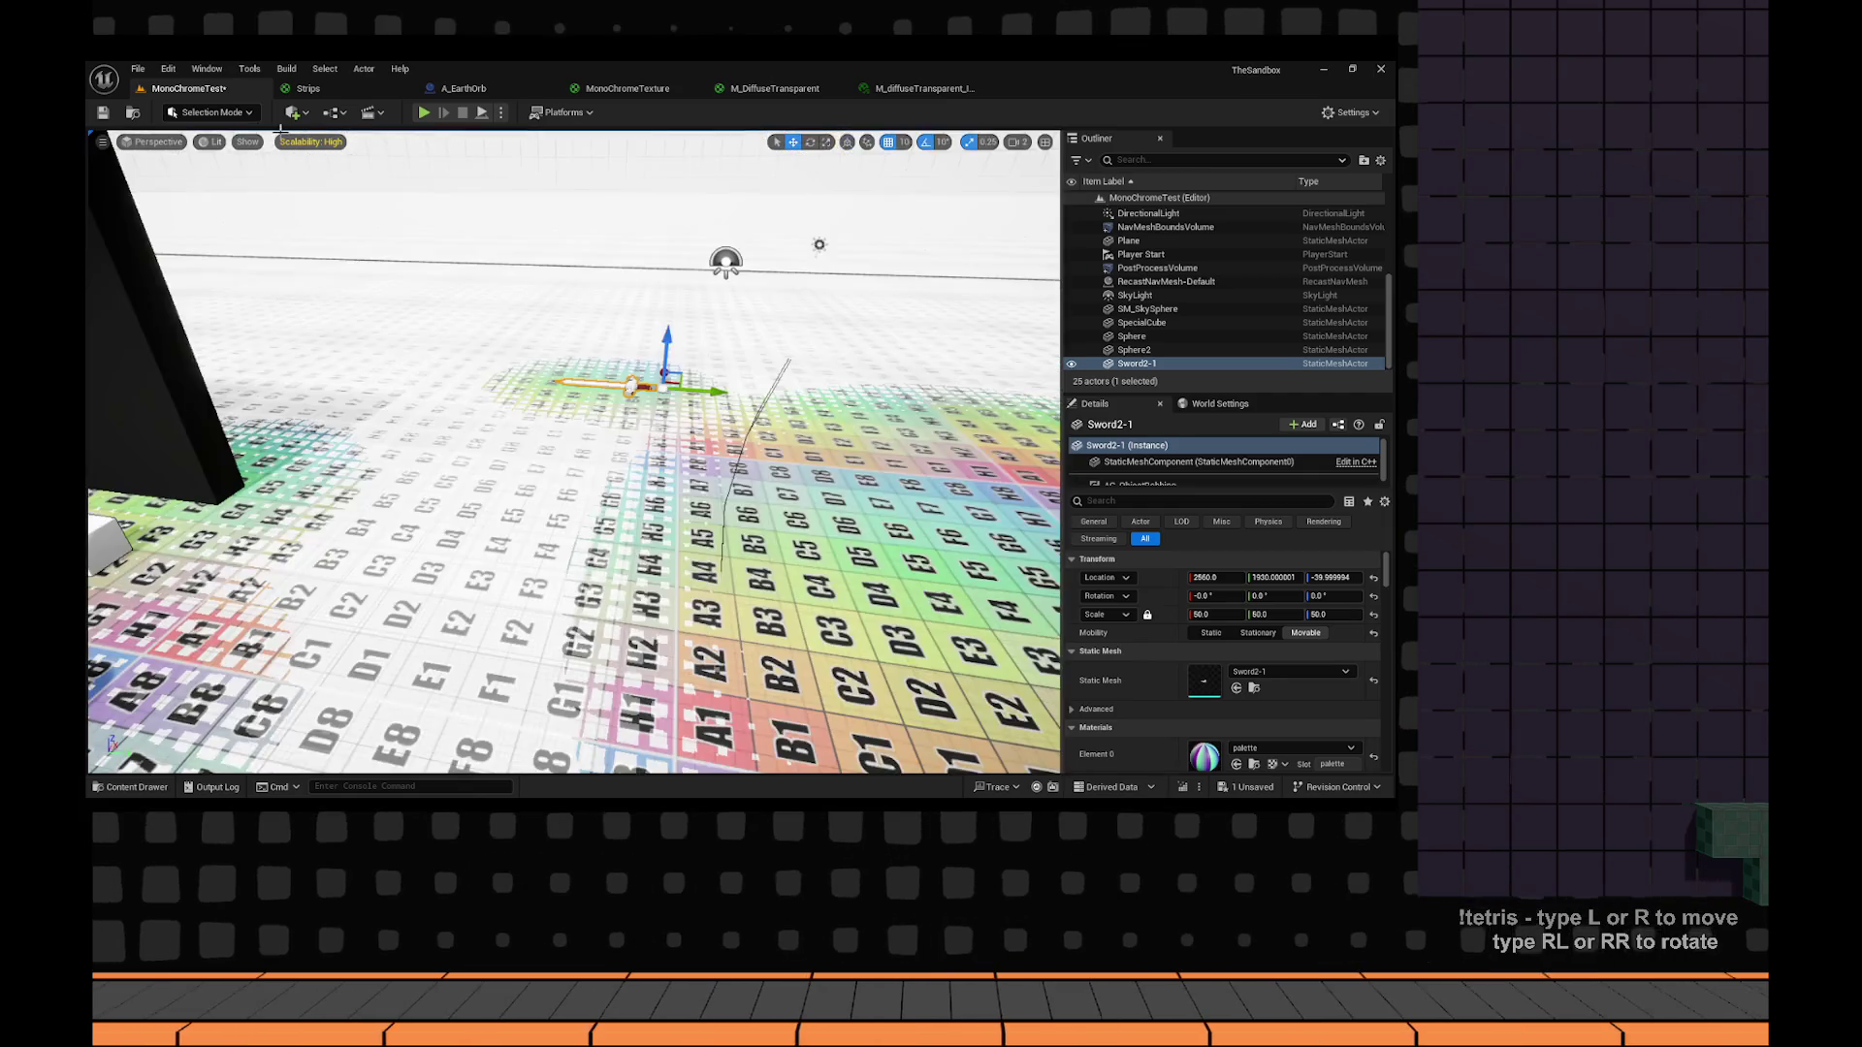
{"action": "left_click", "coordinate": [292, 112]}
{"action": "mouse_move", "coordinate": [336, 232]}
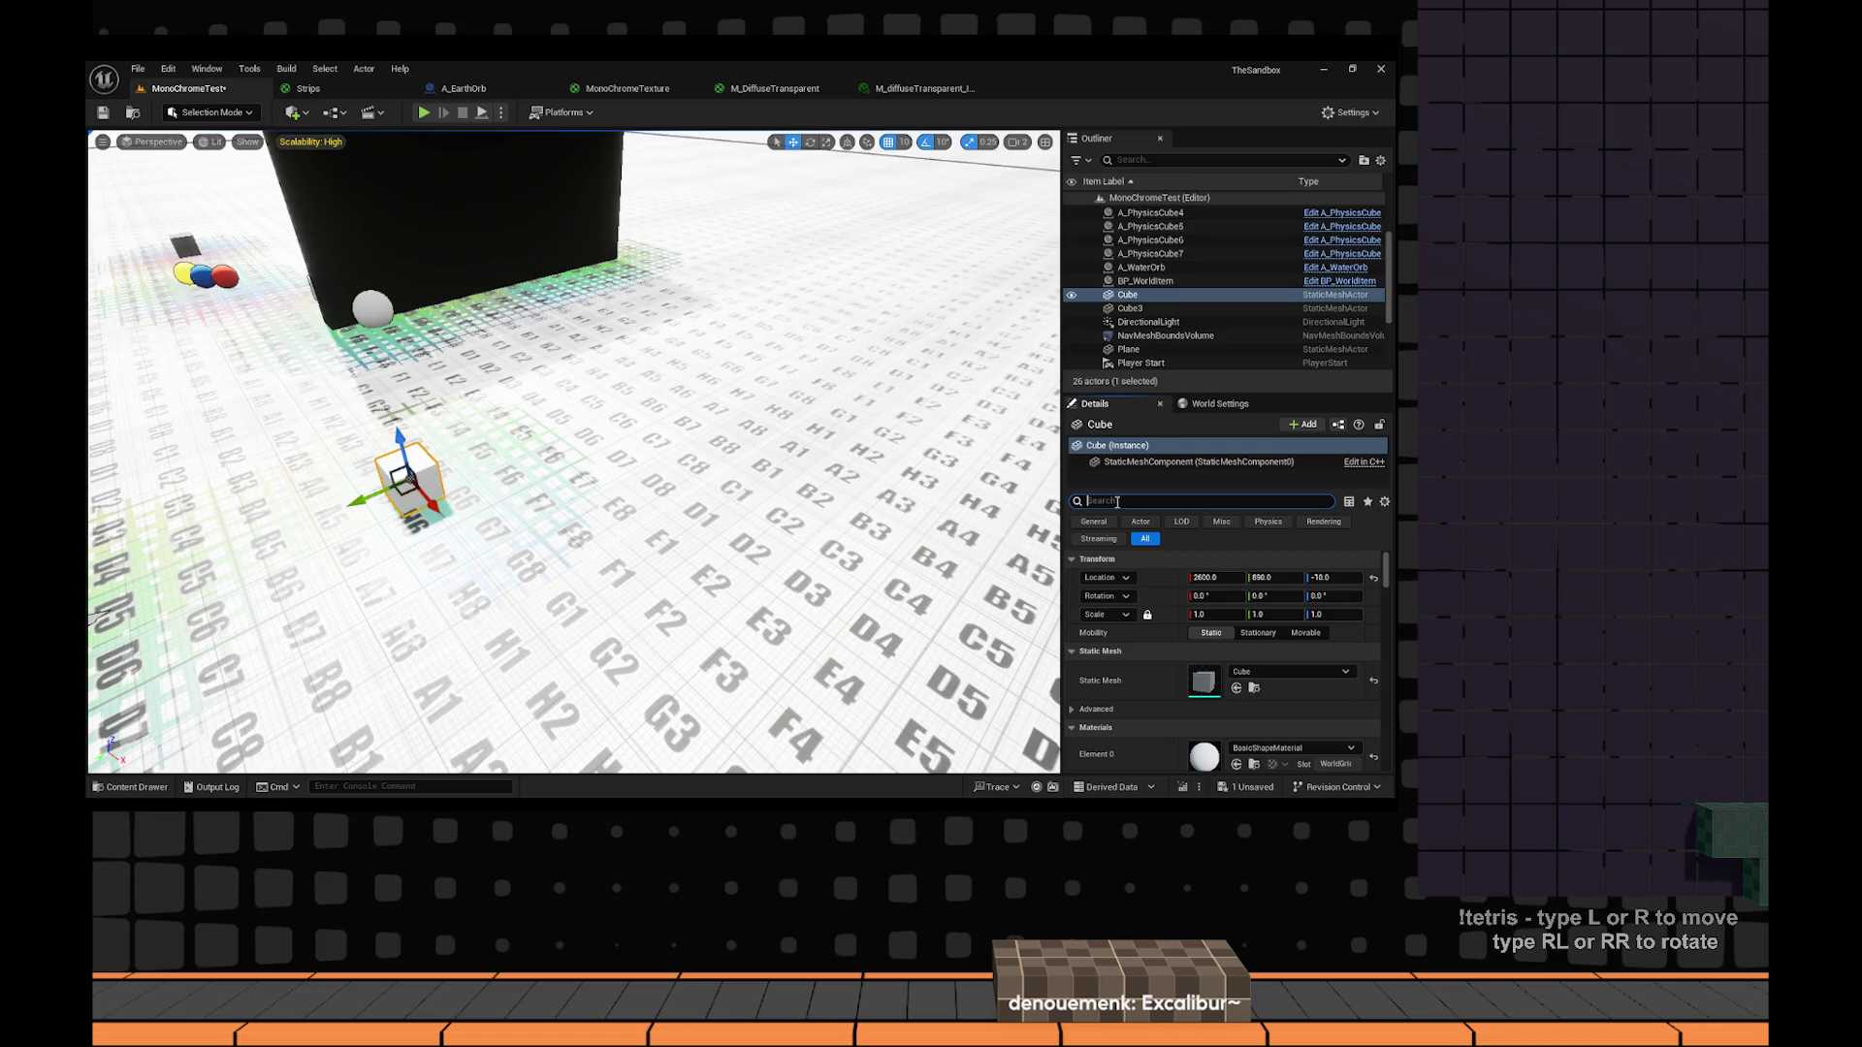
Turn the Cube's Render CustomDepth Pass on then off, then filter its properties by 'distance'.
{"action": "type", "text": "scen"}
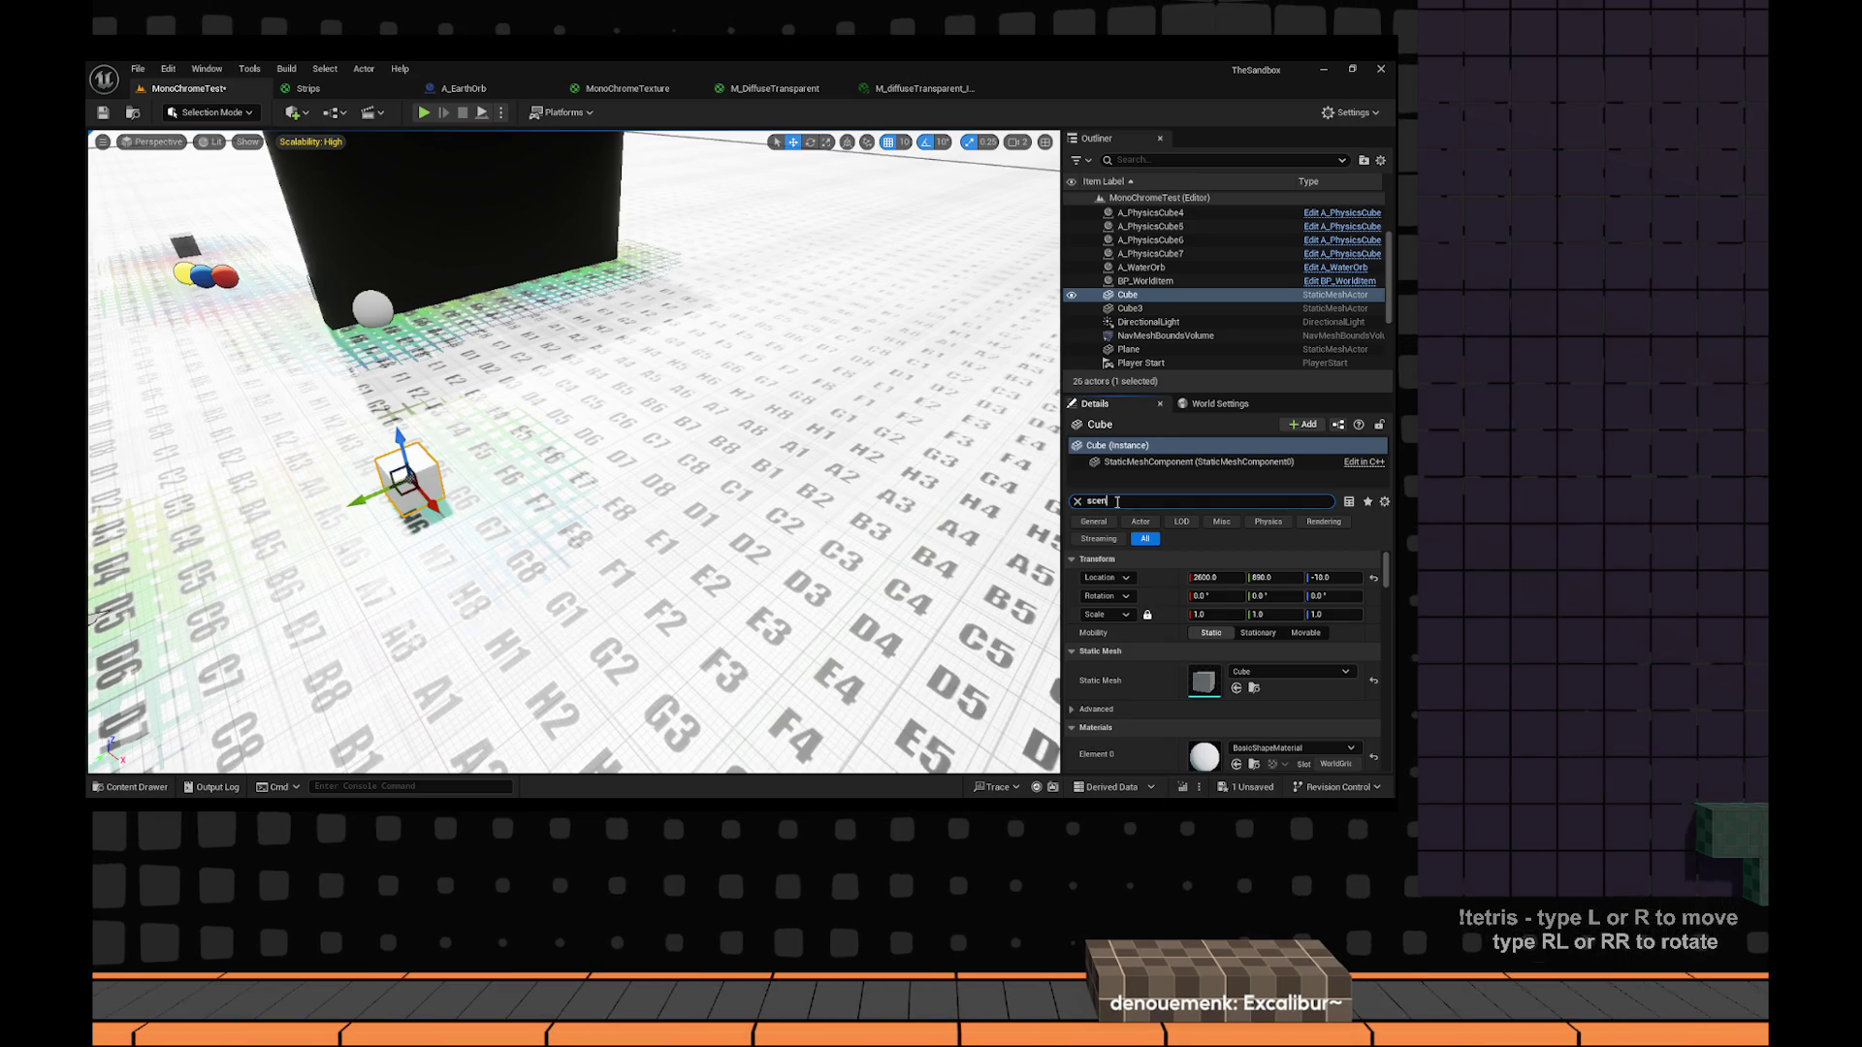
{"action": "key", "text": "BackSpace"}
{"action": "key", "text": "BackSpace"}
{"action": "key", "text": "BackSpace"}
{"action": "type", "text": "de"}
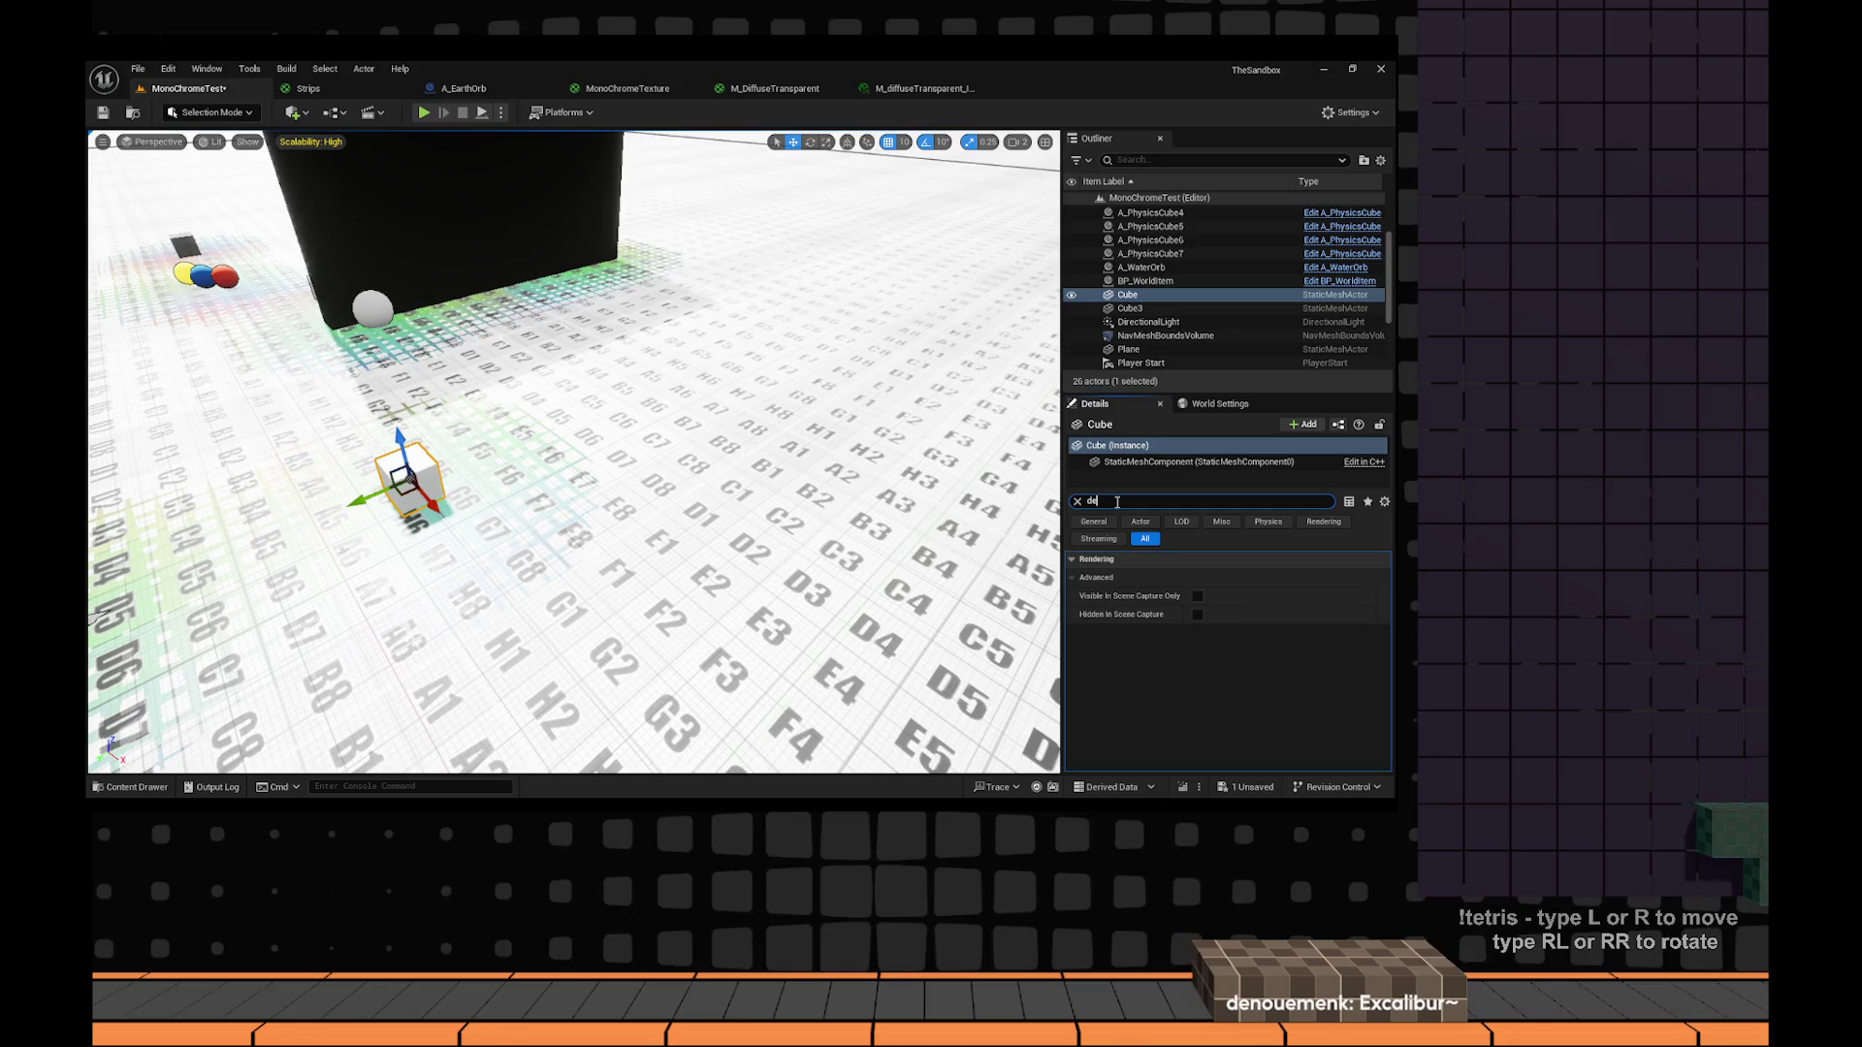
{"action": "type", "text": "pth"}
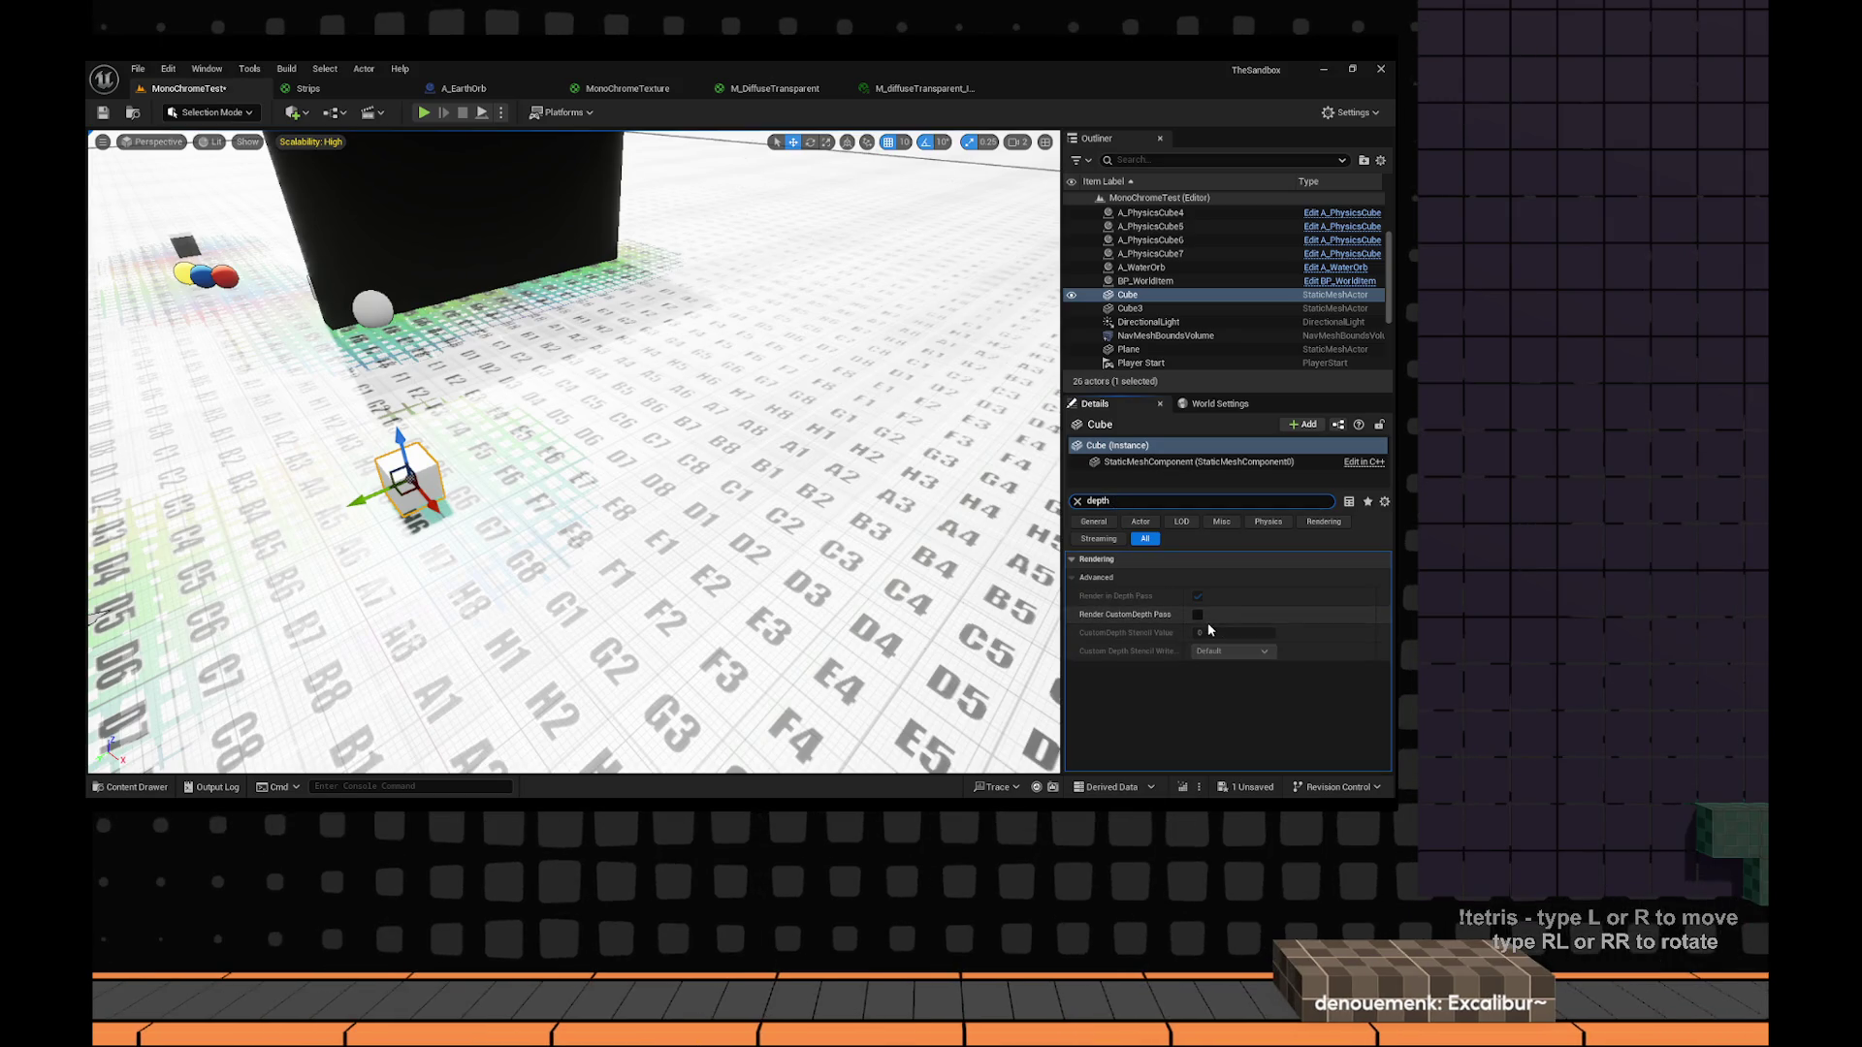
{"action": "type", "text": "f"}
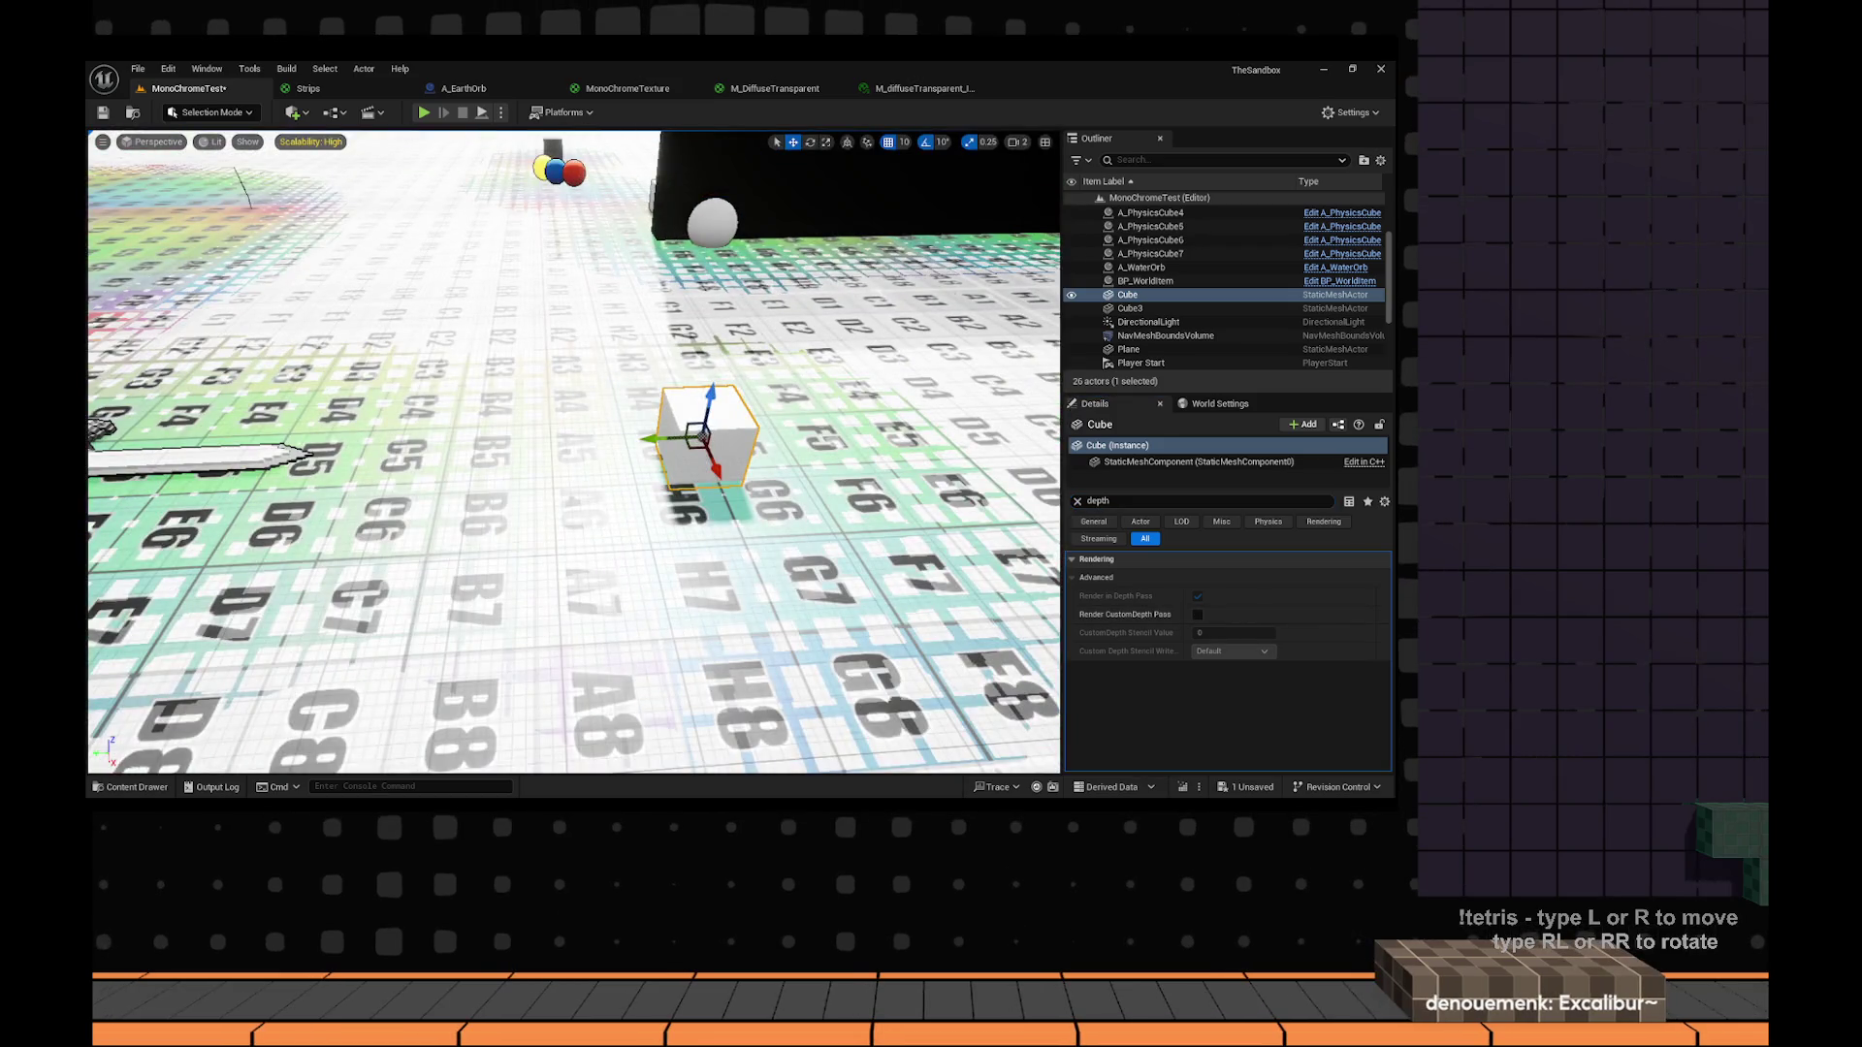
{"action": "left_click", "coordinate": [1199, 616]}
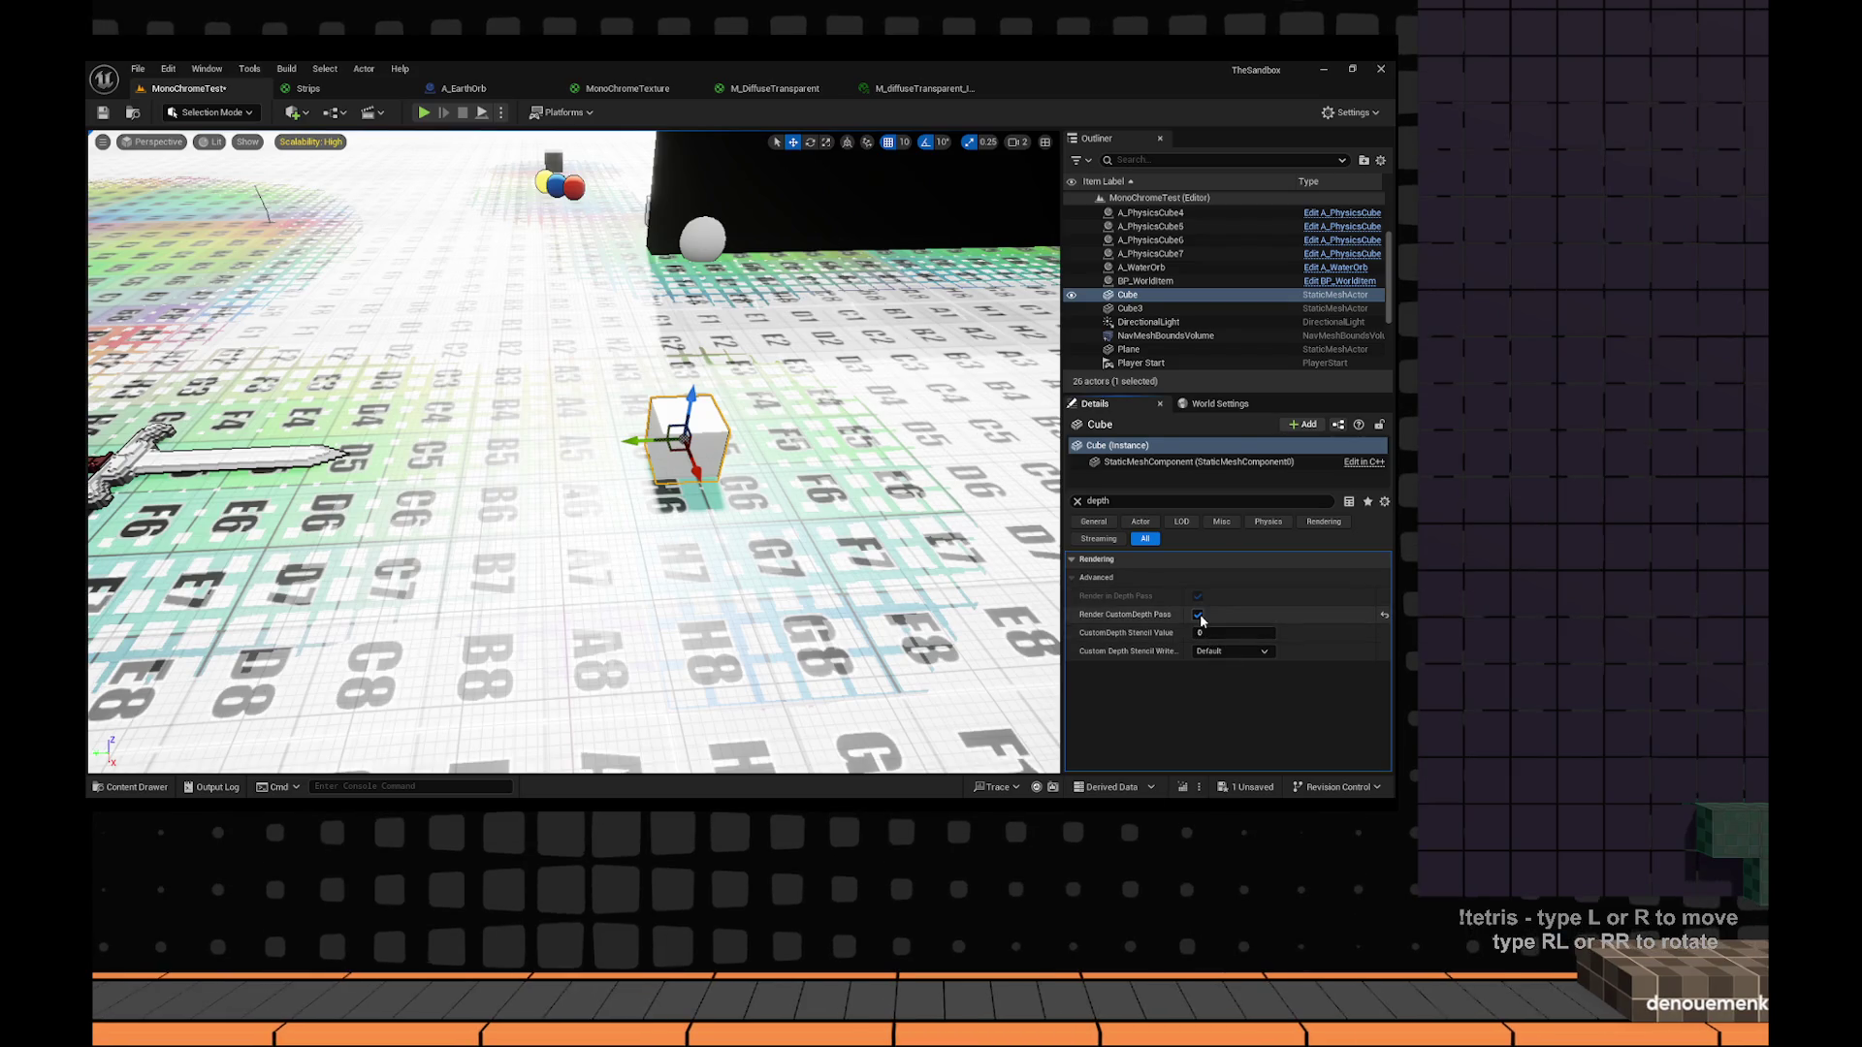
{"action": "key", "text": "f"}
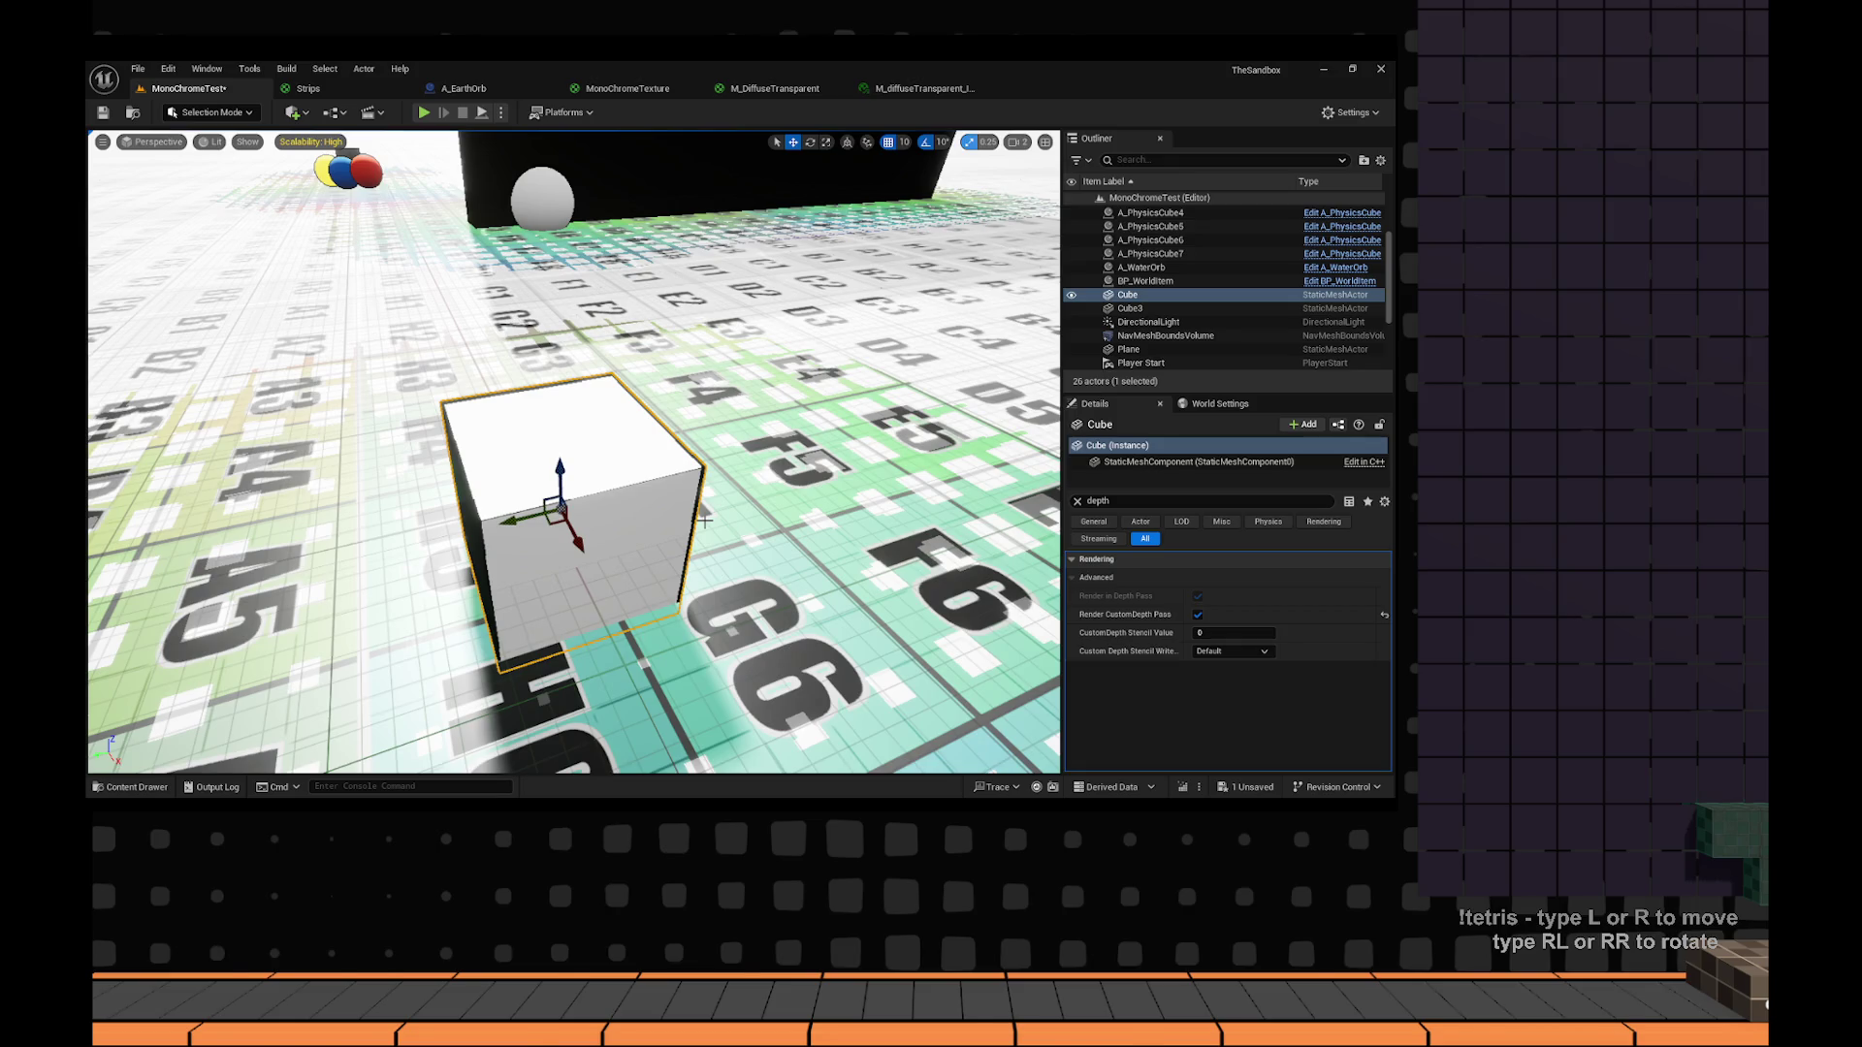
{"action": "scroll", "coordinate": [705, 521], "scroll_direction": "down", "scroll_amount": 5}
{"action": "left_click", "coordinate": [1198, 615]}
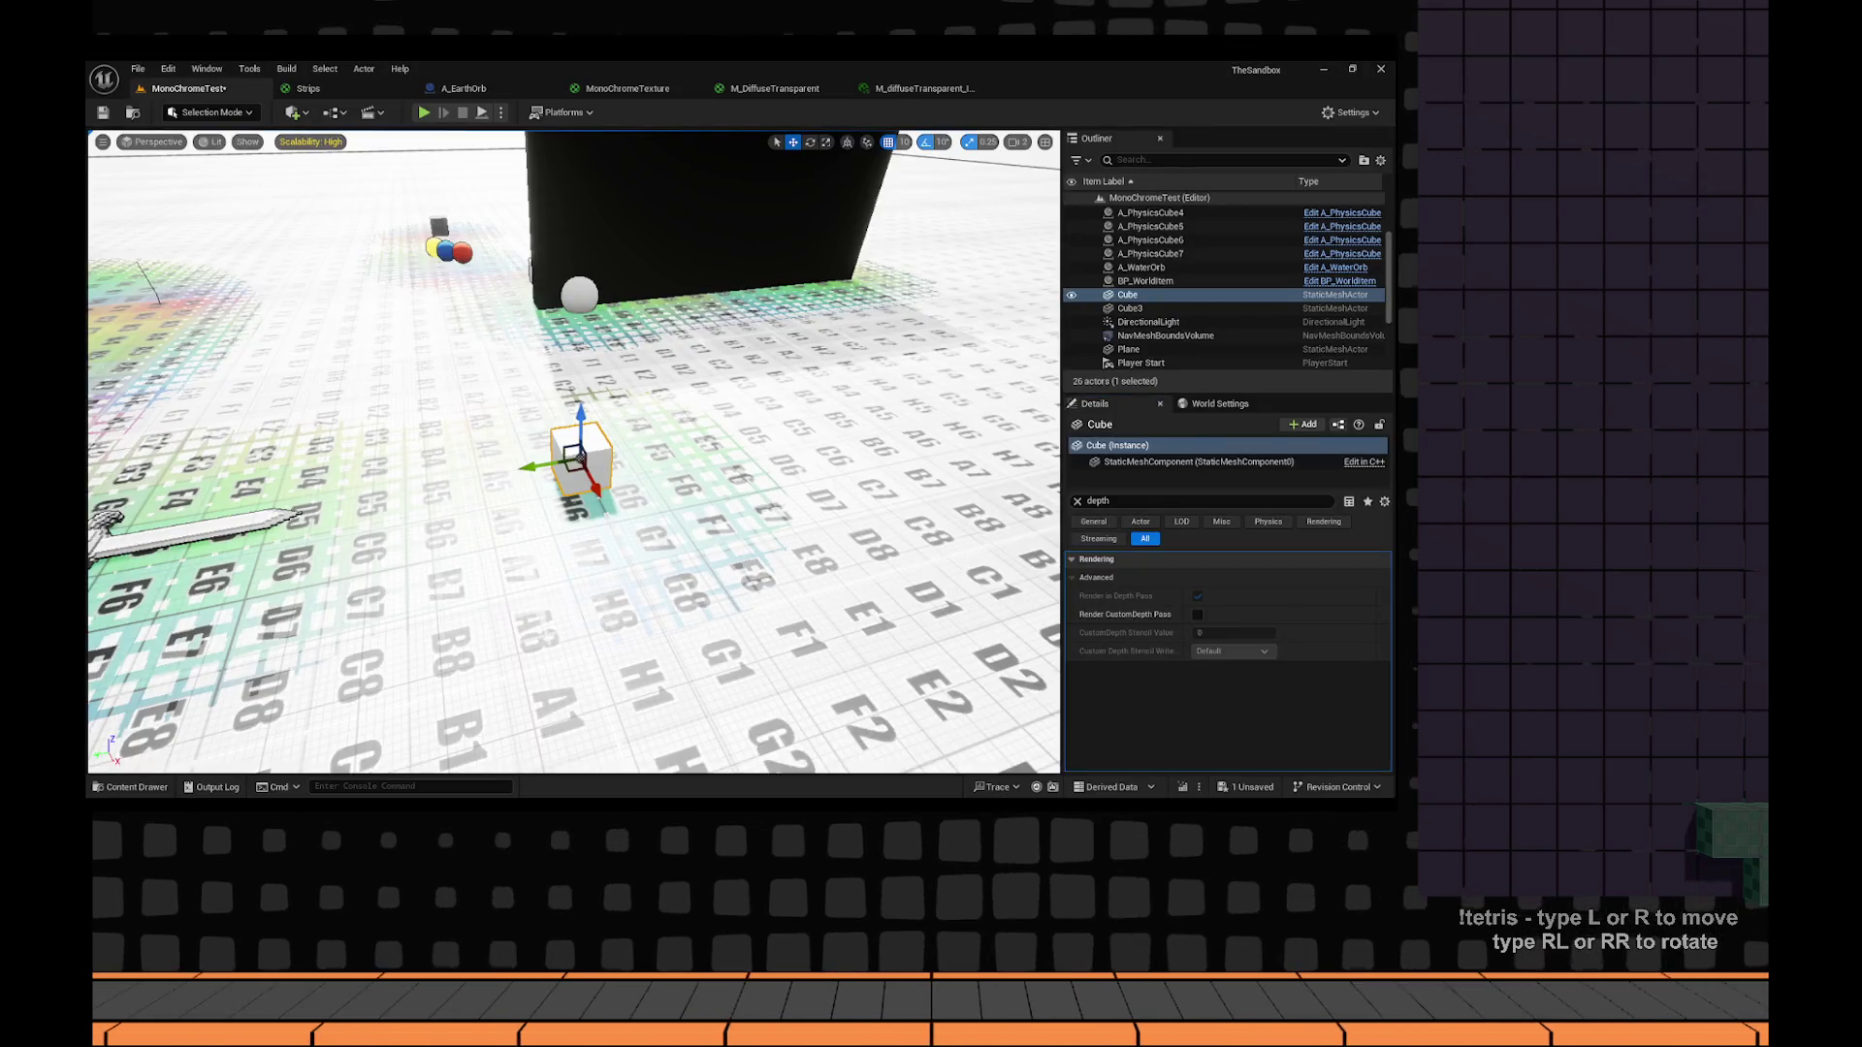
{"action": "left_click", "coordinate": [1150, 497]}
{"action": "type", "text": "dist"}
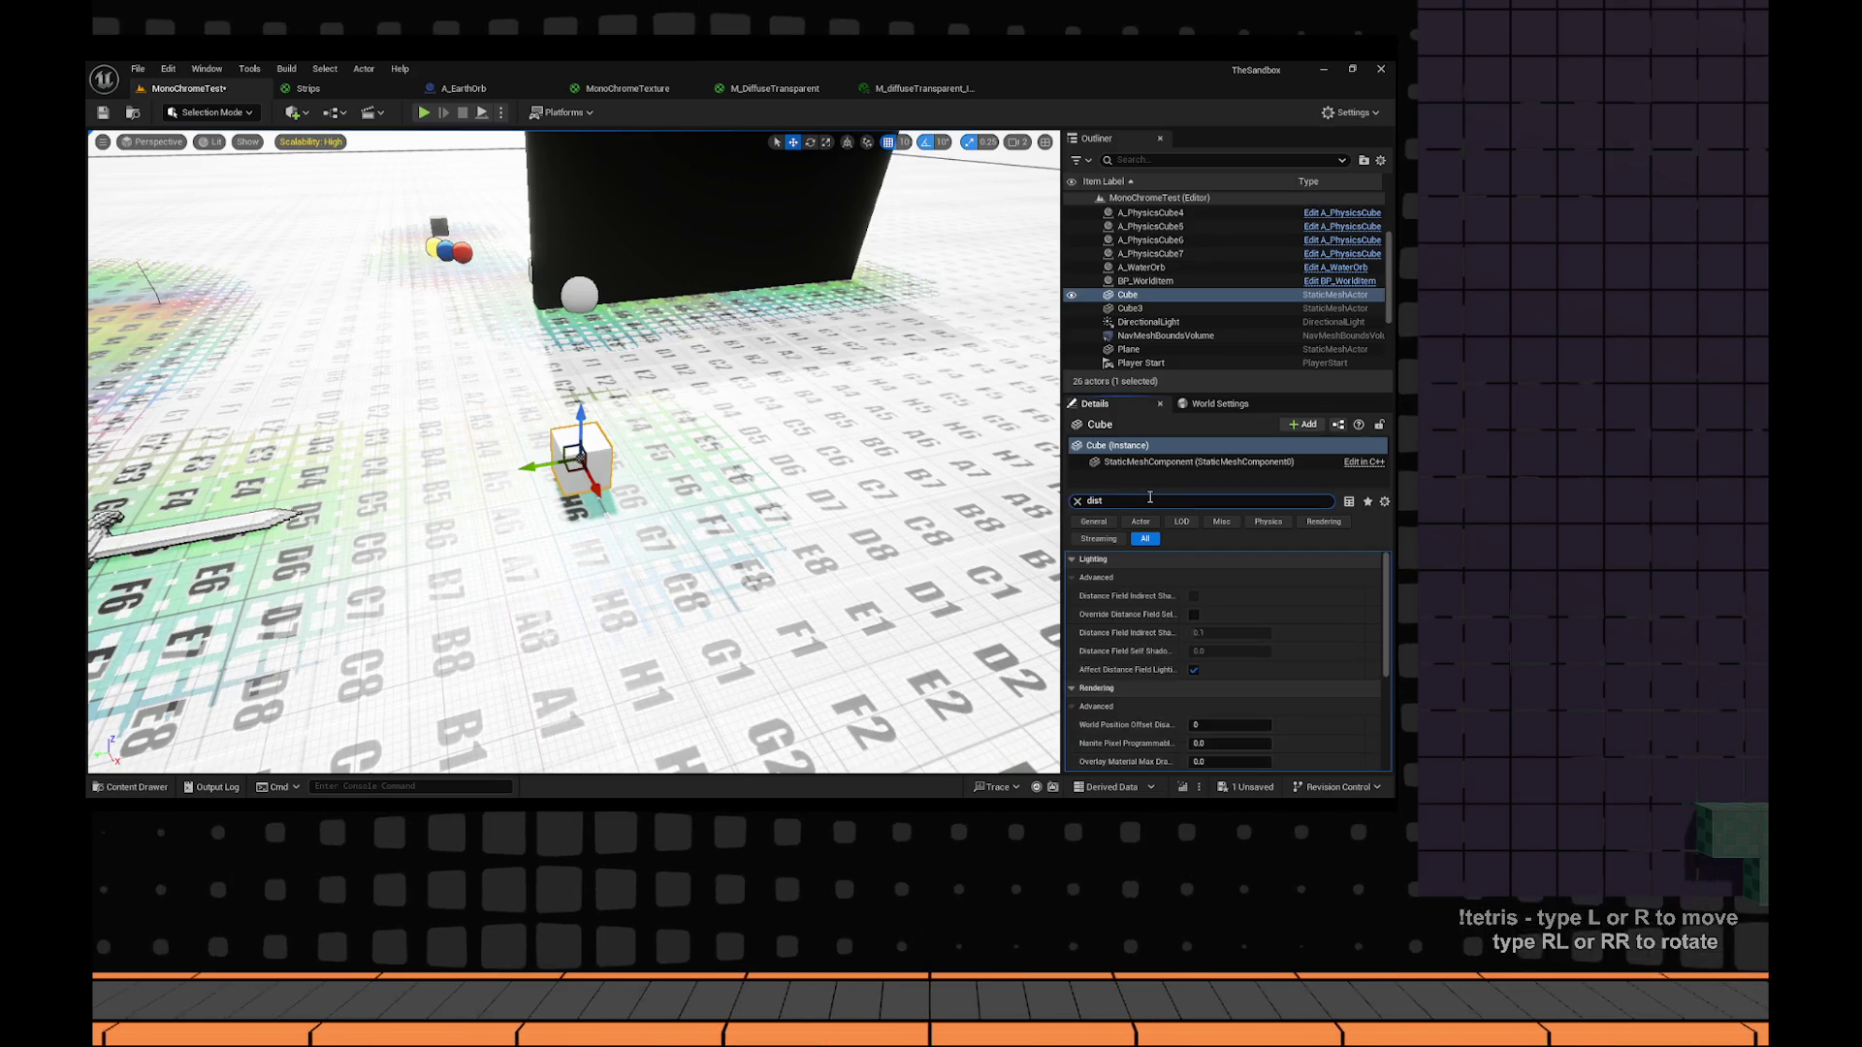
{"action": "type", "text": "ance"}
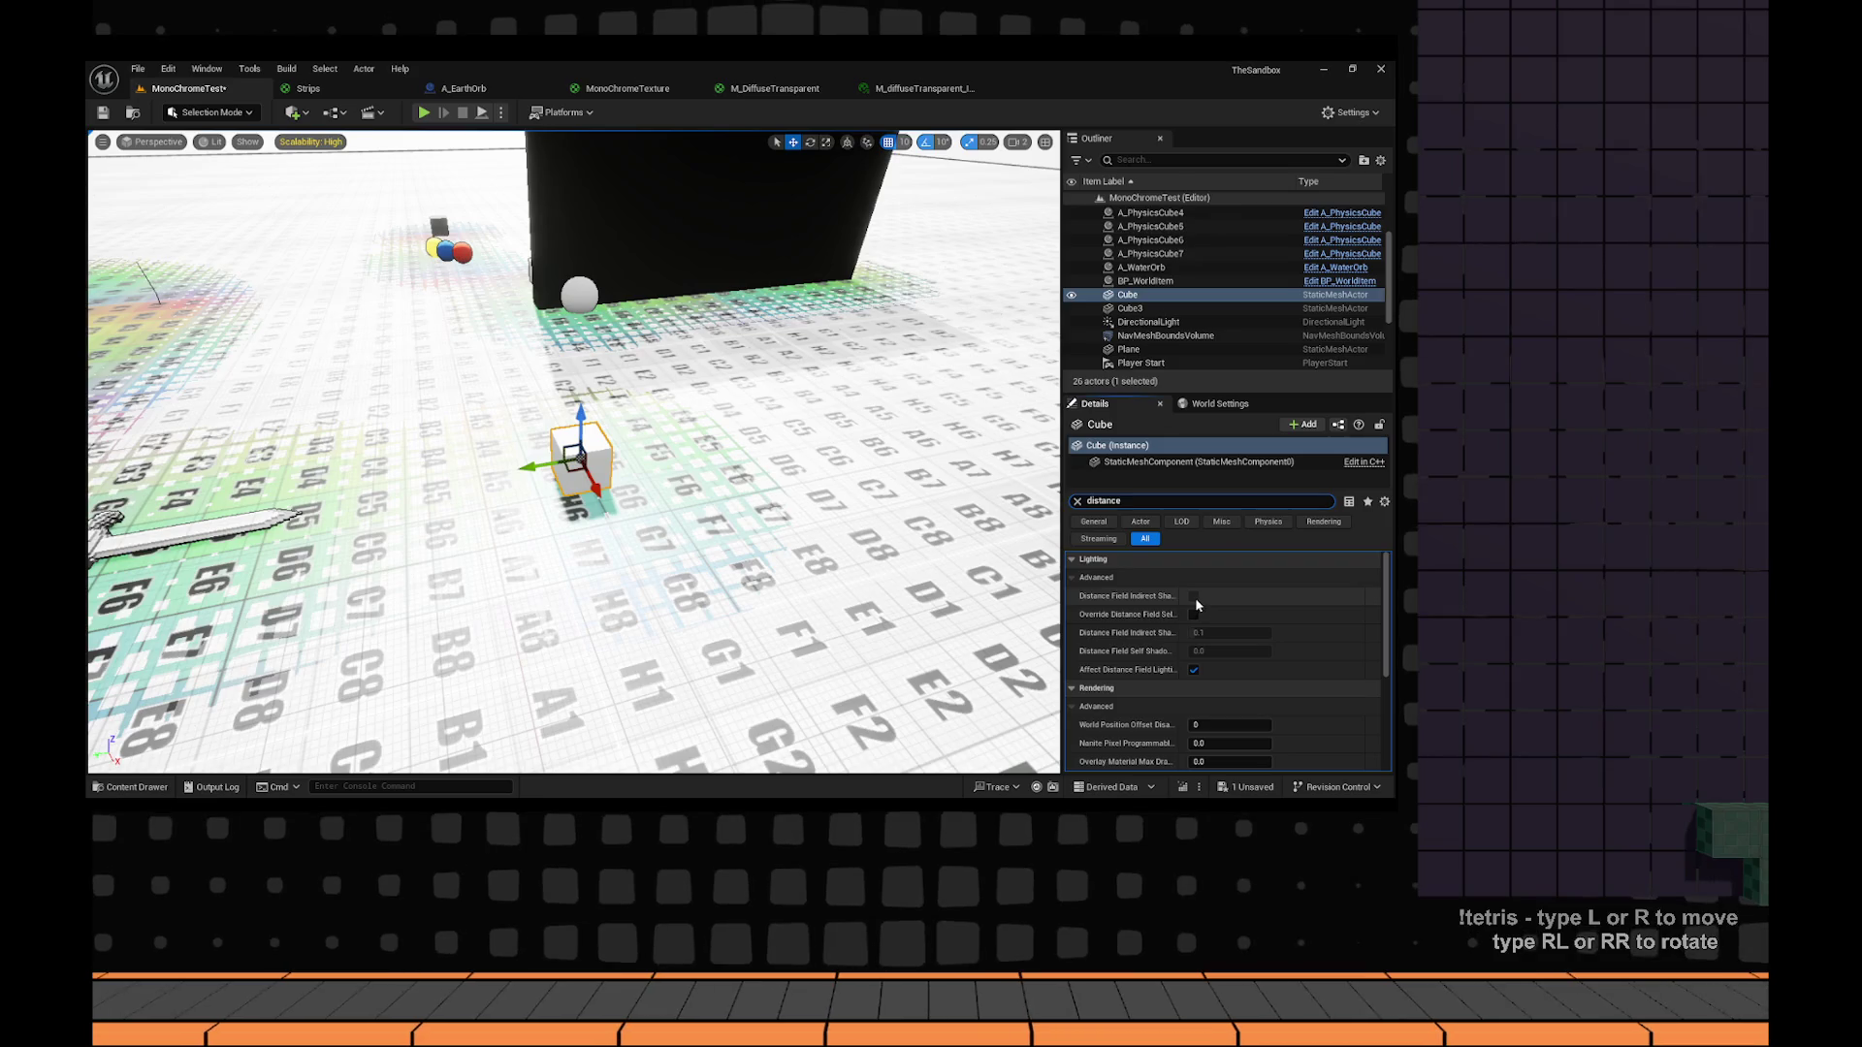
Toggle the Cube's distance field self-shadow override off again, raise it, and disable Affect Distance Field Lighting.
{"action": "left_click", "coordinate": [1193, 616]}
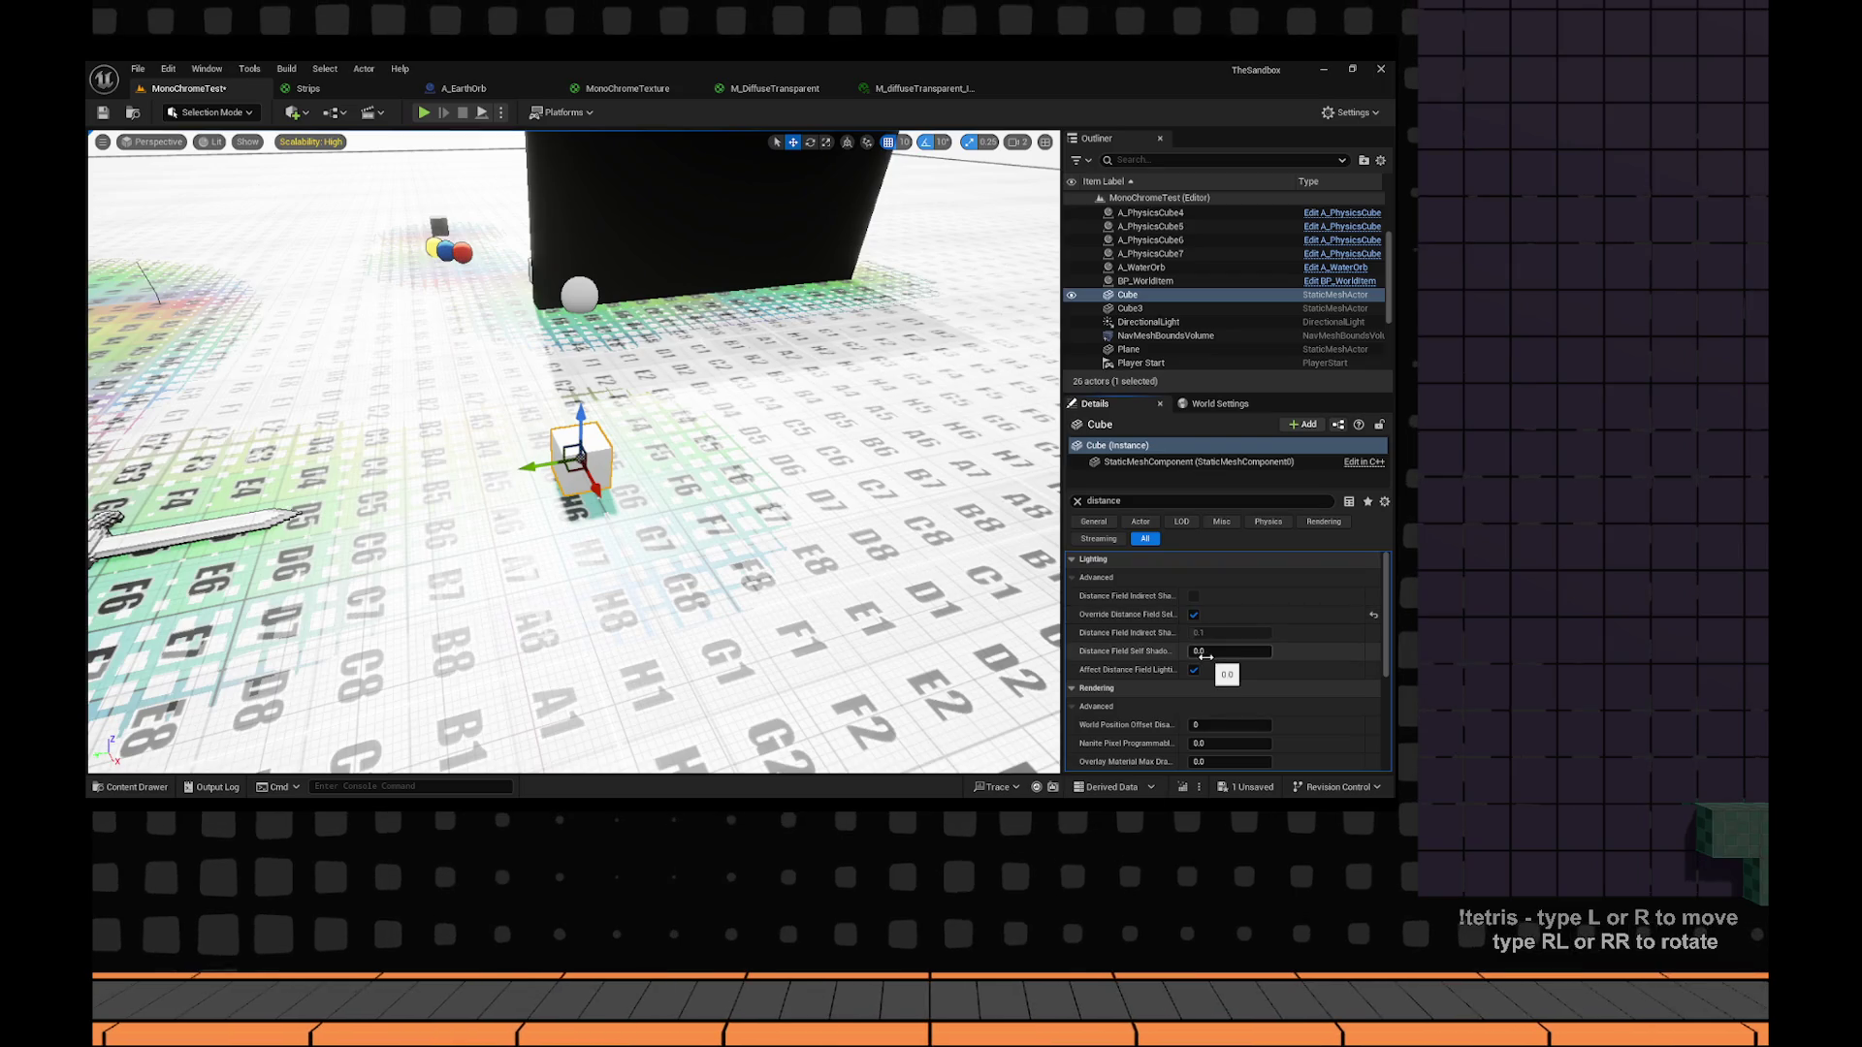
{"action": "mouse_move", "coordinate": [581, 431]}
{"action": "left_mouse_down"}
{"action": "mouse_move", "coordinate": [597, 365]}
{"action": "mouse_move", "coordinate": [679, 485]}
{"action": "mouse_move", "coordinate": [791, 747]}
{"action": "mouse_move", "coordinate": [791, 679]}
{"action": "left_mouse_up"}
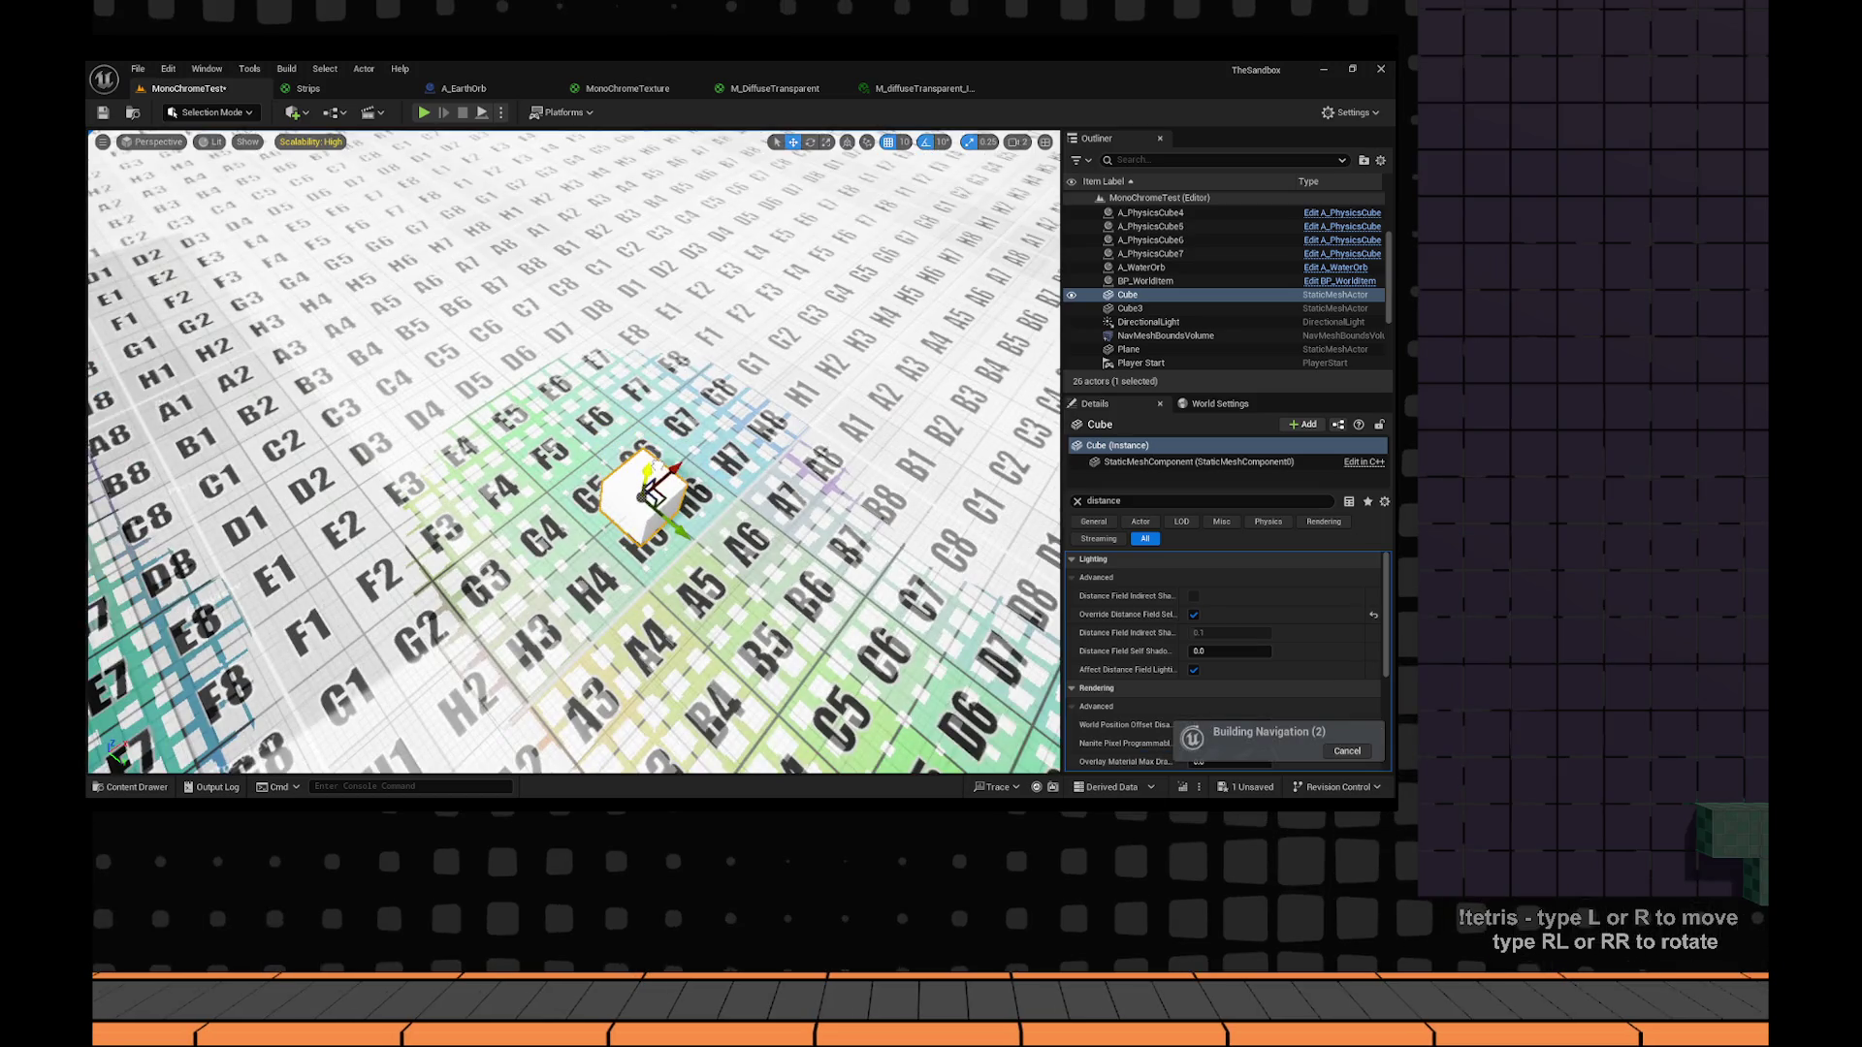
{"action": "left_click", "coordinate": [1194, 614]}
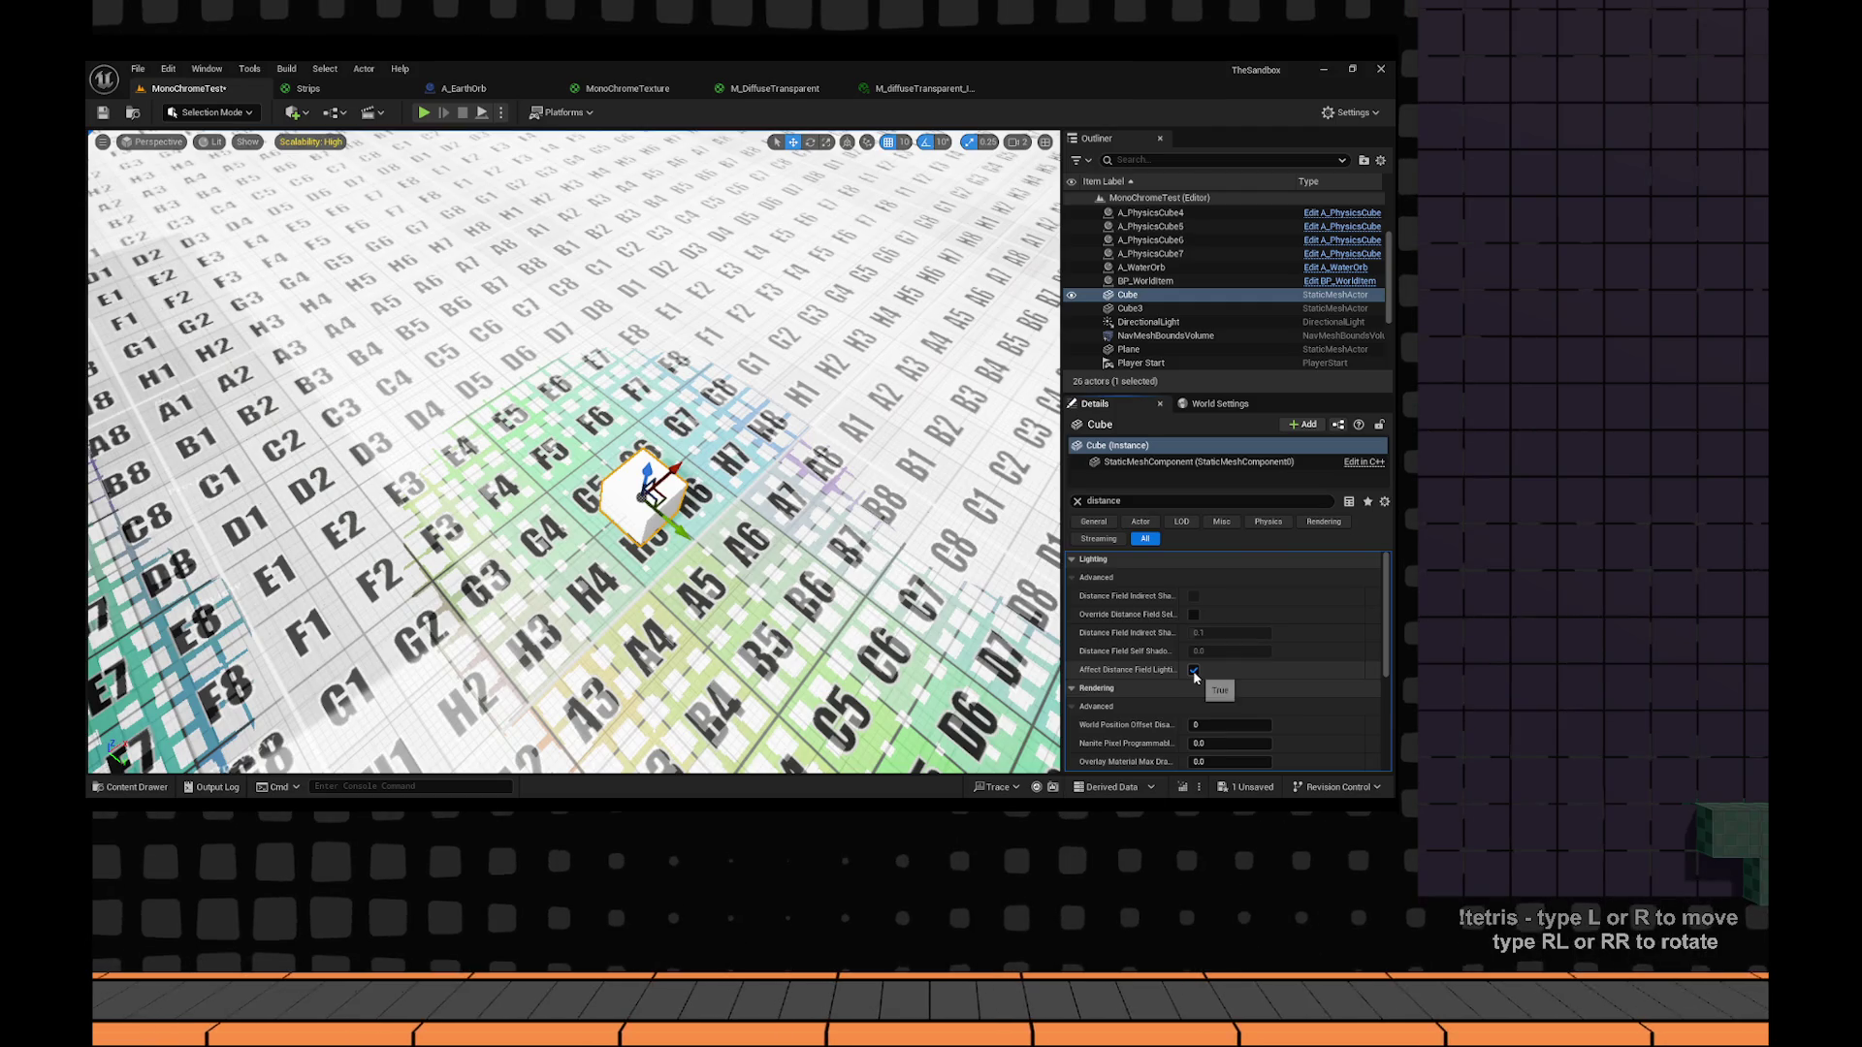
{"action": "left_click", "coordinate": [1194, 670]}
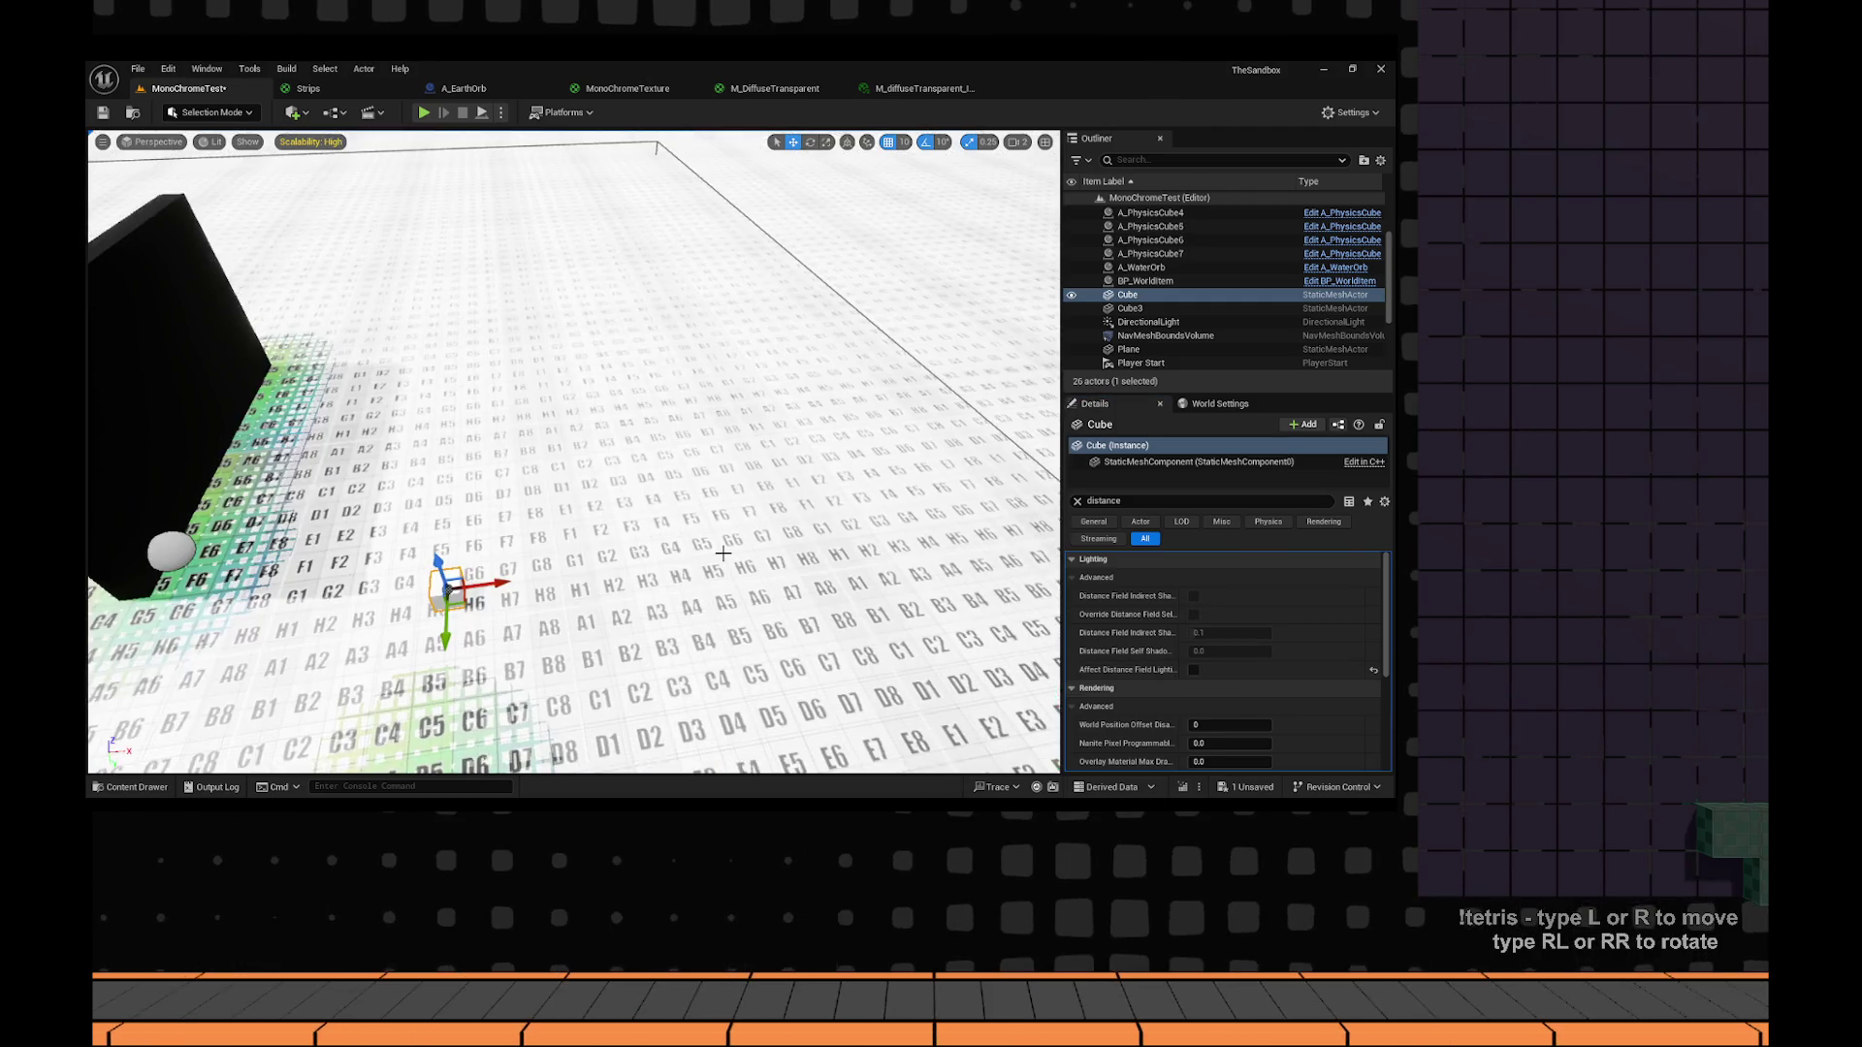
{"action": "mouse_move", "coordinate": [723, 554]}
{"action": "left_mouse_down"}
{"action": "mouse_move", "coordinate": [608, 578]}
{"action": "mouse_move", "coordinate": [498, 572]}
{"action": "mouse_move", "coordinate": [369, 624]}
{"action": "left_mouse_up"}
Remove the Cube actor from the MonoChromeTest level and select A_GridCube.
{"action": "key", "text": "Delete"}
{"action": "key", "text": "ctrl+z"}
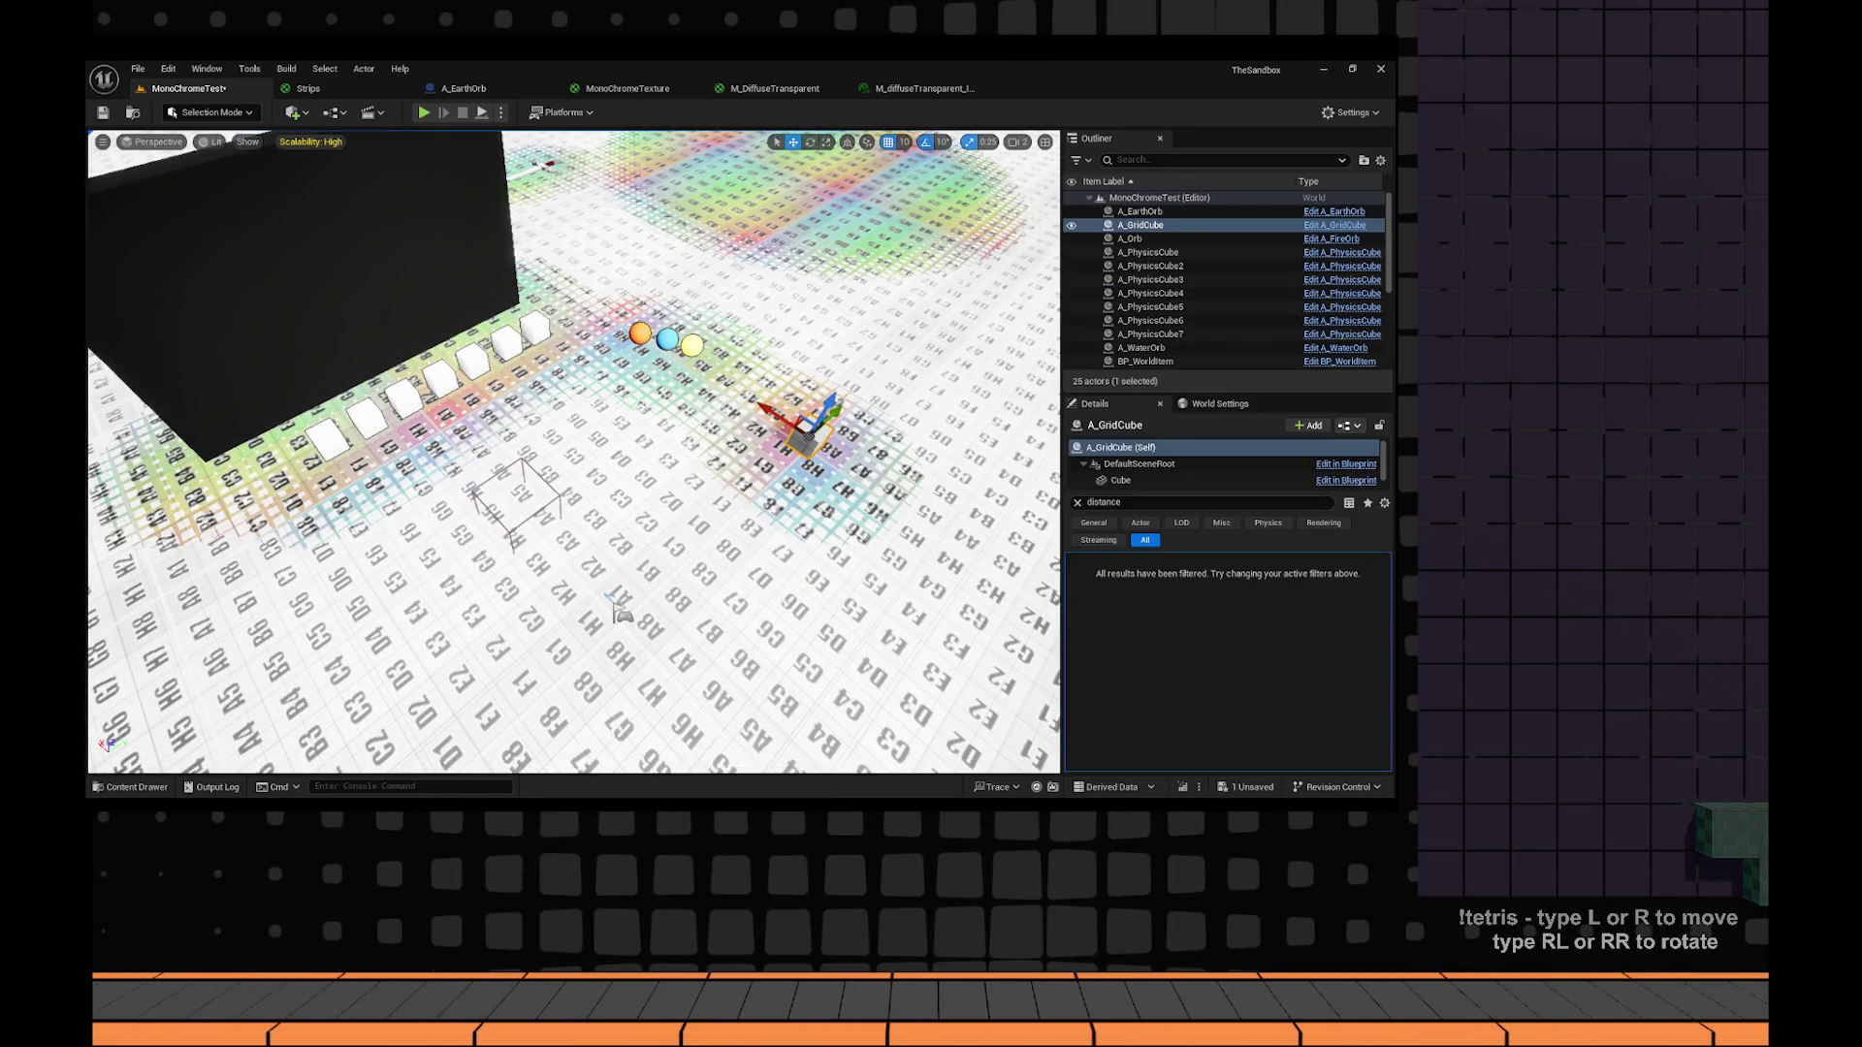
{"action": "scroll", "coordinate": [699, 356], "scroll_direction": "down", "scroll_amount": 5}
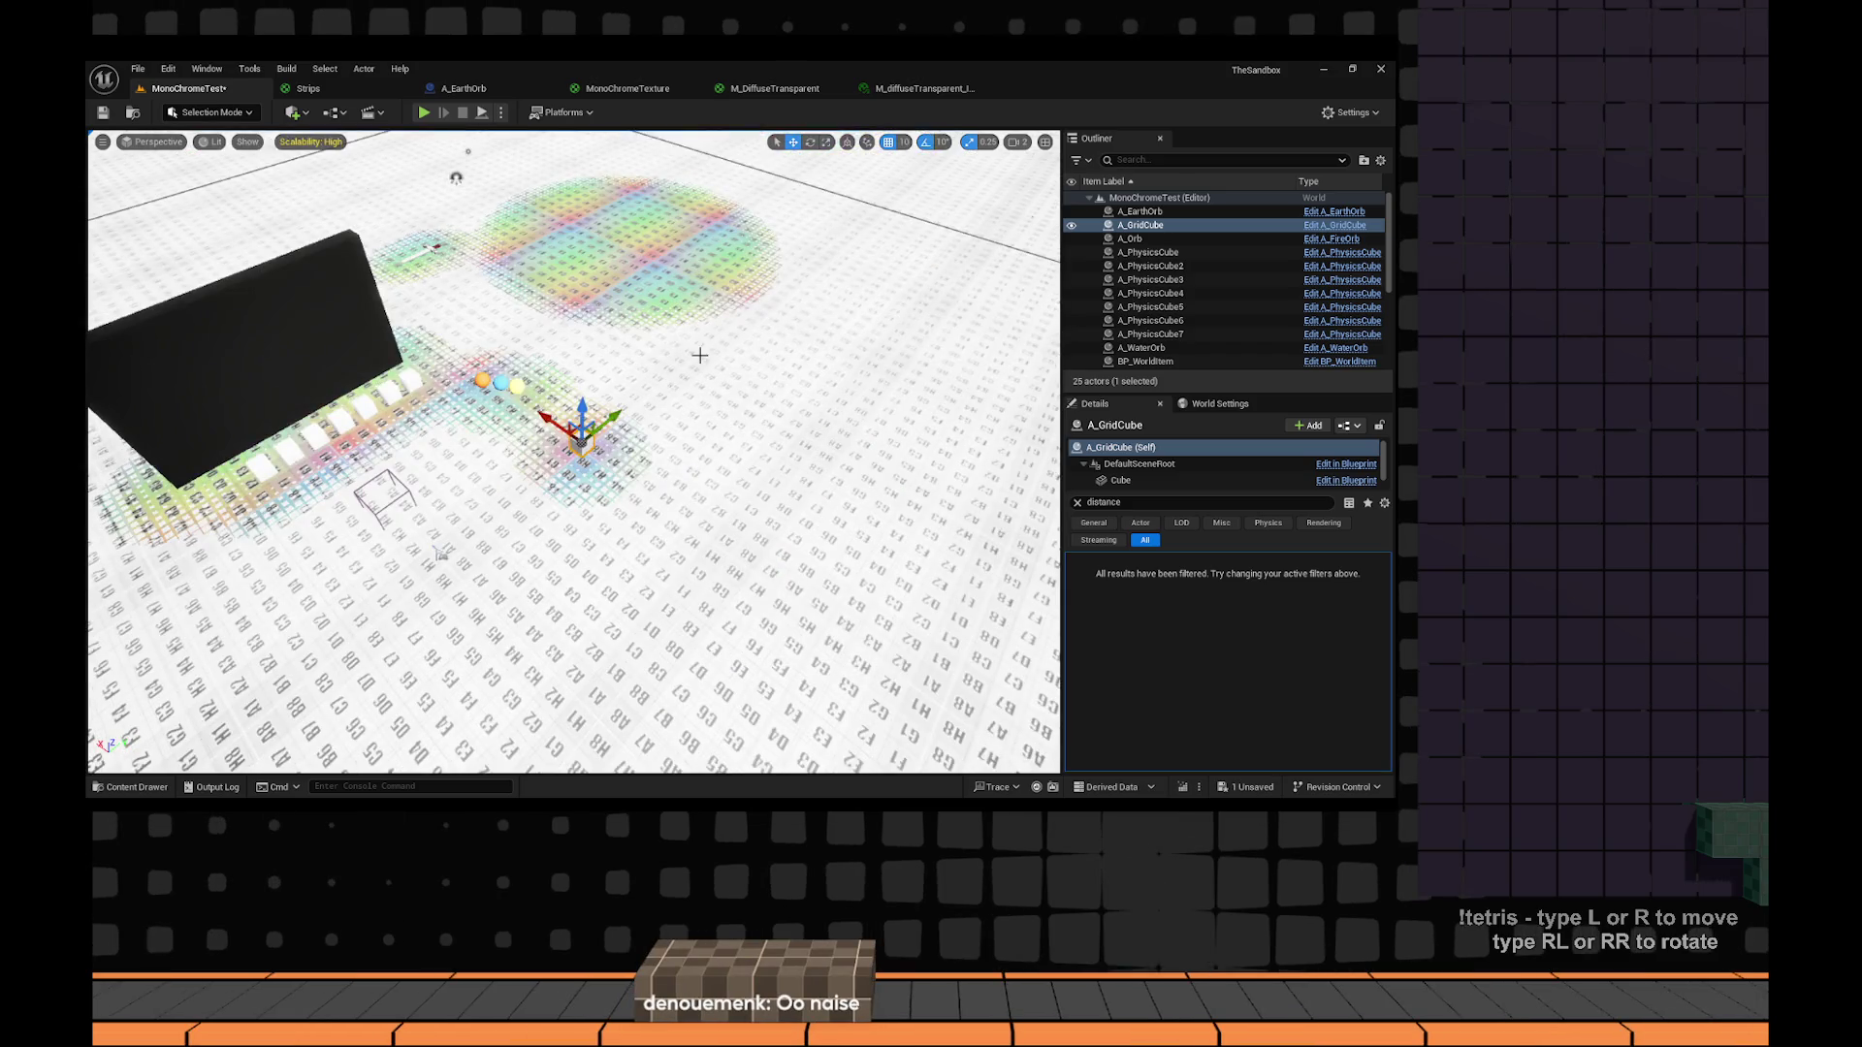
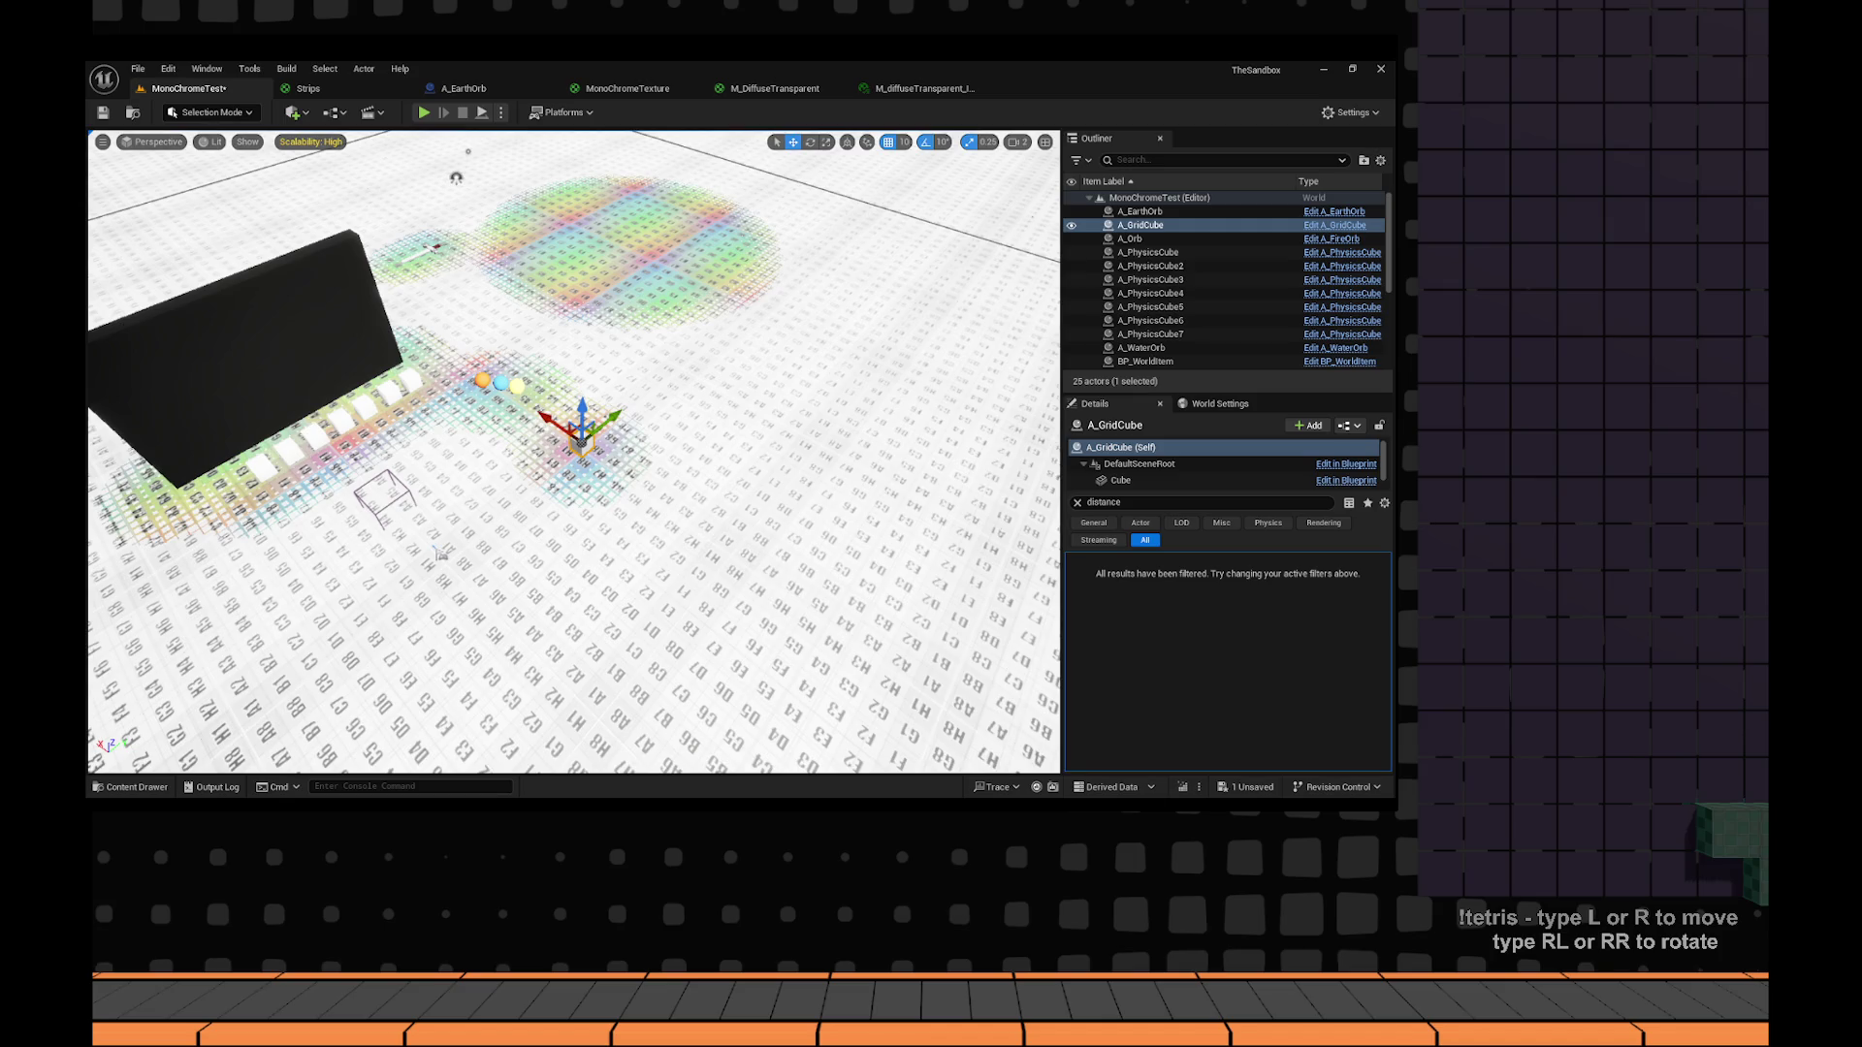
Delete A_GridCube and select the physics cubes for removal, leaving 14 actors.
{"action": "left_click_drag", "start_coordinate": [440, 552], "coordinate": [617, 665]}
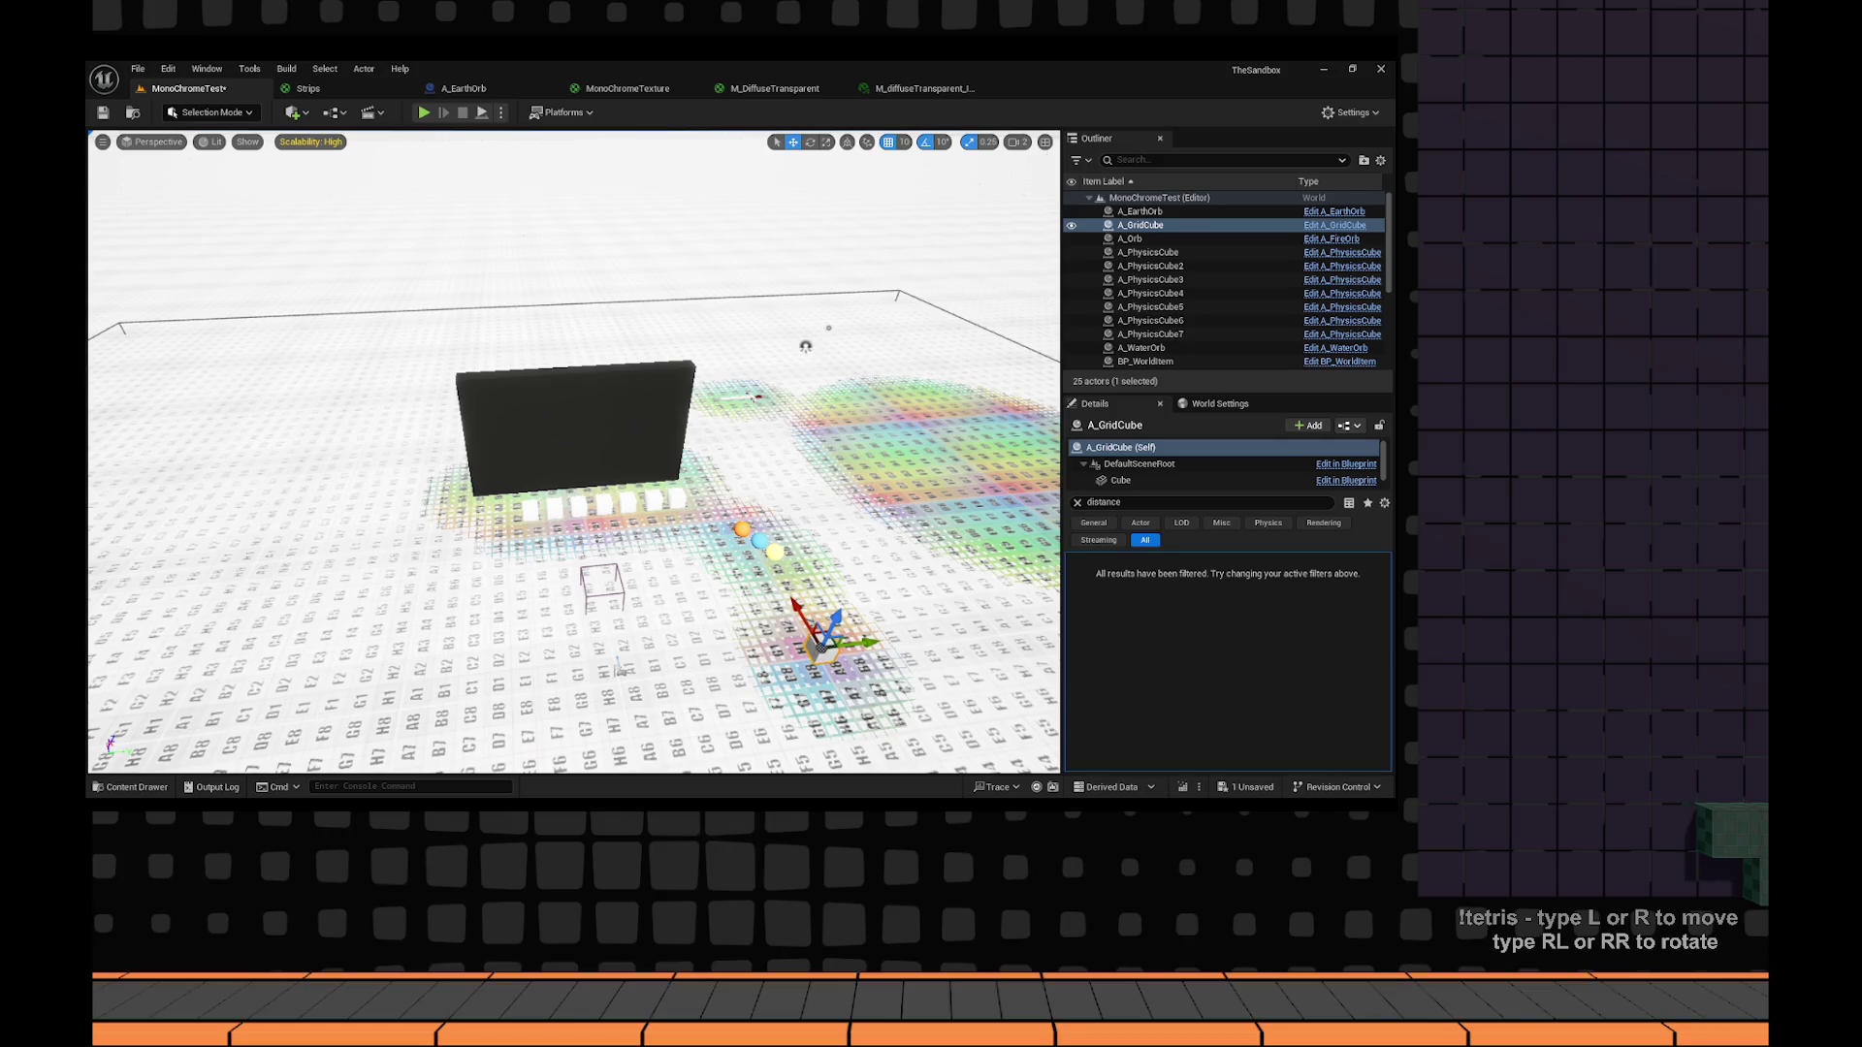
{"action": "key", "text": "Delete"}
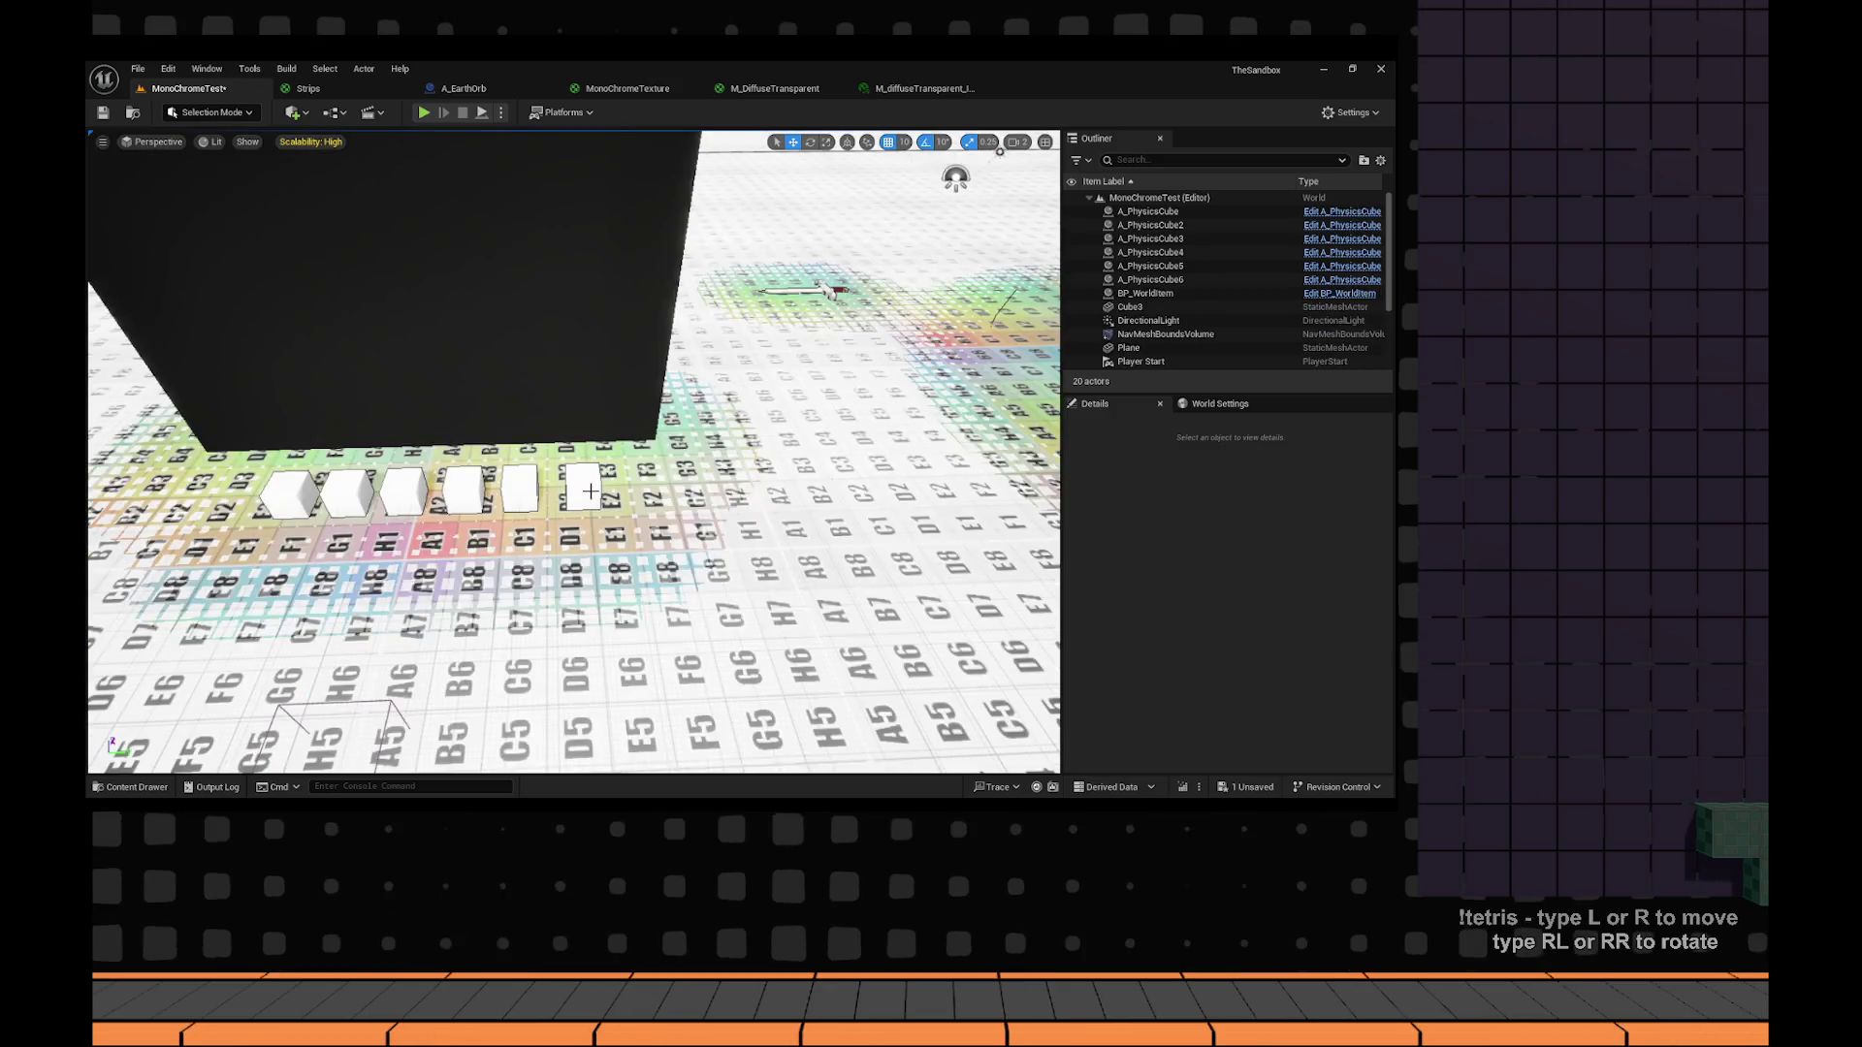
{"action": "left_click", "coordinate": [407, 488]}
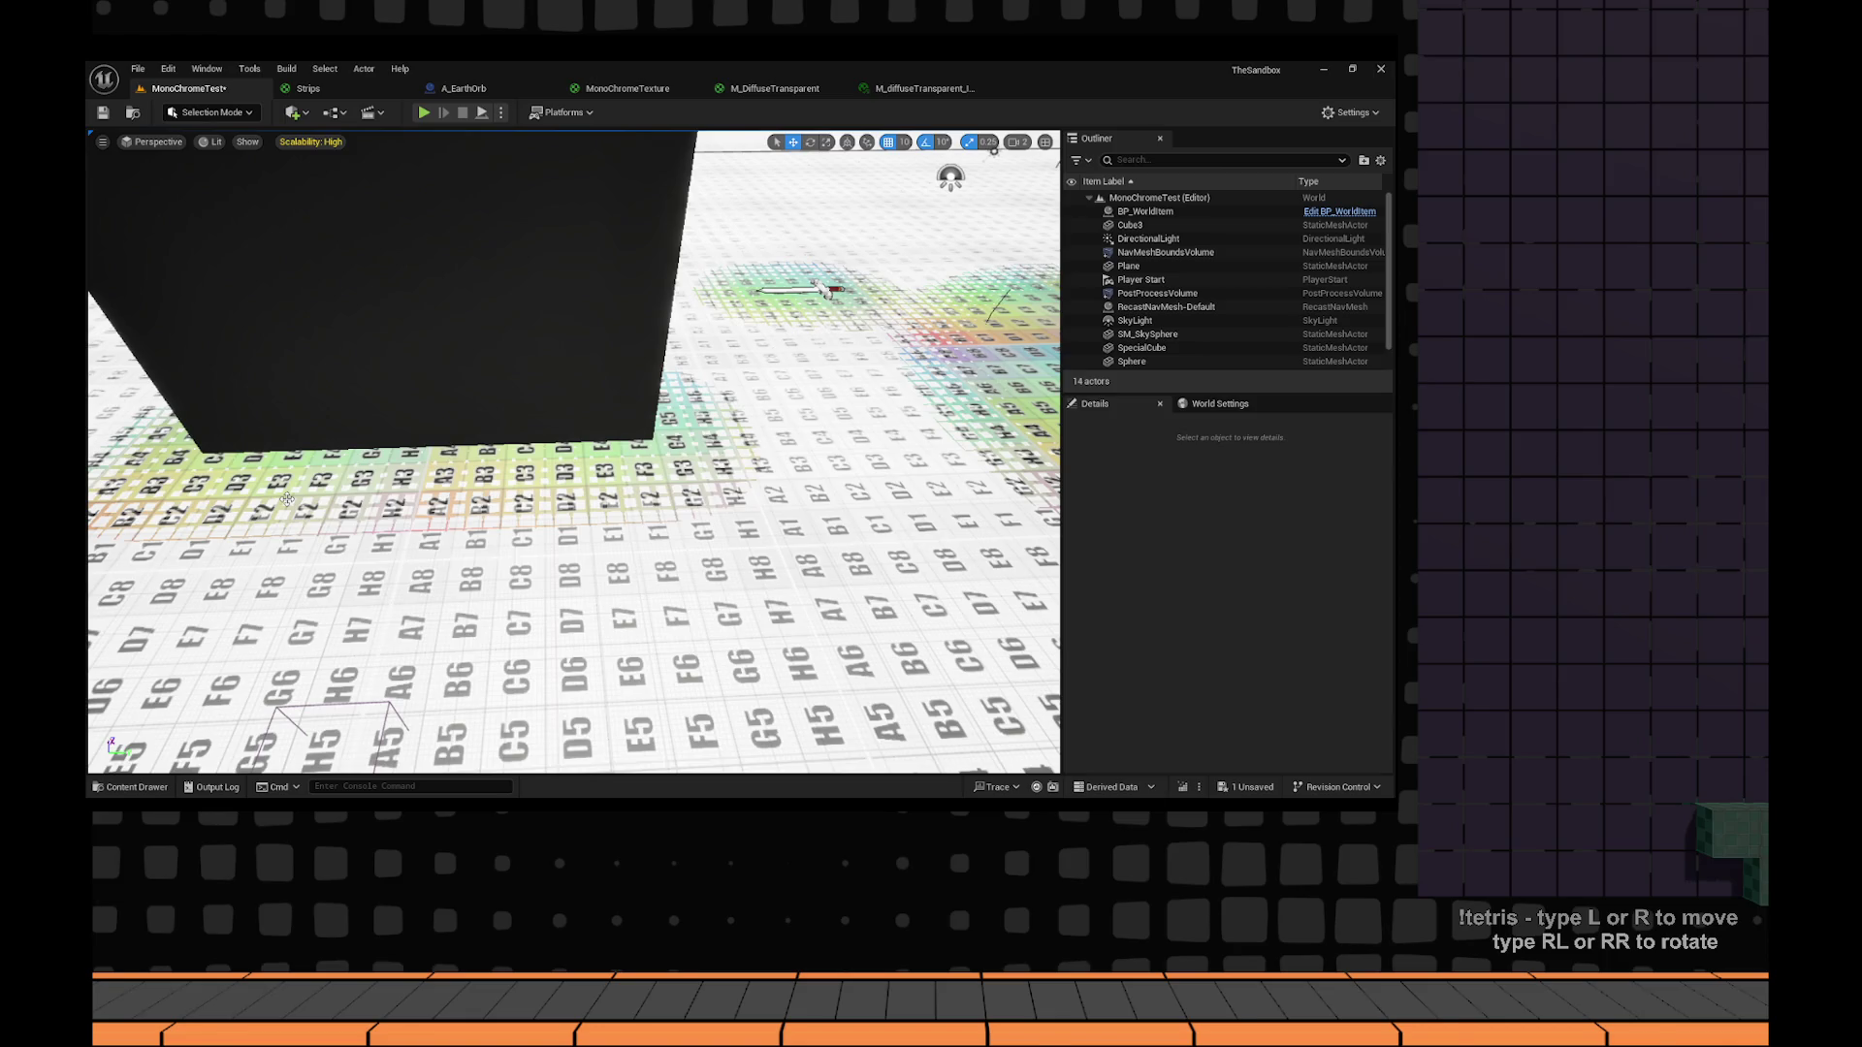
Turn off Affect Distance Field Lighting on the black wall cube Cube3.
{"action": "left_click", "coordinate": [287, 498]}
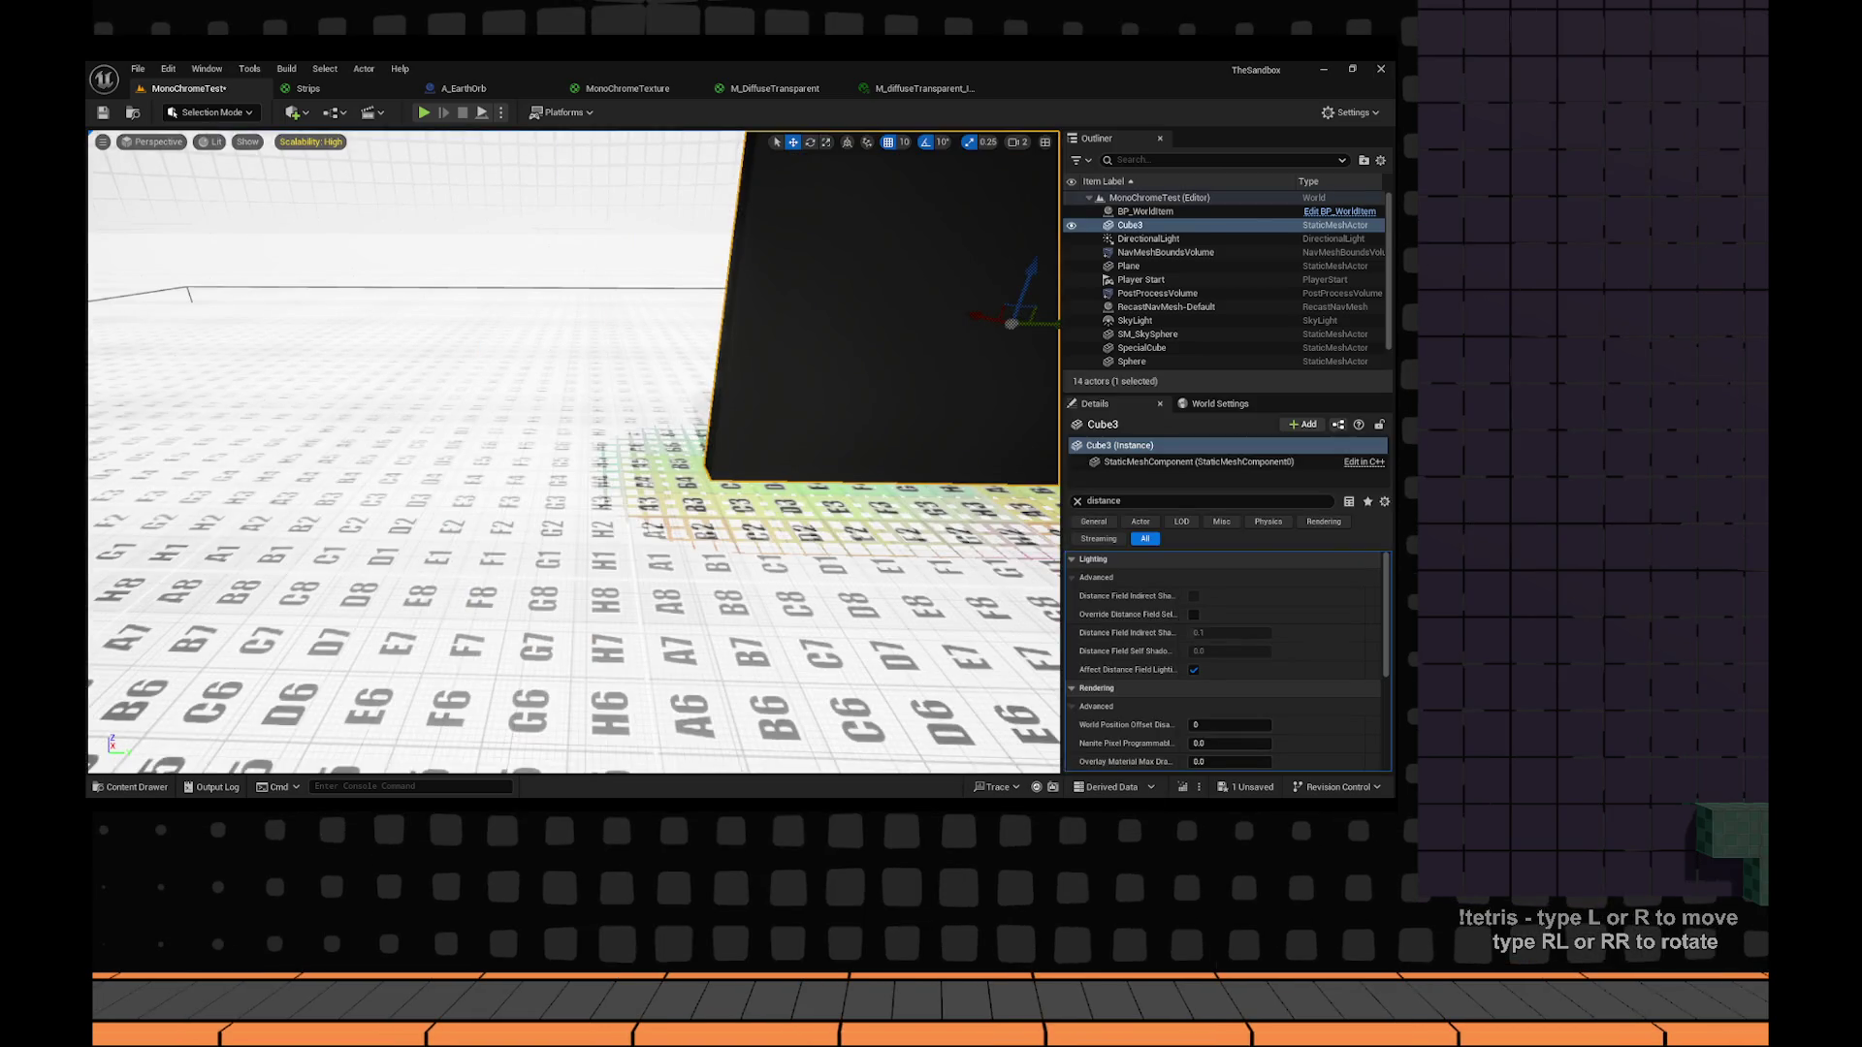
{"action": "left_click", "coordinate": [1194, 670]}
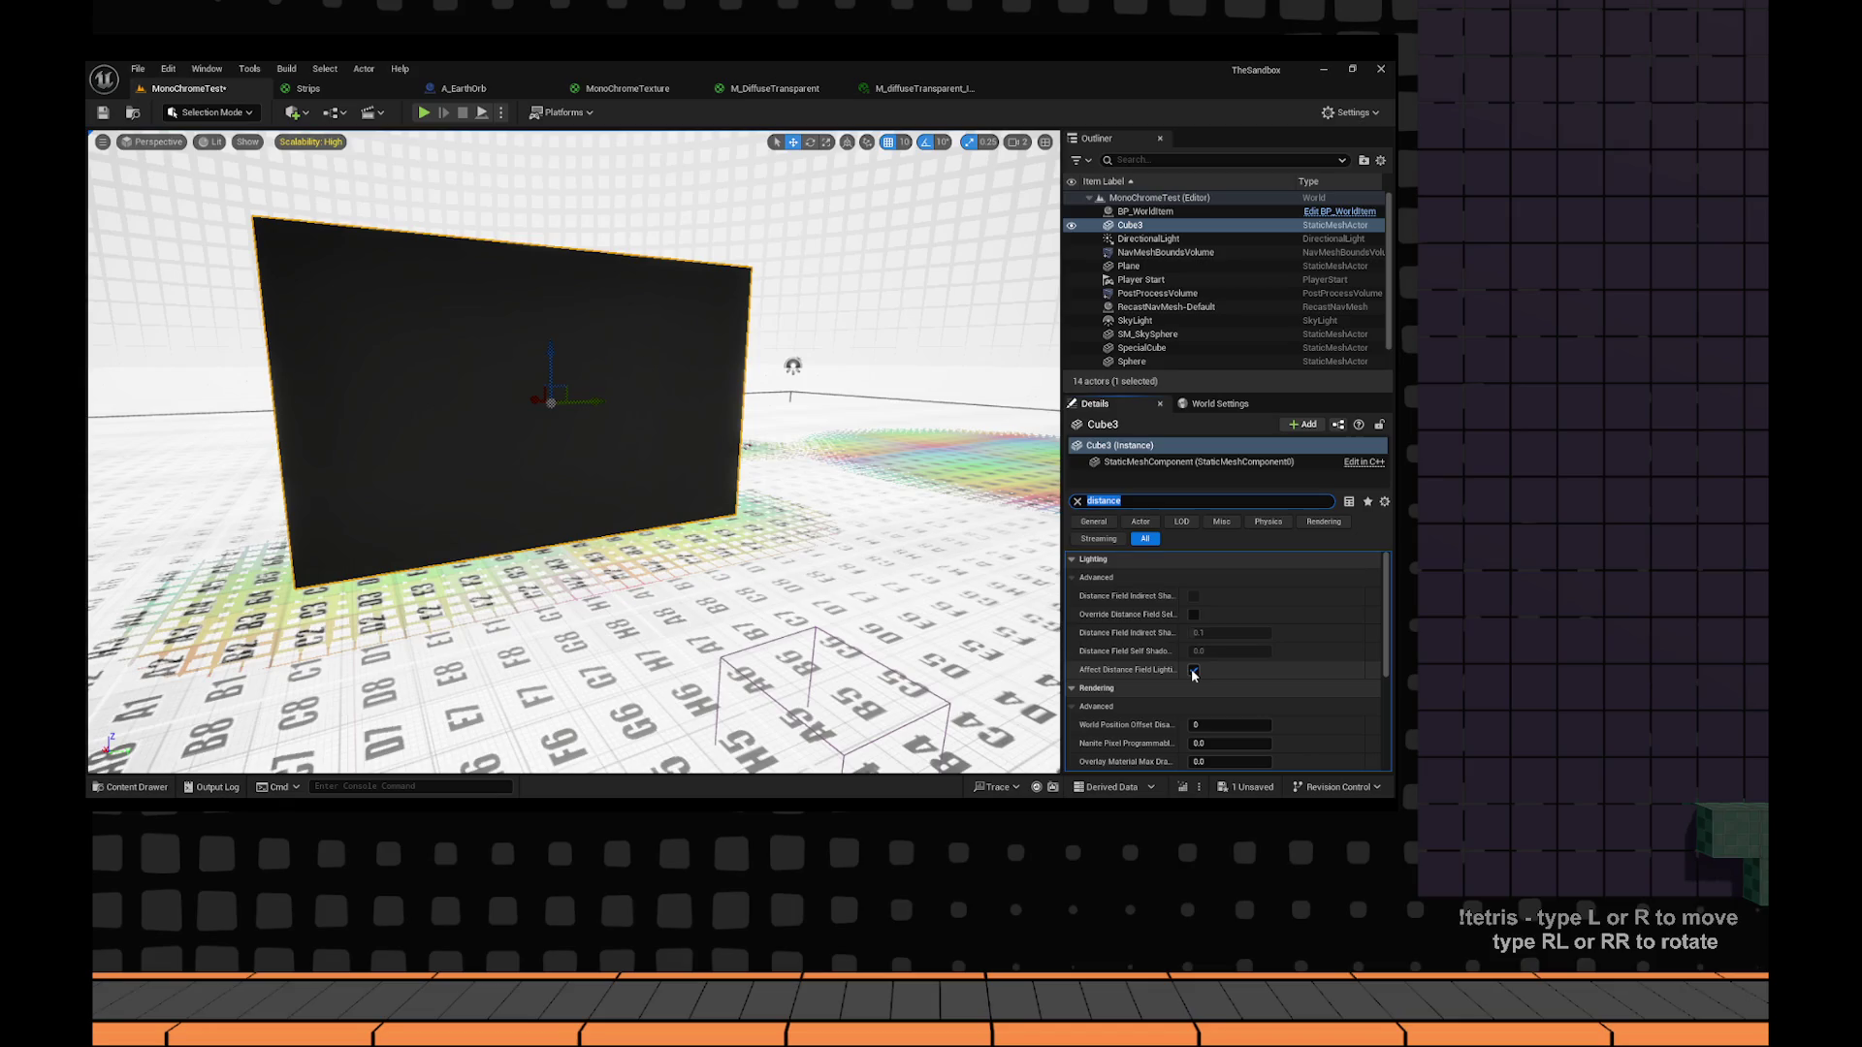
{"action": "left_click", "coordinate": [1194, 670]}
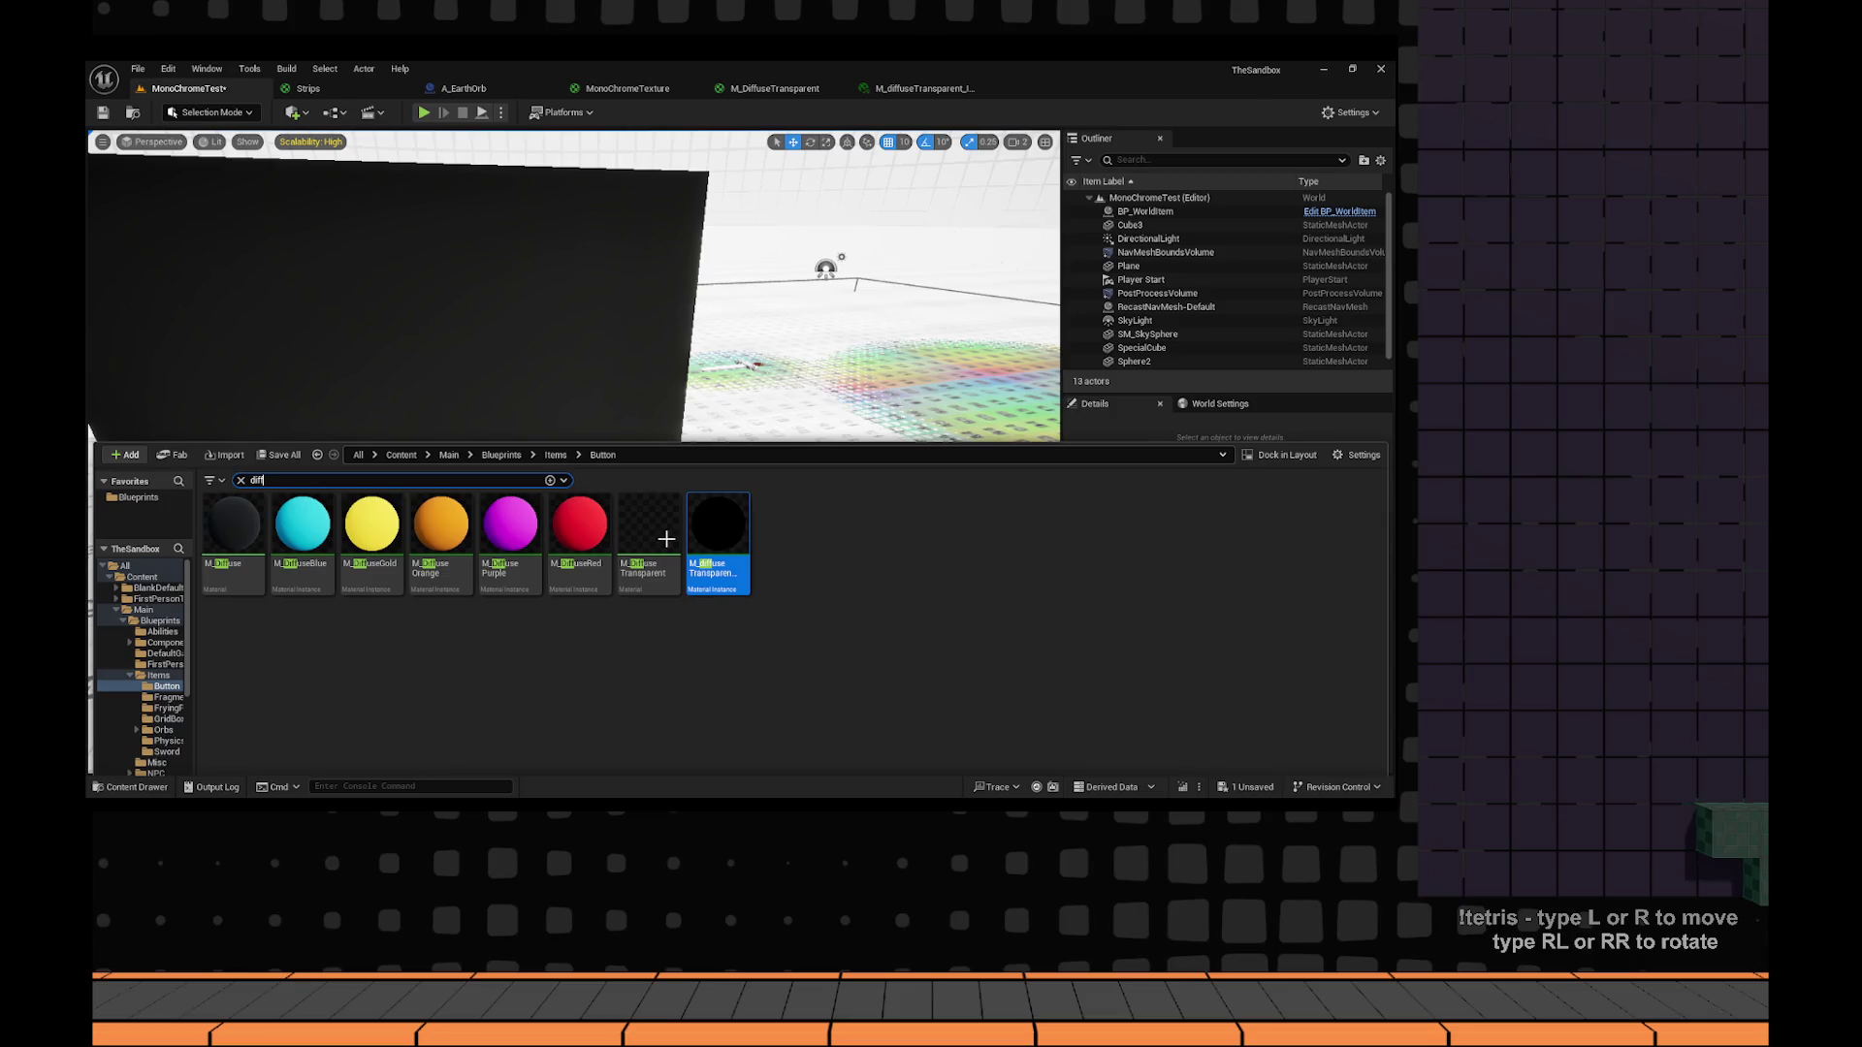
Apply the MonoChromeTexture material from the Content Drawer to the wall cube Cube3.
{"action": "left_click_drag", "start_coordinate": [666, 539], "coordinate": [766, 363]}
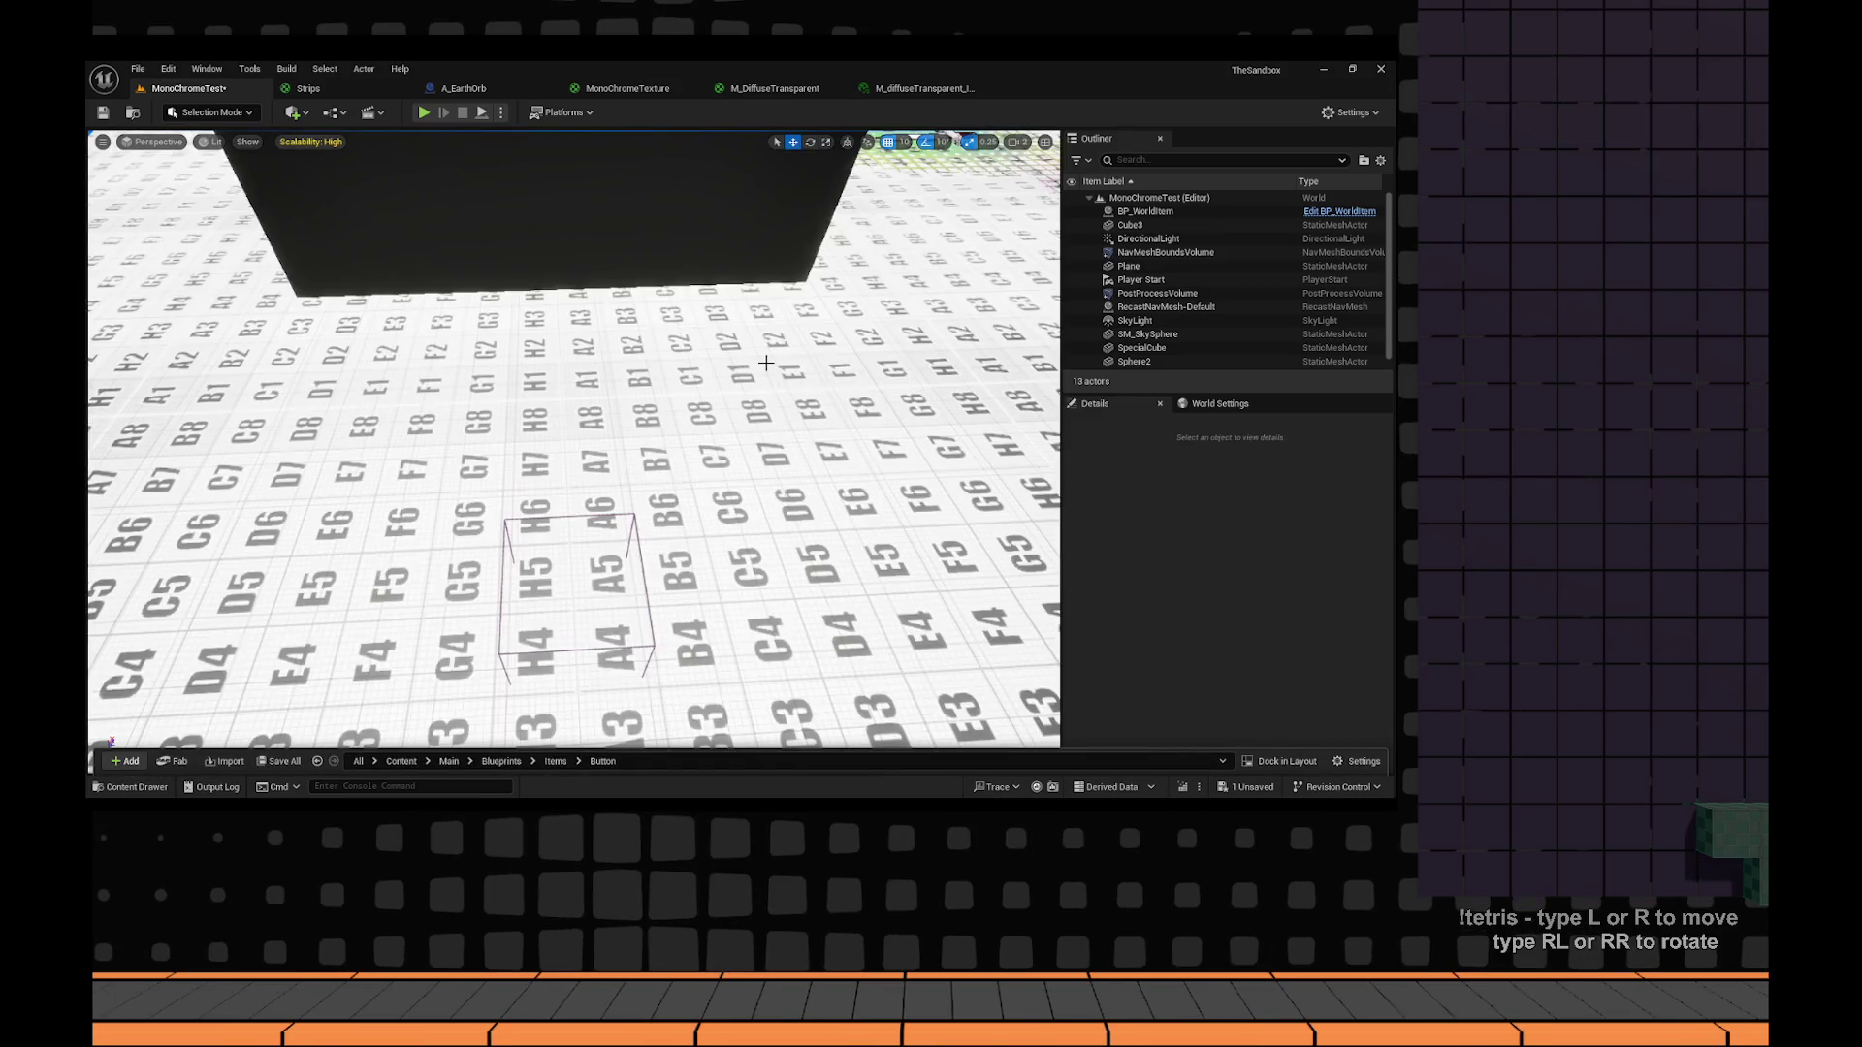
{"action": "left_click", "coordinate": [767, 363]}
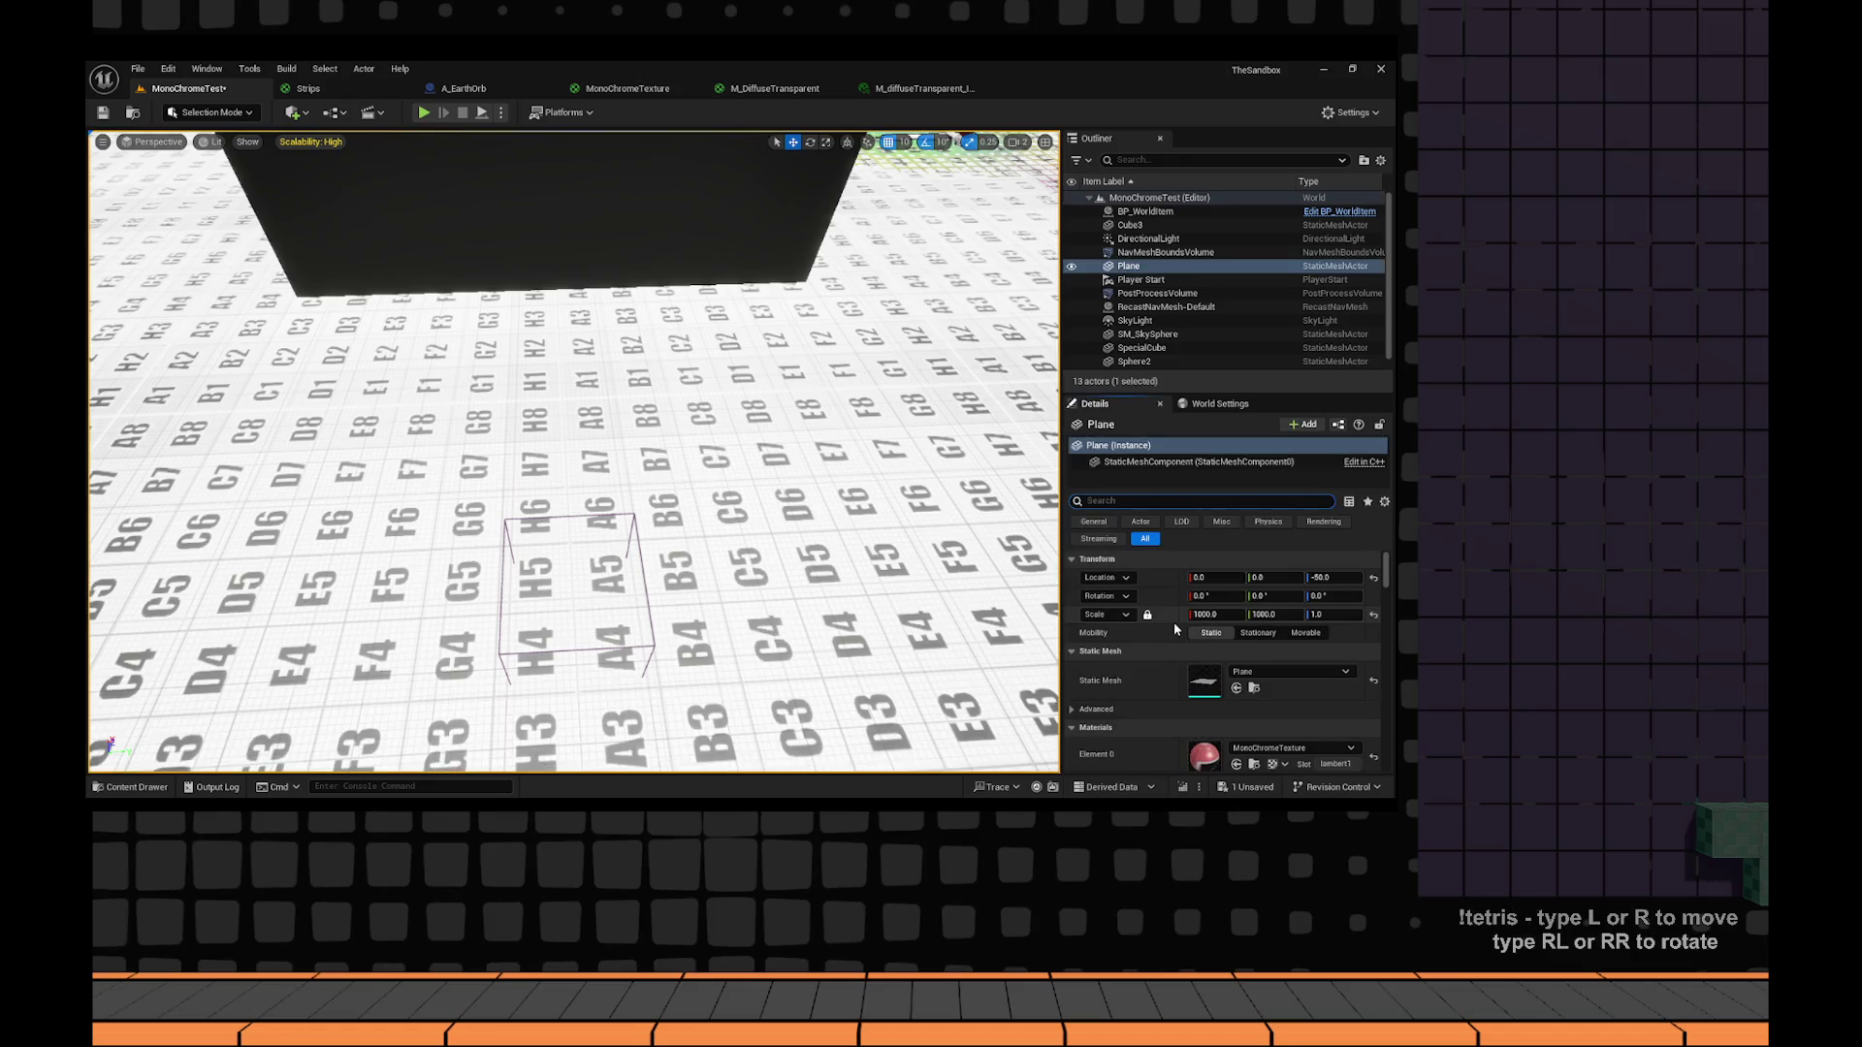
{"action": "key", "text": "ctrl+space"}
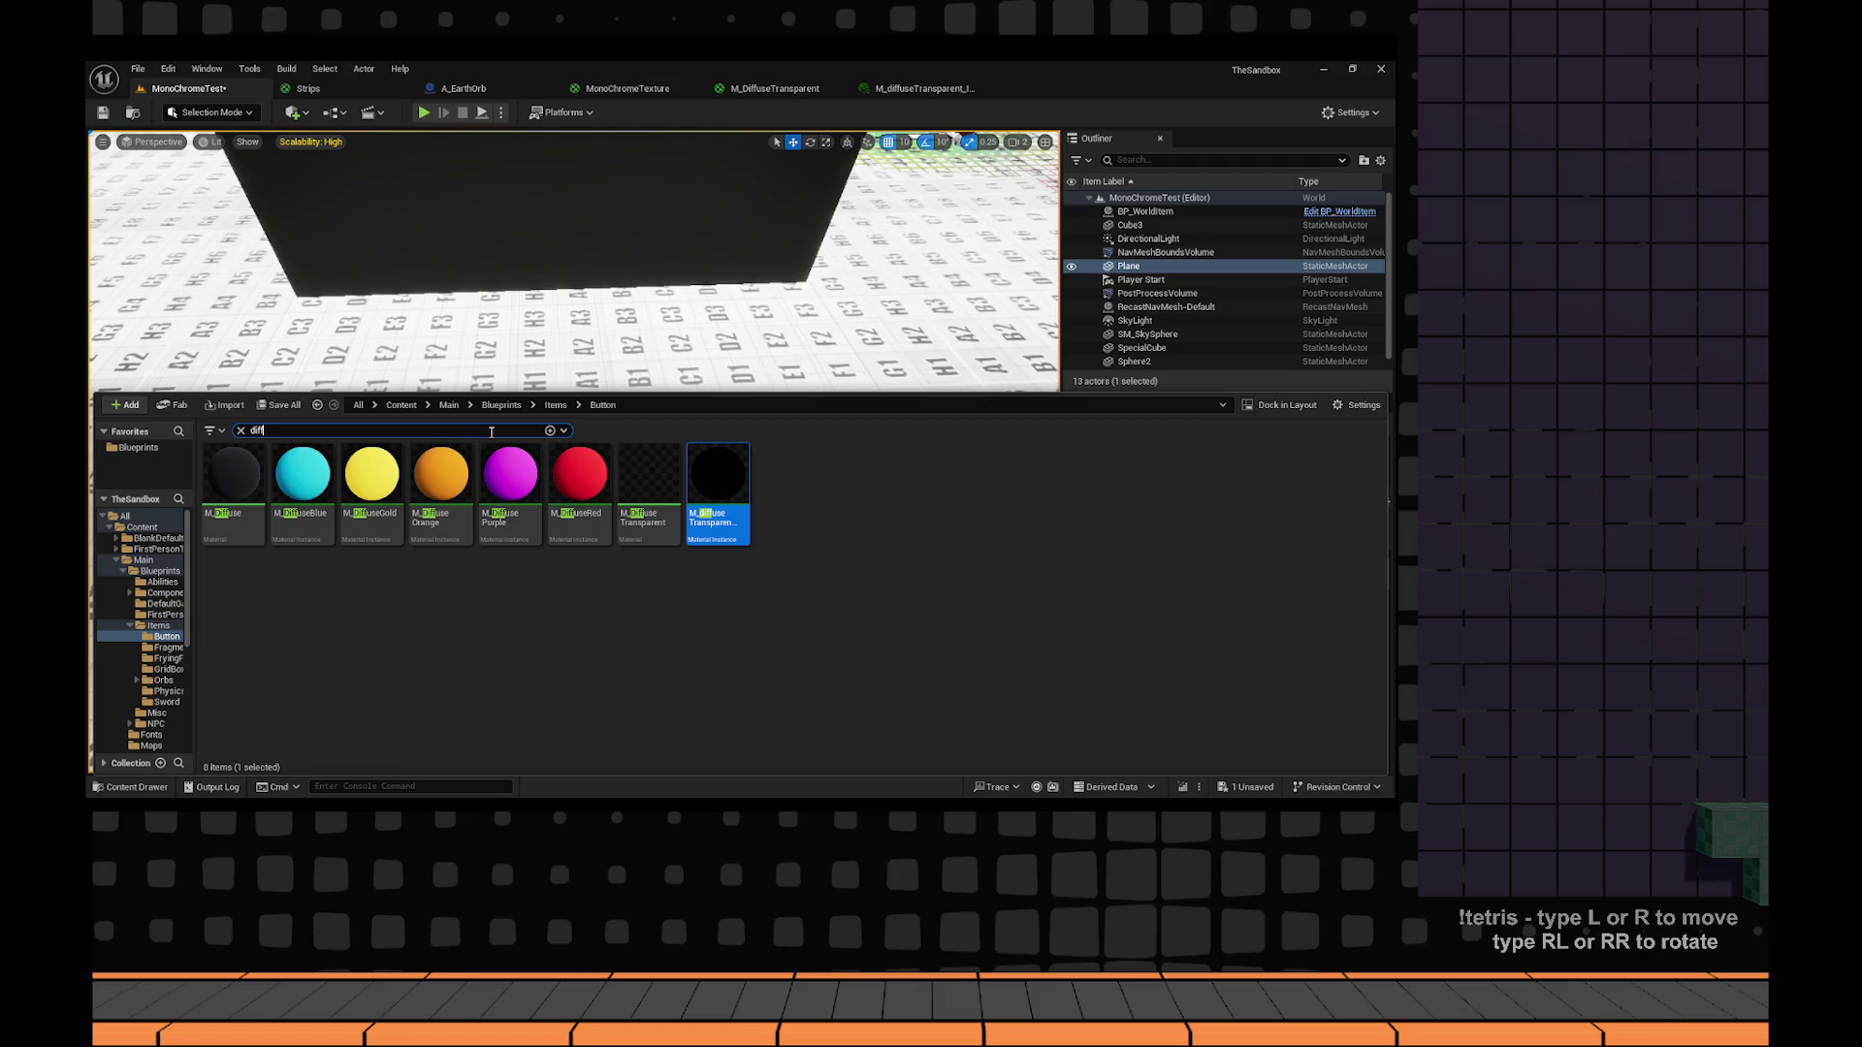
{"action": "left_click_drag", "start_coordinate": [302, 473], "coordinate": [532, 192]}
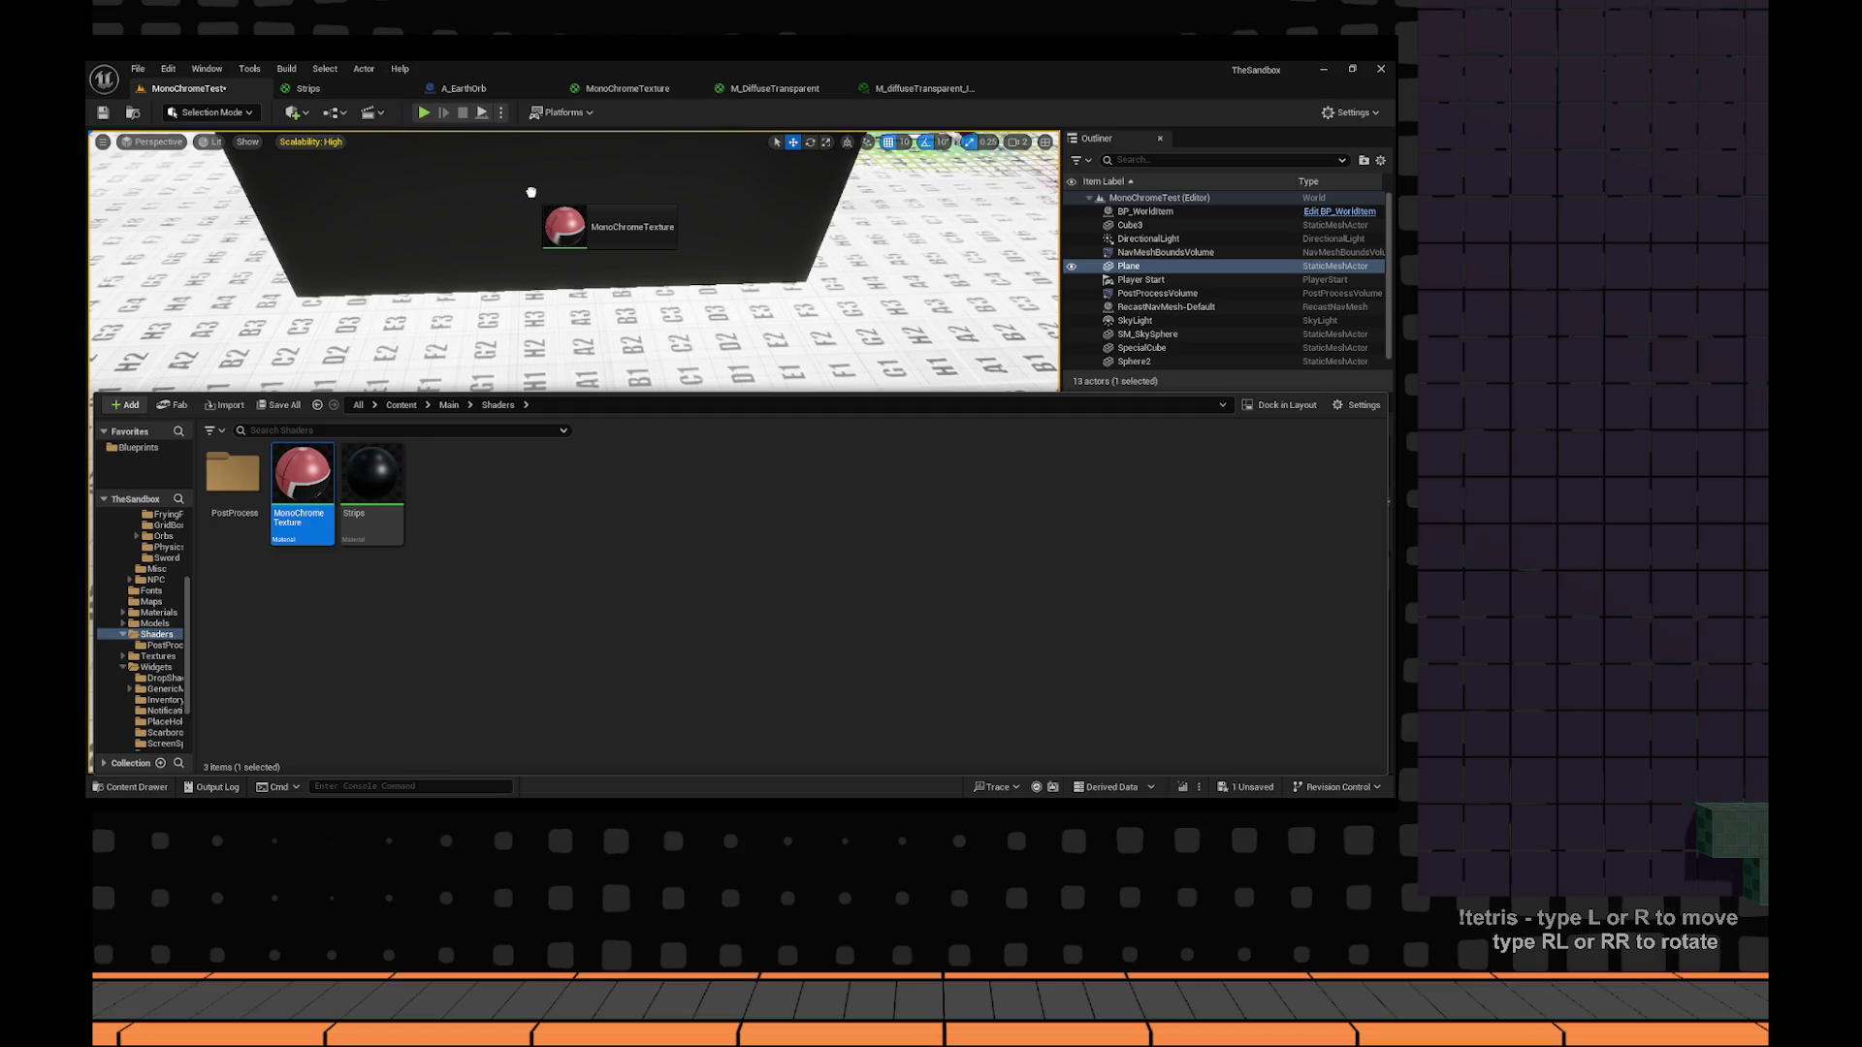
{"action": "left_click_drag", "start_coordinate": [531, 192], "coordinate": [616, 409]}
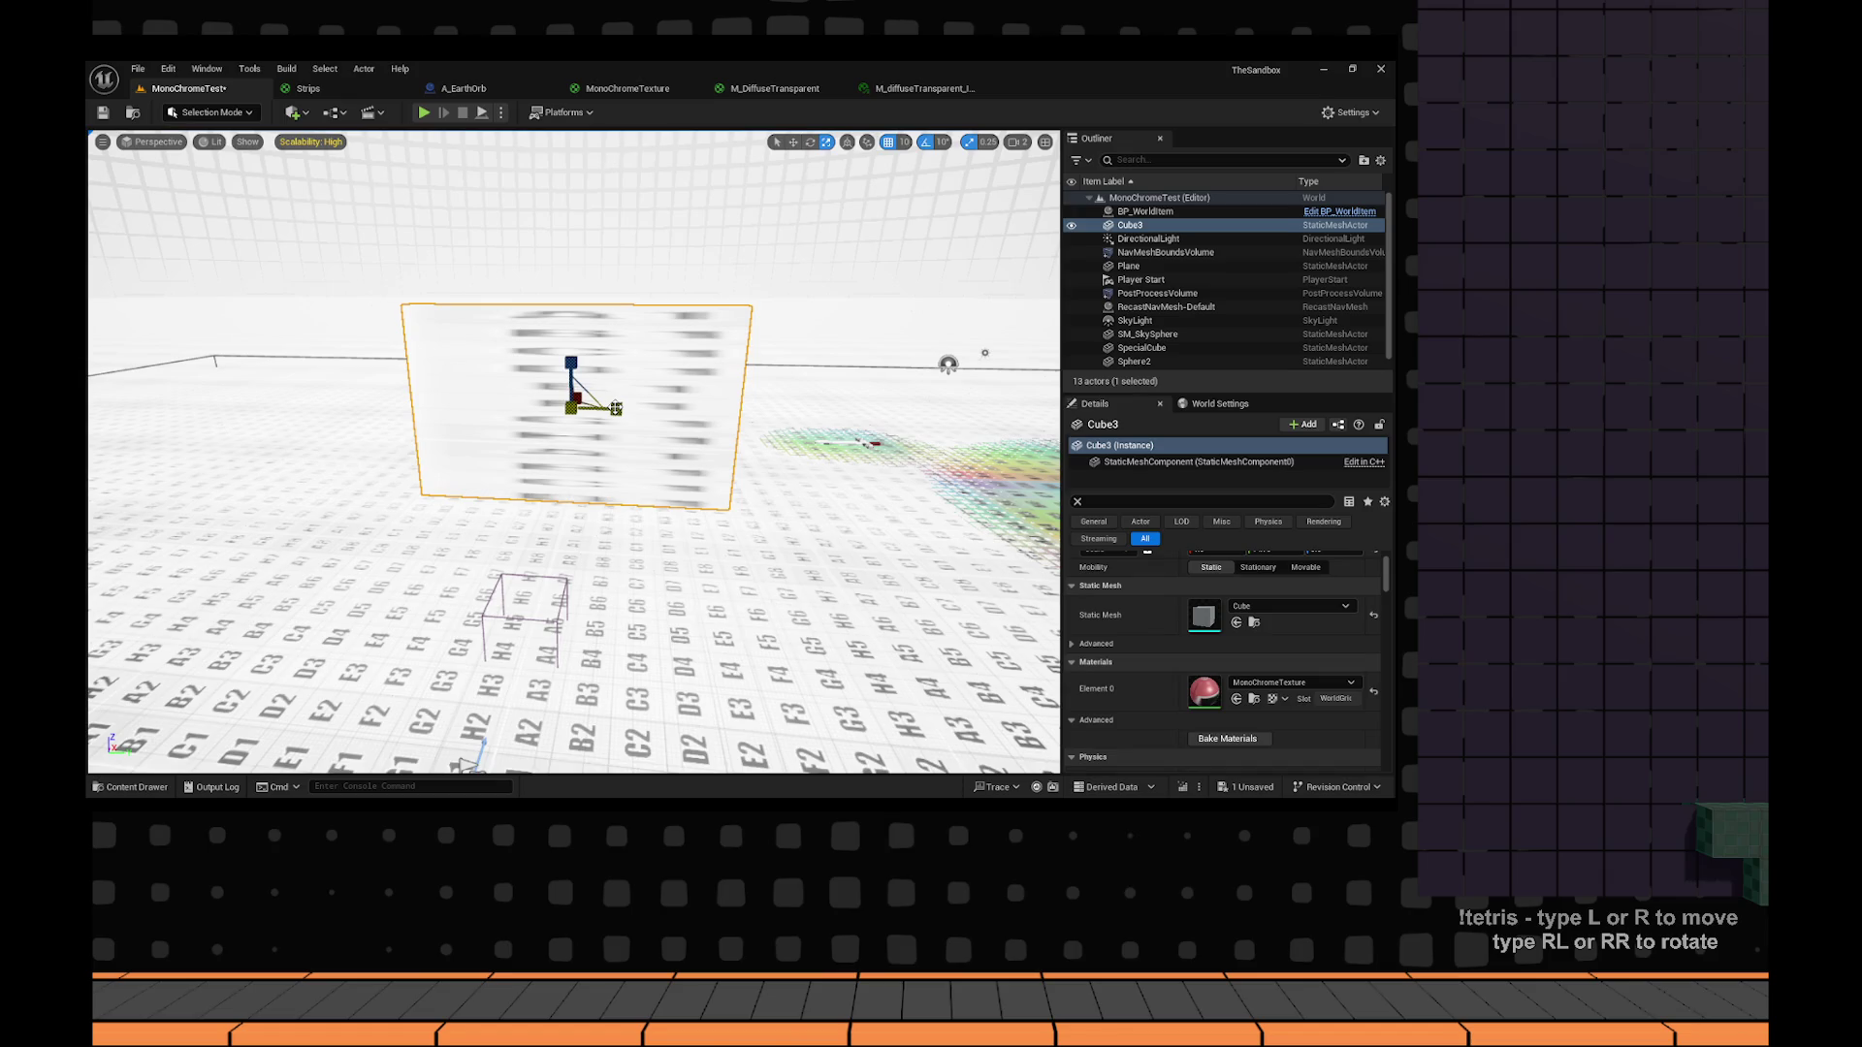
Frame Sphere2 and try moving it right of the wall, then undo the move.
{"action": "mouse_move", "coordinate": [616, 408]}
{"action": "left_mouse_down"}
{"action": "mouse_move", "coordinate": [543, 417]}
{"action": "mouse_move", "coordinate": [769, 453]}
{"action": "left_mouse_up"}
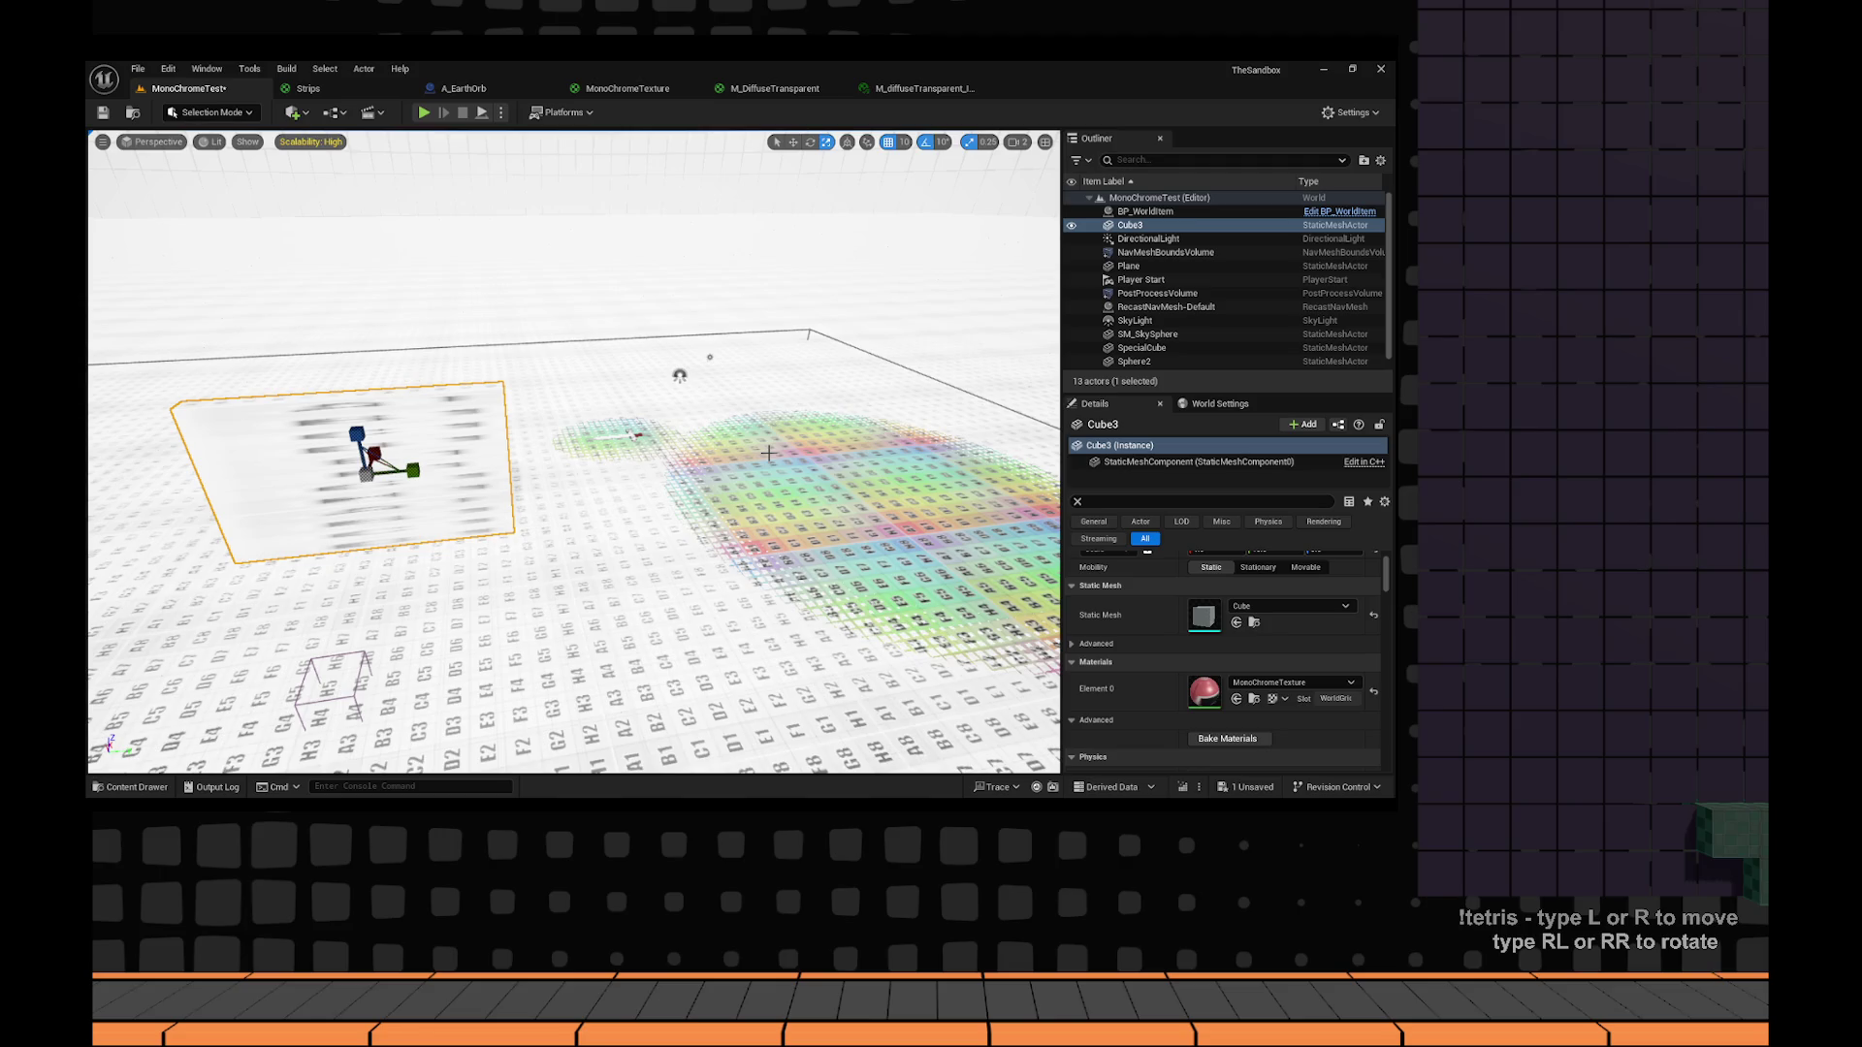
{"action": "left_click", "coordinate": [768, 453]}
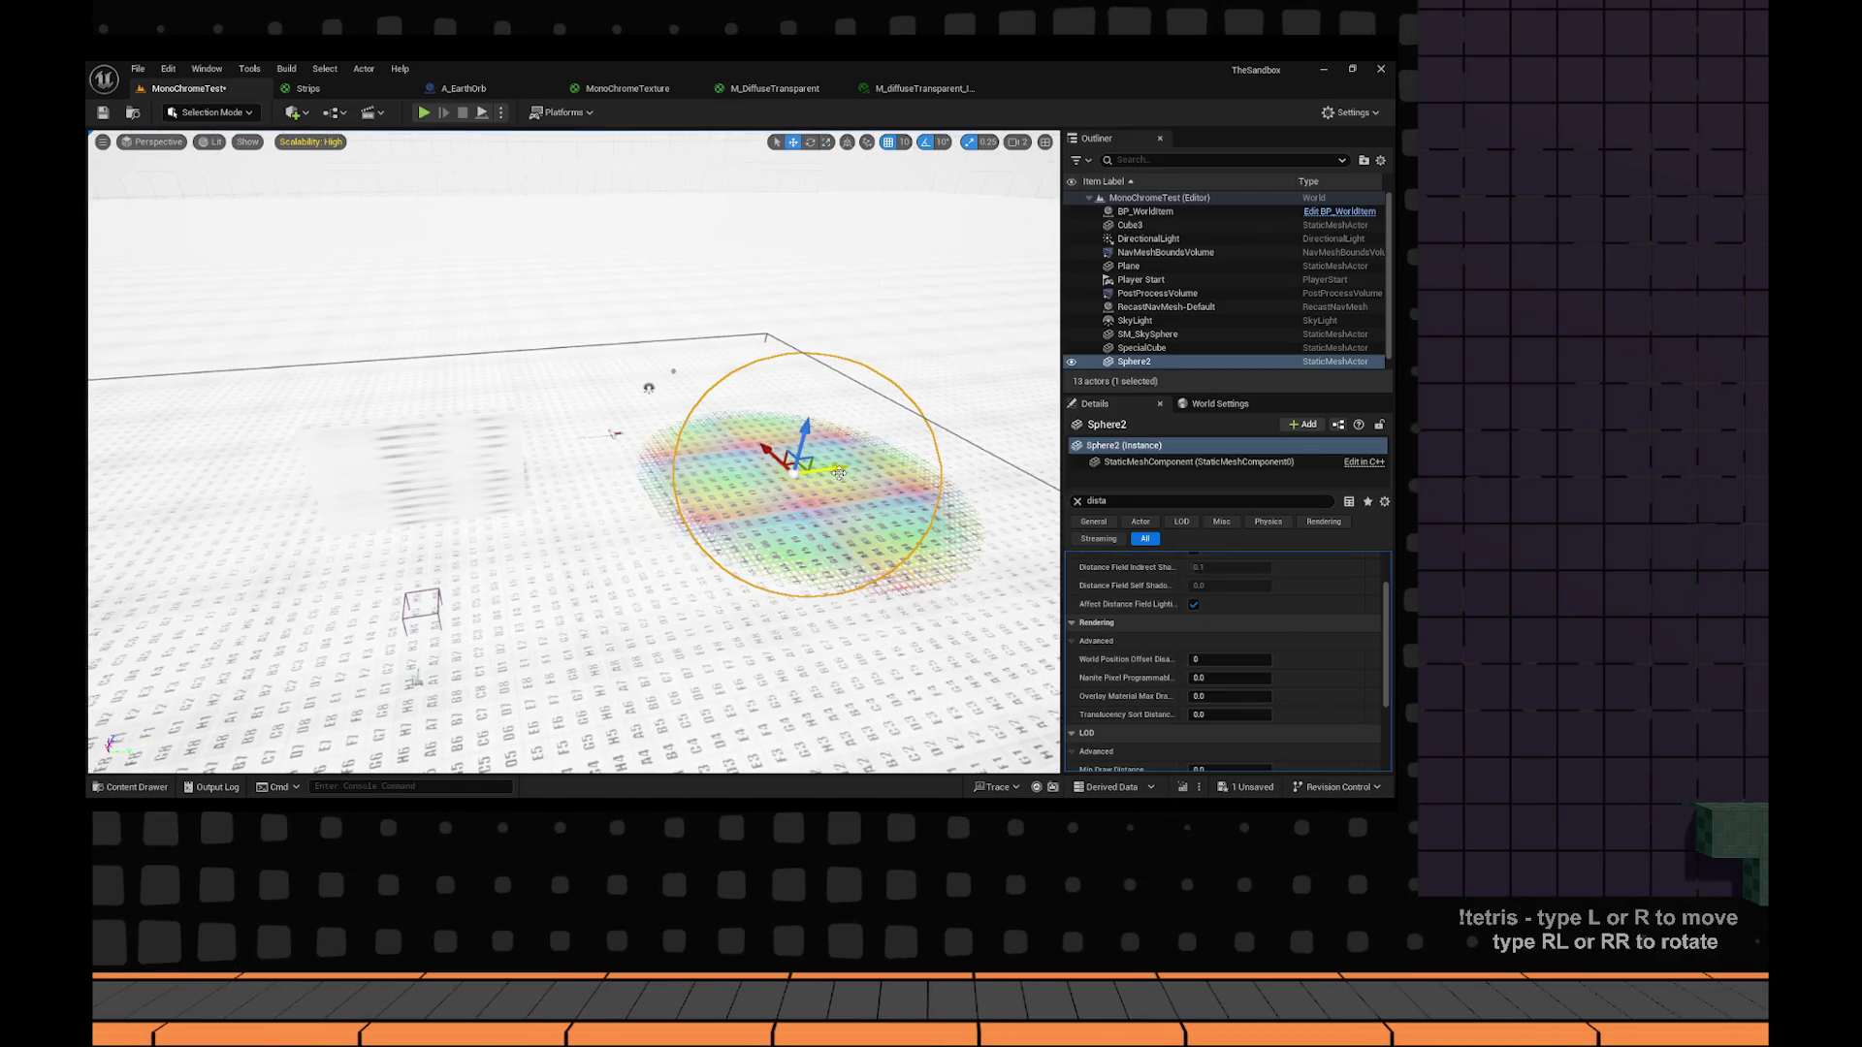
{"action": "key", "text": "f"}
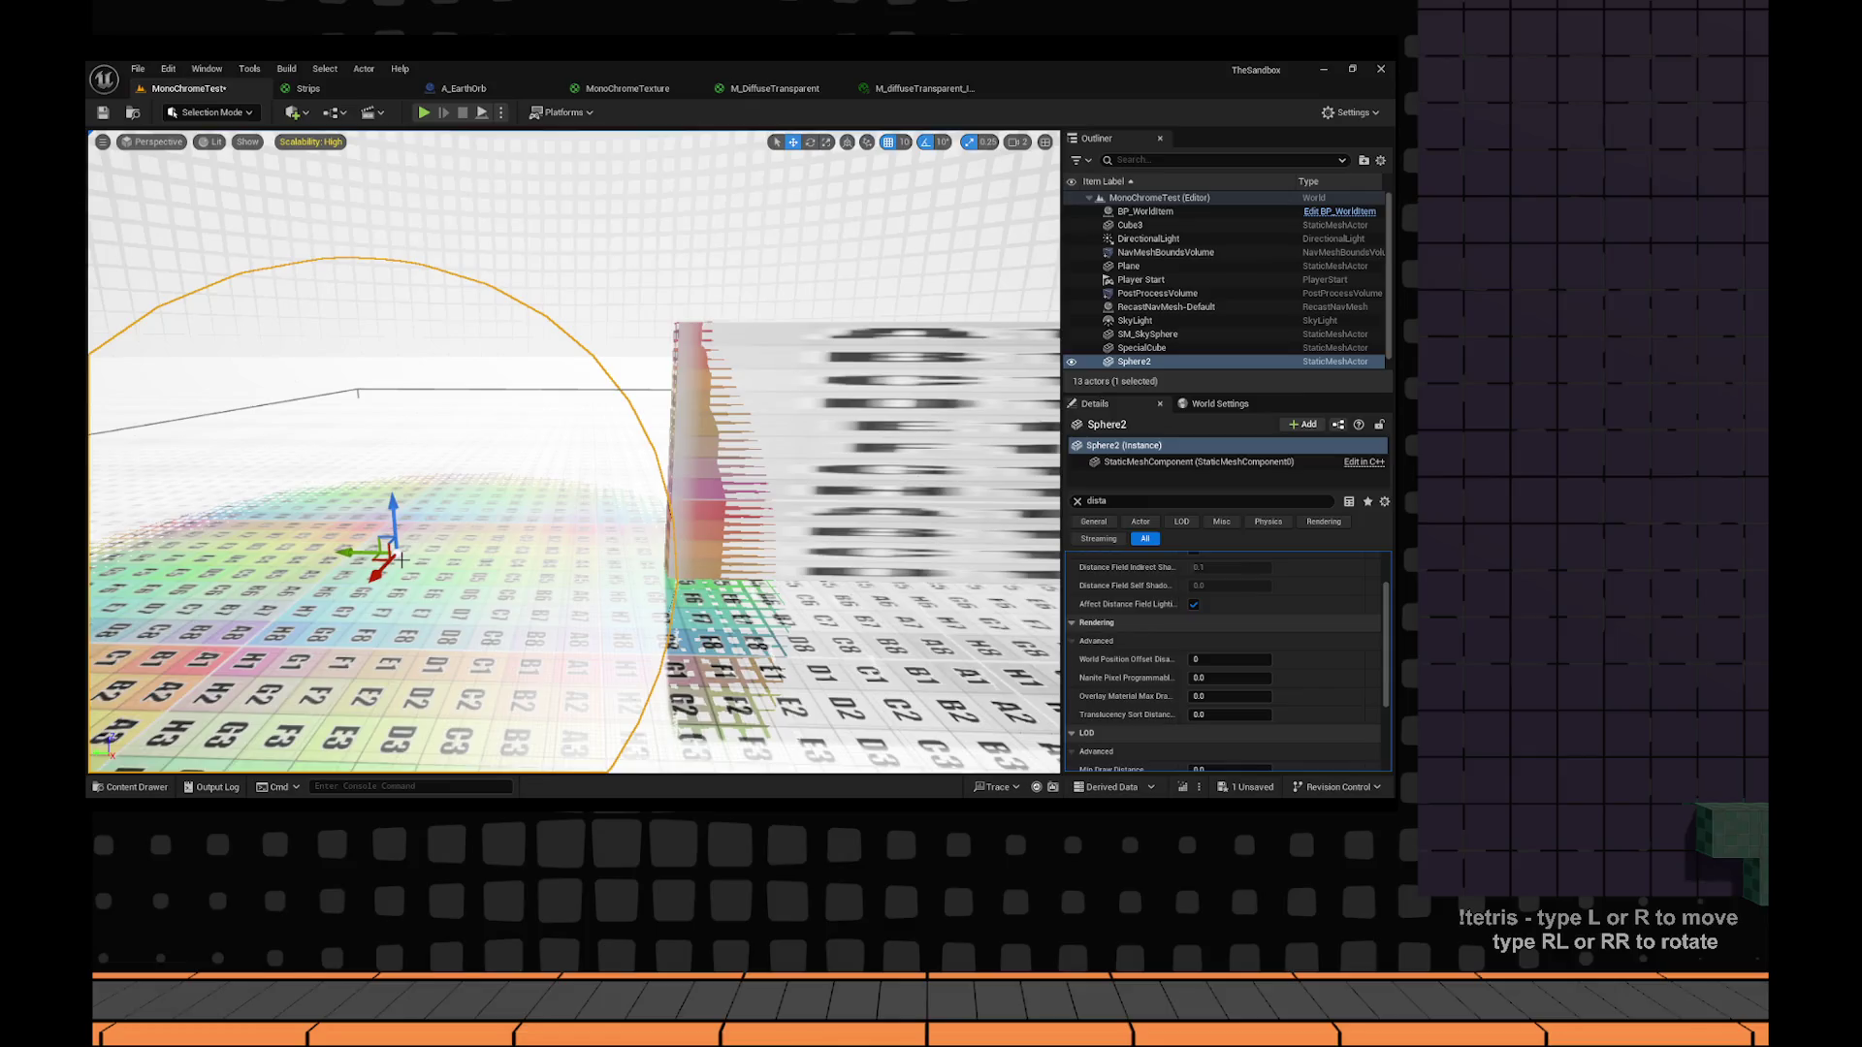
{"action": "left_click_drag", "start_coordinate": [401, 560], "coordinate": [291, 560]}
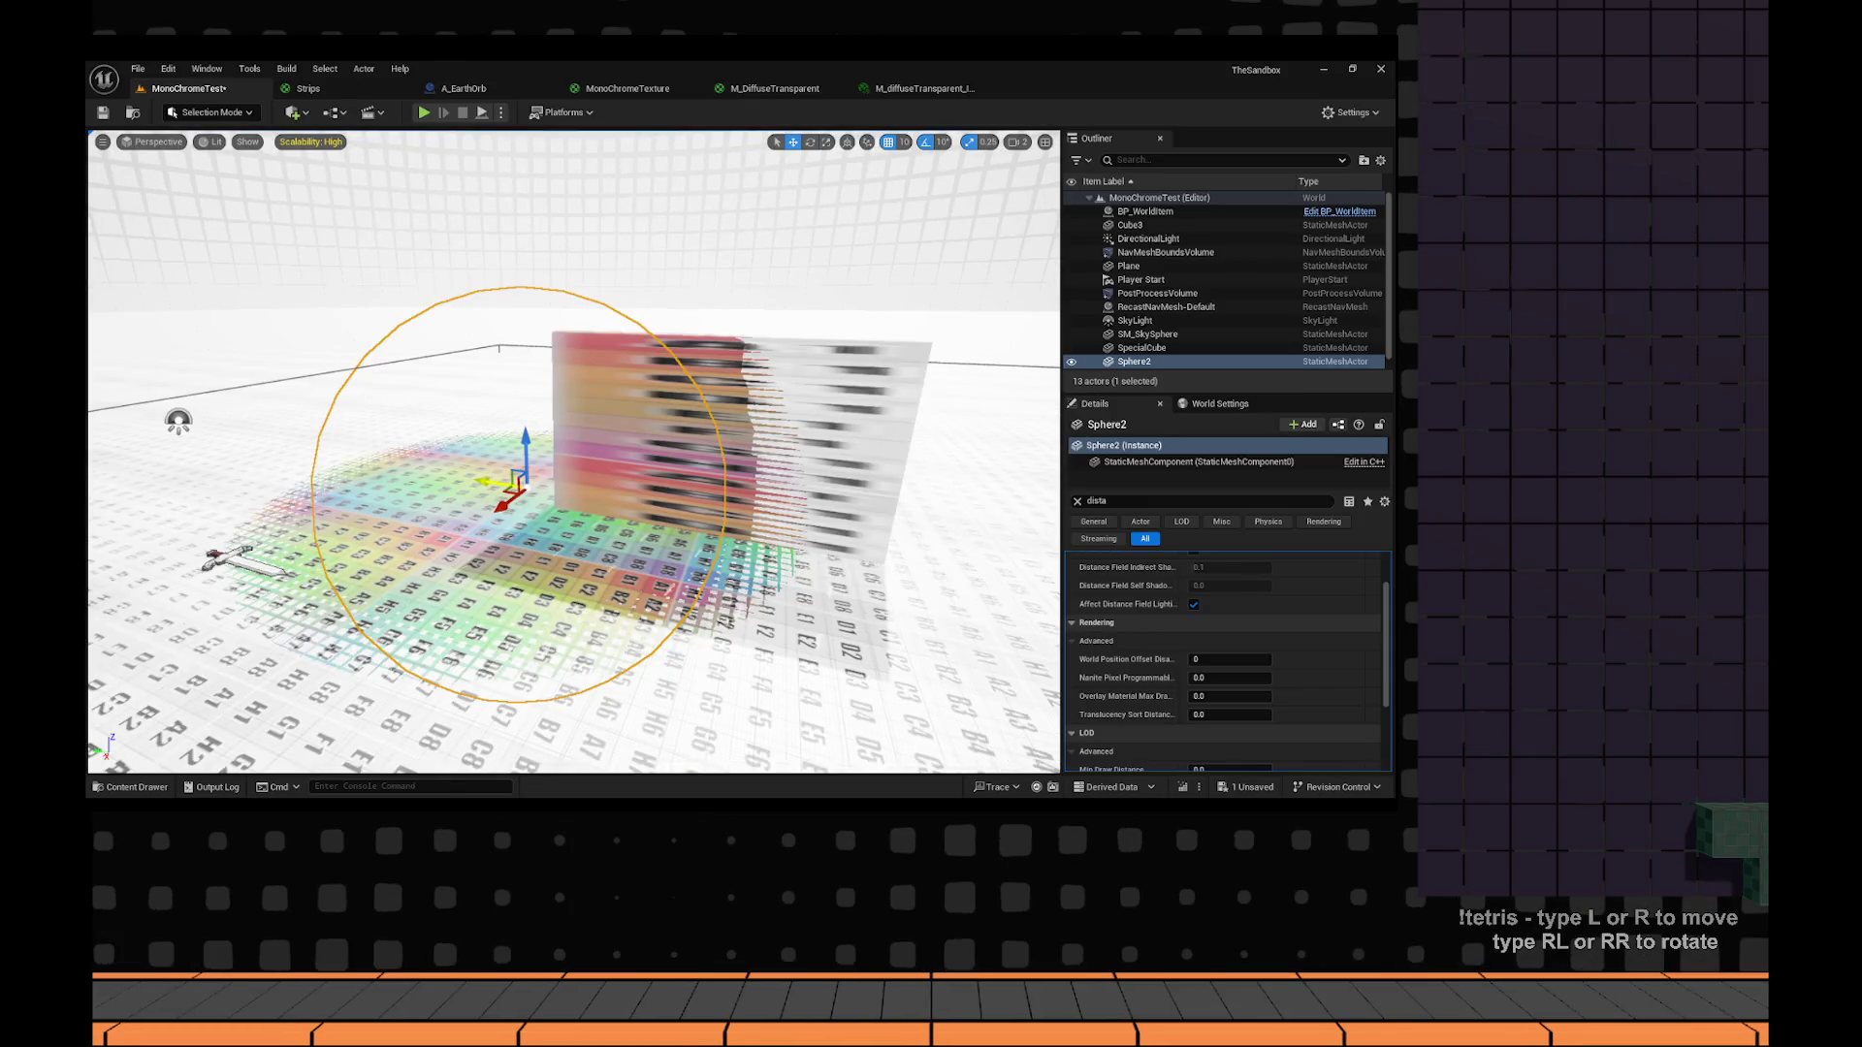
{"action": "left_click_drag", "start_coordinate": [517, 482], "coordinate": [877, 538]}
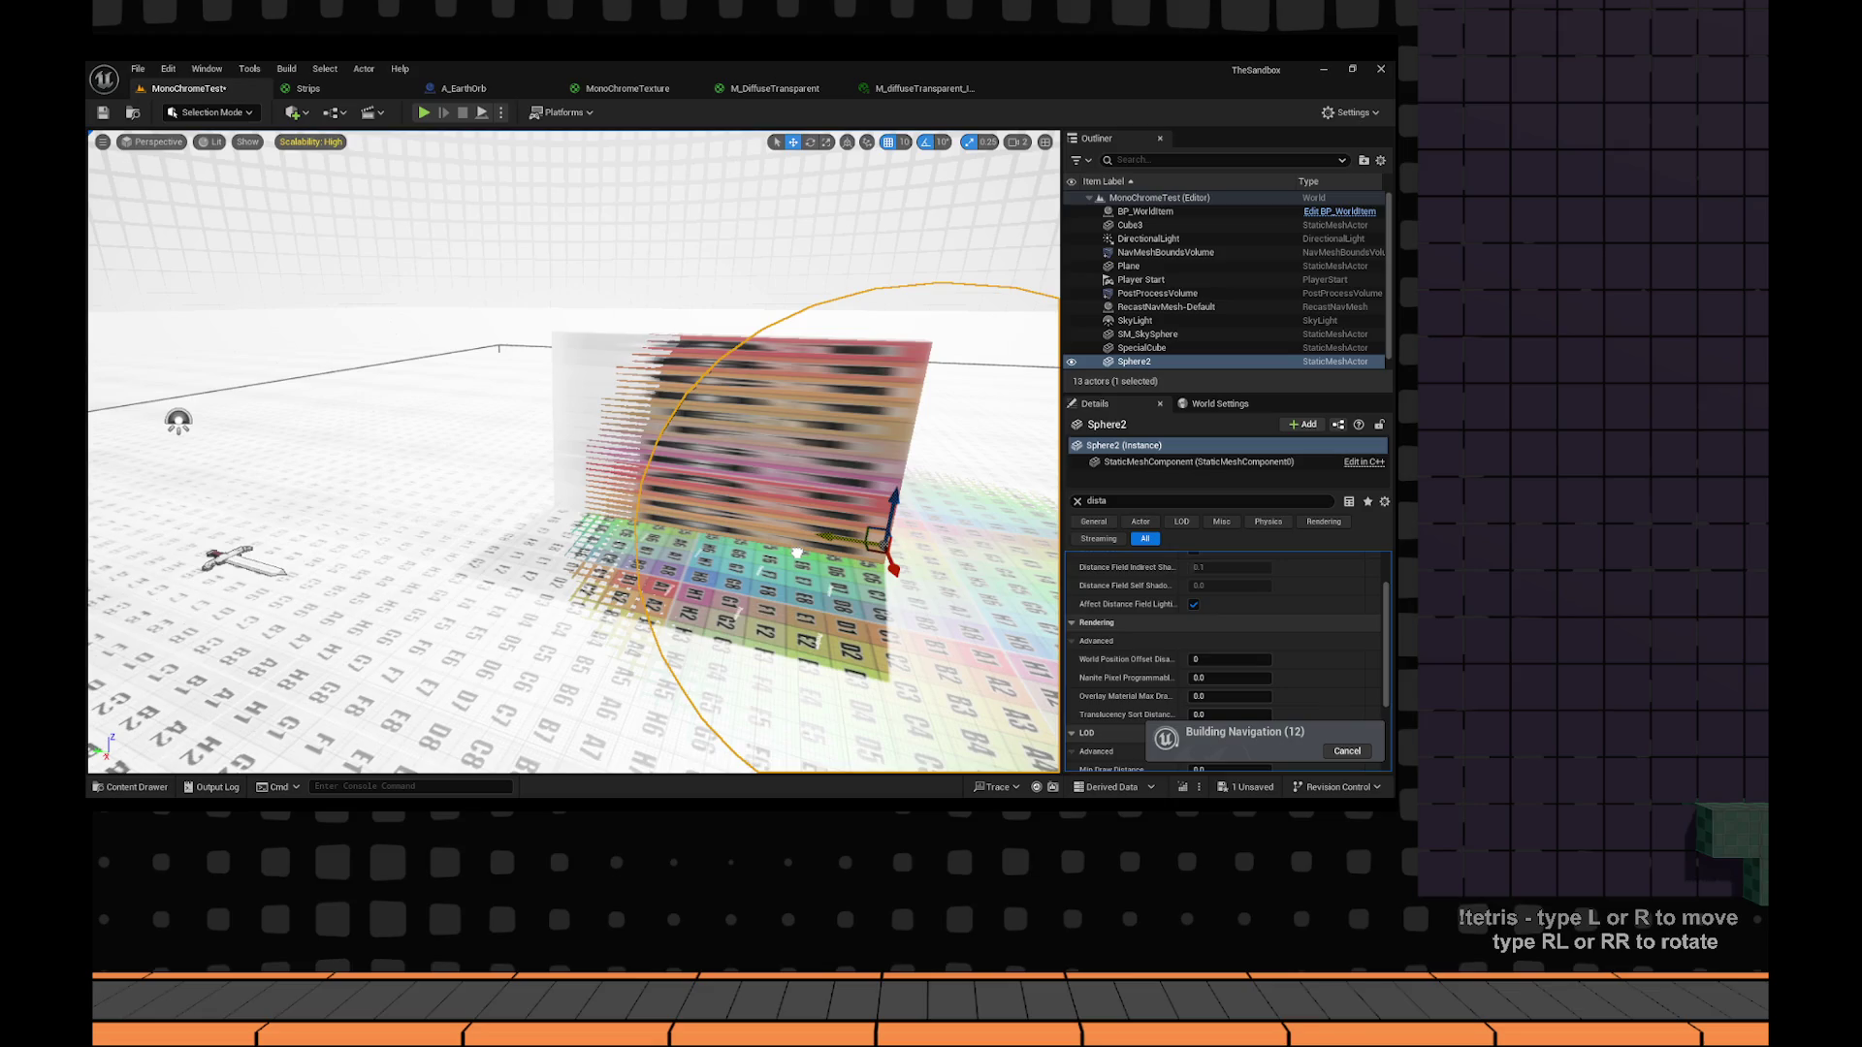
{"action": "key", "text": "ctrl+z"}
{"action": "key", "text": "ctrl+z"}
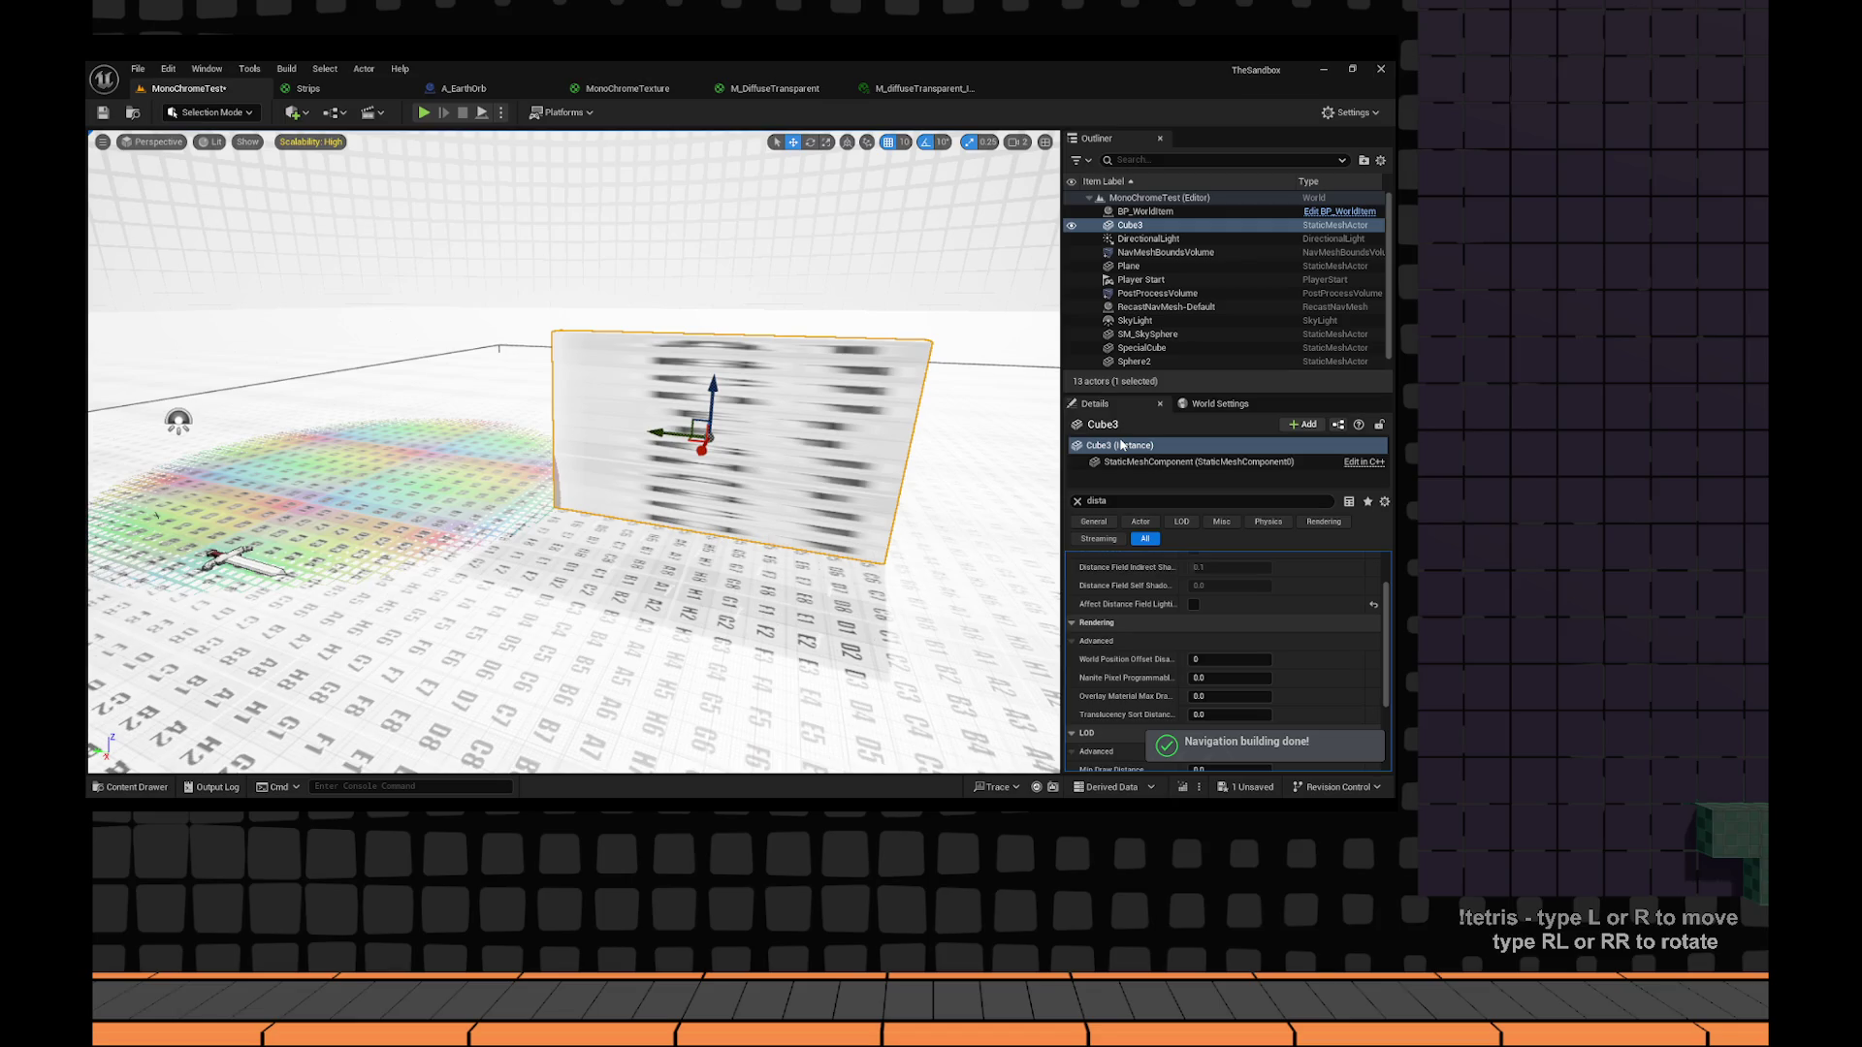
Adjust Cube3's uniform scale, undoing and redoing between 1.3975 and 11.4525.
{"action": "key", "text": "ctrl+z"}
{"action": "left_click", "coordinate": [1269, 613]}
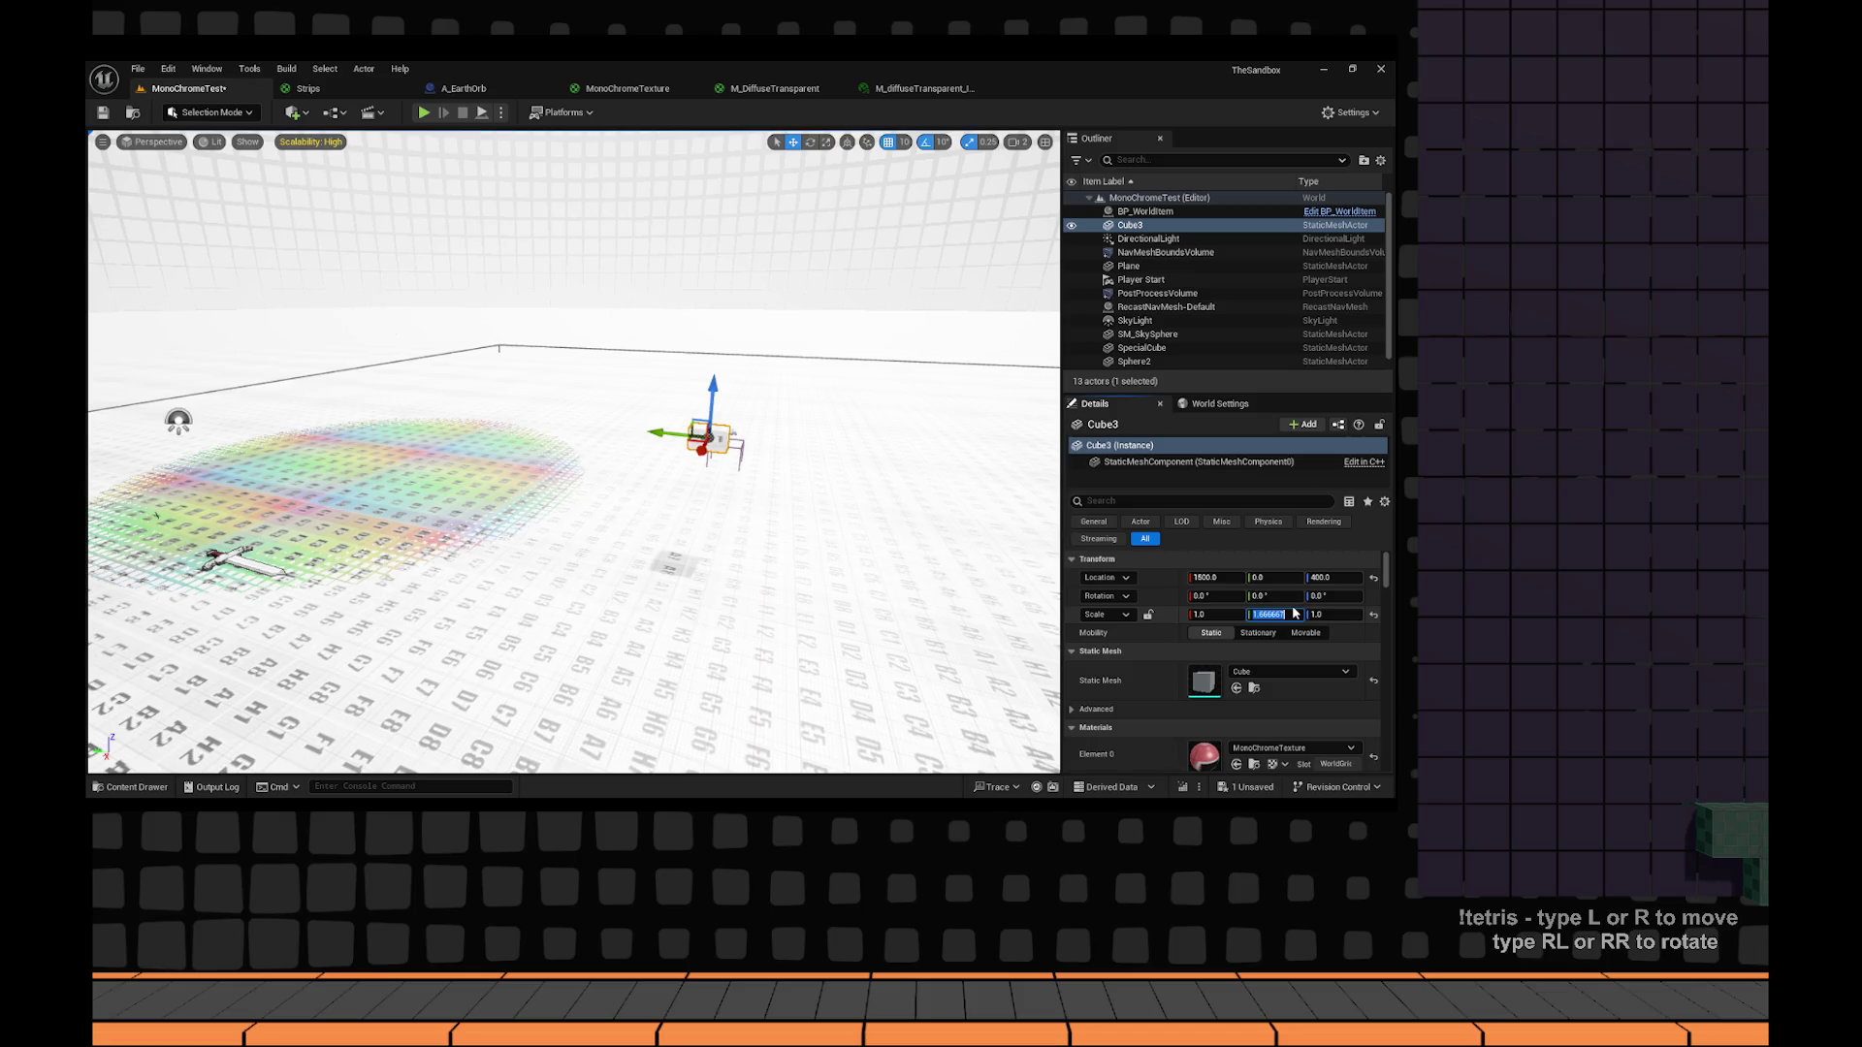
{"action": "key", "text": "ctrl+z"}
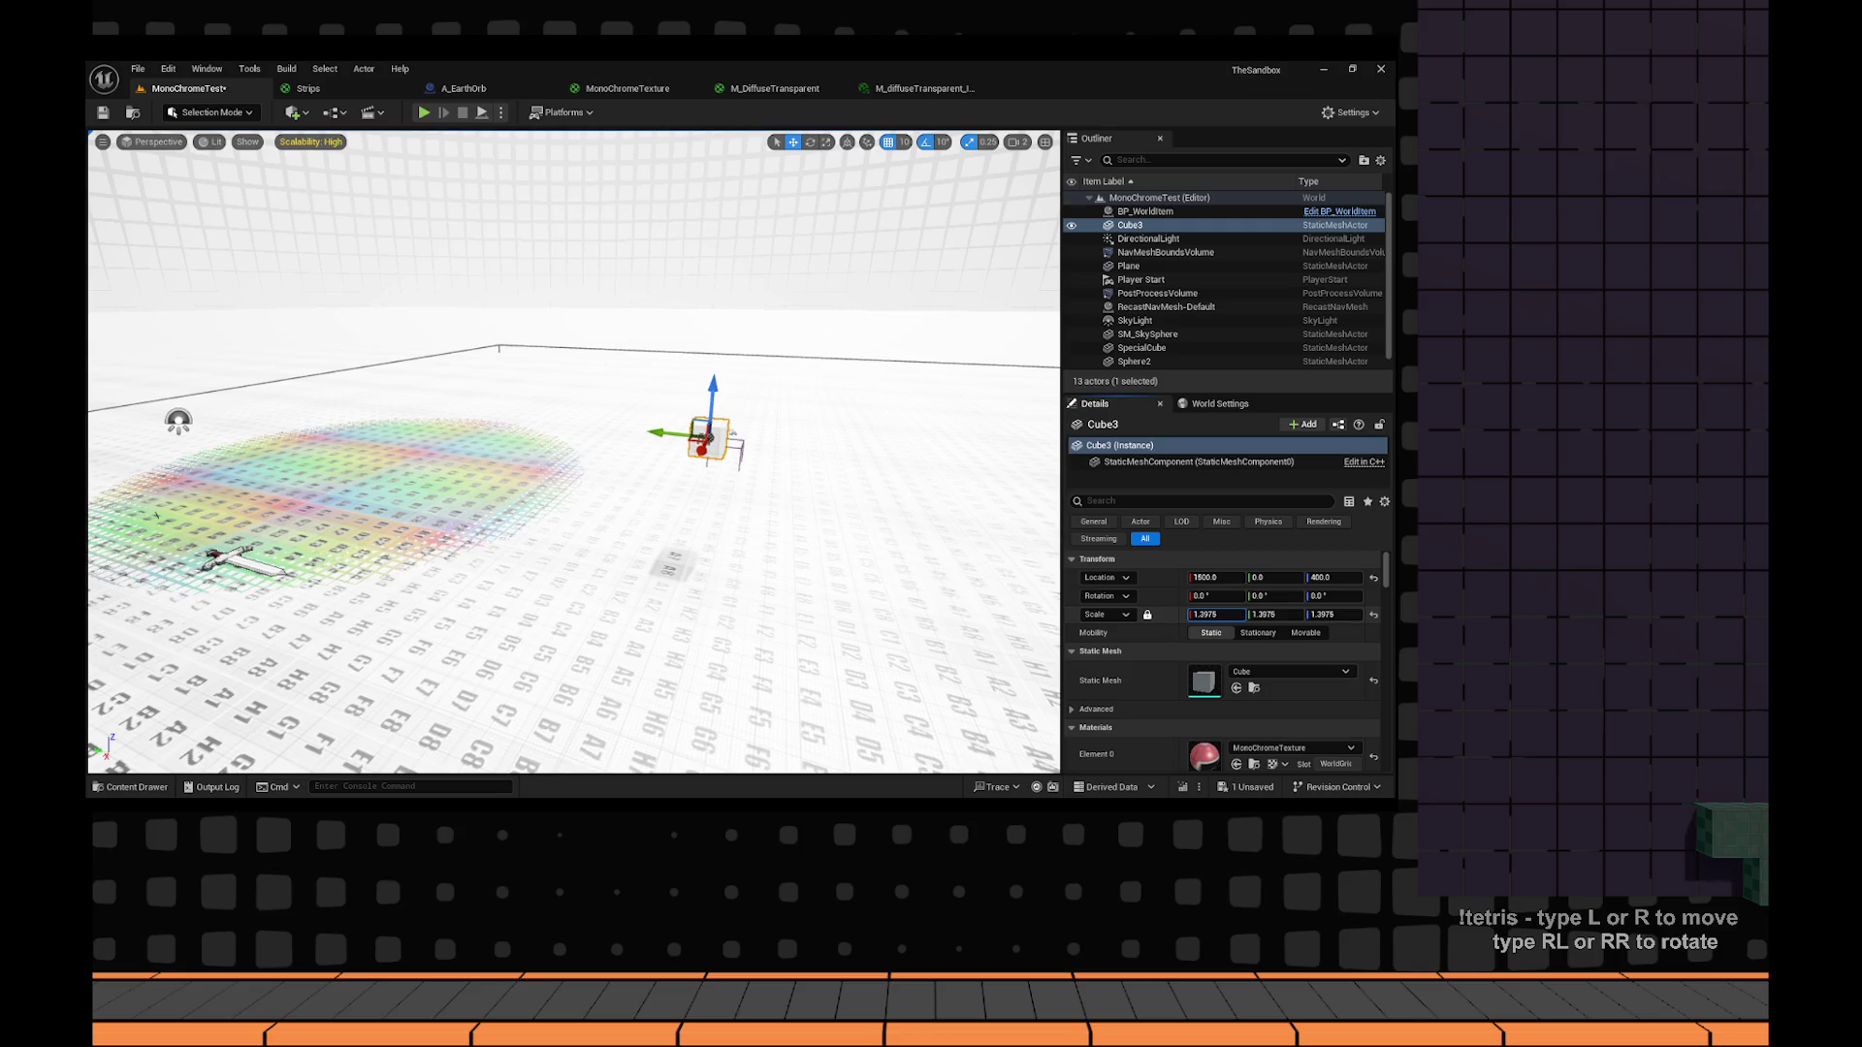
{"action": "key", "text": "ctrl+y"}
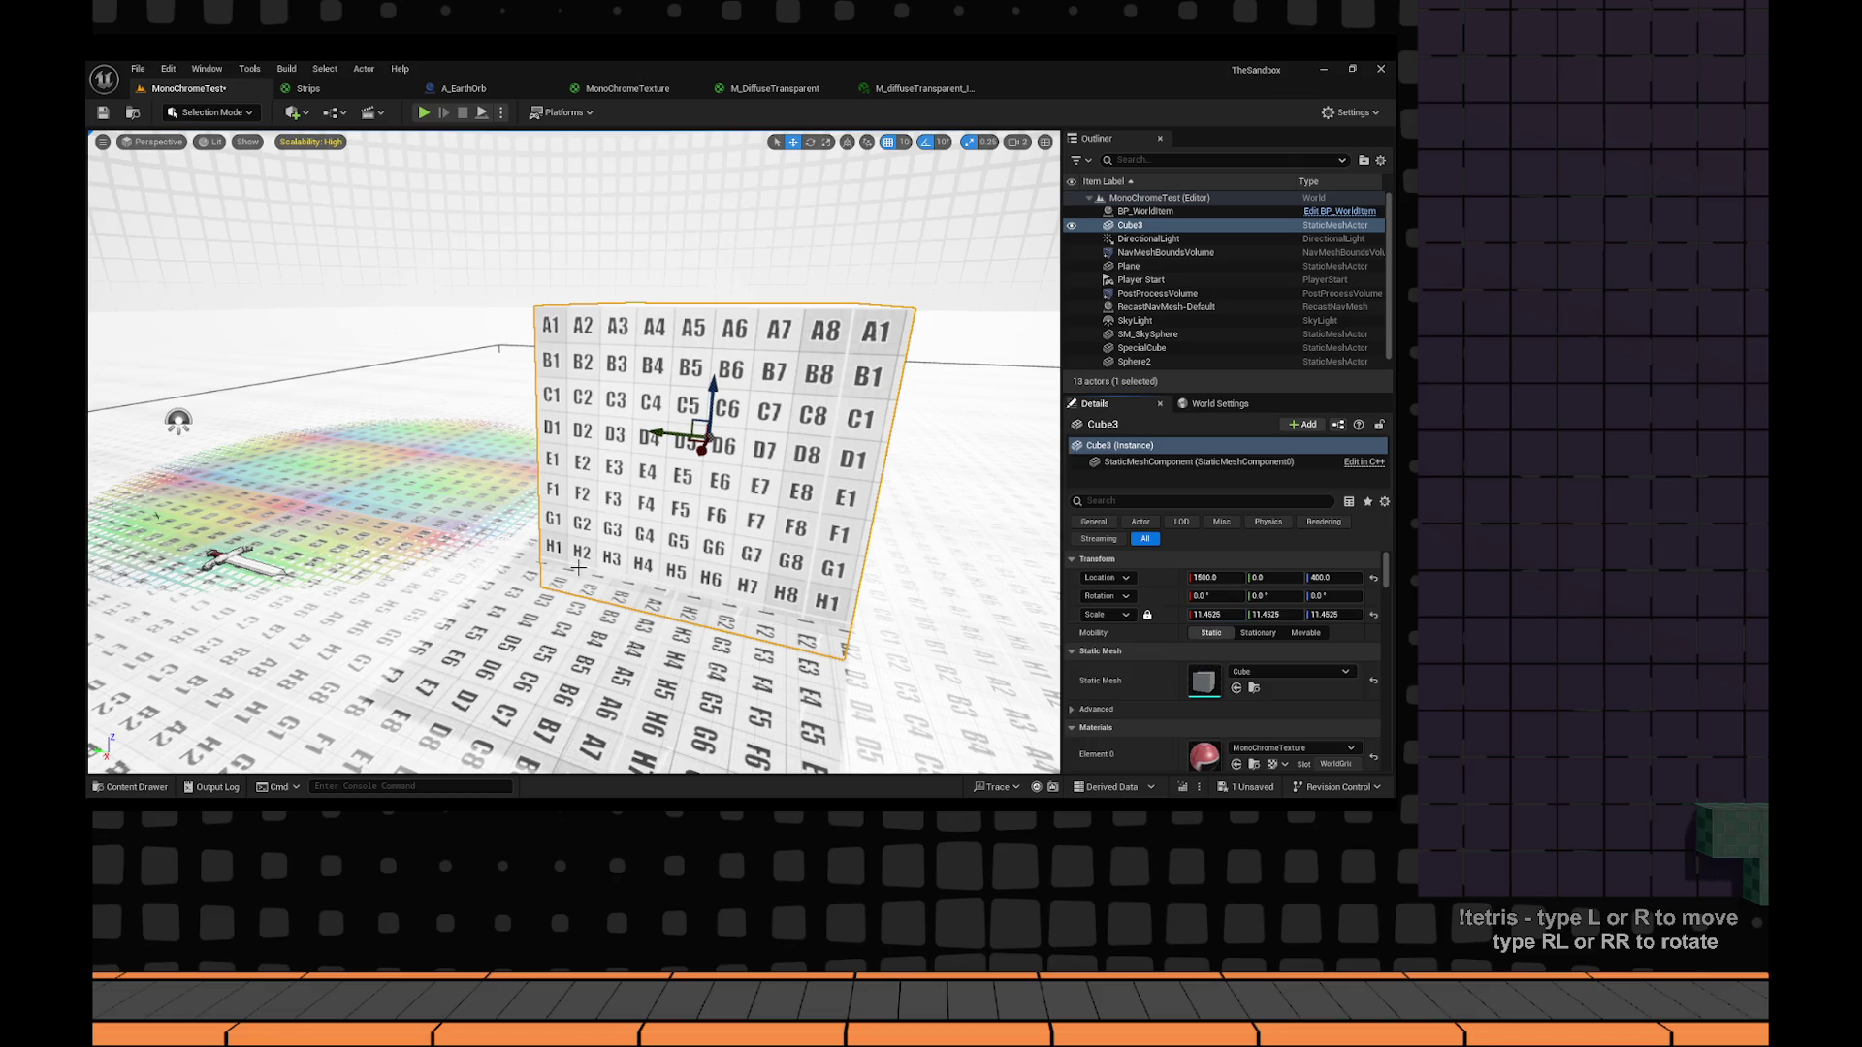
Frame Sphere2 and drag it beside the lettered-grid cube.
{"action": "left_click", "coordinate": [291, 543]}
{"action": "key", "text": "f"}
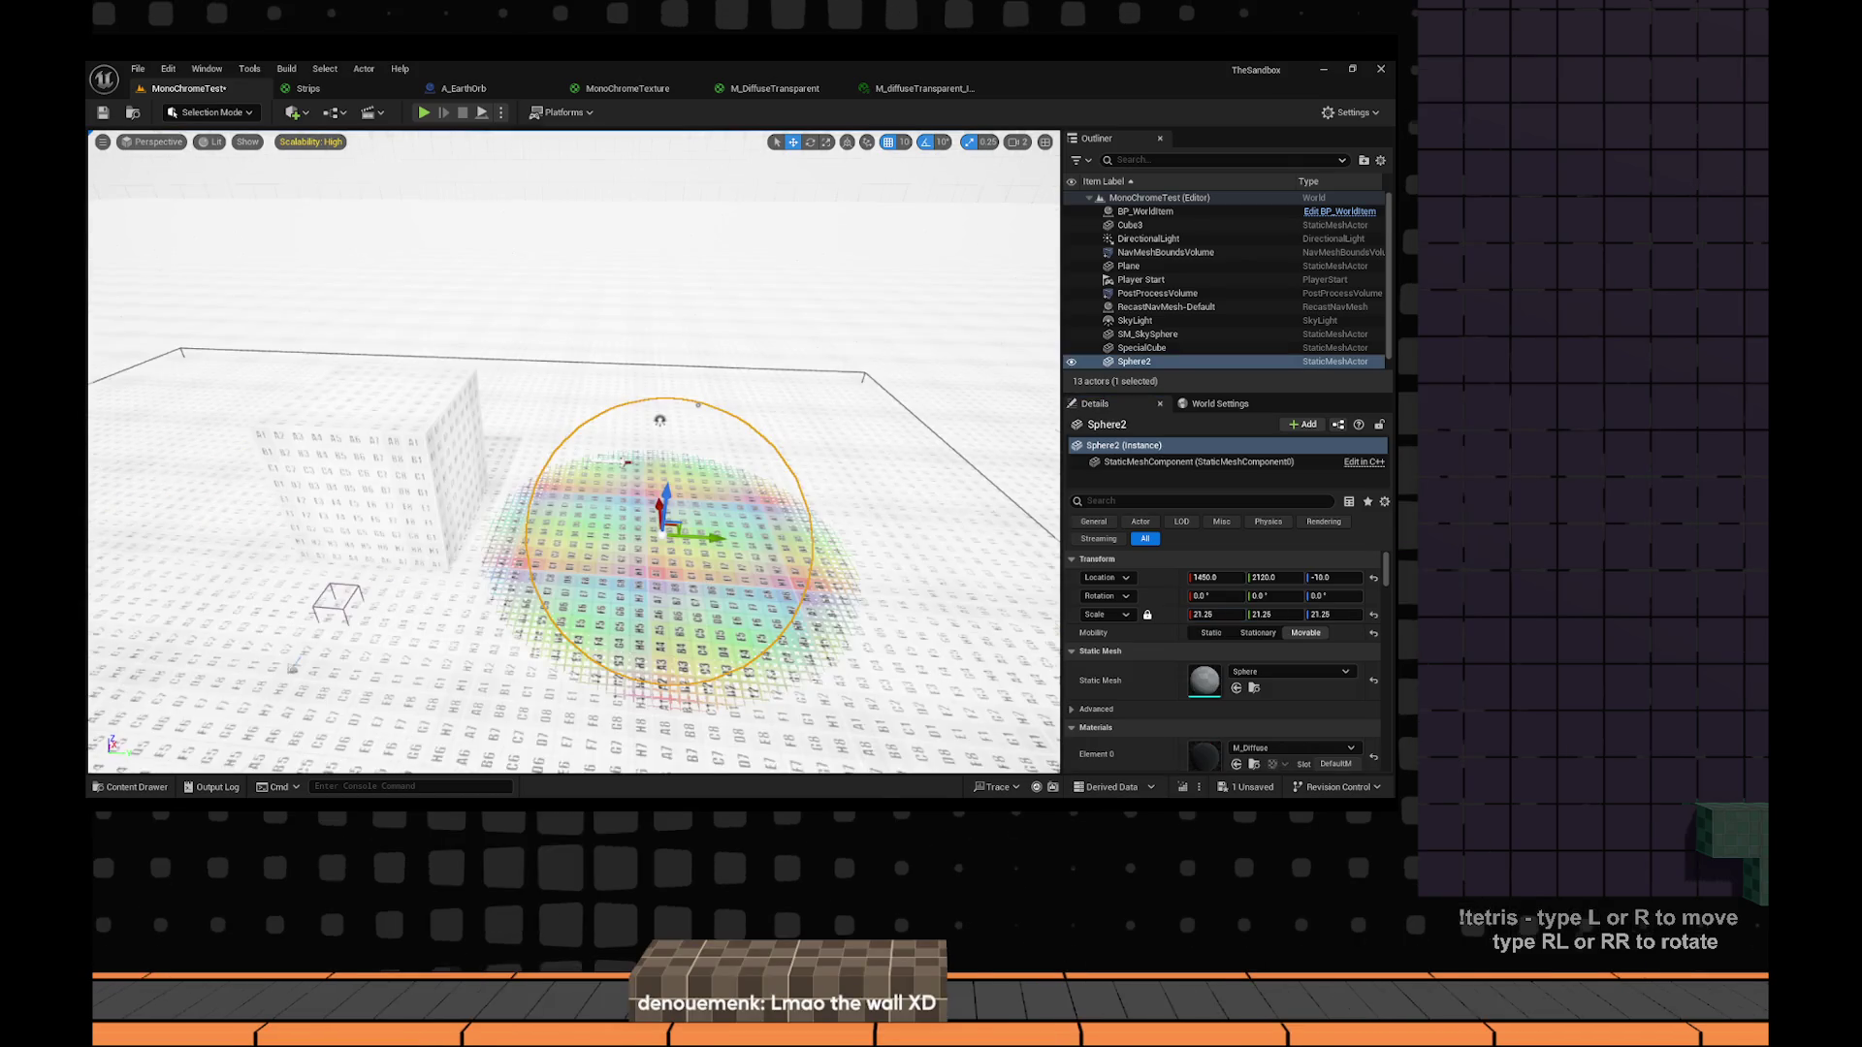
{"action": "key", "text": "Left"}
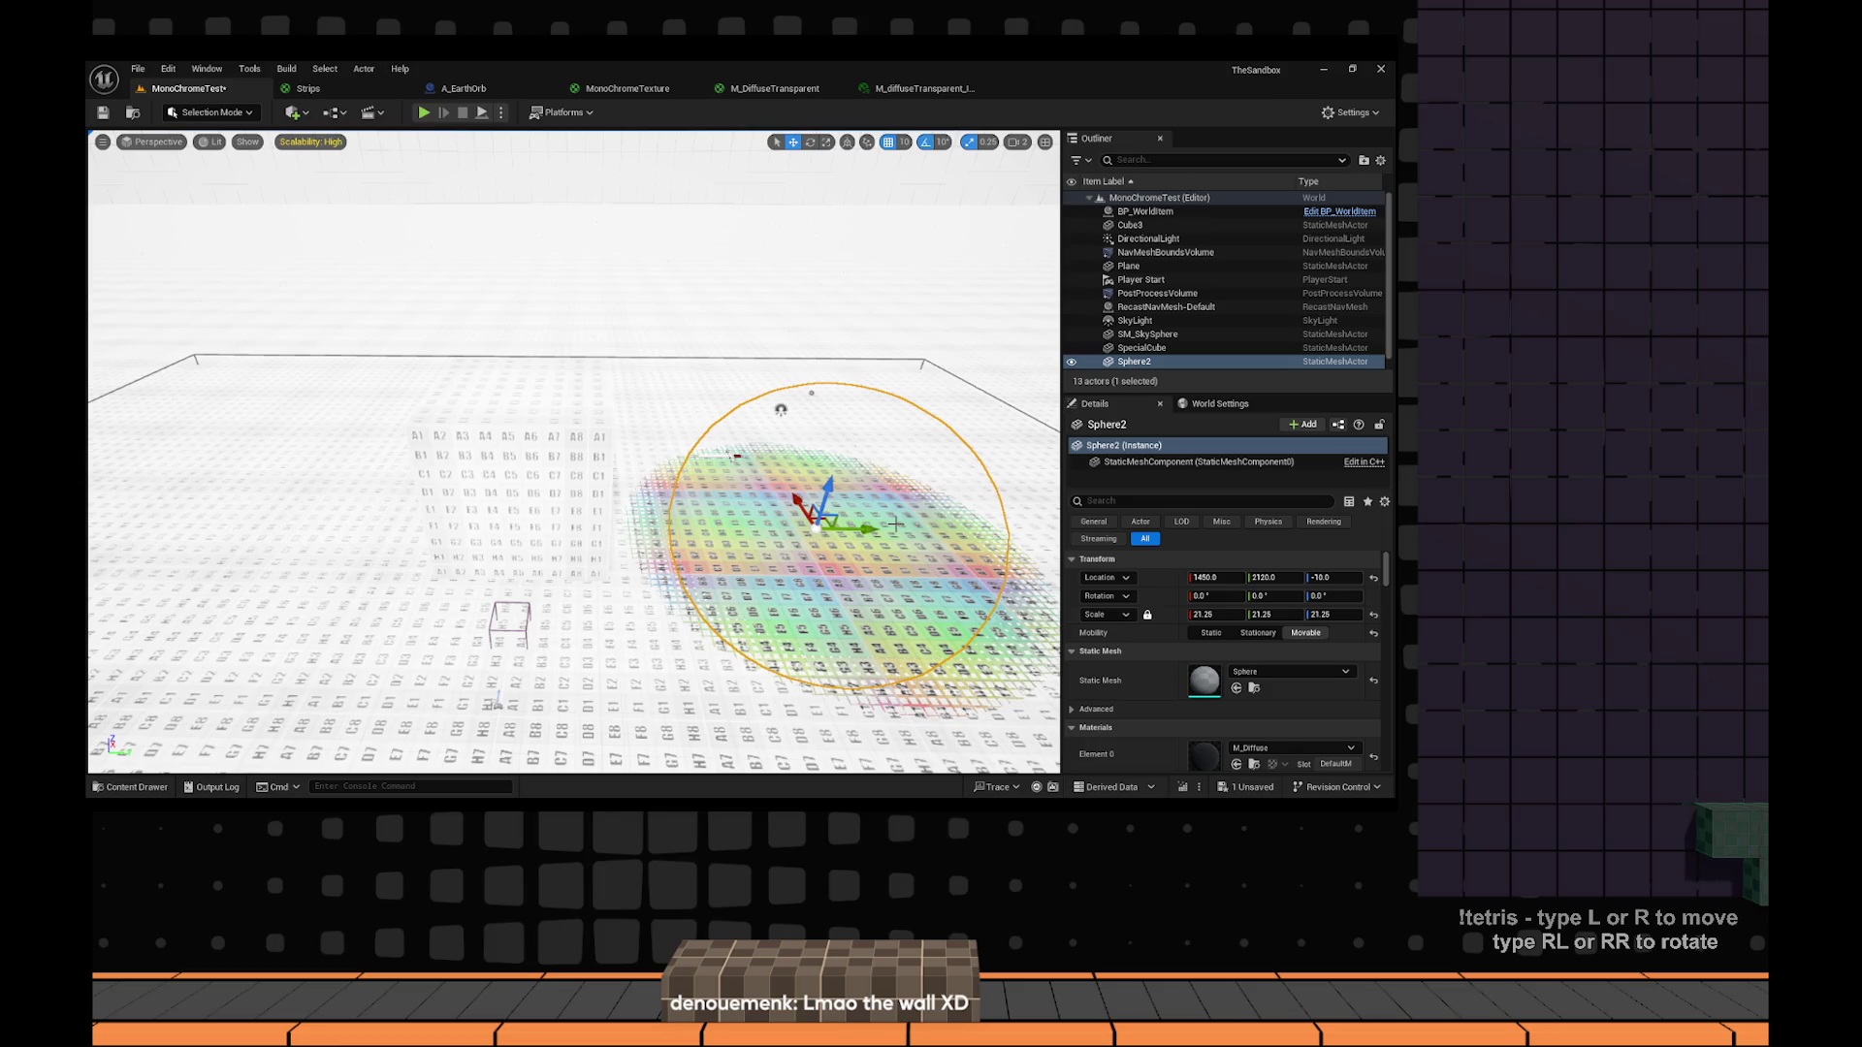
{"action": "left_click_drag", "start_coordinate": [895, 524], "coordinate": [1033, 635]}
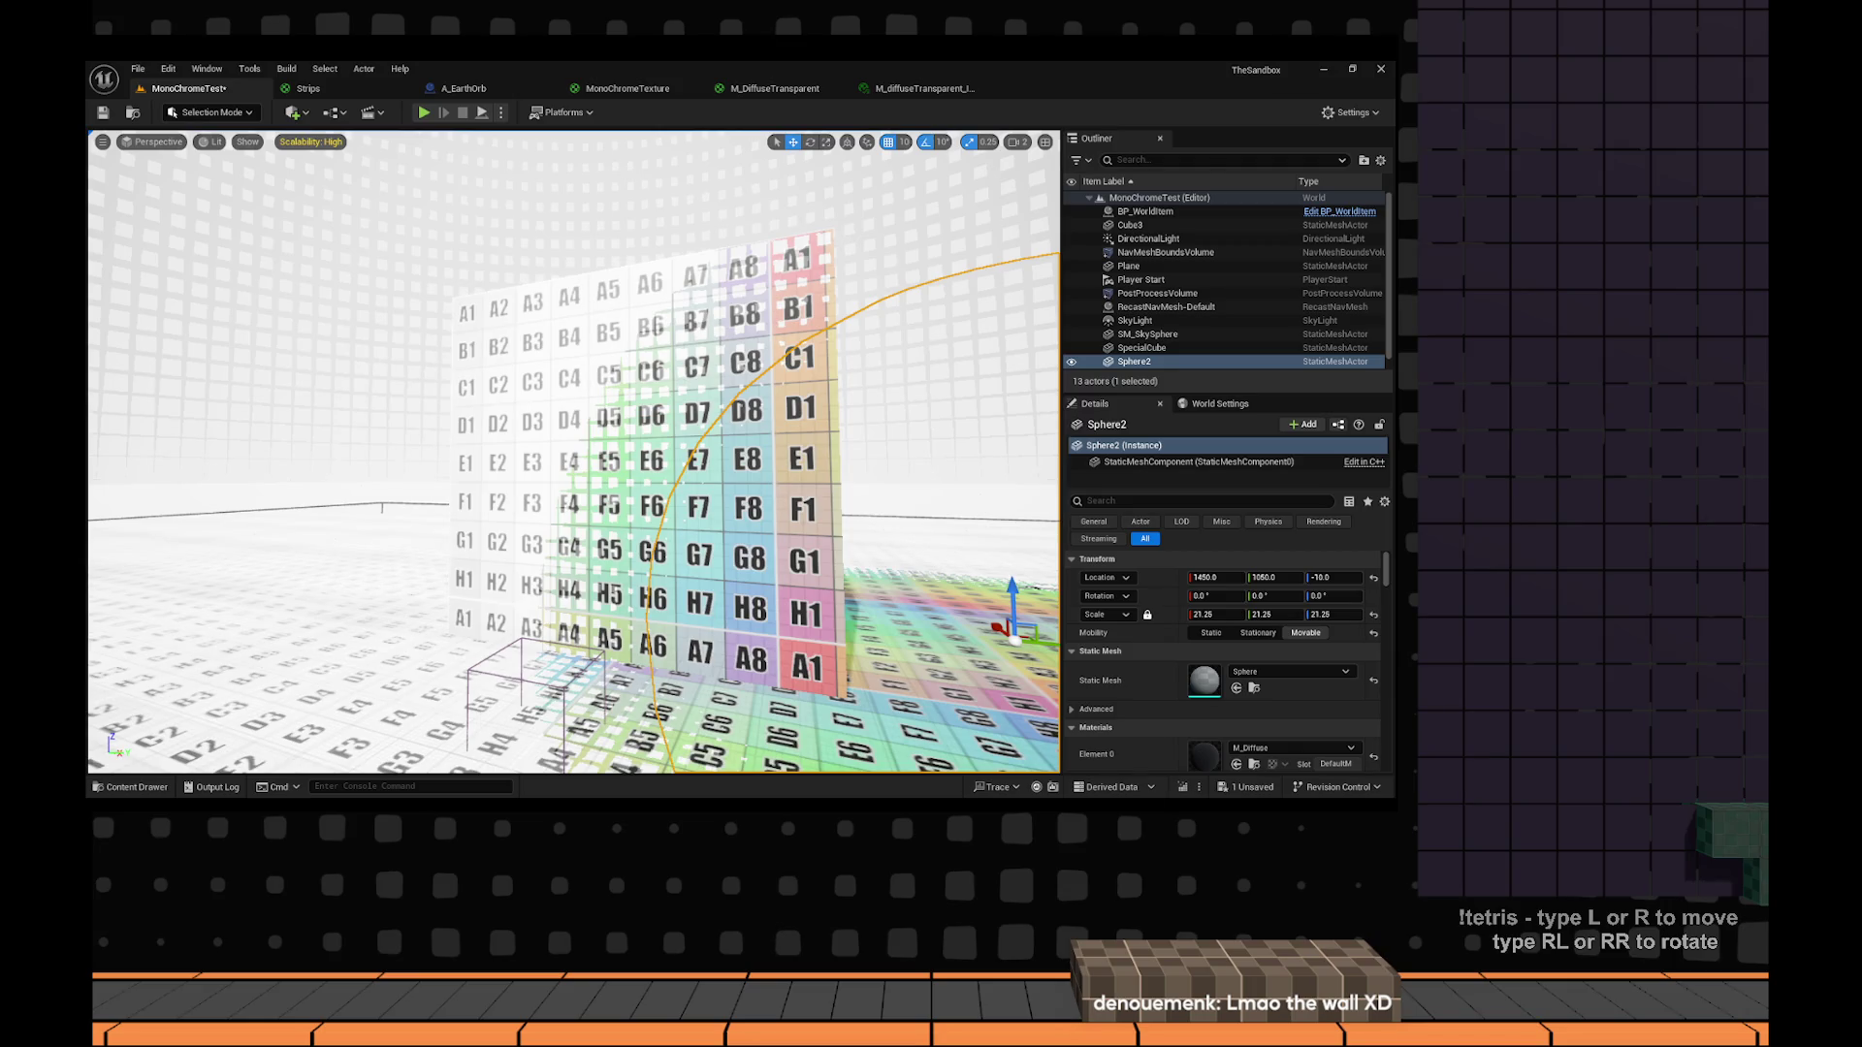
{"action": "key", "text": "f"}
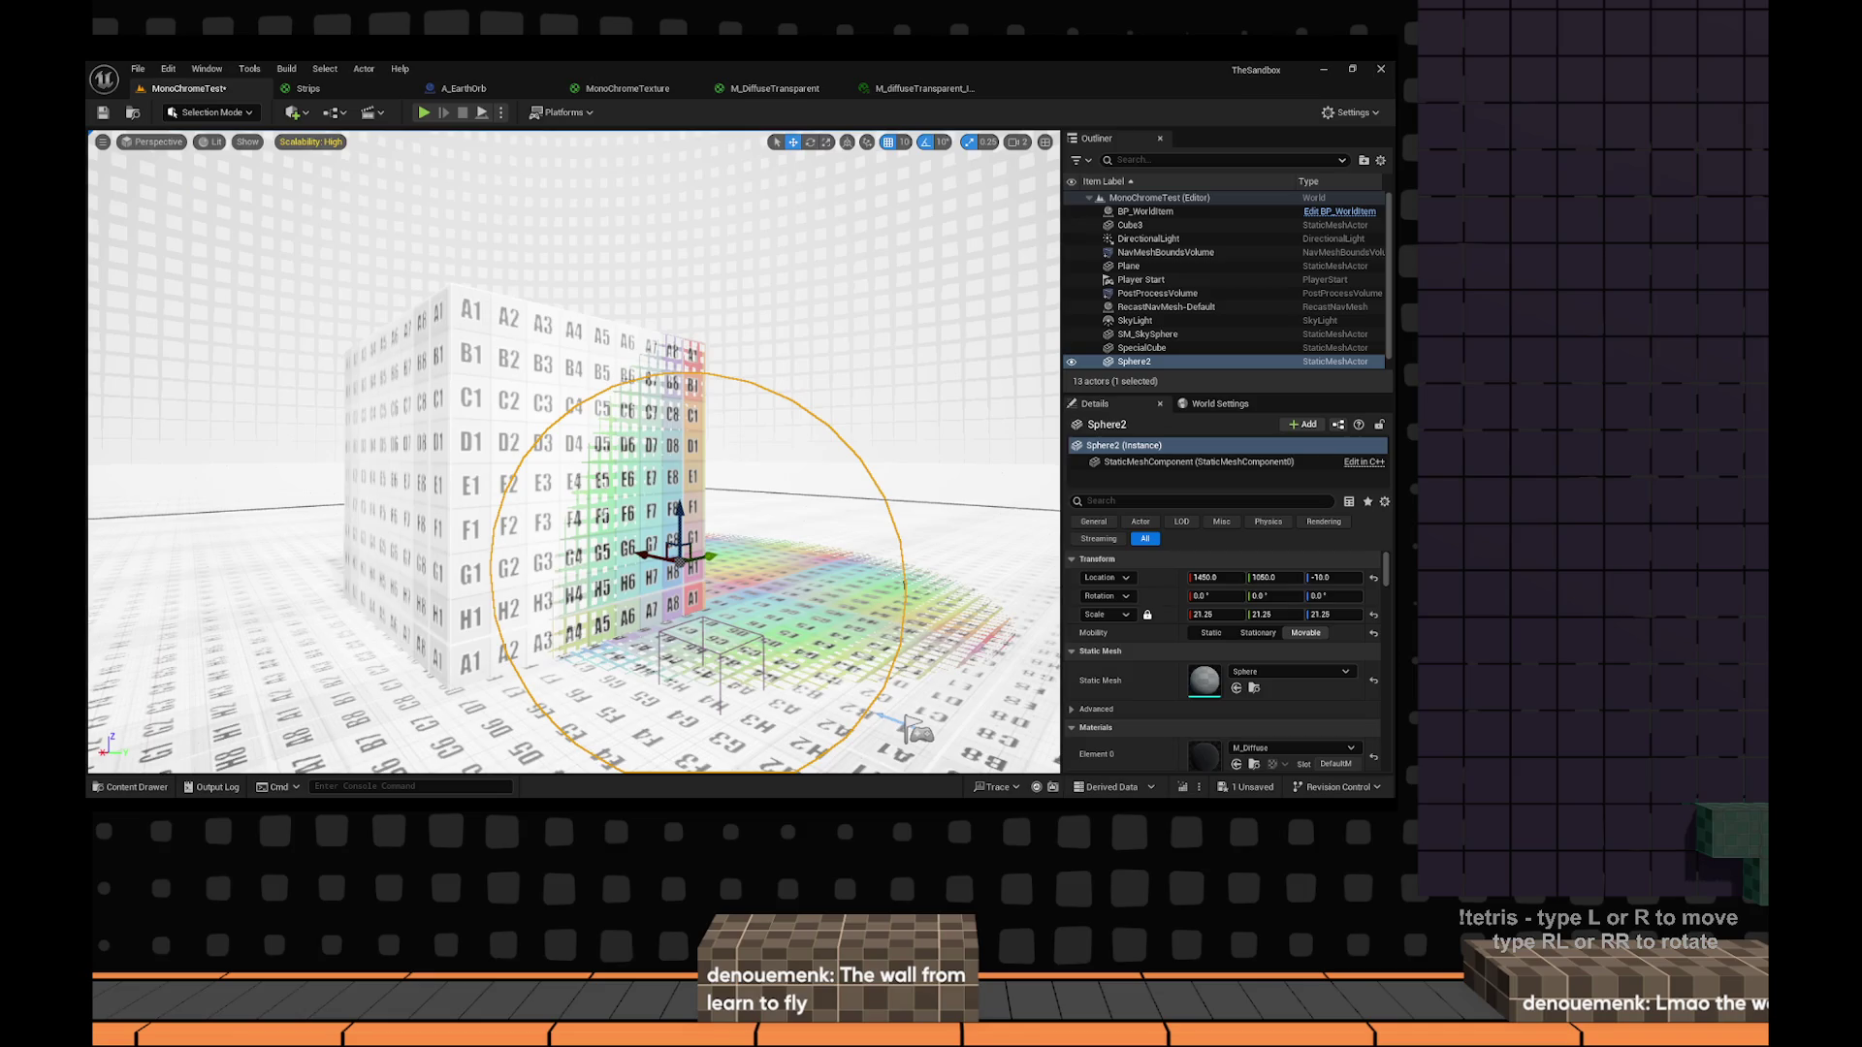
{"action": "left_click_drag", "start_coordinate": [573, 456], "coordinate": [631, 456]}
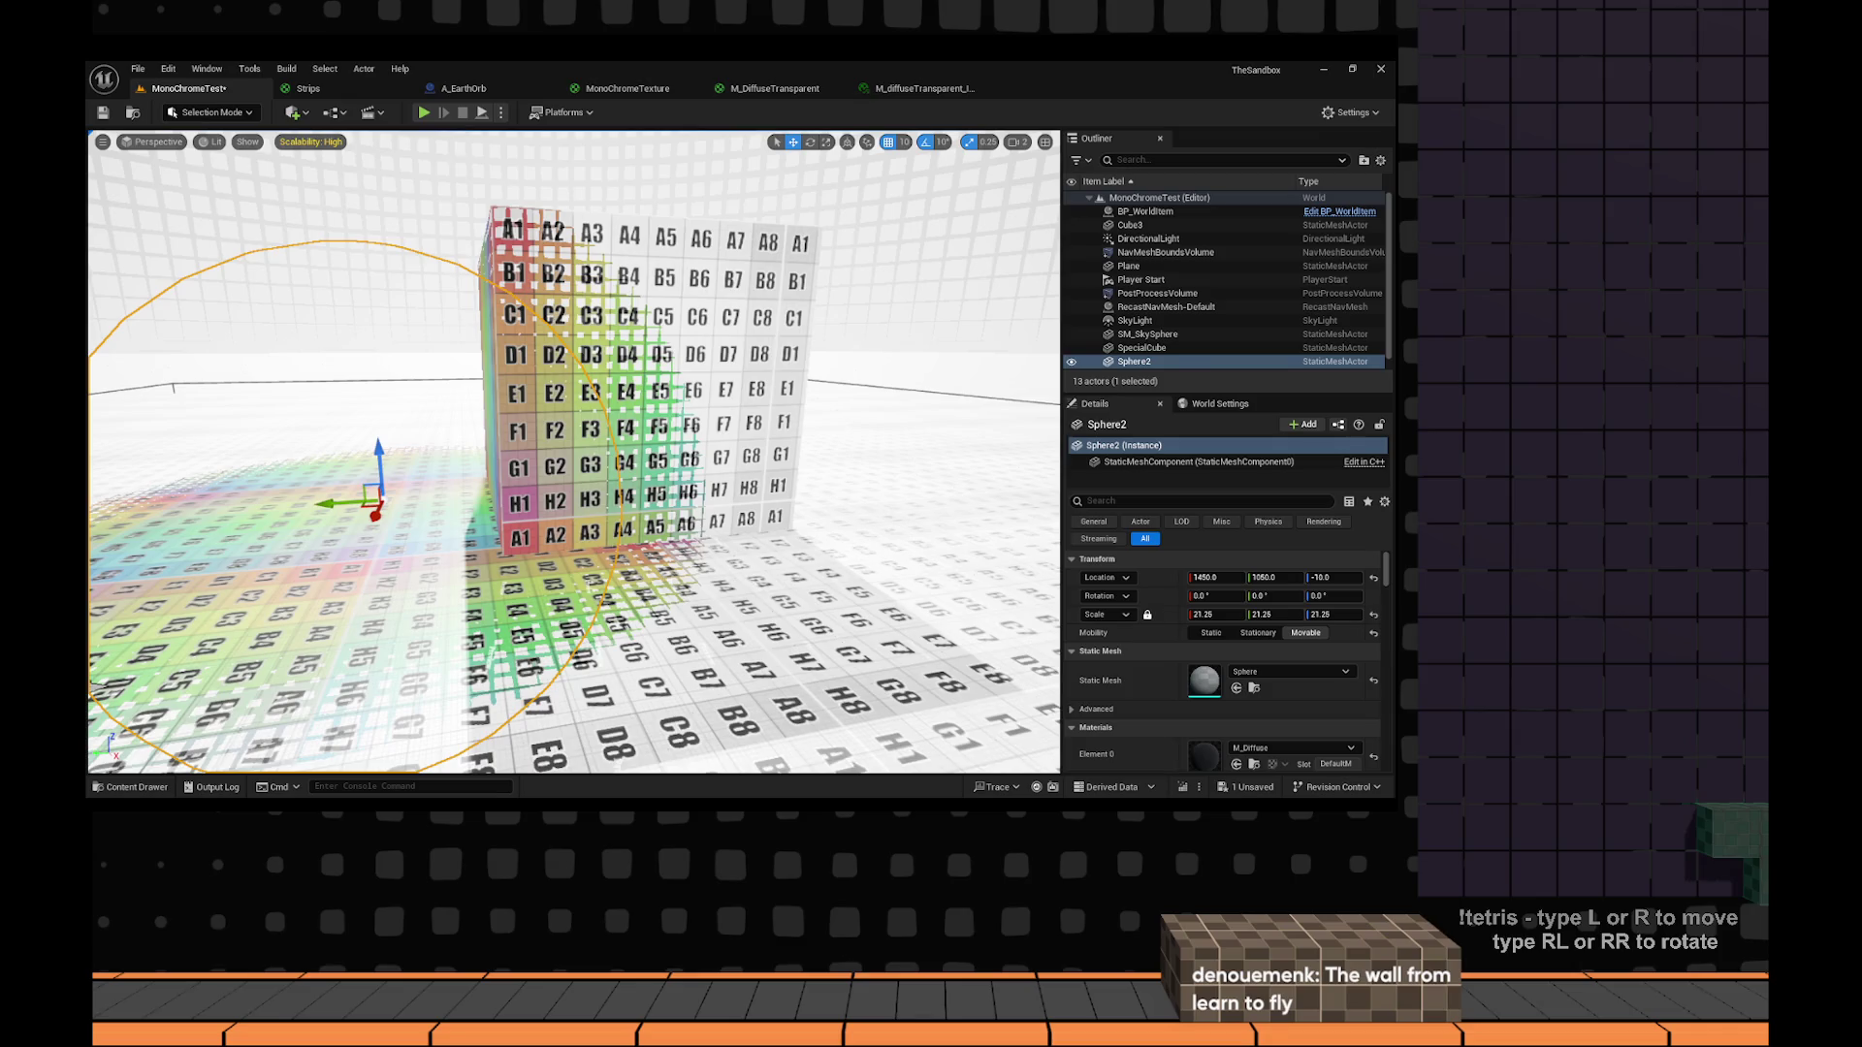
{"action": "left_click_drag", "start_coordinate": [630, 456], "coordinate": [631, 543]}
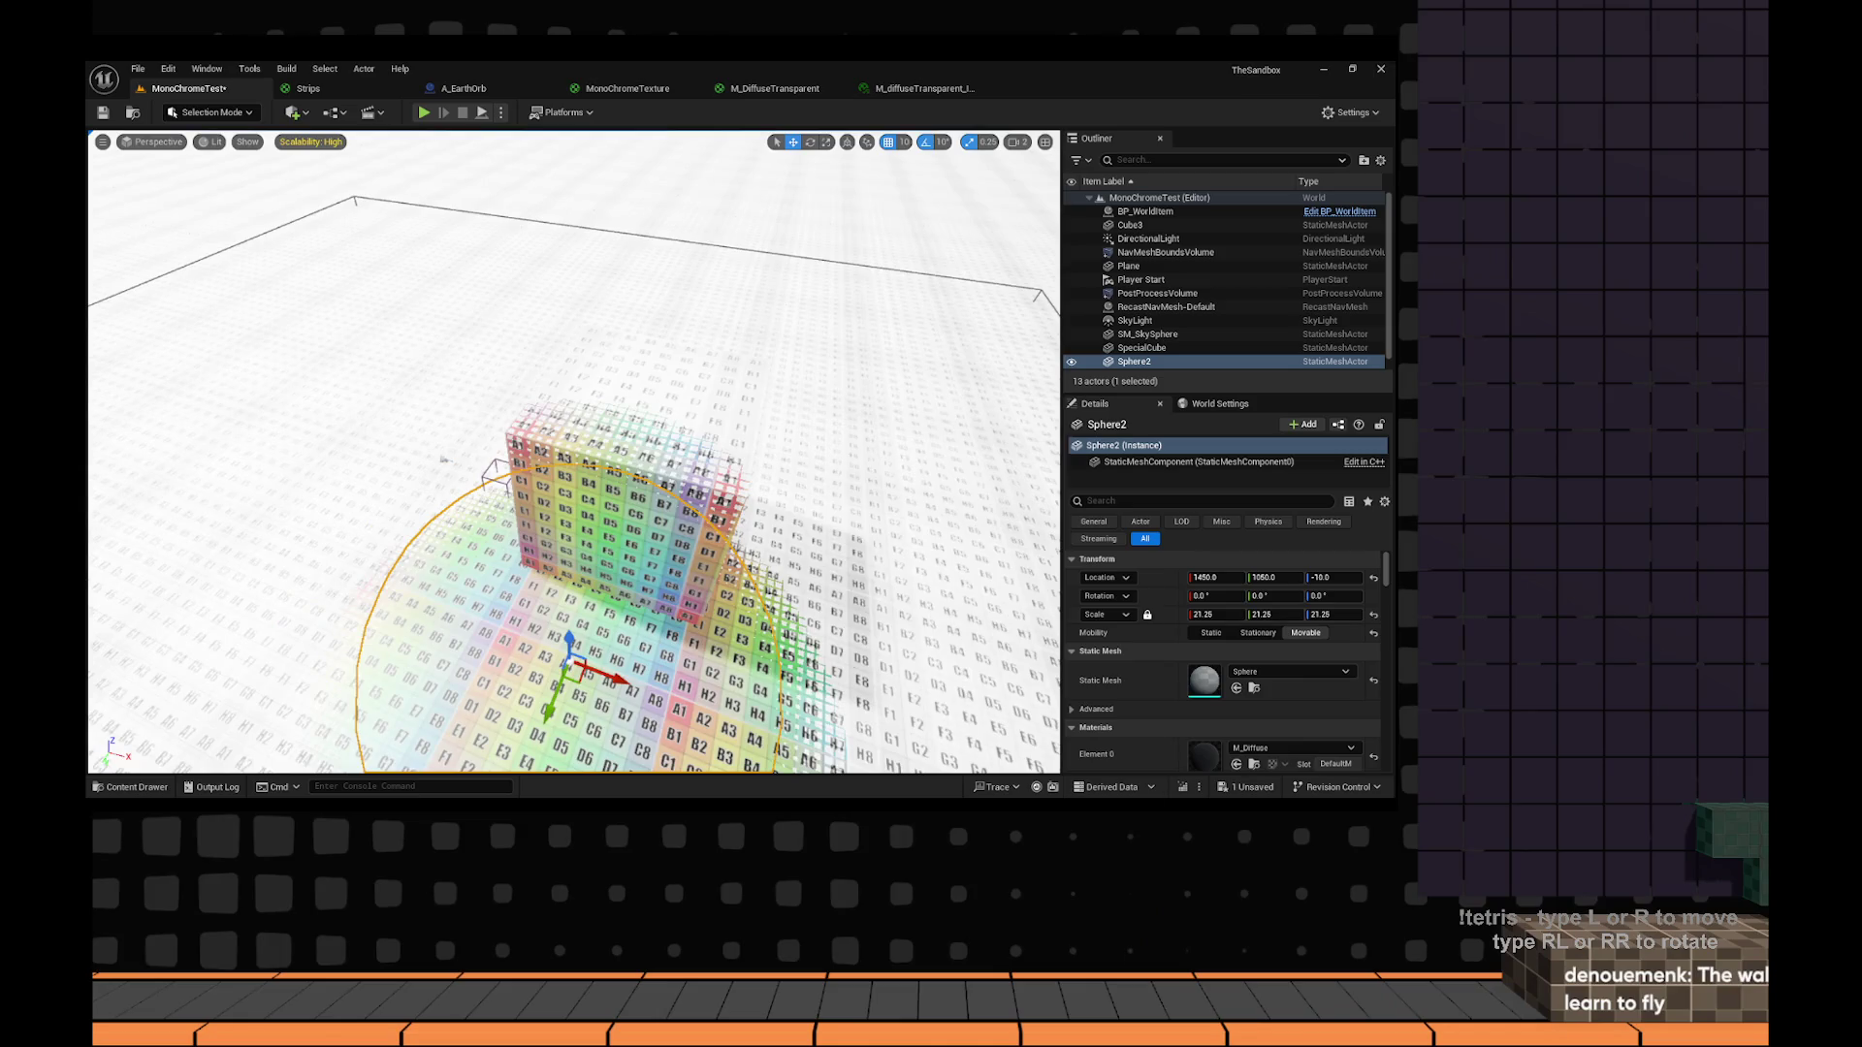
Fine-tune Sphere2's position to X 1420, Y 770 next to the cube.
{"action": "left_click_drag", "start_coordinate": [444, 459], "coordinate": [700, 498]}
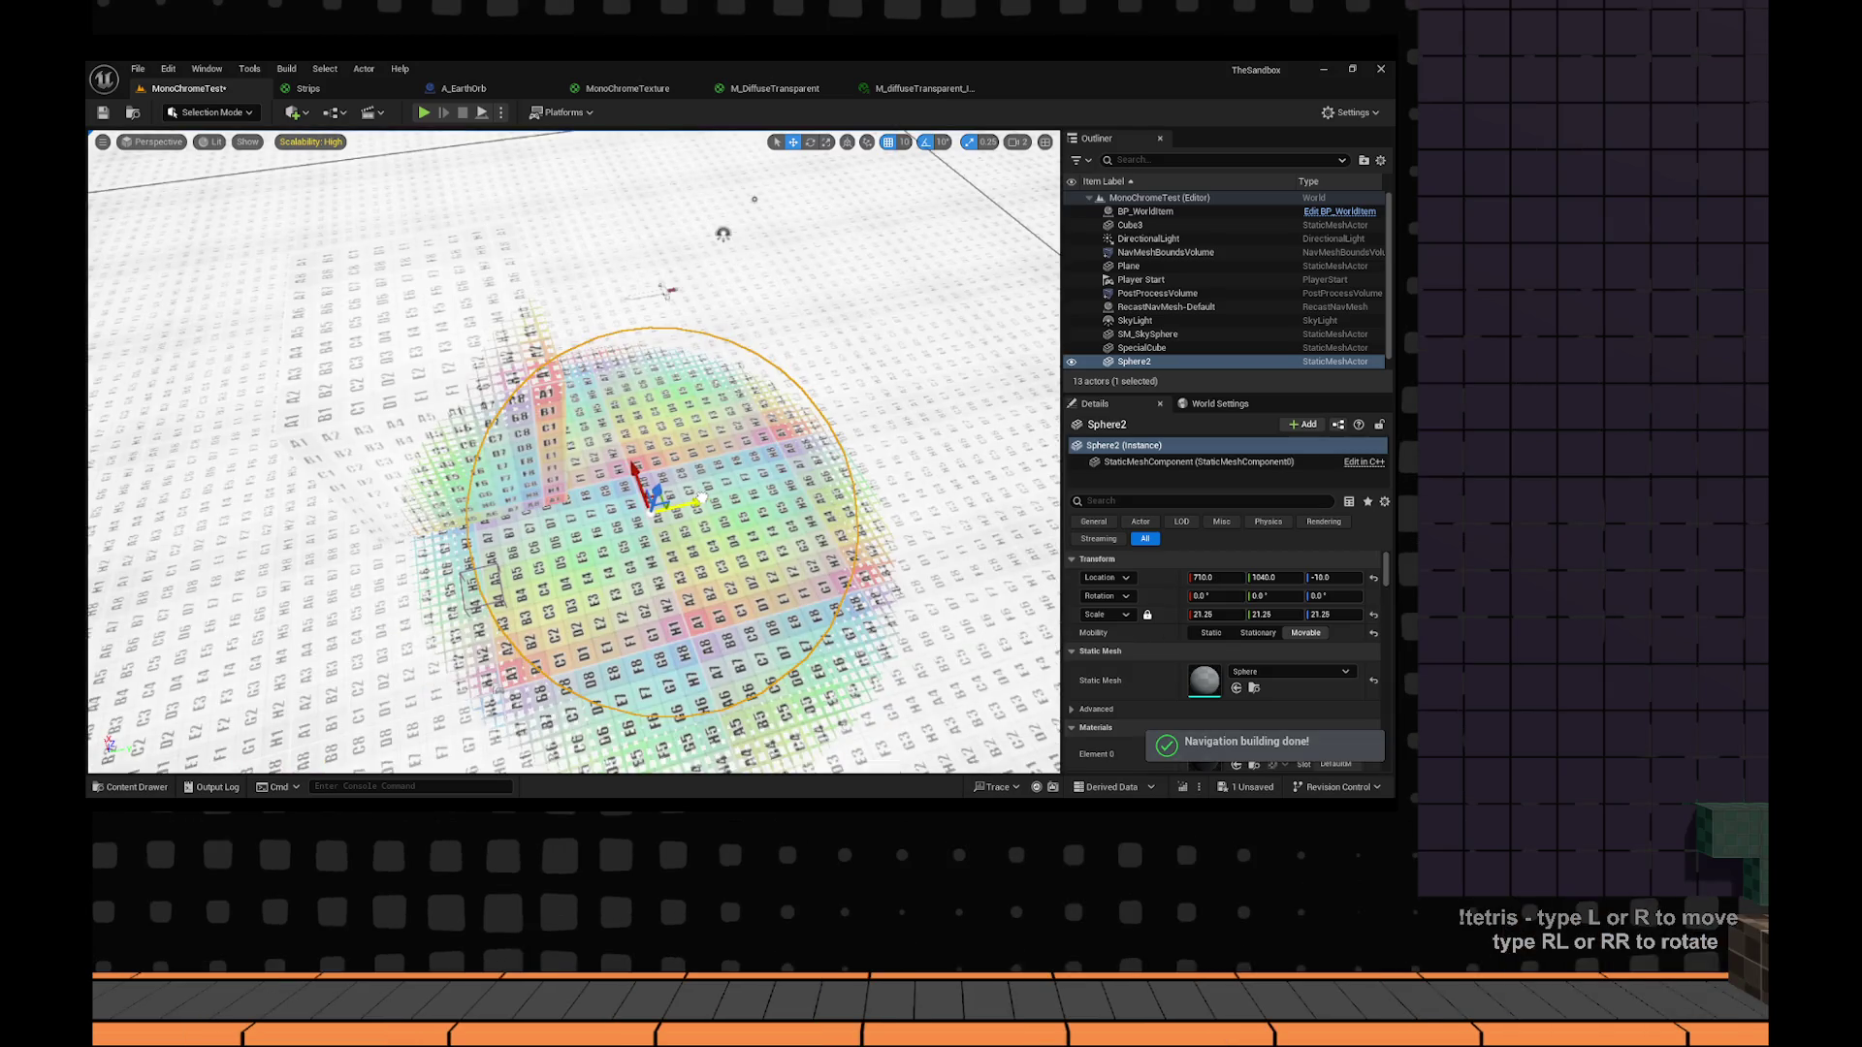
{"action": "left_click_drag", "start_coordinate": [701, 498], "coordinate": [690, 445]}
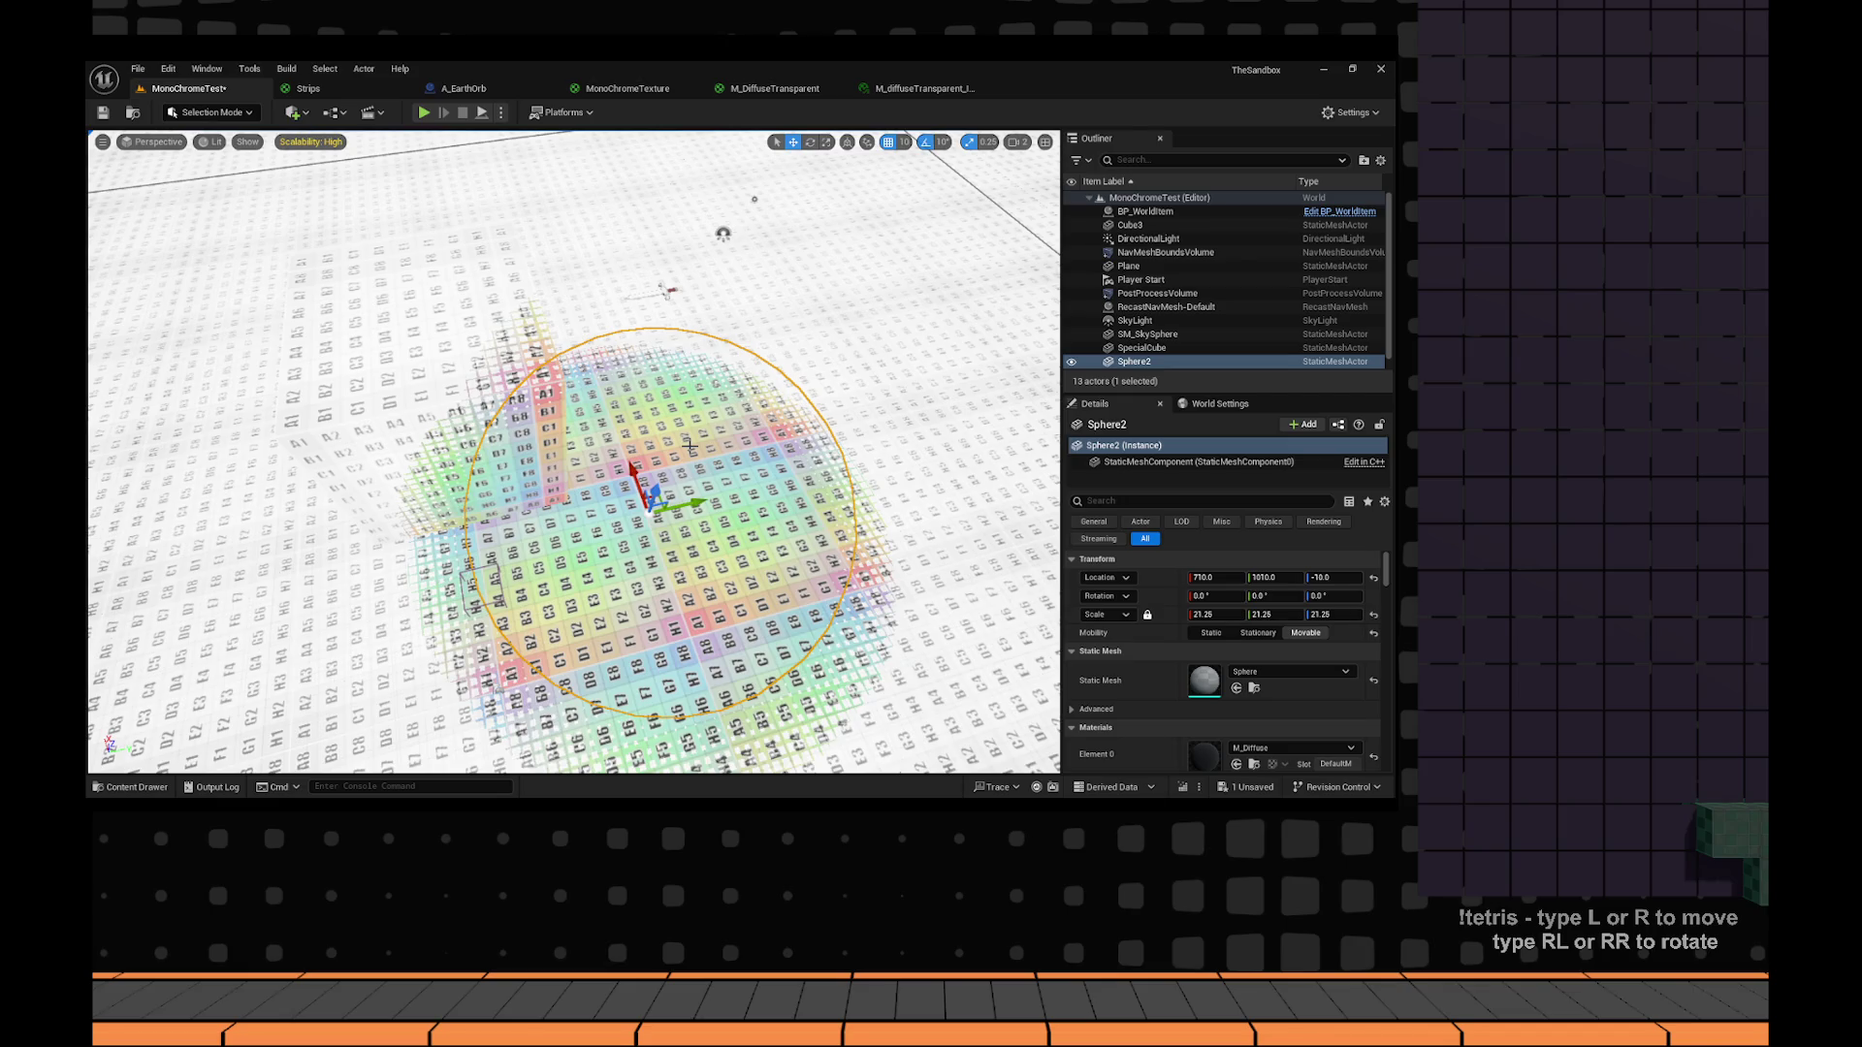
{"action": "left_click_drag", "start_coordinate": [689, 445], "coordinate": [595, 416]}
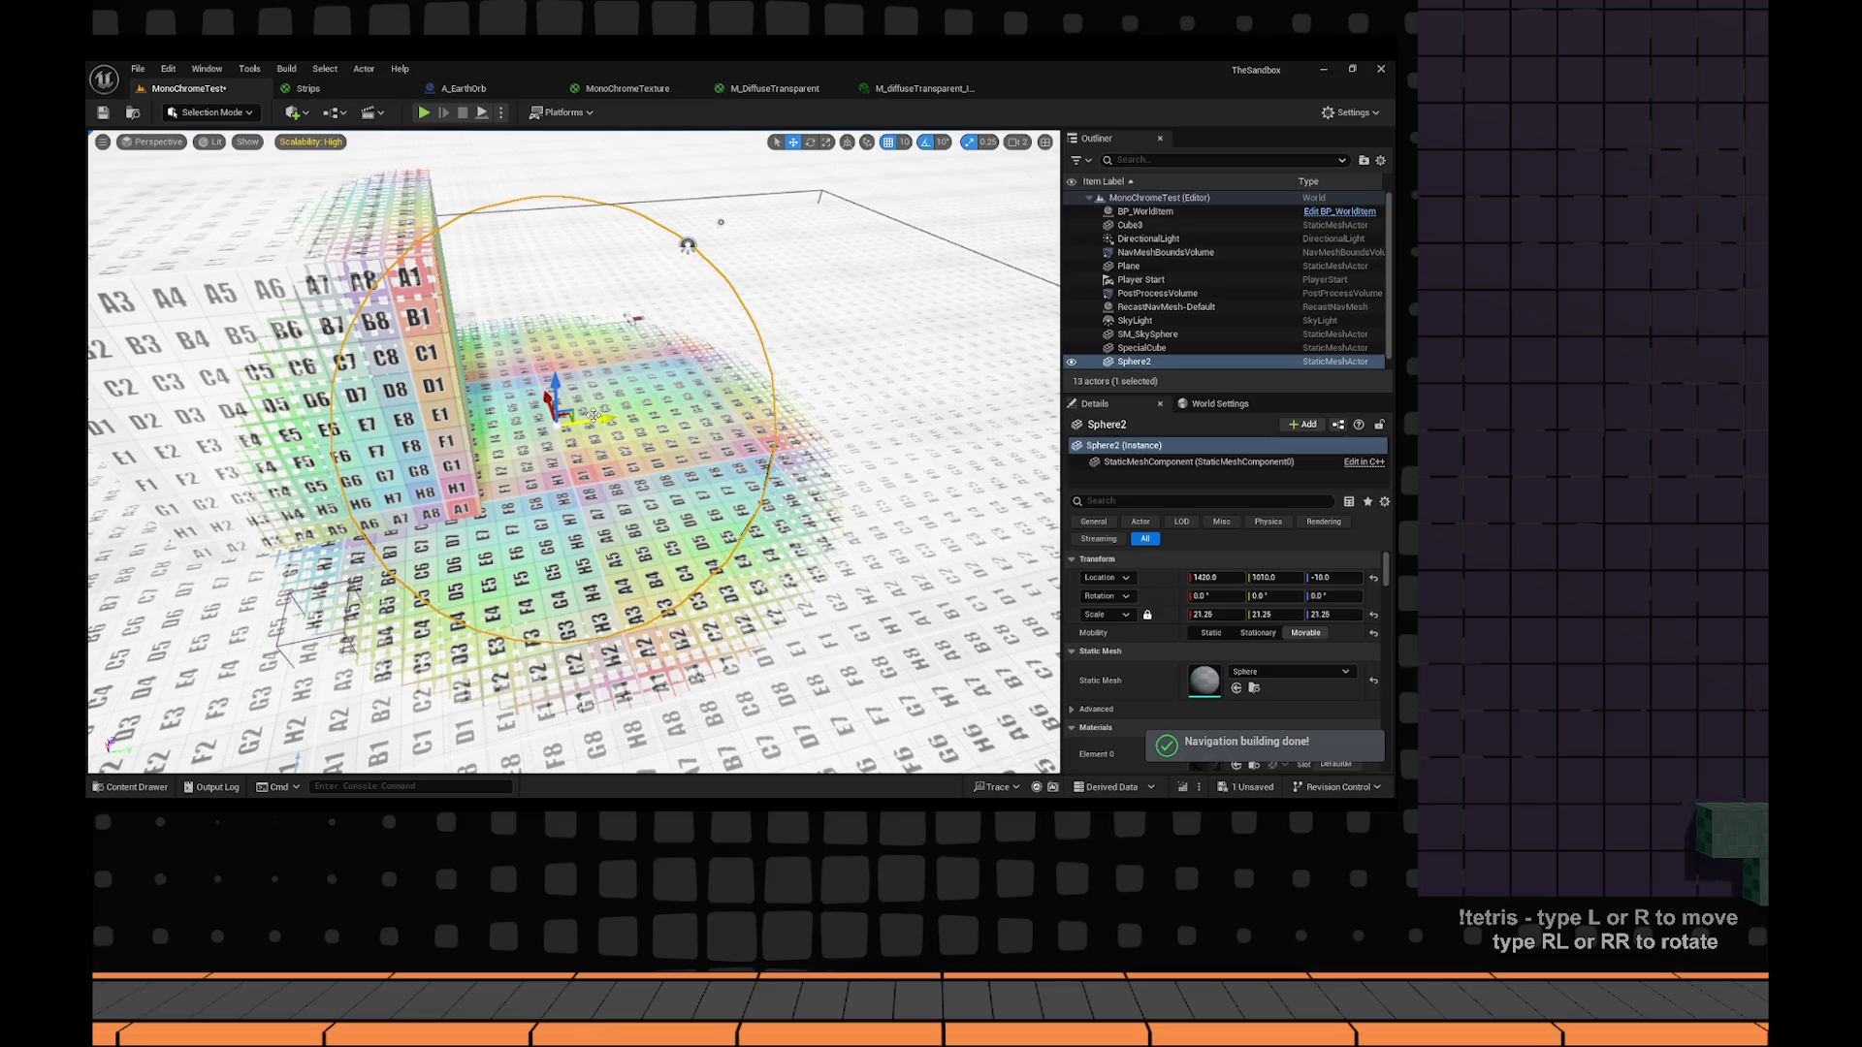
{"action": "left_click_drag", "start_coordinate": [594, 415], "coordinate": [500, 135]}
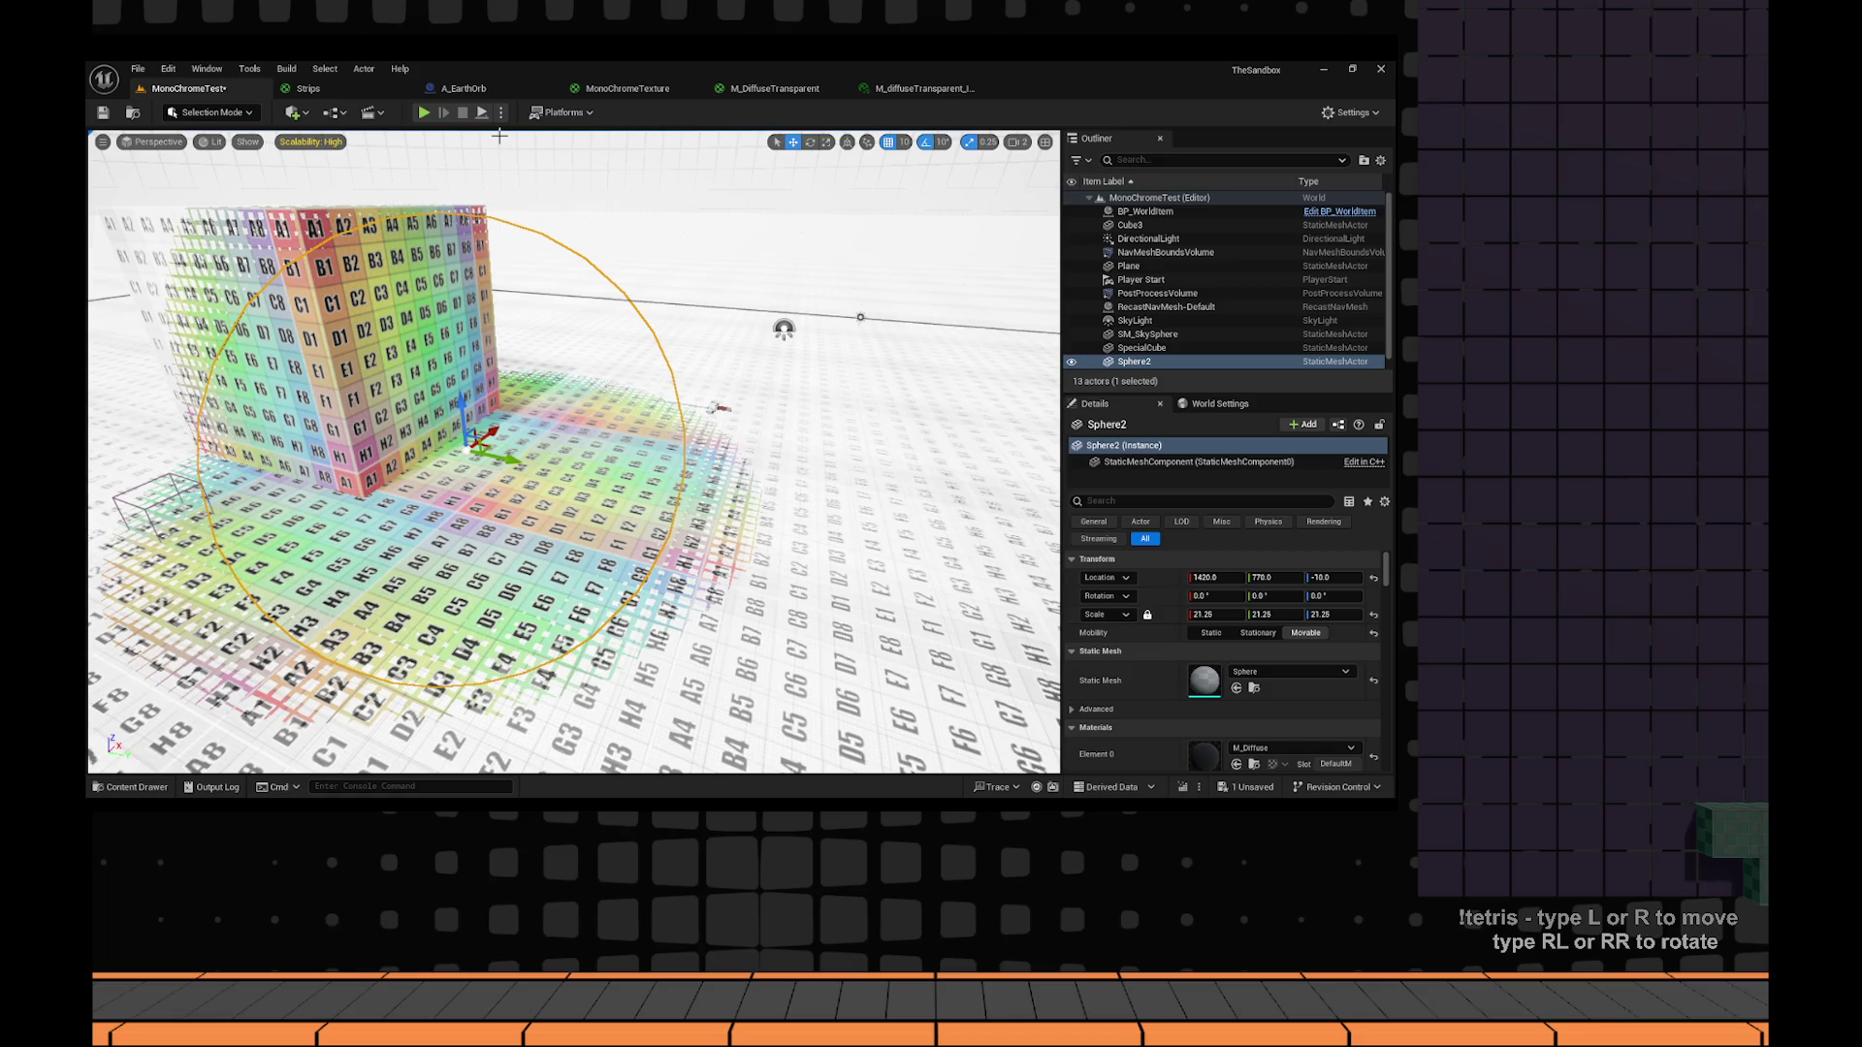
{"action": "left_click_drag", "start_coordinate": [500, 136], "coordinate": [499, 194]}
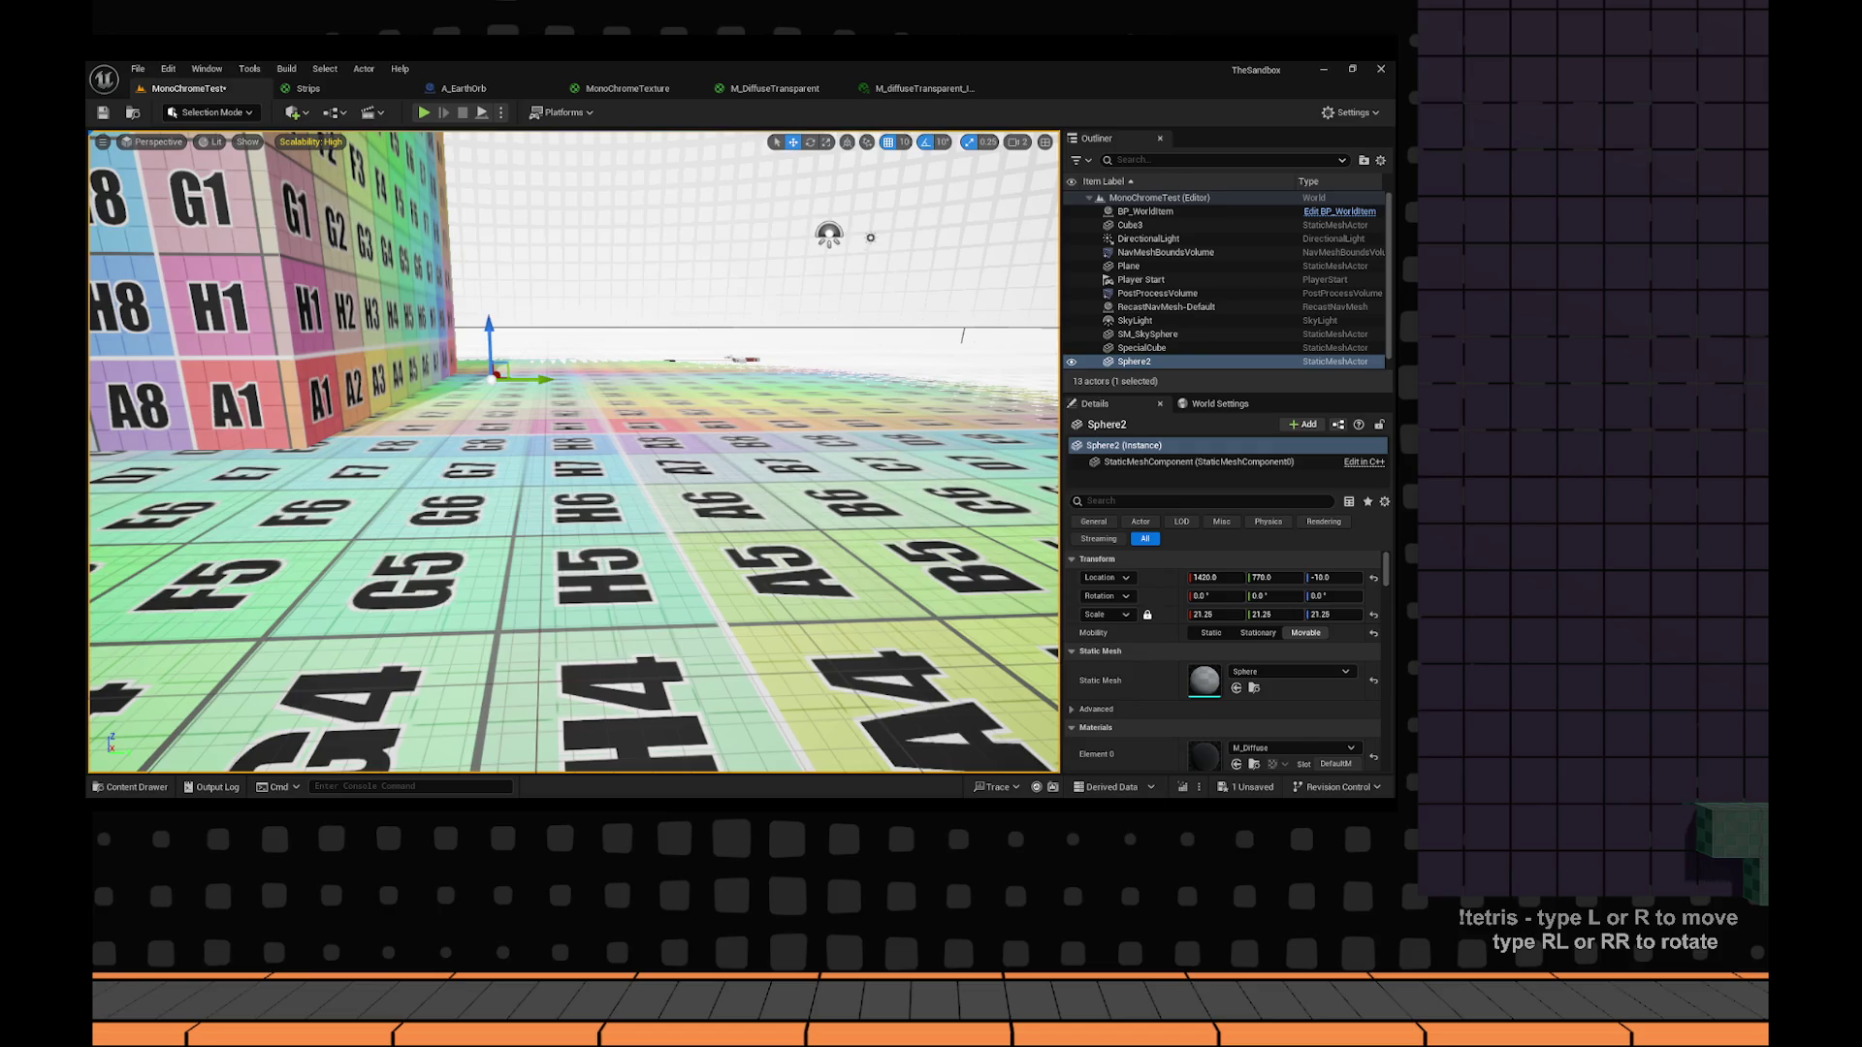
Search Sphere2's Details for 'phy', then replace the search with 'depth'.
{"action": "left_click", "coordinate": [1130, 500]}
{"action": "type", "text": "phy"}
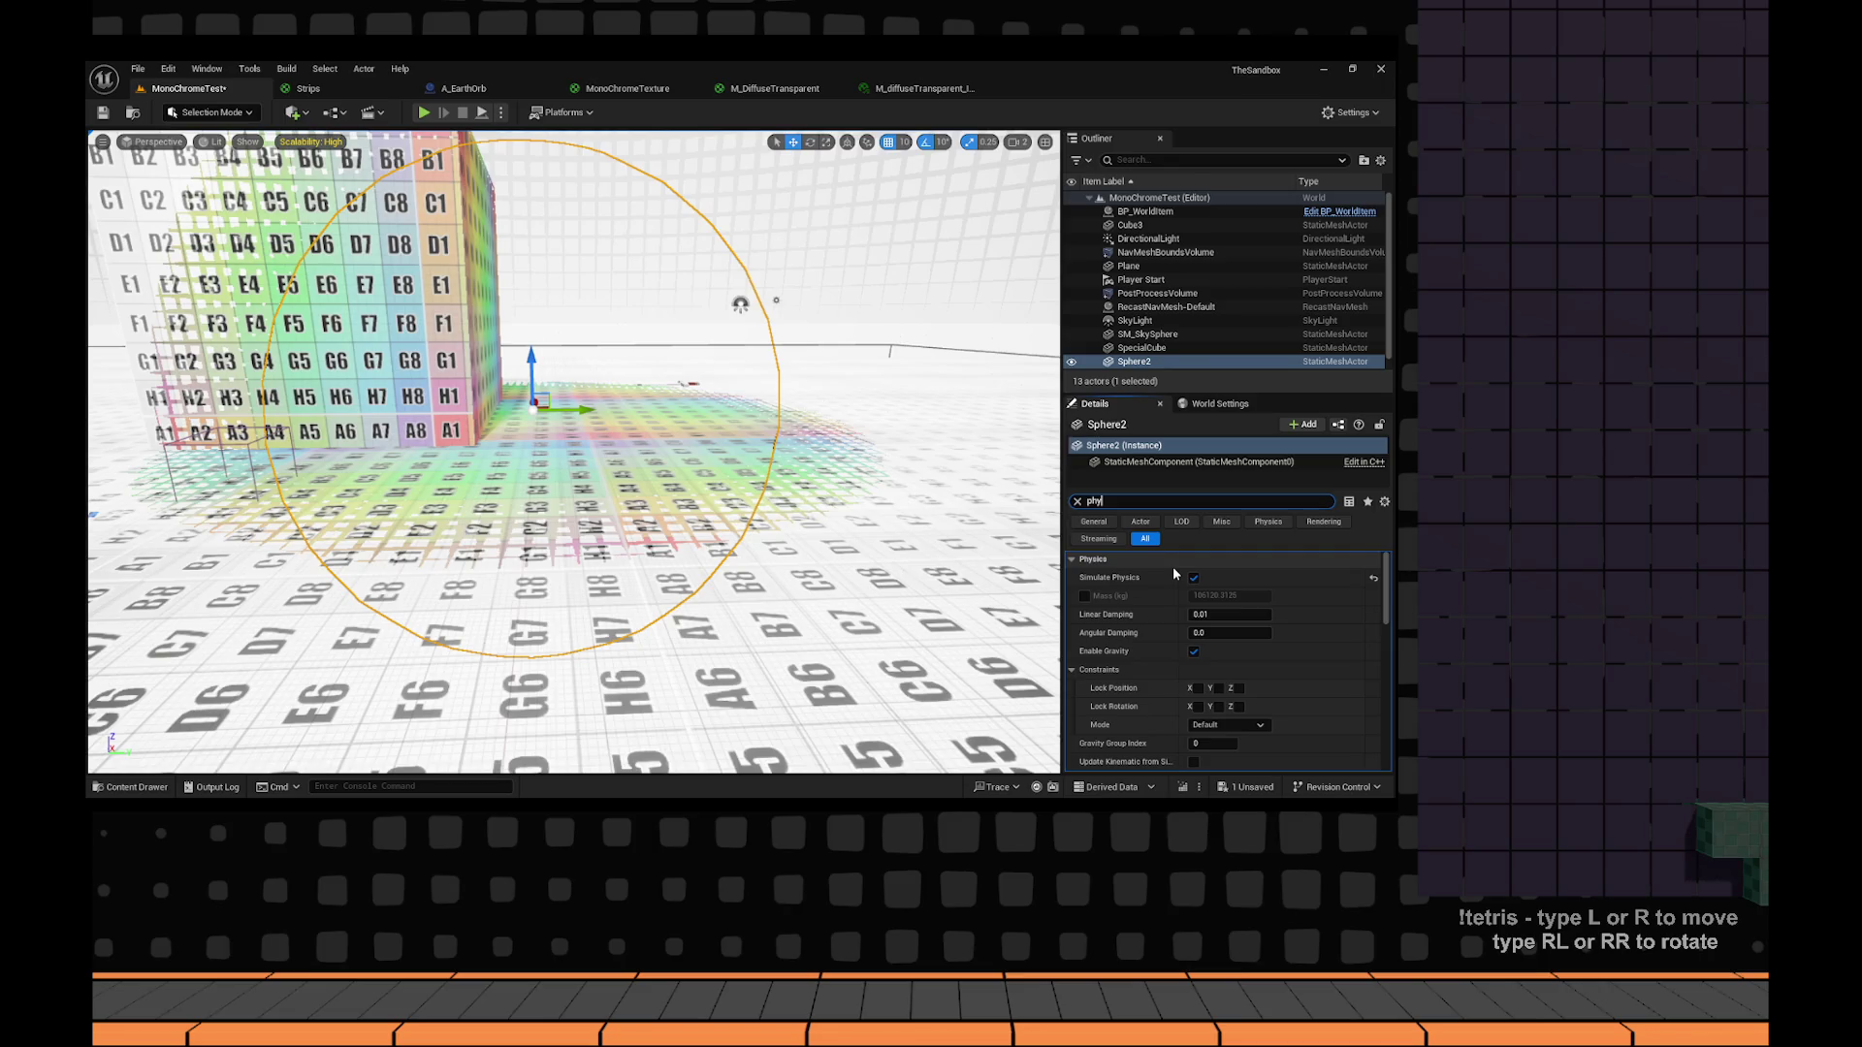
{"action": "double_click", "coordinate": [1138, 500]}
{"action": "type", "text": "depth"}
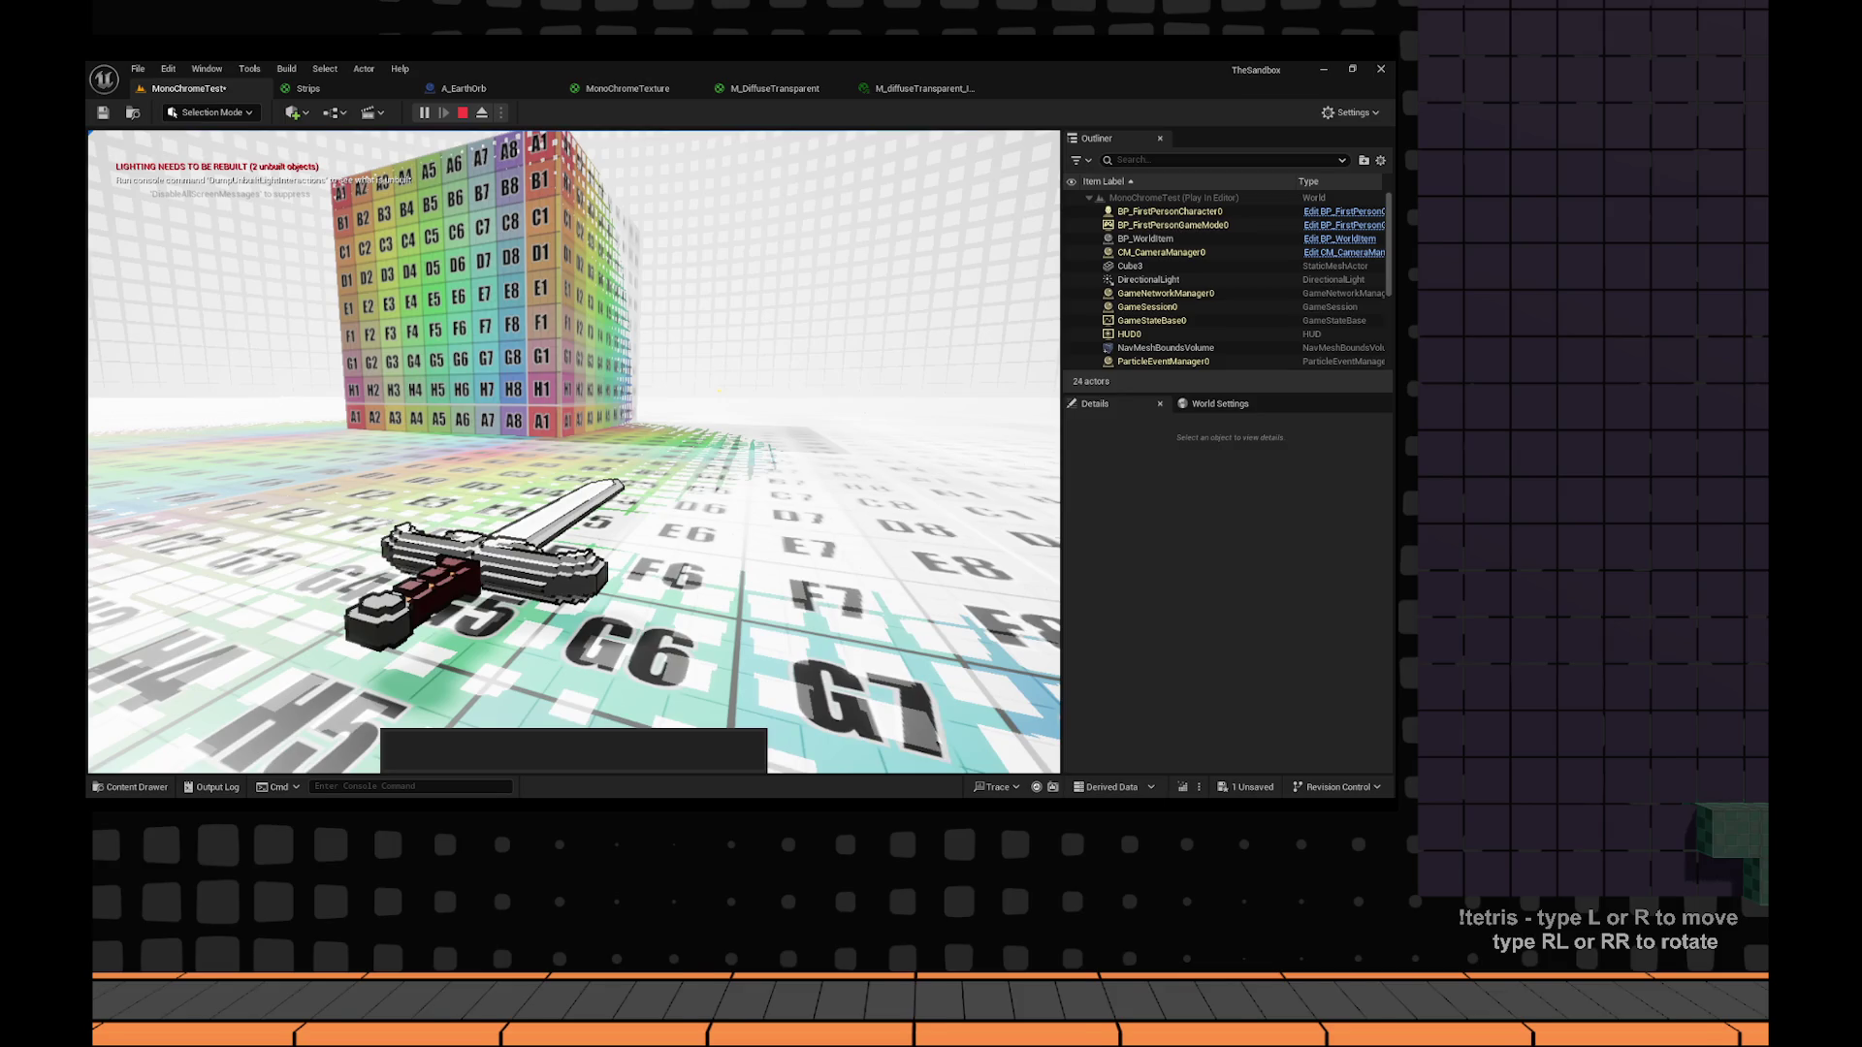
Walk the player toward the lettered cube, then end the play session.
{"action": "key", "text": "w"}
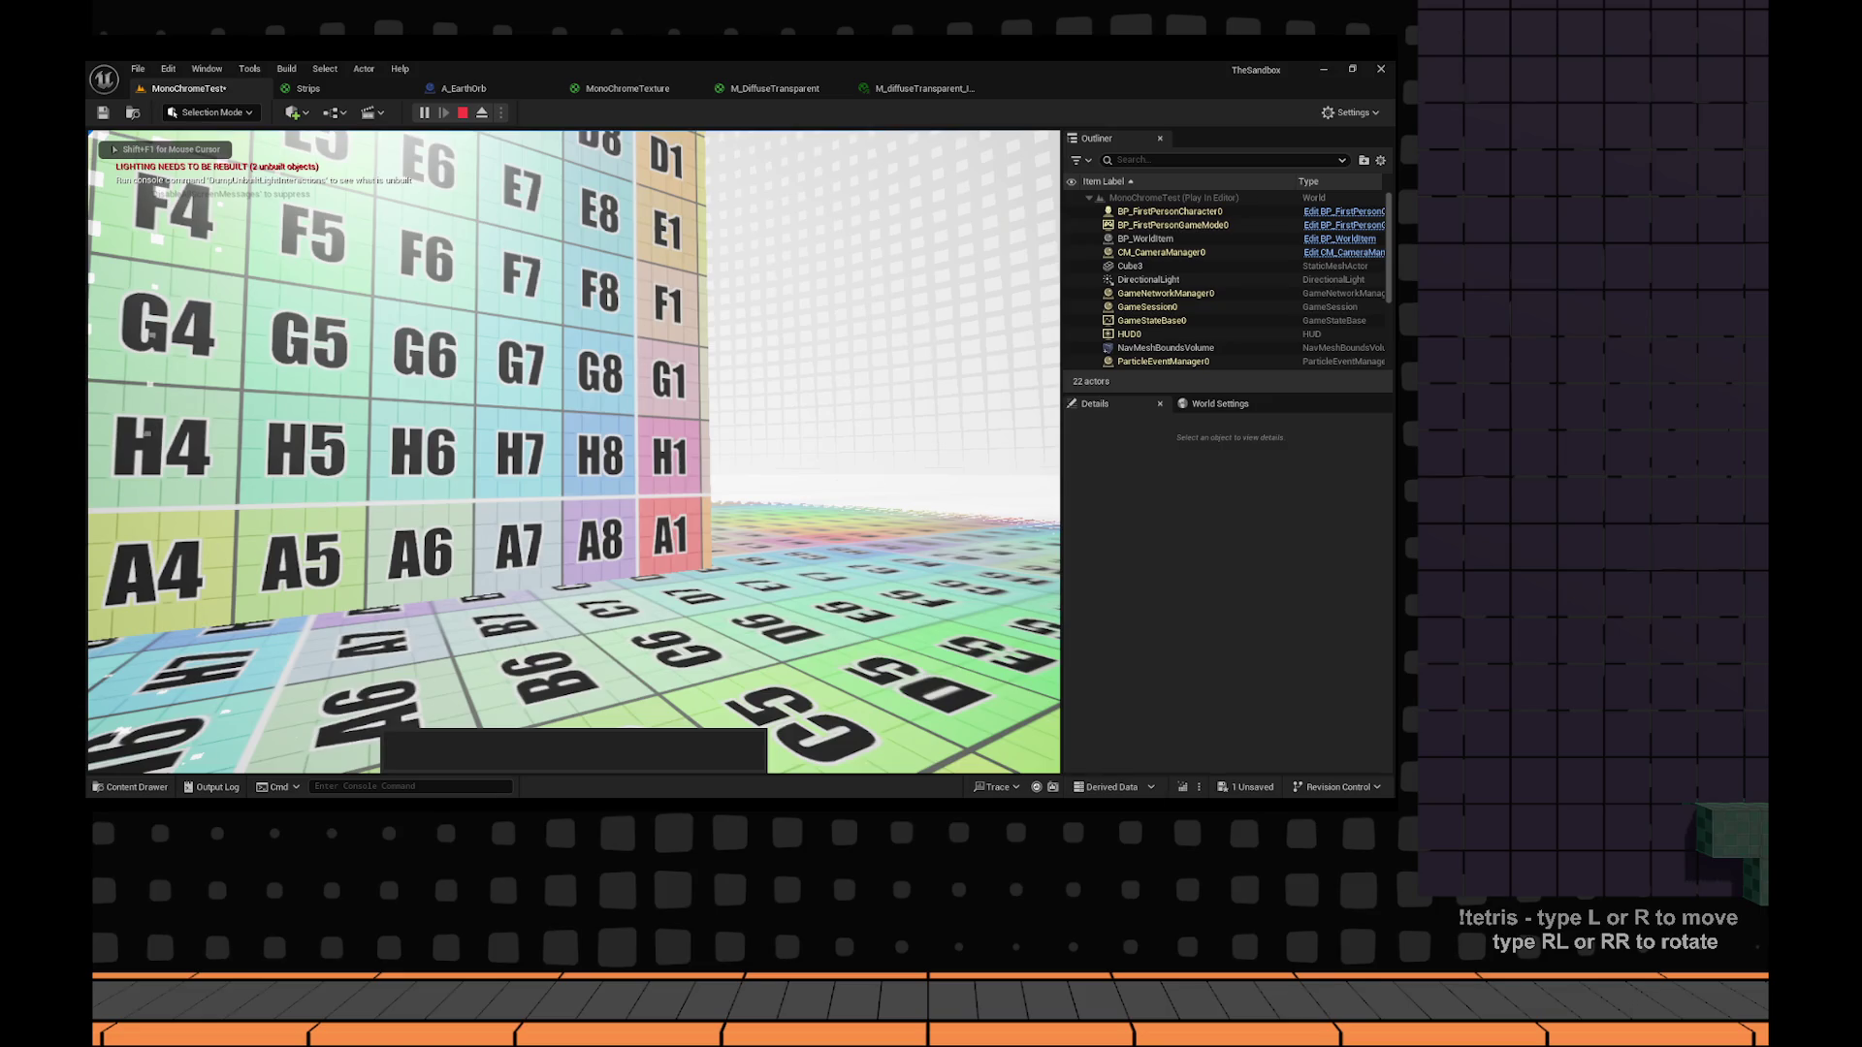
{"action": "key", "text": "Escape"}
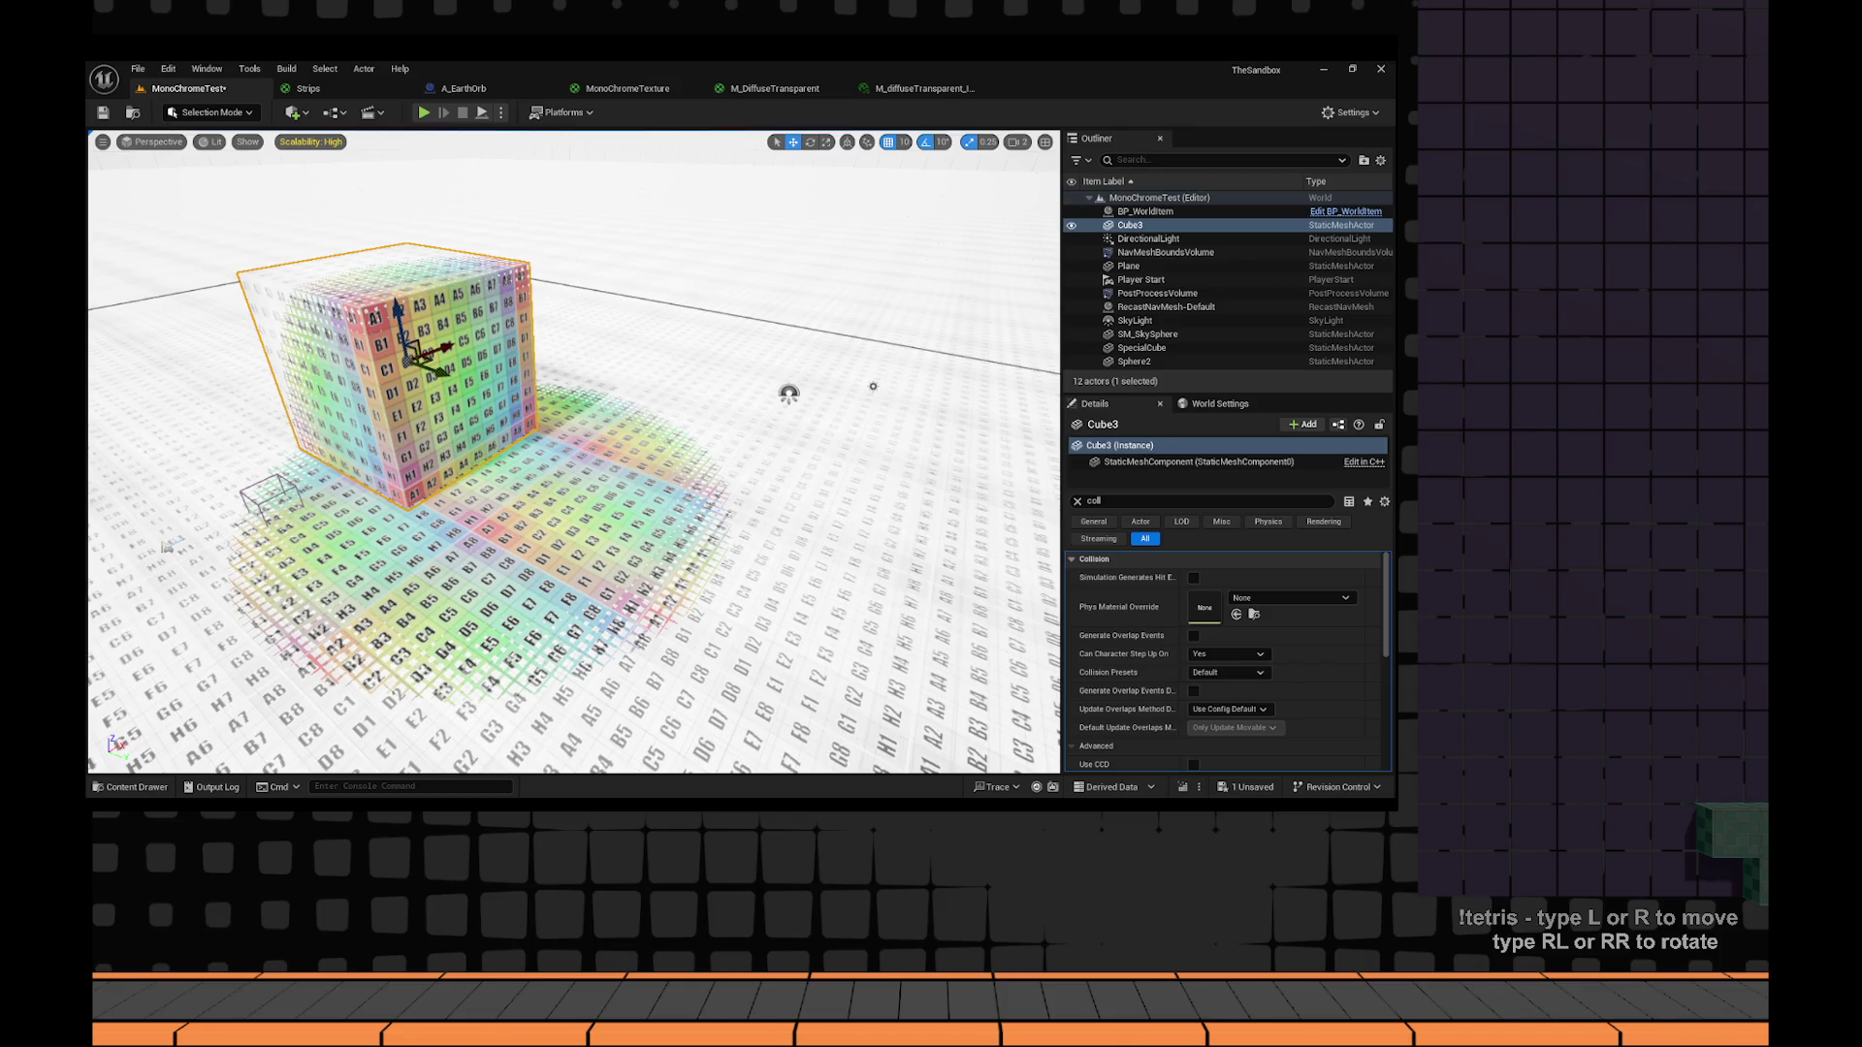
Frame the floor Plane, view the cube and sphere together, and start playing with Alt+P.
{"action": "double_click", "coordinate": [1183, 266]}
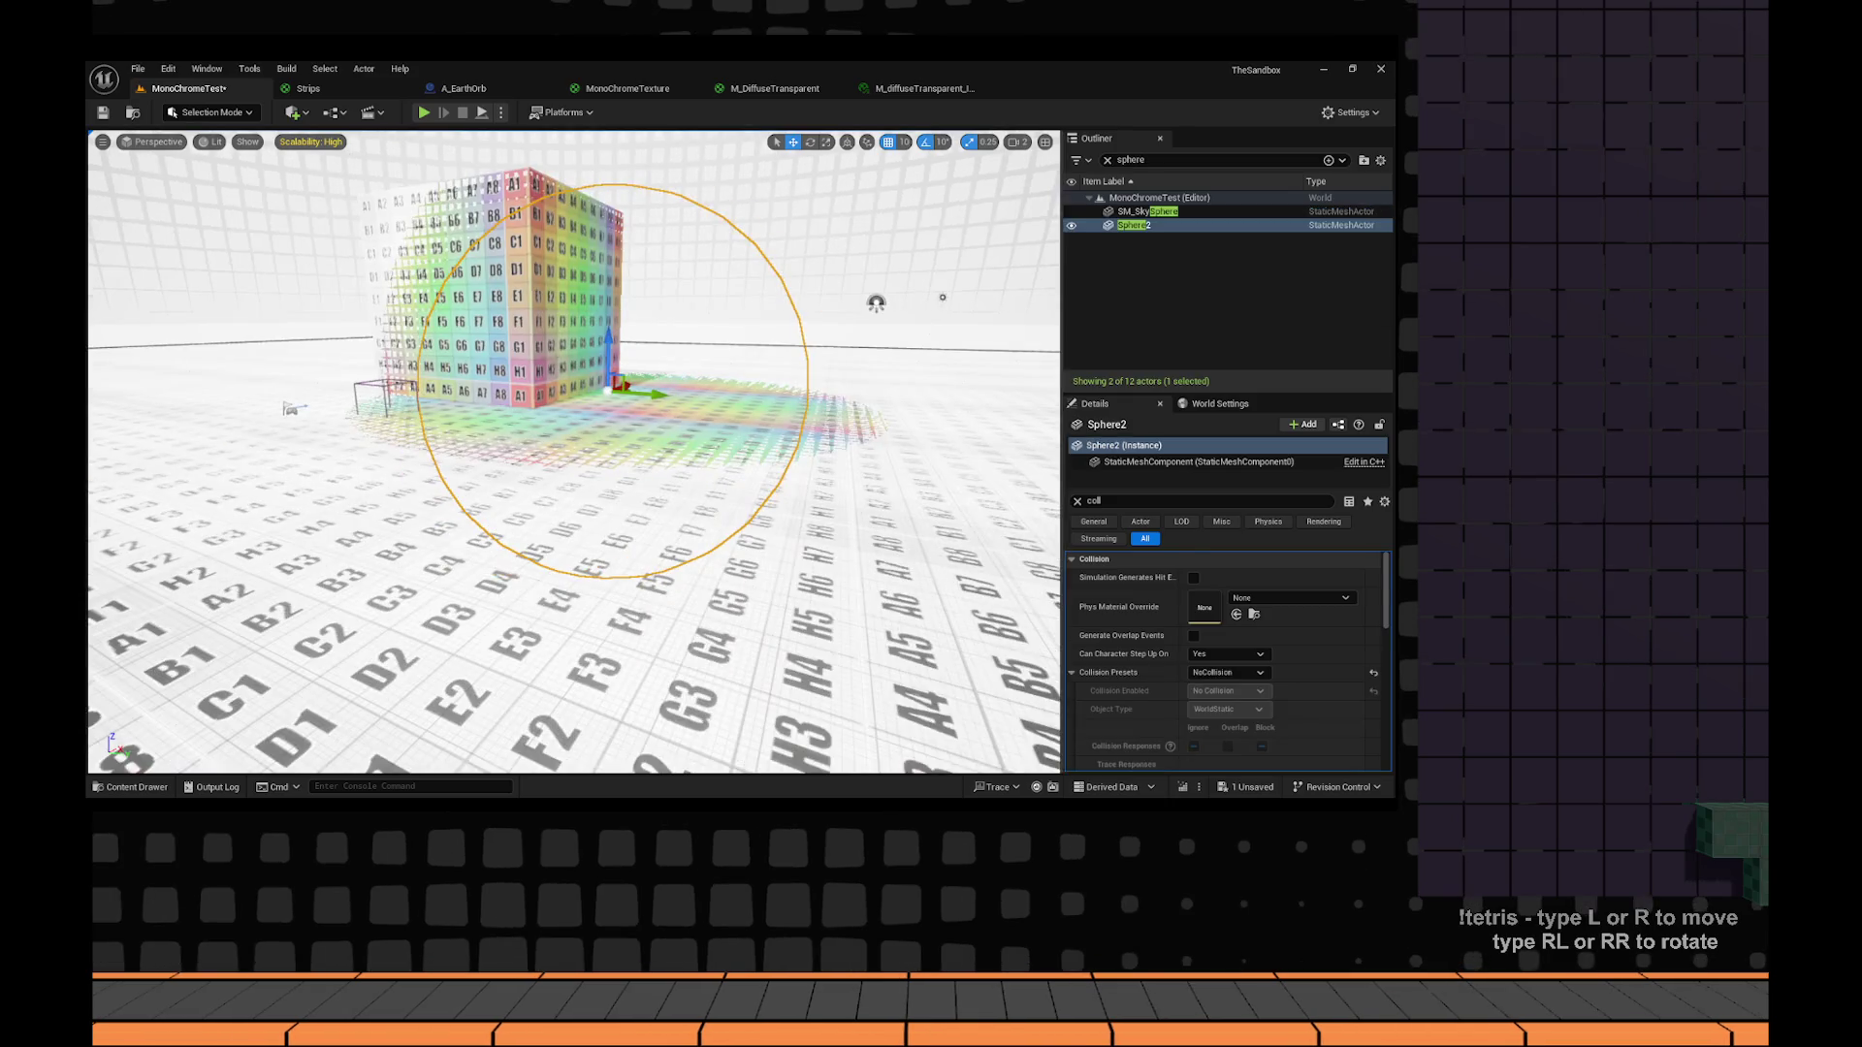
{"action": "left_click_drag", "start_coordinate": [942, 296], "coordinate": [850, 397]}
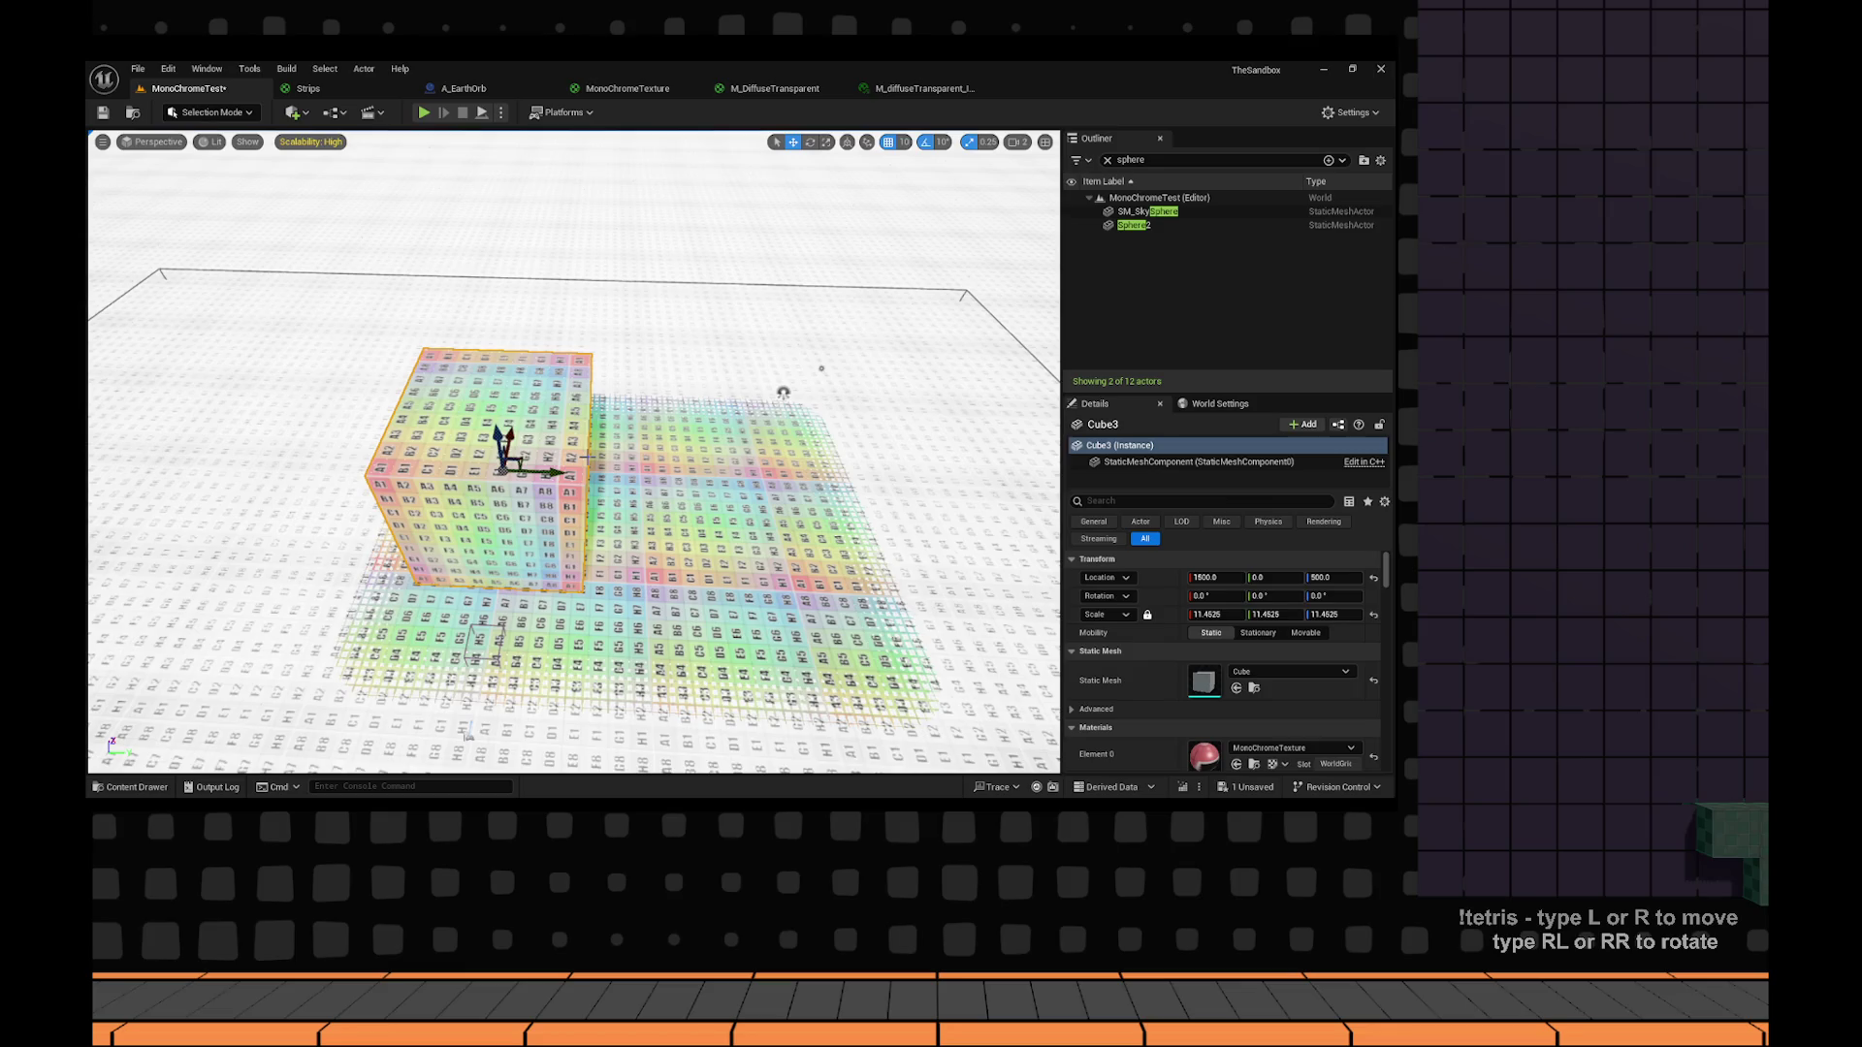
{"action": "key", "text": "alt+p"}
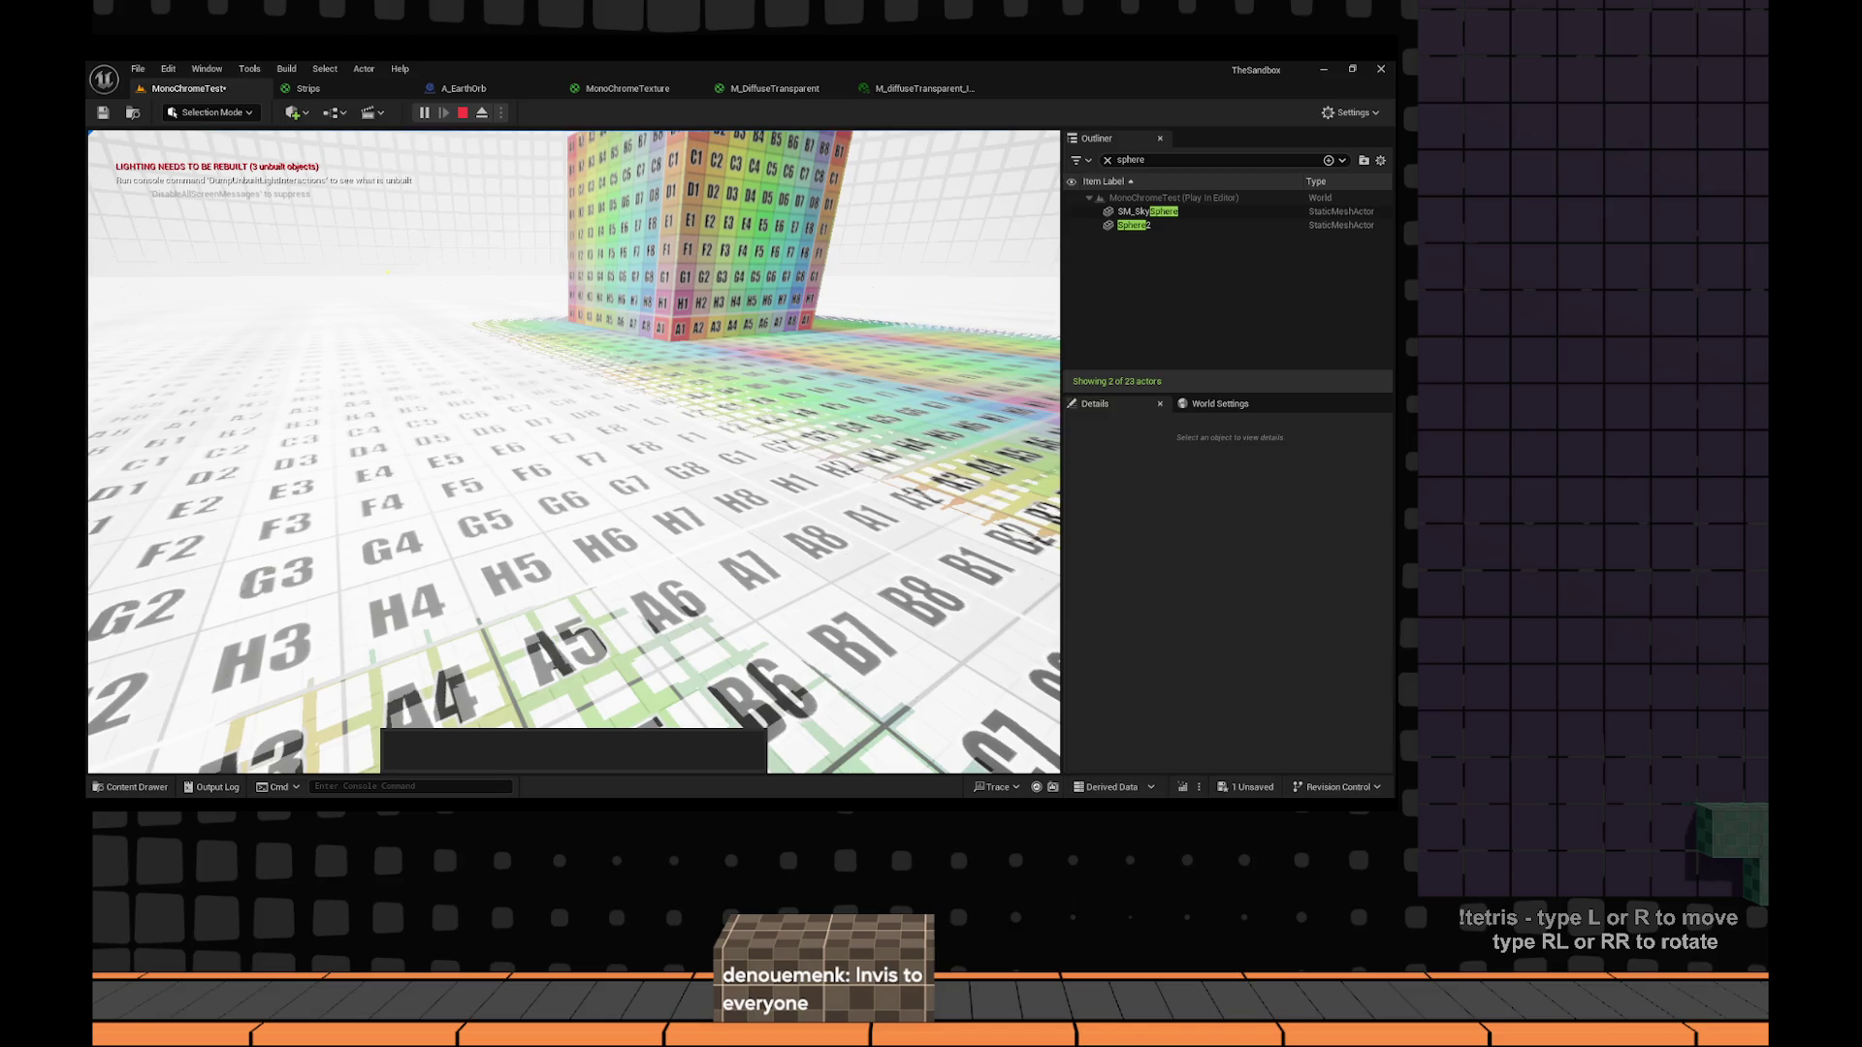
Switch to the MonoChromeTexture tab to show its material graph.
{"action": "left_click", "coordinate": [627, 89]}
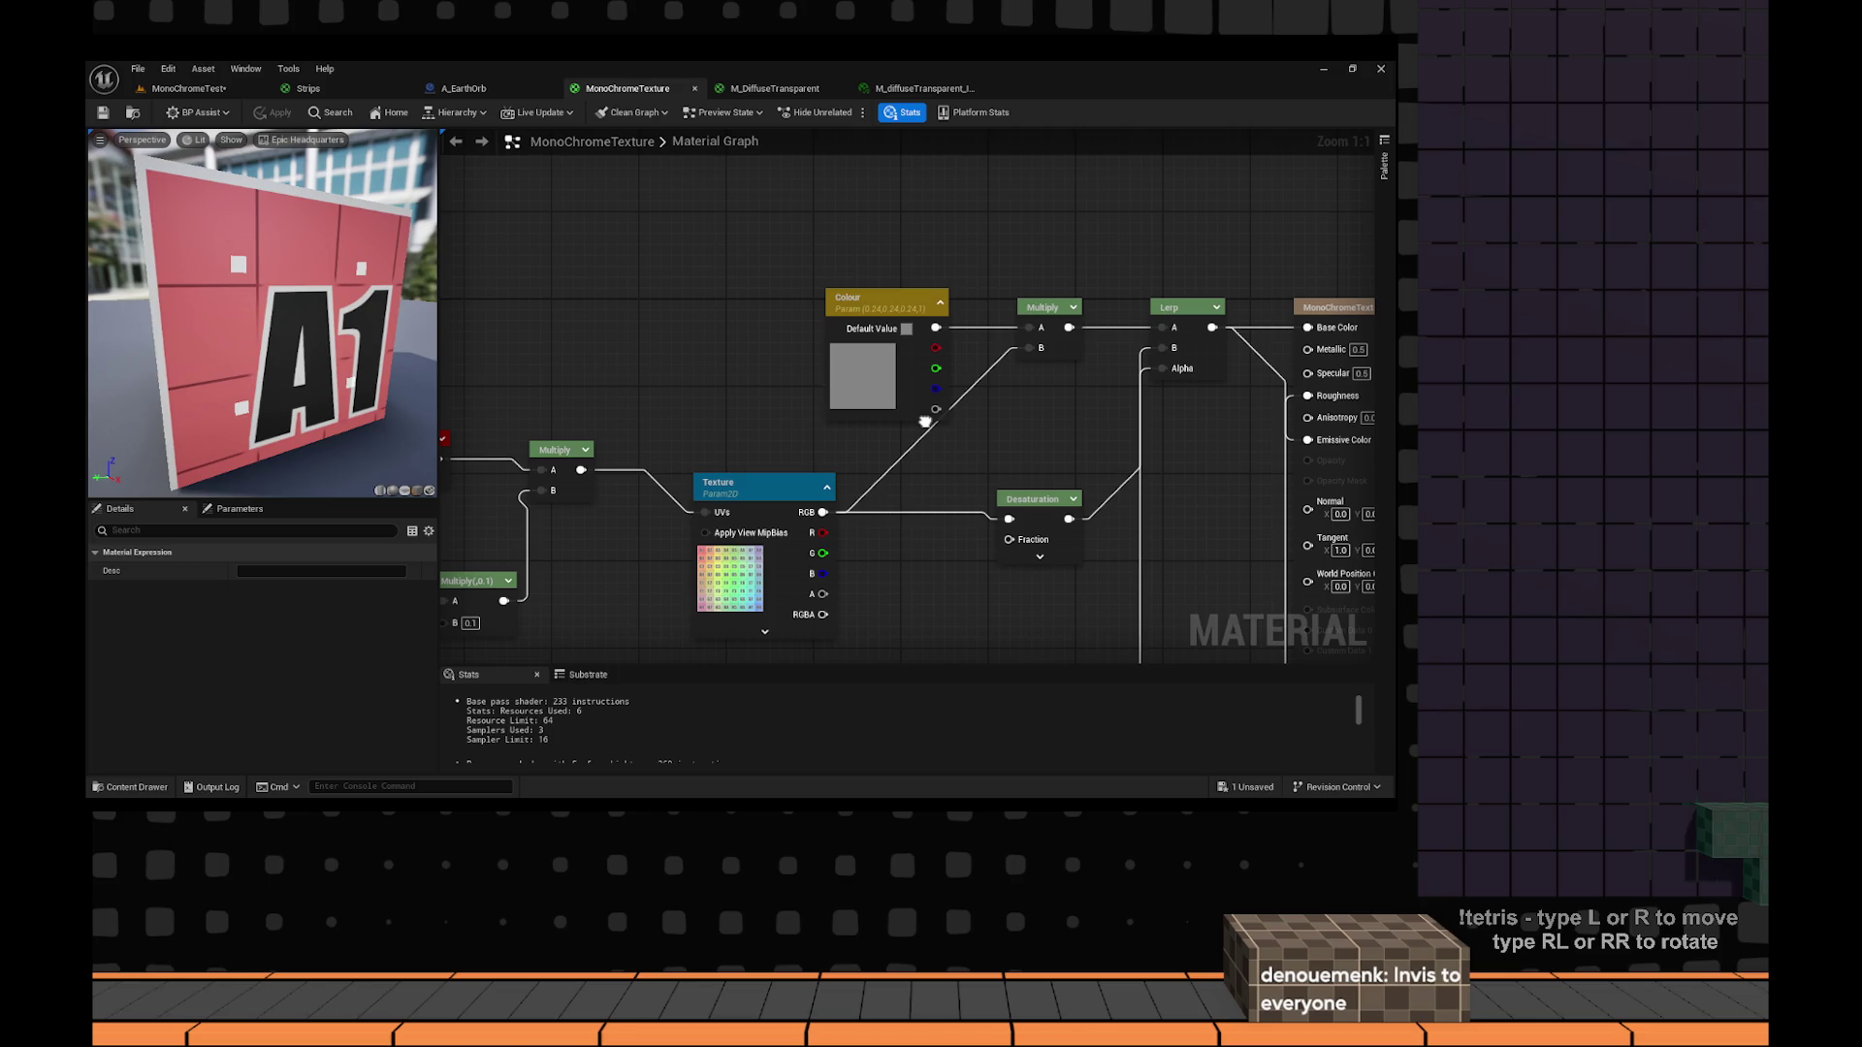
Try hex 000000 for the Colour parameter, then cancel to keep it grey.
{"action": "left_click_drag", "start_coordinate": [925, 422], "coordinate": [827, 397]}
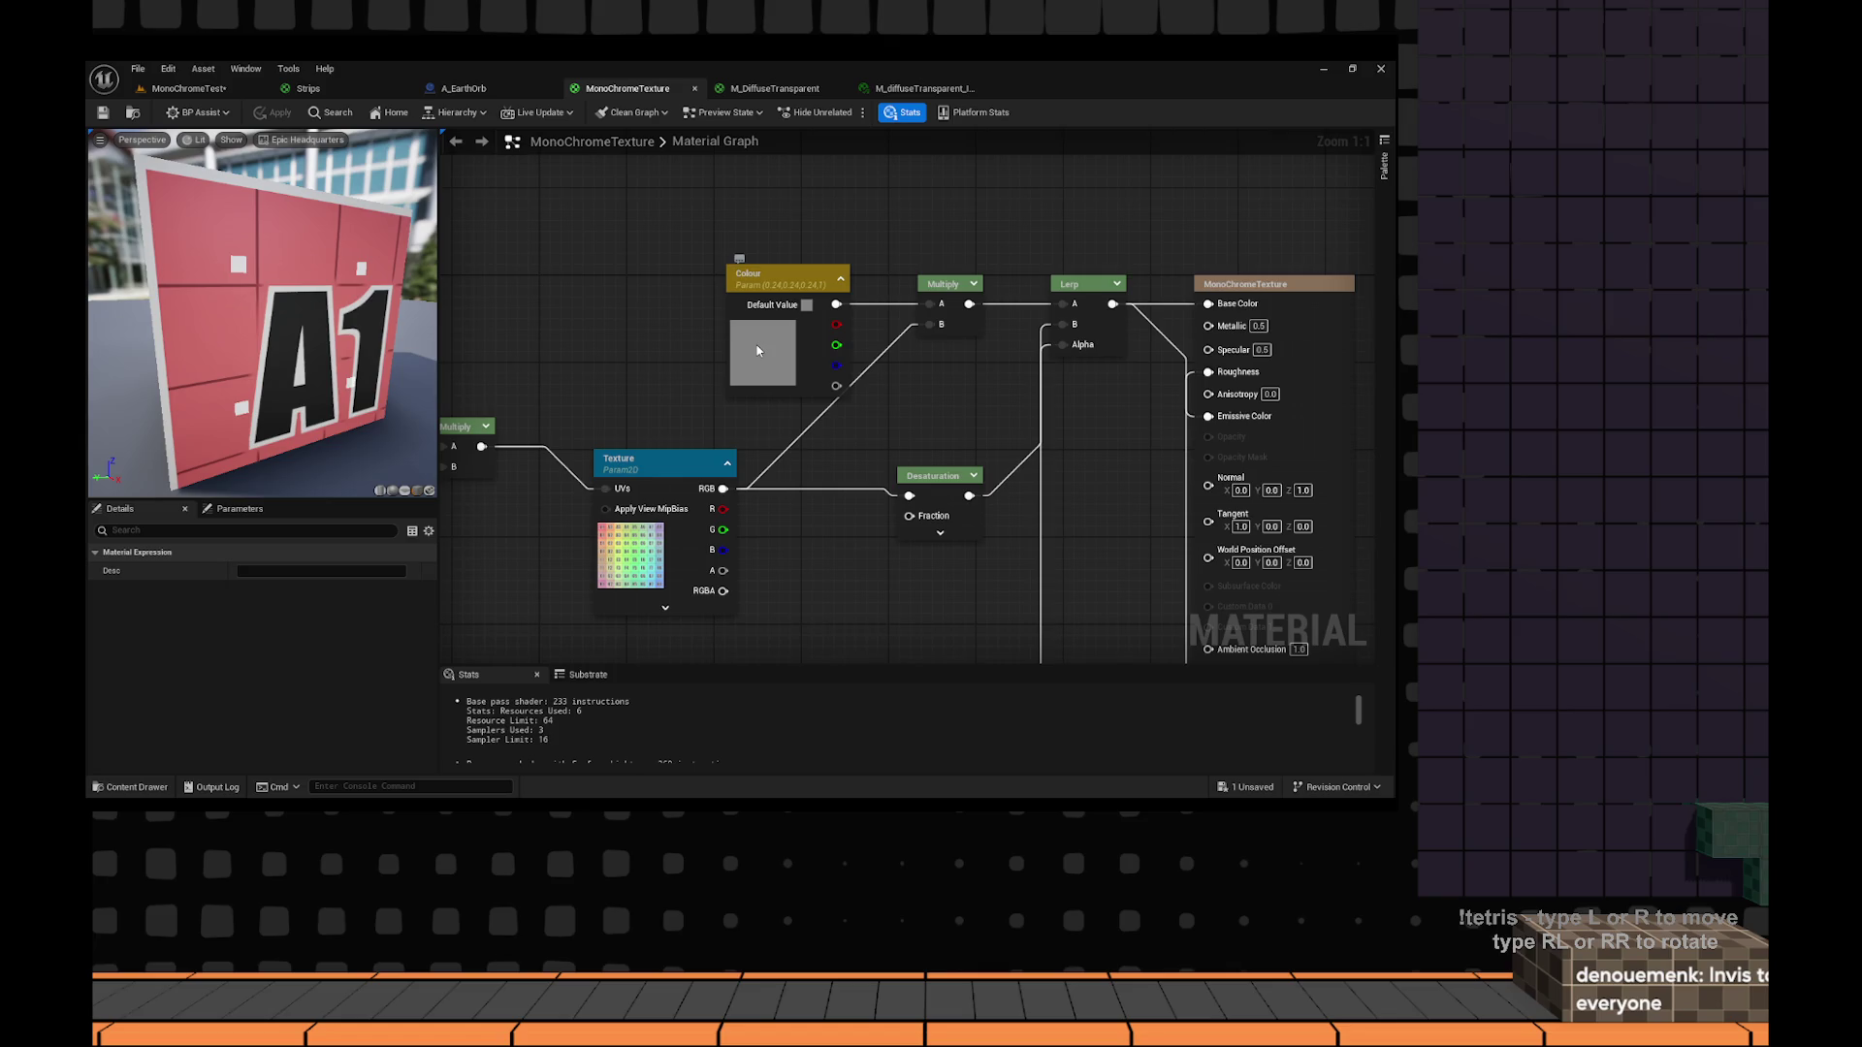
{"action": "double_click", "coordinate": [758, 350]}
{"action": "triple_click", "coordinate": [1003, 652]}
{"action": "type", "text": "000000FF"}
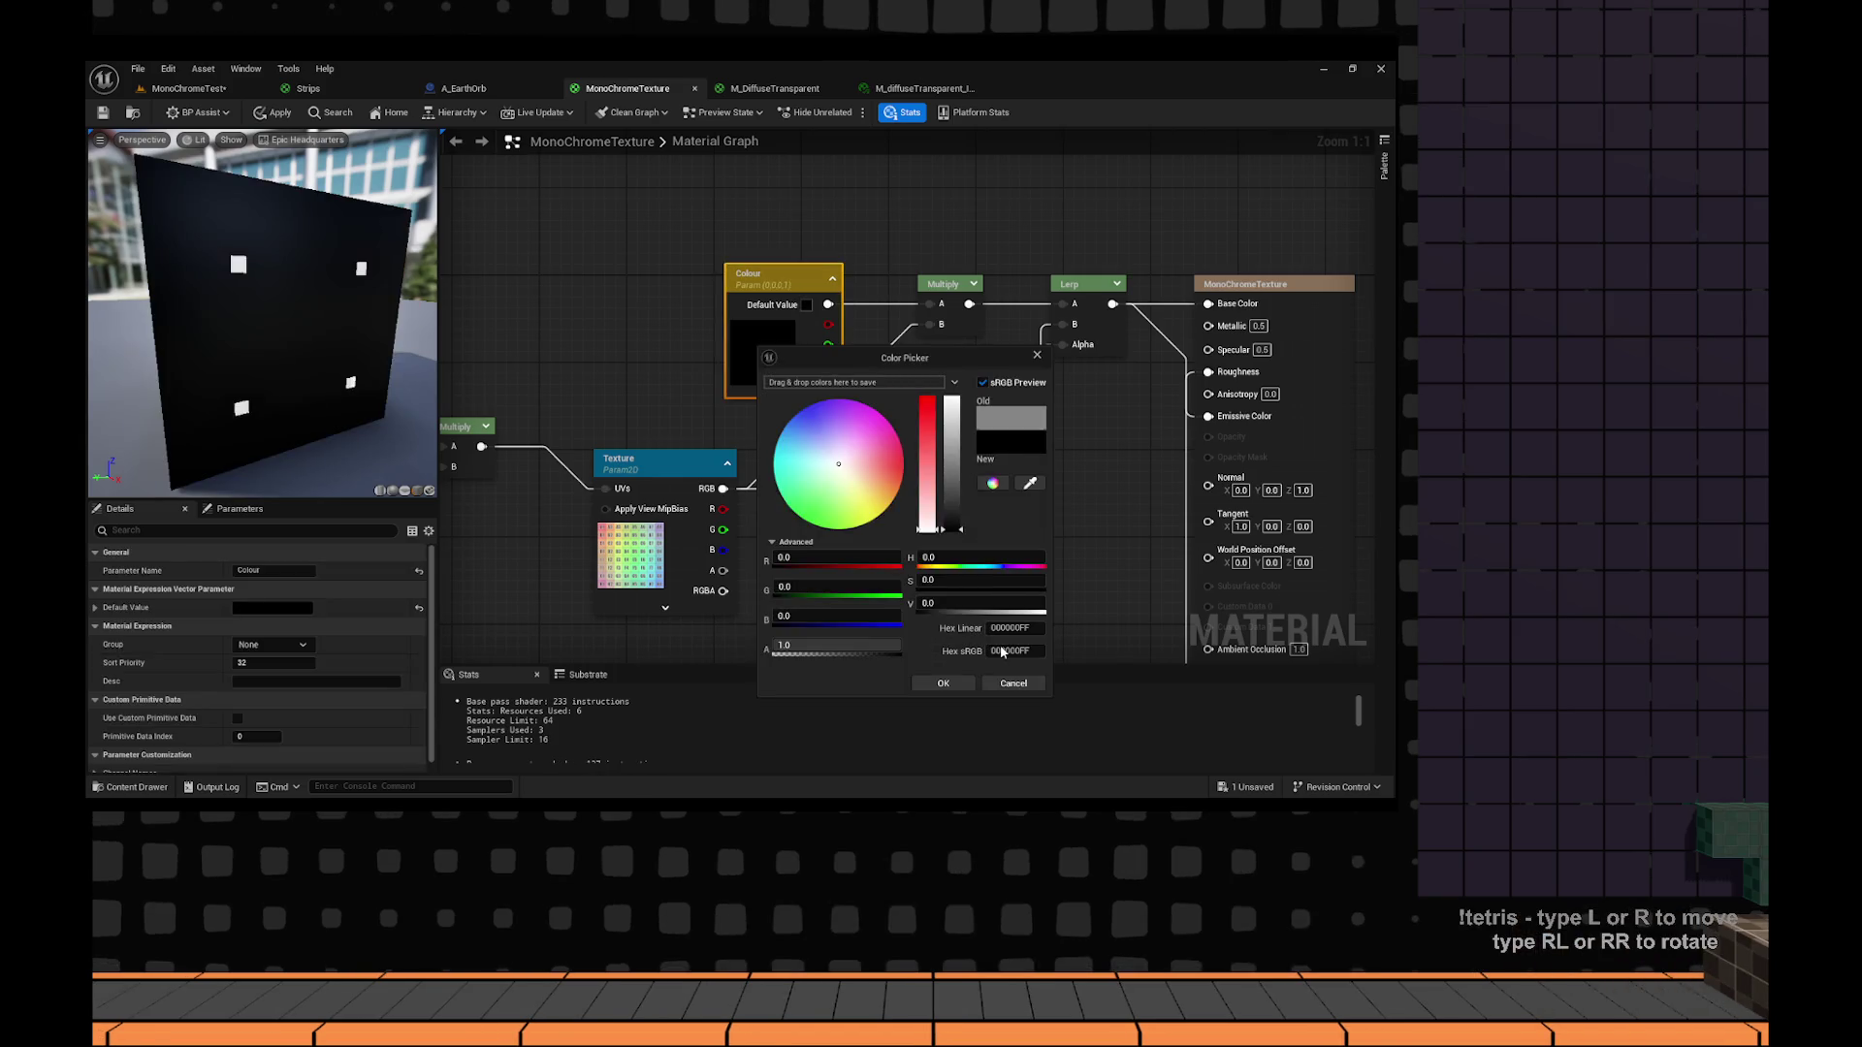
{"action": "left_click", "coordinate": [1023, 684]}
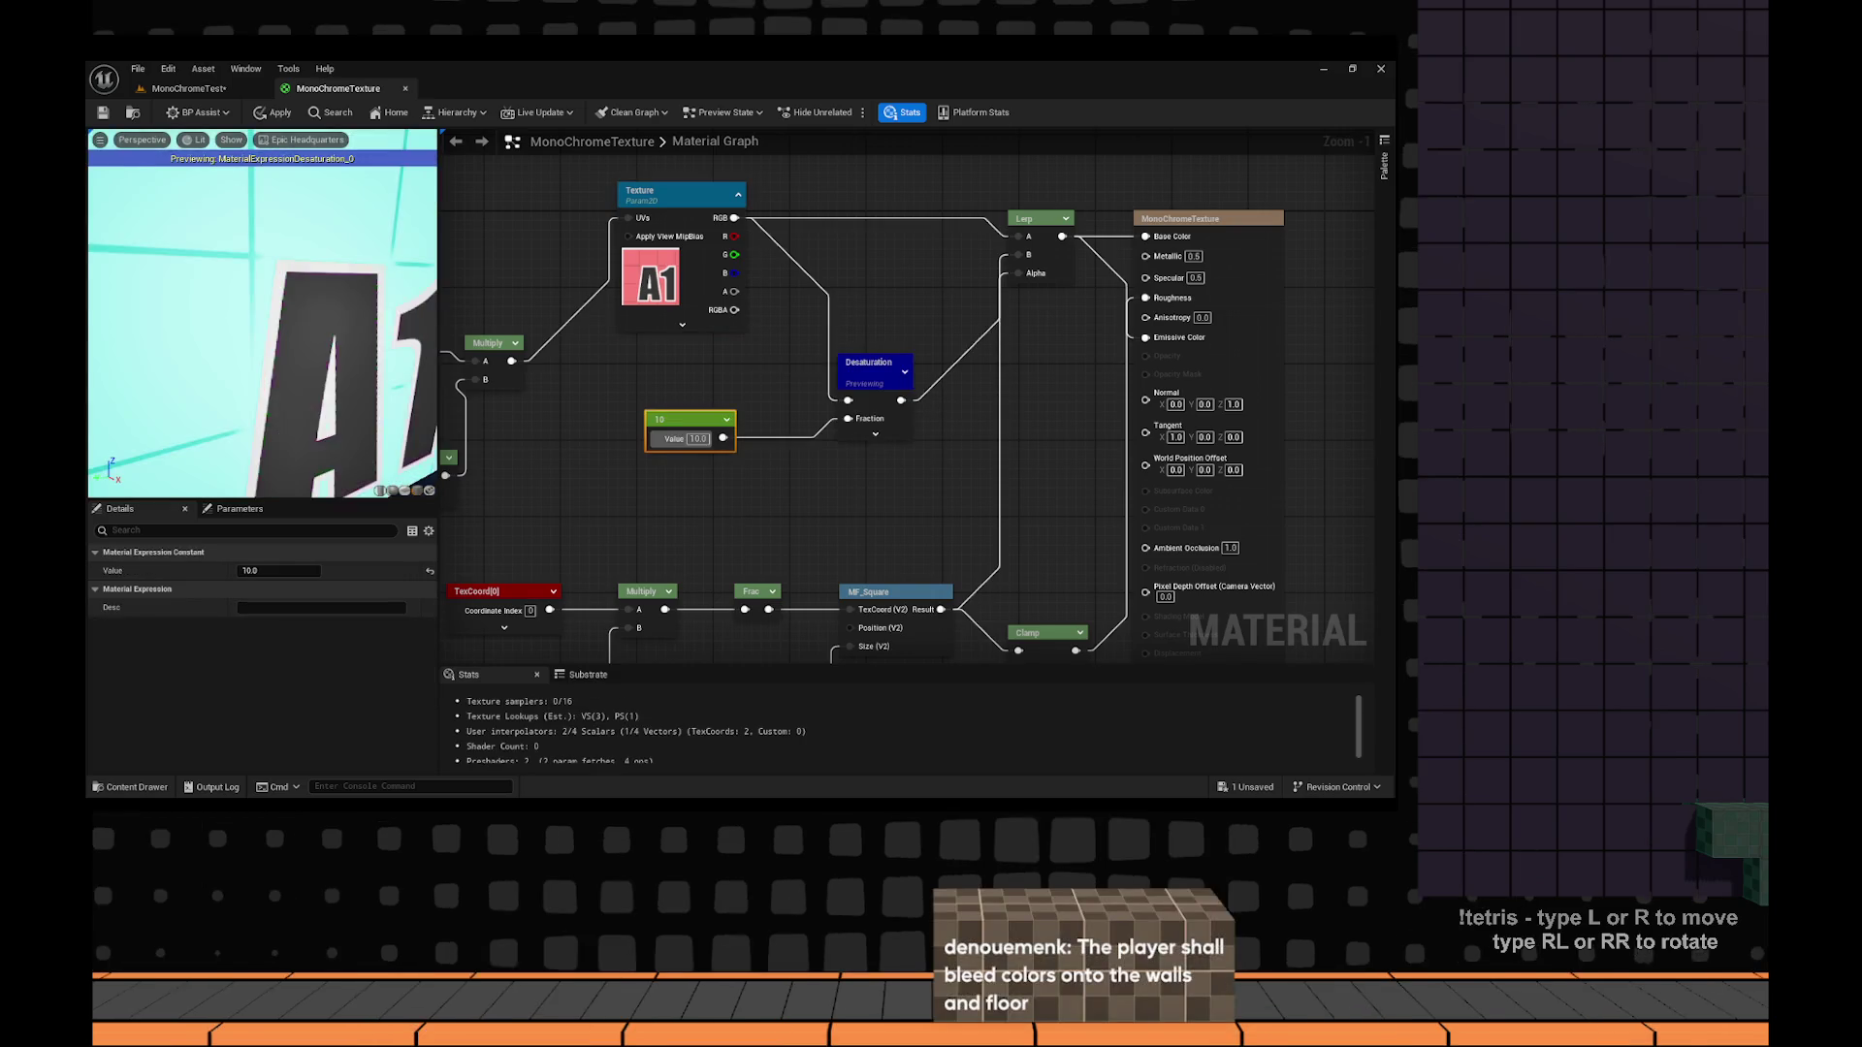
Add a Constant of 20 and wire it into the Desaturation node's Fraction.
{"action": "left_click_drag", "start_coordinate": [255, 380], "coordinate": [256, 380]}
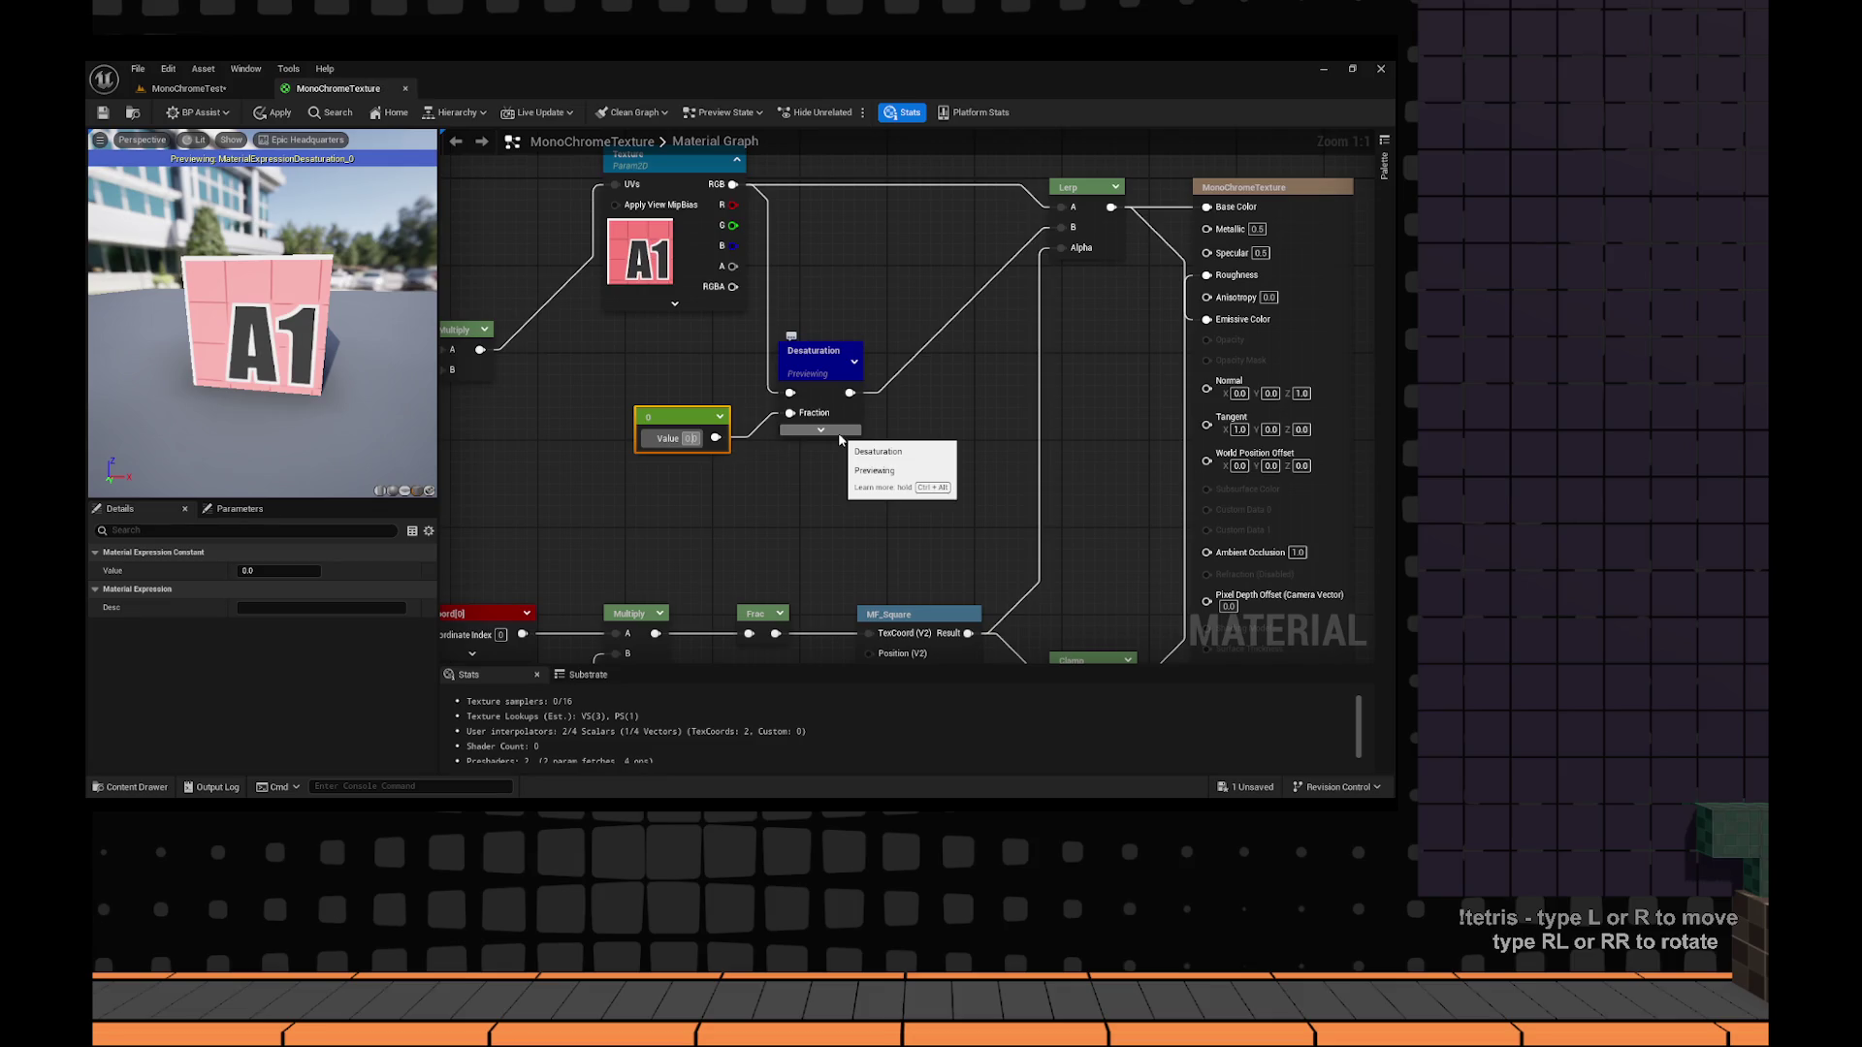
{"action": "type", "text": "20"}
{"action": "left_click_drag", "start_coordinate": [849, 393], "coordinate": [936, 417]}
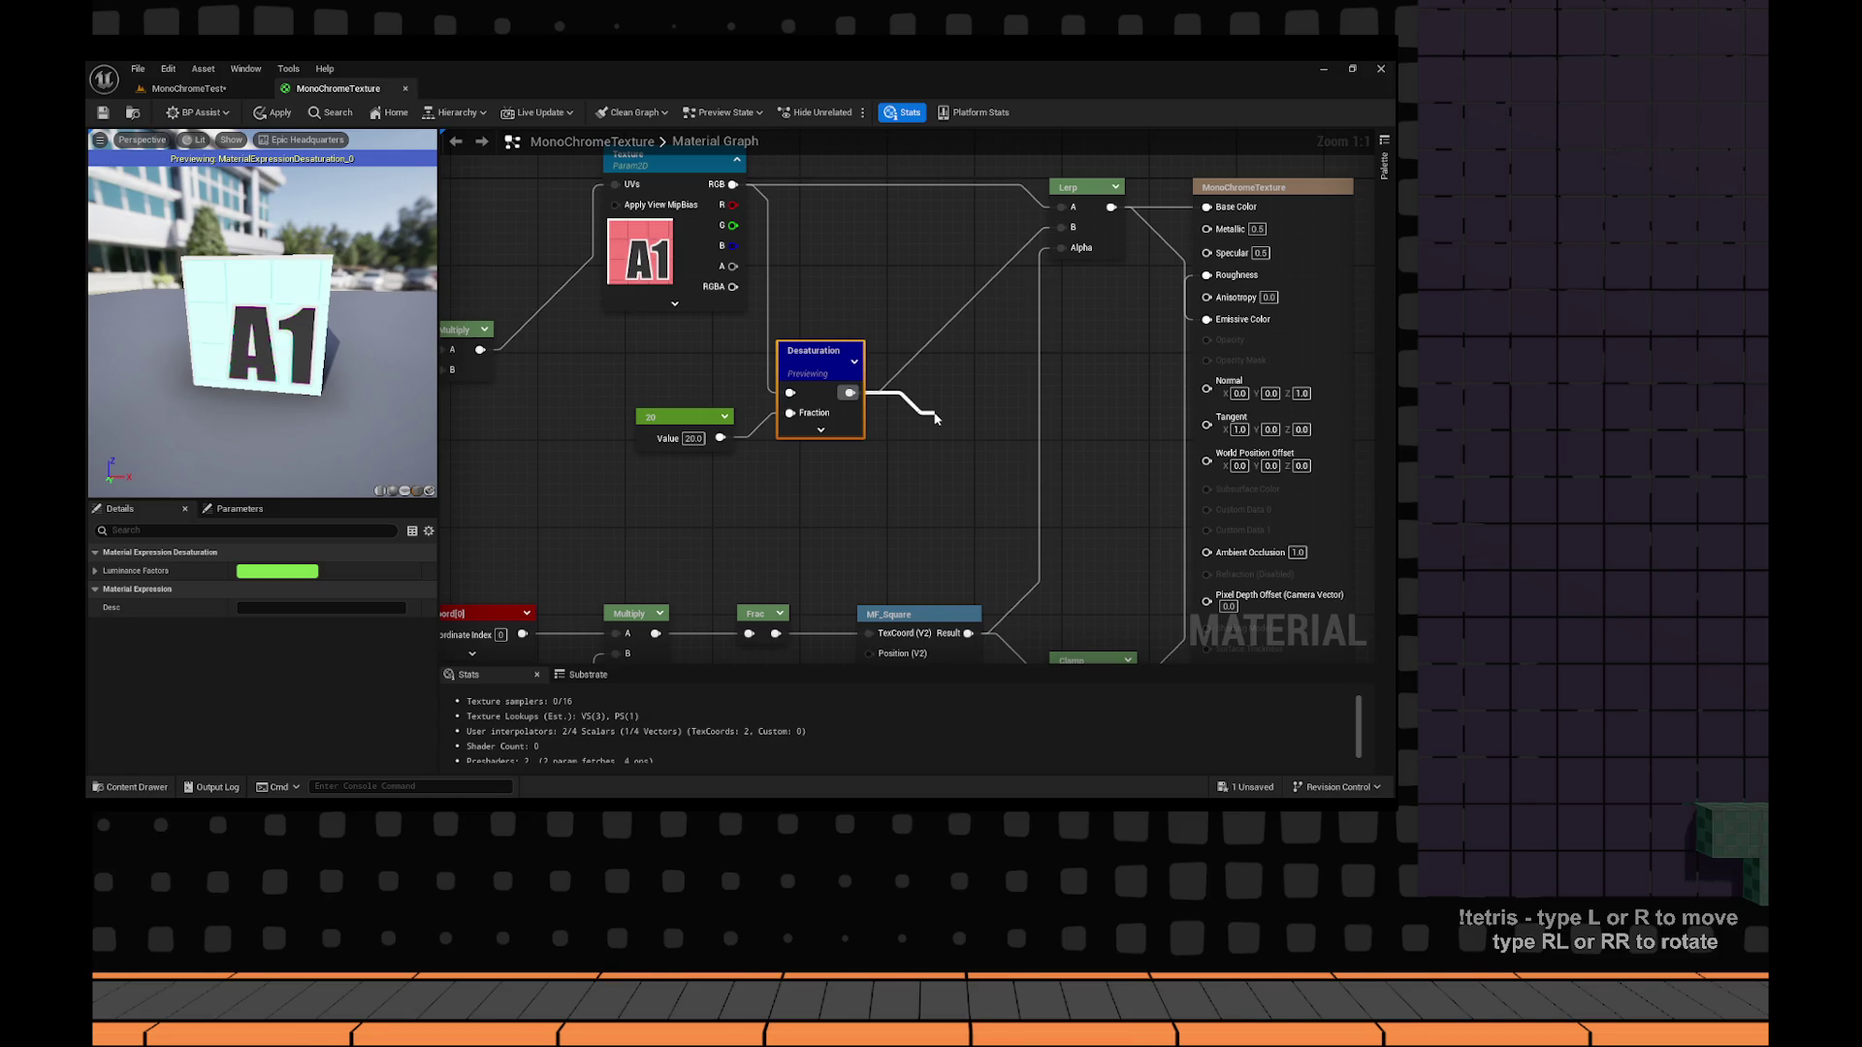
Switch to Chrome and start a search typing 'ue5 gre'.
{"action": "key", "text": "alt+Tab"}
{"action": "left_click", "coordinate": [645, 103]}
{"action": "type", "text": "ue5 gre"}
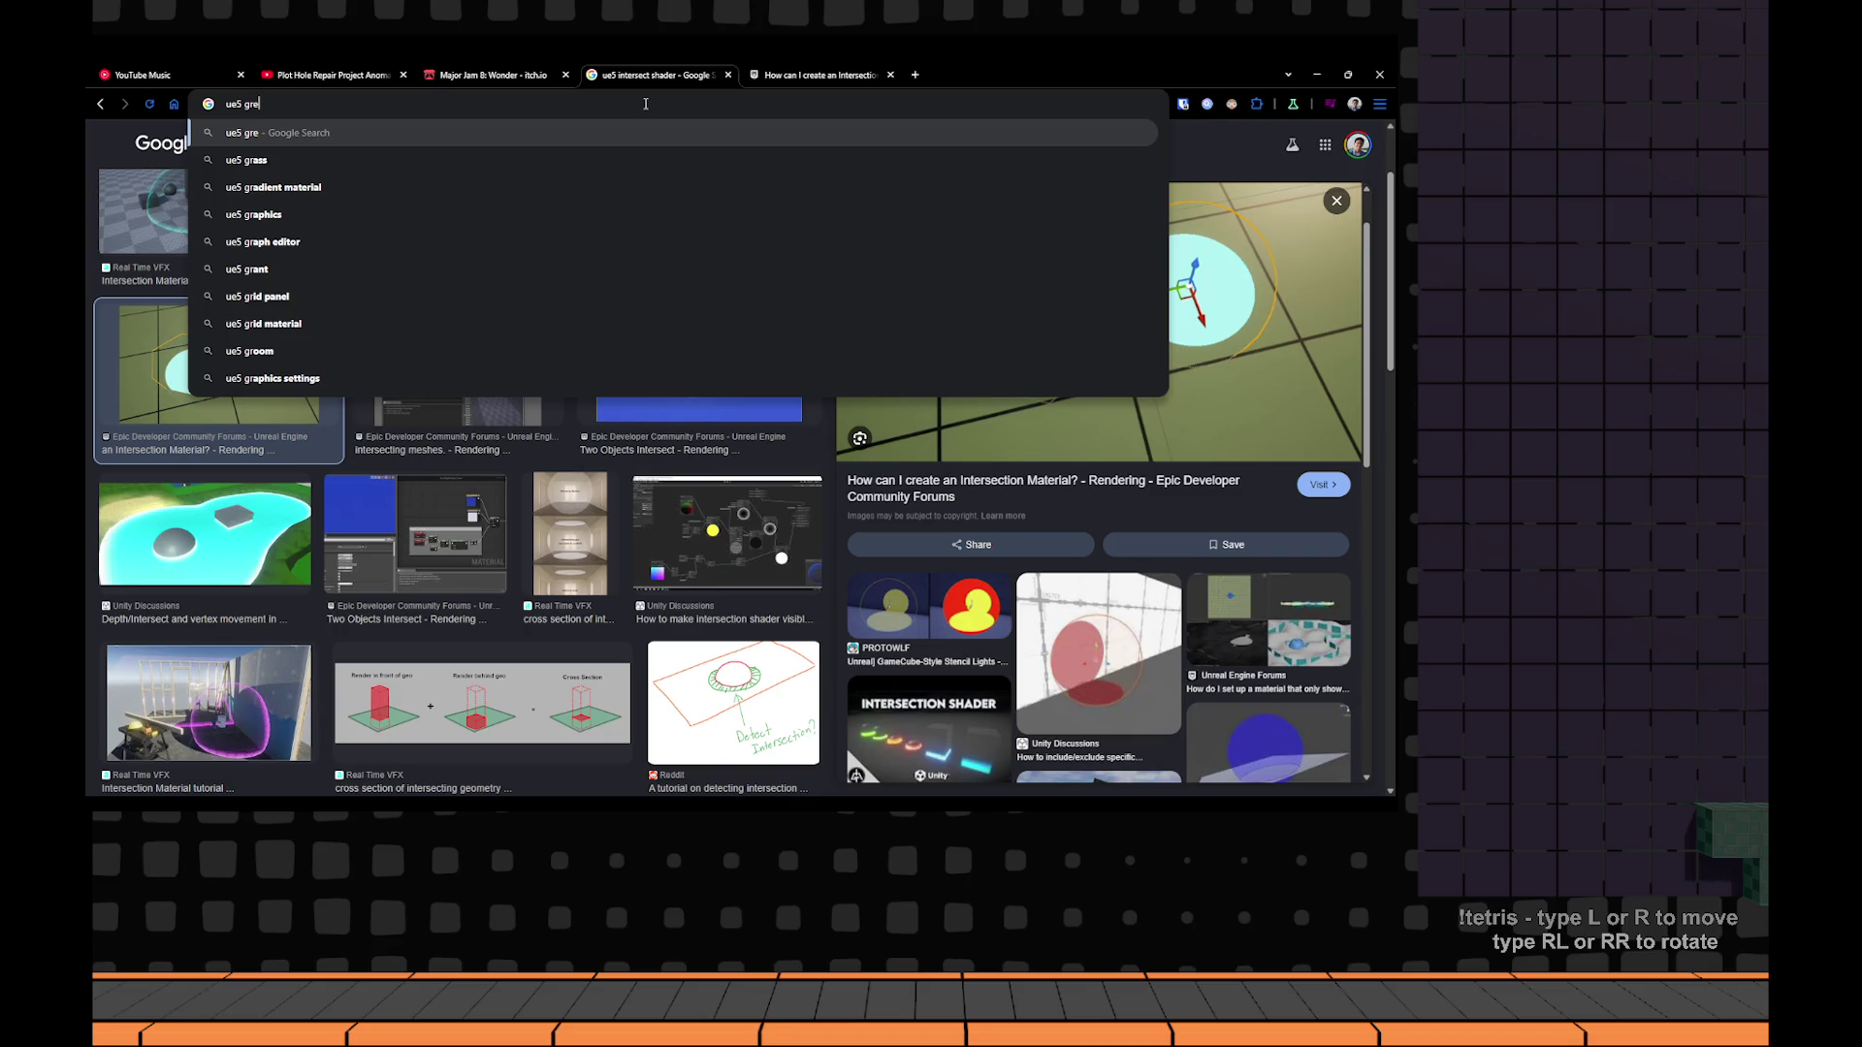
Search 'ue5 greyscale texture ndoe' and read the fully expanded AI overview answer.
{"action": "type", "text": "yscale texture ndoe"}
{"action": "key", "text": "Return"}
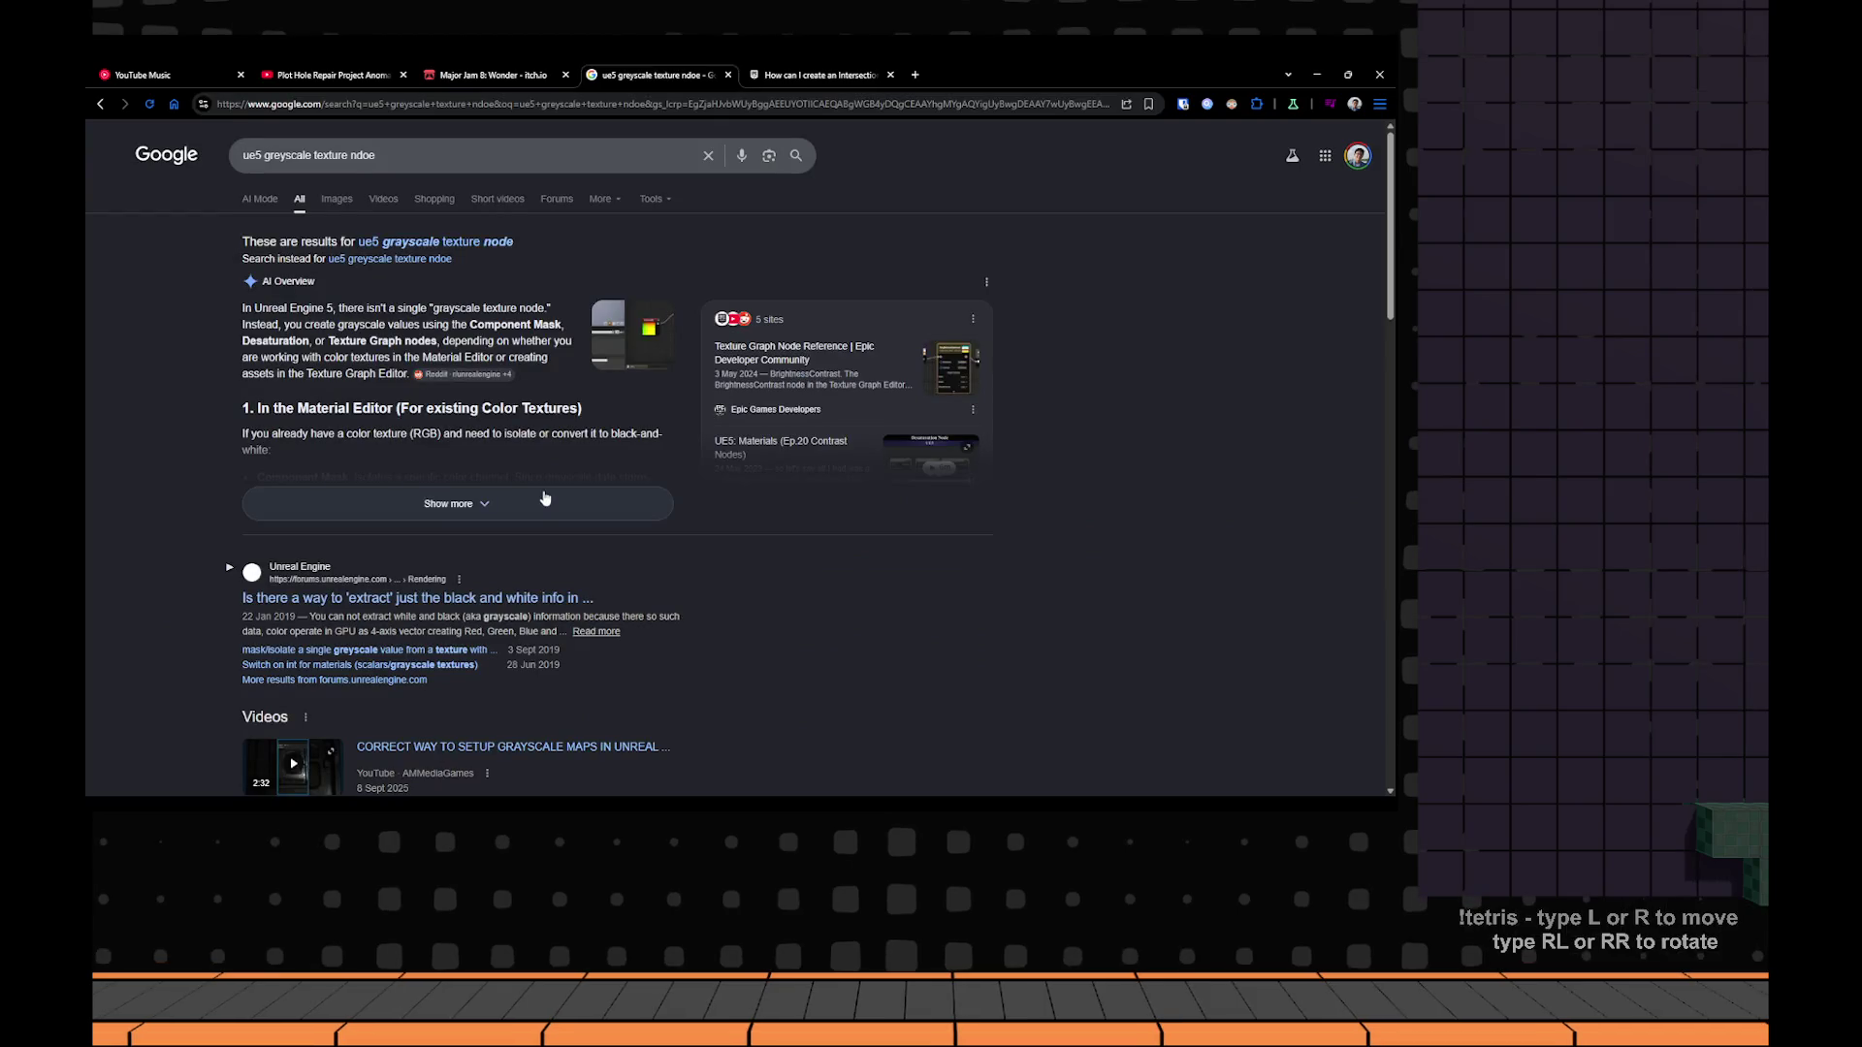
{"action": "left_click", "coordinate": [545, 498]}
{"action": "scroll", "coordinate": [507, 393], "scroll_direction": "down", "scroll_amount": 1}
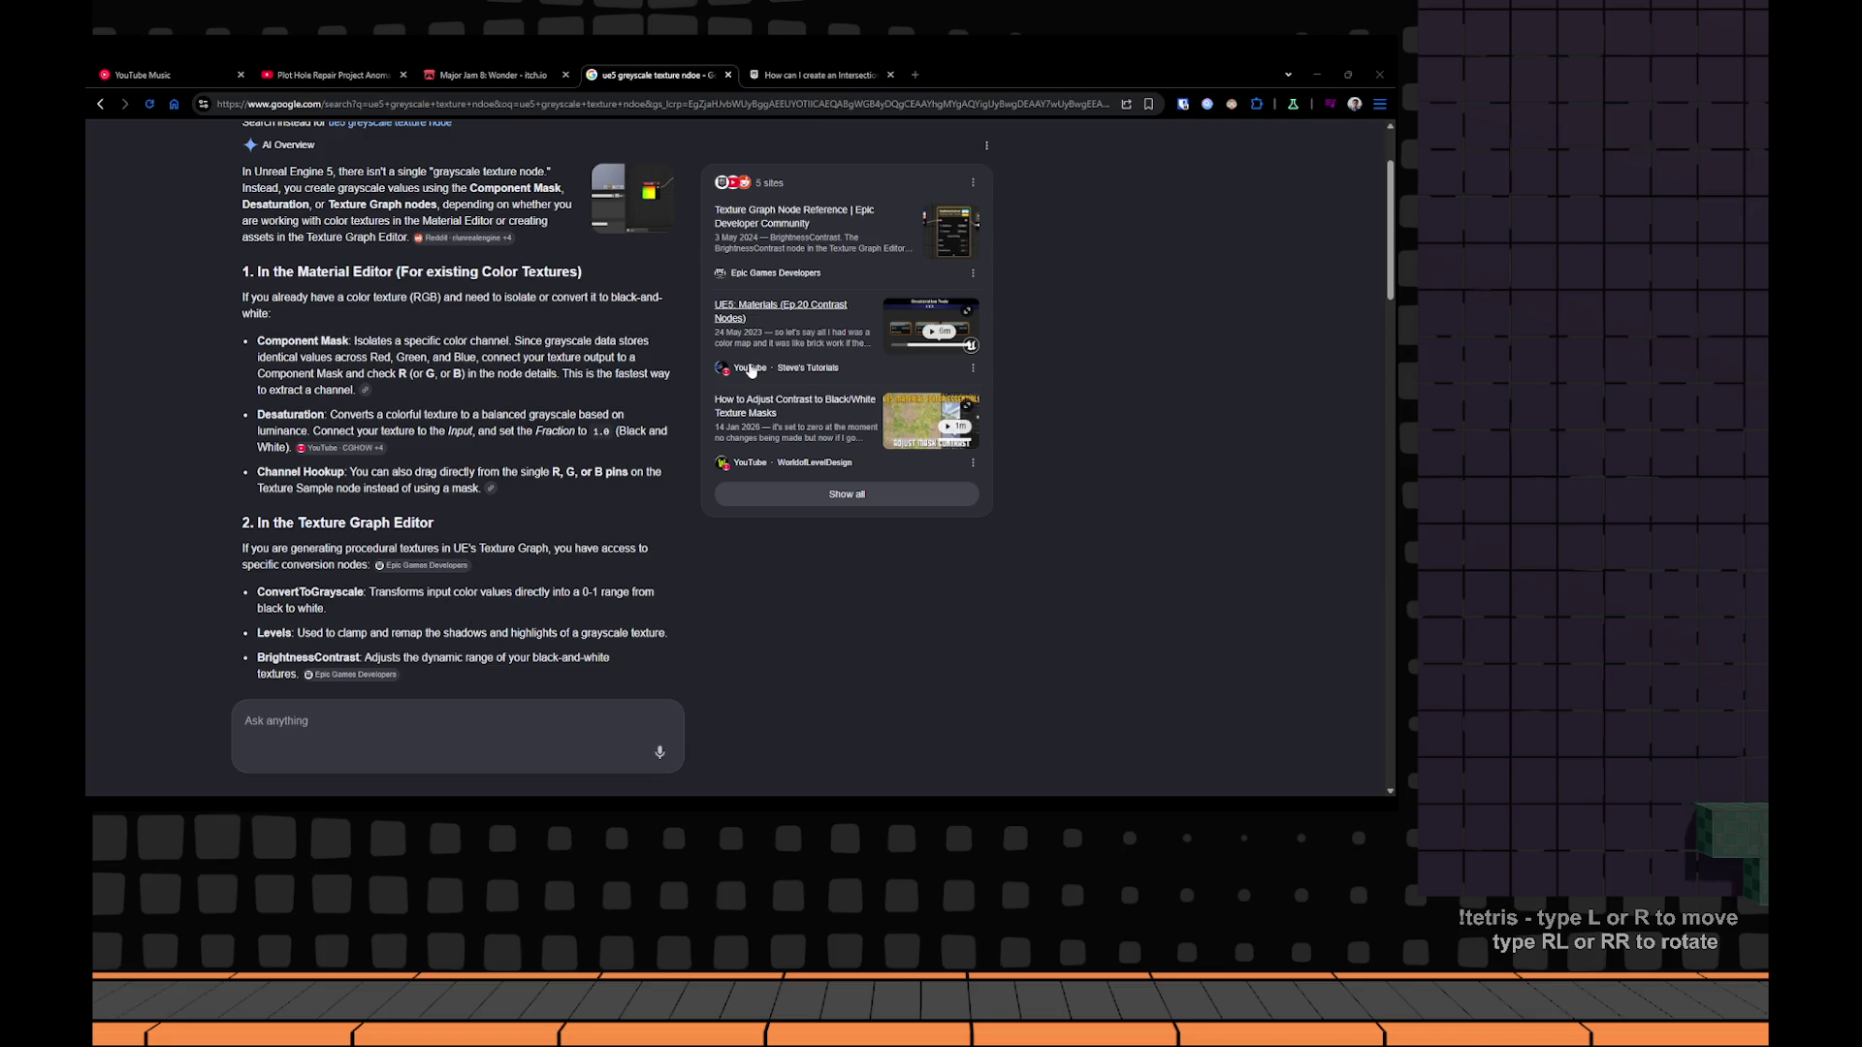
{"action": "key", "text": "alt+Tab"}
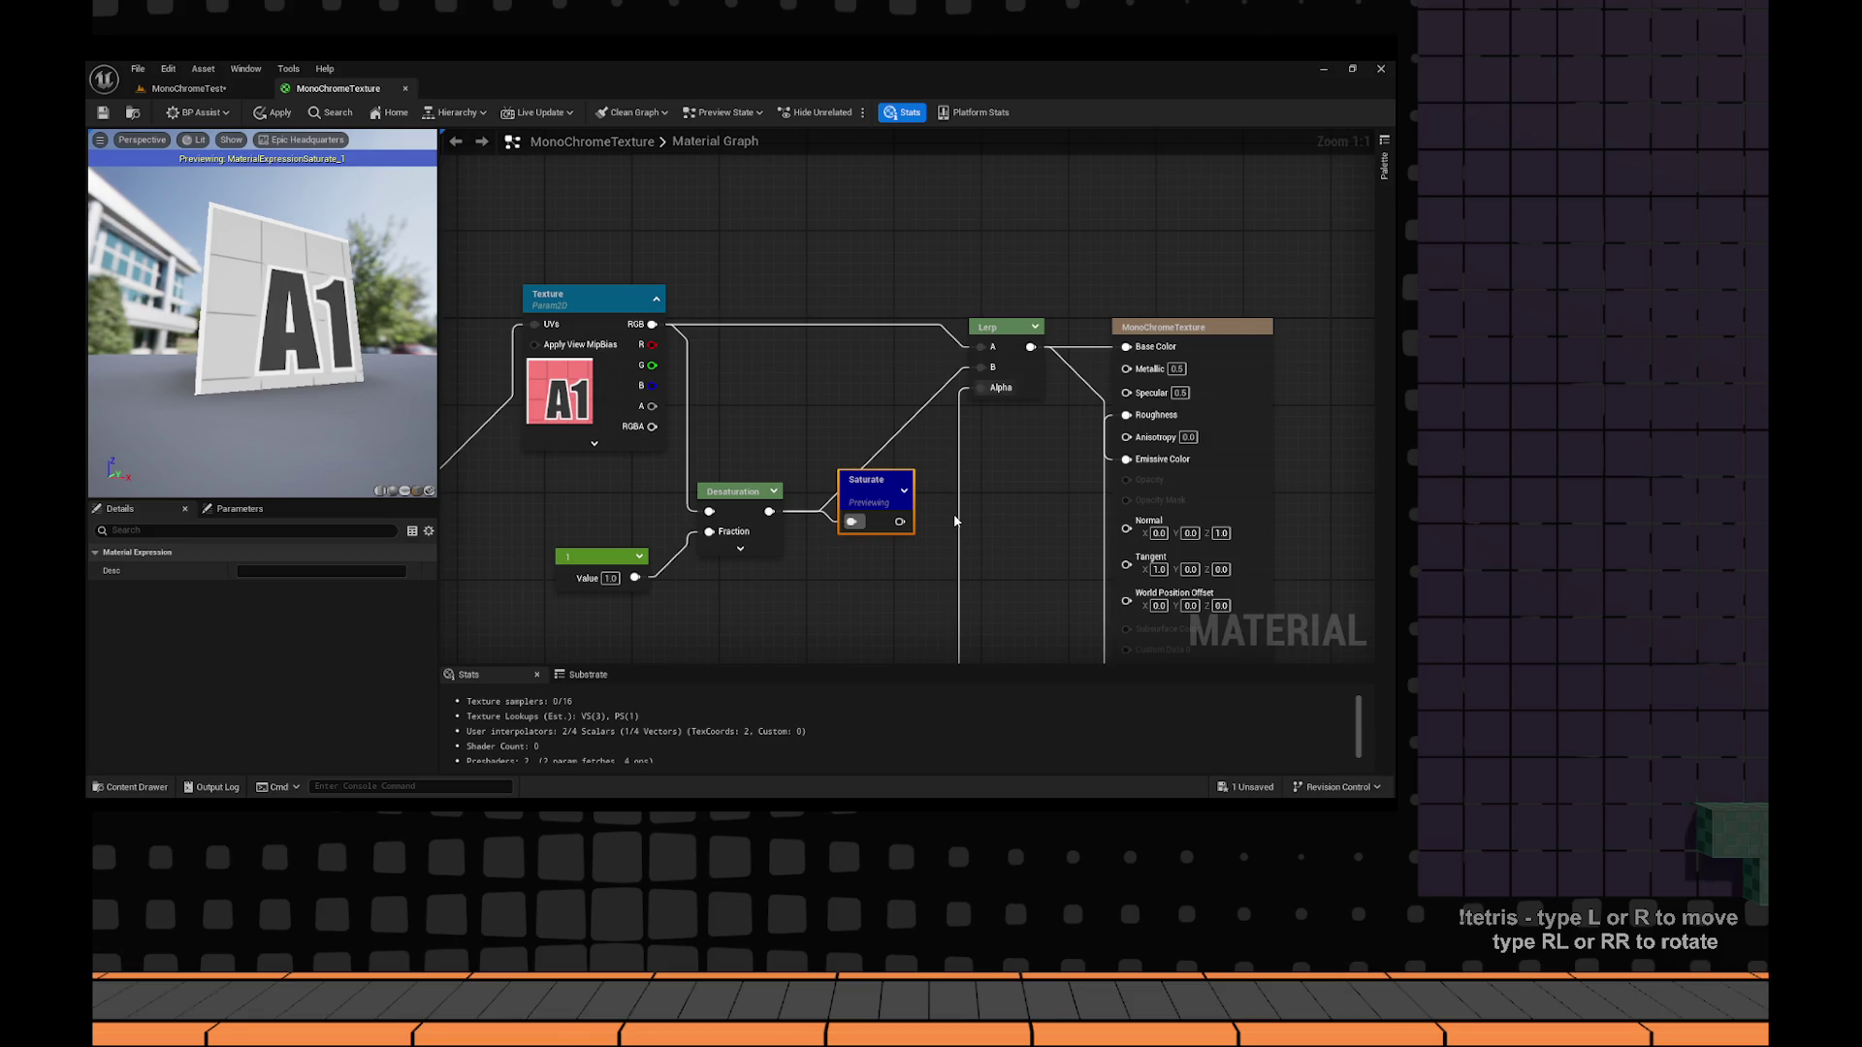
Replace the Saturate with a Multiply of 0.15 after Desaturation feeding the Lerp, then save.
{"action": "key", "text": "ctrl+z"}
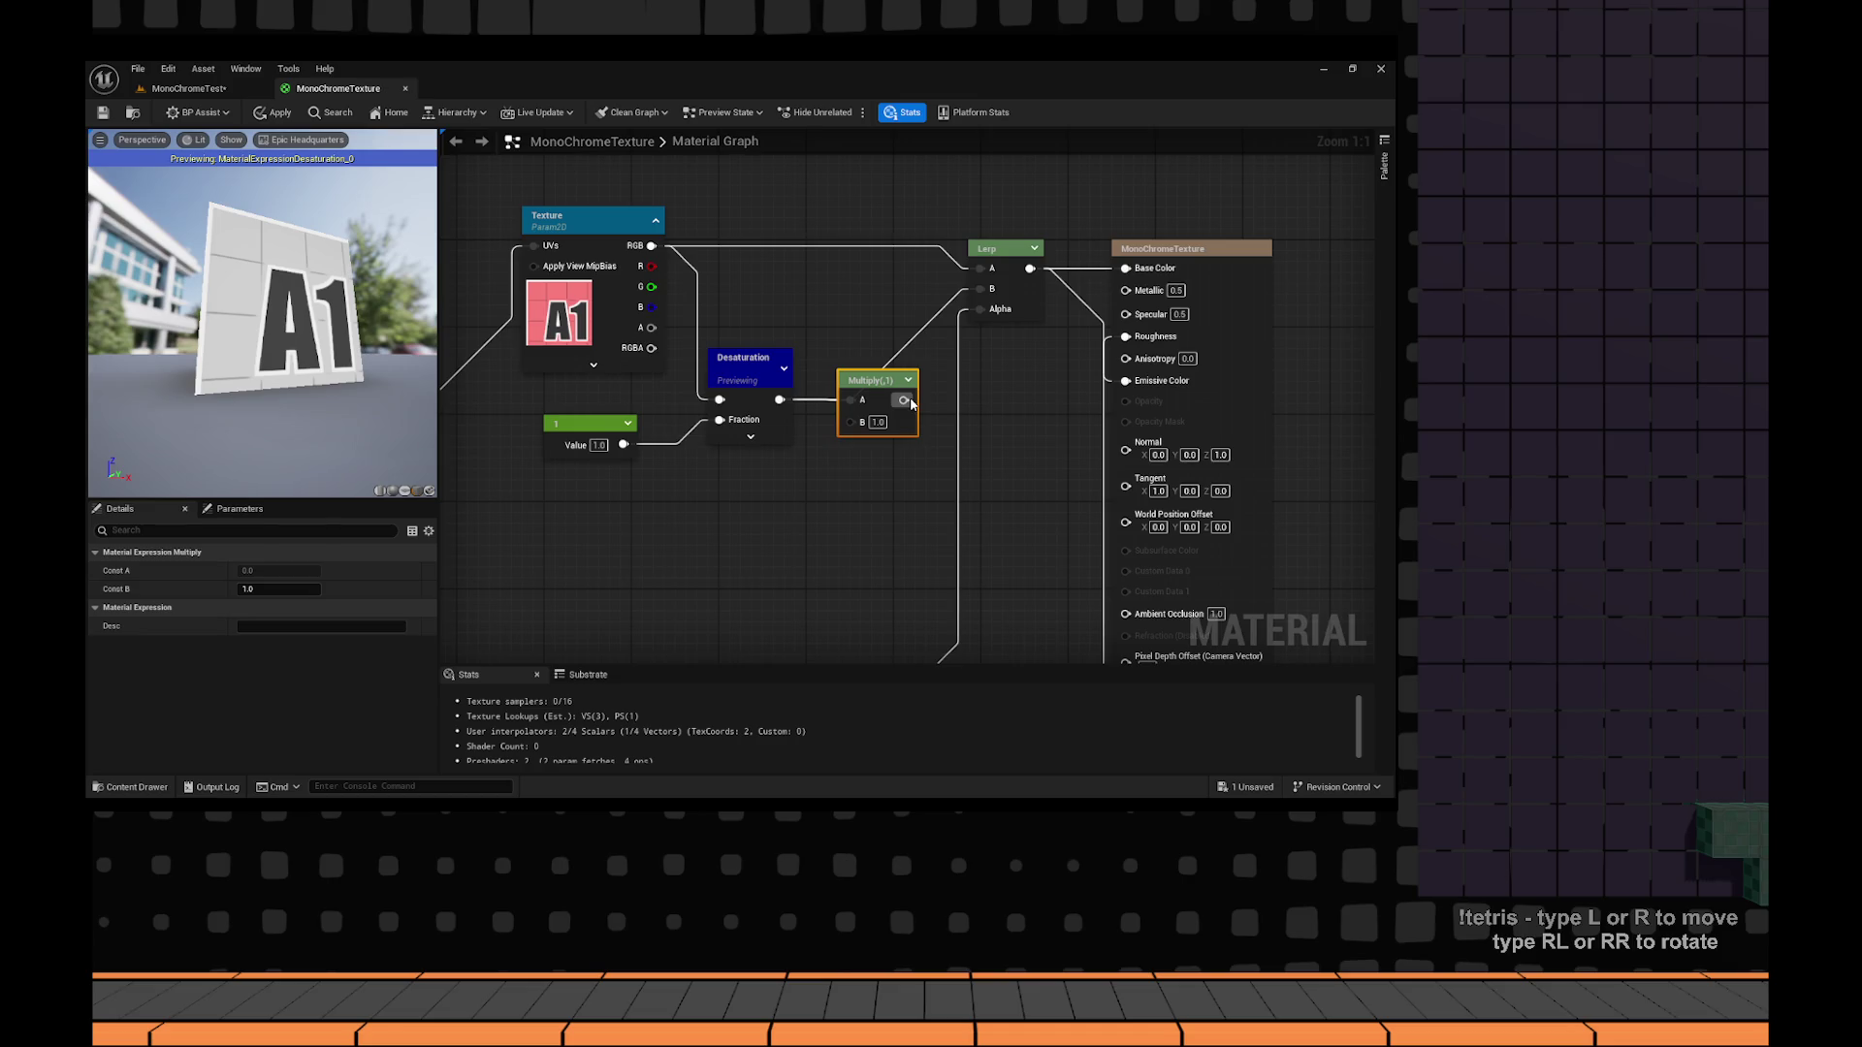
{"action": "mouse_move", "coordinate": [911, 403]}
{"action": "left_mouse_down"}
{"action": "mouse_move", "coordinate": [901, 436]}
{"action": "mouse_move", "coordinate": [955, 313]}
{"action": "left_mouse_up"}
{"action": "type", "text": "0.5"}
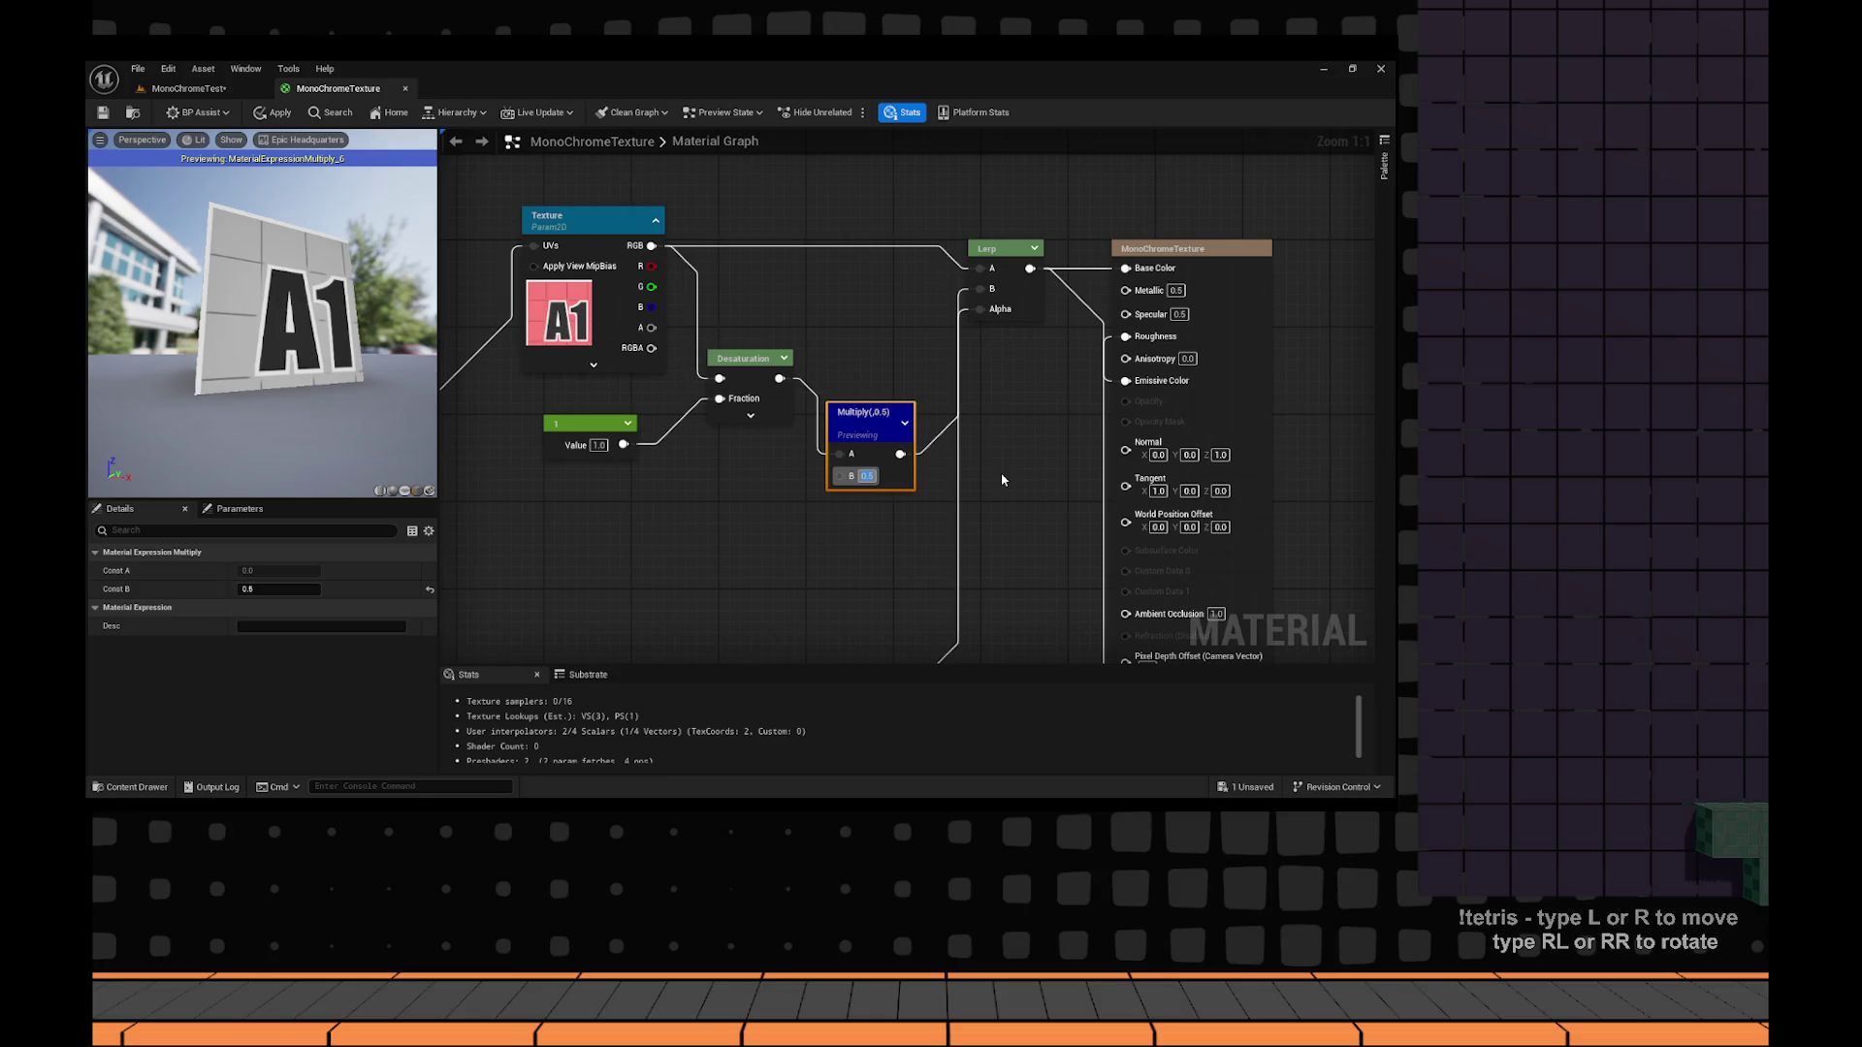
{"action": "type", "text": "0.15"}
{"action": "key", "text": "Return"}
{"action": "key", "text": "ctrl+s"}
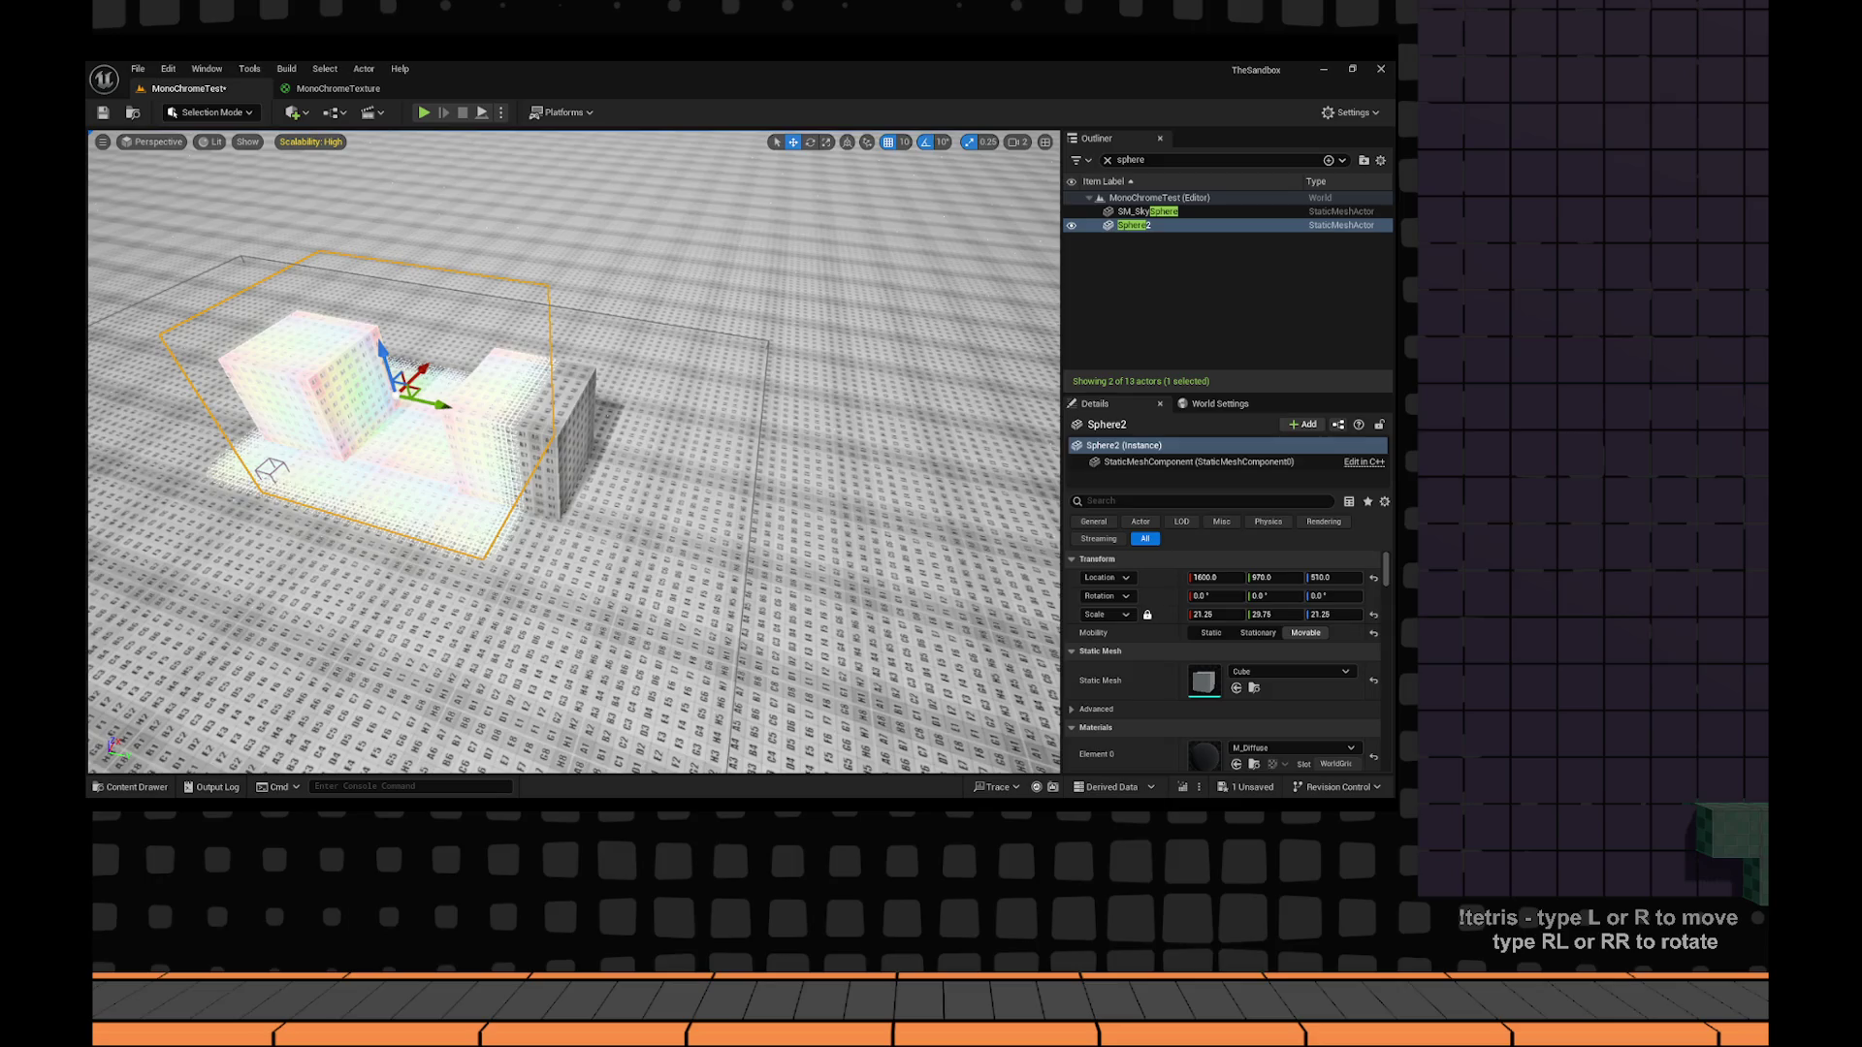
In the MonoChromeTexture graph, select the Lerp and move the Multiply node up and left.
{"action": "left_click", "coordinate": [321, 89]}
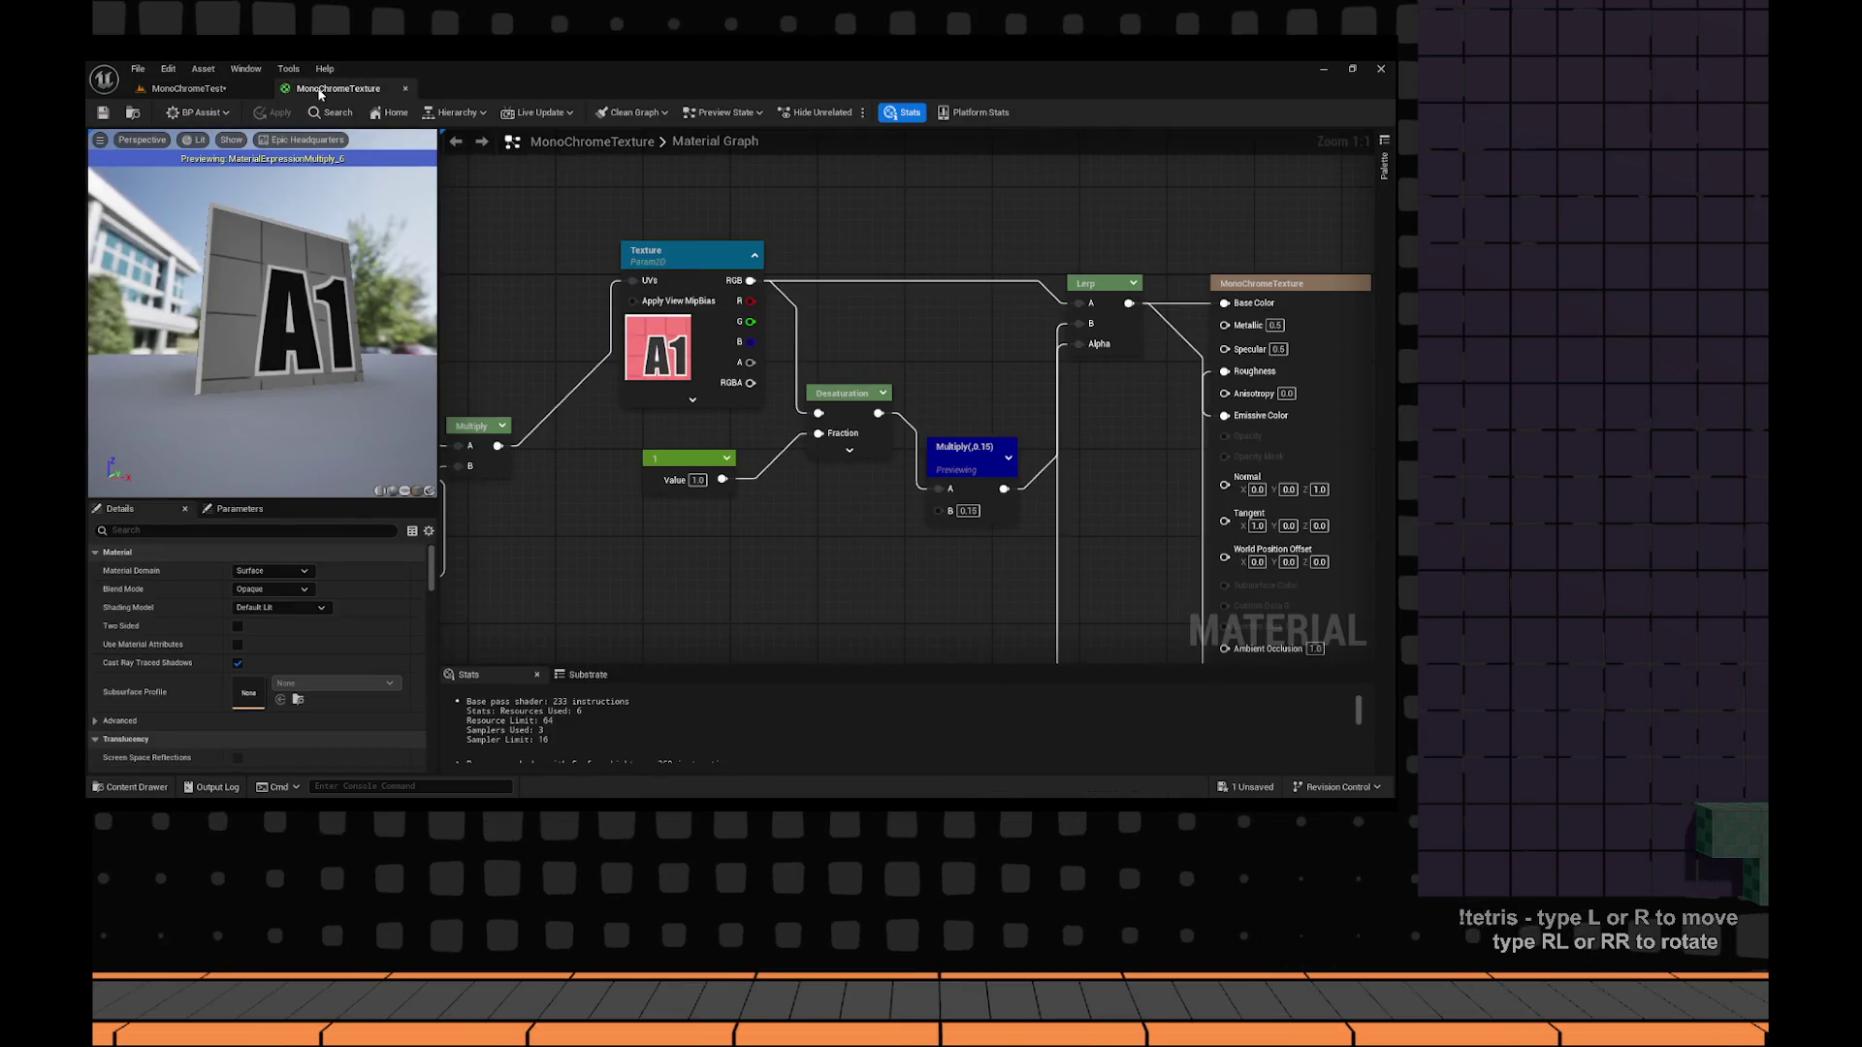
{"action": "left_click", "coordinate": [943, 275]}
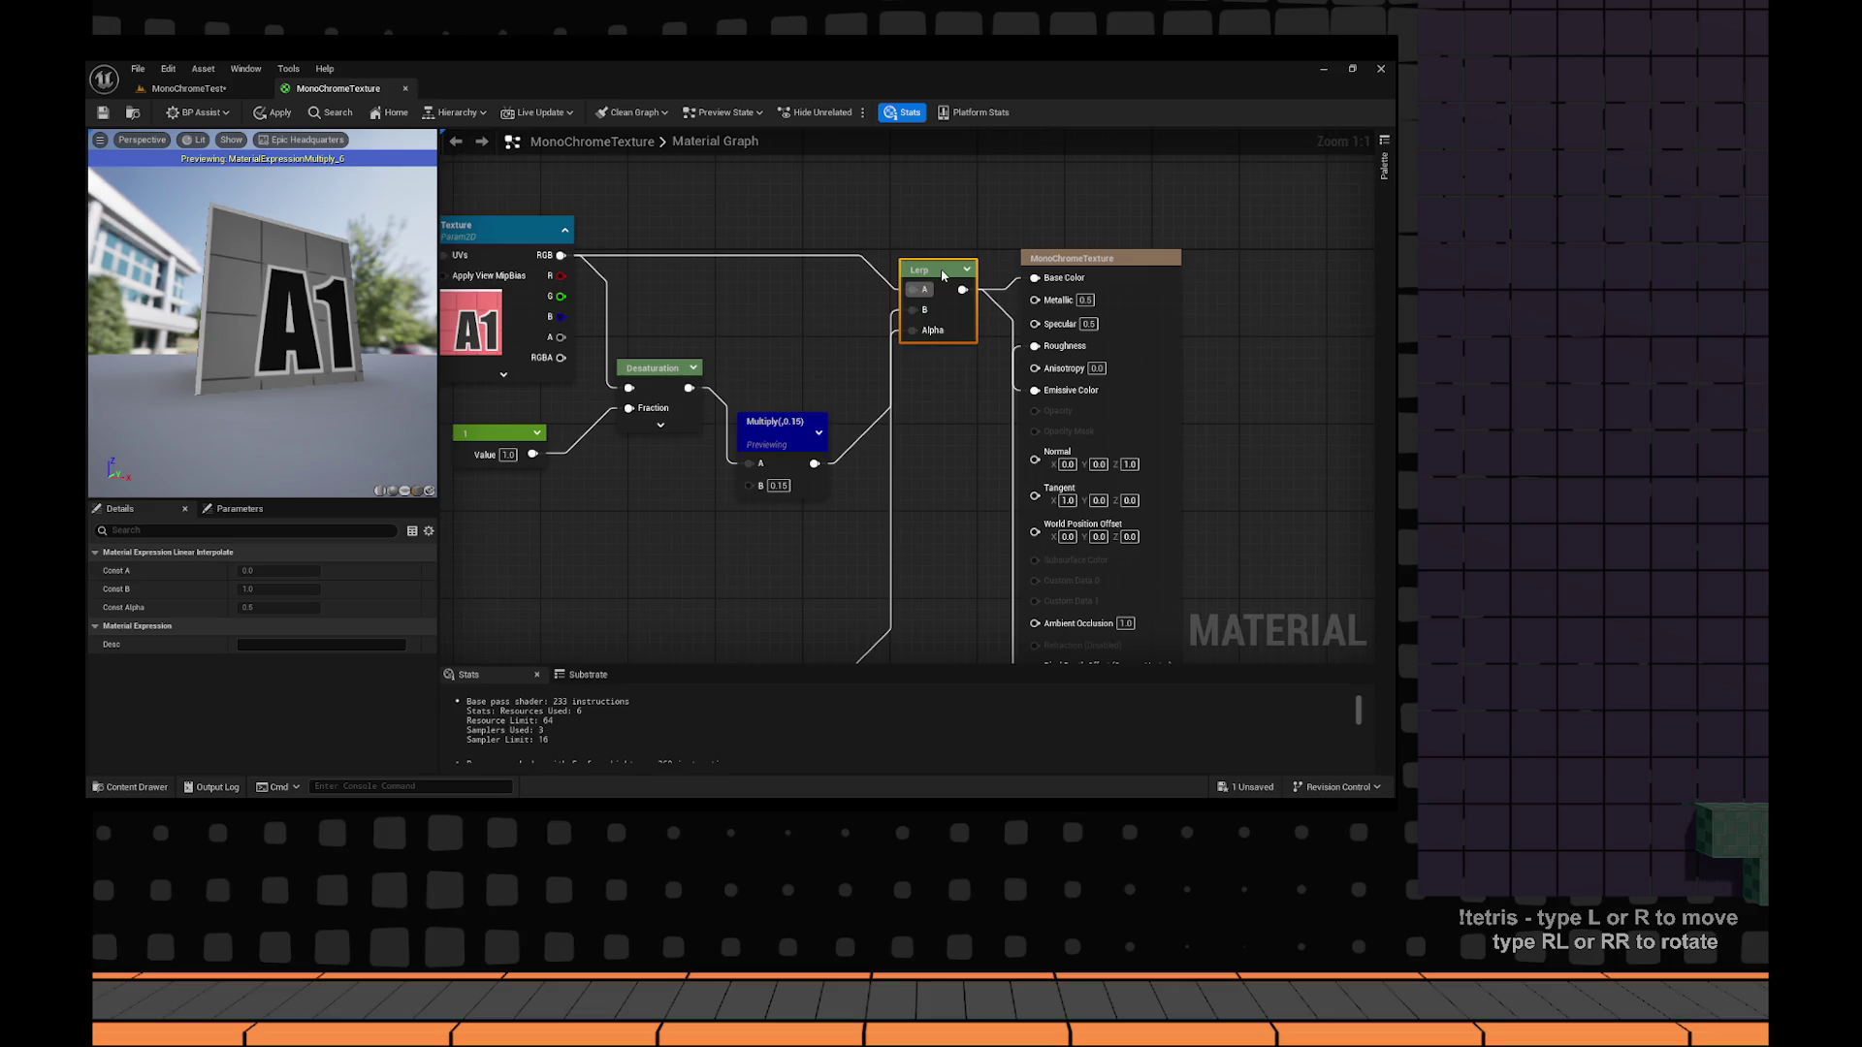
{"action": "left_click_drag", "start_coordinate": [781, 427], "coordinate": [770, 362]}
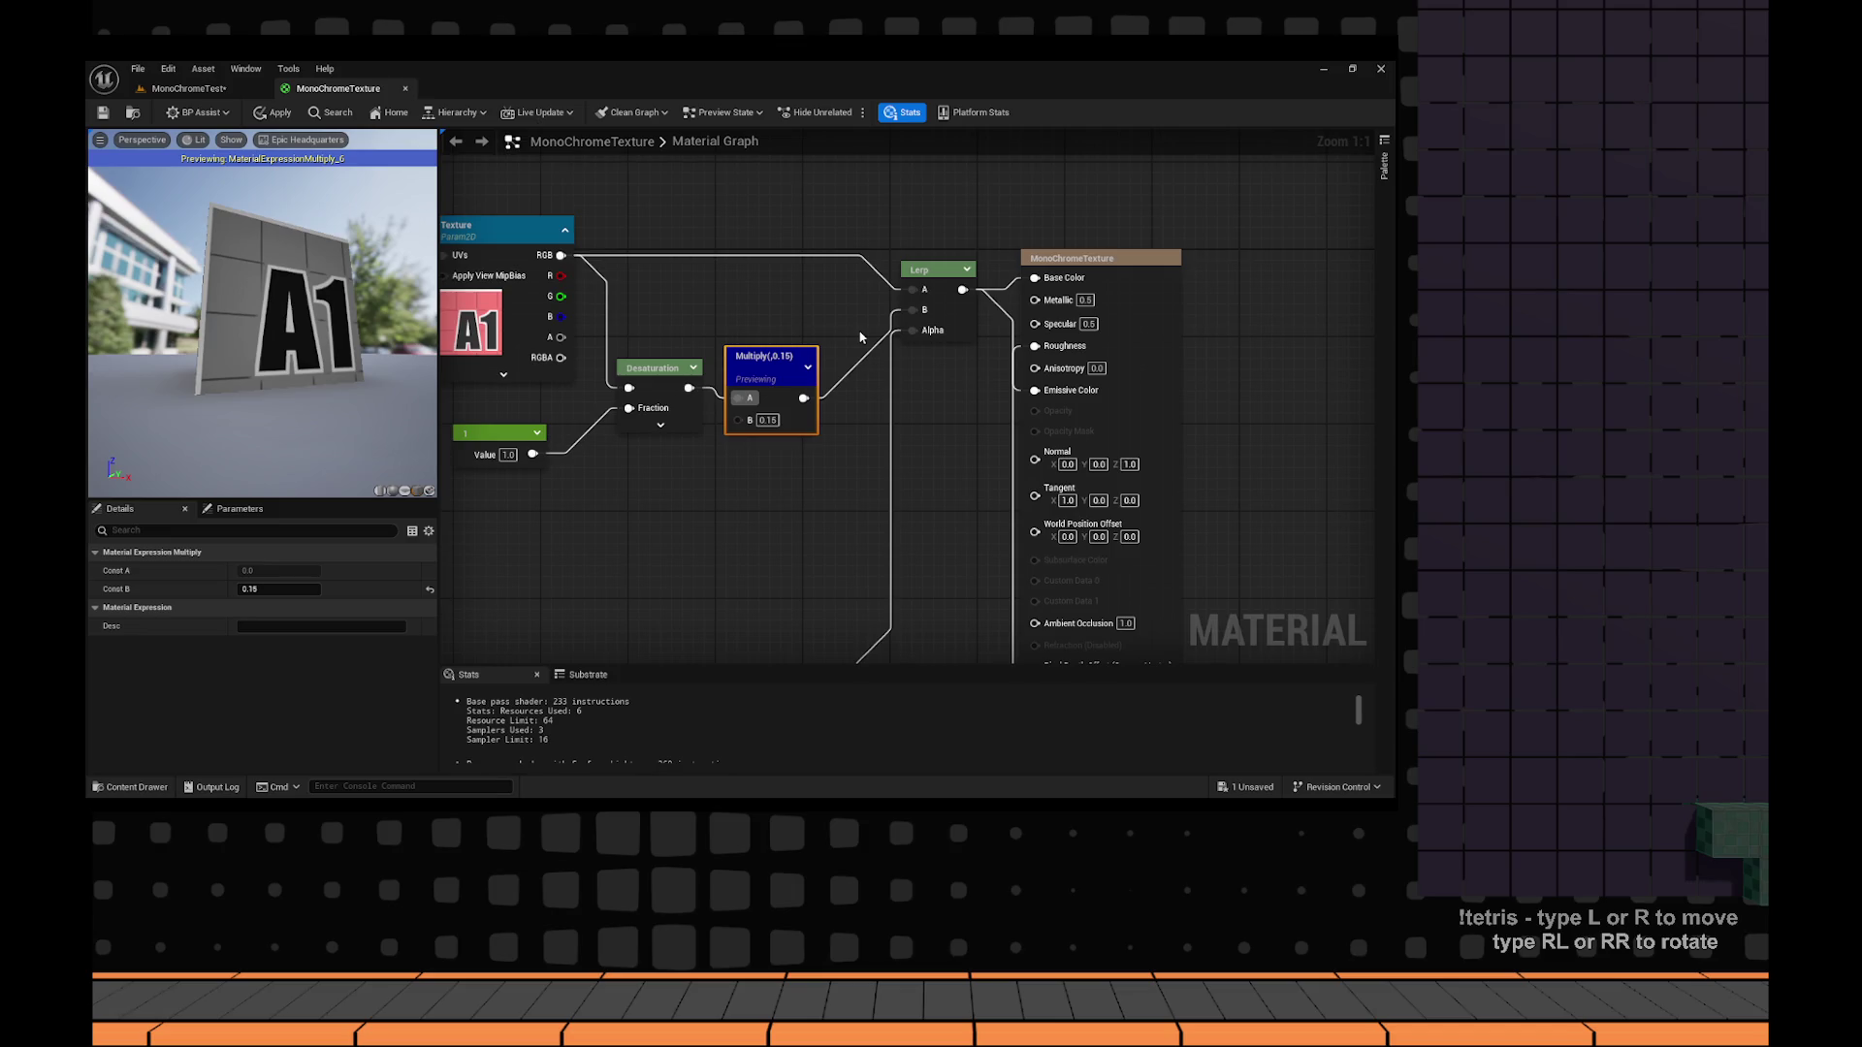
Check the level, then duplicate the 0.15 Multiply node as a new 0.5 Multiply.
{"action": "left_click", "coordinate": [189, 88]}
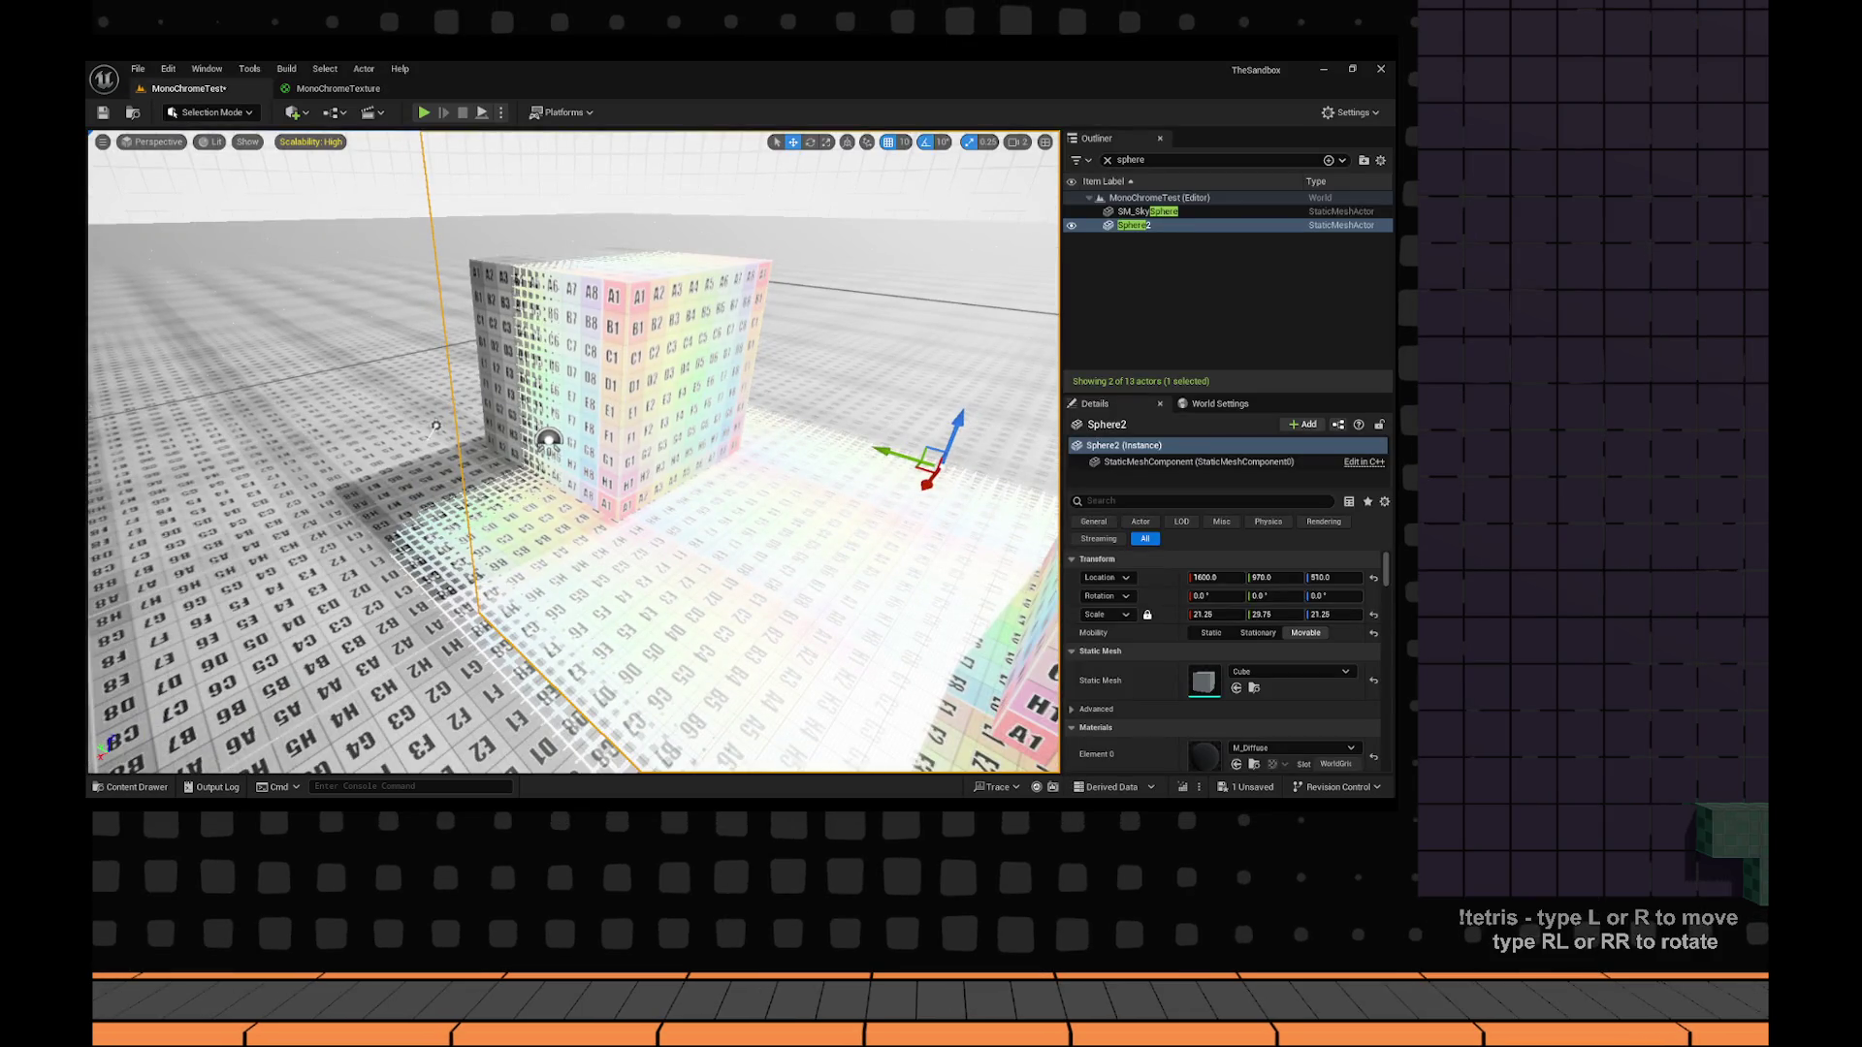
{"action": "key", "text": "ctrl+Tab"}
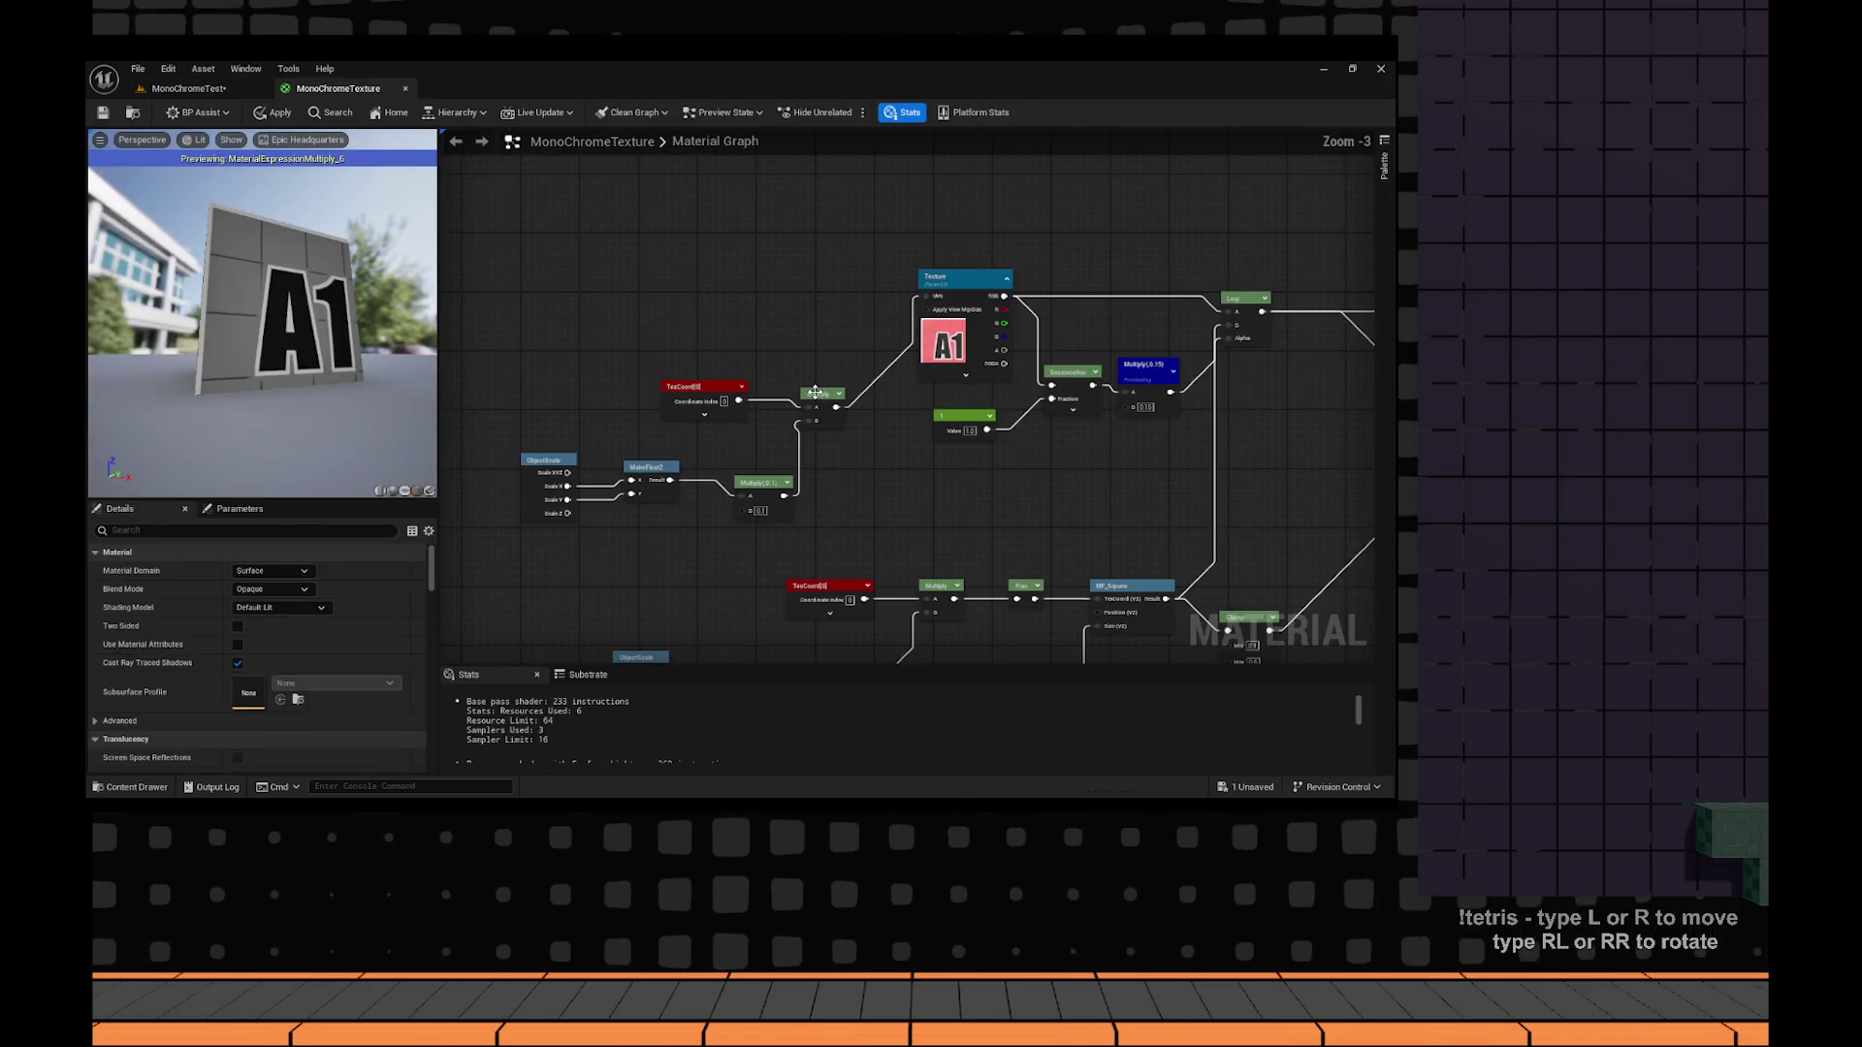
{"action": "scroll", "coordinate": [924, 442], "scroll_direction": "up", "scroll_amount": 2}
{"action": "left_click", "coordinate": [904, 444]}
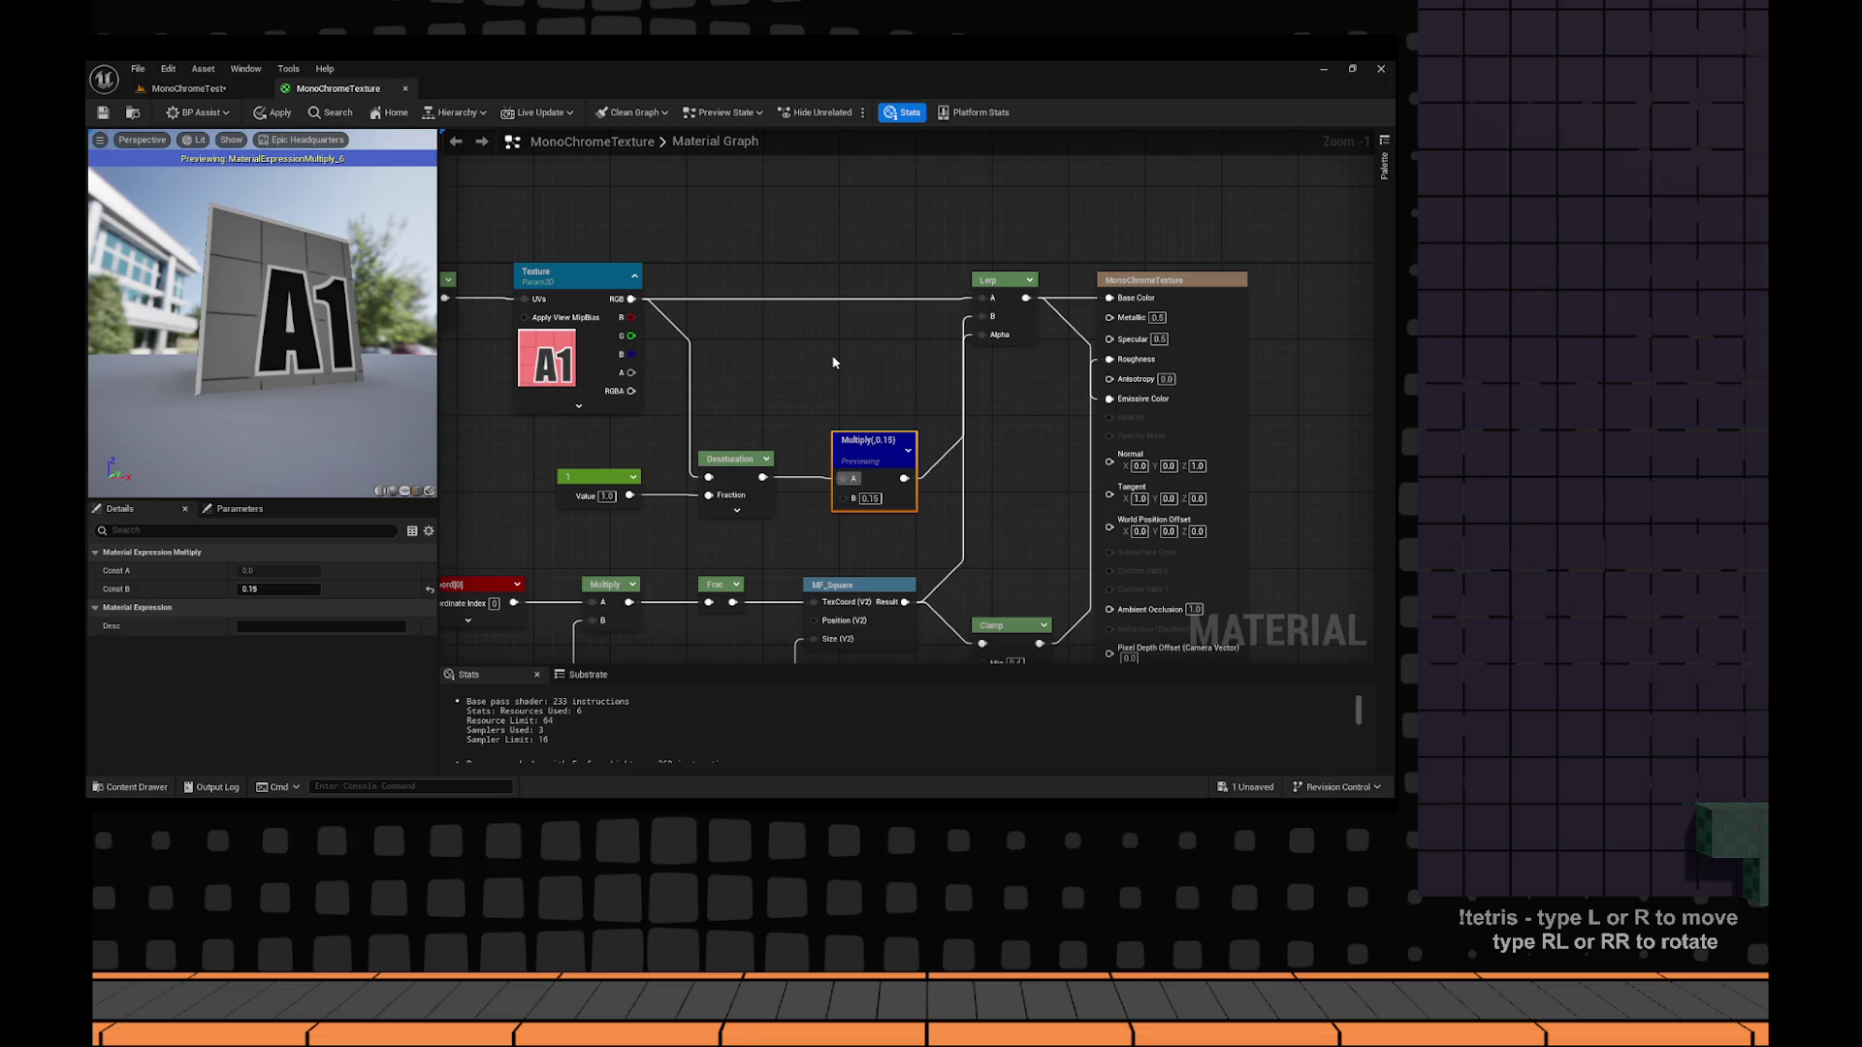
{"action": "key", "text": "ctrl+v"}
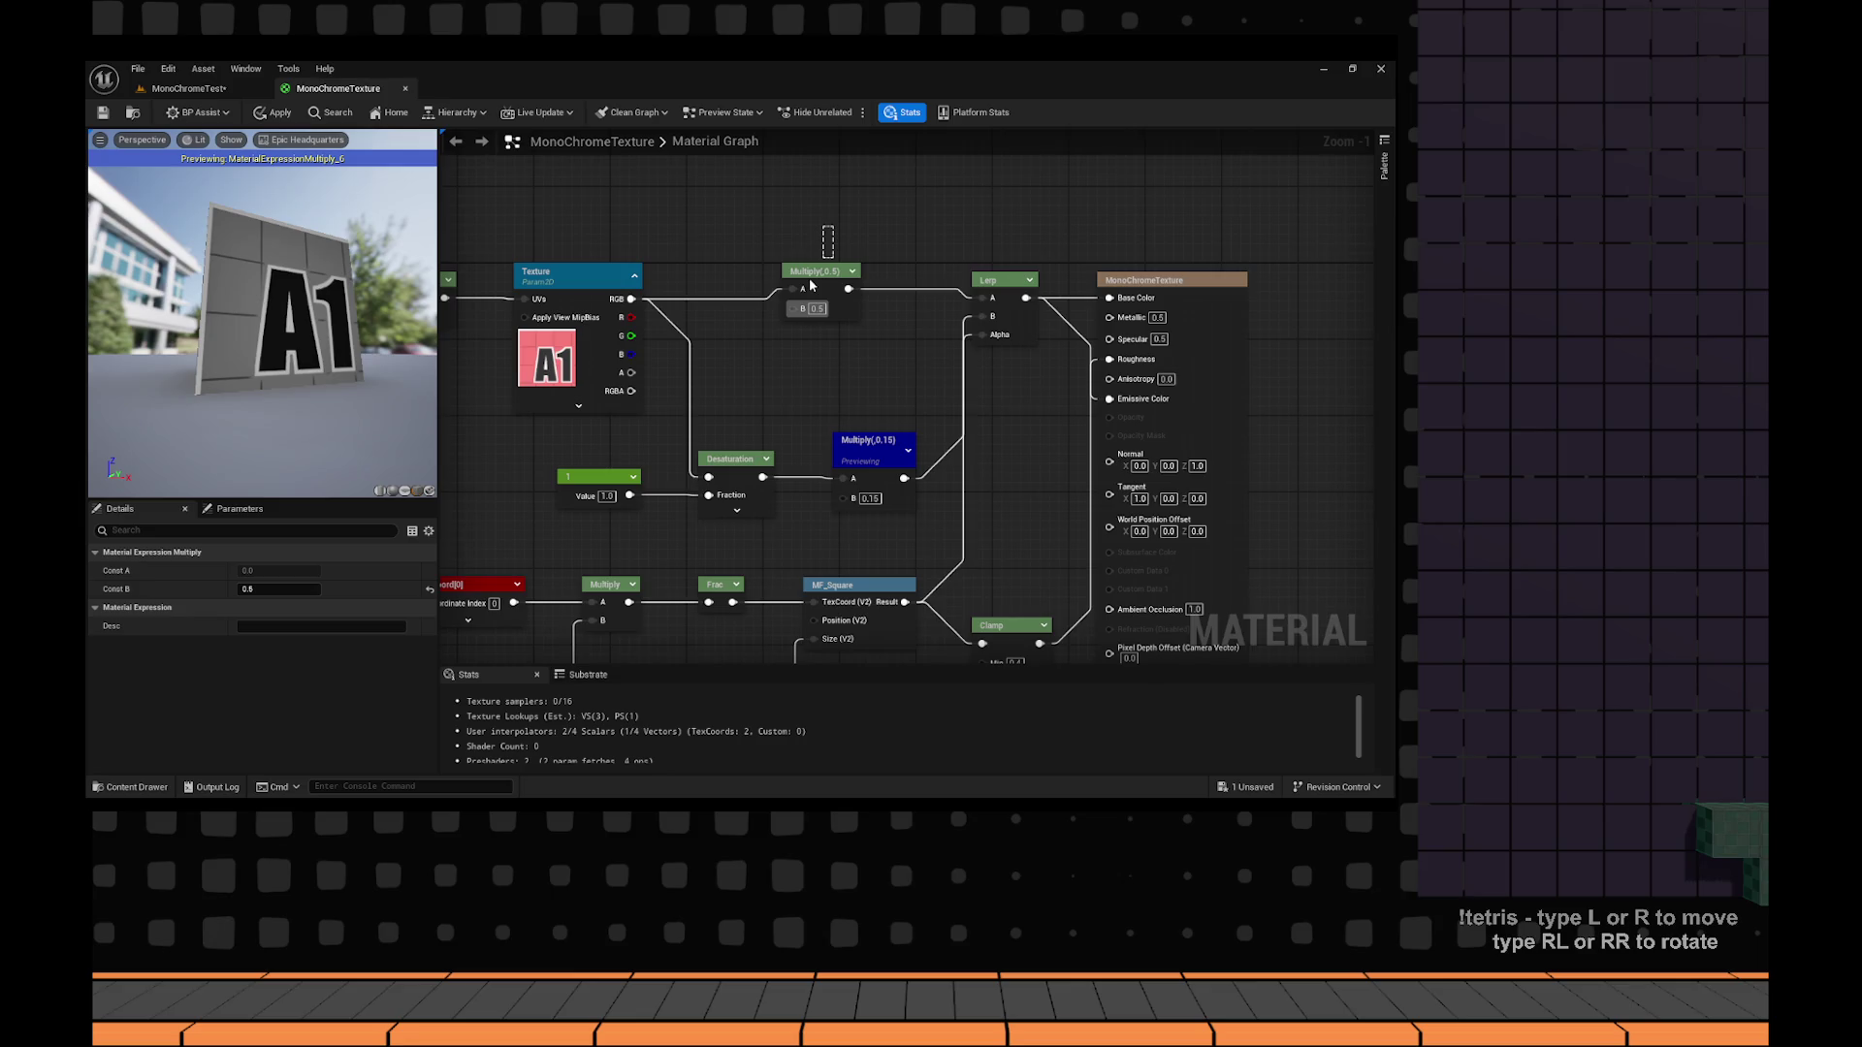
Wire the 0.5 Multiply between texture RGB and Lerp A, apply, and check the level.
{"action": "left_click_drag", "start_coordinate": [809, 277], "coordinate": [863, 286]}
{"action": "left_click", "coordinate": [103, 111]}
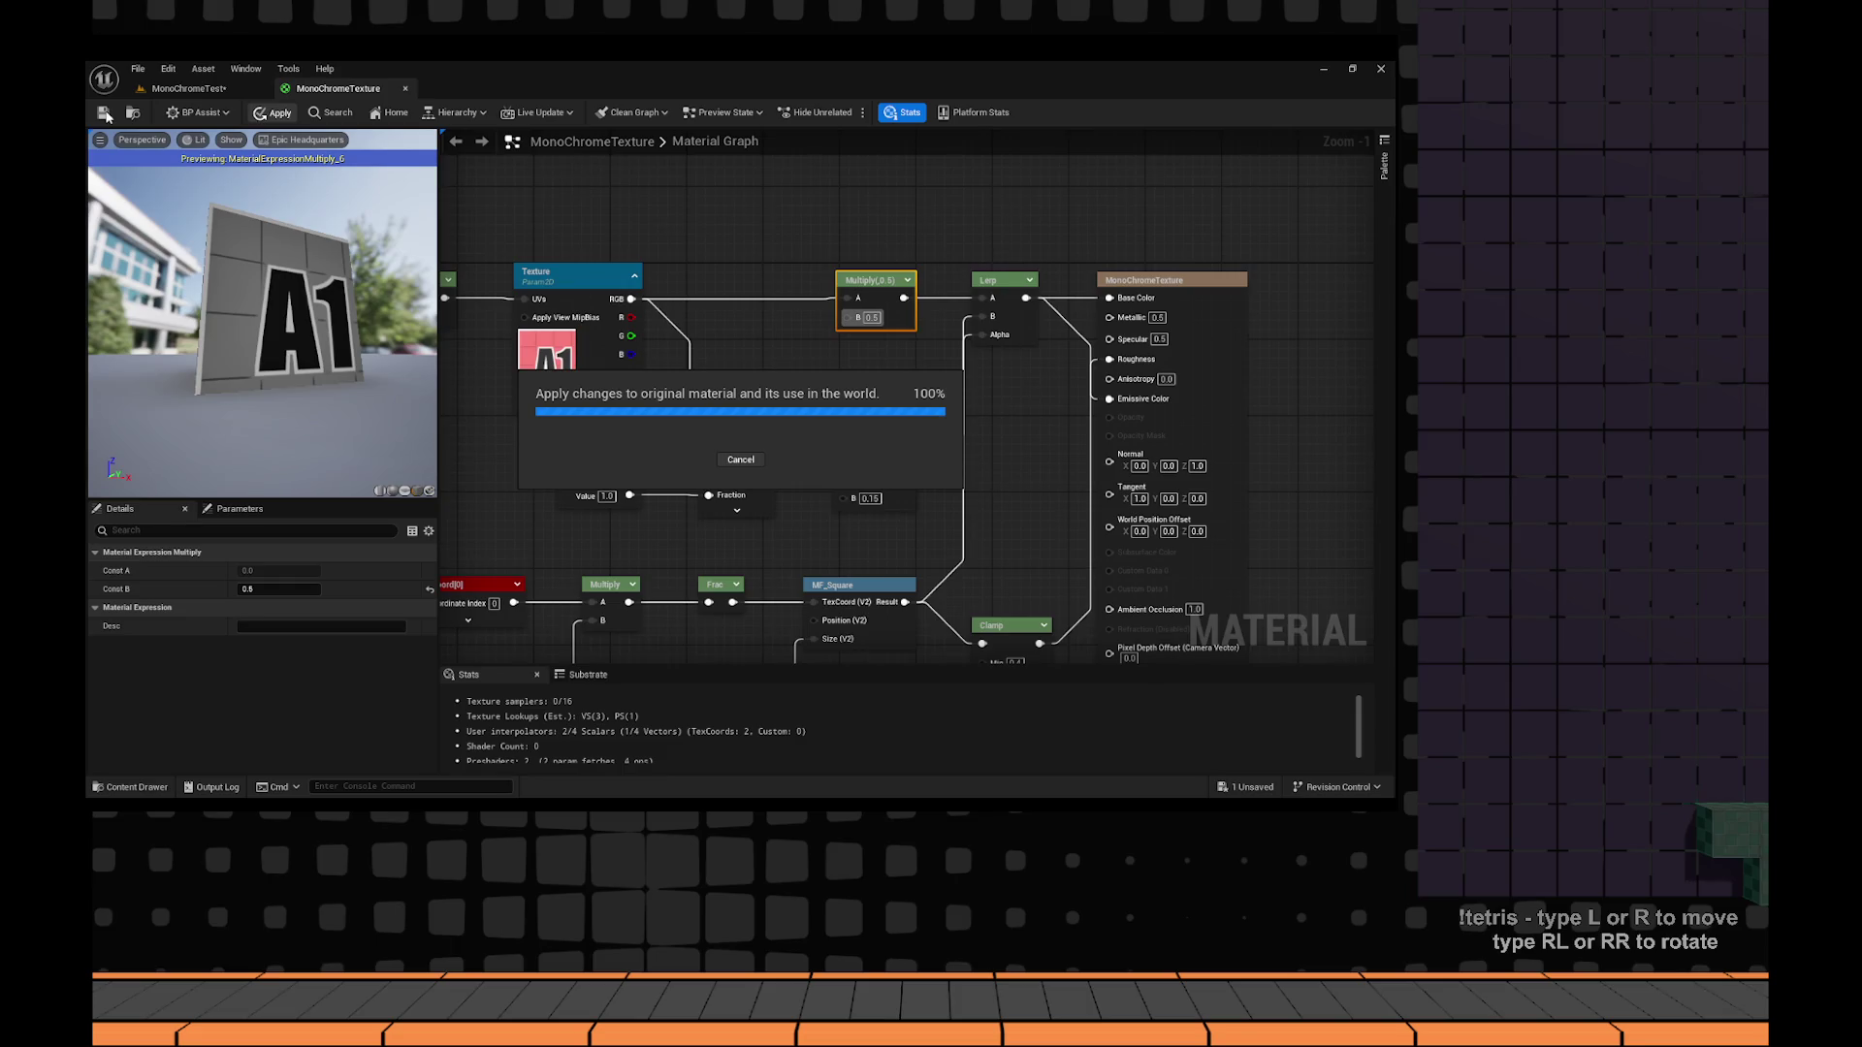
{"action": "left_click", "coordinate": [189, 88]}
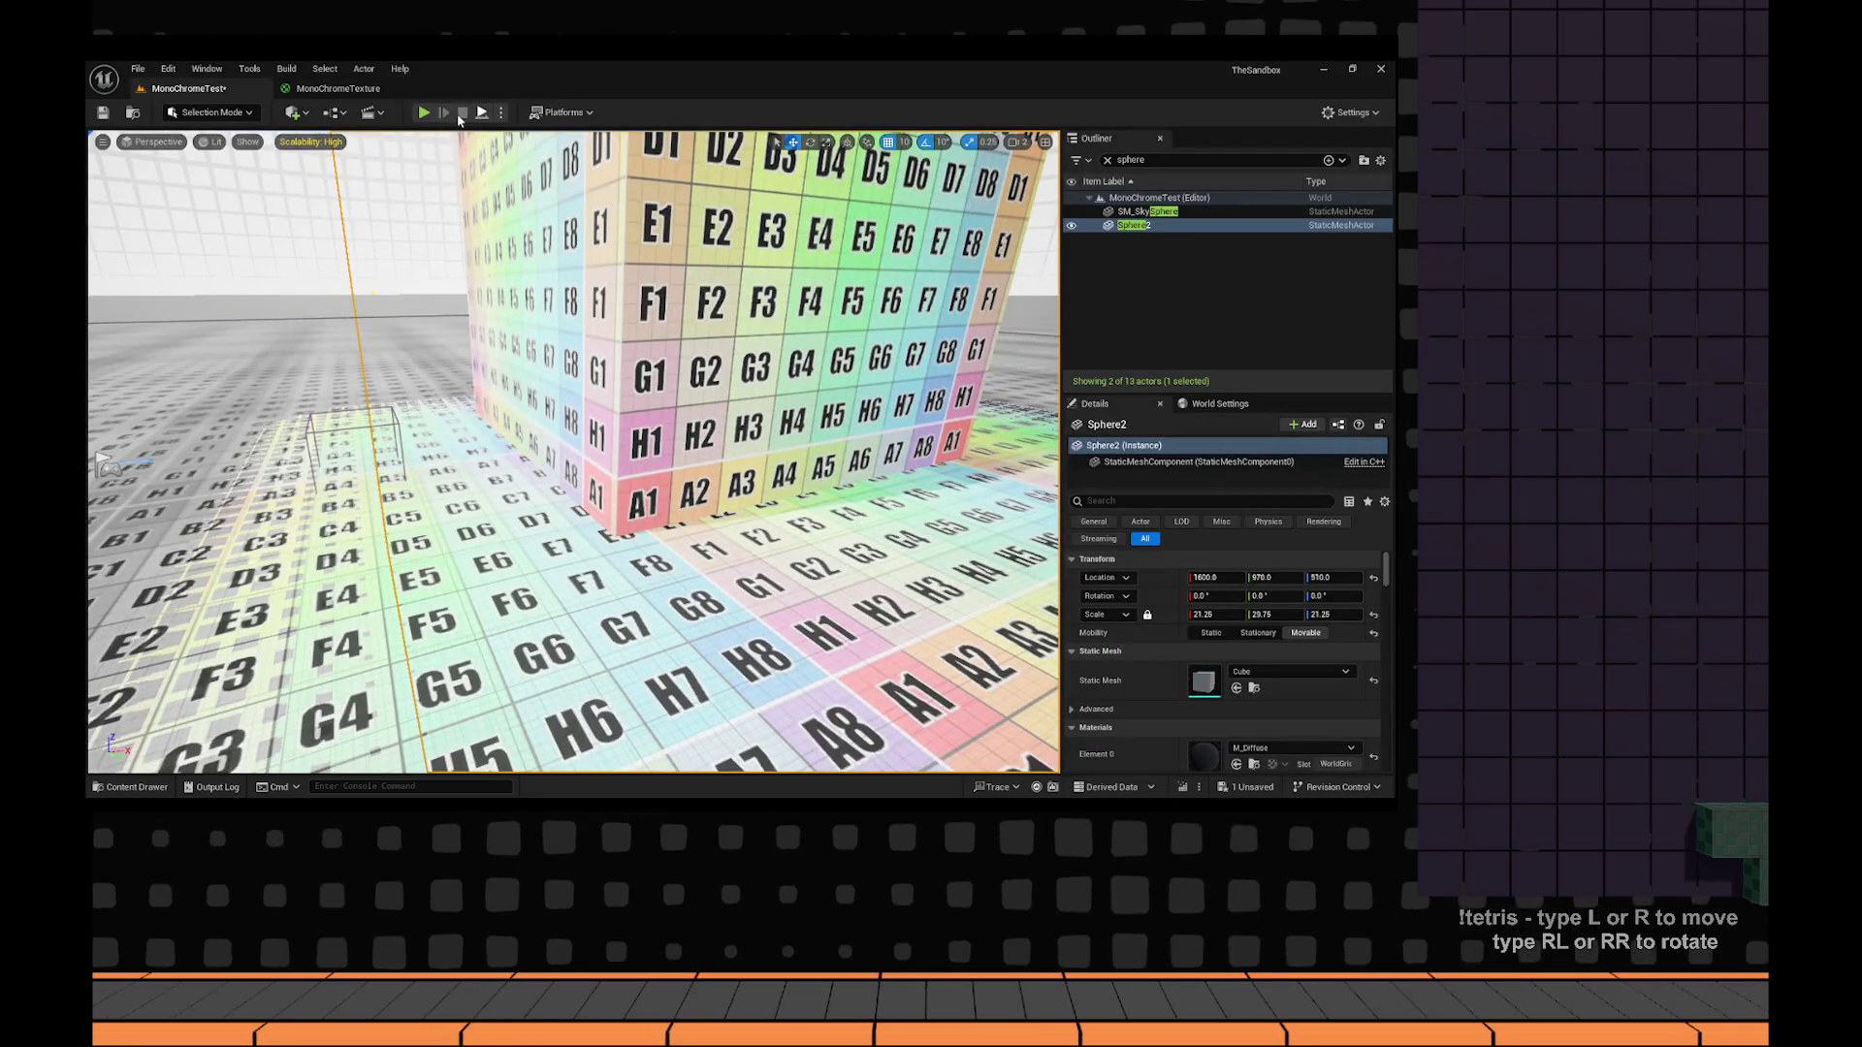
{"action": "left_click", "coordinate": [338, 88]}
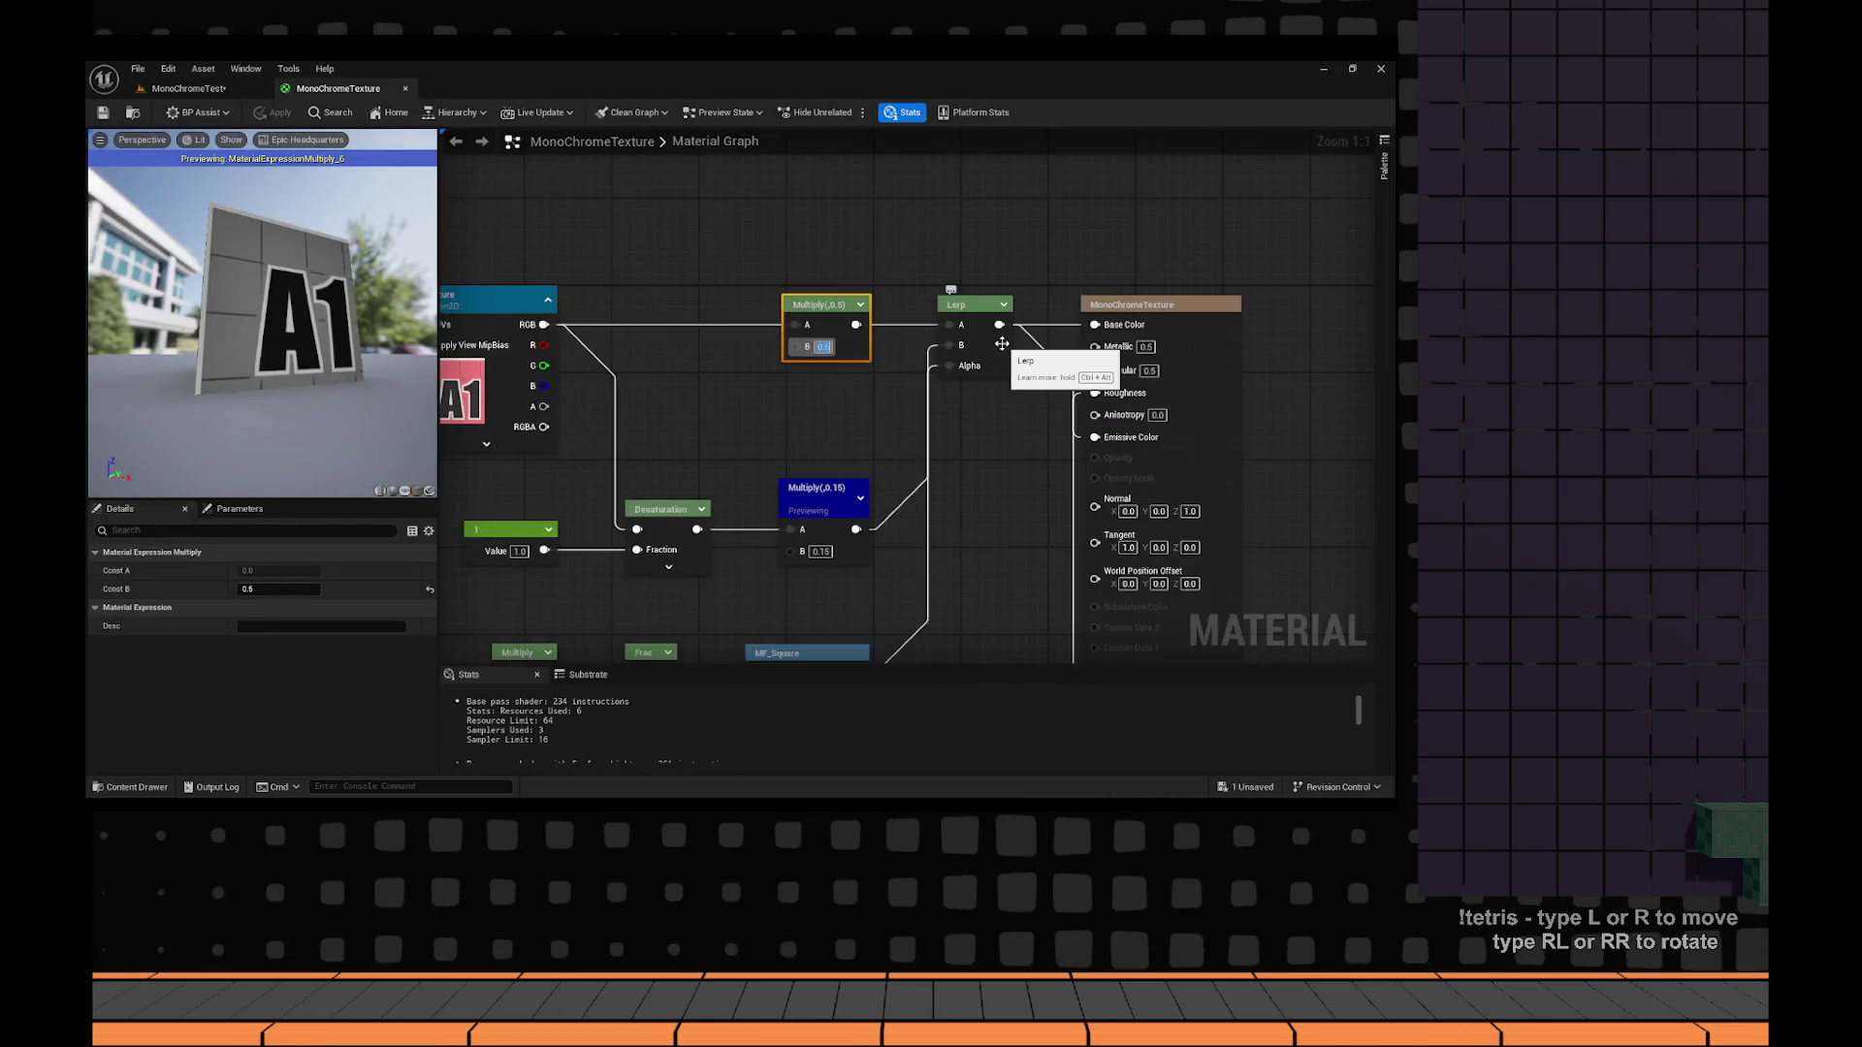
Confirm the 0.5 value, insert a Saturate between that Multiply and the Lerp, and apply.
{"action": "key", "text": "Return"}
{"action": "left_click_drag", "start_coordinate": [804, 315], "coordinate": [774, 316]}
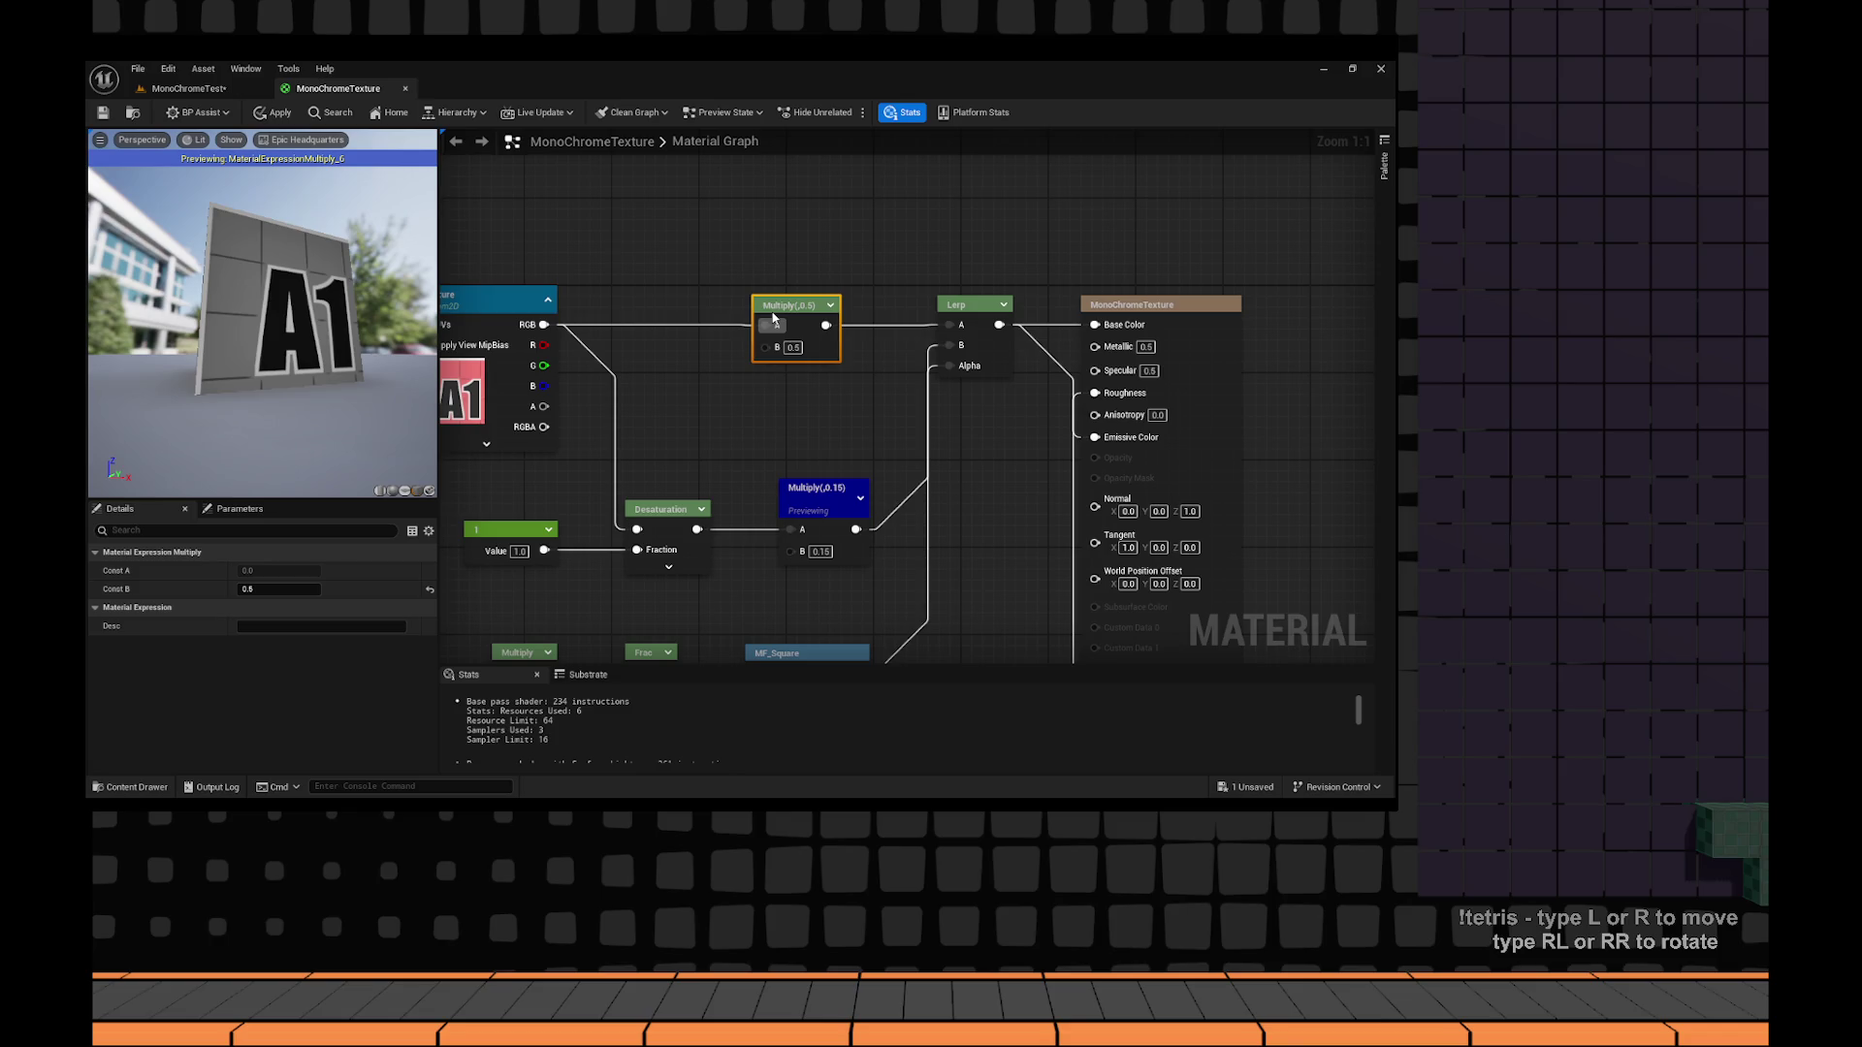
{"action": "key", "text": "ctrl+z"}
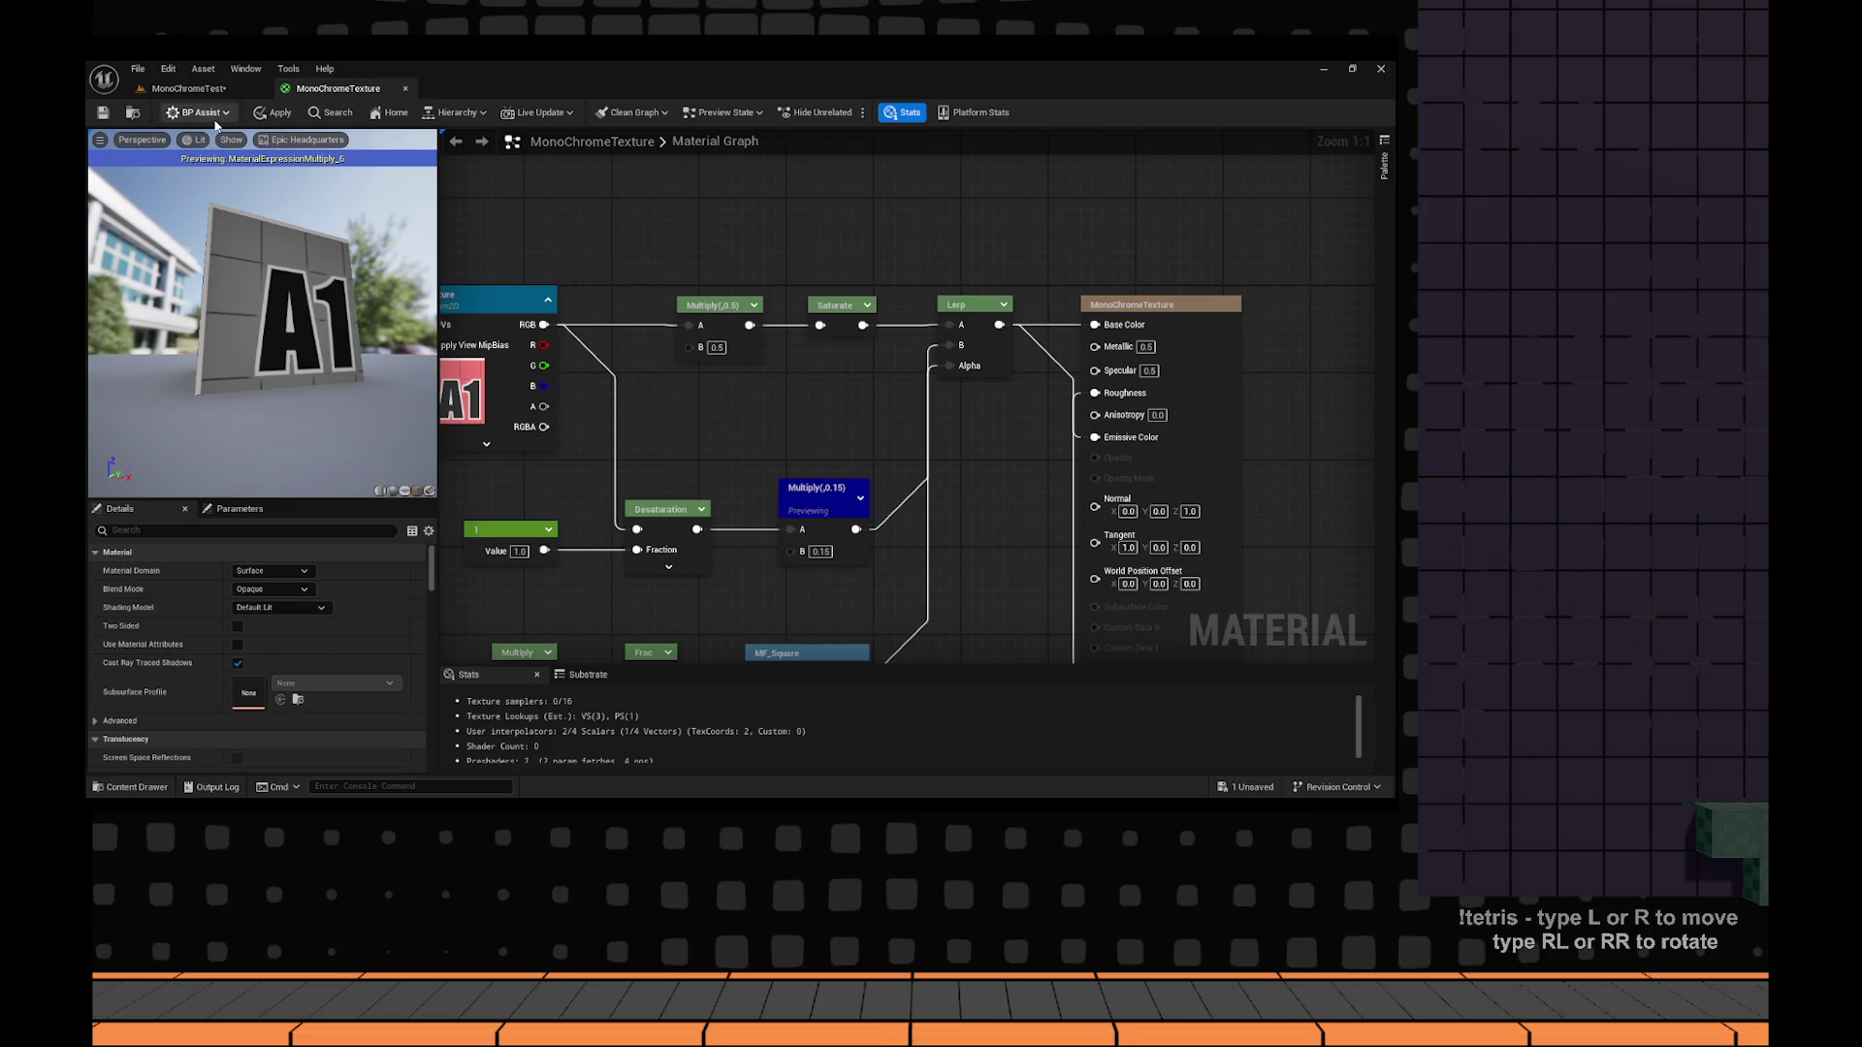
{"action": "left_click", "coordinate": [105, 112]}
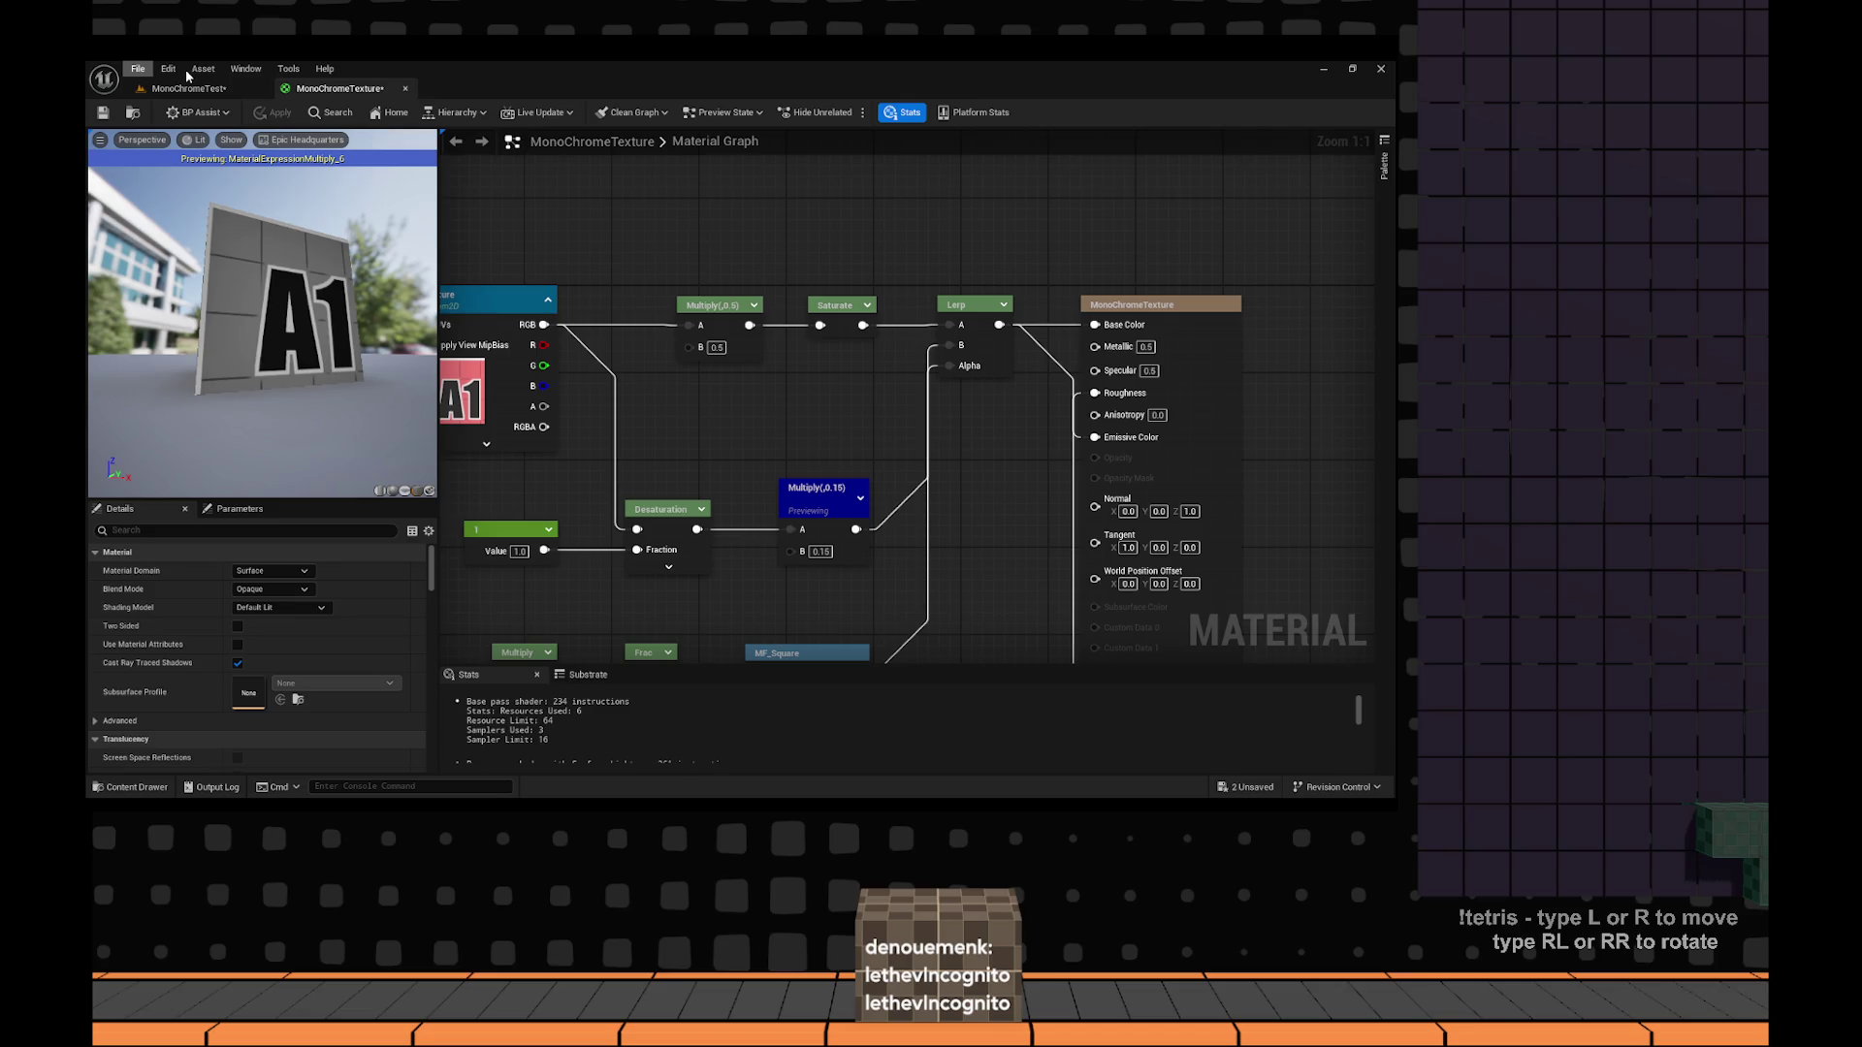
Nudge the Sphere2 wall 30 units along X and apply the lower Multiply's 0.05 value.
{"action": "left_click", "coordinate": [187, 88]}
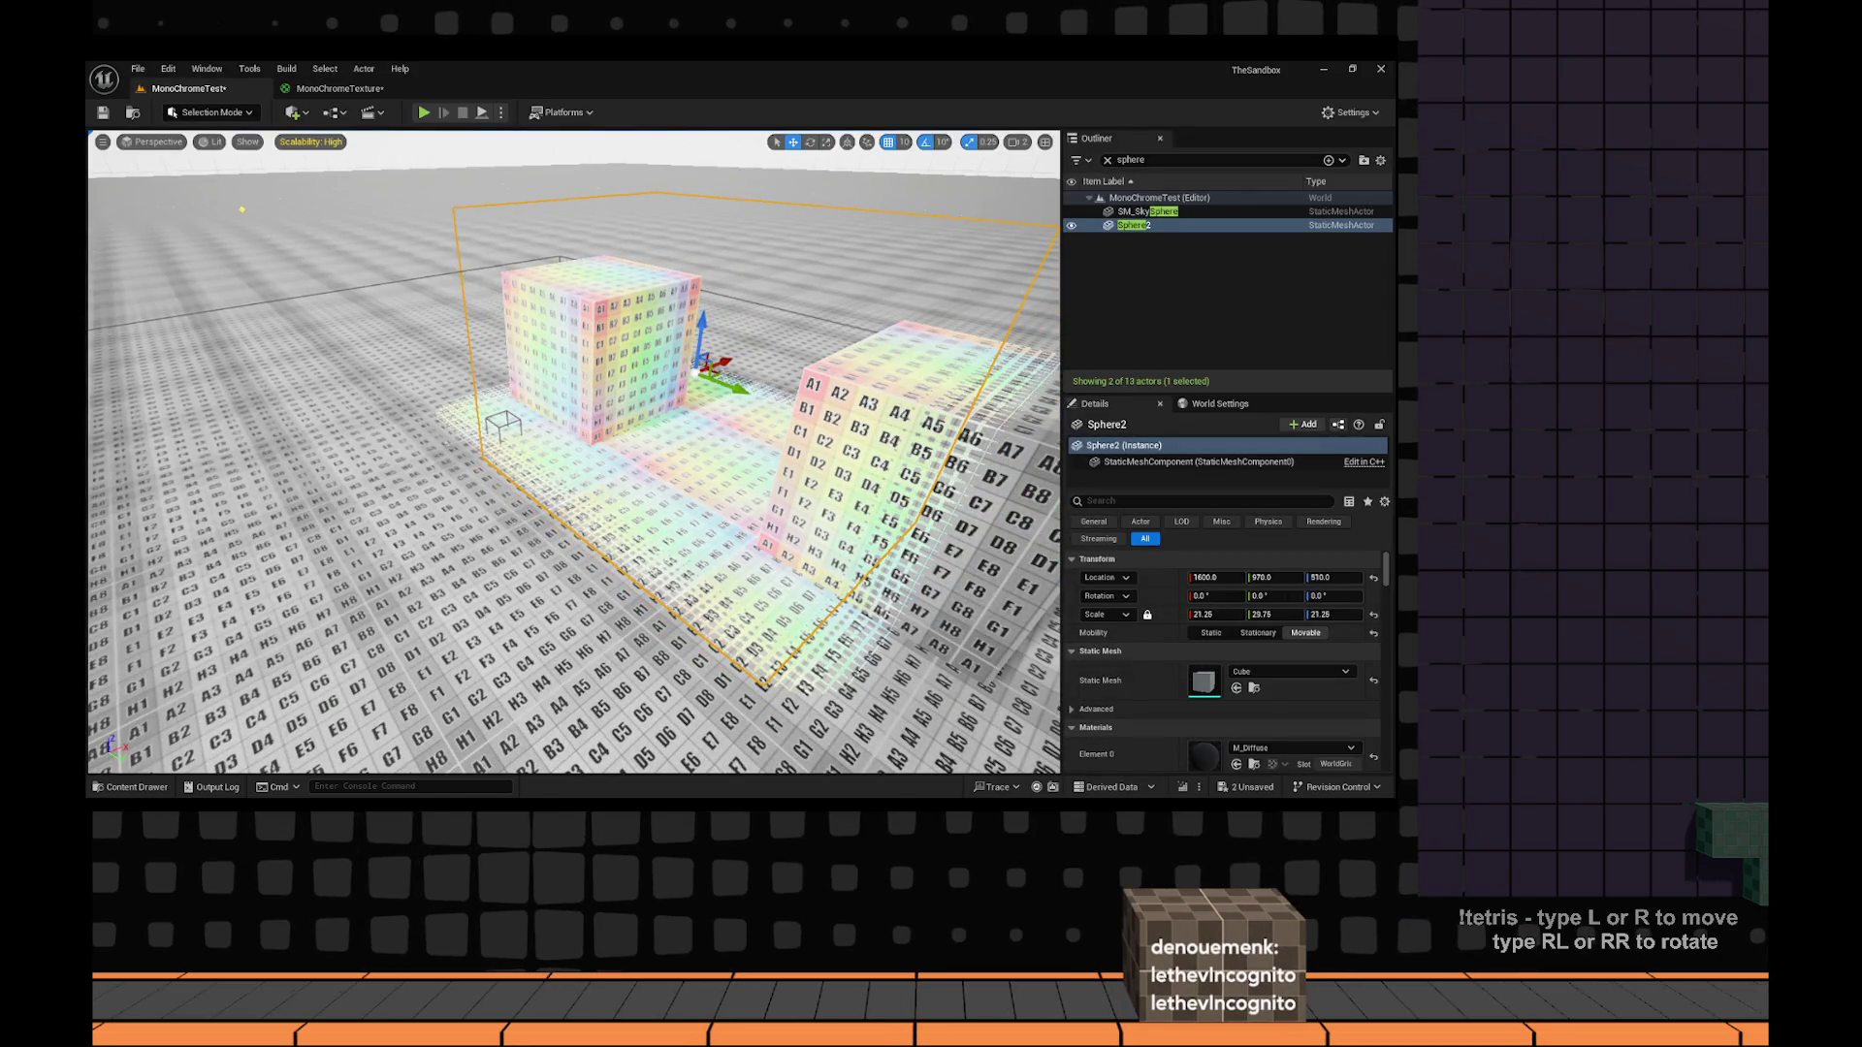
{"action": "mouse_move", "coordinate": [717, 362]}
{"action": "left_mouse_down"}
{"action": "mouse_move", "coordinate": [670, 442]}
{"action": "mouse_move", "coordinate": [564, 499]}
{"action": "left_mouse_up"}
{"action": "left_click", "coordinate": [565, 500]}
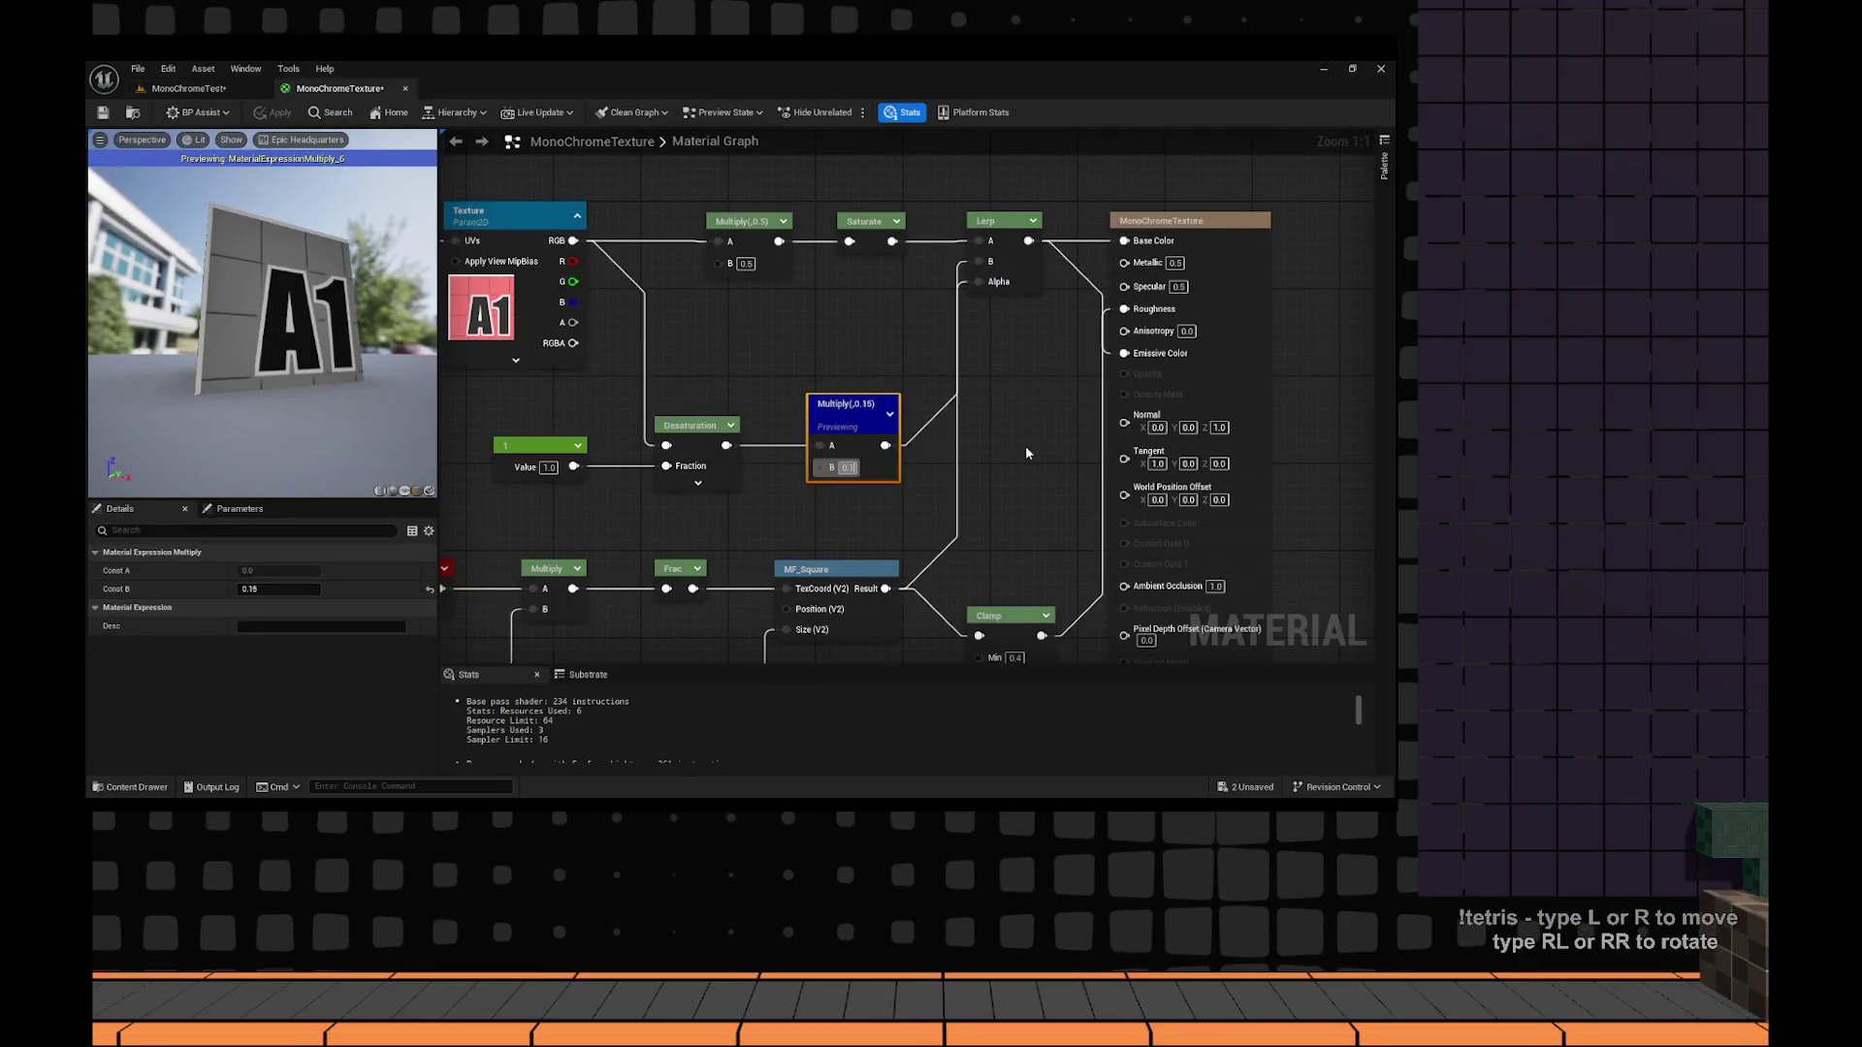
{"action": "left_click", "coordinate": [103, 113]}
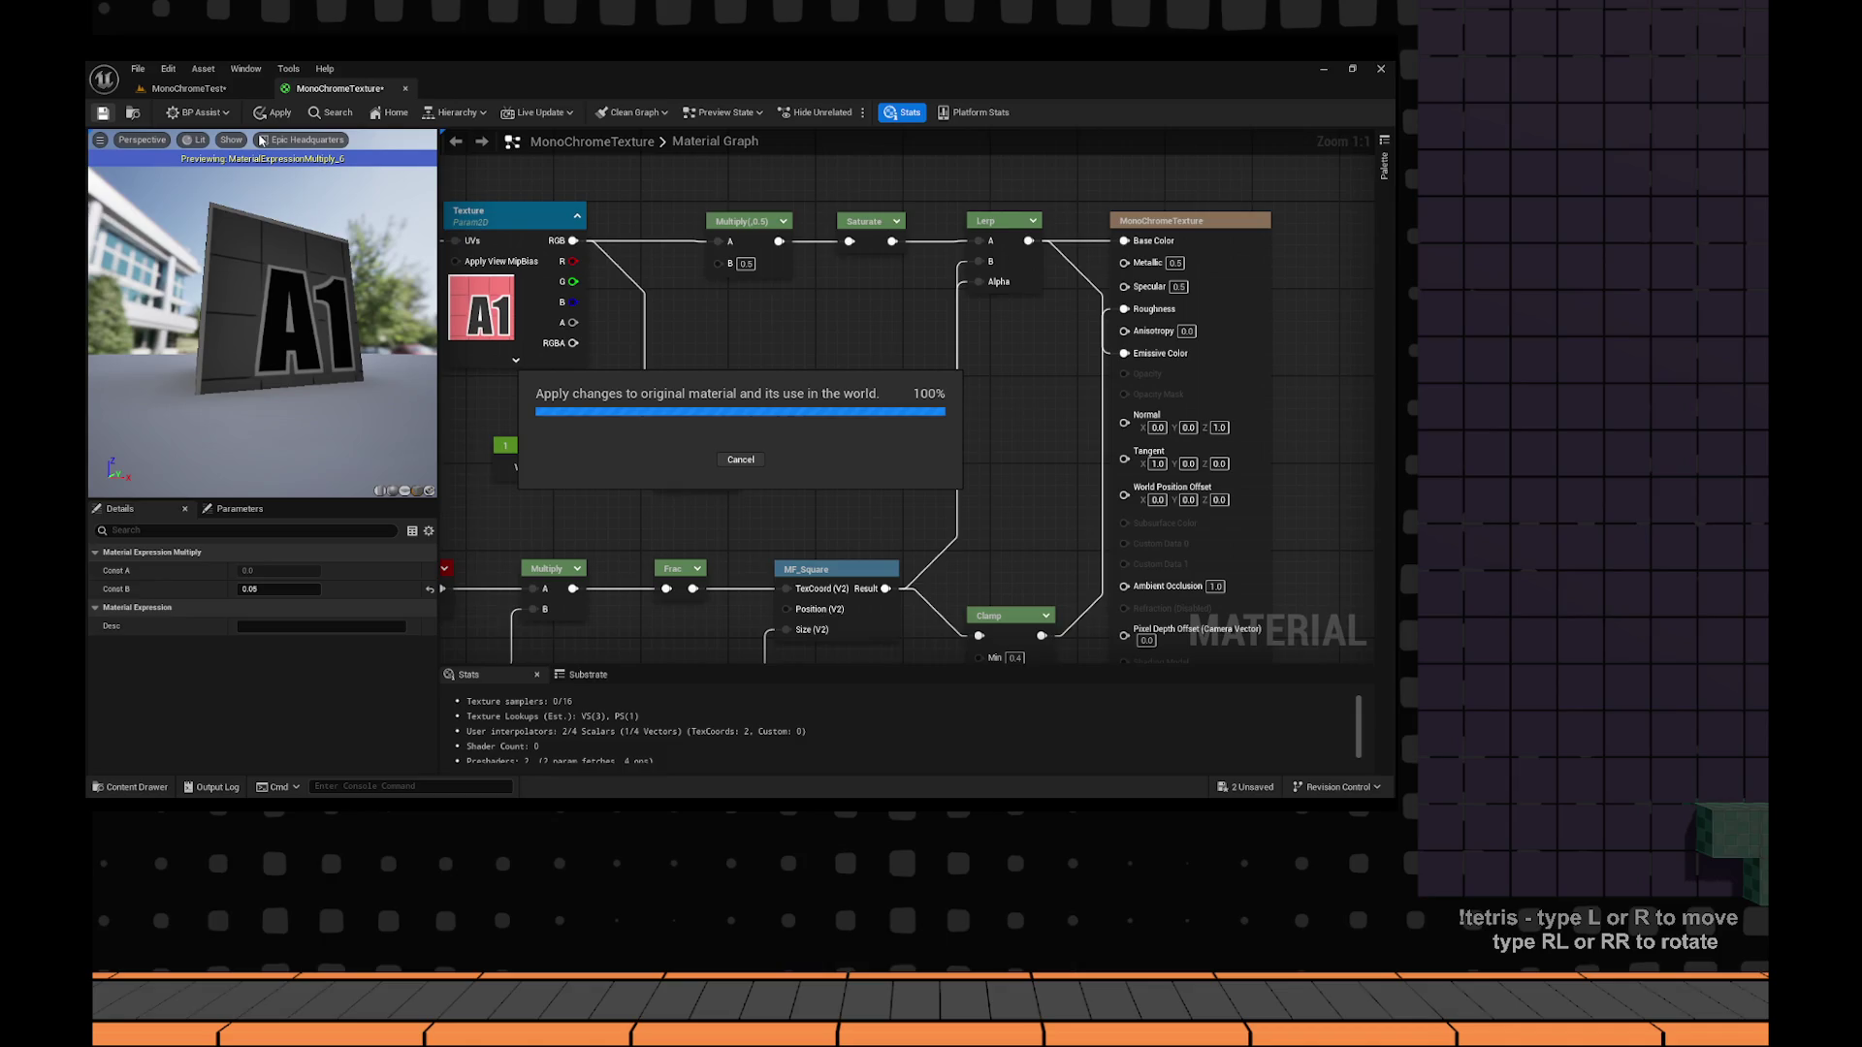
{"action": "key", "text": "alt+Tab"}
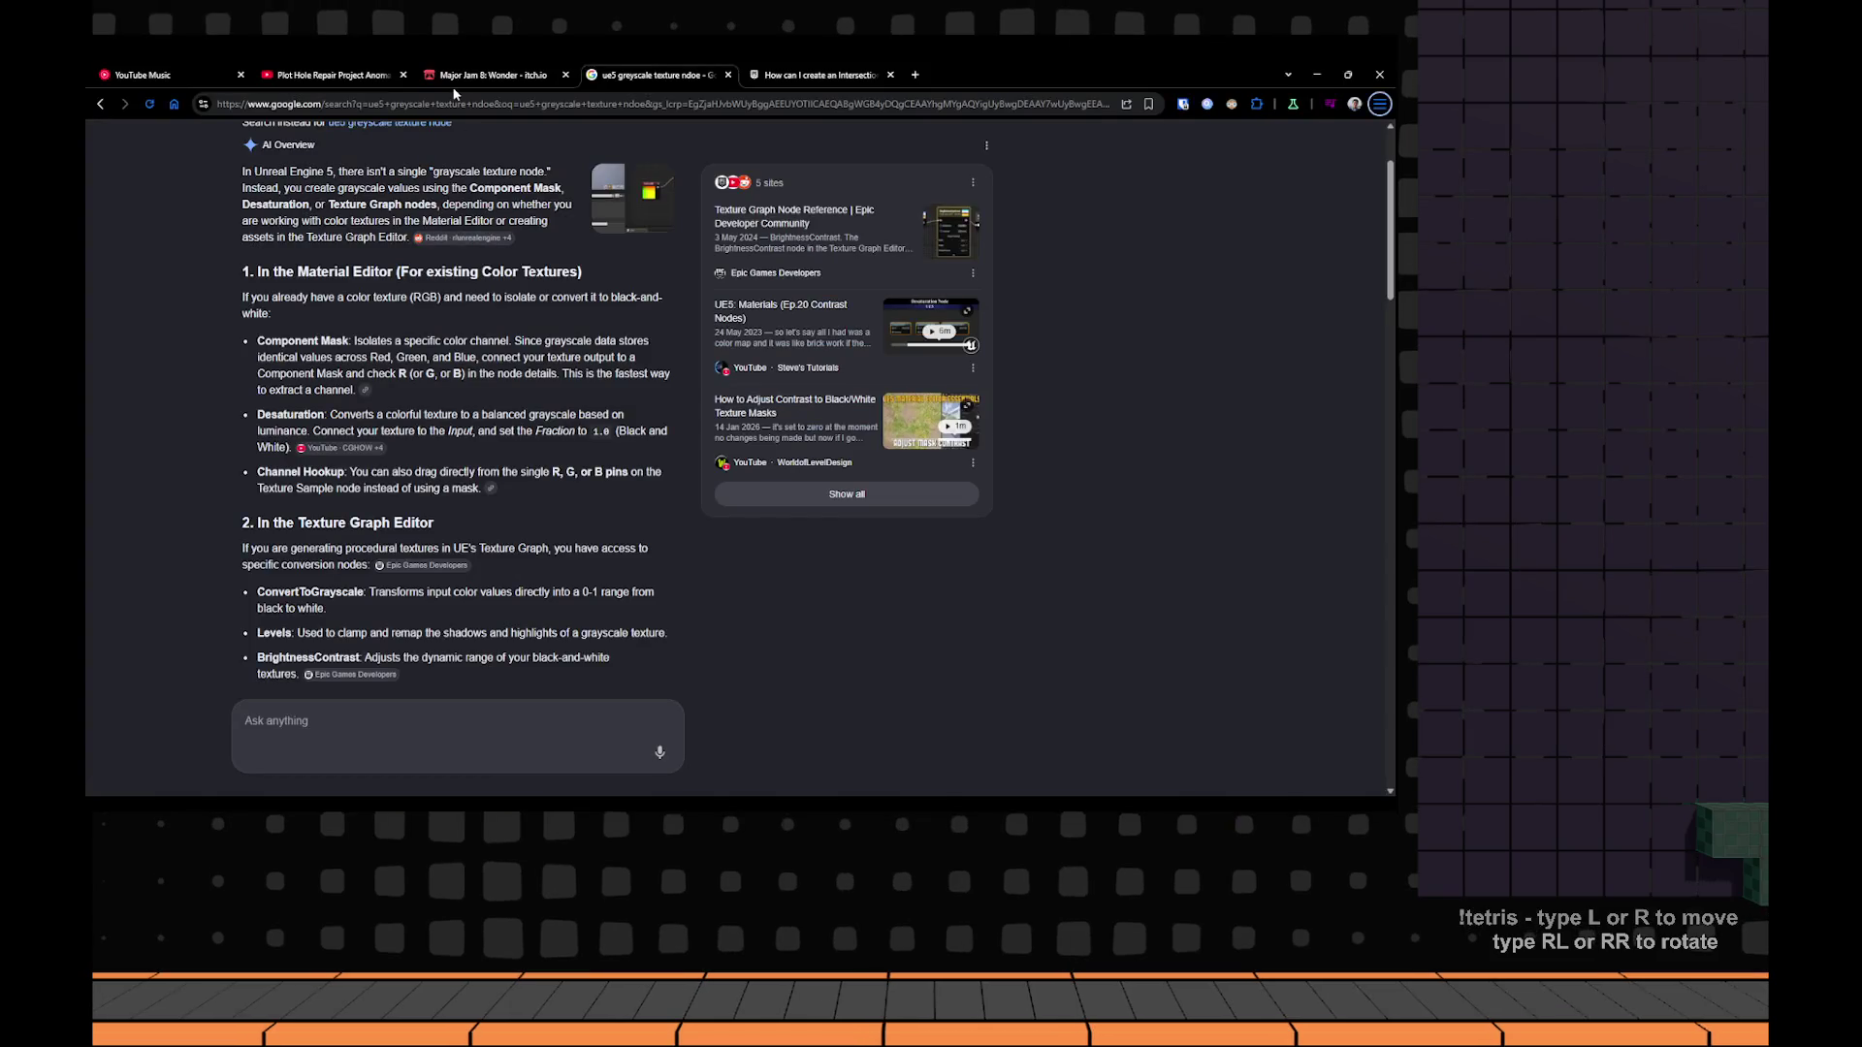
Glance at the YouTube video tab, then go back to the Unreal editor.
{"action": "key", "text": "ctrl+2"}
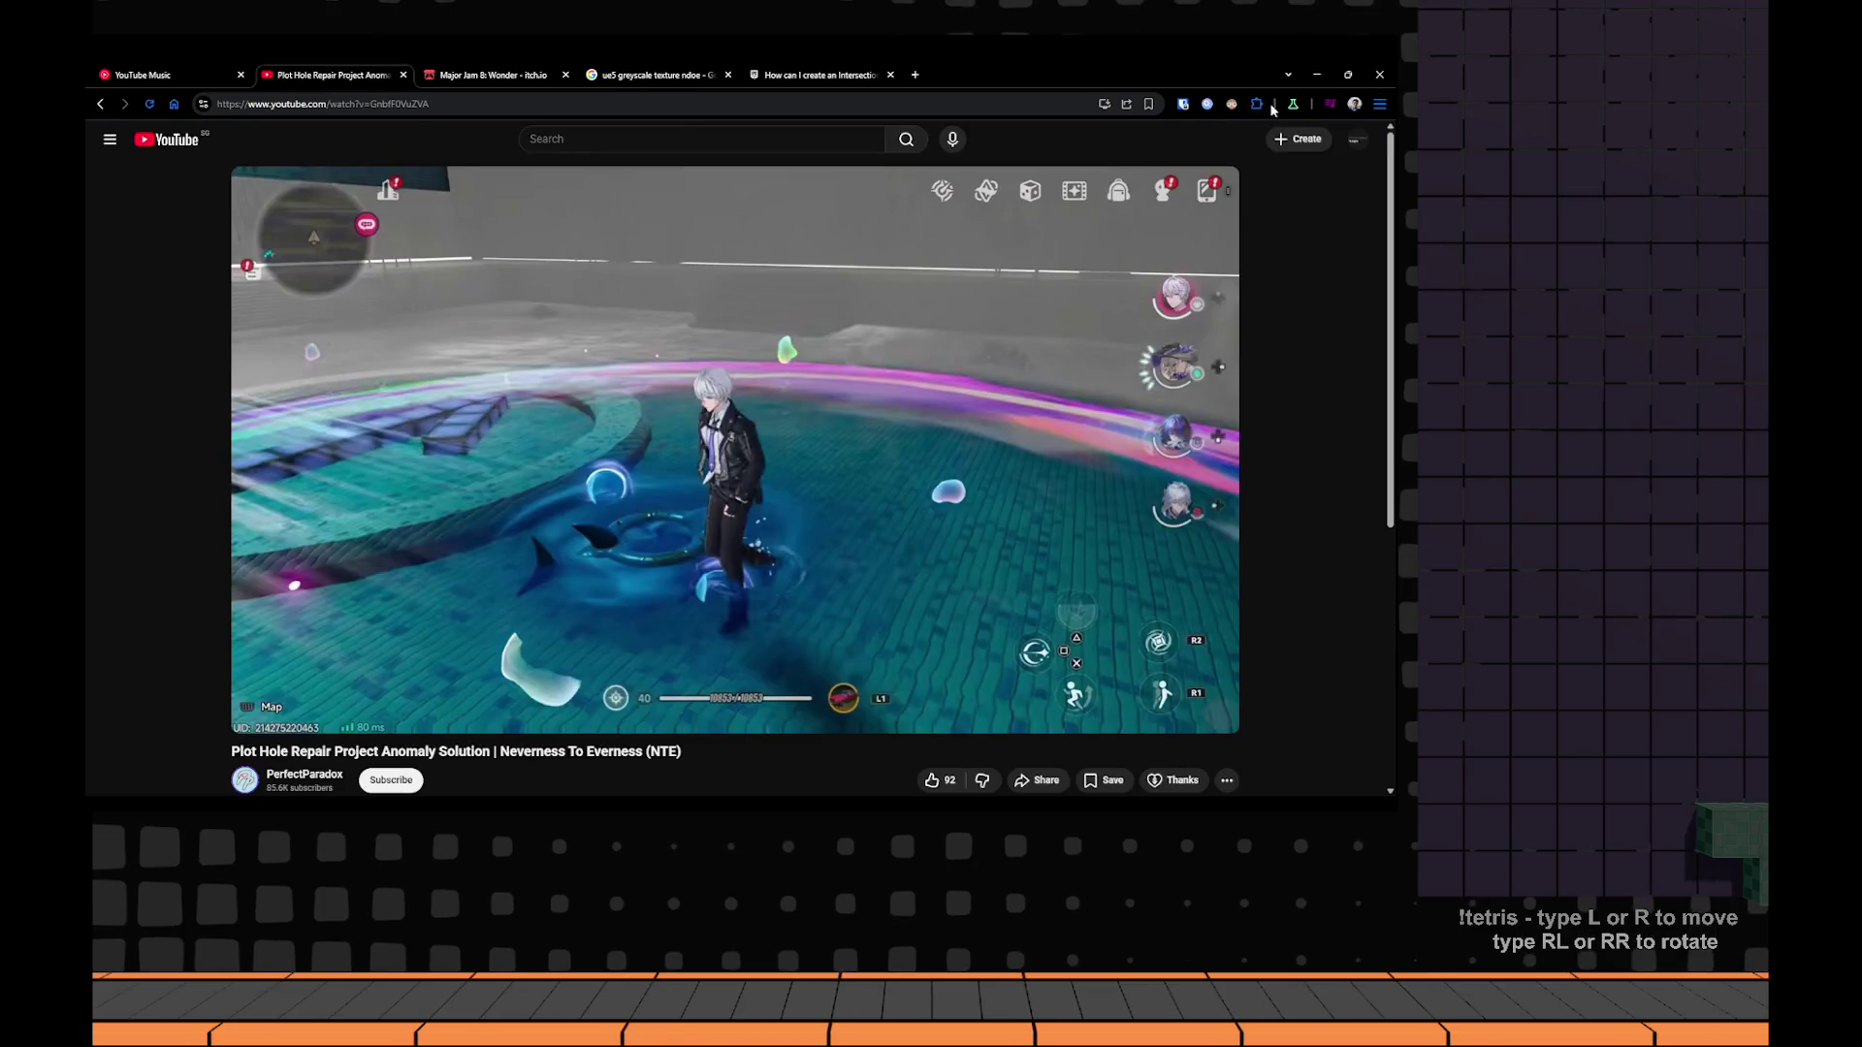
{"action": "key", "text": "alt+Tab"}
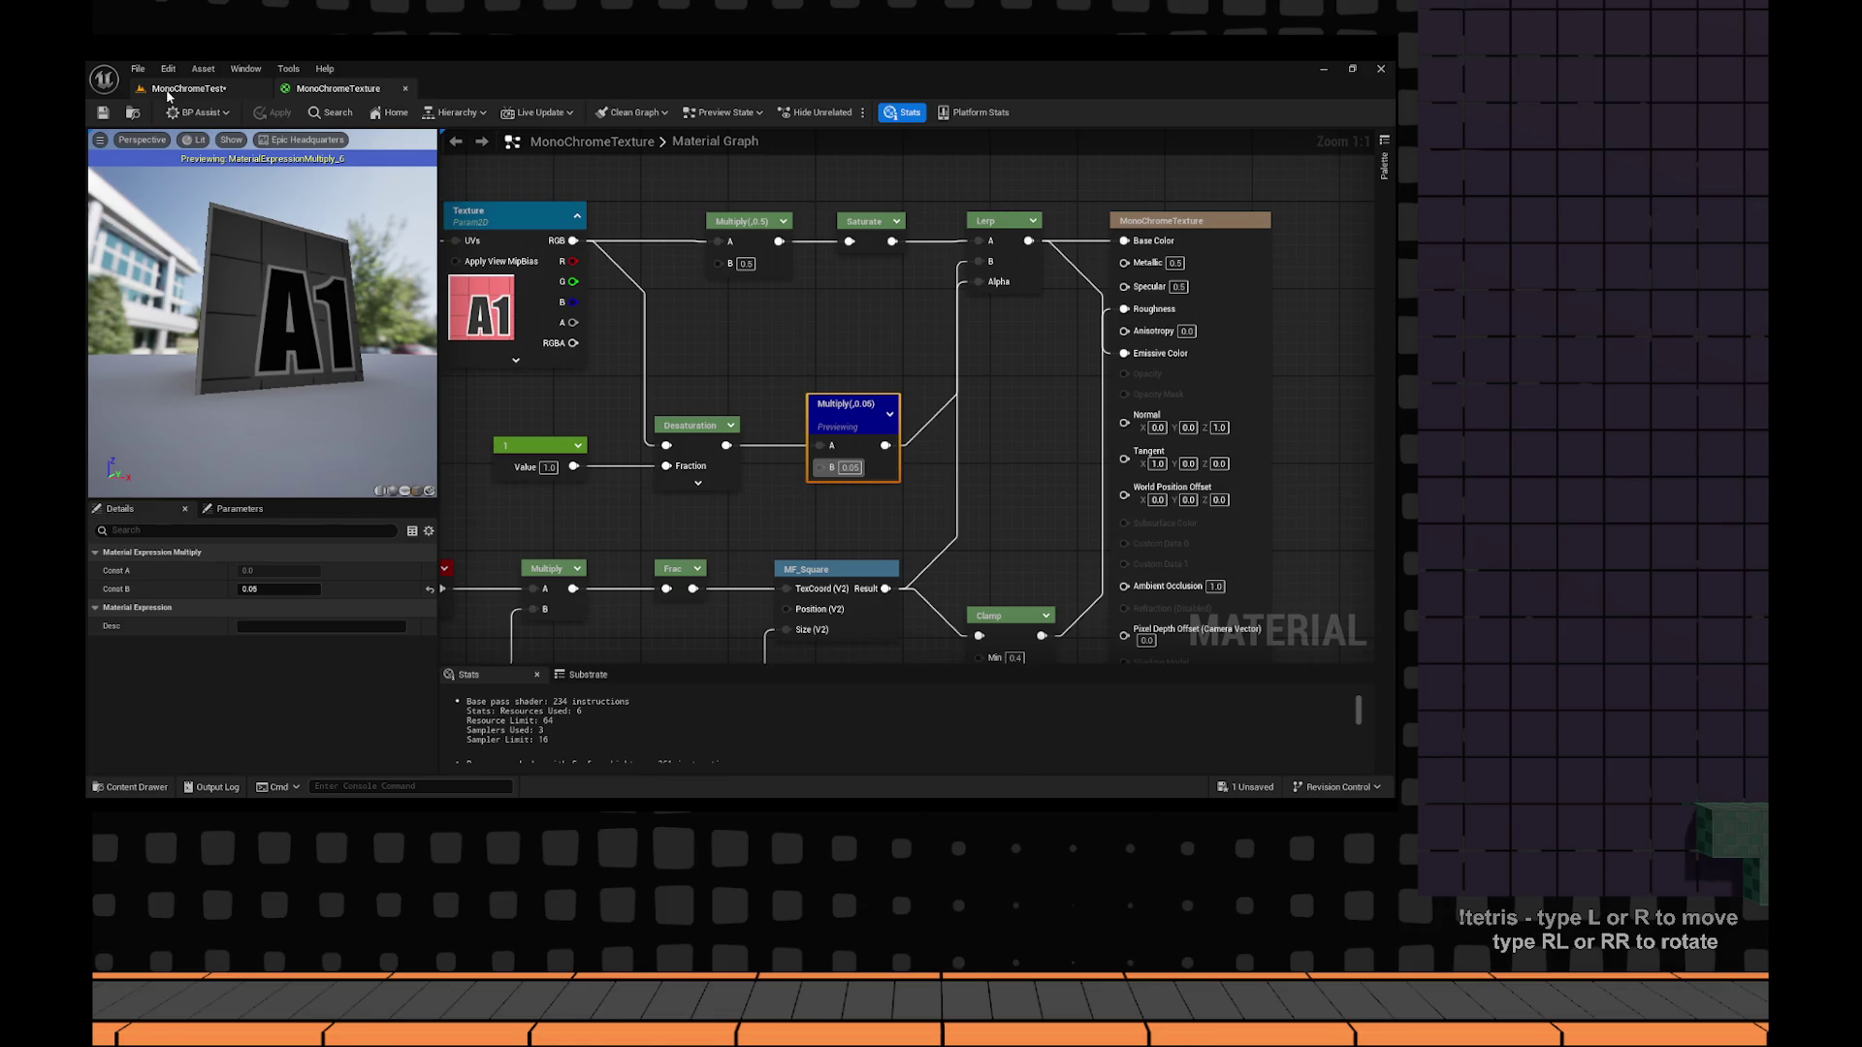
Undo the wall's last move in MonoChromeTest and bring the camera closer to the cube.
{"action": "left_click", "coordinate": [167, 93]}
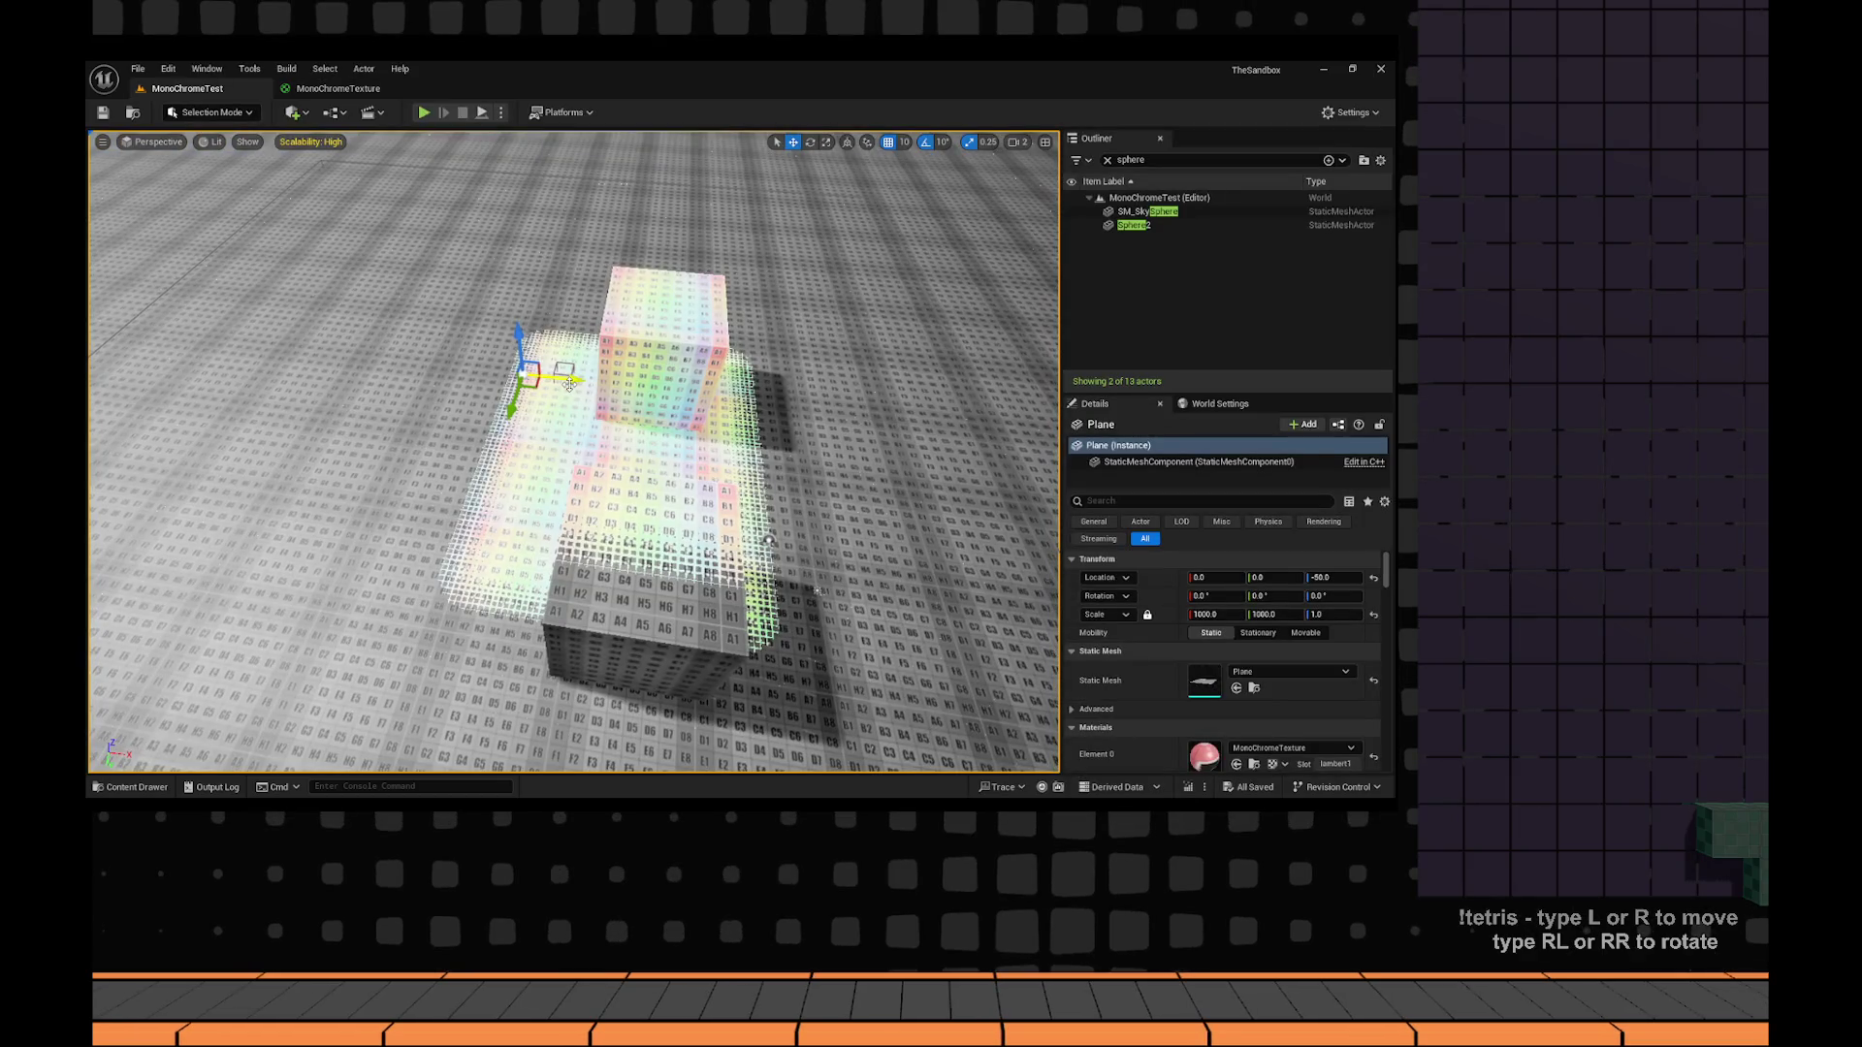
{"action": "key", "text": "ctrl+z"}
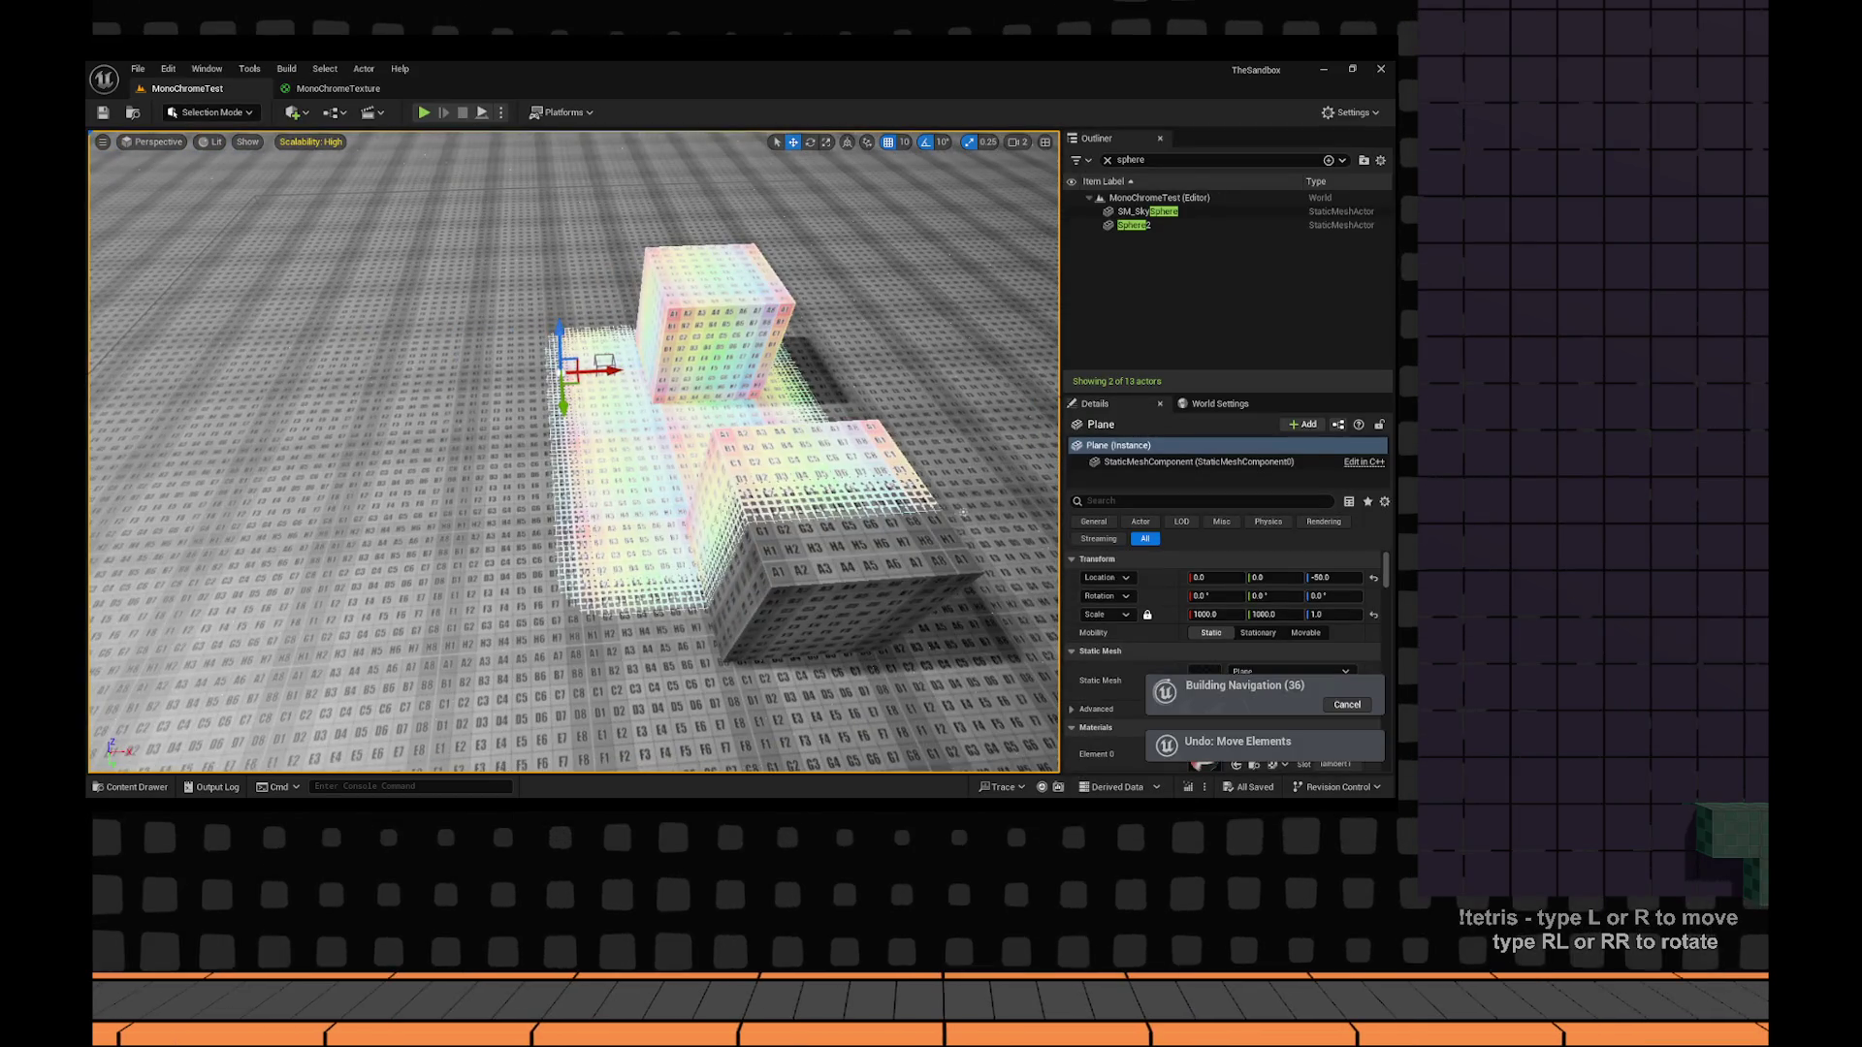
{"action": "left_click_drag", "start_coordinate": [963, 511], "coordinate": [1011, 429]}
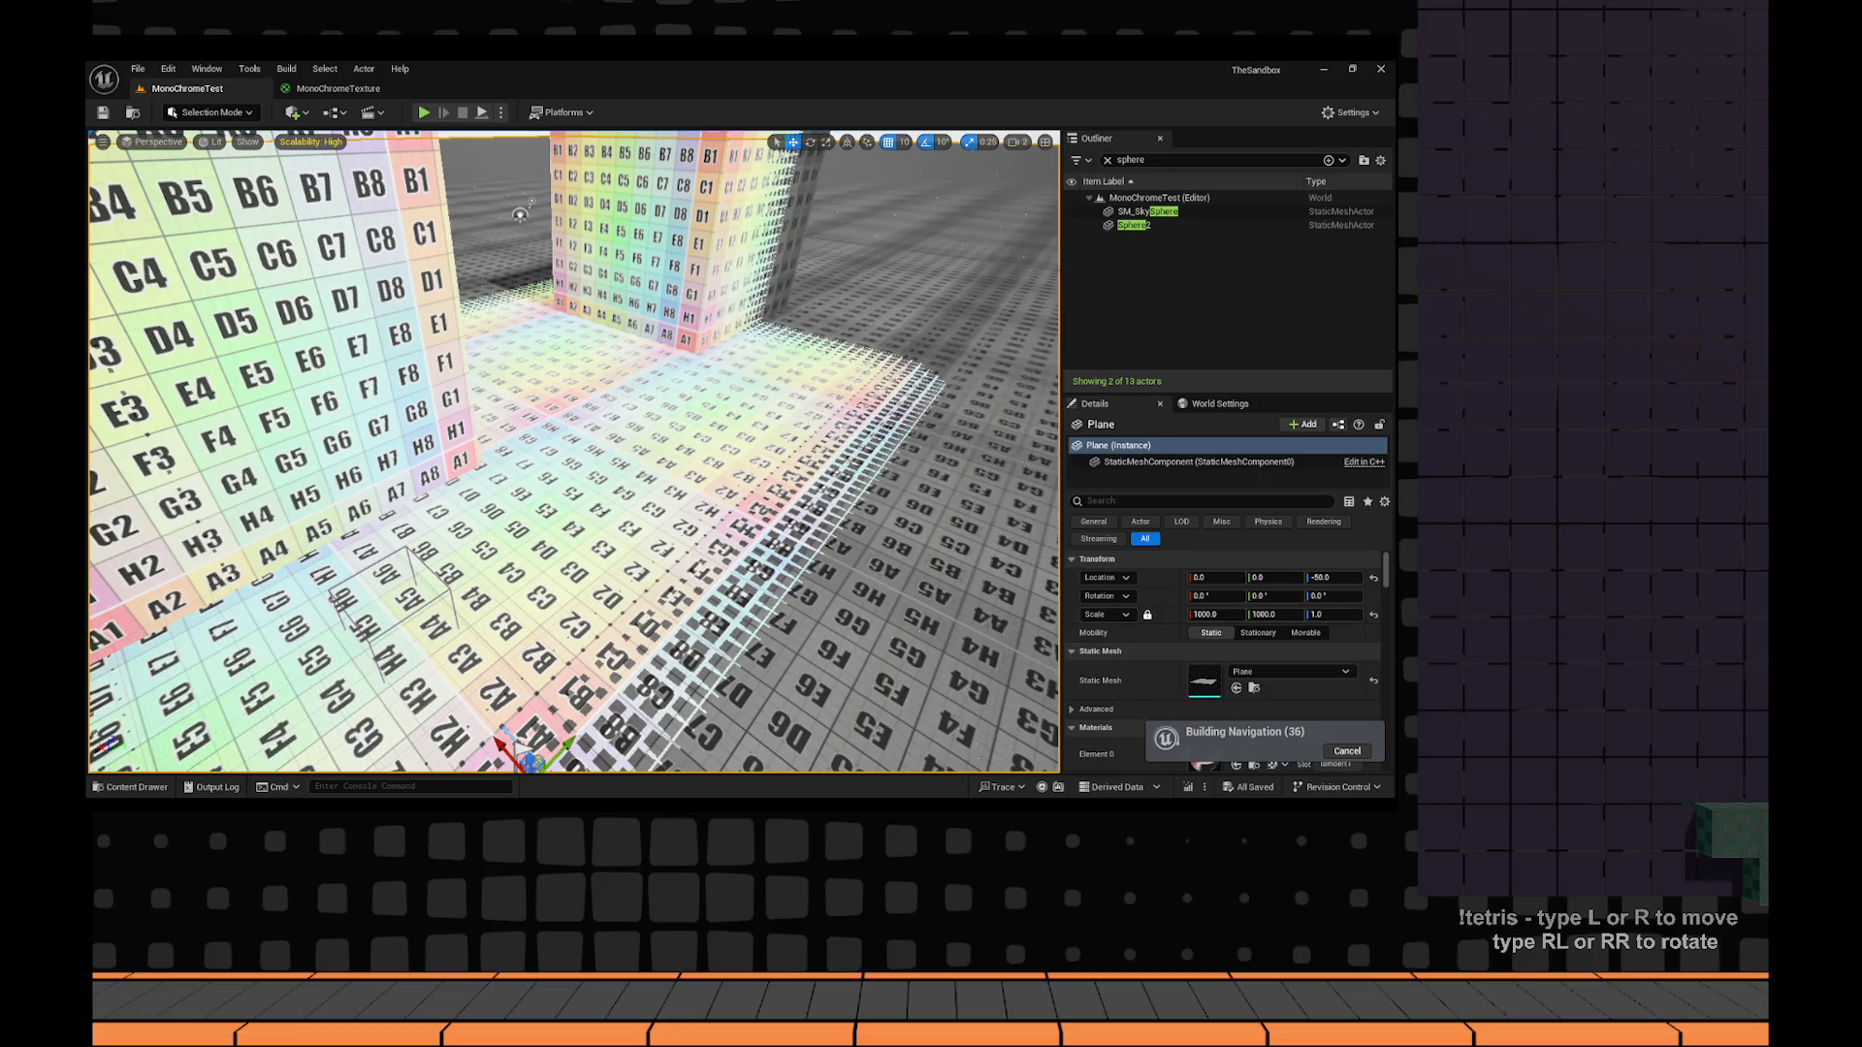
Find the SkyLight via Outliner search 'sky', set Intensity Scale to 0.5, then search 'dire'.
{"action": "double_click", "coordinate": [1143, 159]}
{"action": "type", "text": "sky"}
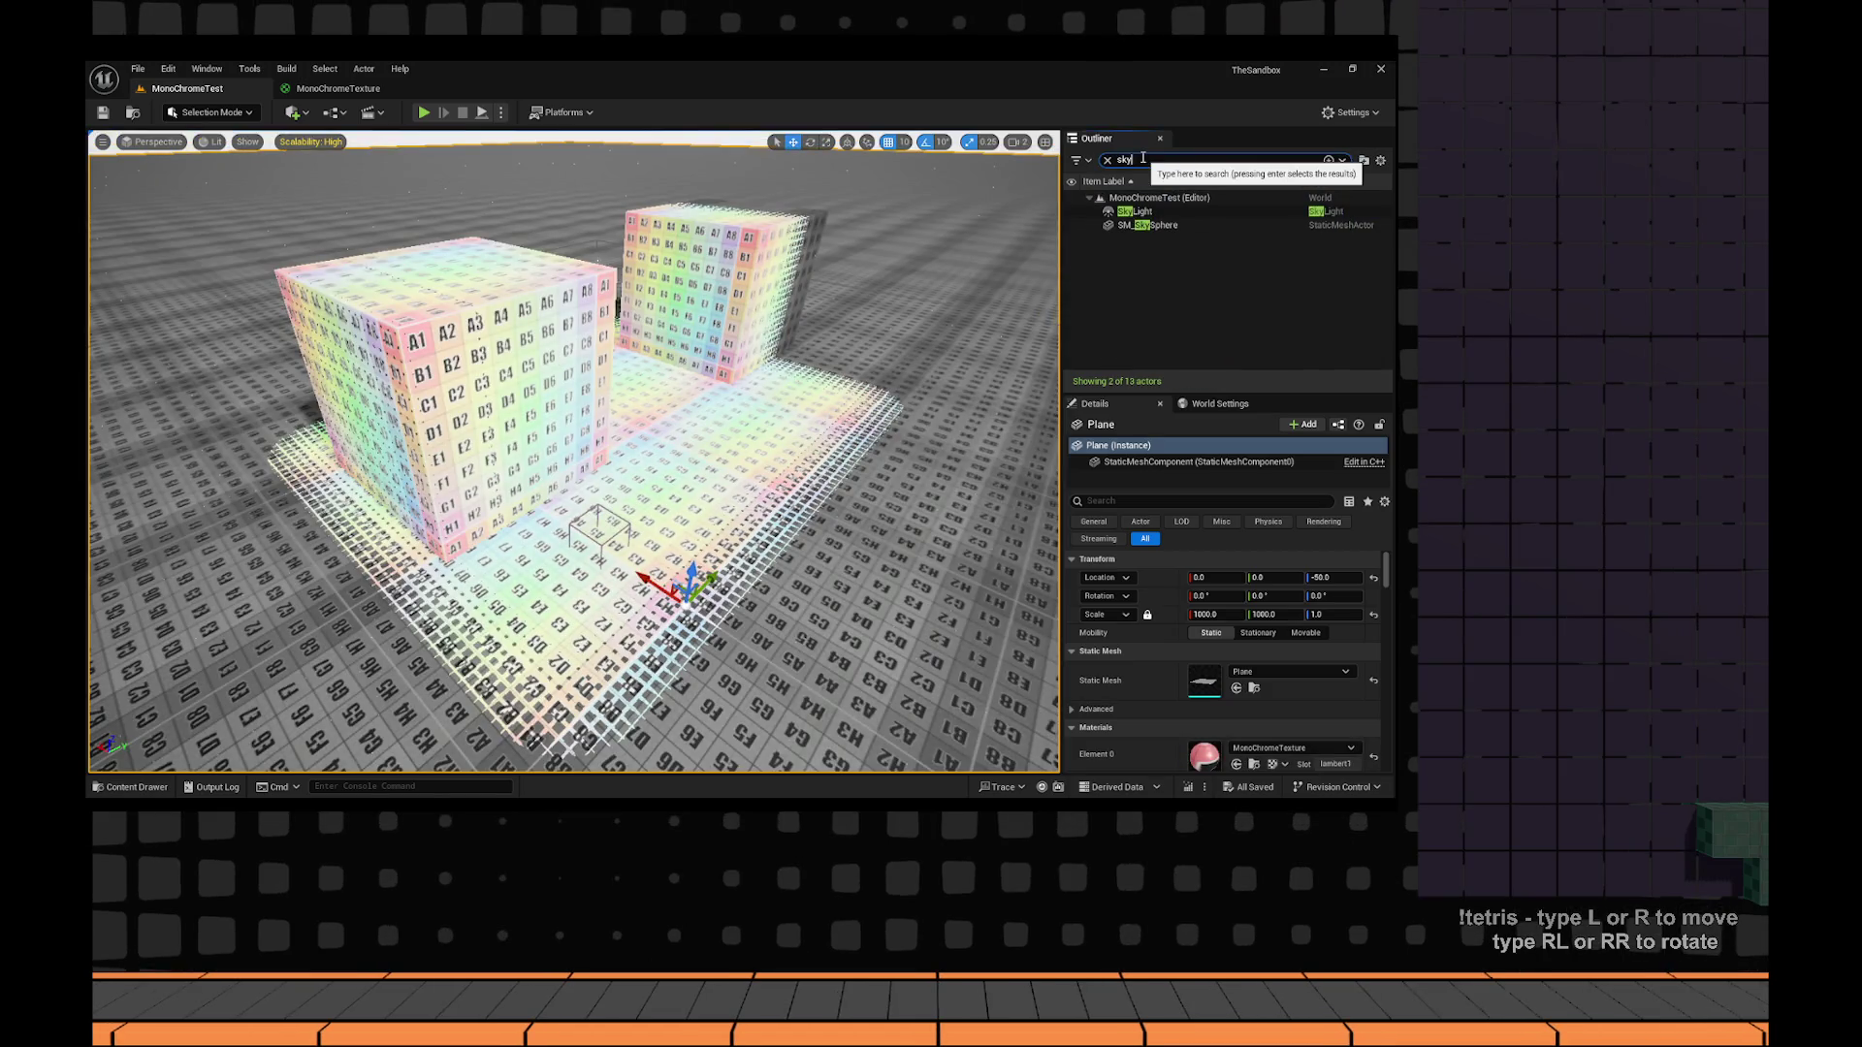
{"action": "left_click", "coordinate": [1134, 211]}
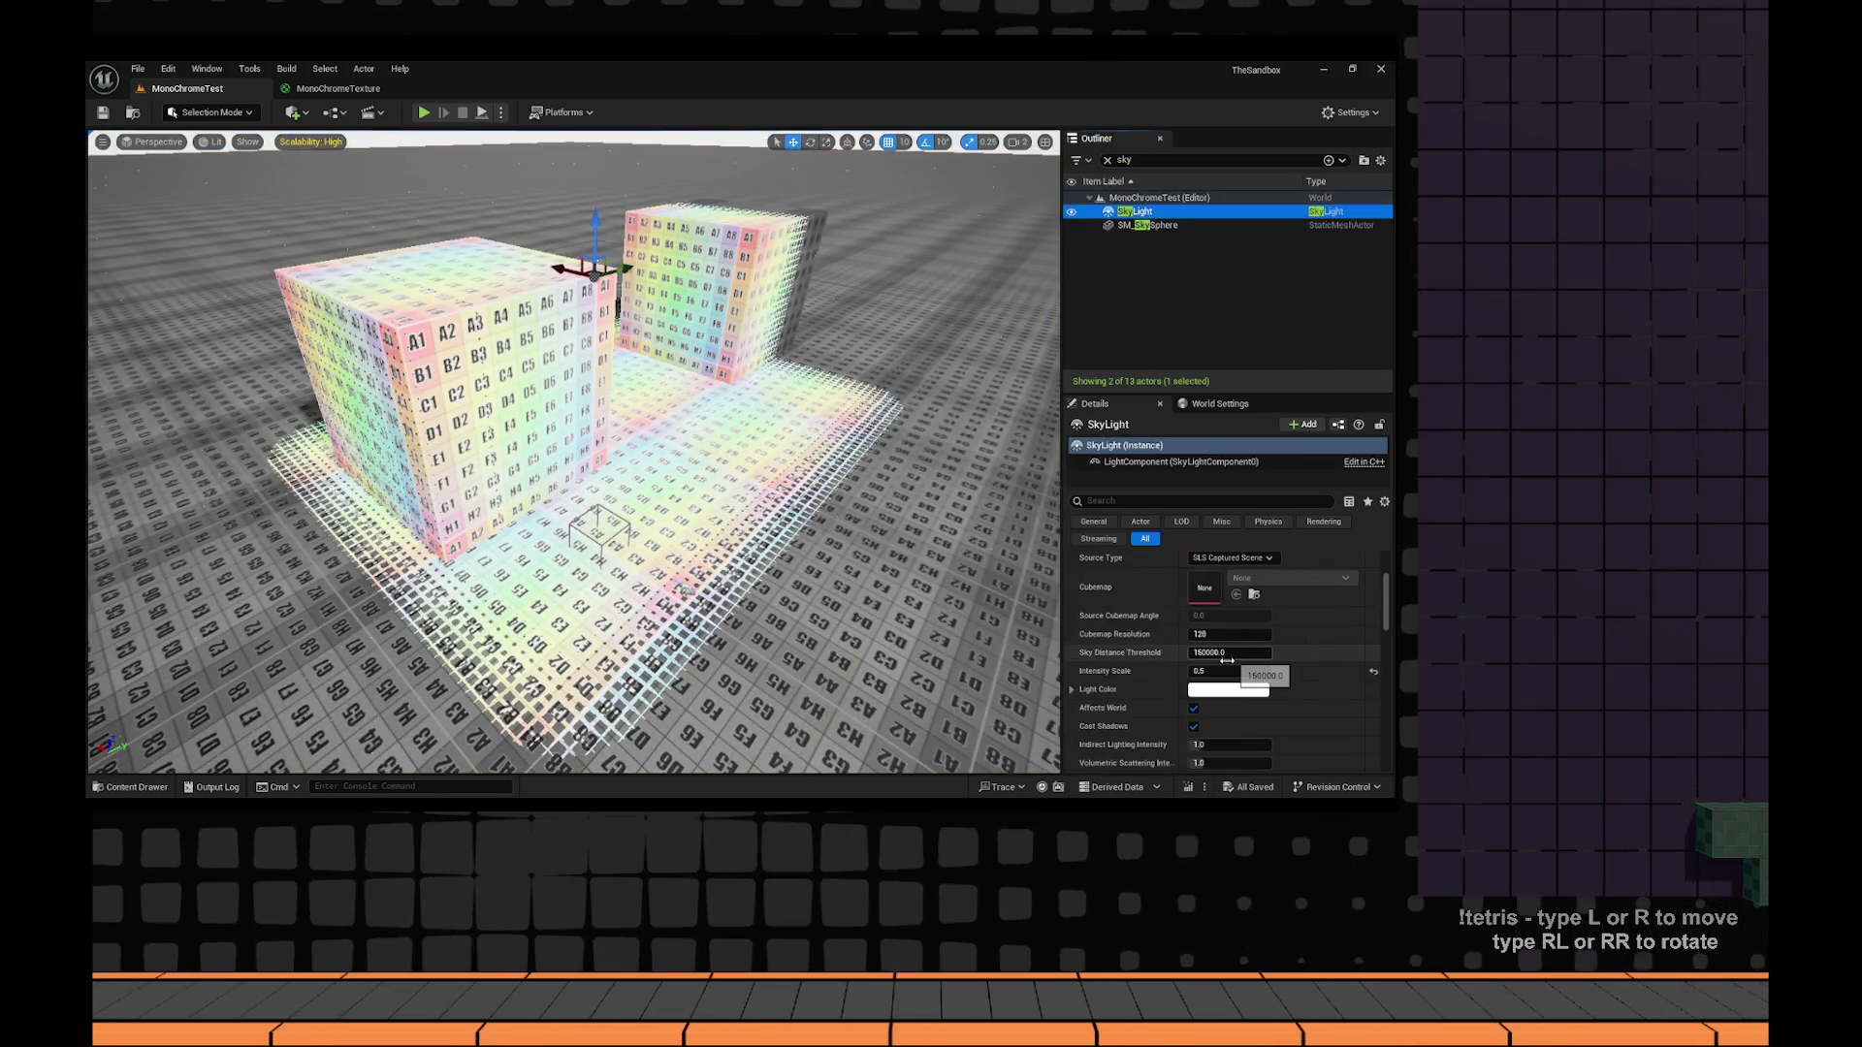
{"action": "scroll", "coordinate": [1227, 660], "scroll_direction": "down", "scroll_amount": 1}
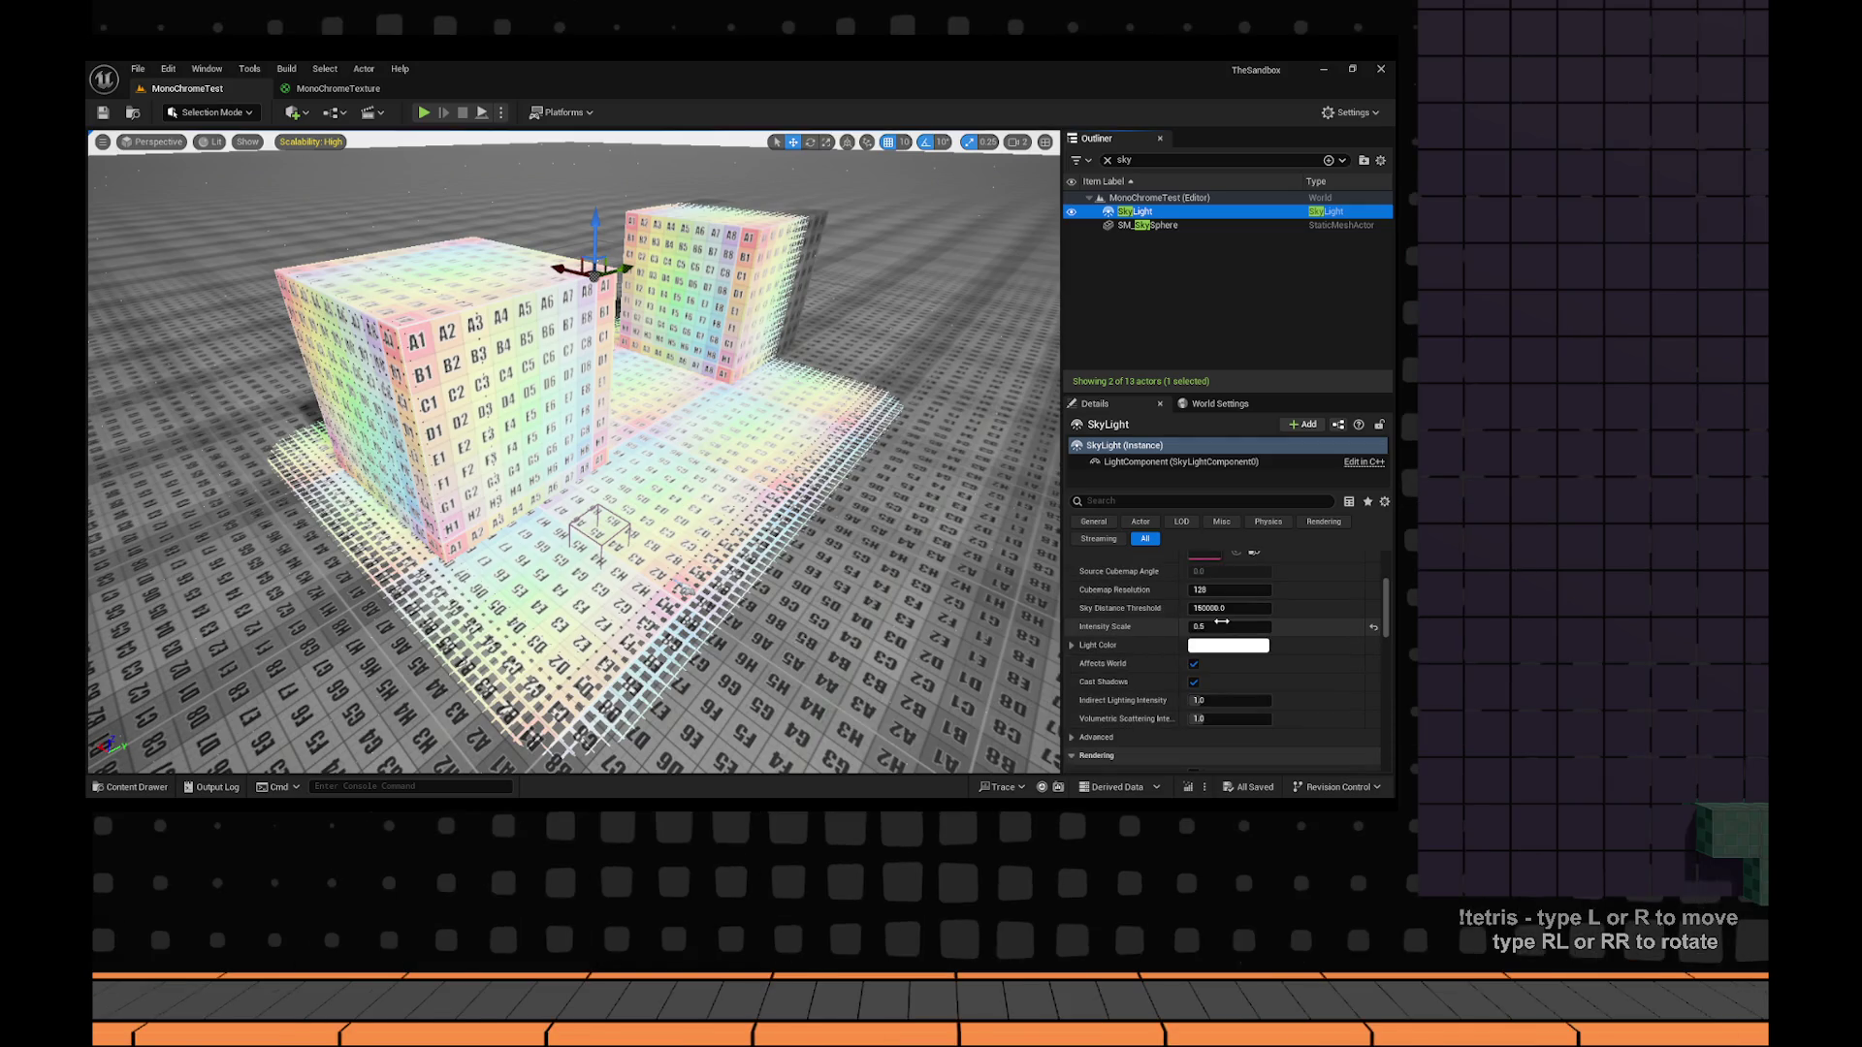
{"action": "left_click_drag", "start_coordinate": [1223, 621], "coordinate": [1174, 622]}
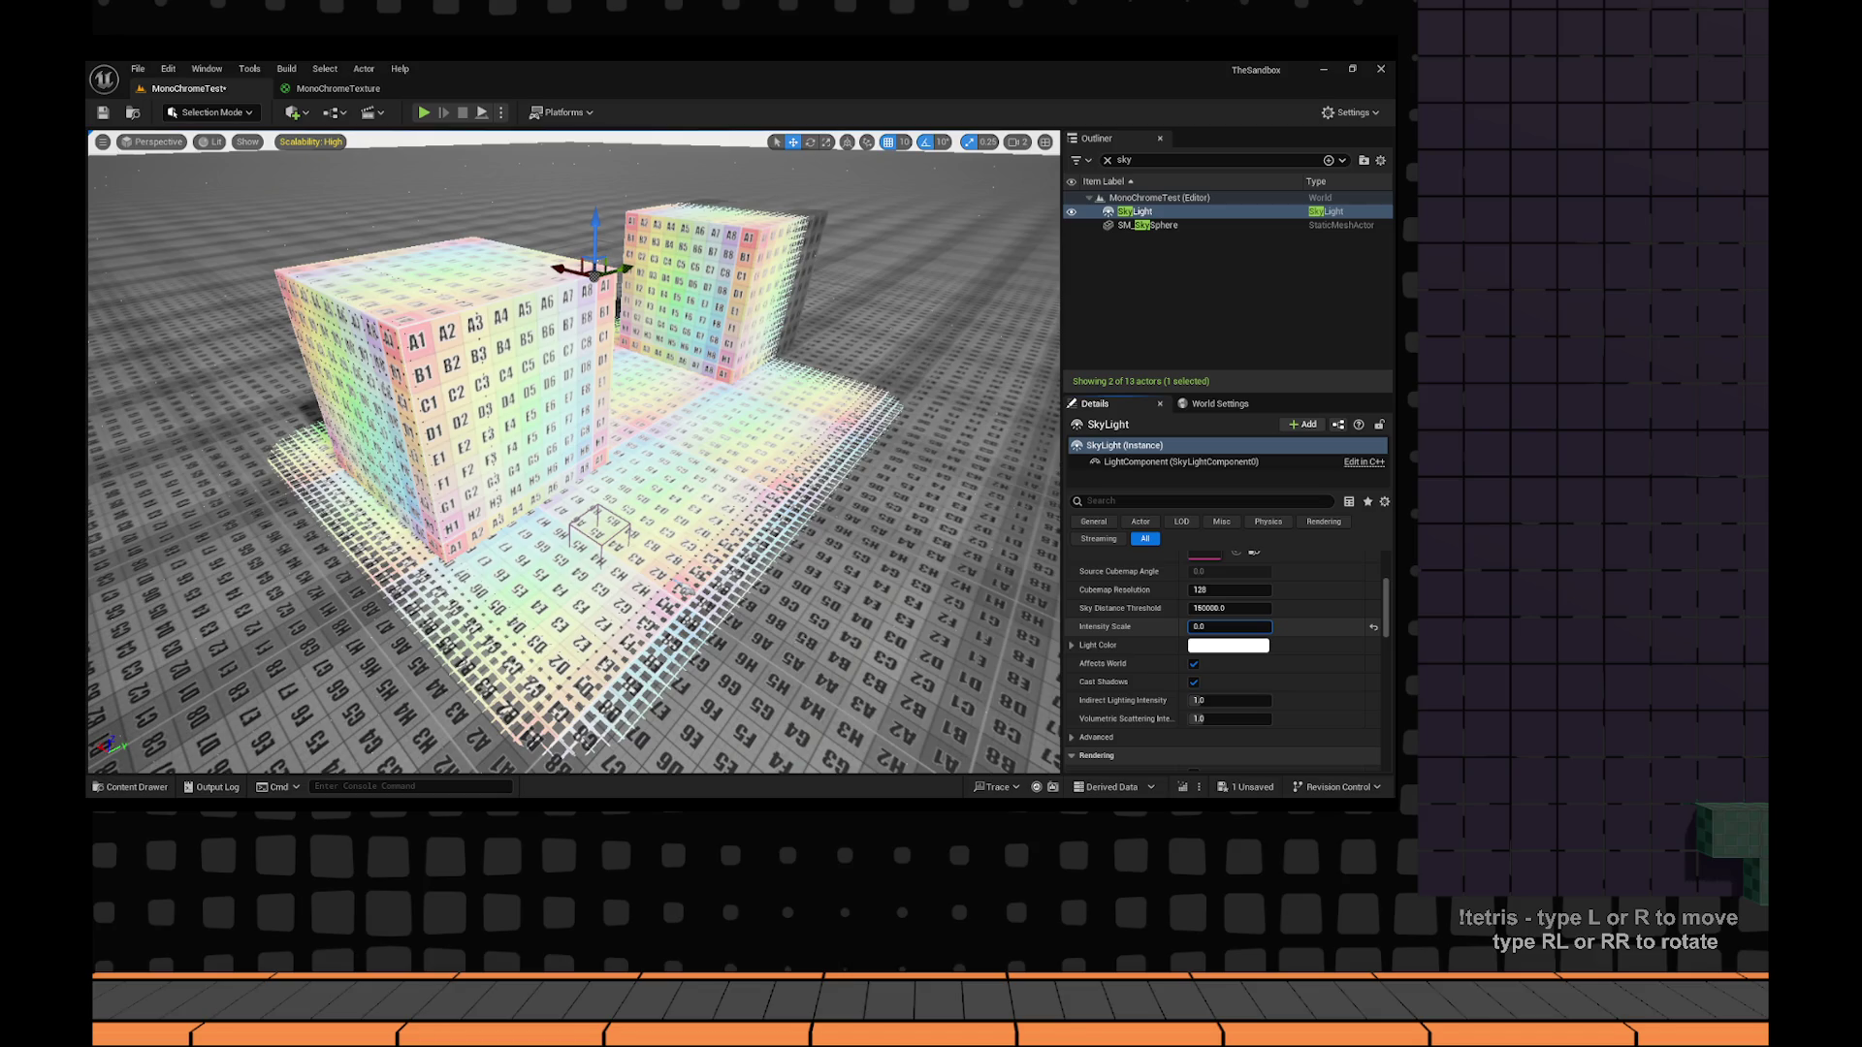
{"action": "double_click", "coordinate": [1123, 161]}
{"action": "type", "text": "dire"}
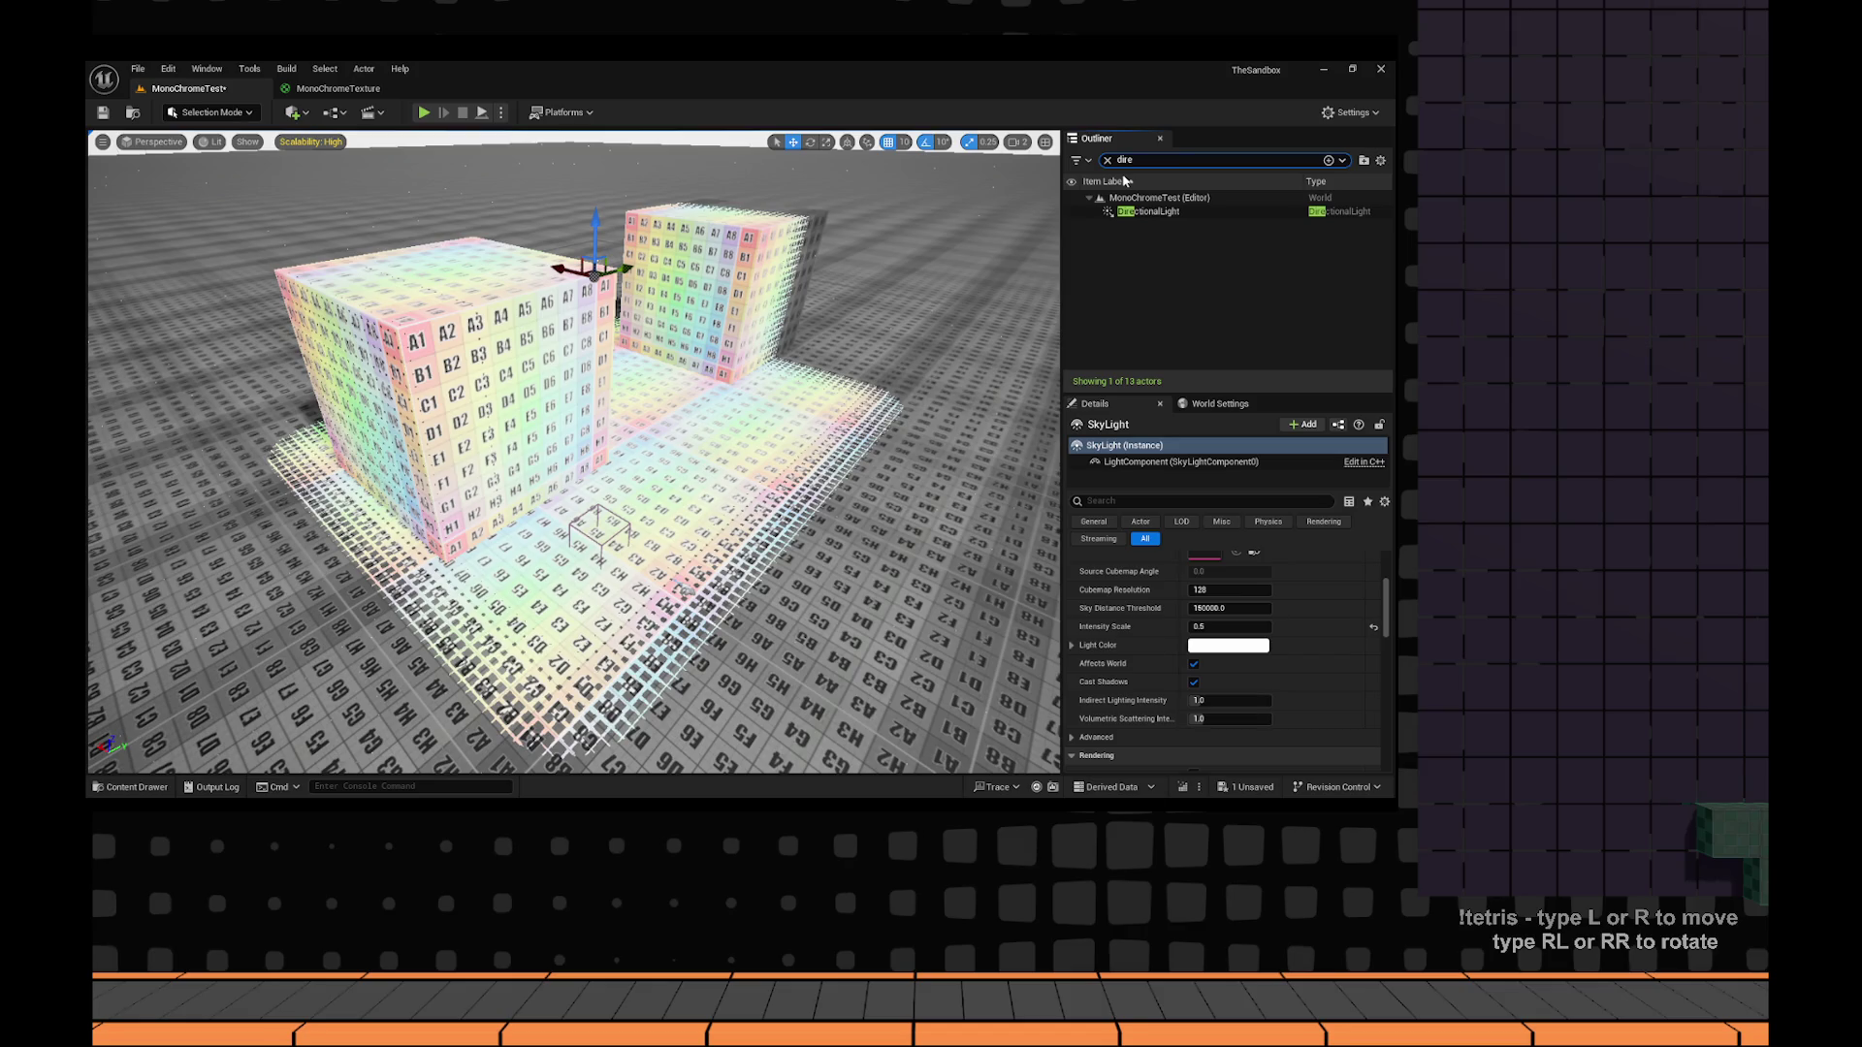
Dim the DirectionalLight to about 1.27 lux and scale the Sphere2 wall up slightly.
{"action": "left_click", "coordinate": [1148, 211]}
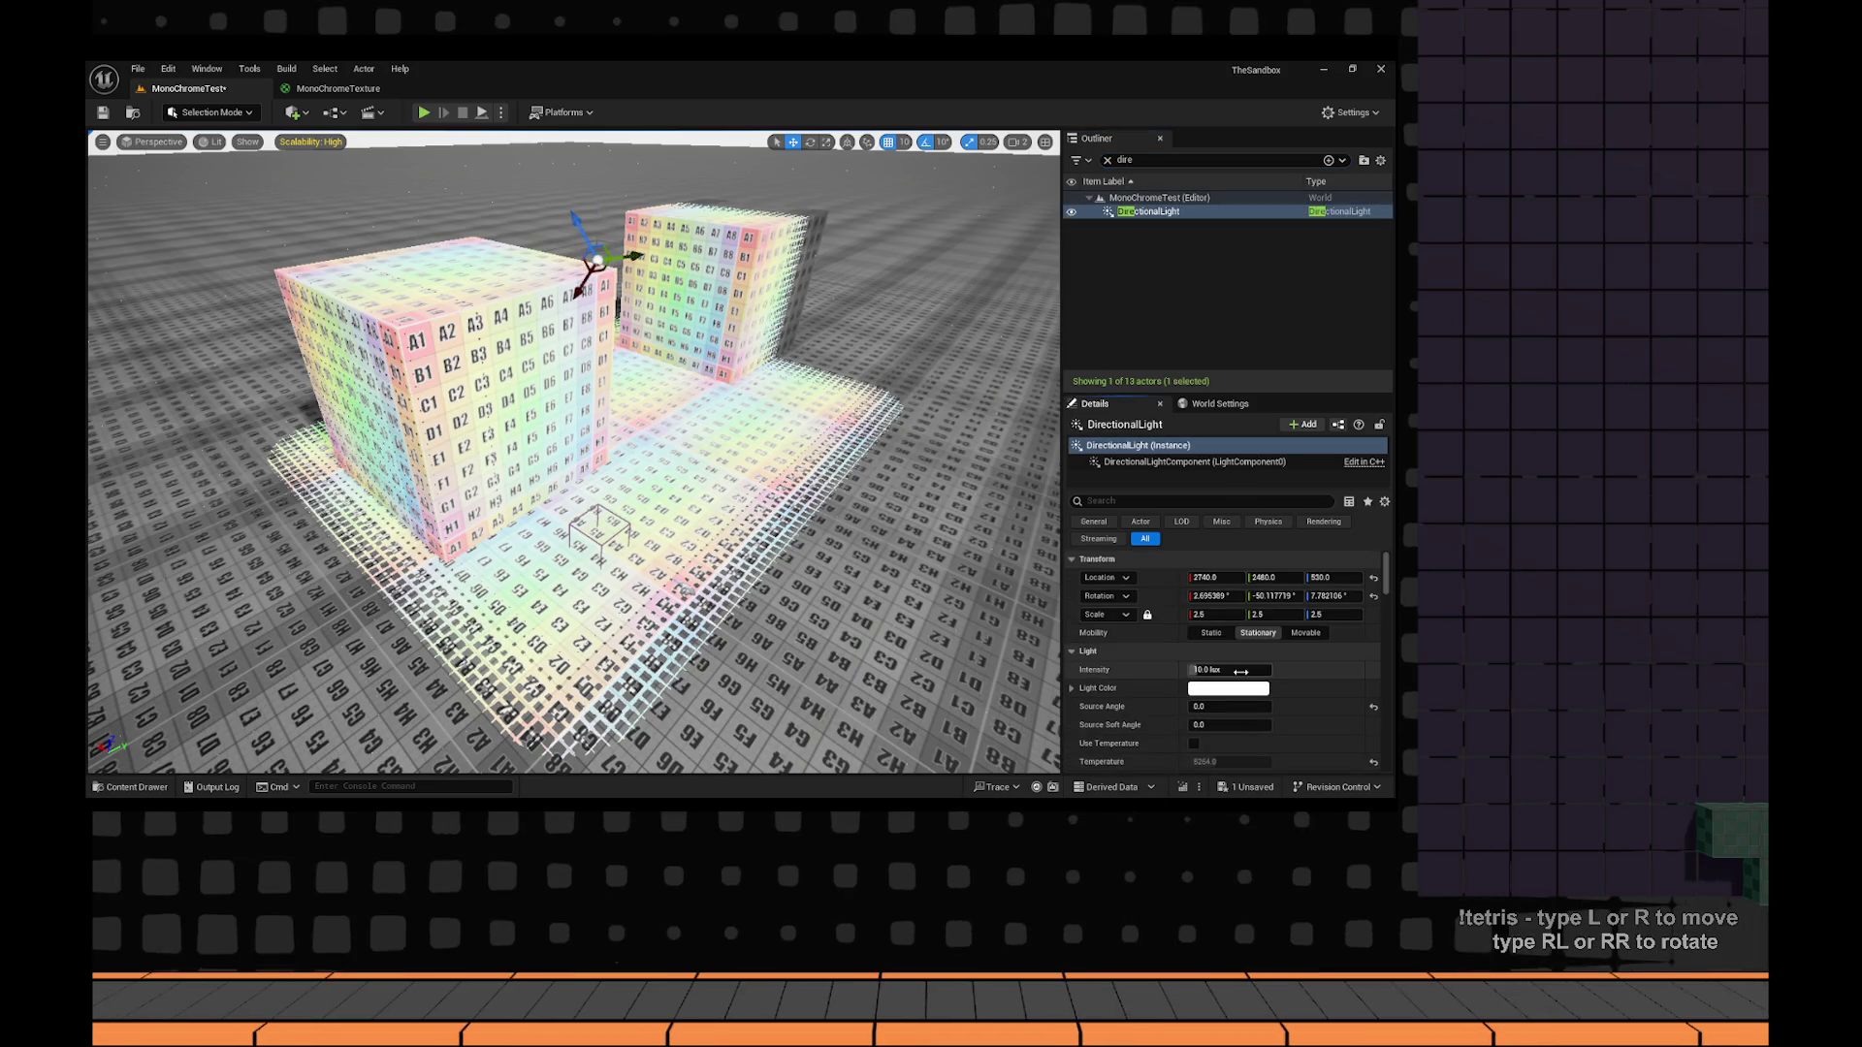
{"action": "mouse_move", "coordinate": [1240, 671]}
{"action": "left_mouse_down"}
{"action": "mouse_move", "coordinate": [1193, 671]}
{"action": "mouse_move", "coordinate": [1224, 671]}
{"action": "left_mouse_up"}
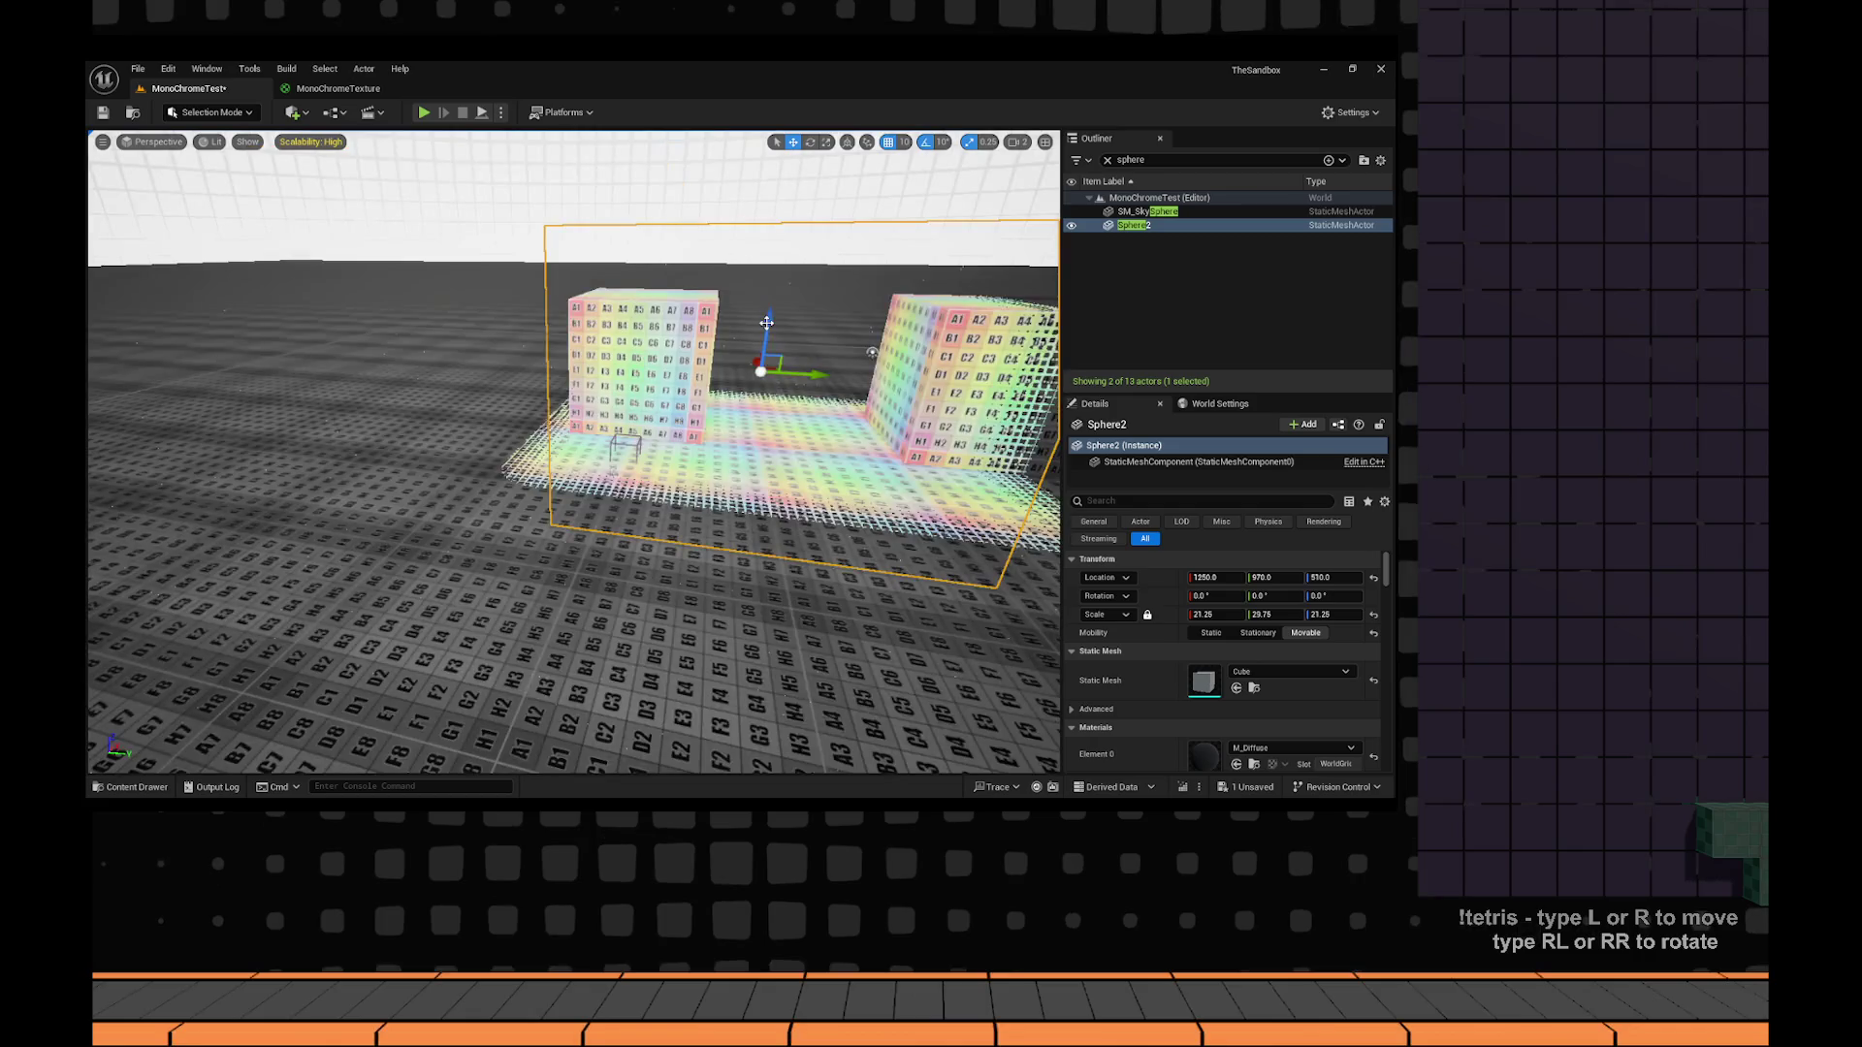
{"action": "key", "text": "r"}
{"action": "left_click_drag", "start_coordinate": [766, 324], "coordinate": [768, 311]}
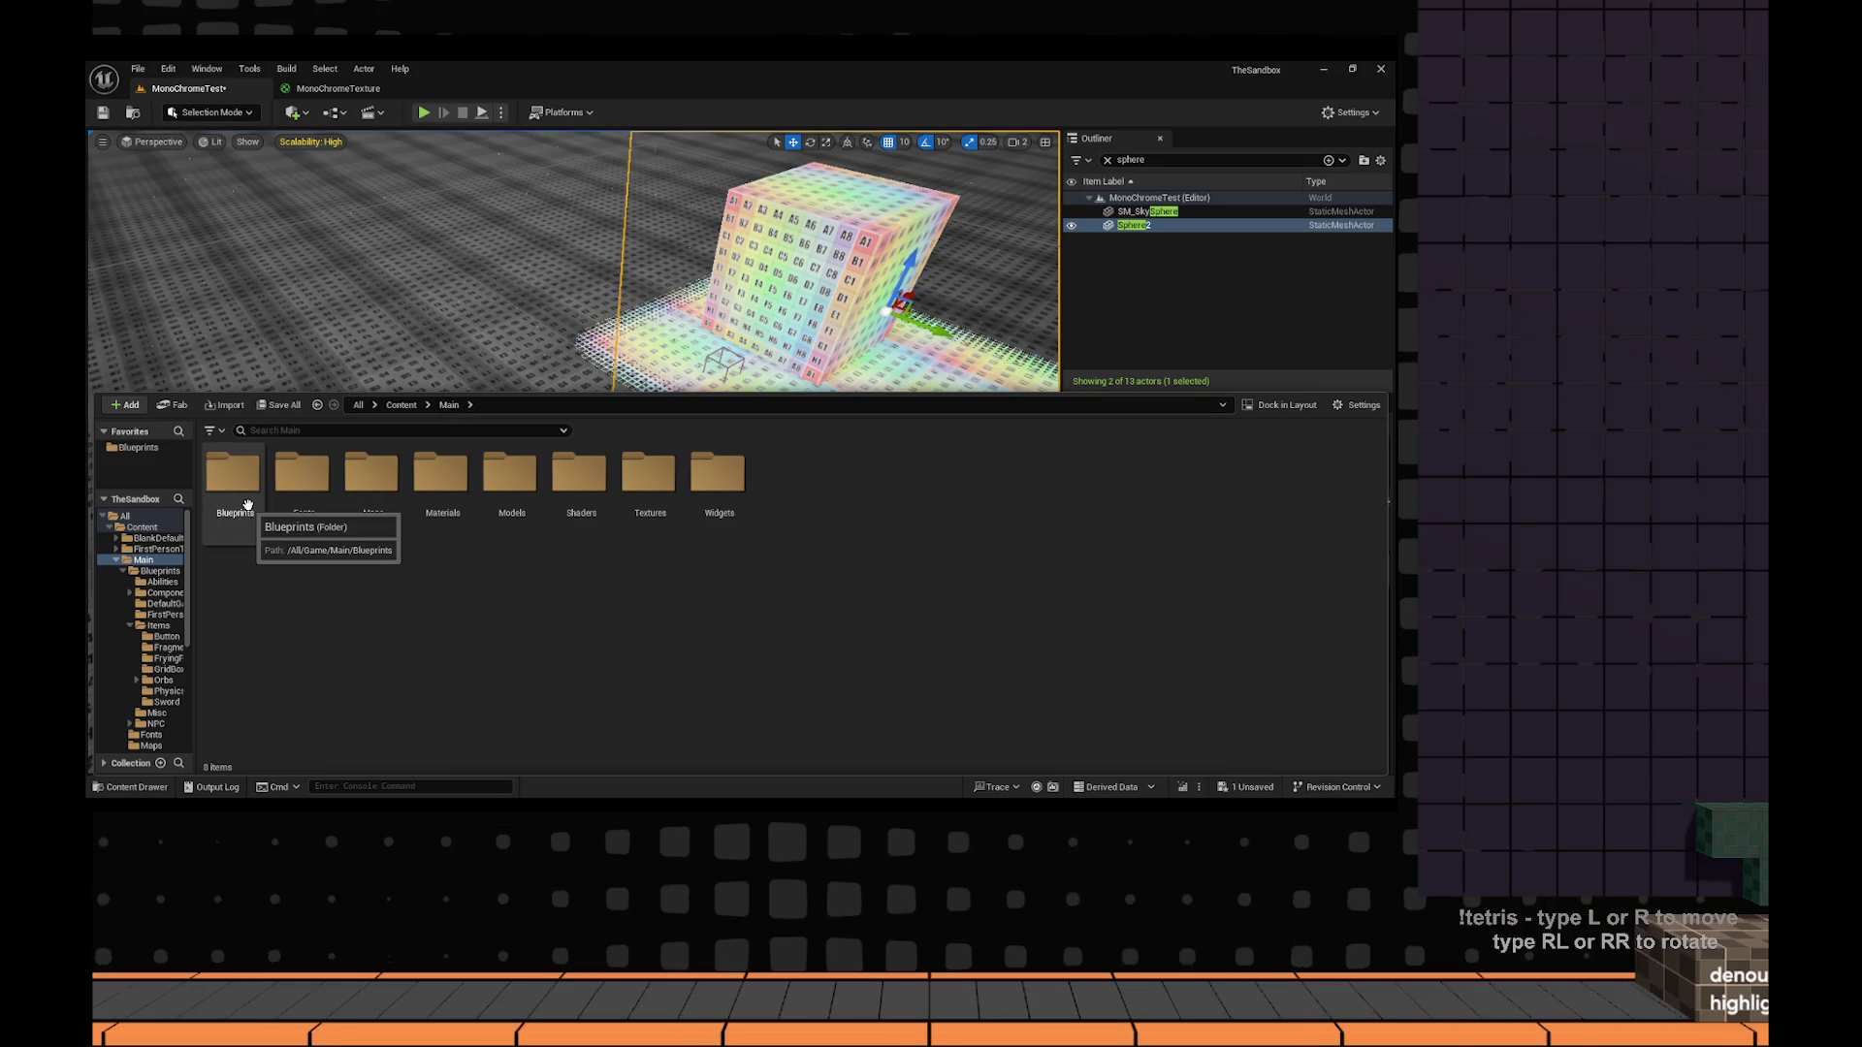
Pick BP_FirstPersonCharacter from the favourite Blueprints folder, then open Main/Blueprints.
{"action": "key", "text": "alt+Left"}
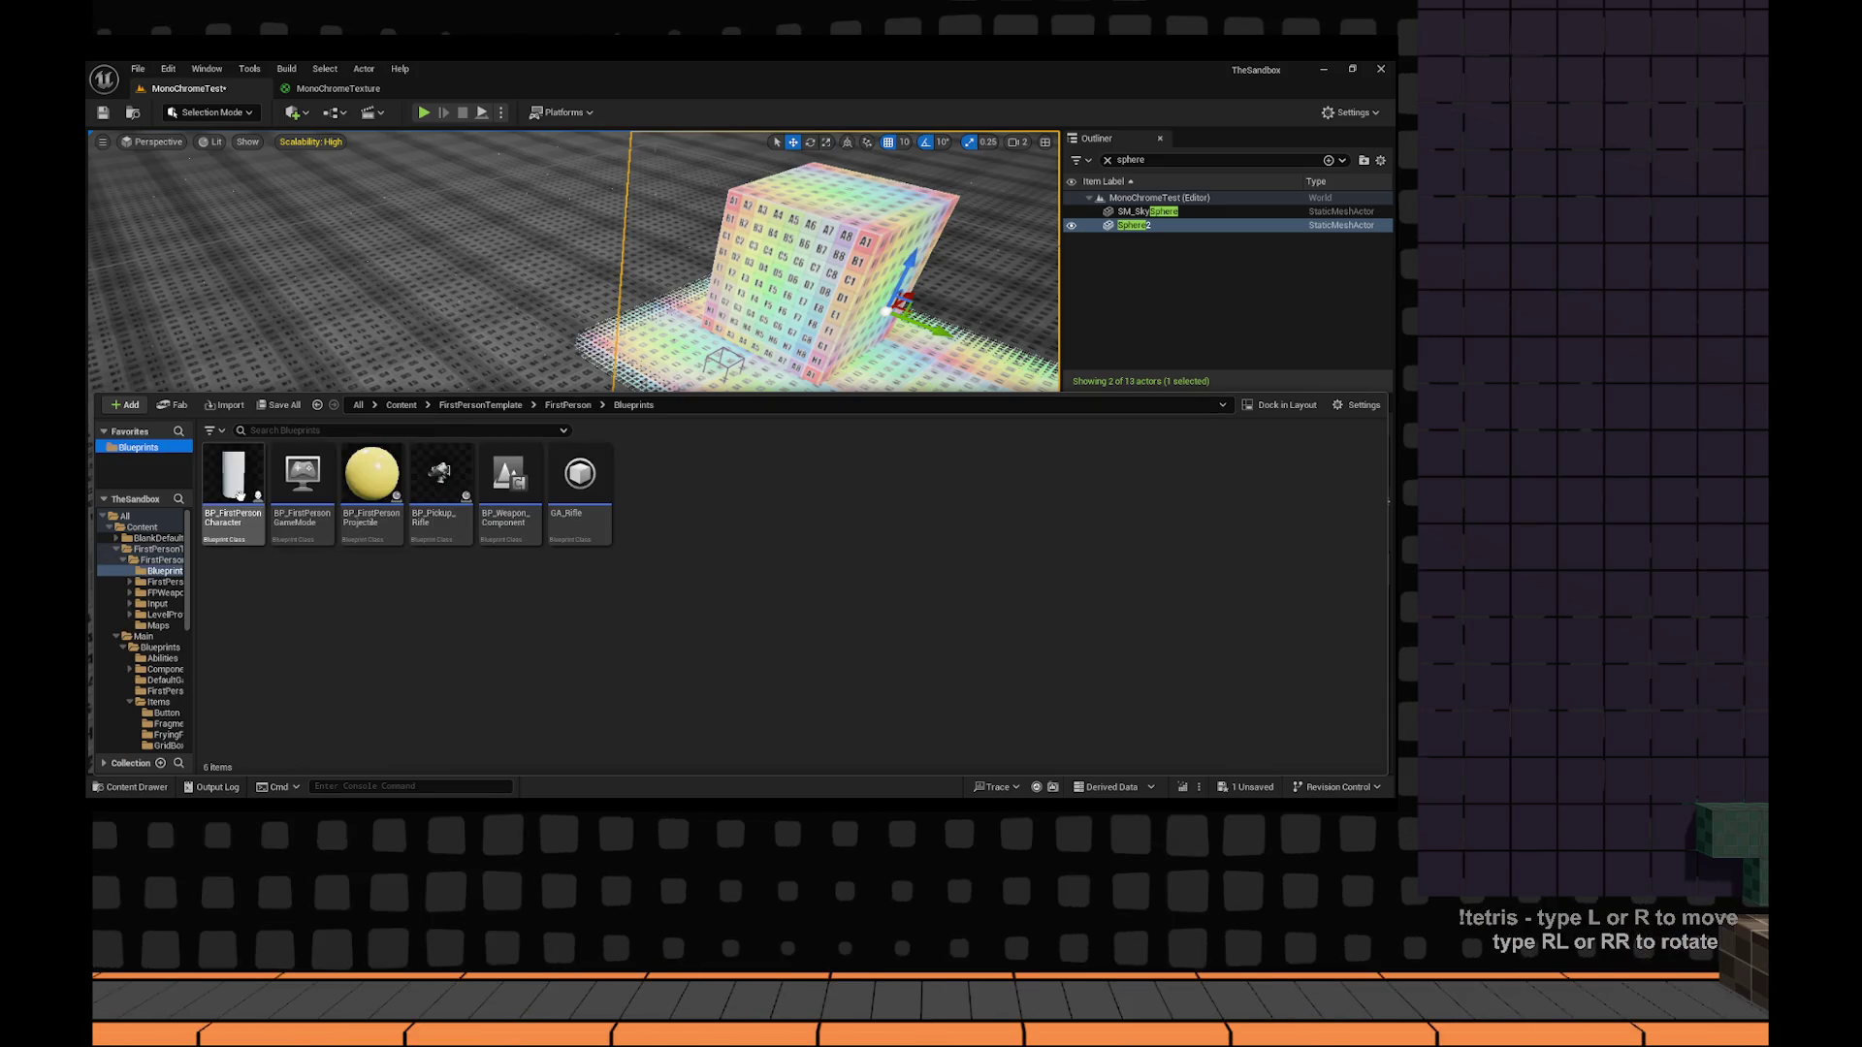
{"action": "left_click", "coordinate": [241, 495]}
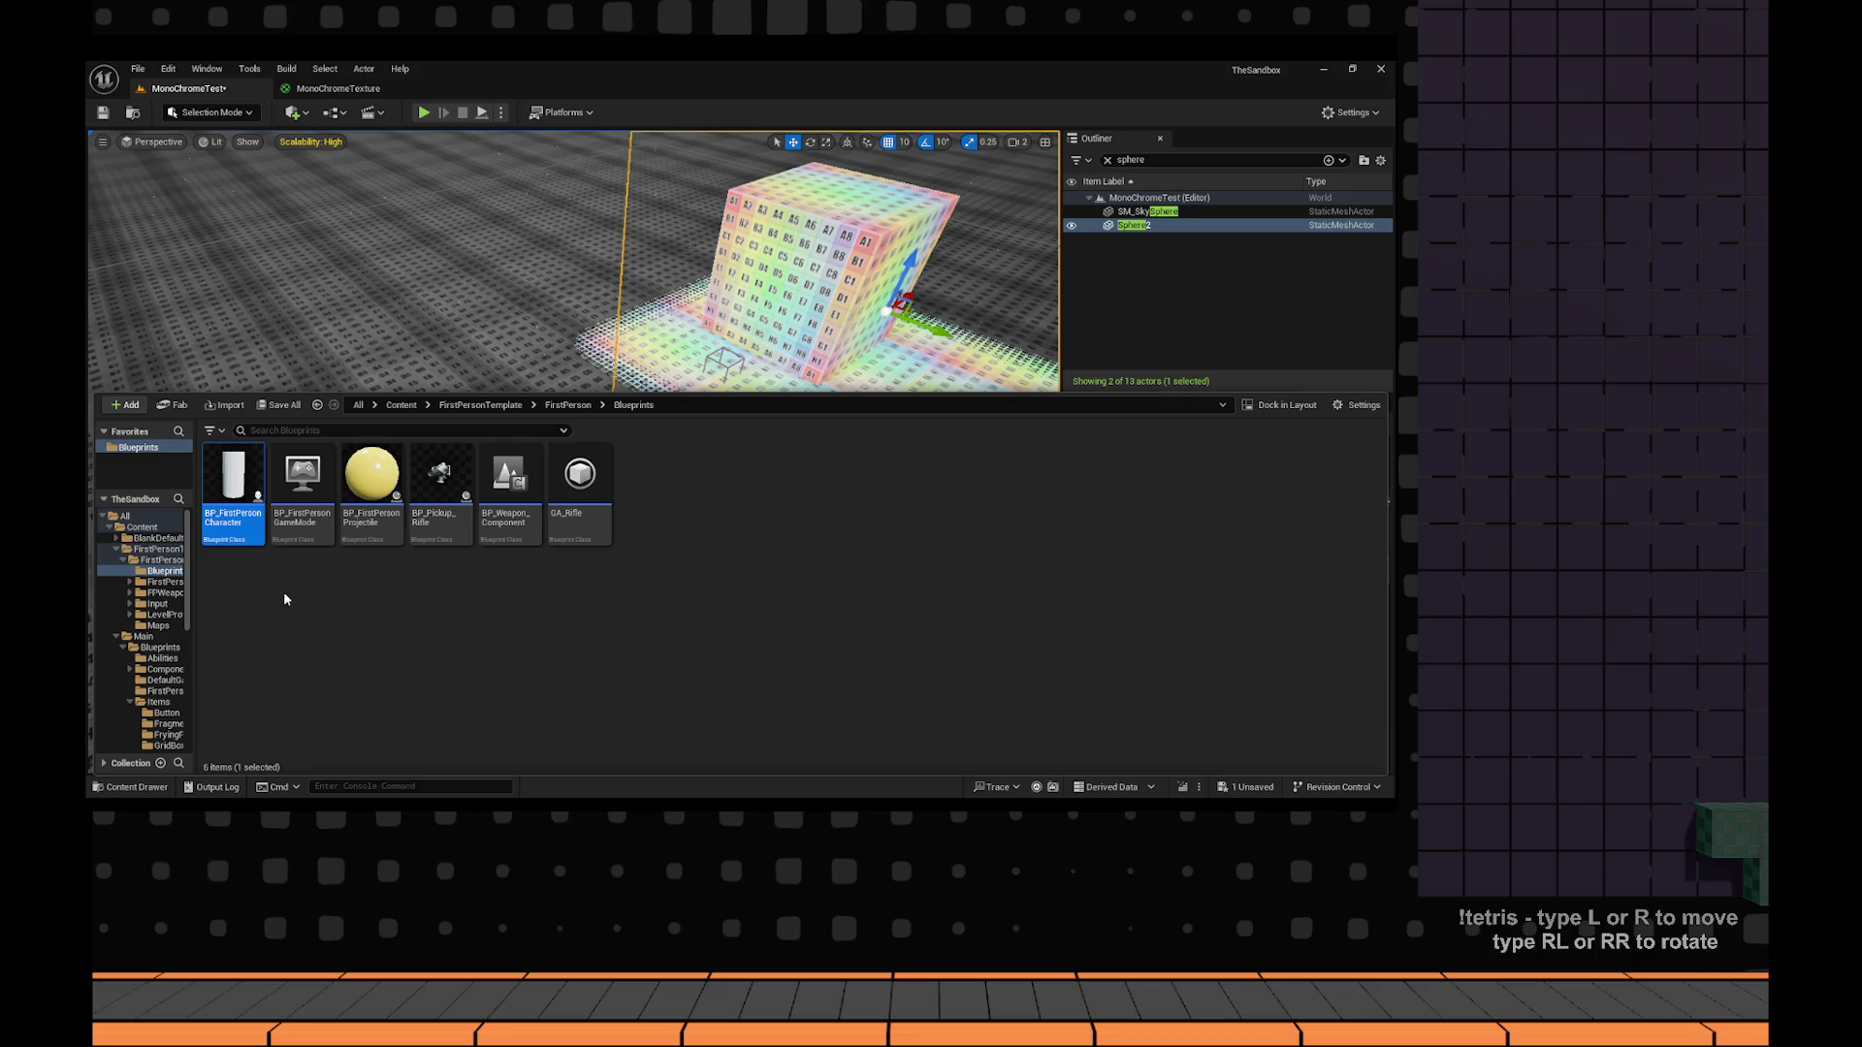
{"action": "key", "text": "alt+Right"}
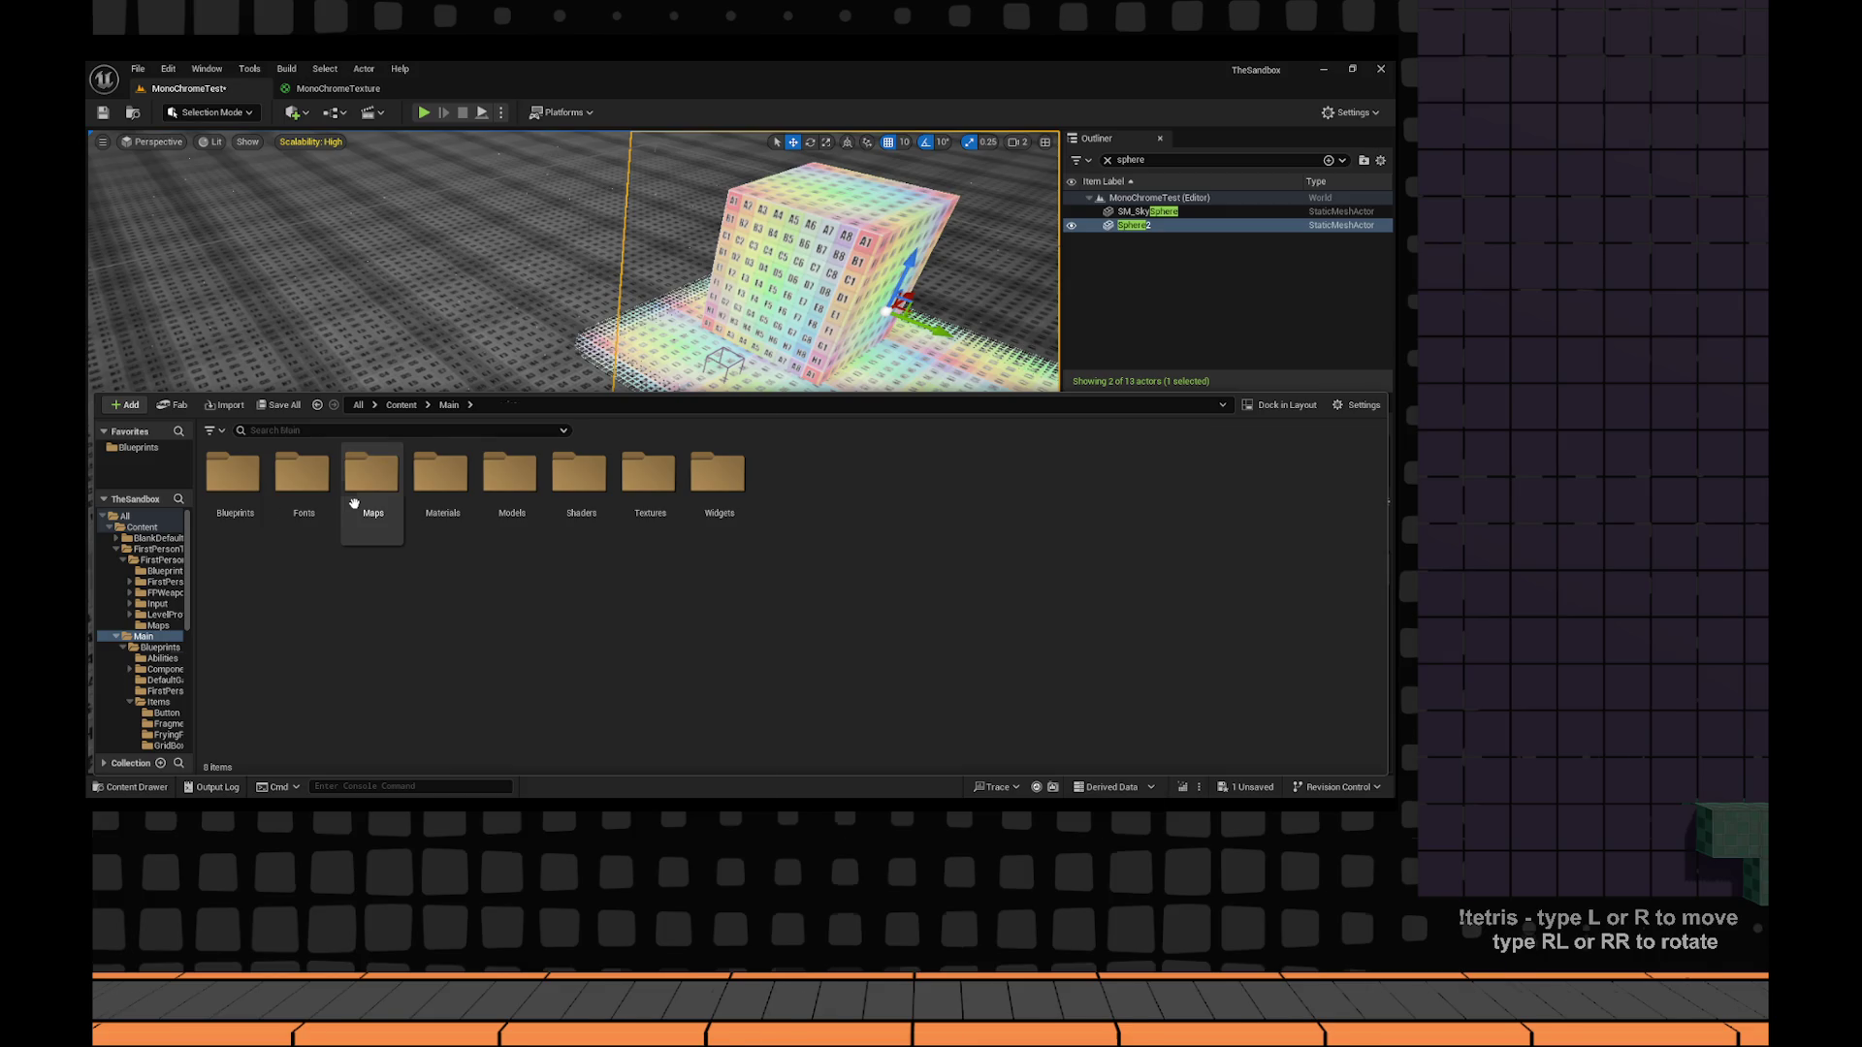
{"action": "double_click", "coordinate": [233, 475]}
Create a new folder in Main/Blueprints, naming it with 'Mini', 'MJ' and '_SpawnWonder'.
{"action": "right_click", "coordinate": [589, 456]}
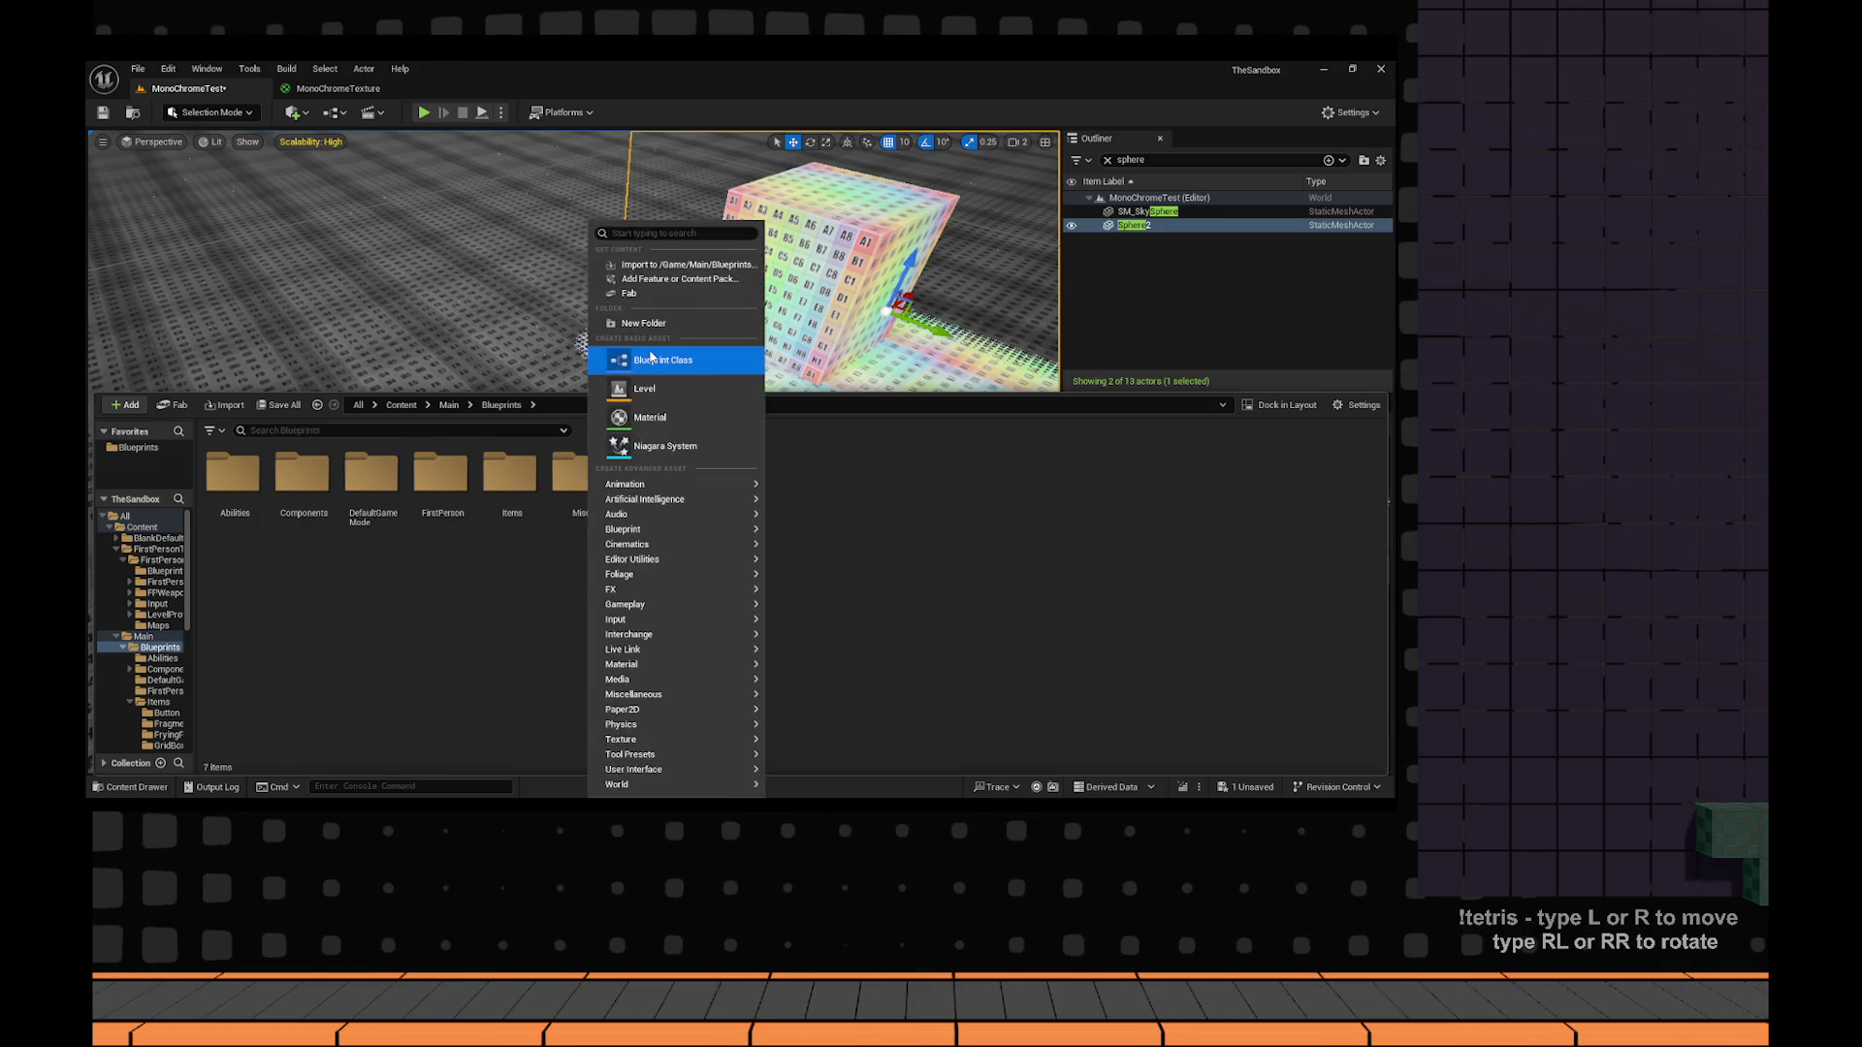
{"action": "left_click", "coordinate": [655, 324]}
{"action": "type", "text": "Mini"}
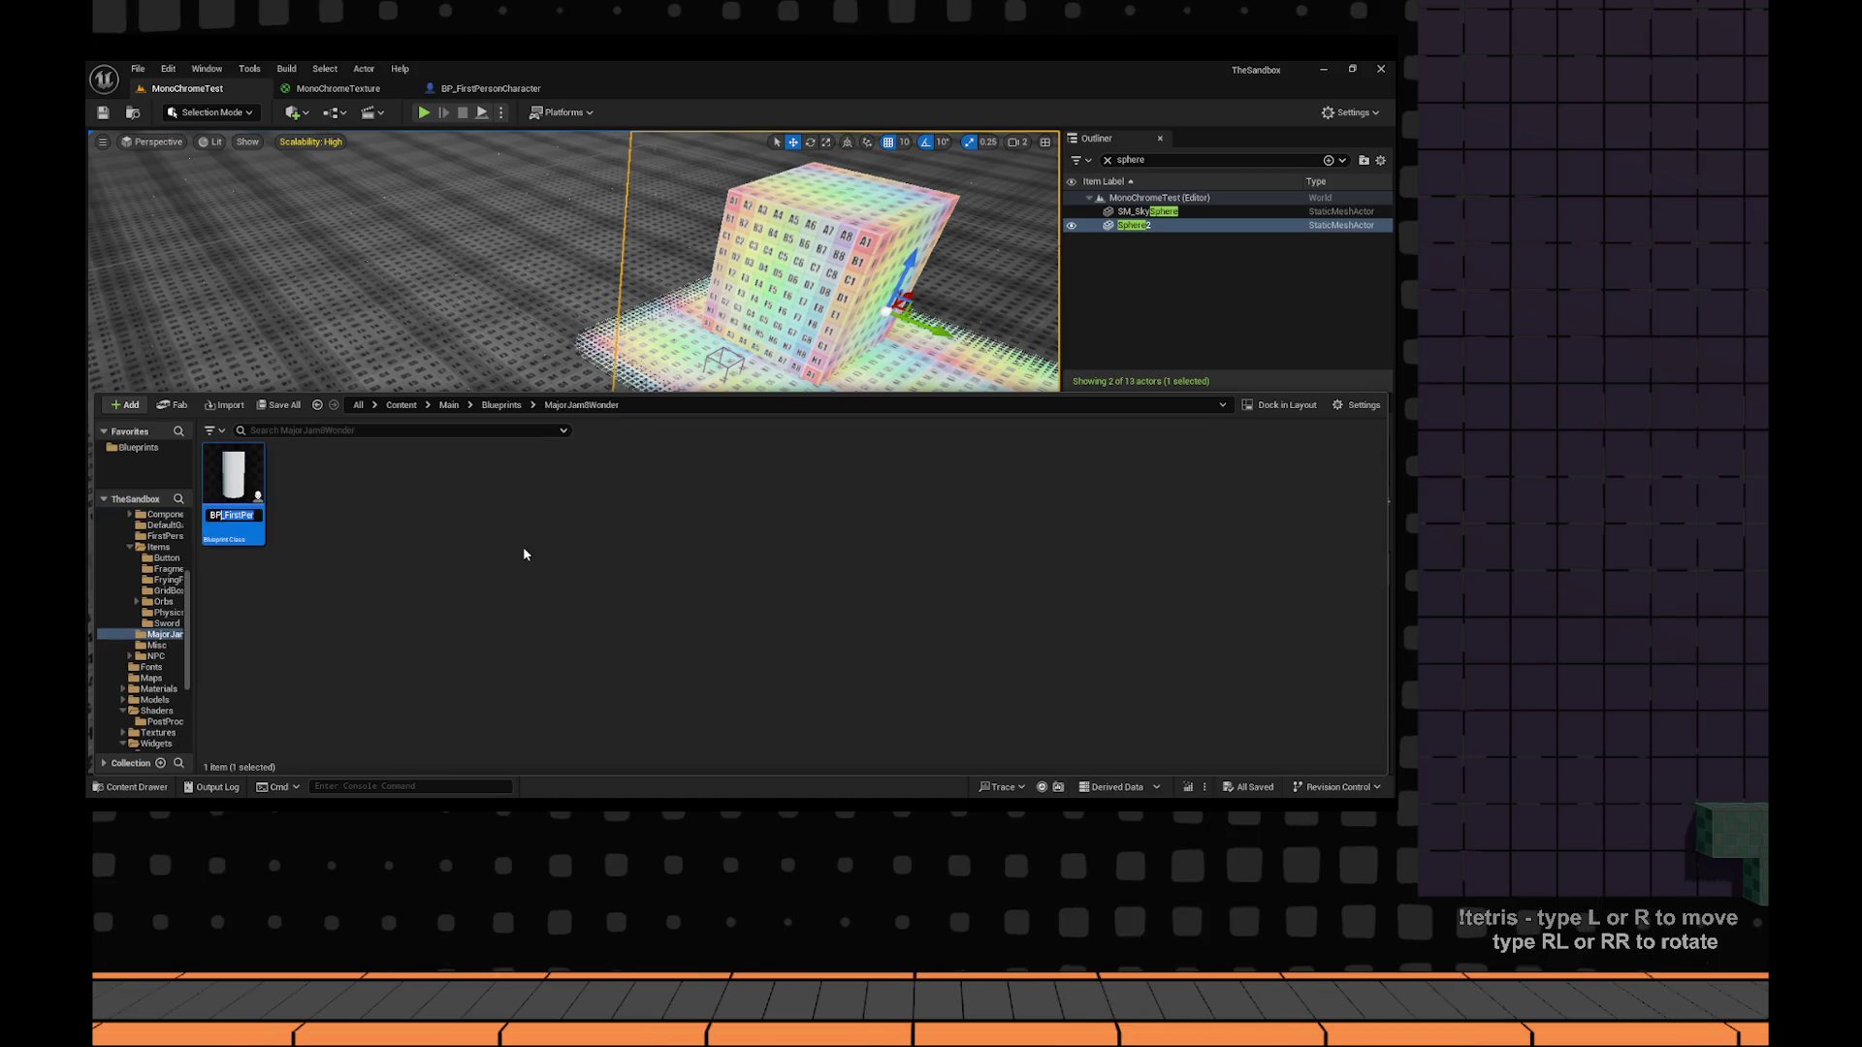
{"action": "type", "text": "MJ"}
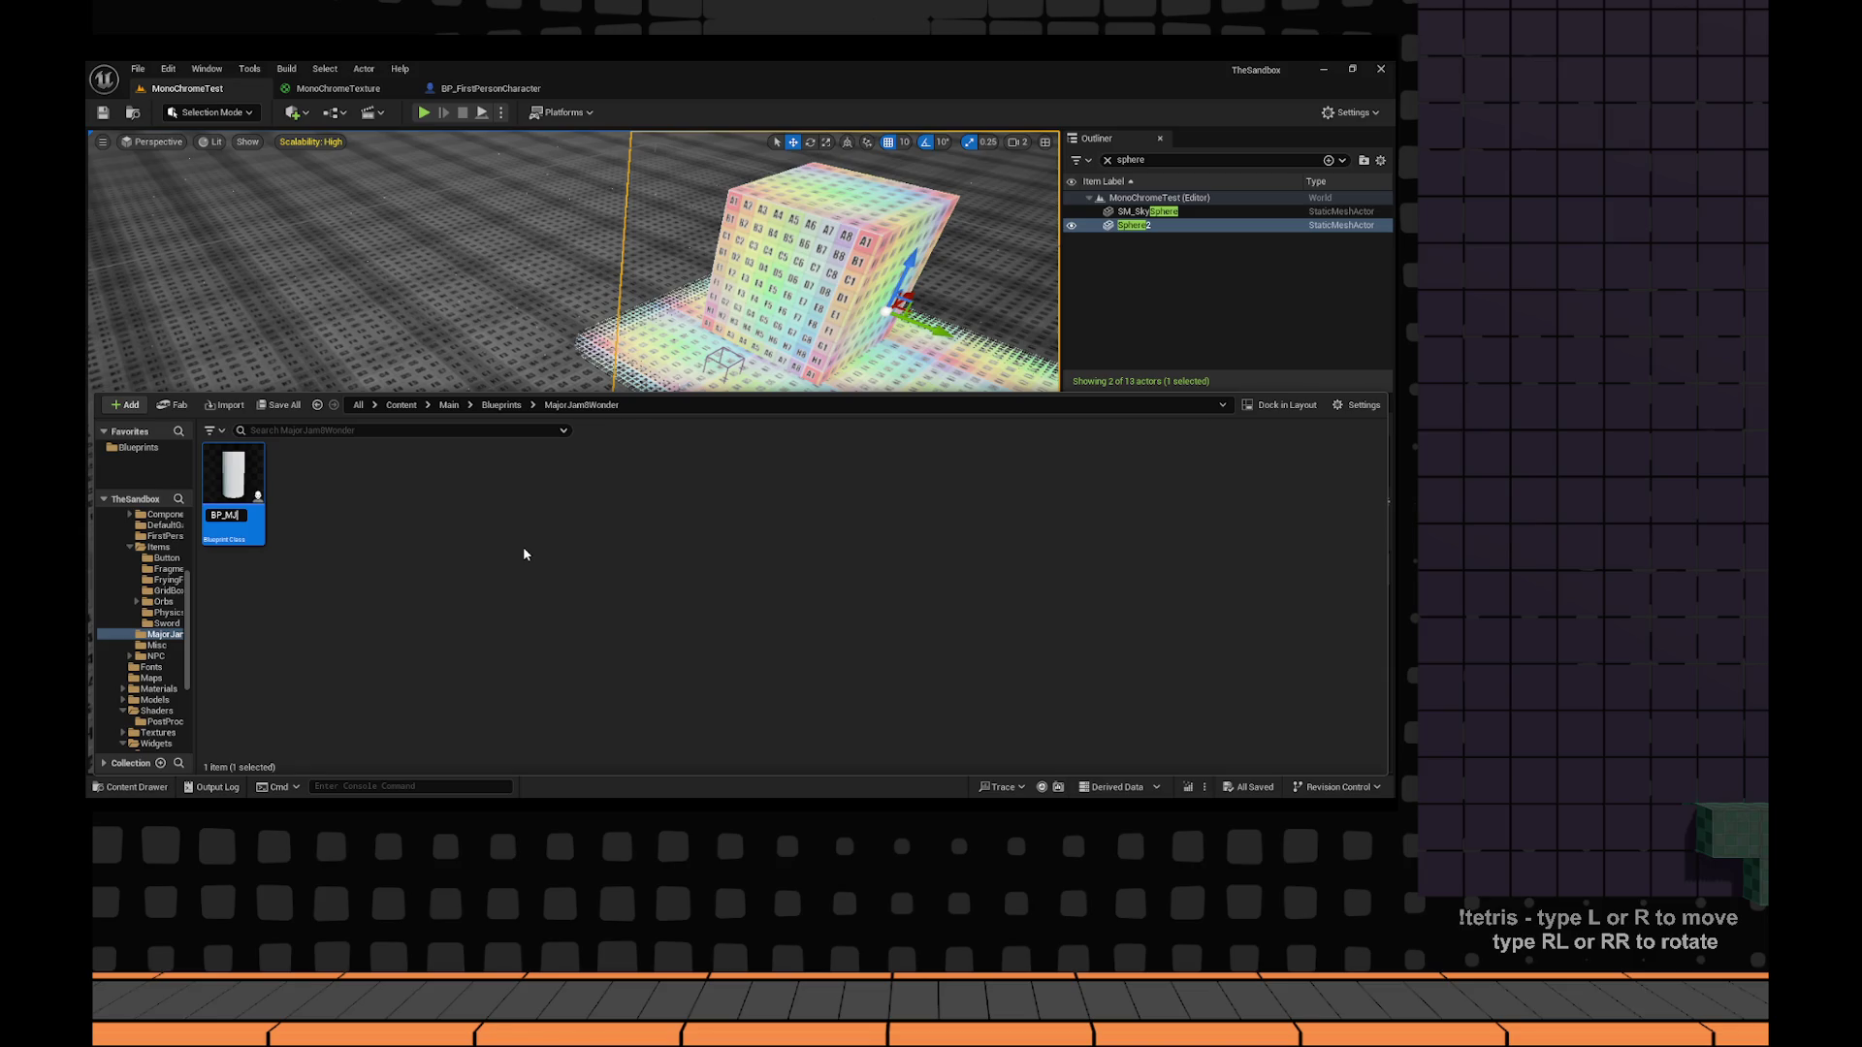
{"action": "type", "text": "_SpawnWonder"}
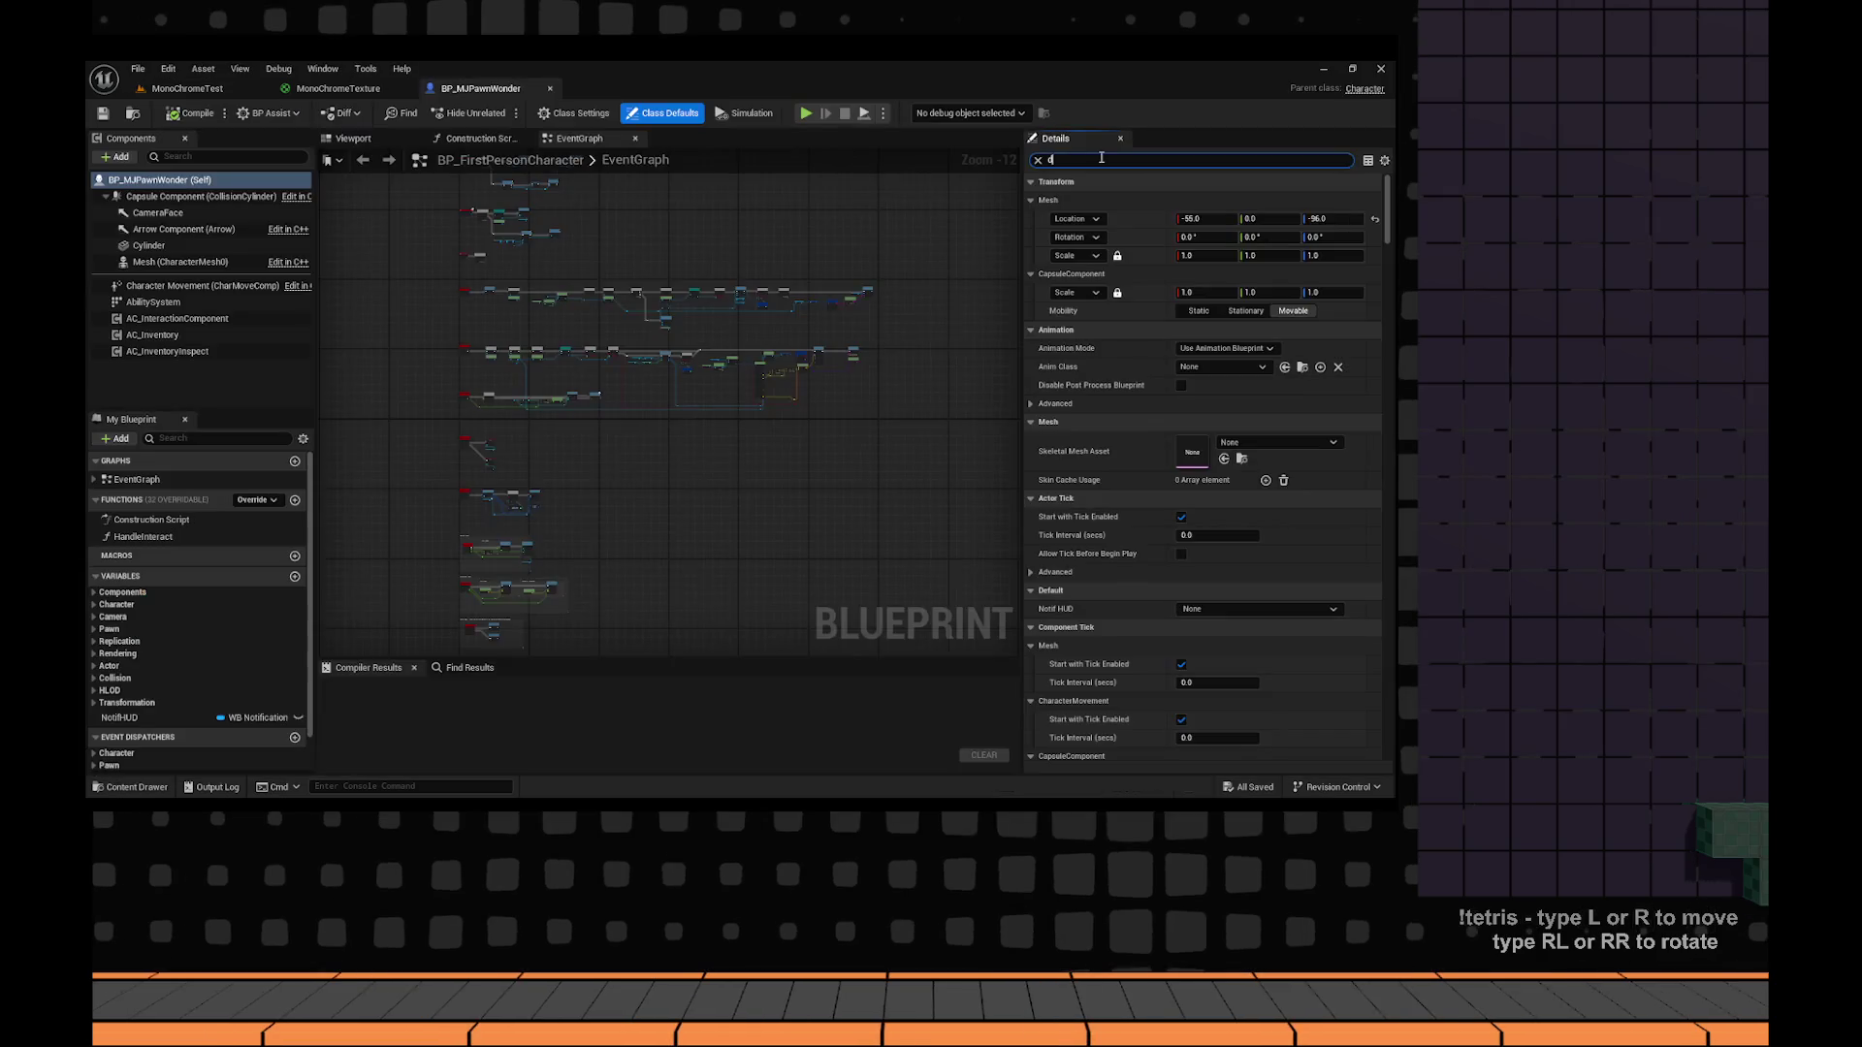
Find 'distance' in BP_MJPawnWonder's Details, uncheck Affect Distance Field Lighting, and return to MonoChromeTest.
{"action": "type", "text": "istance"}
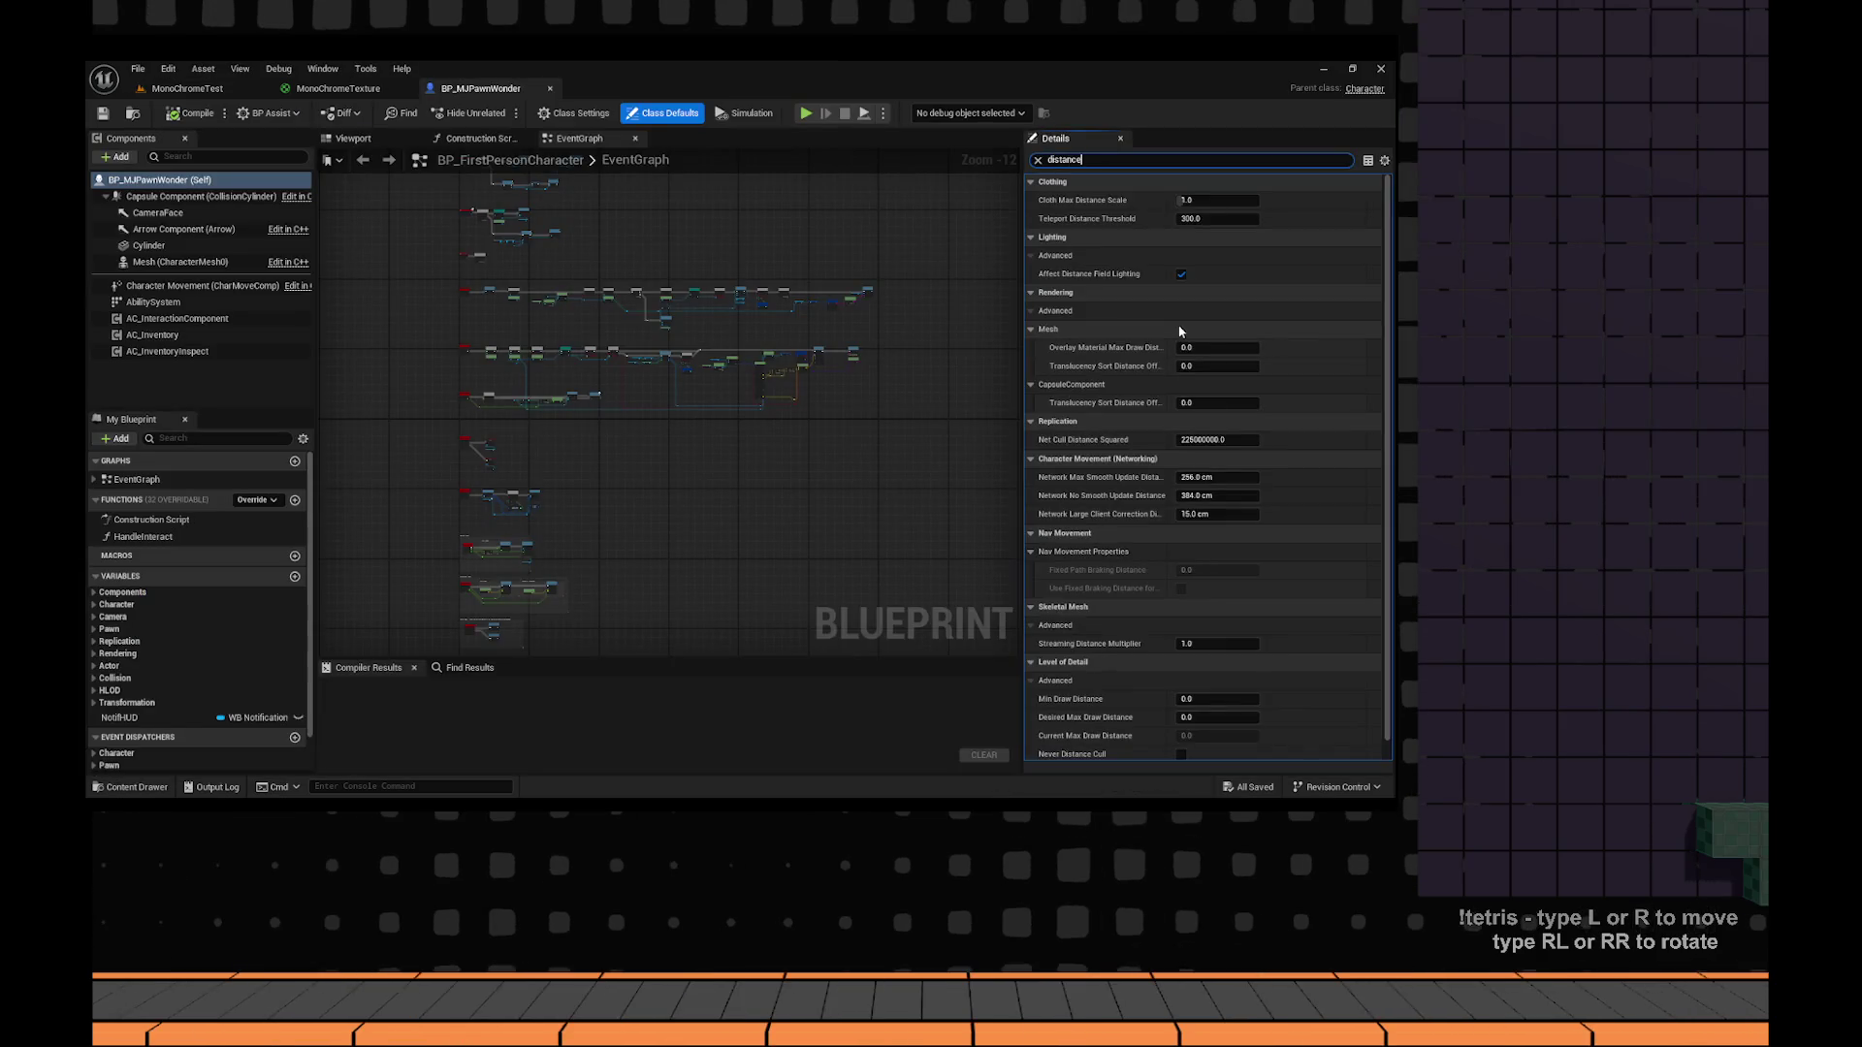
{"action": "left_click", "coordinate": [1182, 273]}
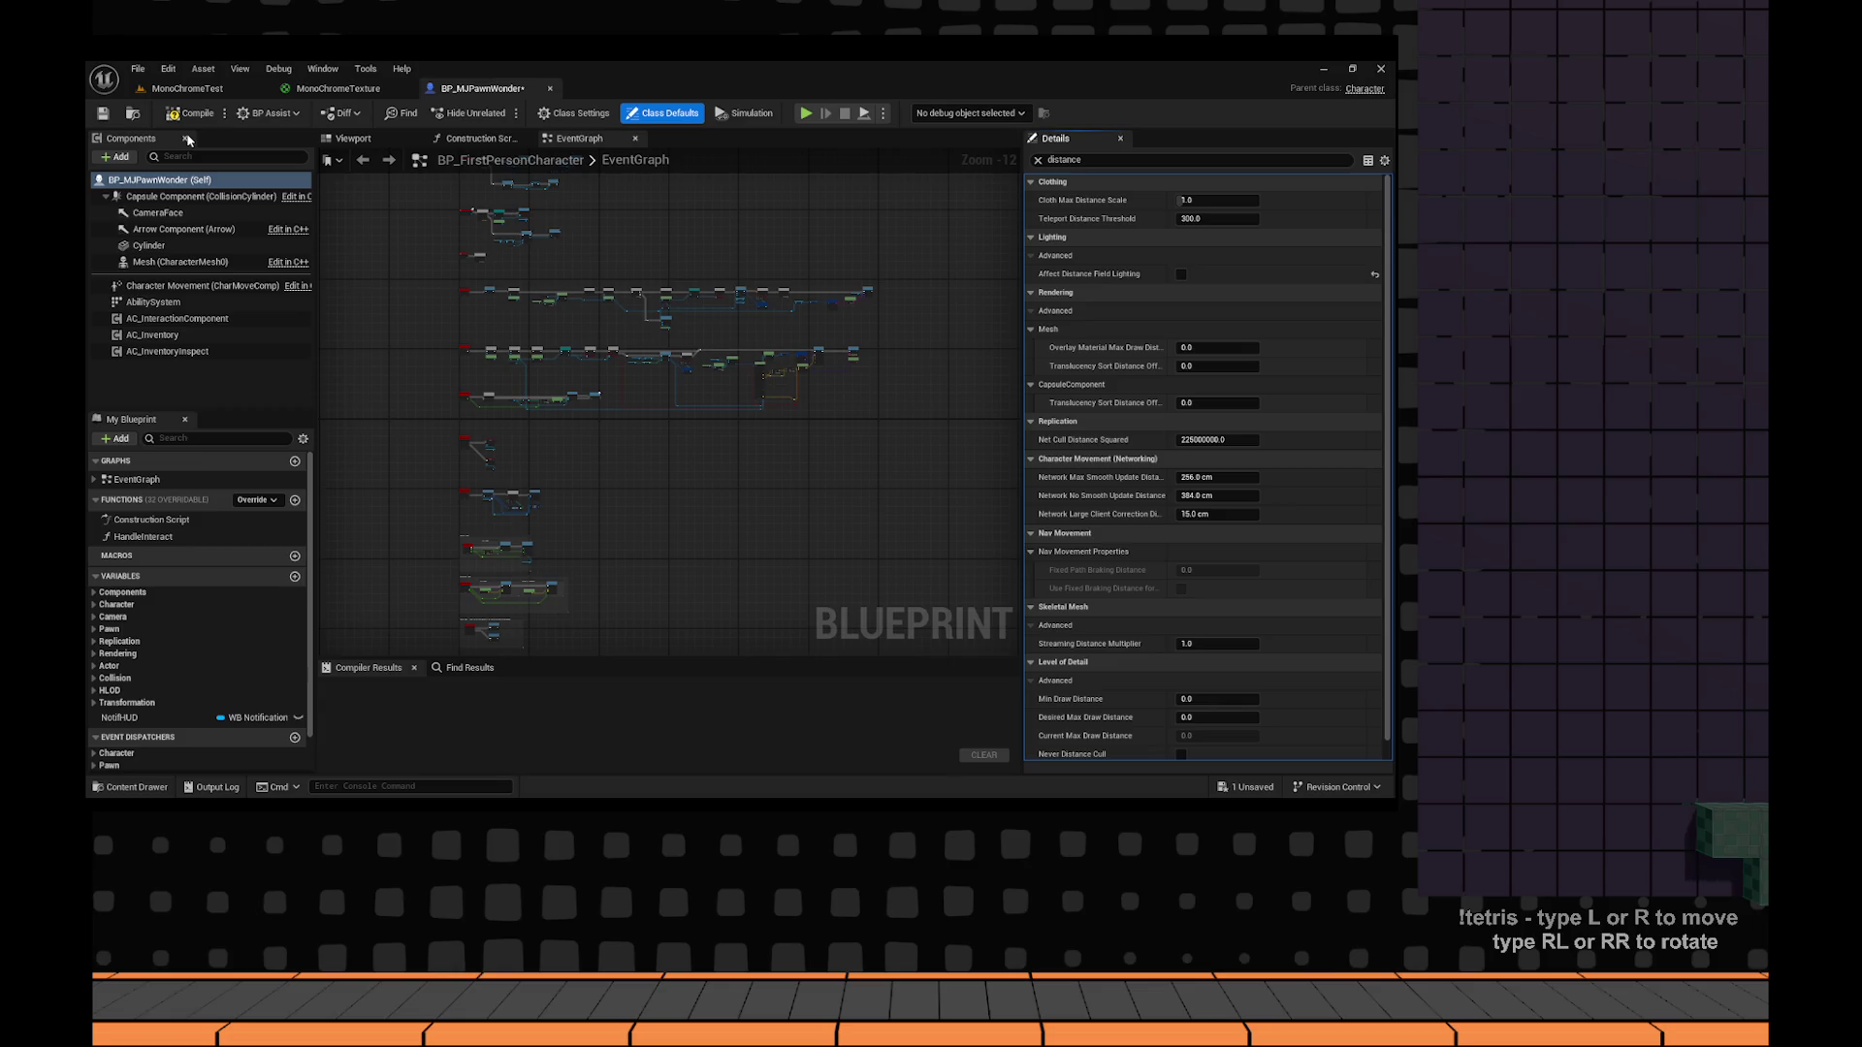
{"action": "left_click", "coordinate": [187, 88]}
{"action": "right_click", "coordinate": [457, 582]}
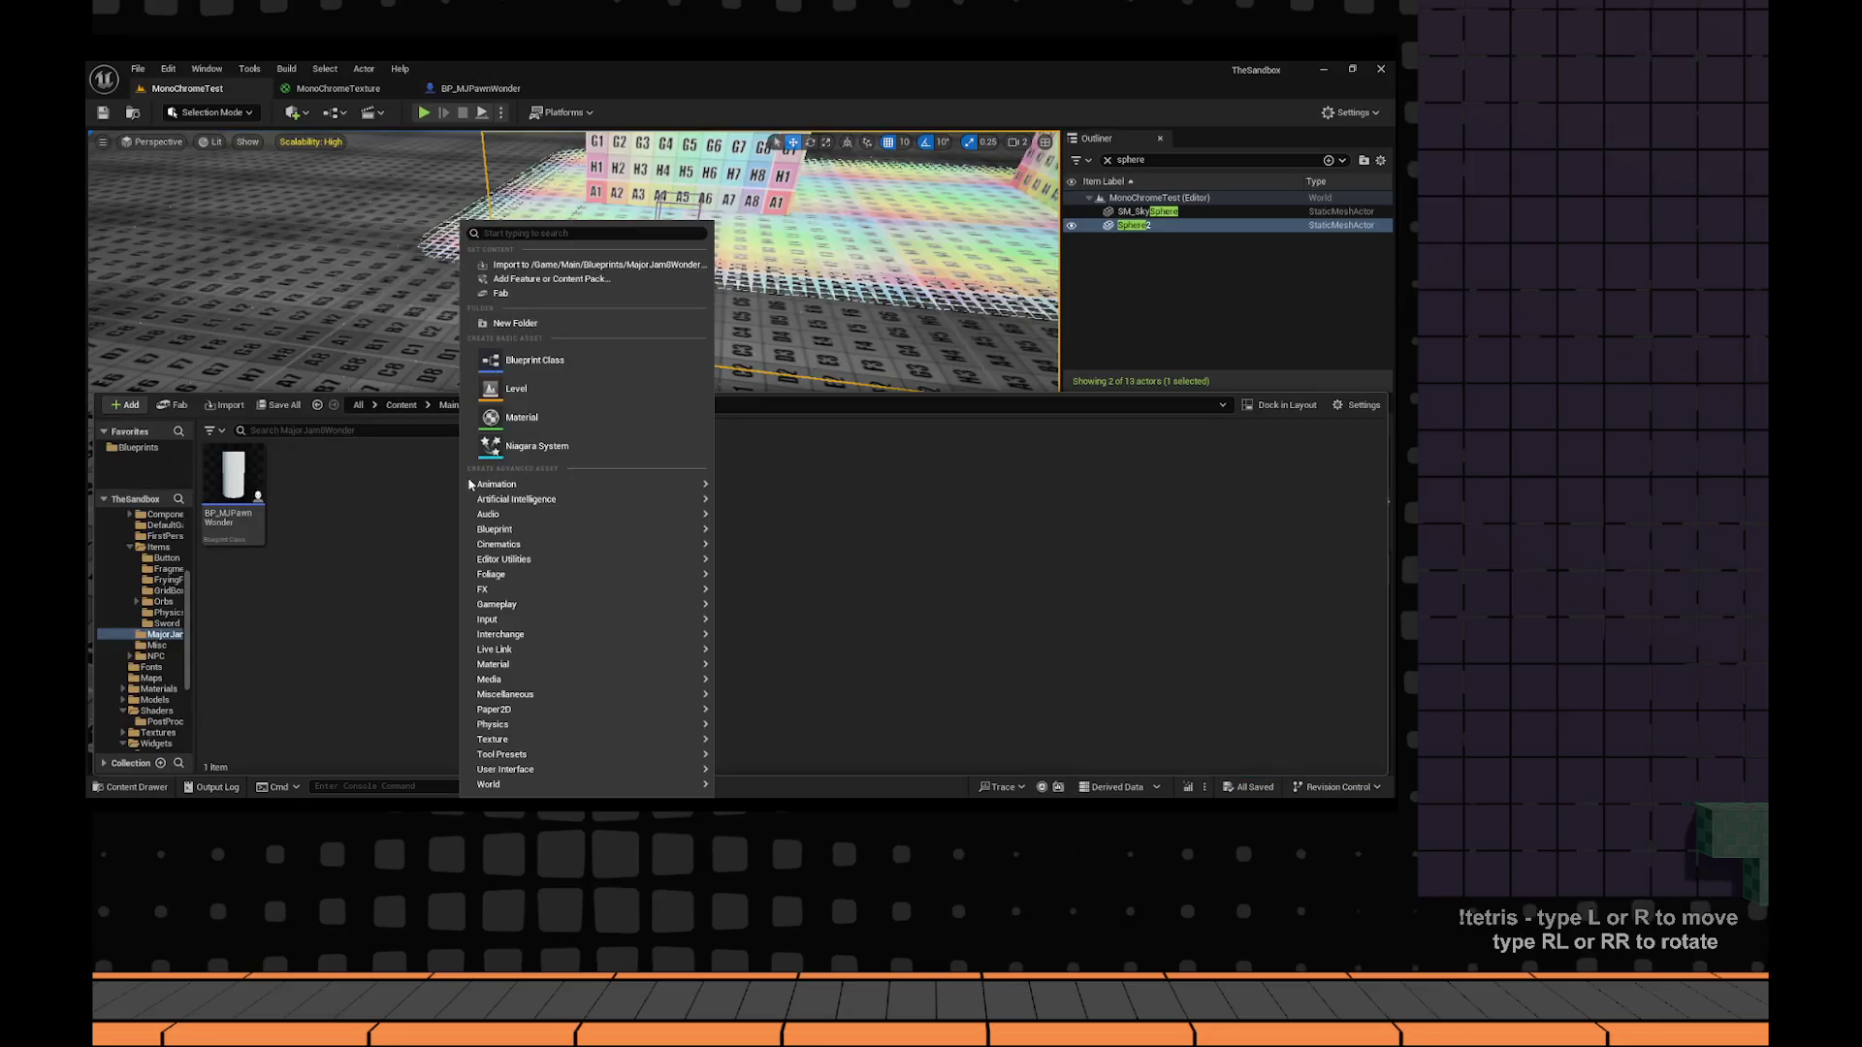
Copy BP_FirstPersonGameMode into MajorJam8Wonder as BP_MJGameMode and open it in the Blueprint editor.
{"action": "left_click", "coordinate": [298, 555]}
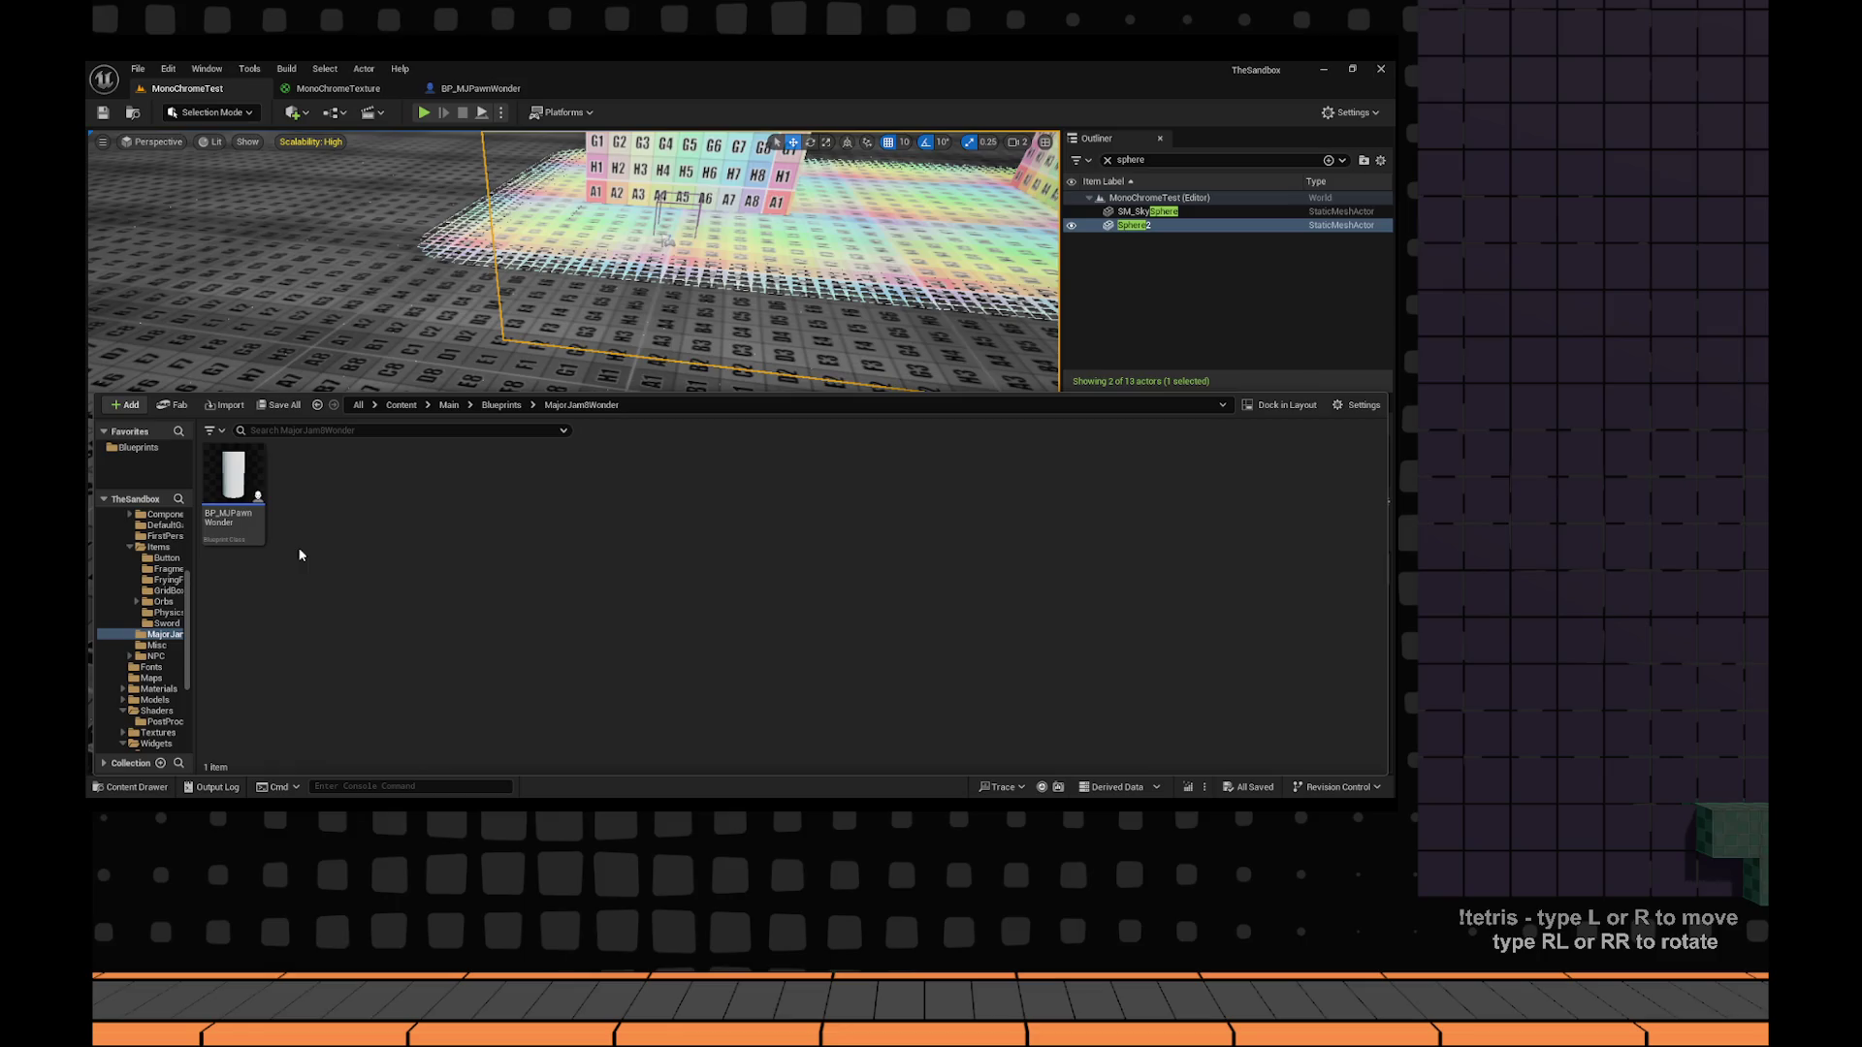
{"action": "key", "text": "alt+Left"}
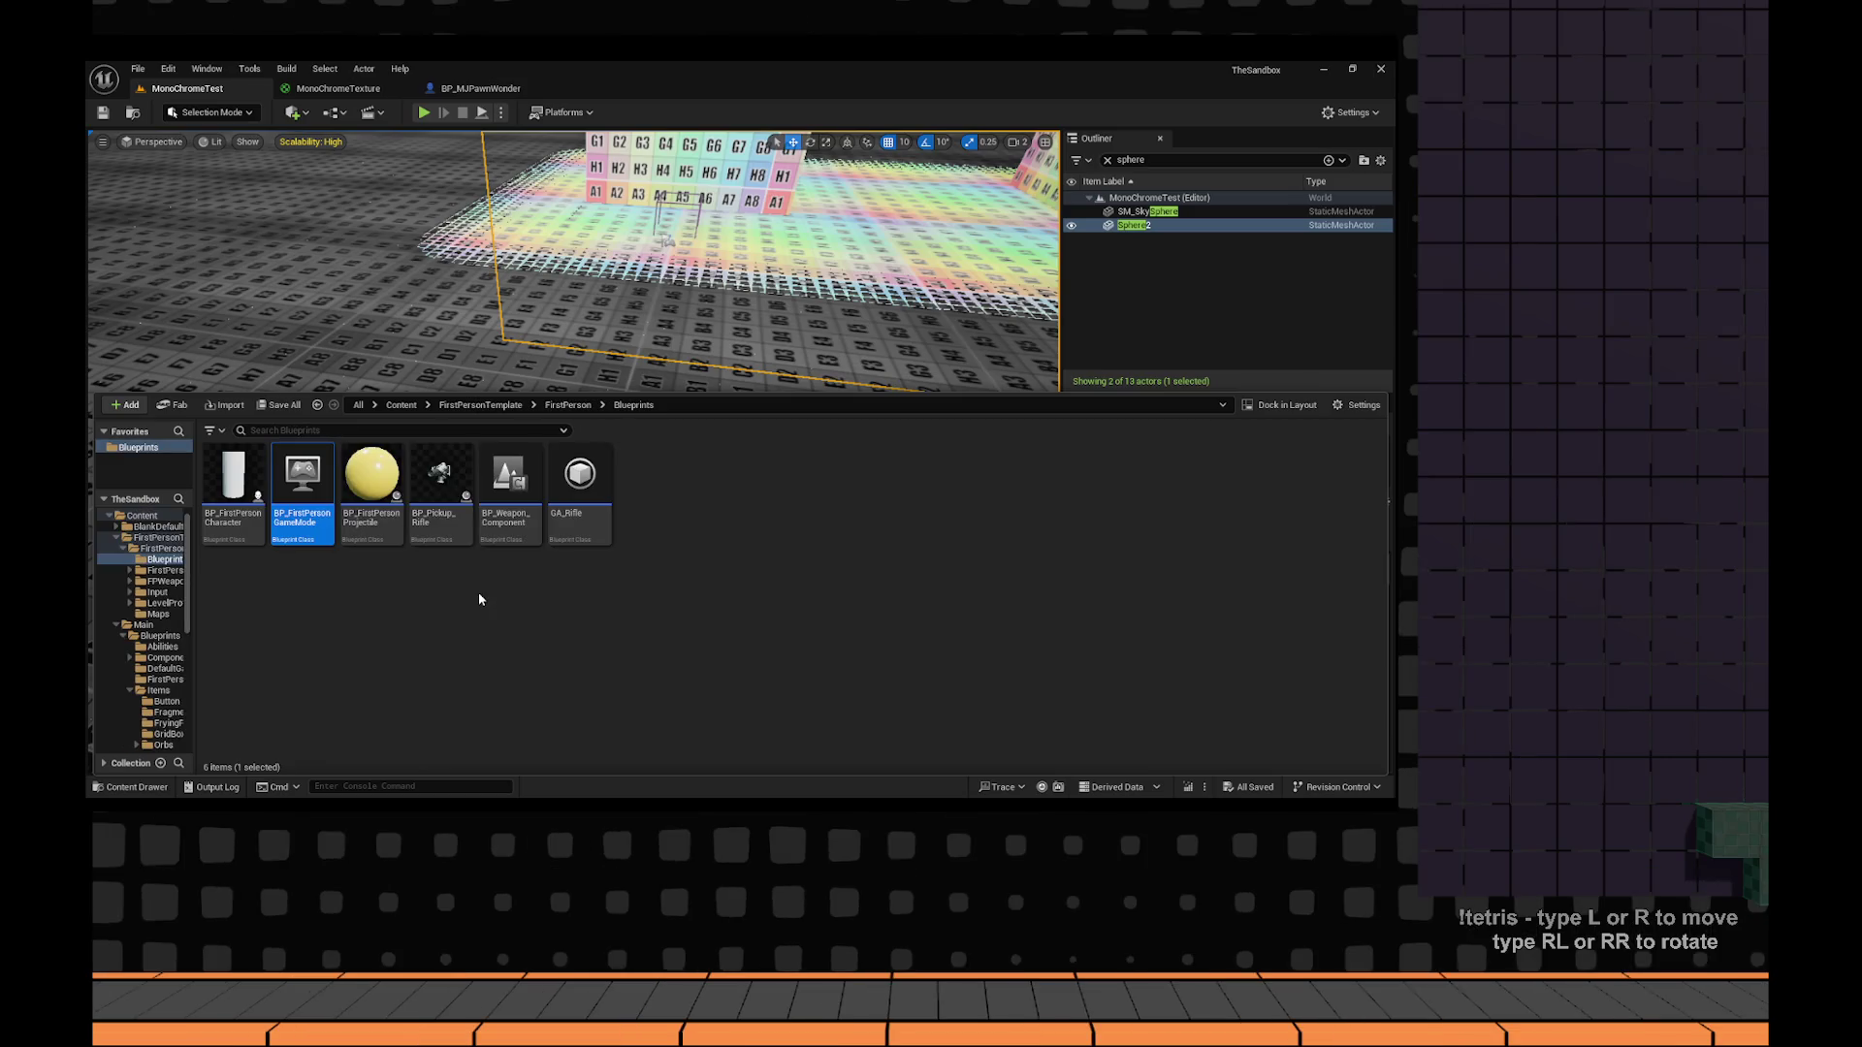
{"action": "left_click", "coordinate": [492, 408]}
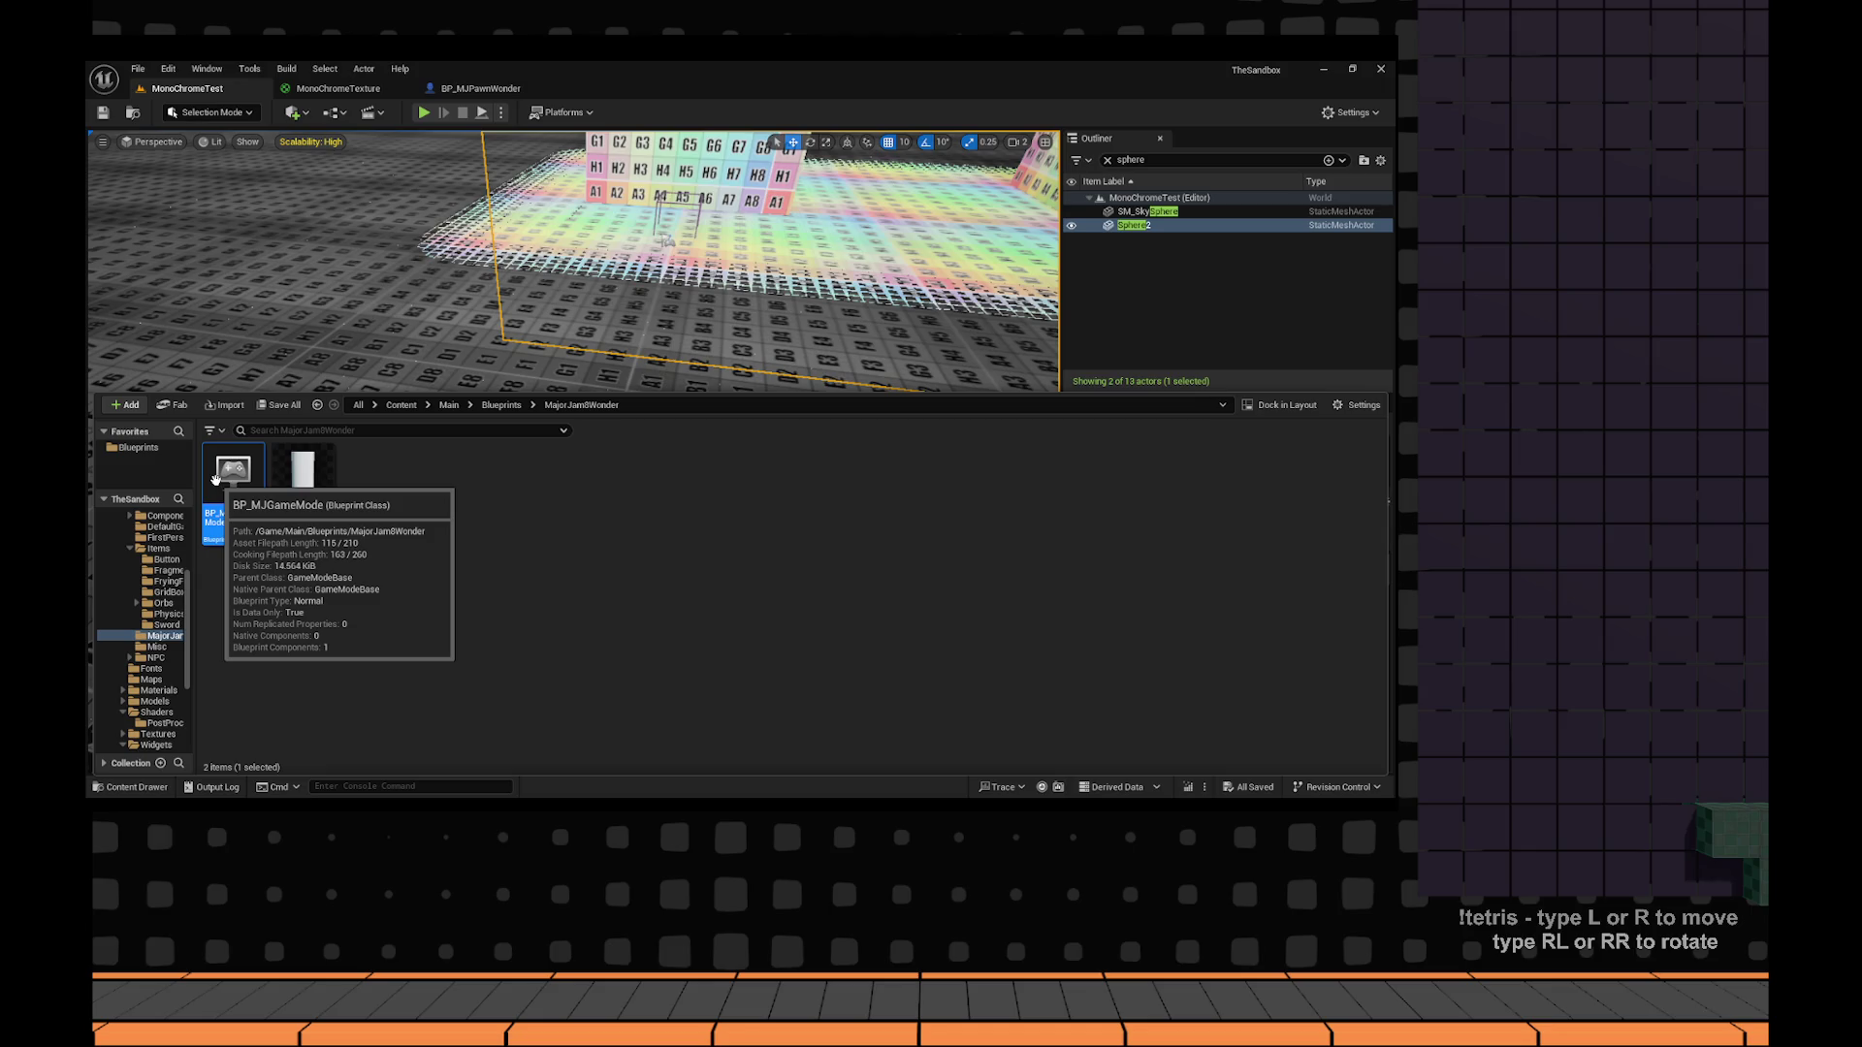
{"action": "double_click", "coordinate": [215, 478]}
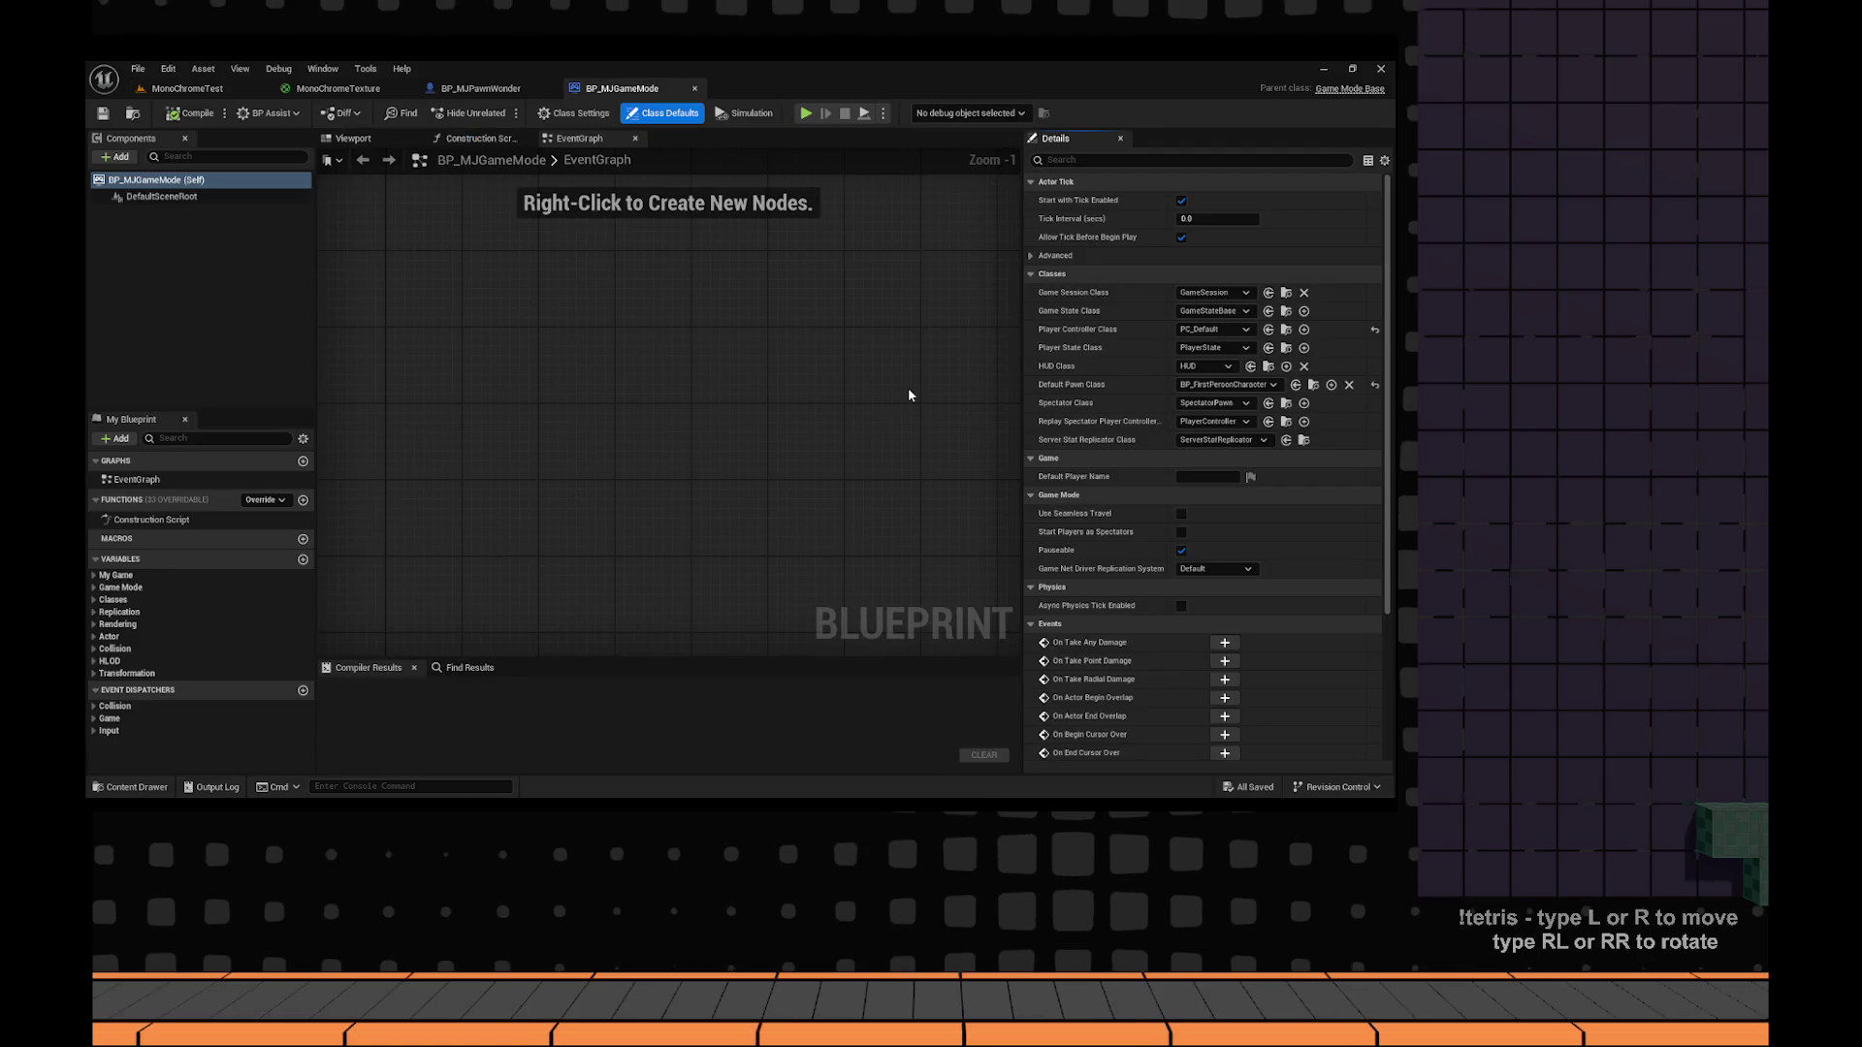
Set the MJ game mode's Default Pawn Class to BP_MJPawnWonder.
{"action": "left_click", "coordinate": [1236, 385]}
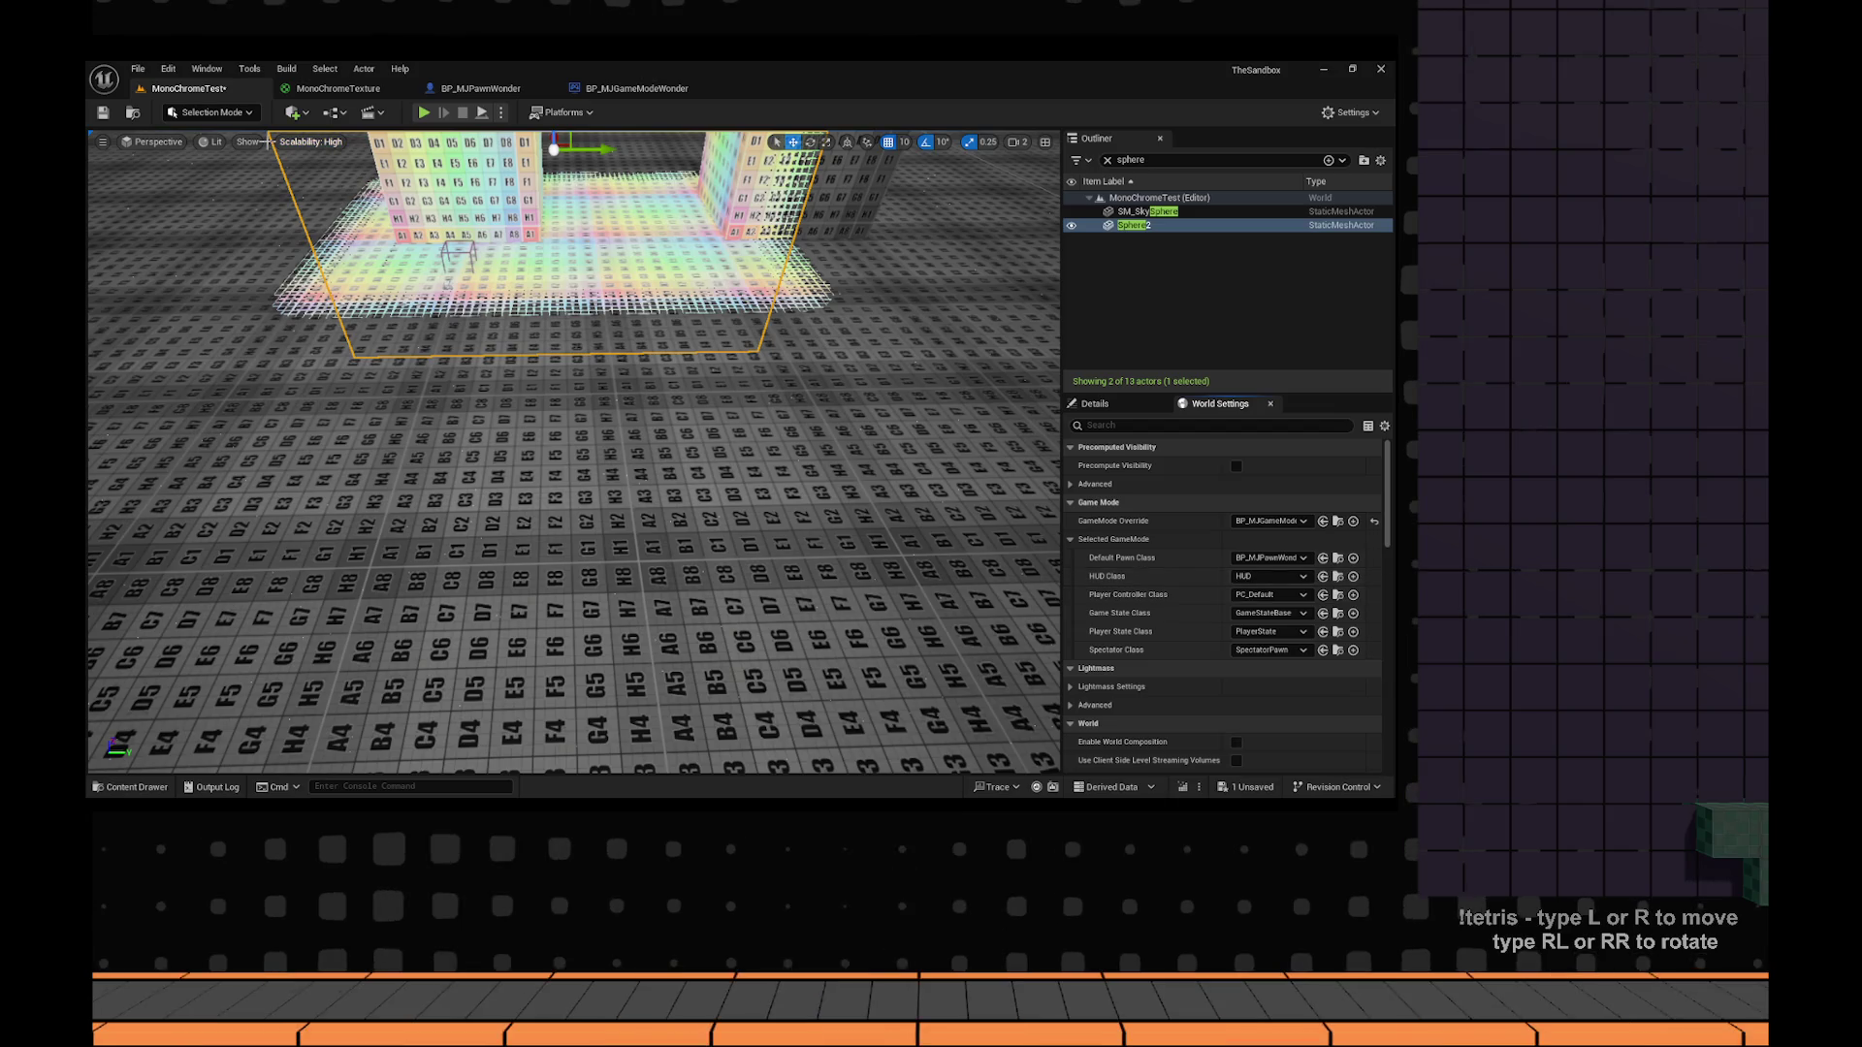
Save the MonoChromeTest level and switch back to the BP_MJPawnWonder blueprint.
{"action": "key", "text": "ctrl+s"}
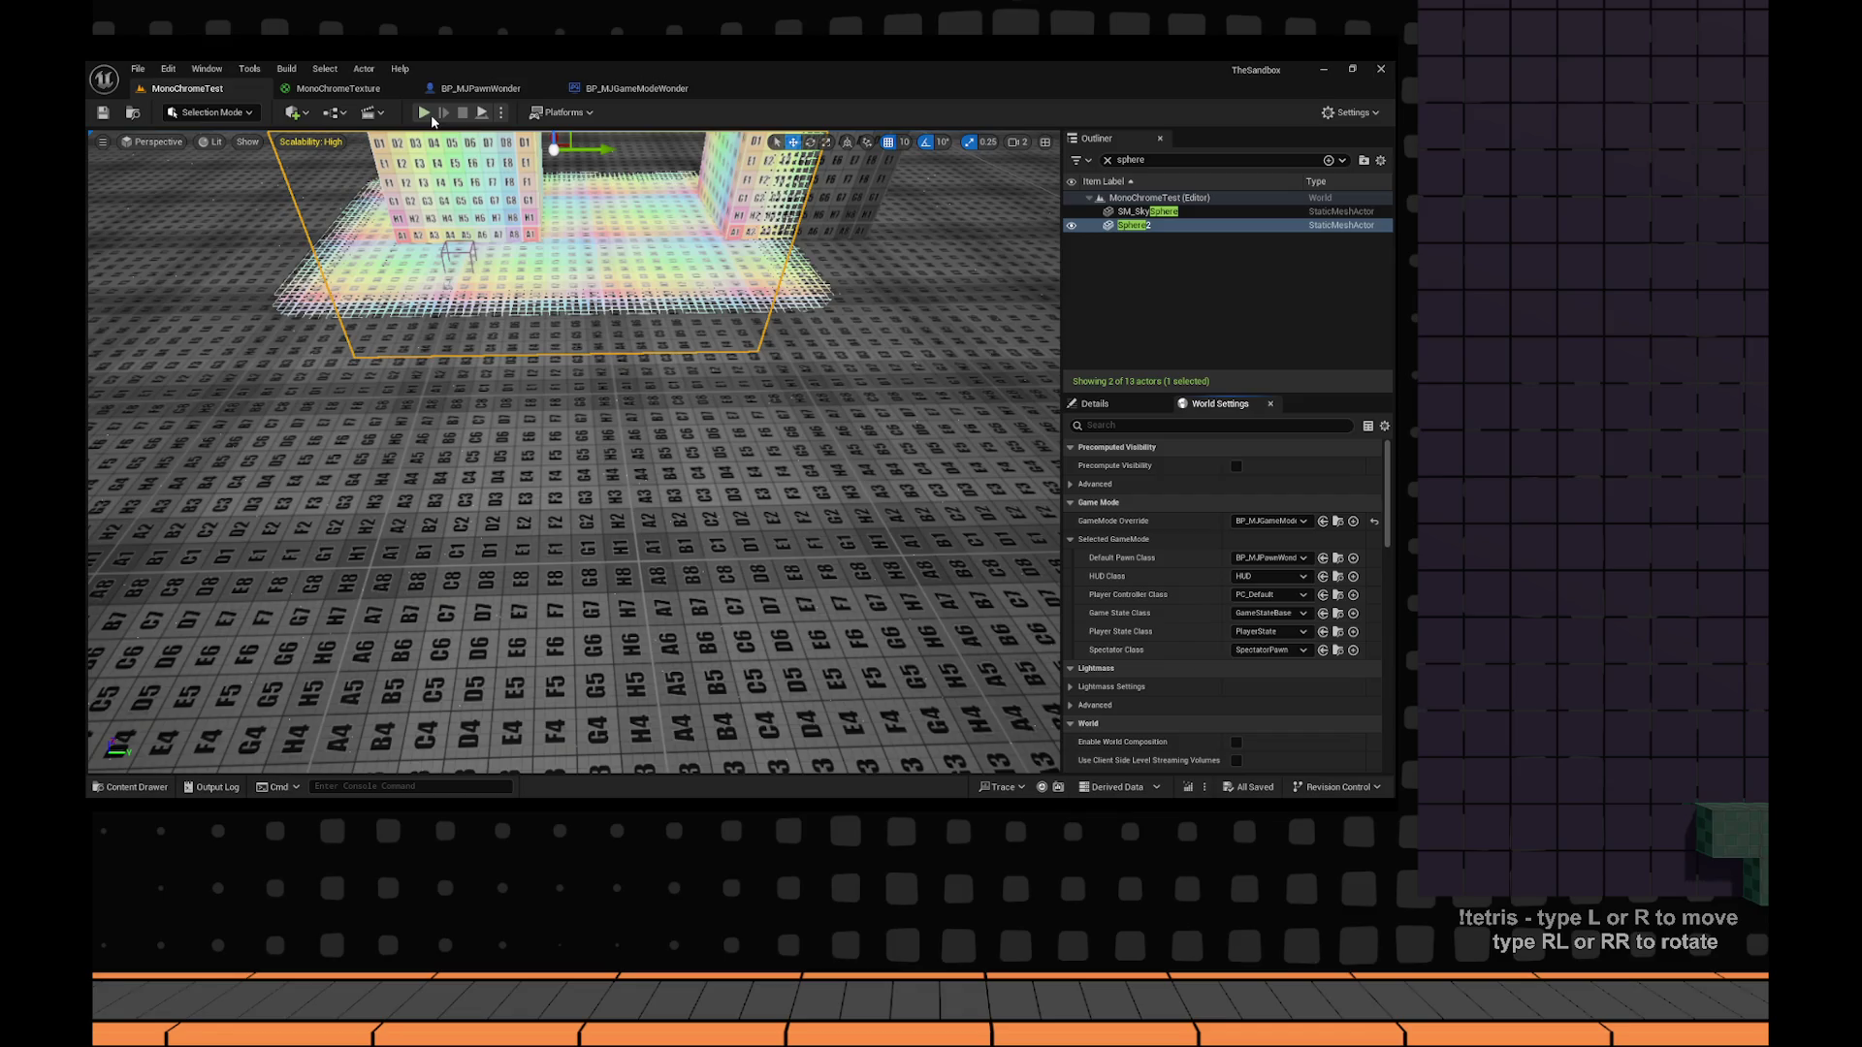
{"action": "left_click", "coordinate": [480, 88]}
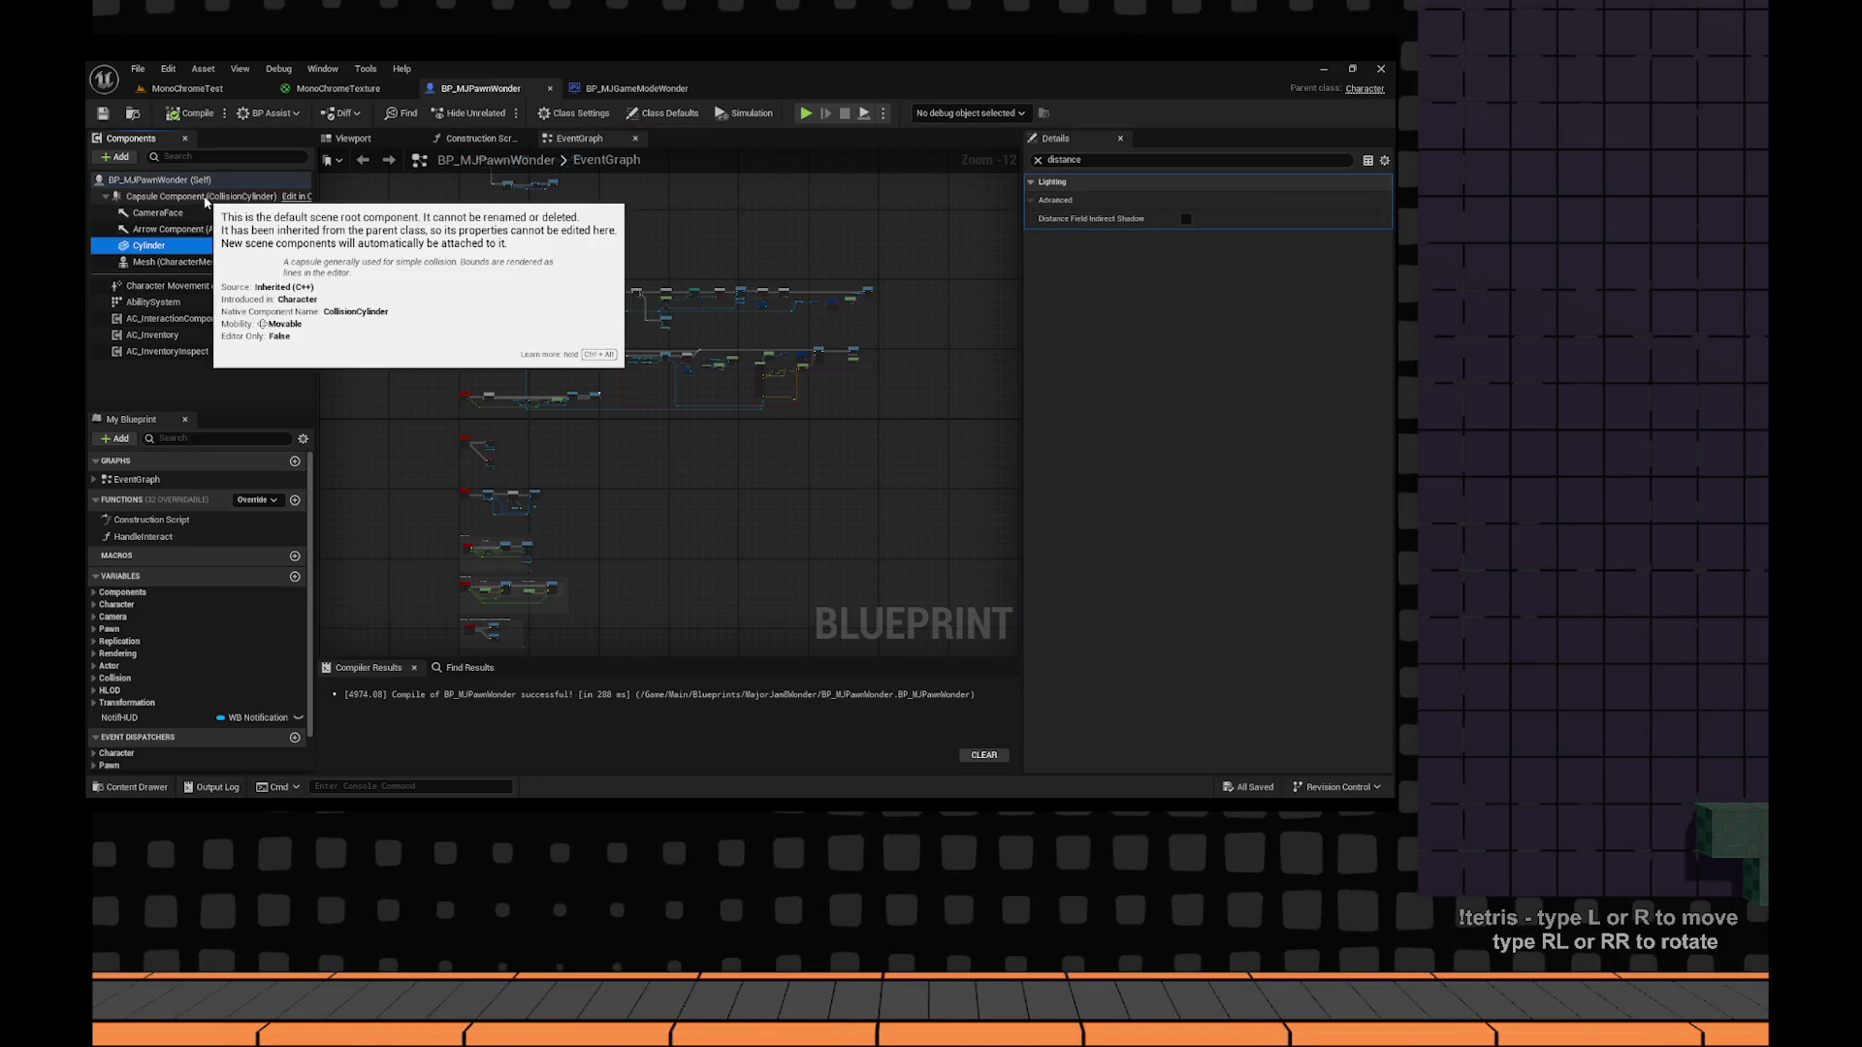
Uncheck Affect Distance Field Lighting on the Cylinder component, then go back to MonoChromeTest.
{"action": "left_click", "coordinate": [1185, 292]}
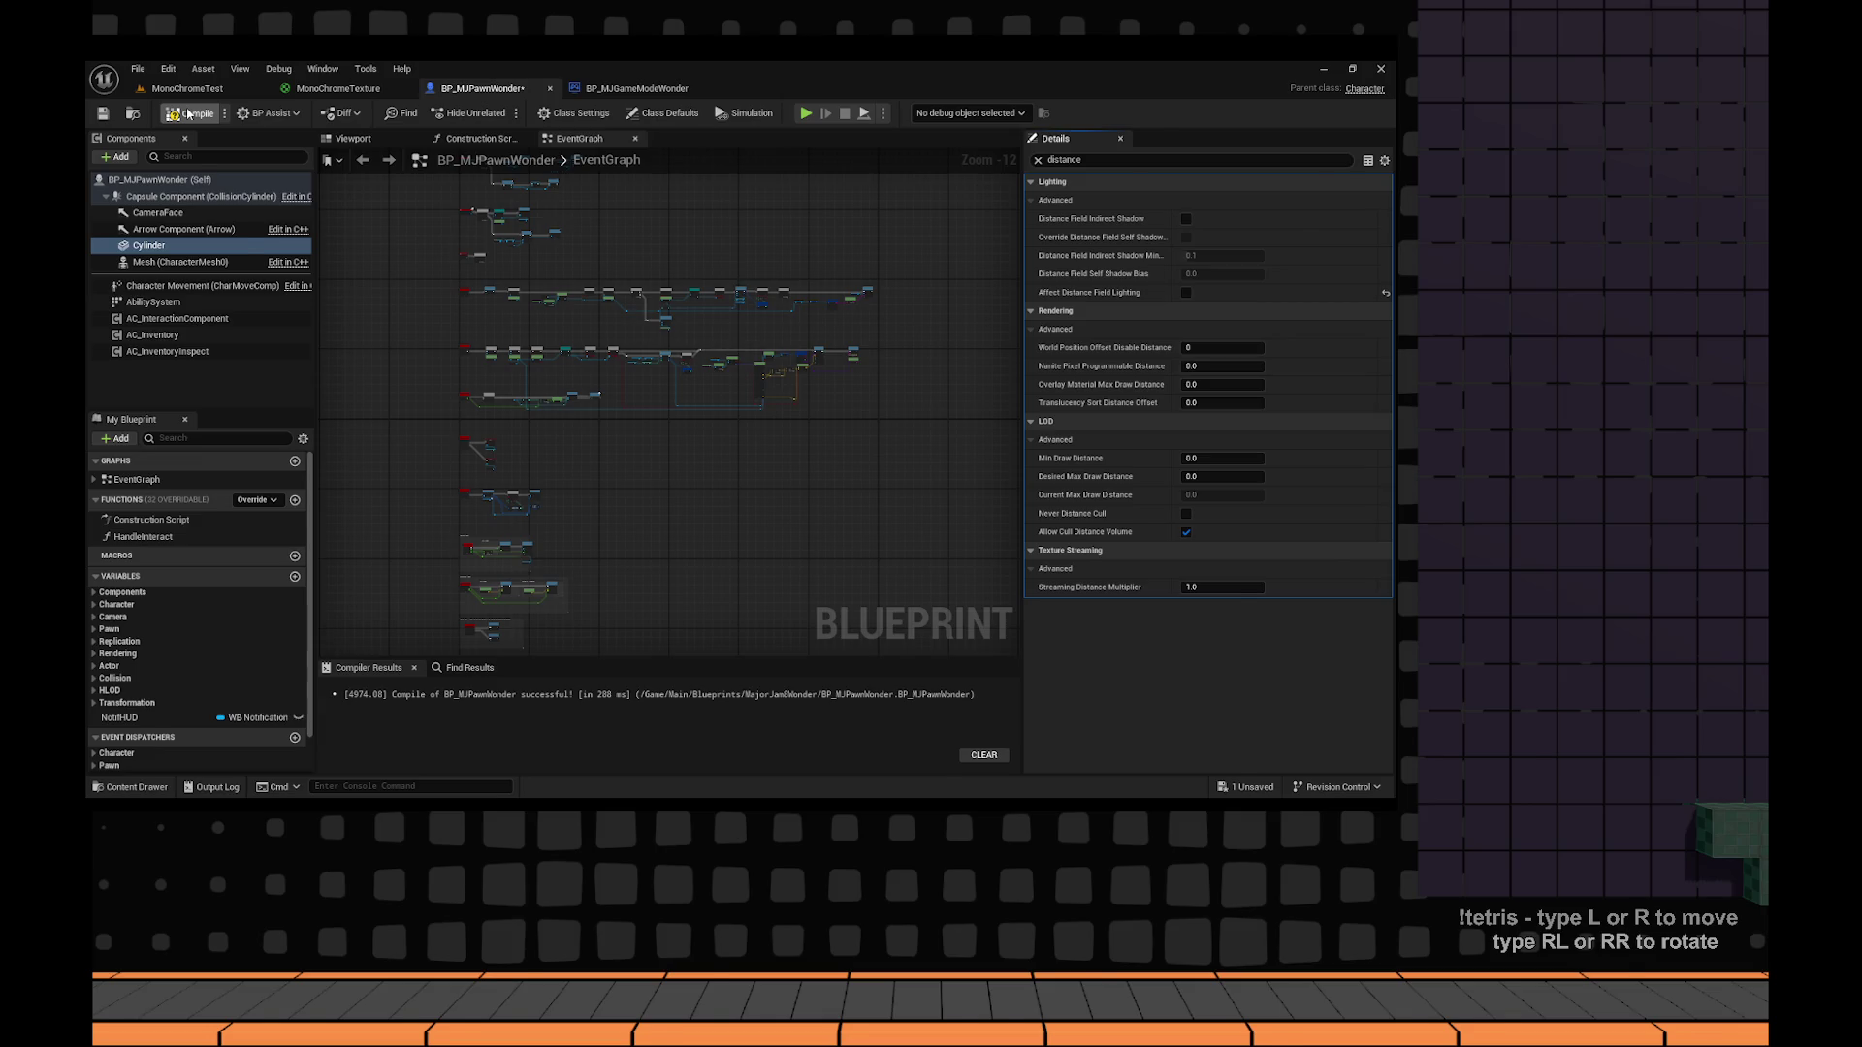
{"action": "left_click", "coordinate": [187, 88]}
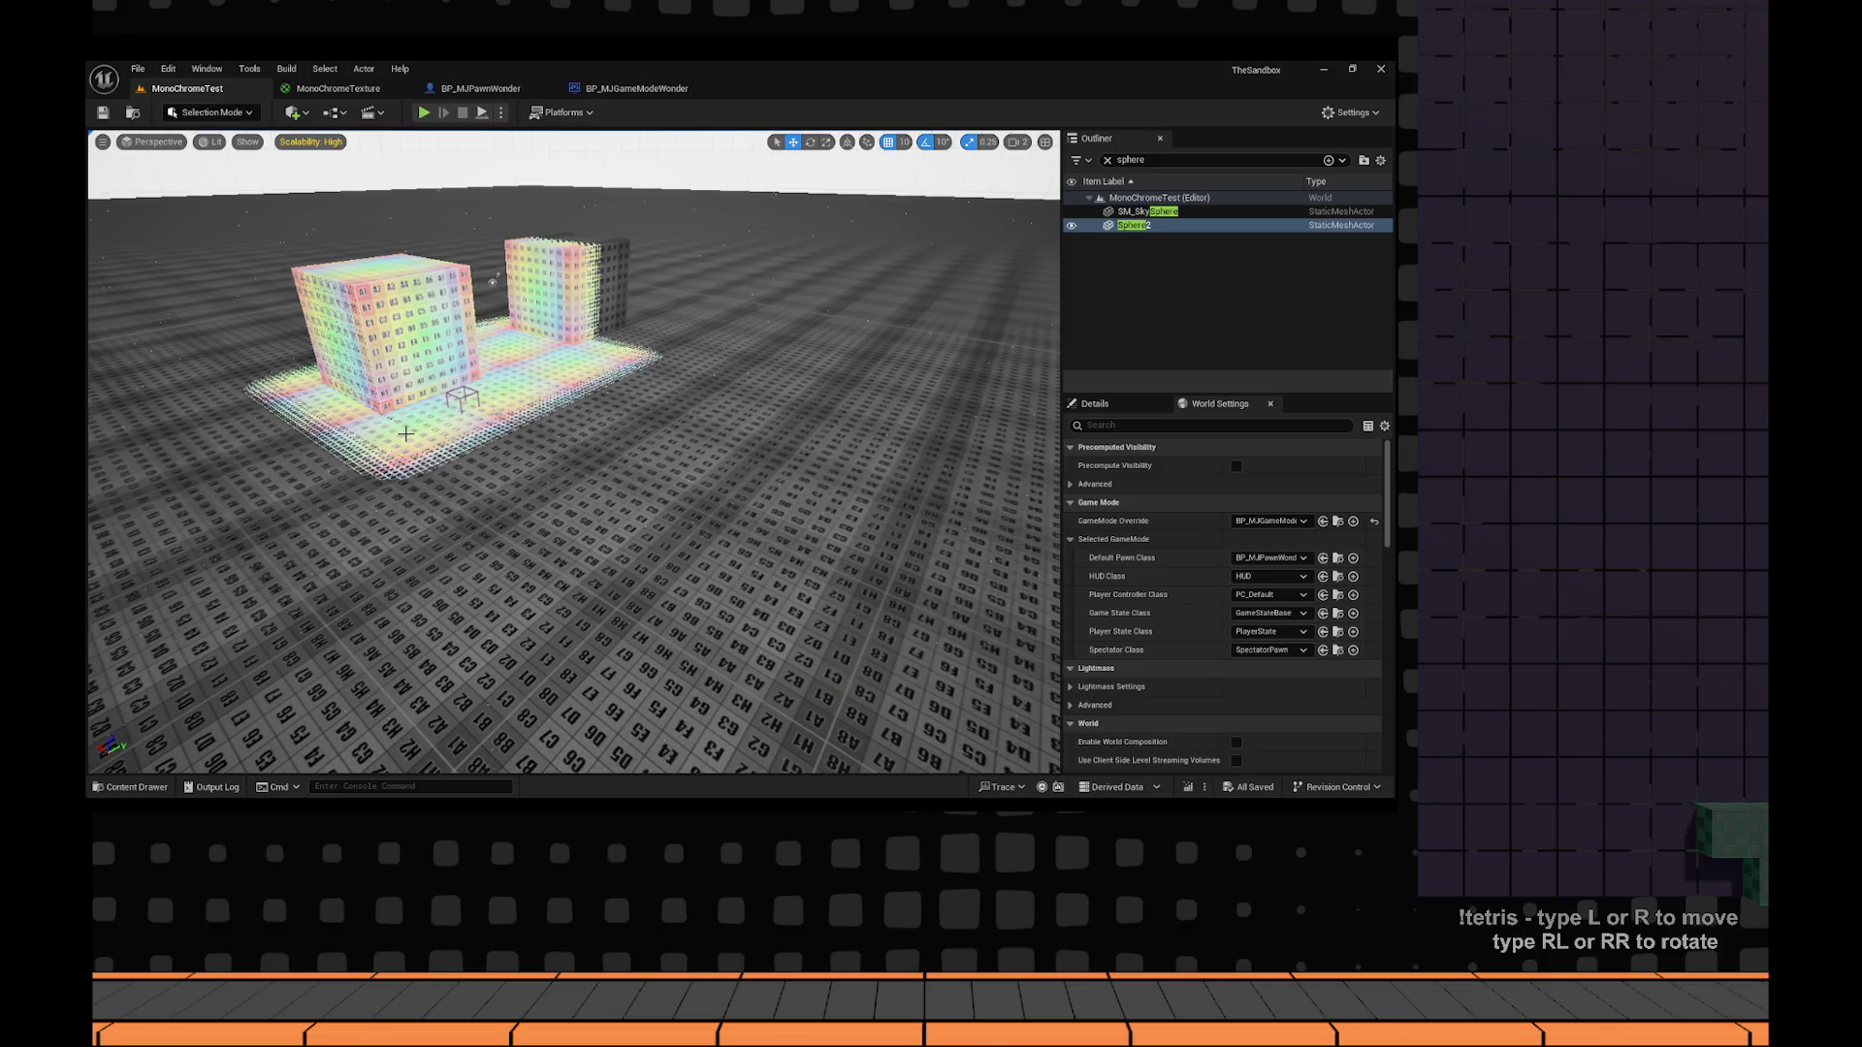
Search 'sky' in the Content Drawer and copy Sky_Custom into MajorJam8Wonder/Materials.
{"action": "key", "text": "ctrl+space"}
{"action": "type", "text": "s"}
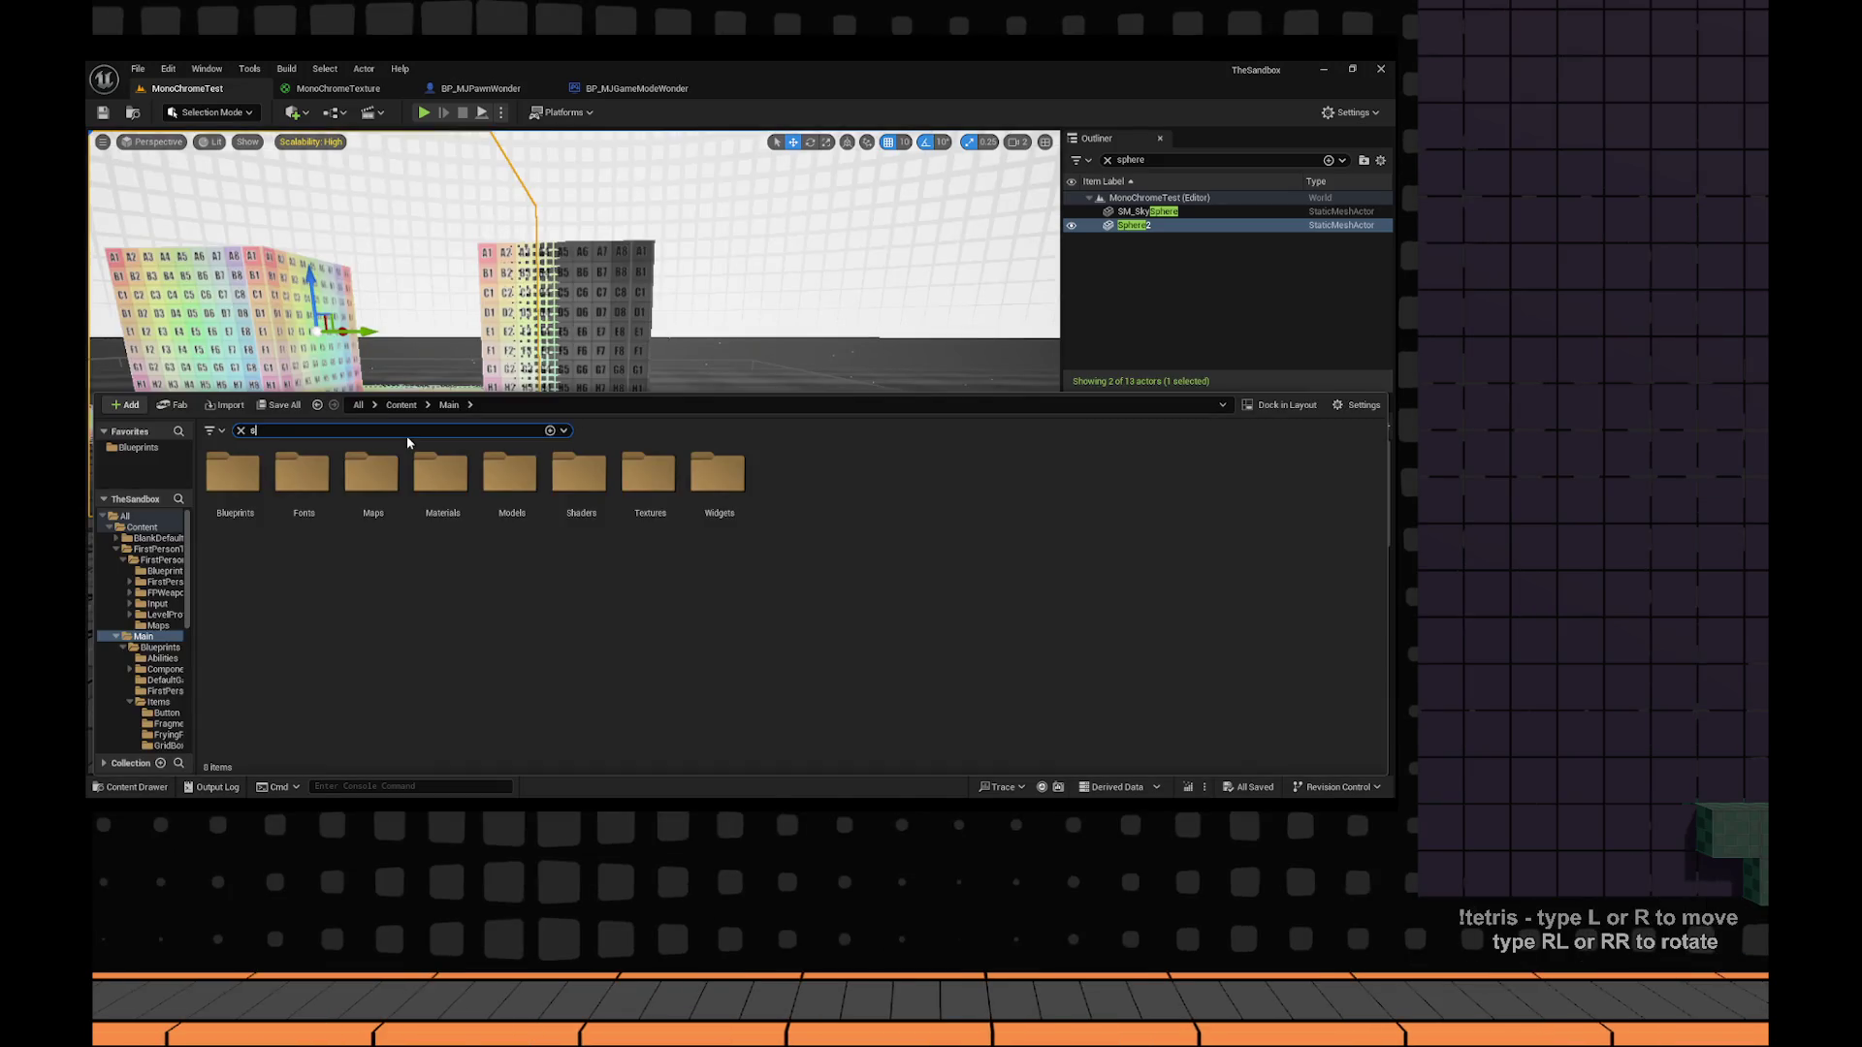
{"action": "type", "text": "ky"}
{"action": "left_click", "coordinate": [216, 479]}
{"action": "left_click", "coordinate": [450, 406]}
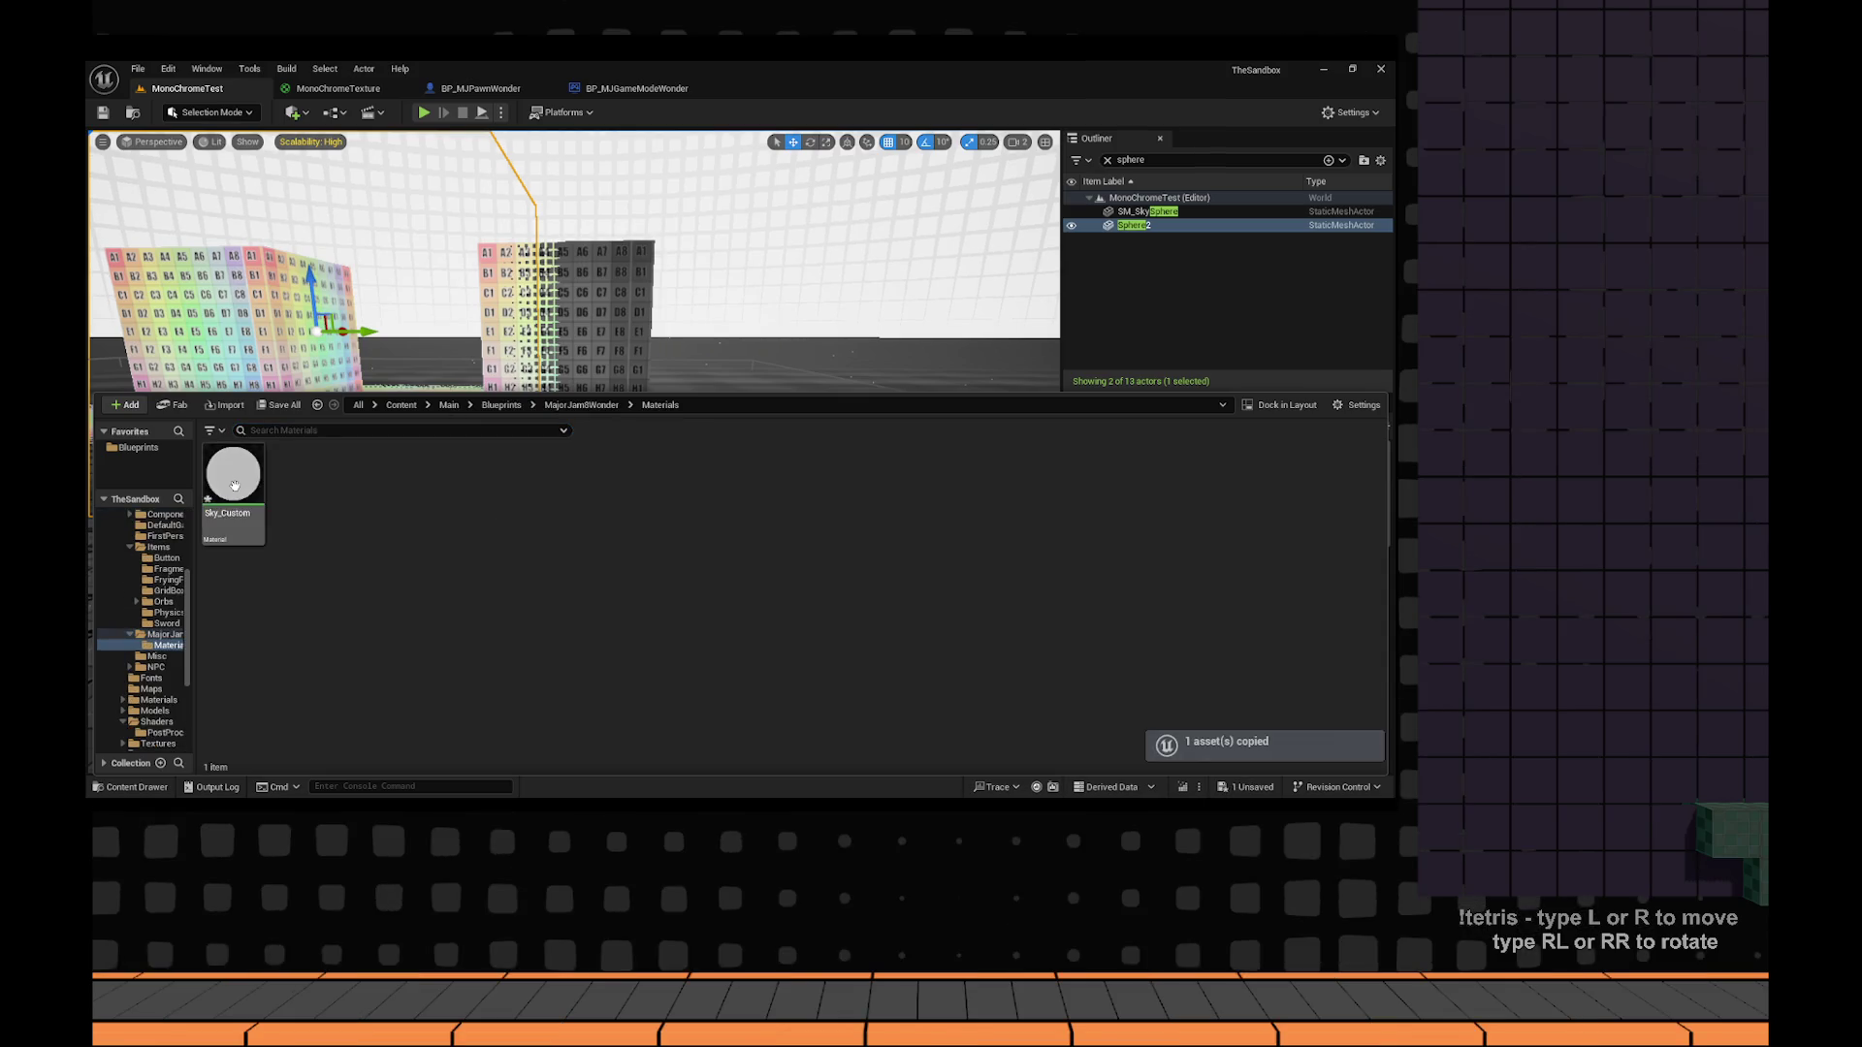
{"action": "left_click", "coordinate": [234, 485]}
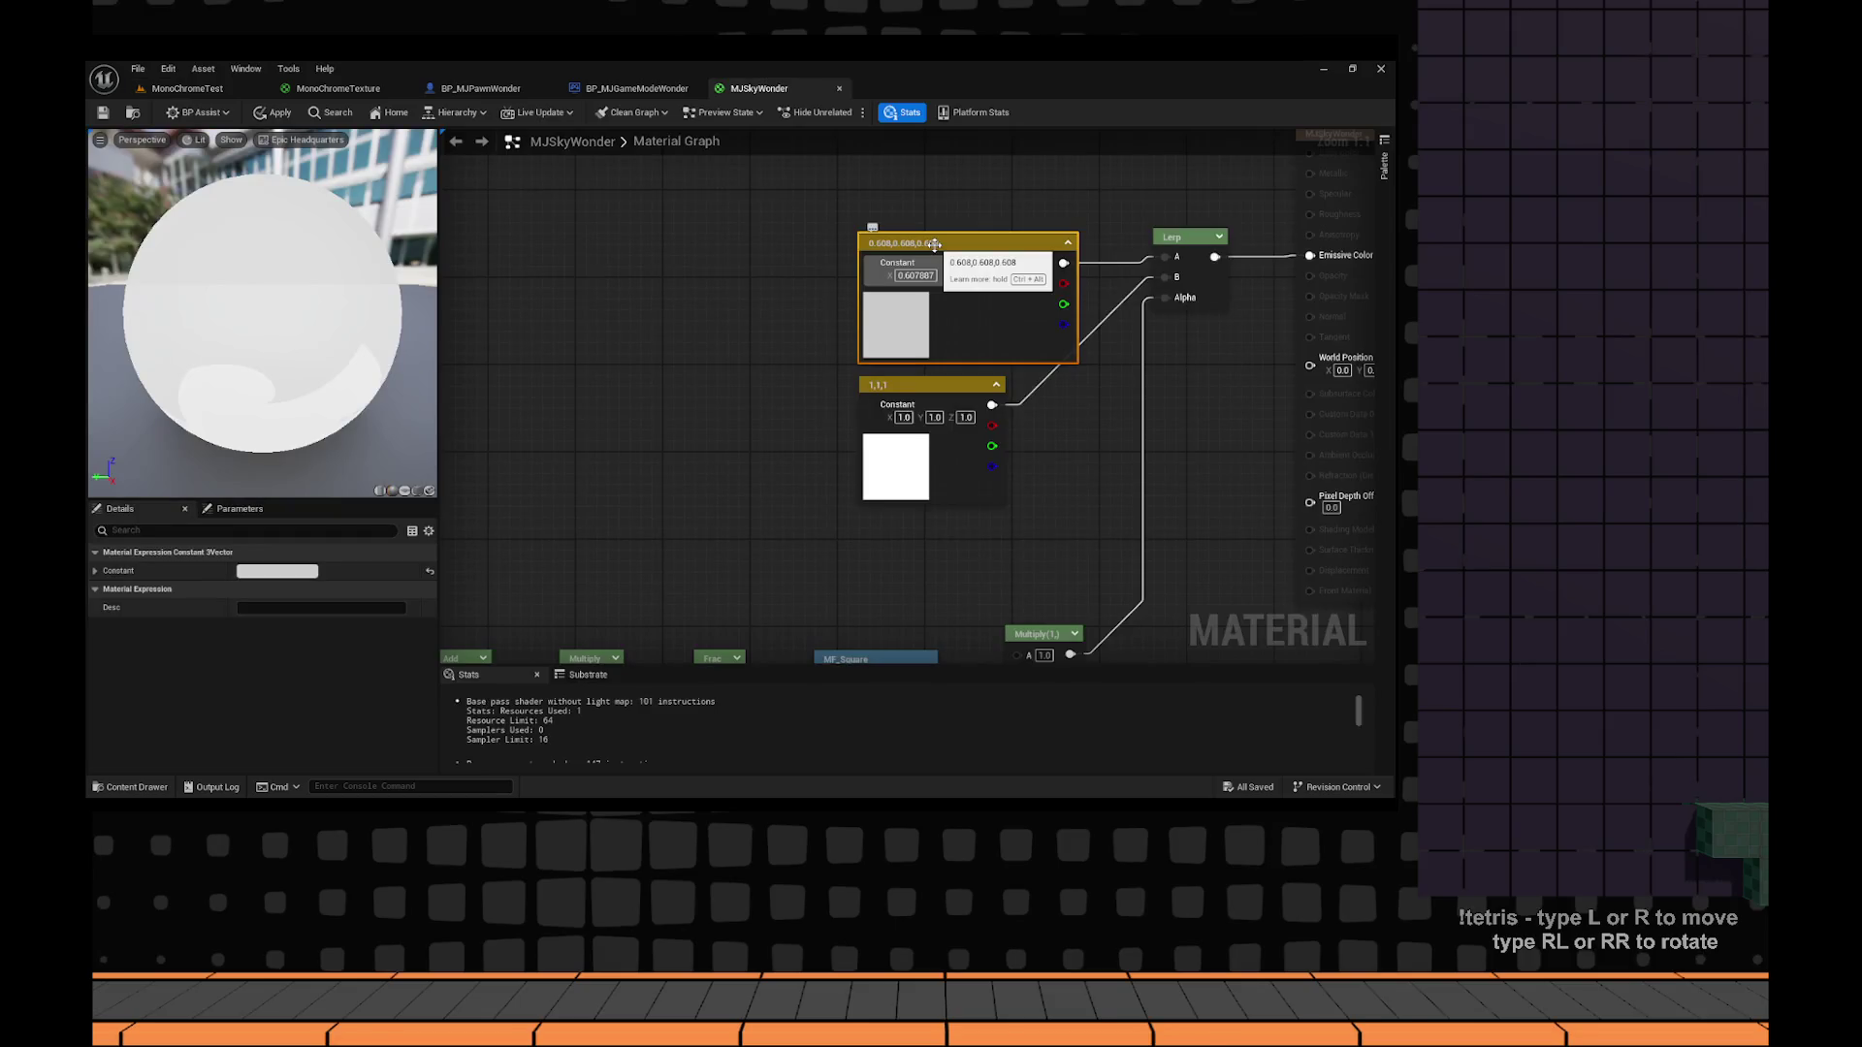
Convert MJSkyWonder's colour constants into parameters Colour1 and Colour2, save, and return to MonoChromeTest.
{"action": "right_click", "coordinate": [934, 244]}
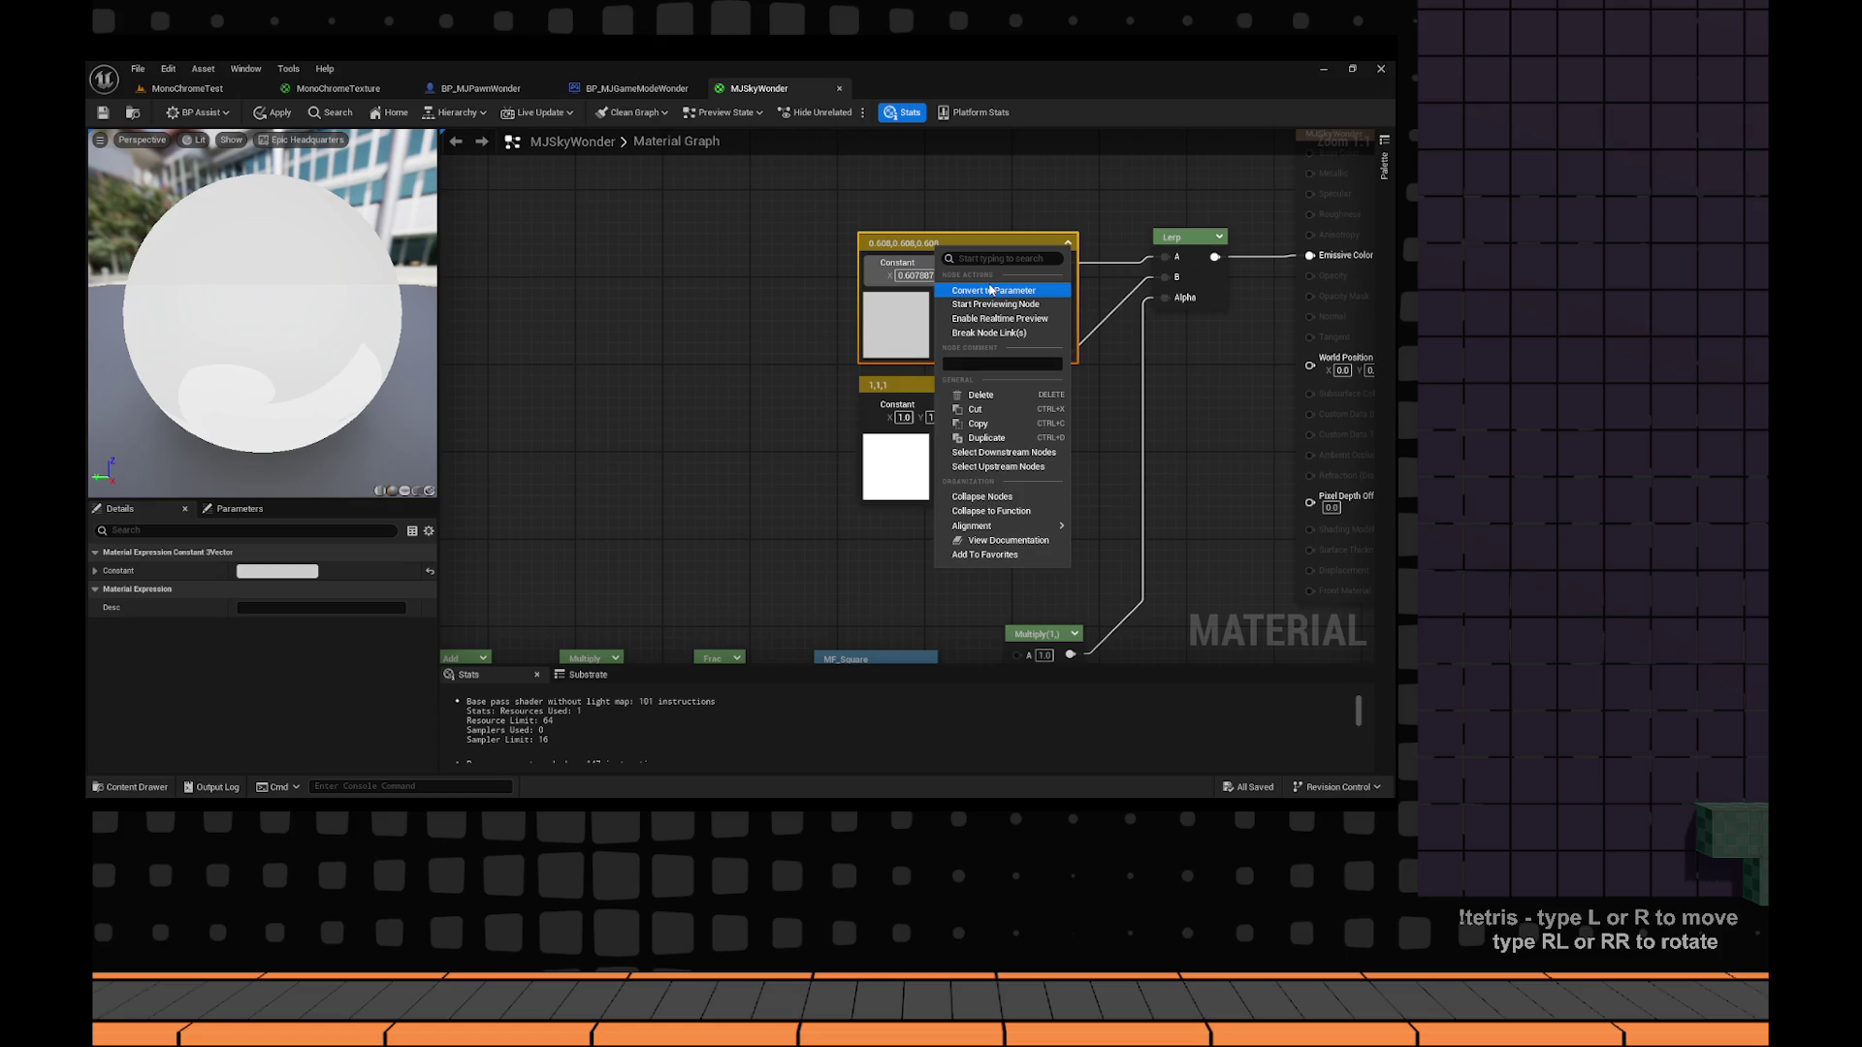
{"action": "left_click", "coordinate": [990, 290]}
{"action": "type", "text": "C"}
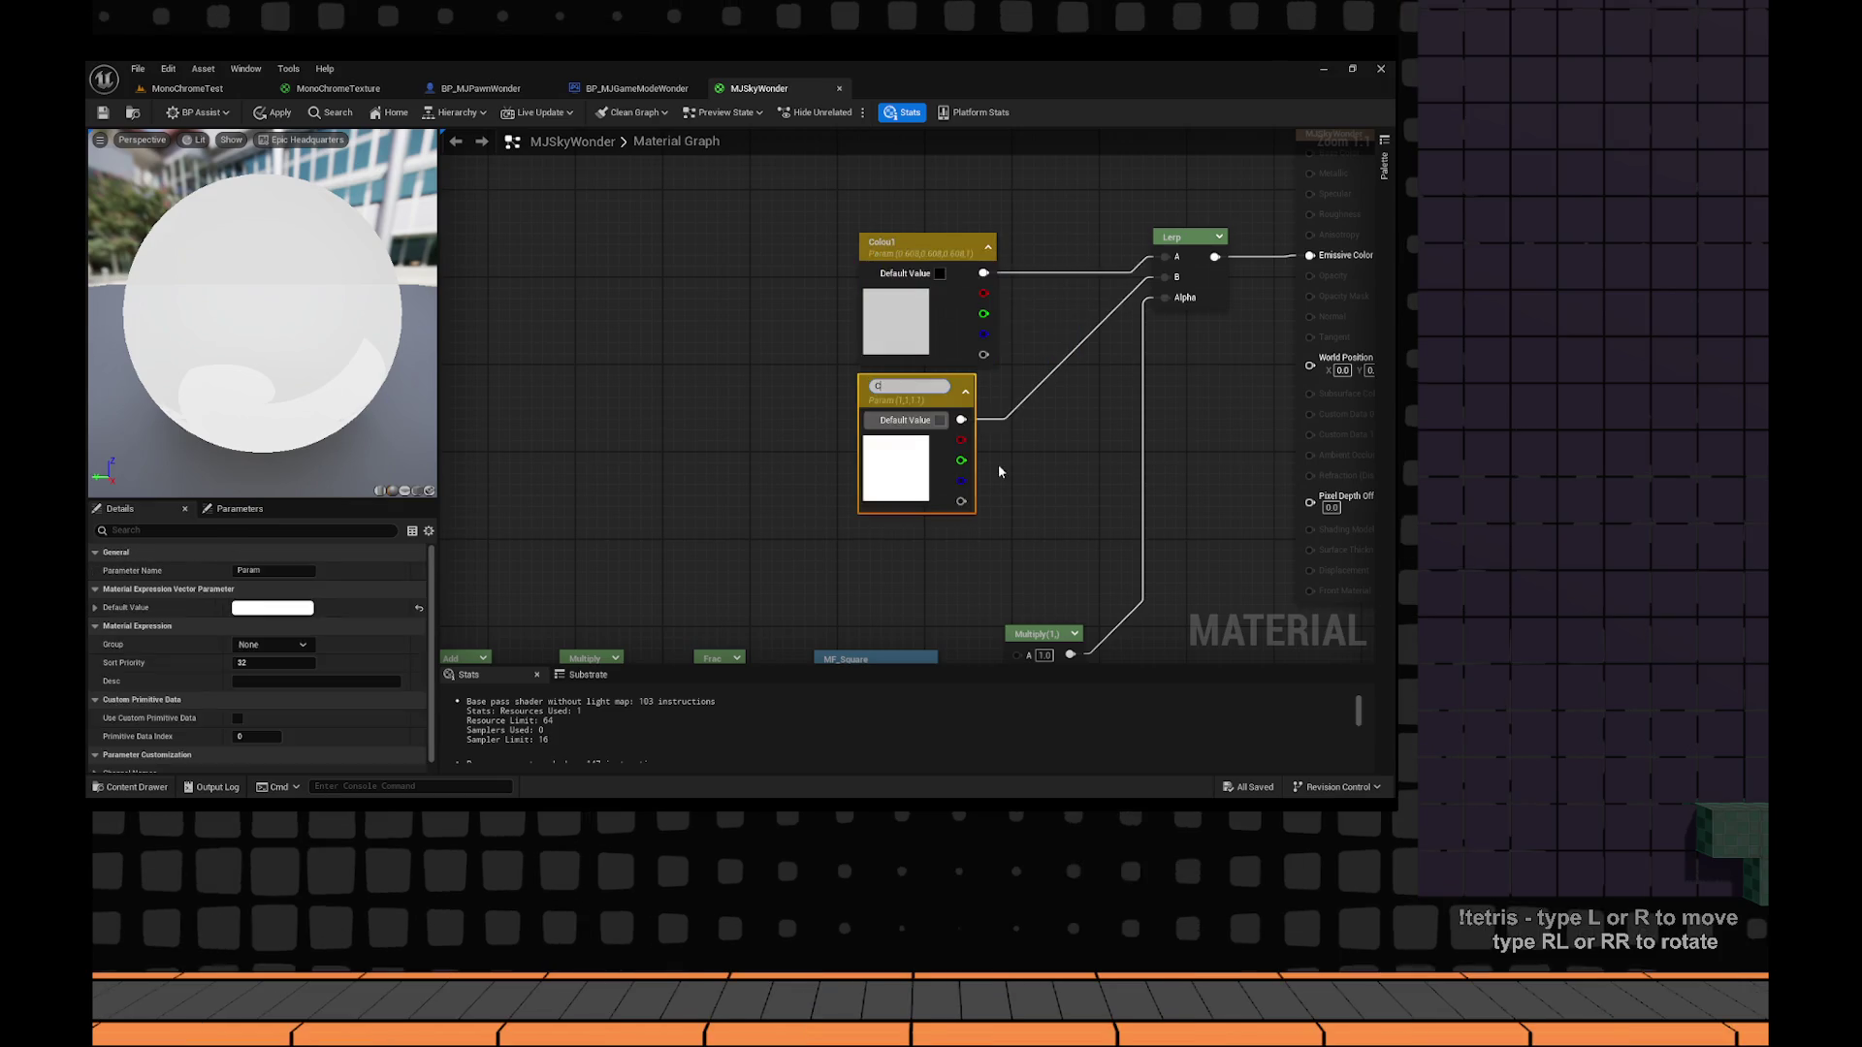
{"action": "type", "text": "olour2"}
{"action": "key", "text": "Return"}
{"action": "left_click", "coordinate": [104, 112]}
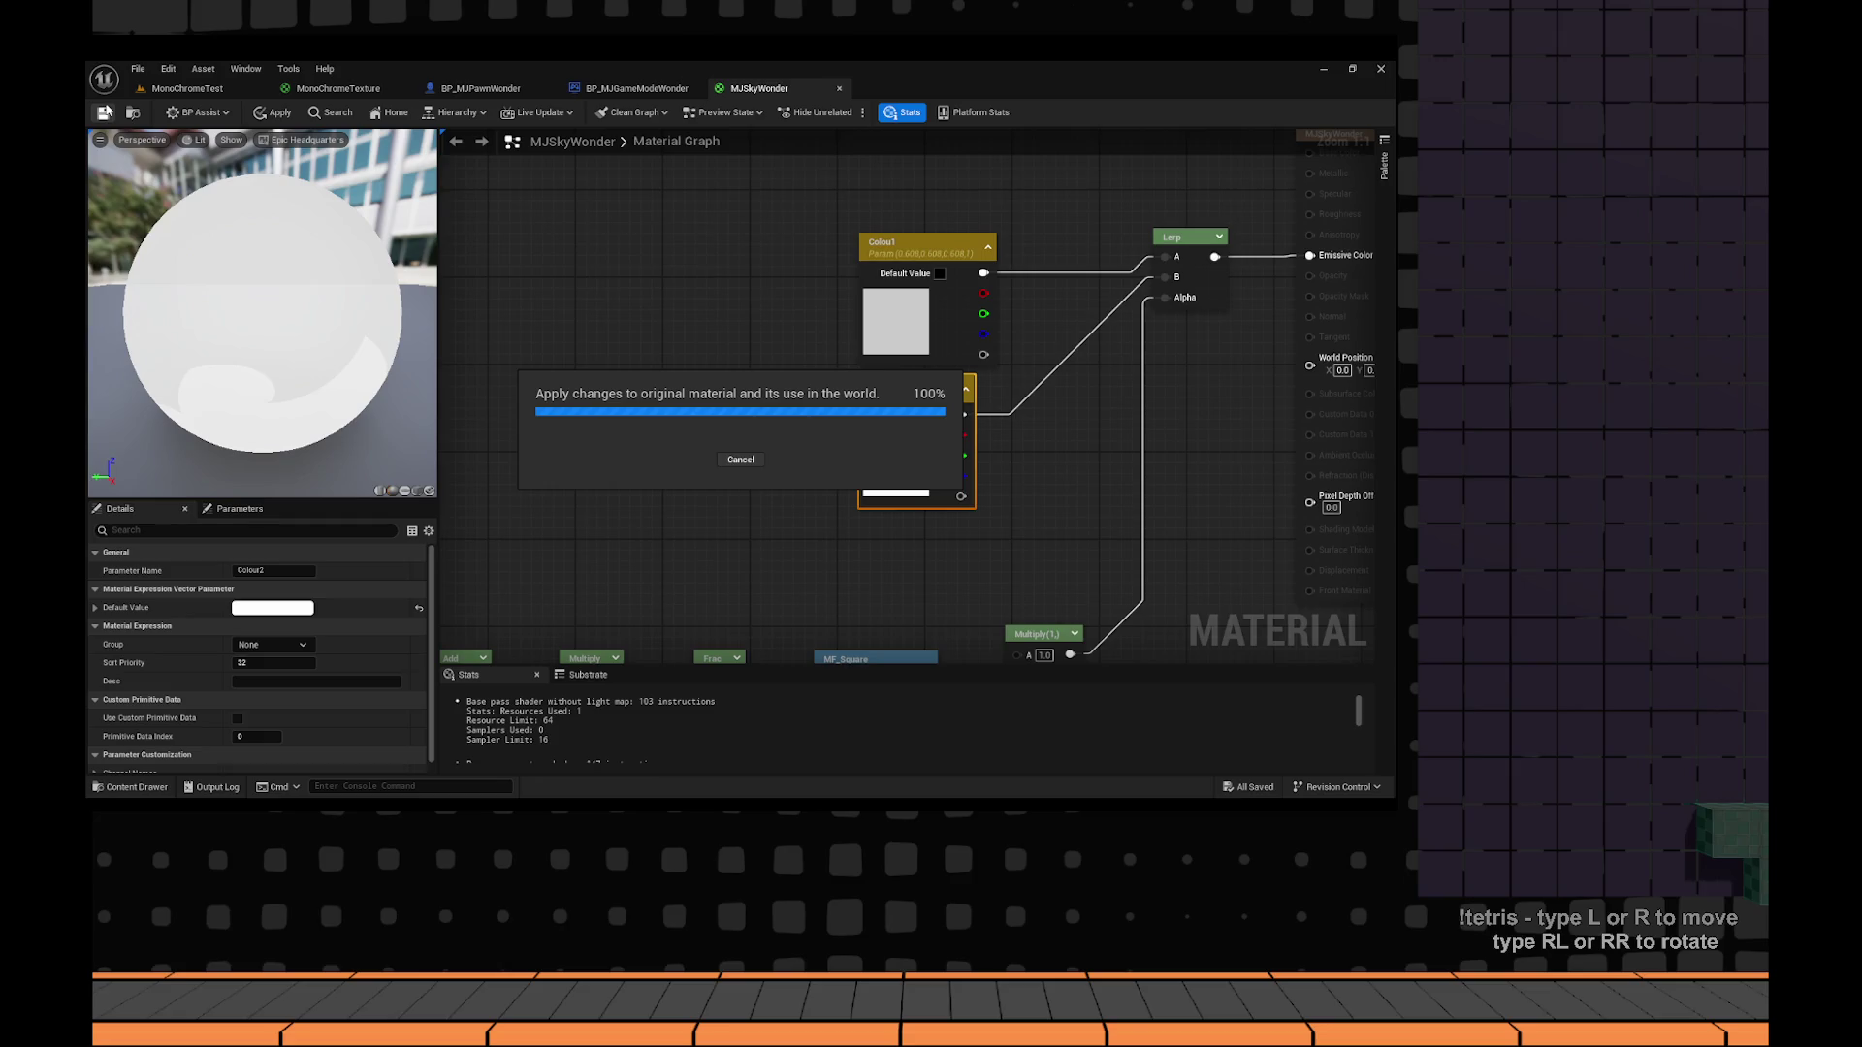
{"action": "left_click", "coordinate": [193, 89]}
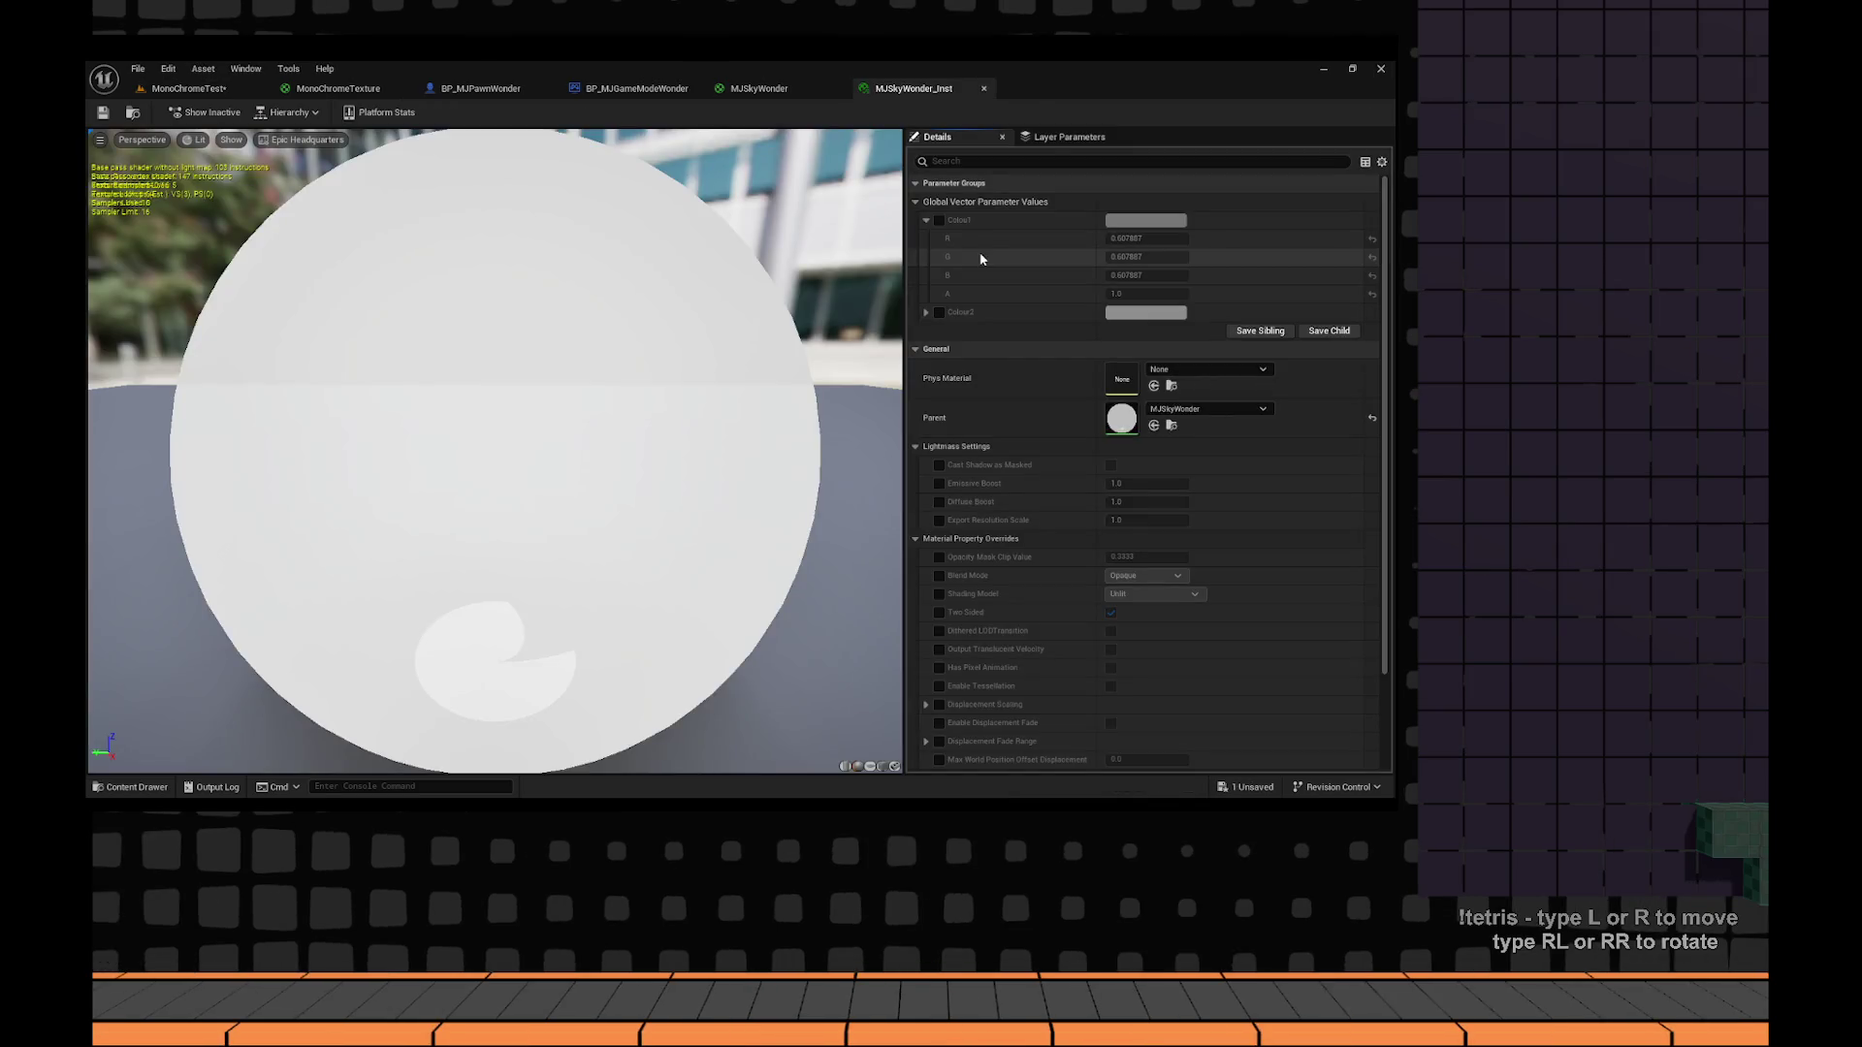
Set MJSkyWonder_Inst's Colour1 to 0 and Colour2 to 0.005208, save it, and return to MonoChromeTest.
{"action": "left_click_drag", "start_coordinate": [637, 549], "coordinate": [734, 514]}
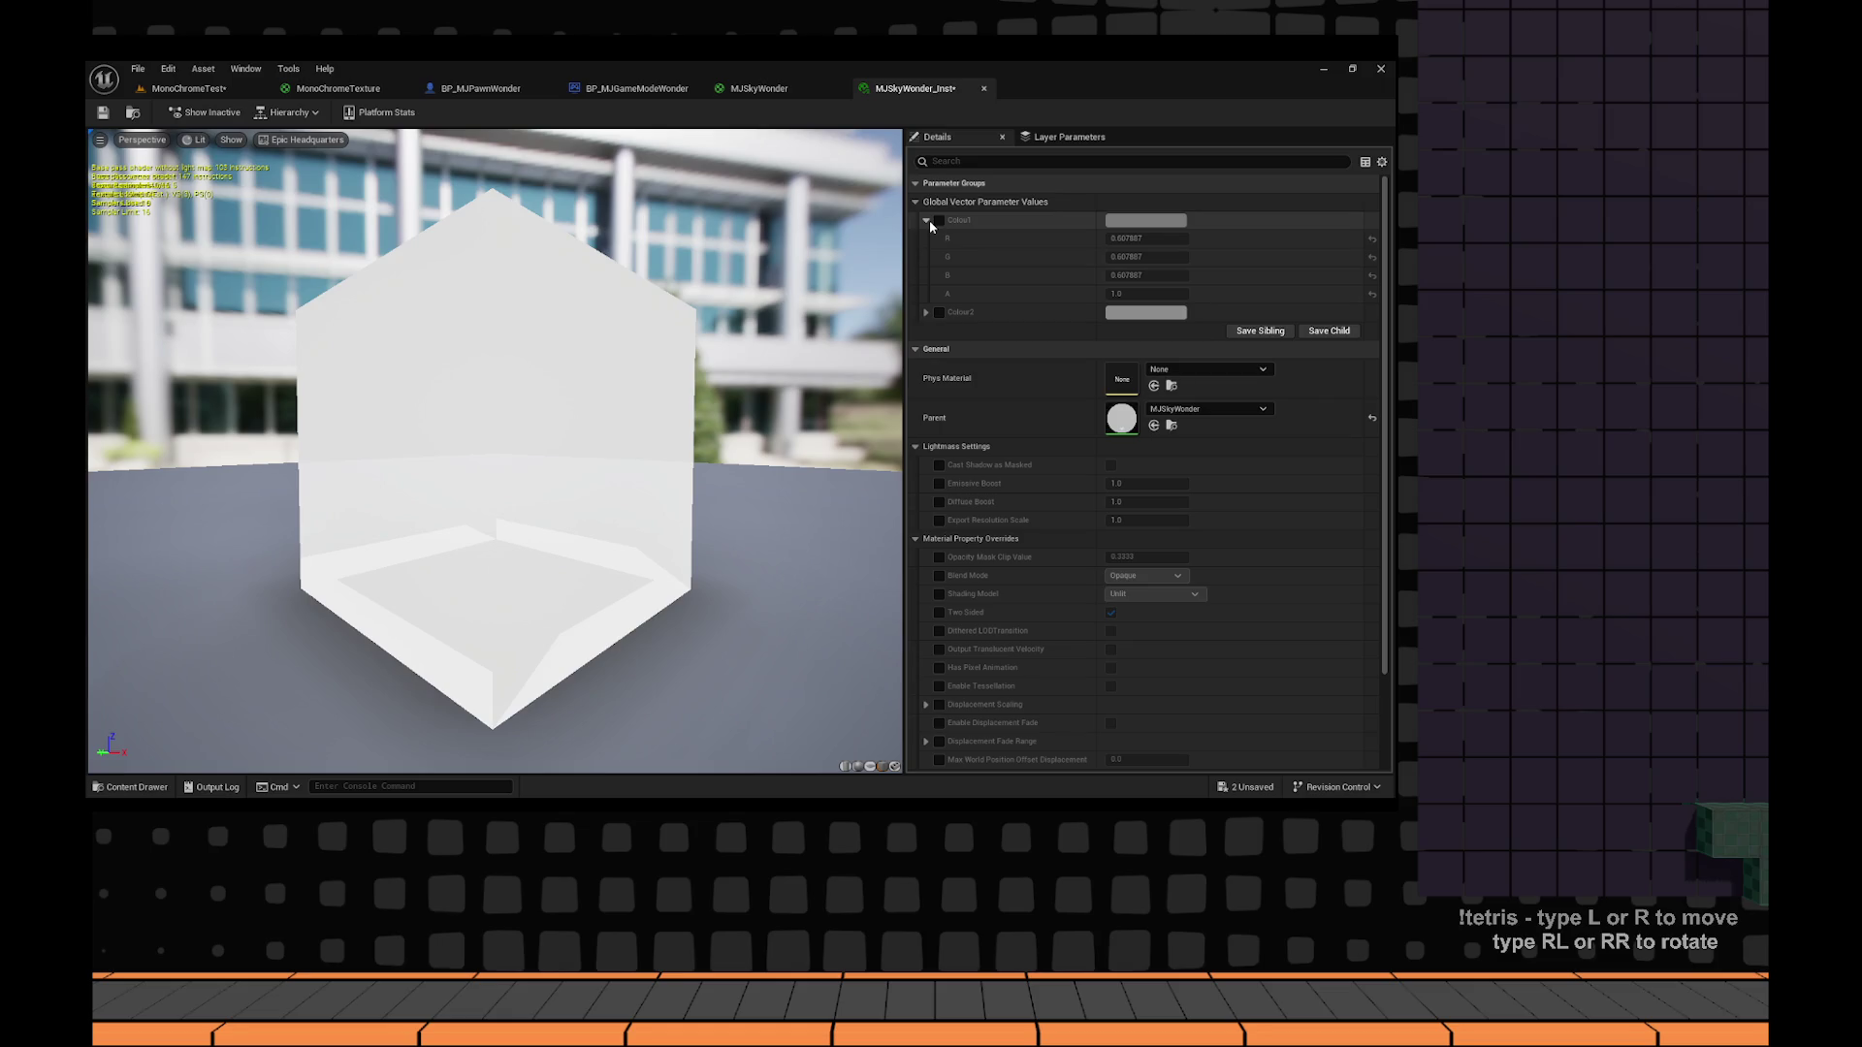
{"action": "key", "text": "ctrl+shift+s"}
{"action": "left_click_drag", "start_coordinate": [762, 436], "coordinate": [763, 148]}
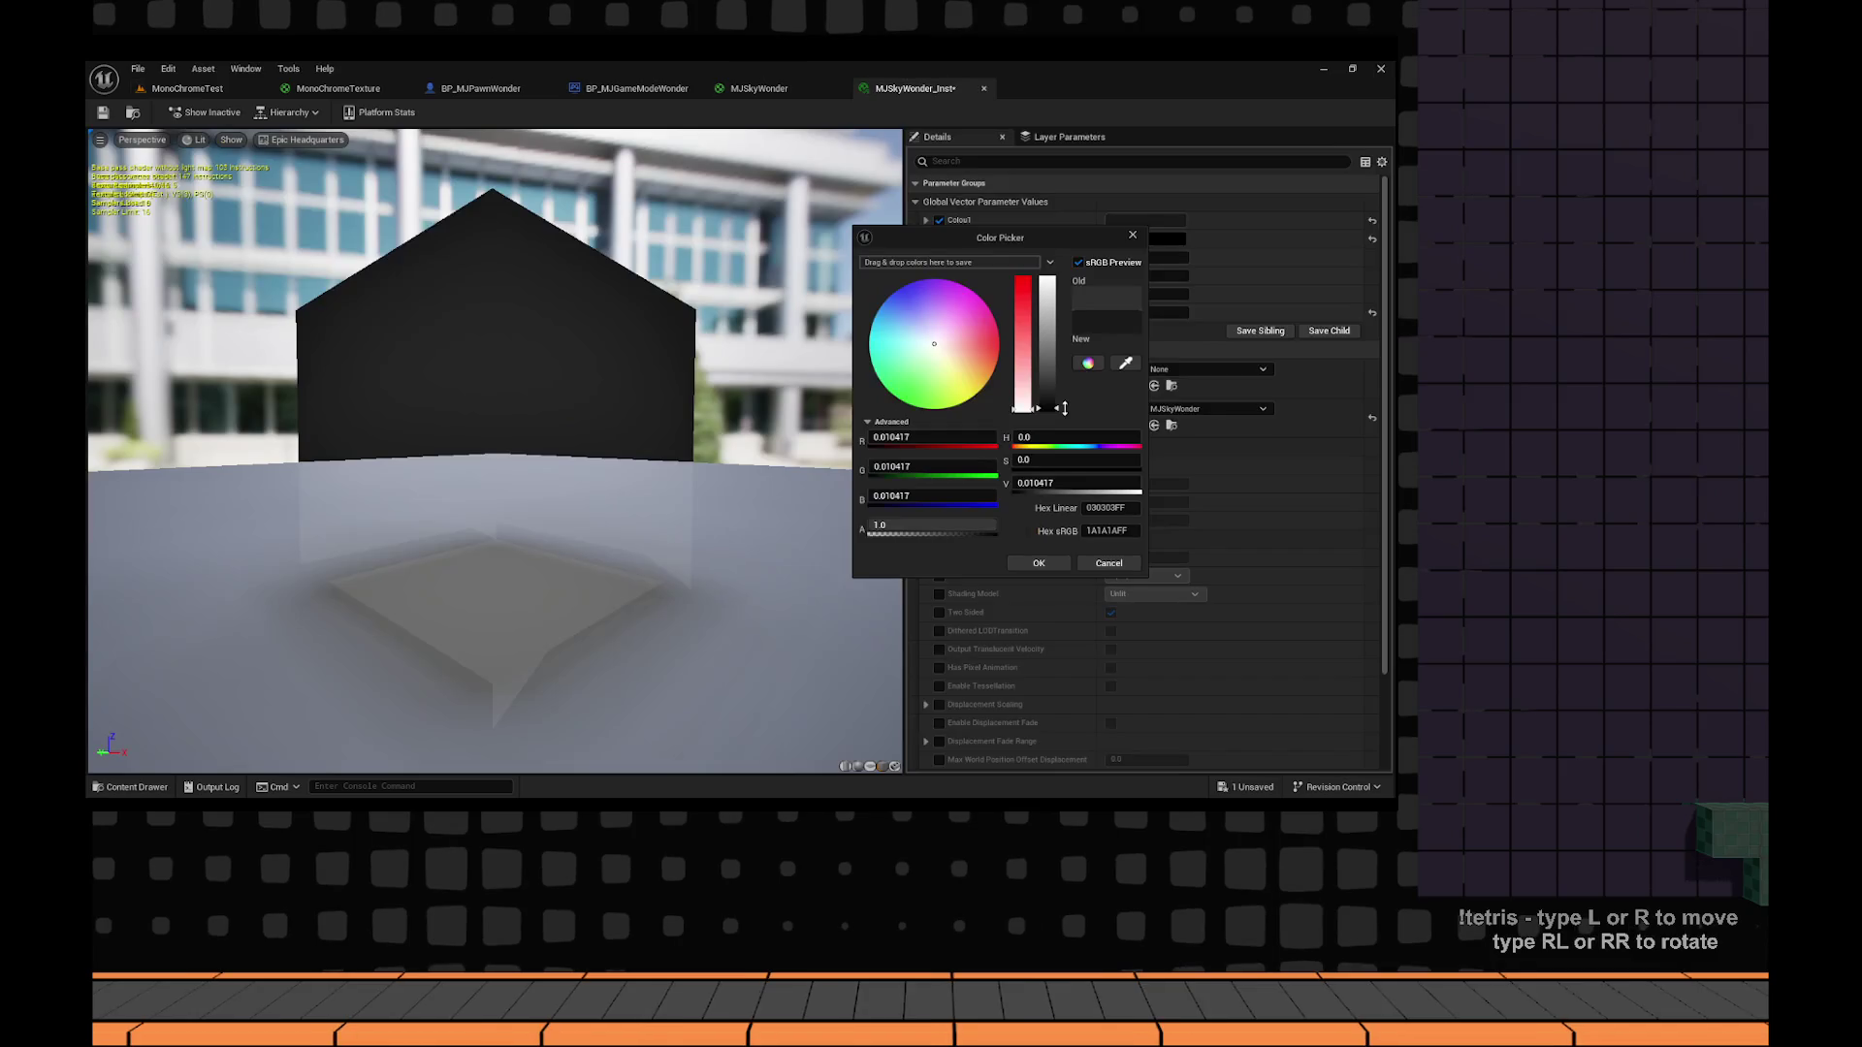
{"action": "key", "text": "Escape"}
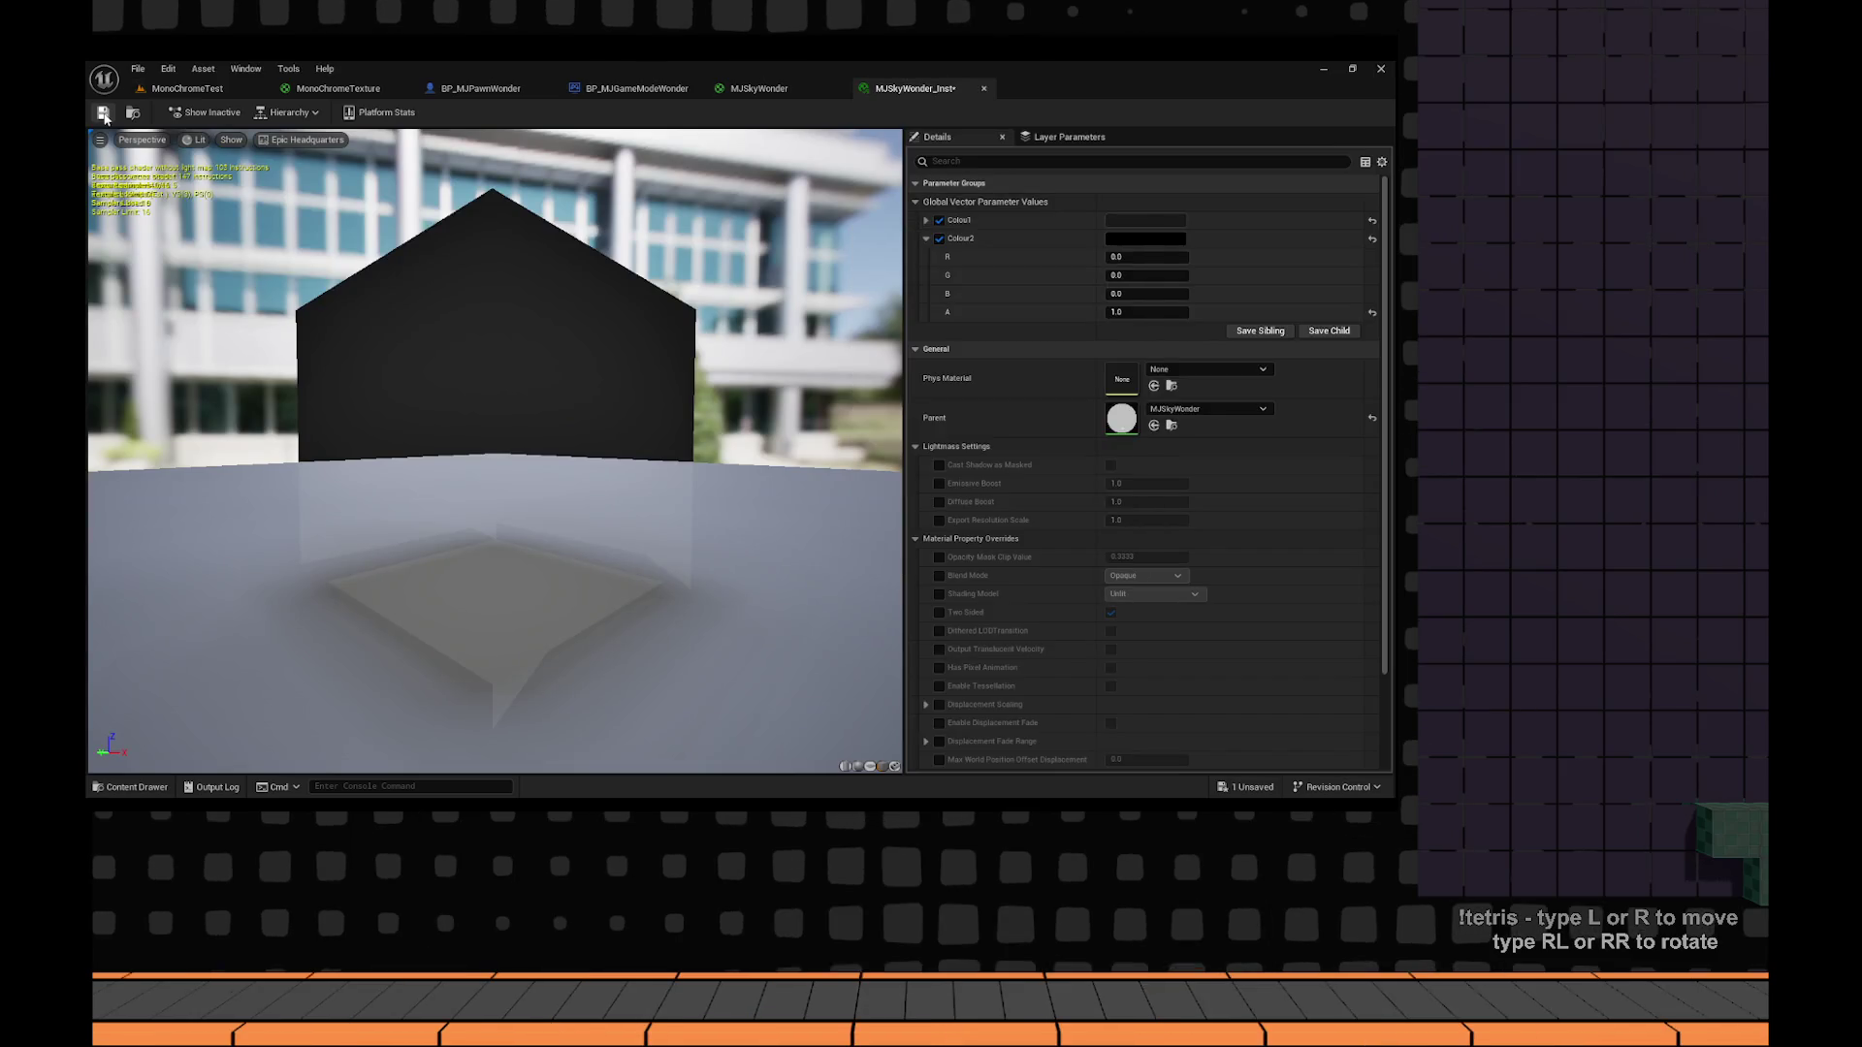
{"action": "left_click", "coordinate": [104, 114]}
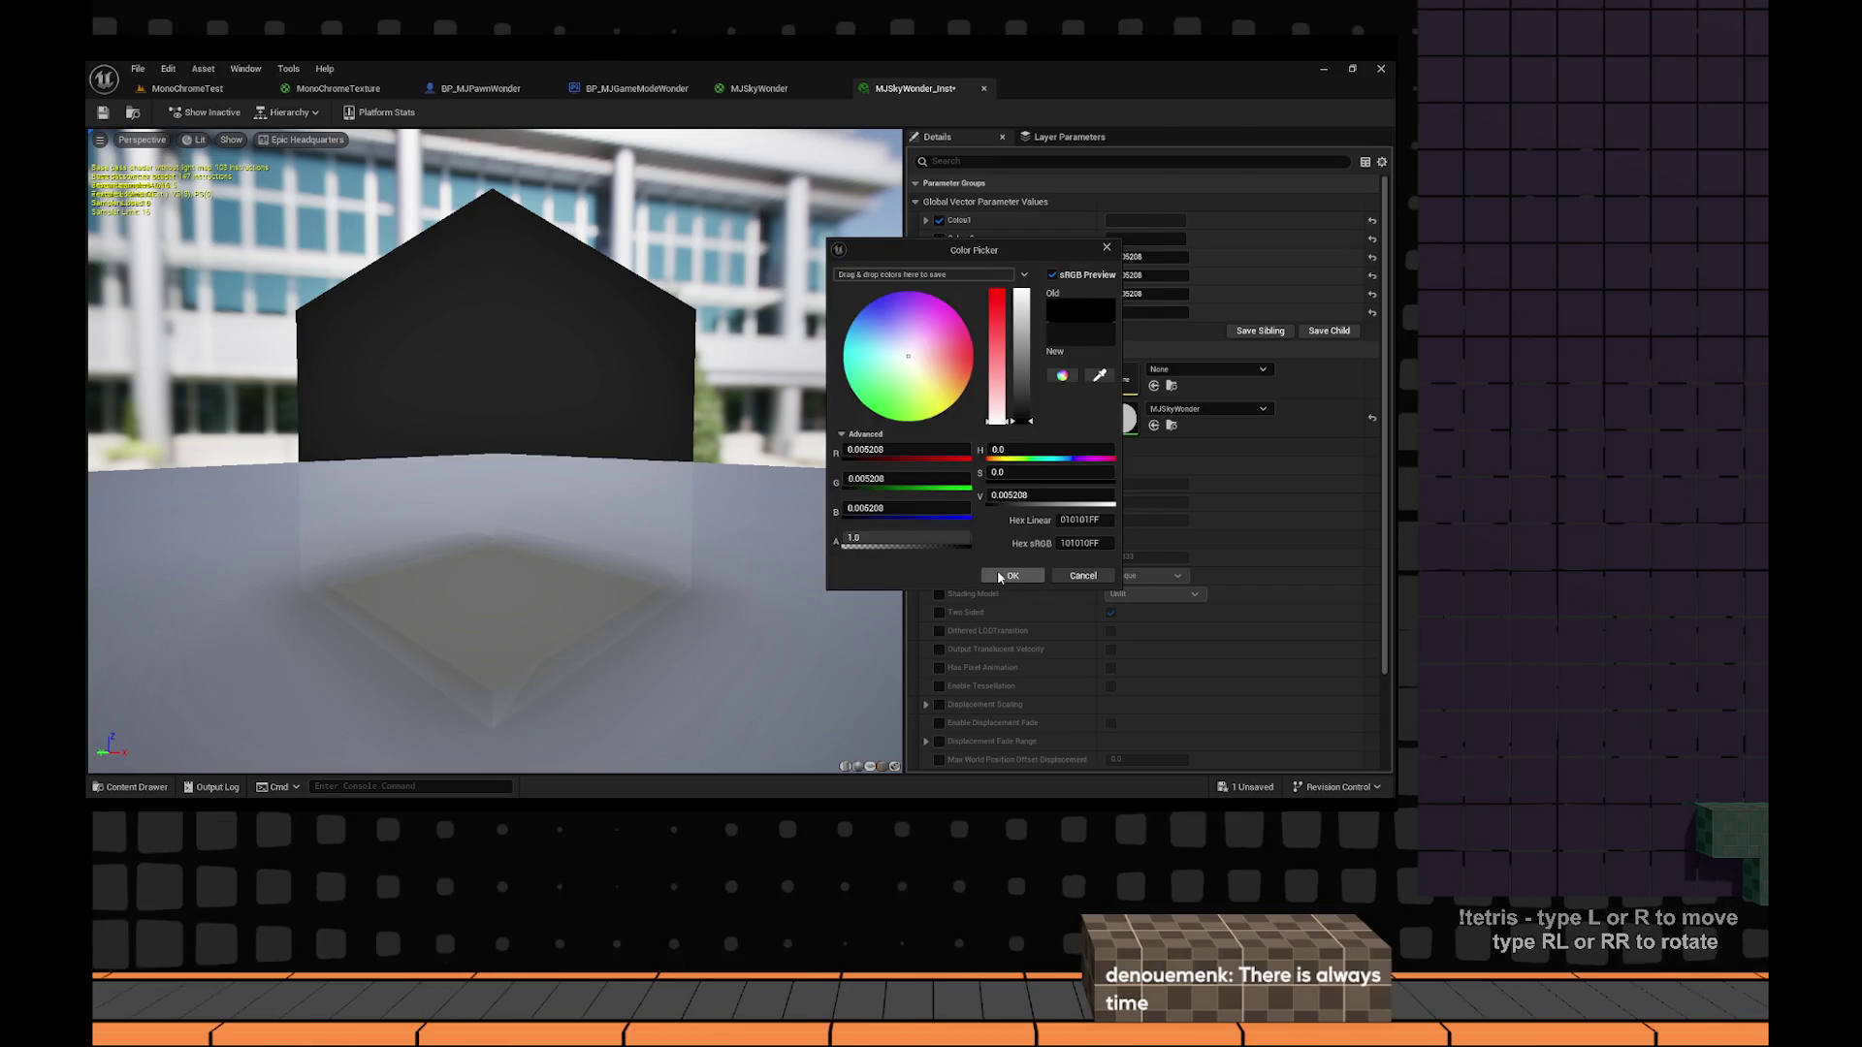
{"action": "left_click", "coordinate": [1001, 578]}
{"action": "left_click", "coordinate": [1156, 227]}
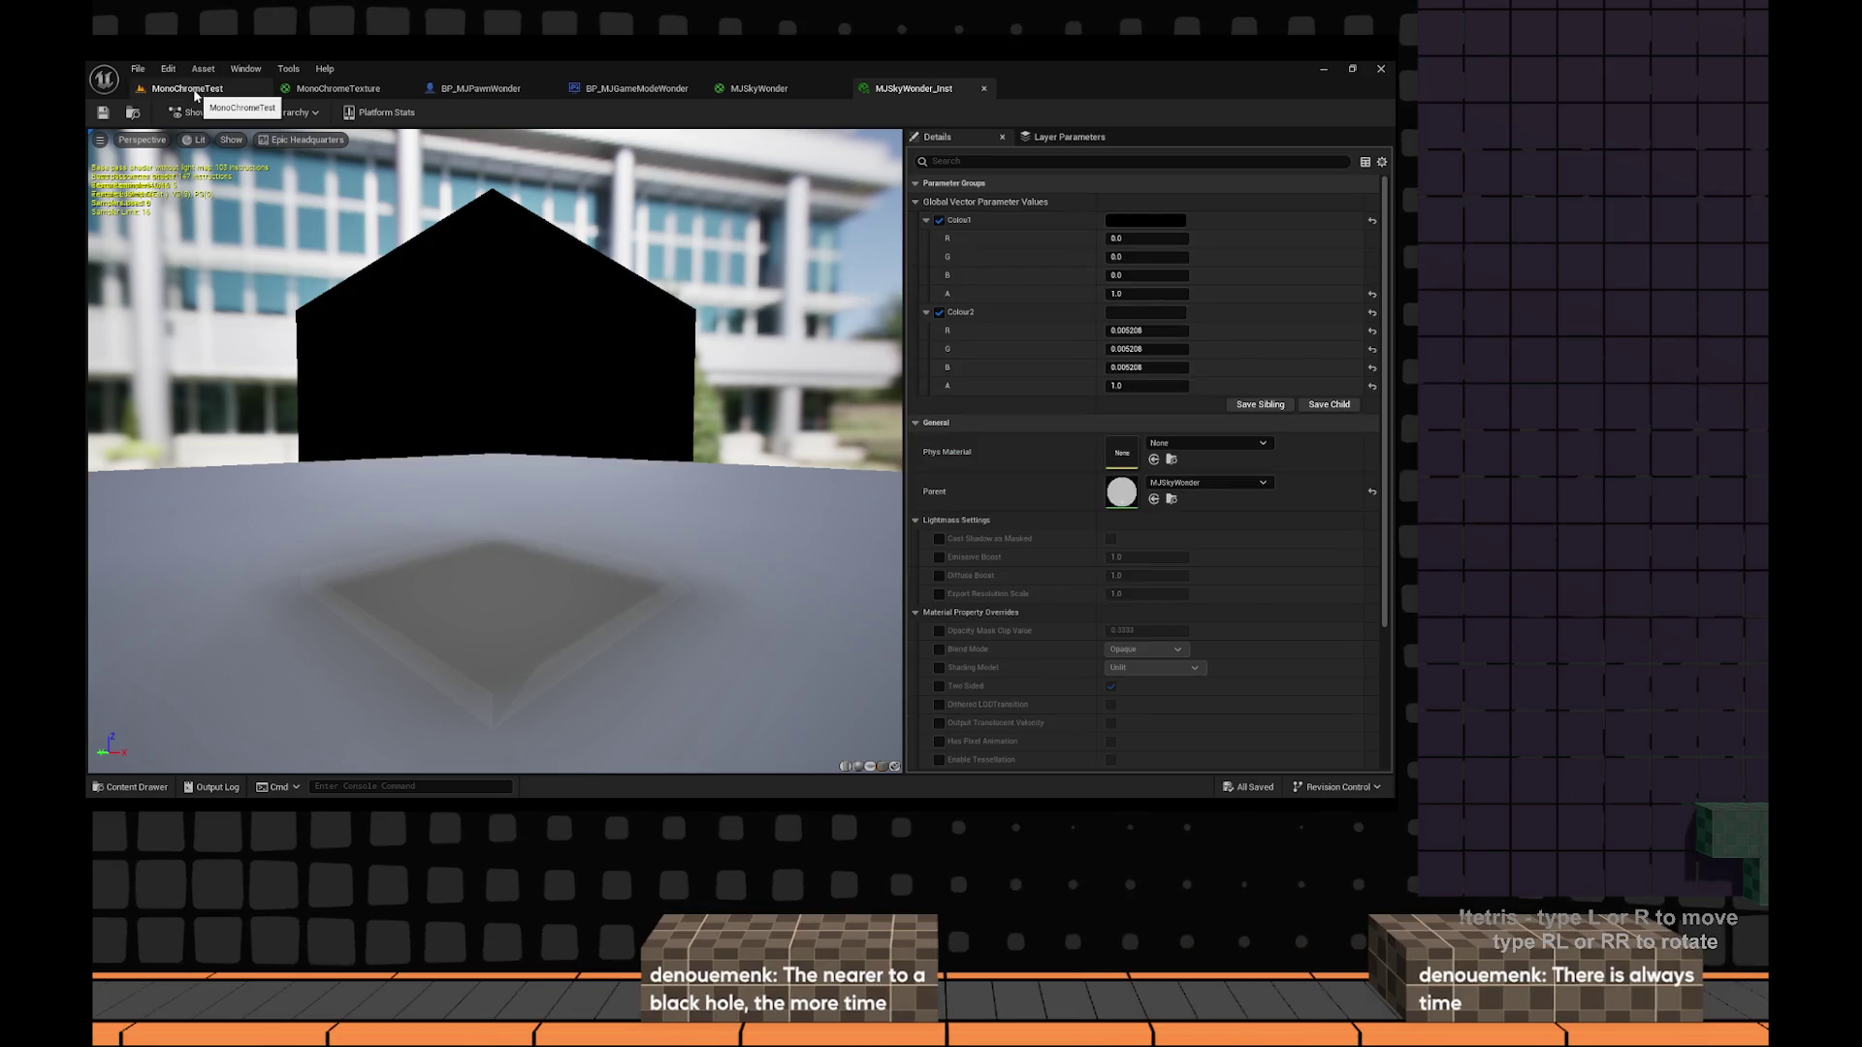
{"action": "left_click", "coordinate": [194, 89]}
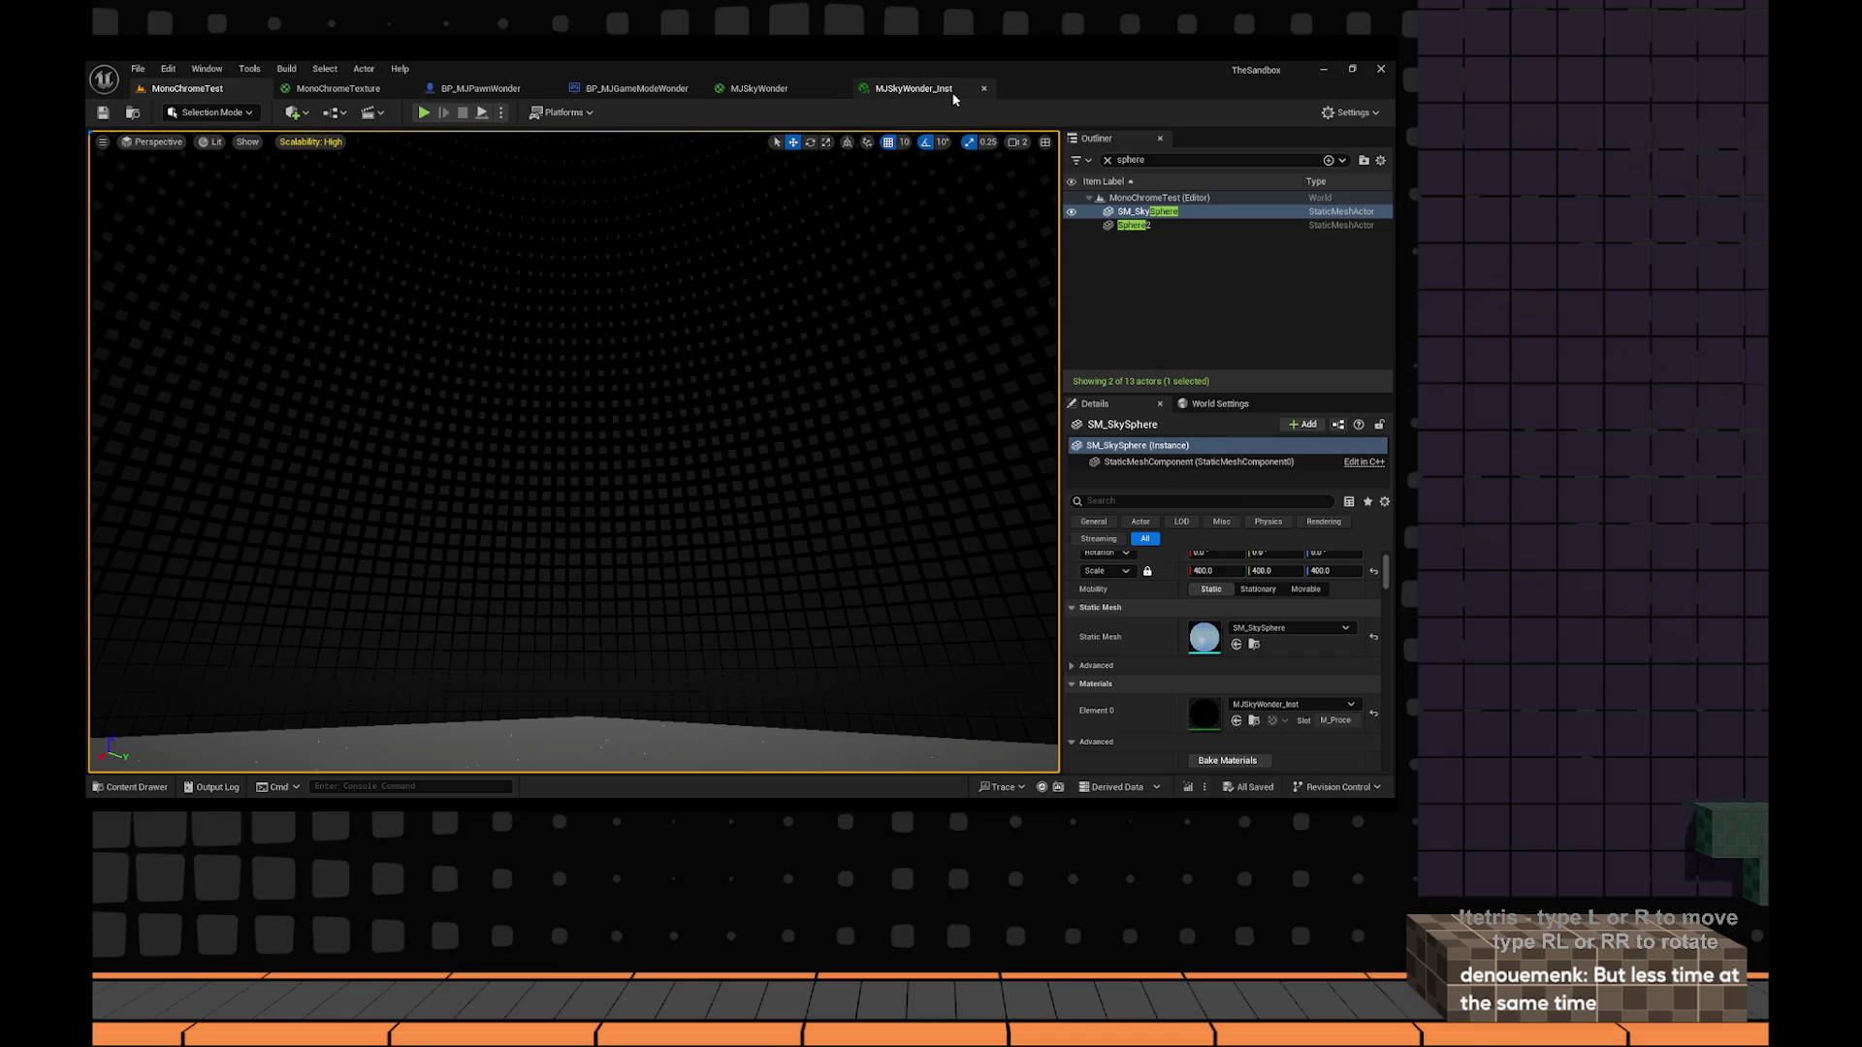
Move the camera toward the labelled cube, then play-test MonoChromeTest with Alt+P and stop with Esc.
{"action": "key", "text": "w"}
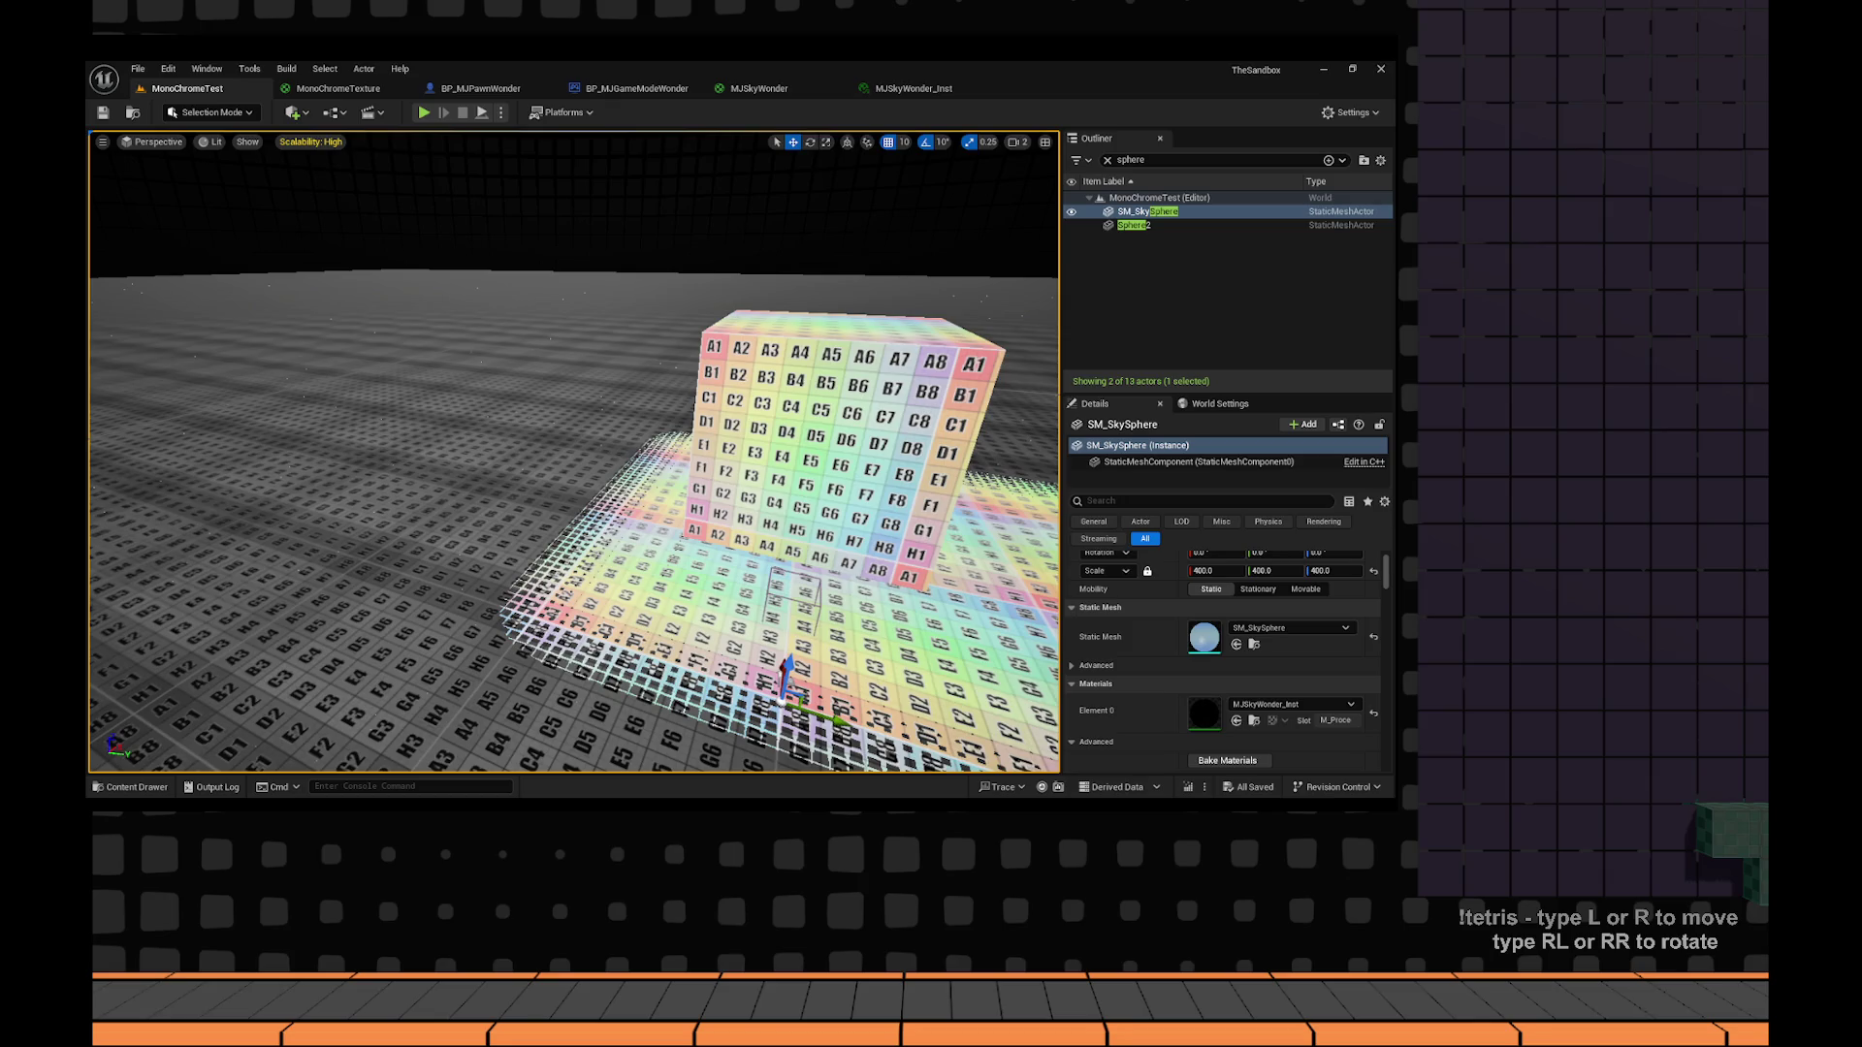
{"action": "key", "text": "alt+p"}
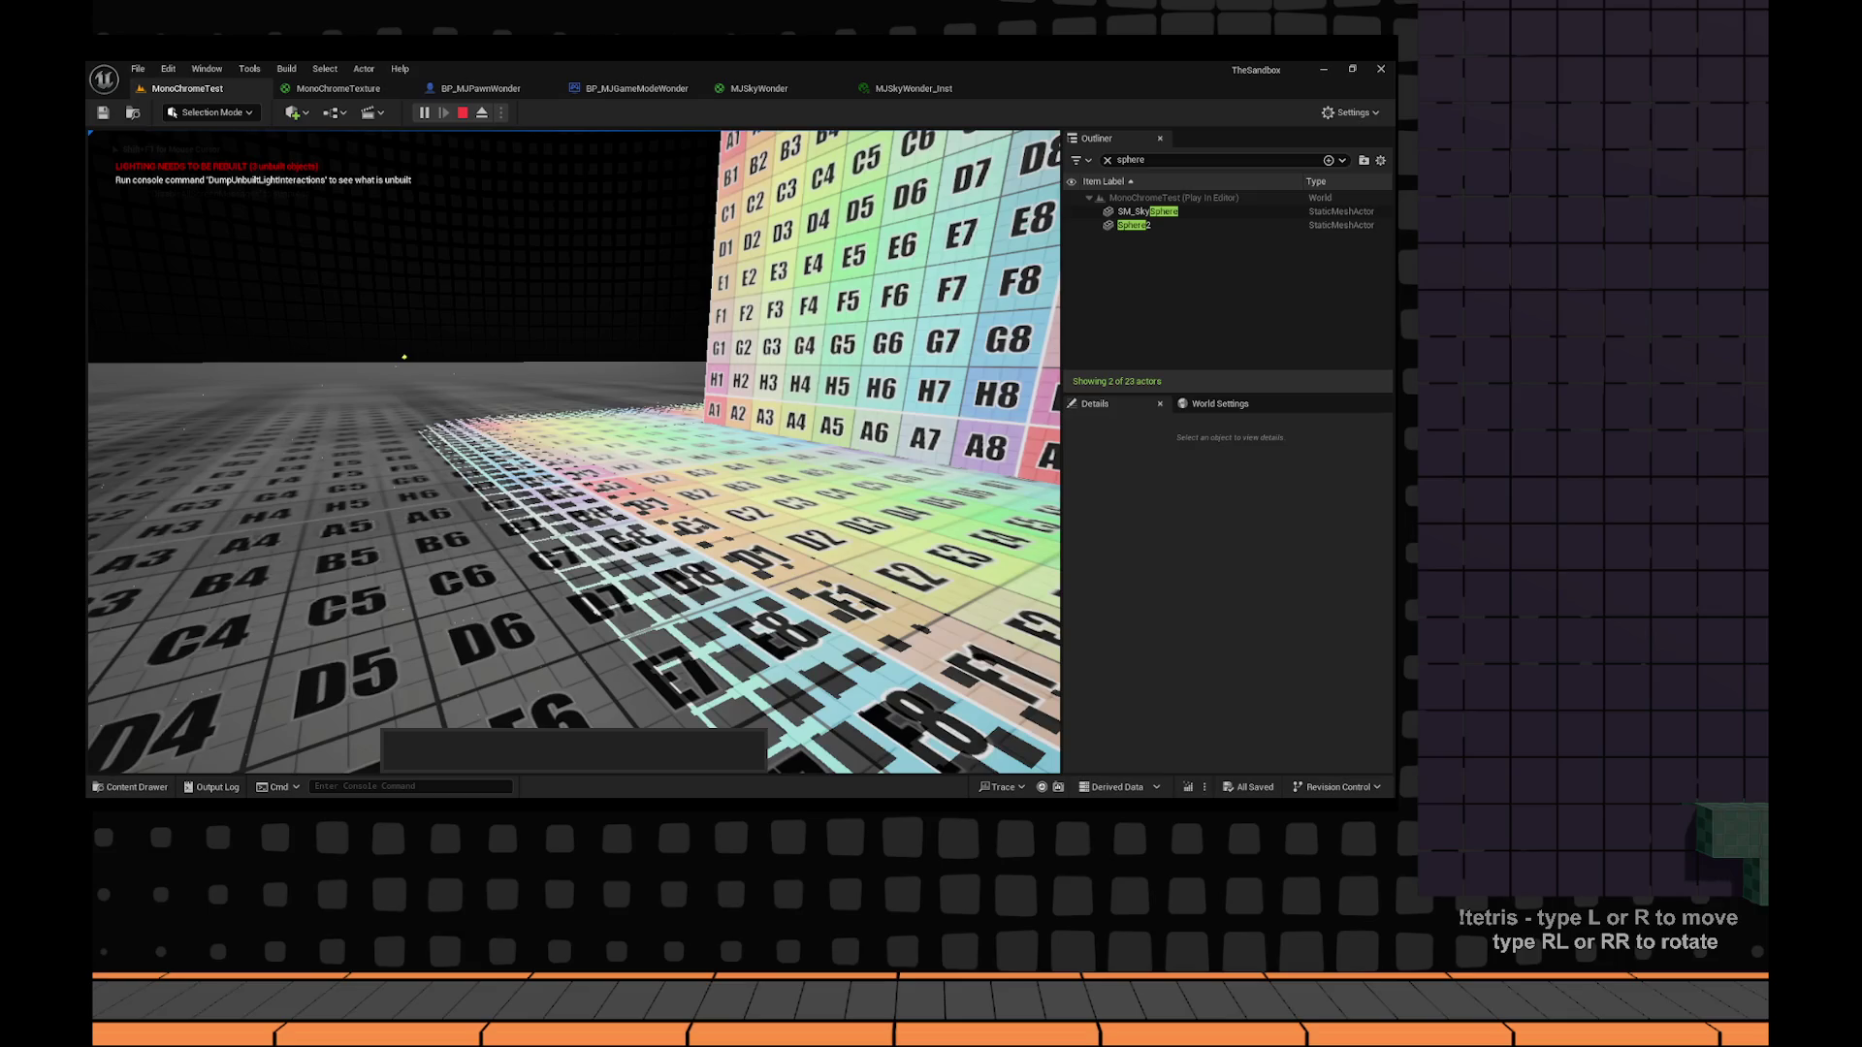
{"action": "key", "text": "Escape"}
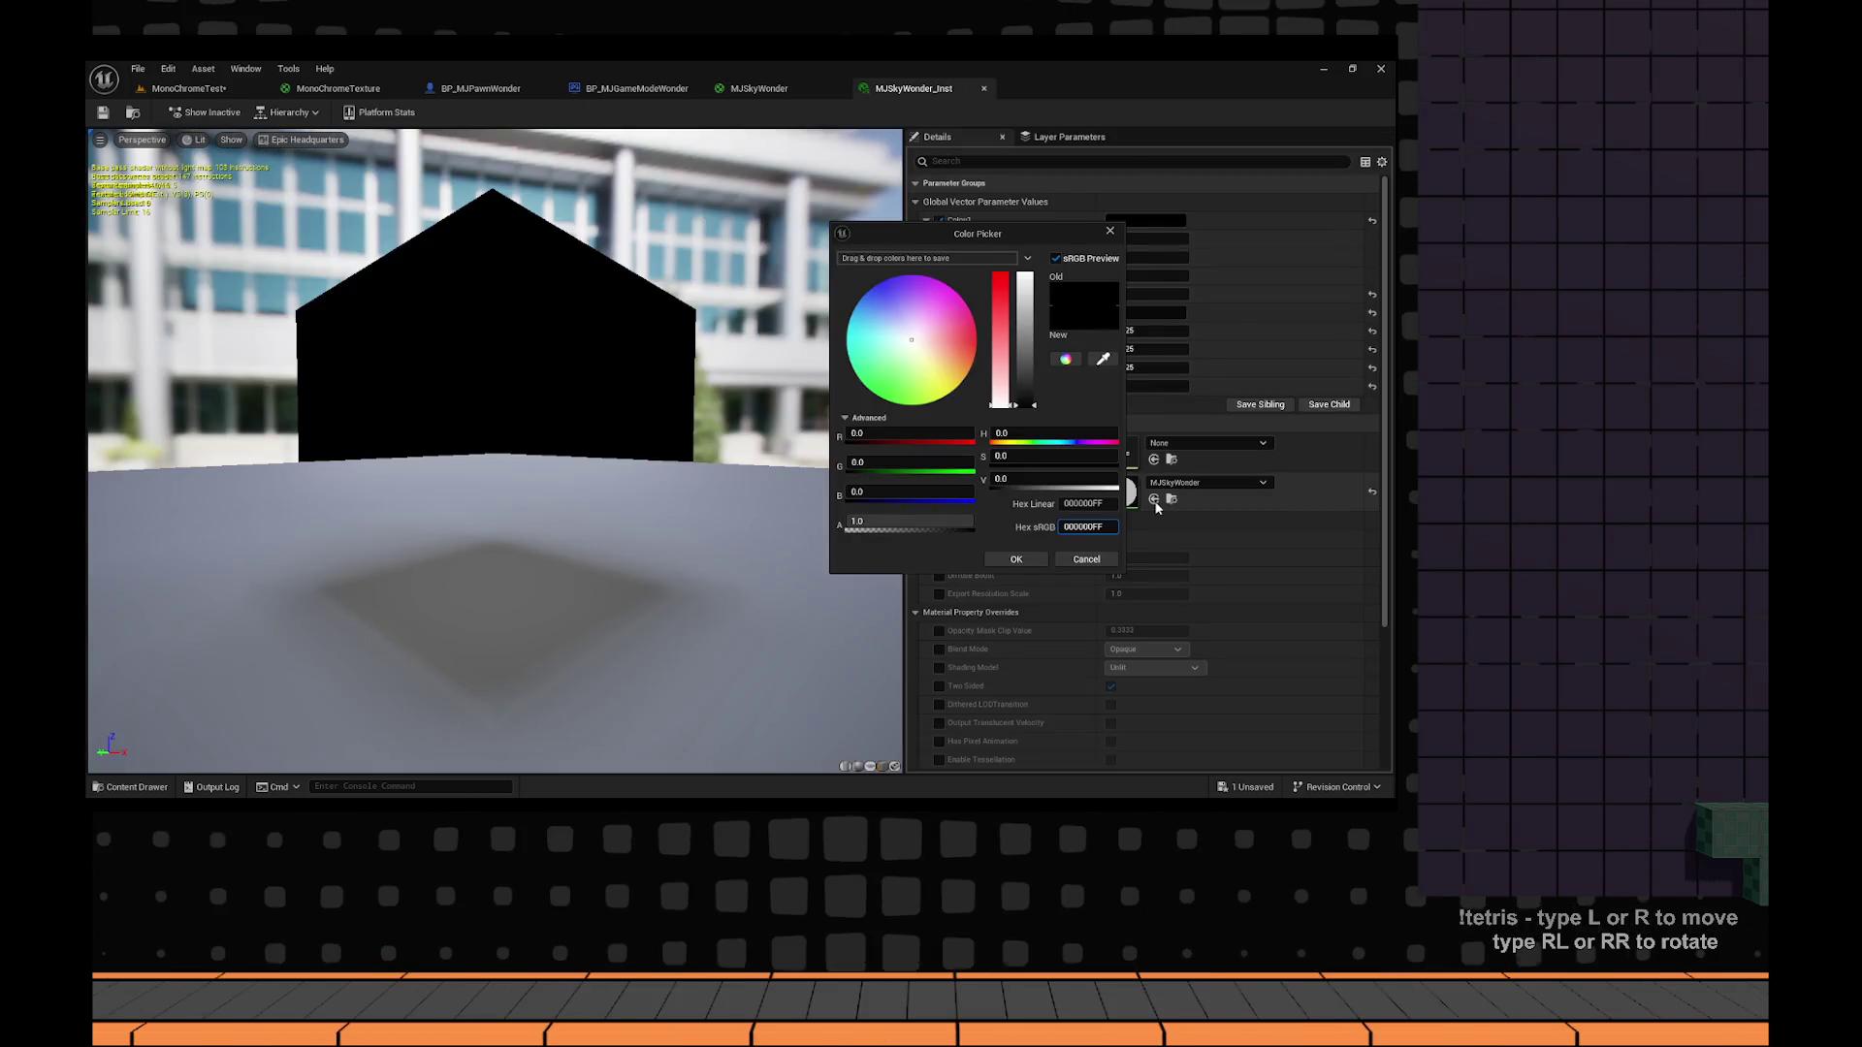
Close the current colour picker and open Colour2's colour picker in MJSkyWonder_Inst.
{"action": "left_click", "coordinate": [1146, 317]}
{"action": "left_click", "coordinate": [1145, 314]}
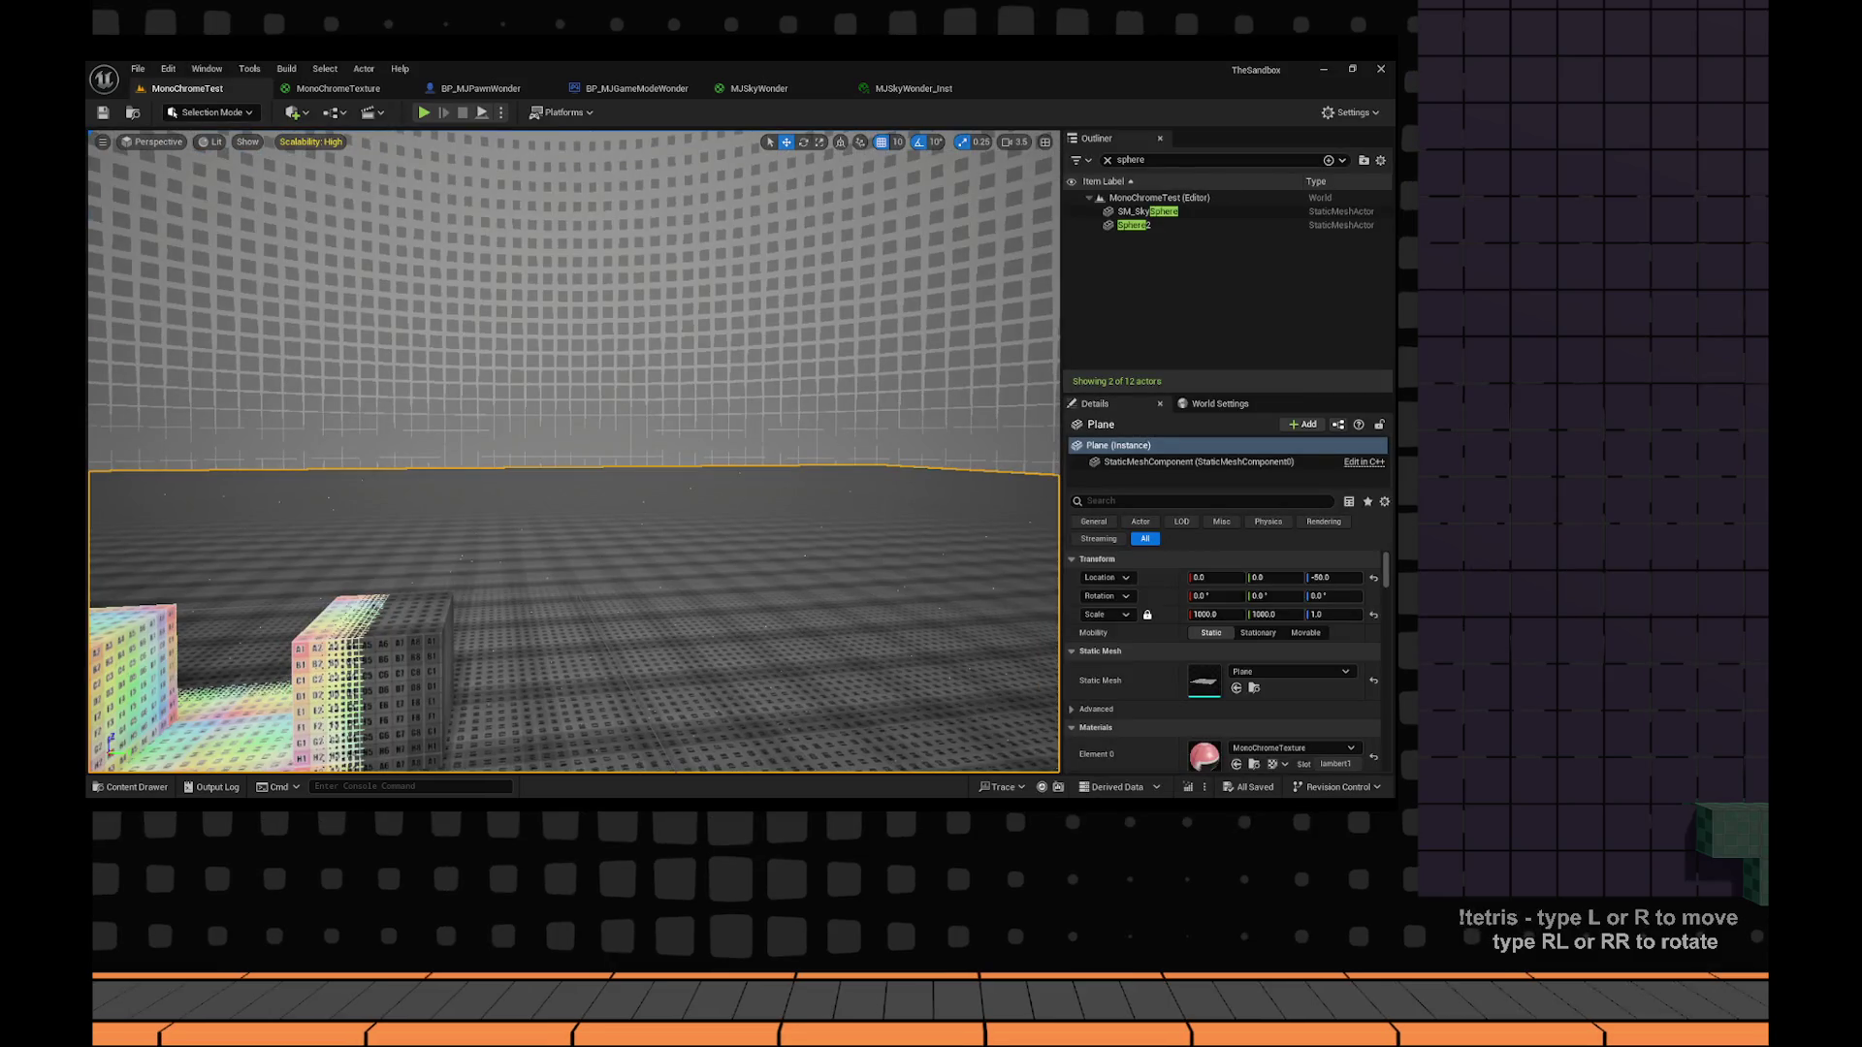
Focus the view on the sky sphere, then bring up the MJSkyWonder_Inst material instance.
{"action": "double_click", "coordinate": [1148, 211]}
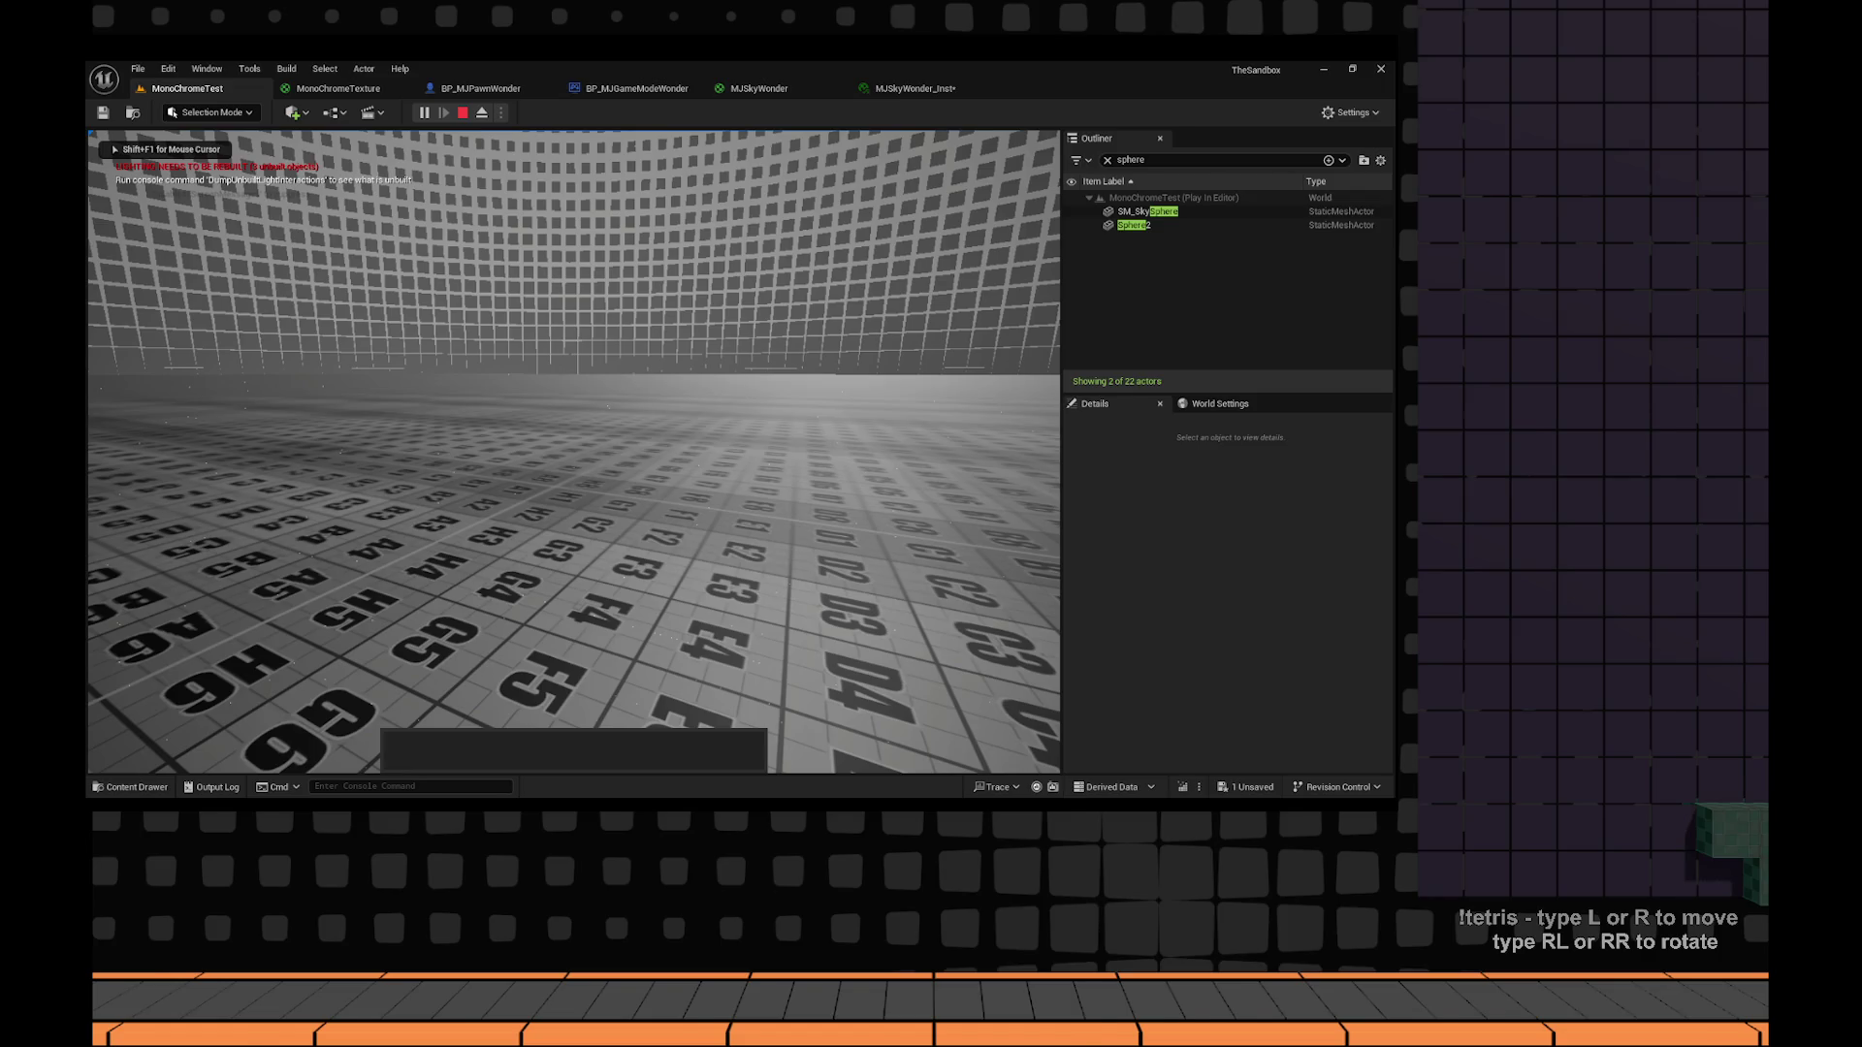
{"action": "left_click", "coordinate": [913, 89]}
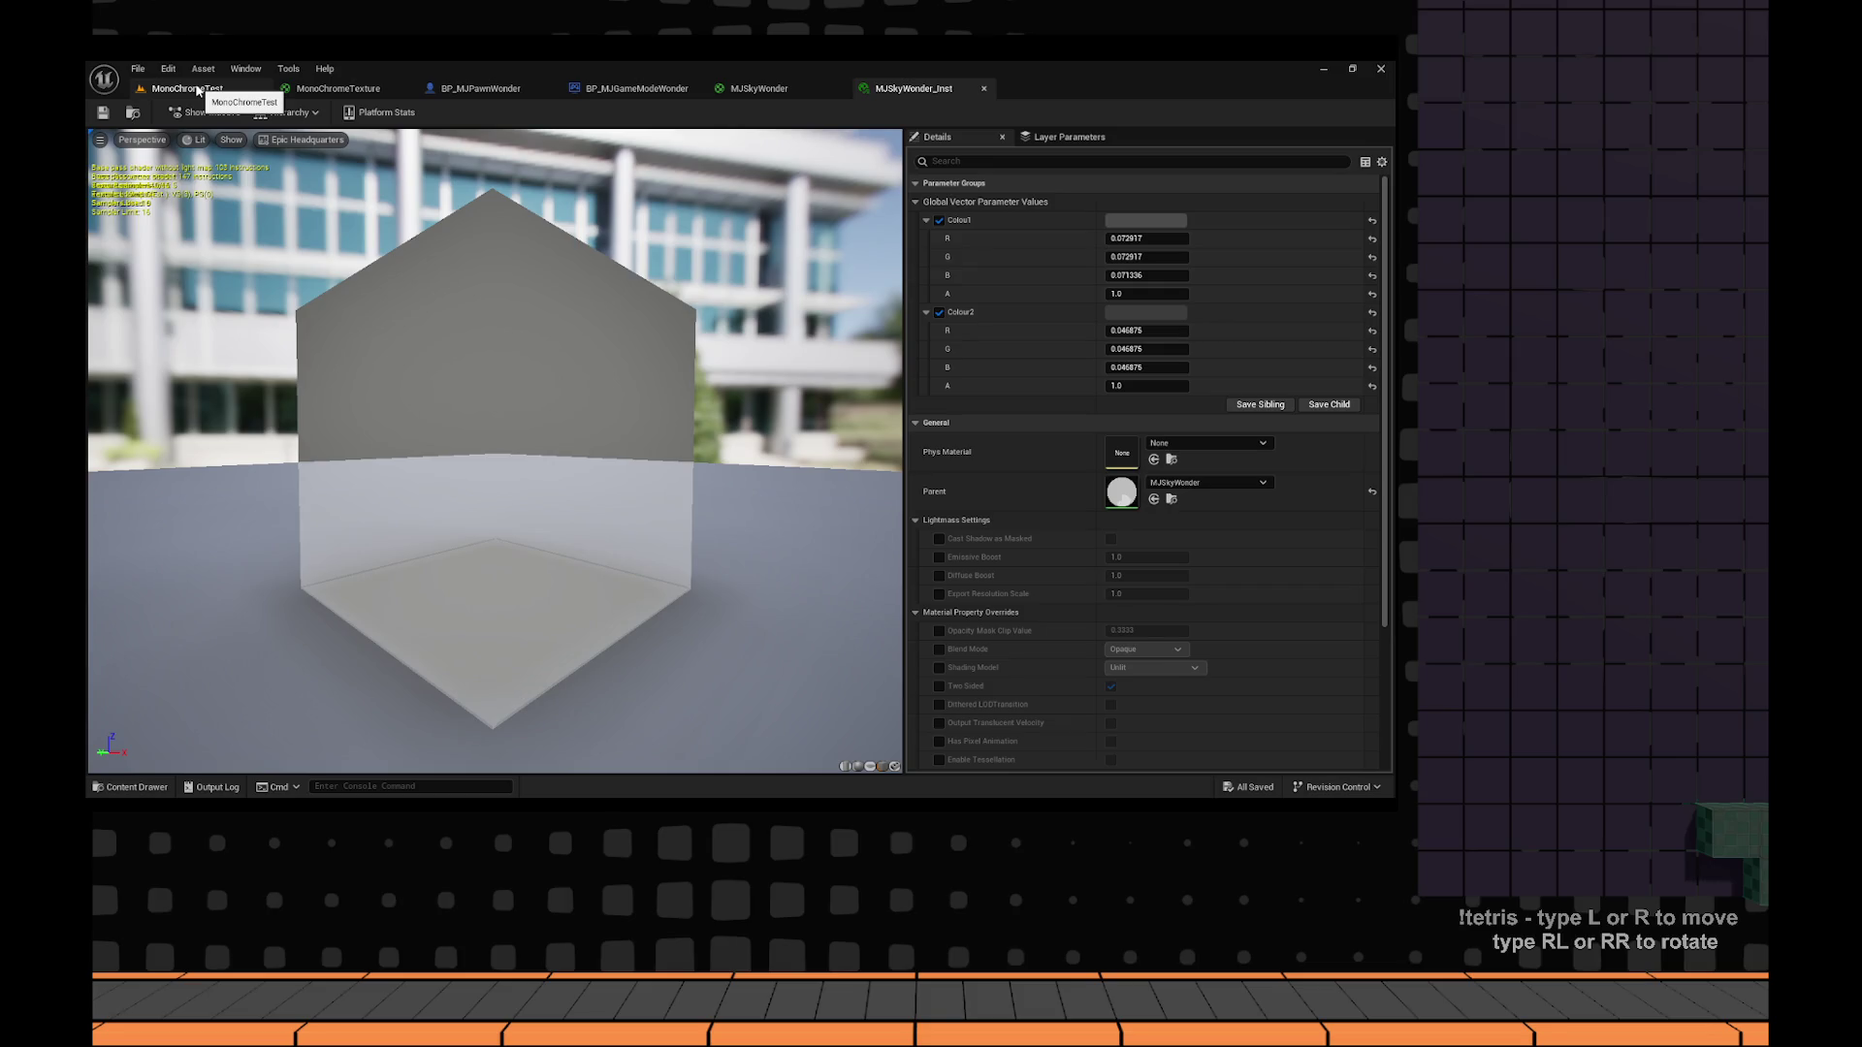
Make the sky material's Colour1 black (R/G/B 0) and go back to the MonoChromeTest level.
{"action": "left_click", "coordinate": [1116, 311]}
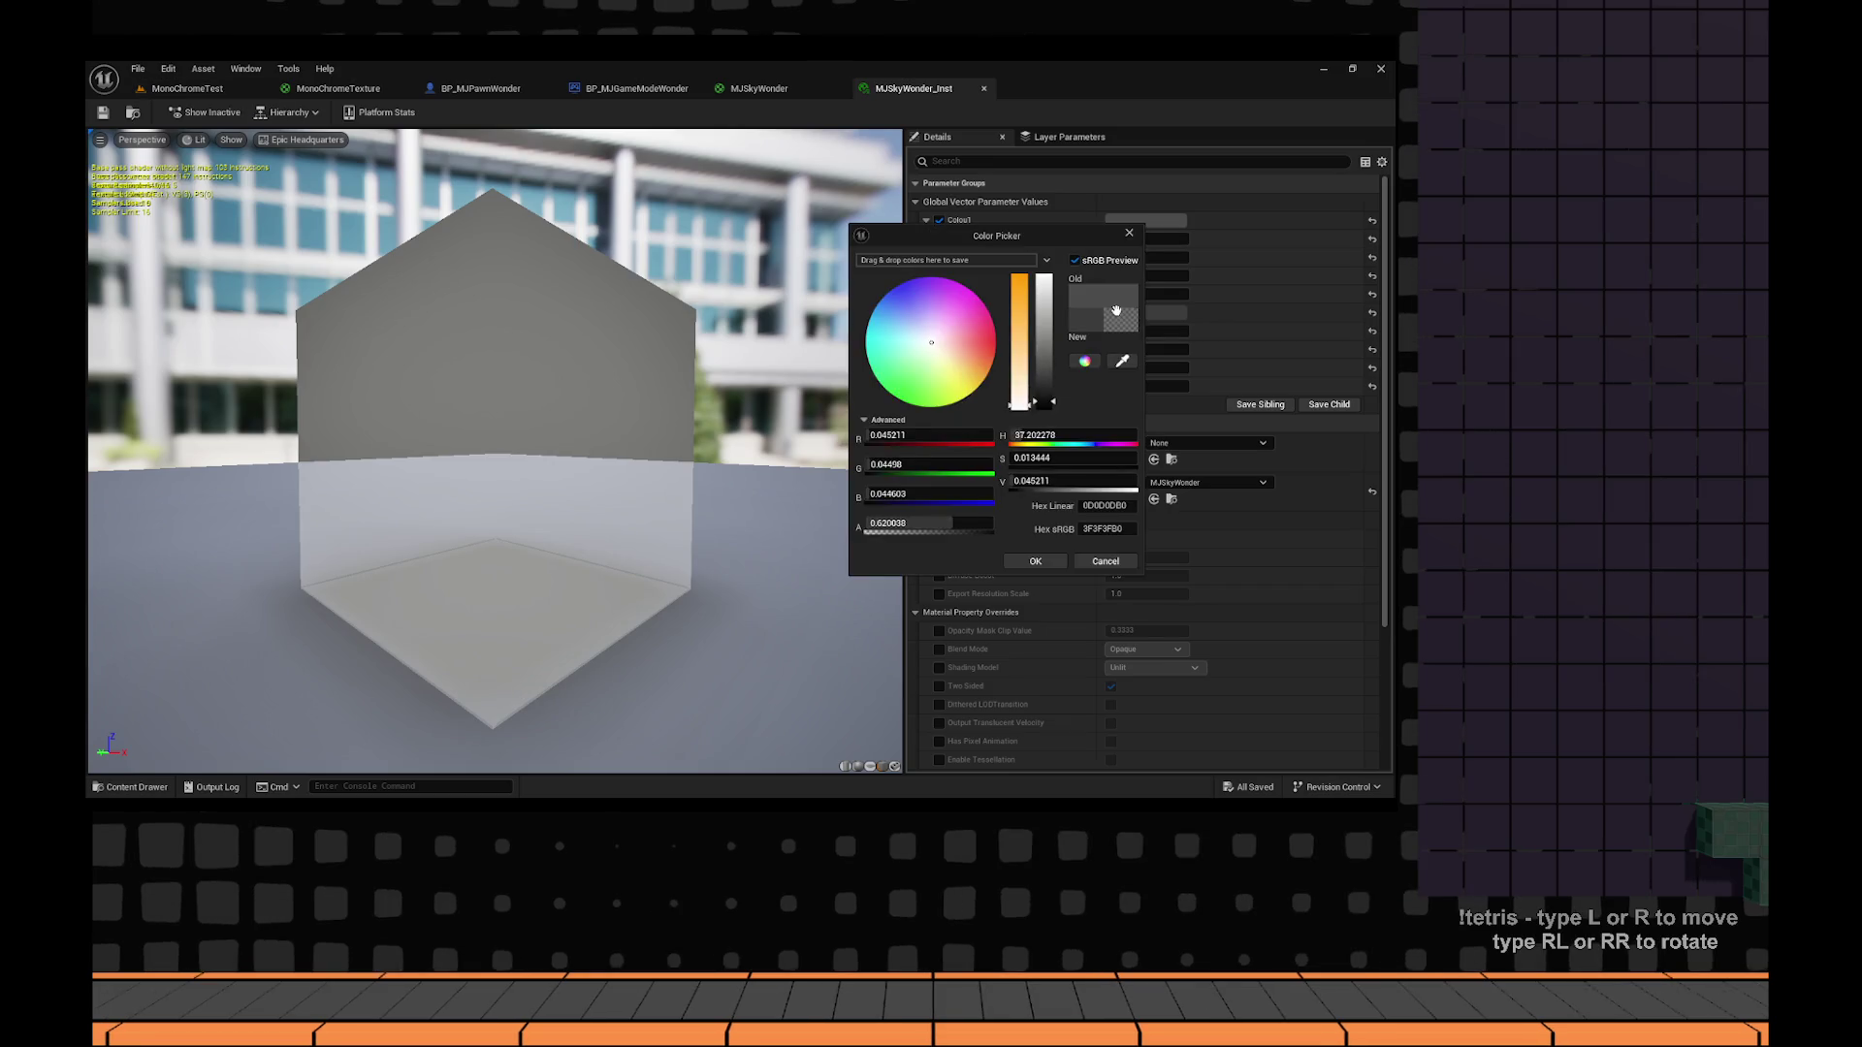
{"action": "key", "text": "Return"}
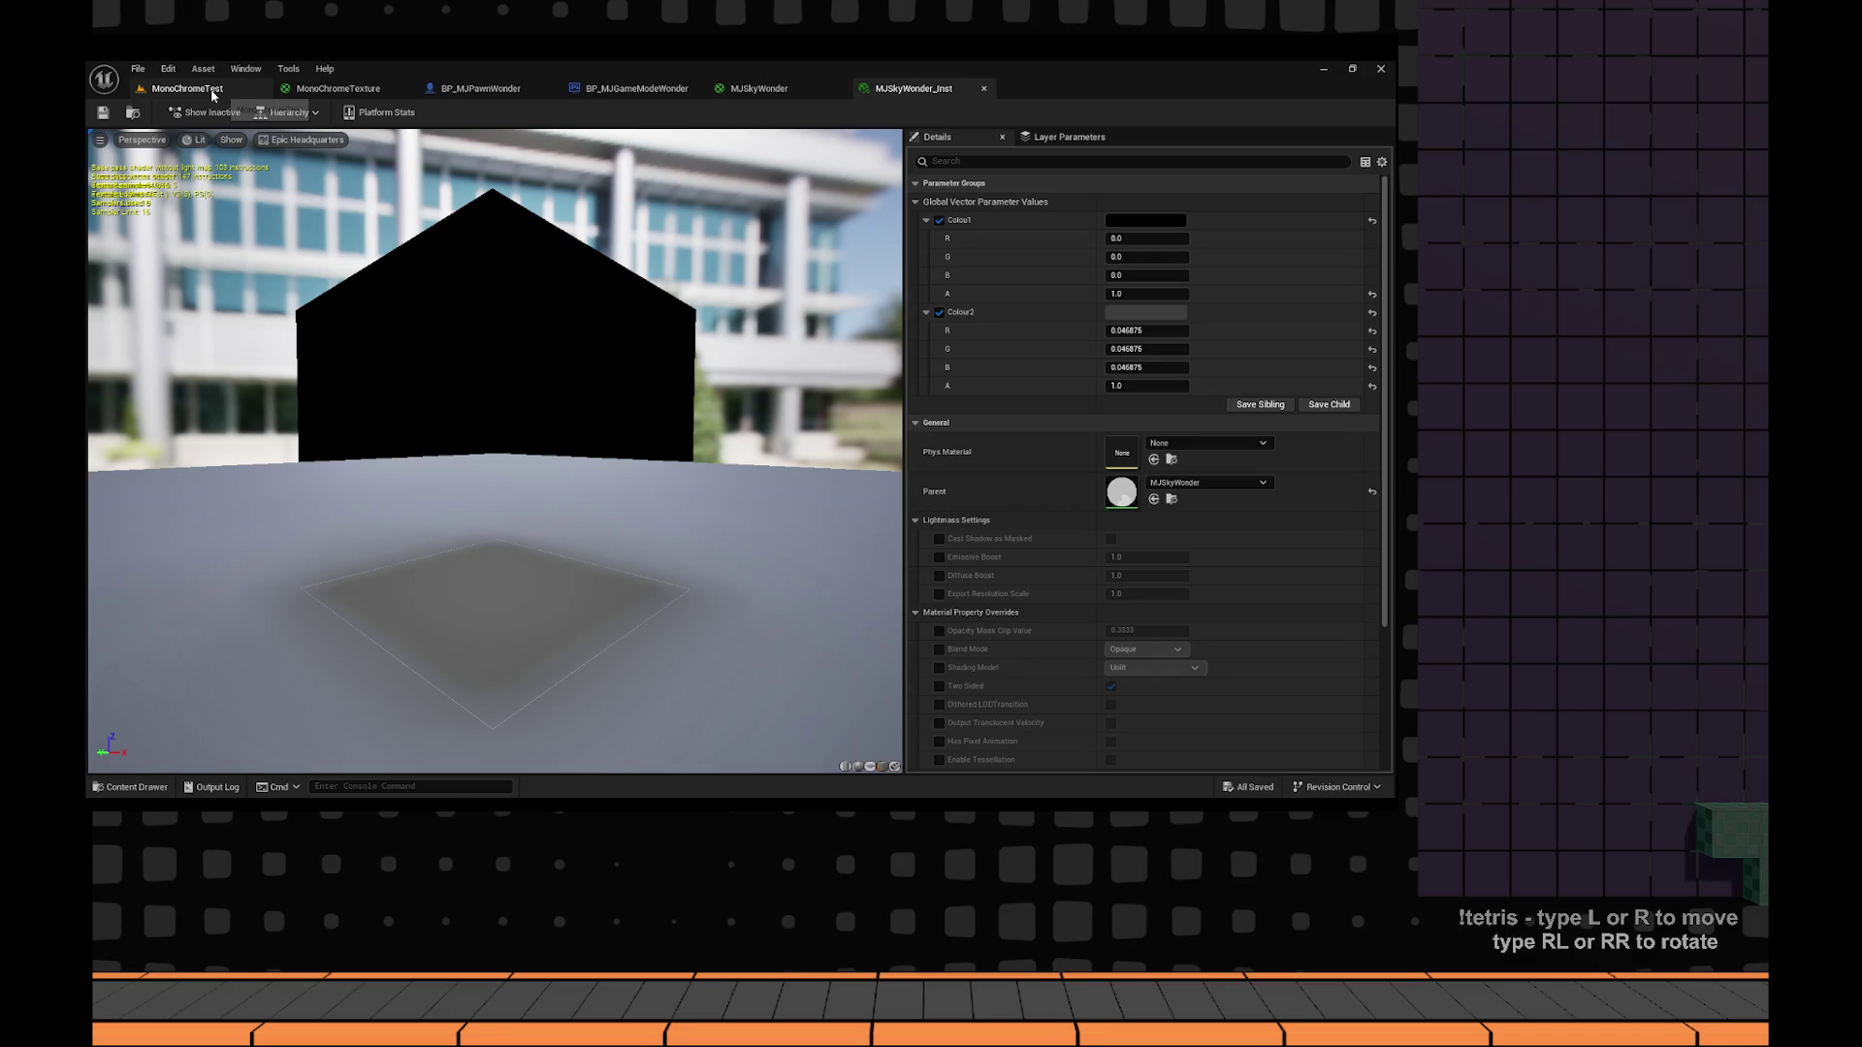
{"action": "left_click", "coordinate": [212, 94]}
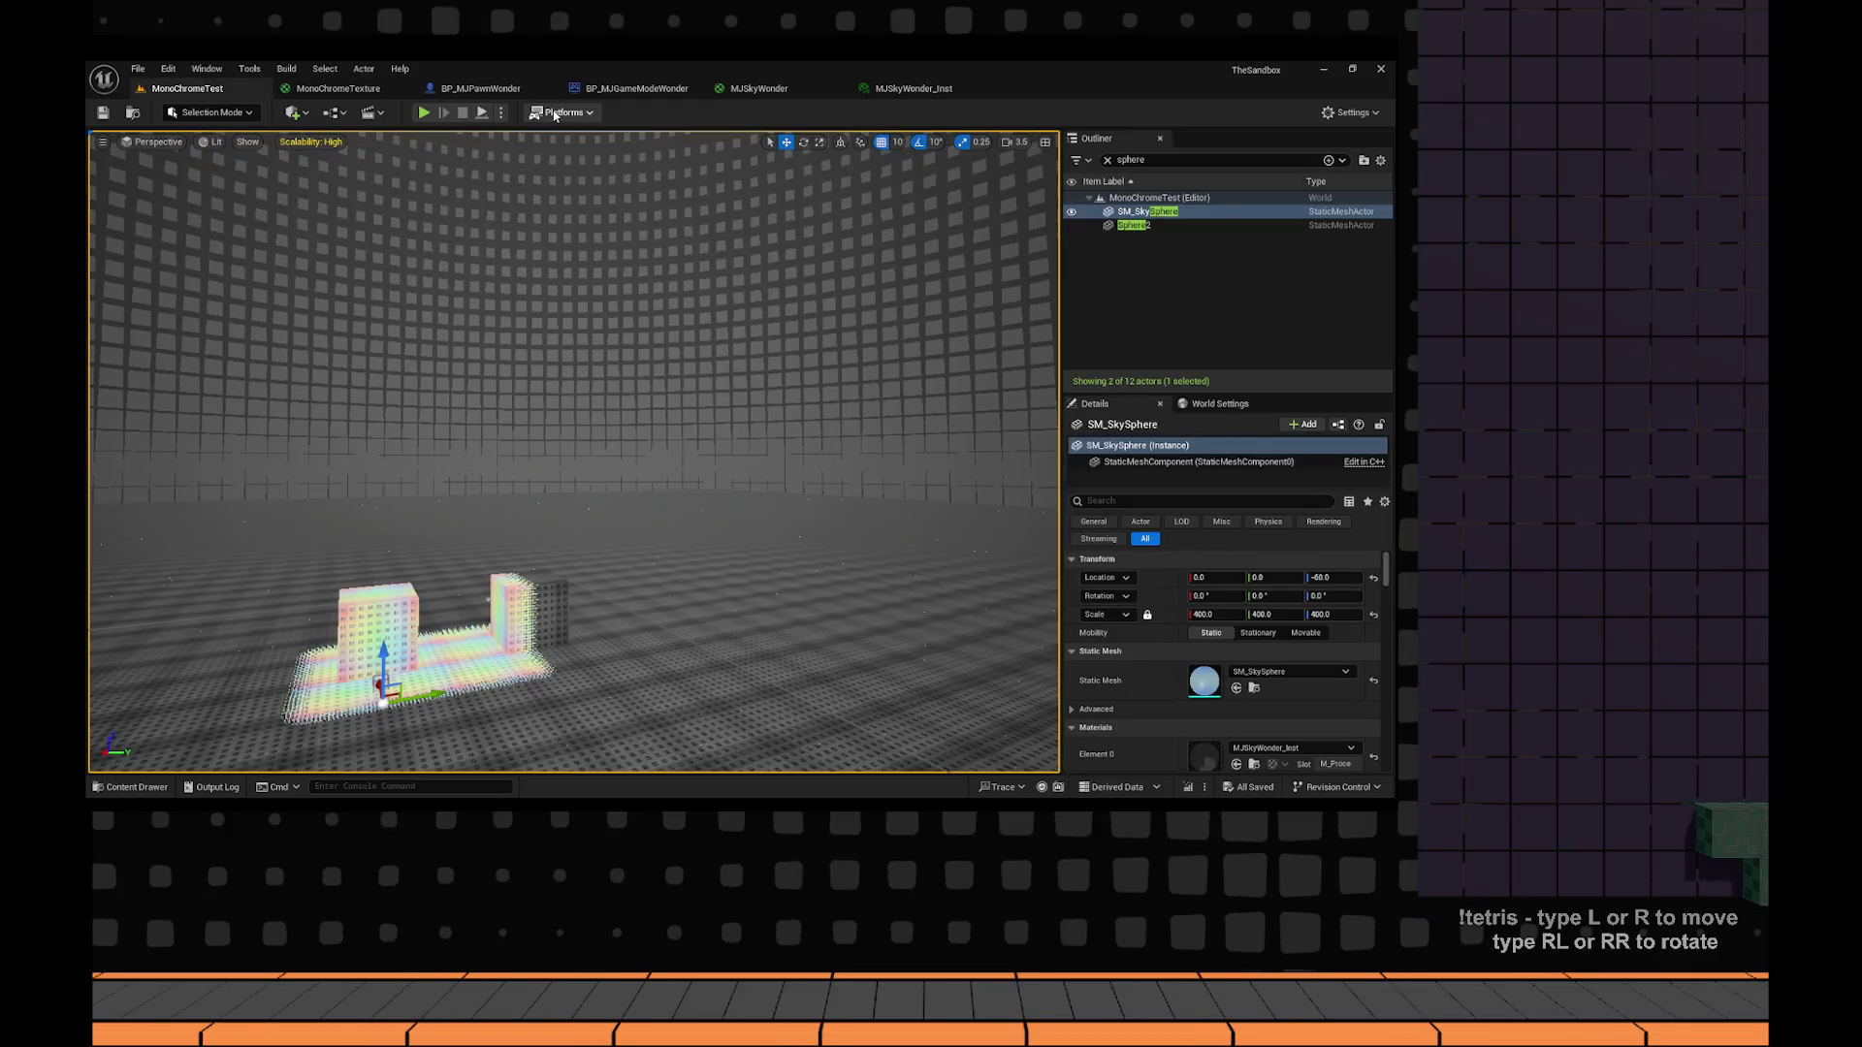
{"action": "key", "text": "alt+p"}
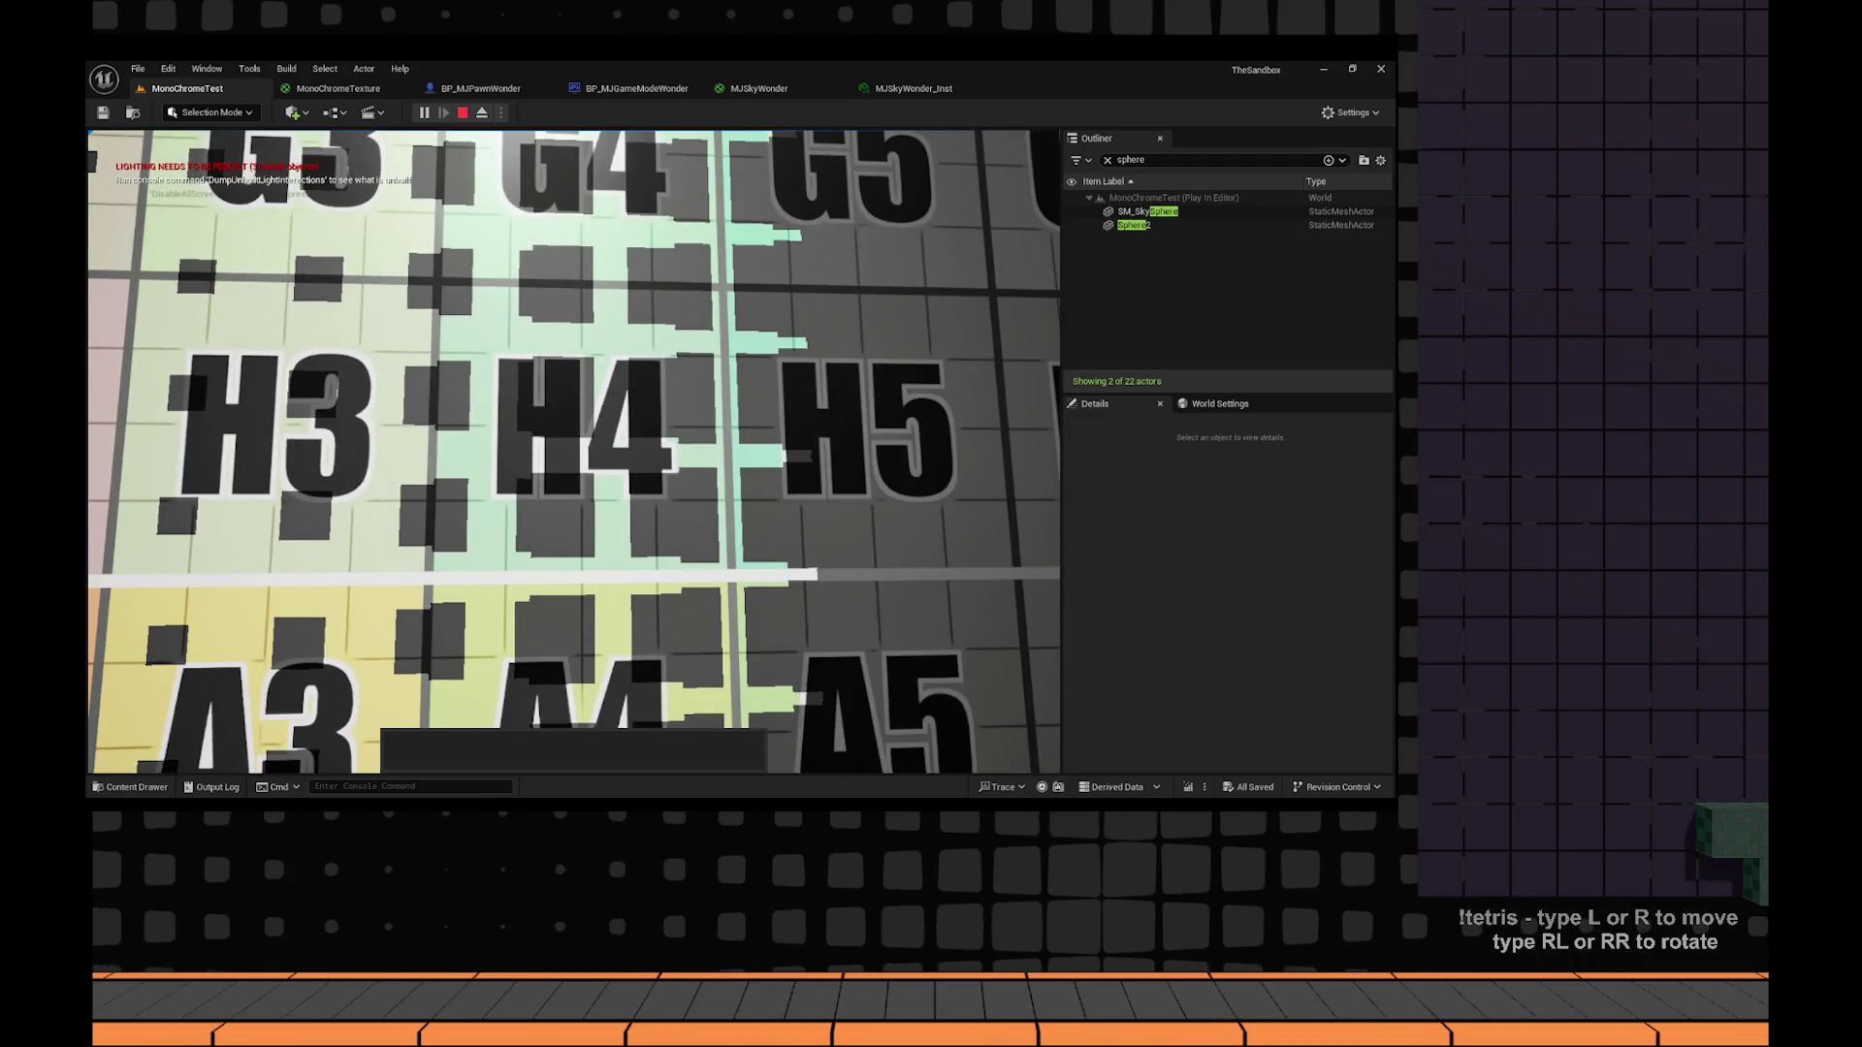
{"action": "left_click", "coordinate": [338, 92]}
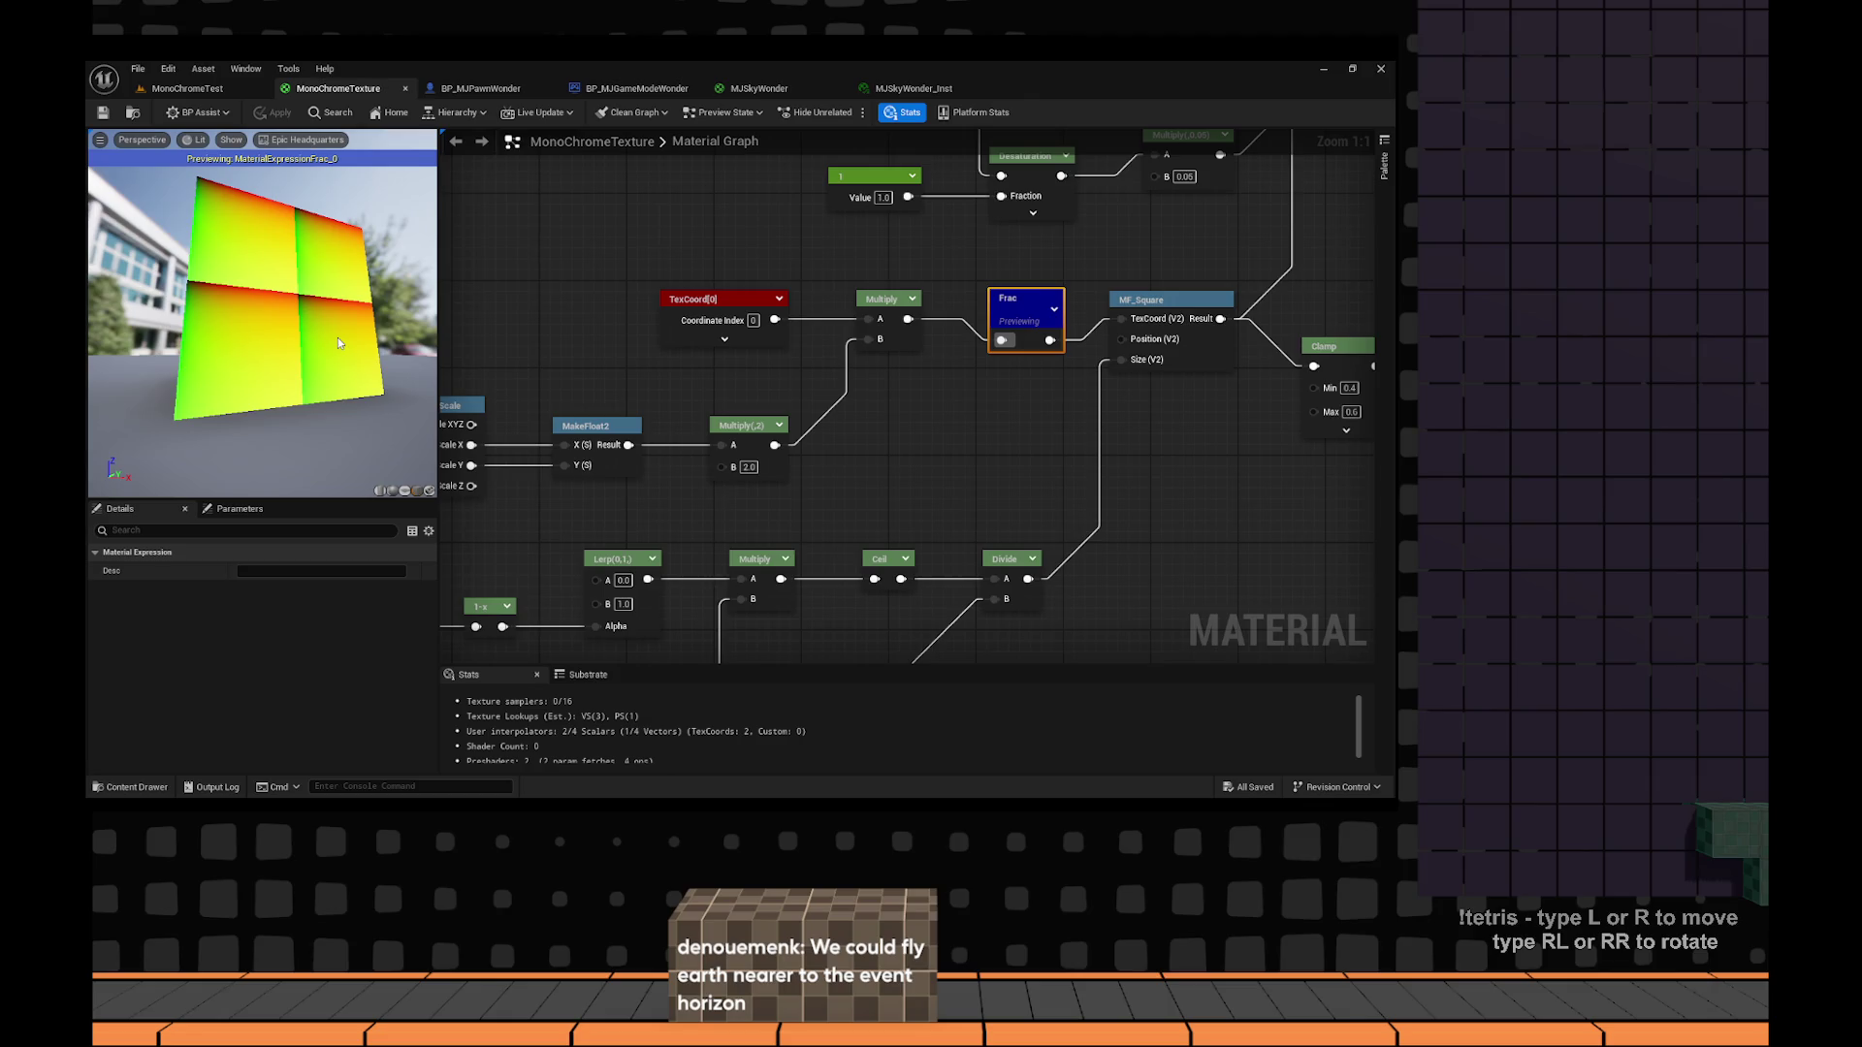
{"action": "key", "text": "ctrl+Tab"}
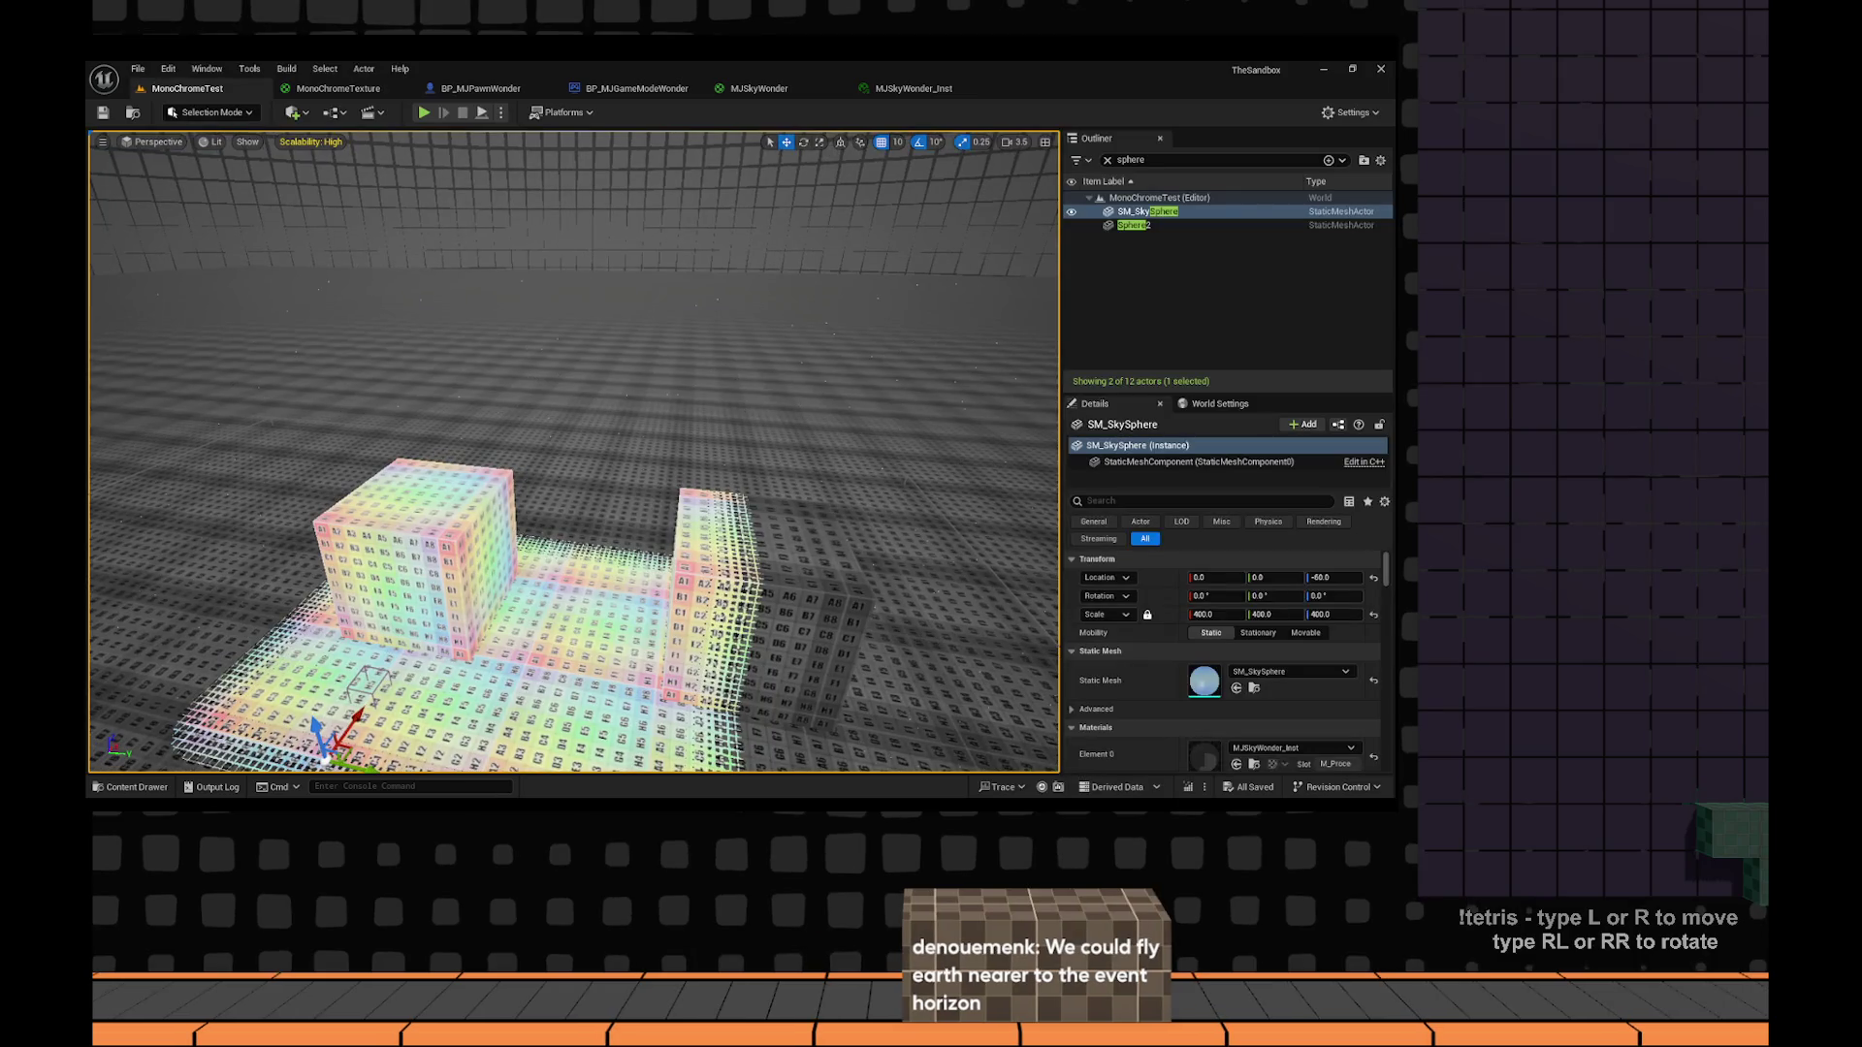
{"action": "left_click_drag", "start_coordinate": [657, 408], "coordinate": [657, 358]}
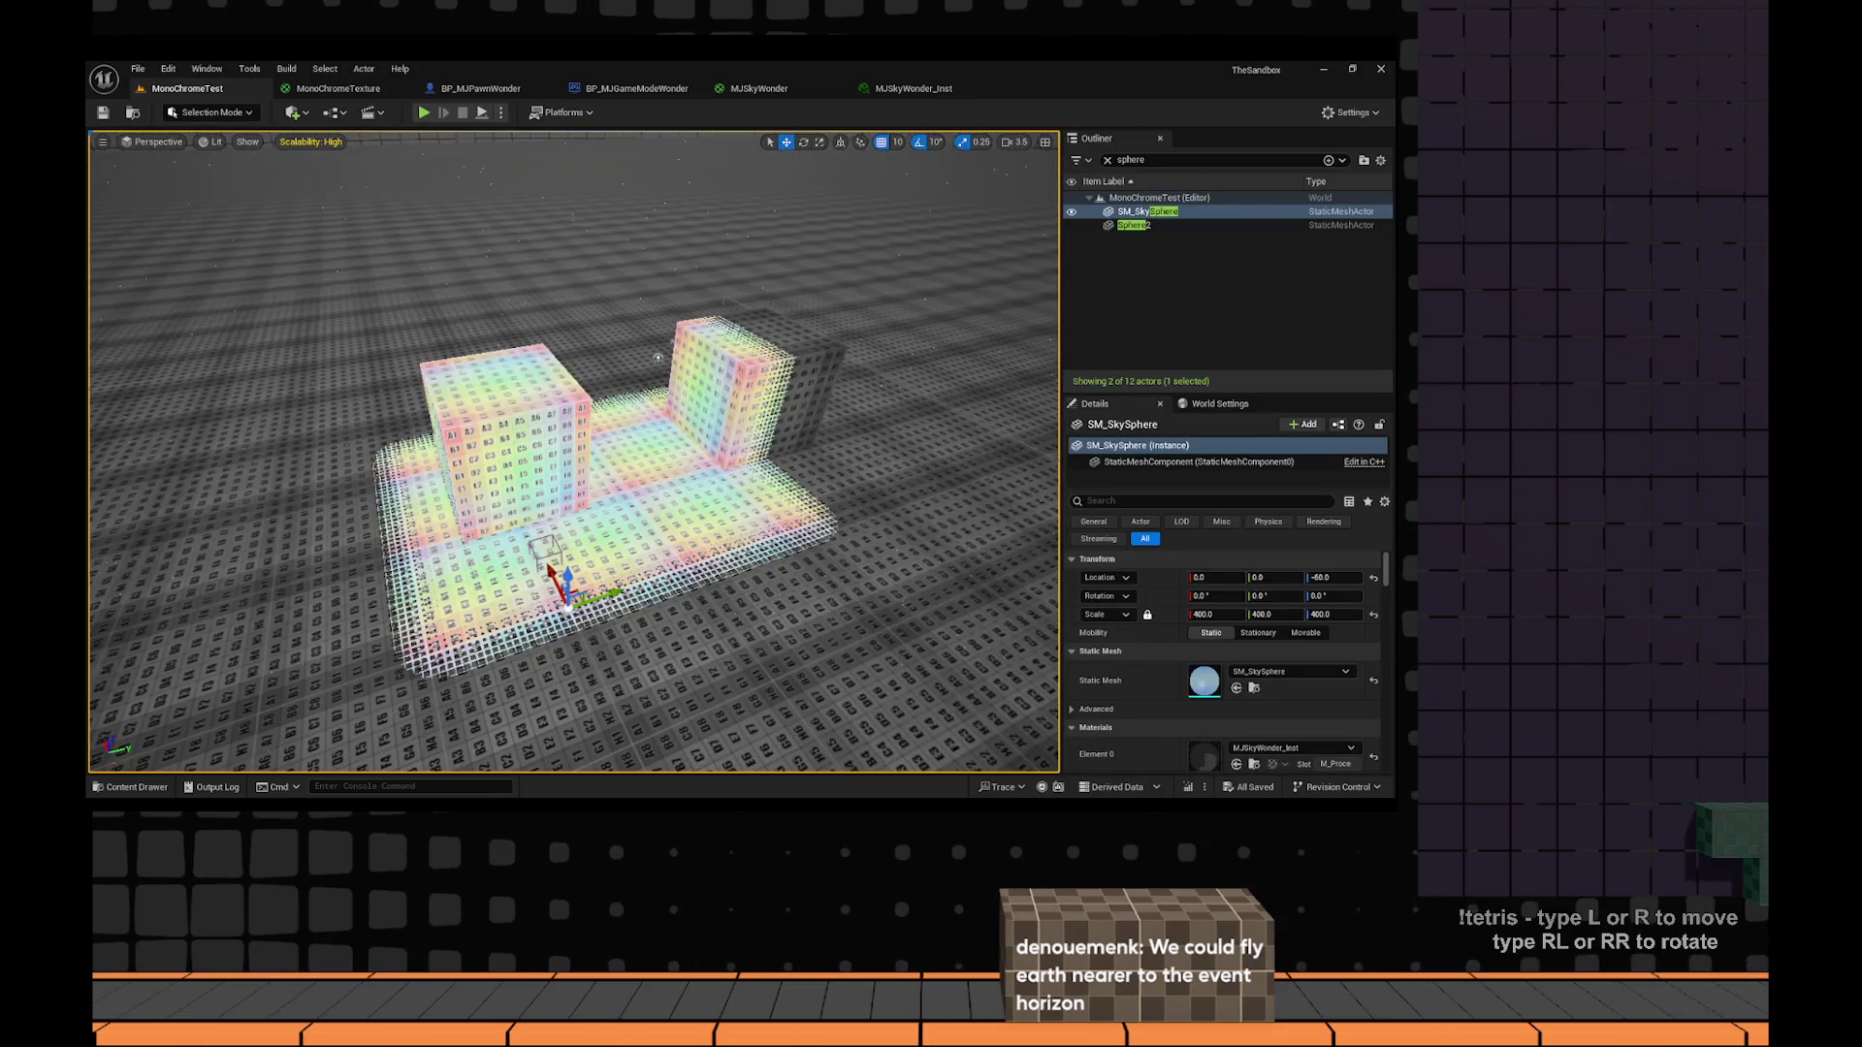
{"action": "scroll", "coordinate": [917, 482], "scroll_direction": "up", "scroll_amount": 5}
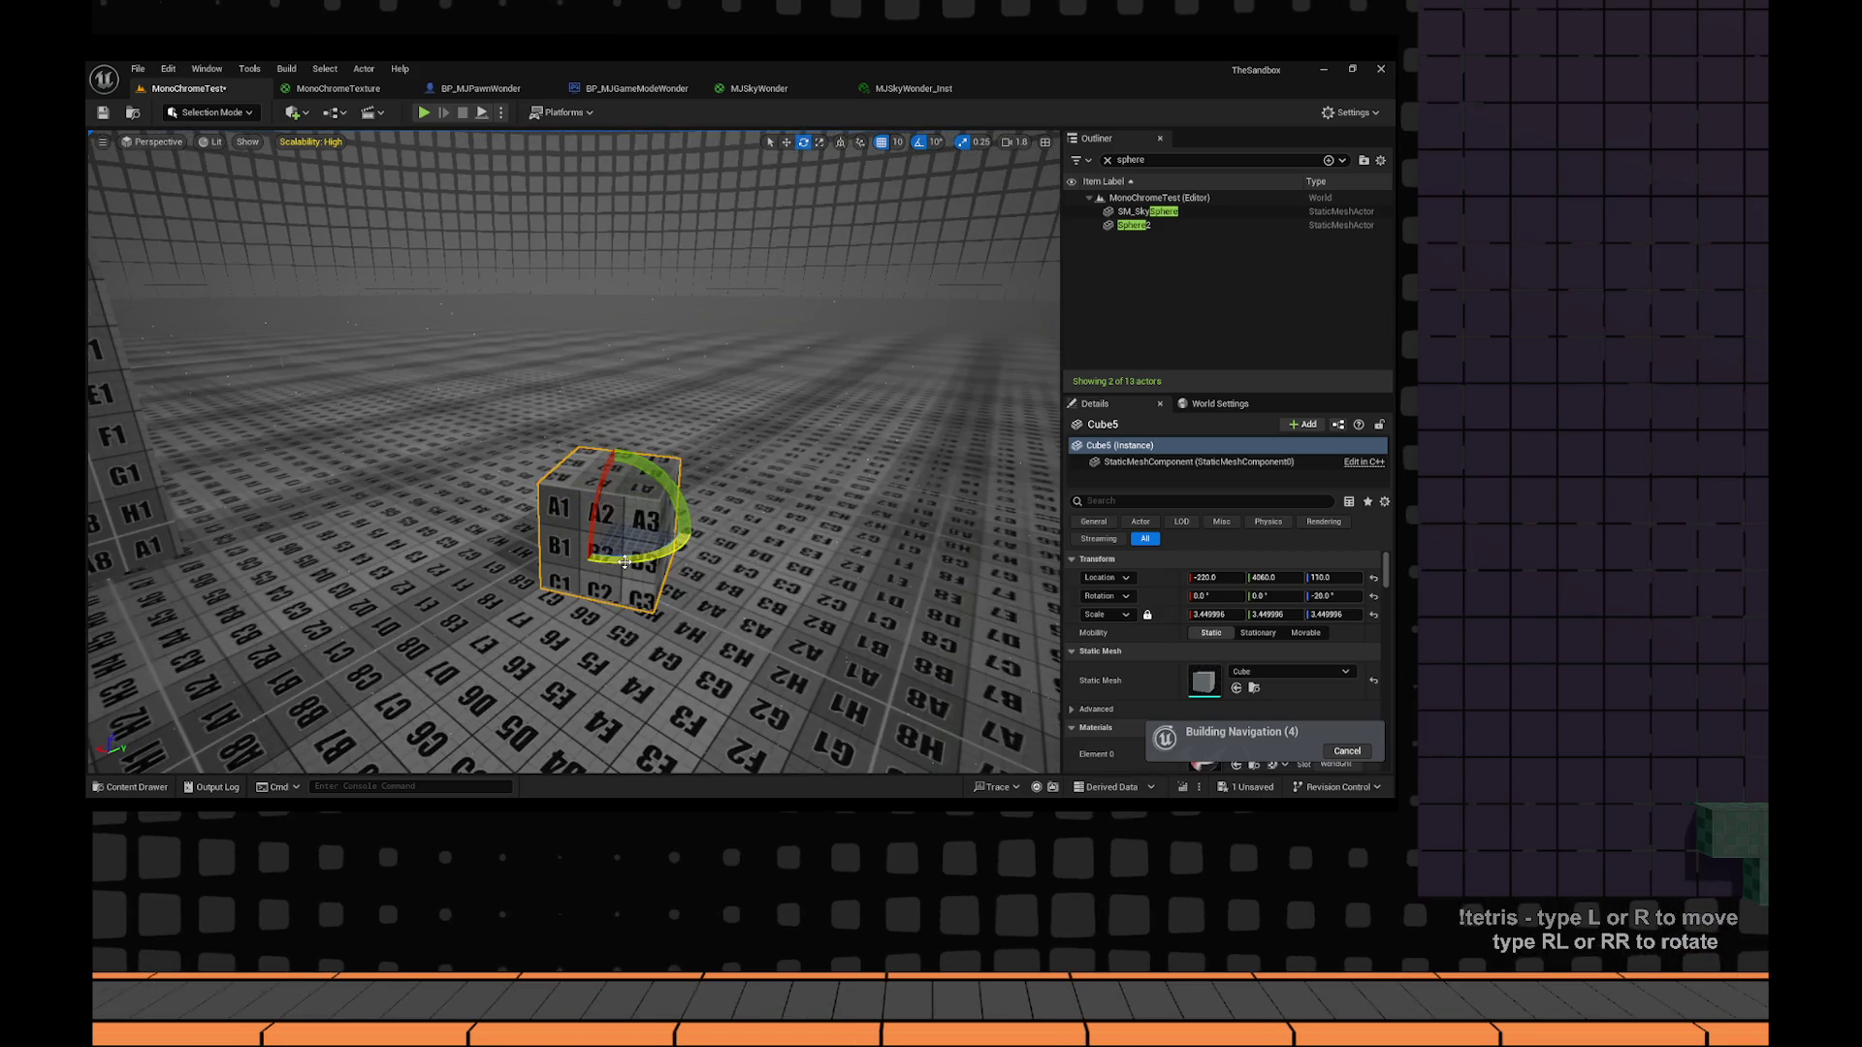
Scale the new Cube6 down to about 1.65 with the scale gizmo, then start a play test.
{"action": "key", "text": "r"}
{"action": "left_click_drag", "start_coordinate": [767, 543], "coordinate": [742, 516]}
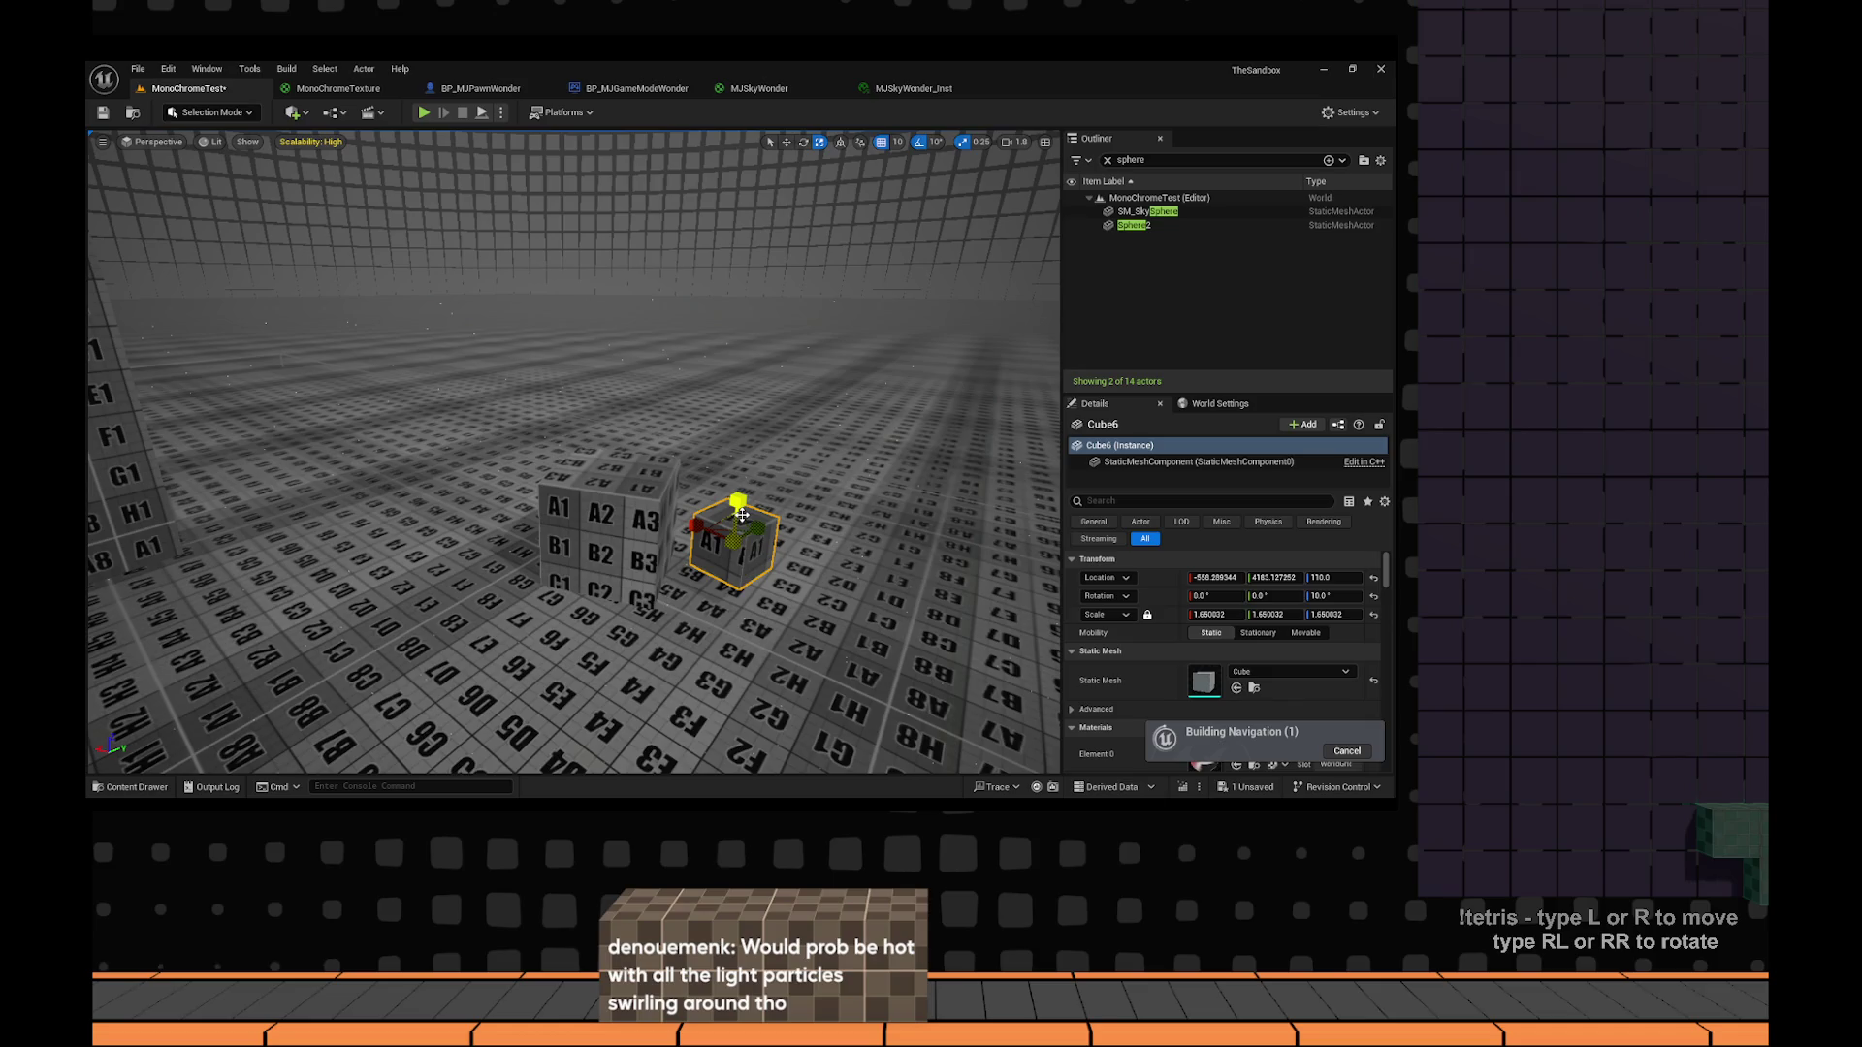
{"action": "key", "text": "alt+p"}
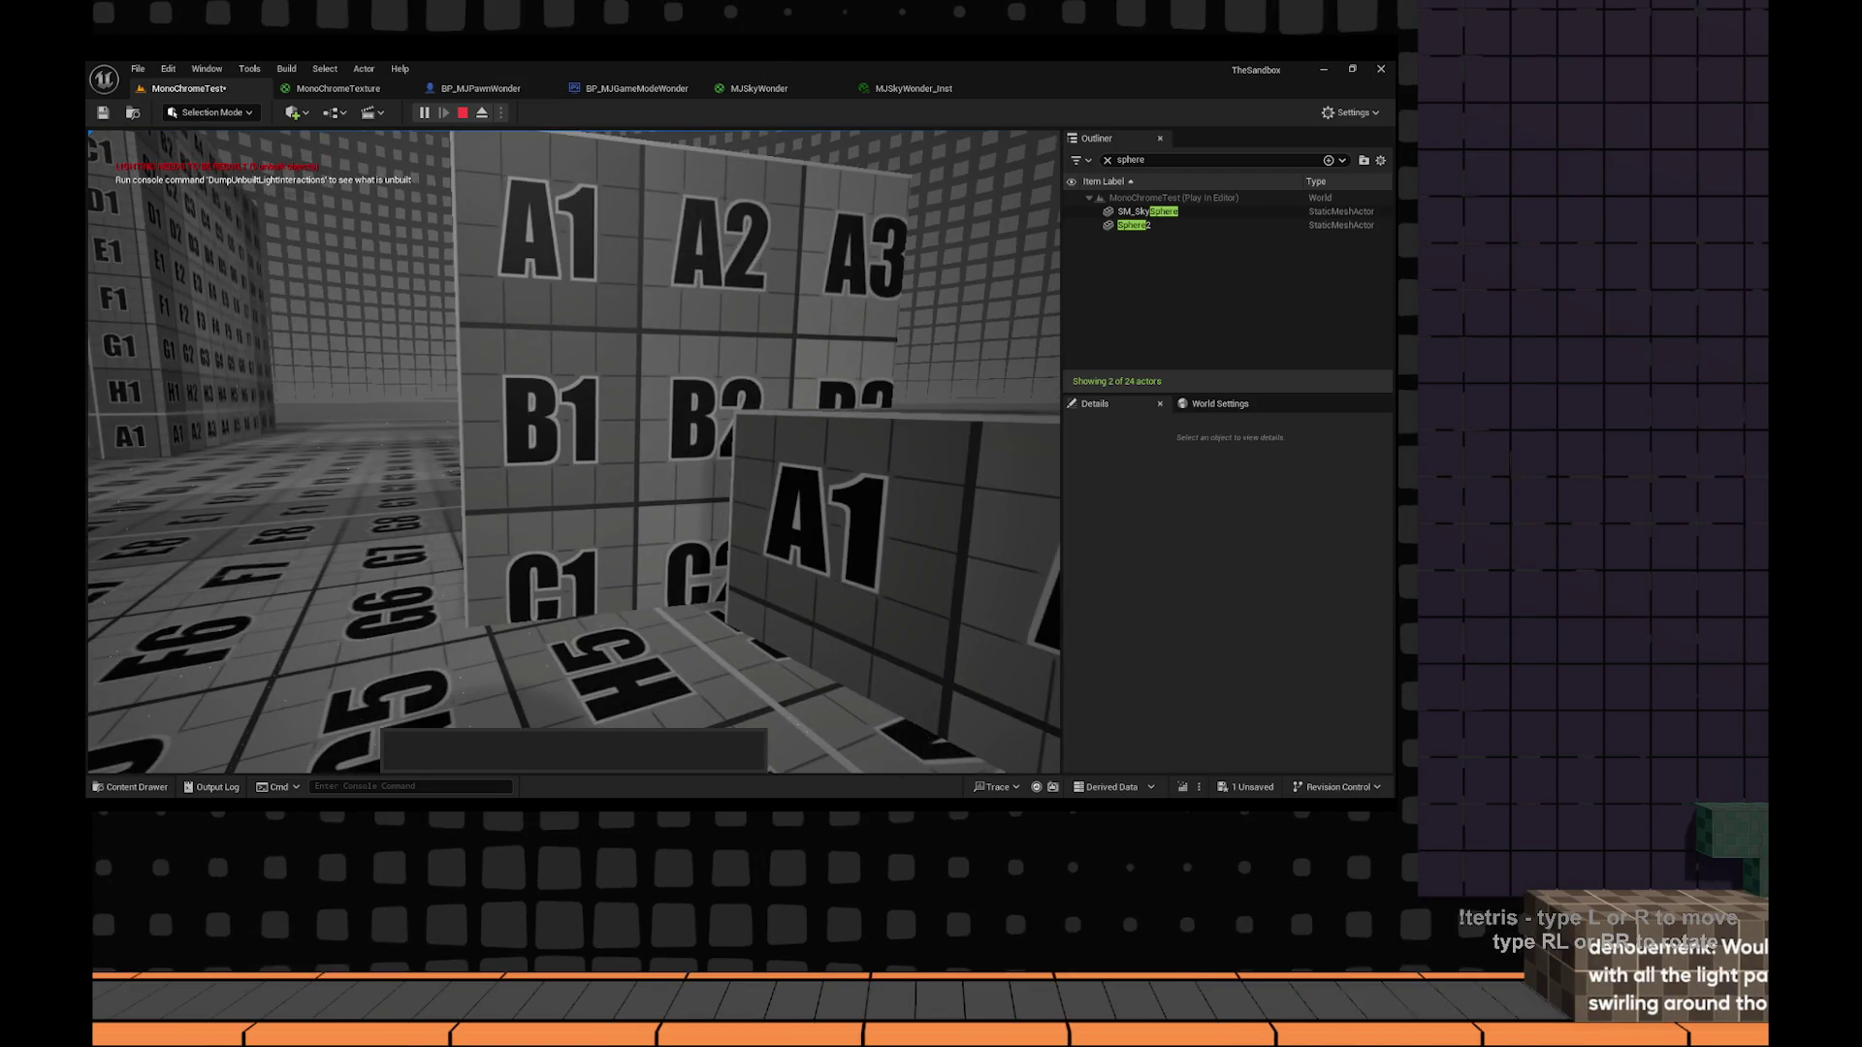
Stop the play session and return to editing MonoChromeTest.
{"action": "key", "text": "Escape"}
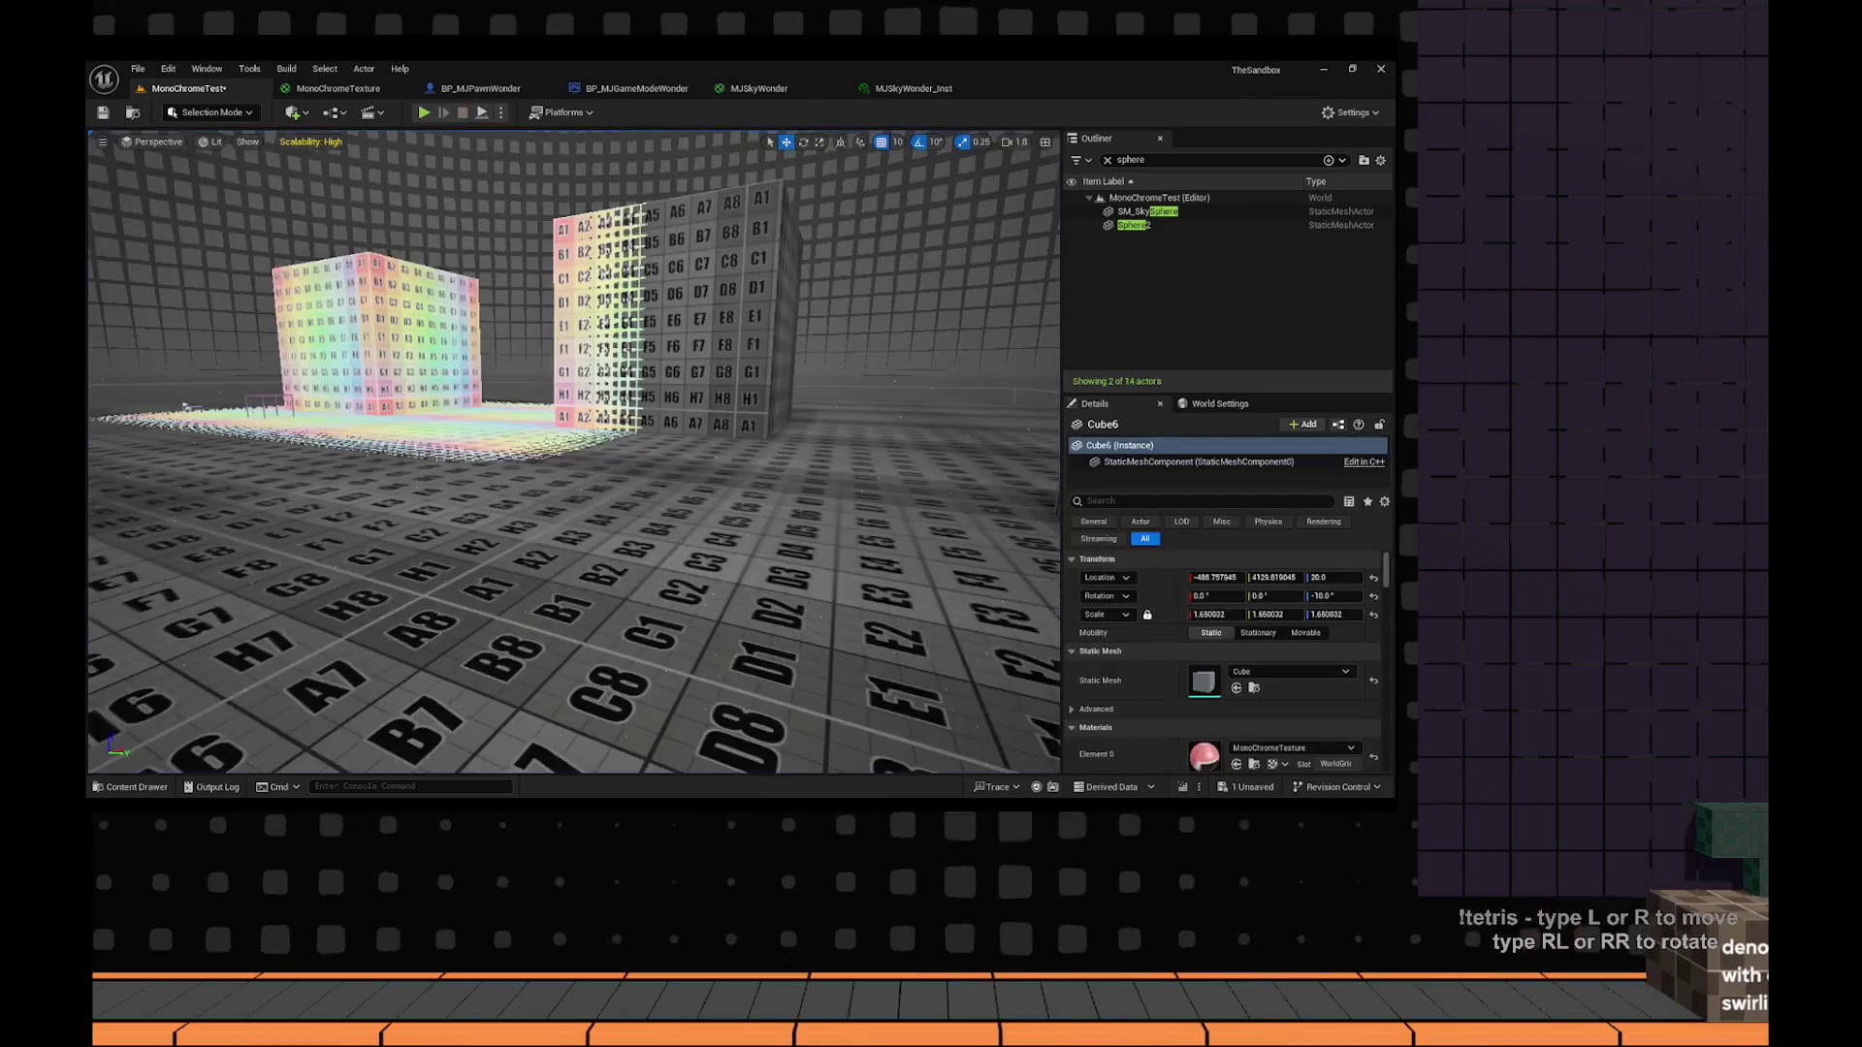
Focus the viewport on Sphere2 and start Play In Editor with Alt+P.
{"action": "double_click", "coordinate": [1135, 226]}
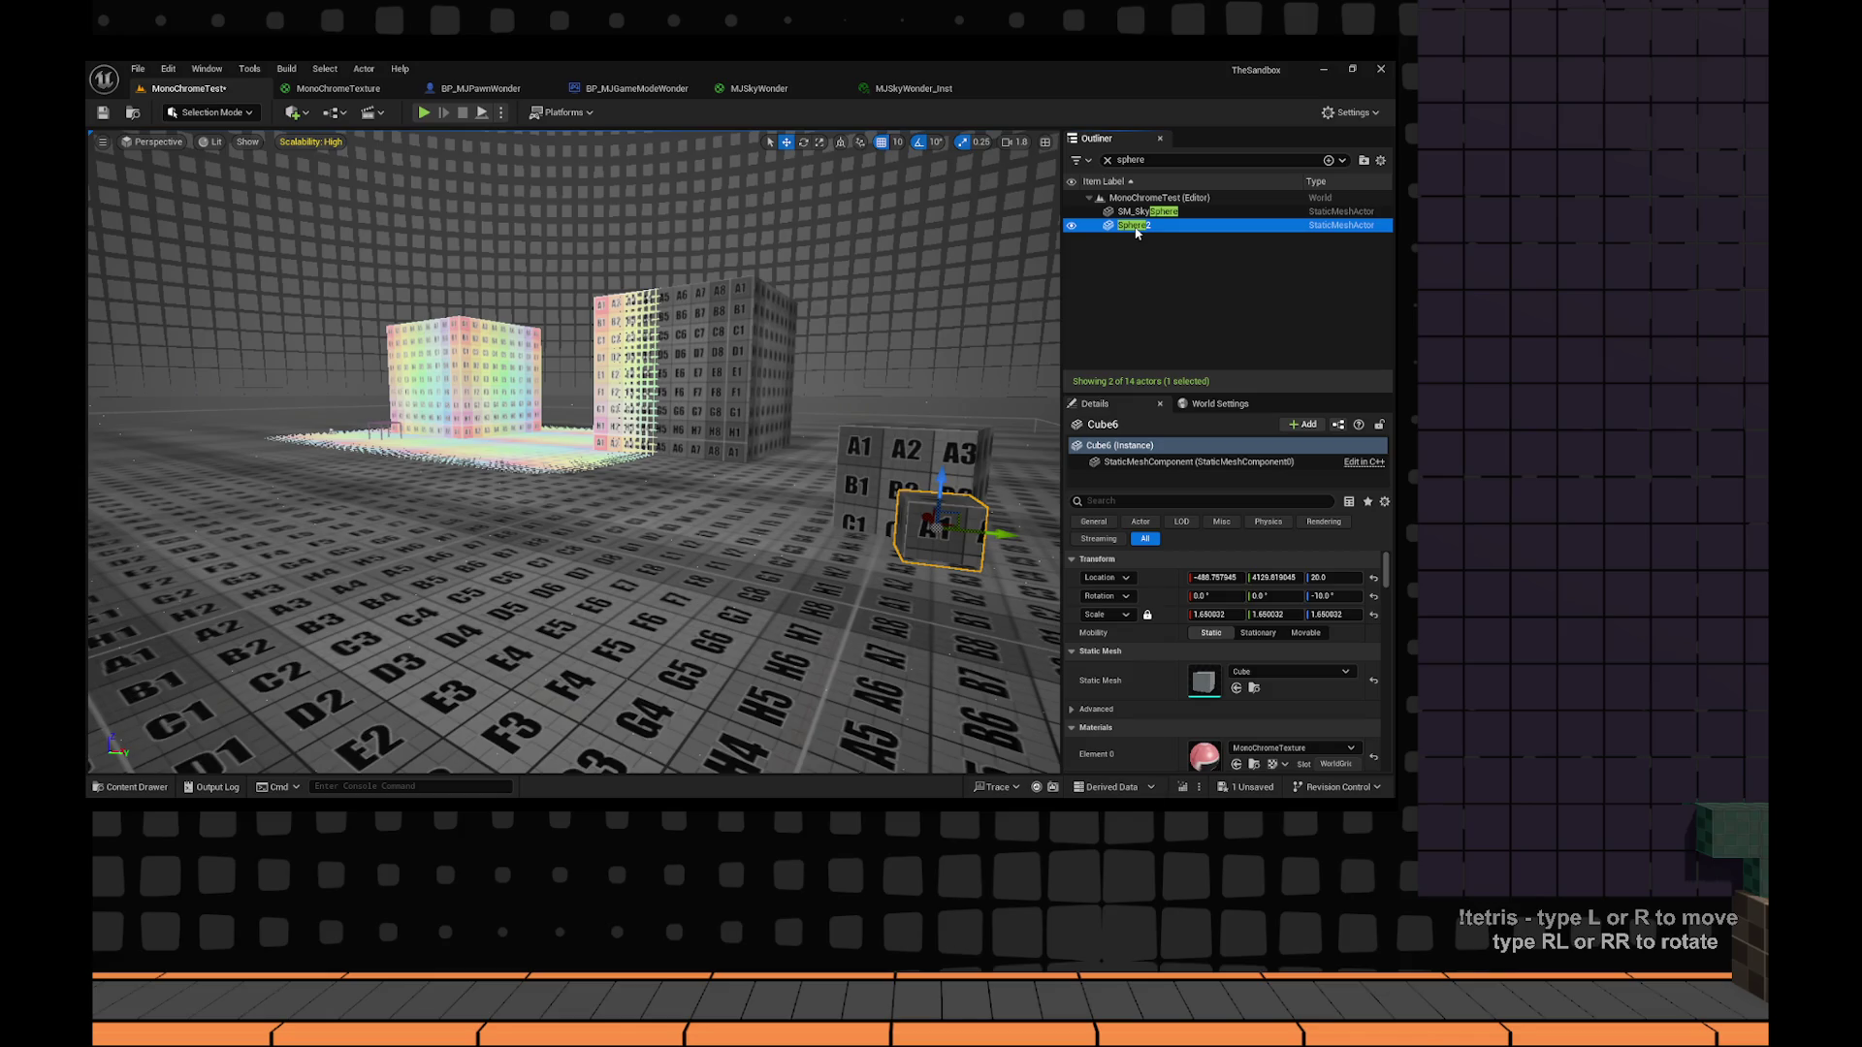
{"action": "key", "text": "alt+p"}
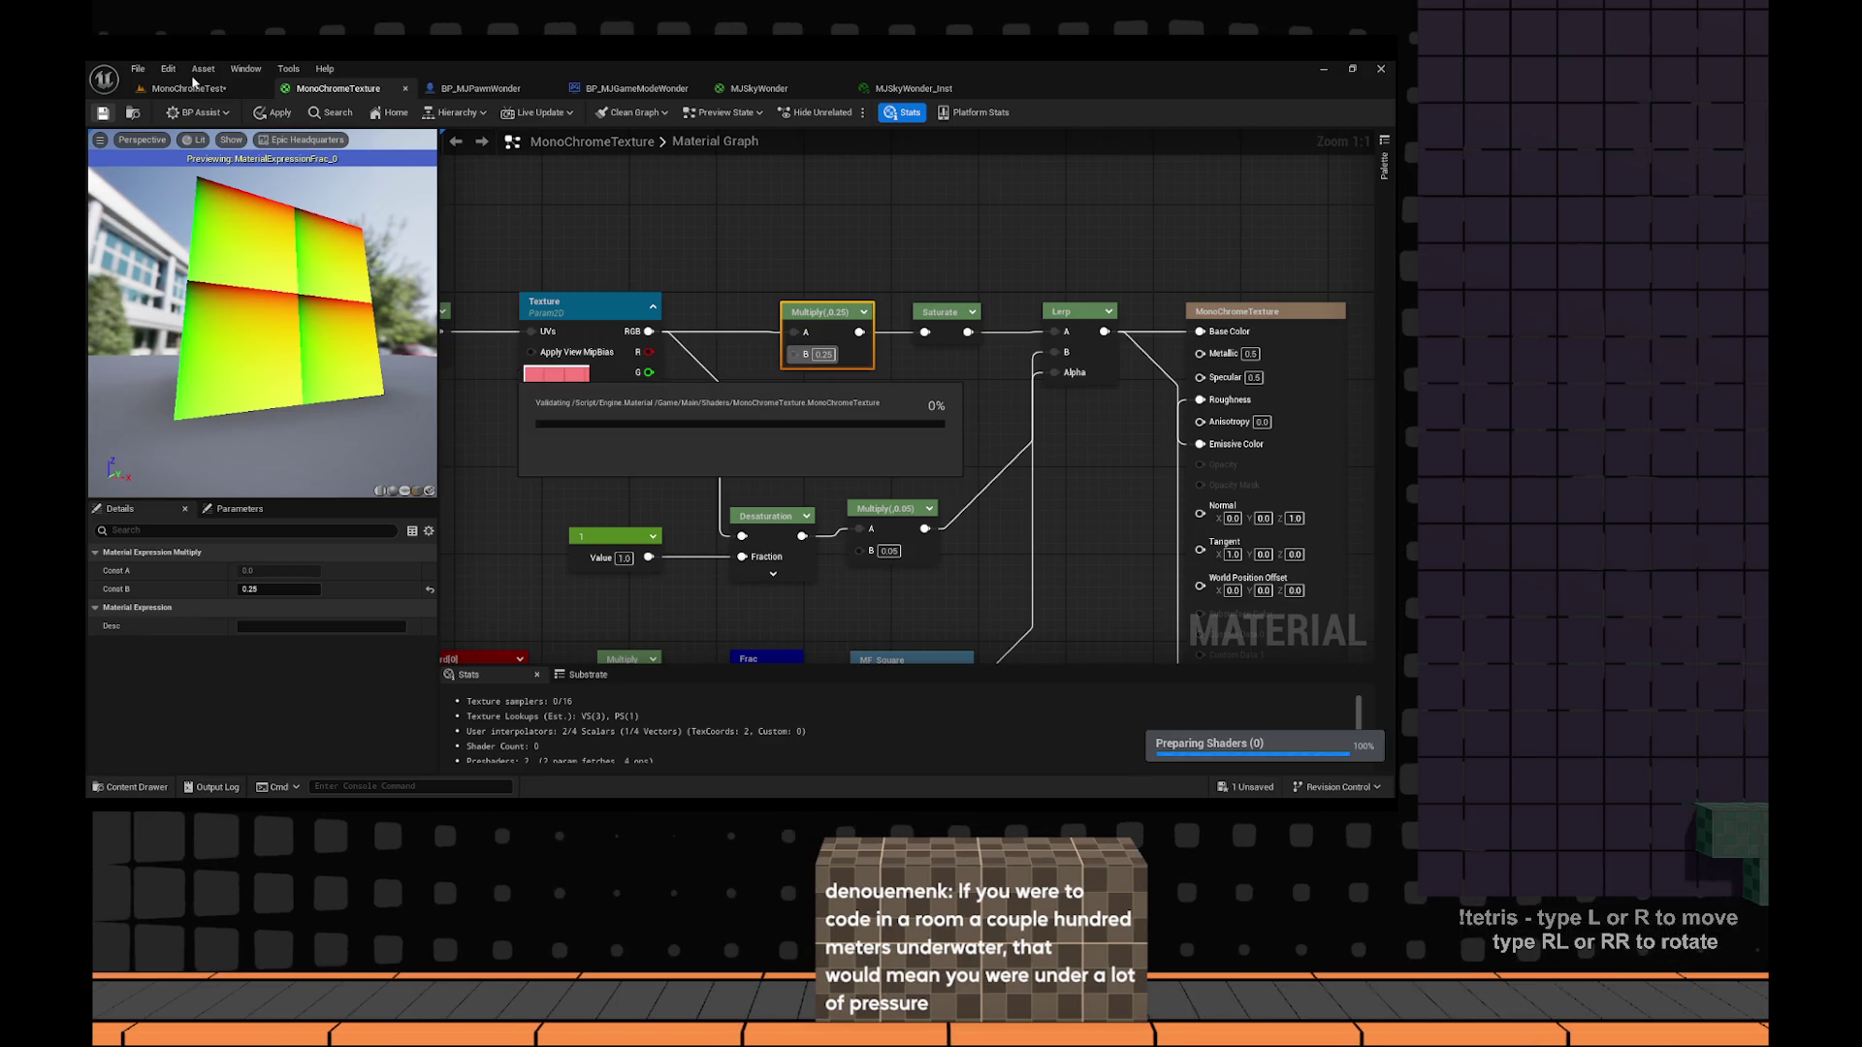
Return to the MonoChromeTest level with the MonoChromeTexture change applied.
{"action": "left_click", "coordinate": [192, 86]}
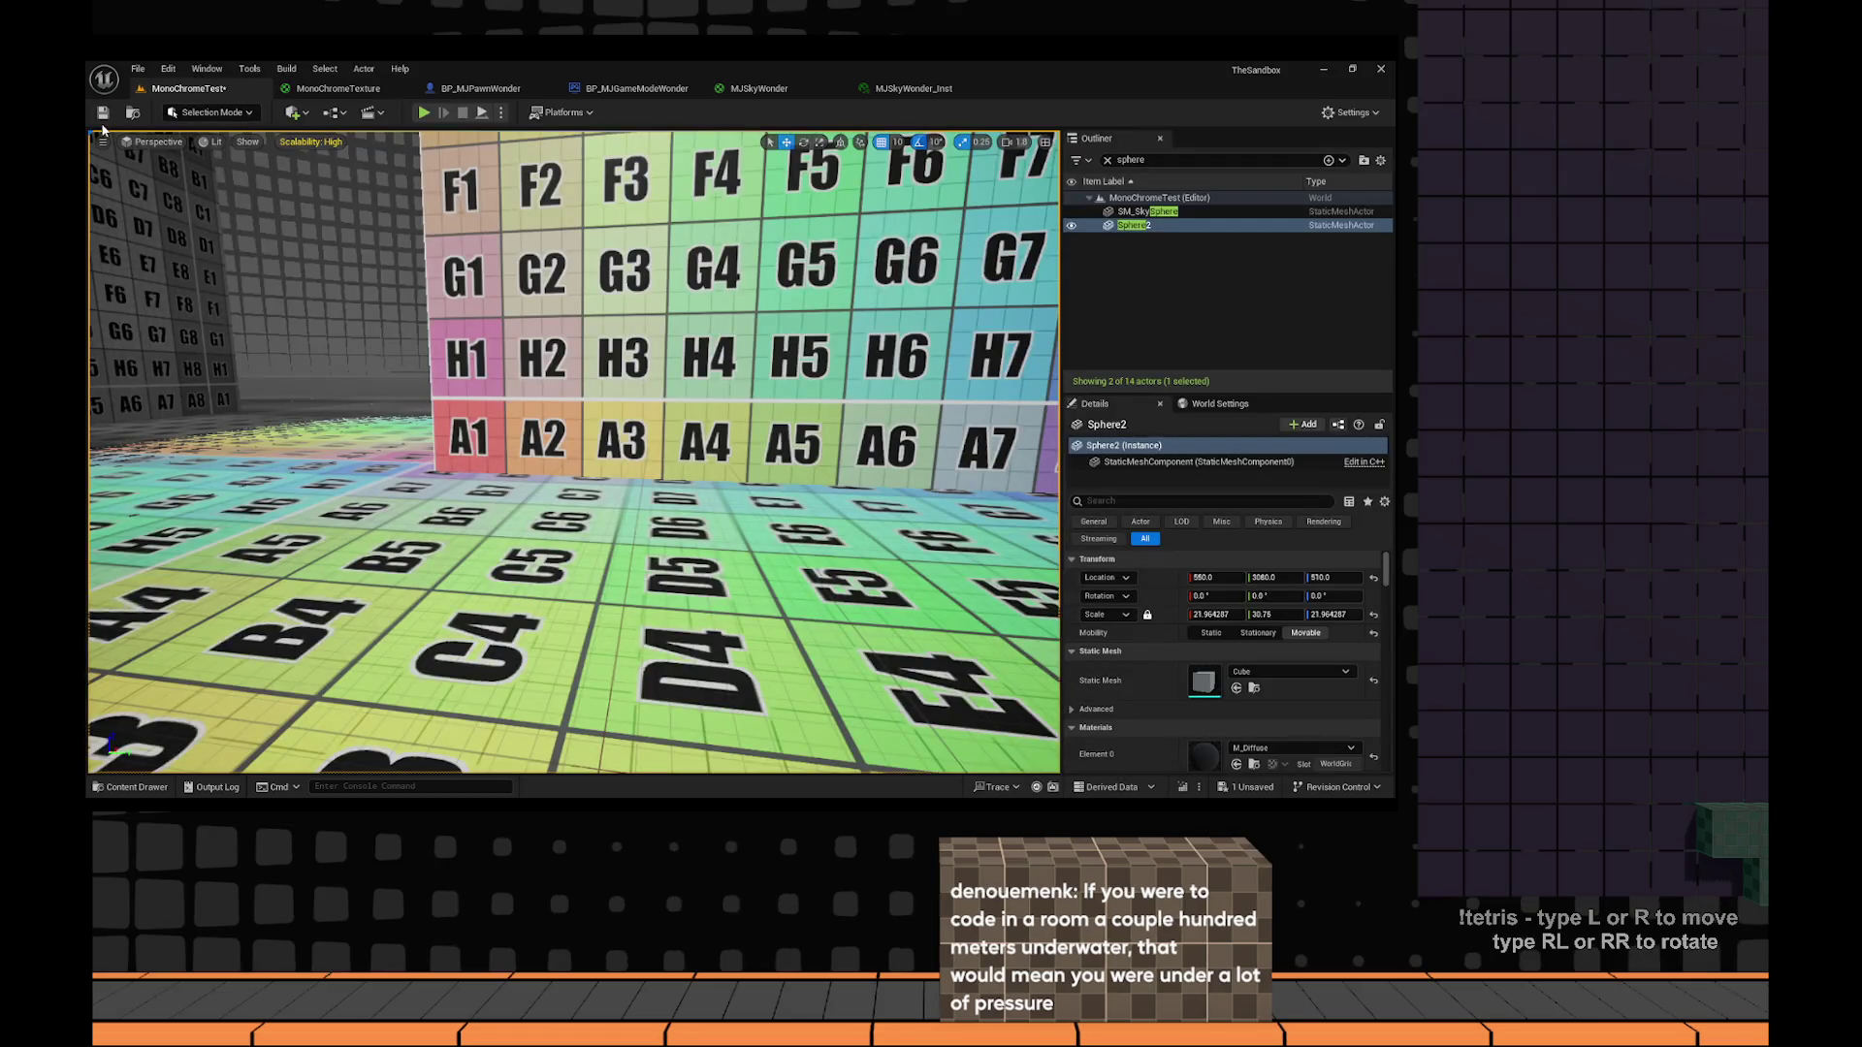
Save MonoChromeTest, then play it to view the lettered cubes and bring up the console.
{"action": "left_click", "coordinate": [102, 114]}
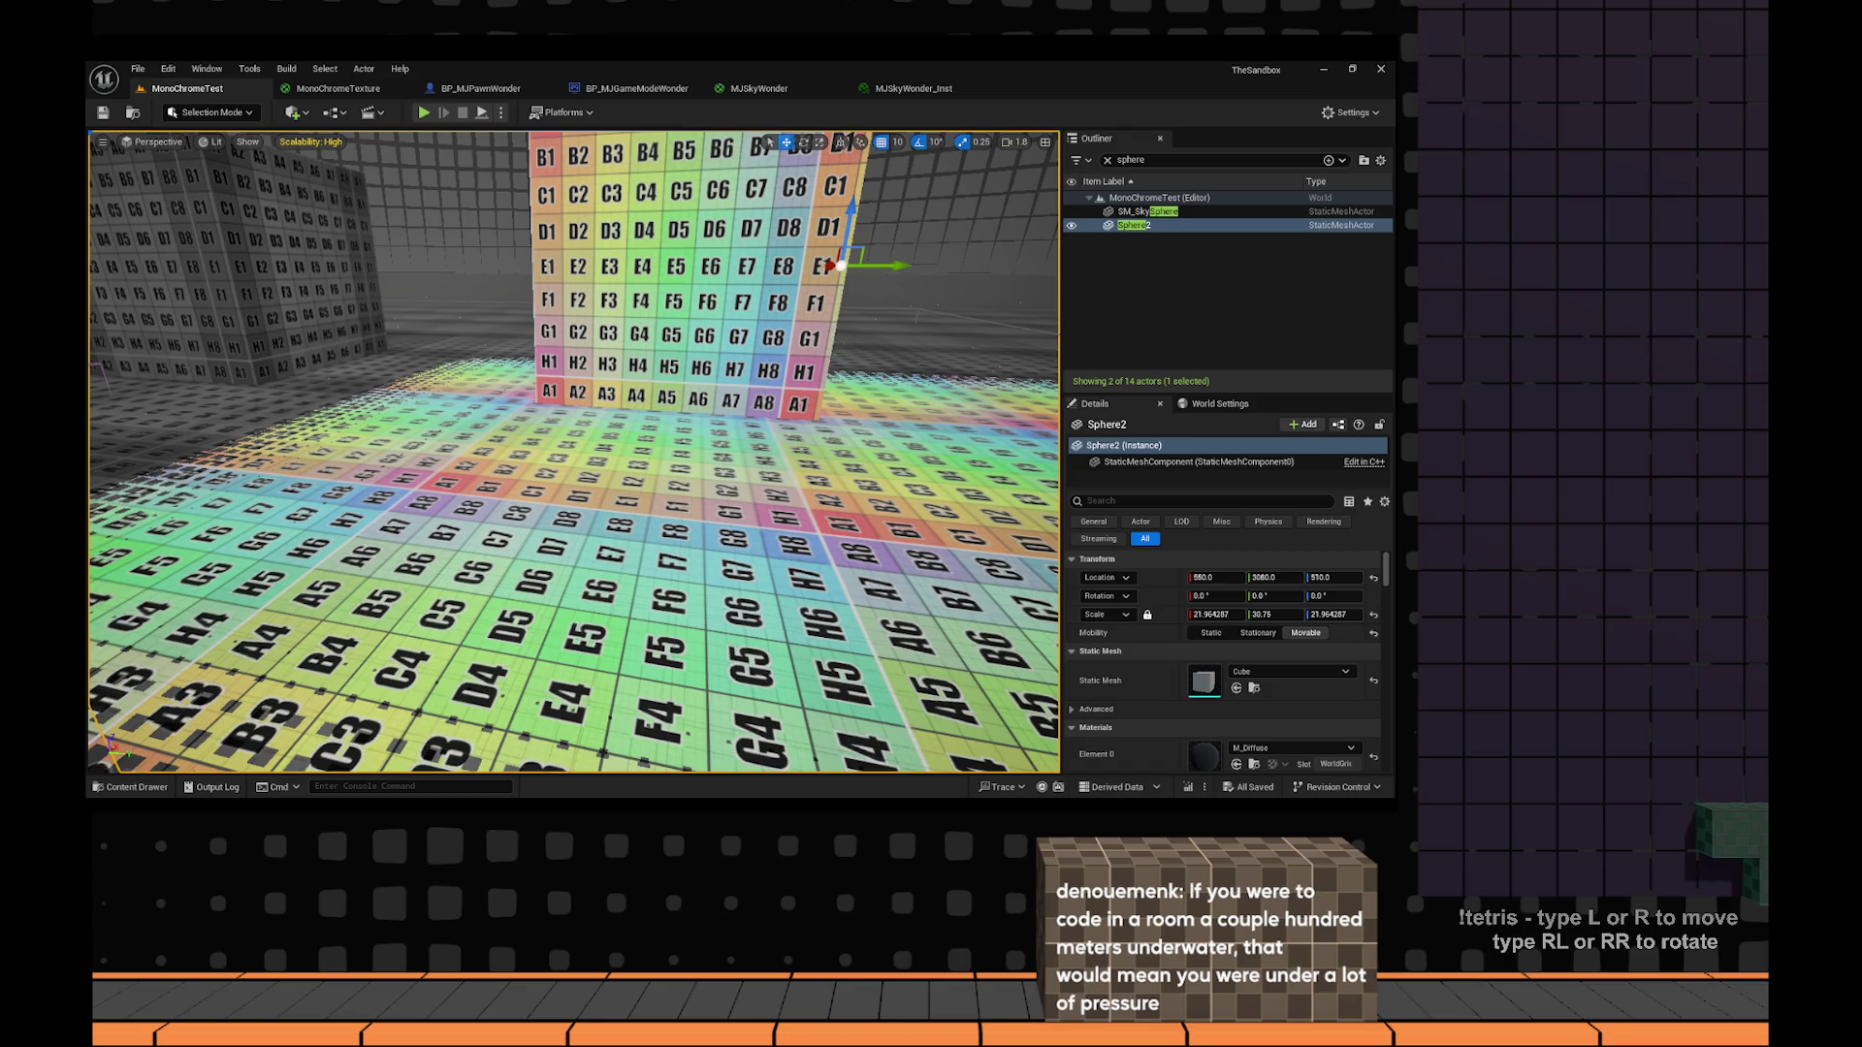
{"action": "key", "text": "alt+p"}
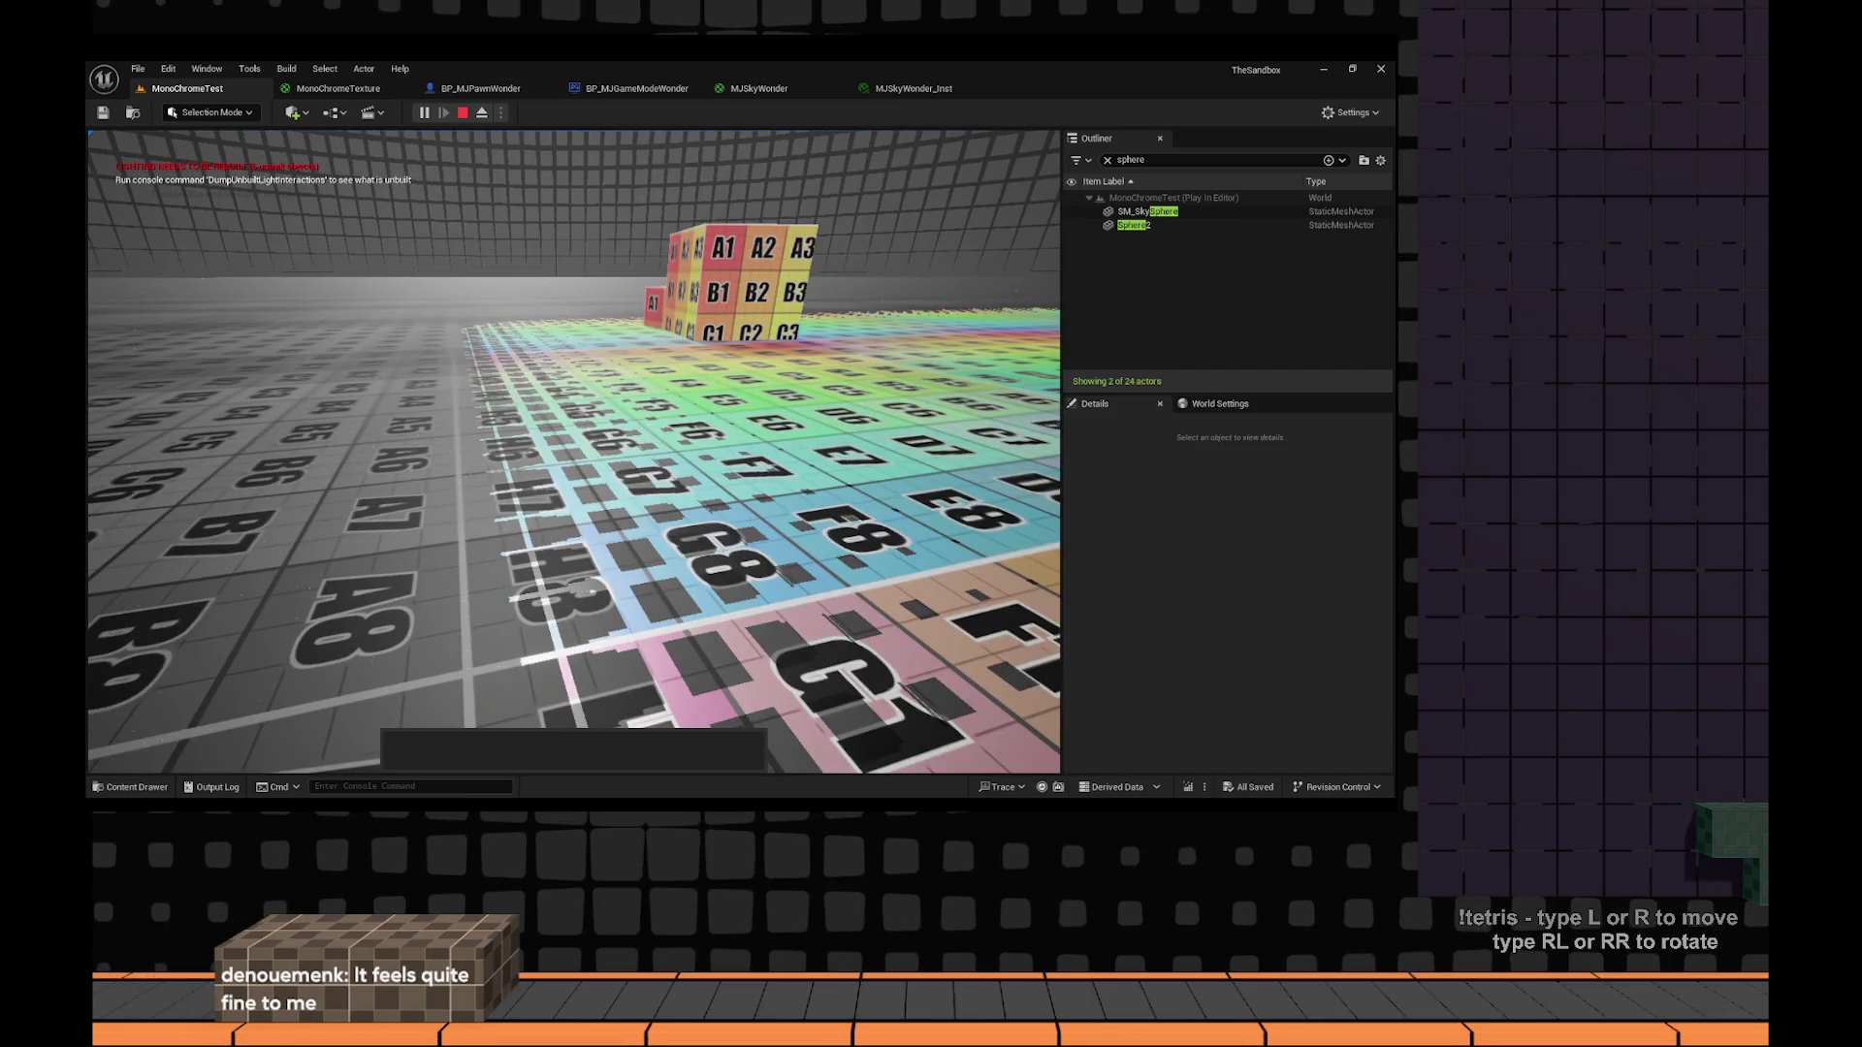
{"action": "key", "text": "grave"}
Enter 'a' in the console and end the play session with Esc.
{"action": "type", "text": "a"}
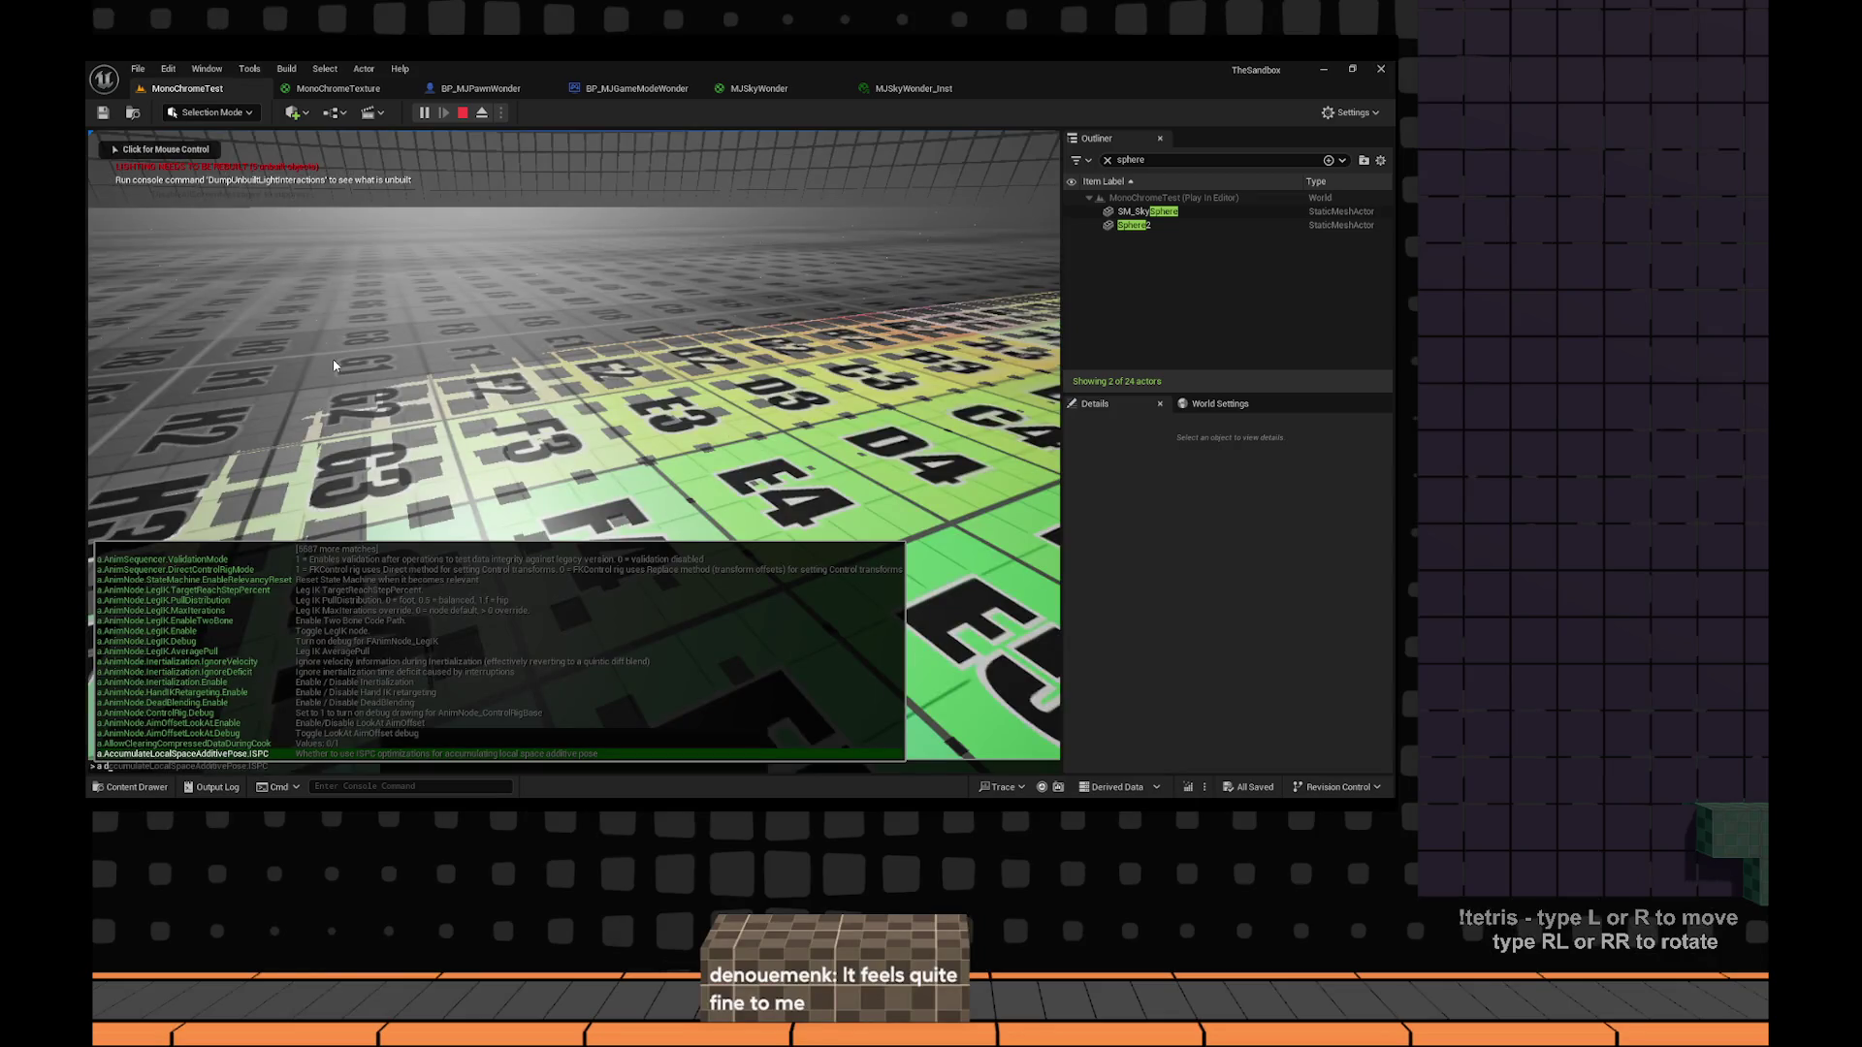
{"action": "key", "text": "Escape"}
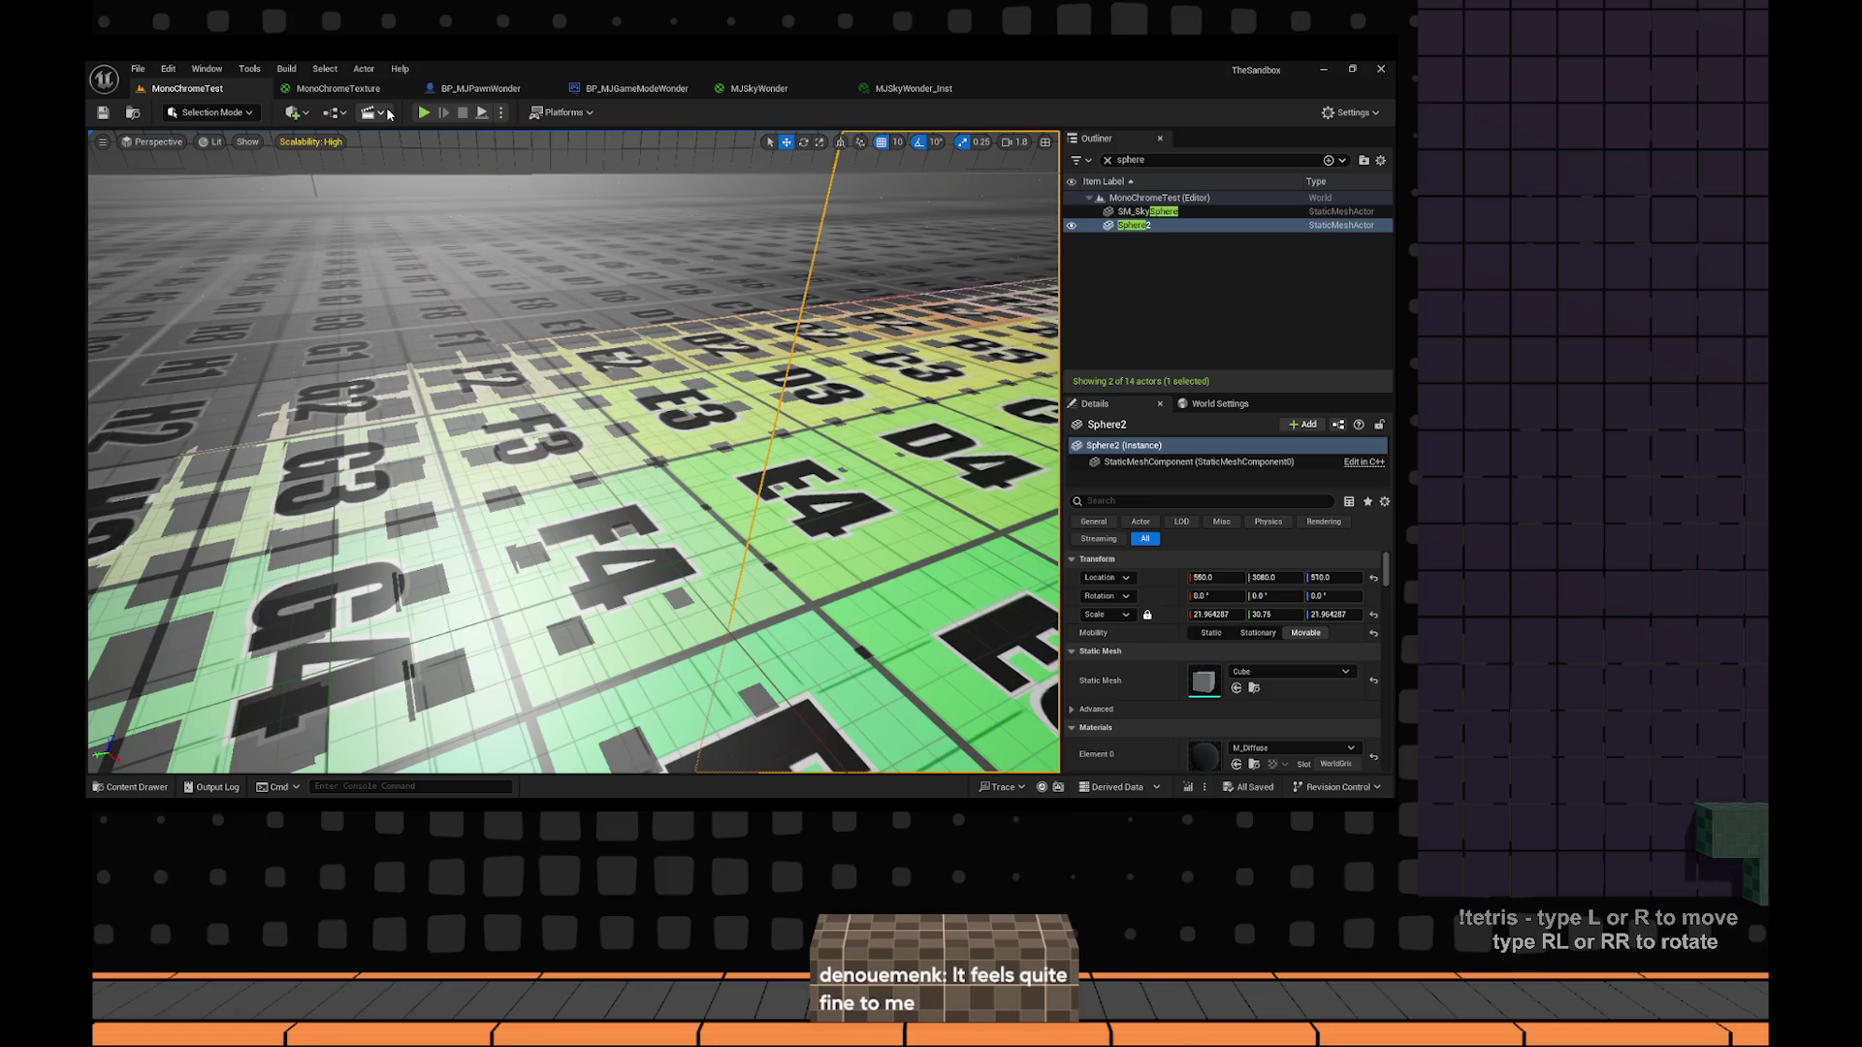
Select the floor plane in the viewport to inspect its material and scale.
{"action": "left_click", "coordinate": [901, 377]}
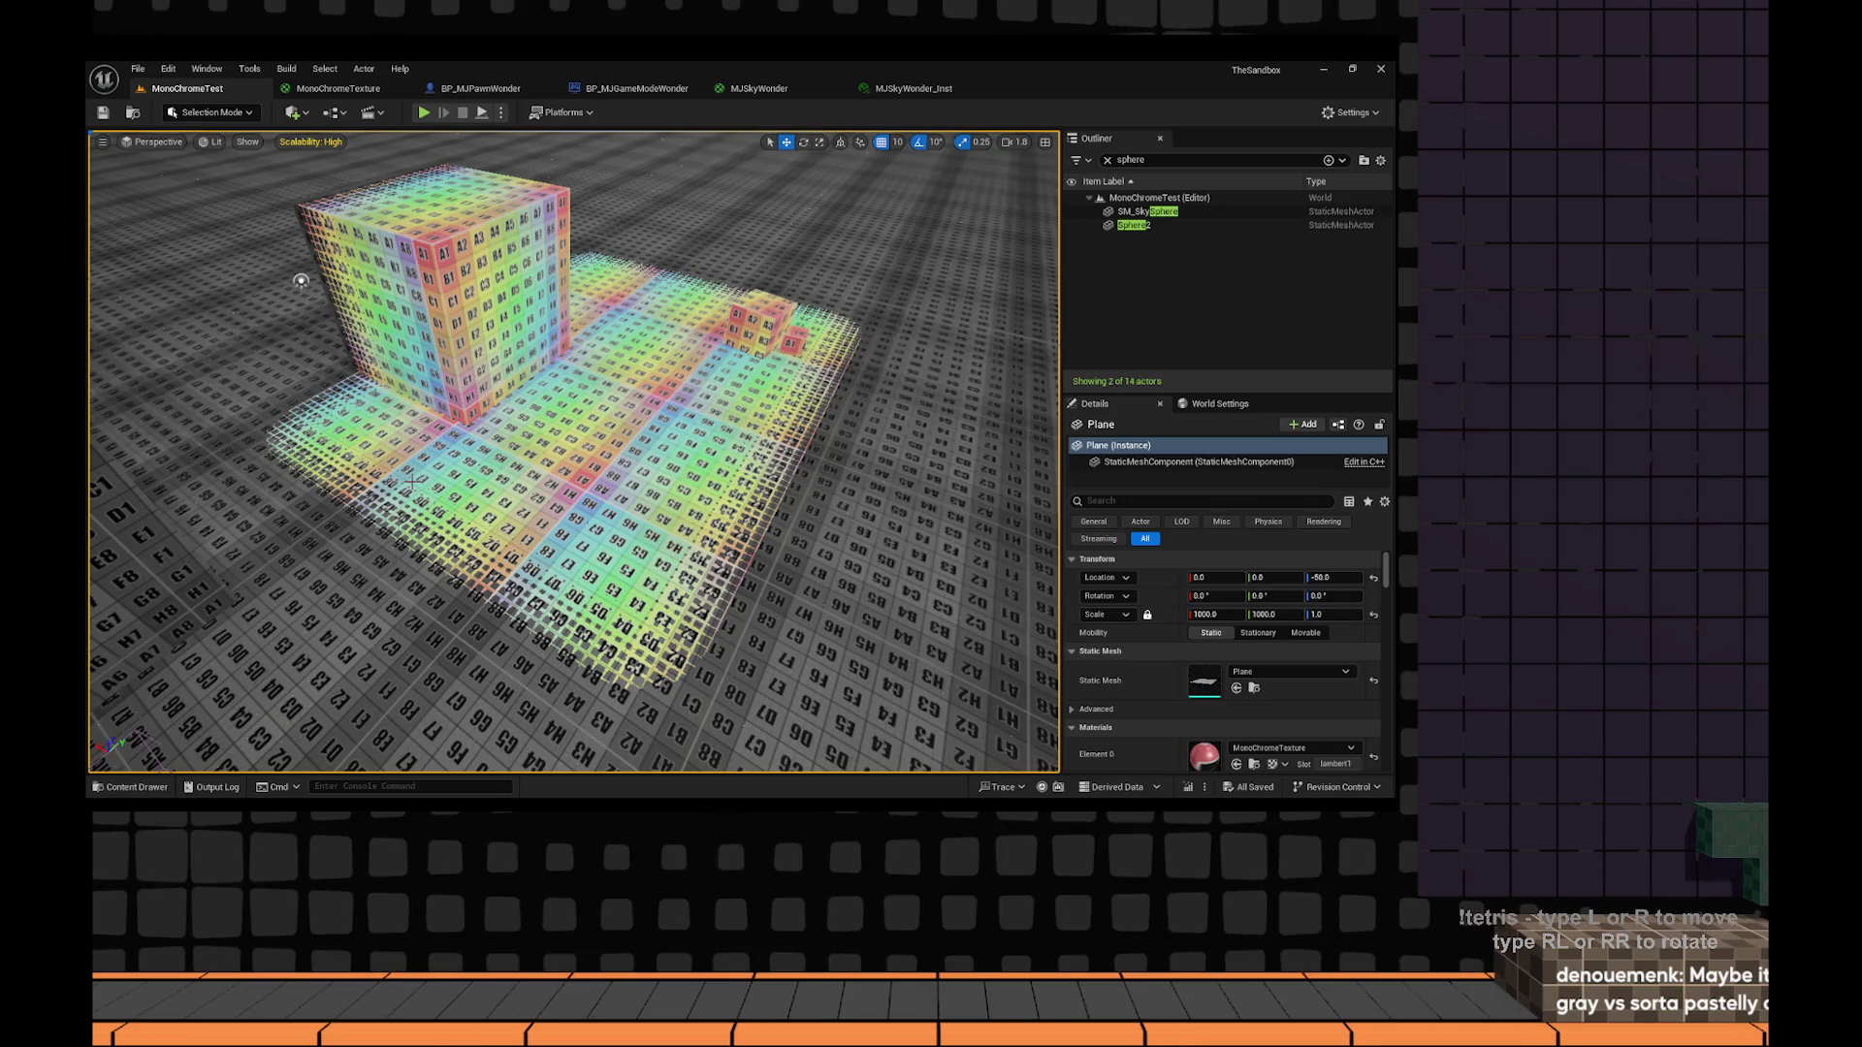
Zoom into the grid, play-test the level with Alt+P, then stop with Esc.
{"action": "scroll", "coordinate": [413, 484], "scroll_direction": "up", "scroll_amount": 10}
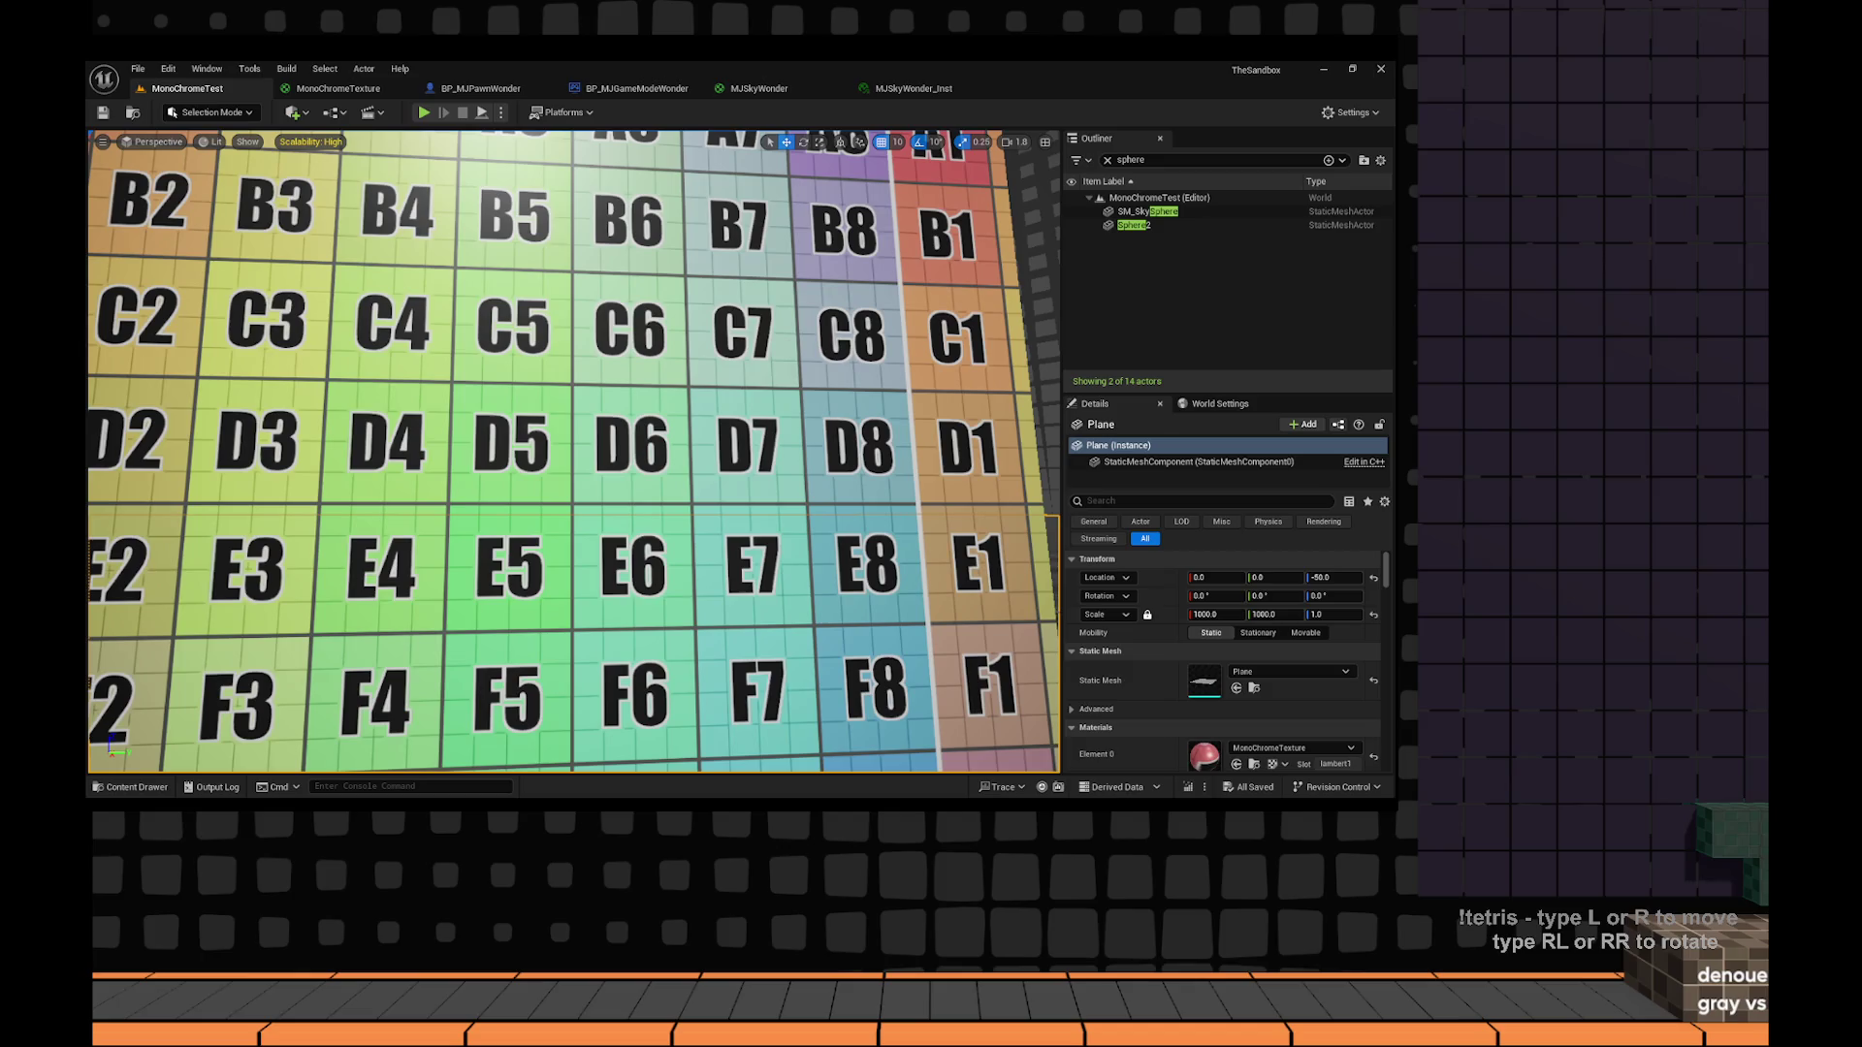
{"action": "key", "text": "alt+p"}
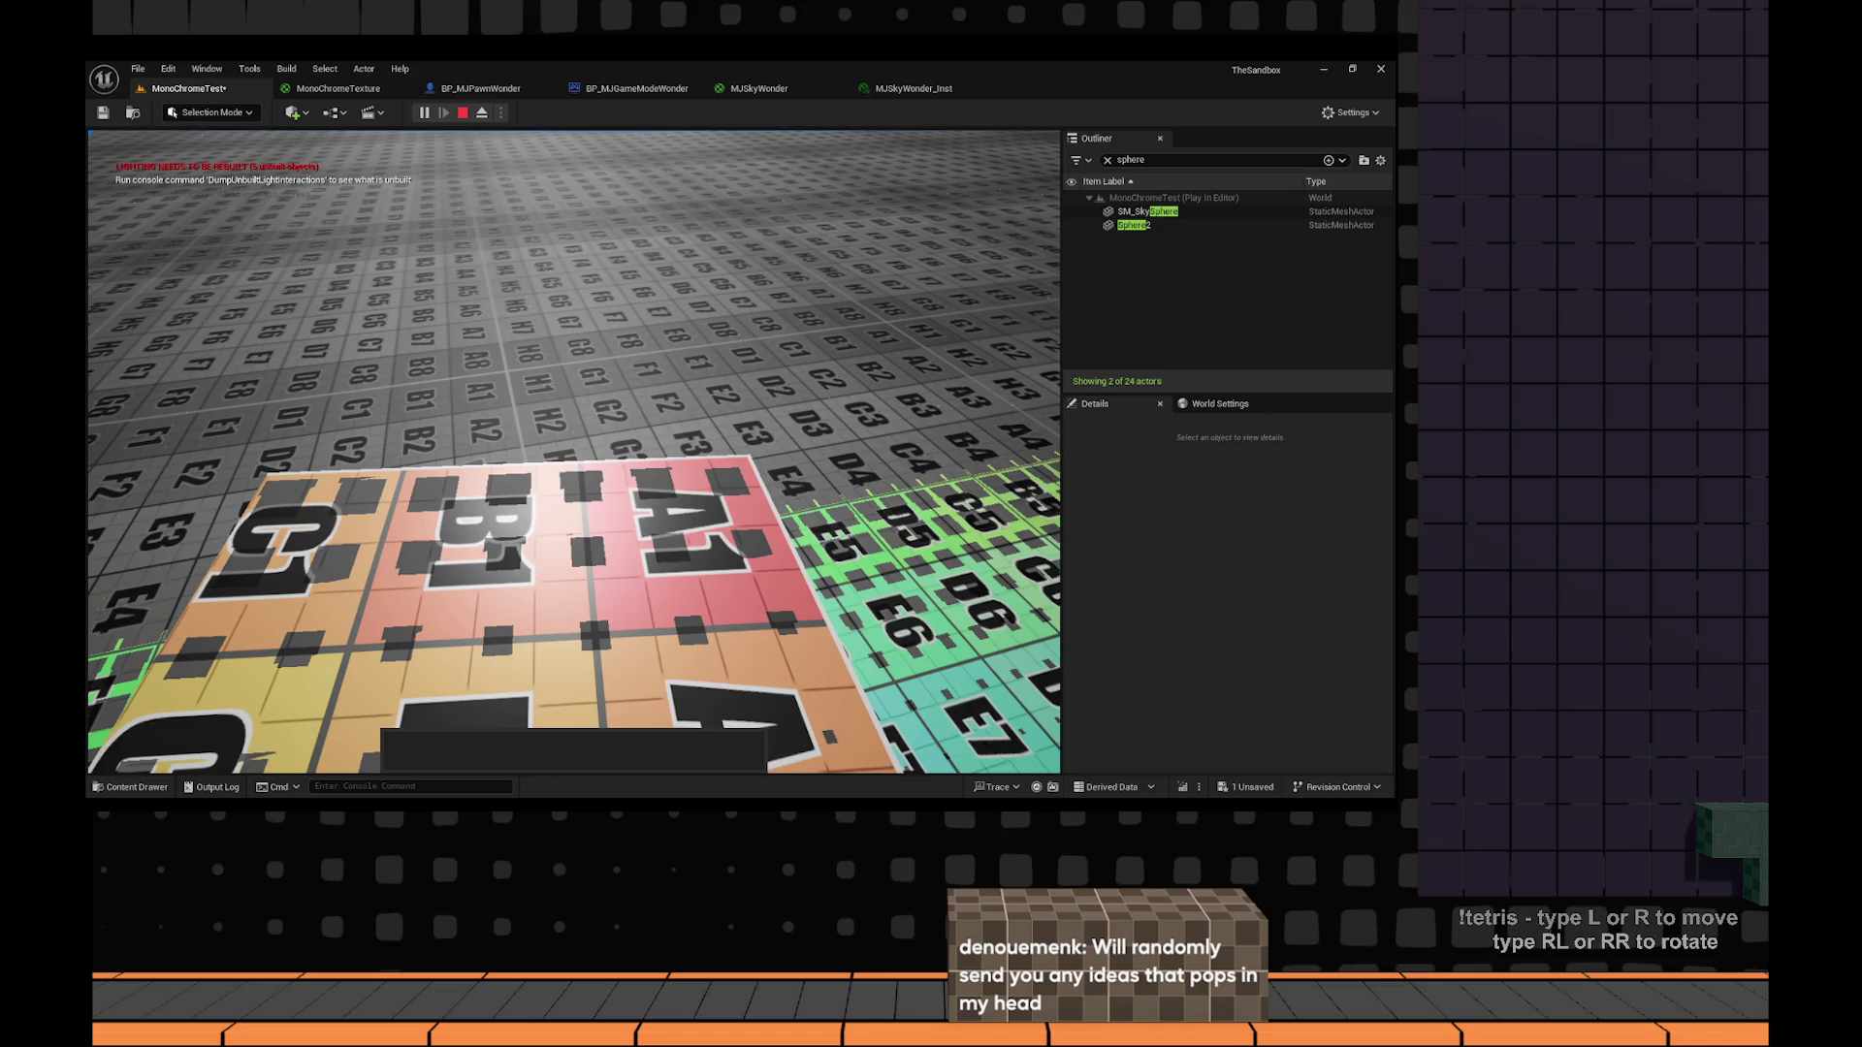
{"action": "key", "text": "Escape"}
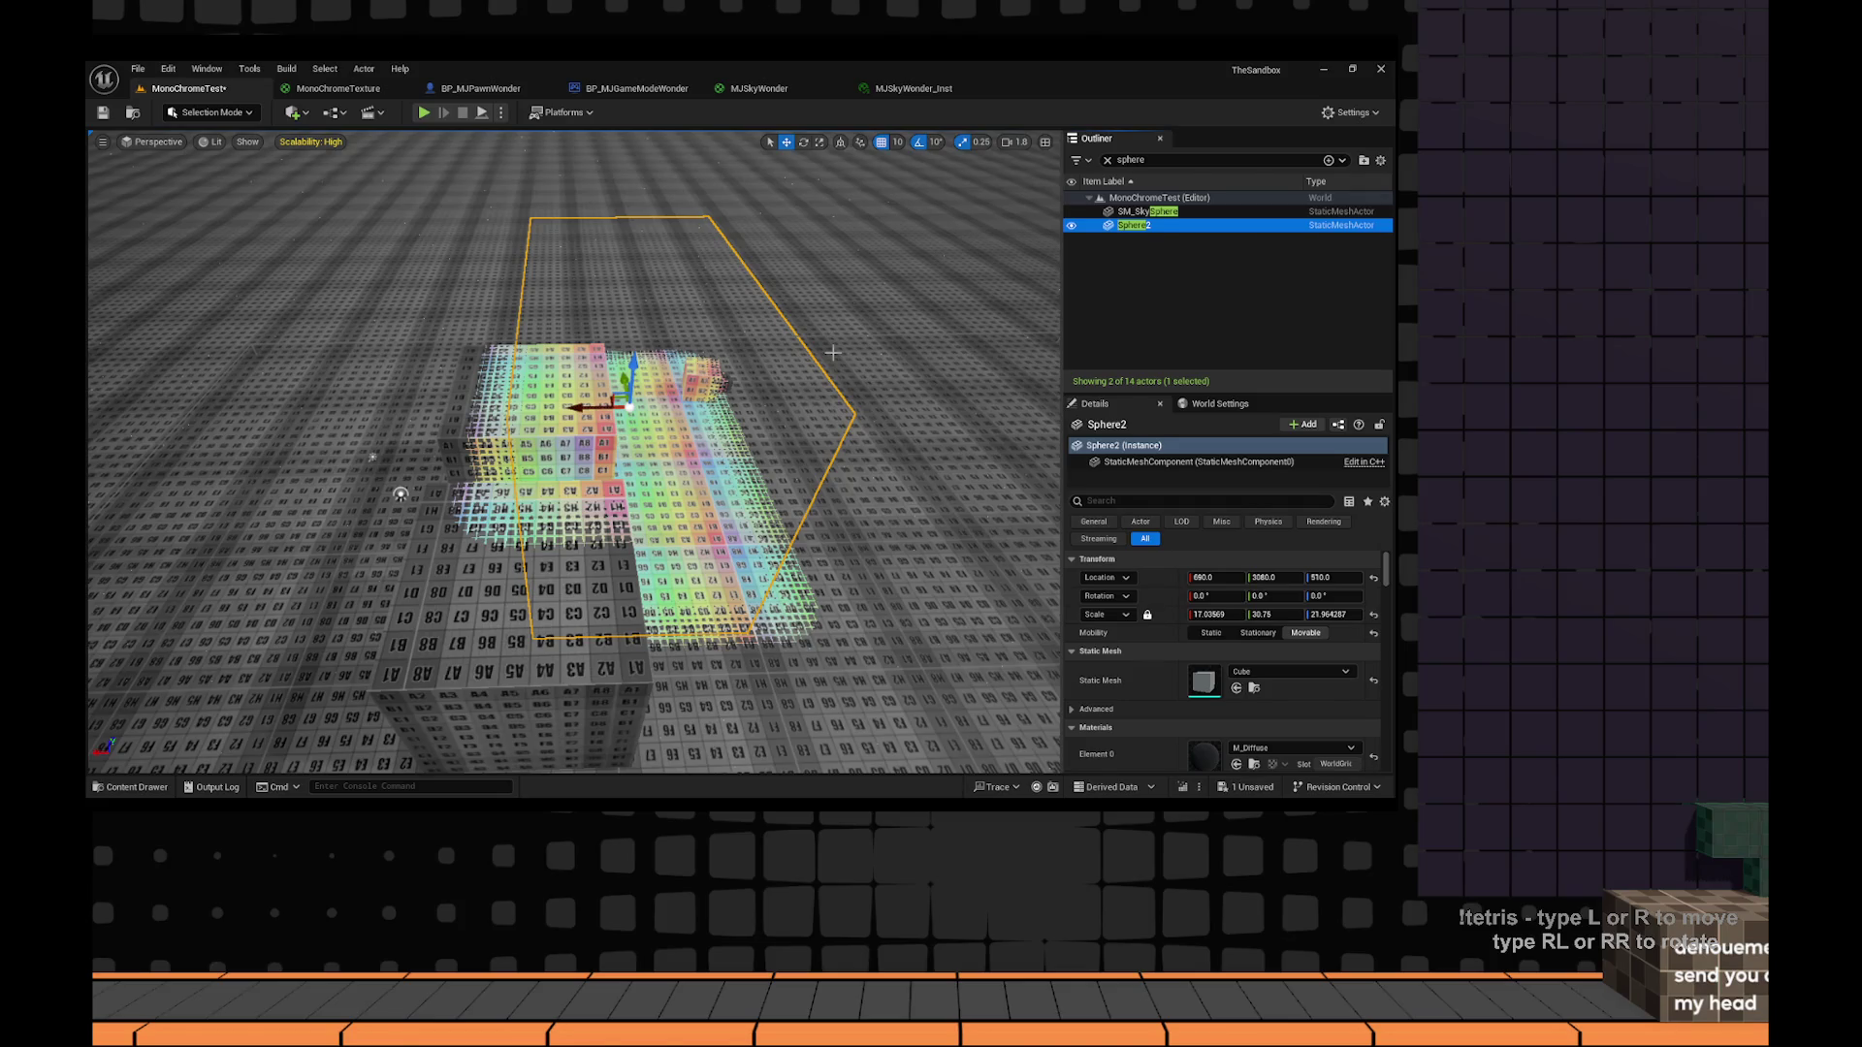
{"action": "key", "text": "alt+p"}
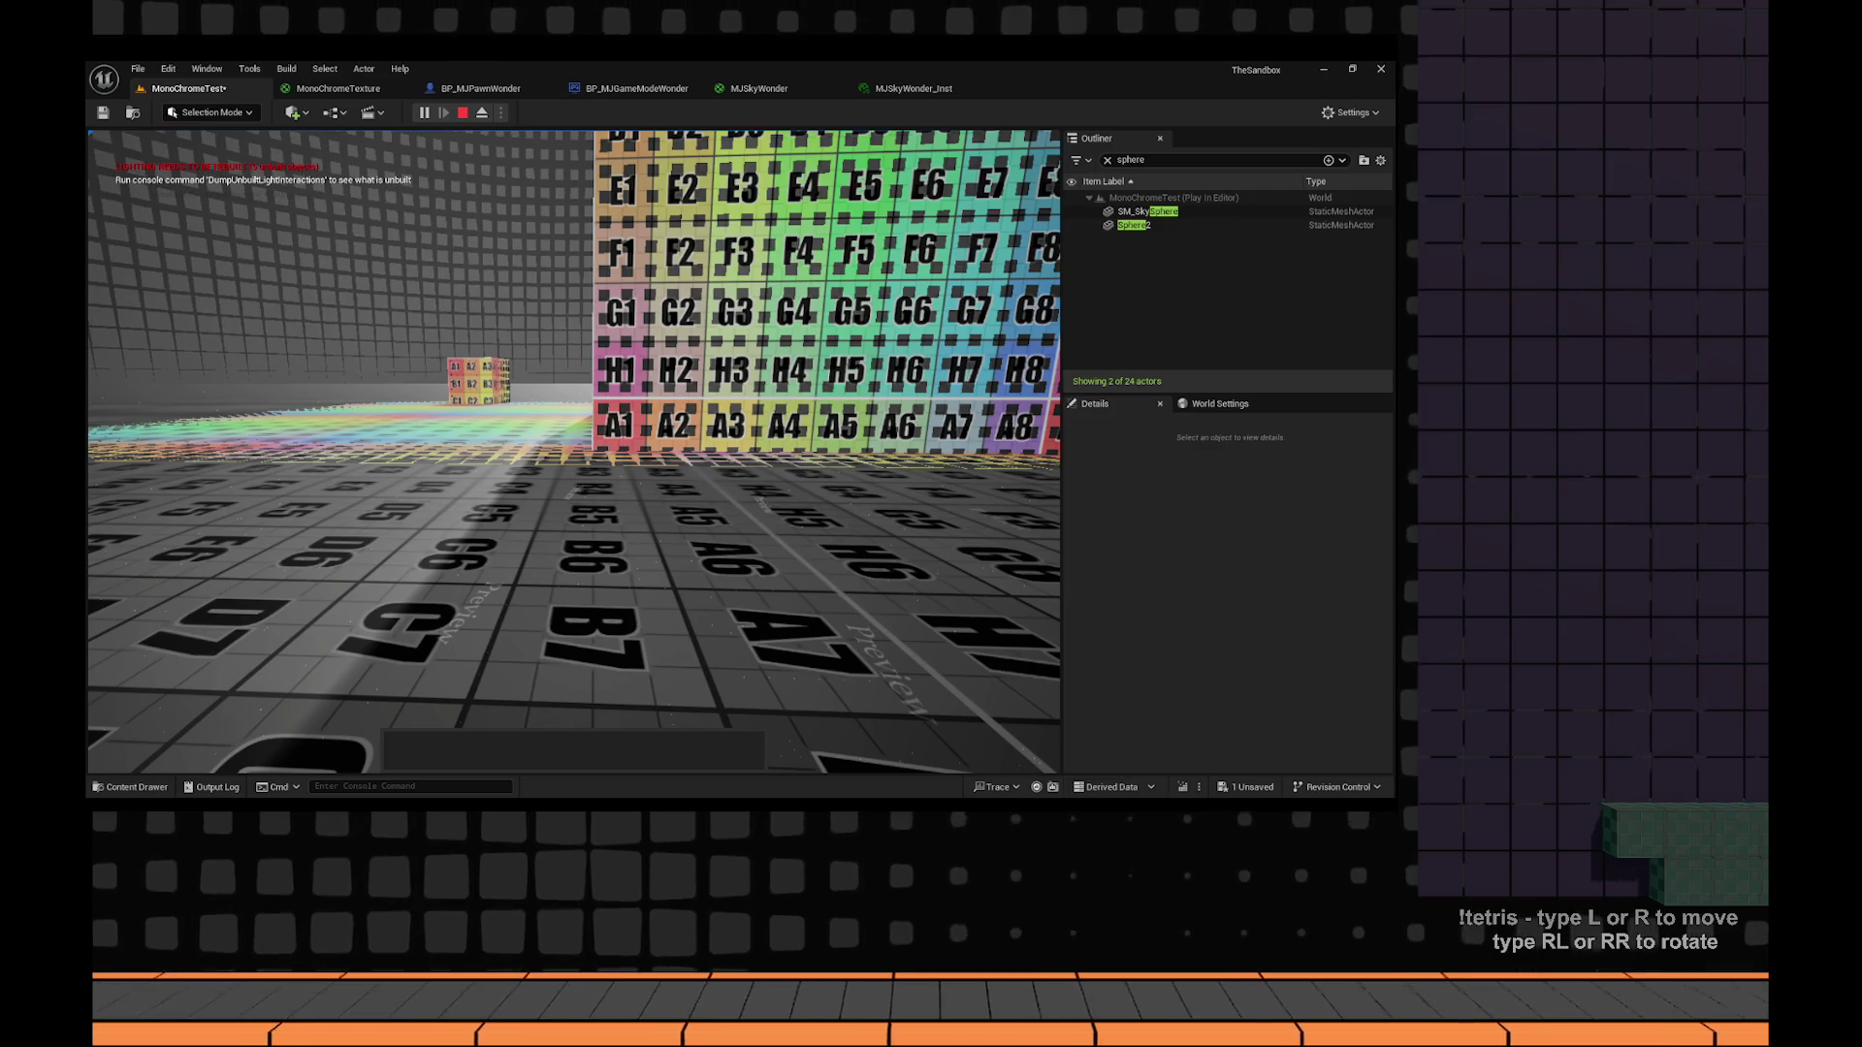
{"action": "left_click", "coordinate": [574, 452]}
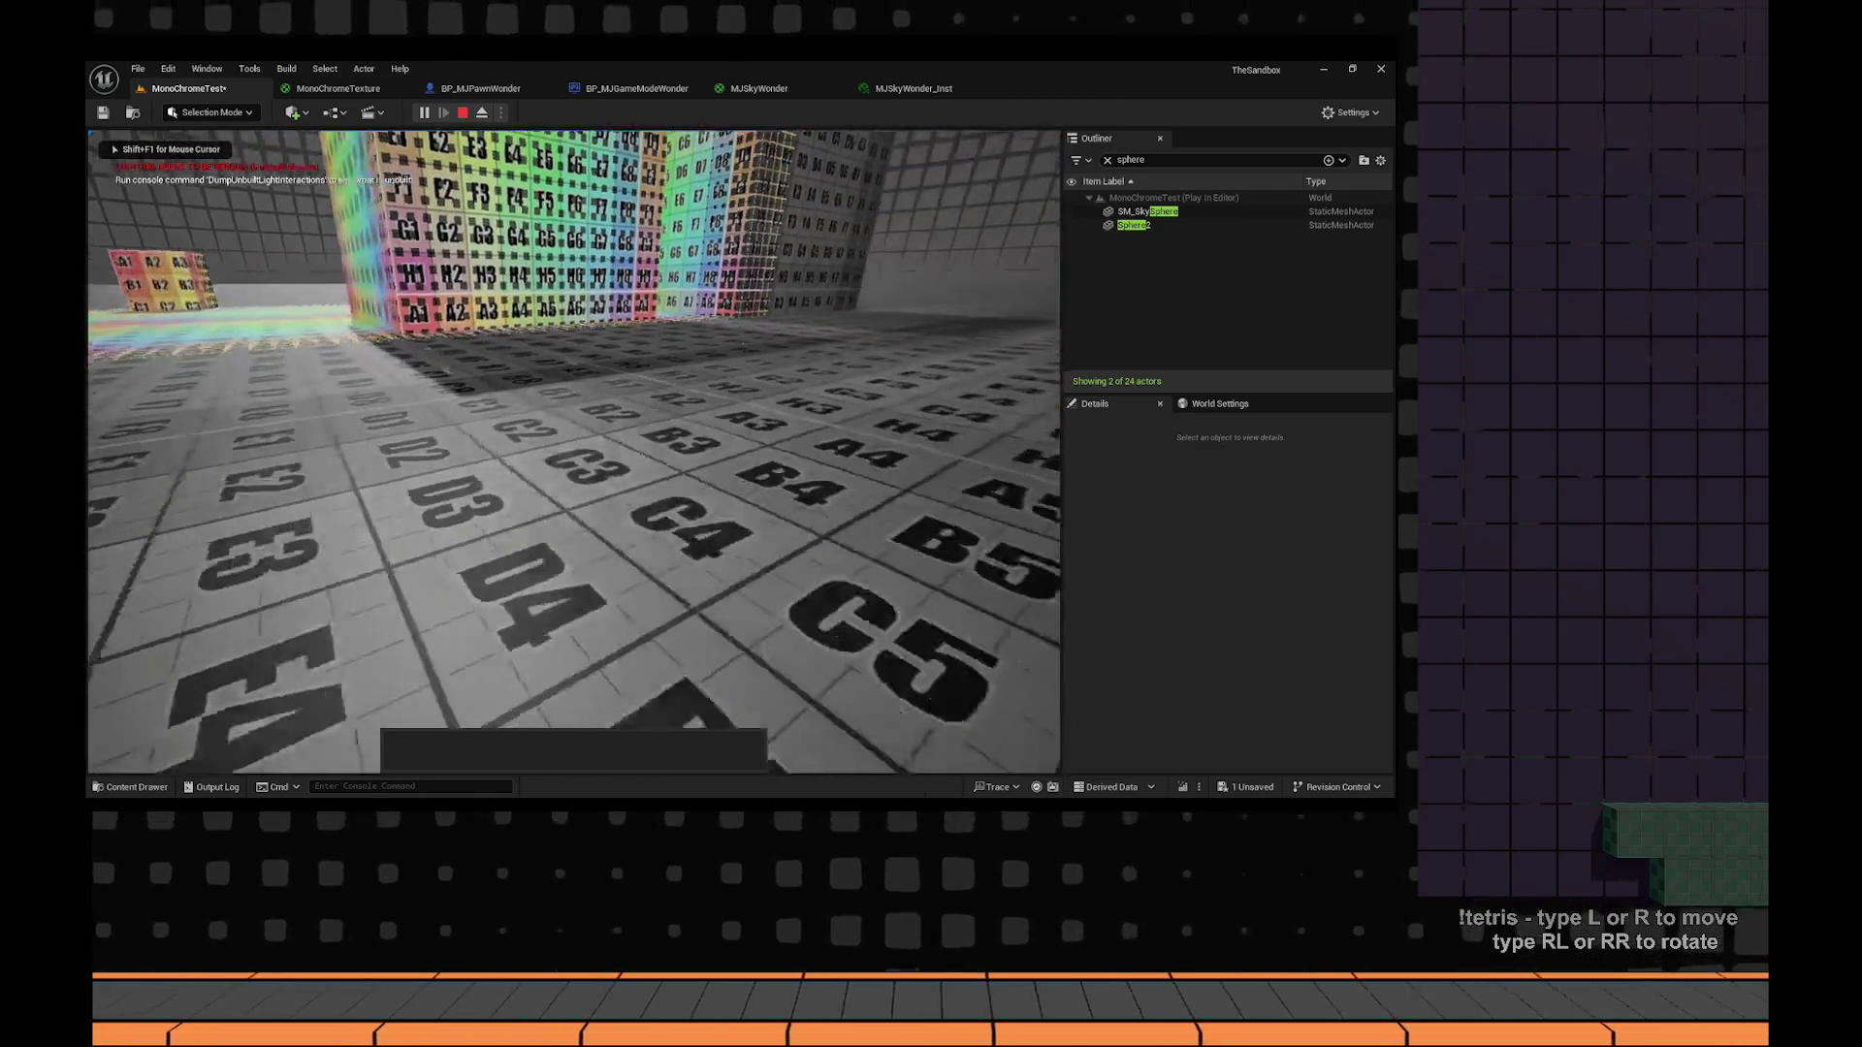
{"action": "key", "text": "Escape"}
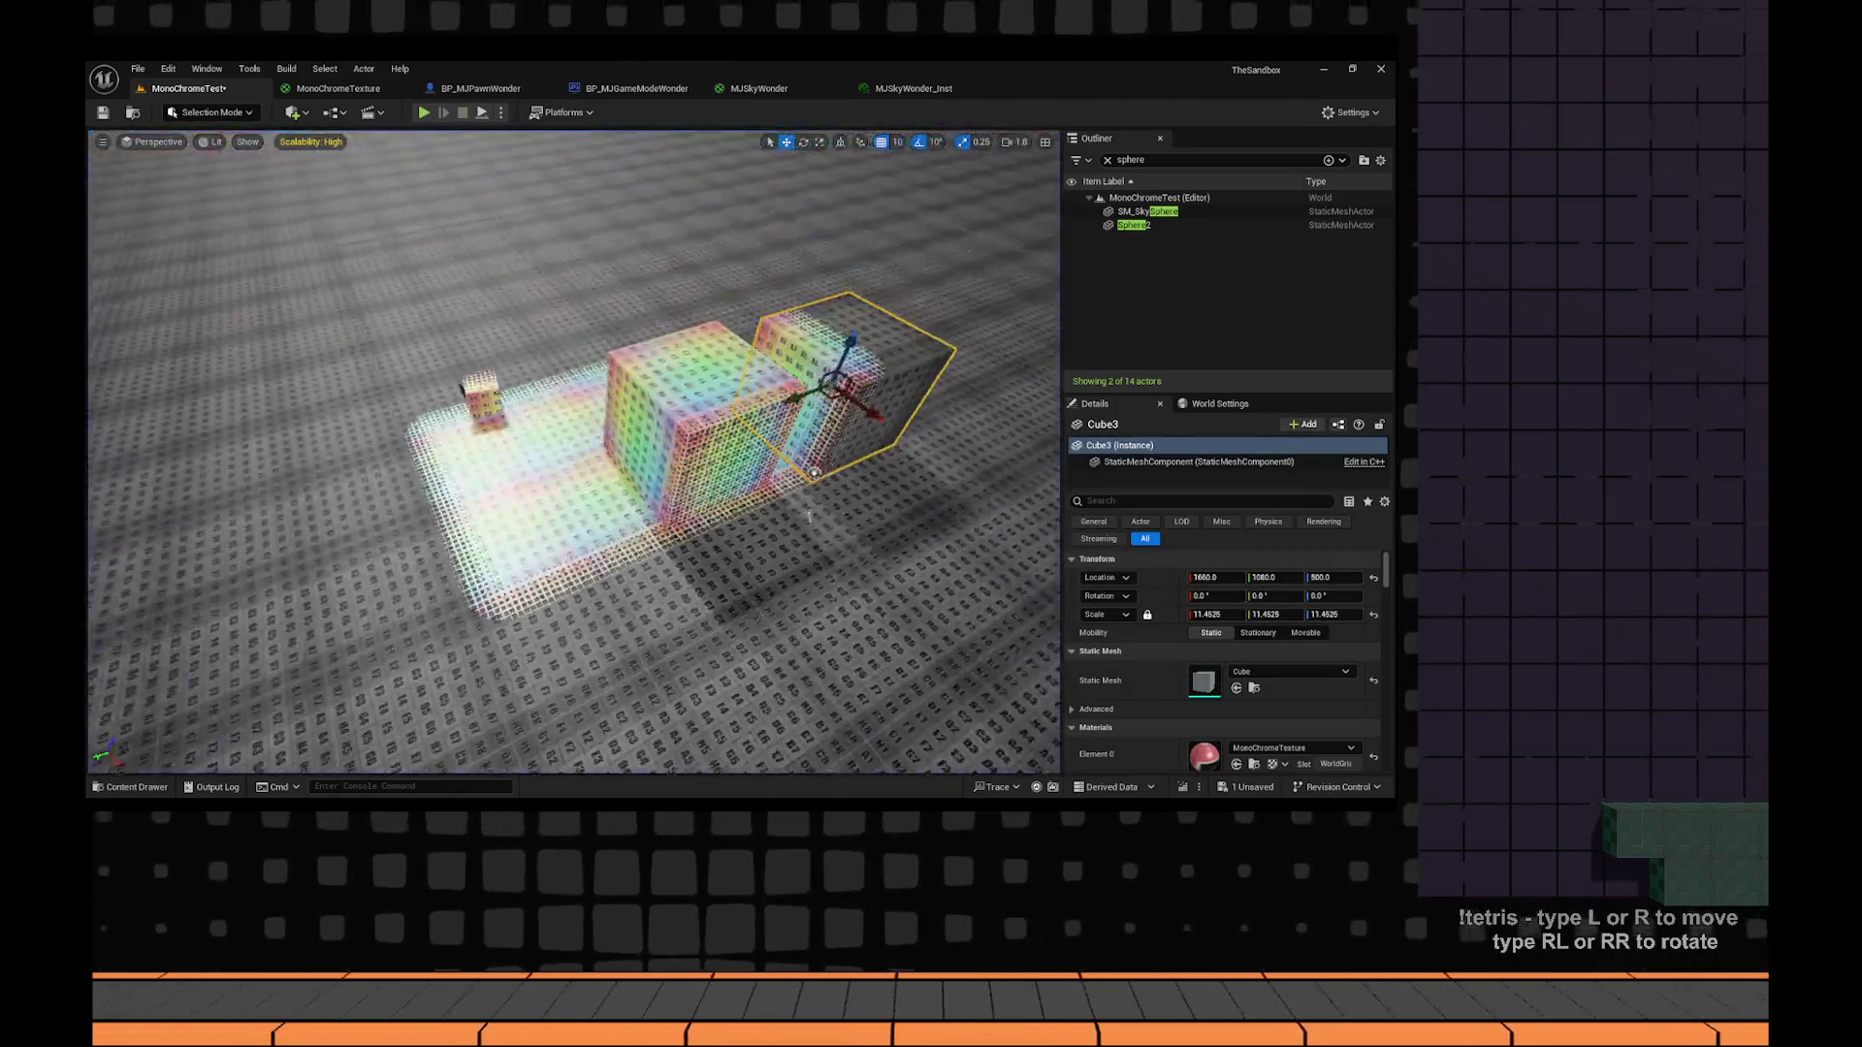
Orbit closer to the rainbow cubes, then bring up the Notion jam page's Ideas section.
{"action": "left_click_drag", "start_coordinate": [735, 374], "coordinate": [459, 452]}
{"action": "left_click_drag", "start_coordinate": [642, 415], "coordinate": [642, 415]}
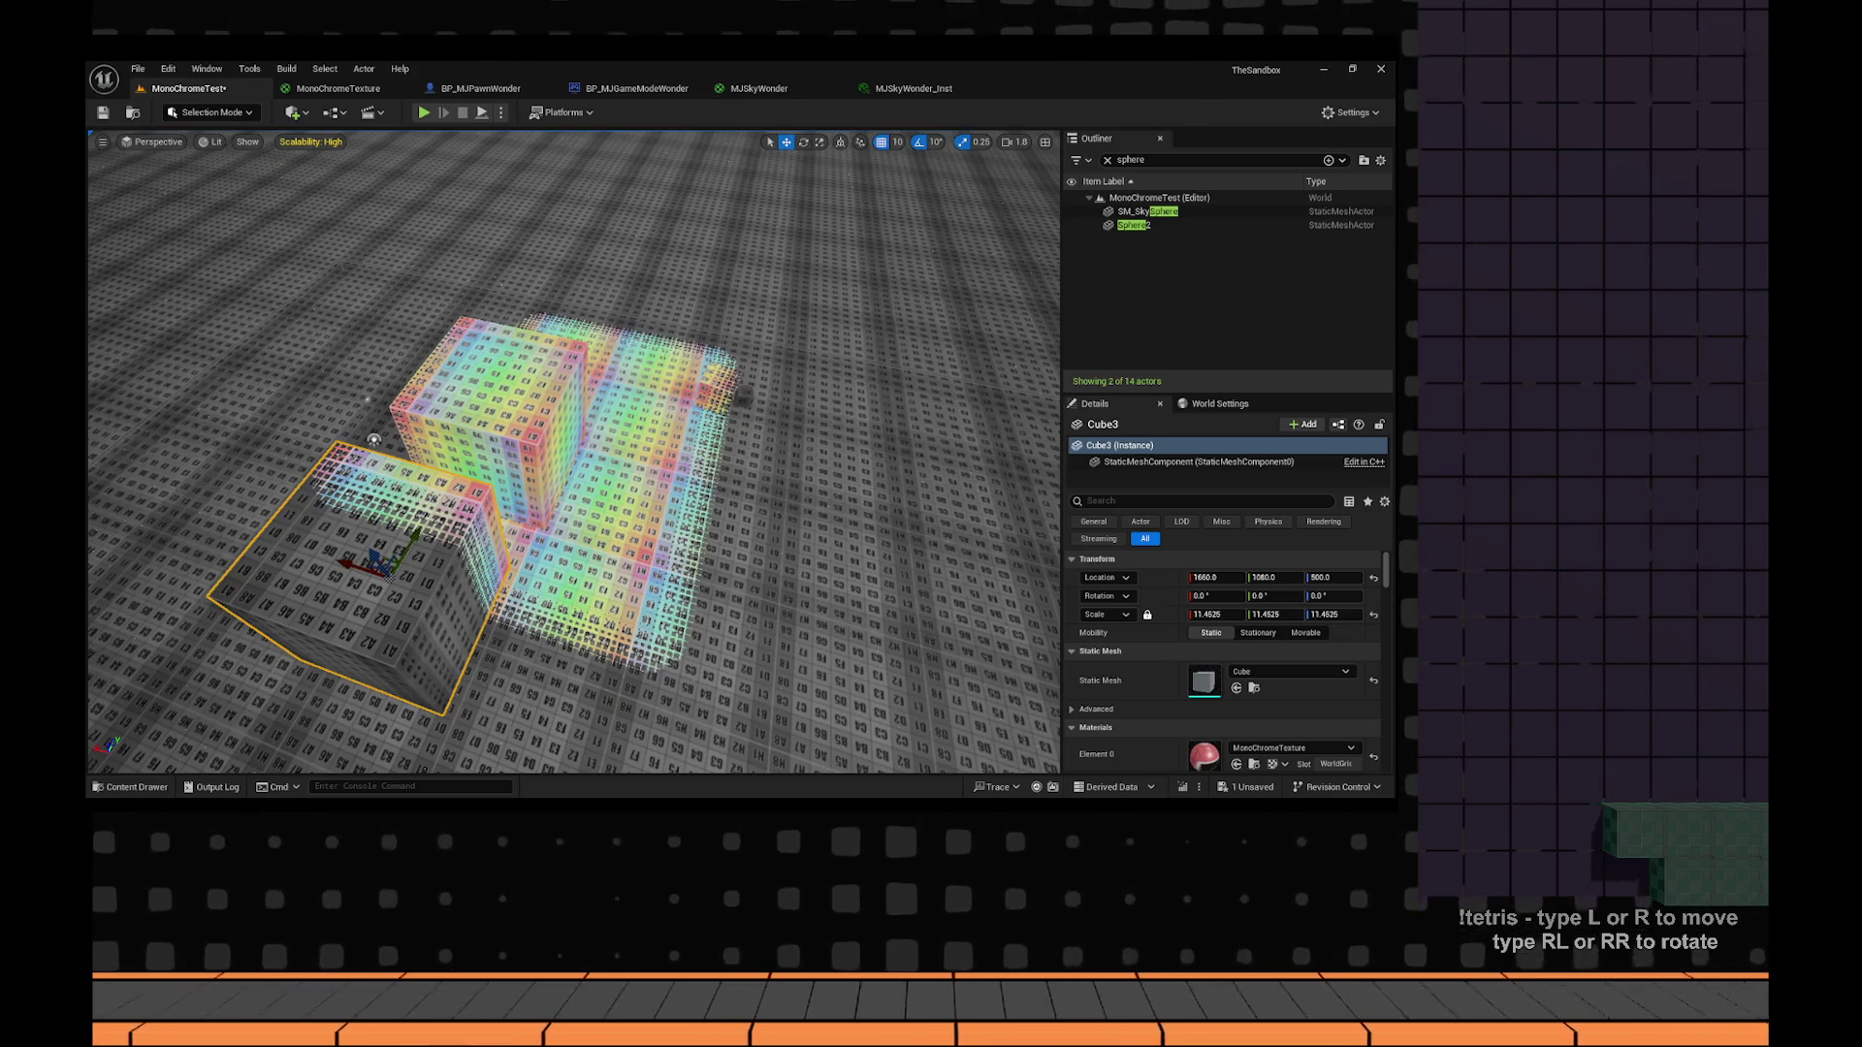
{"action": "key", "text": "alt+Tab"}
{"action": "scroll", "coordinate": [752, 482], "scroll_direction": "down", "scroll_amount": 4}
{"action": "scroll", "coordinate": [753, 482], "scroll_direction": "up", "scroll_amount": 6}
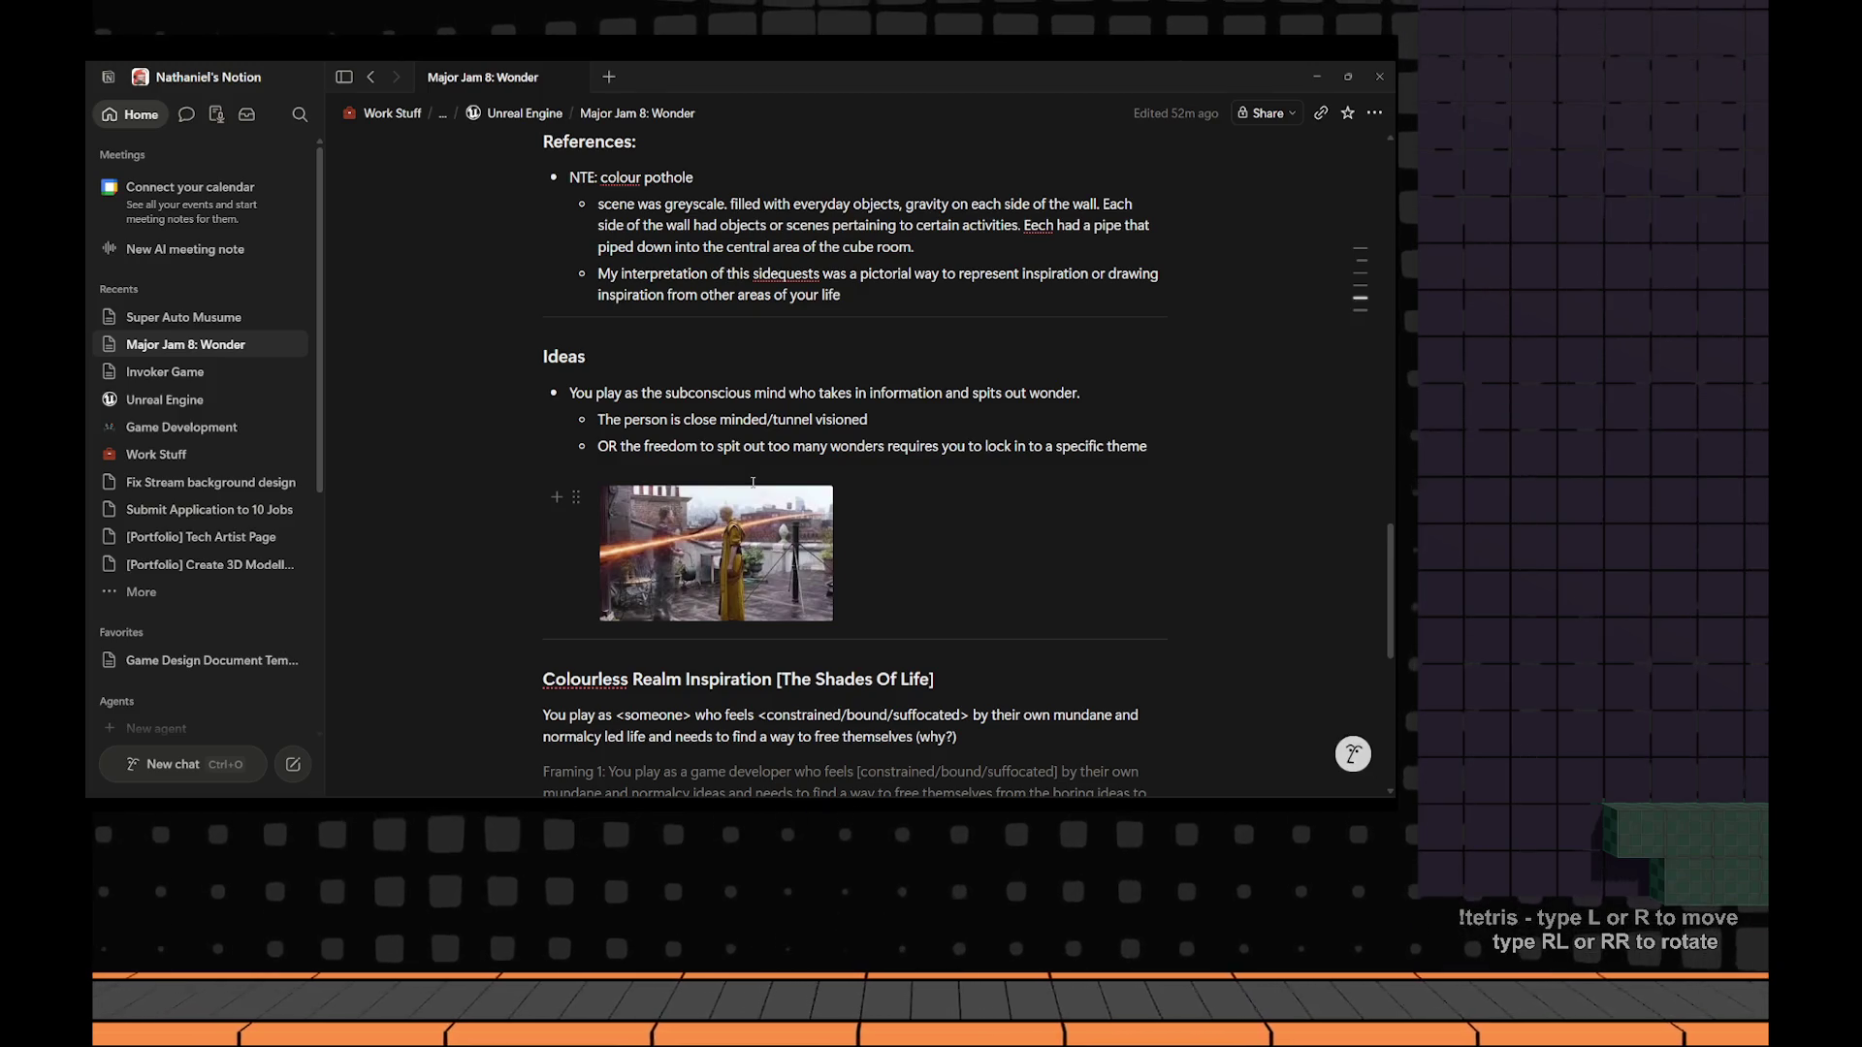
Insert a divider block beneath the 'Highlight: [Story]' line using /div.
{"action": "scroll", "coordinate": [886, 230], "scroll_direction": "down", "scroll_amount": 6}
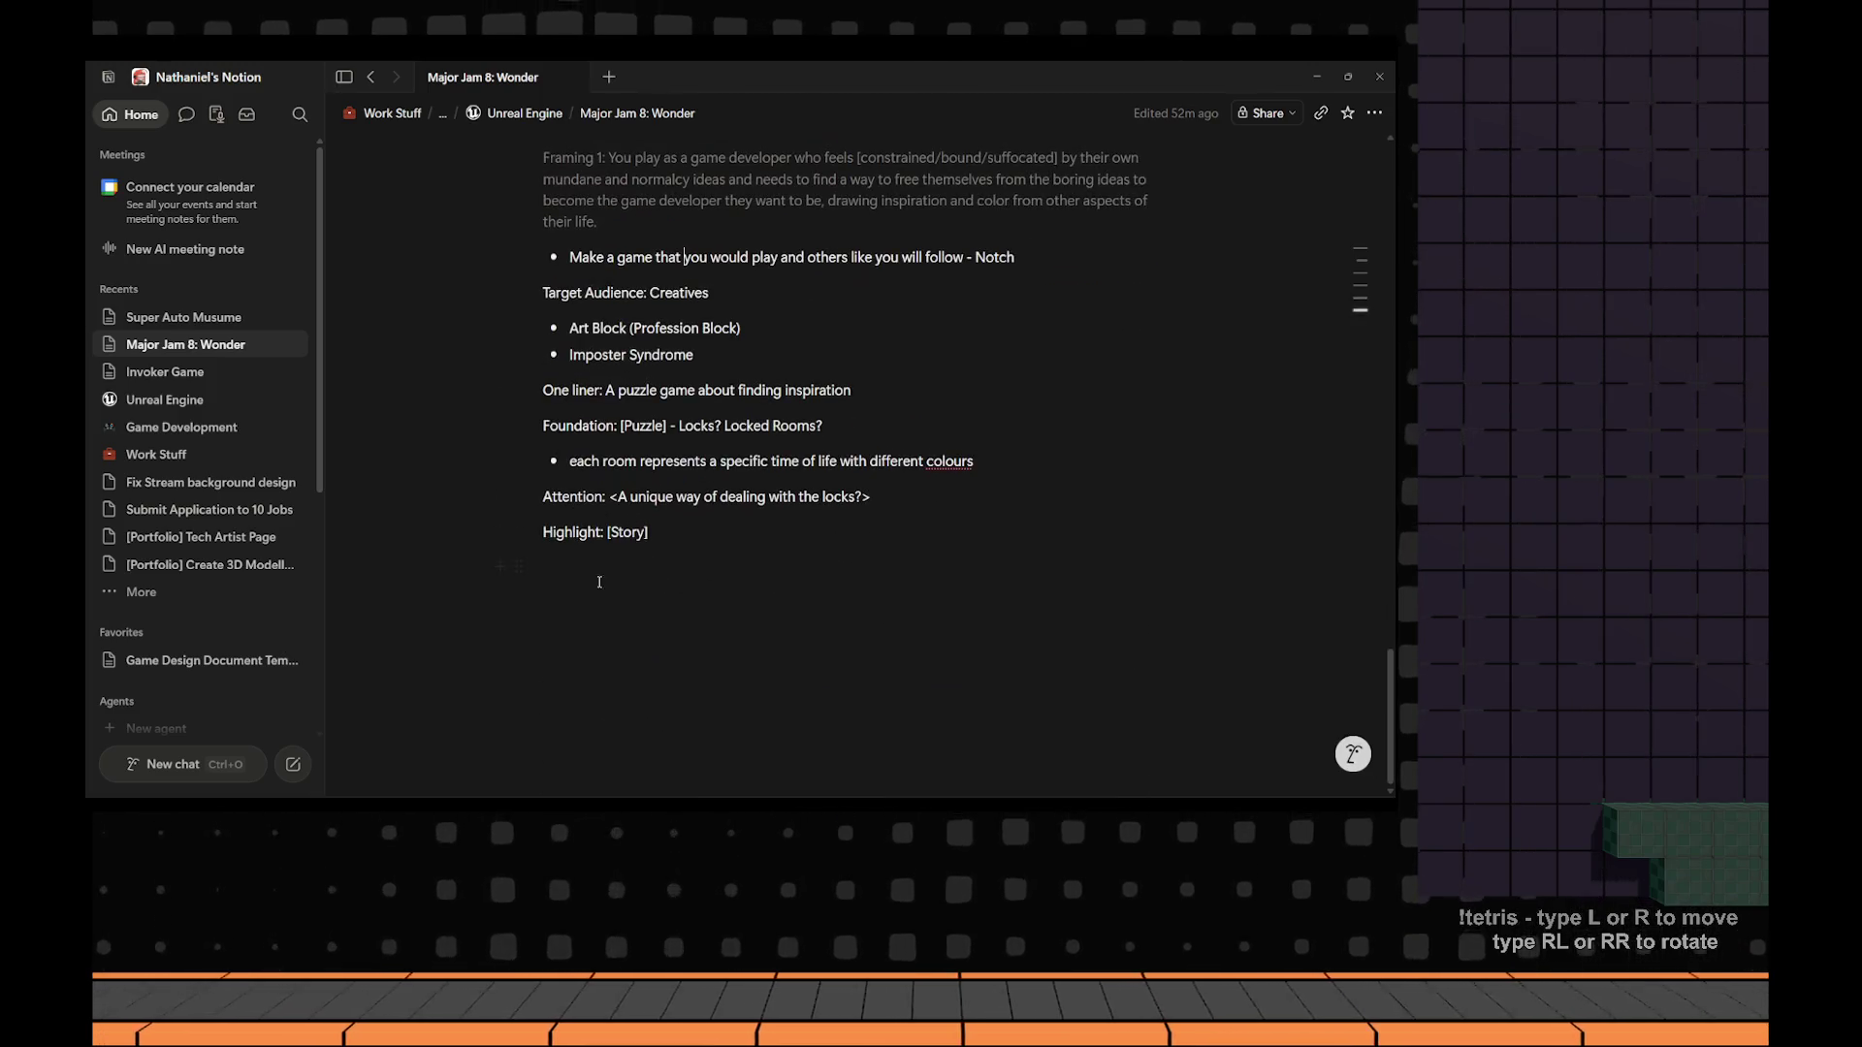
{"action": "left_click", "coordinate": [618, 572]}
{"action": "type", "text": "/divid"}
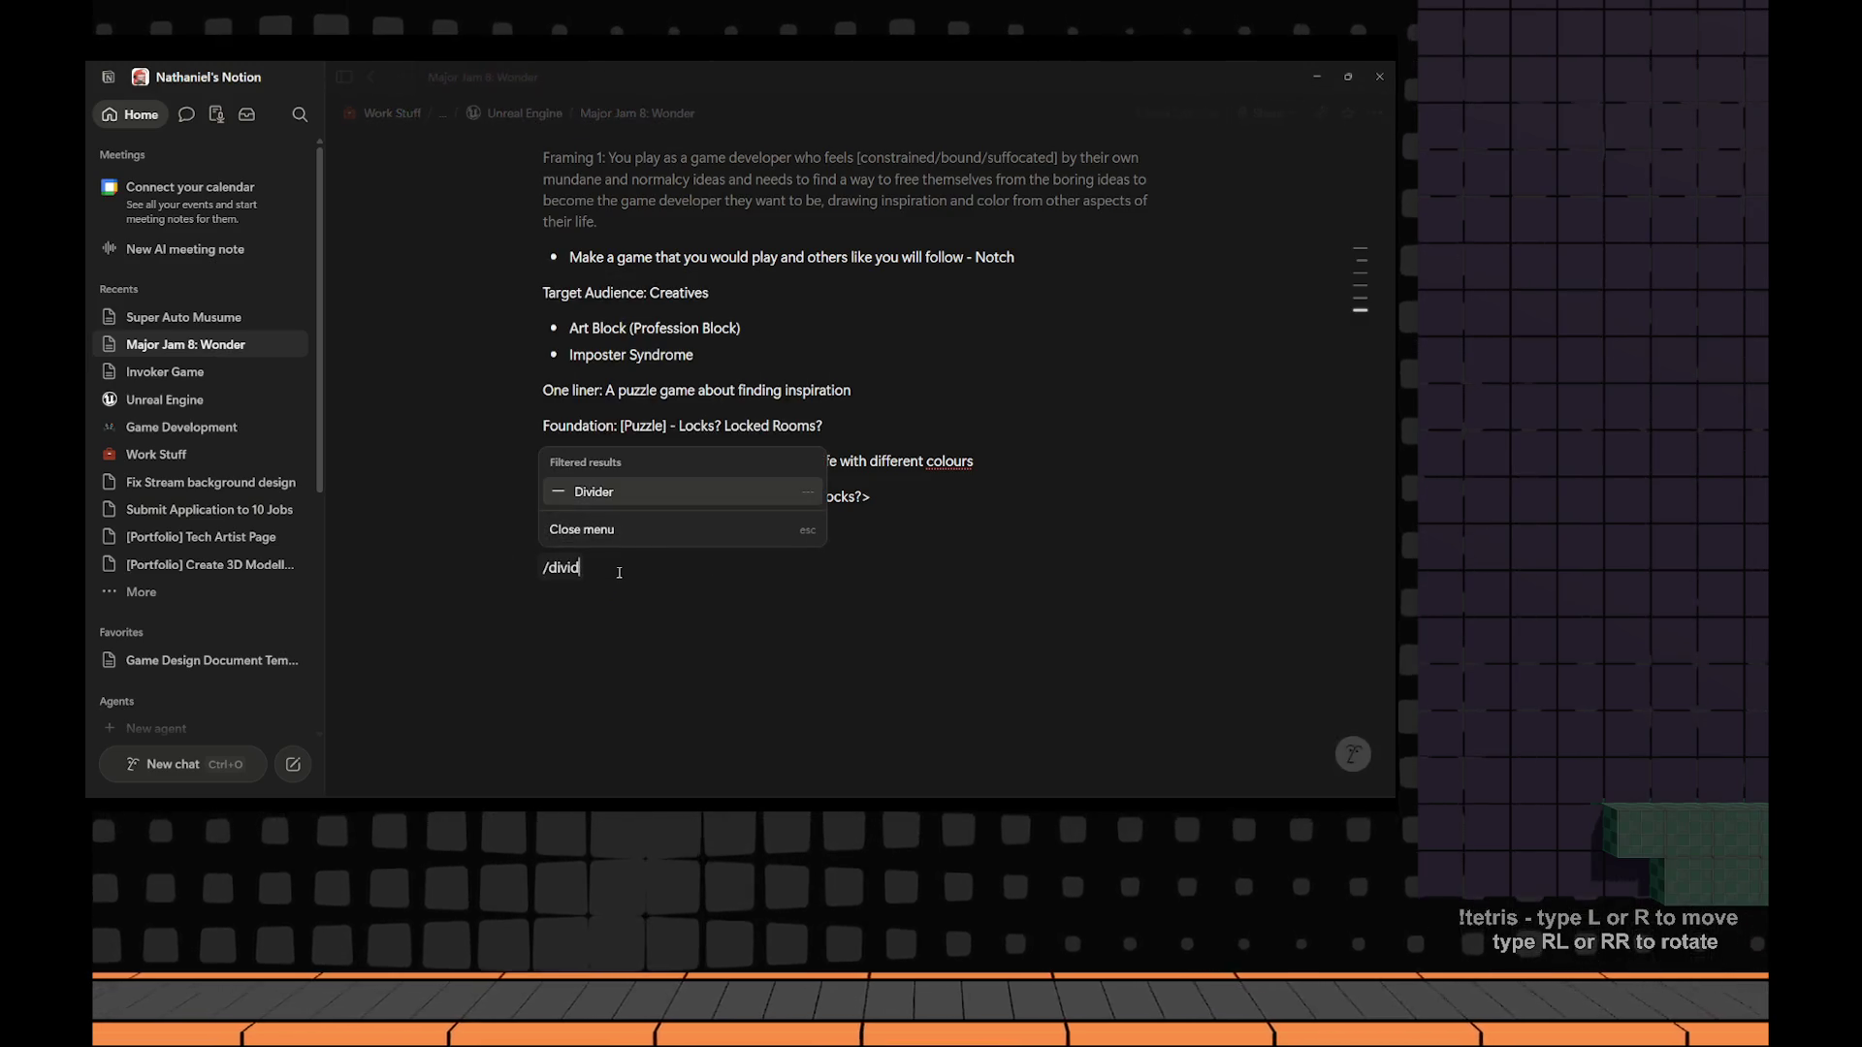
{"action": "key", "text": "Return"}
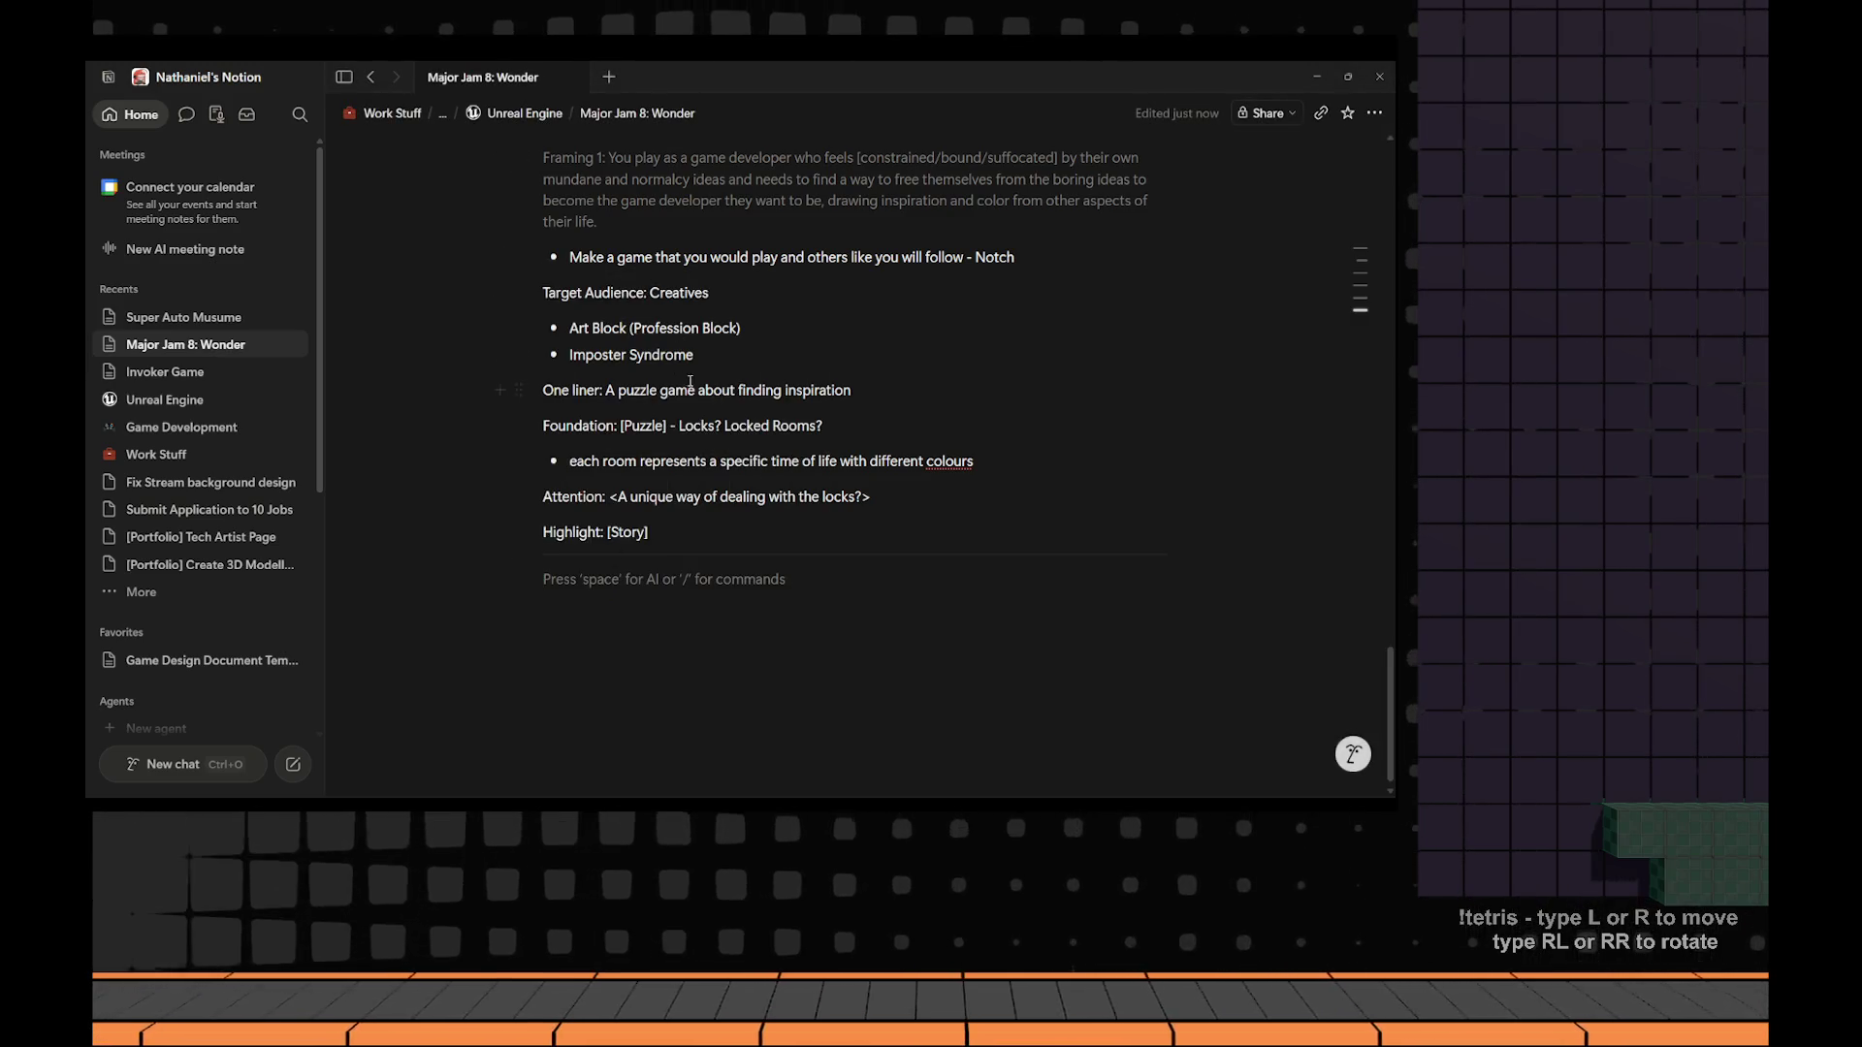
Switch the Unreal viewport to Unlit view mode, orbit toward the cubes, and minimize the editor.
{"action": "key", "text": "alt+Tab"}
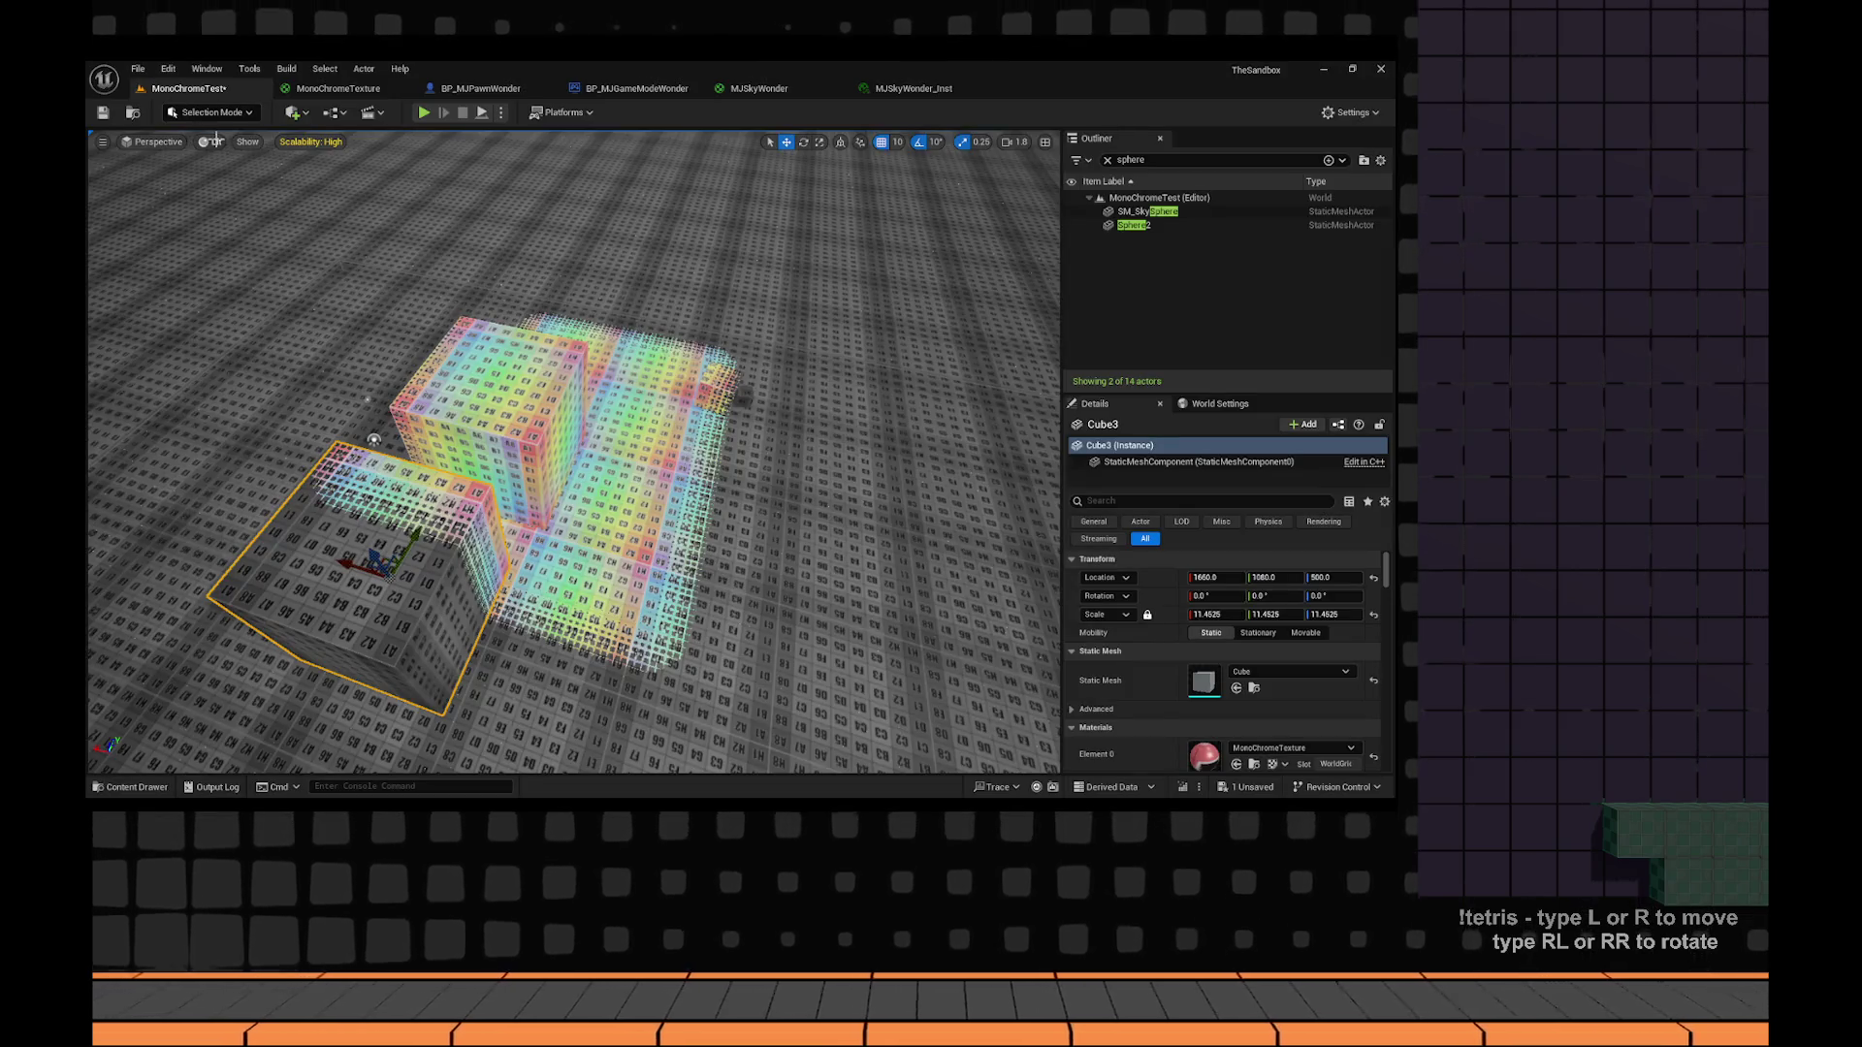
{"action": "left_click", "coordinate": [210, 142]}
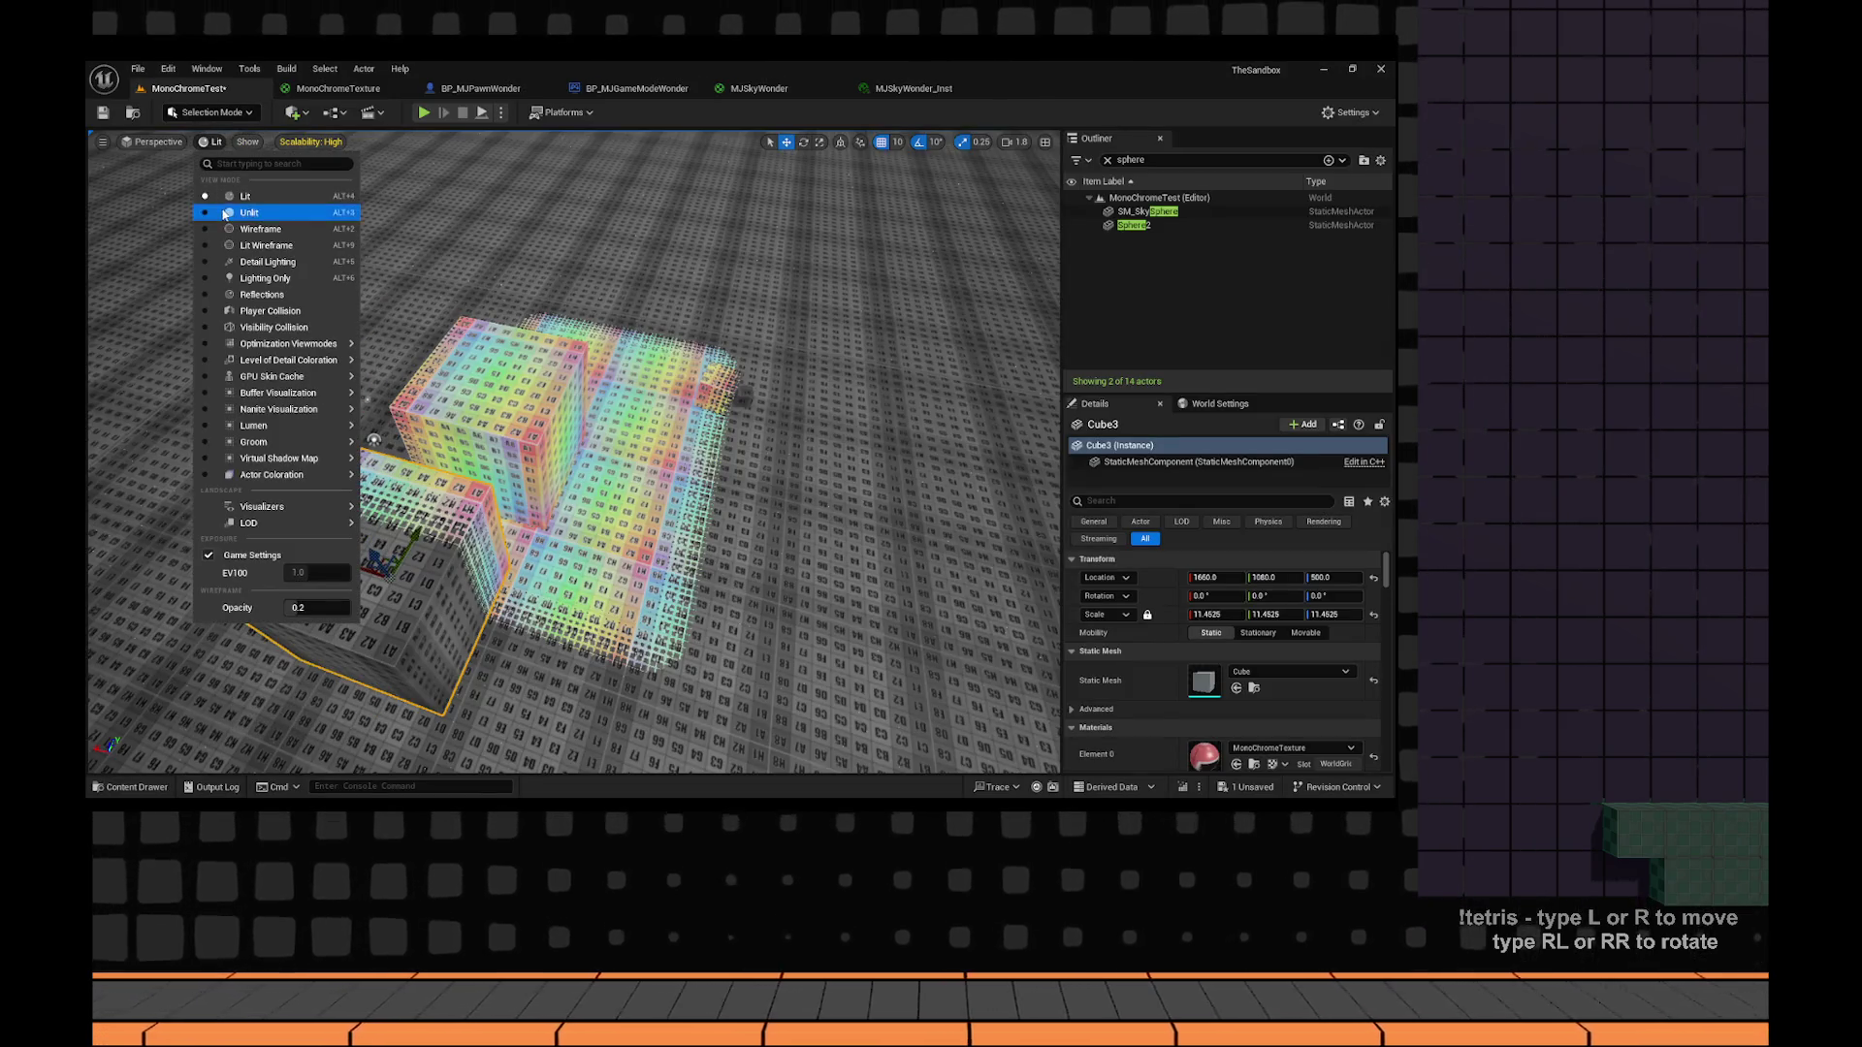
{"action": "left_click", "coordinate": [249, 213]}
{"action": "left_click_drag", "start_coordinate": [509, 298], "coordinate": [524, 310]}
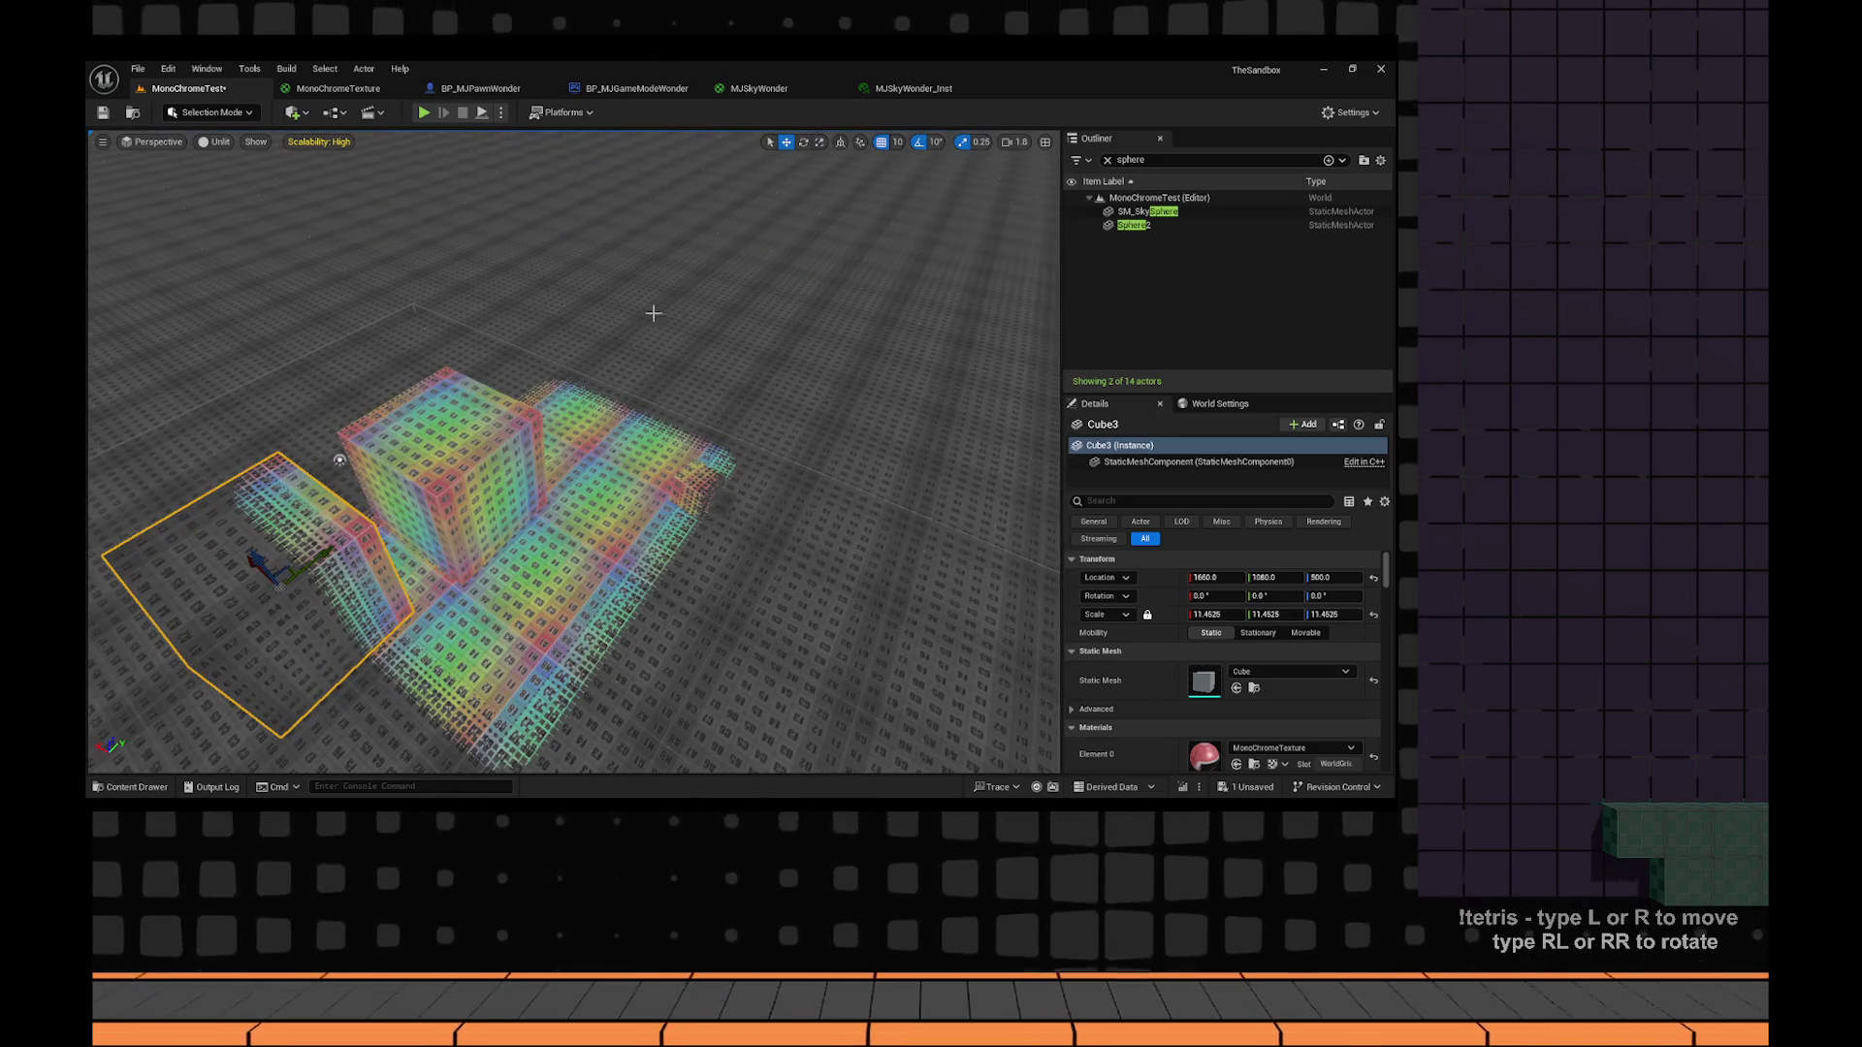
{"action": "left_click", "coordinate": [1324, 72]}
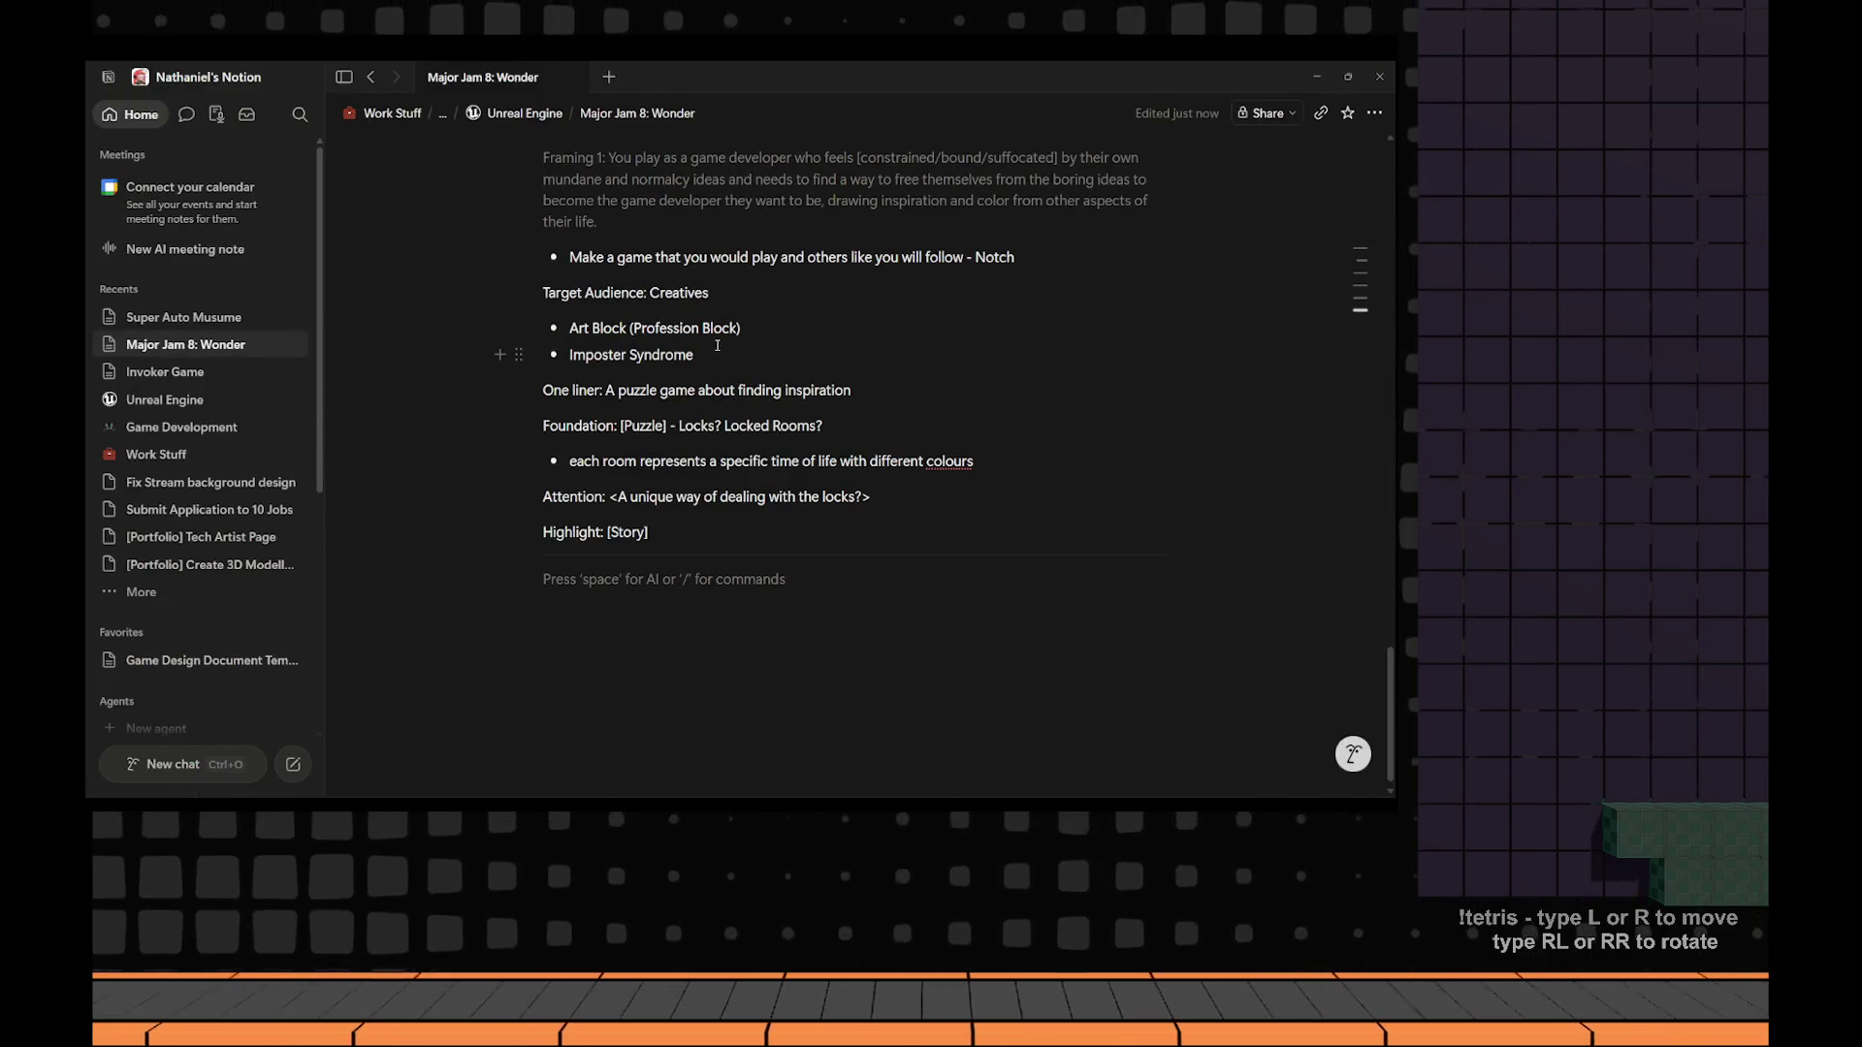
Insert a Board view database under the divider with /board and dismiss its setup panel.
{"action": "left_click", "coordinate": [622, 579]}
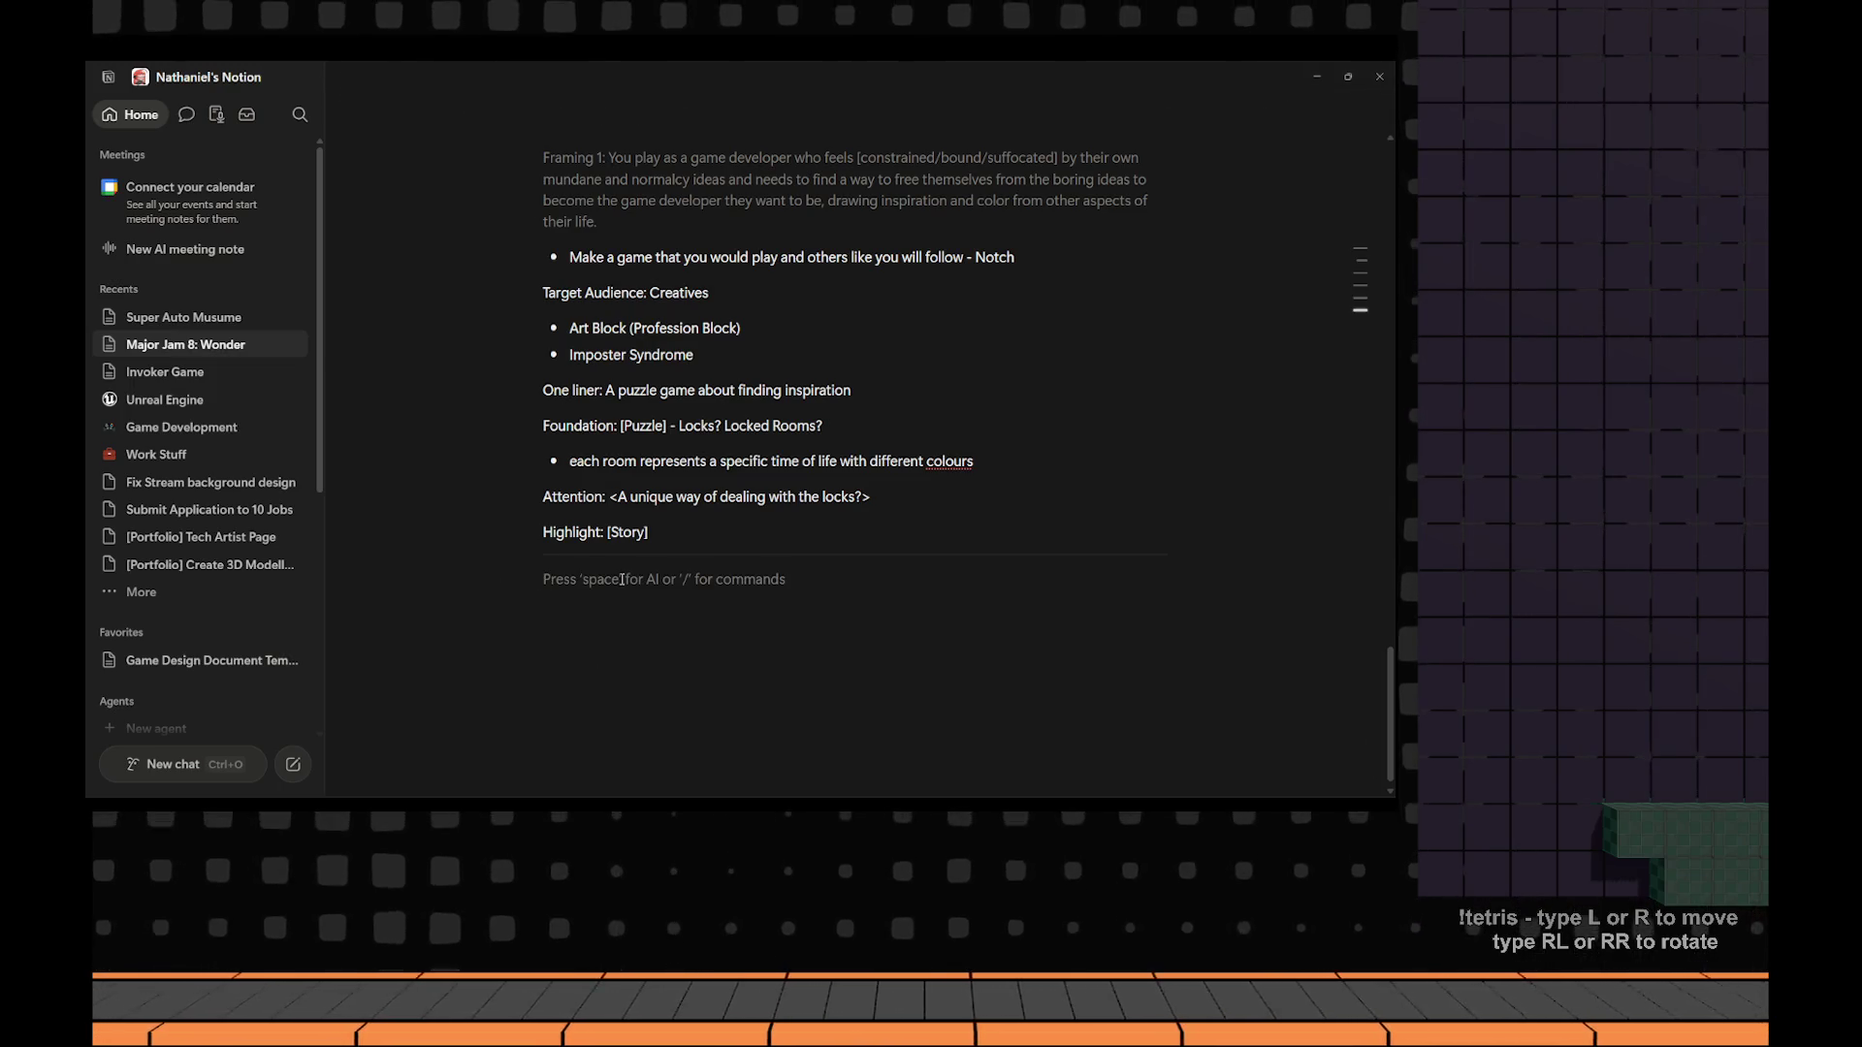
{"action": "type", "text": "/board"}
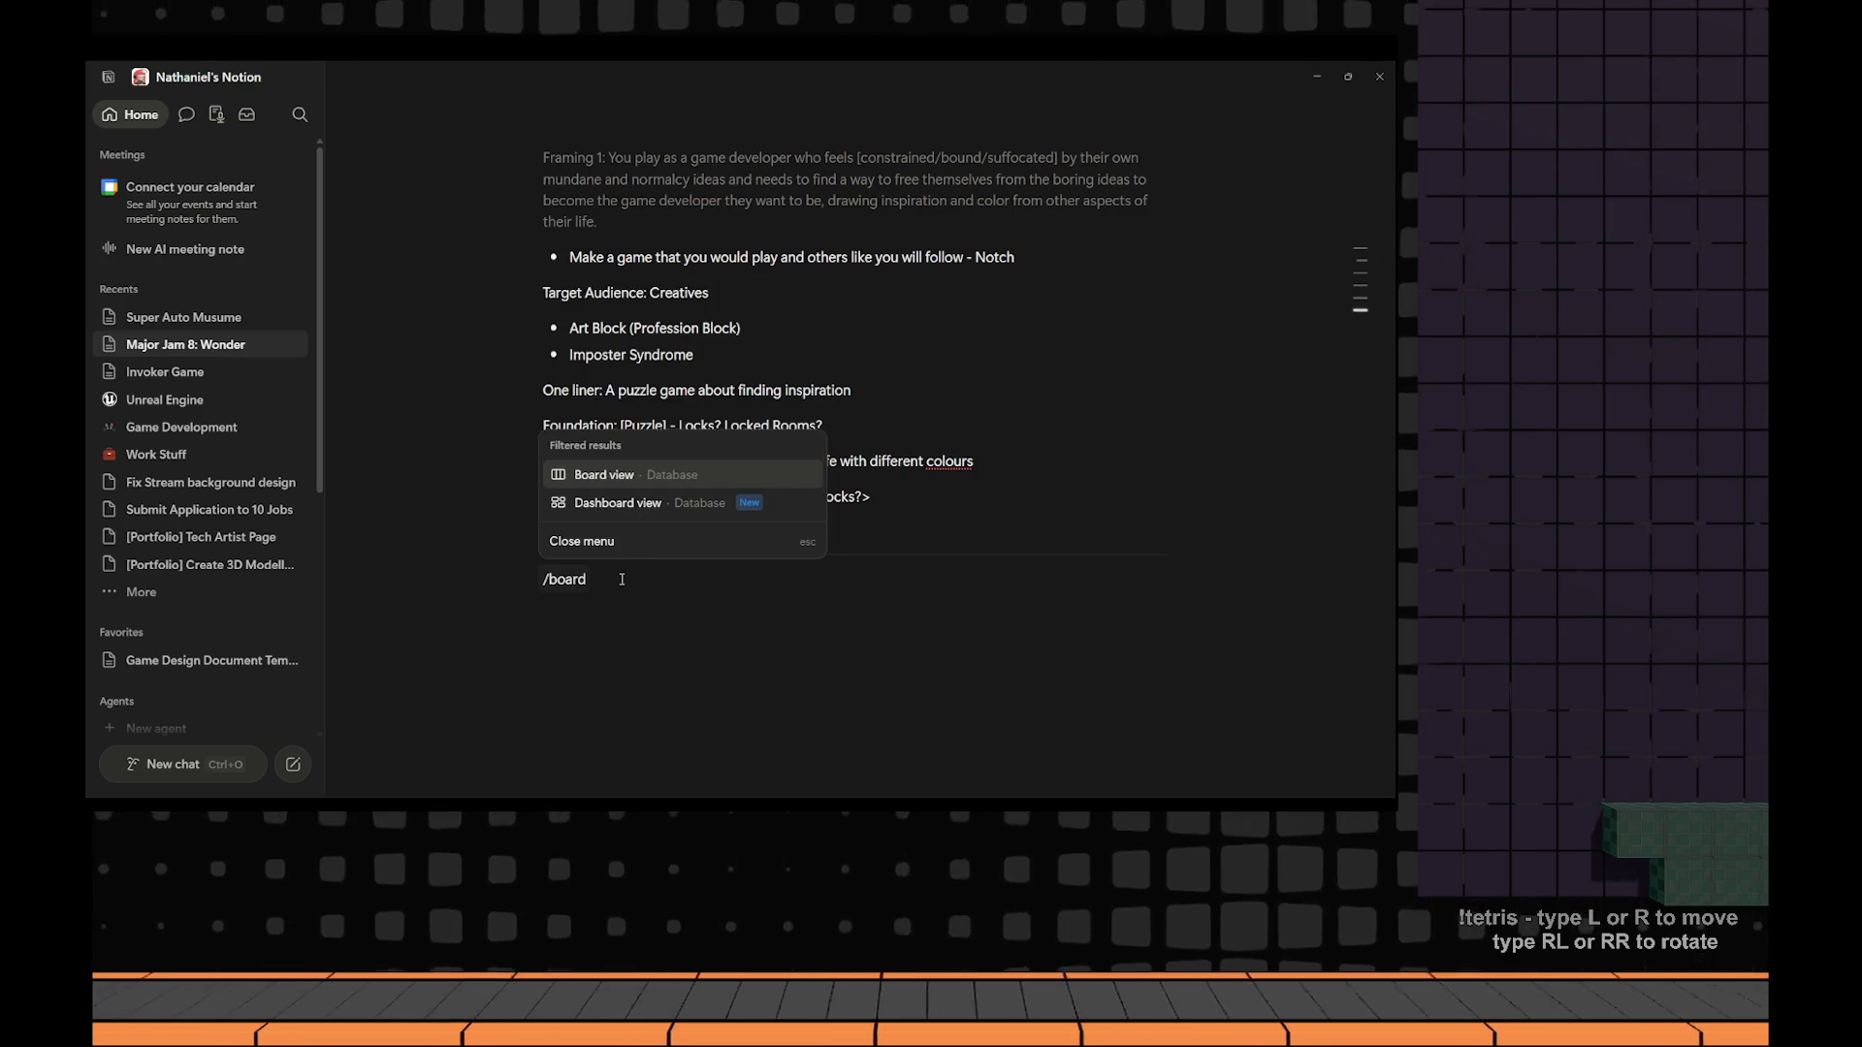
{"action": "key", "text": "Return"}
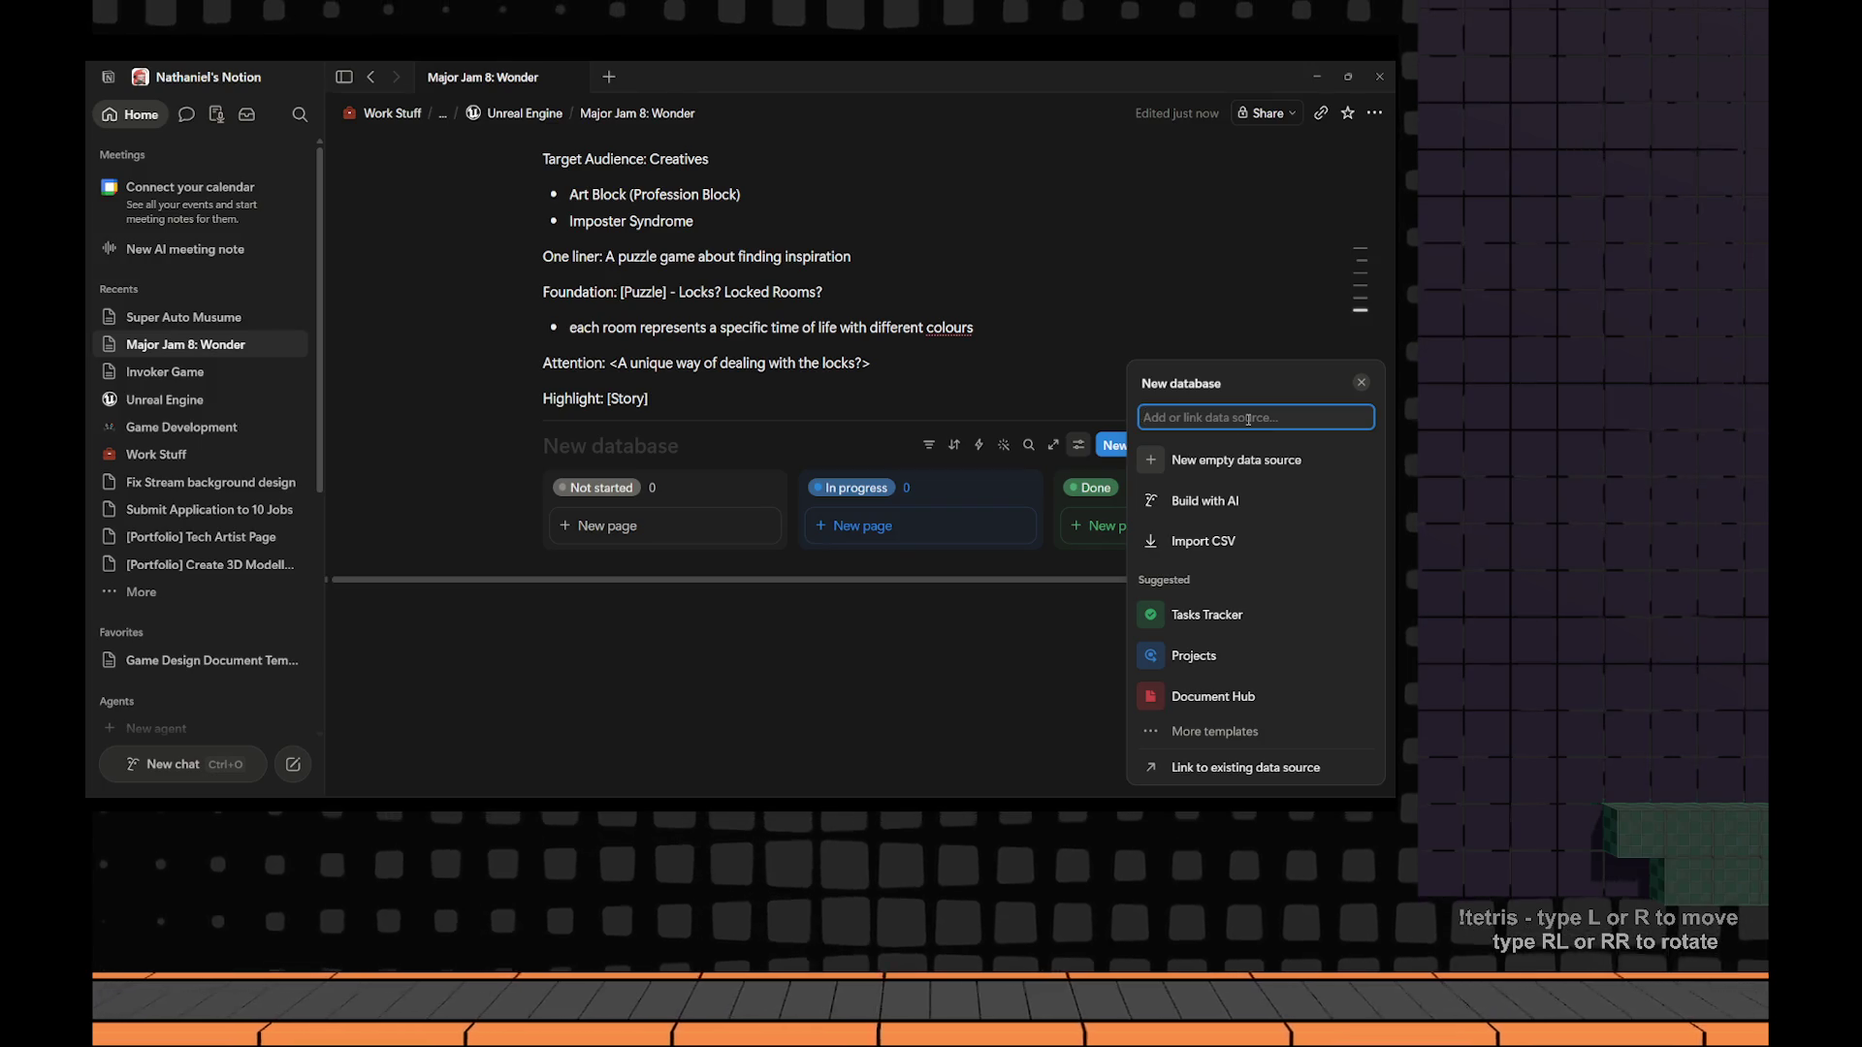
{"action": "left_click", "coordinate": [1251, 460]}
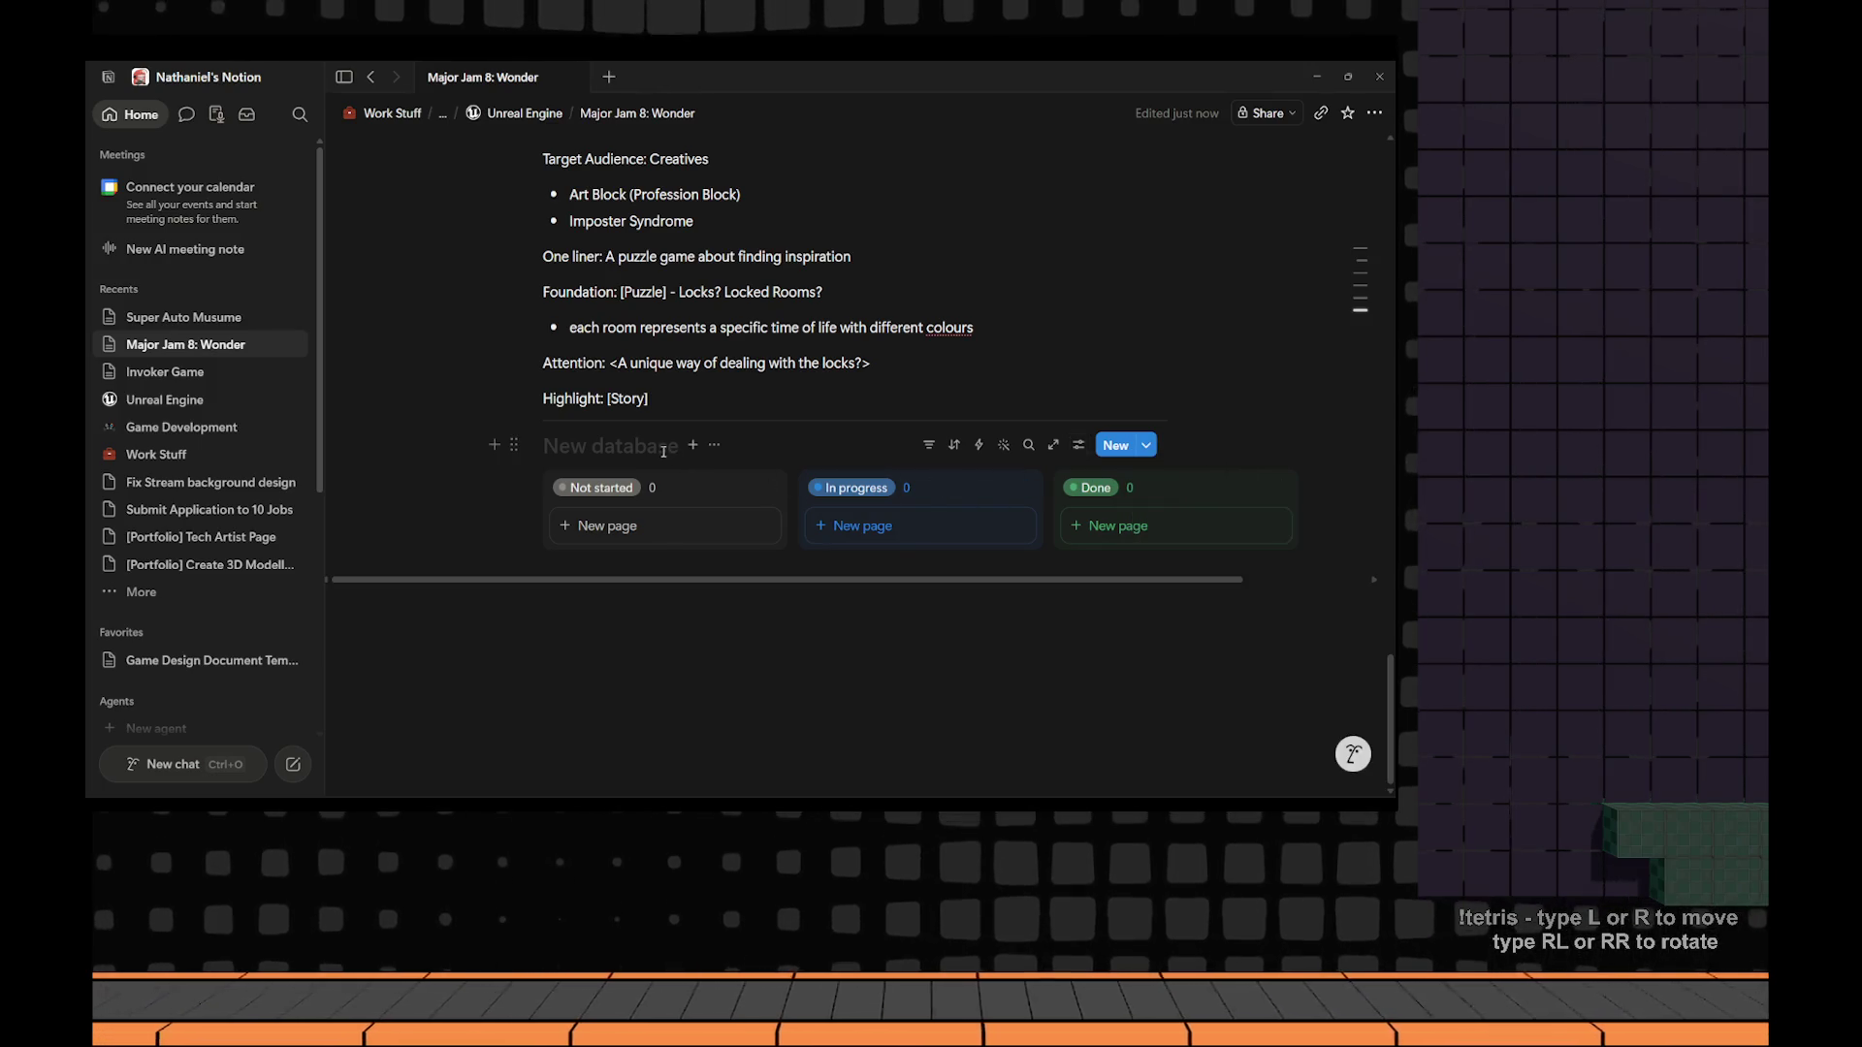
Title the board 'MiniJam8: Wonder' and add a blank card to Not started.
{"action": "type", "text": "Mood"}
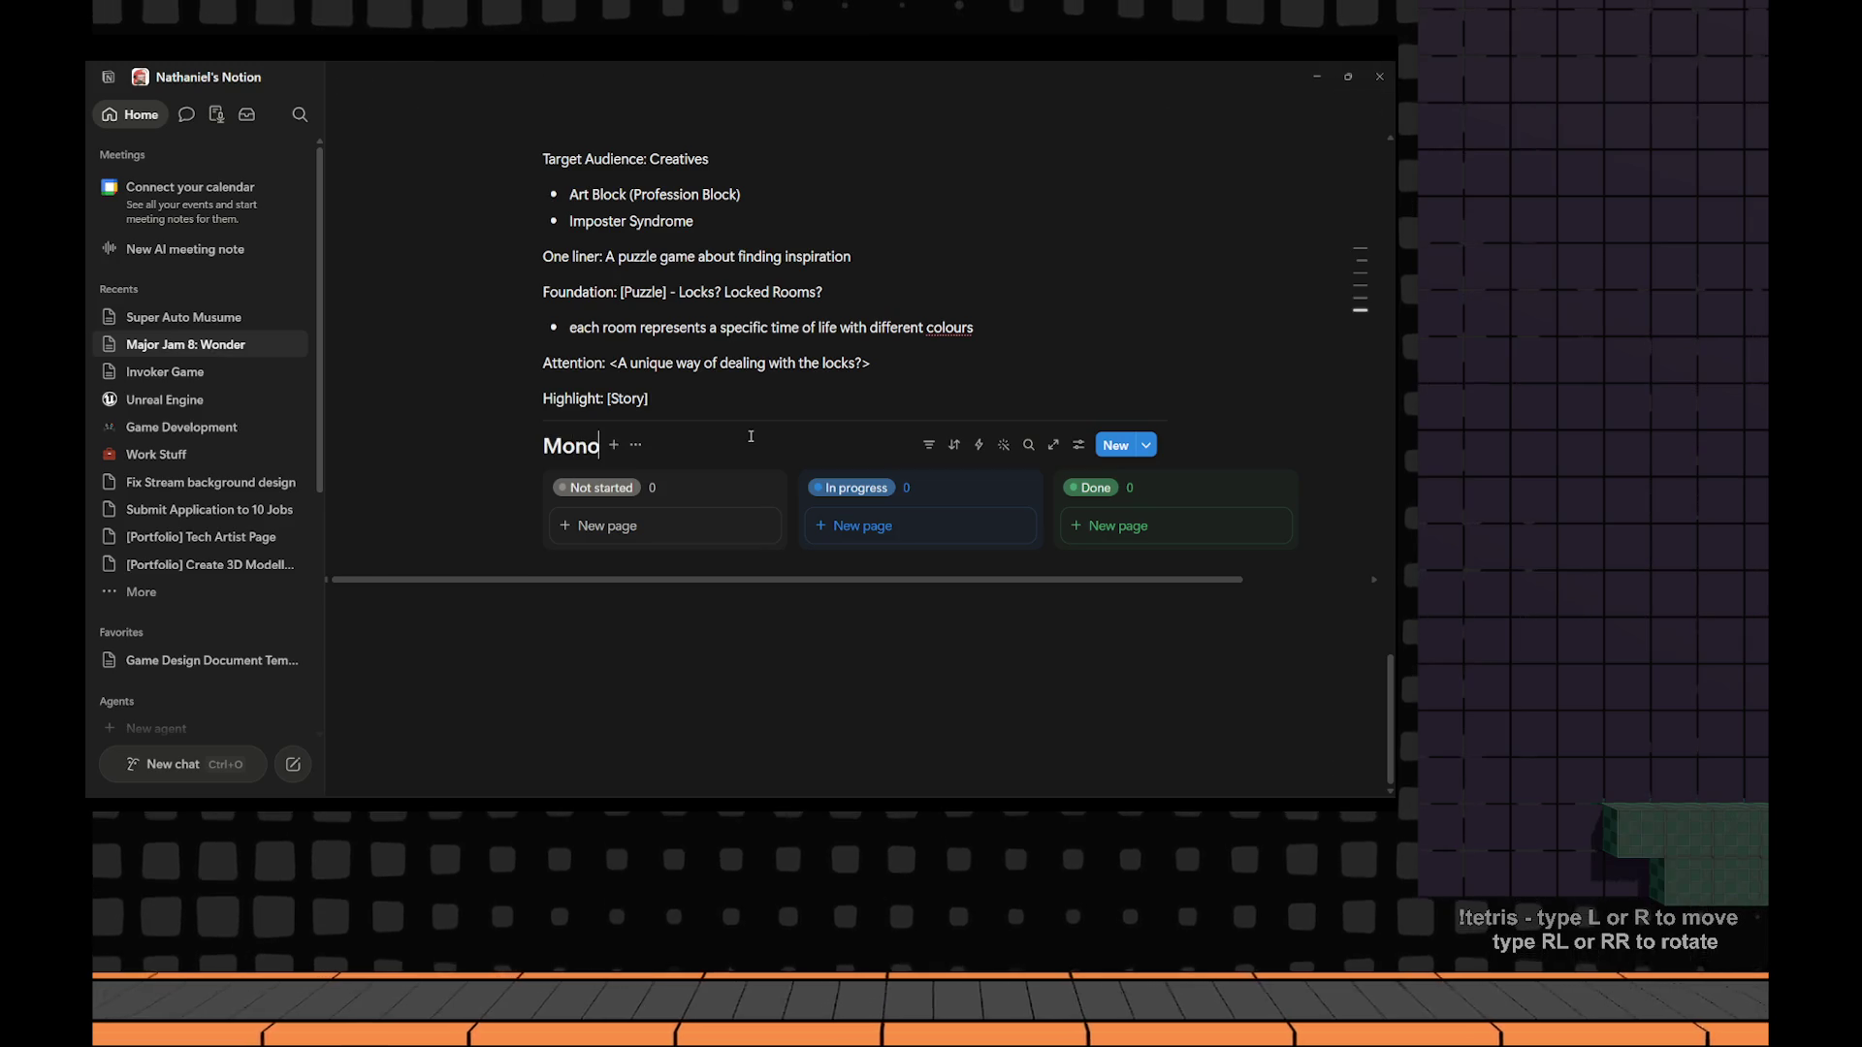
{"action": "key", "text": "BackSpace"}
{"action": "key", "text": "BackSpace"}
{"action": "key", "text": "BackSpace"}
{"action": "type", "text": "iniJam"}
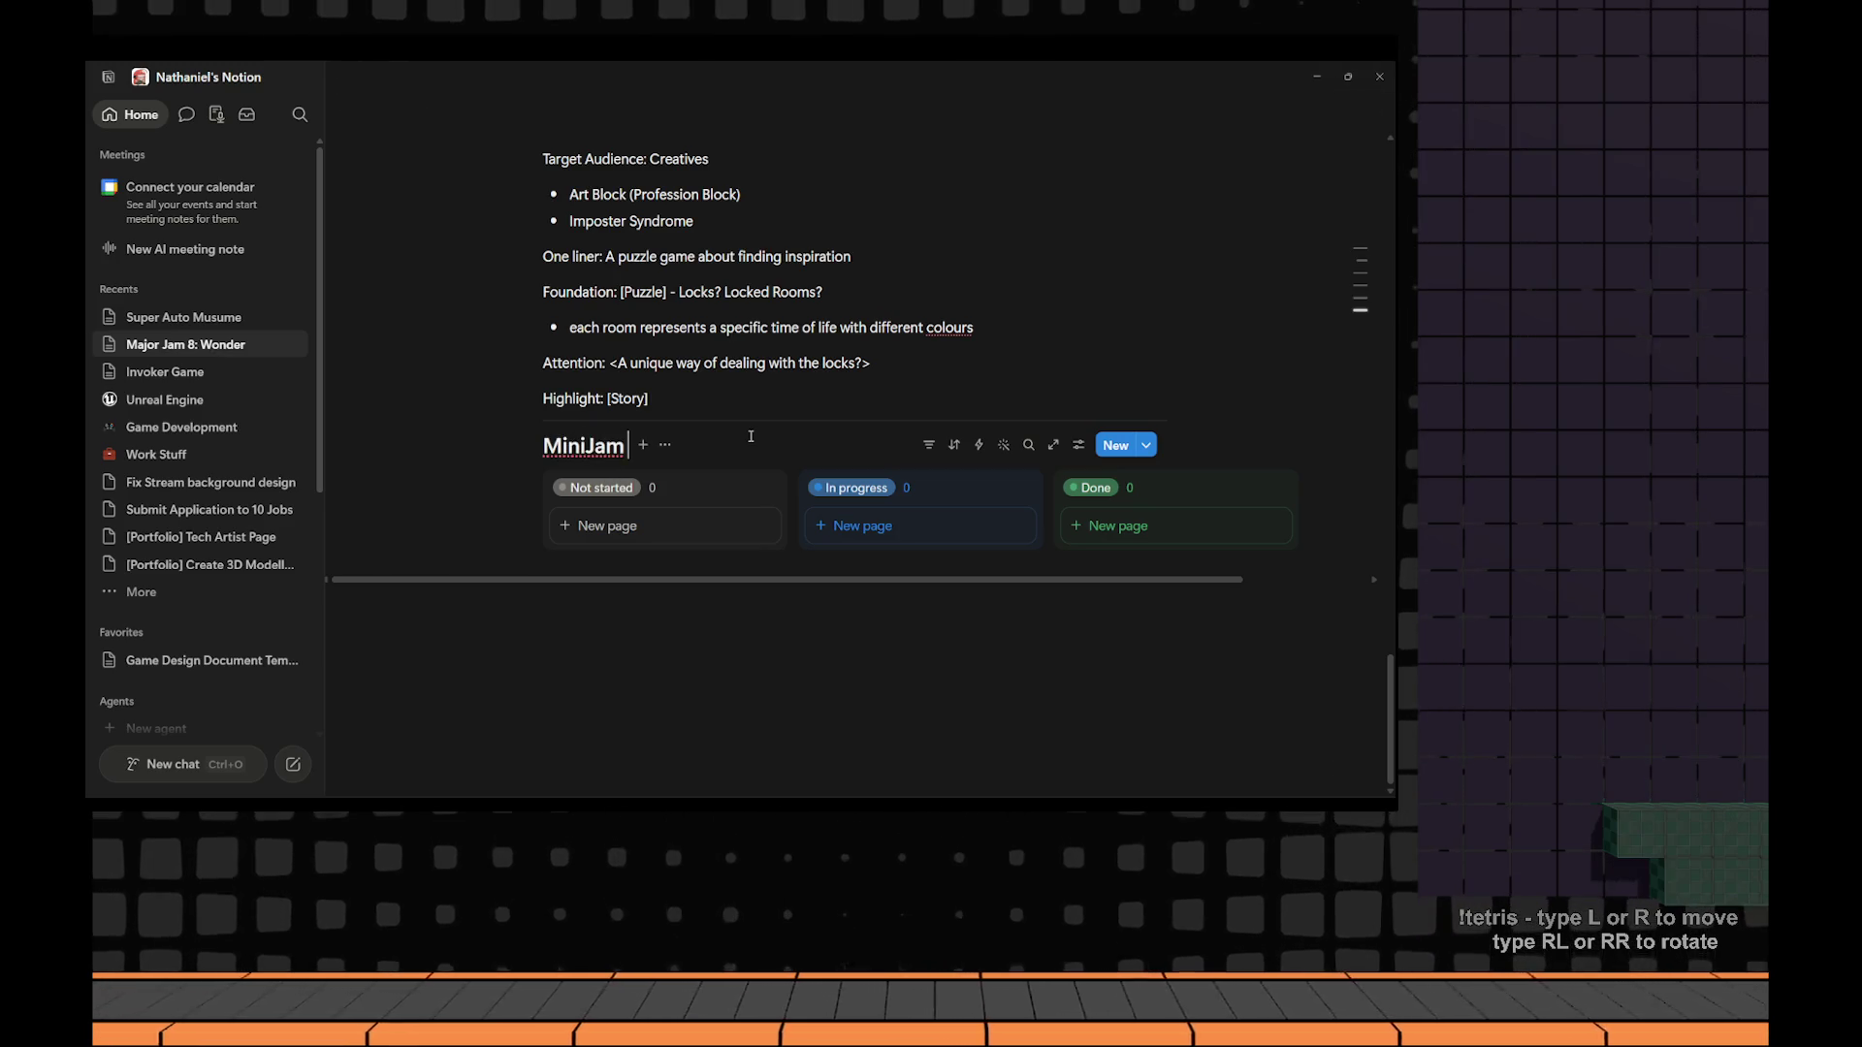
{"action": "type", "text": "9: Wonder"}
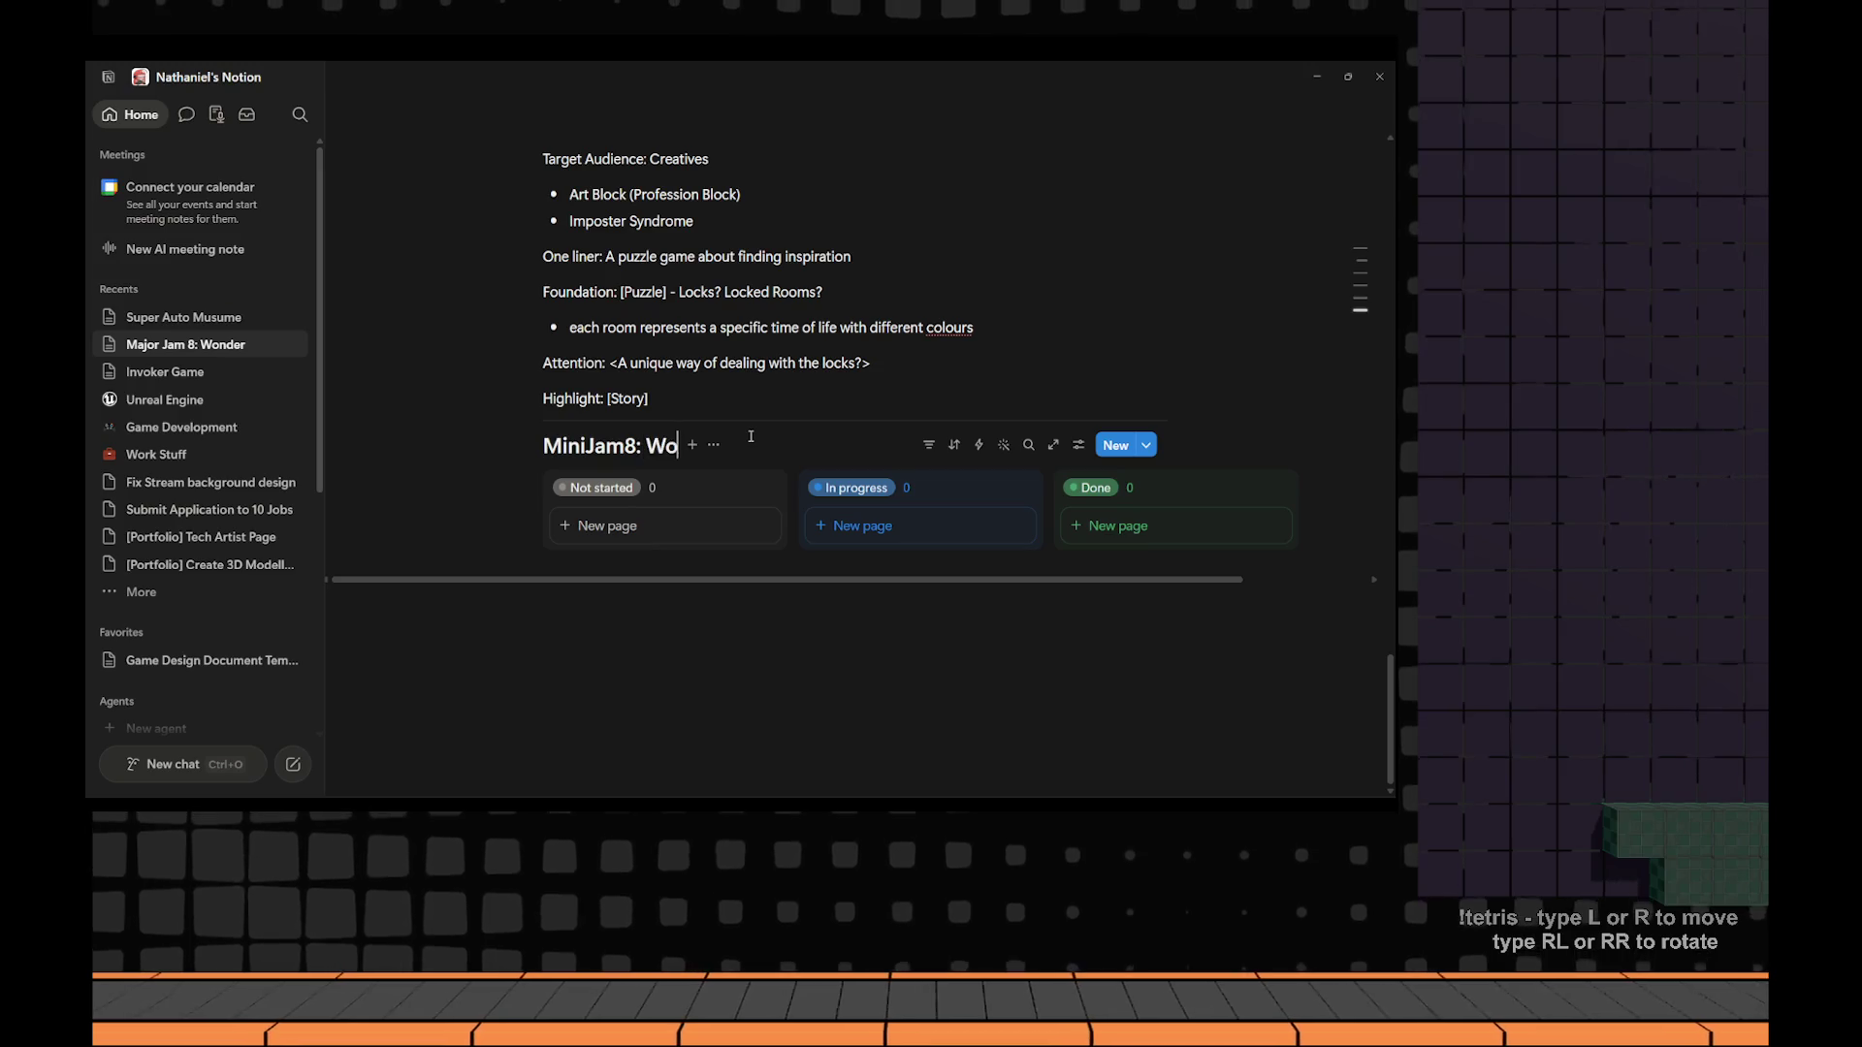
{"action": "left_click", "coordinate": [632, 526]}
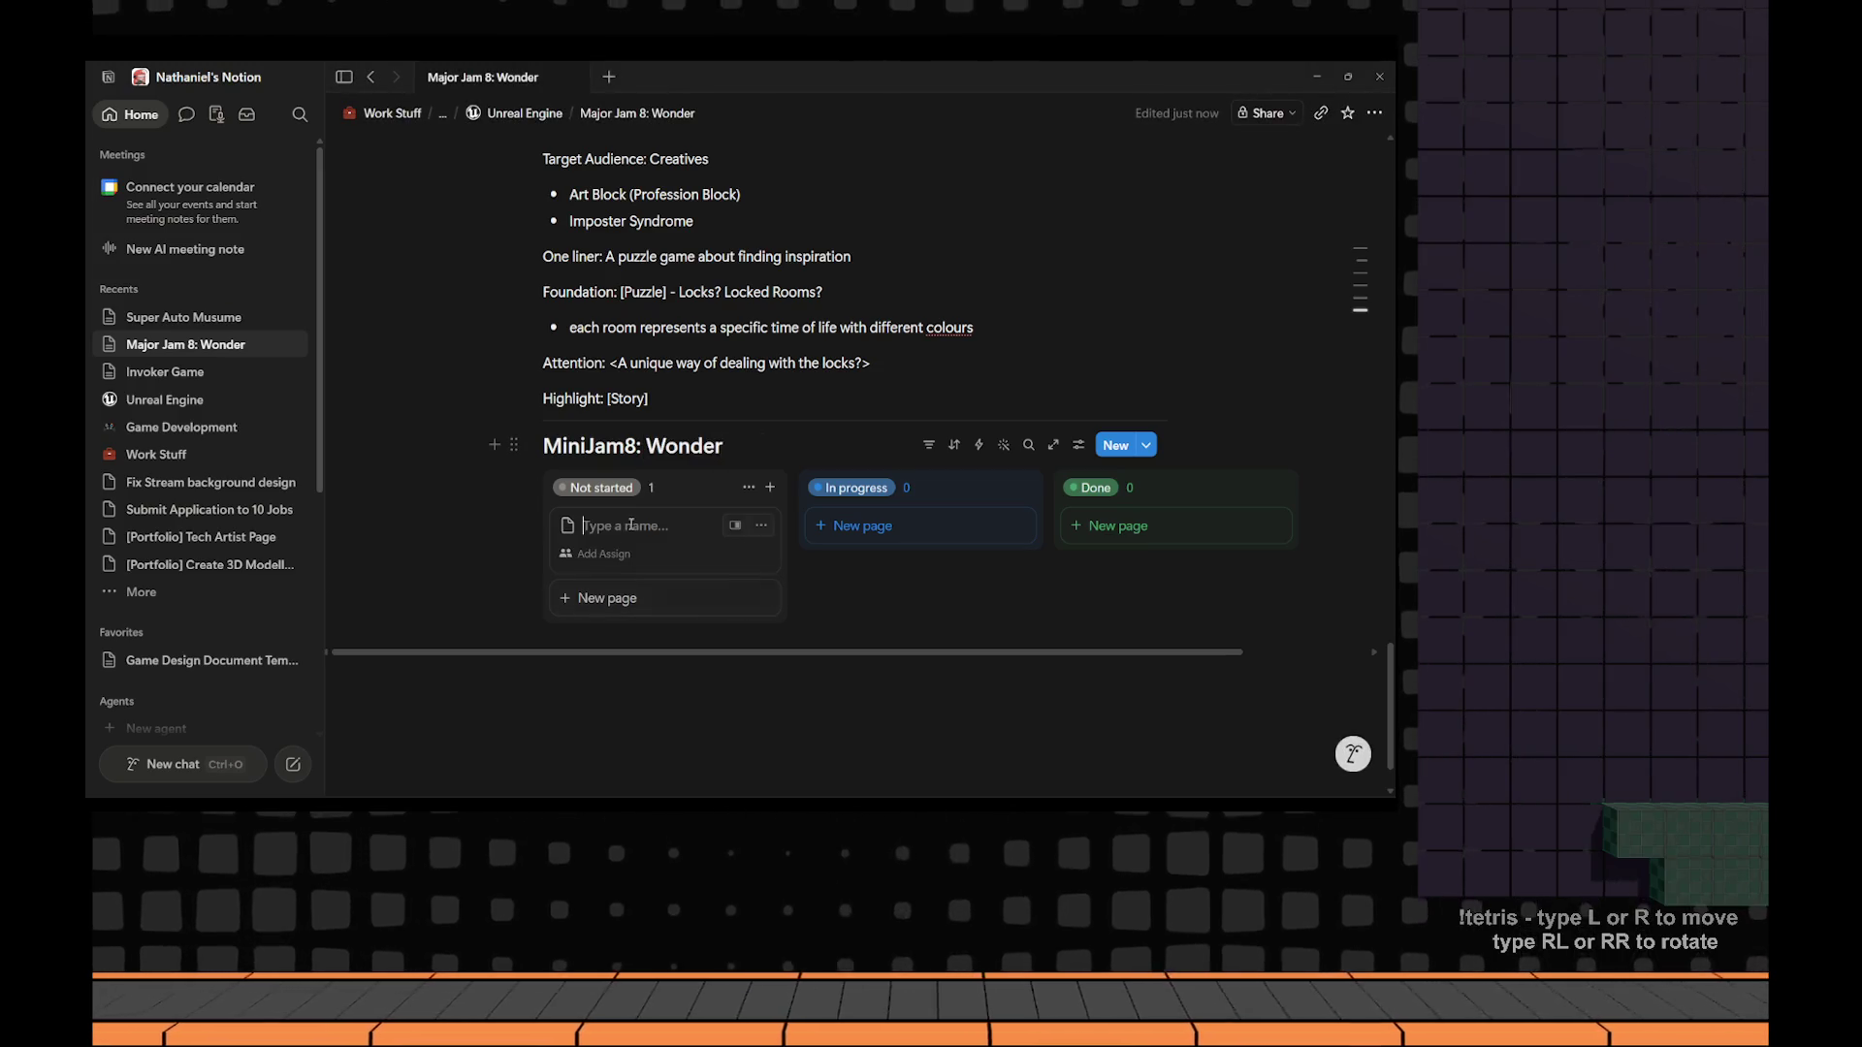
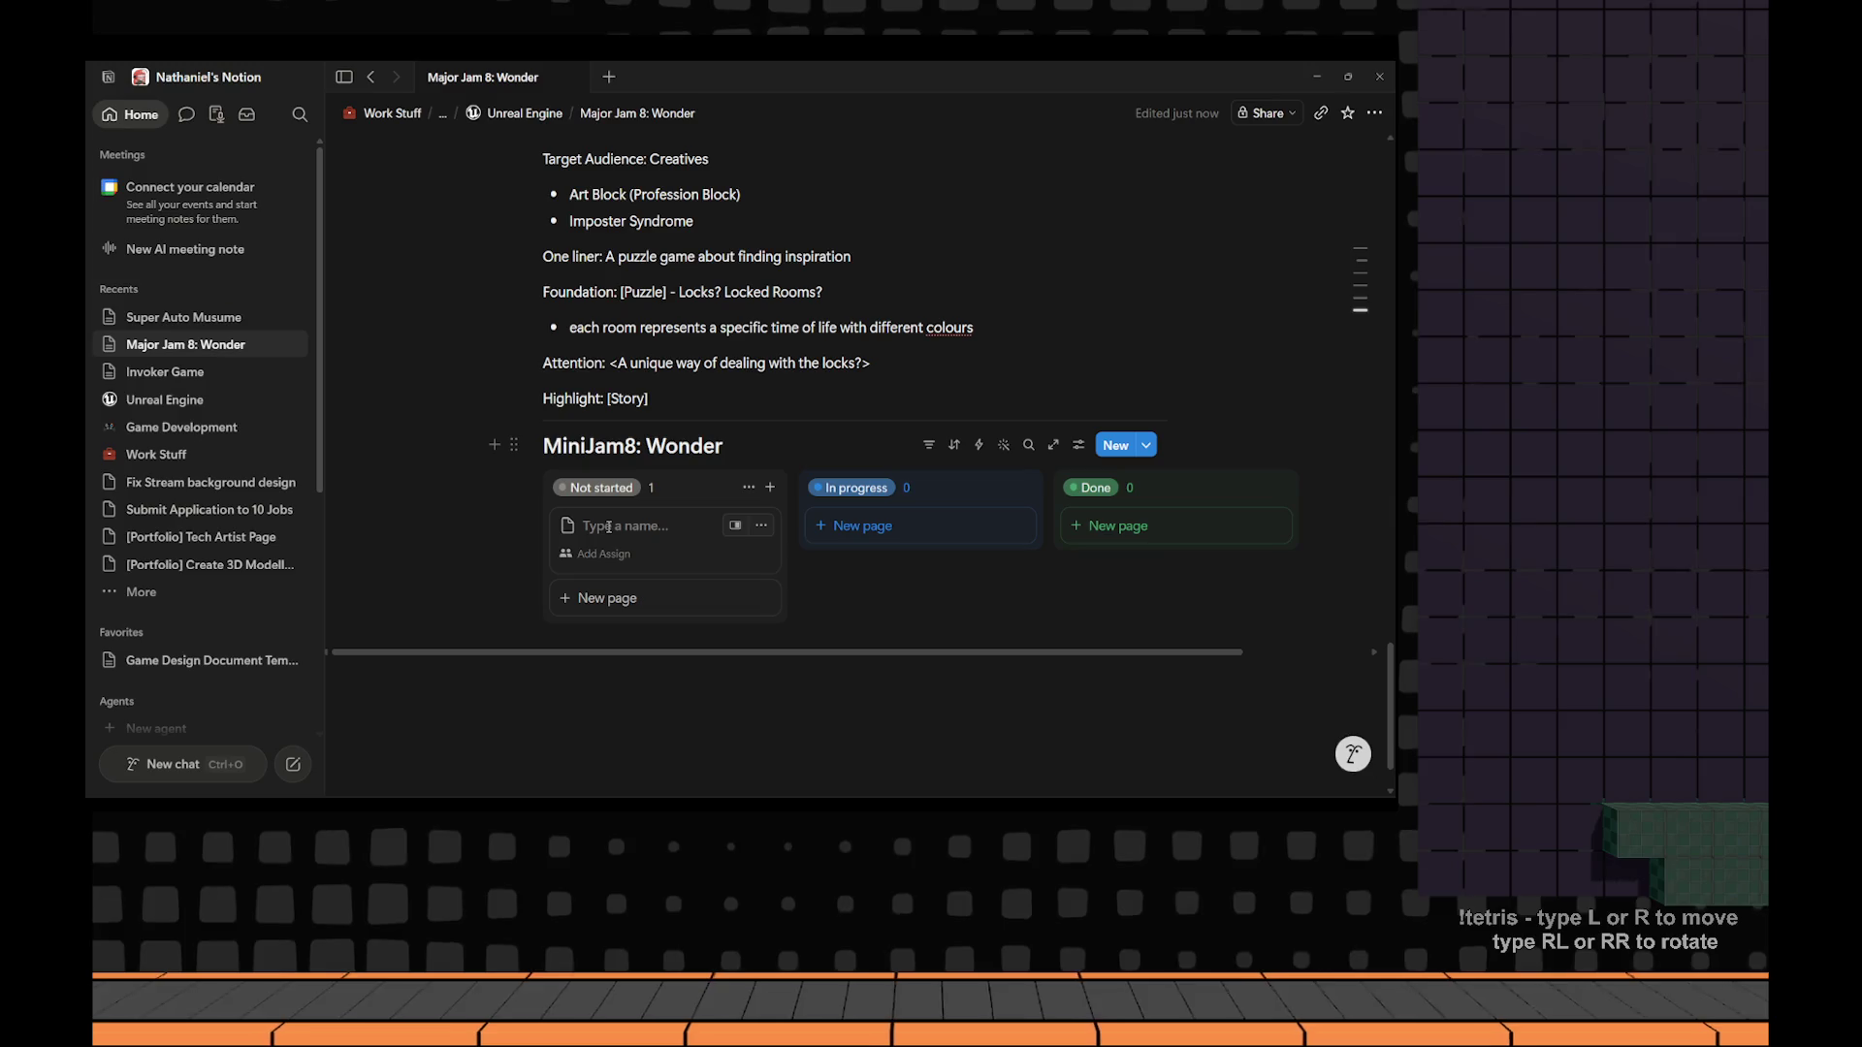
Name a new card 'Colouring Shader', move it into In progress, and open its page.
{"action": "type", "text": "Colouring Shader"}
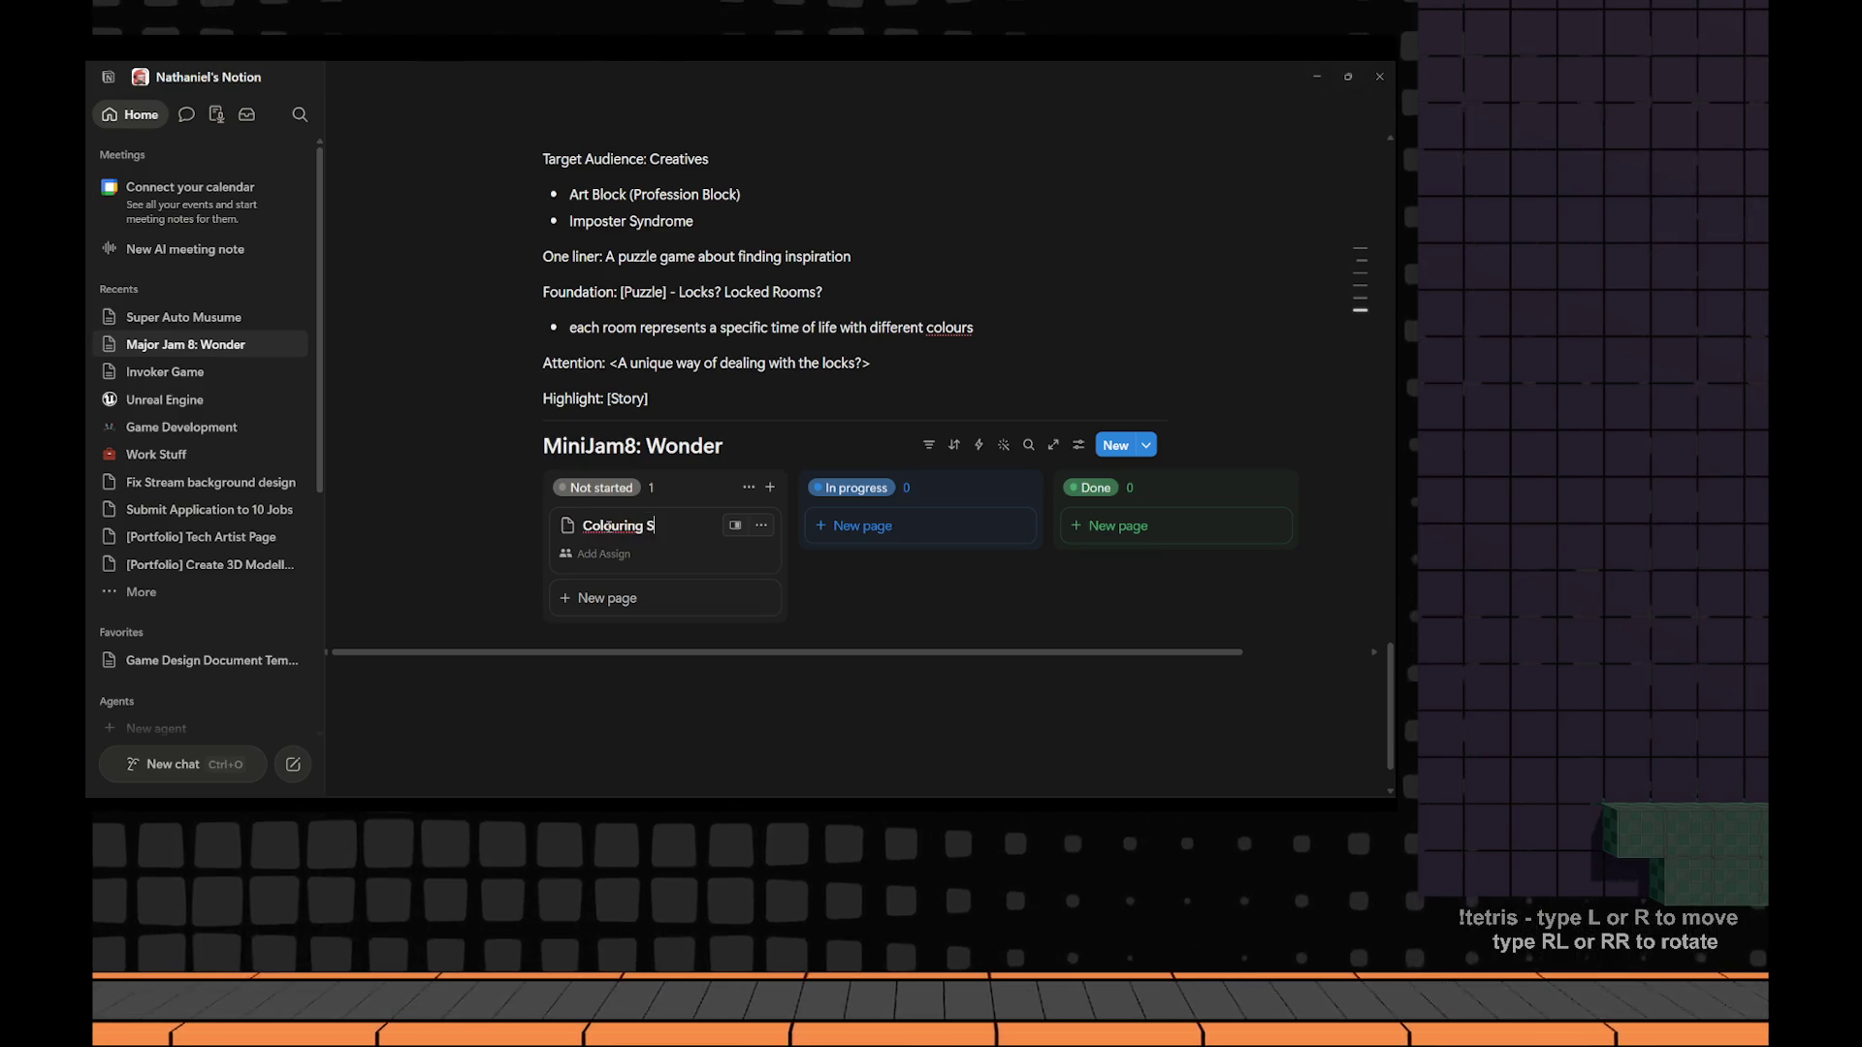
{"action": "left_click_drag", "start_coordinate": [655, 529], "coordinate": [922, 532]}
{"action": "left_click", "coordinate": [931, 532]}
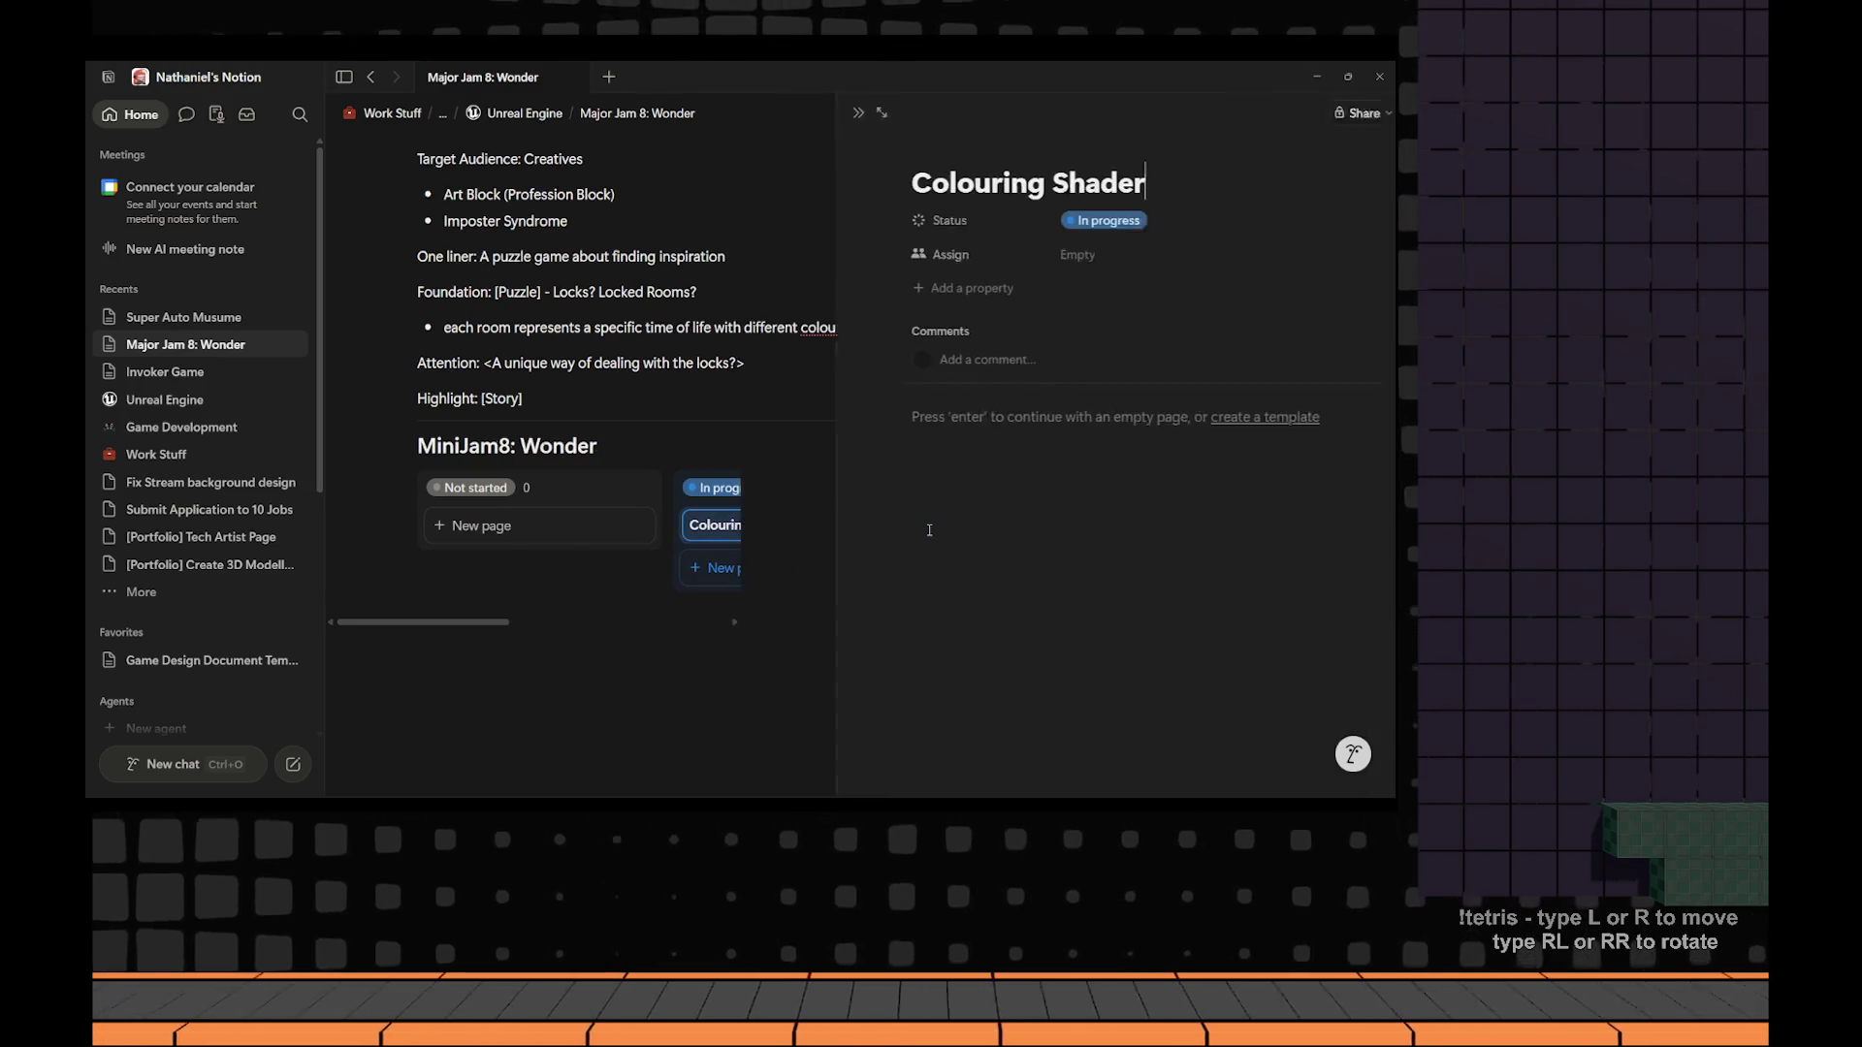
{"action": "left_click", "coordinate": [836, 257]}
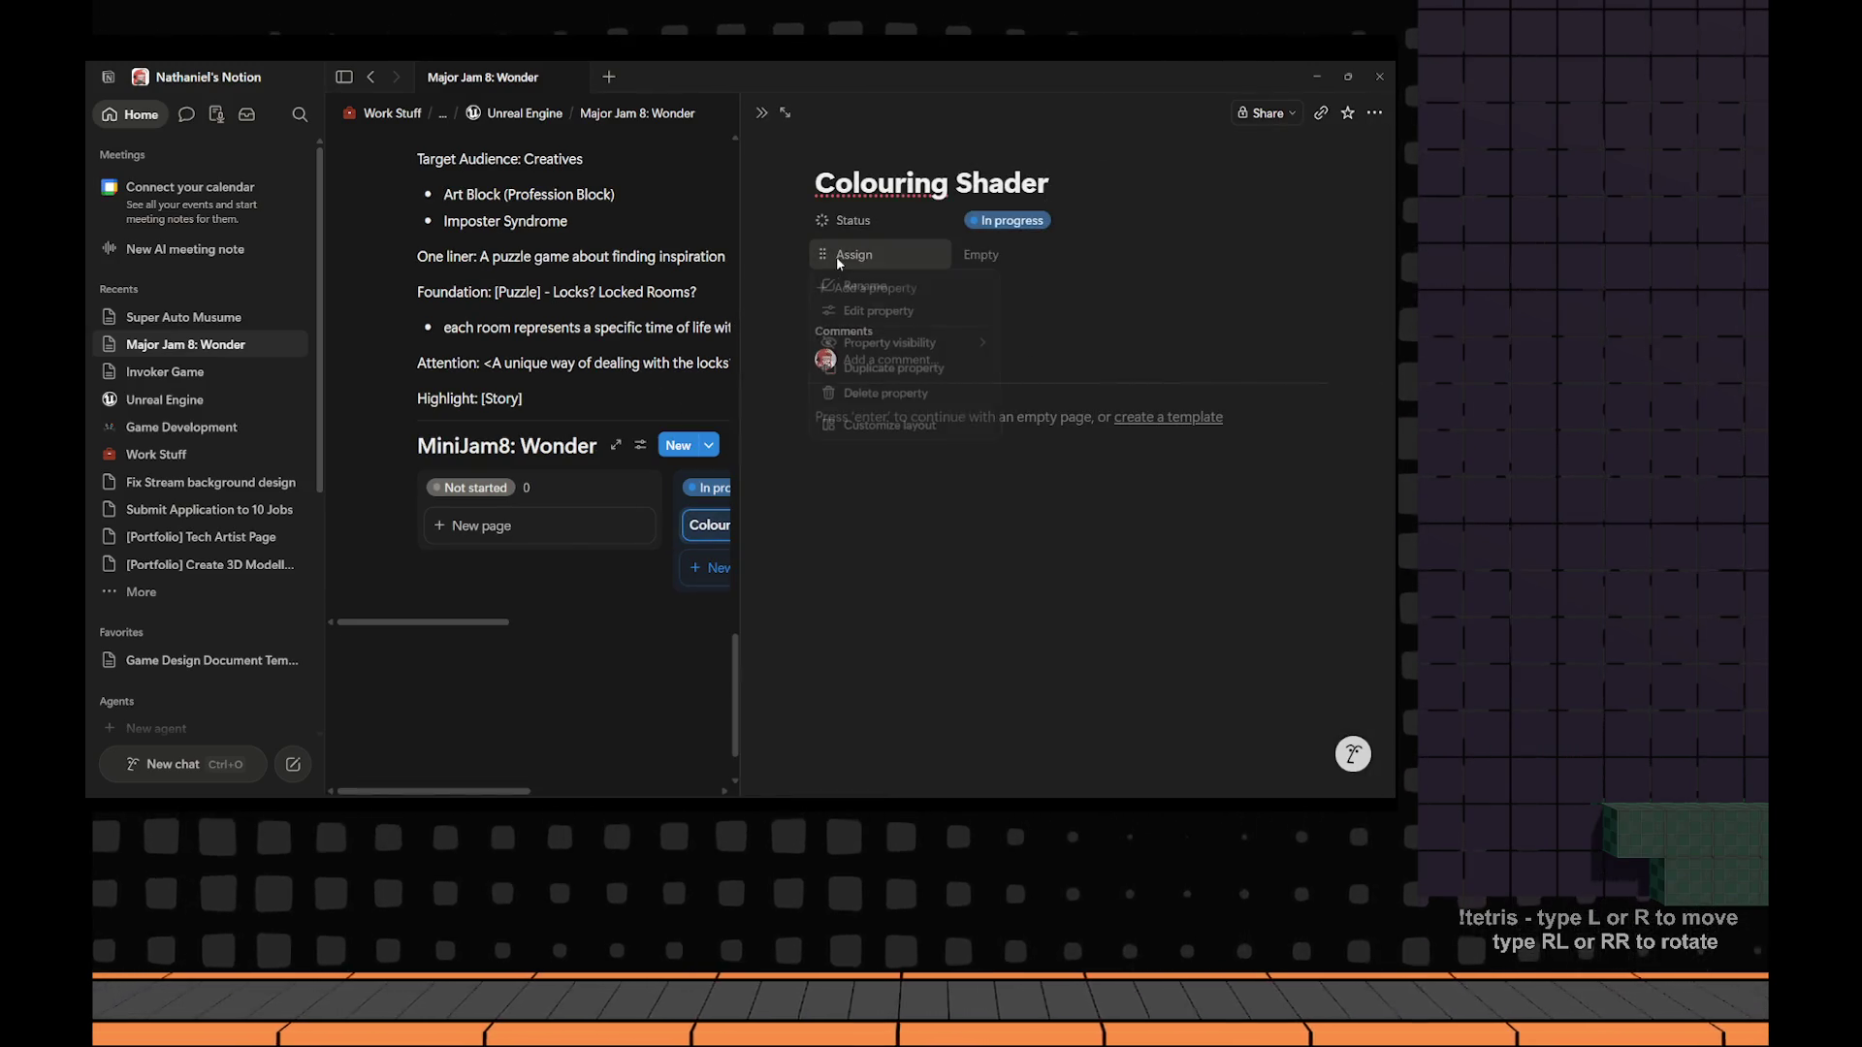
Change the Assign property's type to Multi-select and rename it 'Type'.
{"action": "left_click", "coordinate": [878, 312]}
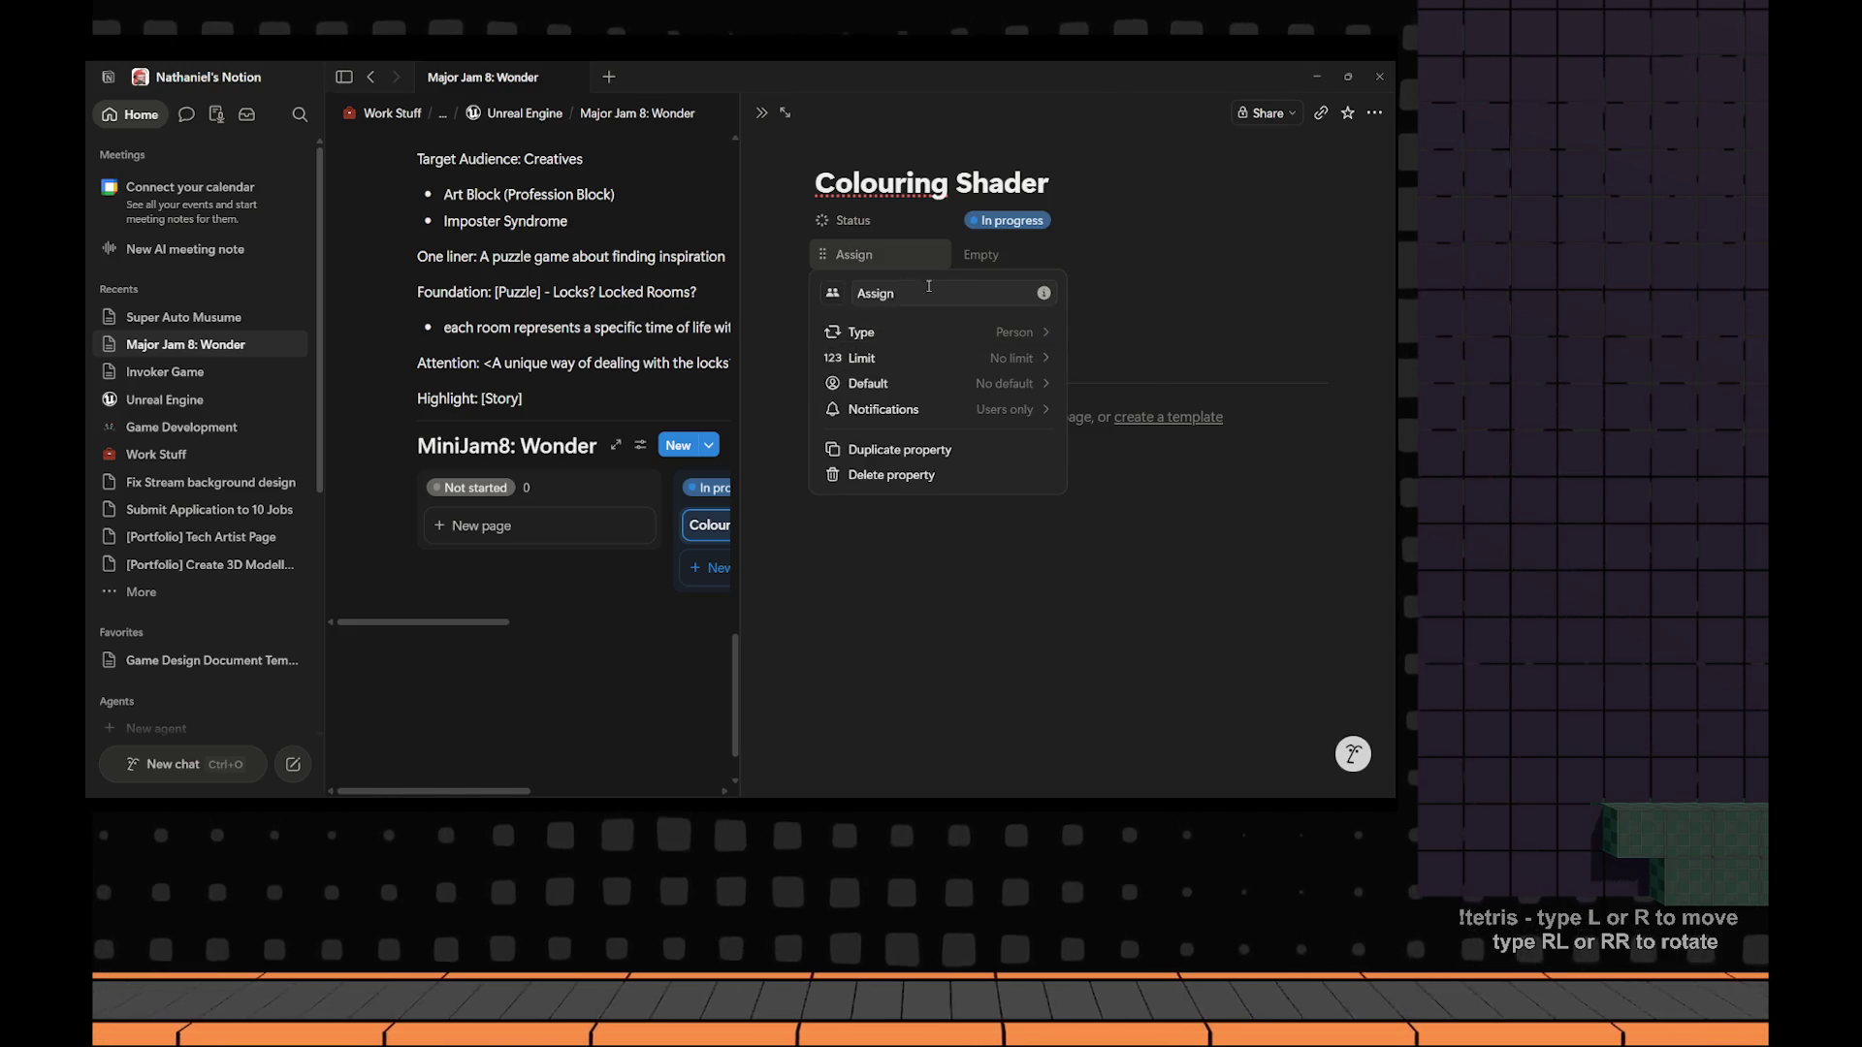
{"action": "left_click", "coordinate": [1012, 333]}
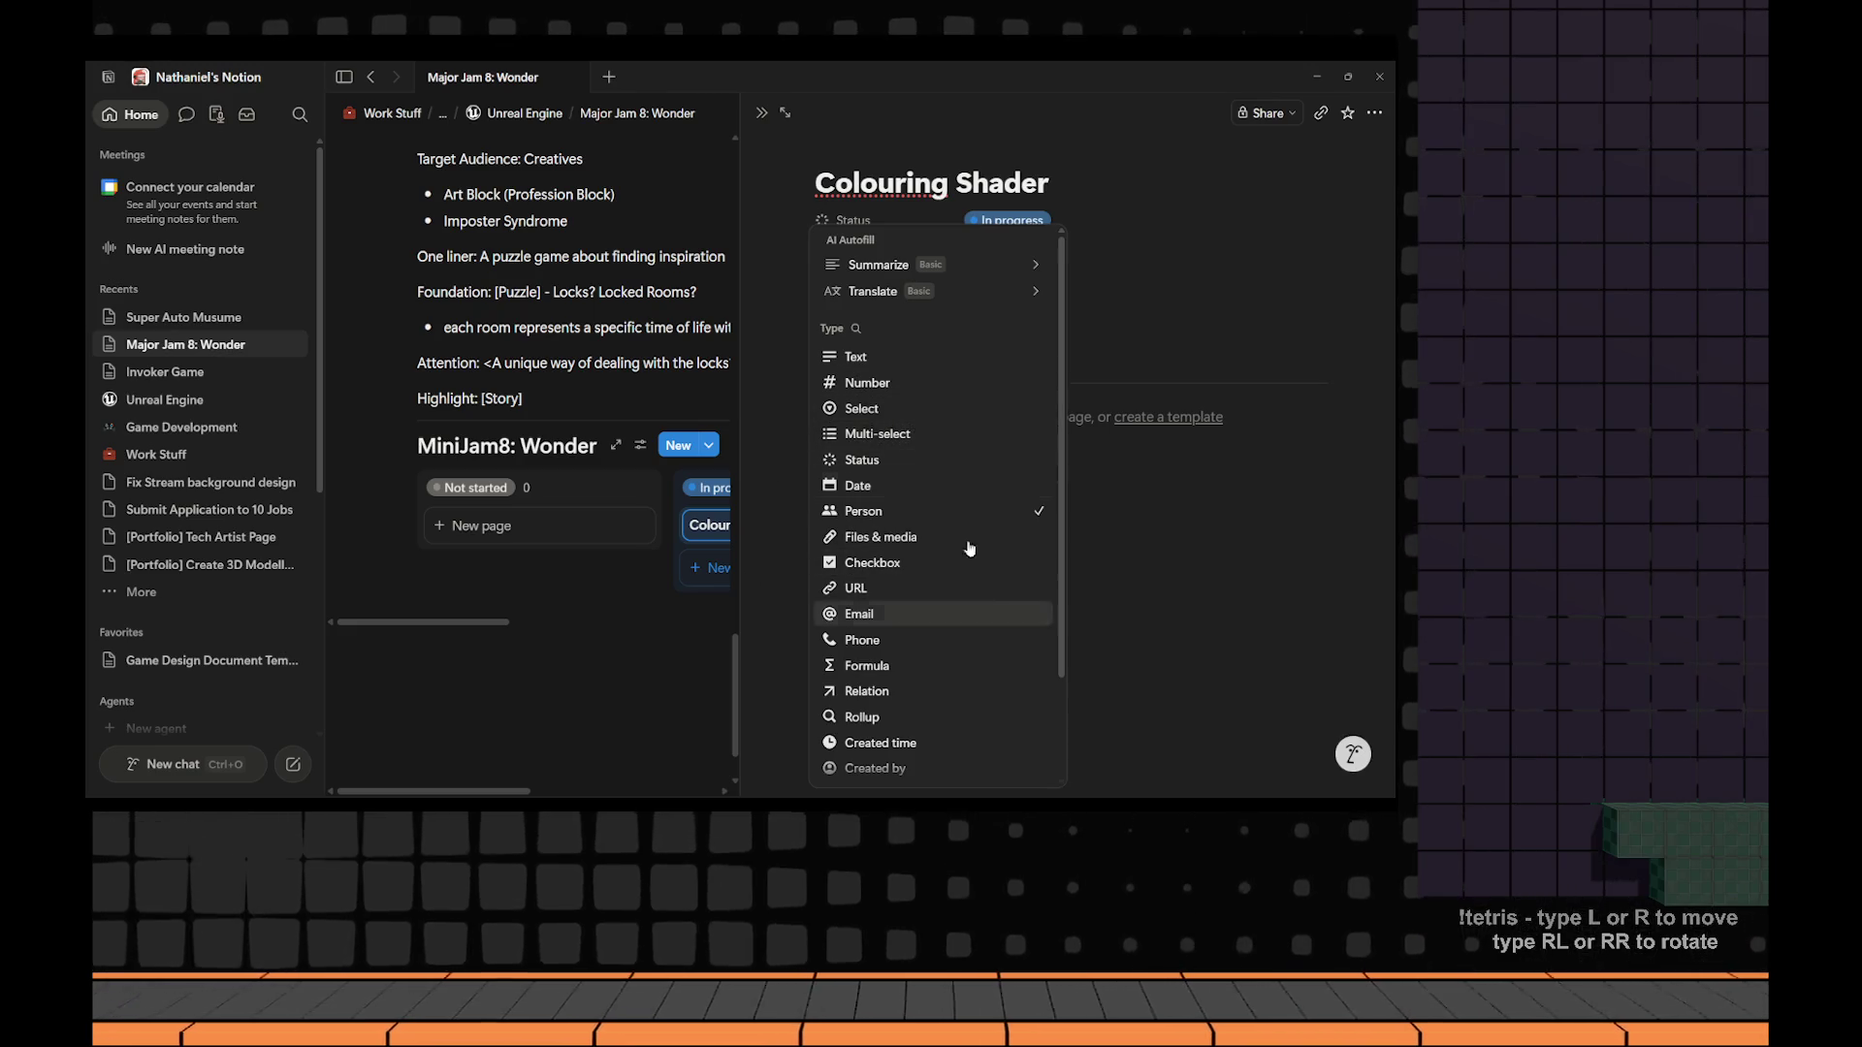
{"action": "left_click", "coordinate": [945, 447]}
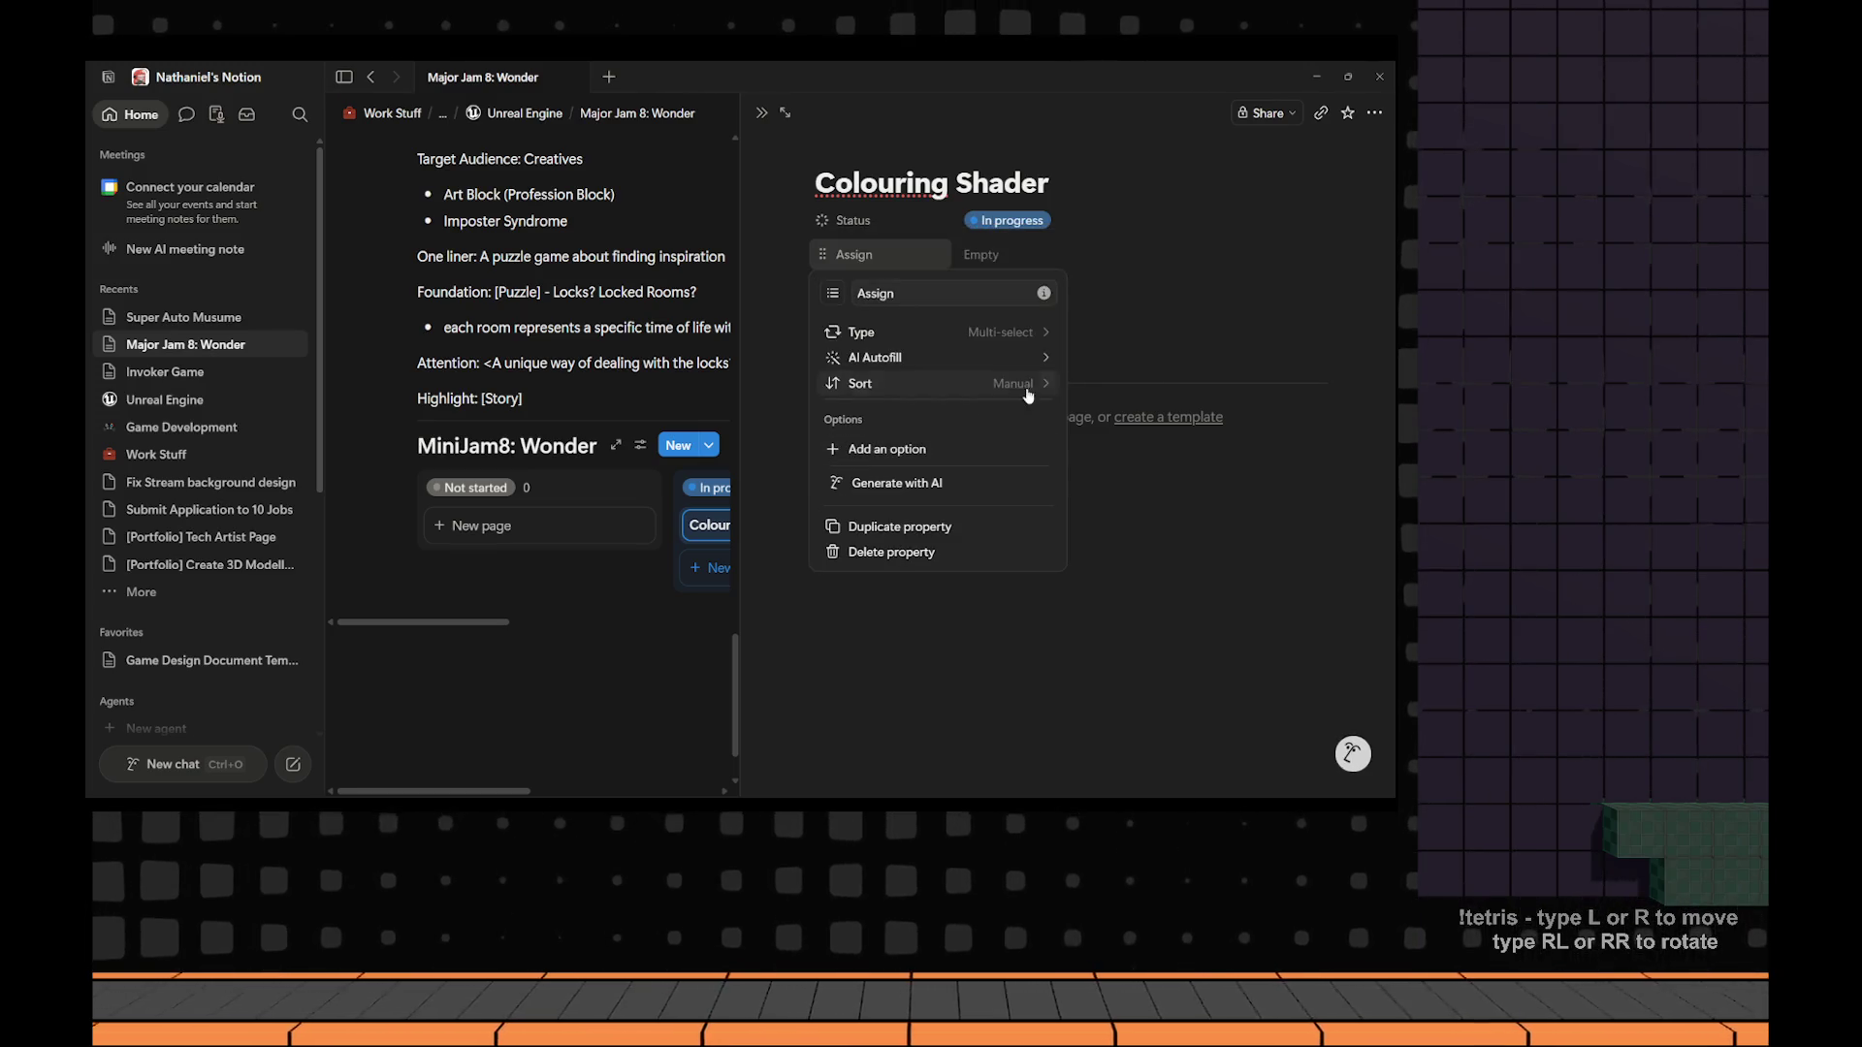
{"action": "double_click", "coordinate": [922, 293]}
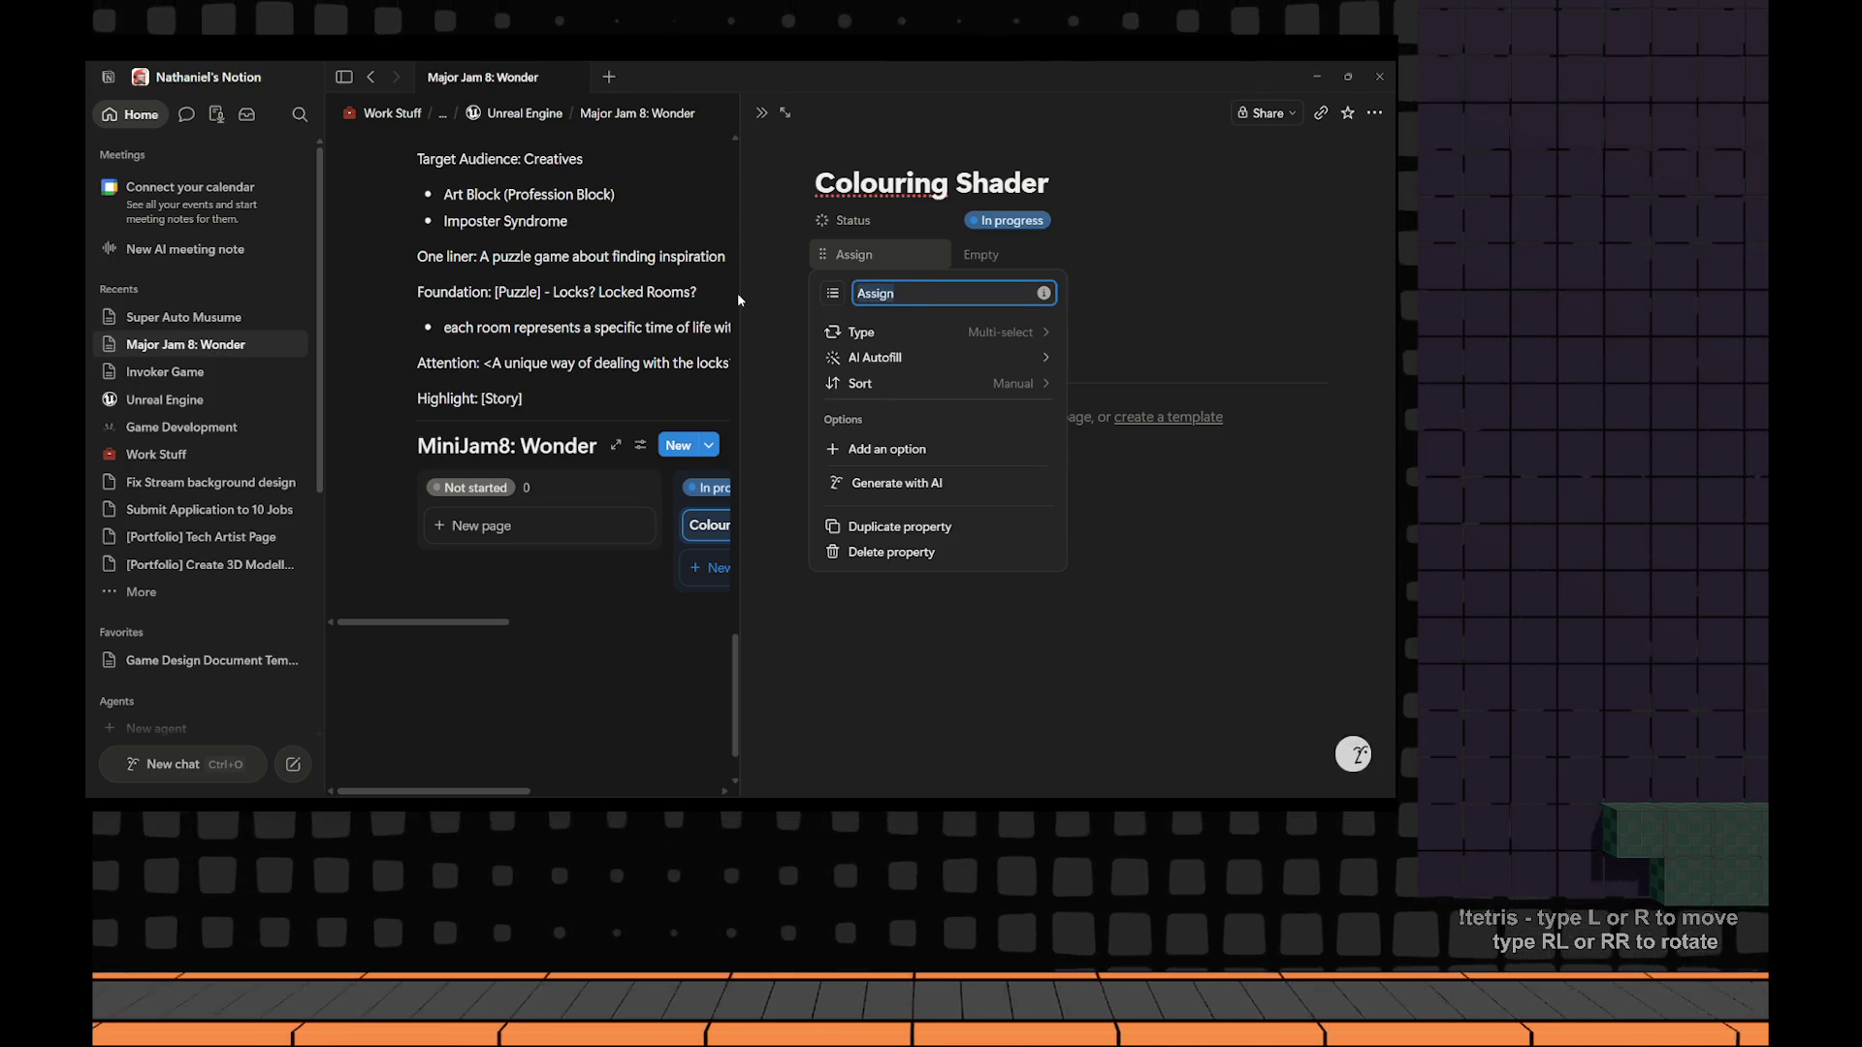
{"action": "type", "text": "Type"}
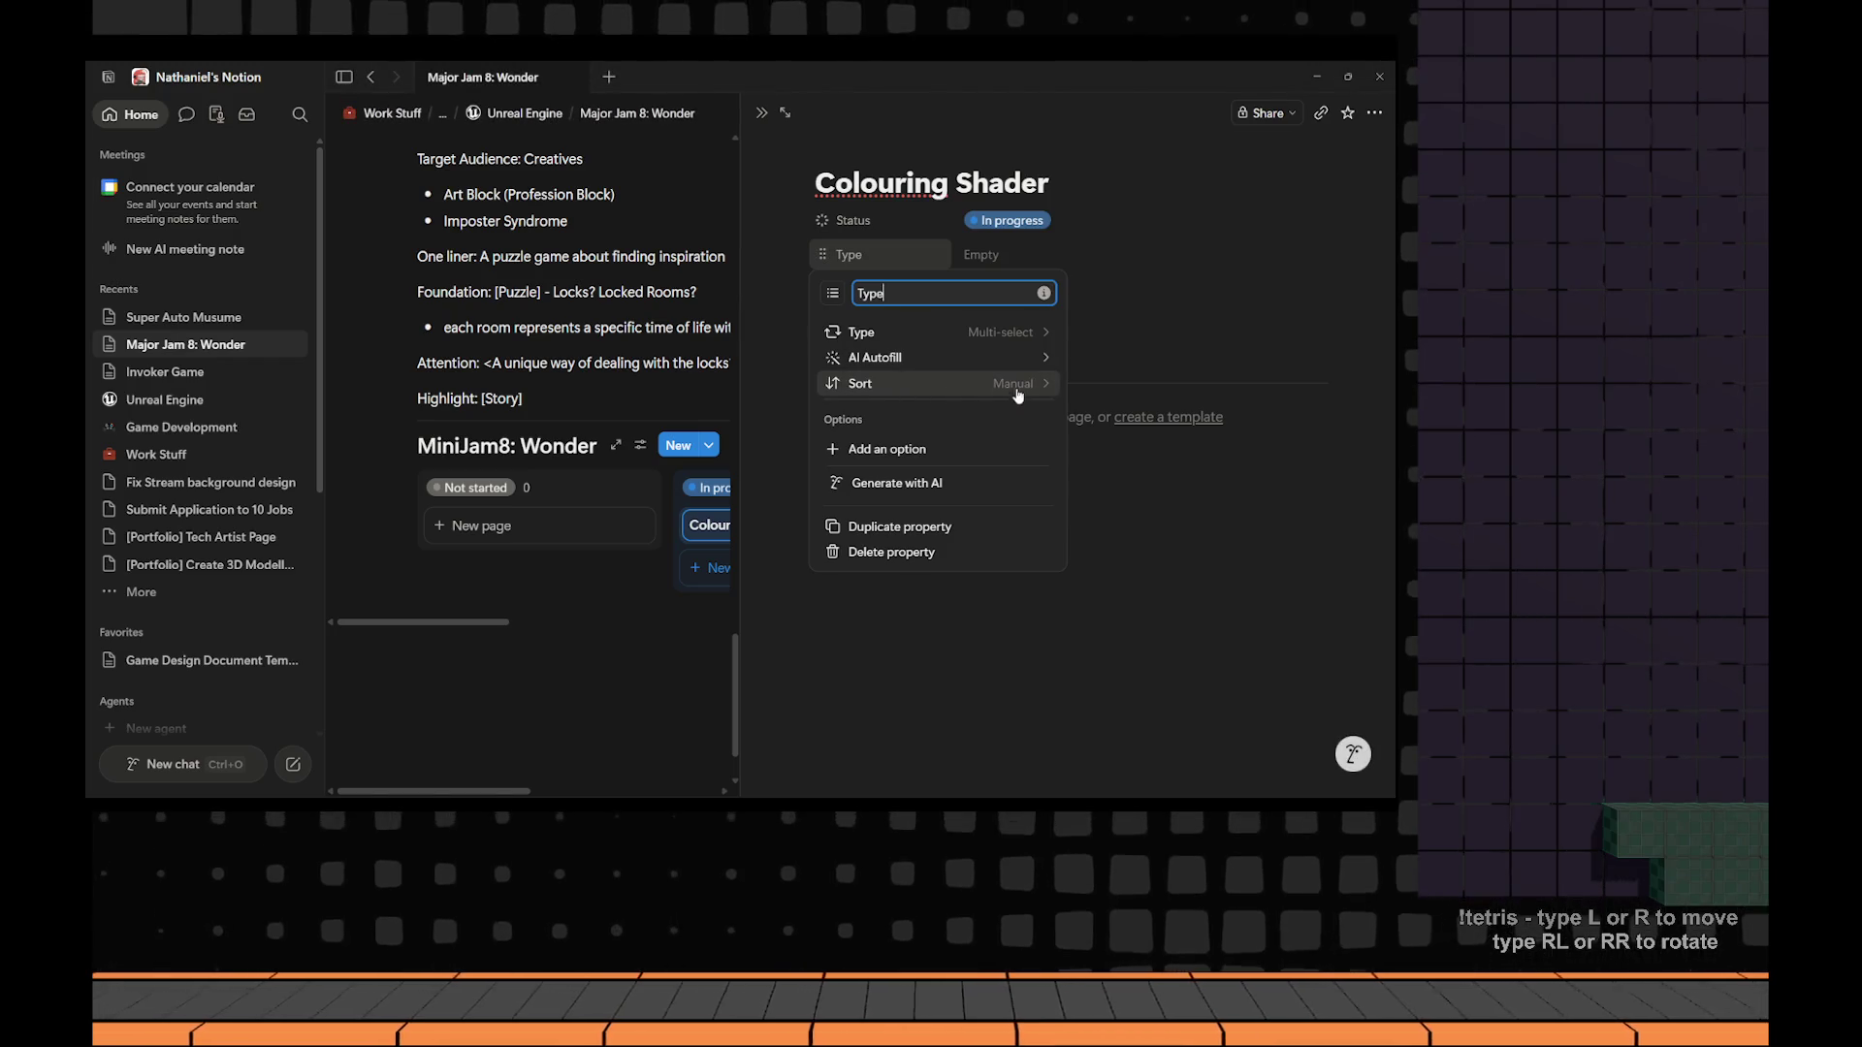
{"action": "left_click", "coordinate": [959, 451]}
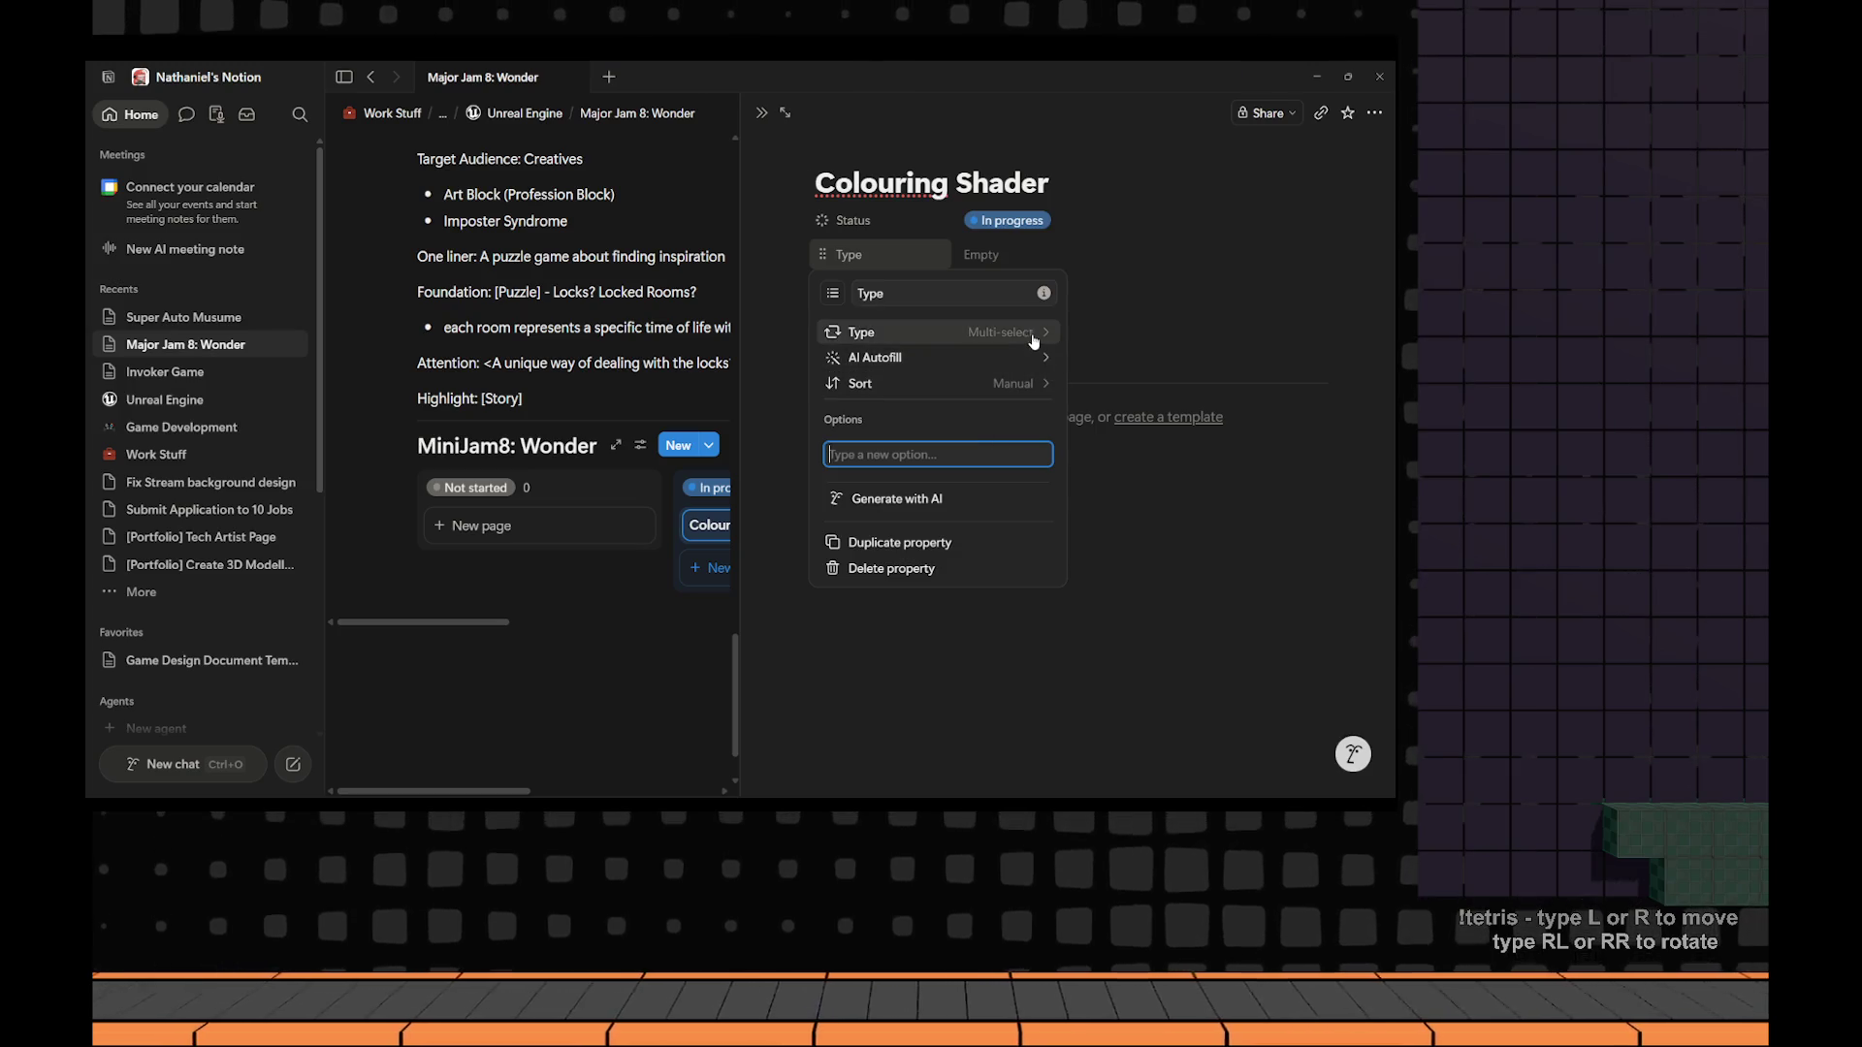
{"action": "key", "text": "Escape"}
{"action": "key", "text": "Escape"}
{"action": "left_click", "coordinate": [972, 268]}
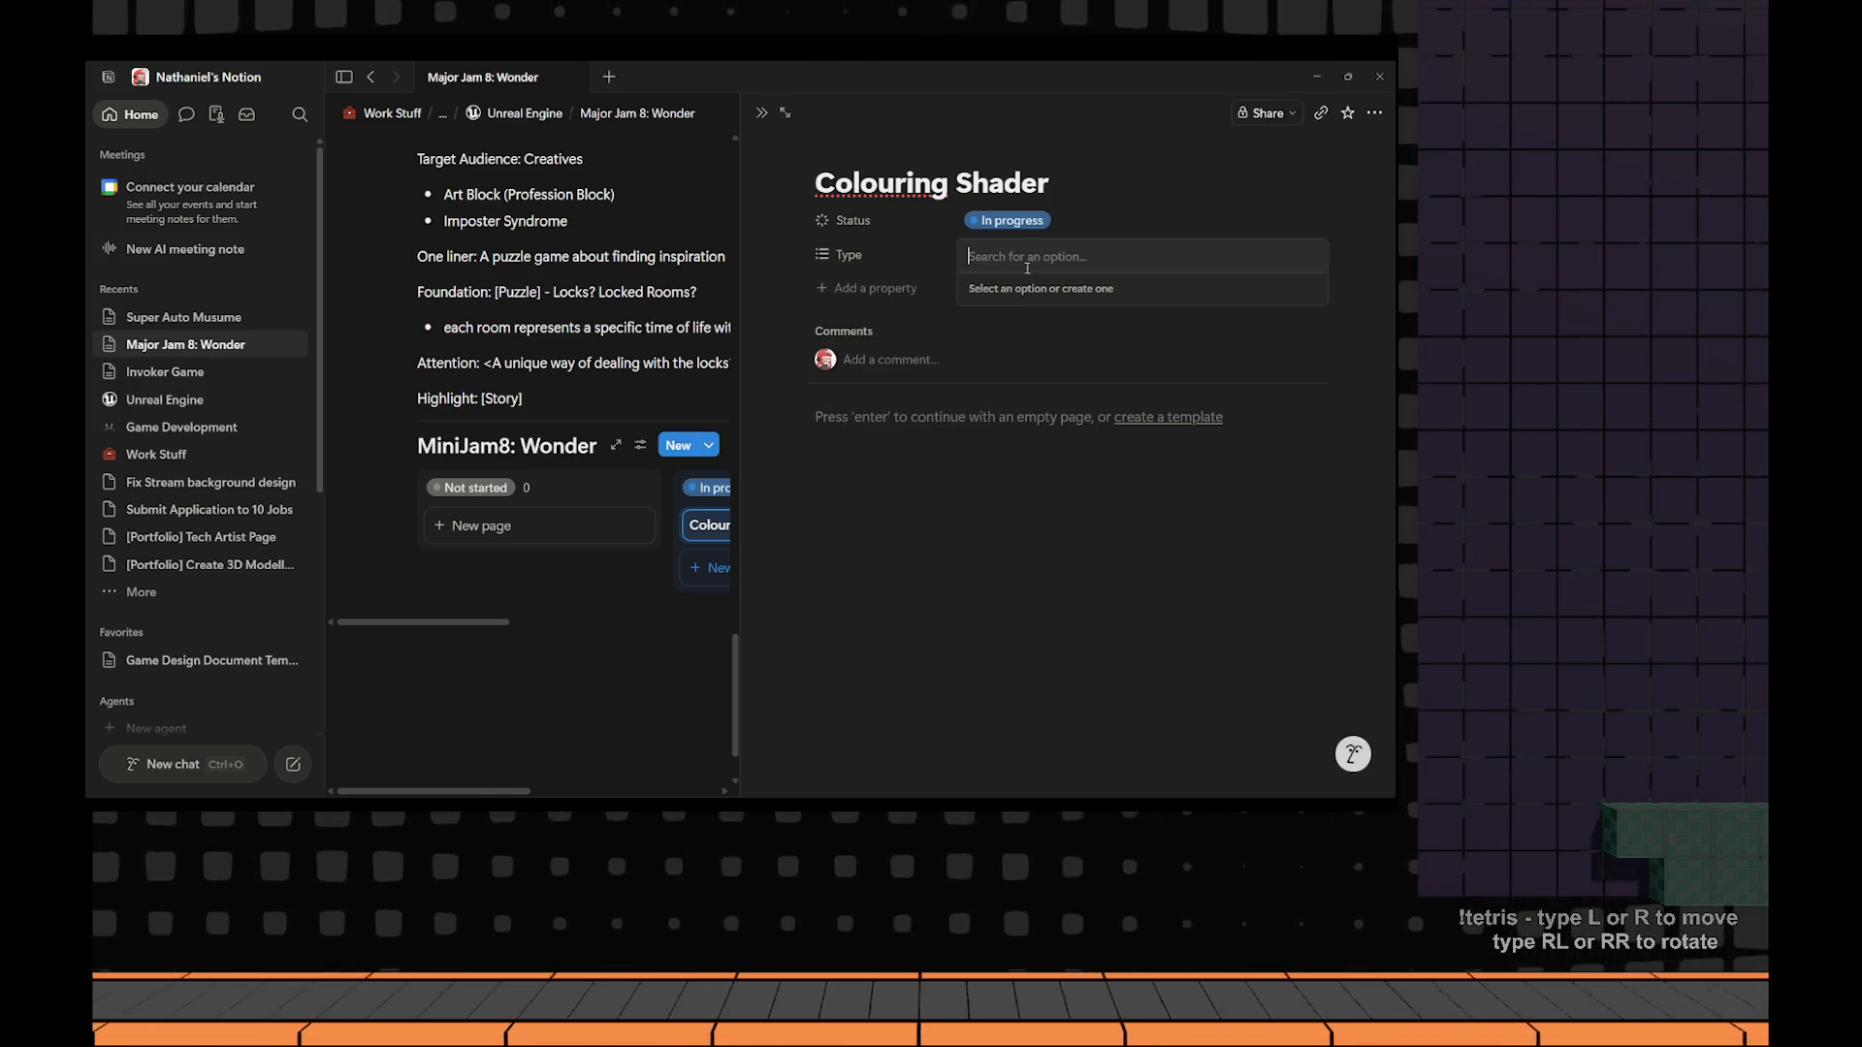
Clear the stray text from the Type field and review the Type property's settings.
{"action": "type", "text": "a"}
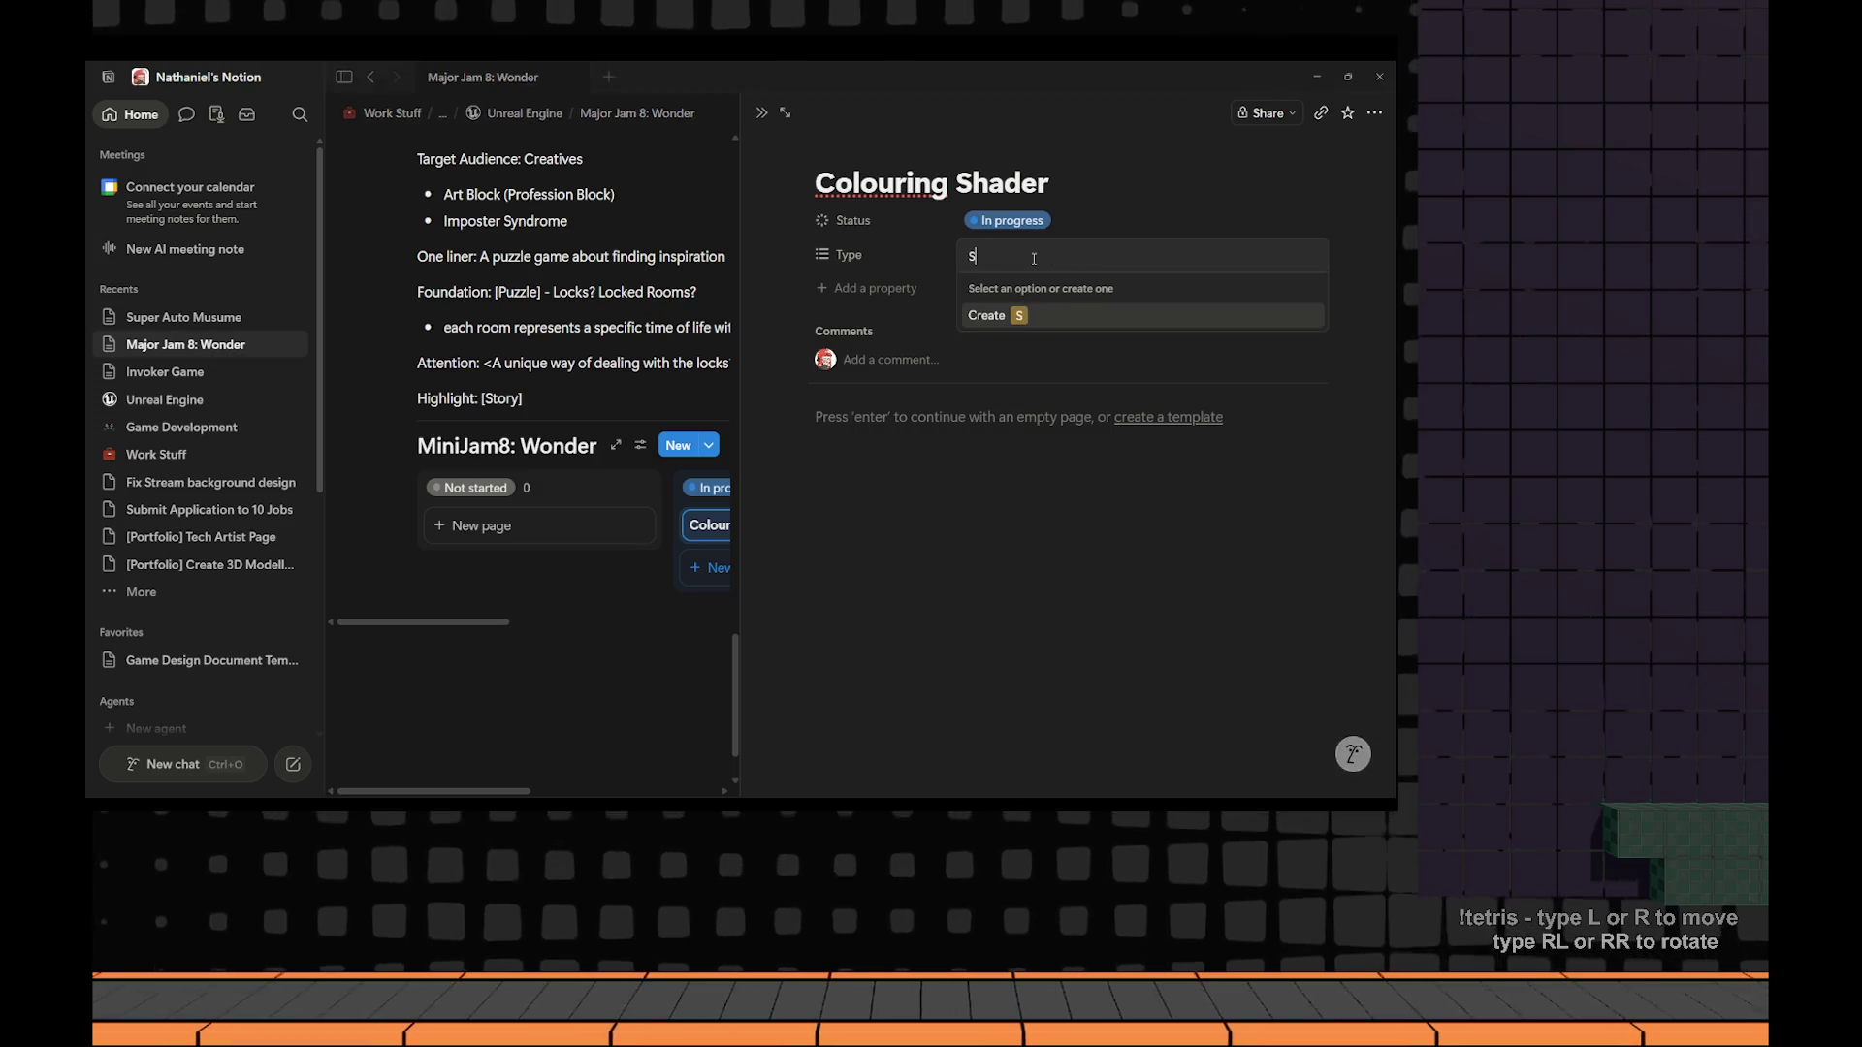
{"action": "key", "text": "BackSpace"}
{"action": "type", "text": "Programming"}
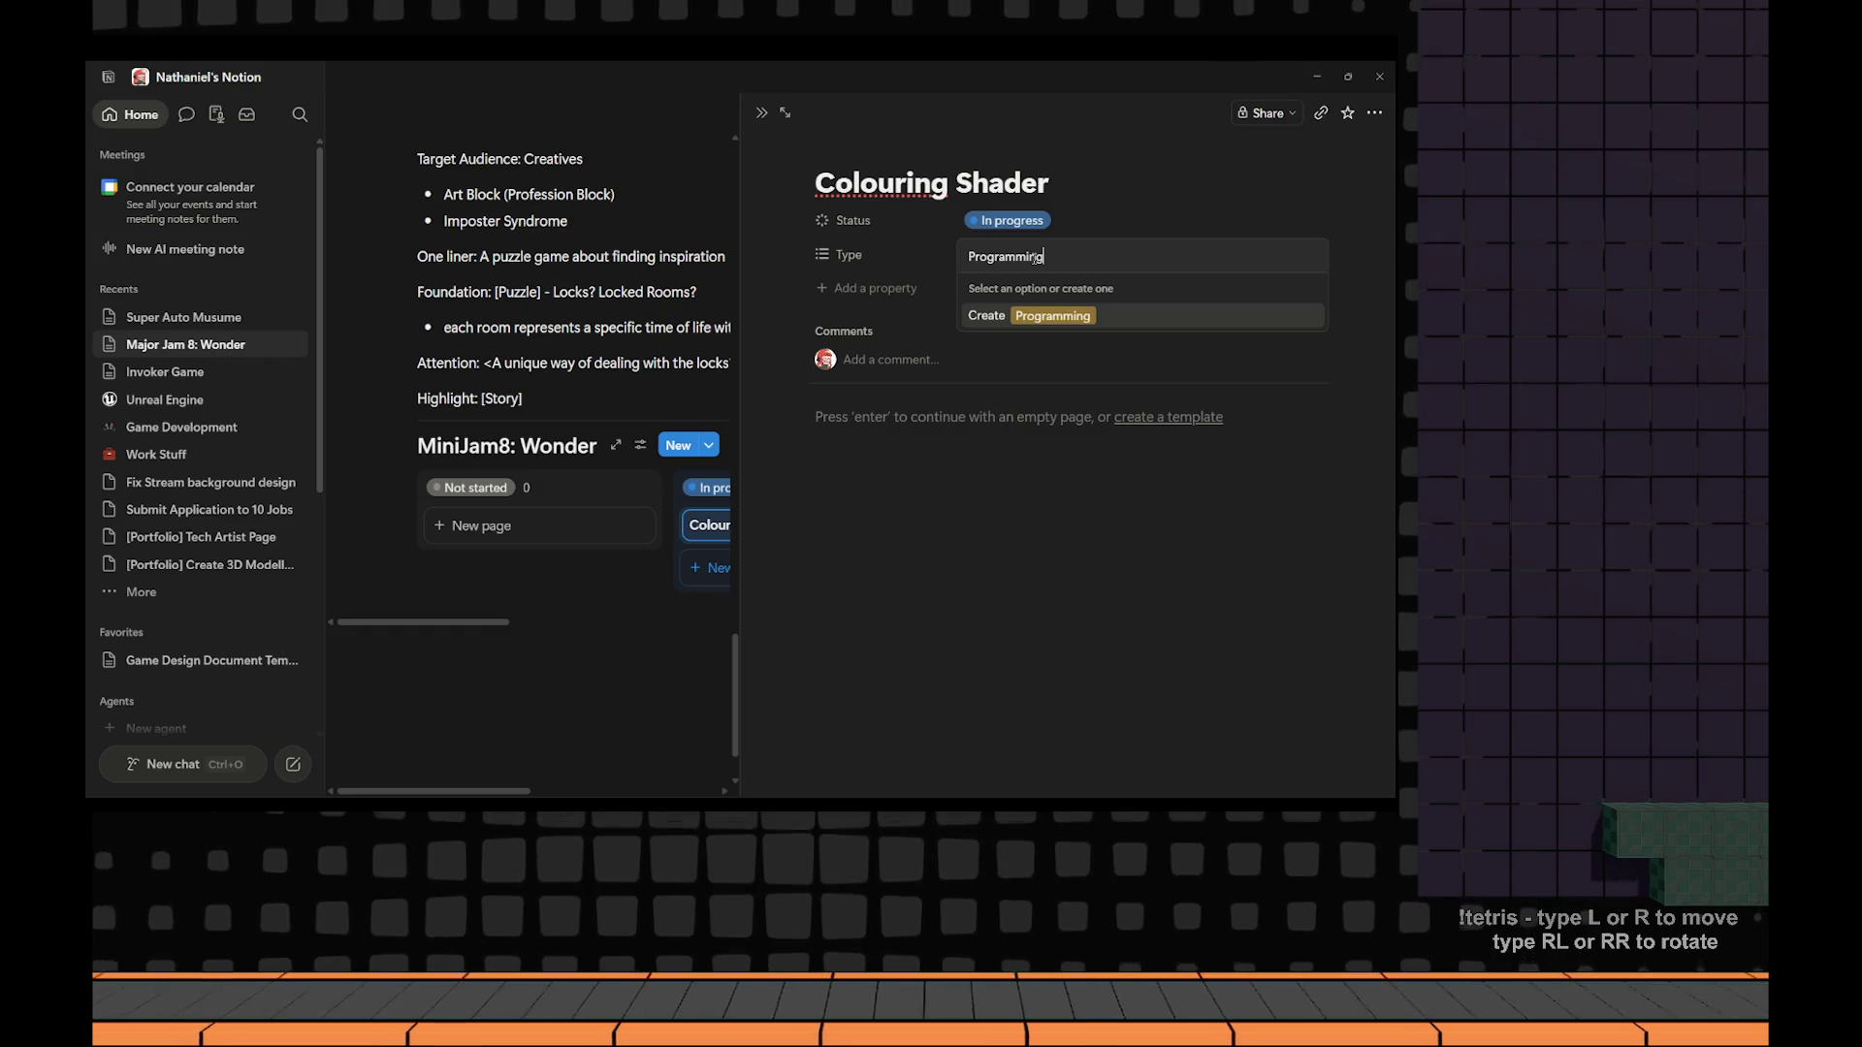
{"action": "key", "text": "ctrl+a"}
{"action": "key", "text": "BackSpace"}
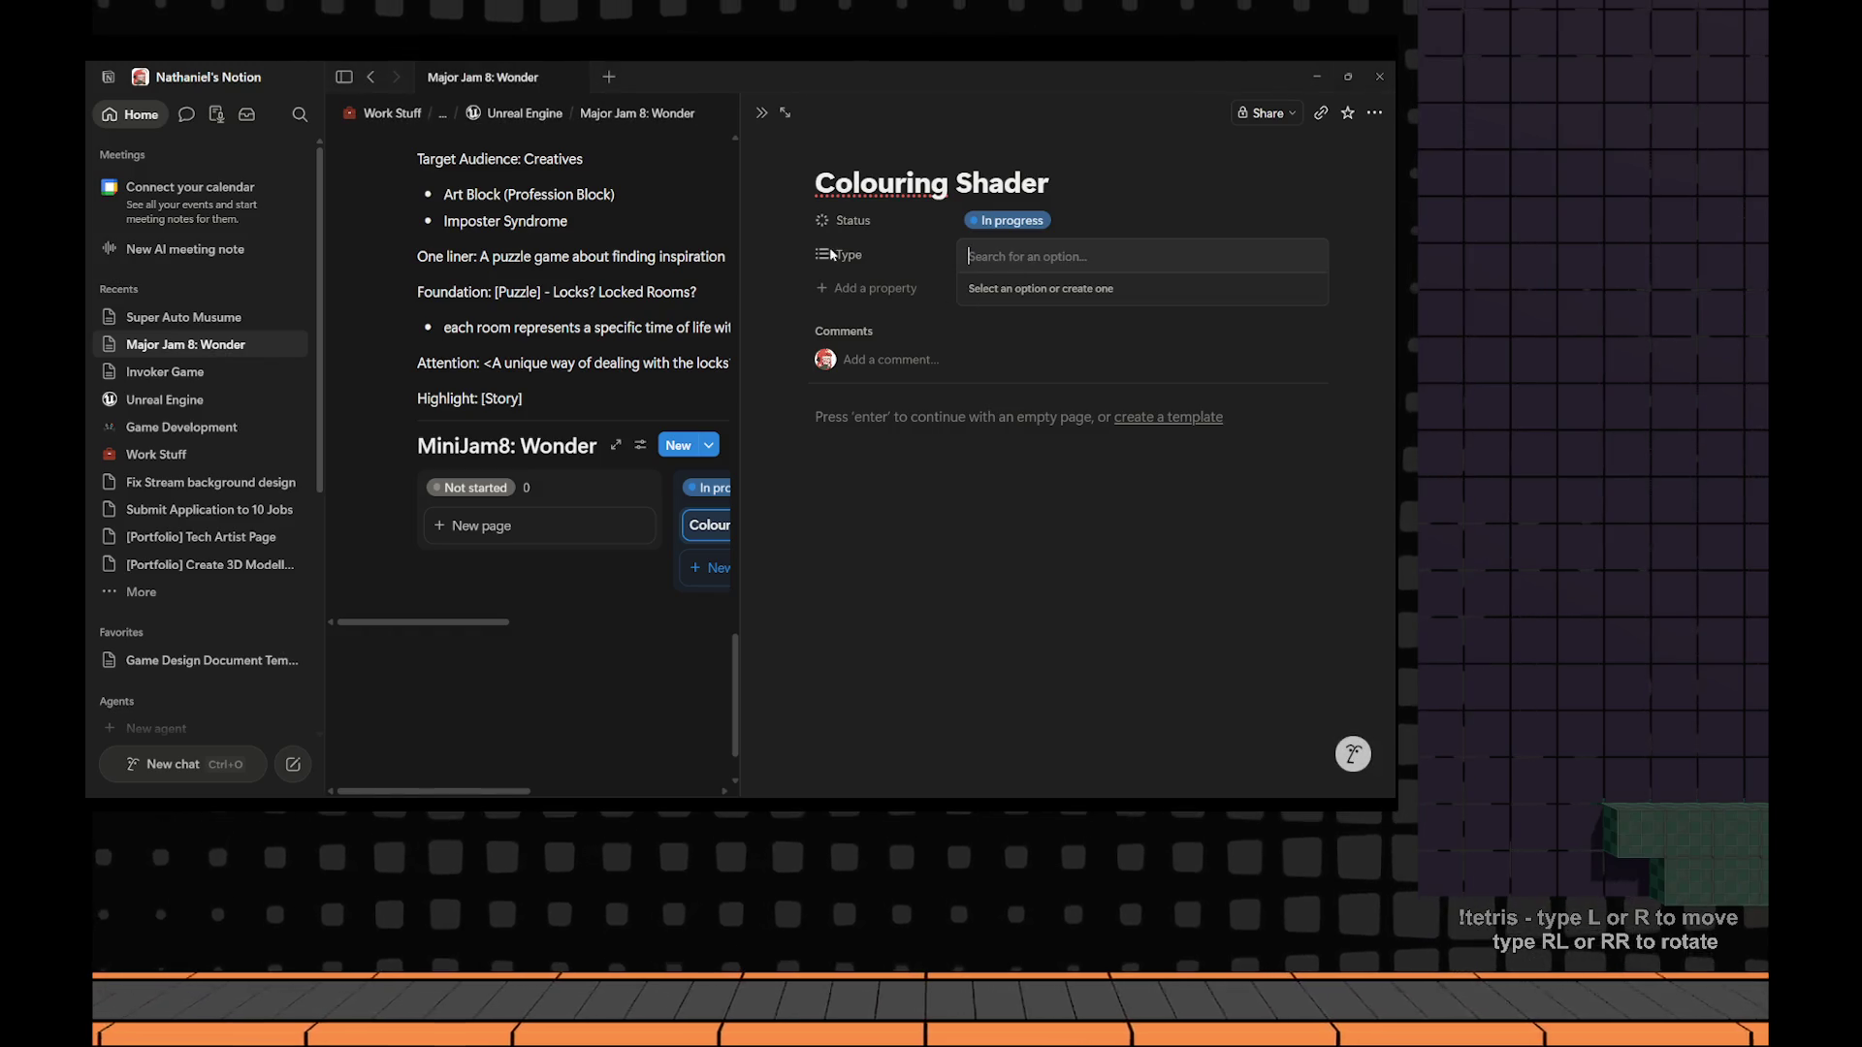
{"action": "left_click", "coordinate": [849, 254]}
{"action": "left_click", "coordinate": [848, 254]}
{"action": "mouse_move", "coordinate": [898, 349]}
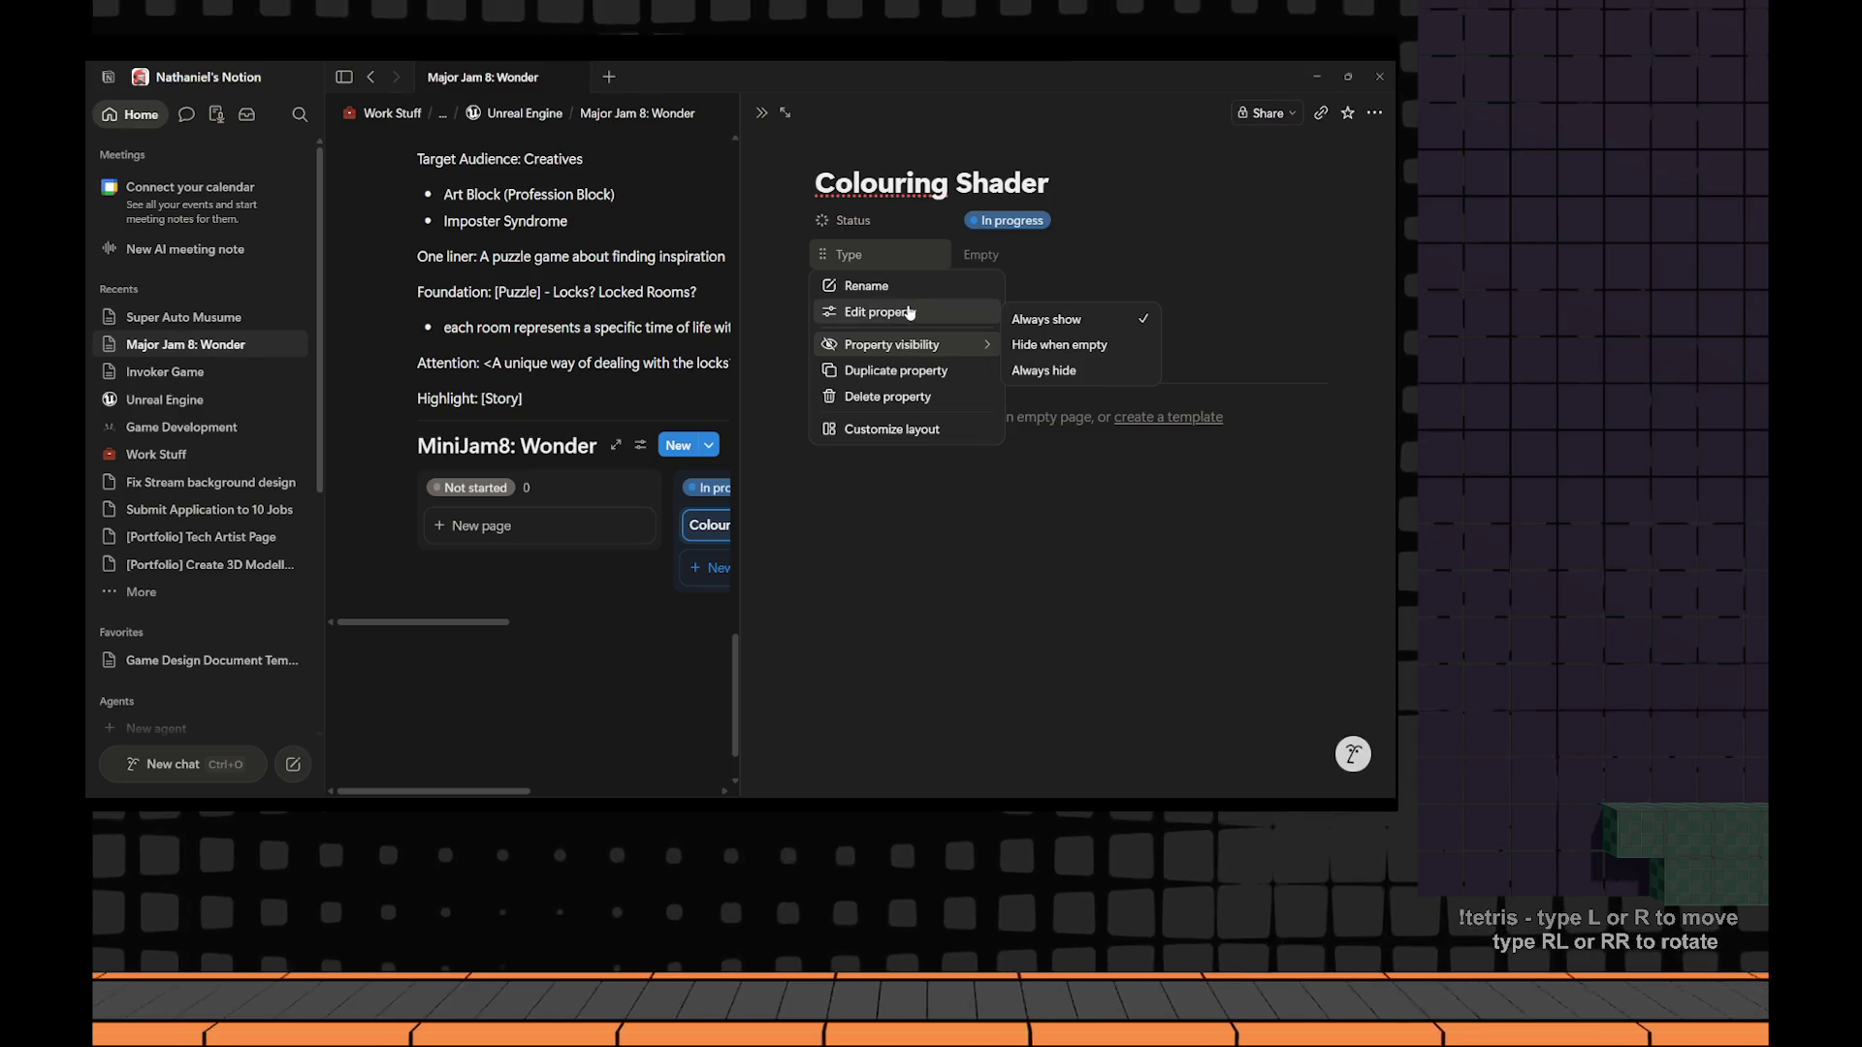
{"action": "left_click", "coordinate": [883, 311]}
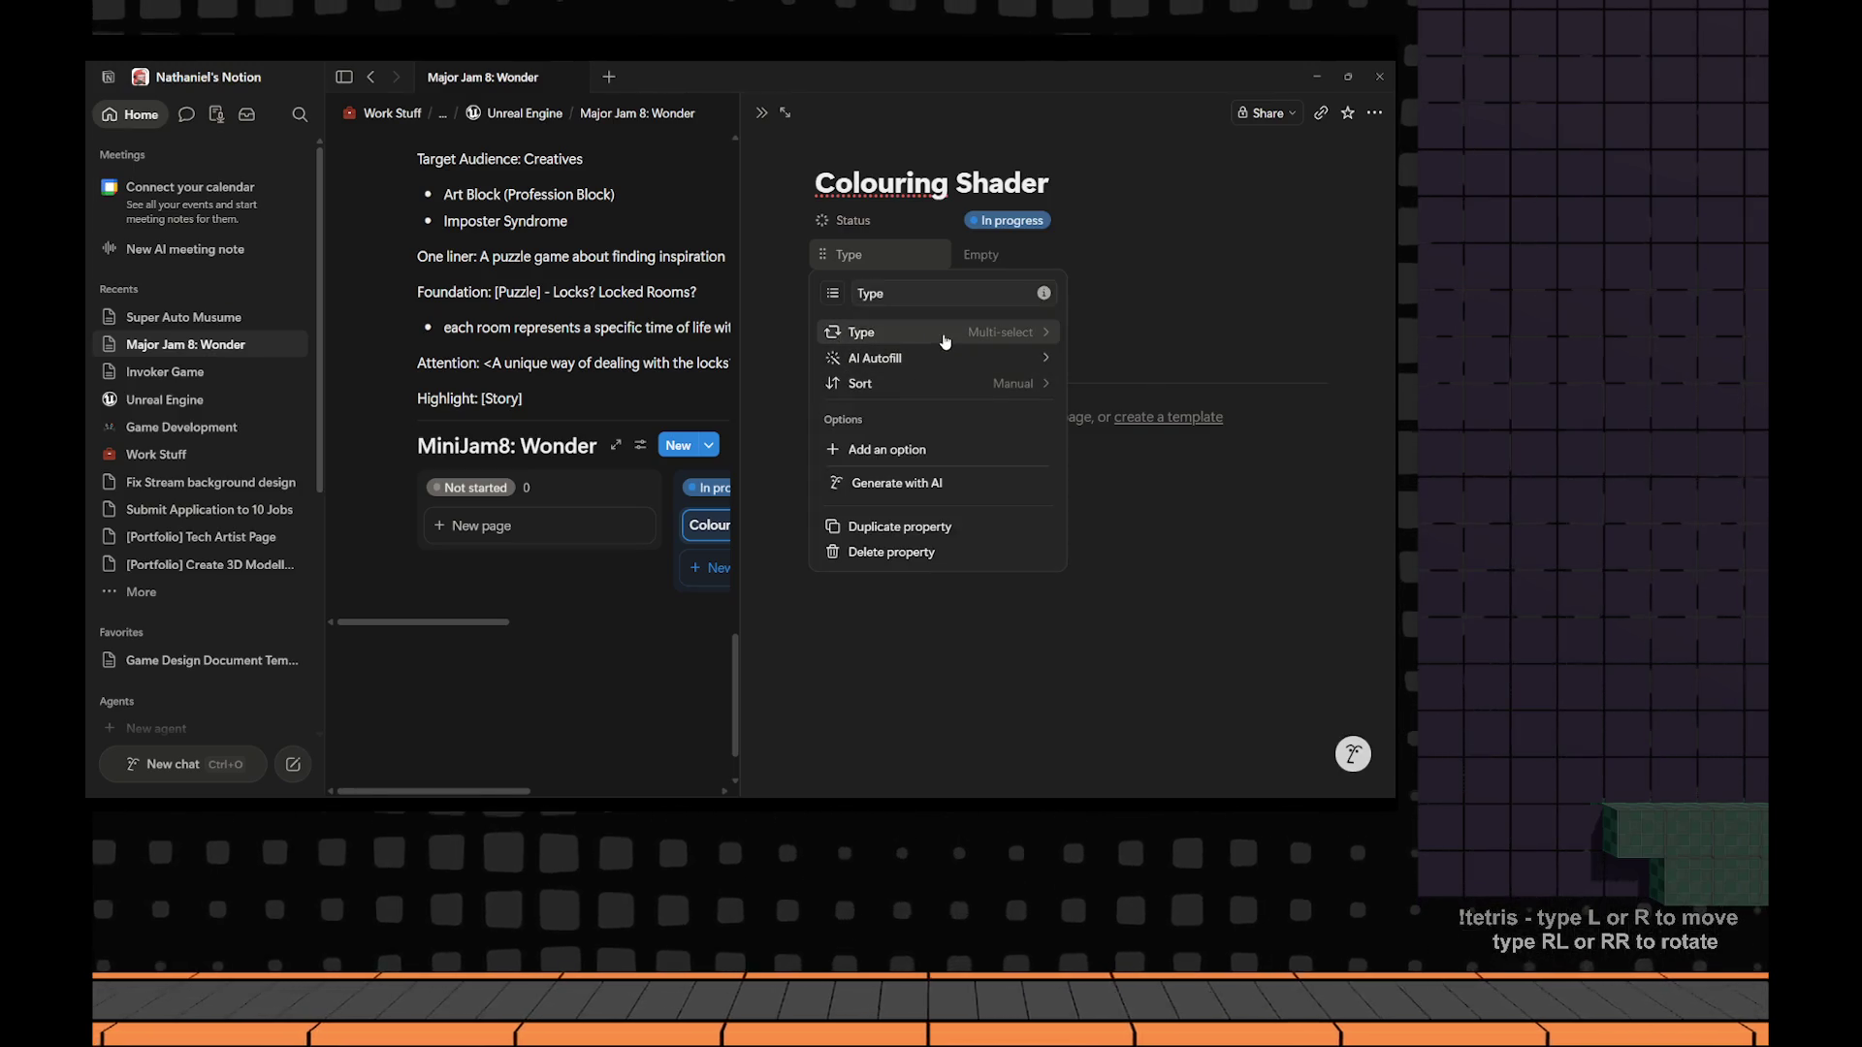
{"action": "left_click", "coordinate": [1140, 468]}
Create a 'Programming' Type option with a laptop emoji and apply it to the card.
{"action": "left_click", "coordinate": [994, 254]}
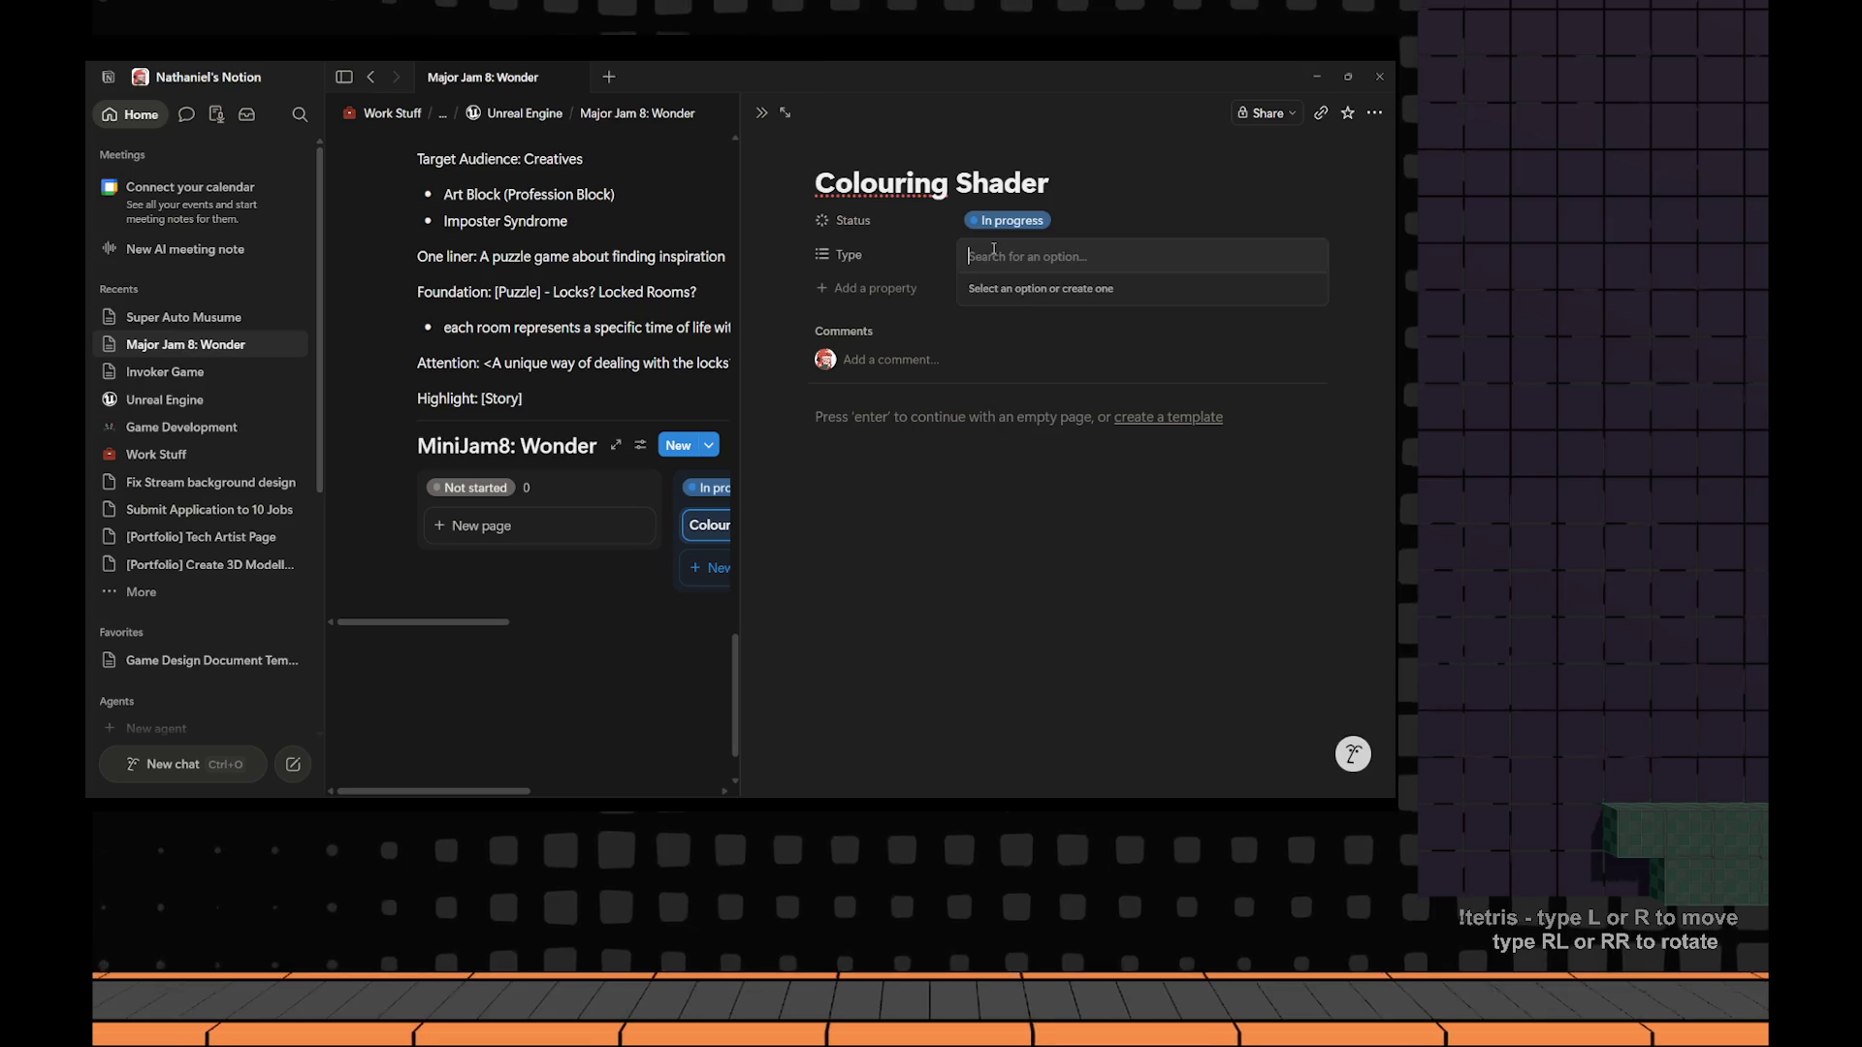
{"action": "type", "text": "Programi"}
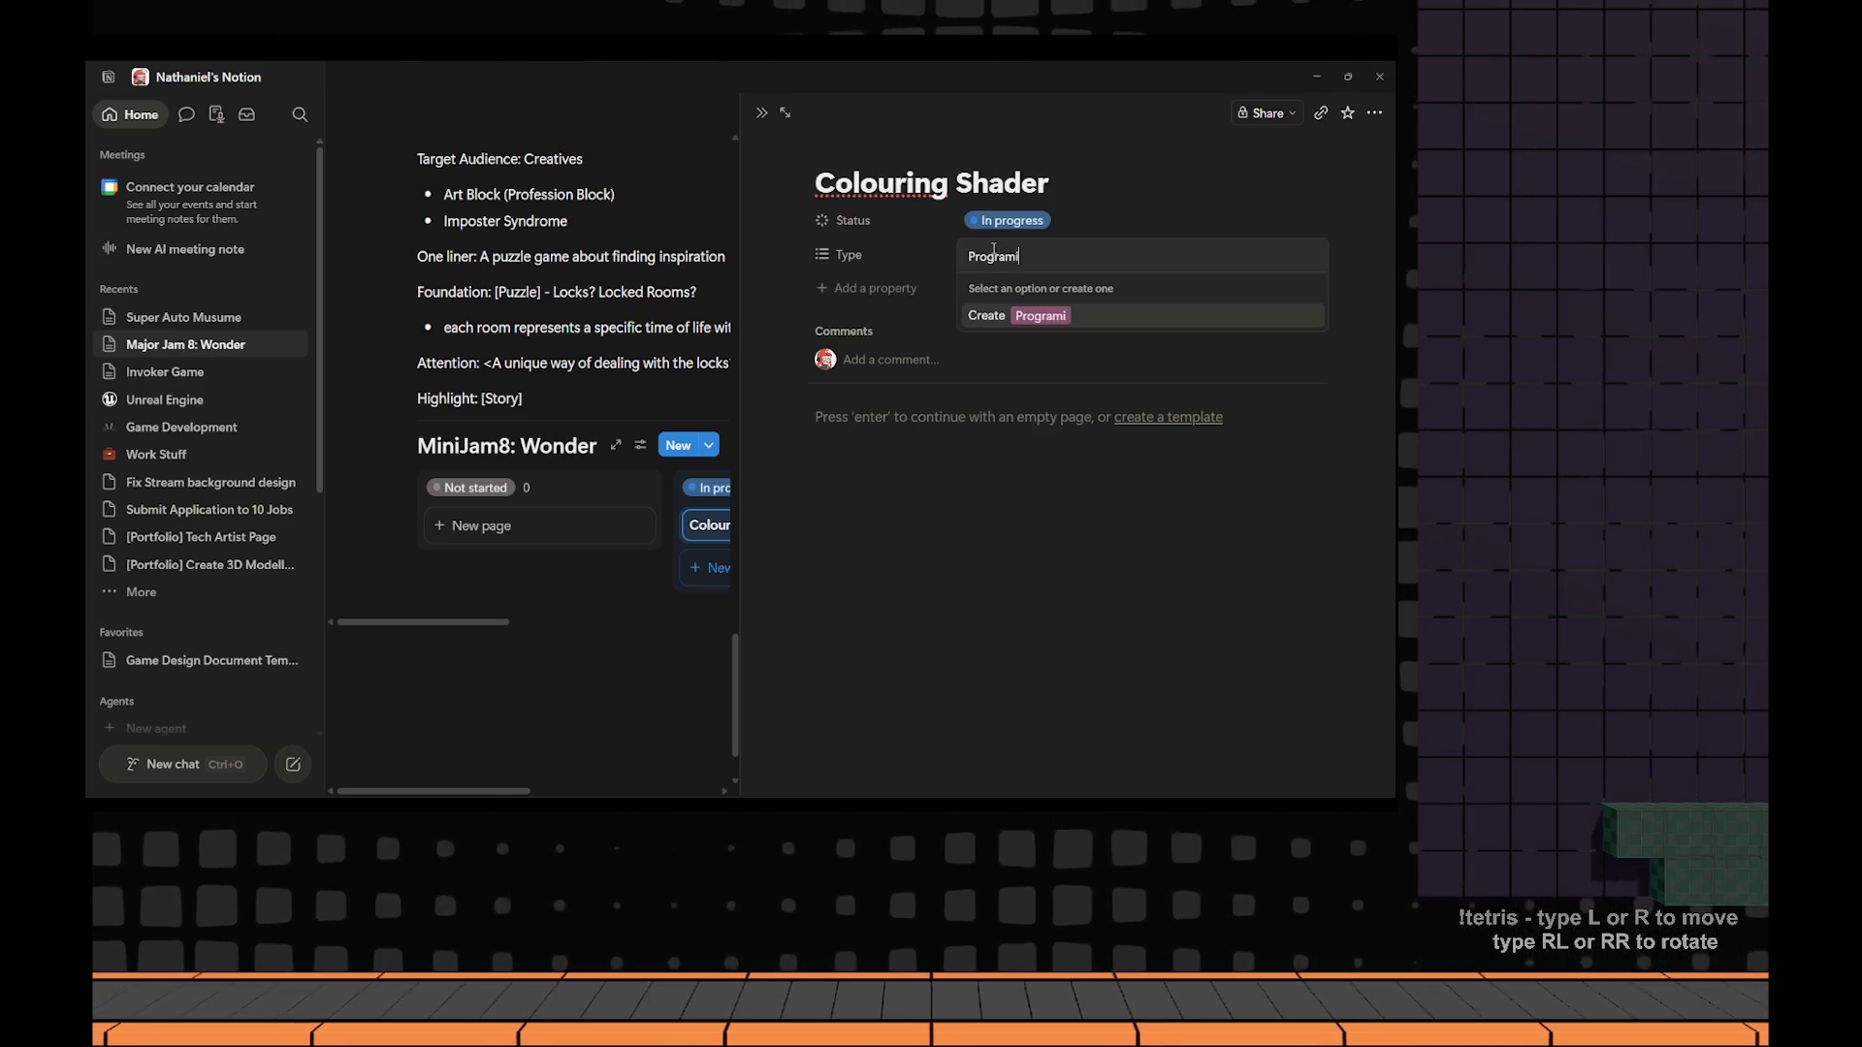
{"action": "key", "text": "BackSpace"}
{"action": "type", "text": "ming"}
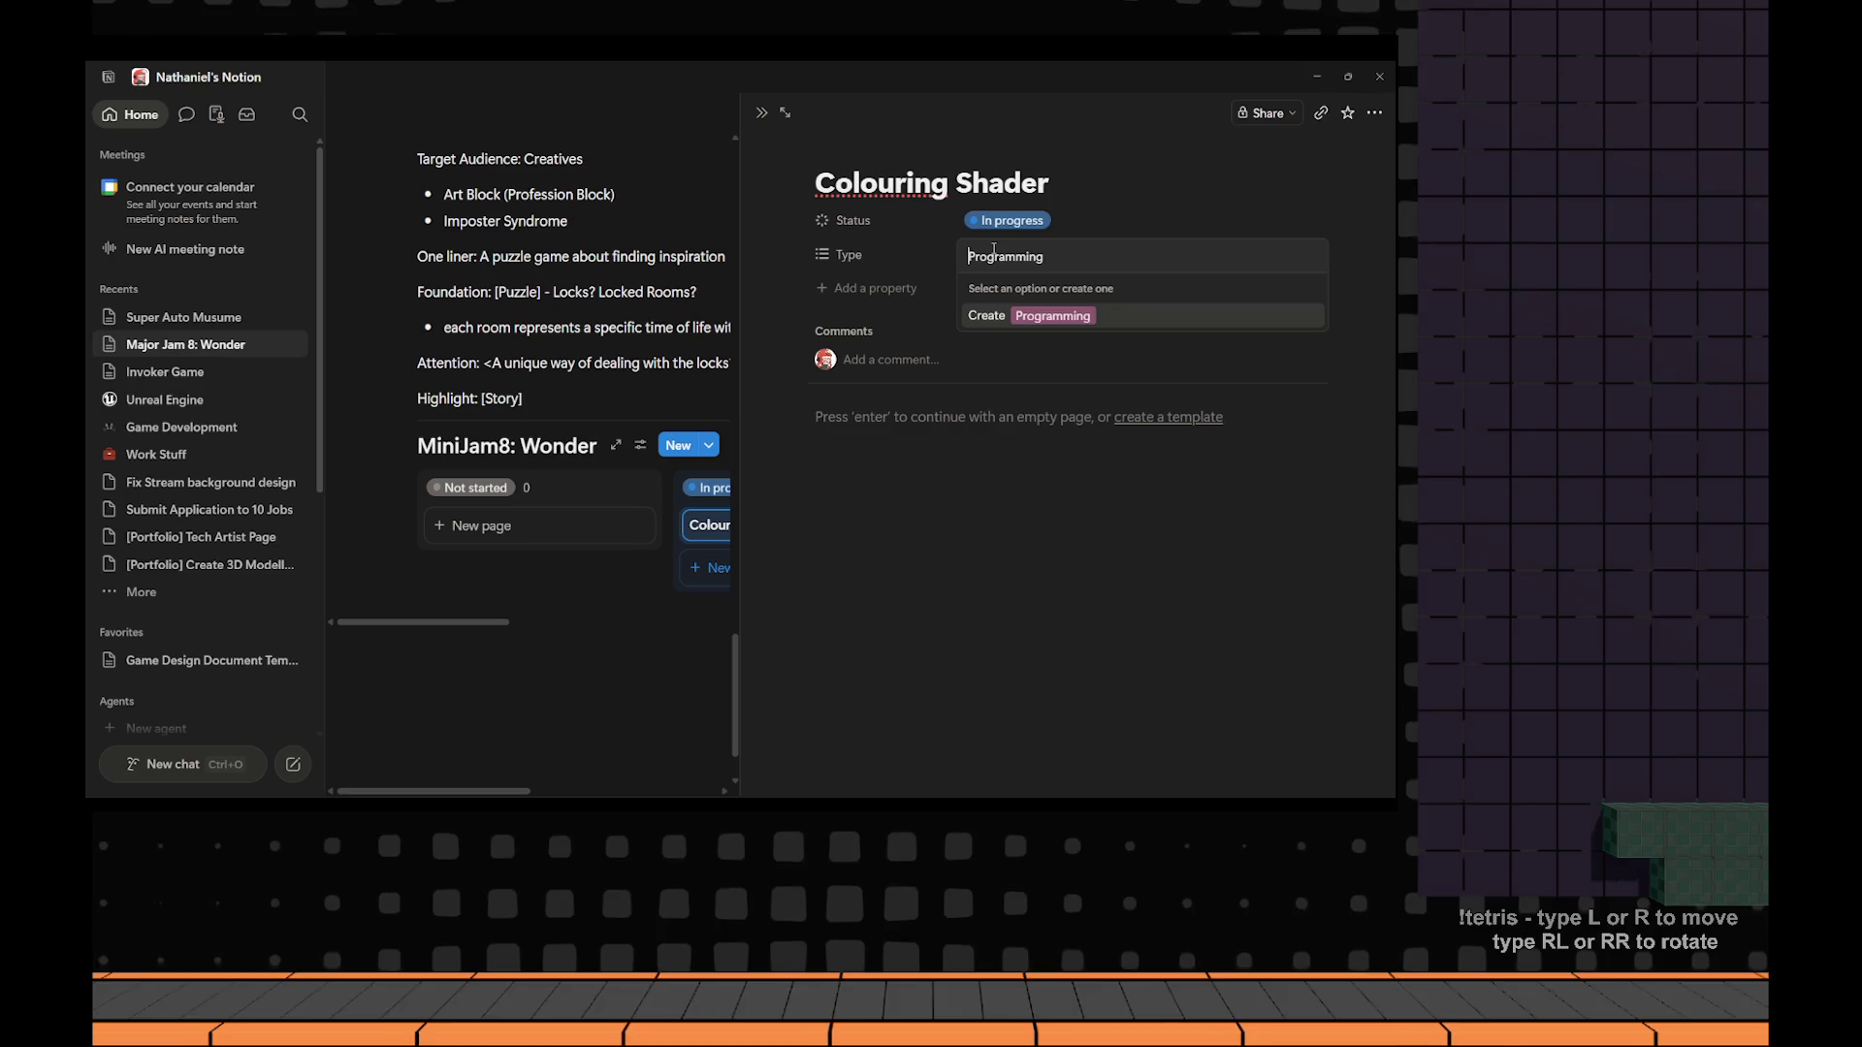
{"action": "key", "text": "super+period"}
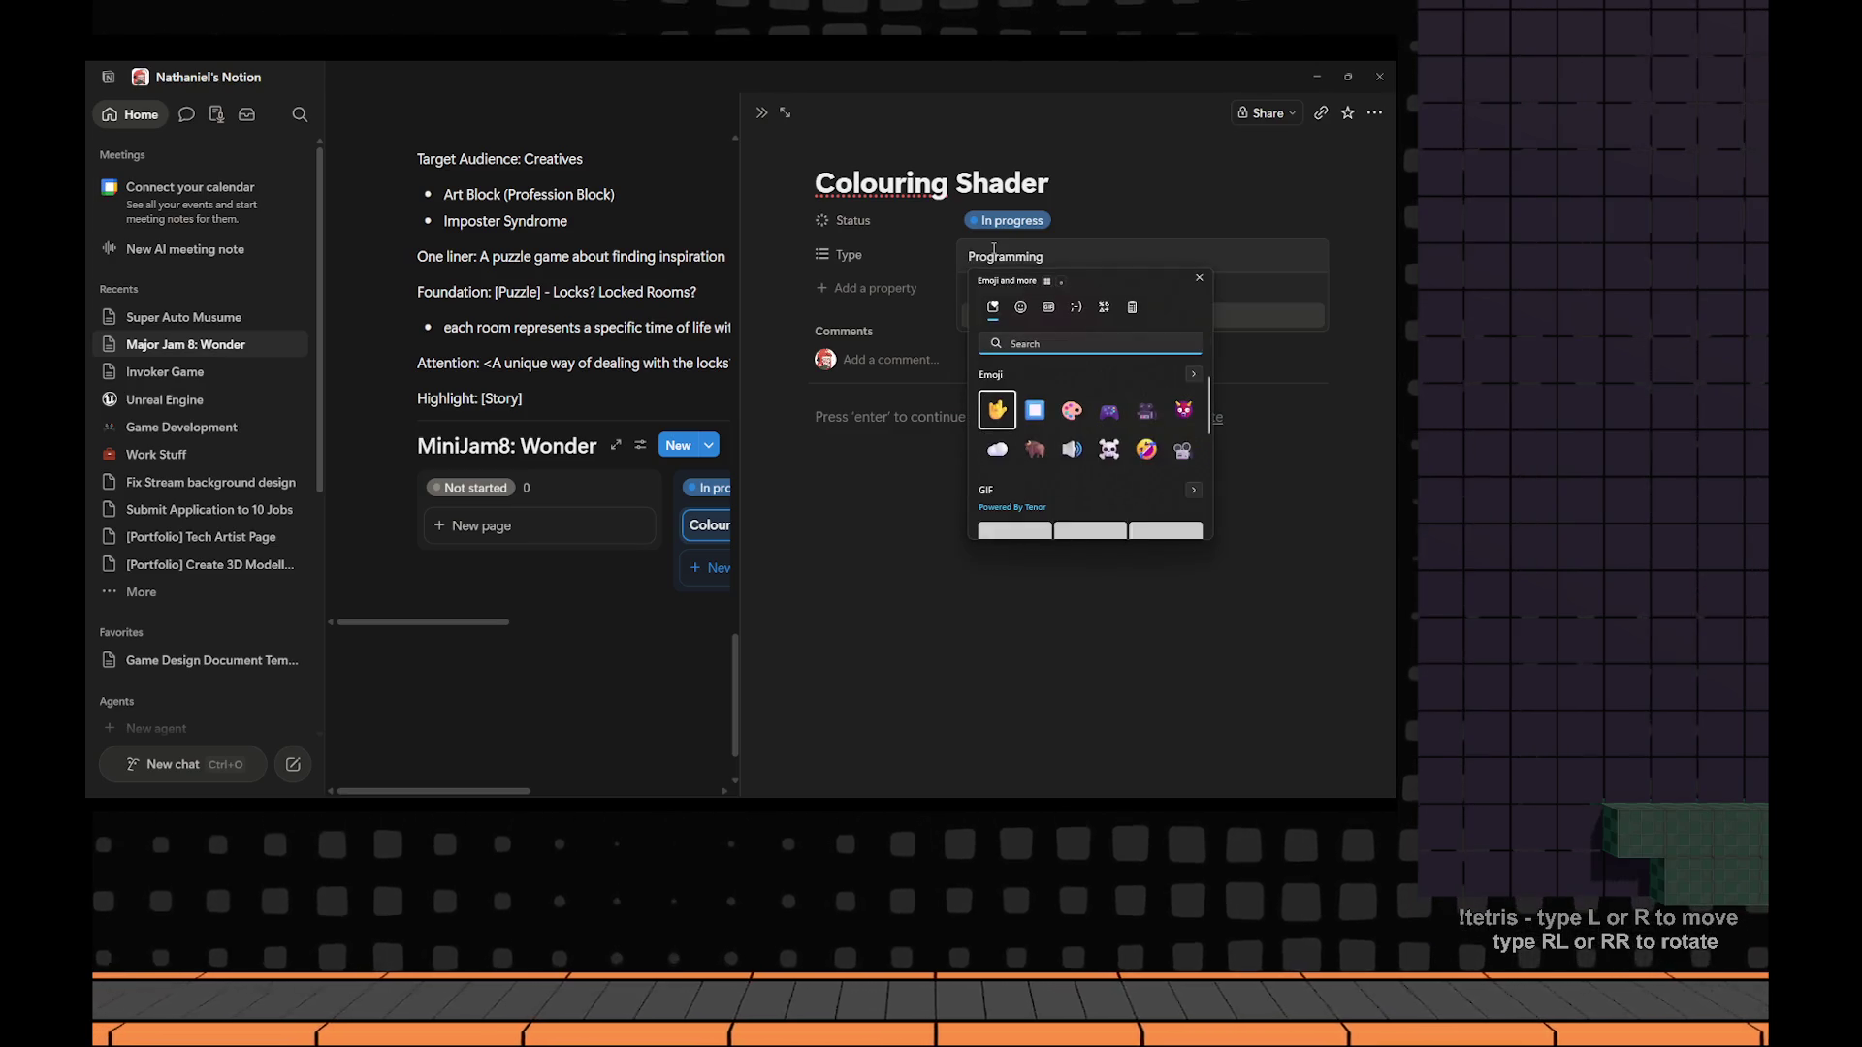
{"action": "type", "text": "laptop"}
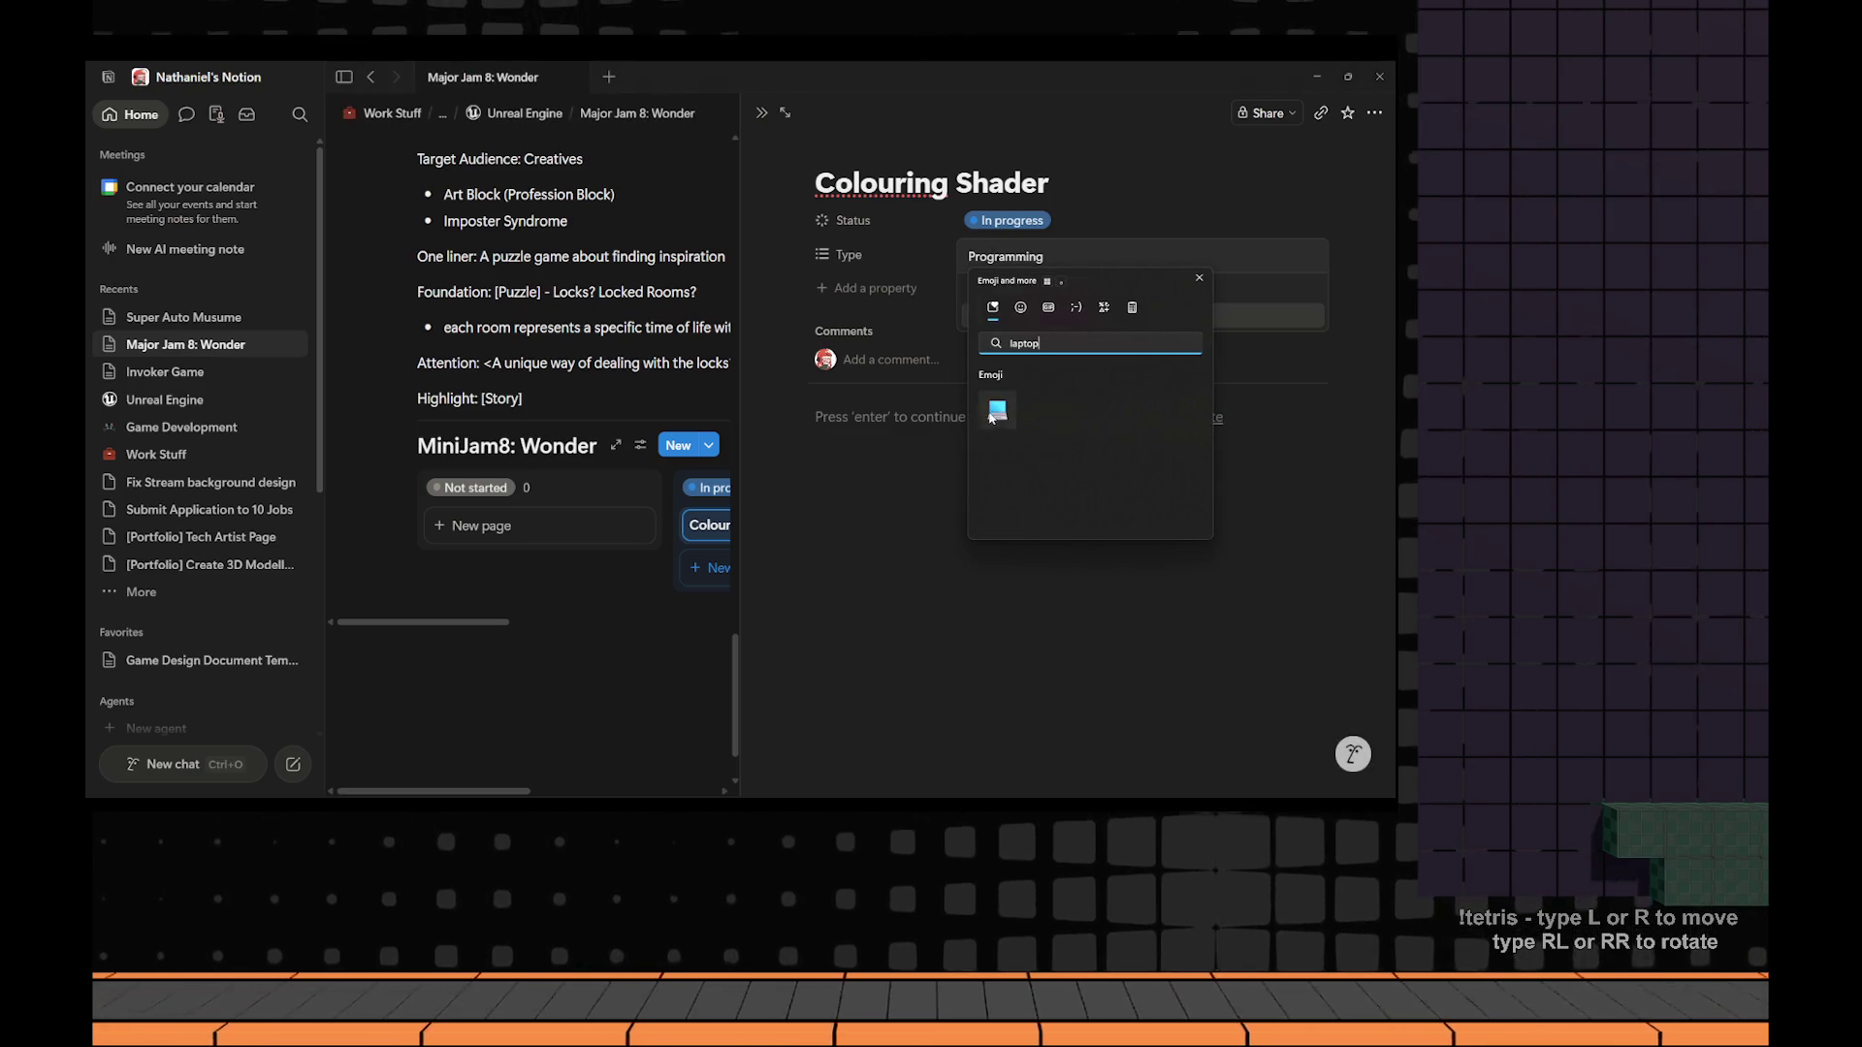
{"action": "key", "text": "Return"}
{"action": "key", "text": "Return"}
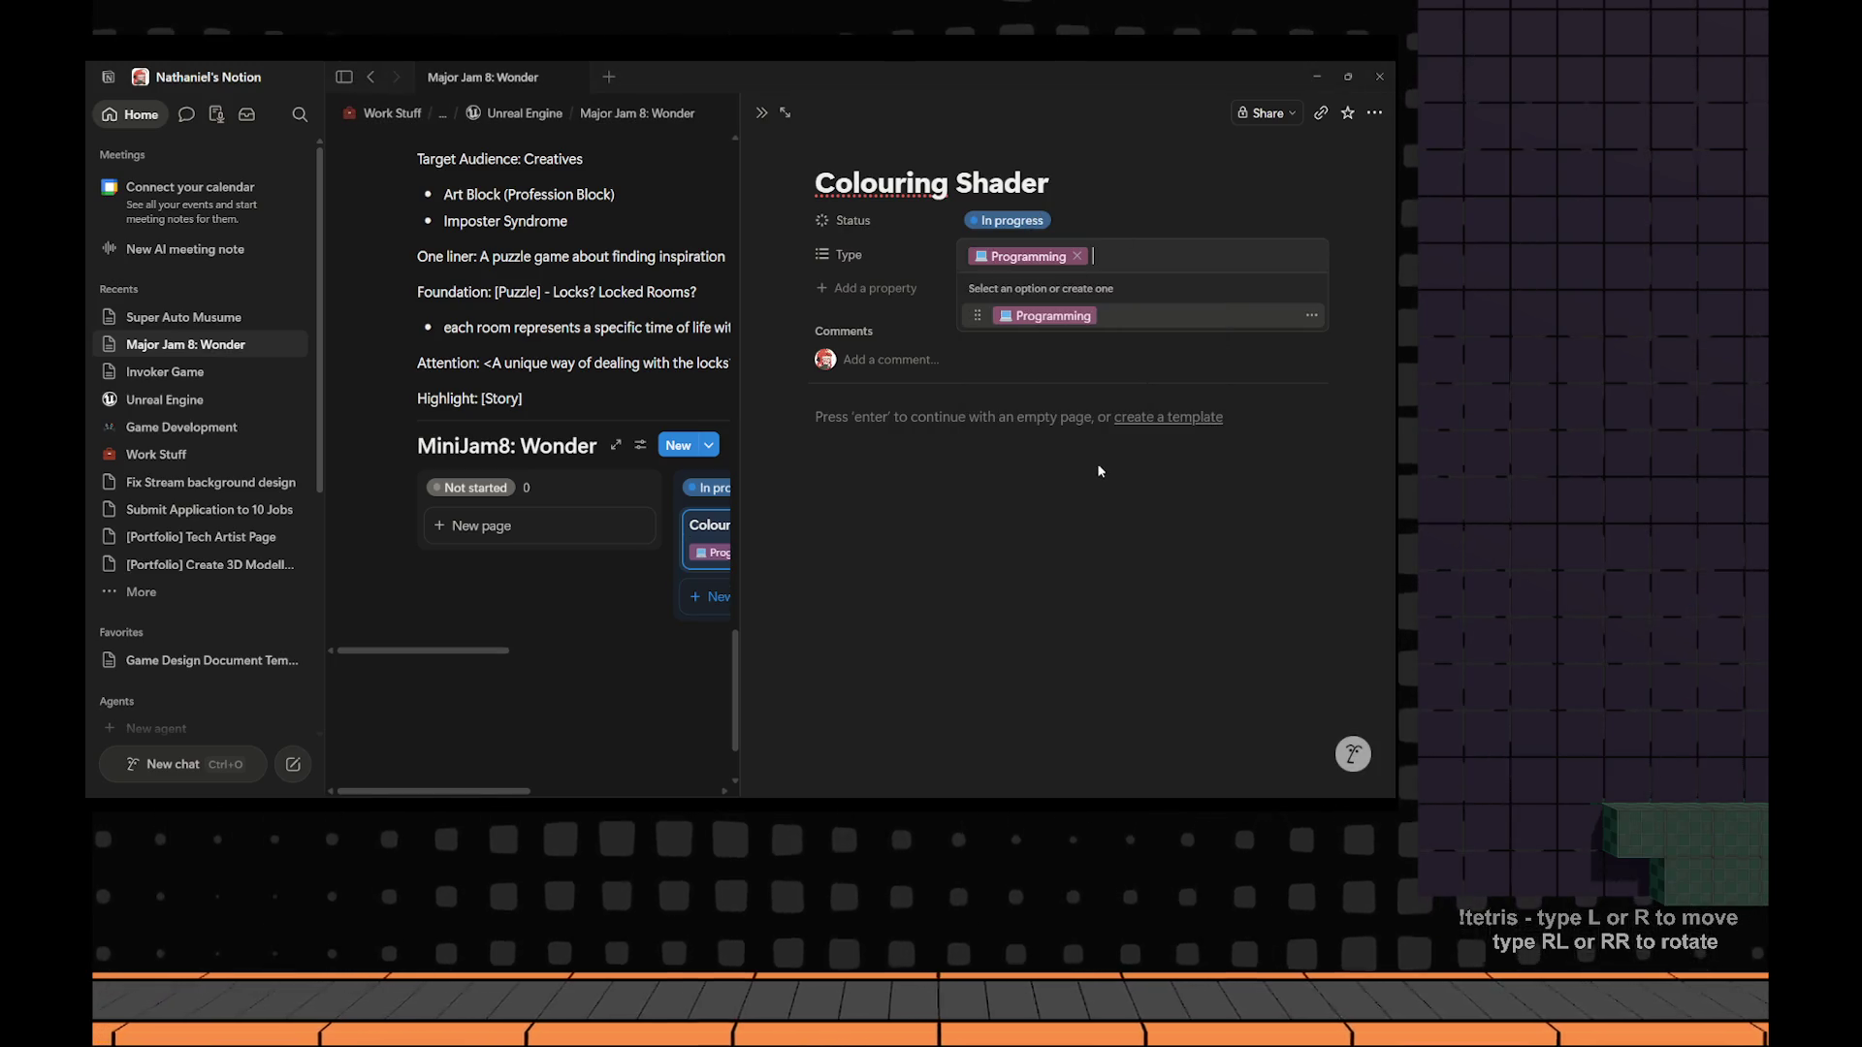
{"action": "left_click", "coordinate": [1090, 470]}
Add an 'Art' Type option with a palette emoji to the card.
{"action": "left_click", "coordinate": [1098, 256]}
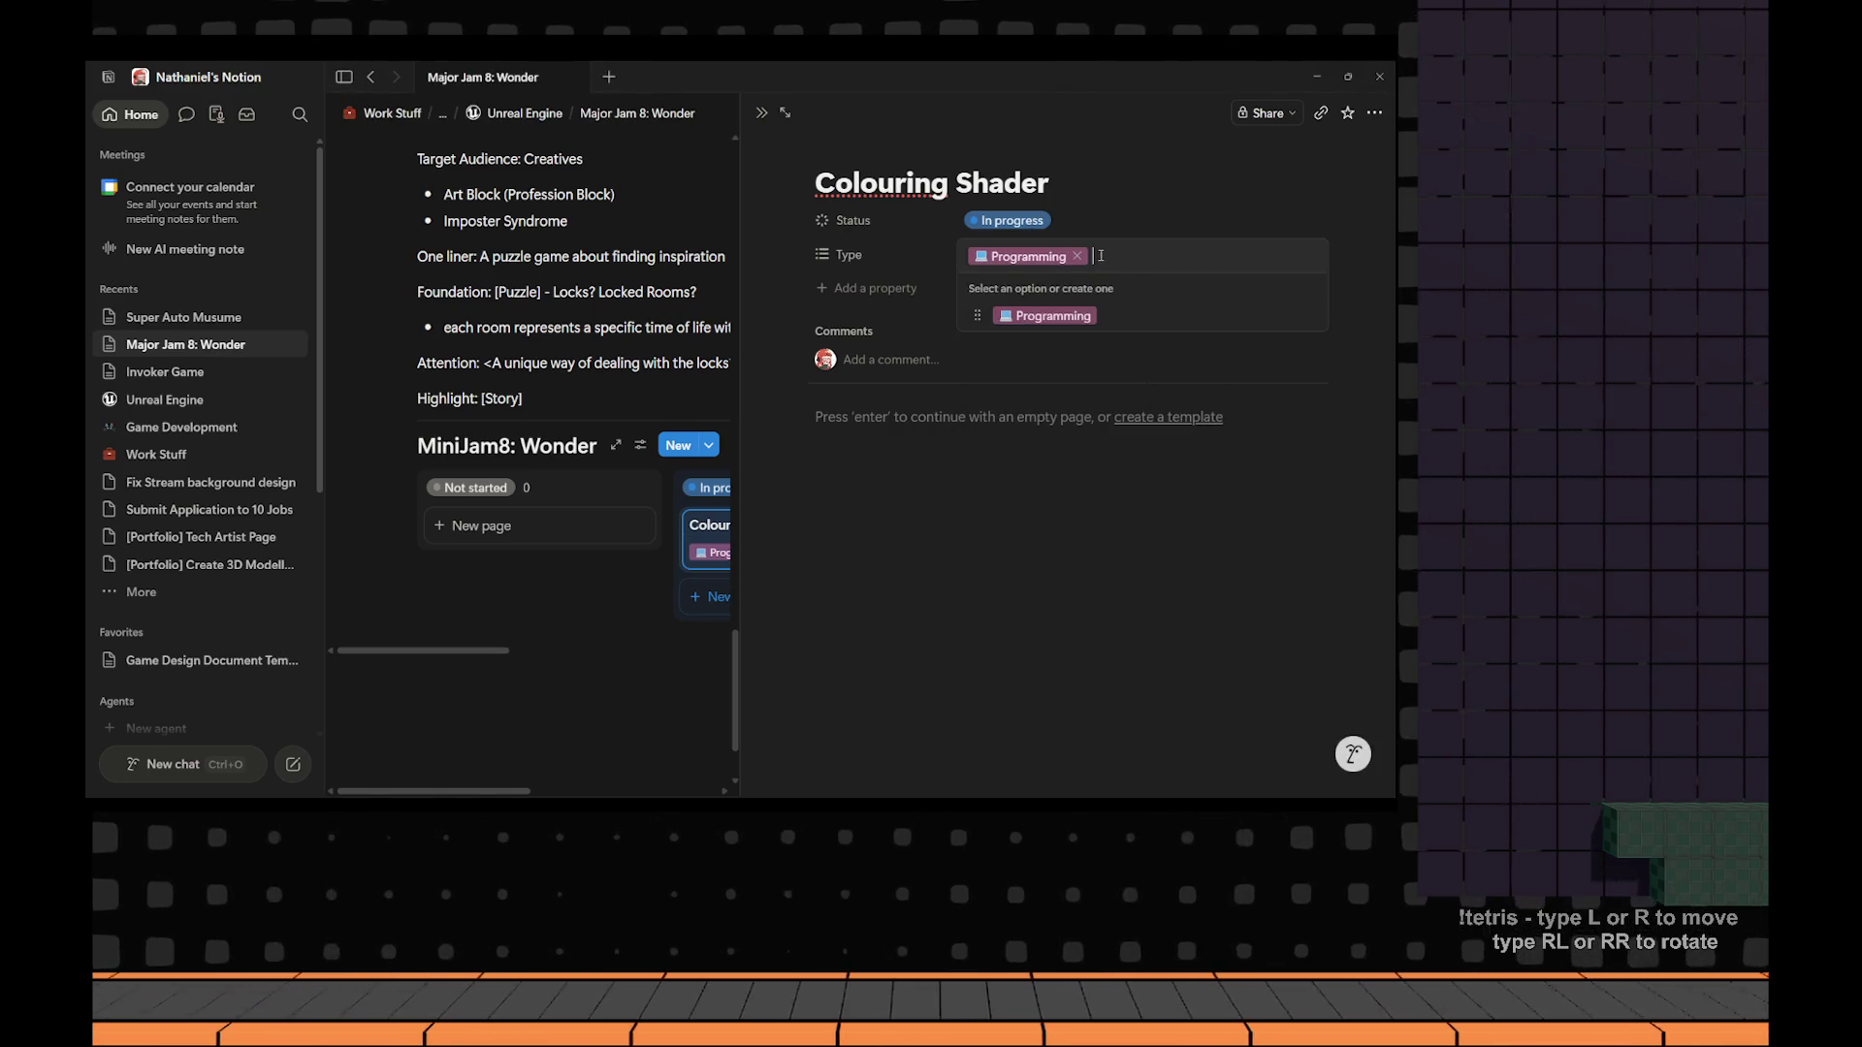
{"action": "type", "text": "Art"}
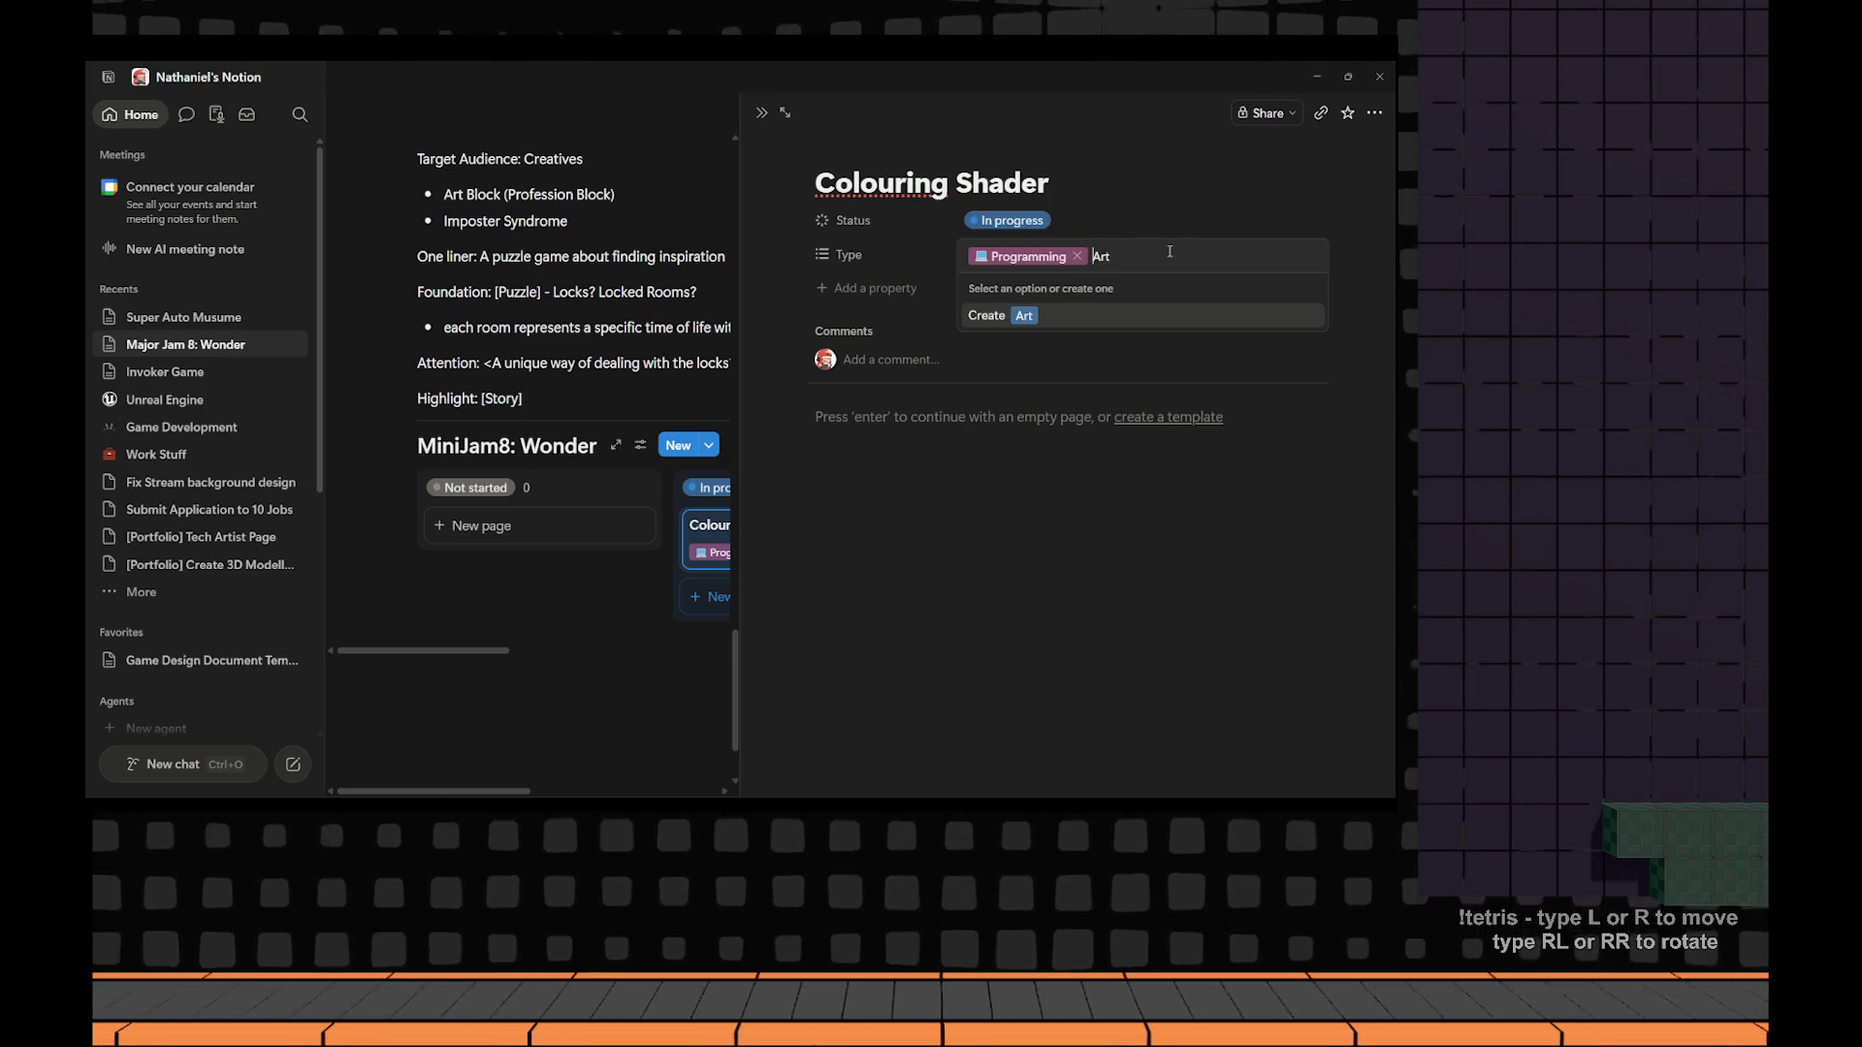
{"action": "key", "text": "super+period"}
{"action": "key", "text": "Right"}
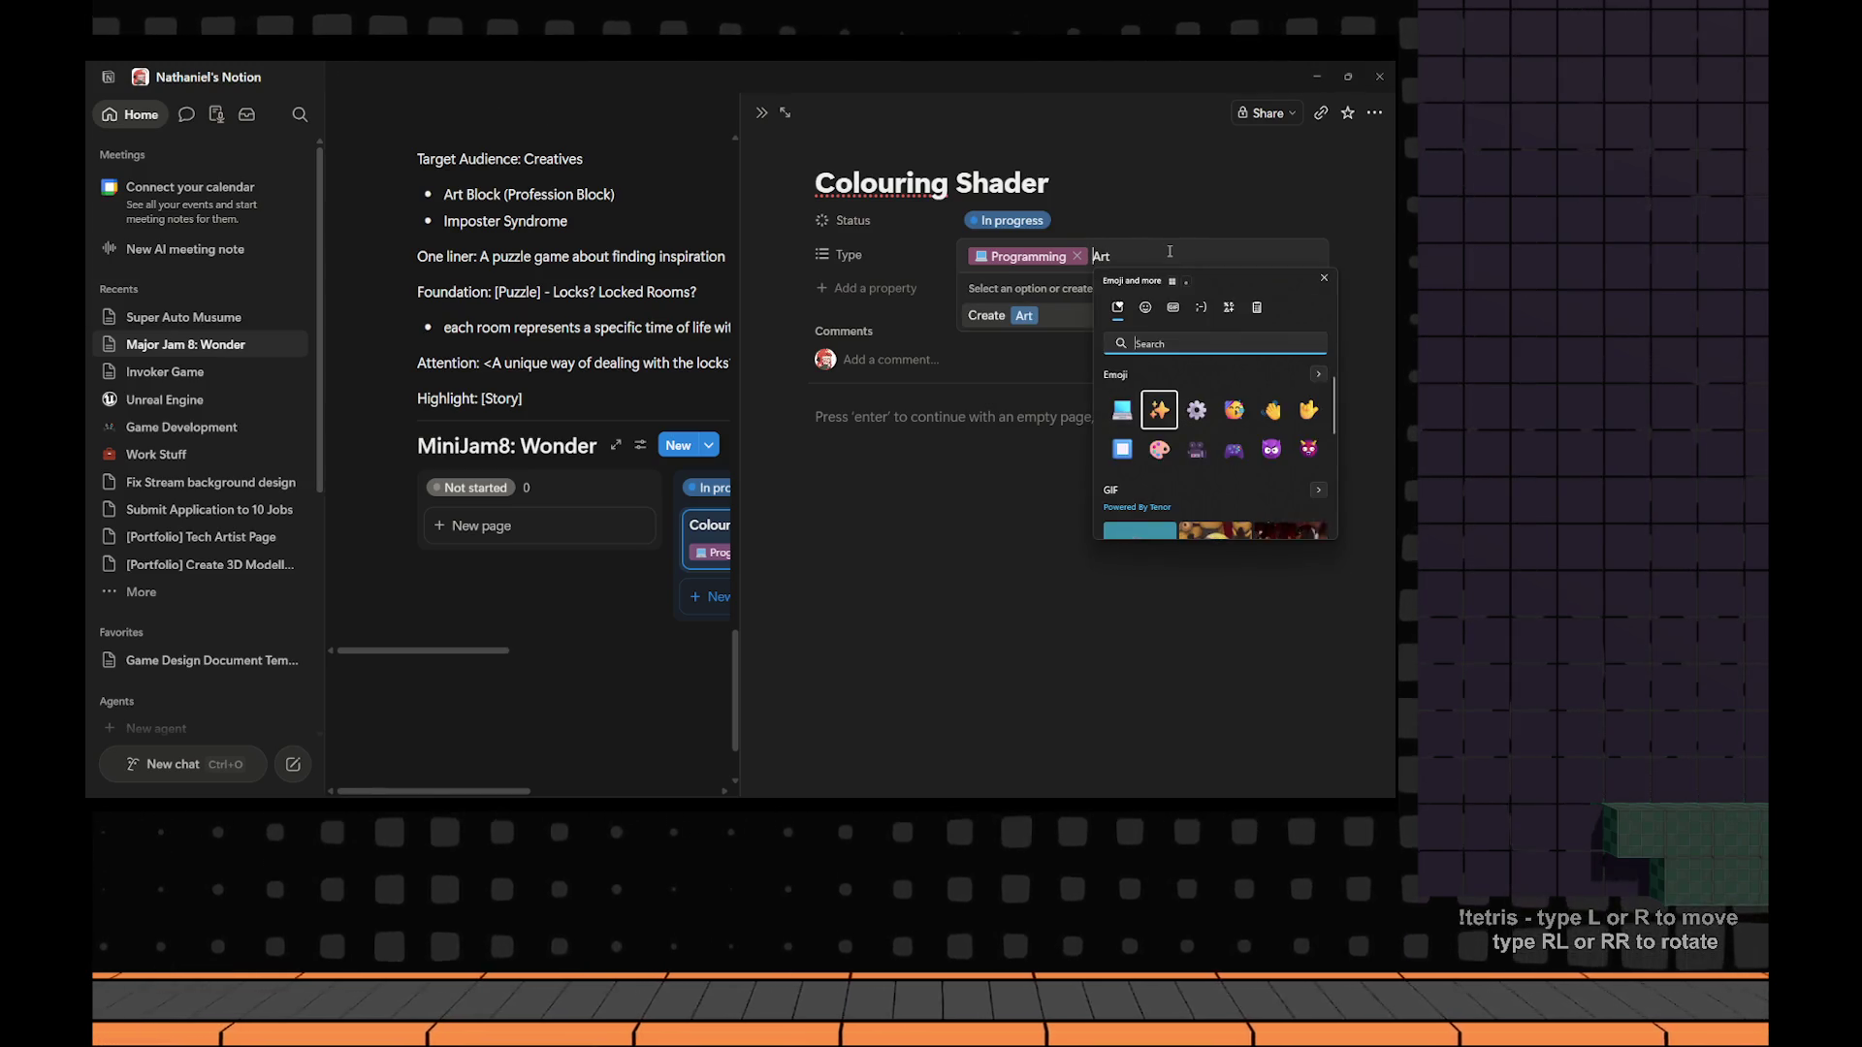
{"action": "key", "text": "Down"}
{"action": "key", "text": "Return"}
{"action": "key", "text": "Return"}
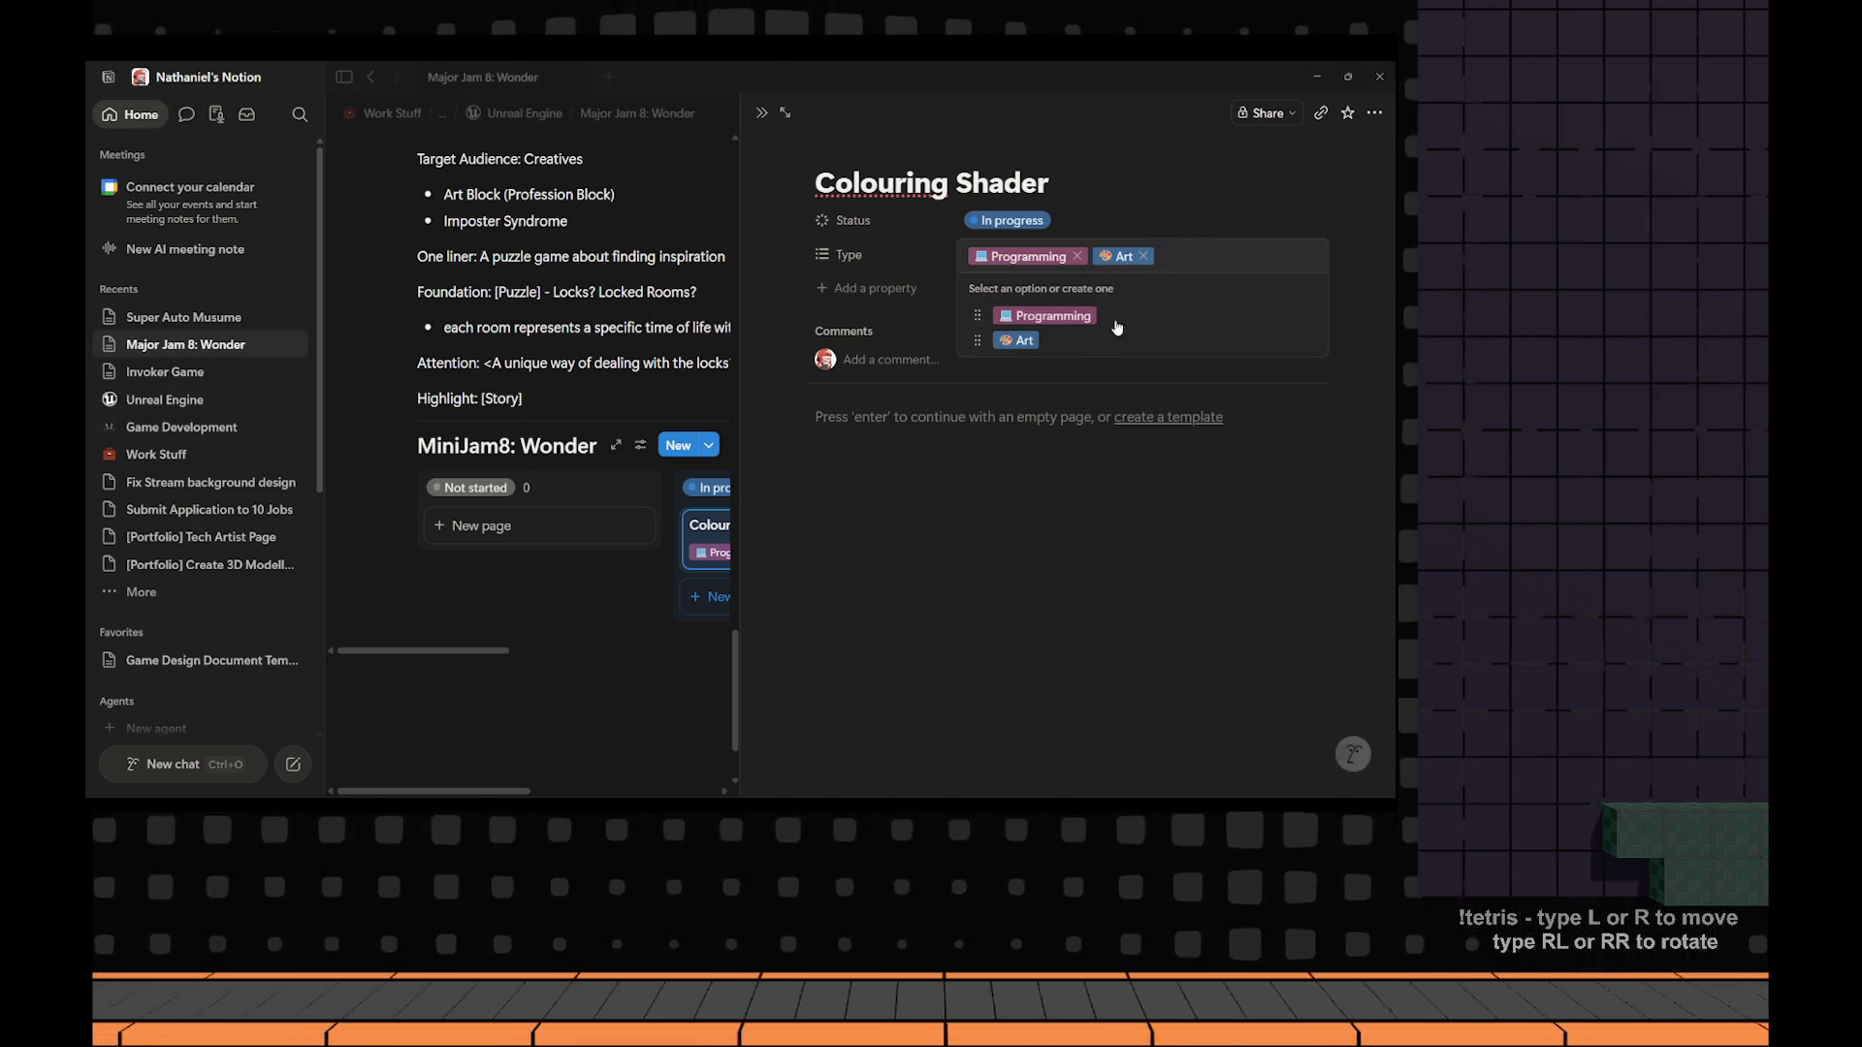
{"action": "left_click", "coordinate": [1071, 382]}
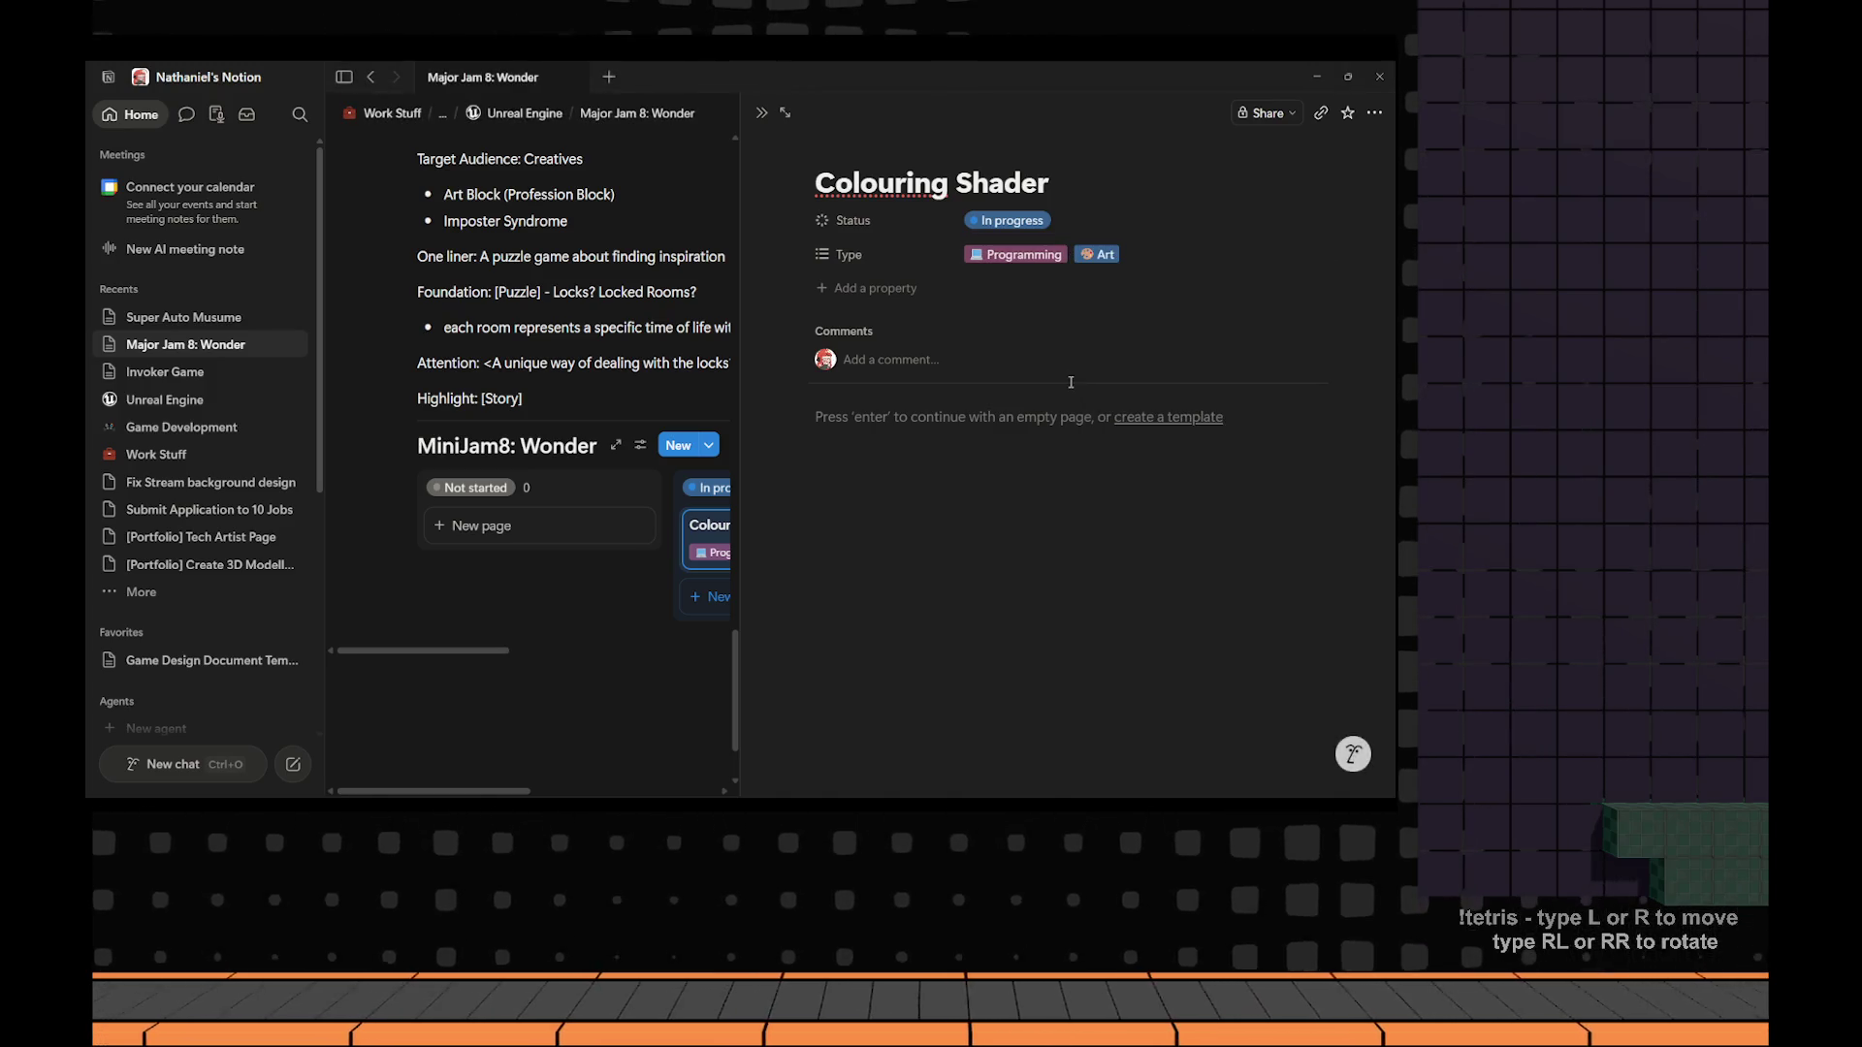
Create a Select property named 'Difficulty' with a smiley-tagged 'Easy' option.
{"action": "left_click", "coordinate": [867, 288]}
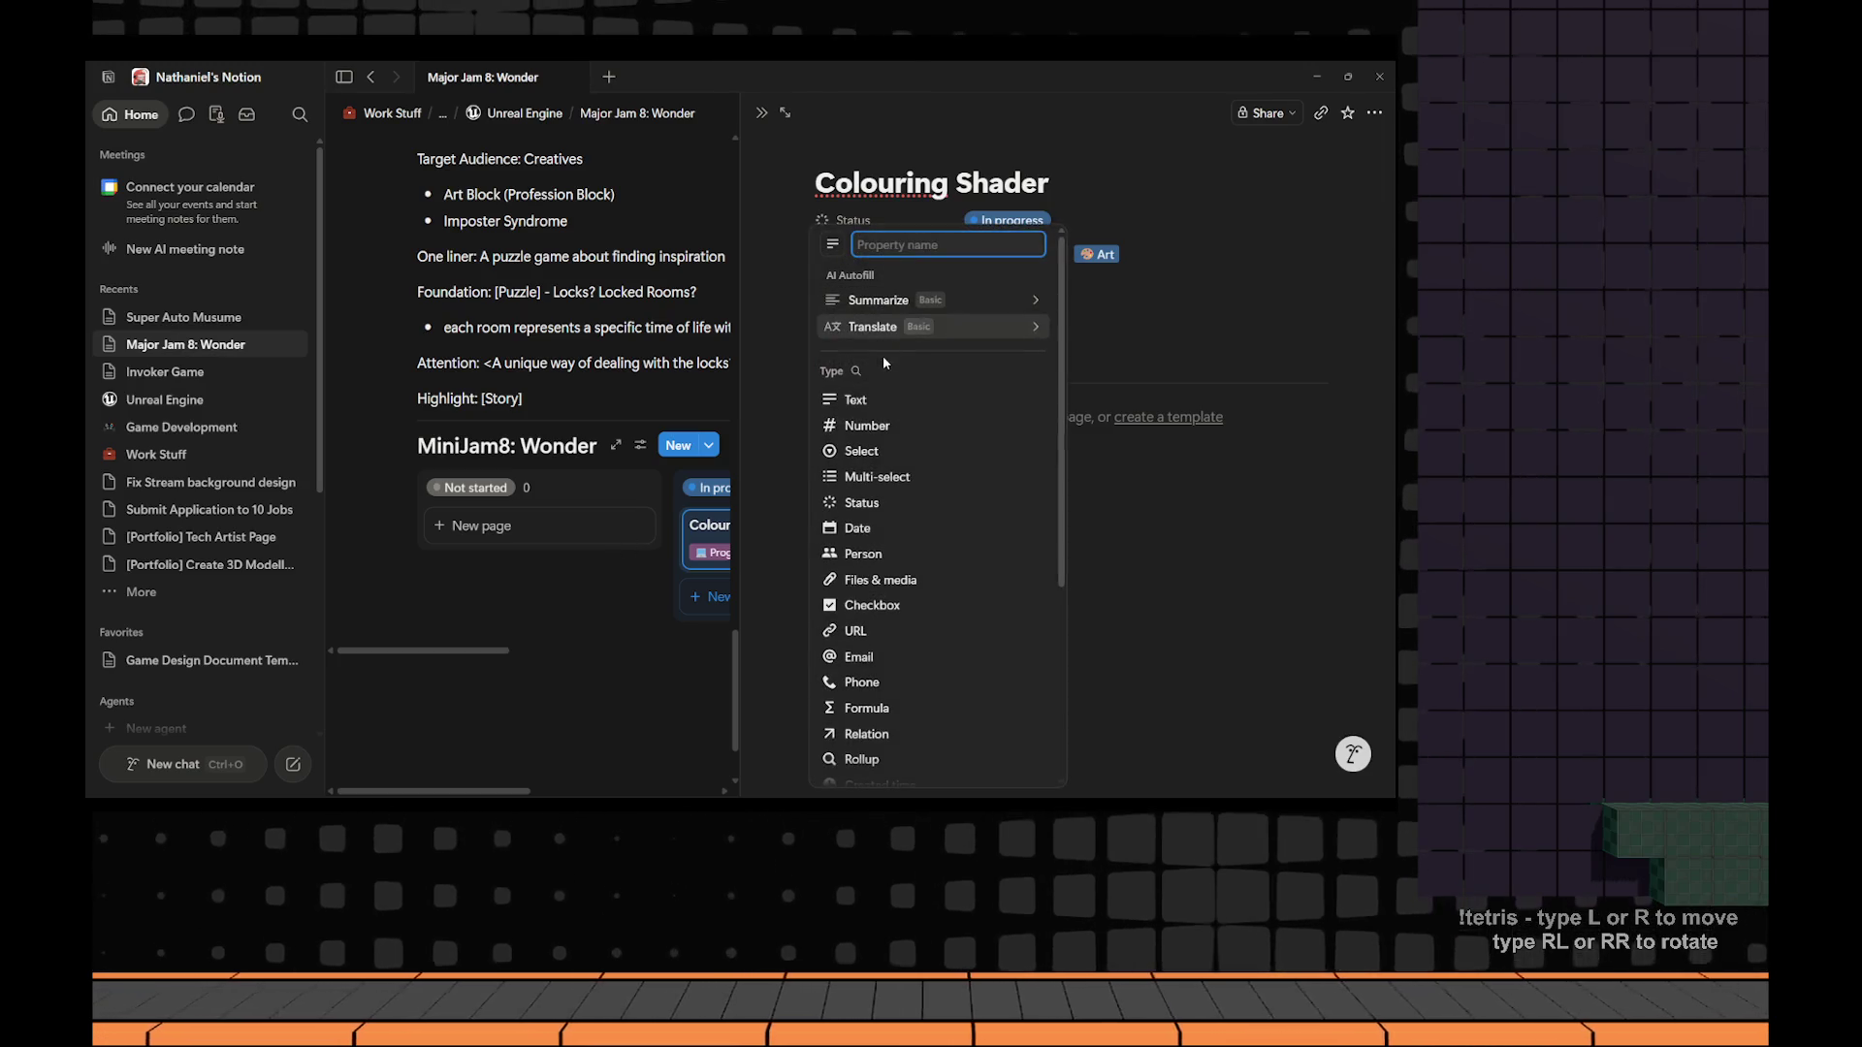
{"action": "left_click", "coordinate": [902, 457]}
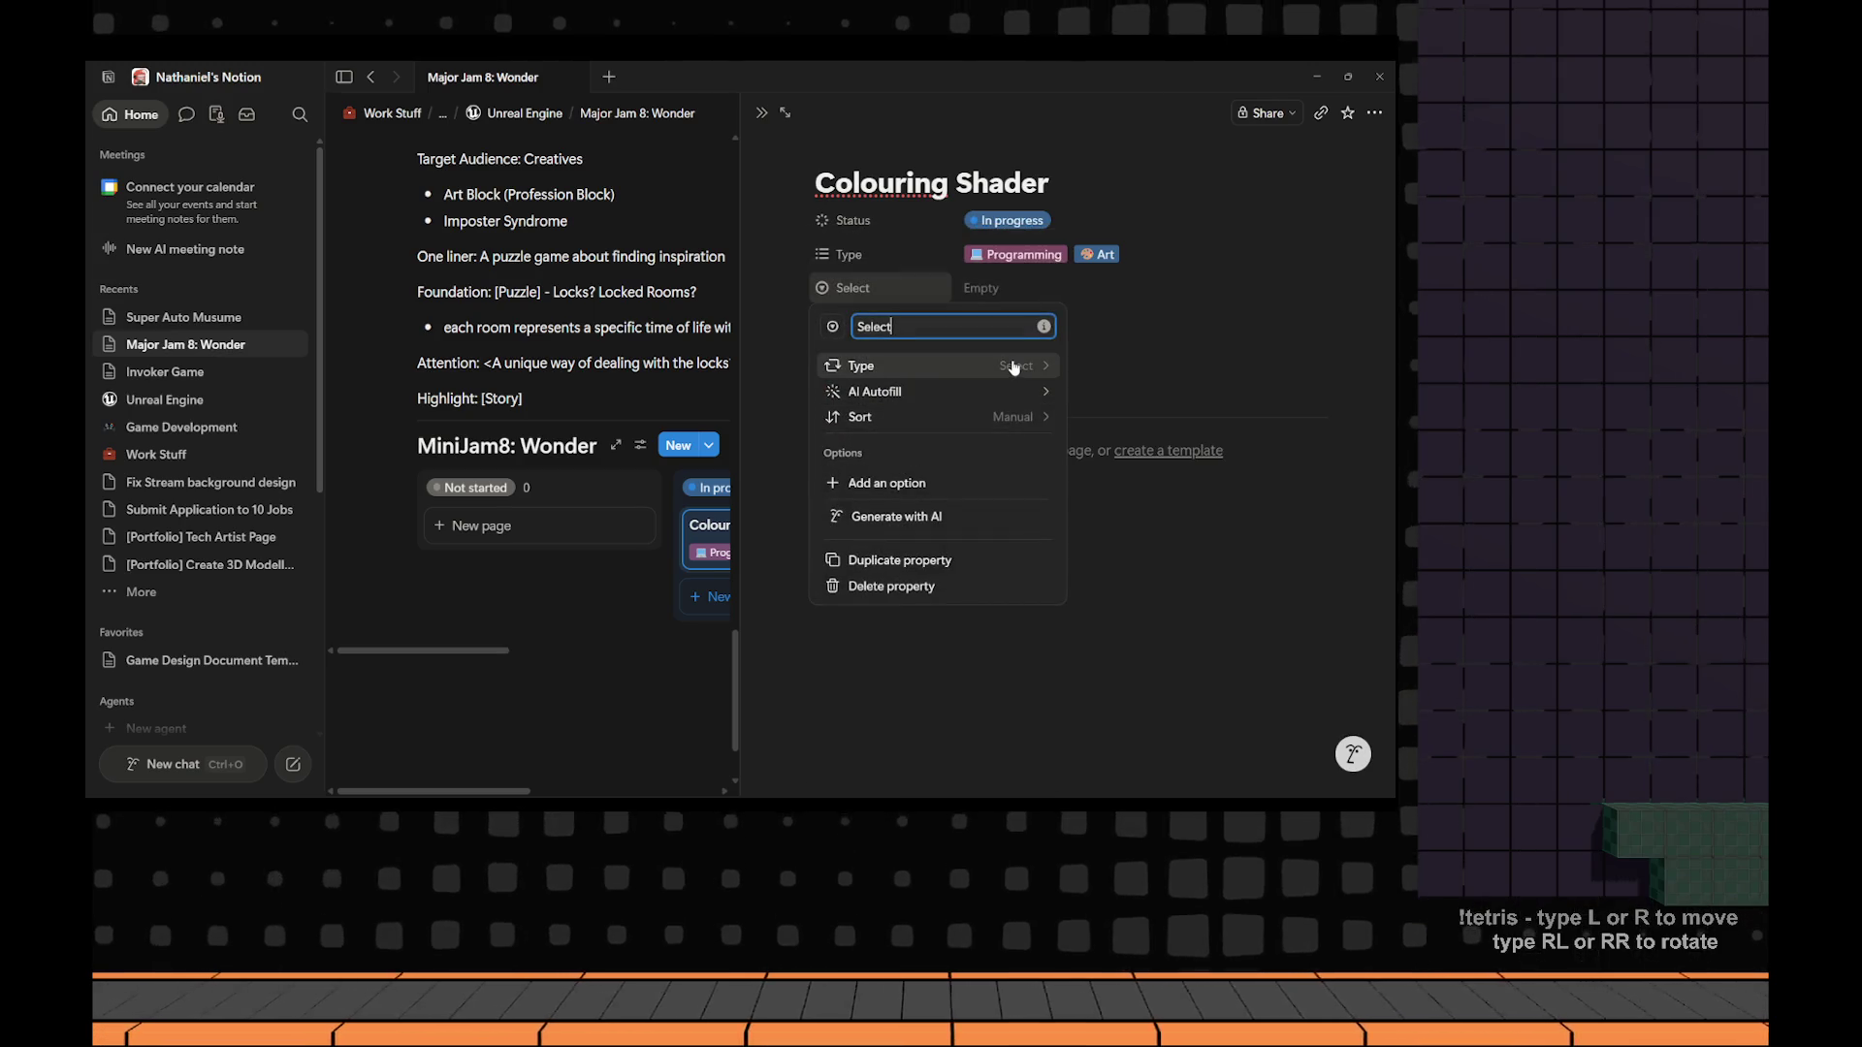
{"action": "type", "text": "Difficulty"}
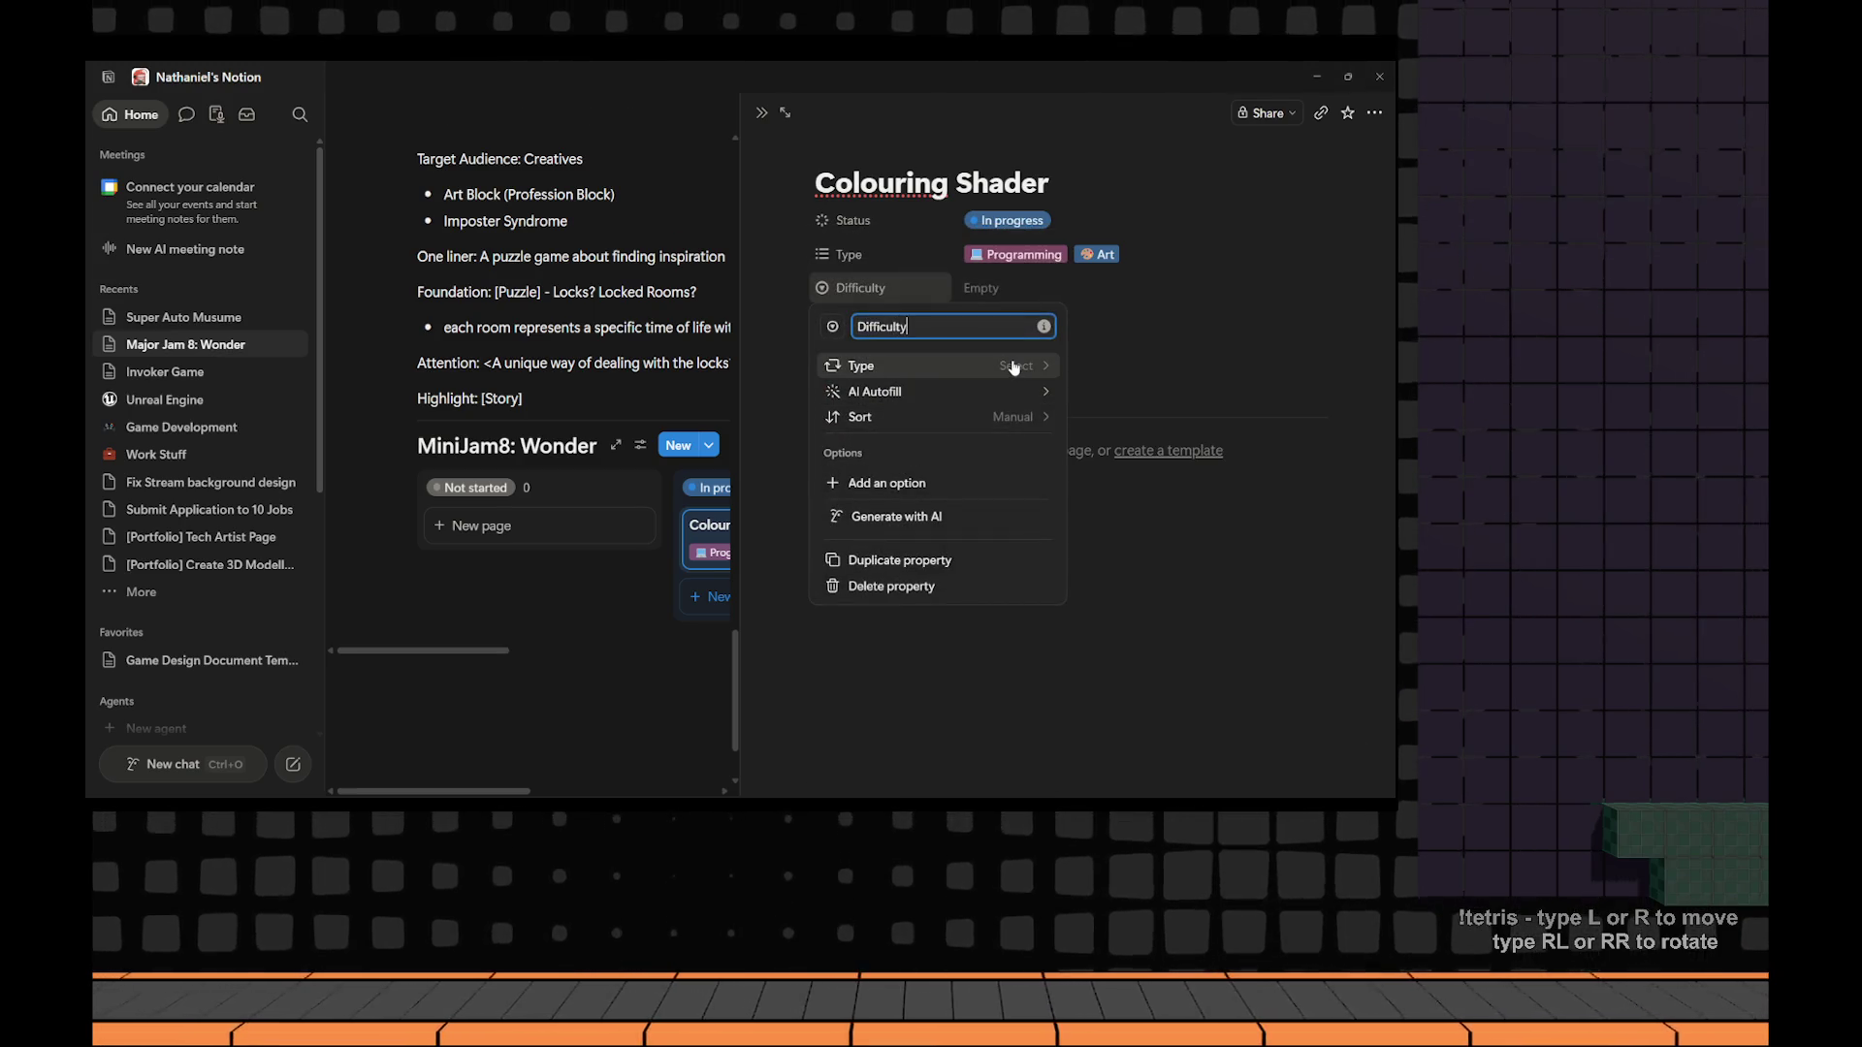
{"action": "left_click", "coordinate": [947, 498]}
{"action": "type", "text": "Easy"}
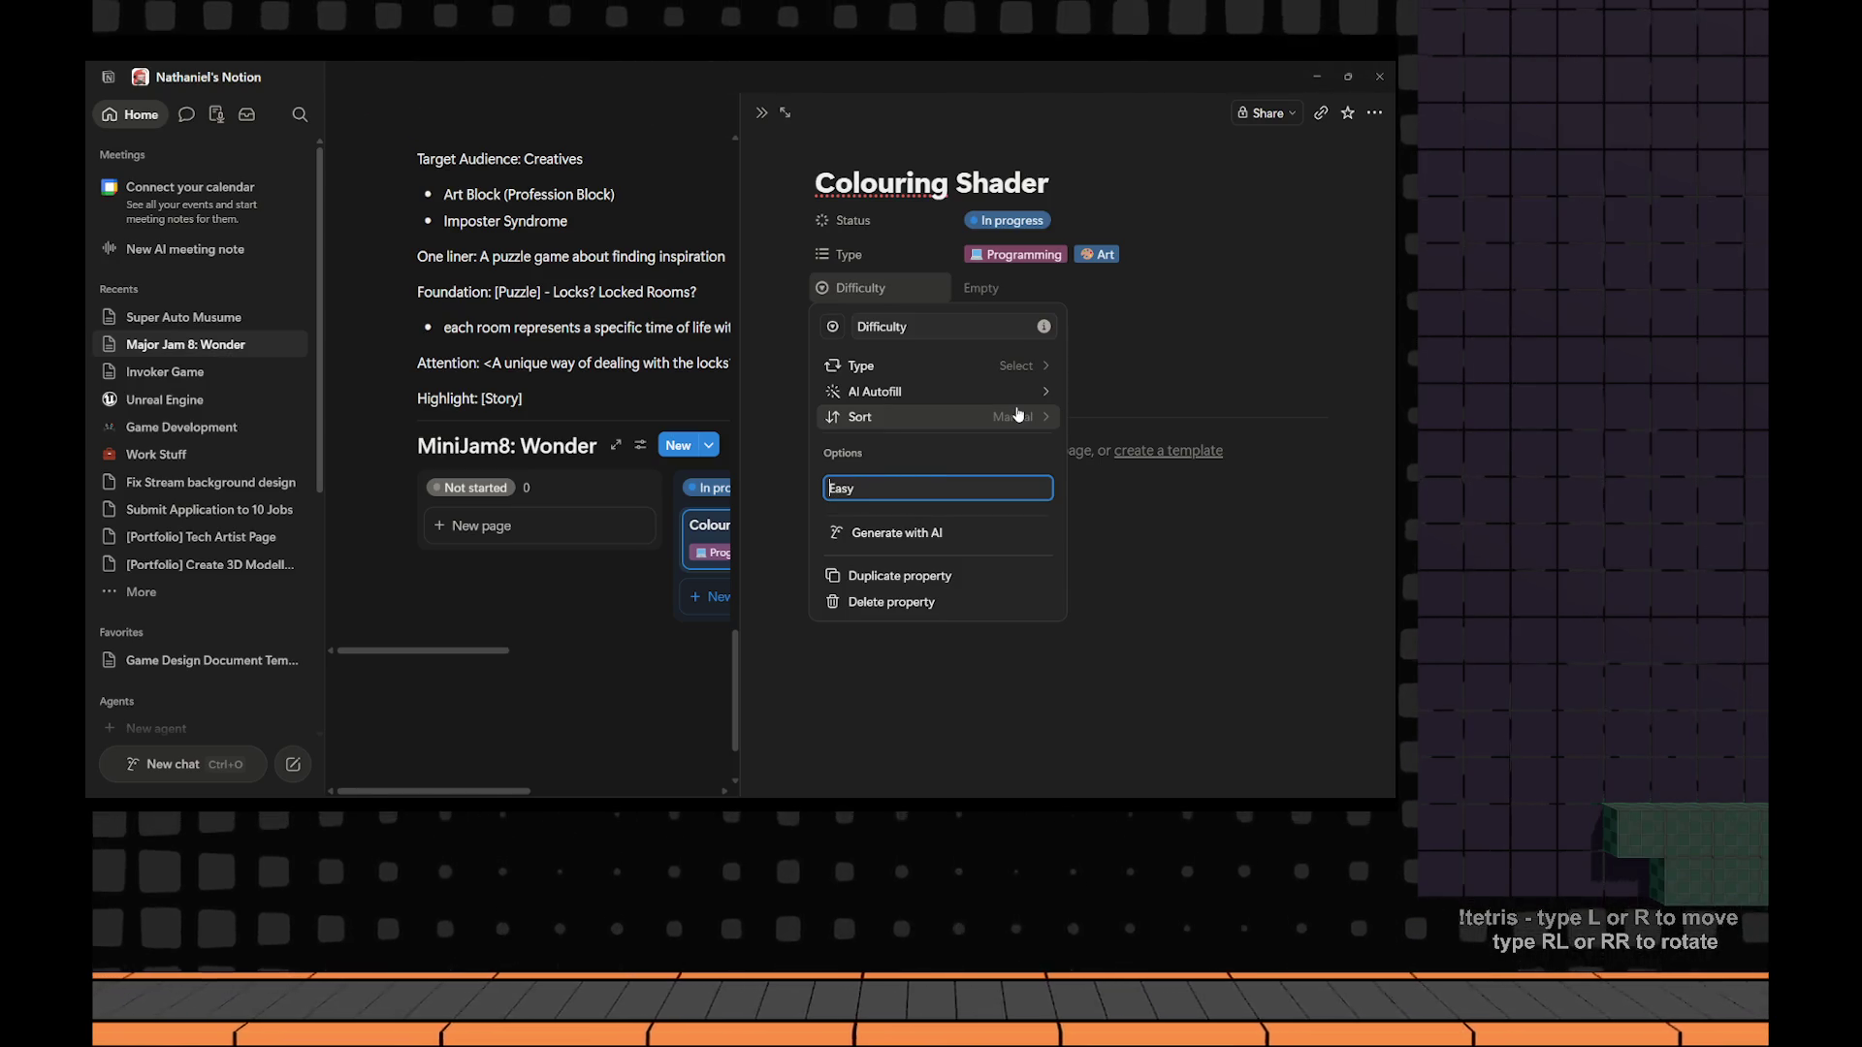
{"action": "key", "text": "super+period"}
{"action": "type", "text": "smile"}
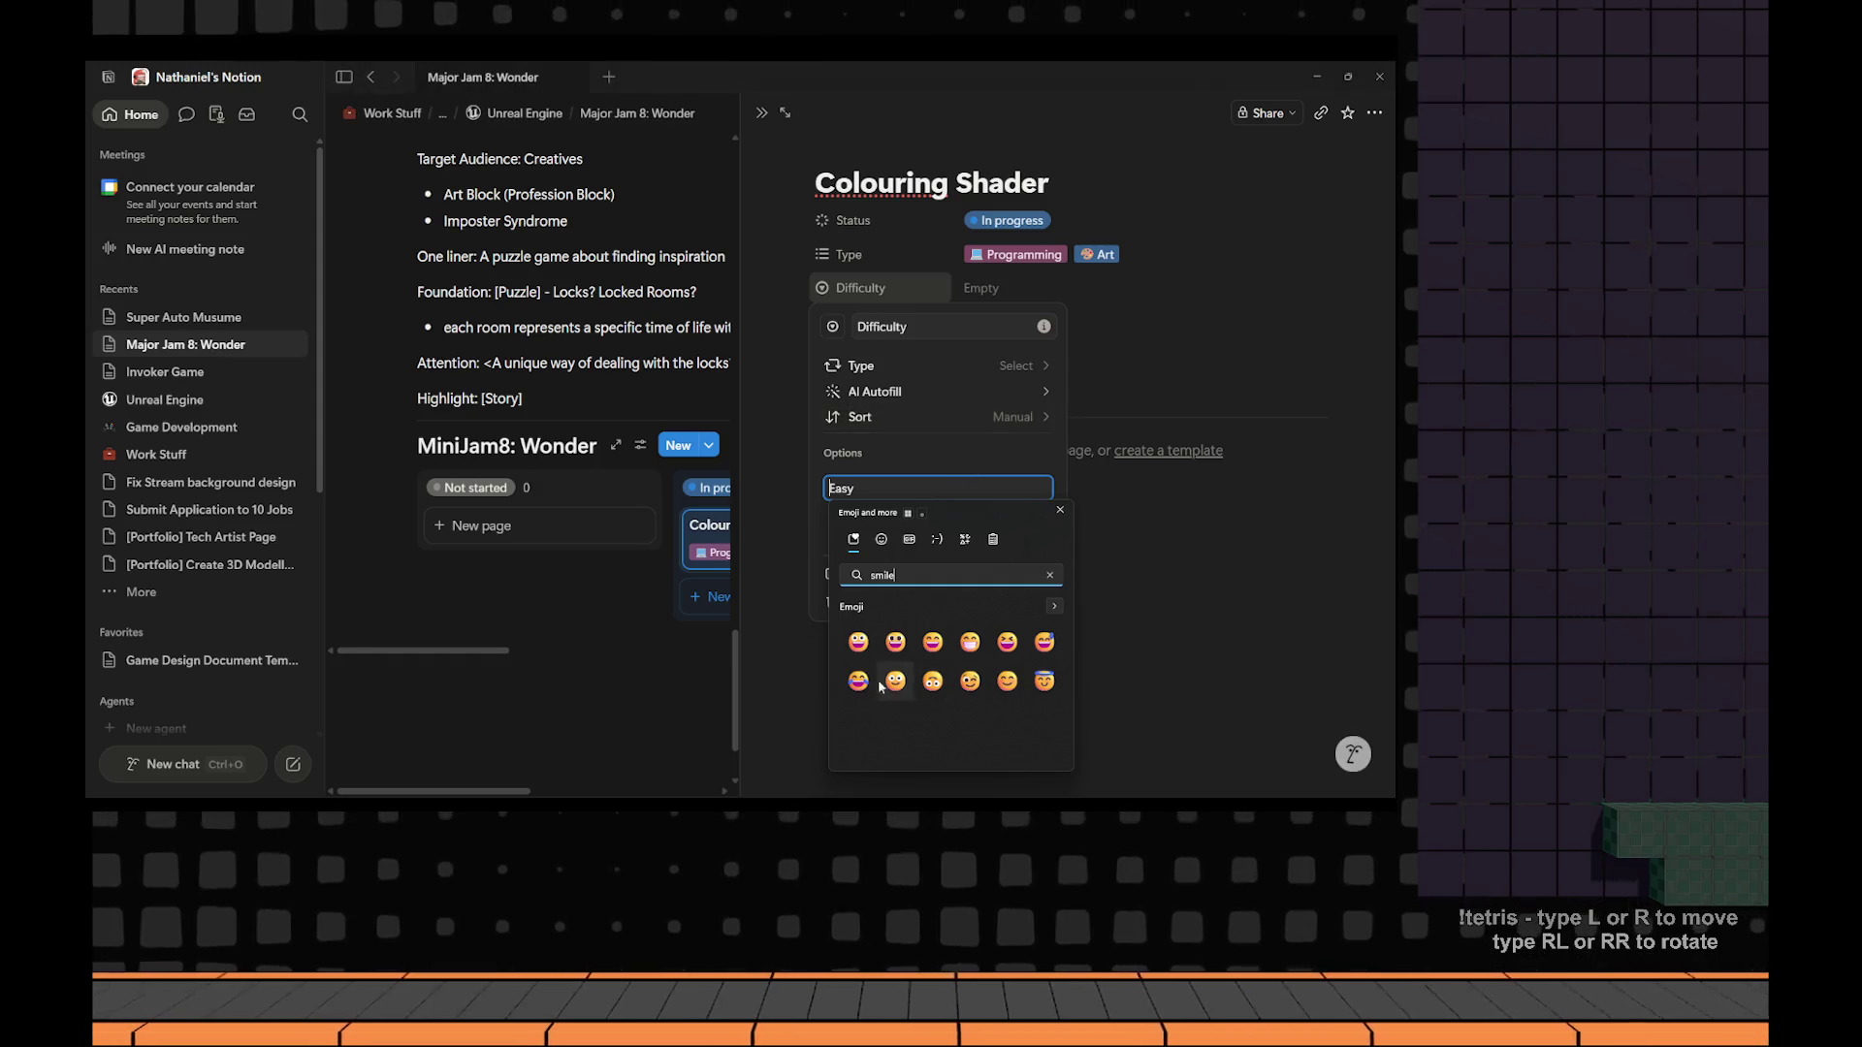
{"action": "left_click", "coordinate": [859, 642]}
{"action": "key", "text": "Return"}
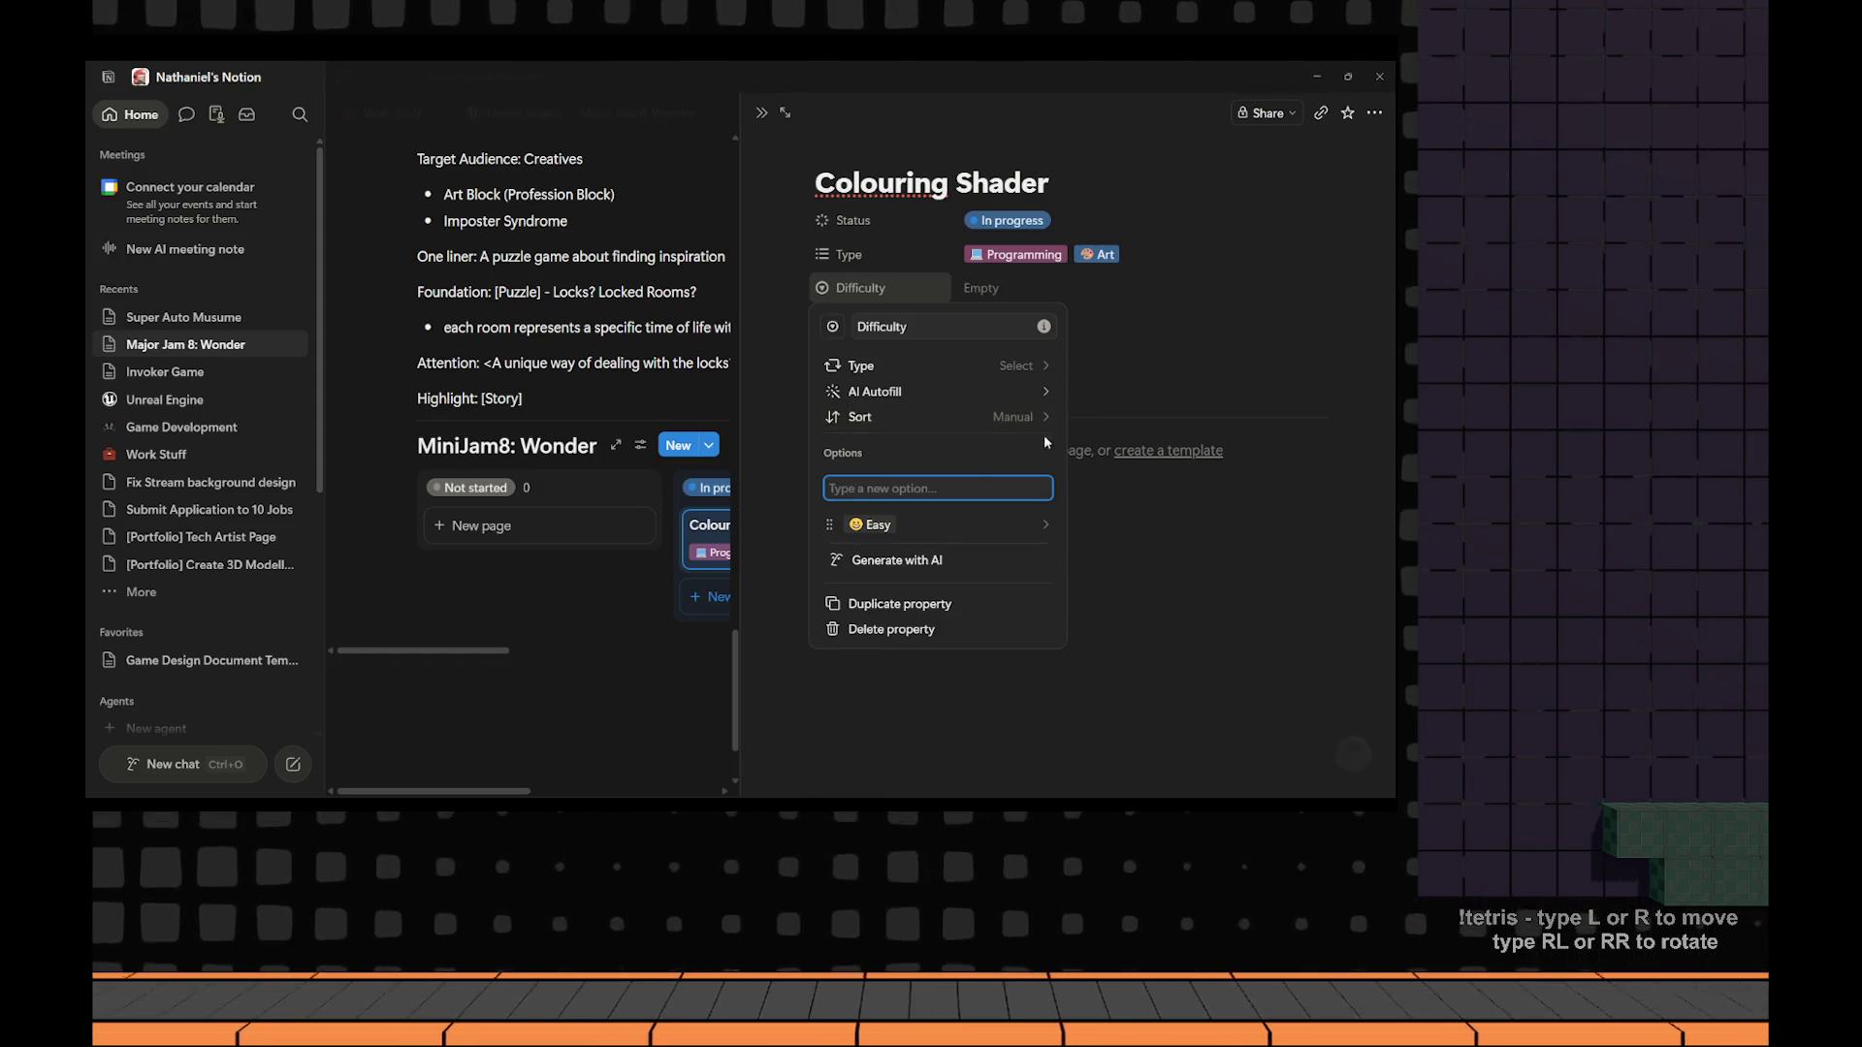
Add a 'Medium' option prefixed with an angry-face emoji.
{"action": "type", "text": "Medium"}
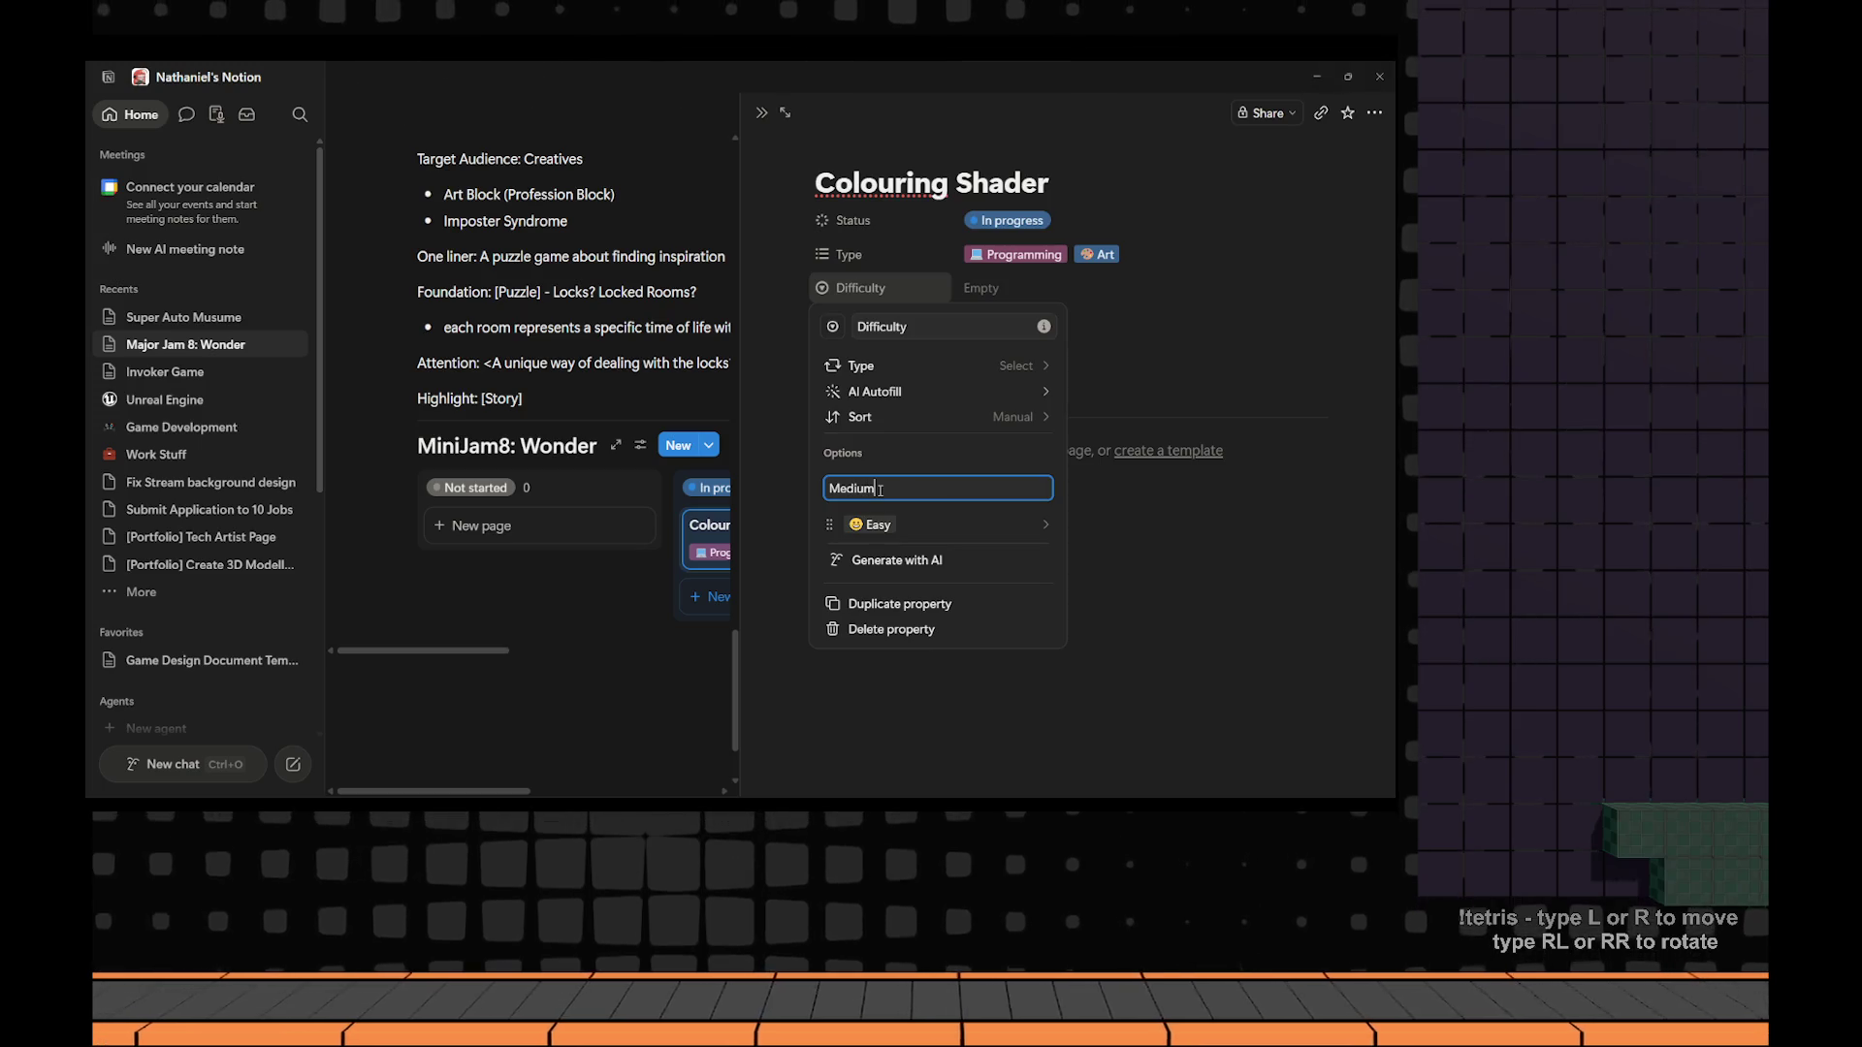
{"action": "key", "text": "super+period"}
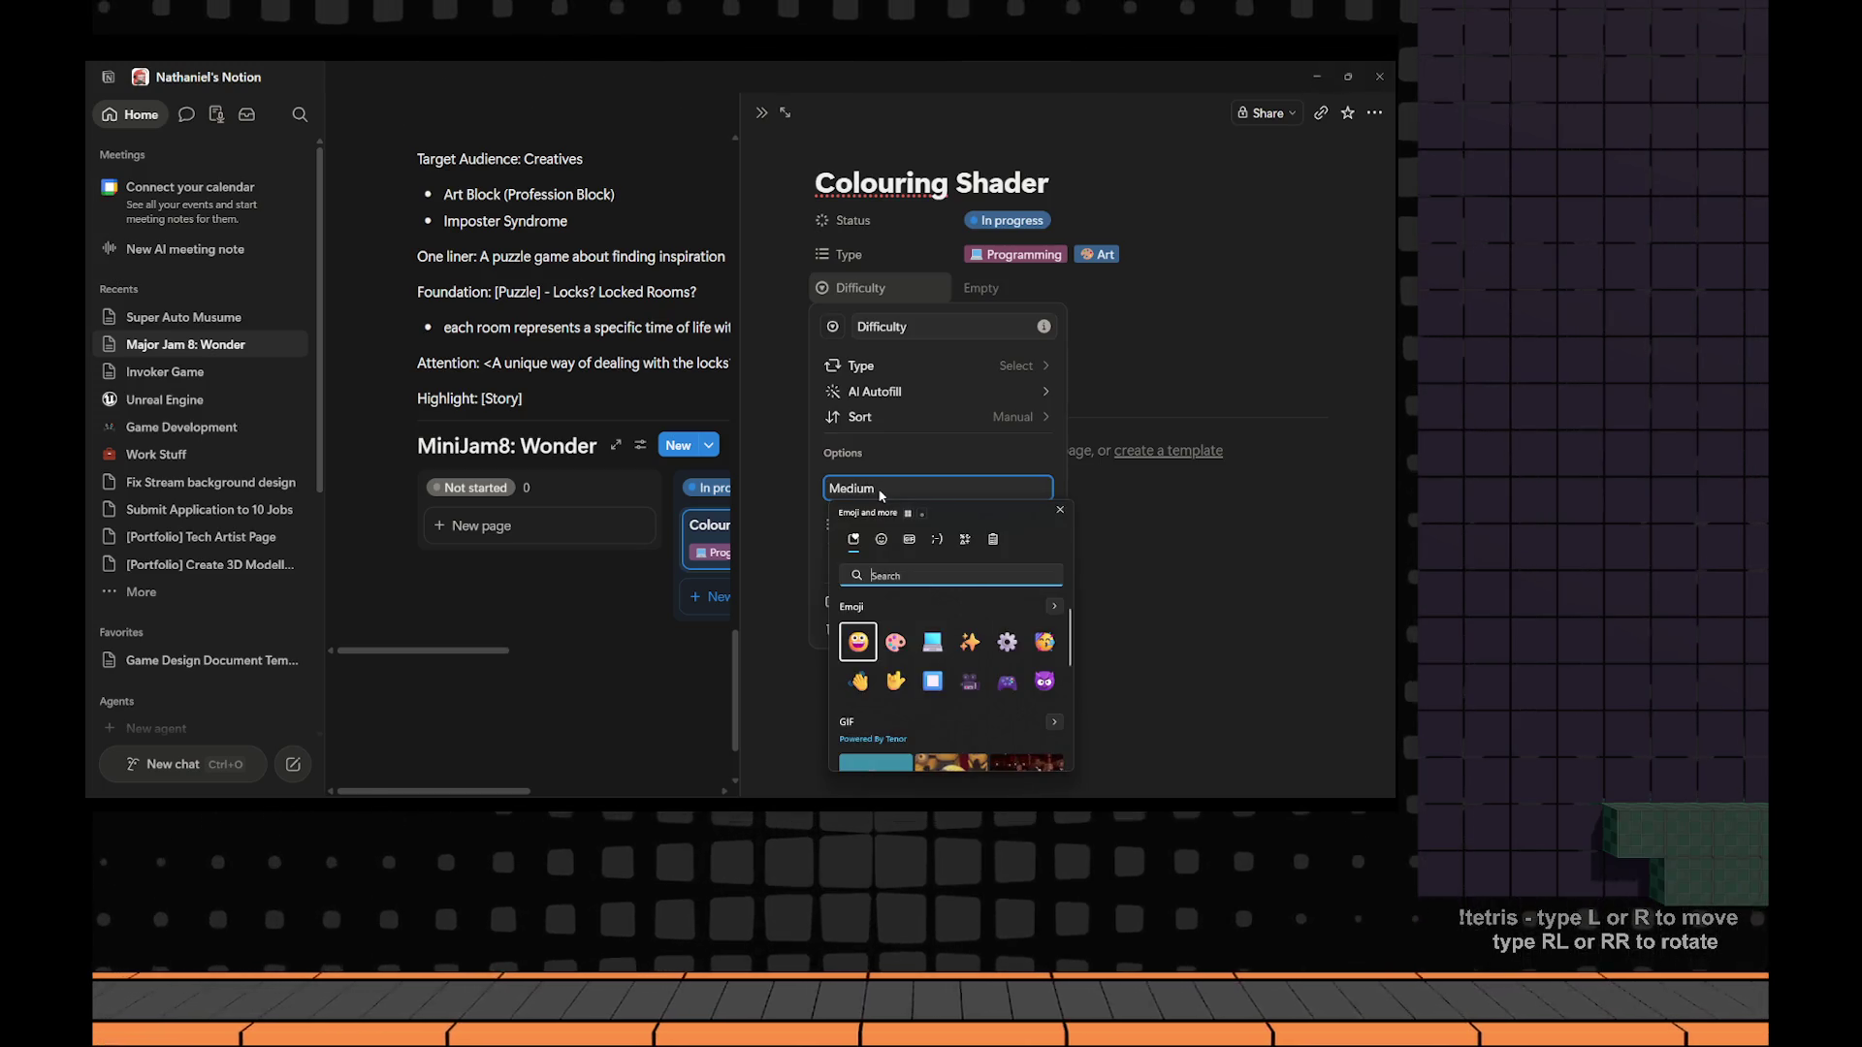
{"action": "type", "text": "wowrried"}
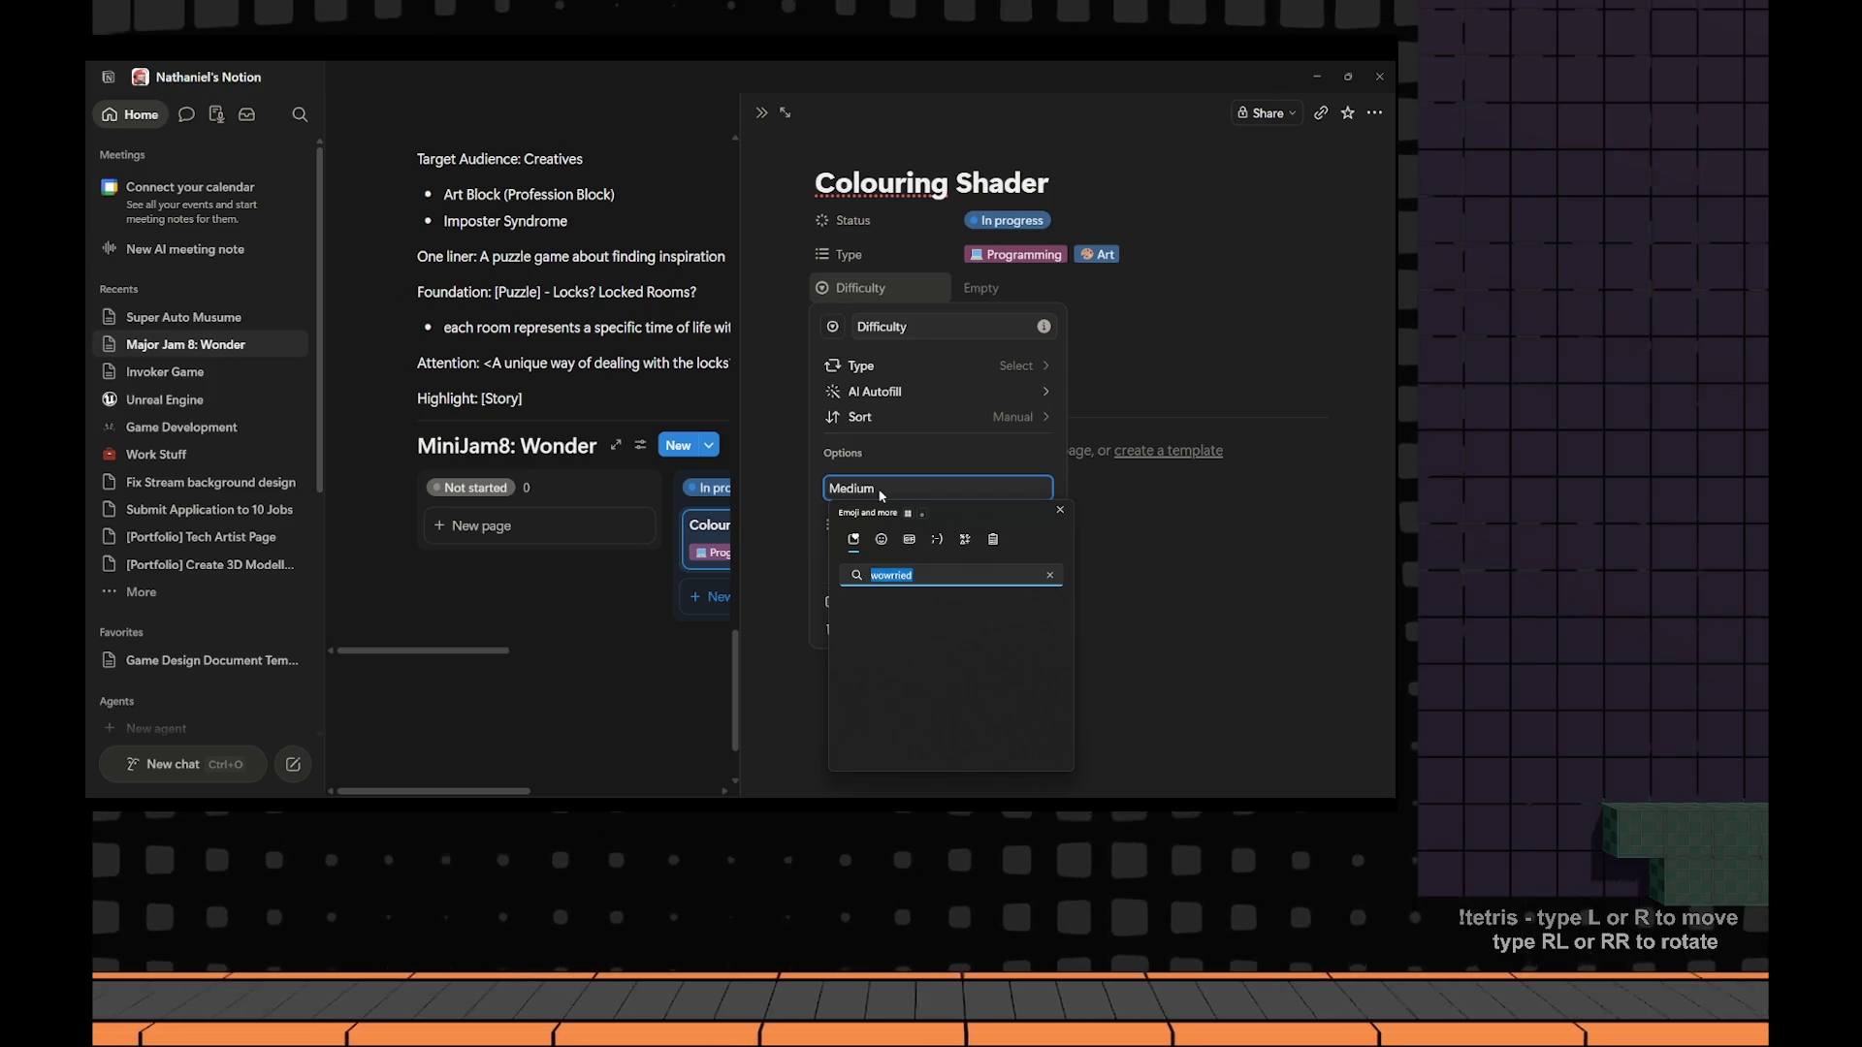
{"action": "type", "text": "worried"}
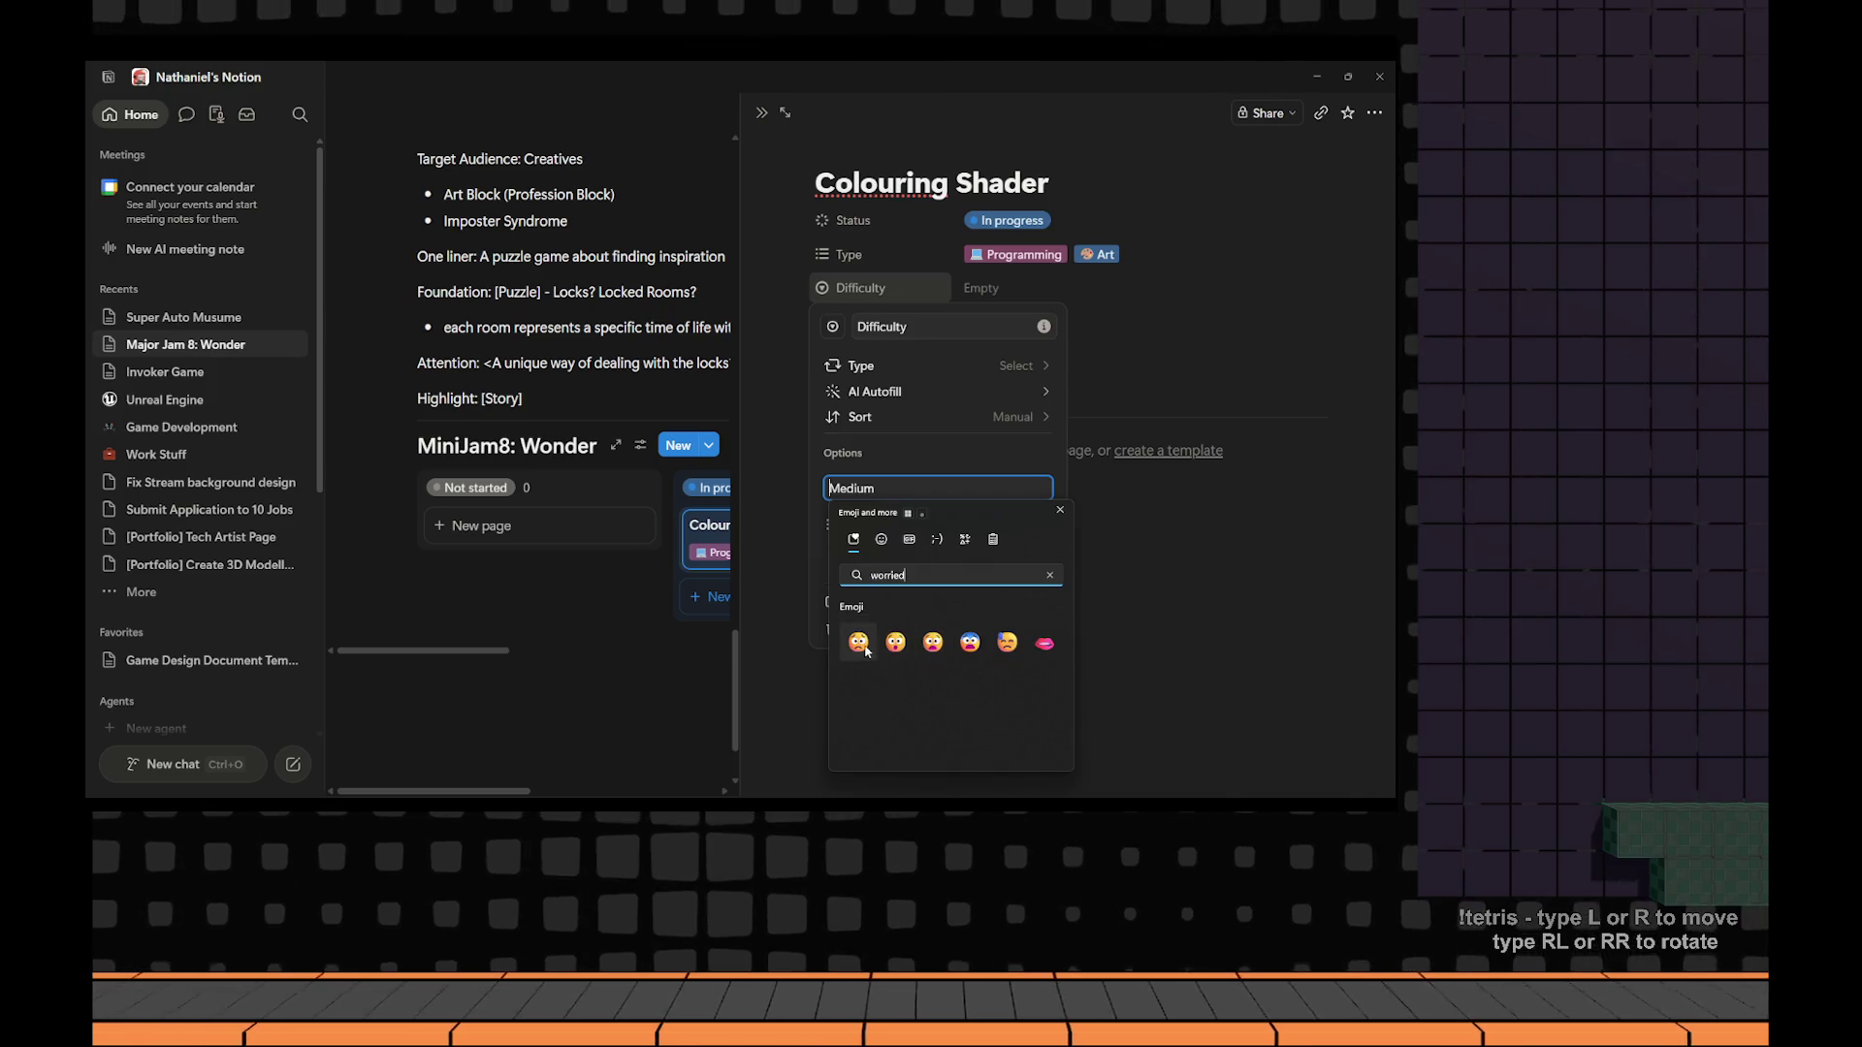
{"action": "left_click", "coordinate": [860, 644]}
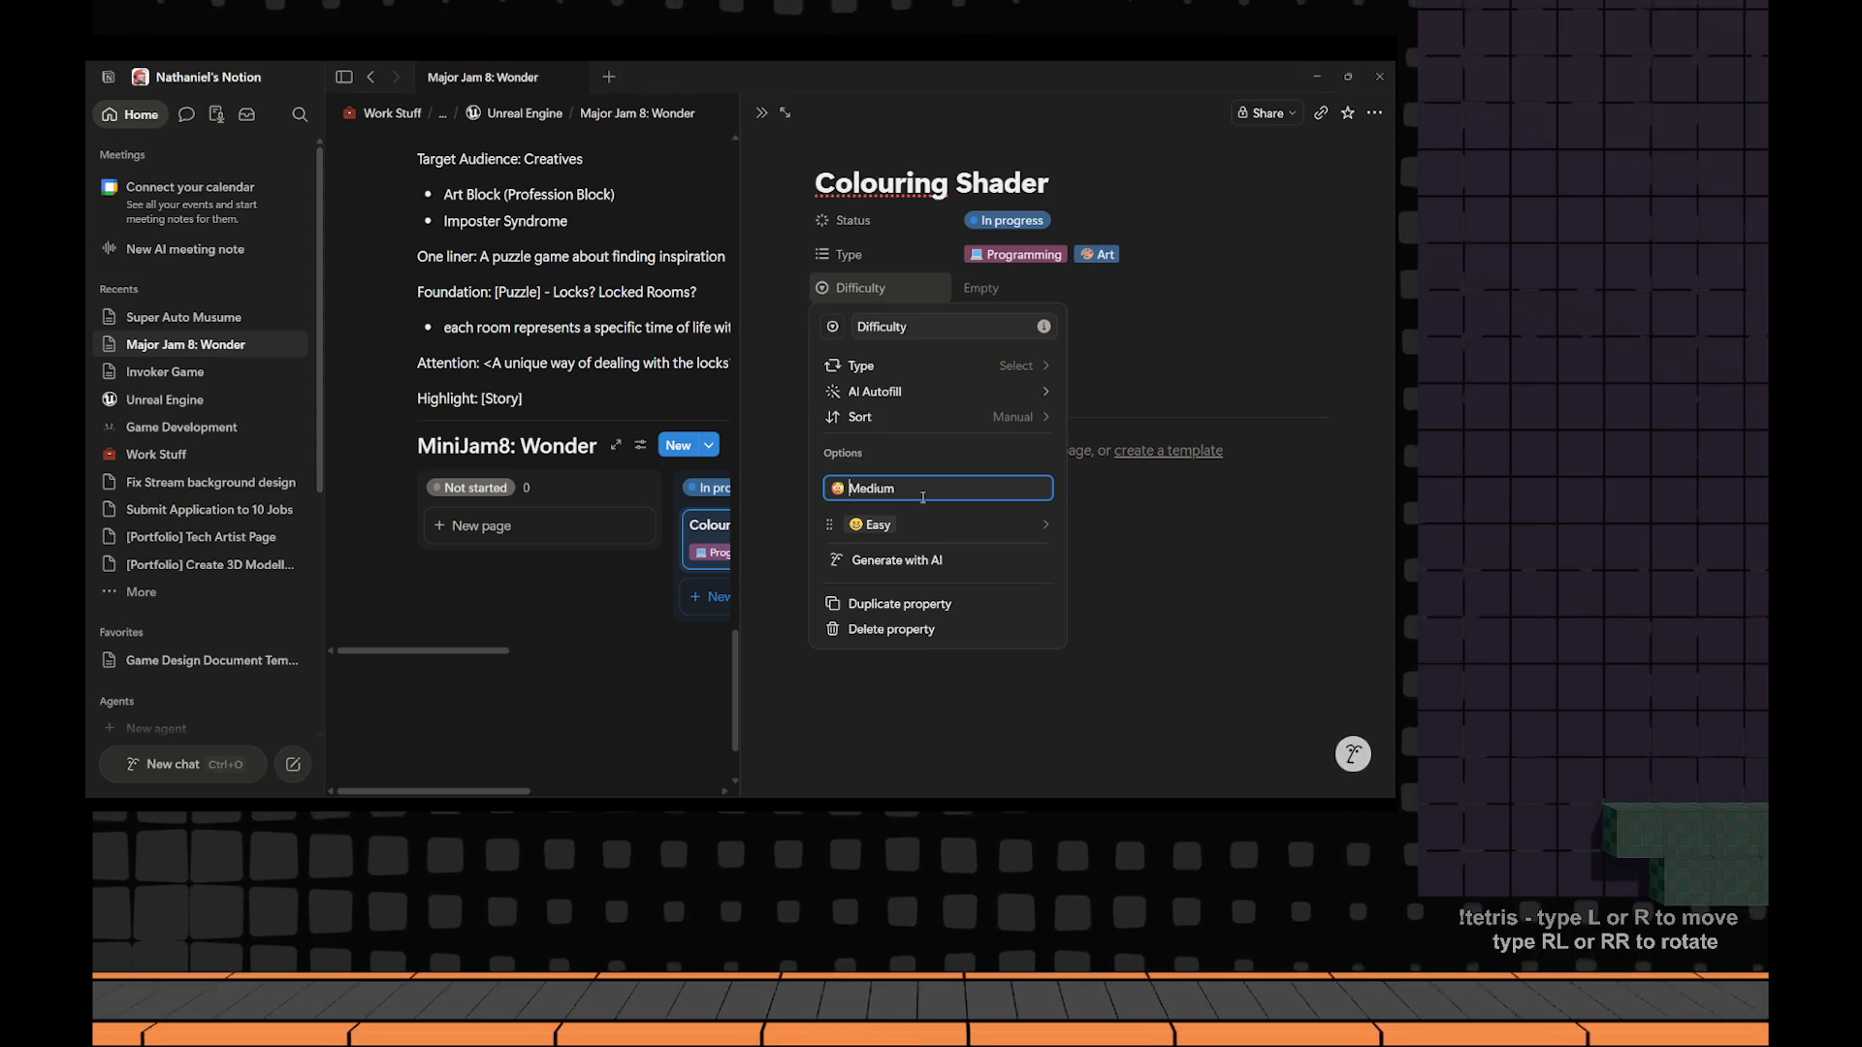
{"action": "key", "text": "BackSpace"}
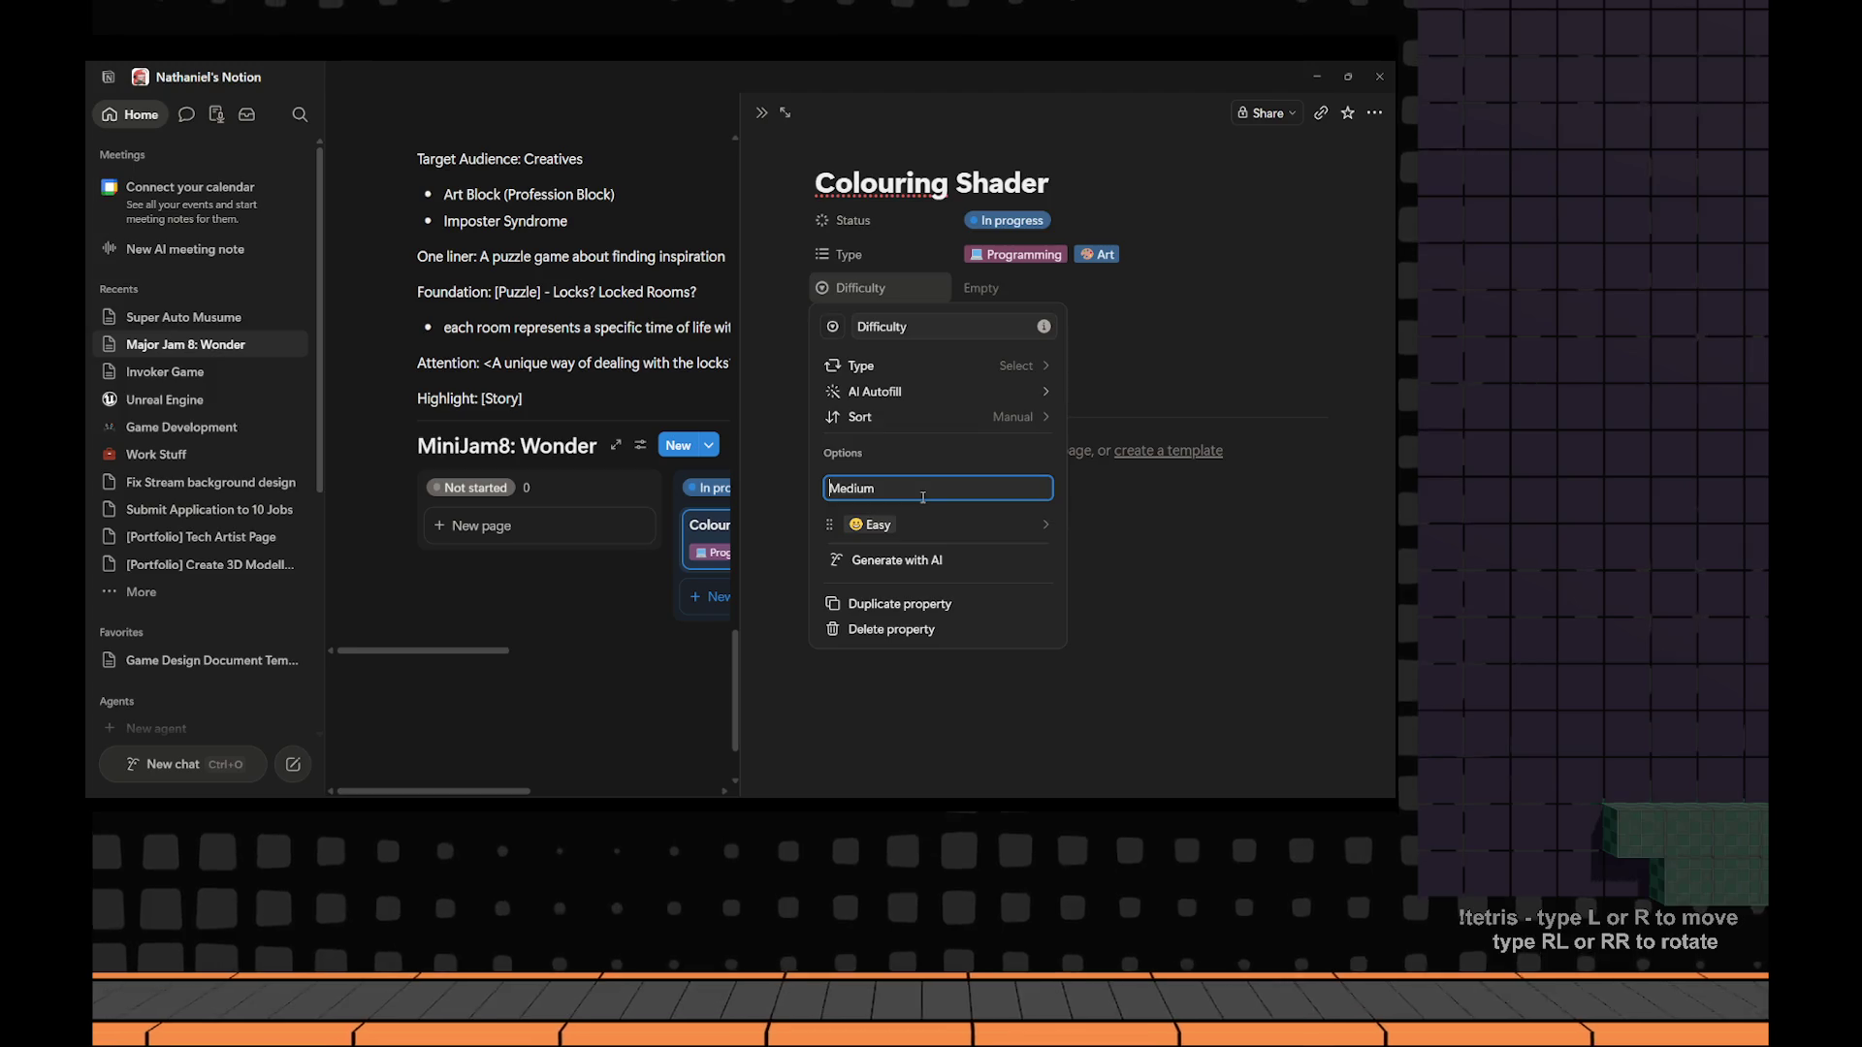
{"action": "key", "text": "super+period"}
{"action": "type", "text": "ang"}
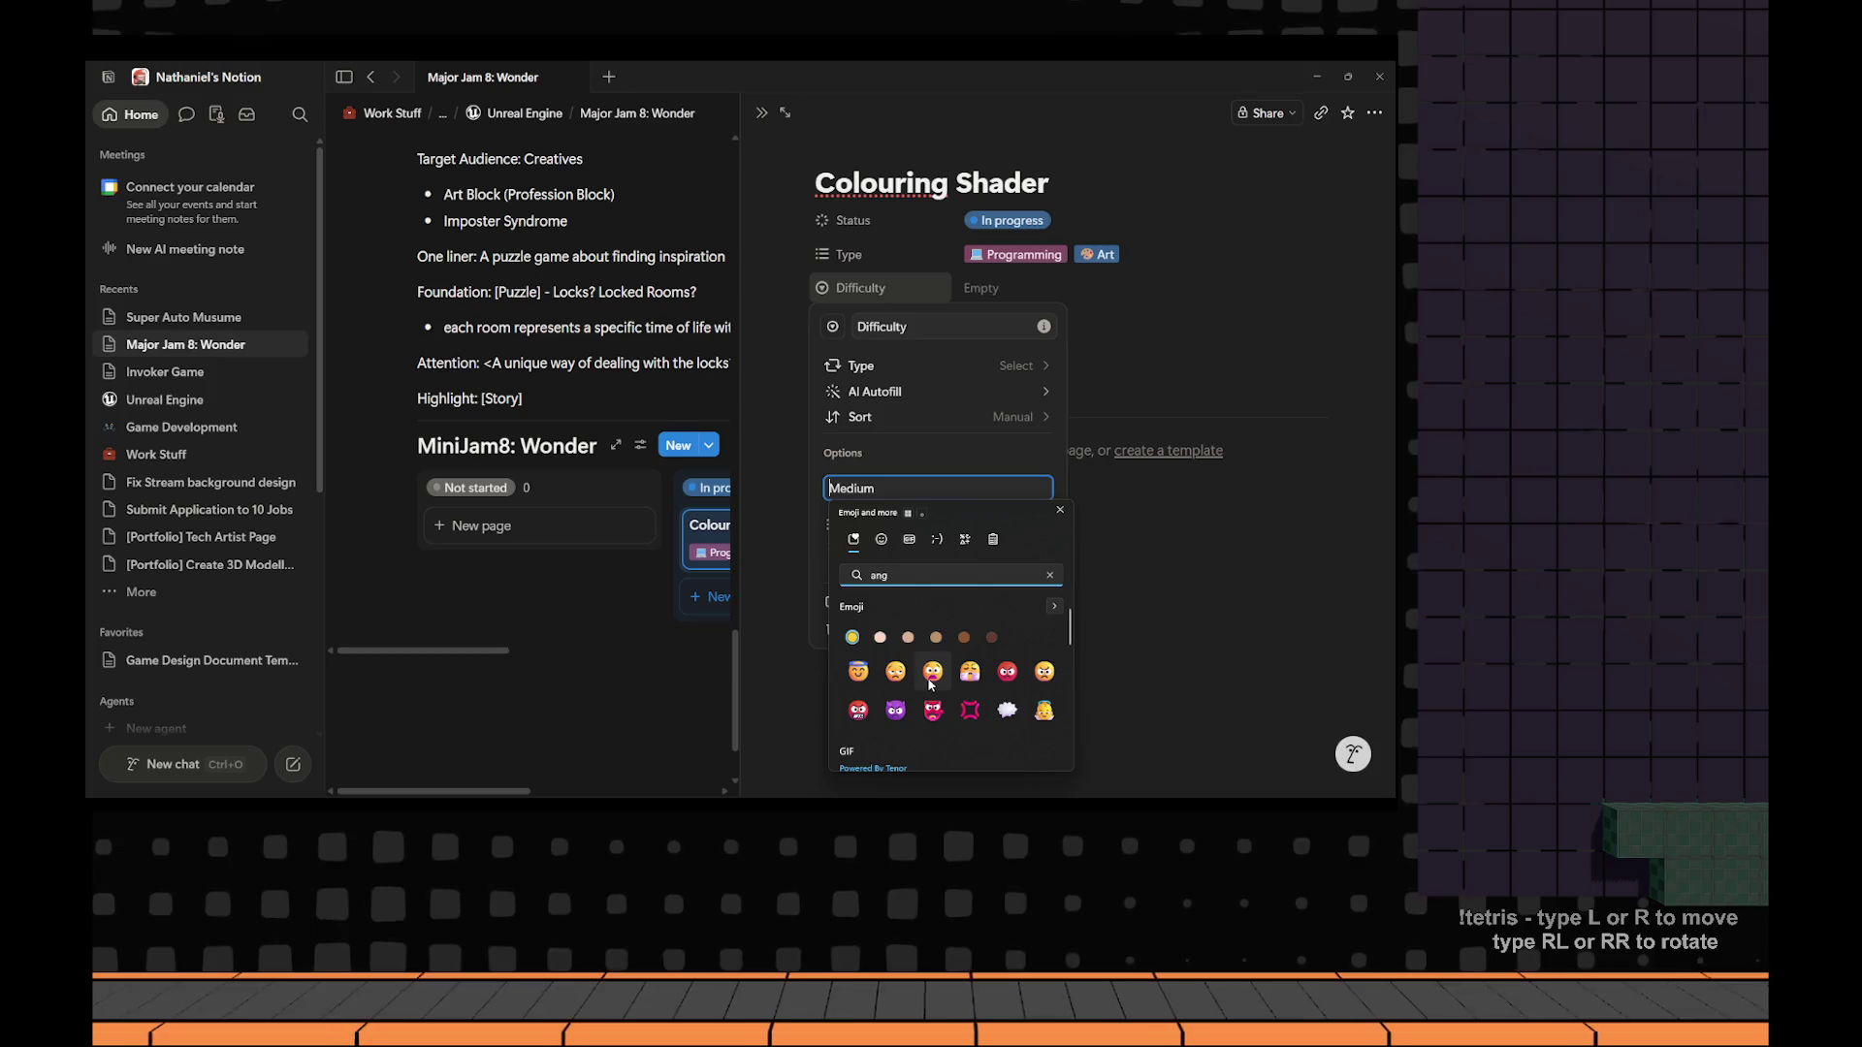
{"action": "left_click", "coordinate": [1045, 671]}
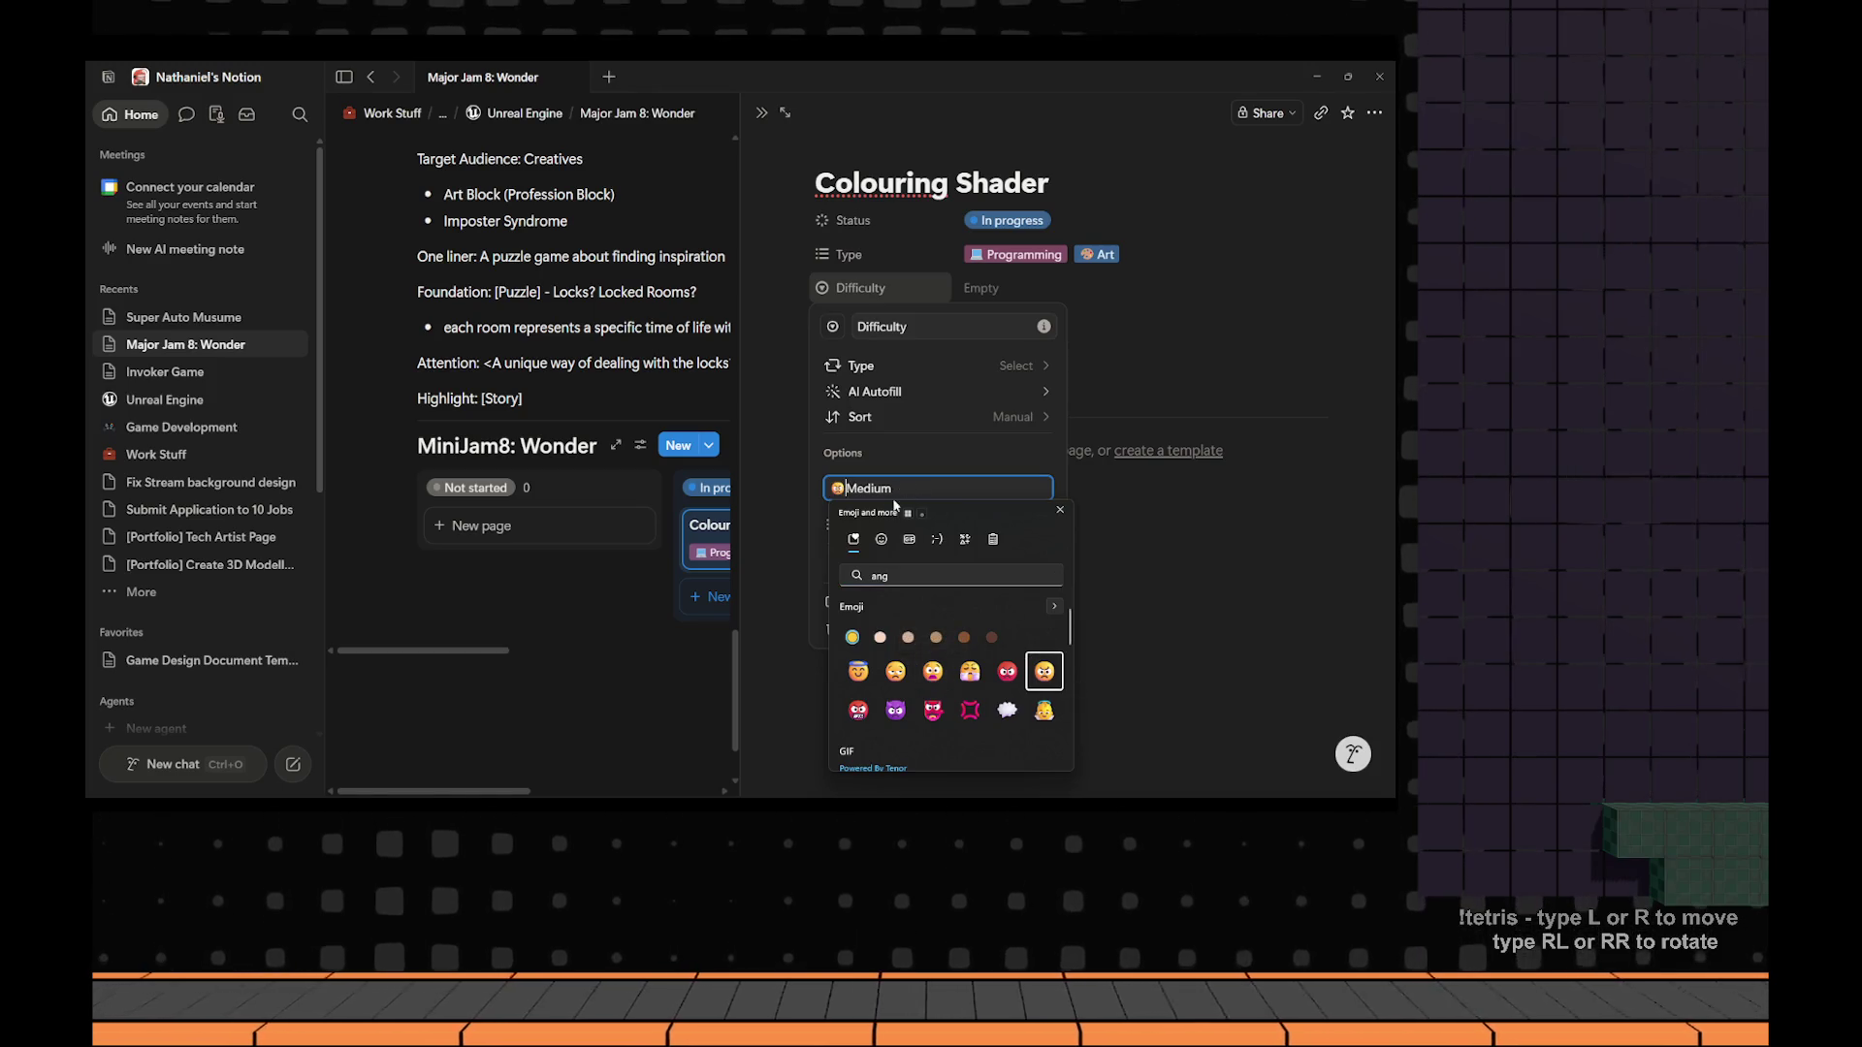
{"action": "key", "text": "Escape"}
{"action": "key", "text": "Return"}
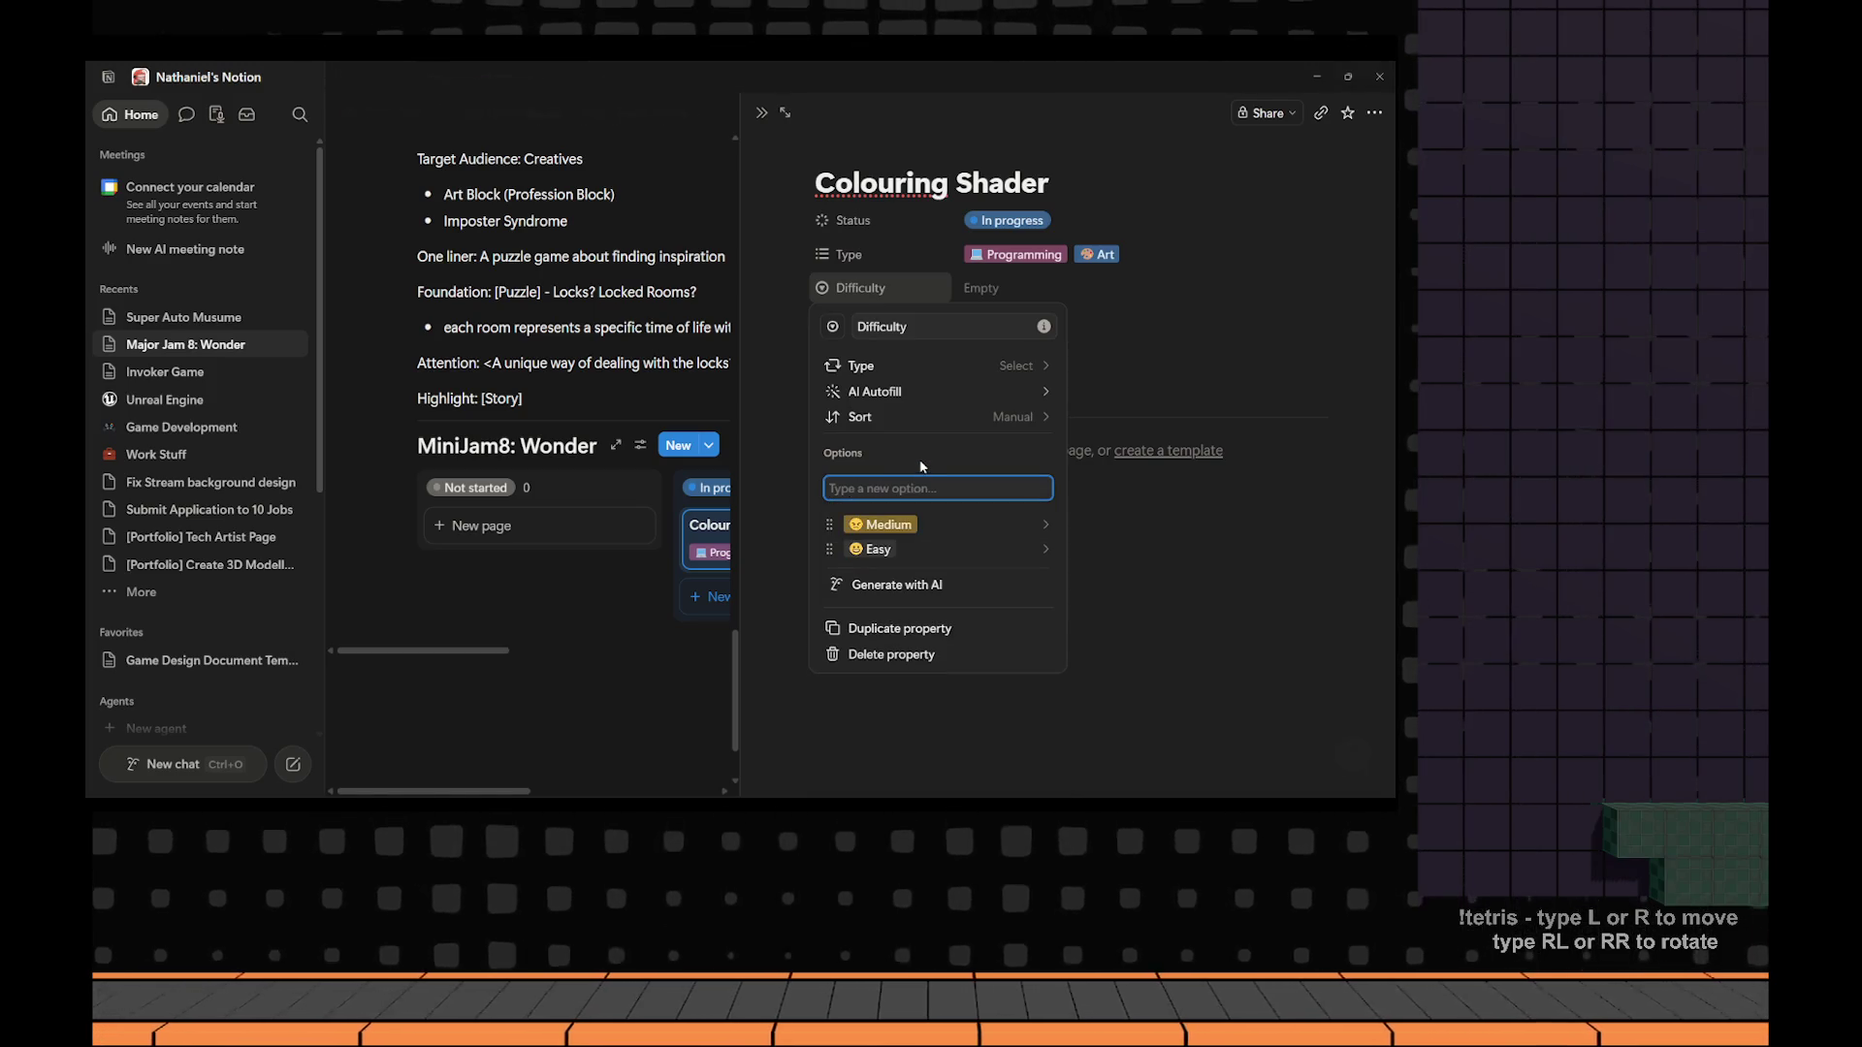
Add a 'Hard' option prefixed with a red angry emoji.
{"action": "key", "text": "super+period"}
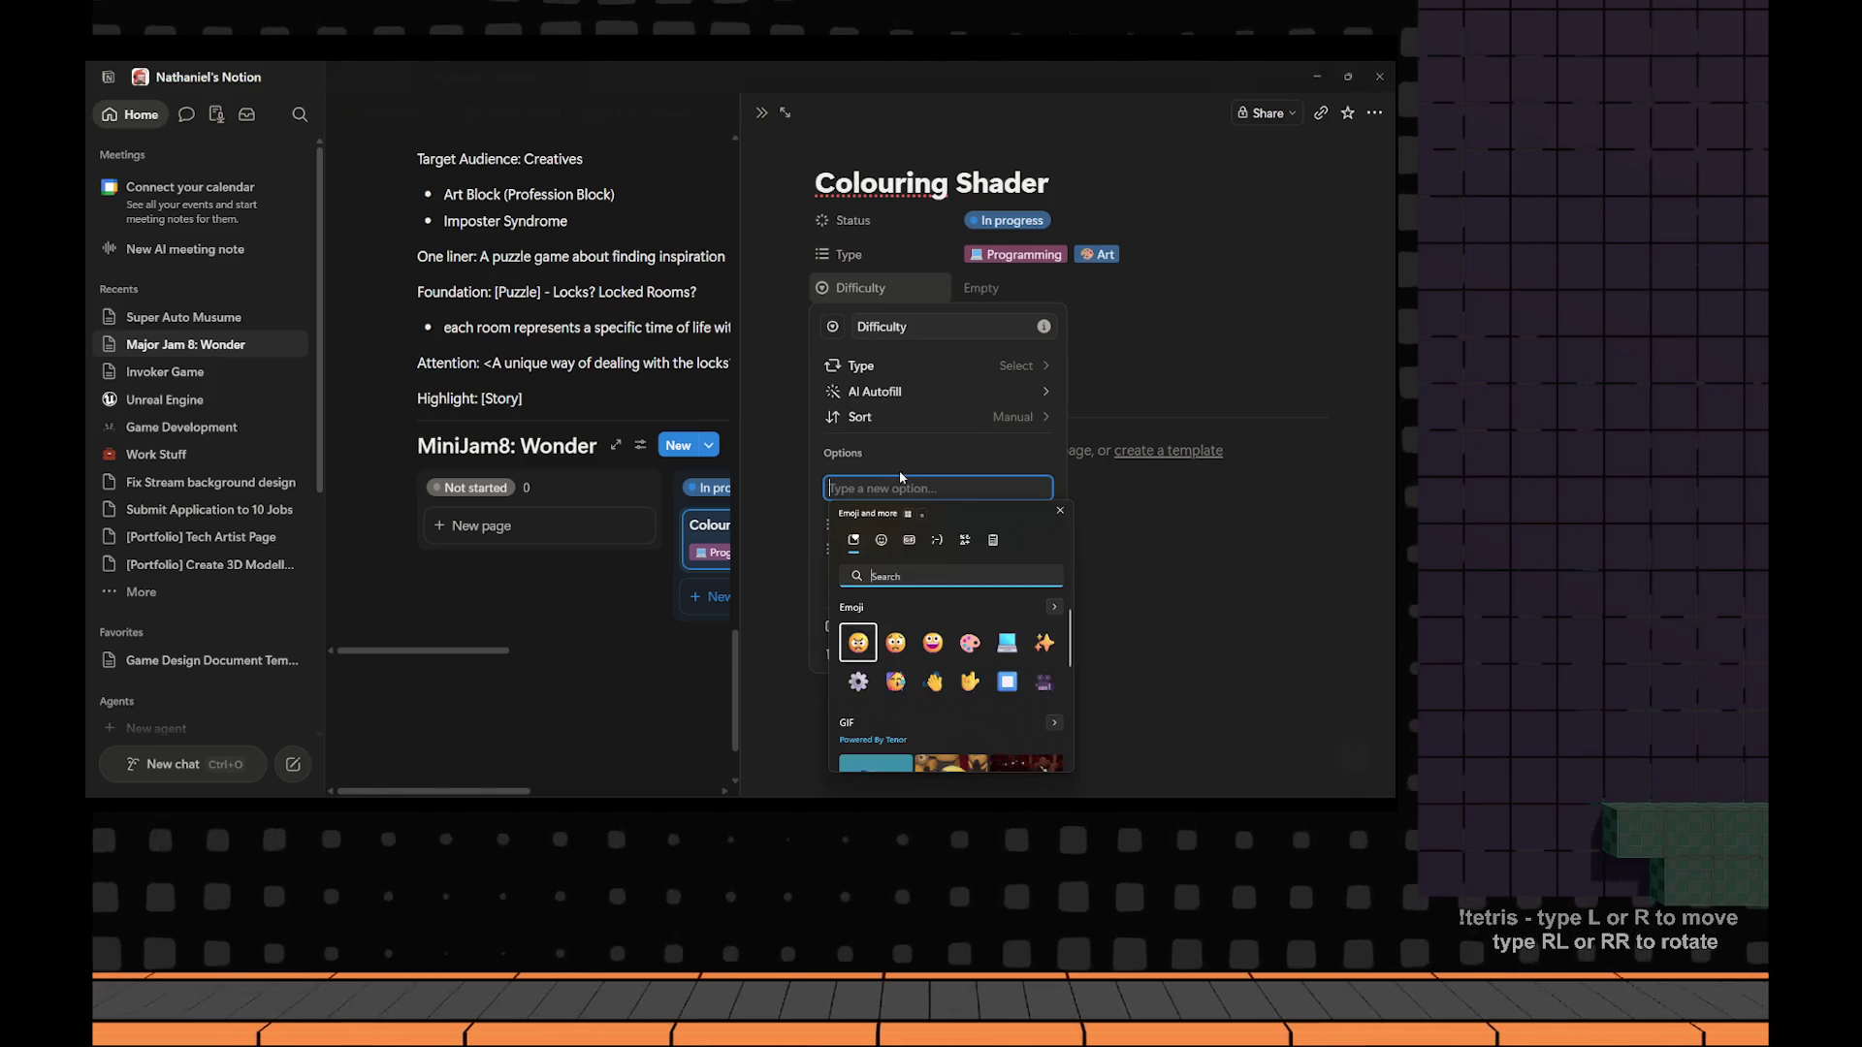
{"action": "type", "text": "angry"}
{"action": "key", "text": "Right"}
{"action": "key", "text": "Right"}
{"action": "key", "text": "Right"}
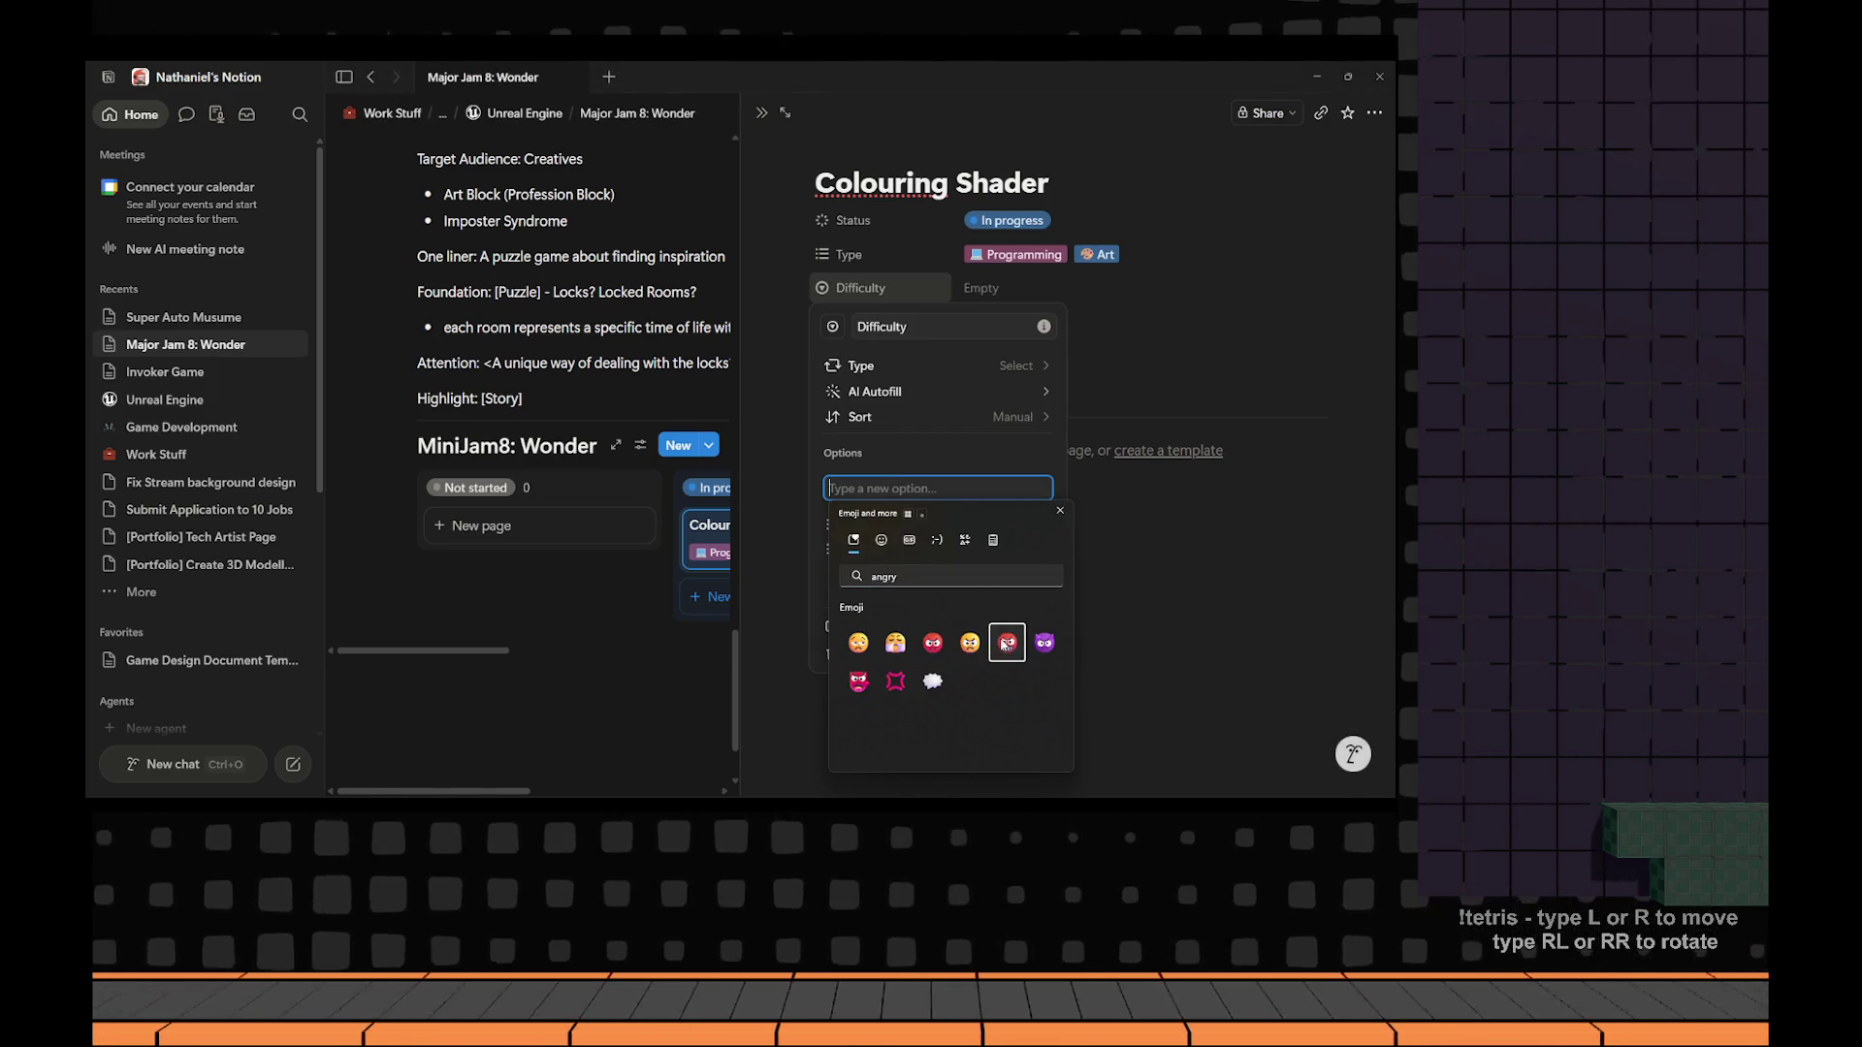
{"action": "key", "text": "Return"}
{"action": "key", "text": "Escape"}
{"action": "type", "text": "Hard"}
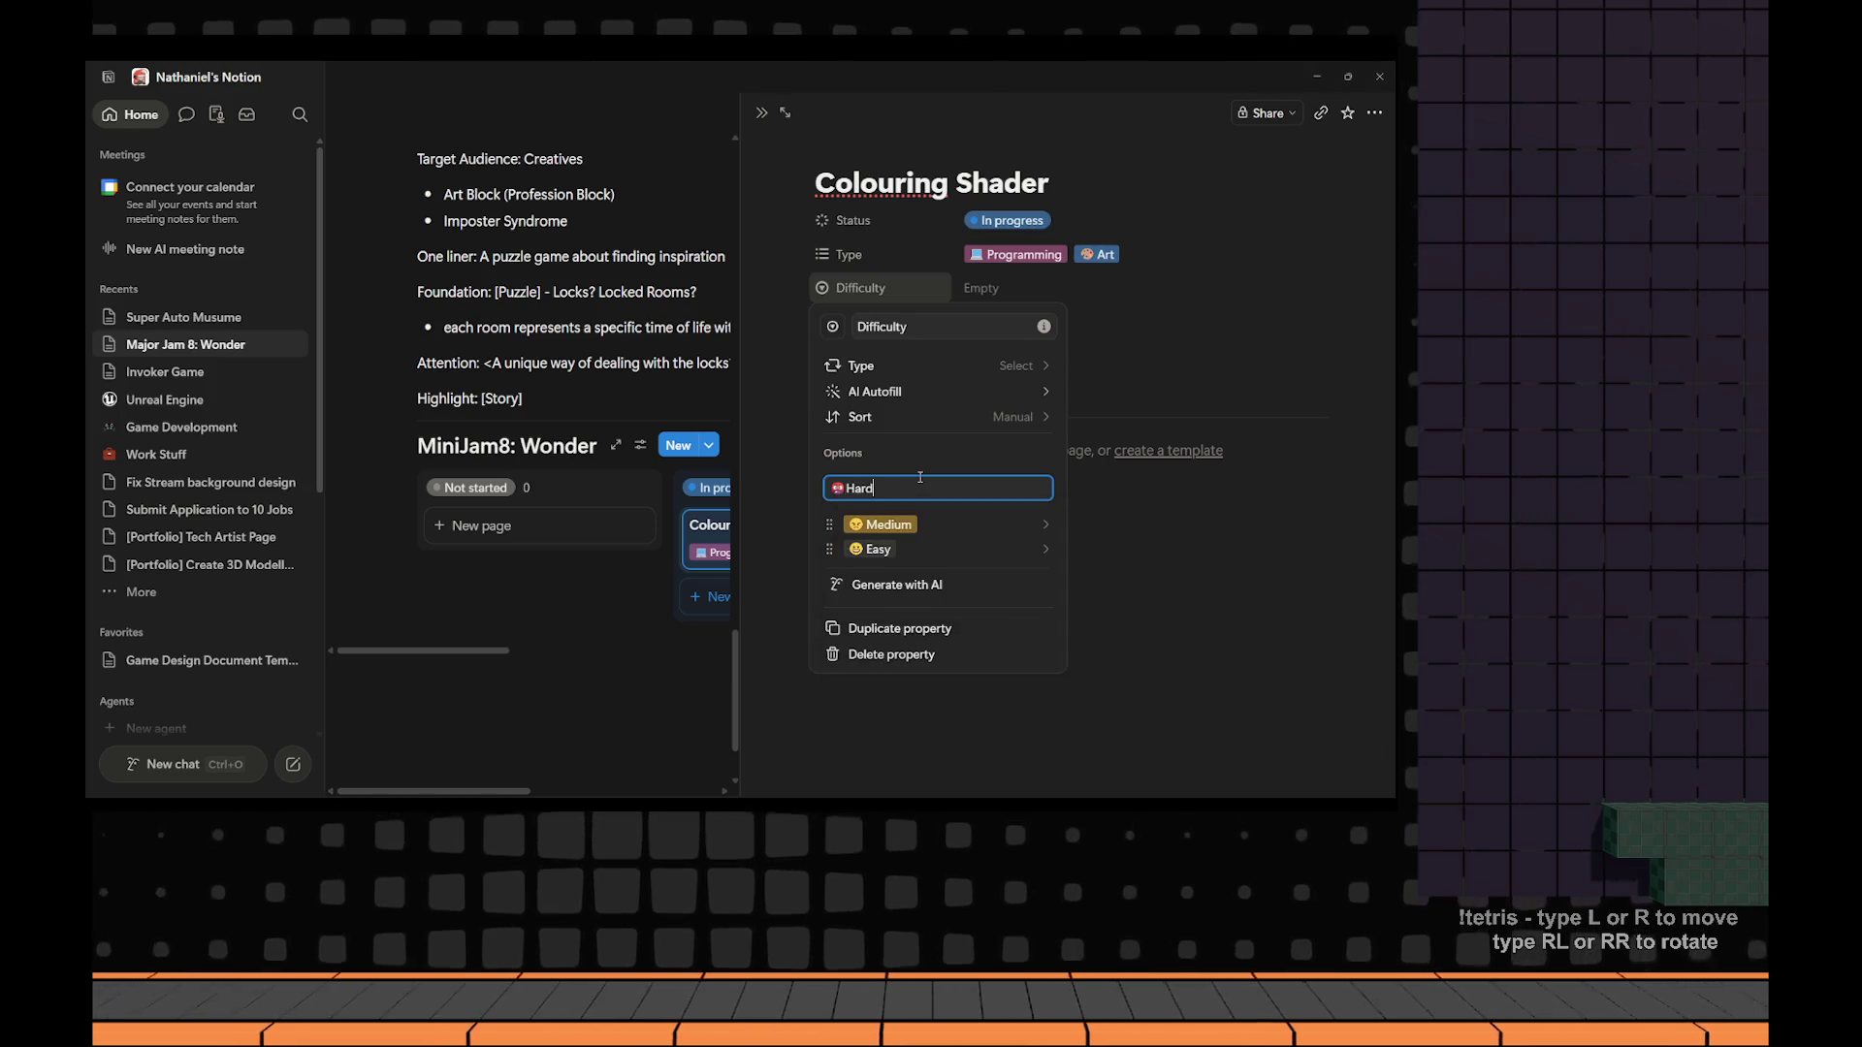
{"action": "key", "text": "Return"}
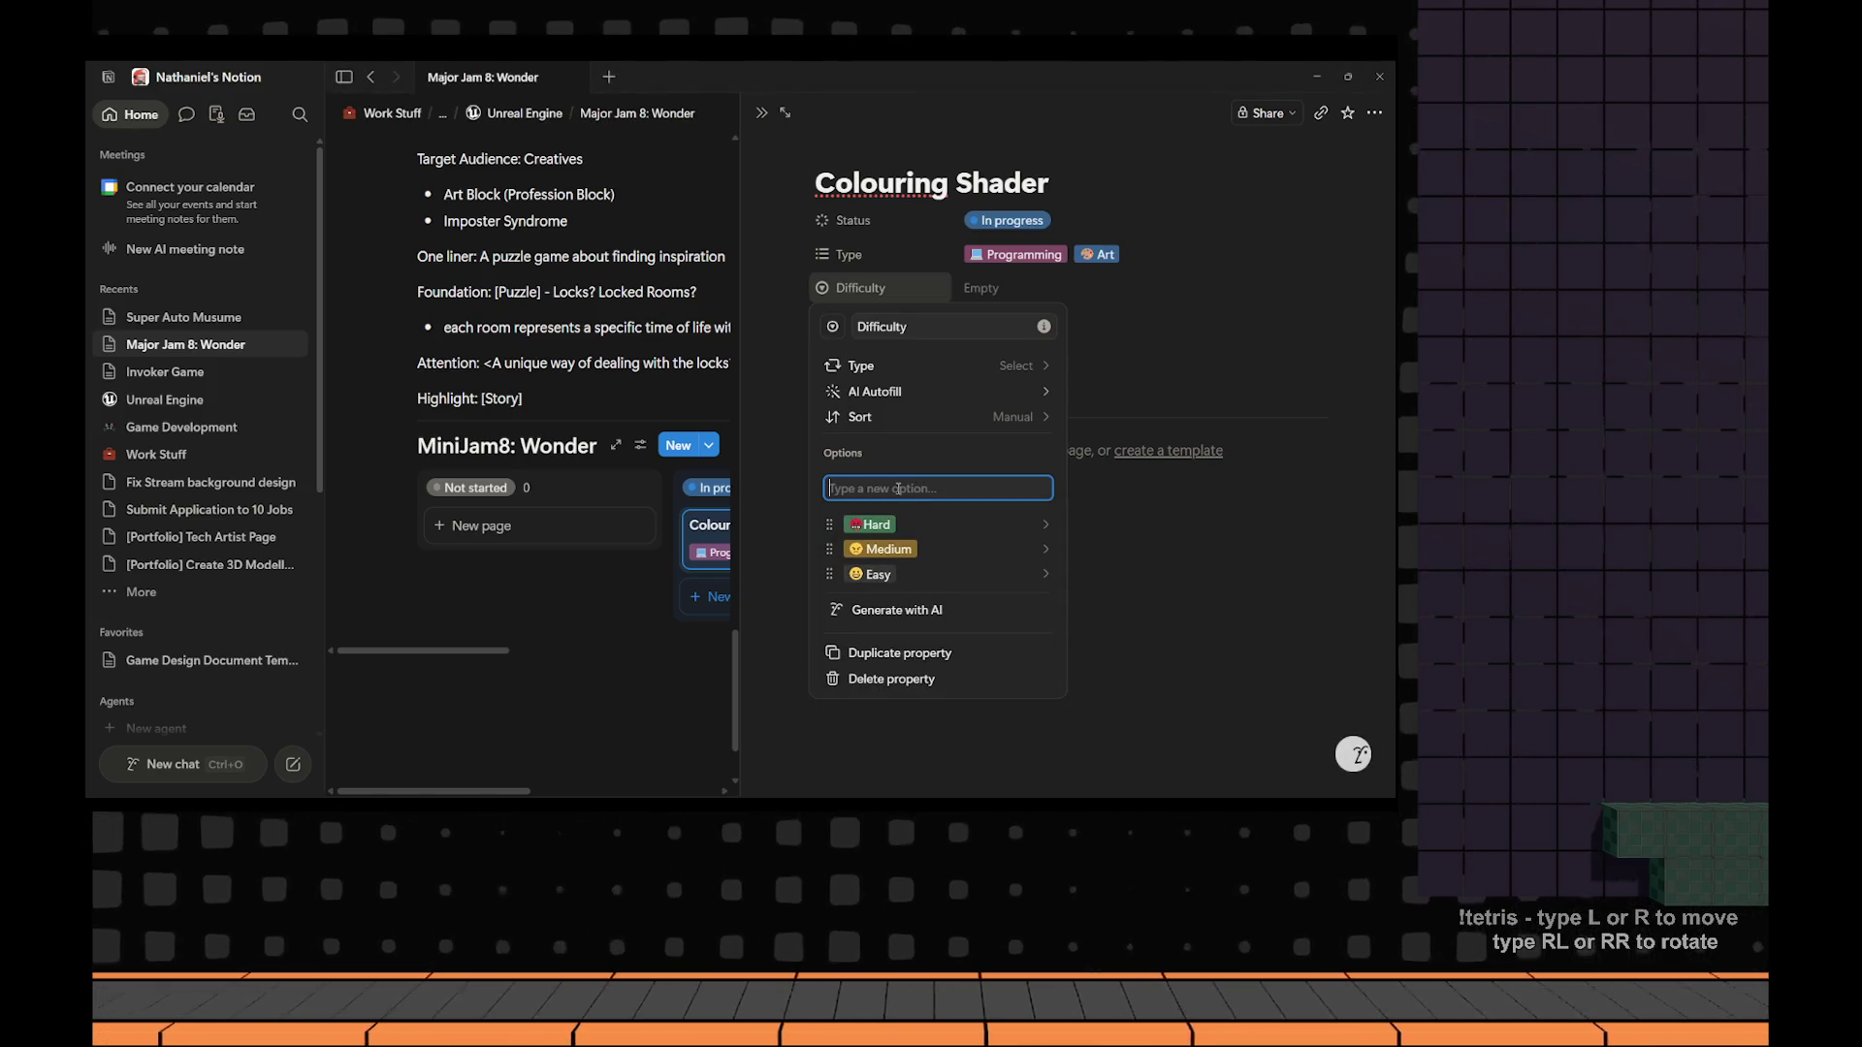
{"action": "key", "text": "Escape"}
Add an 'Impossible' option with a devil emoji and close the property settings.
{"action": "left_click", "coordinate": [898, 488]}
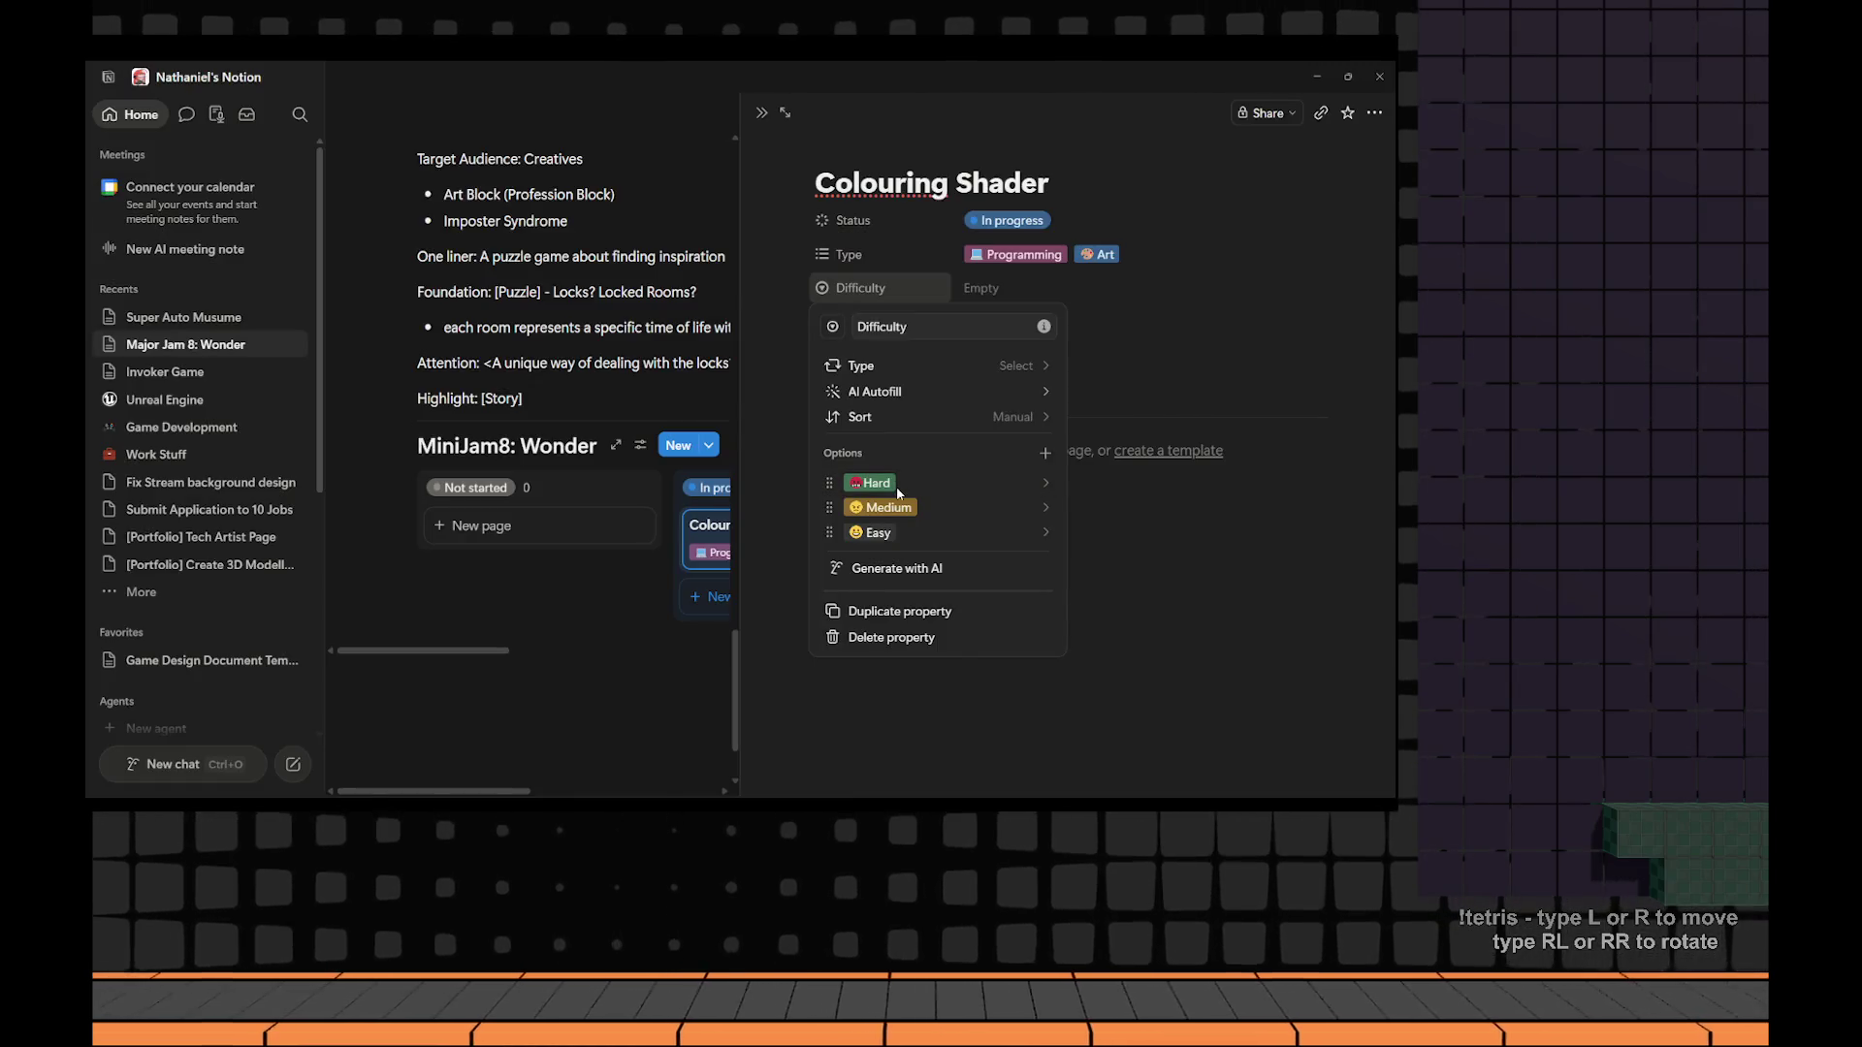
{"action": "key", "text": "super+period"}
{"action": "type", "text": "devil"}
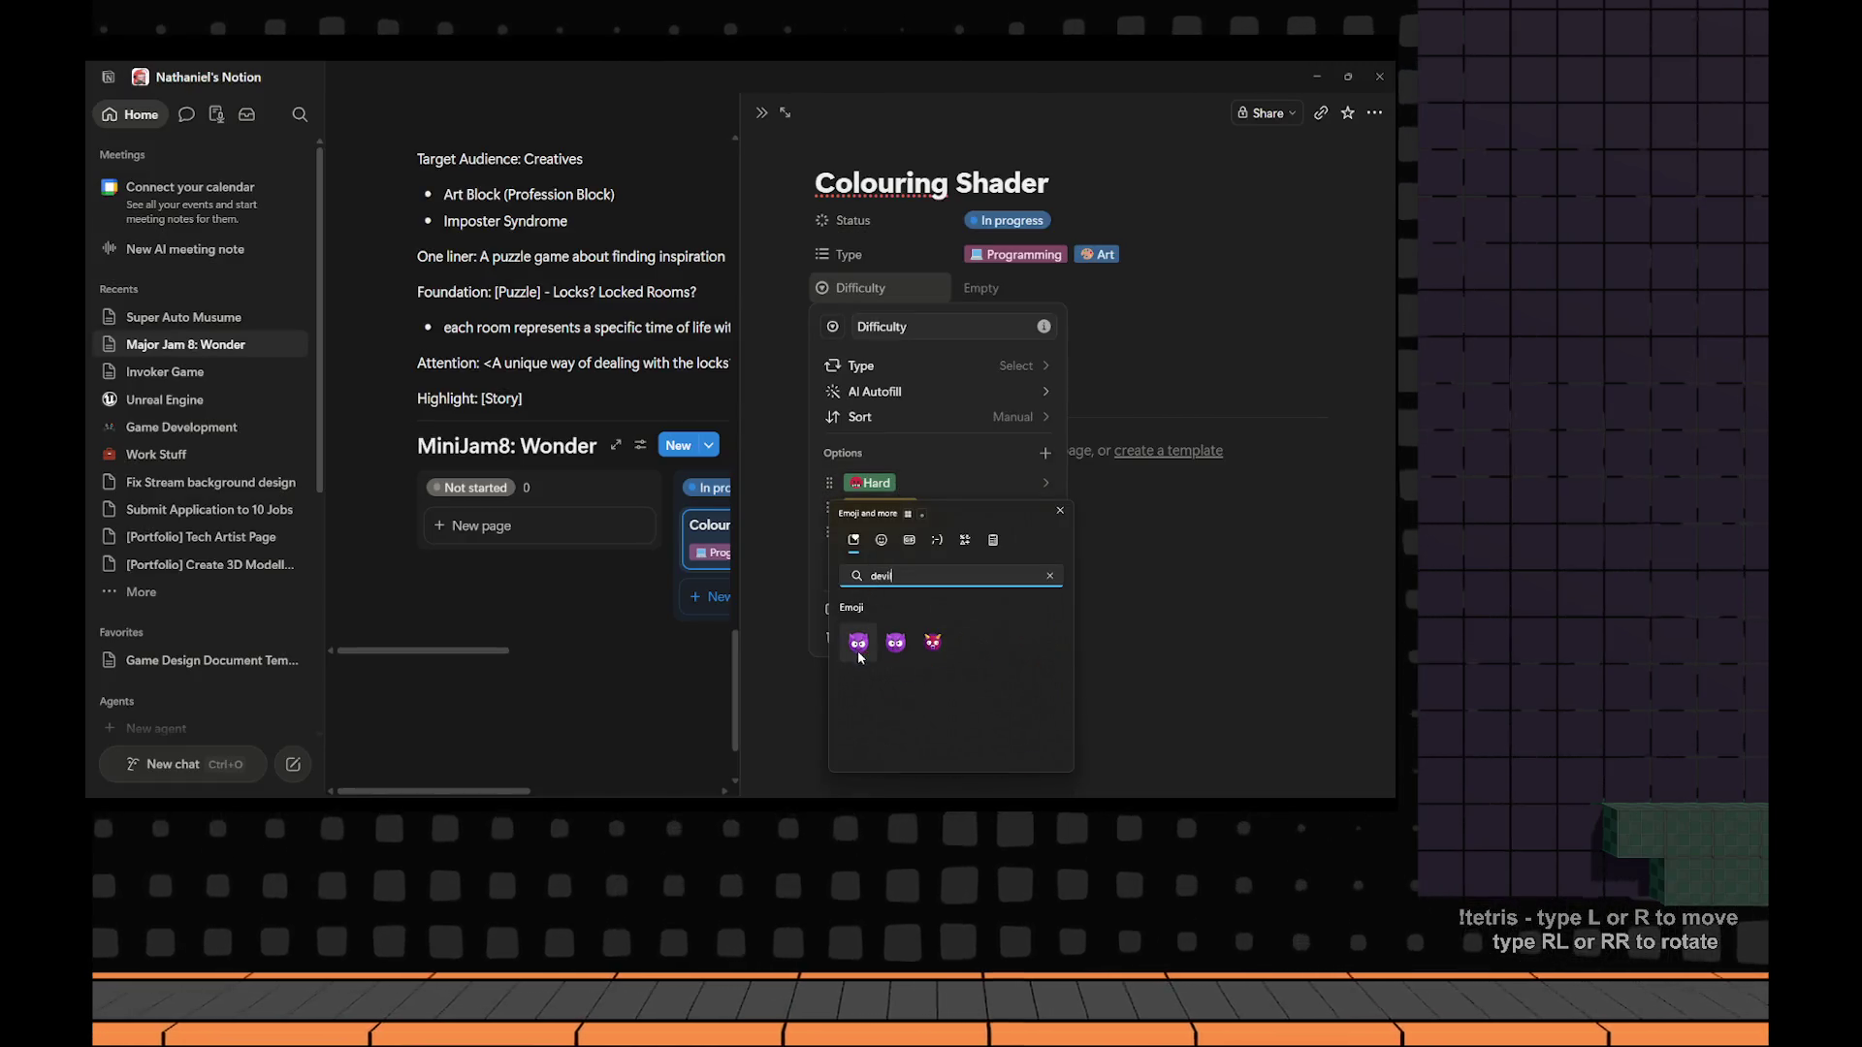
{"action": "left_click", "coordinate": [858, 643]}
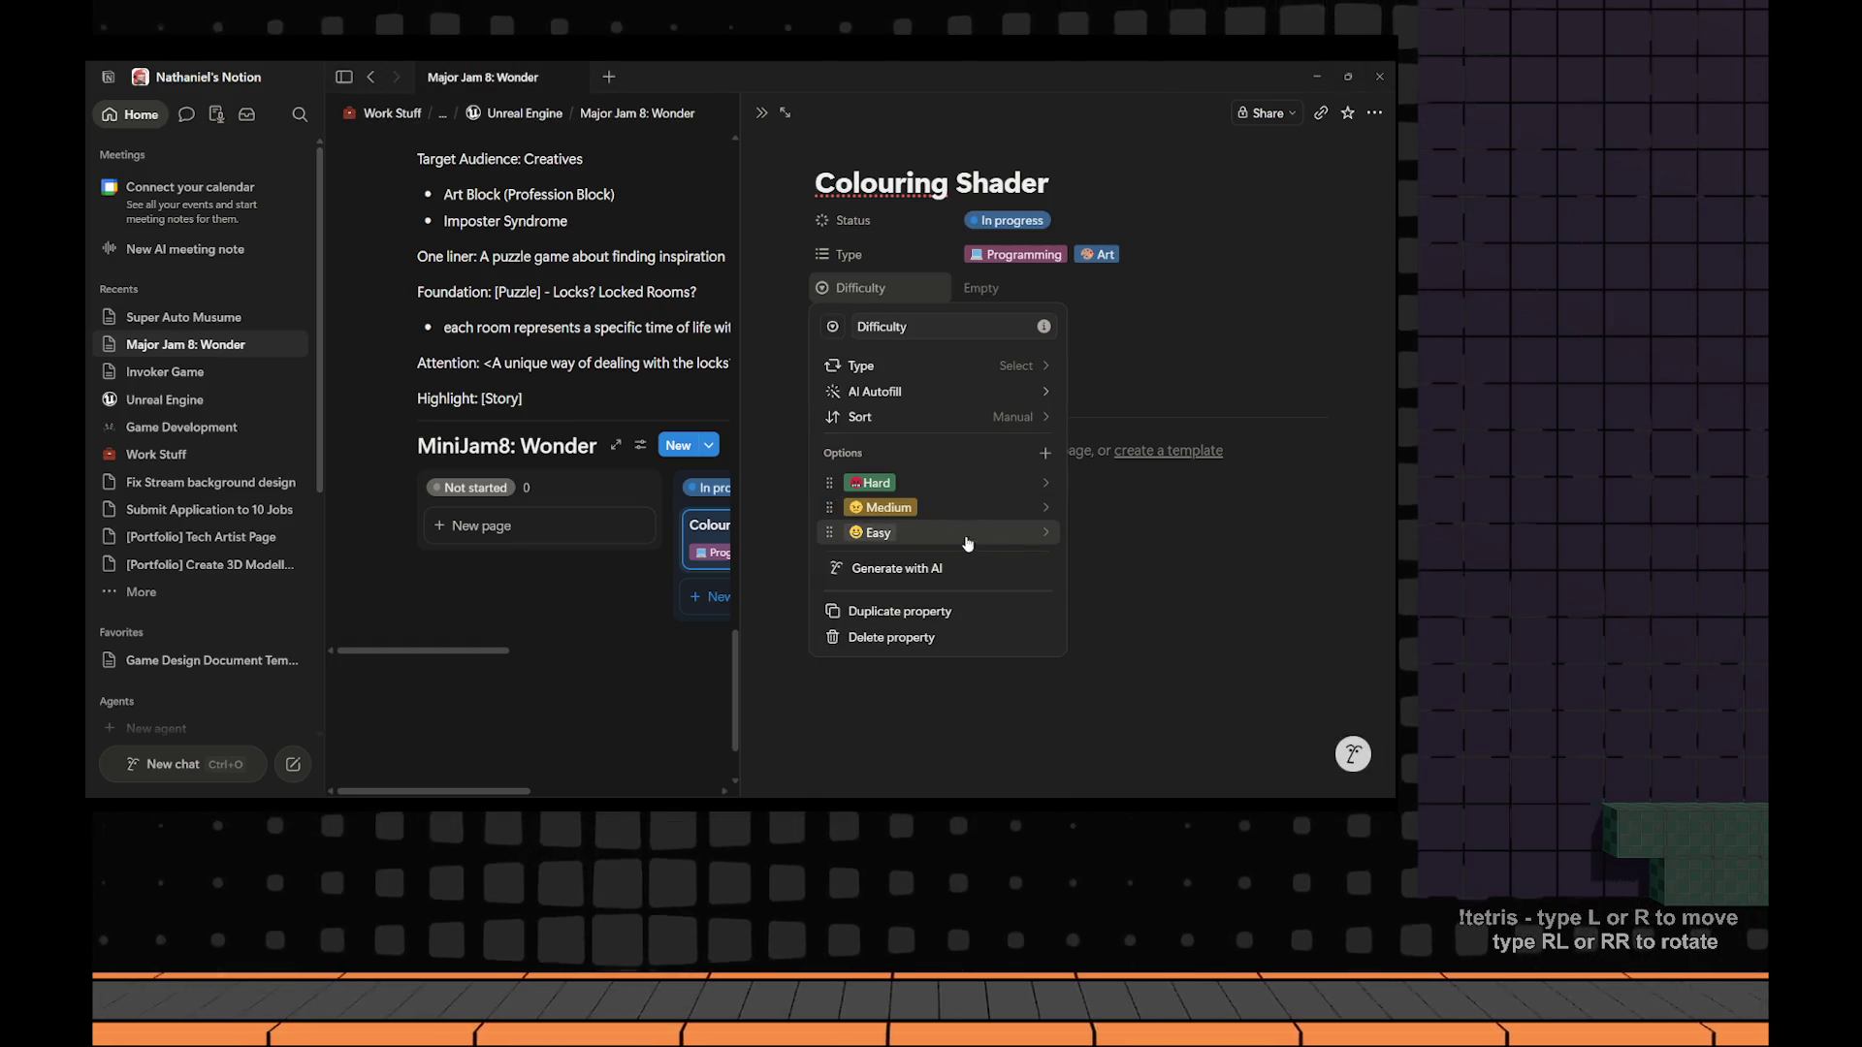
{"action": "left_click", "coordinate": [1045, 453]}
{"action": "type", "text": "devil"}
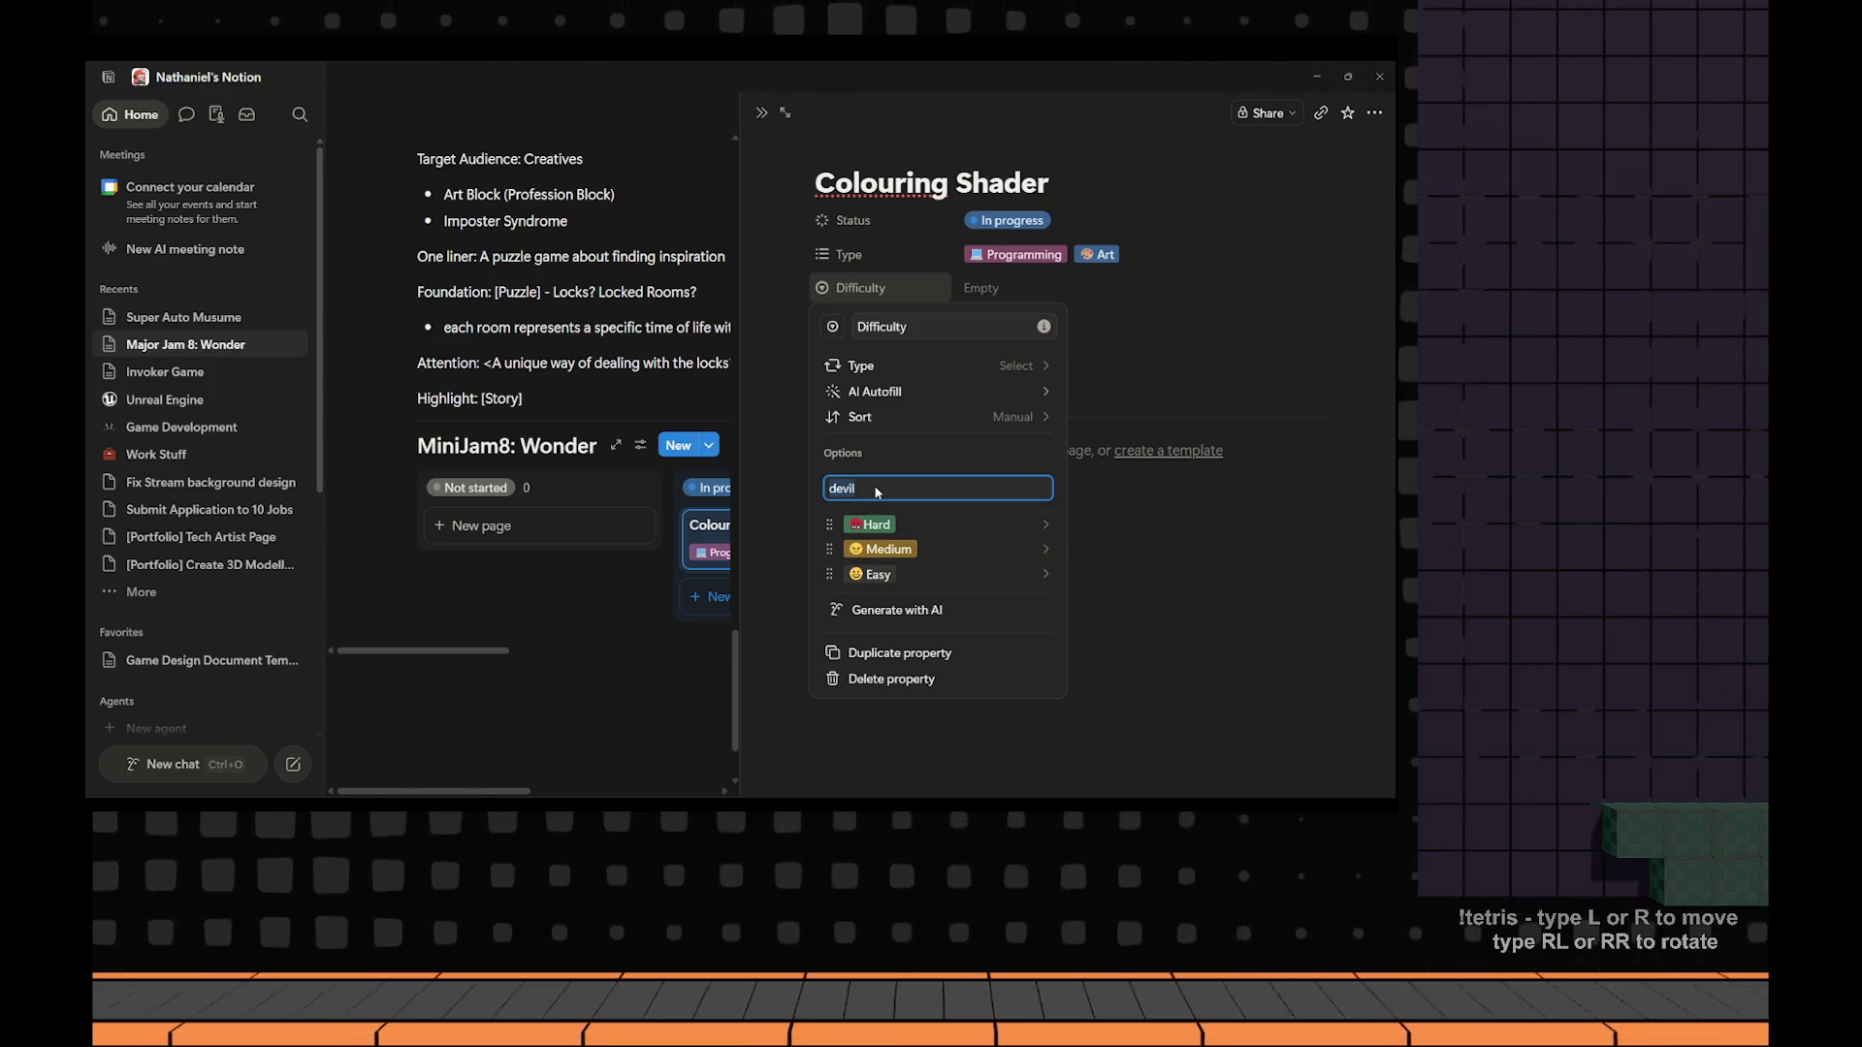
{"action": "key", "text": "super+period"}
{"action": "key", "text": "Return"}
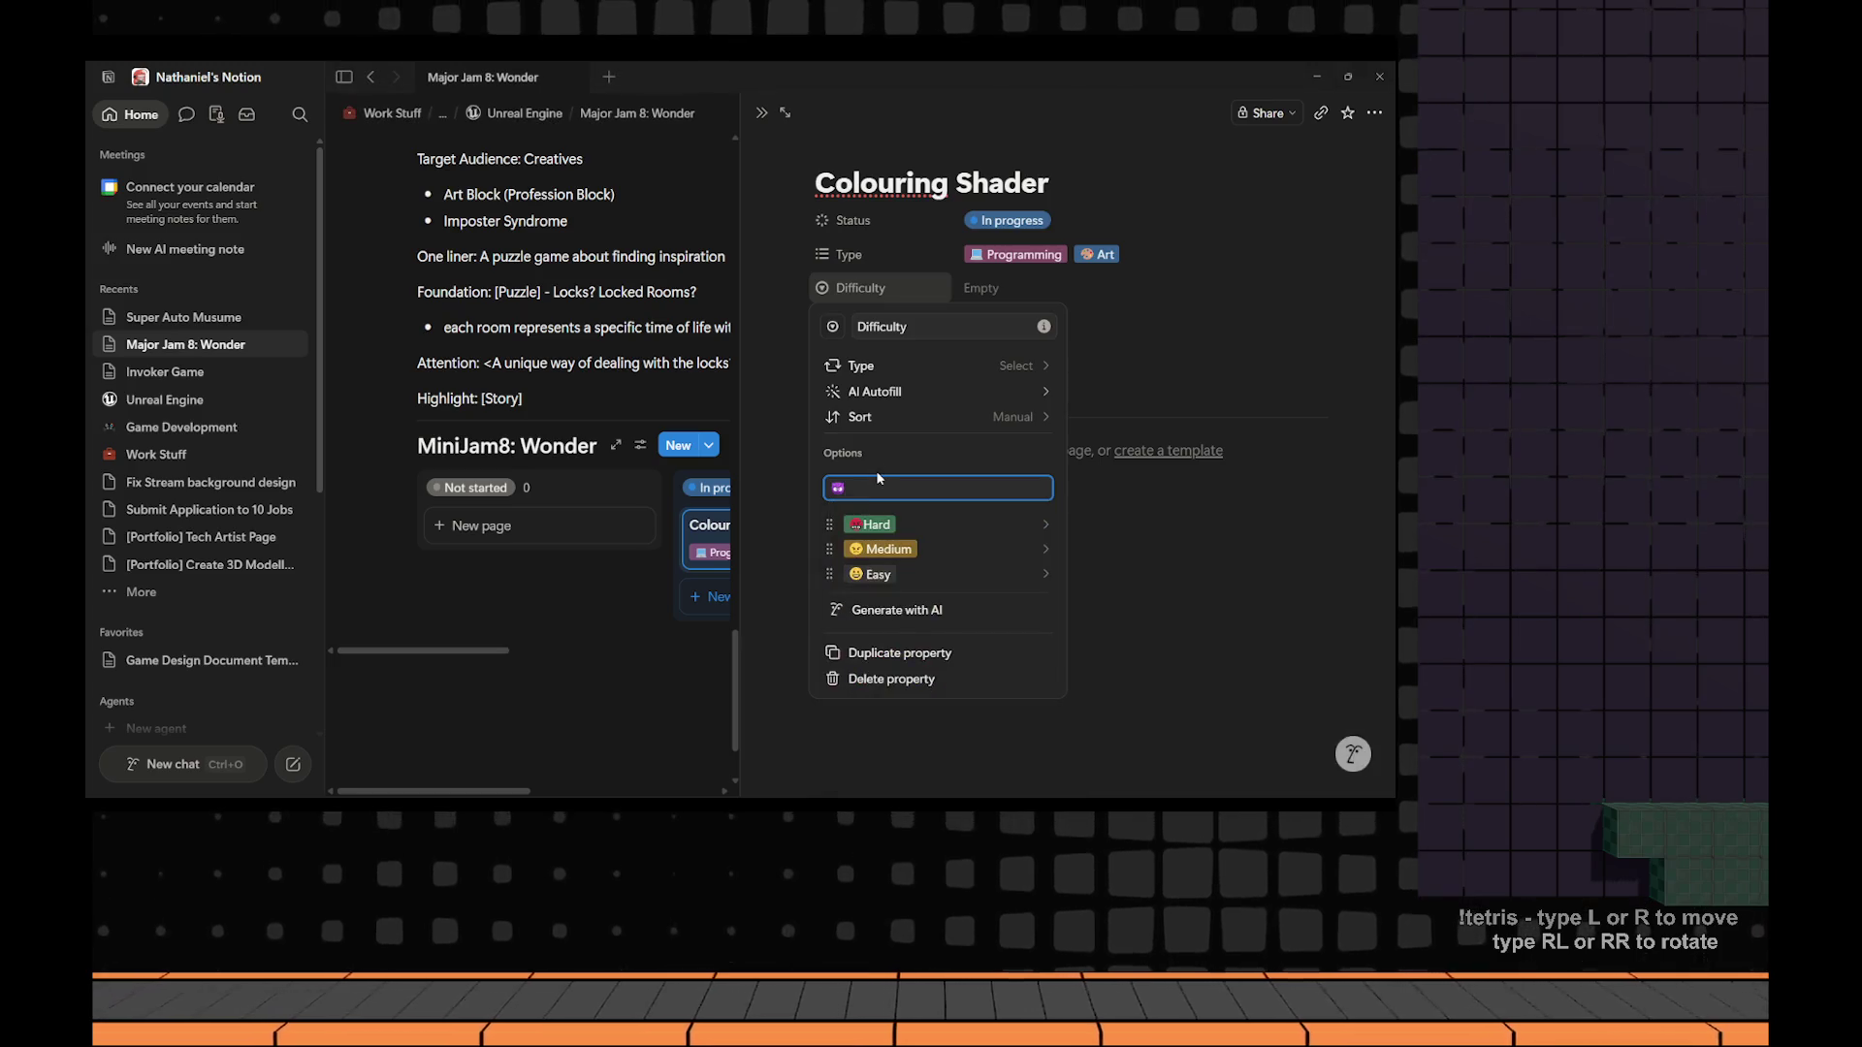
{"action": "type", "text": "Impossibl"}
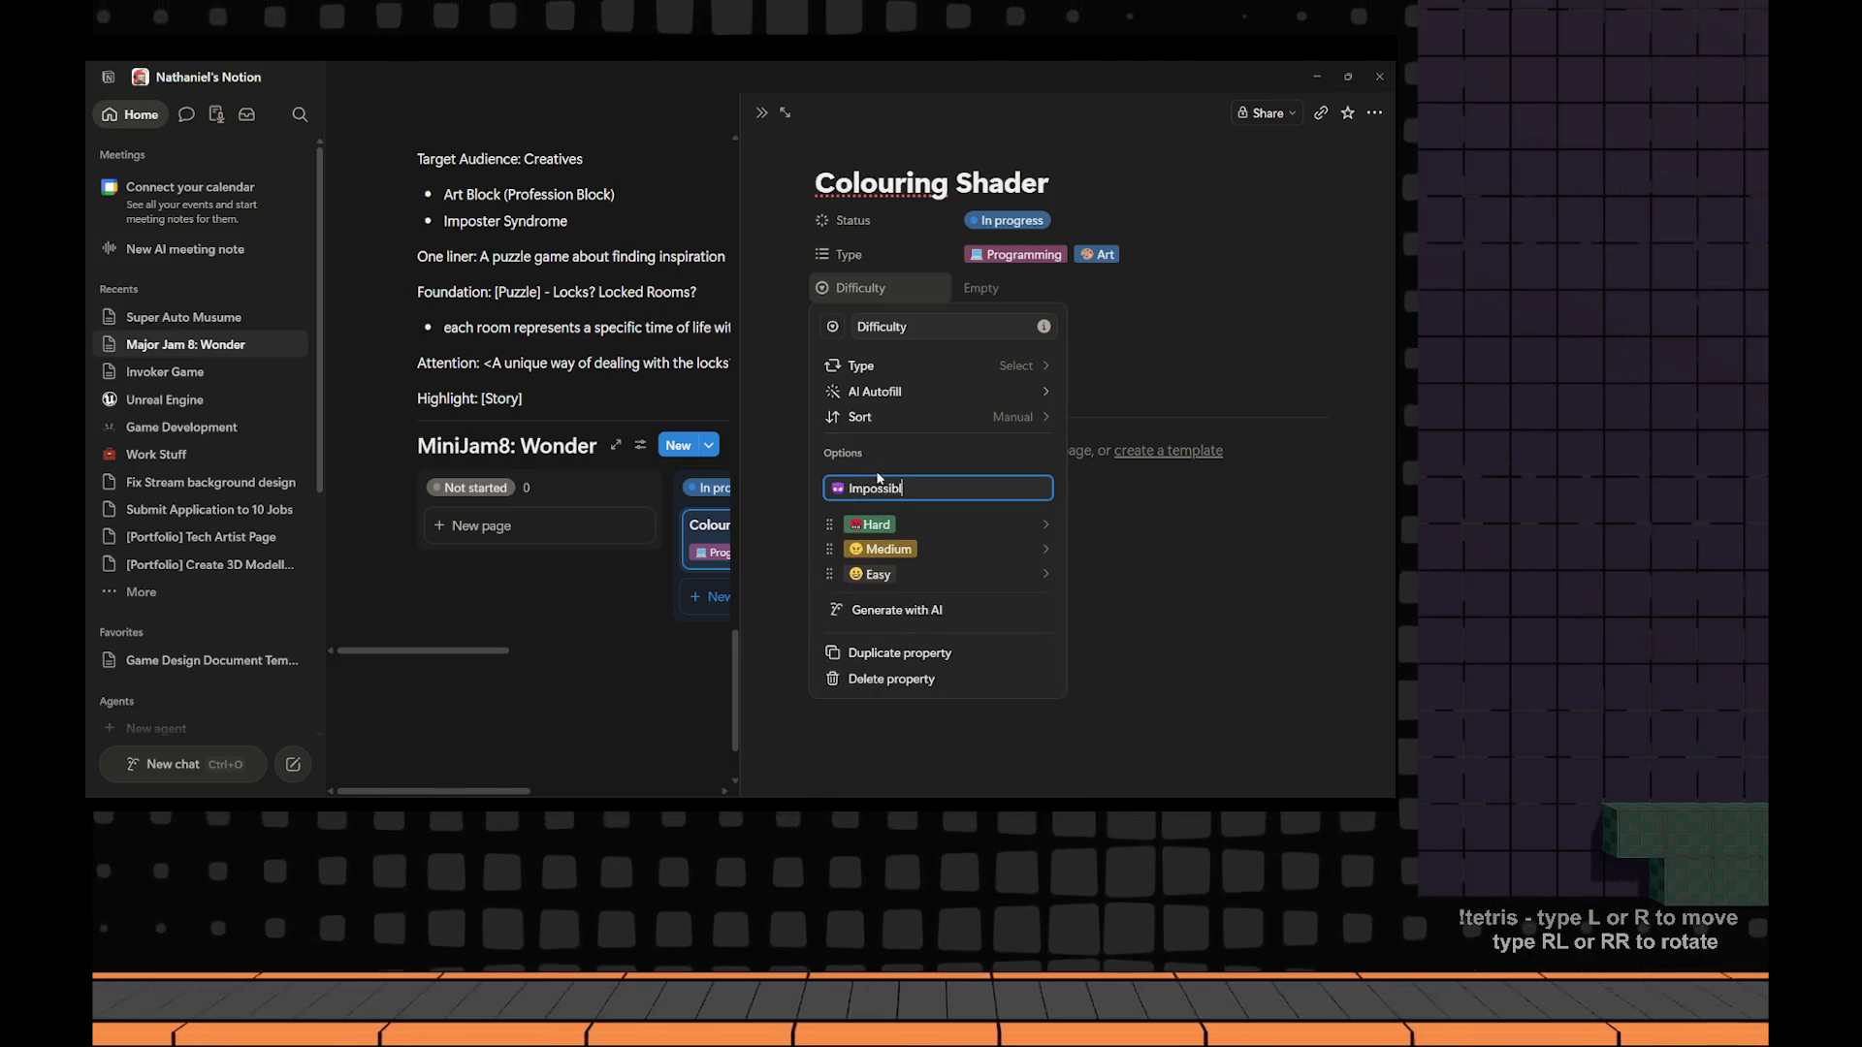
{"action": "type", "text": "e"}
{"action": "key", "text": "Return"}
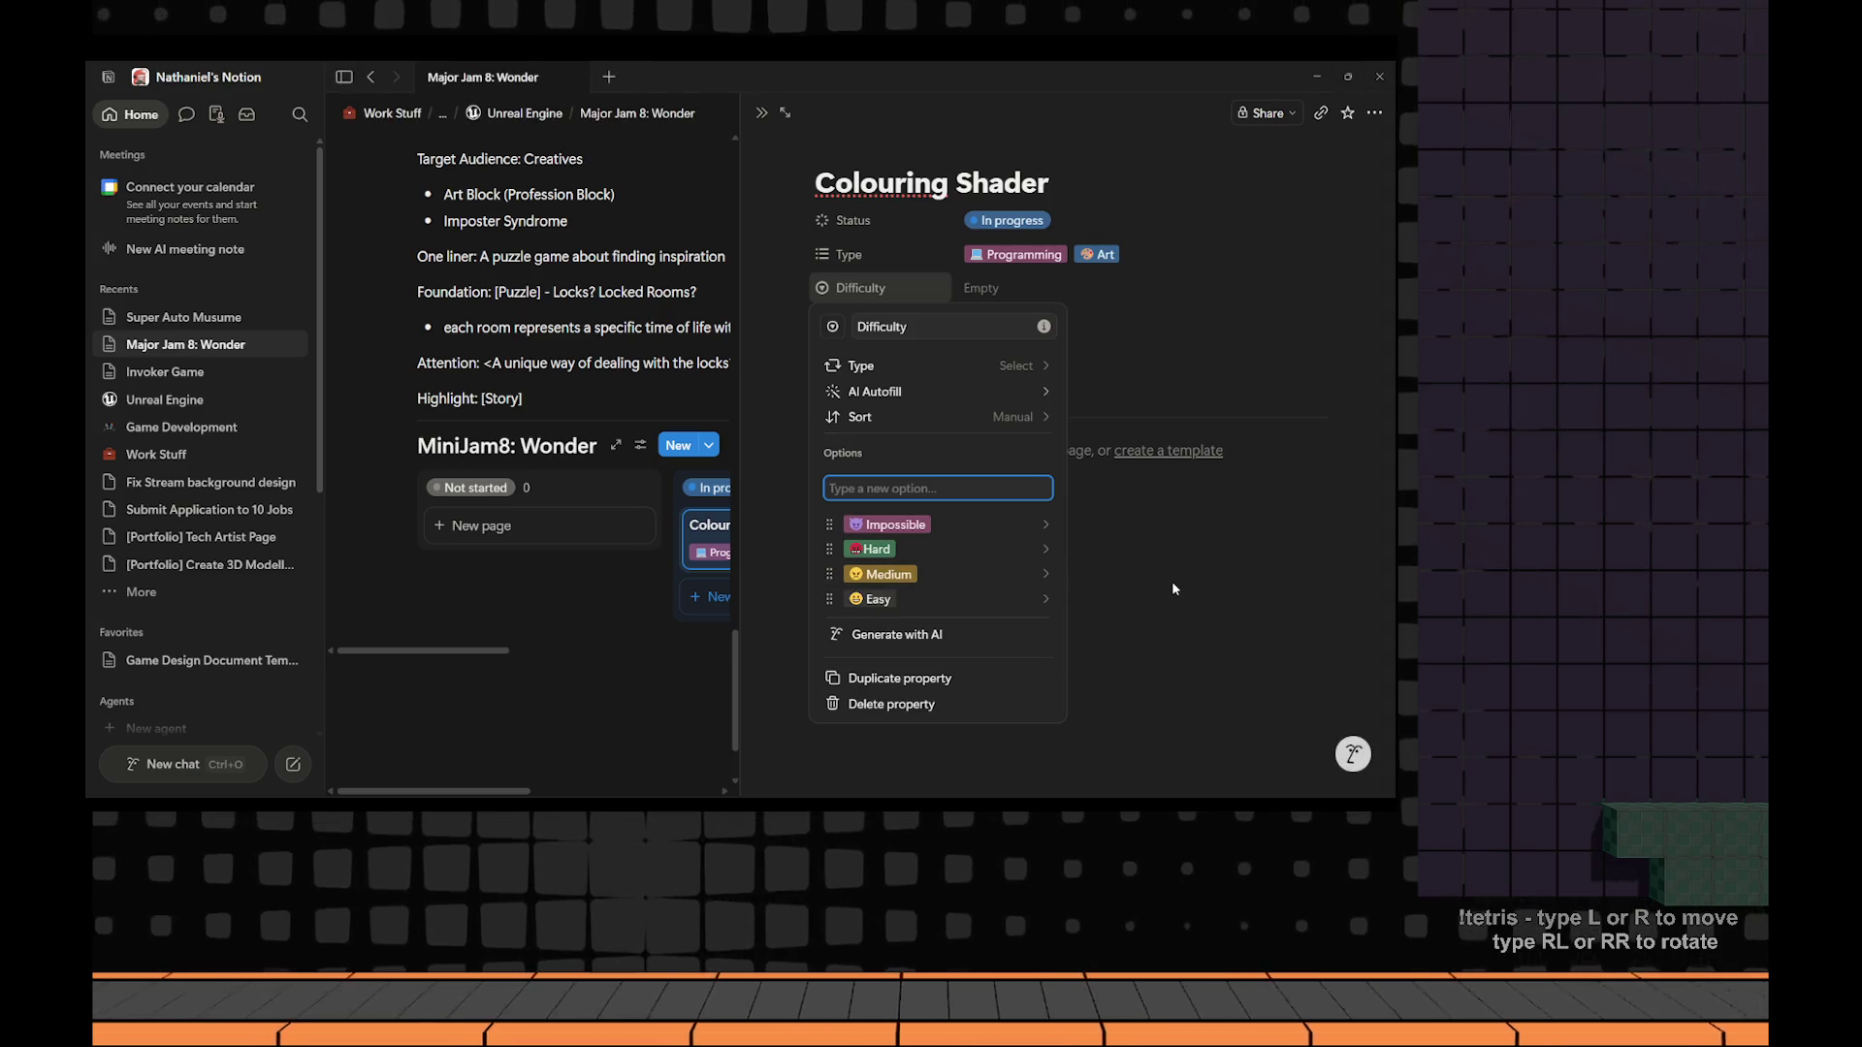
{"action": "key", "text": "Escape"}
{"action": "key", "text": "Escape"}
{"action": "left_click", "coordinate": [1014, 288]}
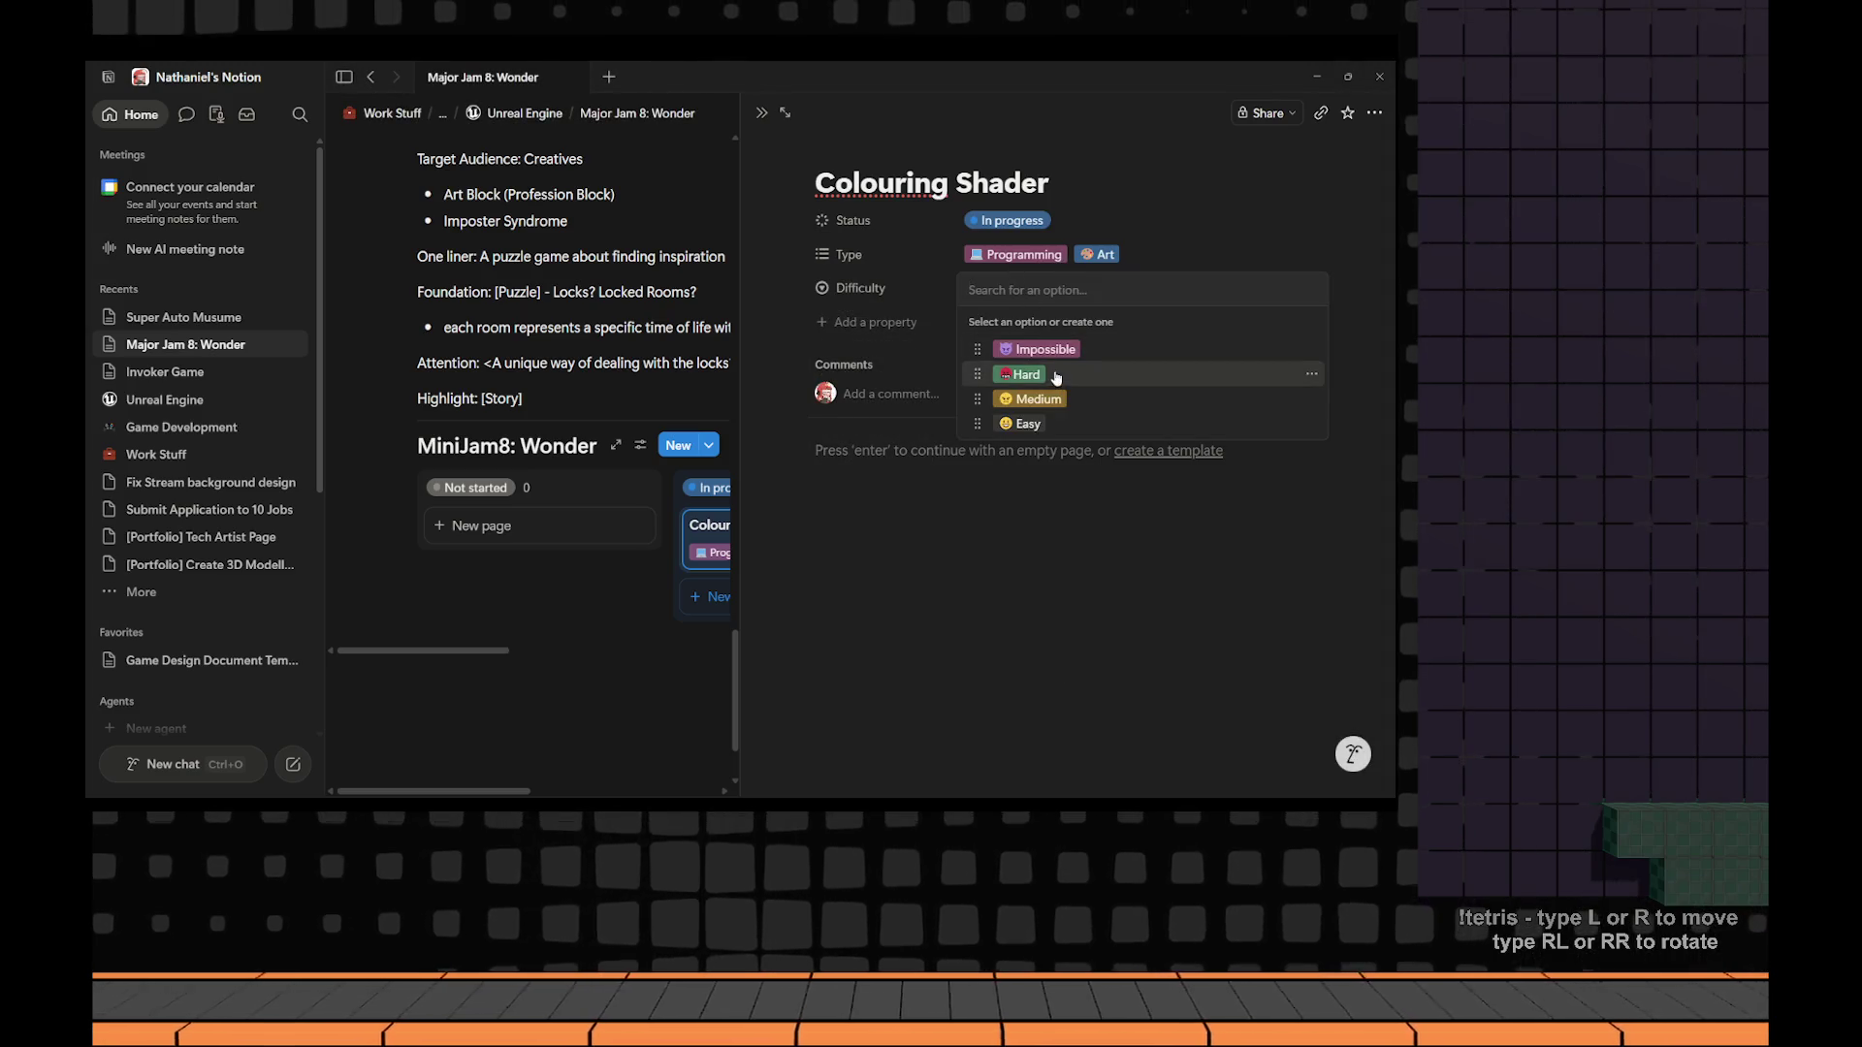
Set the Colouring Shader card's Difficulty to Medium instead of Easy and close its page.
{"action": "left_click", "coordinate": [1040, 437]}
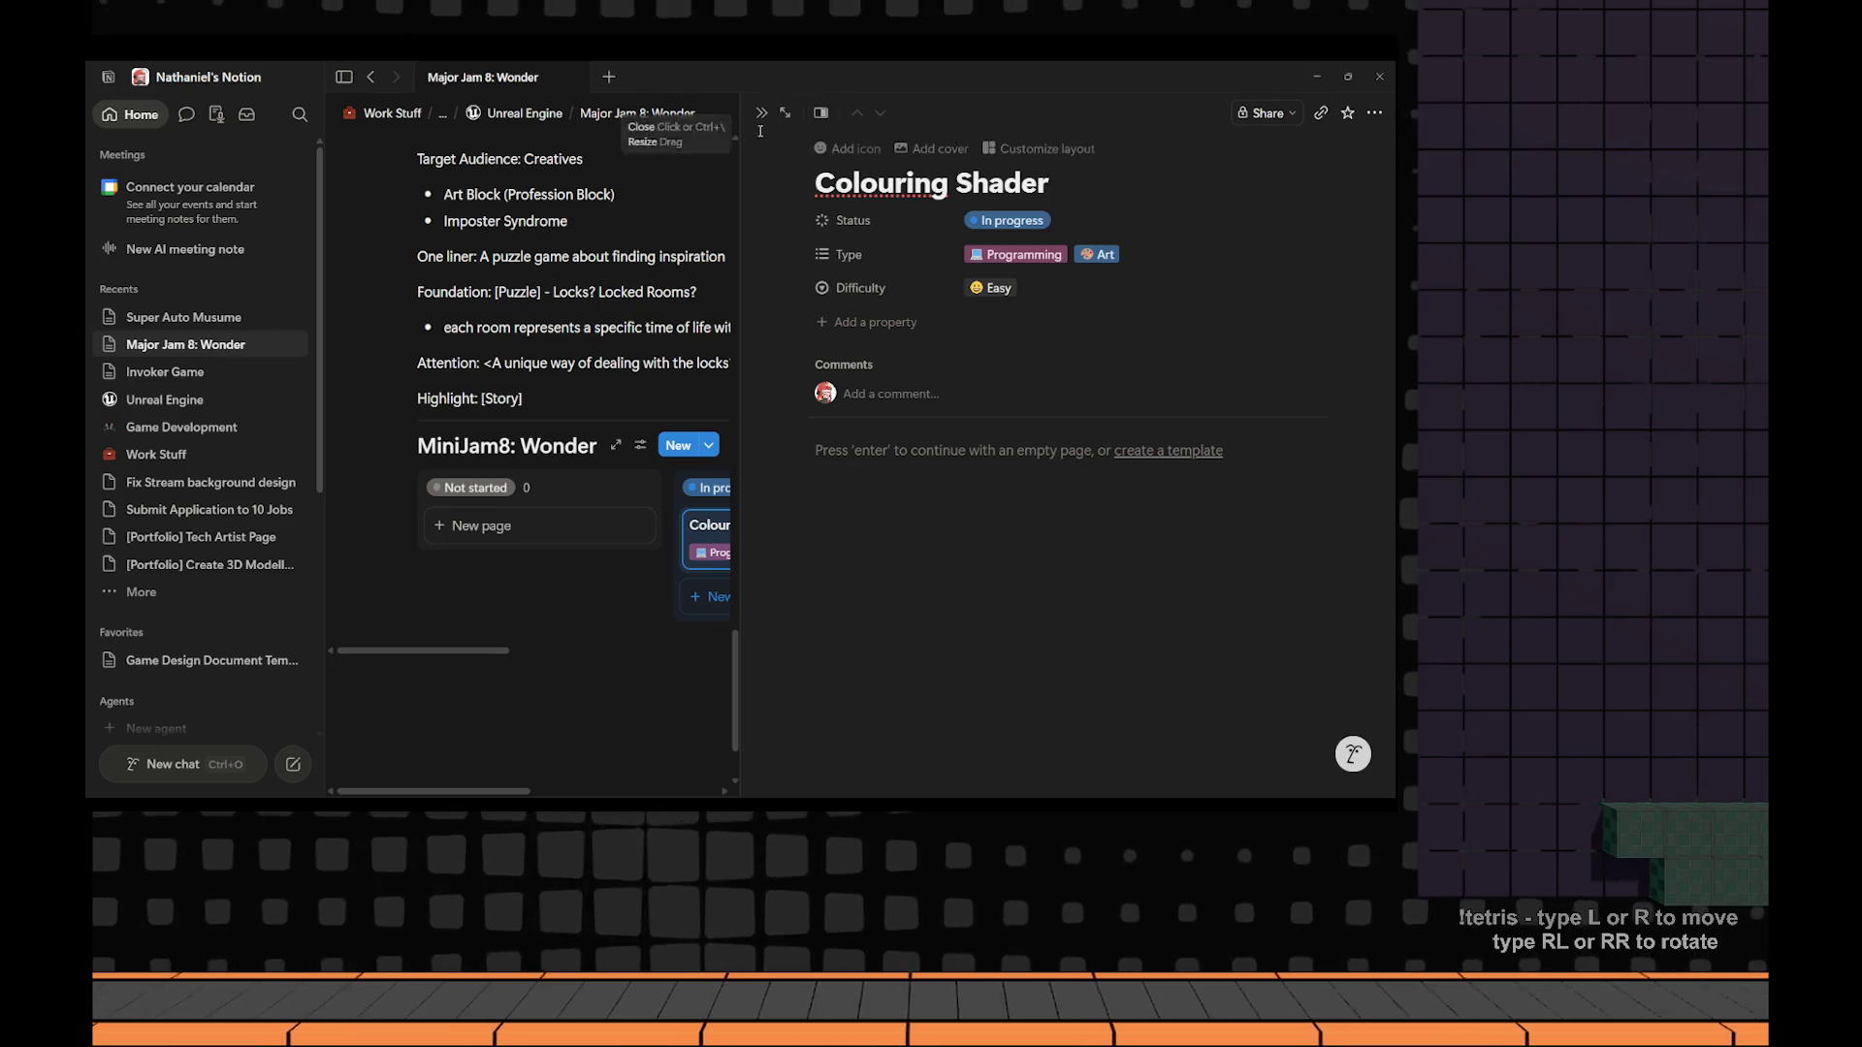
{"action": "left_click", "coordinate": [993, 289]}
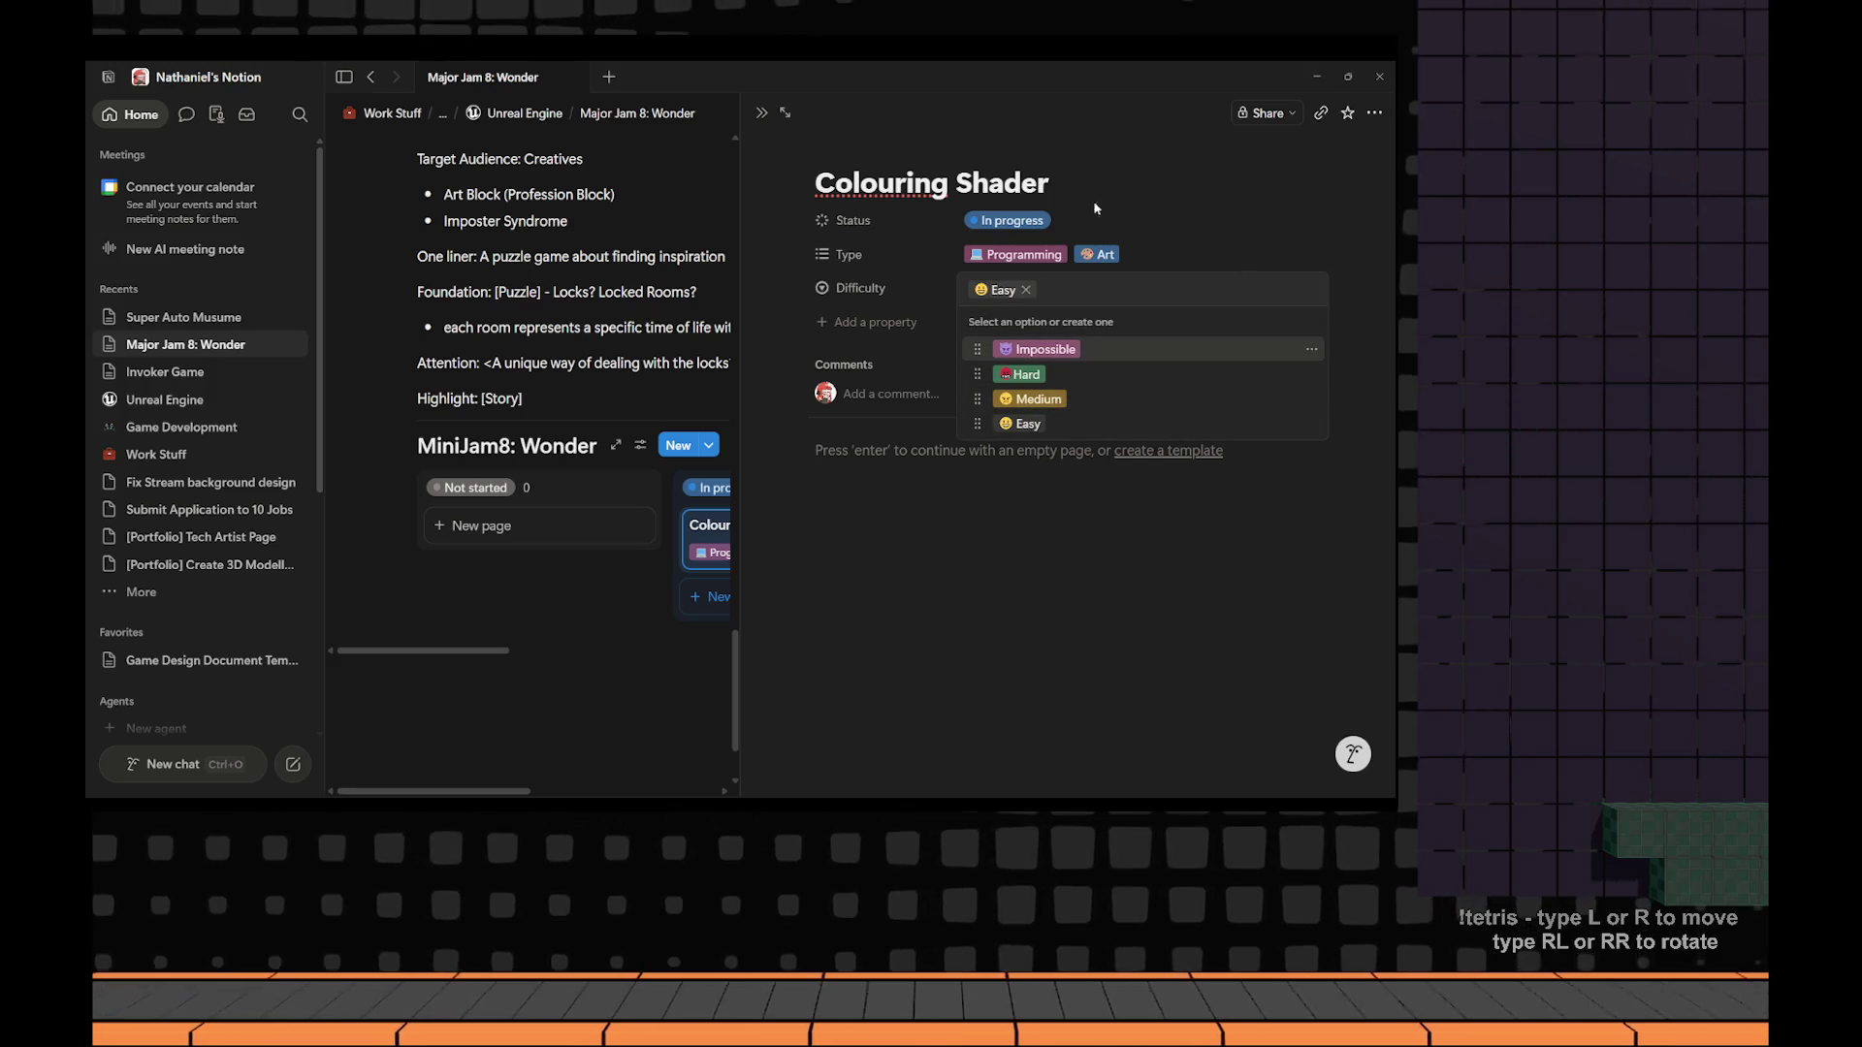
{"action": "left_click", "coordinate": [1026, 290]}
{"action": "left_click", "coordinate": [1037, 399]}
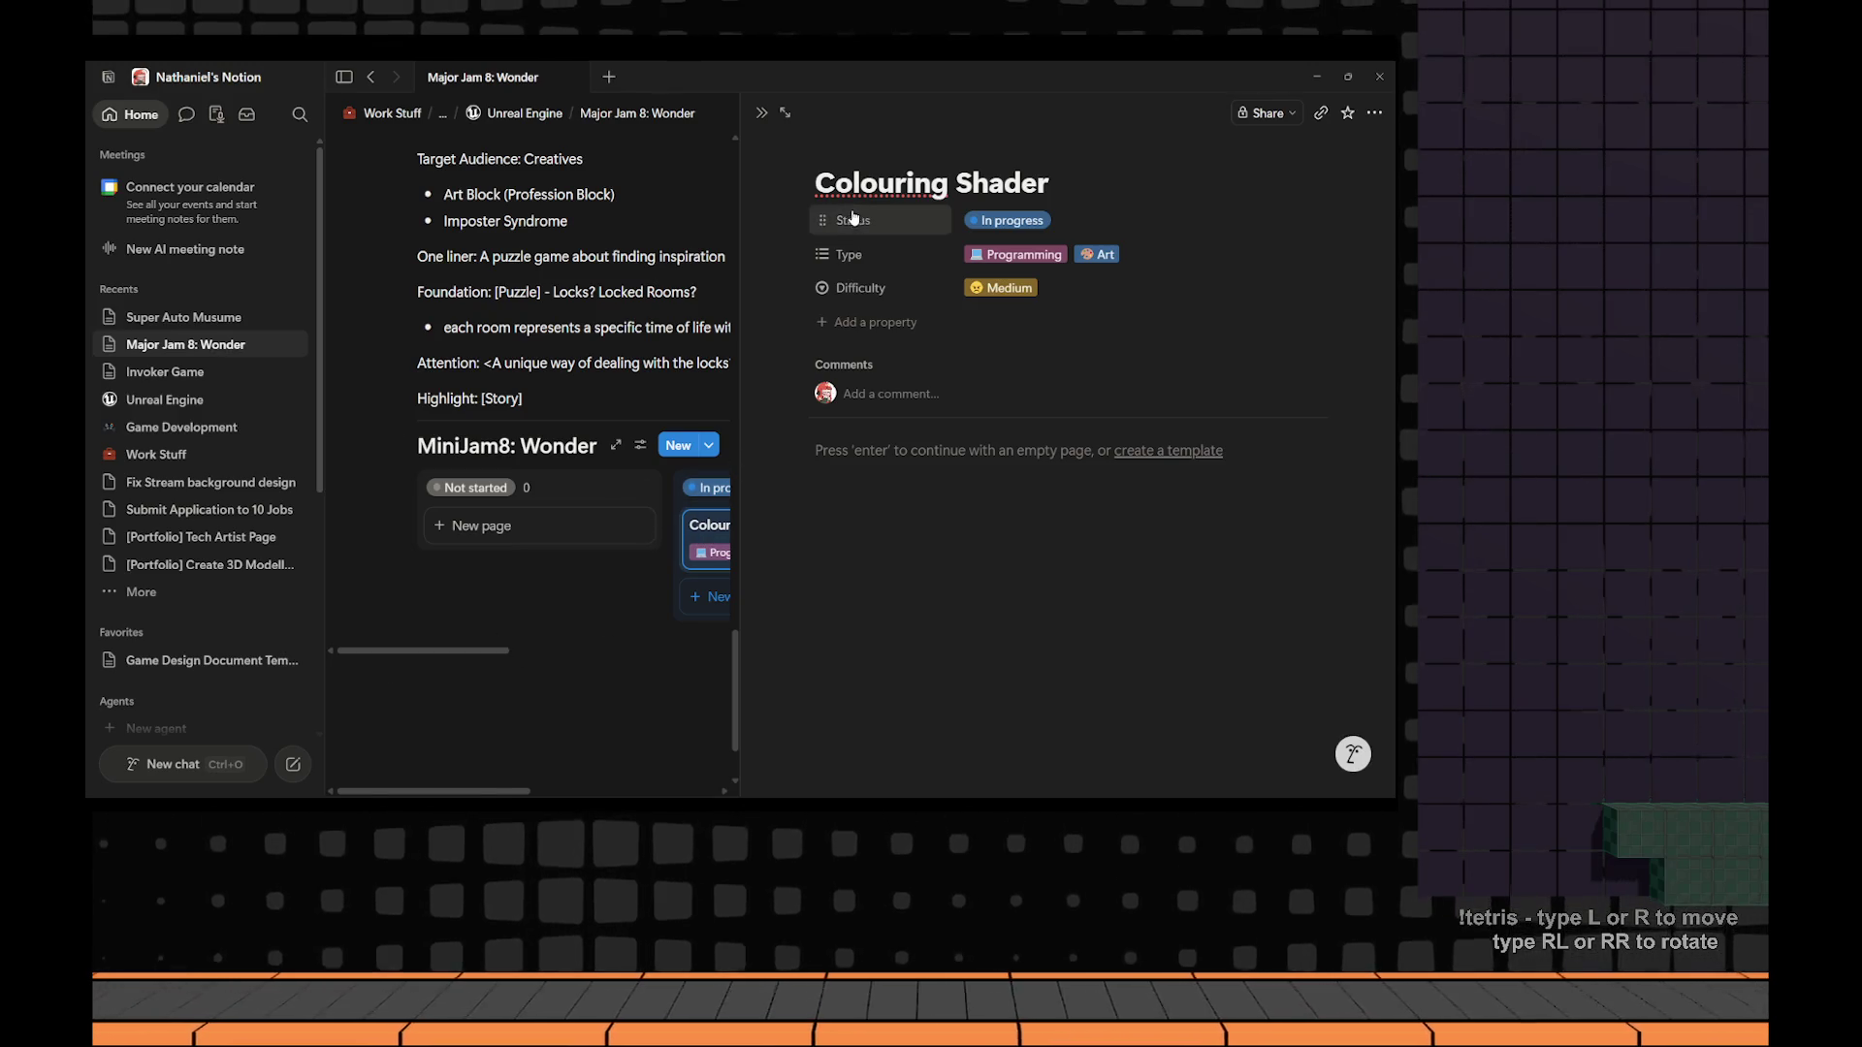
{"action": "left_click", "coordinate": [763, 112]}
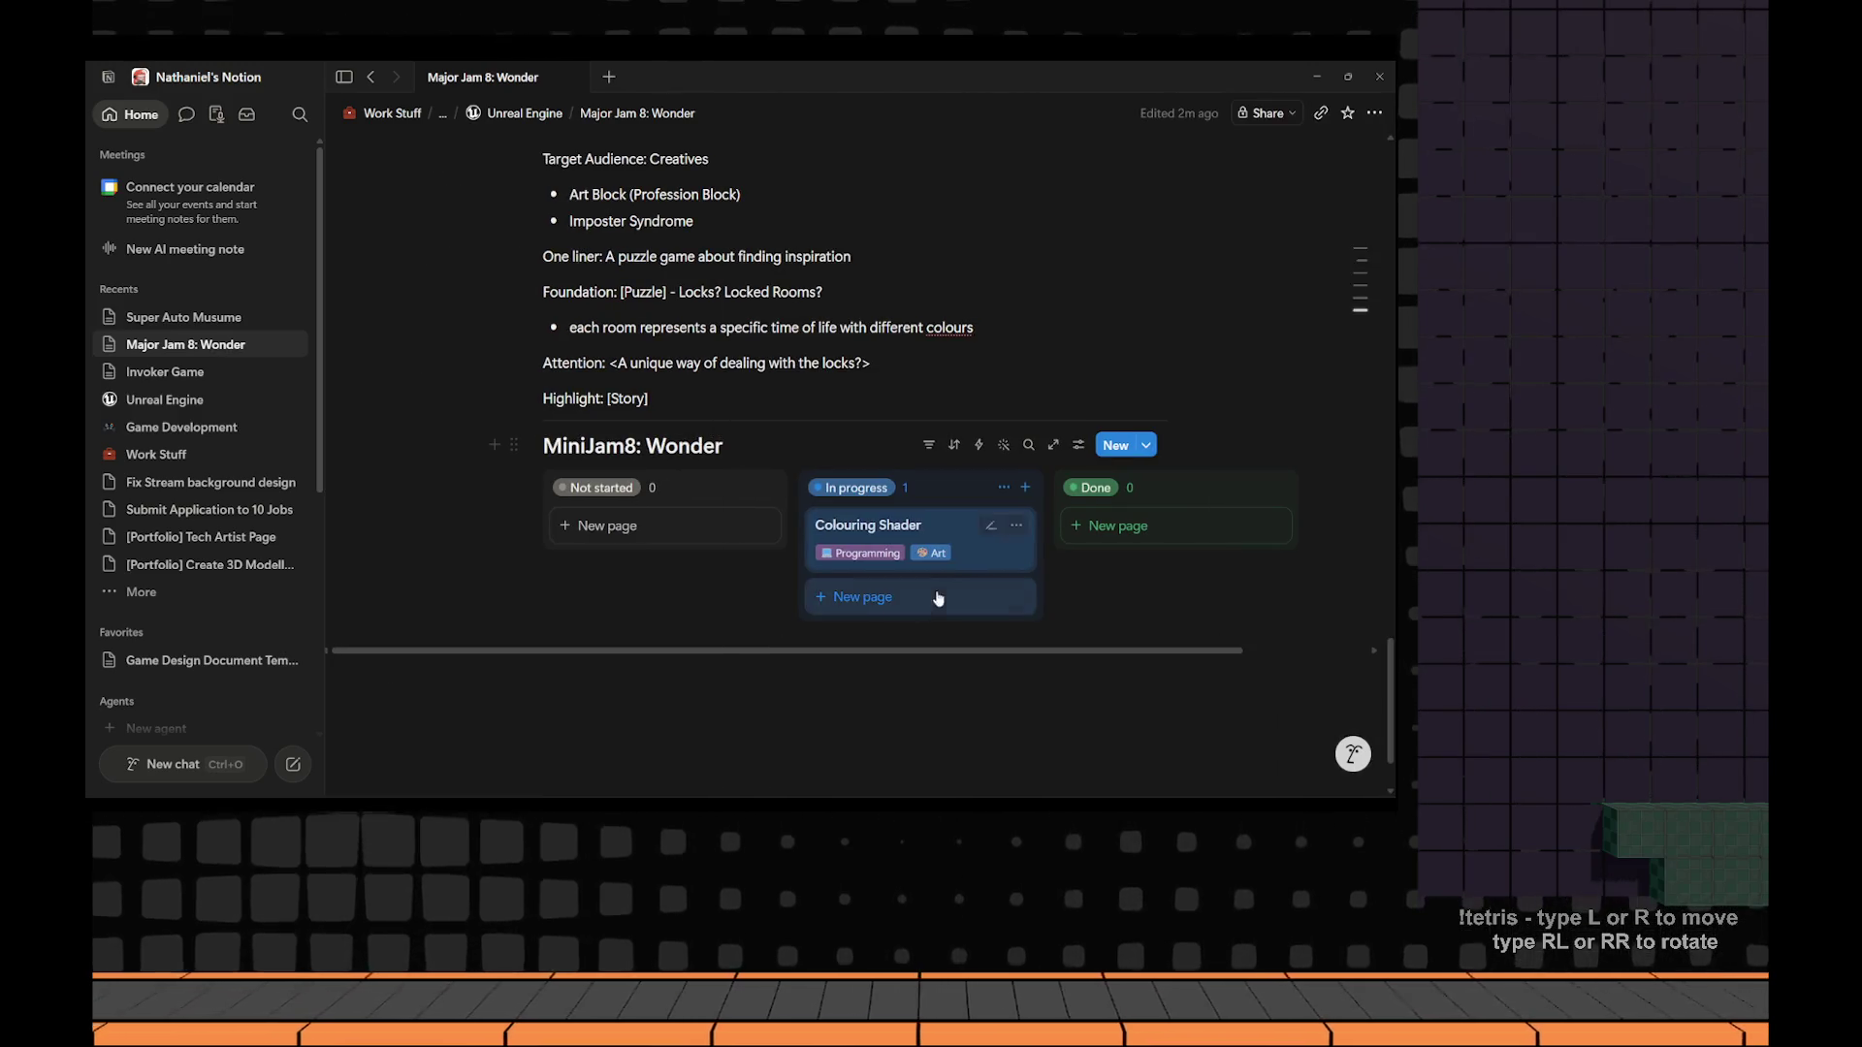
Make Difficulty visible on the board cards, then add a new Not started card.
{"action": "left_click", "coordinate": [1015, 526]}
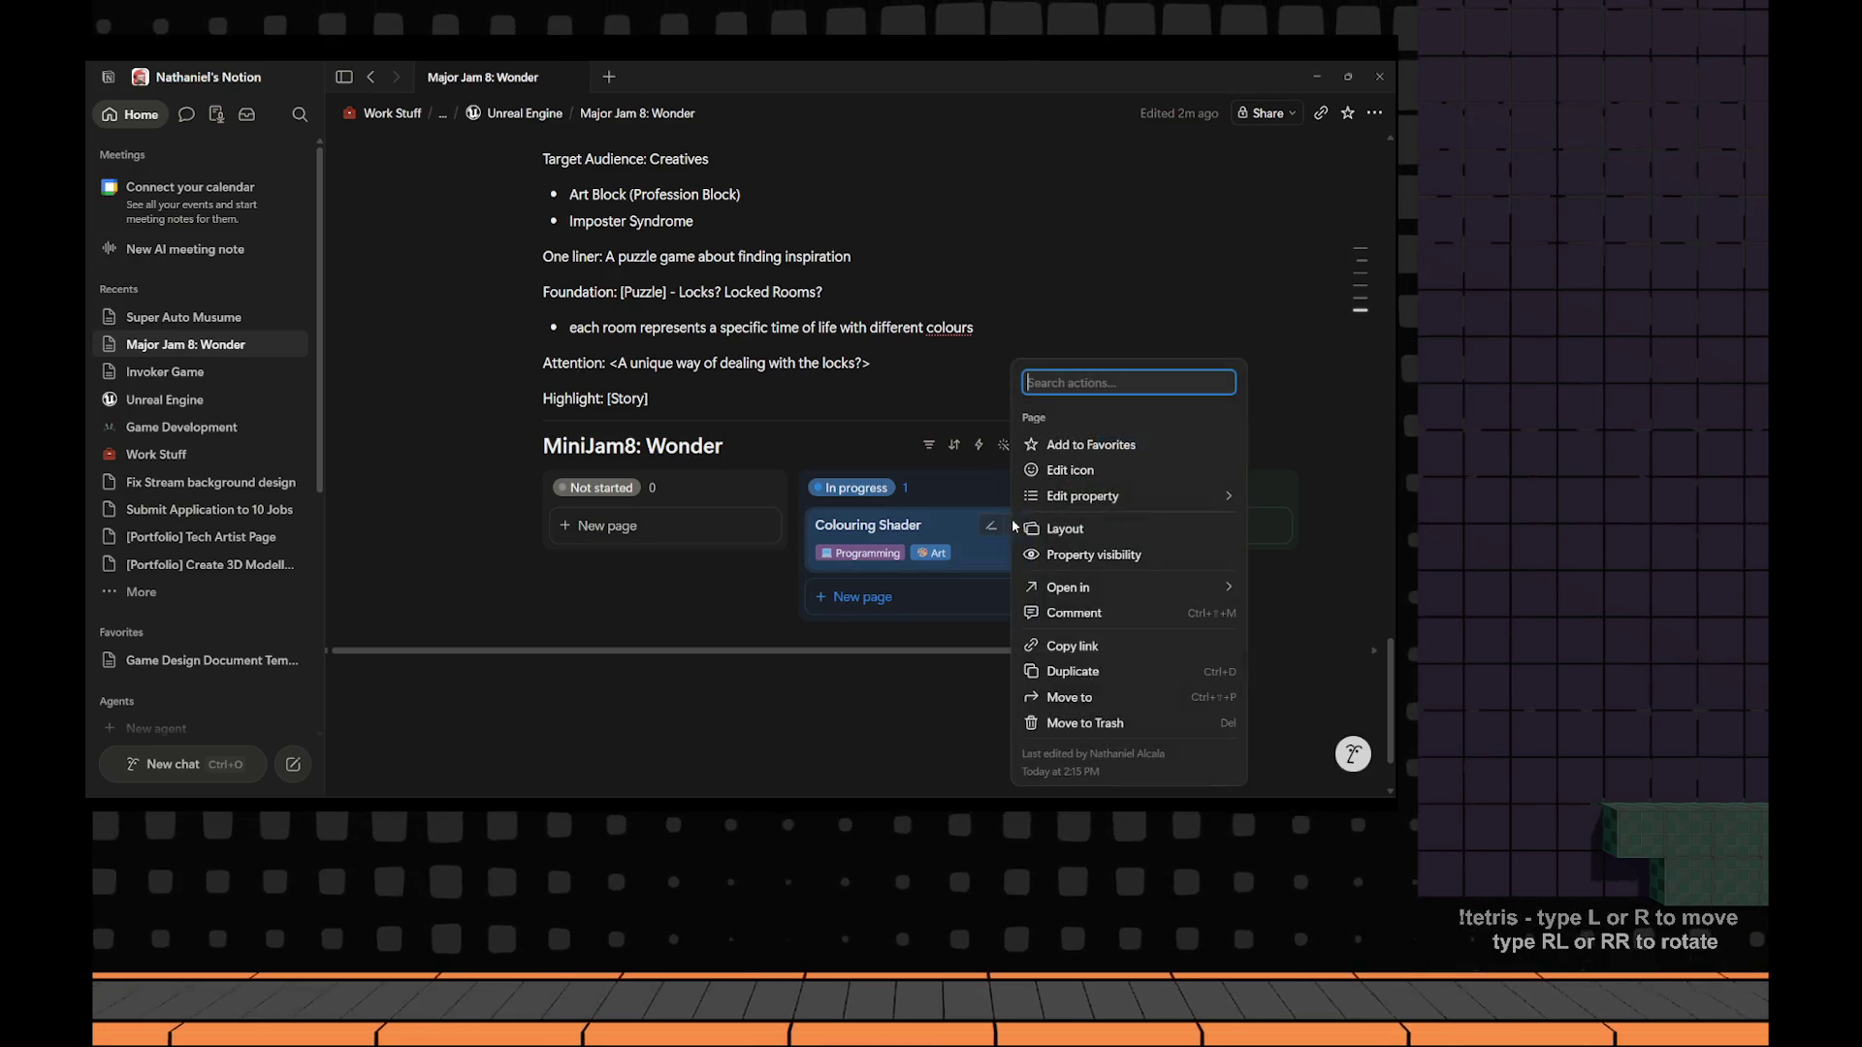
{"action": "left_click", "coordinate": [964, 504]}
{"action": "left_click", "coordinate": [1078, 446]}
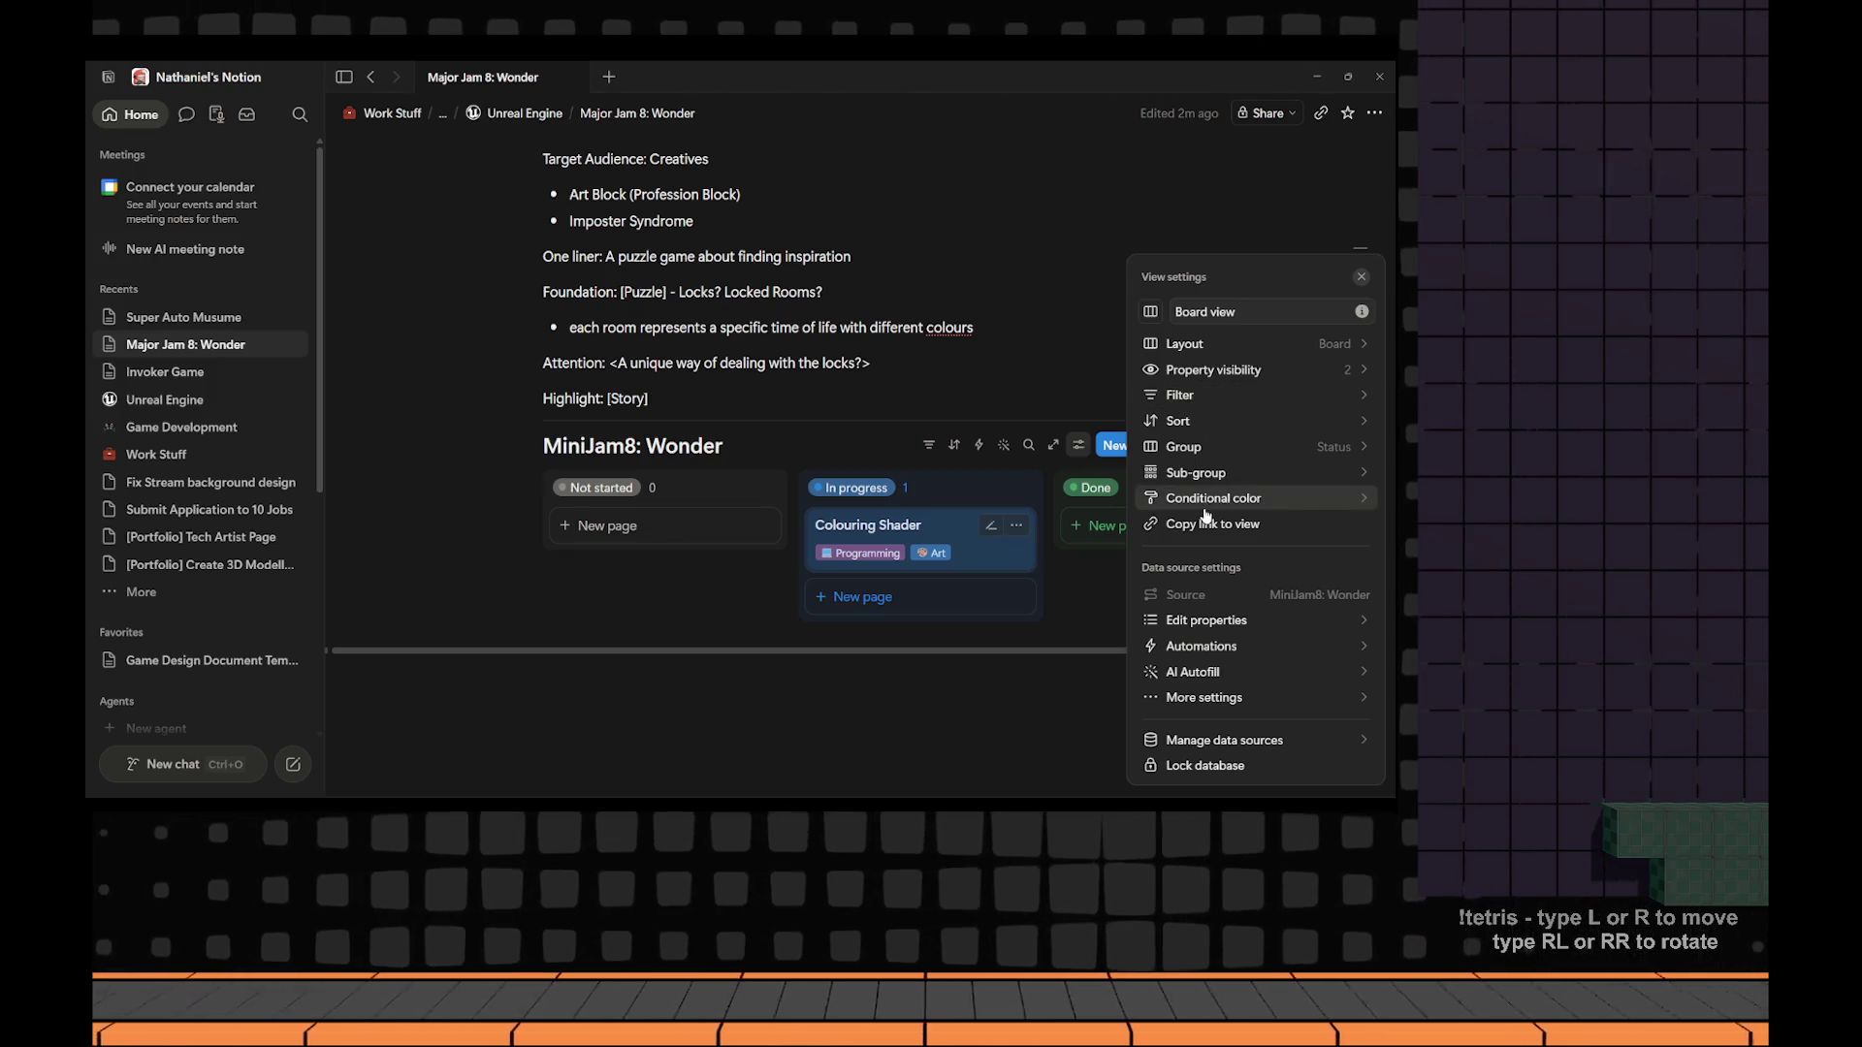
{"action": "left_click", "coordinate": [1212, 370]}
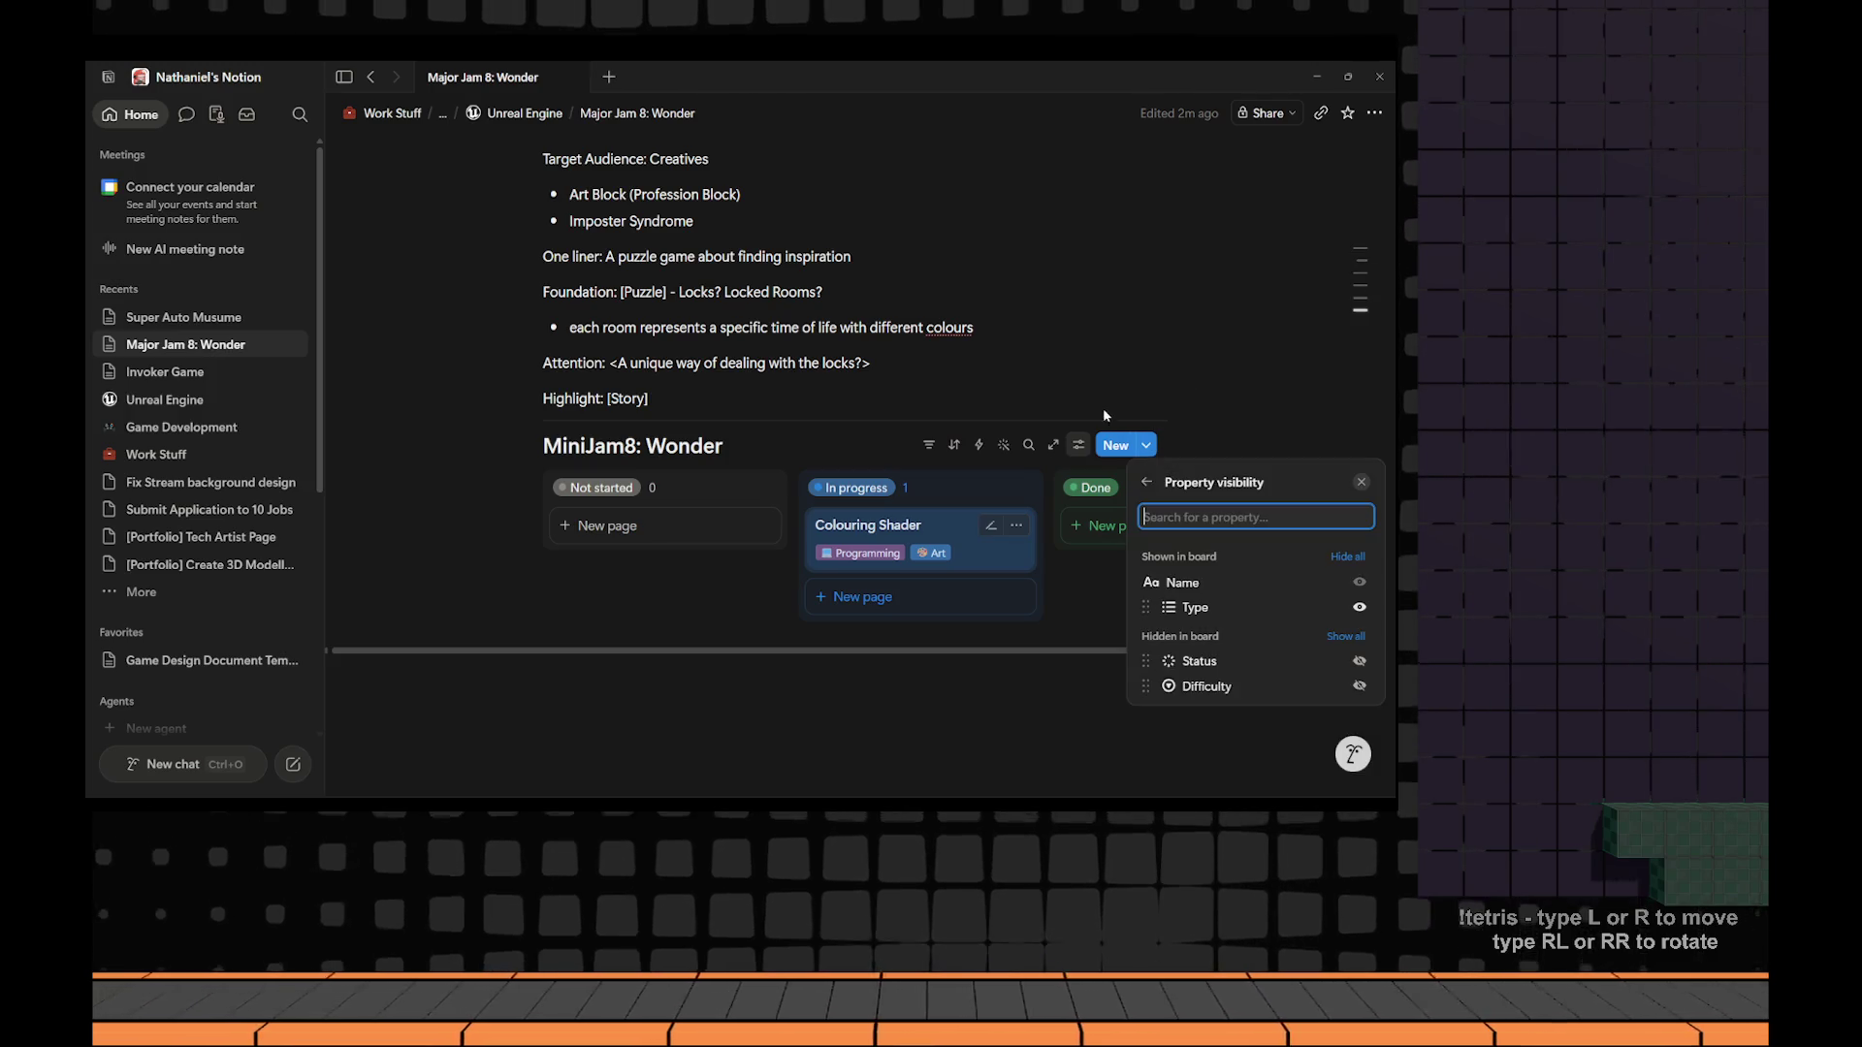
{"action": "left_click", "coordinate": [1359, 687]}
{"action": "key", "text": "Escape"}
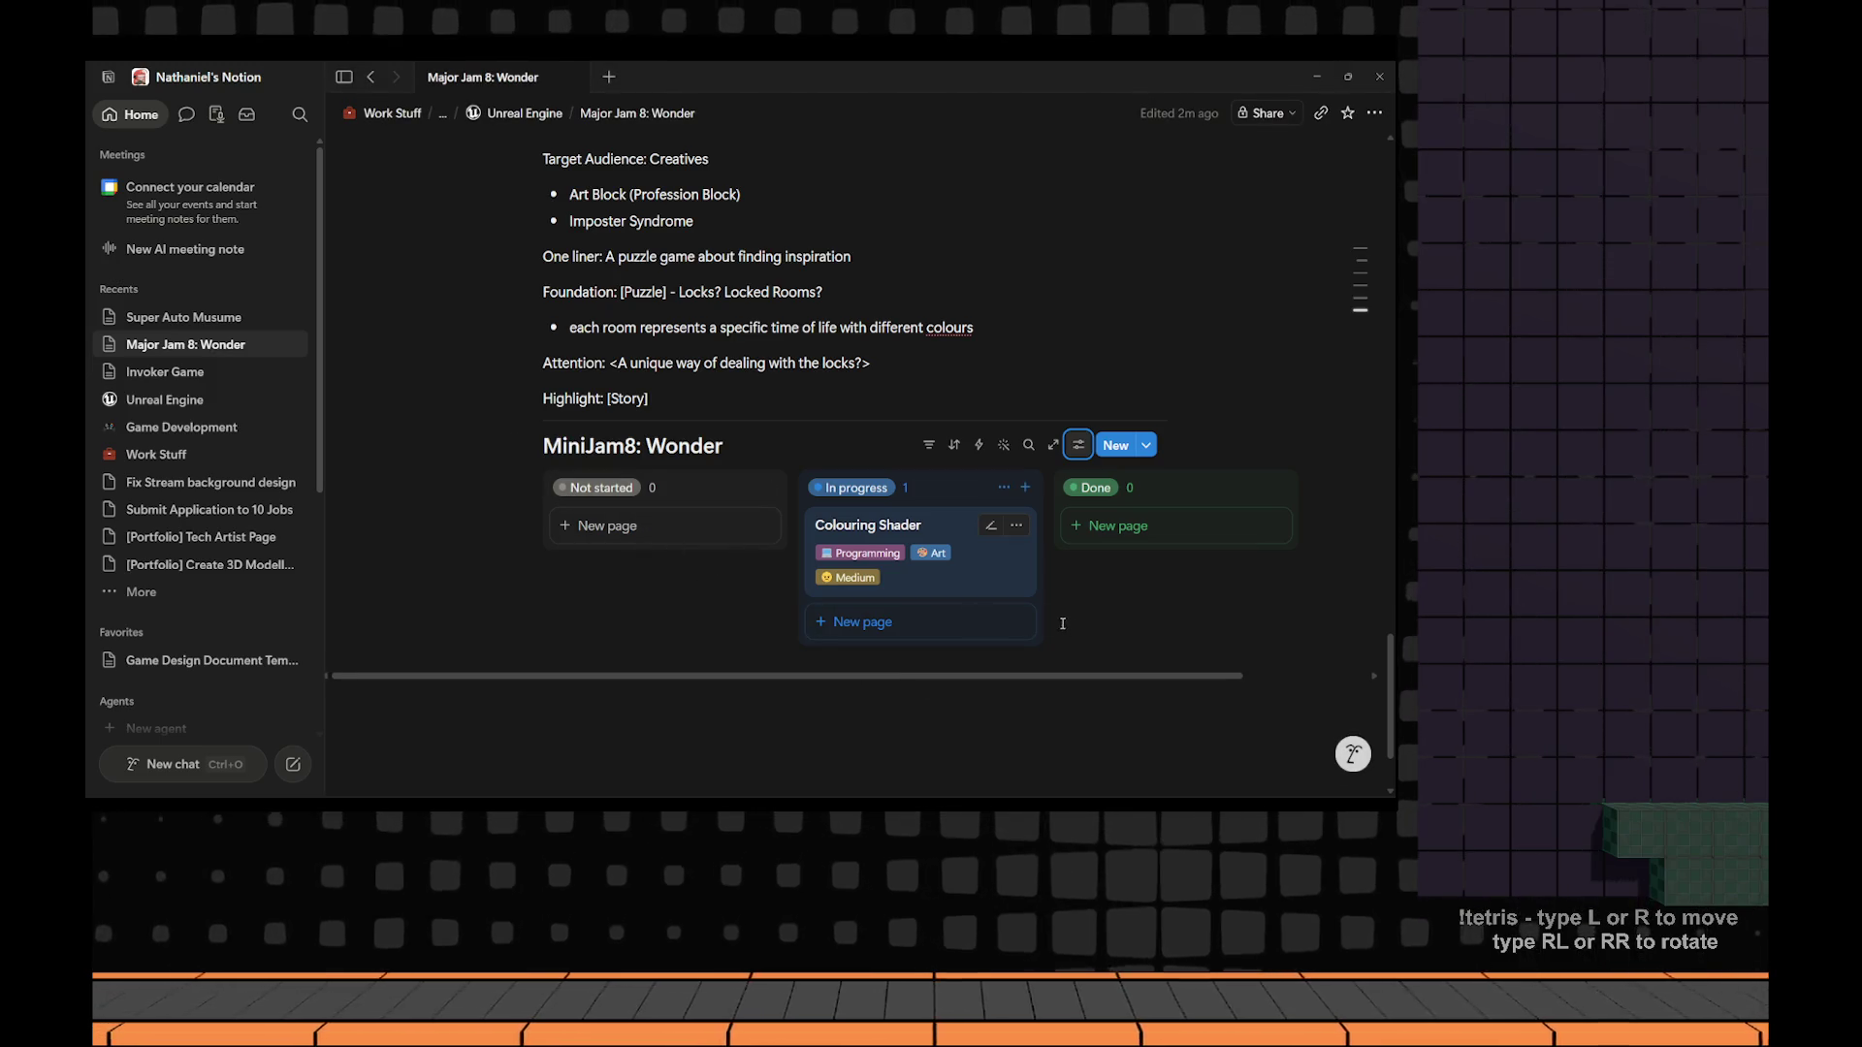
{"action": "left_click", "coordinate": [663, 528]}
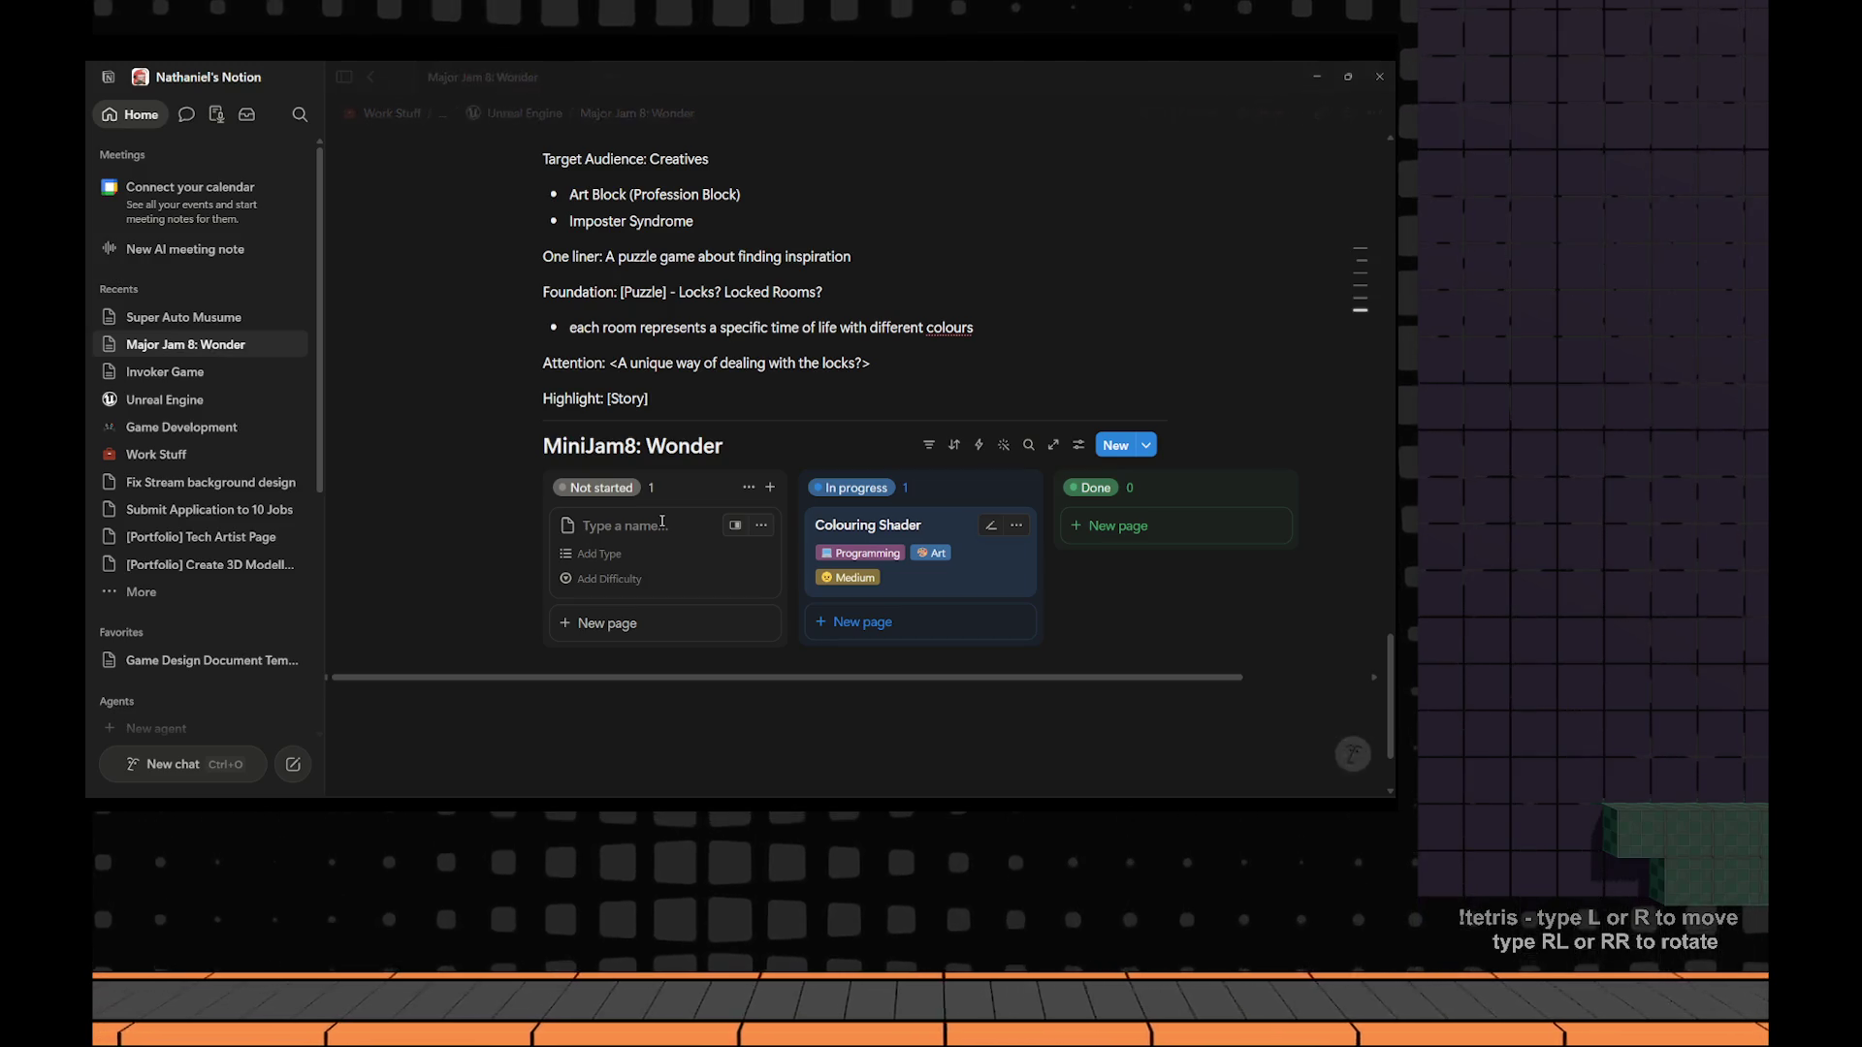
Name the new card 'Colour Disseminate Component' and tag it Programming with Easy difficulty.
{"action": "type", "text": "Colour Dissem"}
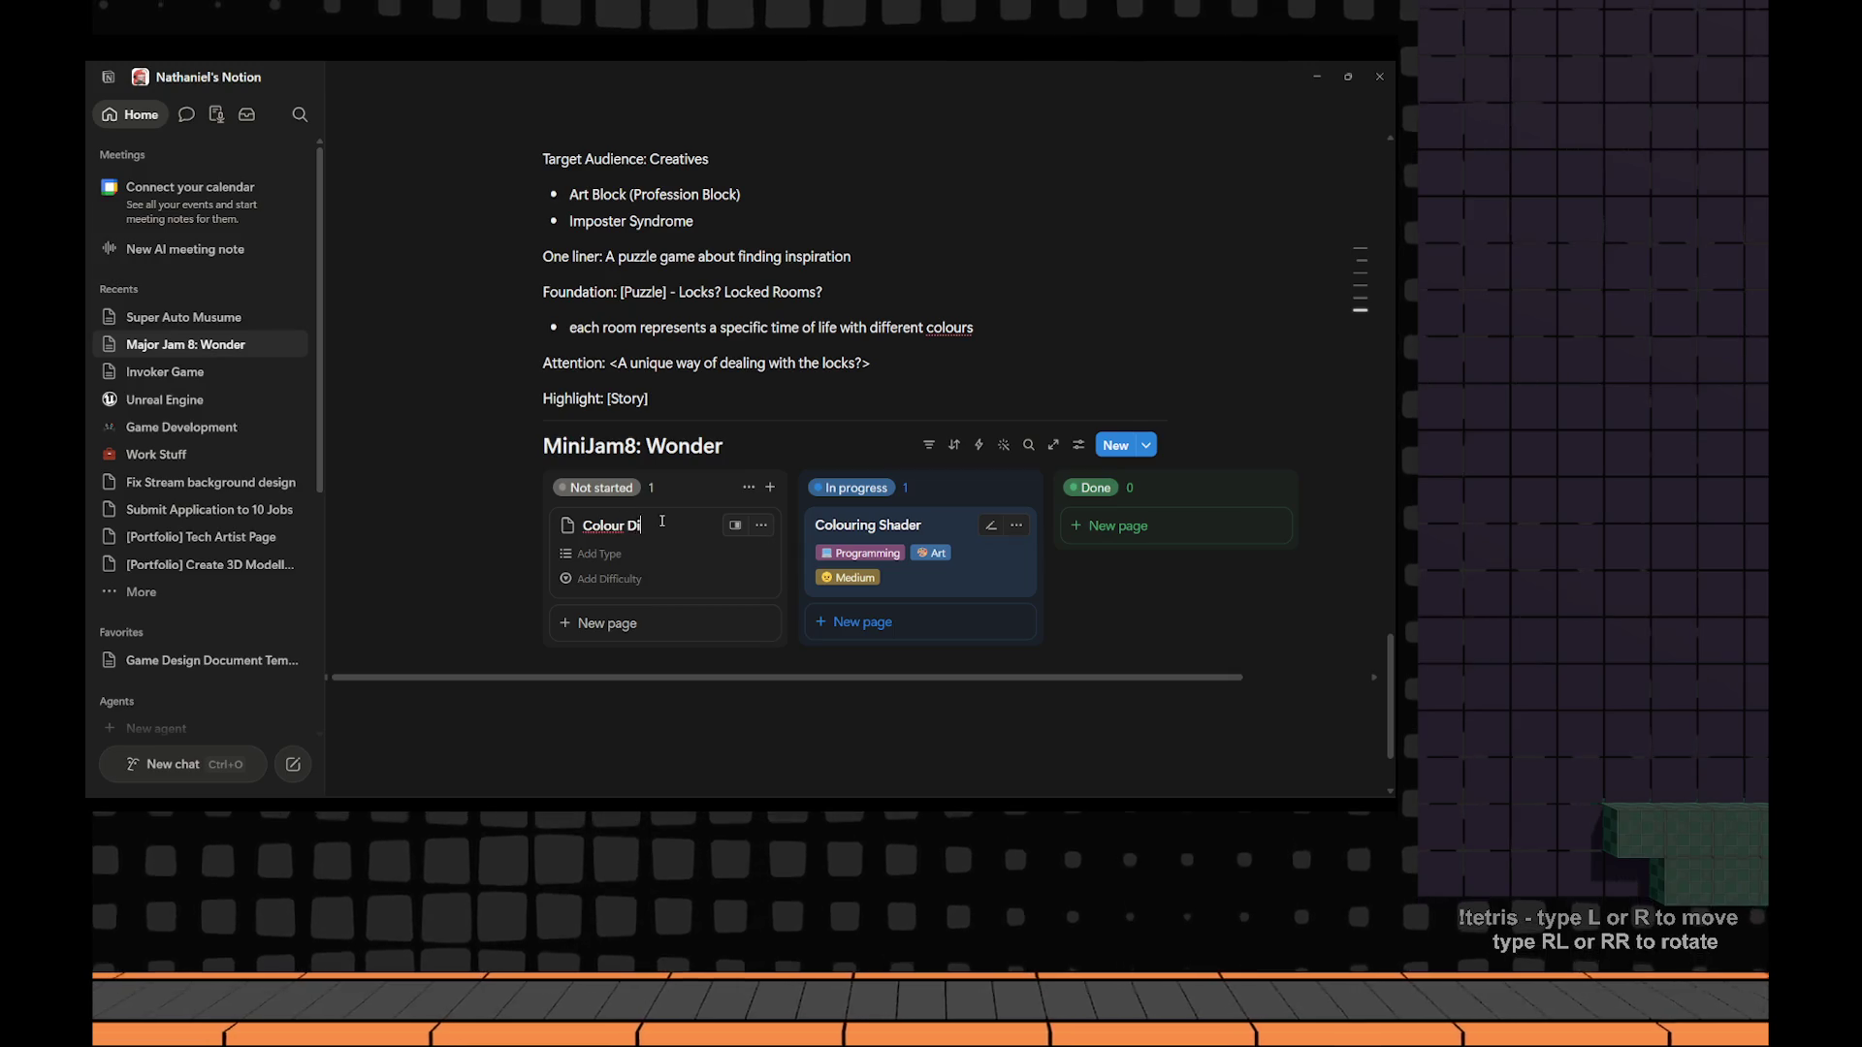
{"action": "type", "text": "inate"}
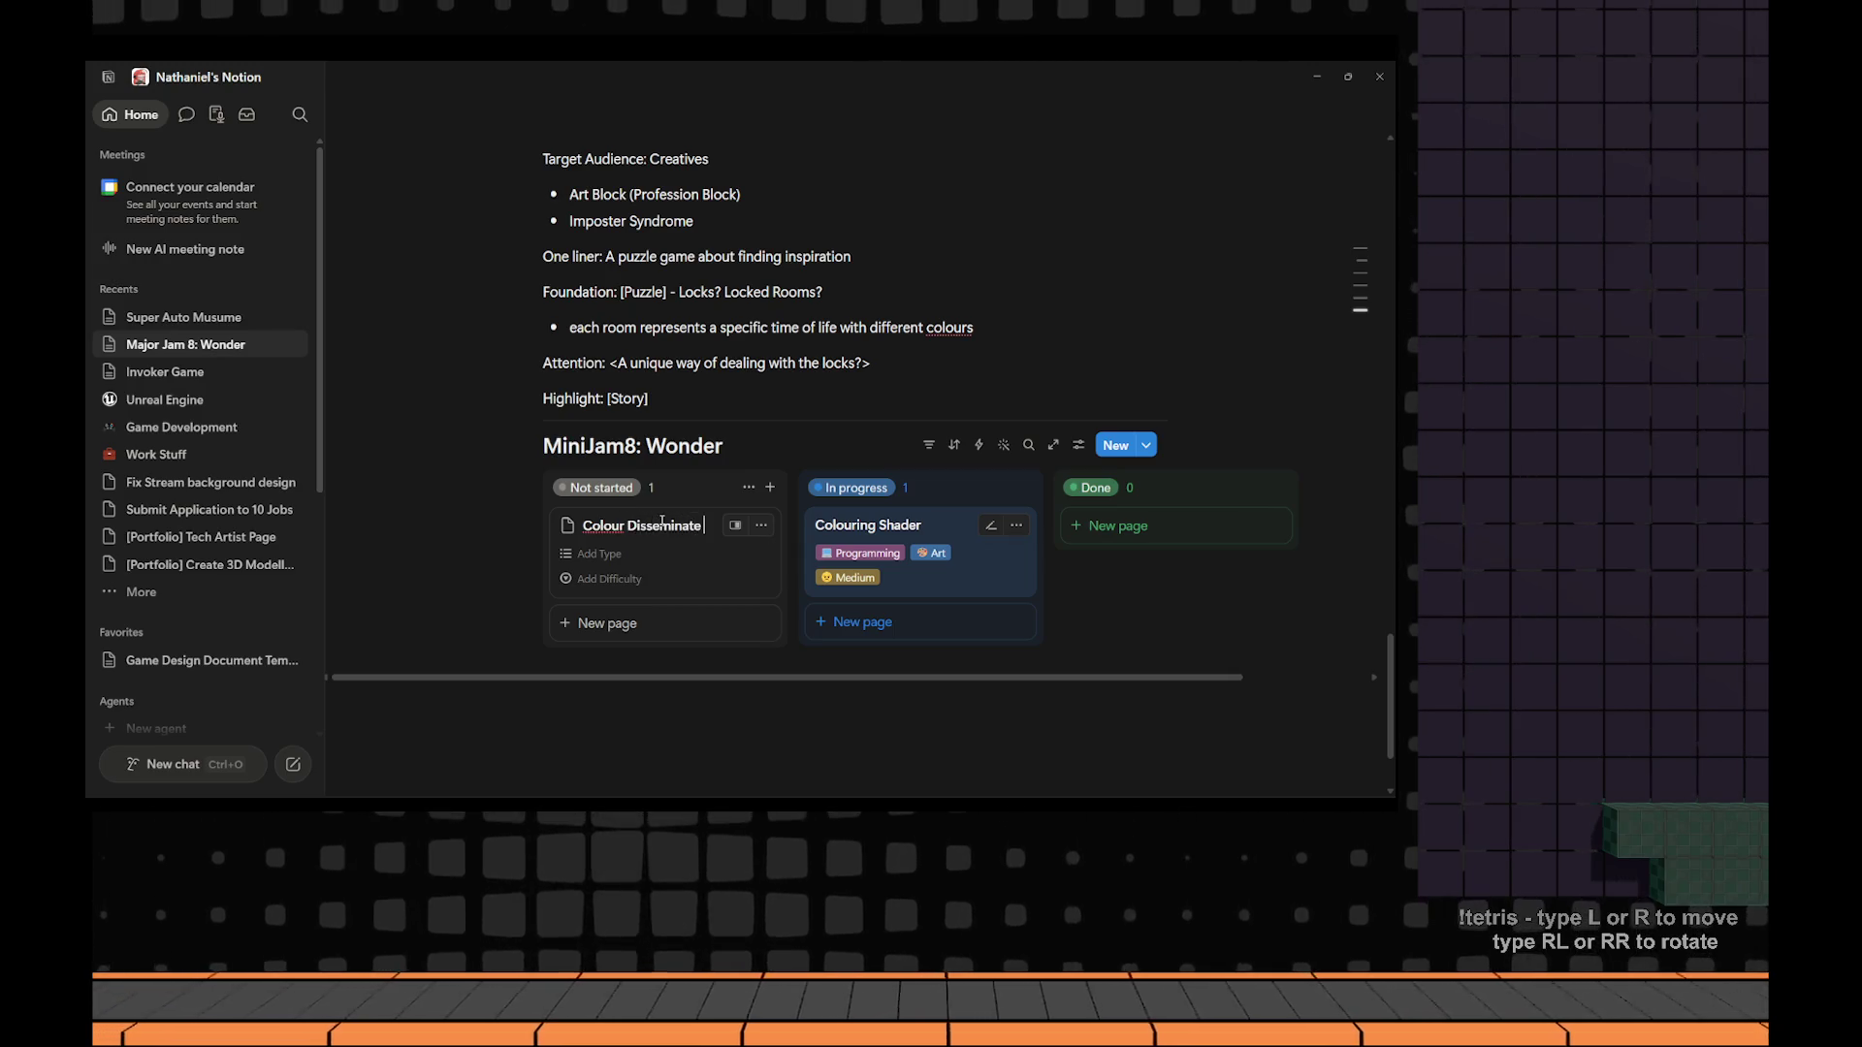
{"action": "type", "text": " Component"}
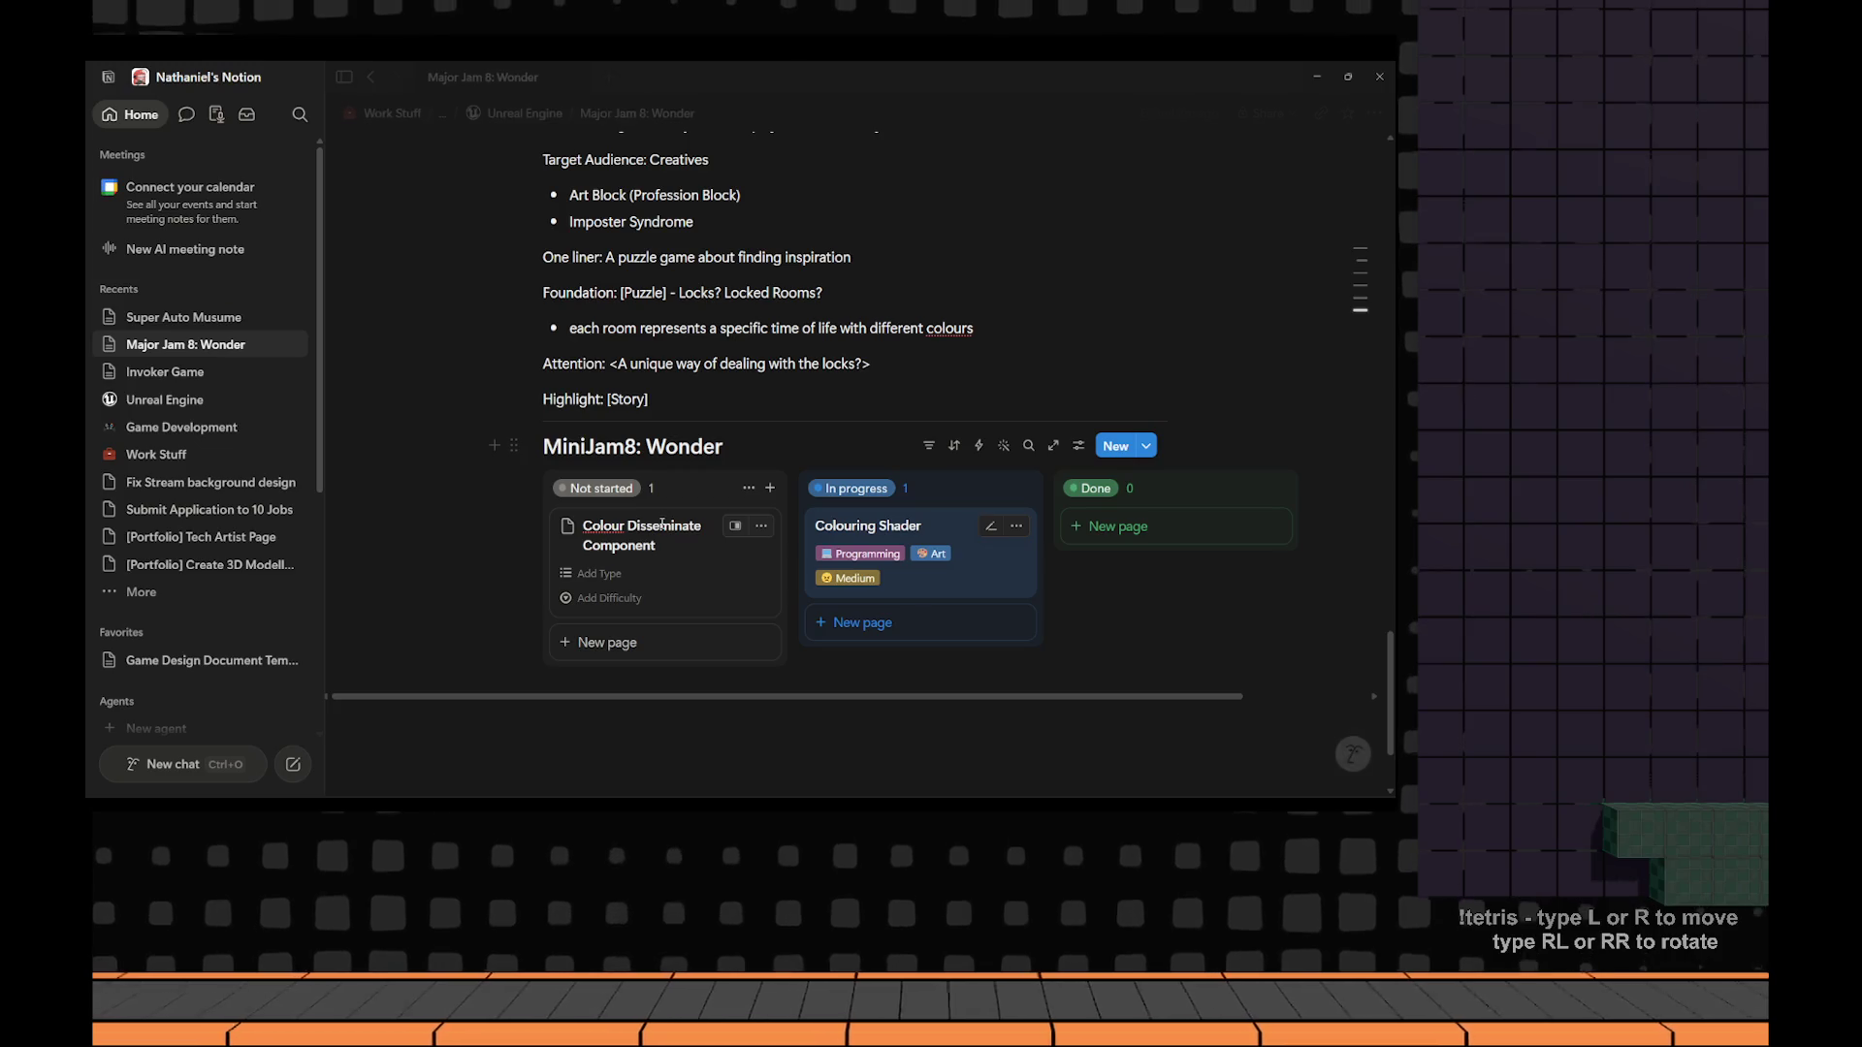
{"action": "left_click", "coordinate": [602, 573]}
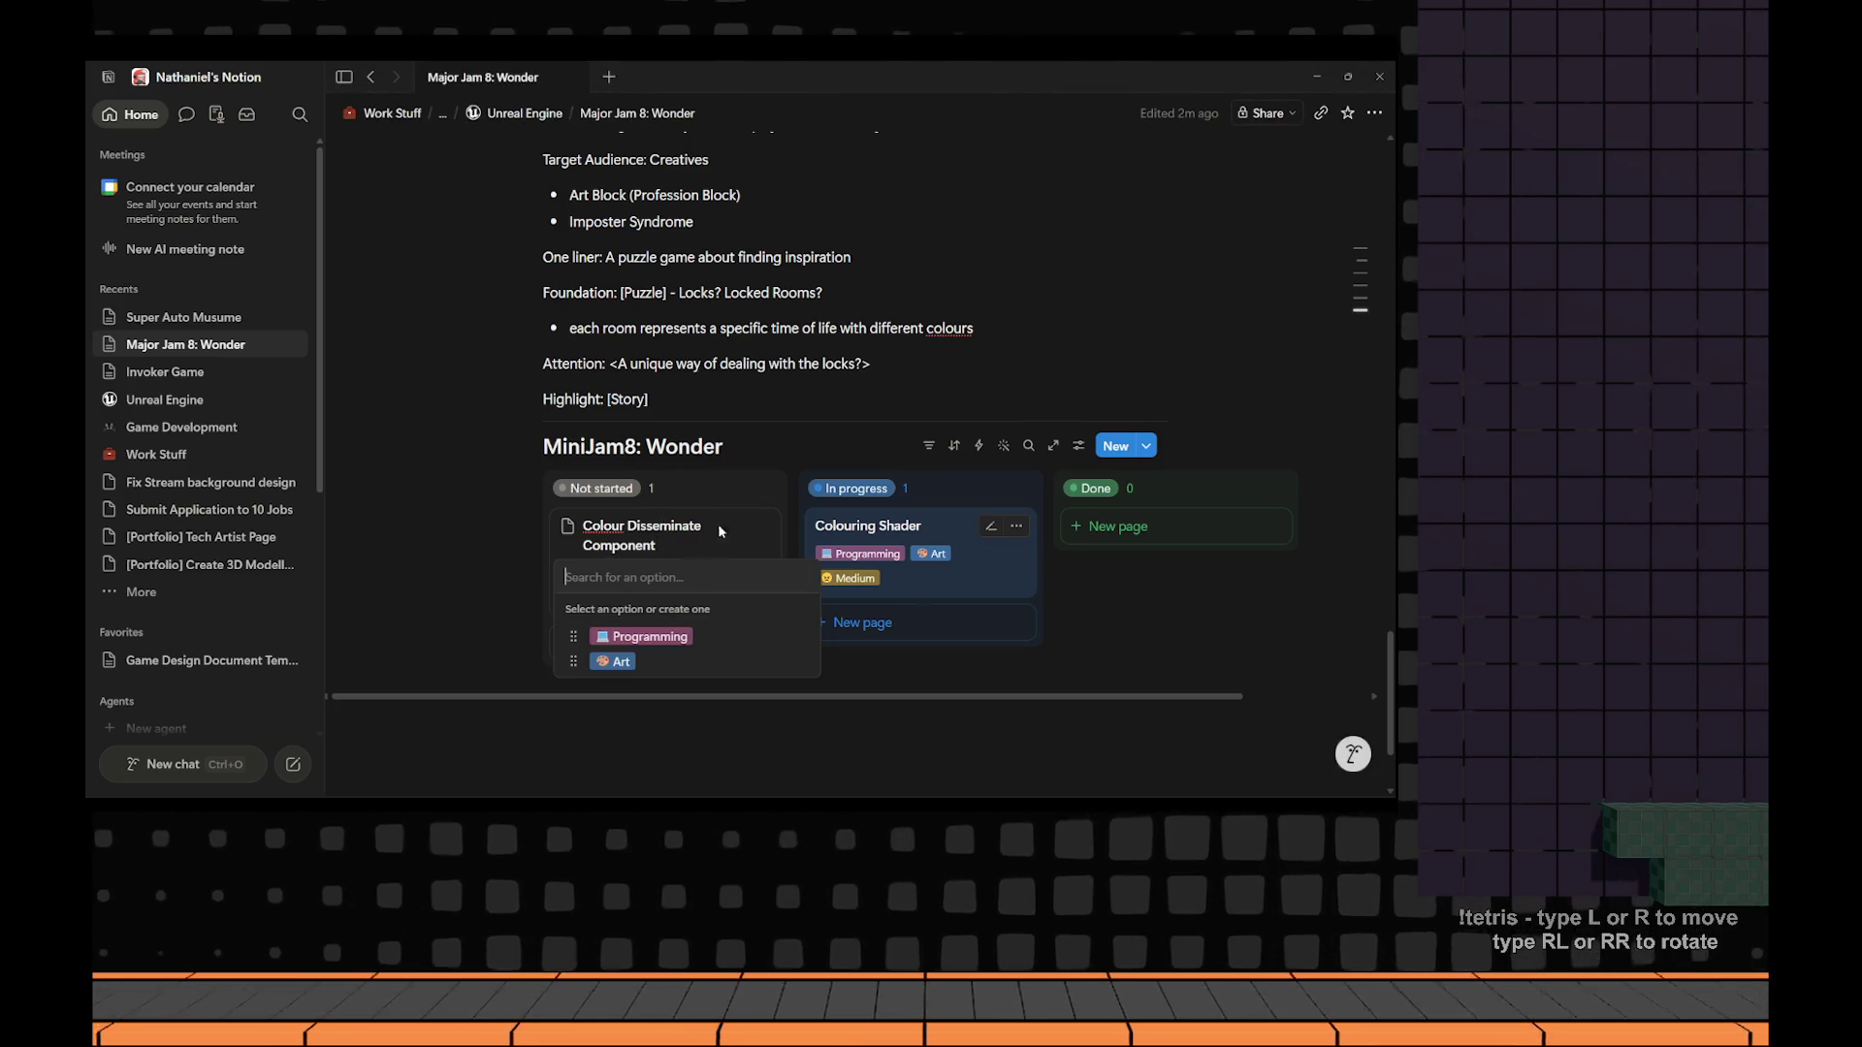
{"action": "left_click", "coordinate": [648, 636]}
{"action": "key", "text": "Escape"}
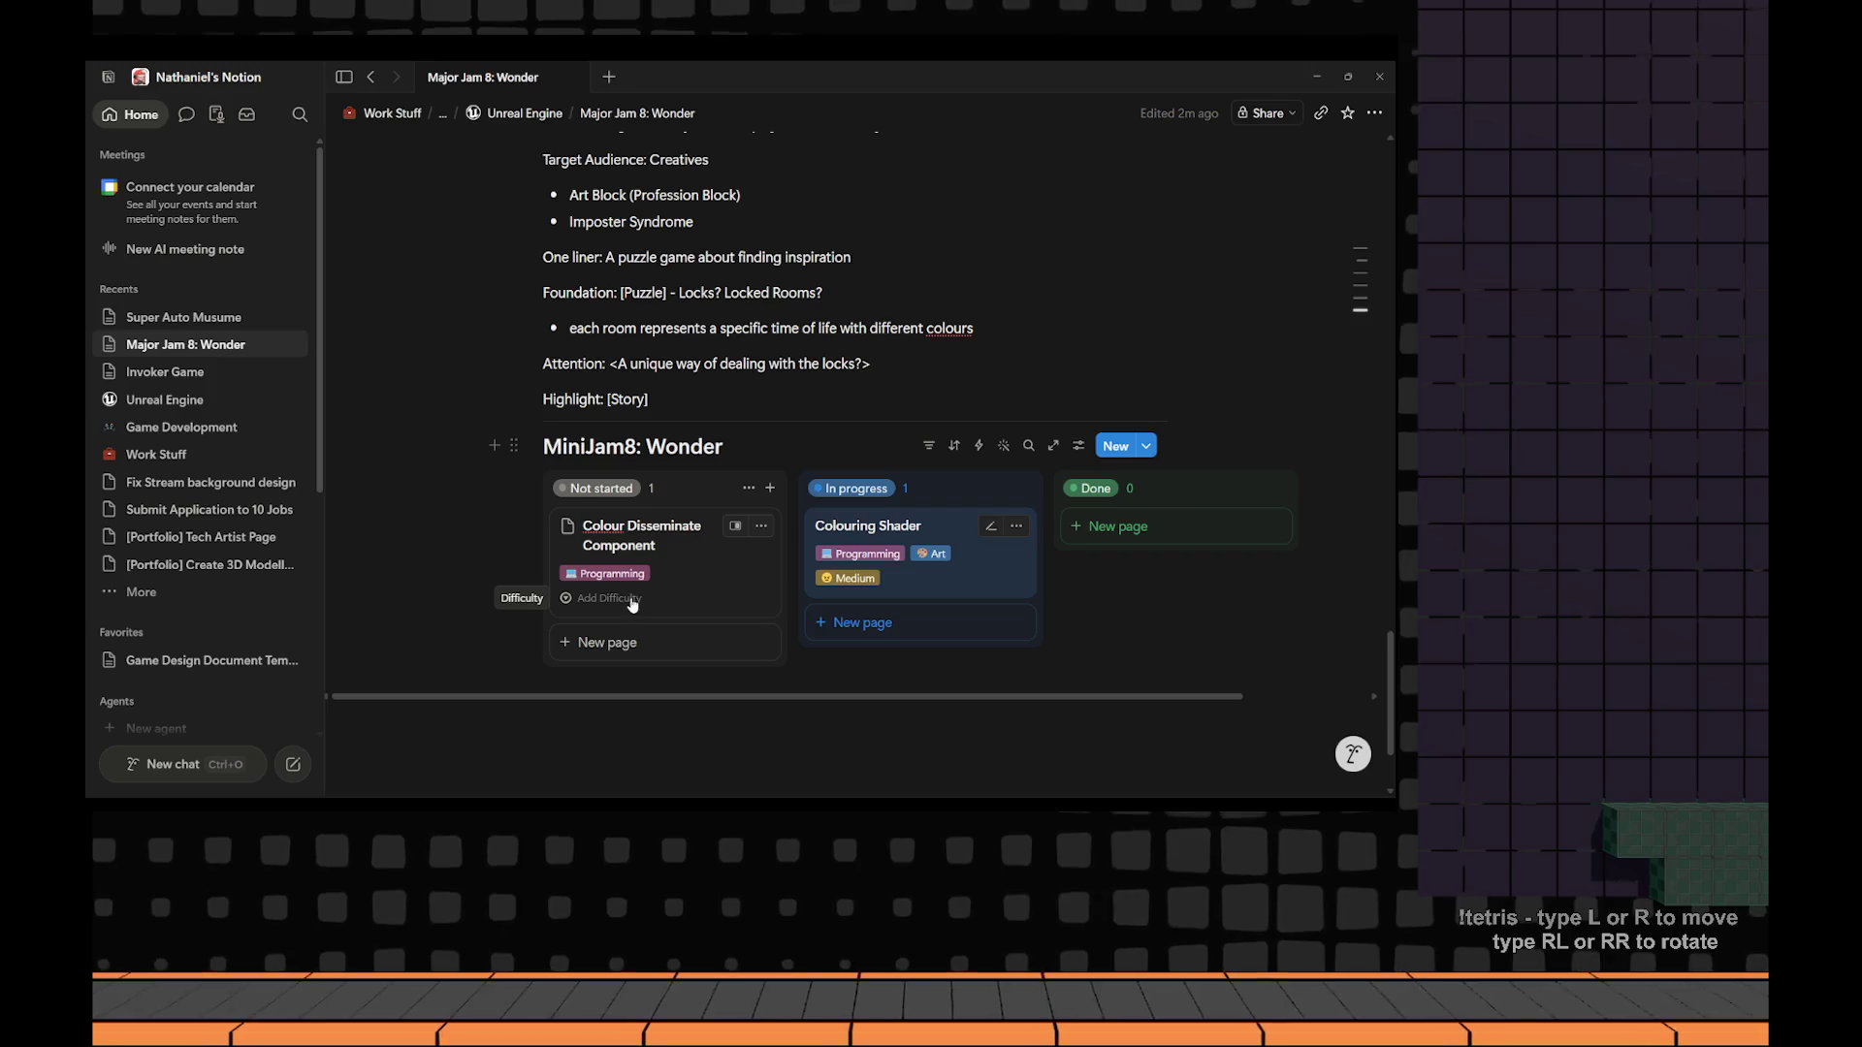
{"action": "left_click", "coordinate": [632, 602]}
{"action": "left_click", "coordinate": [711, 659]}
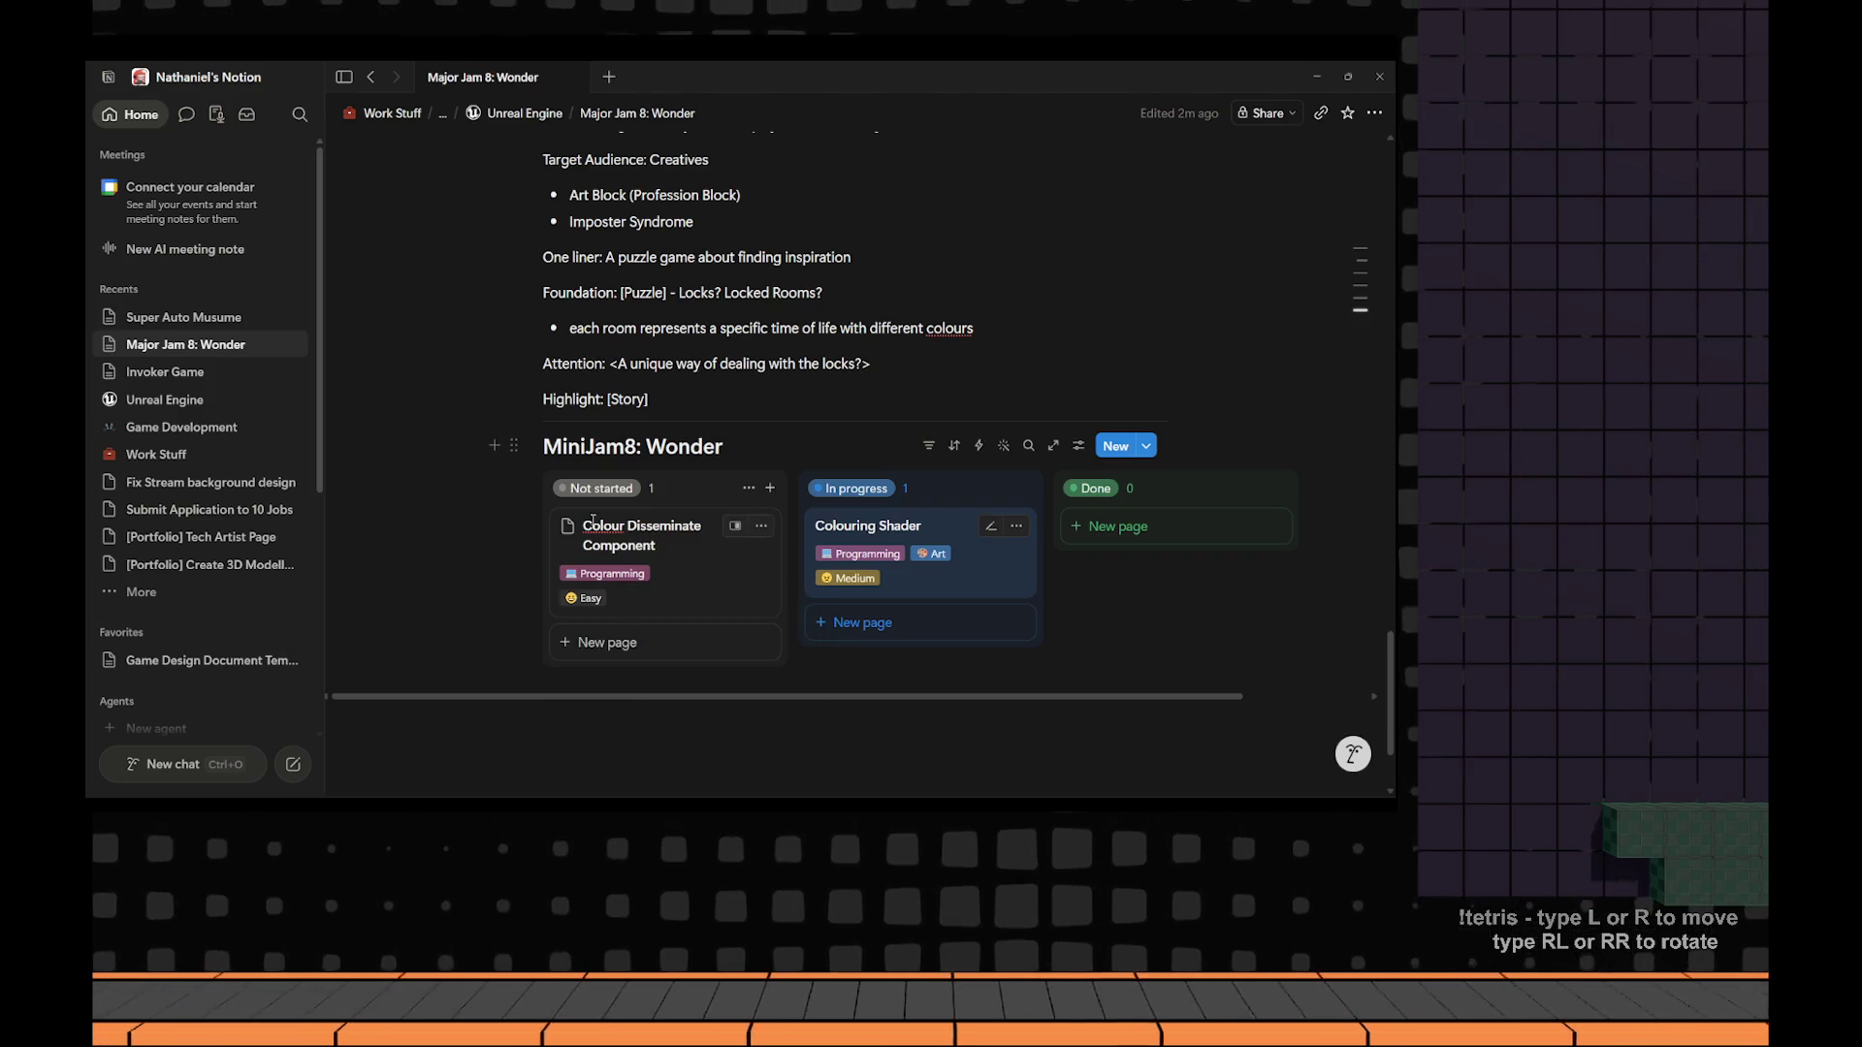
{"action": "mouse_move", "coordinate": [679, 580]}
{"action": "left_mouse_down"}
{"action": "mouse_move", "coordinate": [917, 599]}
{"action": "mouse_move", "coordinate": [659, 558]}
{"action": "left_mouse_up"}
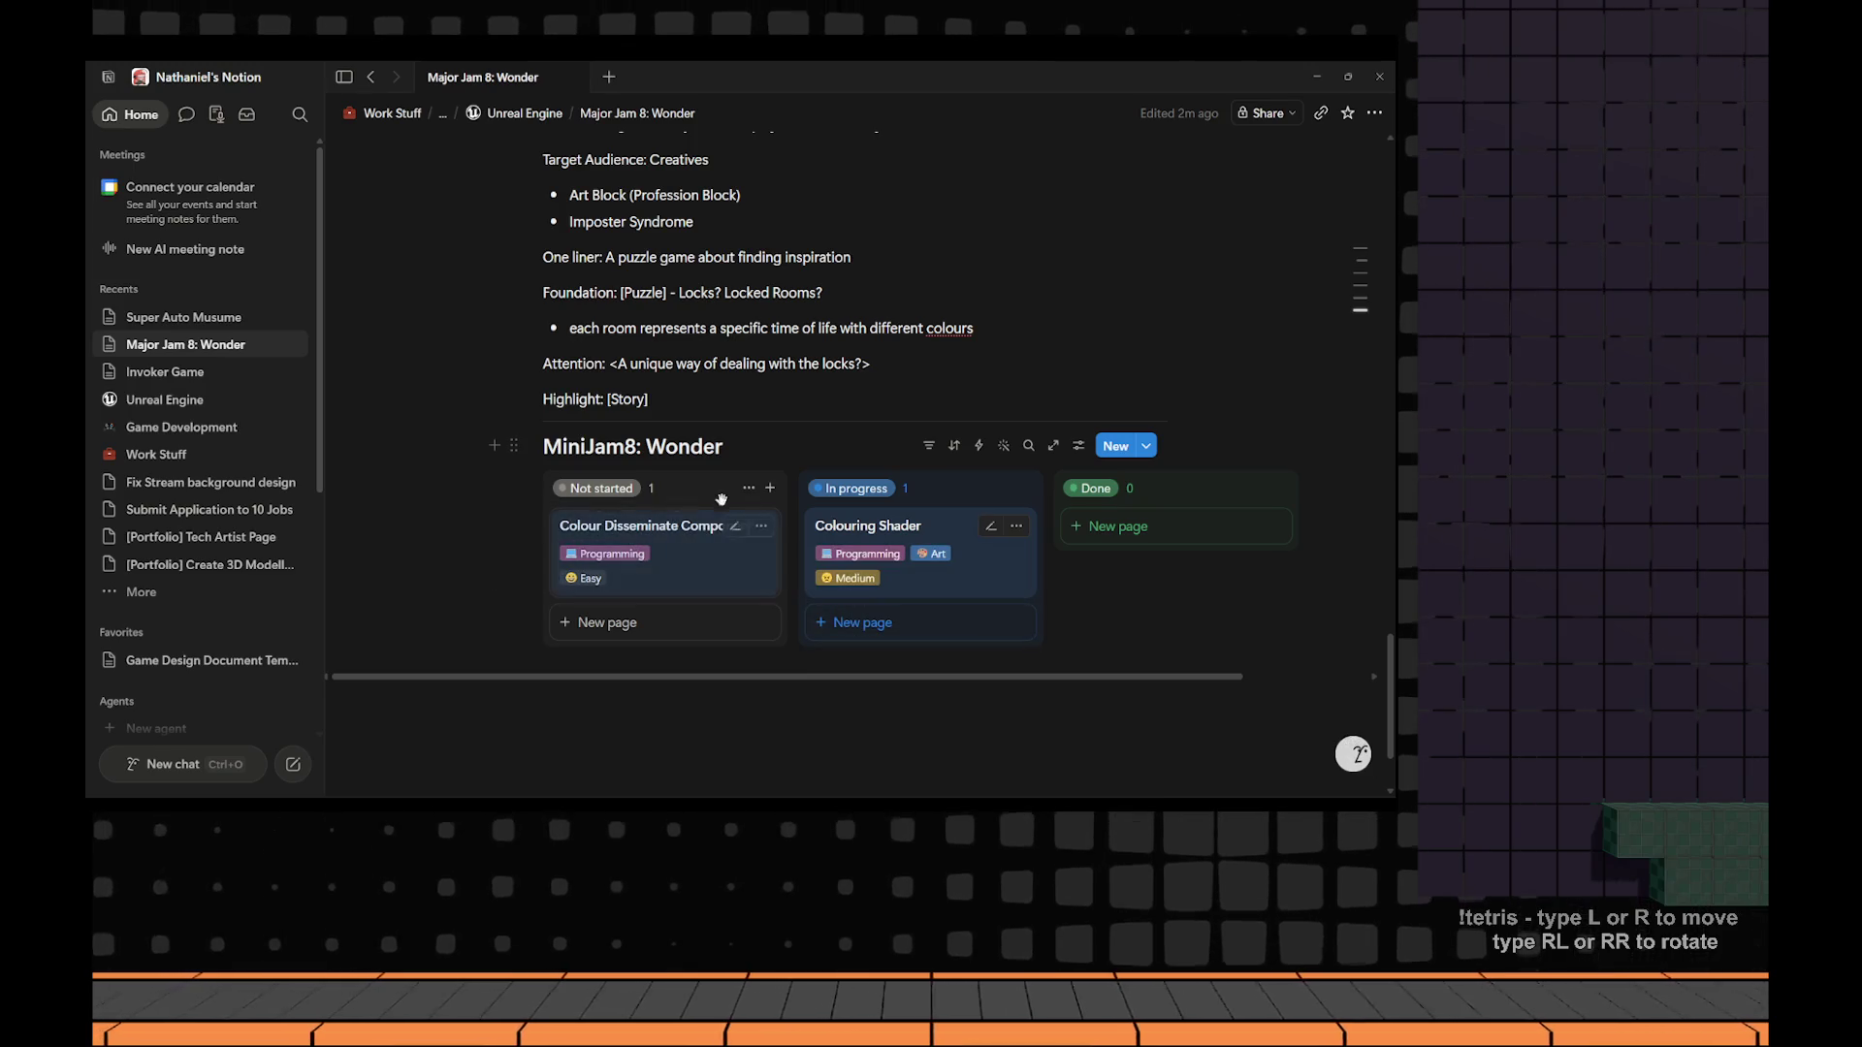
Add another Not started card named 'Environment'.
{"action": "left_click", "coordinate": [770, 488]}
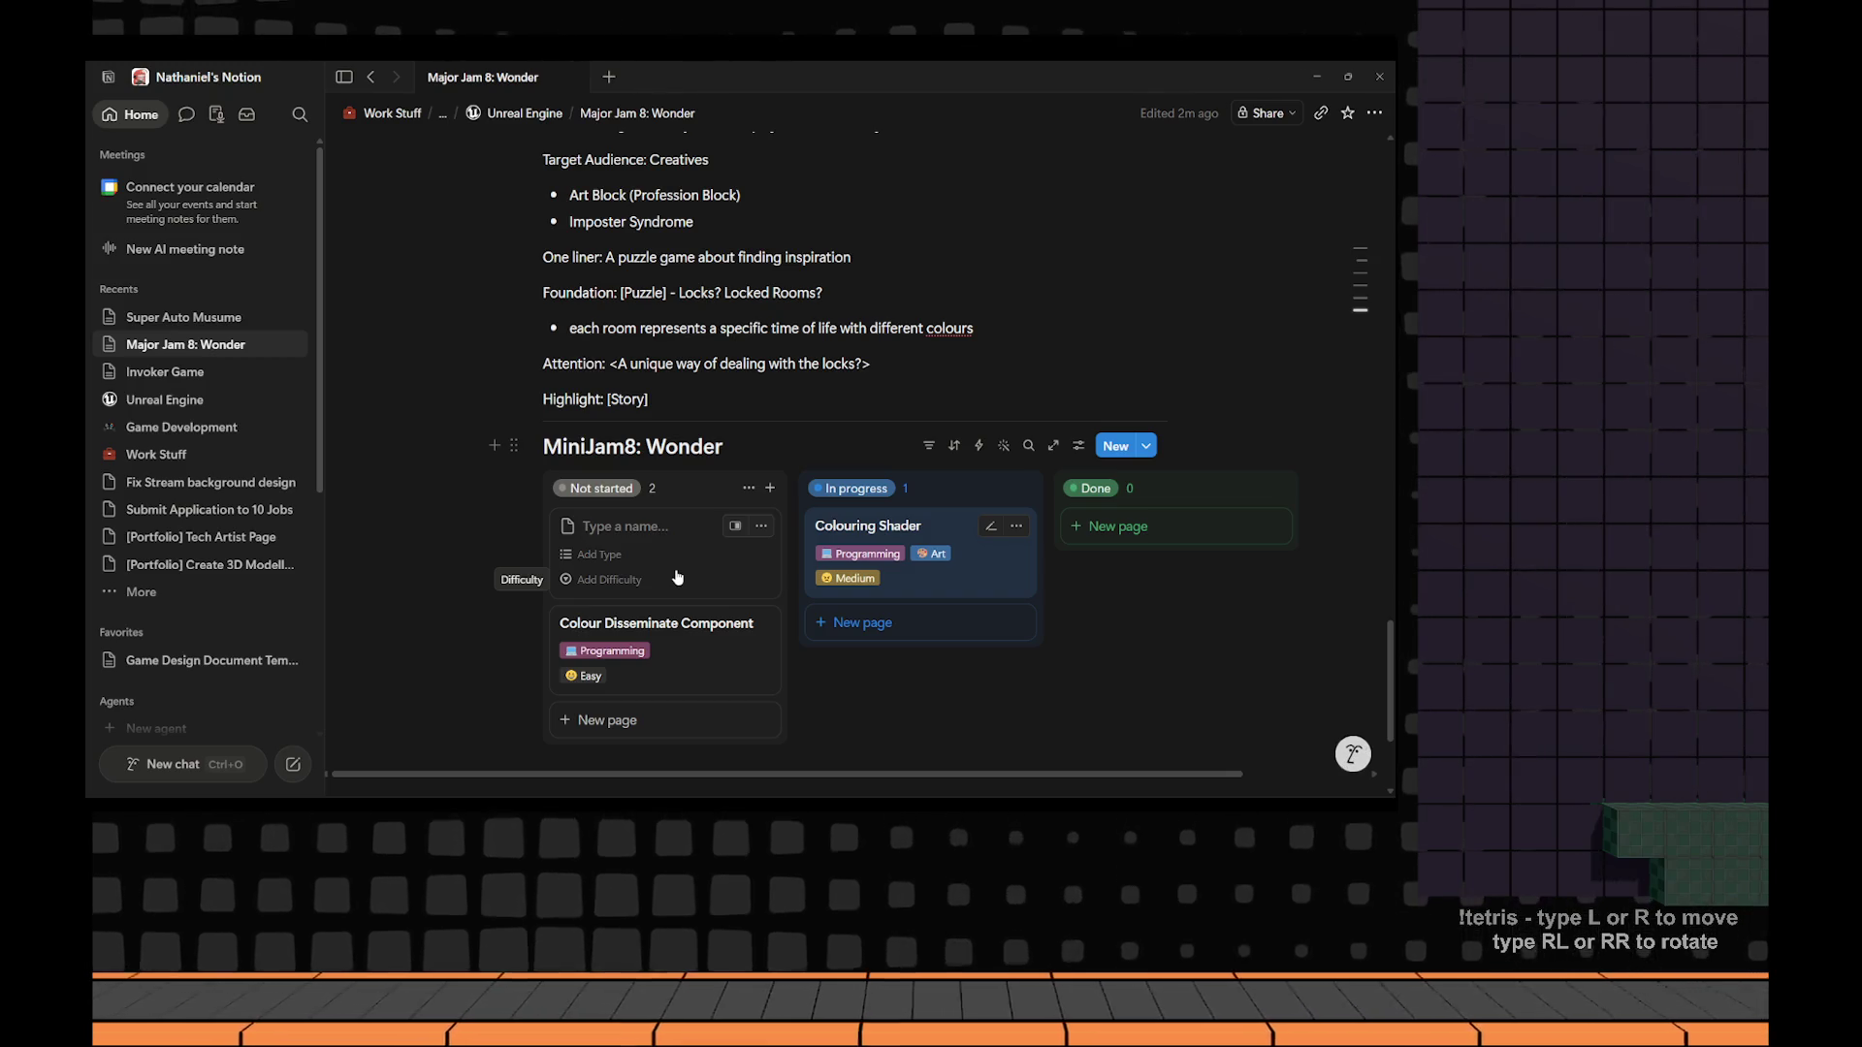
{"action": "type", "text": "Life Scenes"}
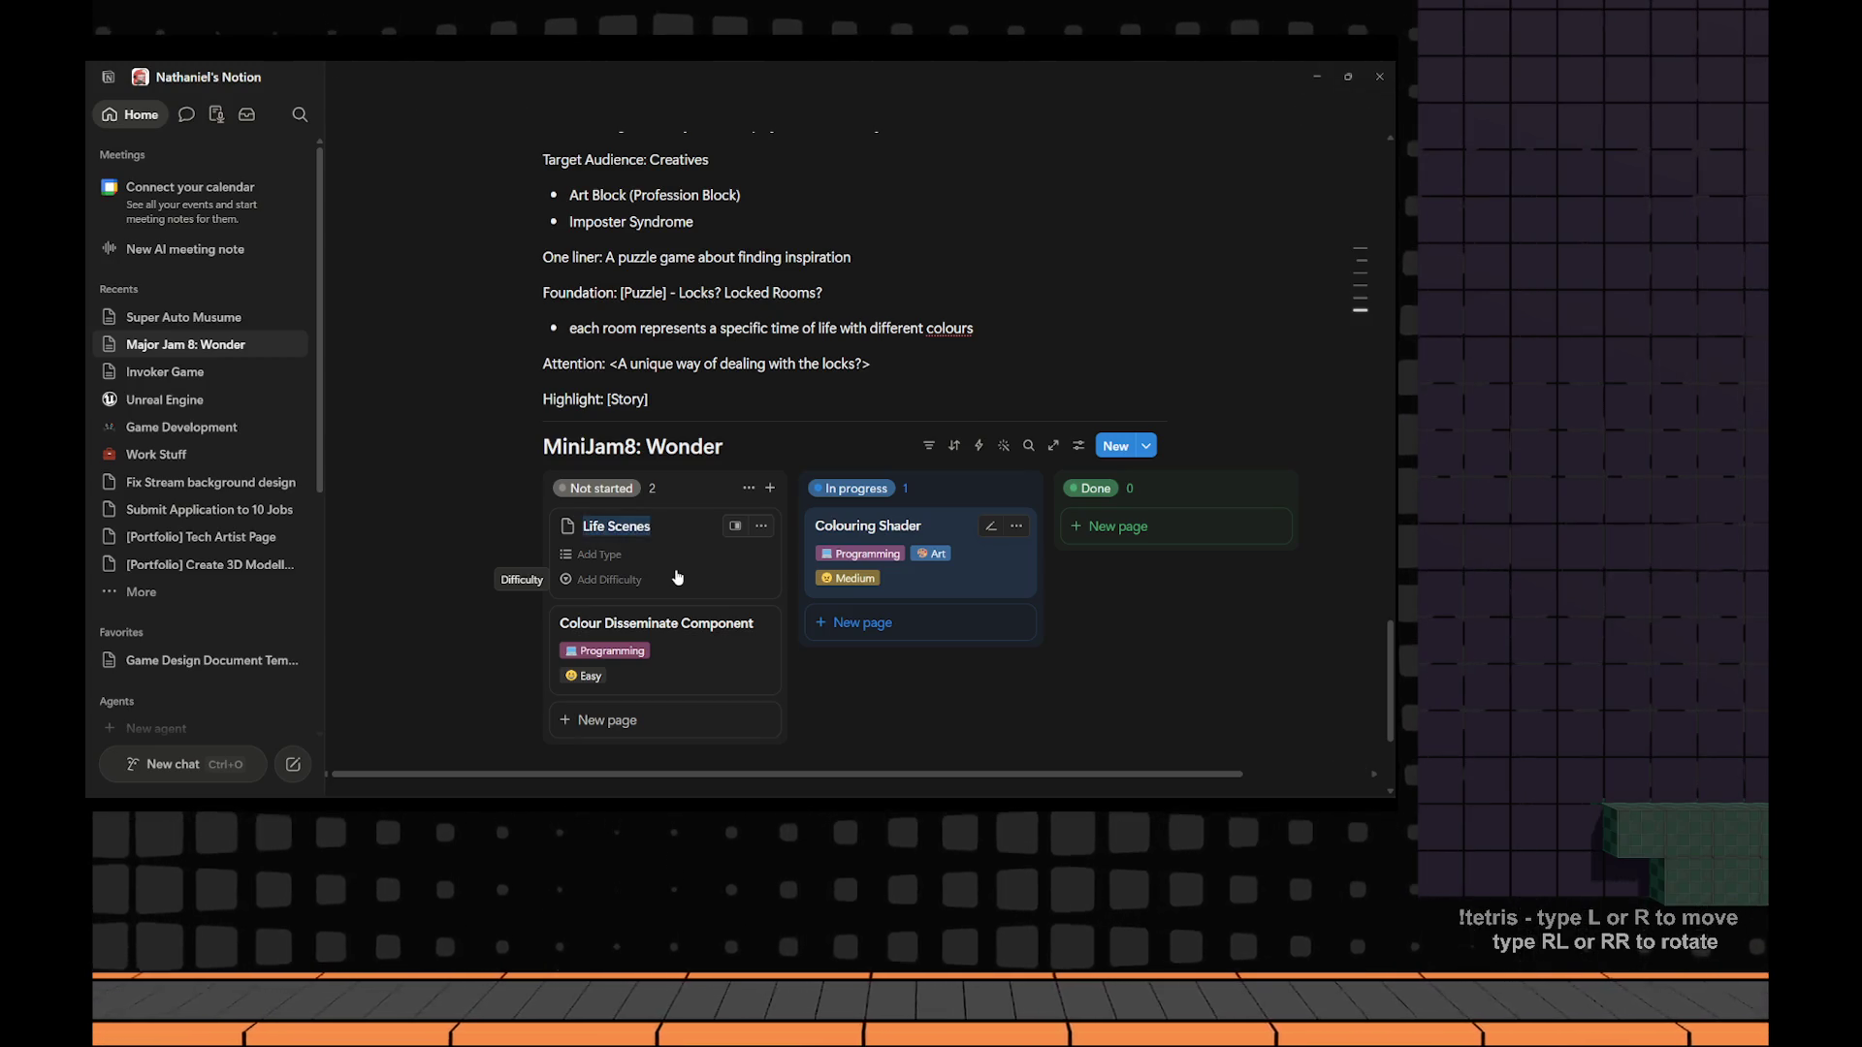
{"action": "type", "text": "Environment"}
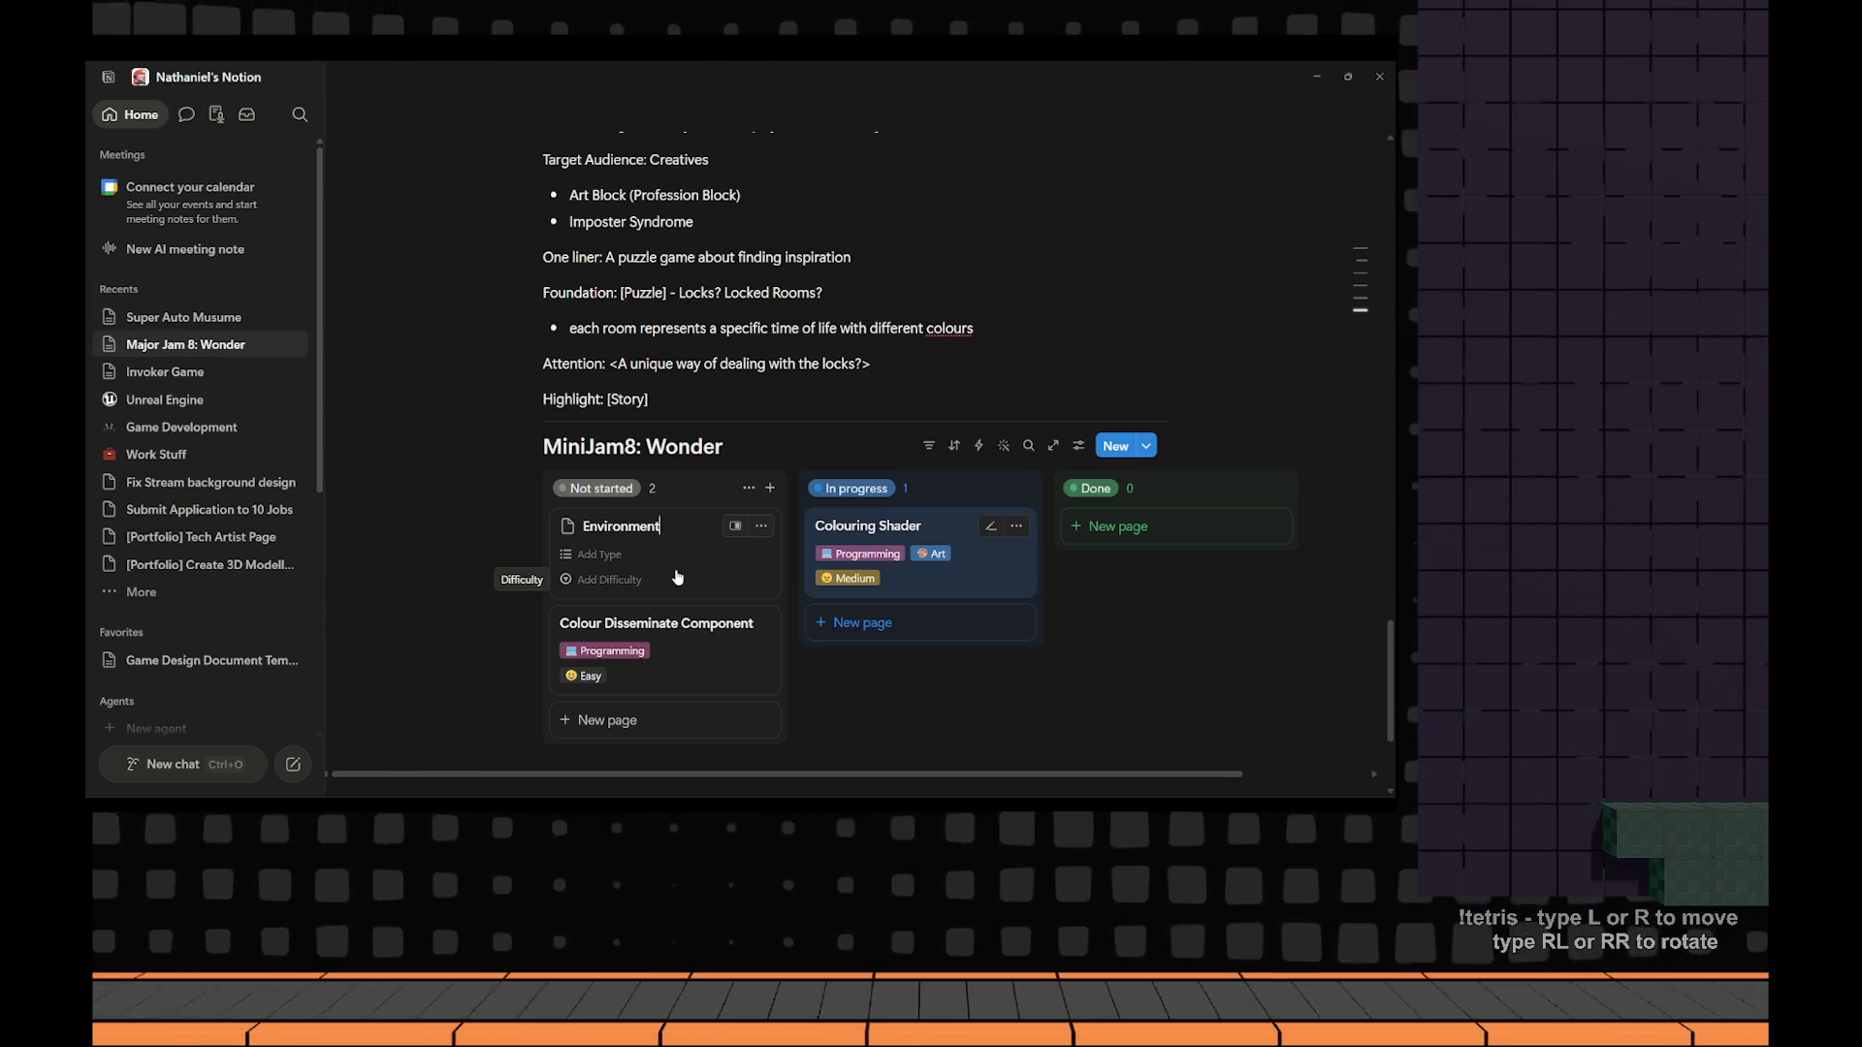
{"action": "key", "text": "Escape"}
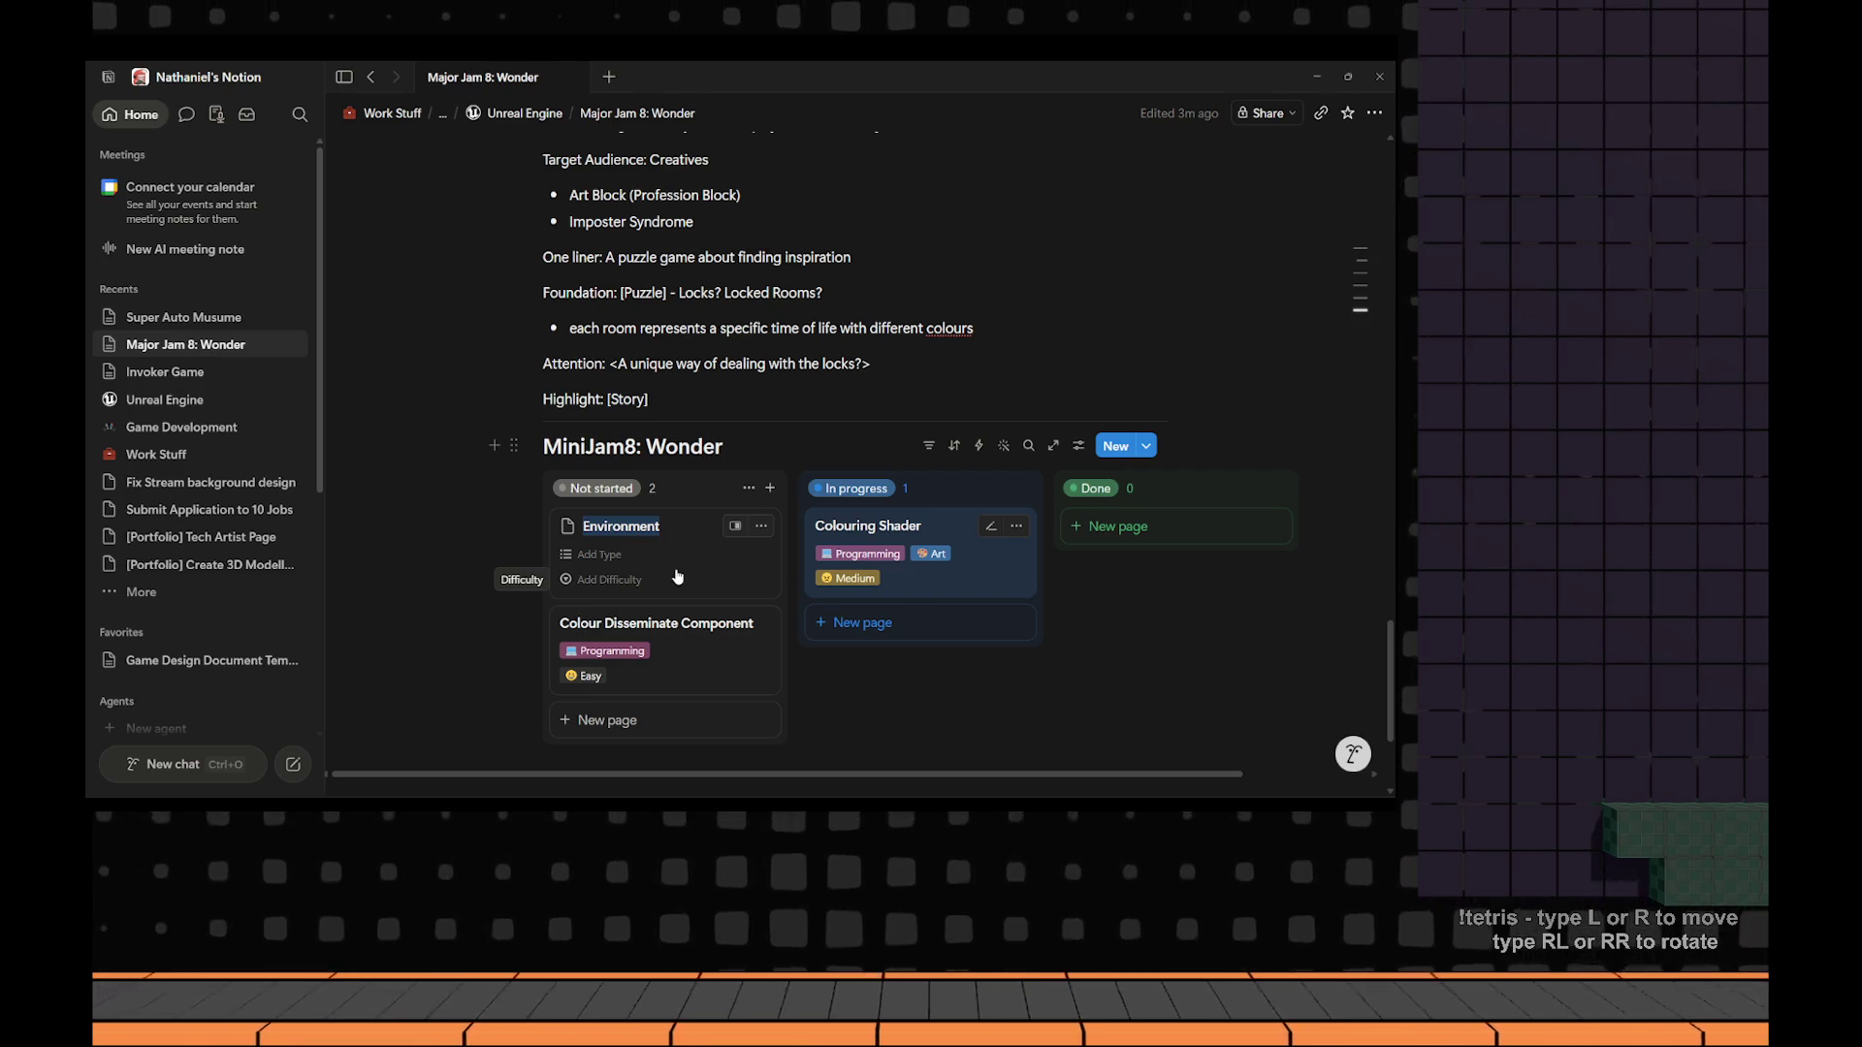
{"action": "scroll", "coordinate": [684, 572], "scroll_direction": "up", "scroll_amount": 5}
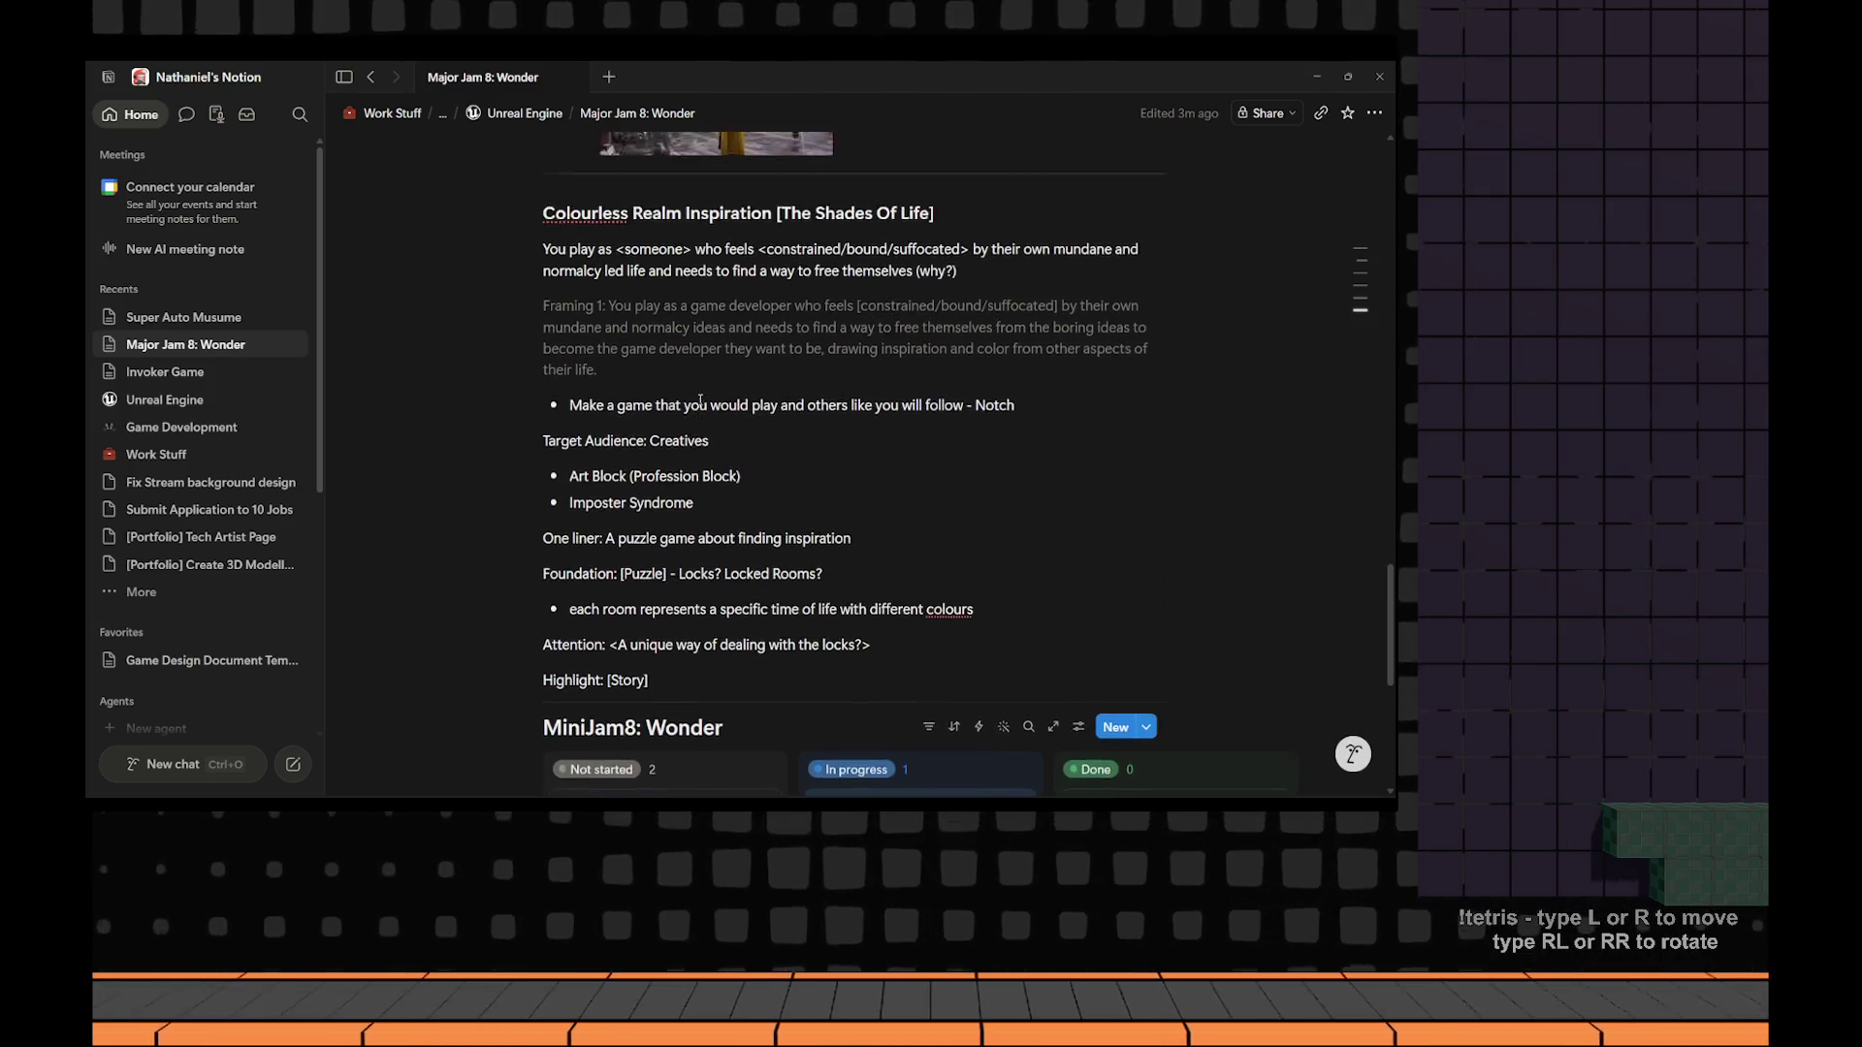
Open the Environment card and retitle it 'The Bedroom'.
{"action": "left_click_drag", "start_coordinate": [660, 366], "coordinate": [791, 365]}
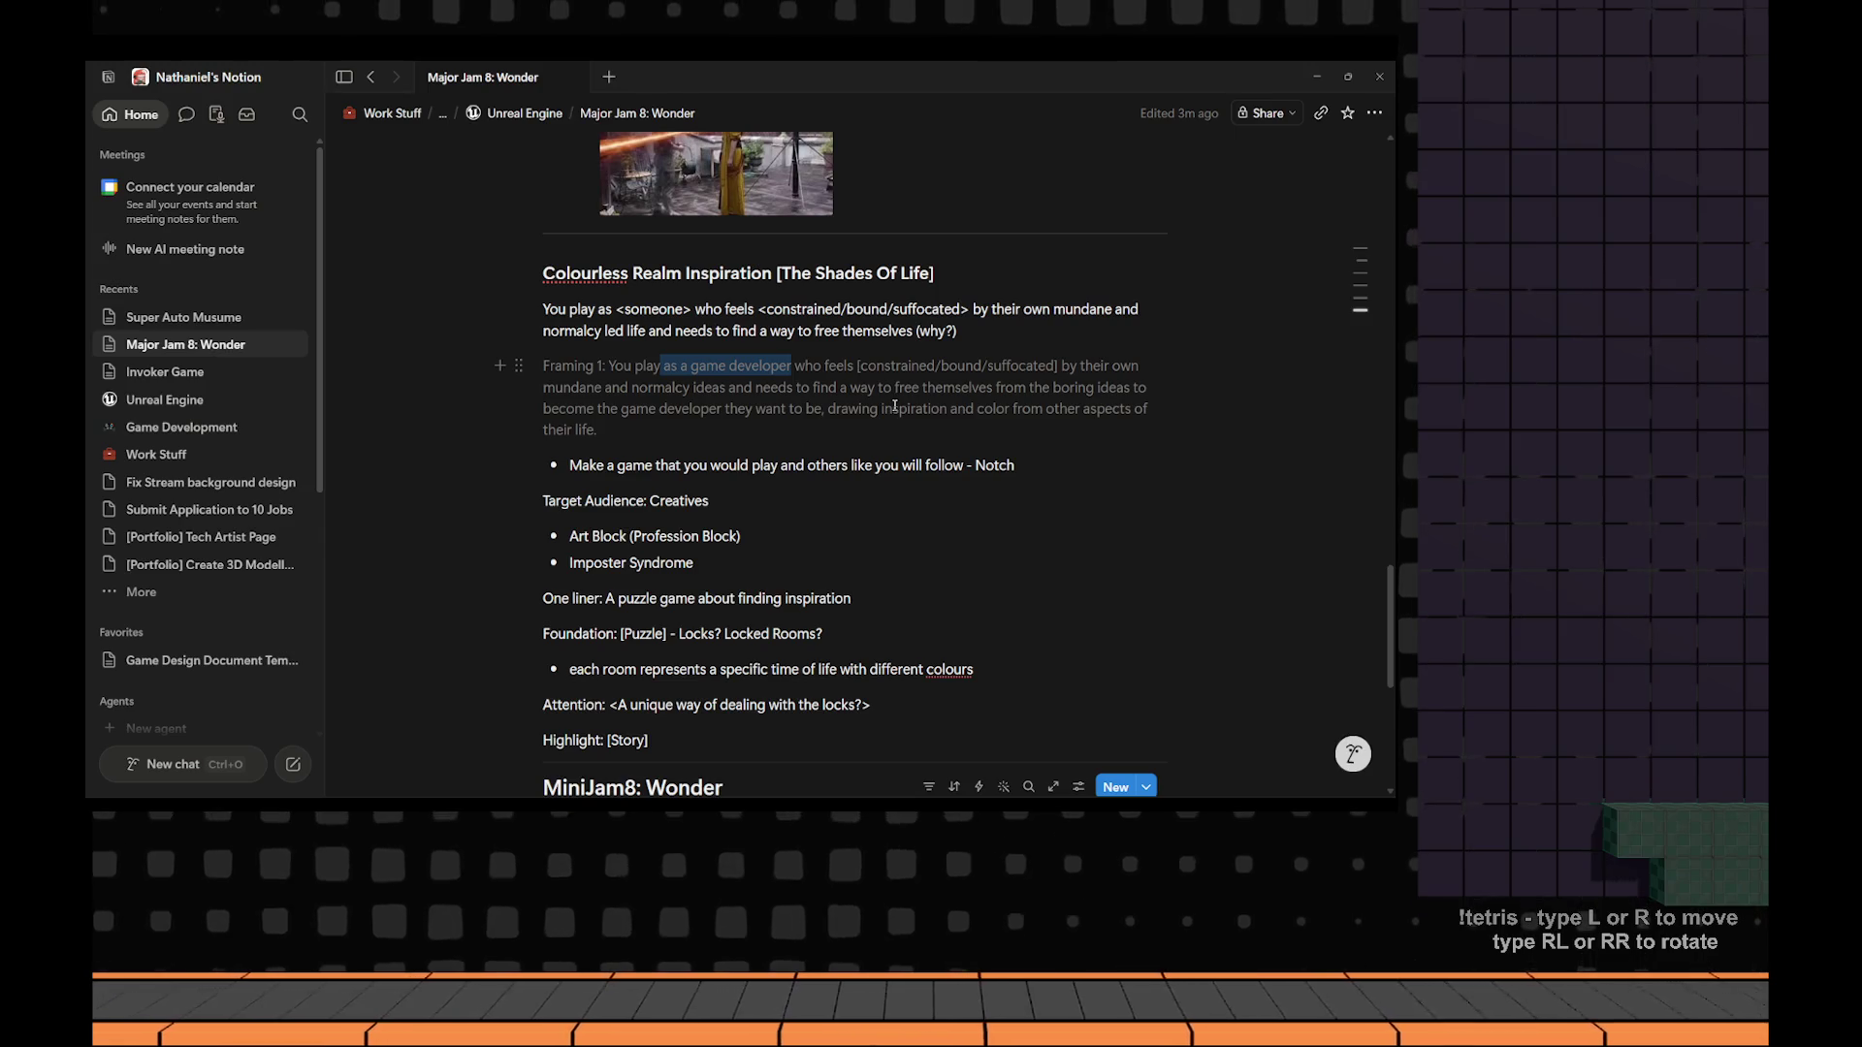
{"action": "scroll", "coordinate": [894, 407], "scroll_direction": "down", "scroll_amount": 5}
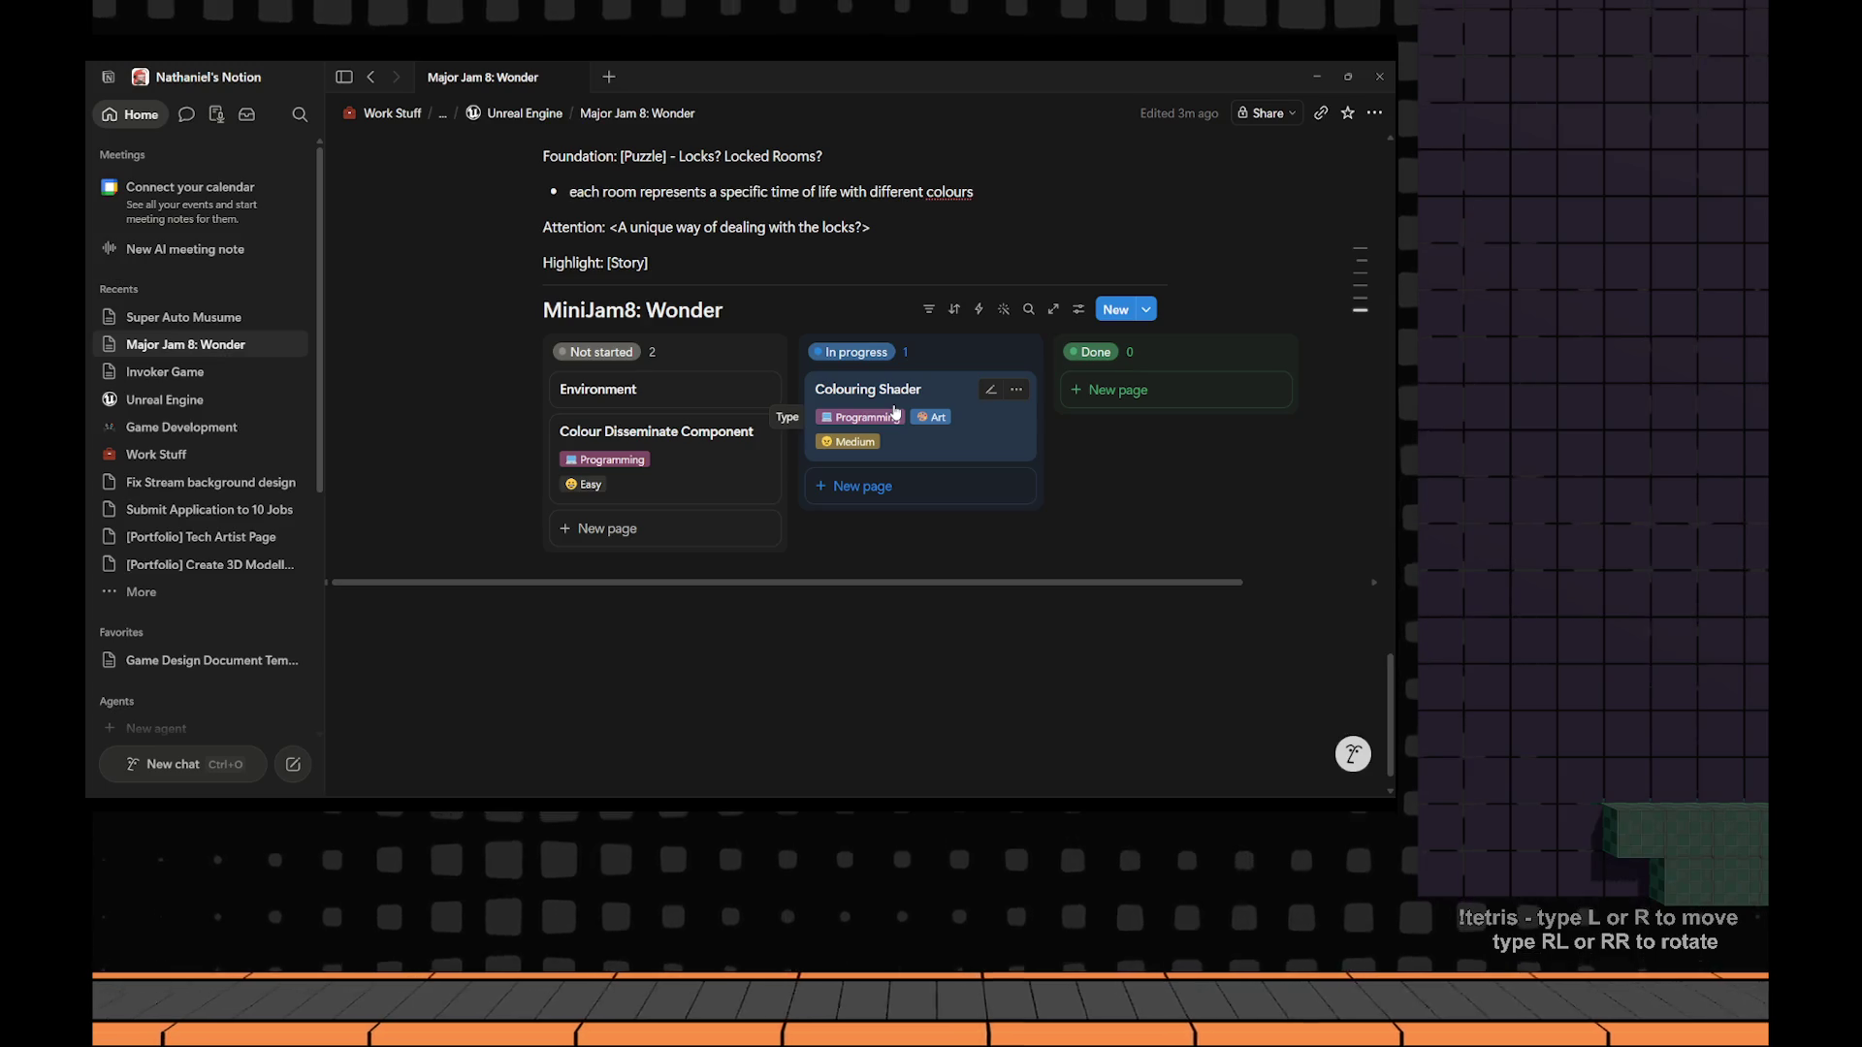
{"action": "scroll", "coordinate": [895, 411], "scroll_direction": "down", "scroll_amount": 1}
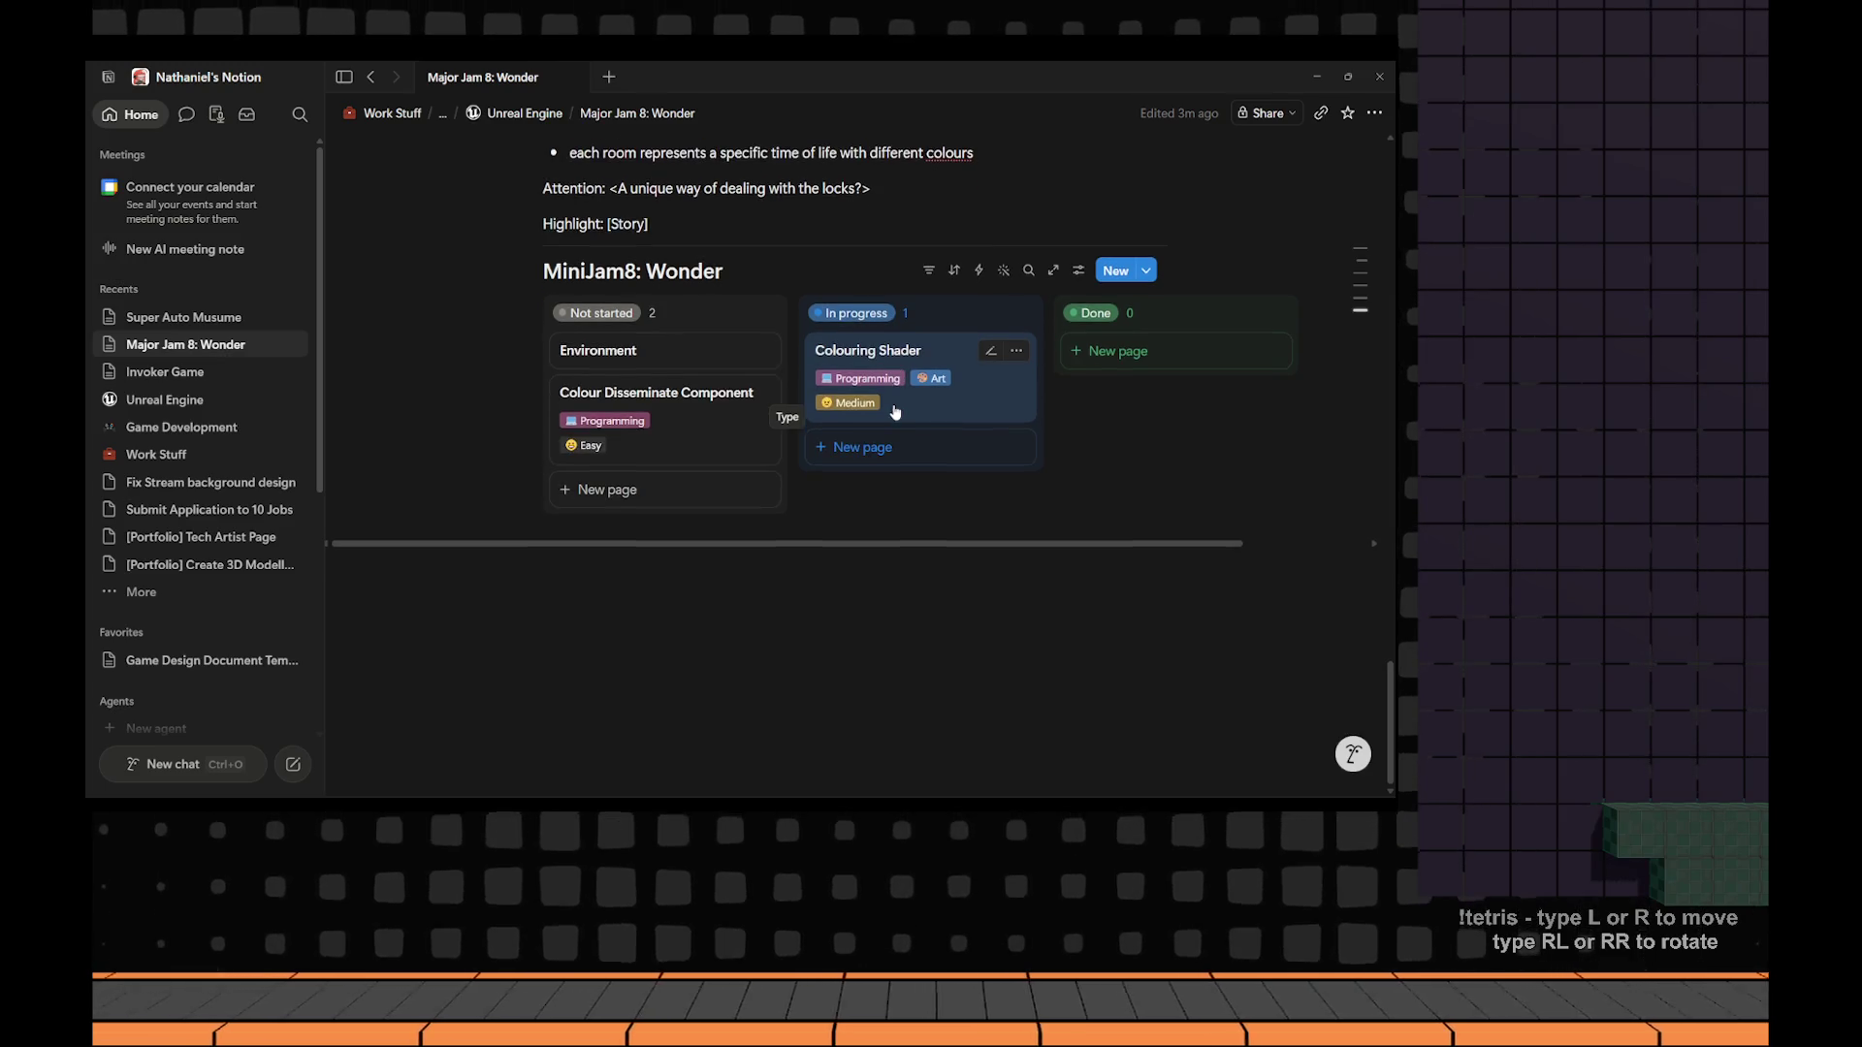
{"action": "left_click", "coordinate": [679, 351]}
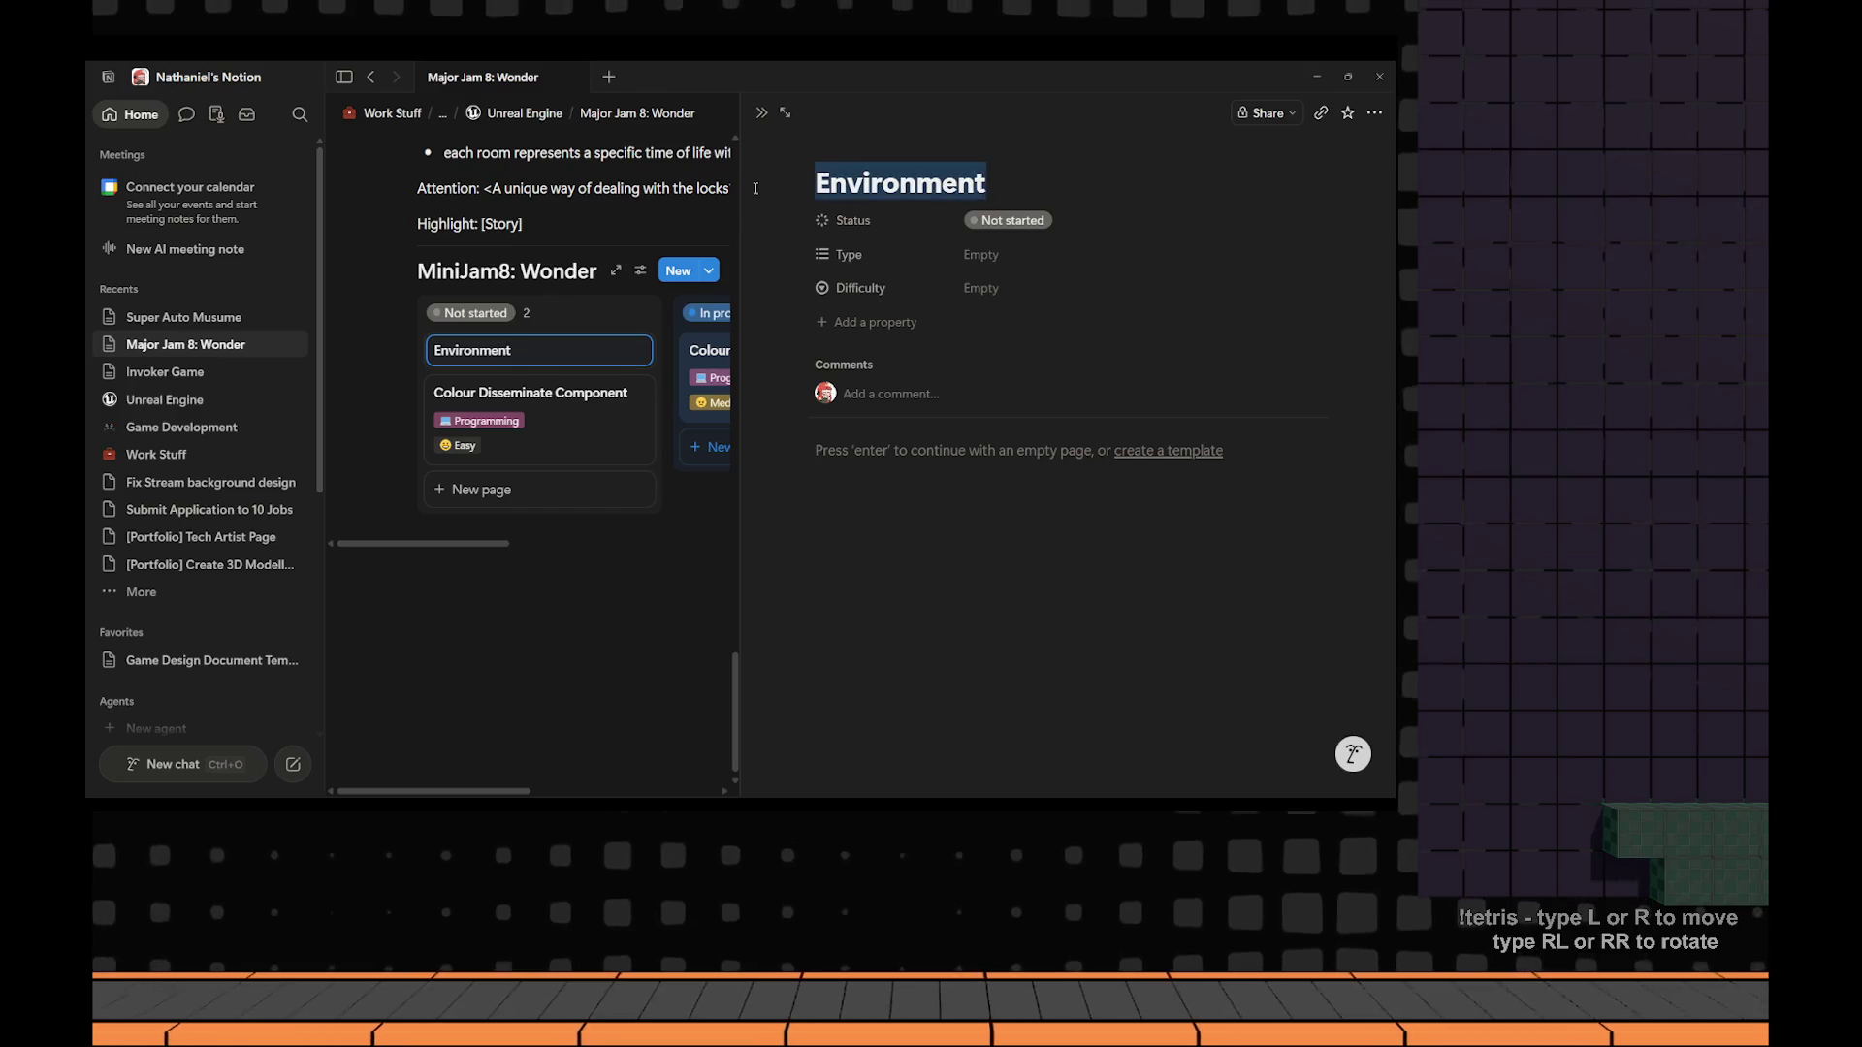
{"action": "type", "text": "The"}
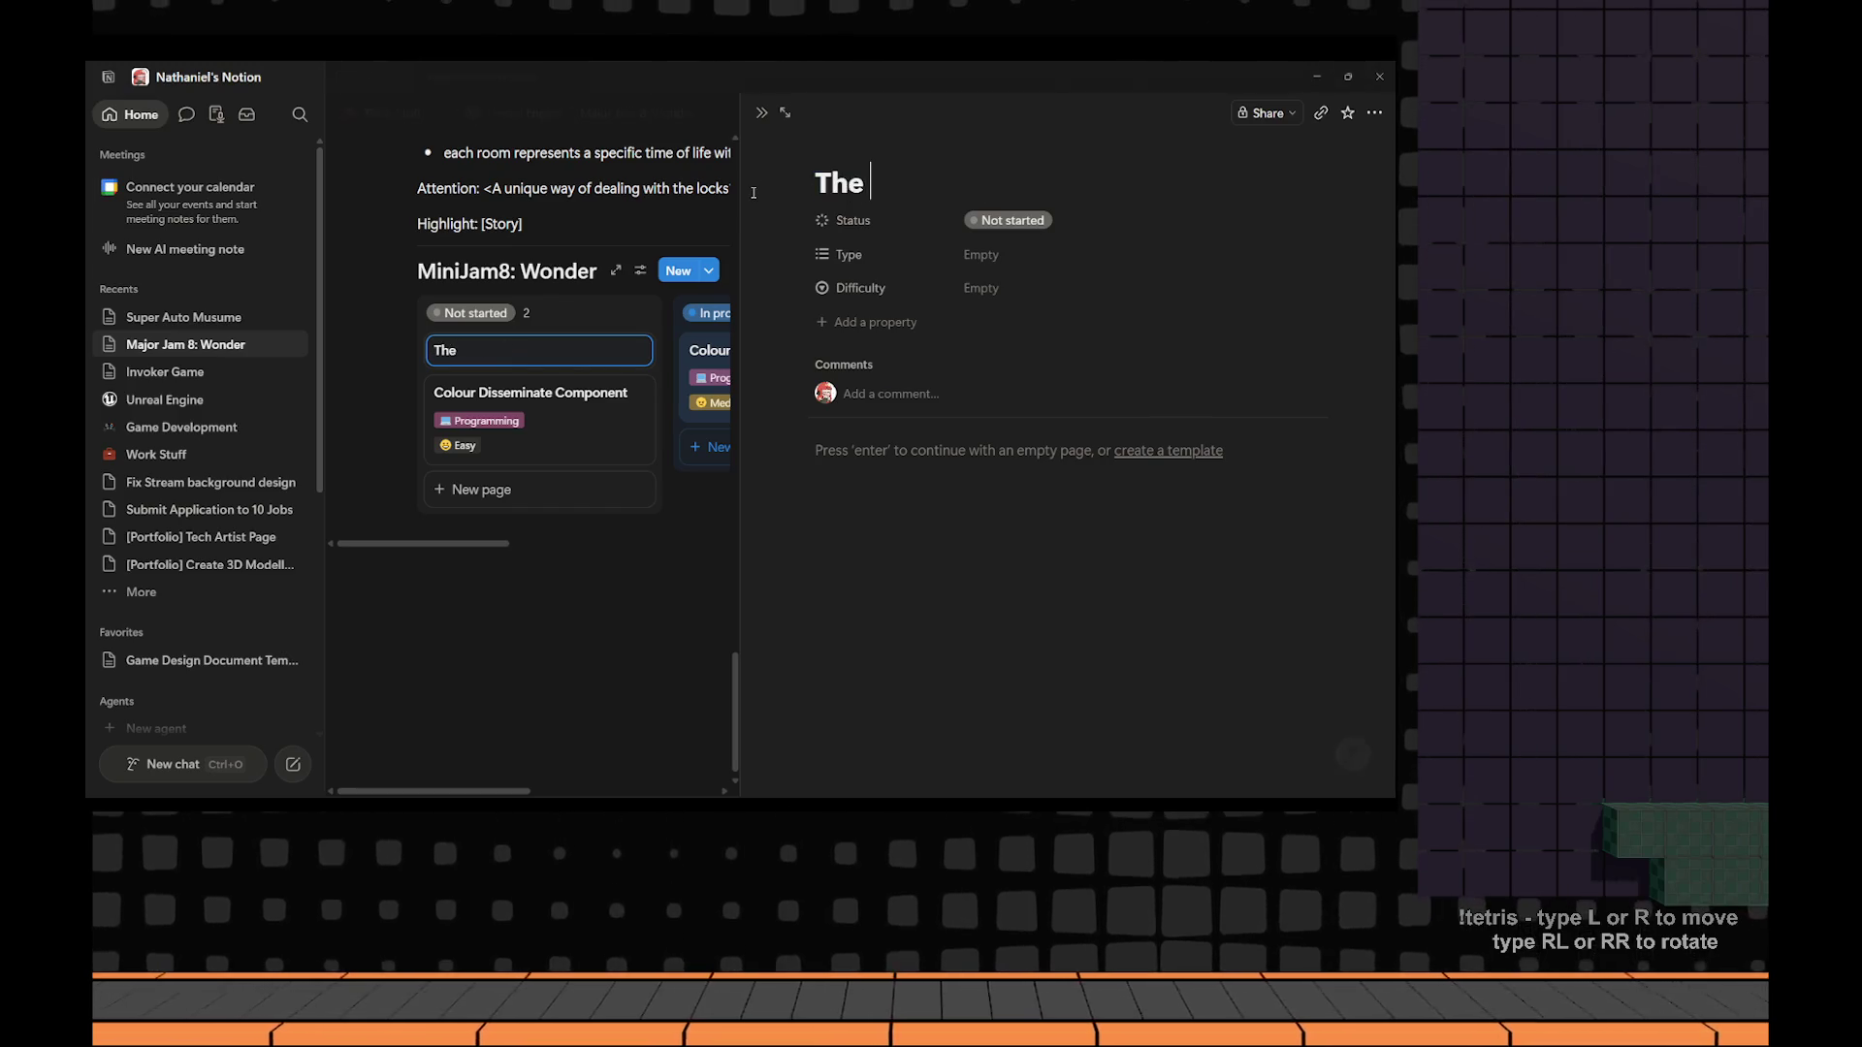
{"action": "key", "text": "BackSpace"}
{"action": "key", "text": "BackSpace"}
{"action": "key", "text": "BackSpace"}
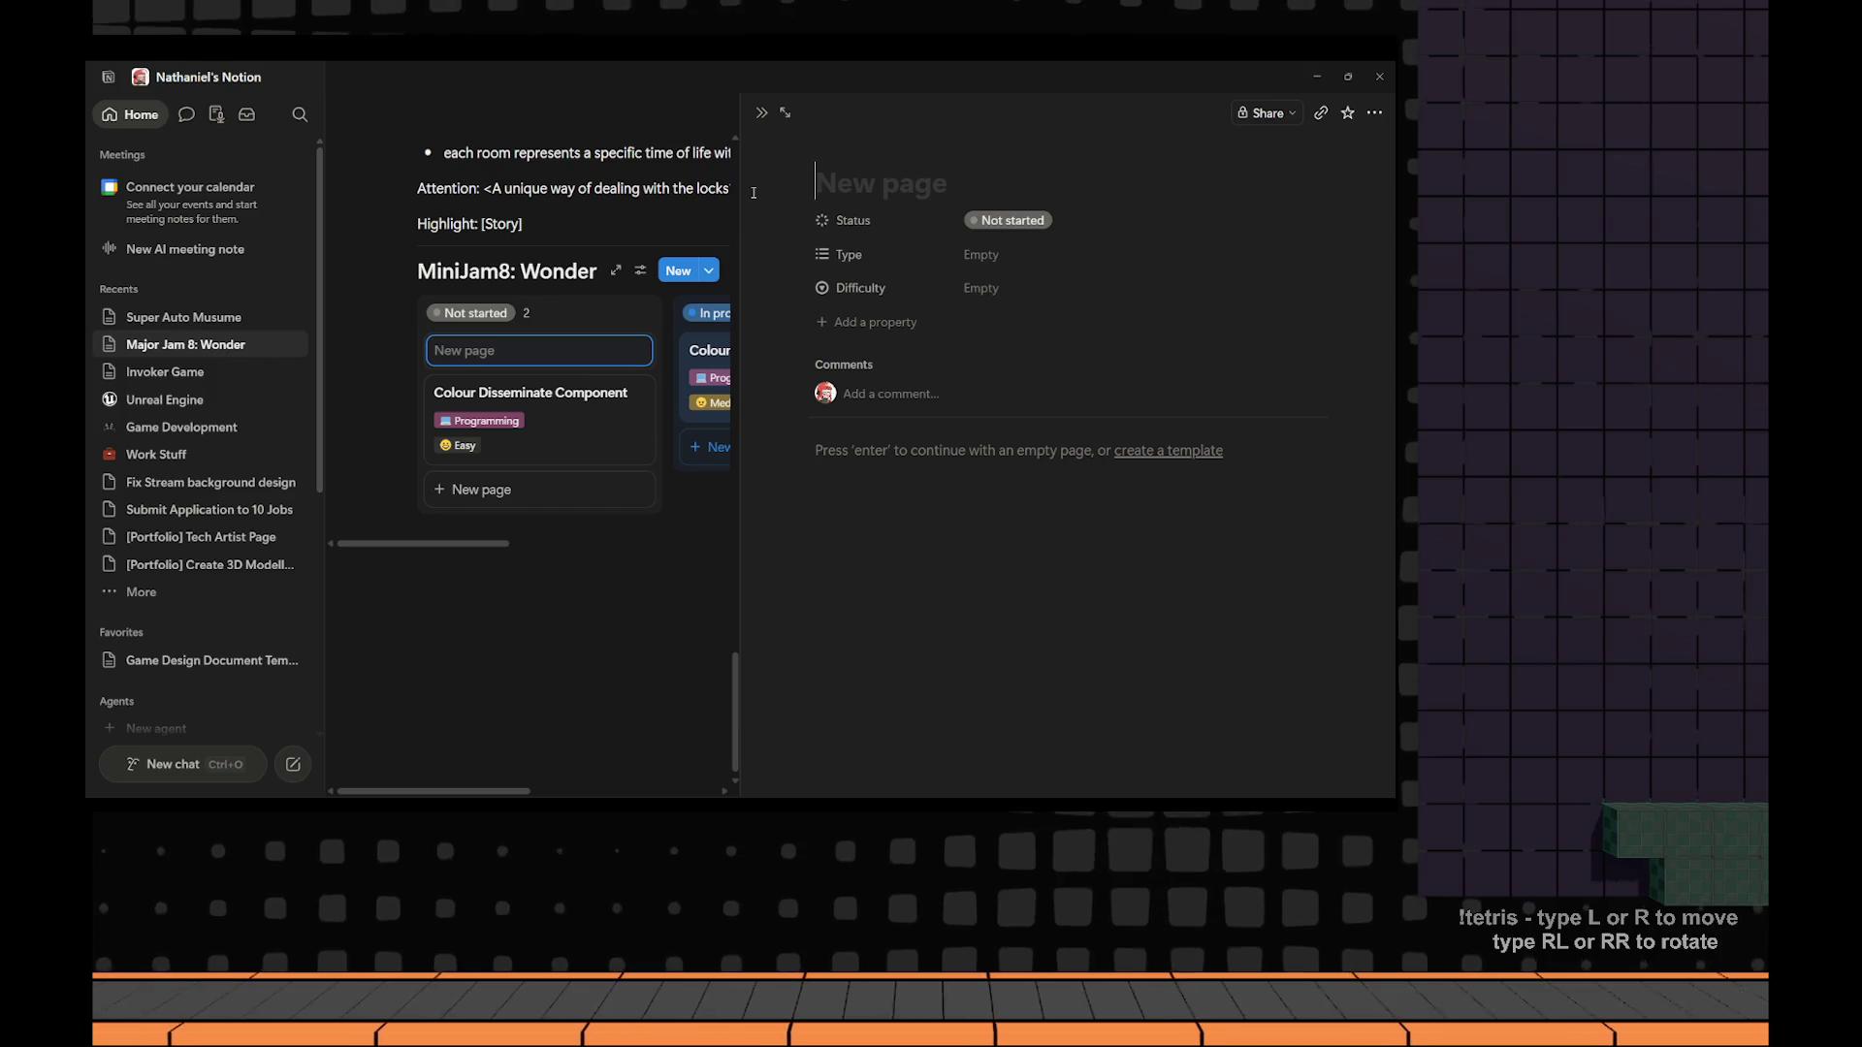
{"action": "type", "text": "B"}
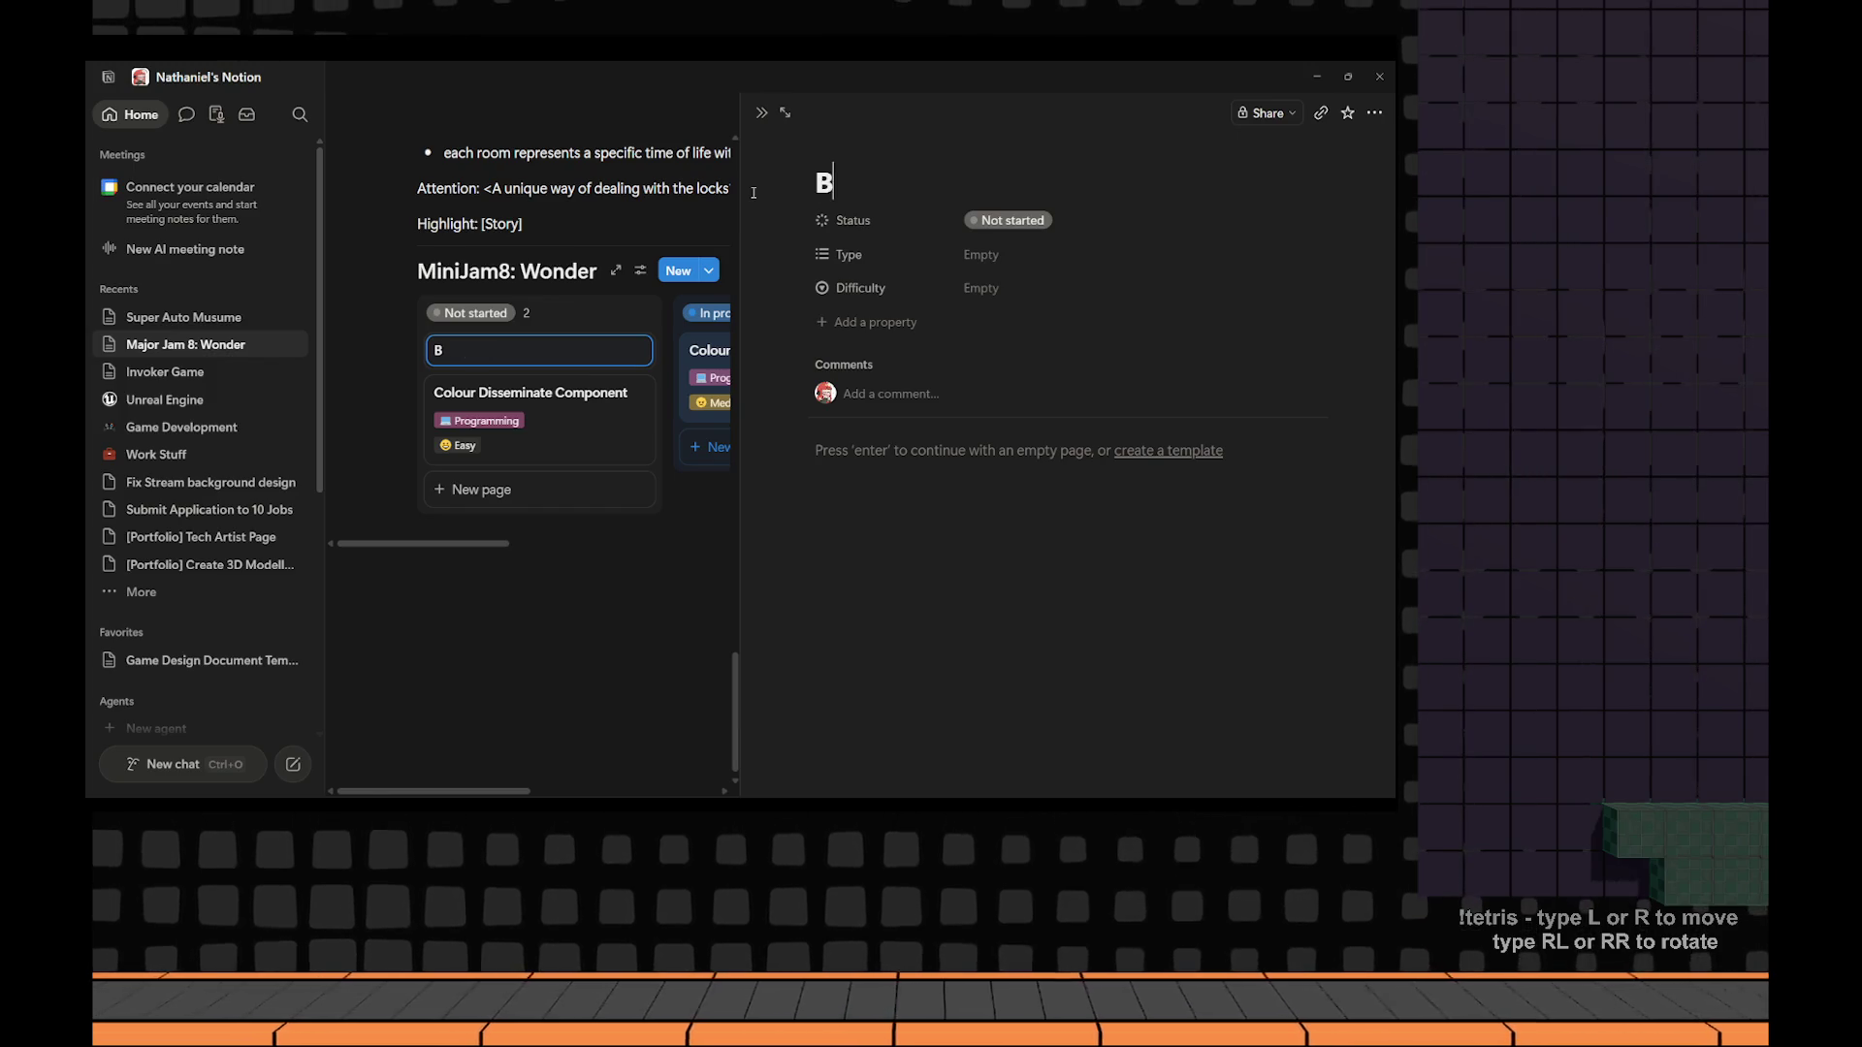
{"action": "key", "text": "BackSpace"}
{"action": "type", "text": "The BEdro"}
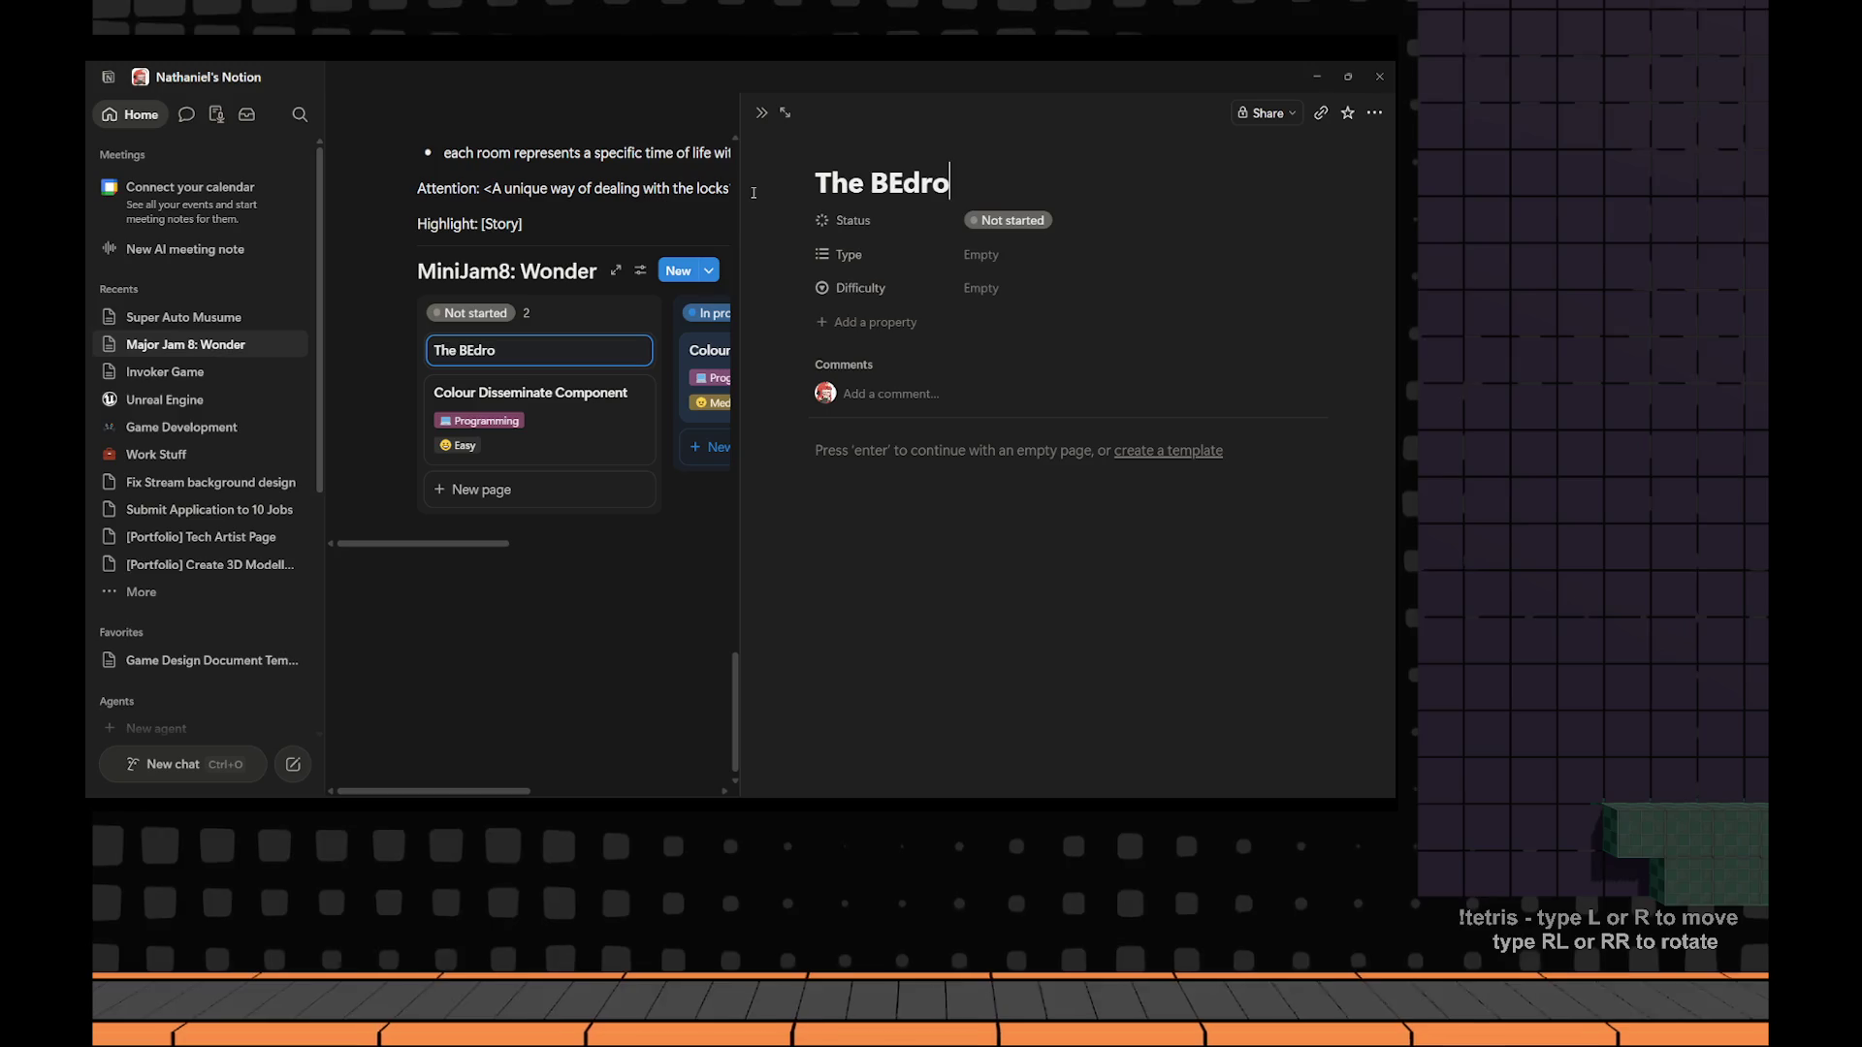
{"action": "key", "text": "BackSpace"}
{"action": "key", "text": "BackSpace"}
{"action": "key", "text": "BackSpace"}
{"action": "key", "text": "BackSpace"}
{"action": "type", "text": "edroom"}
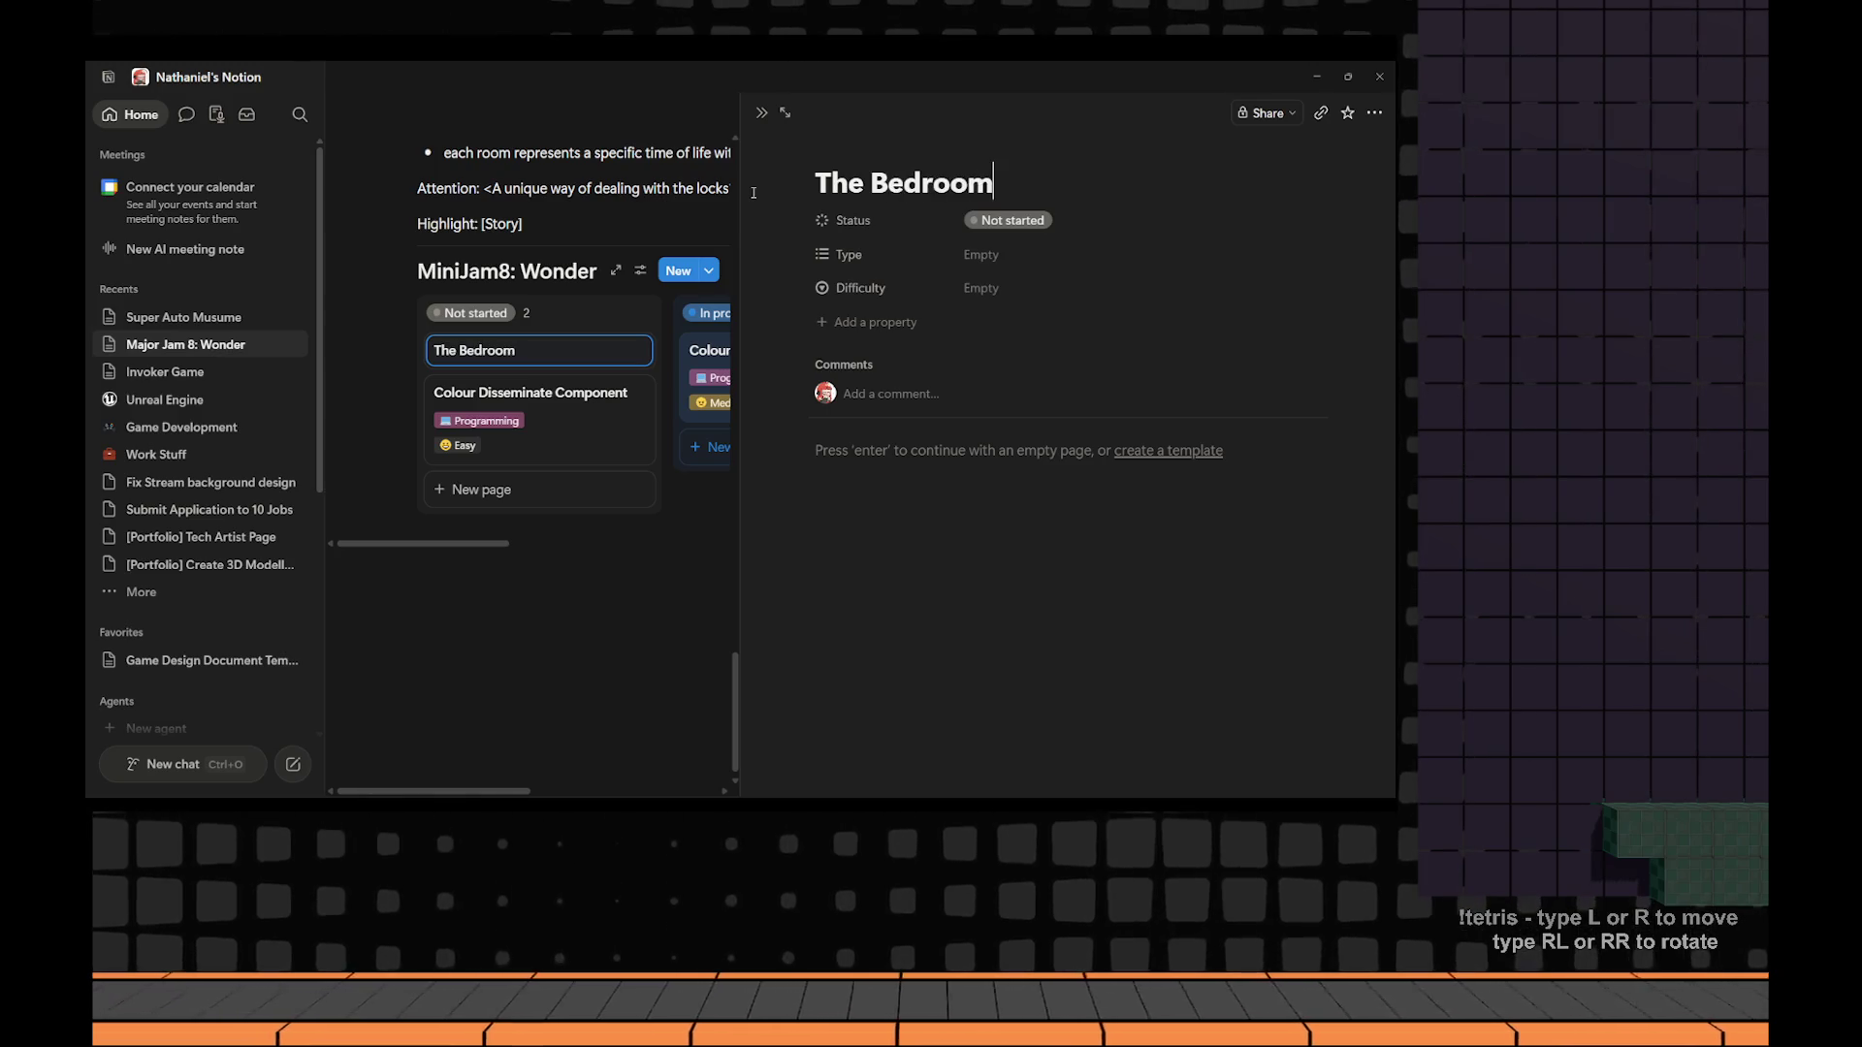
Tag The Bedroom as Art rather than Programming, with Medium difficulty, then close it.
{"action": "left_click", "coordinate": [995, 252]}
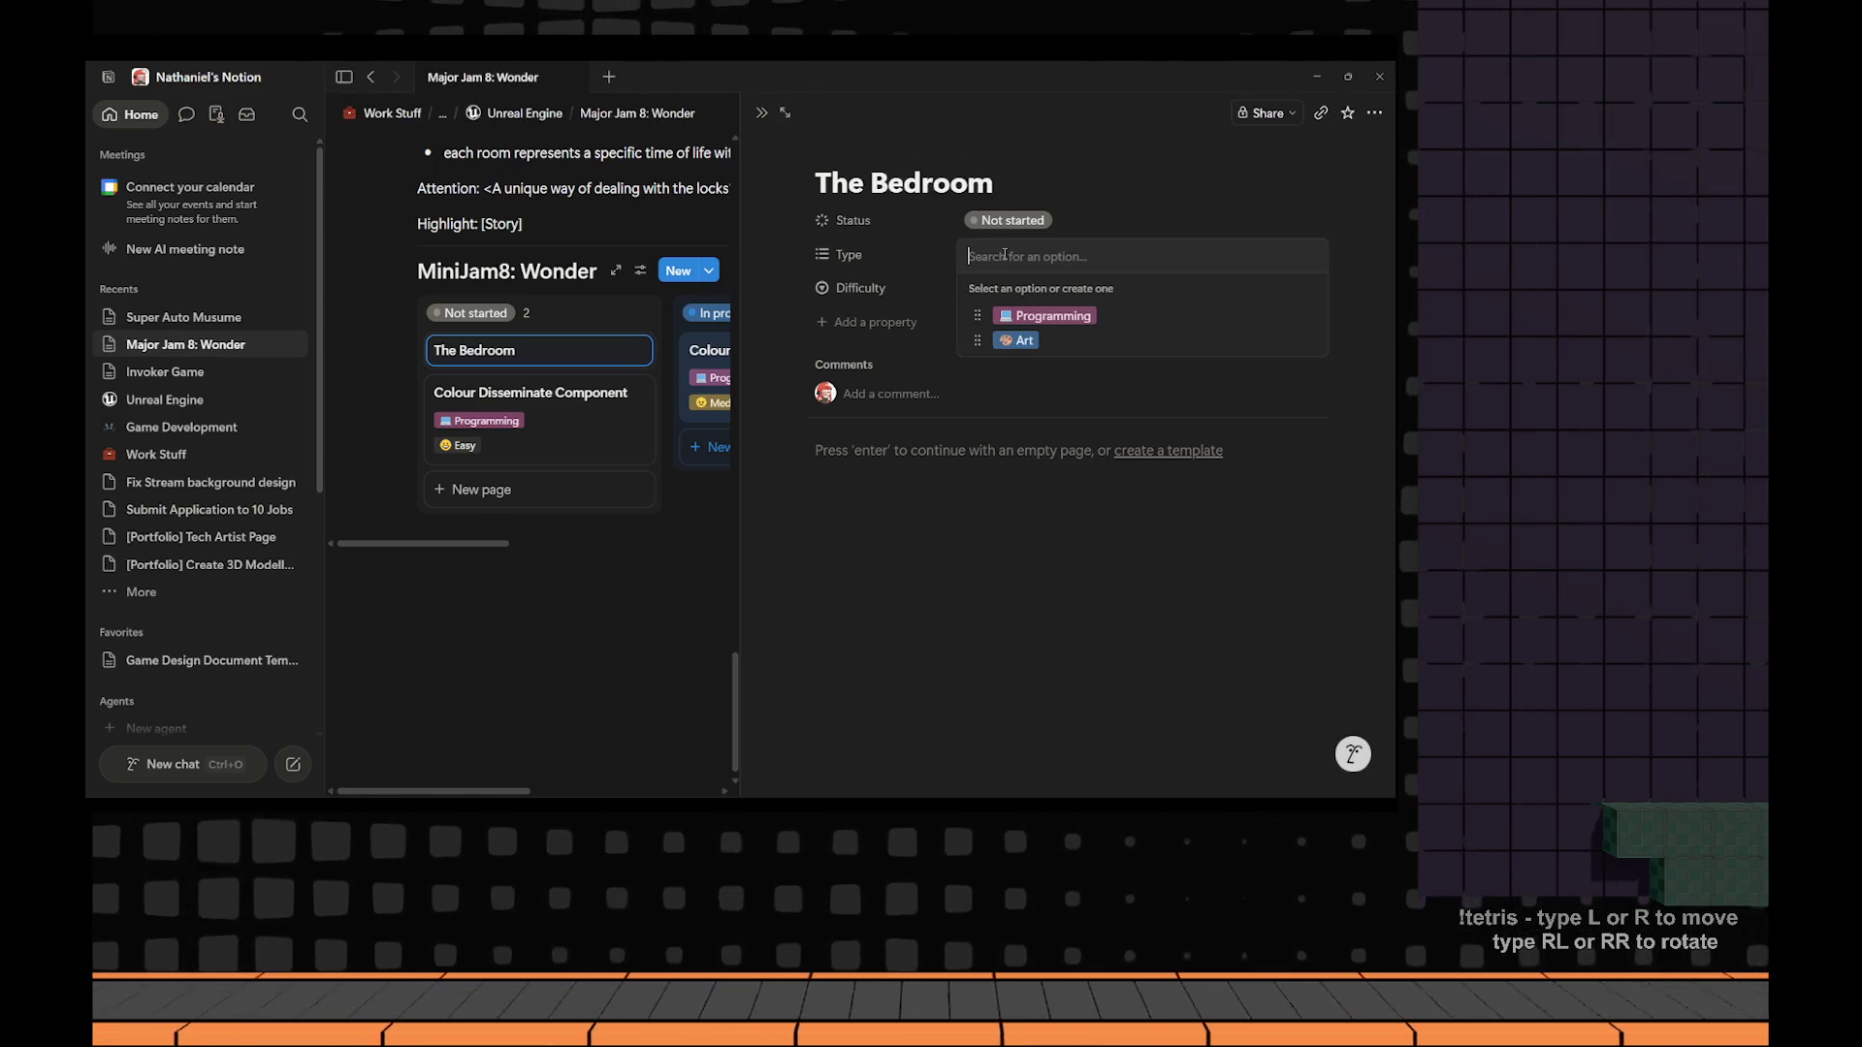
{"action": "left_click", "coordinate": [1073, 320]}
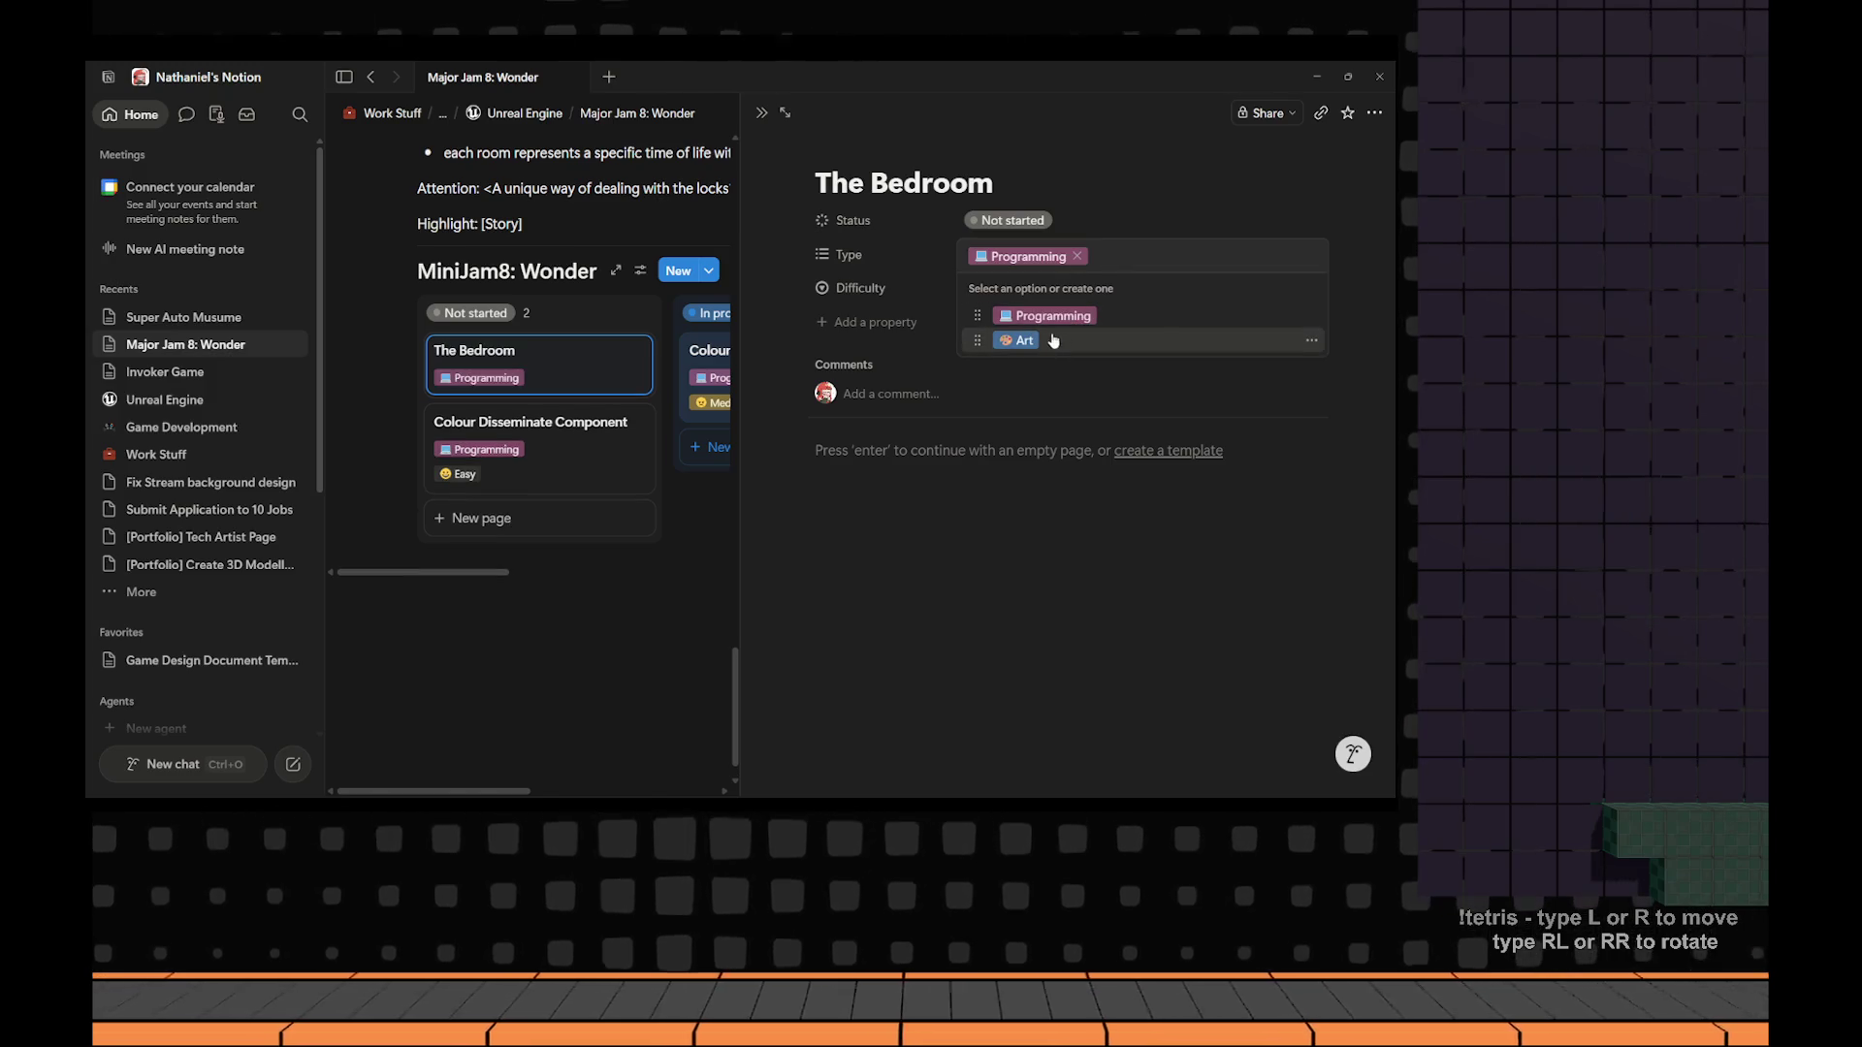
{"action": "left_click", "coordinate": [1077, 256]}
{"action": "left_click", "coordinate": [1030, 342]}
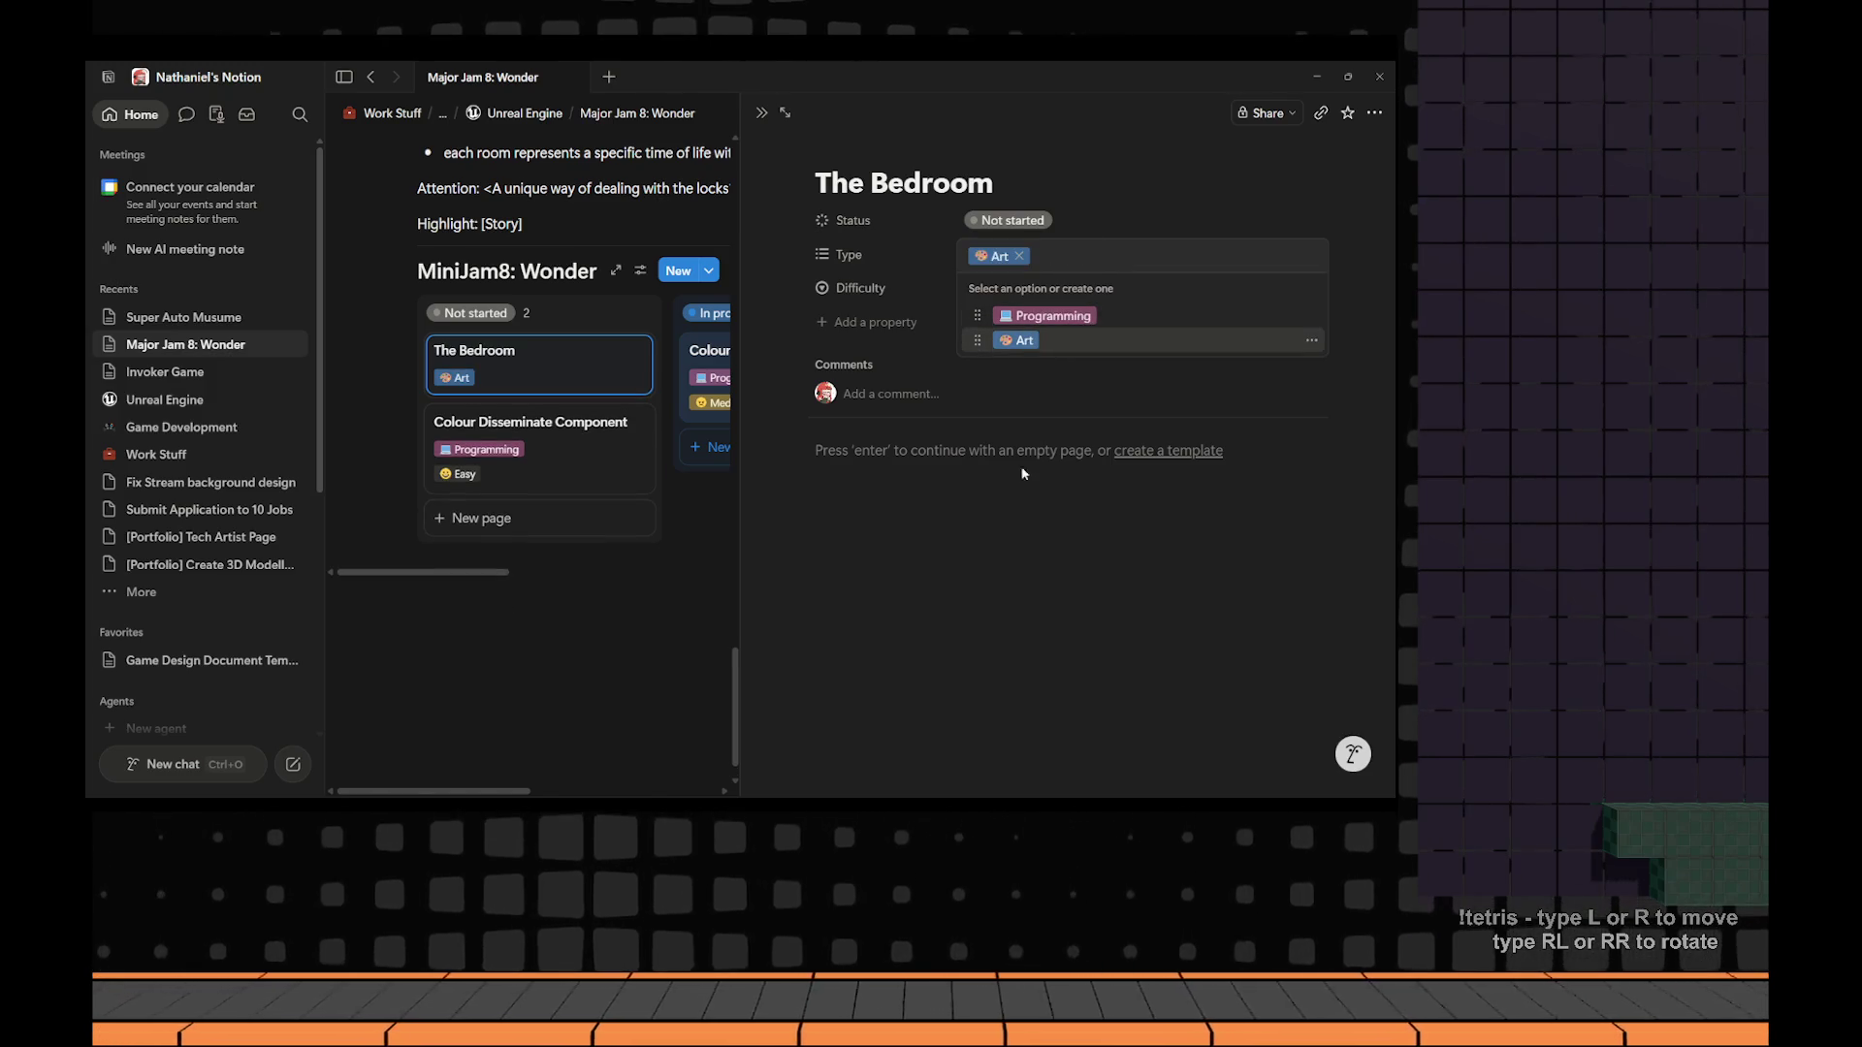
{"action": "left_click", "coordinate": [1026, 552]}
{"action": "left_click", "coordinate": [993, 289]}
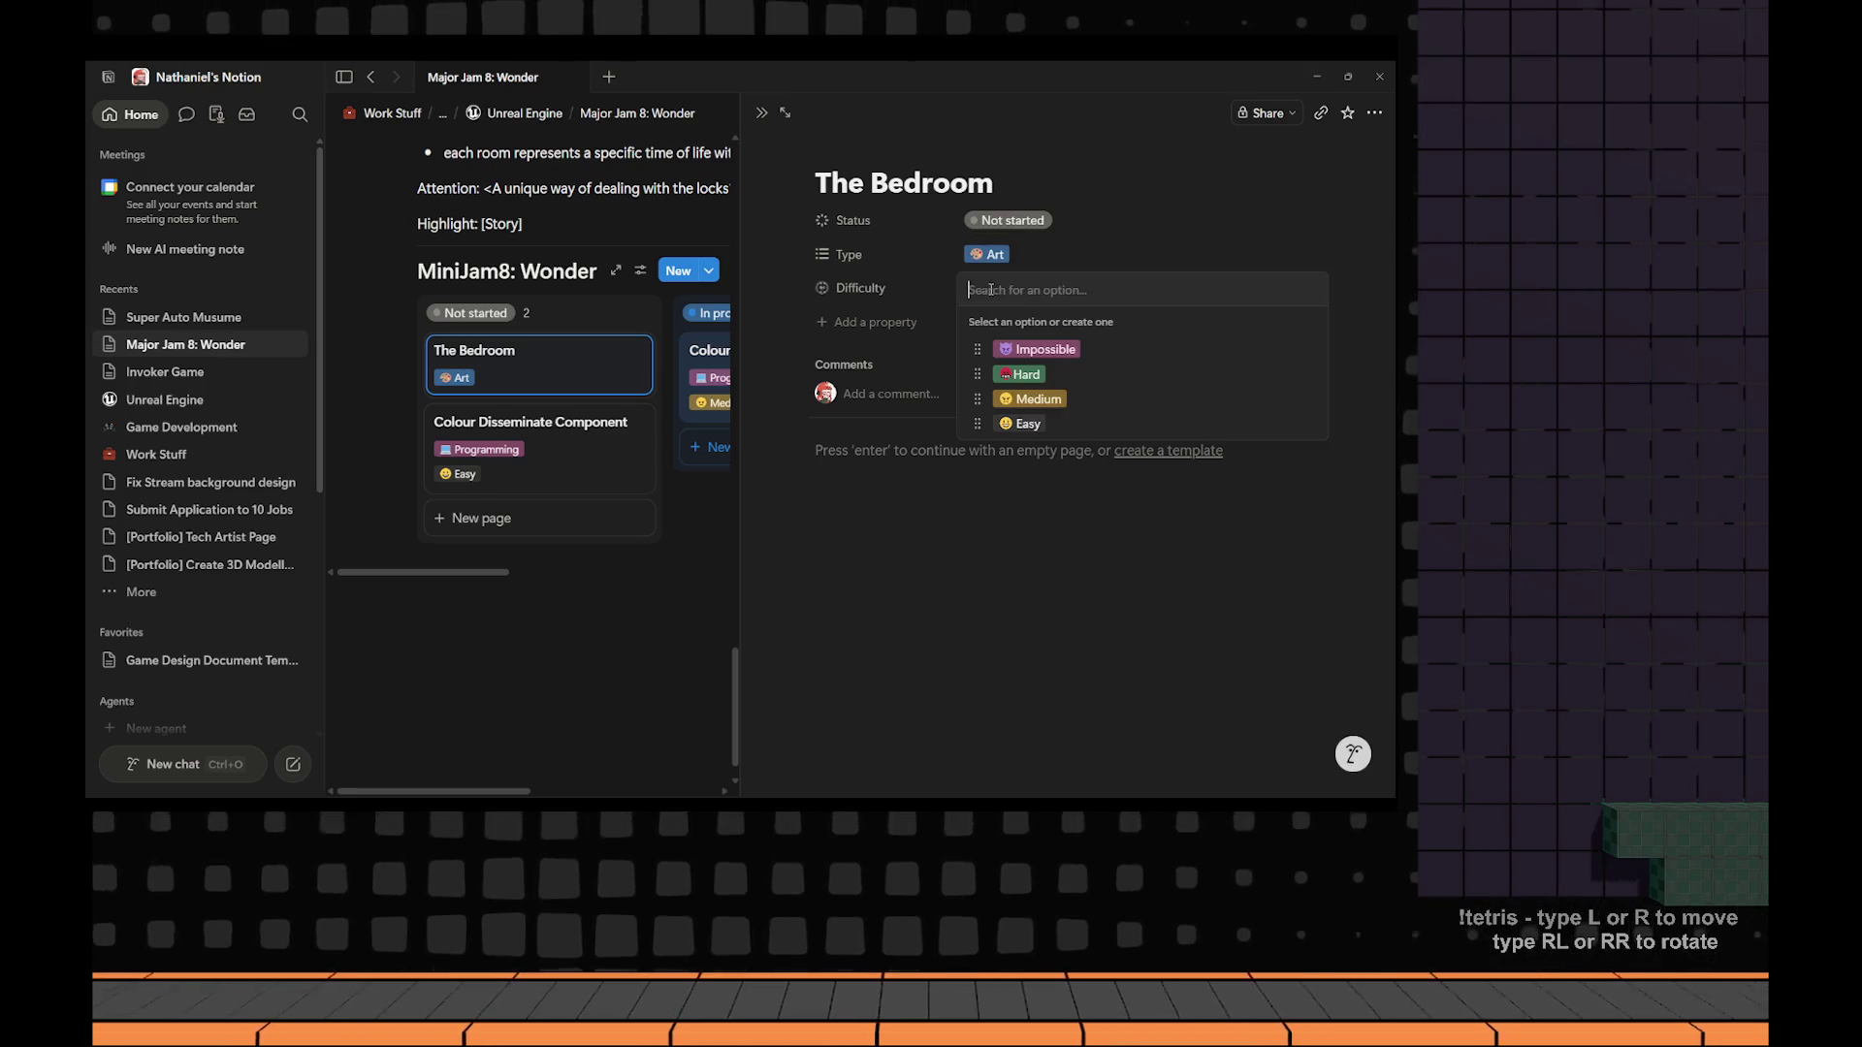
{"action": "left_click", "coordinate": [1080, 409]}
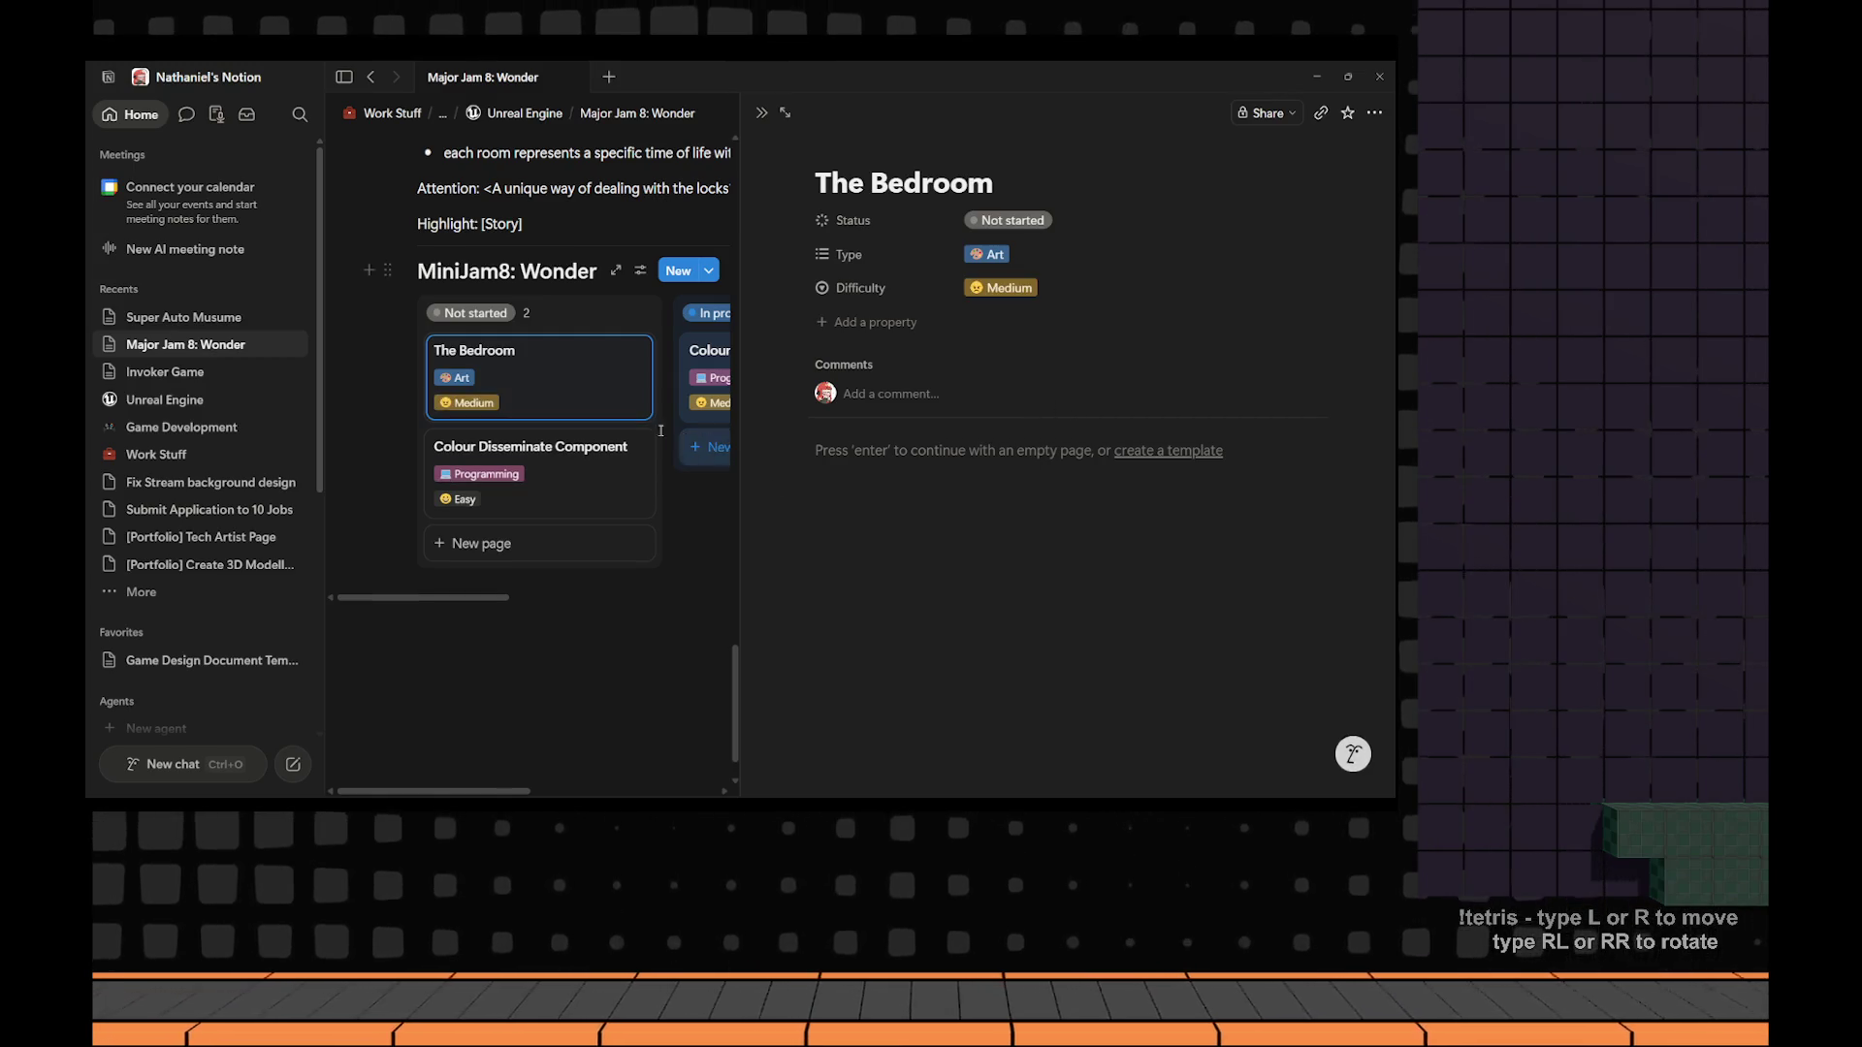
{"action": "left_click", "coordinate": [762, 113]}
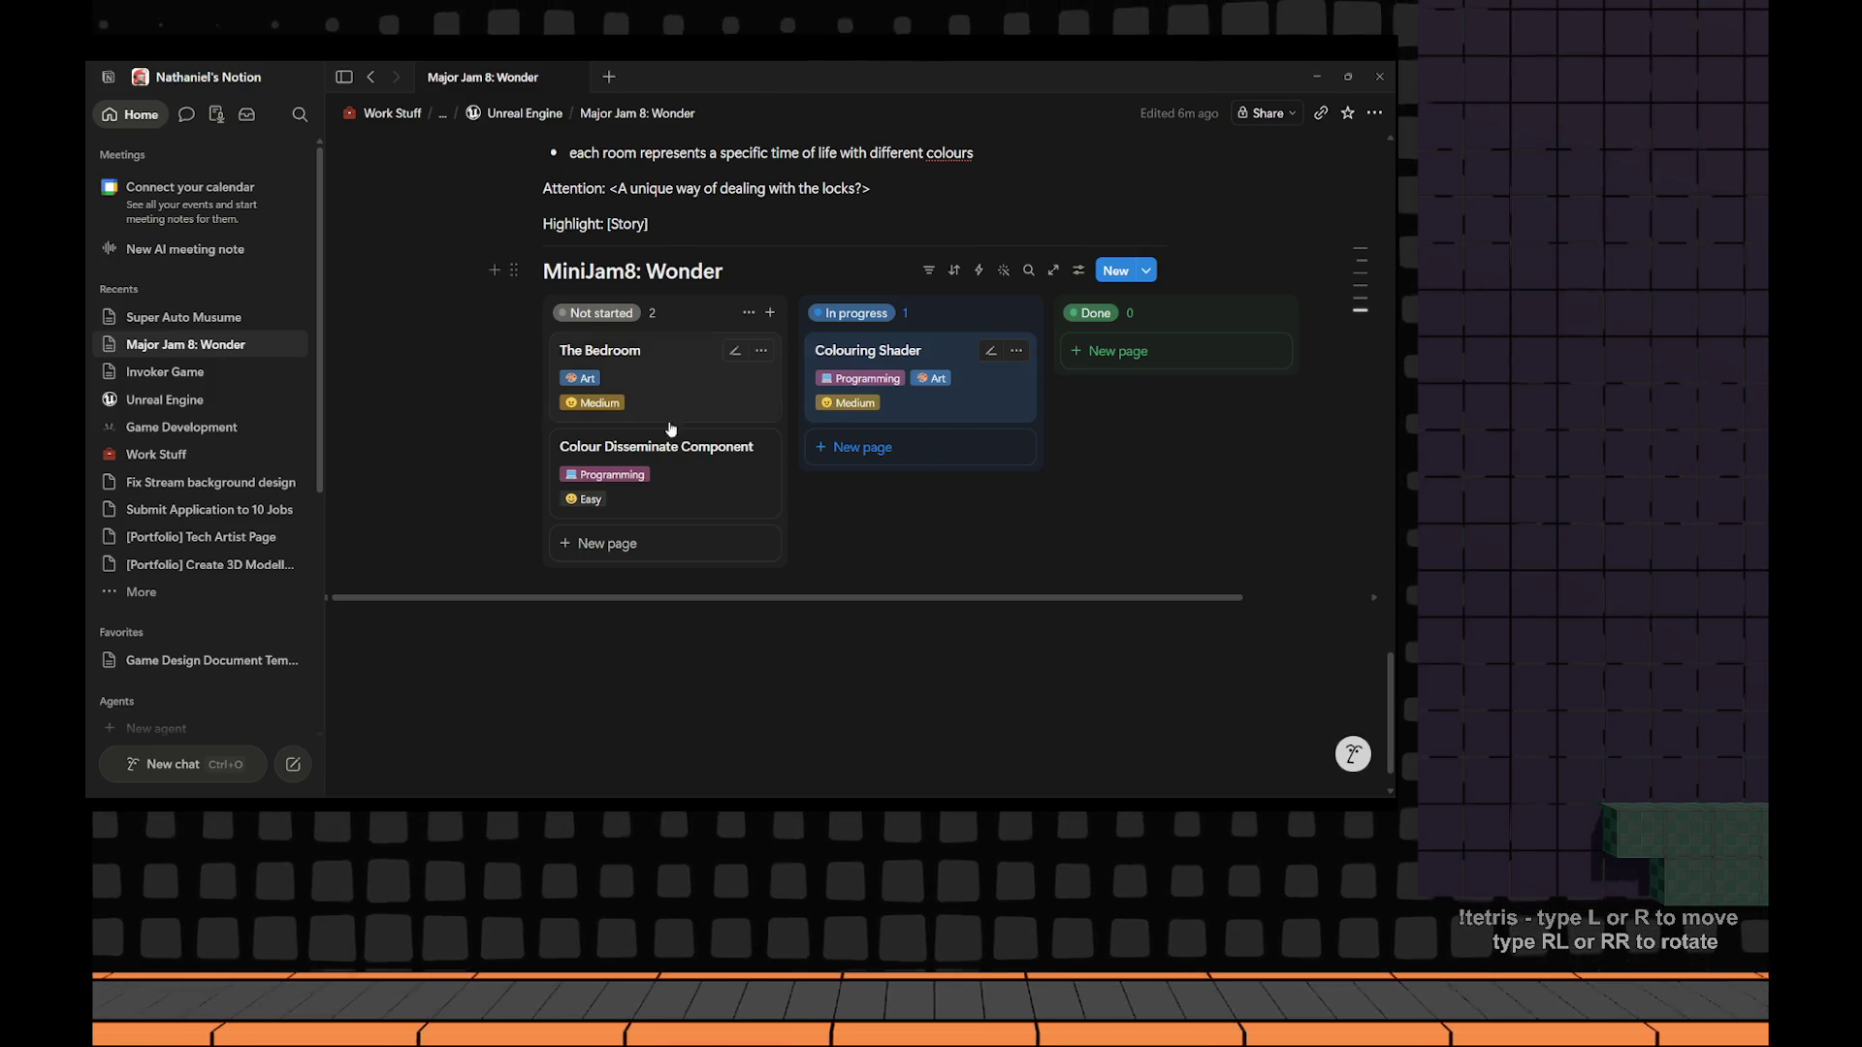
Add a 'The Library Model' card to Not started and retitle The Bedroom as 'The Bedroom Model'.
{"action": "left_click", "coordinate": [615, 548]}
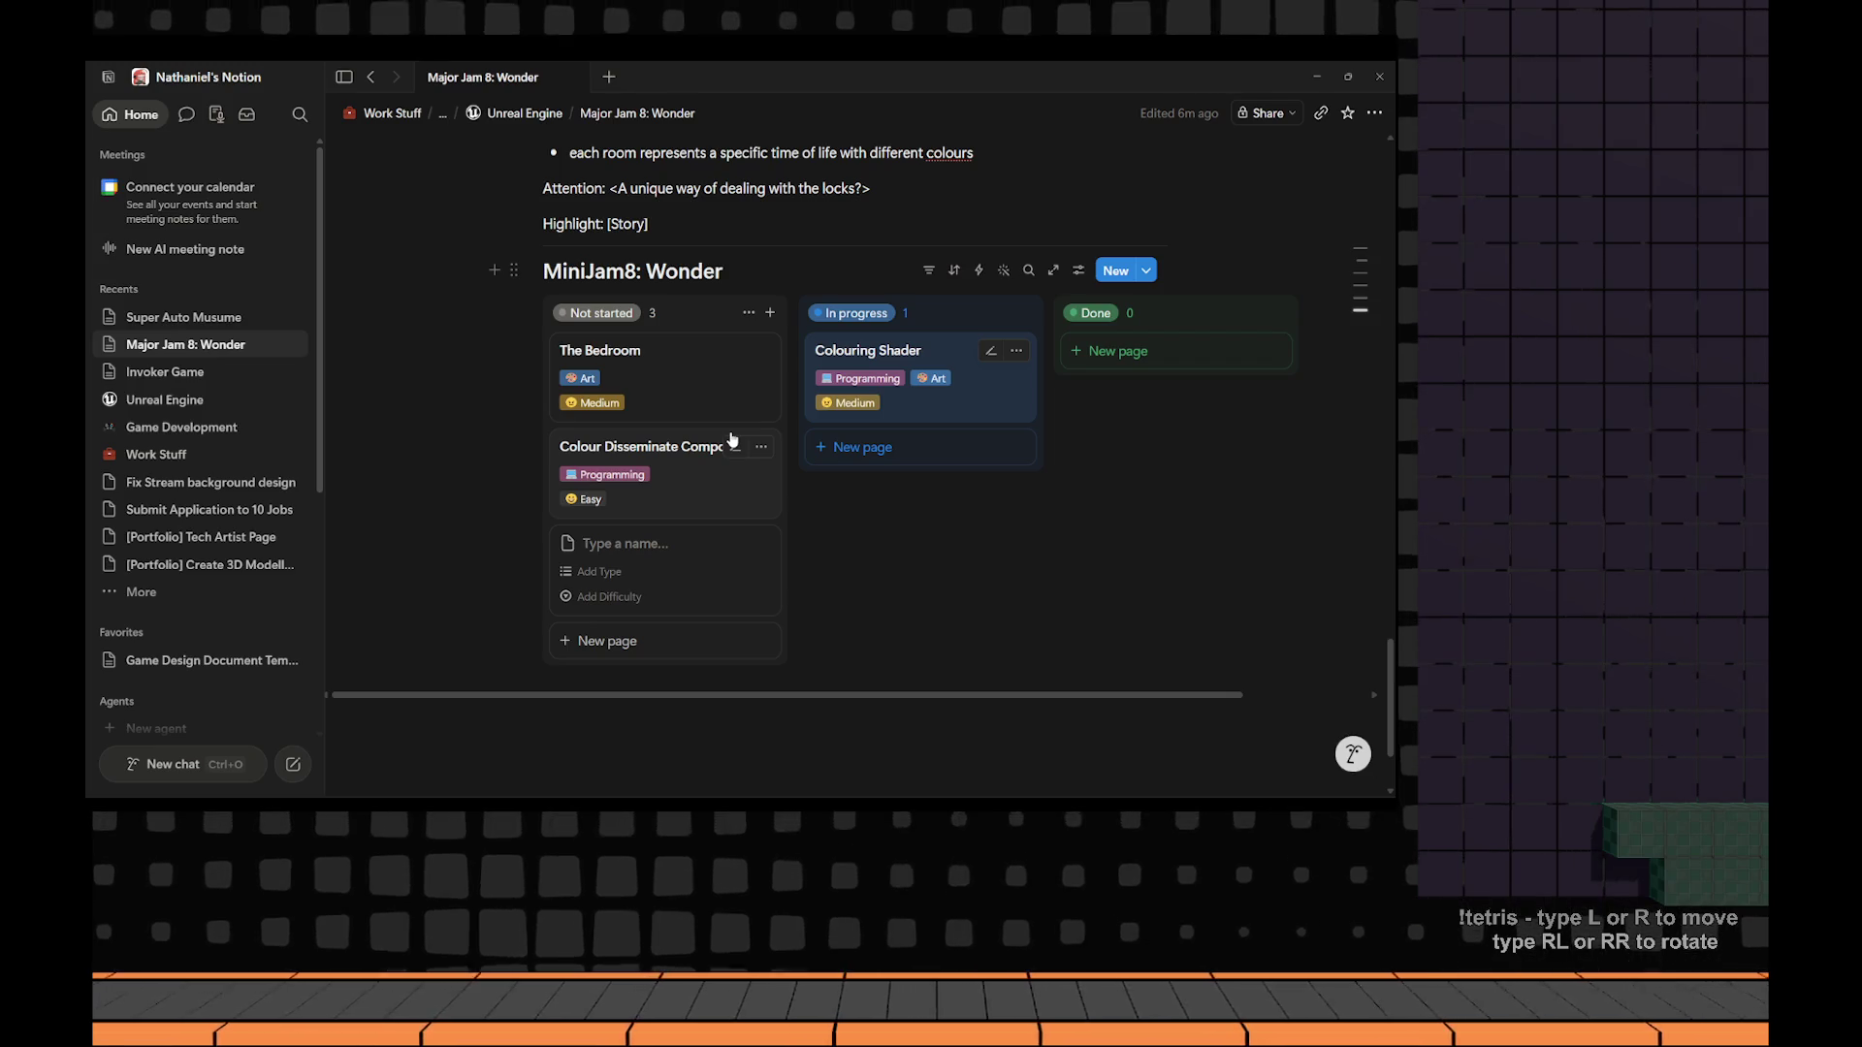
{"action": "type", "text": "The Library"}
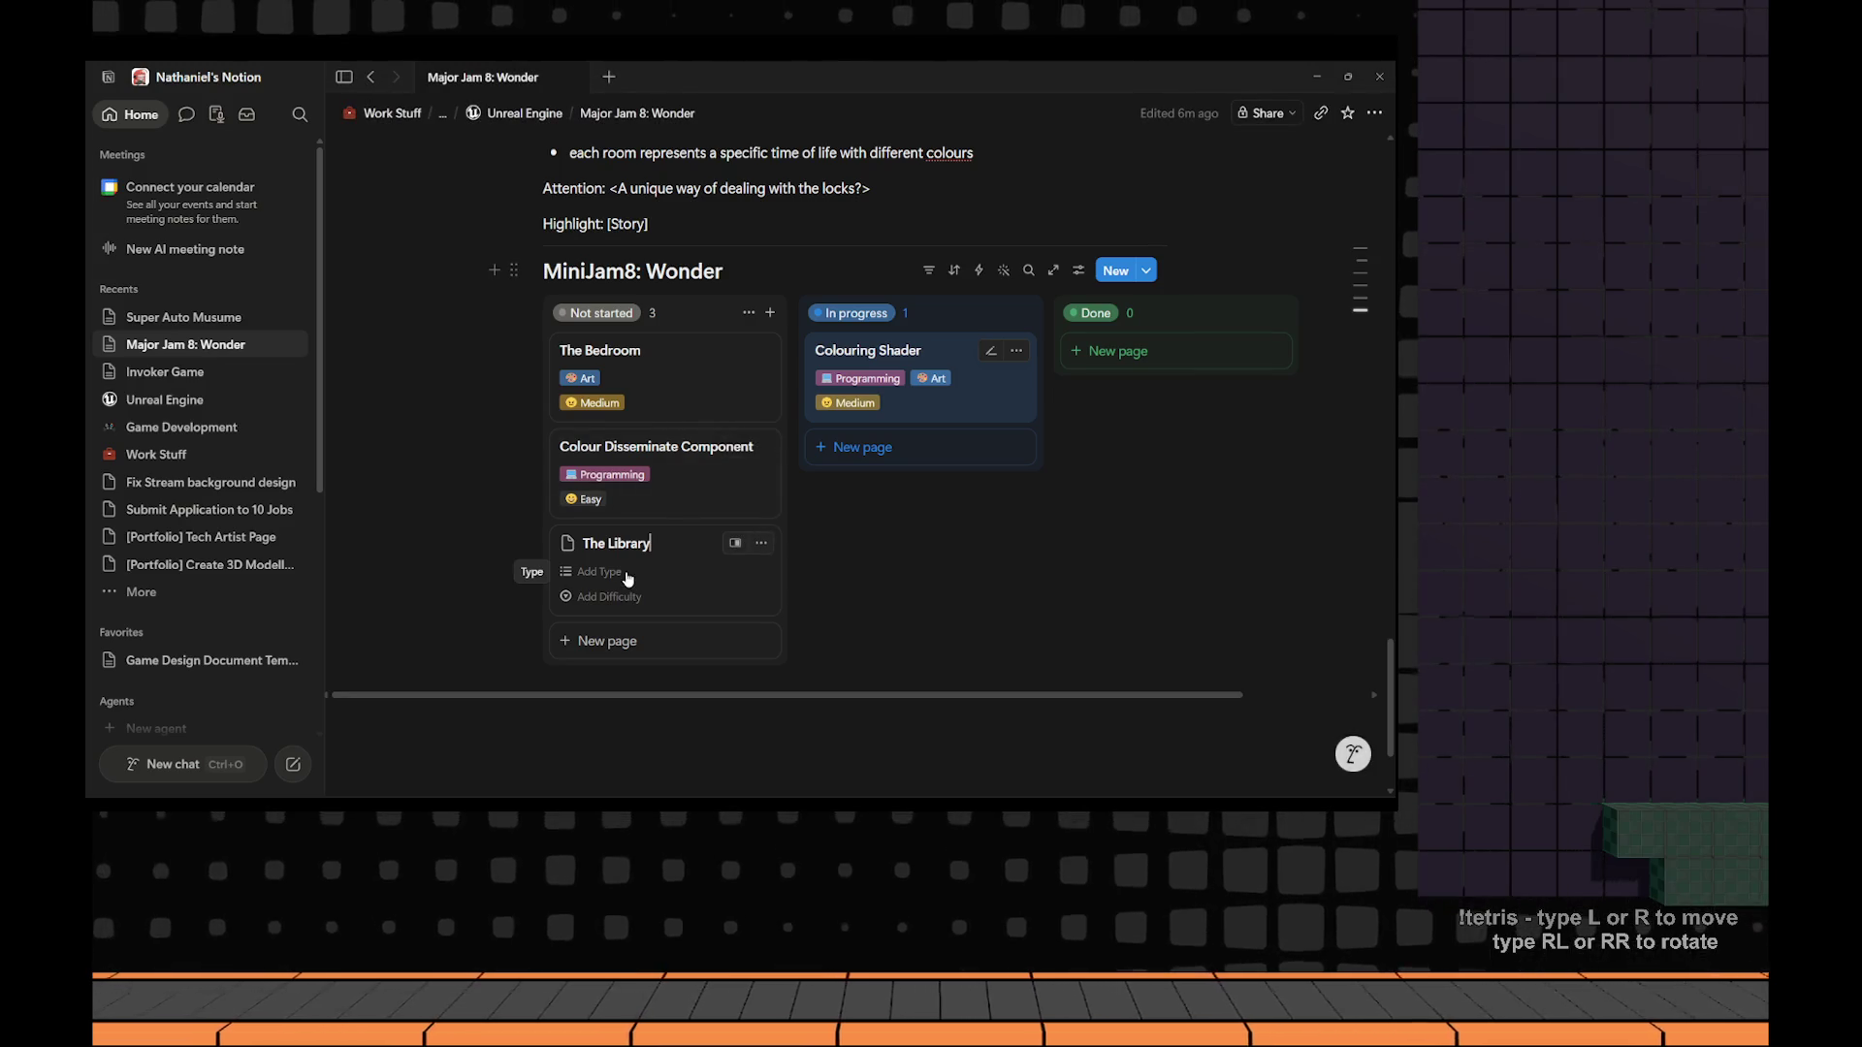
{"action": "left_click", "coordinate": [647, 352]}
{"action": "left_click", "coordinate": [1047, 200]}
{"action": "type", "text": "Model"}
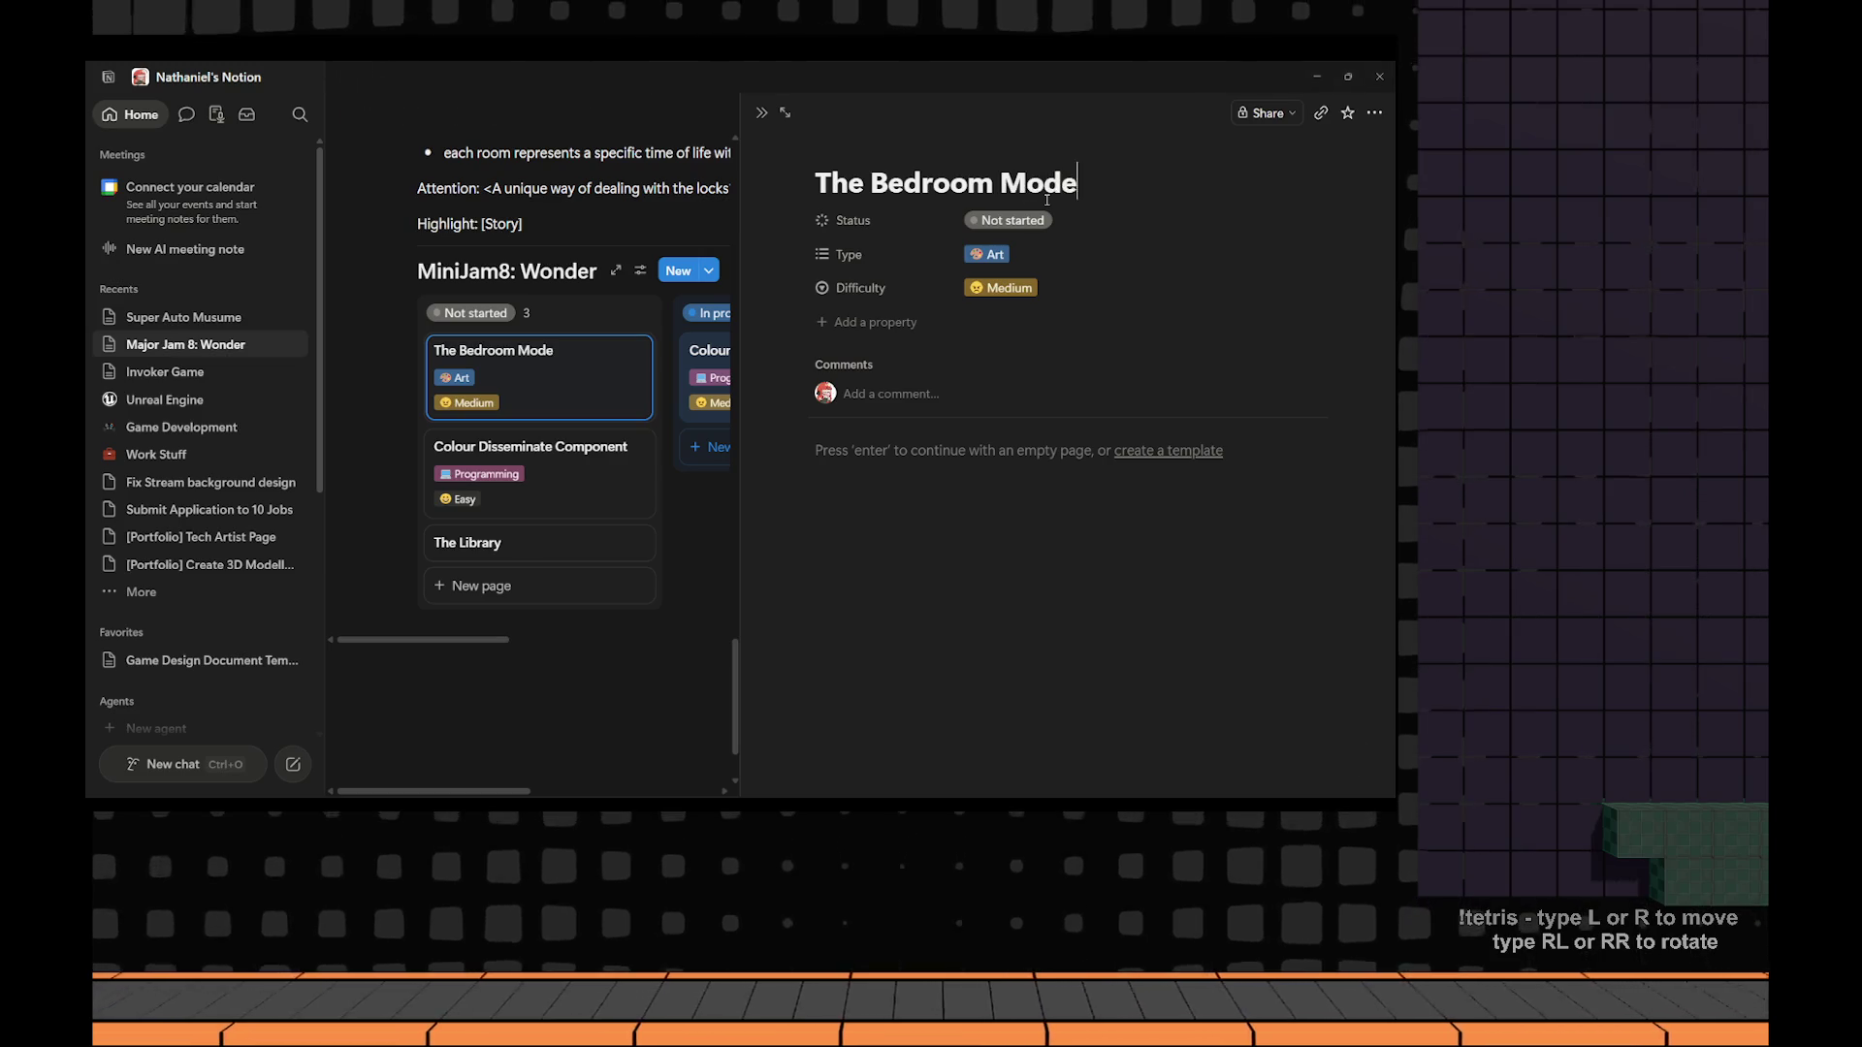
{"action": "left_click", "coordinate": [526, 546]}
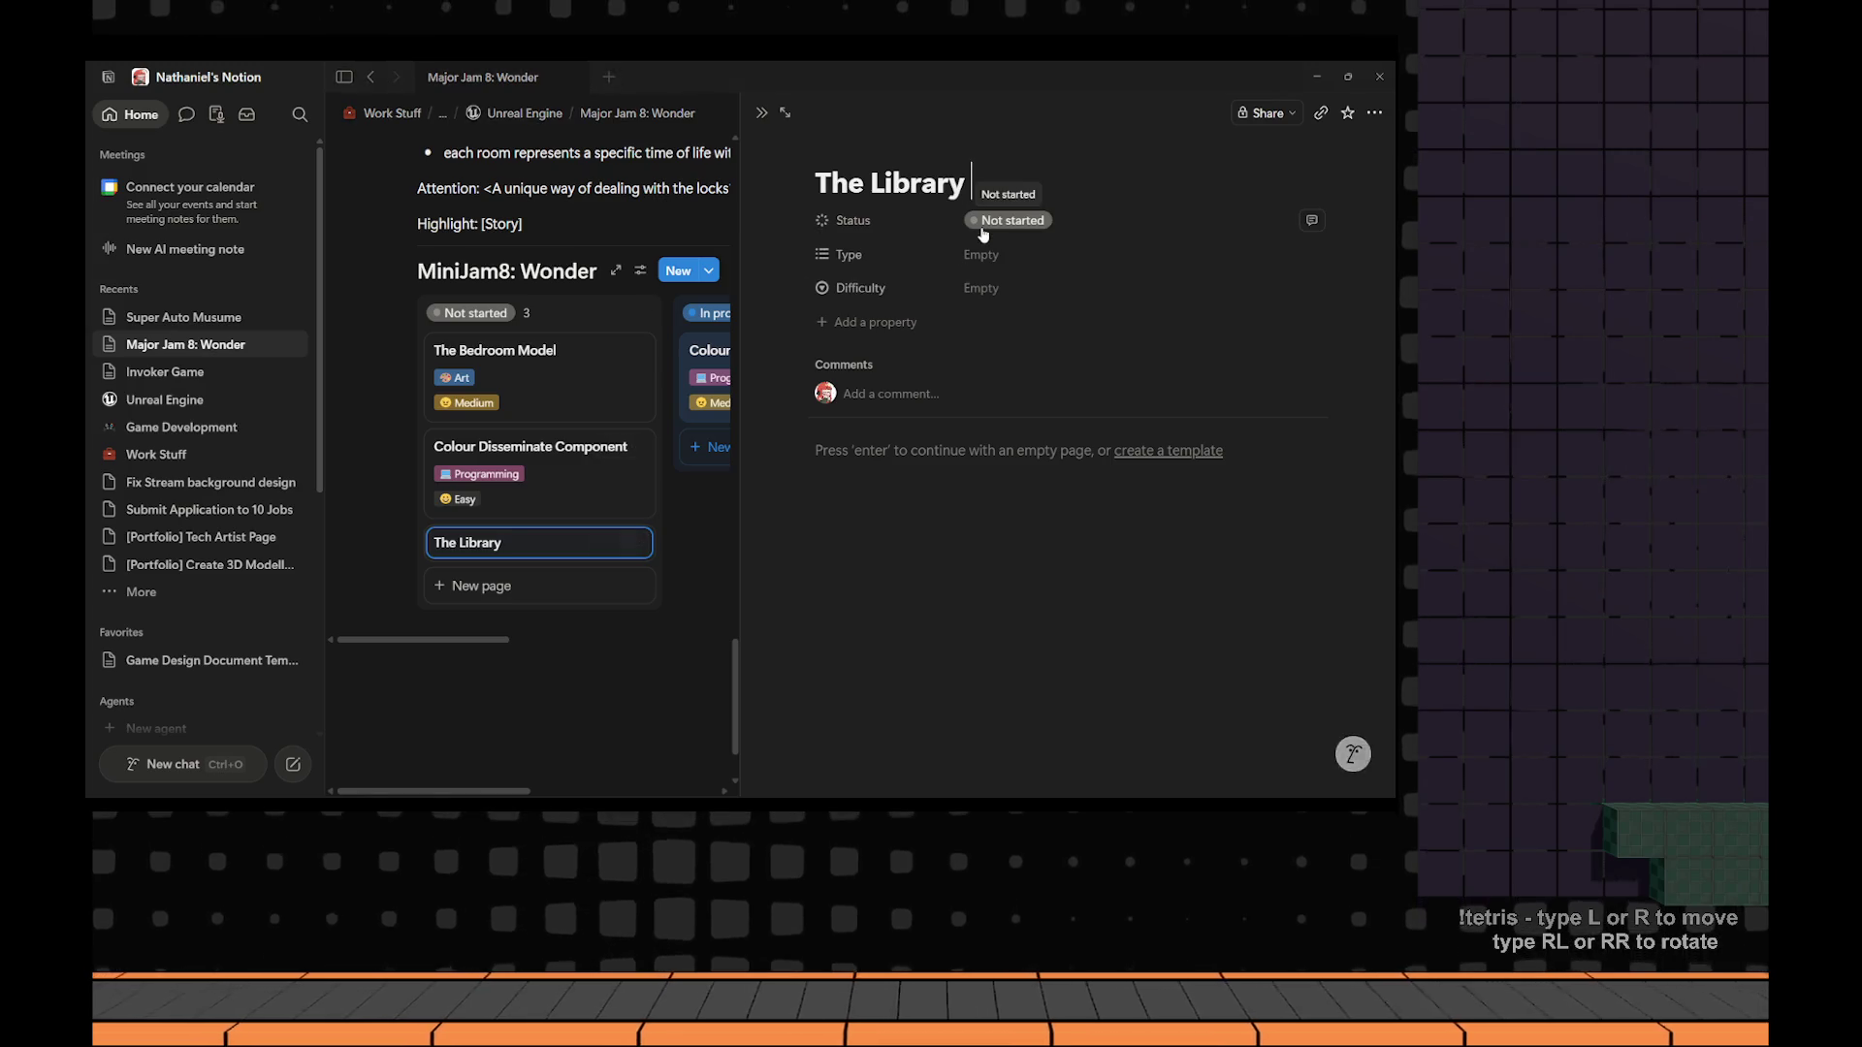
{"action": "type", "text": "Model"}
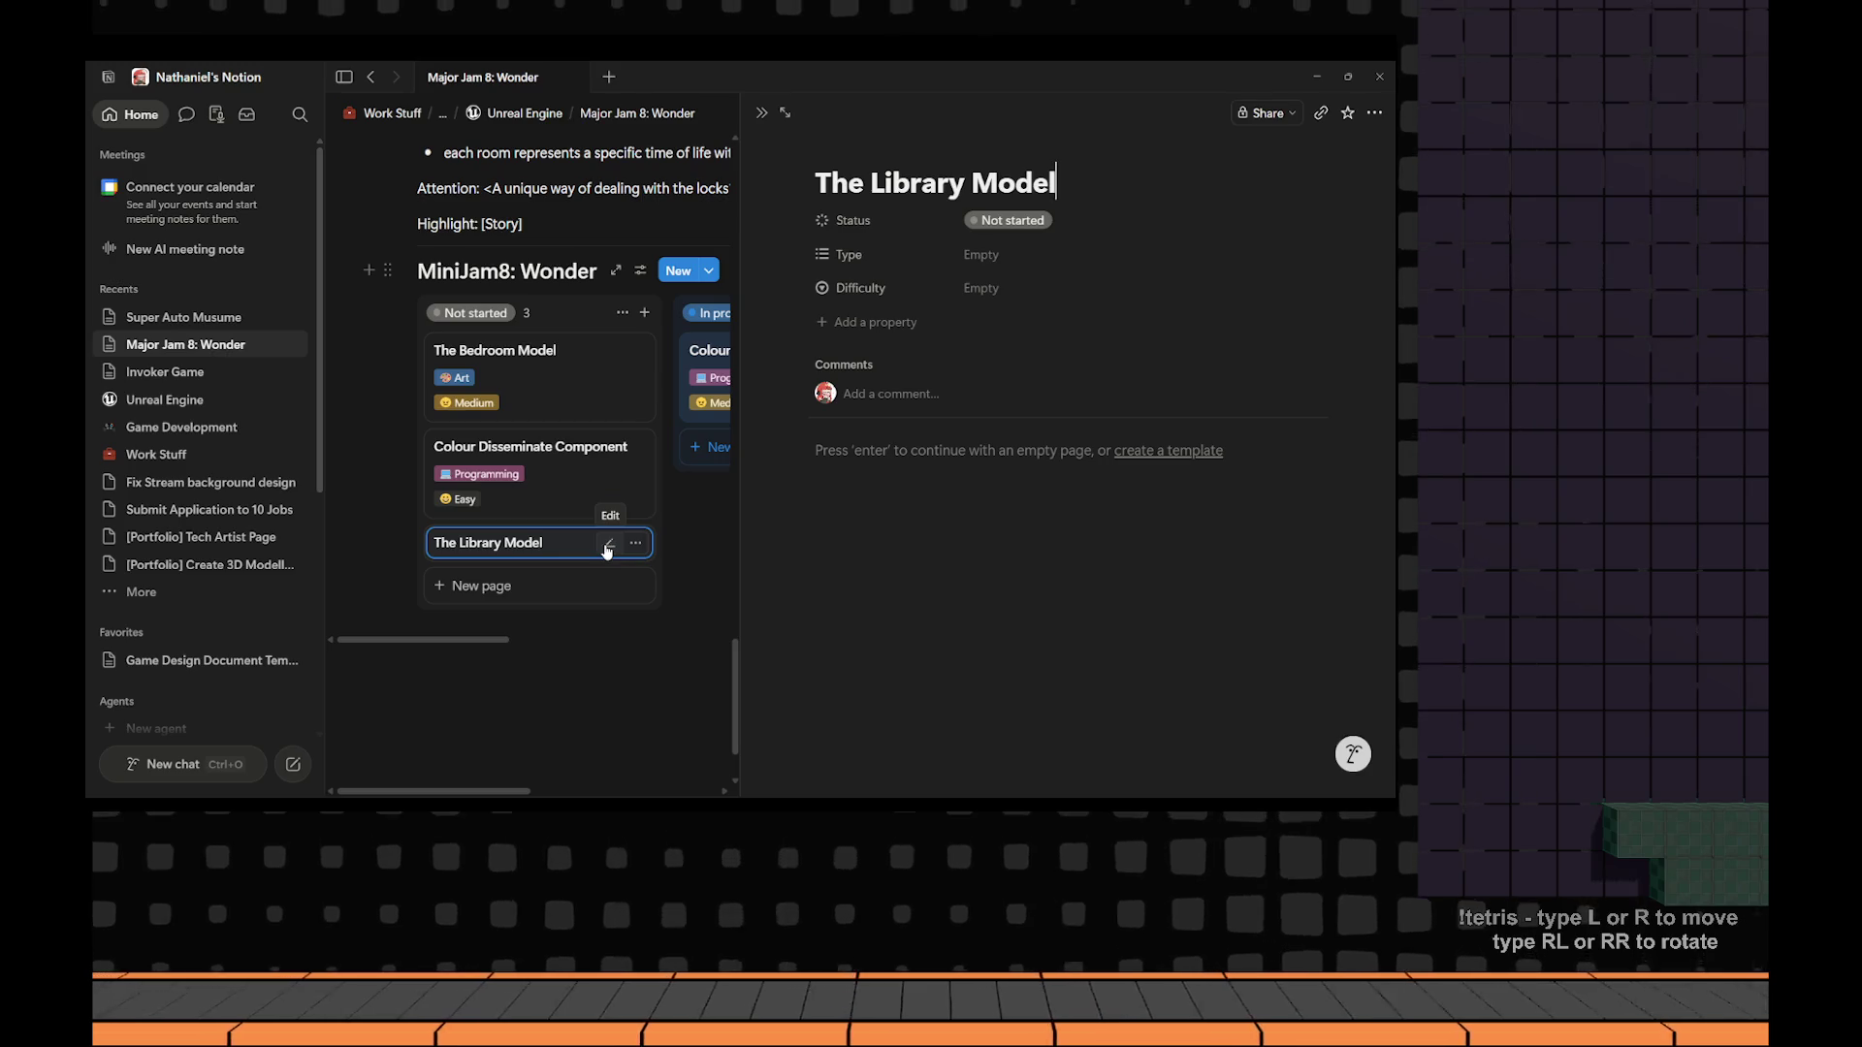
{"action": "key", "text": "Return"}
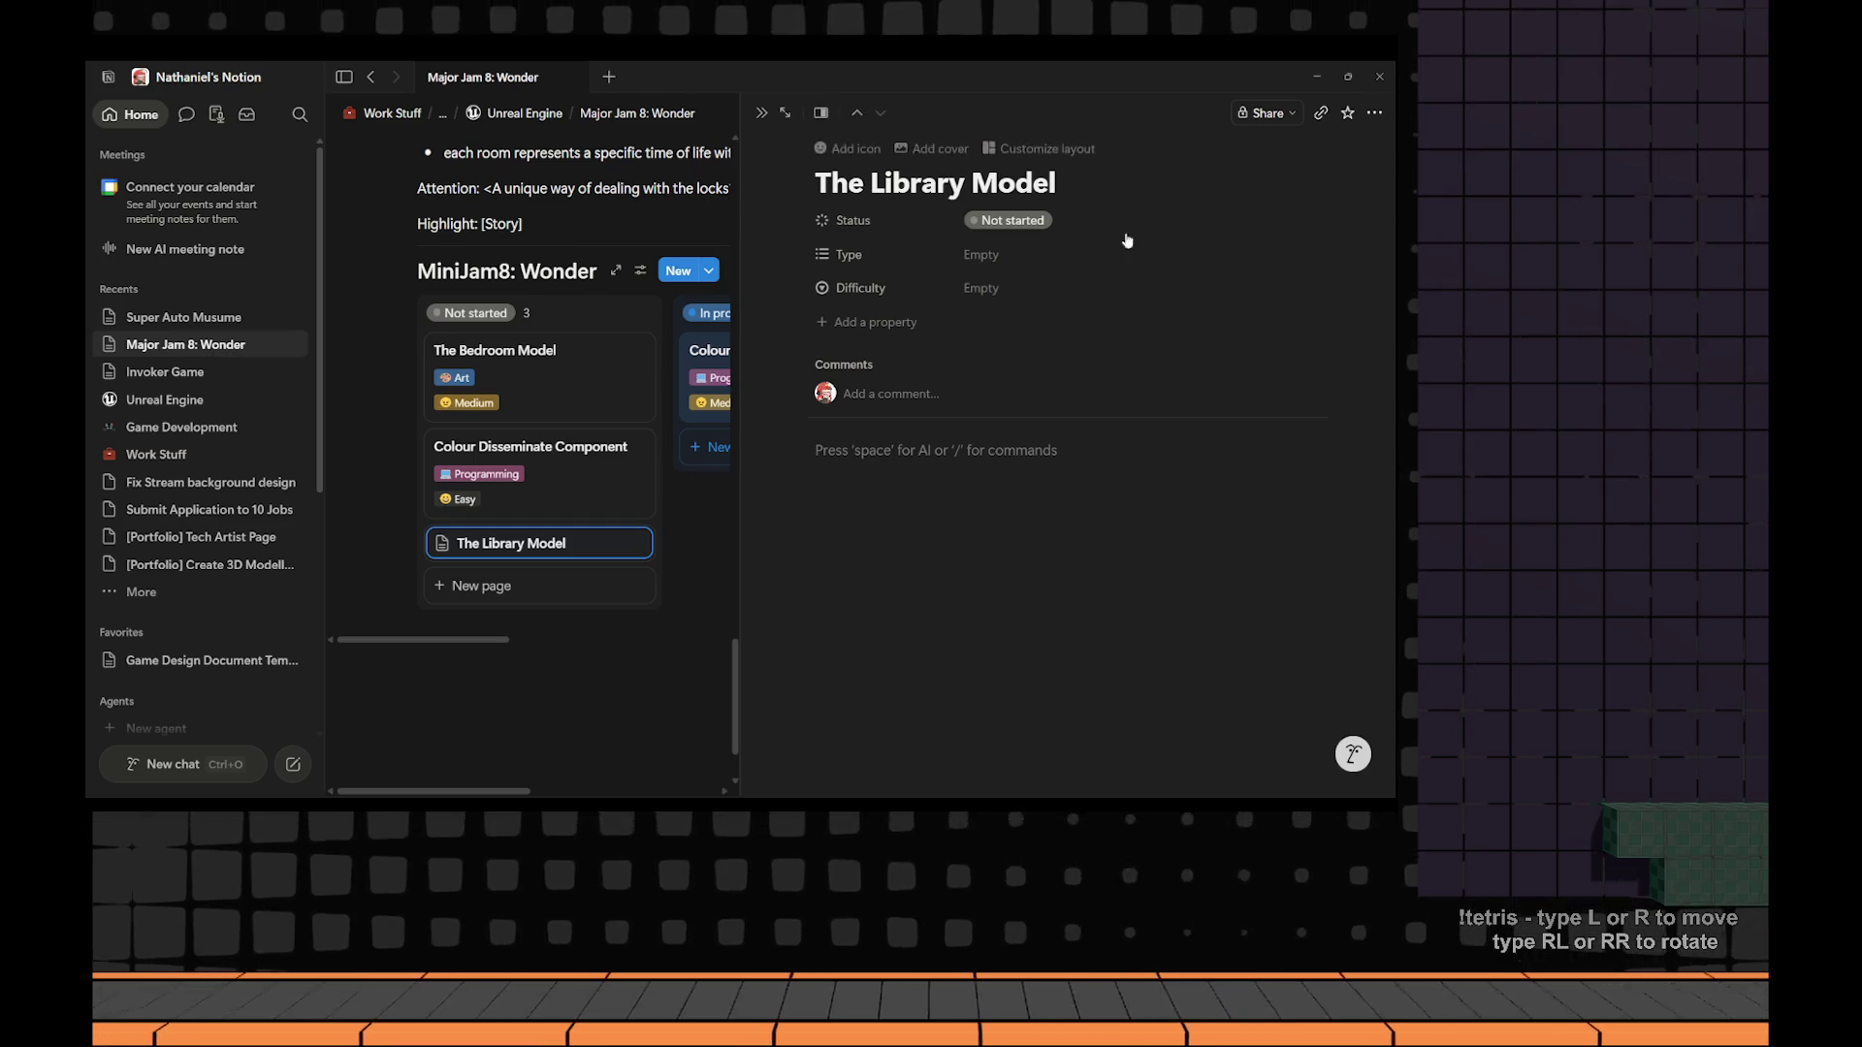
In The Library Model's page, set Type to Art and Difficulty to Medium.
{"action": "left_click", "coordinate": [1007, 268]}
{"action": "left_click", "coordinate": [989, 342]}
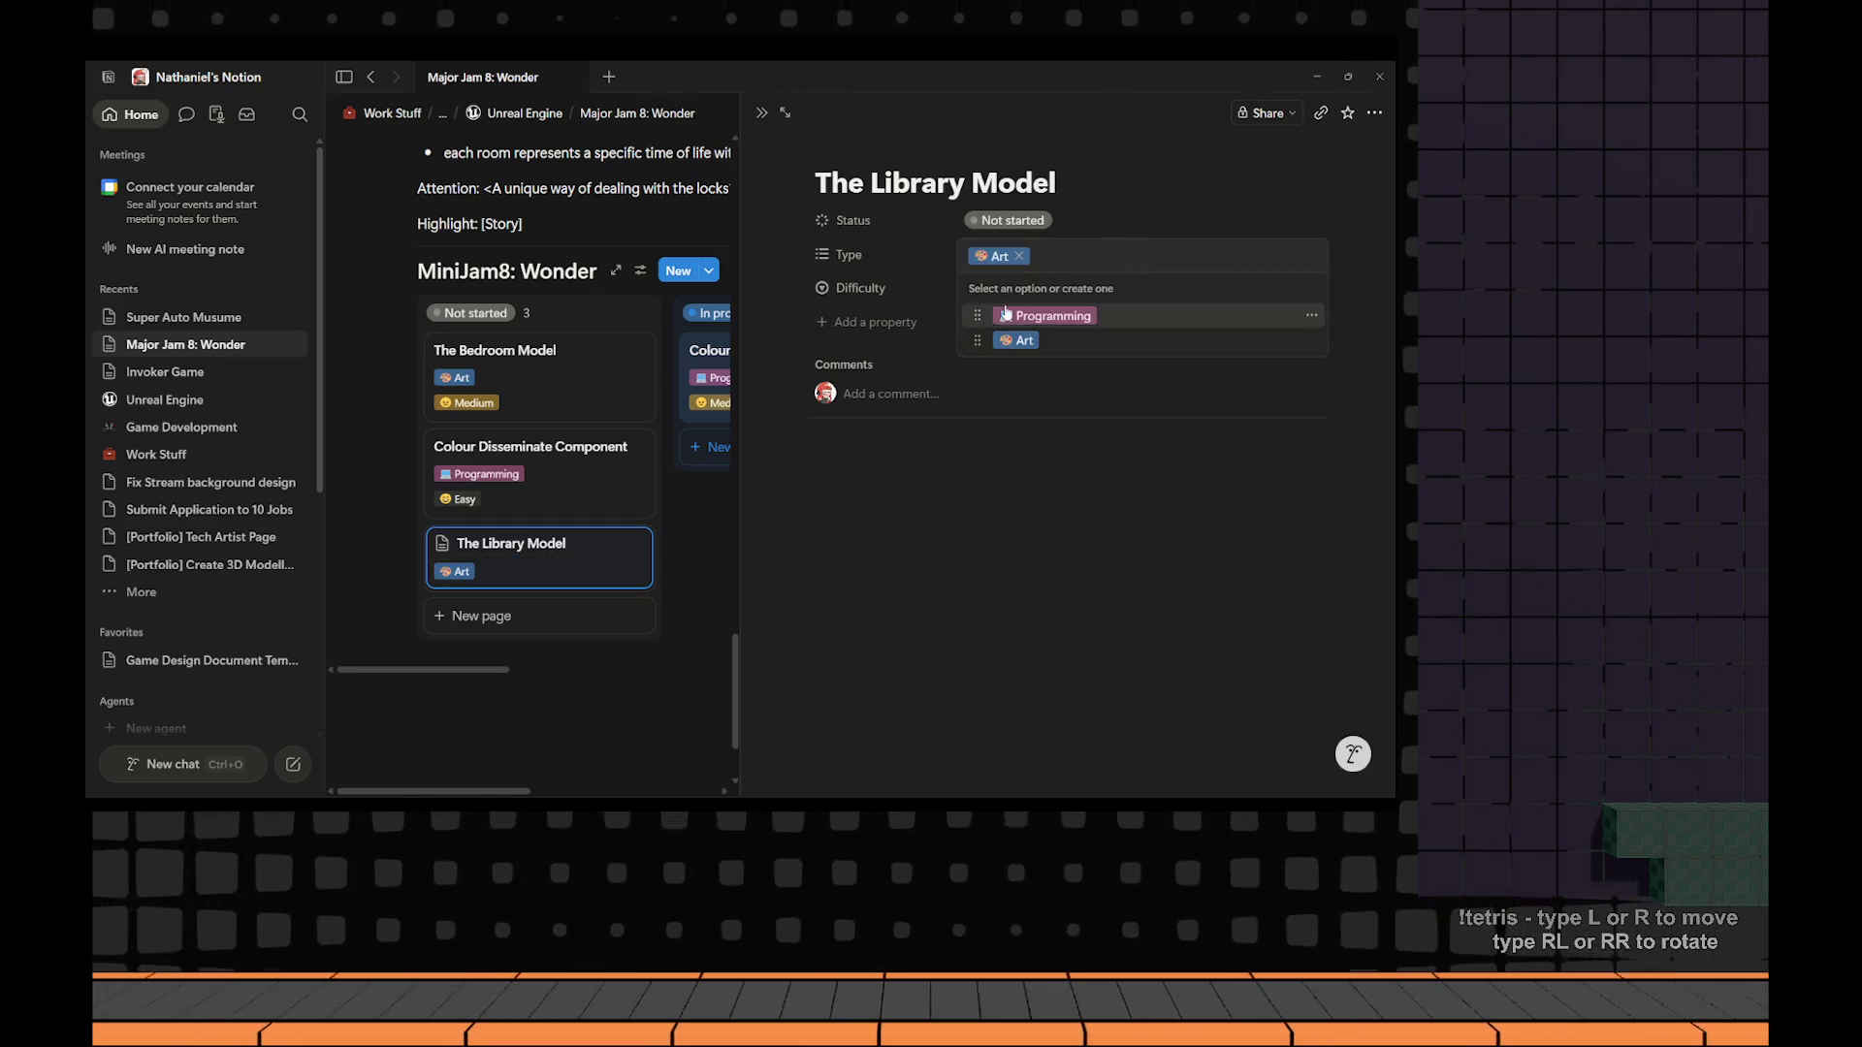
{"action": "key", "text": "Escape"}
{"action": "left_click", "coordinate": [1013, 289]}
{"action": "left_click", "coordinate": [1028, 408]}
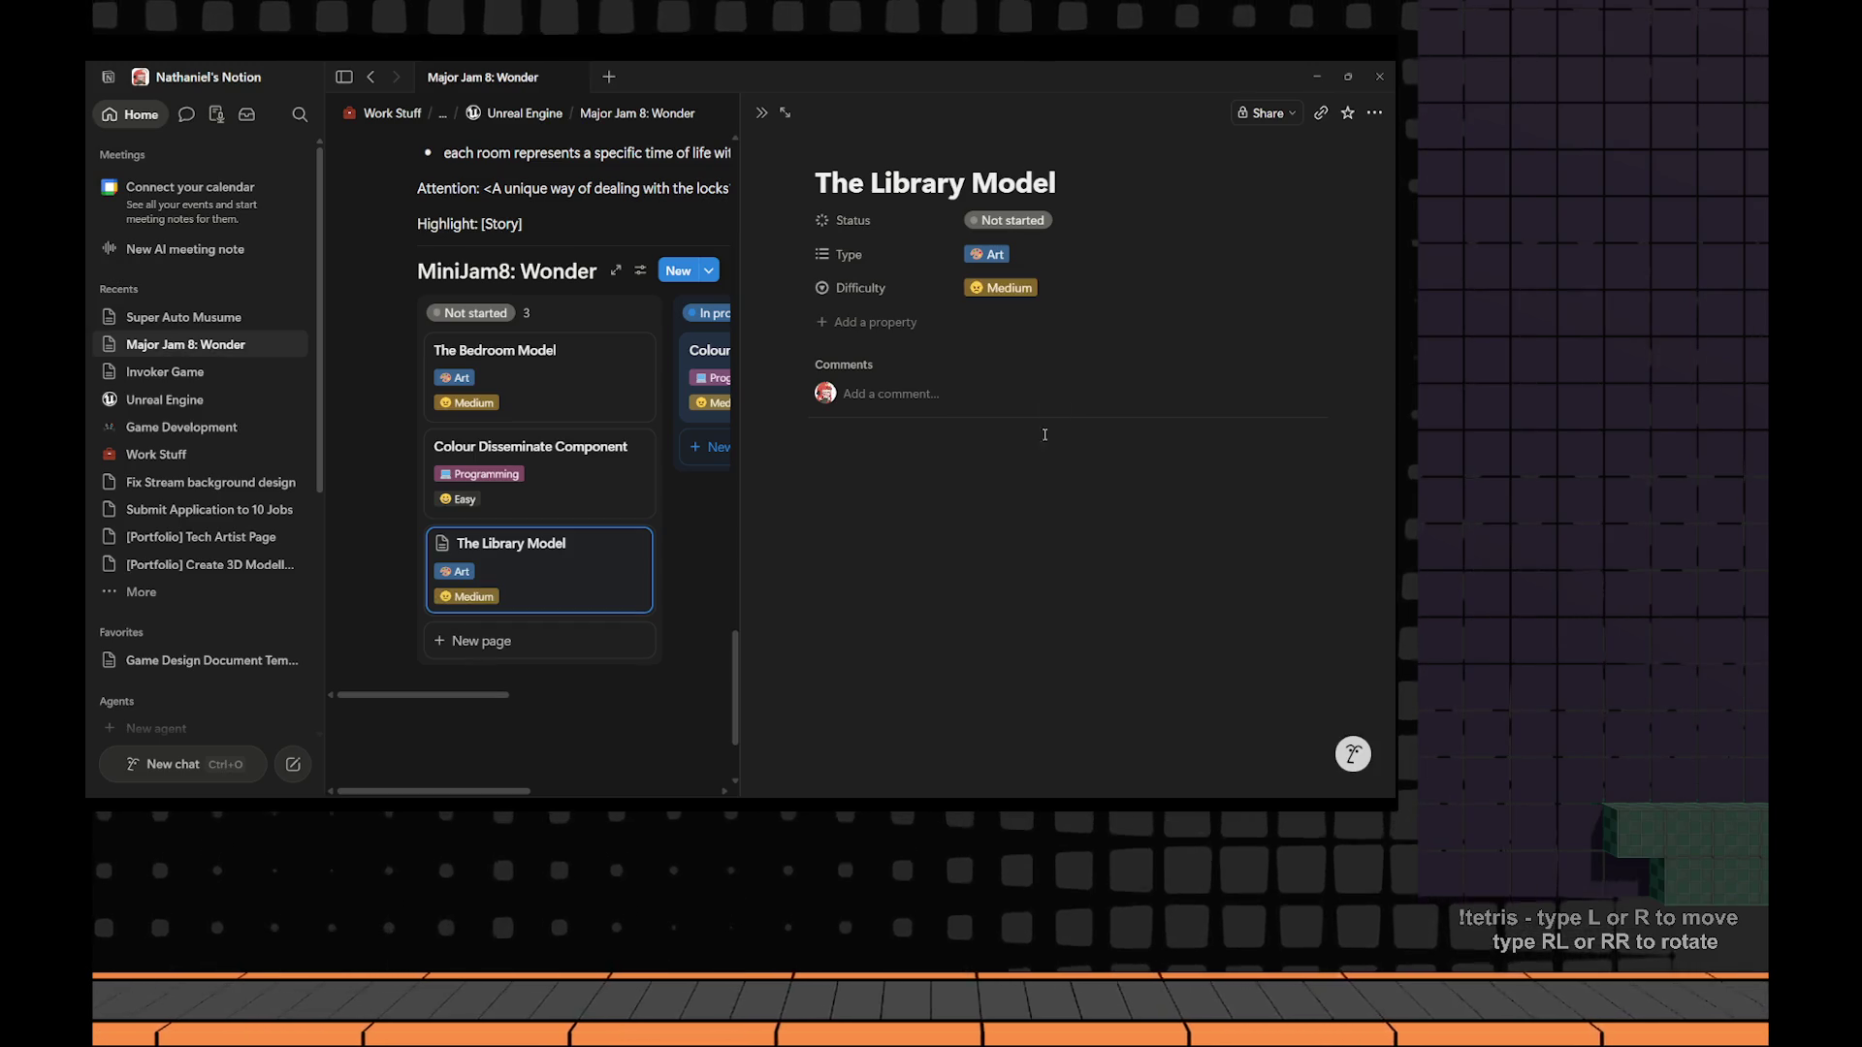
{"action": "left_click", "coordinate": [976, 554]}
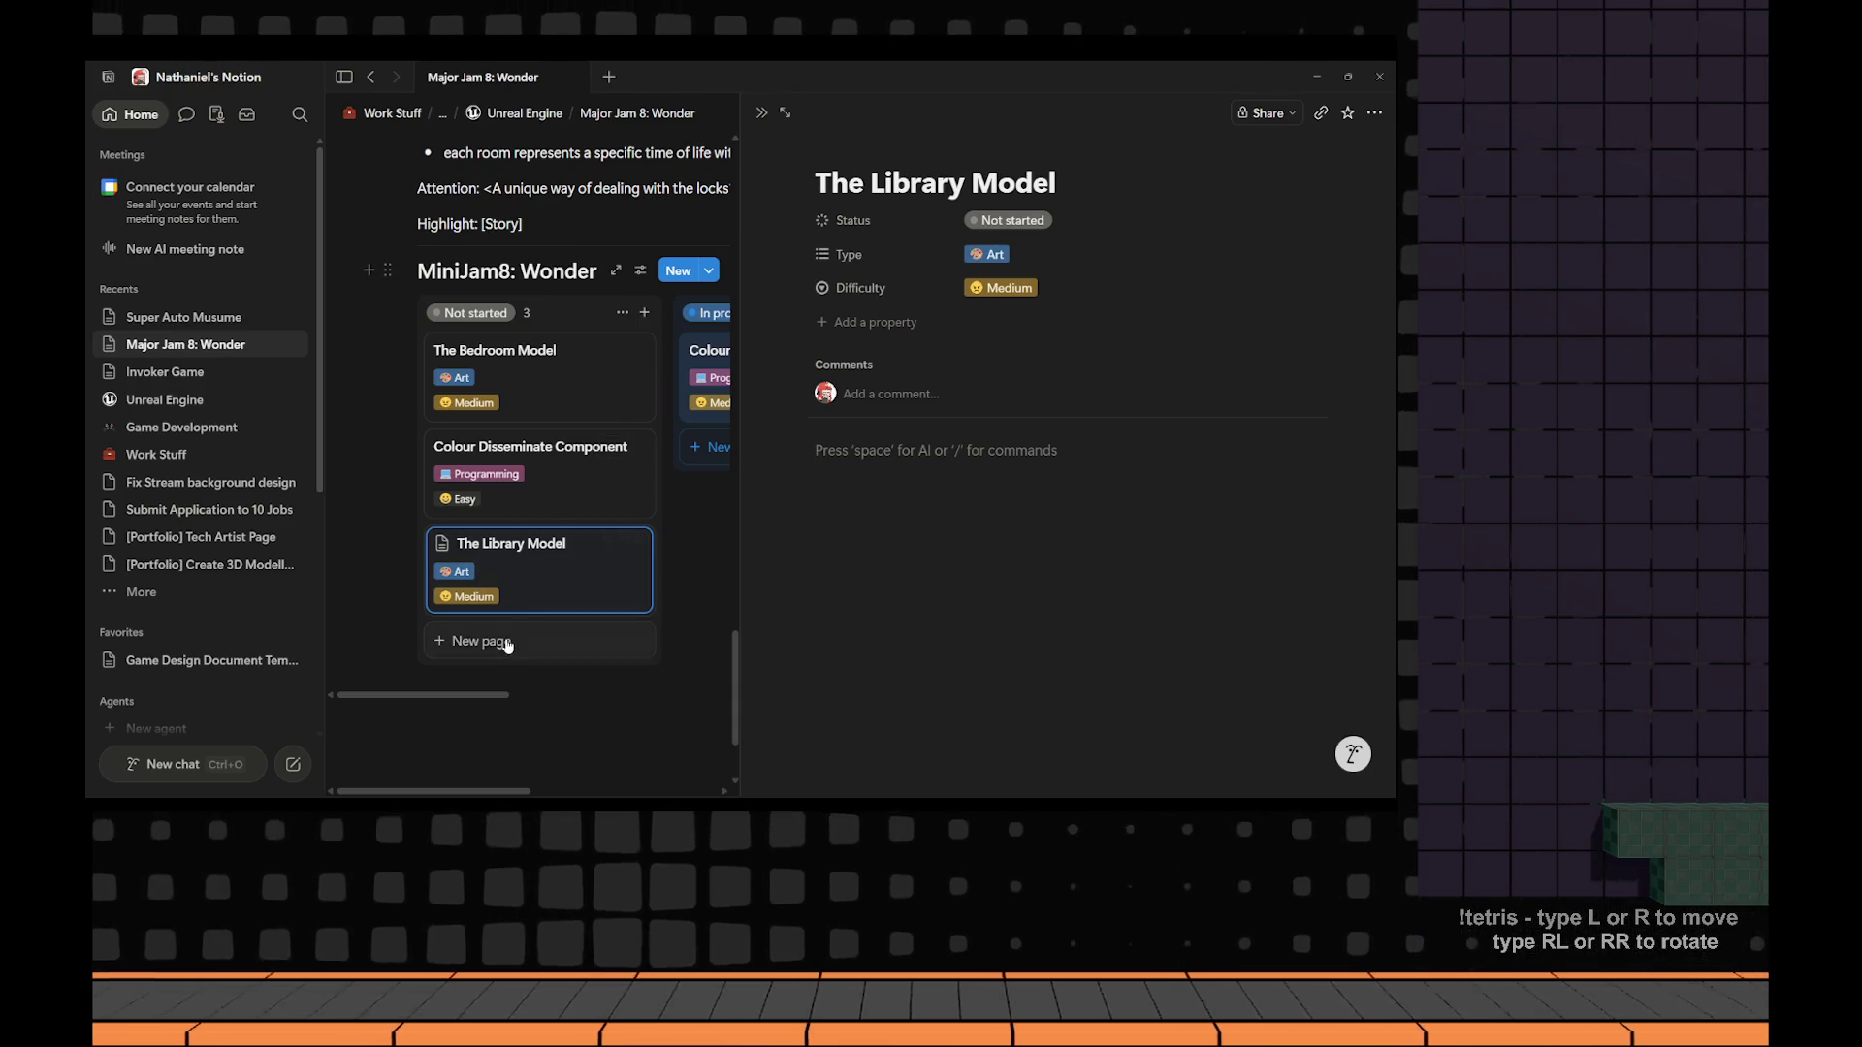
Add a new Not started card titled 'The Brackey's Studio', fixing the typo.
{"action": "left_click", "coordinate": [481, 641]}
{"action": "scroll", "coordinate": [557, 582], "scroll_direction": "down", "scroll_amount": 3}
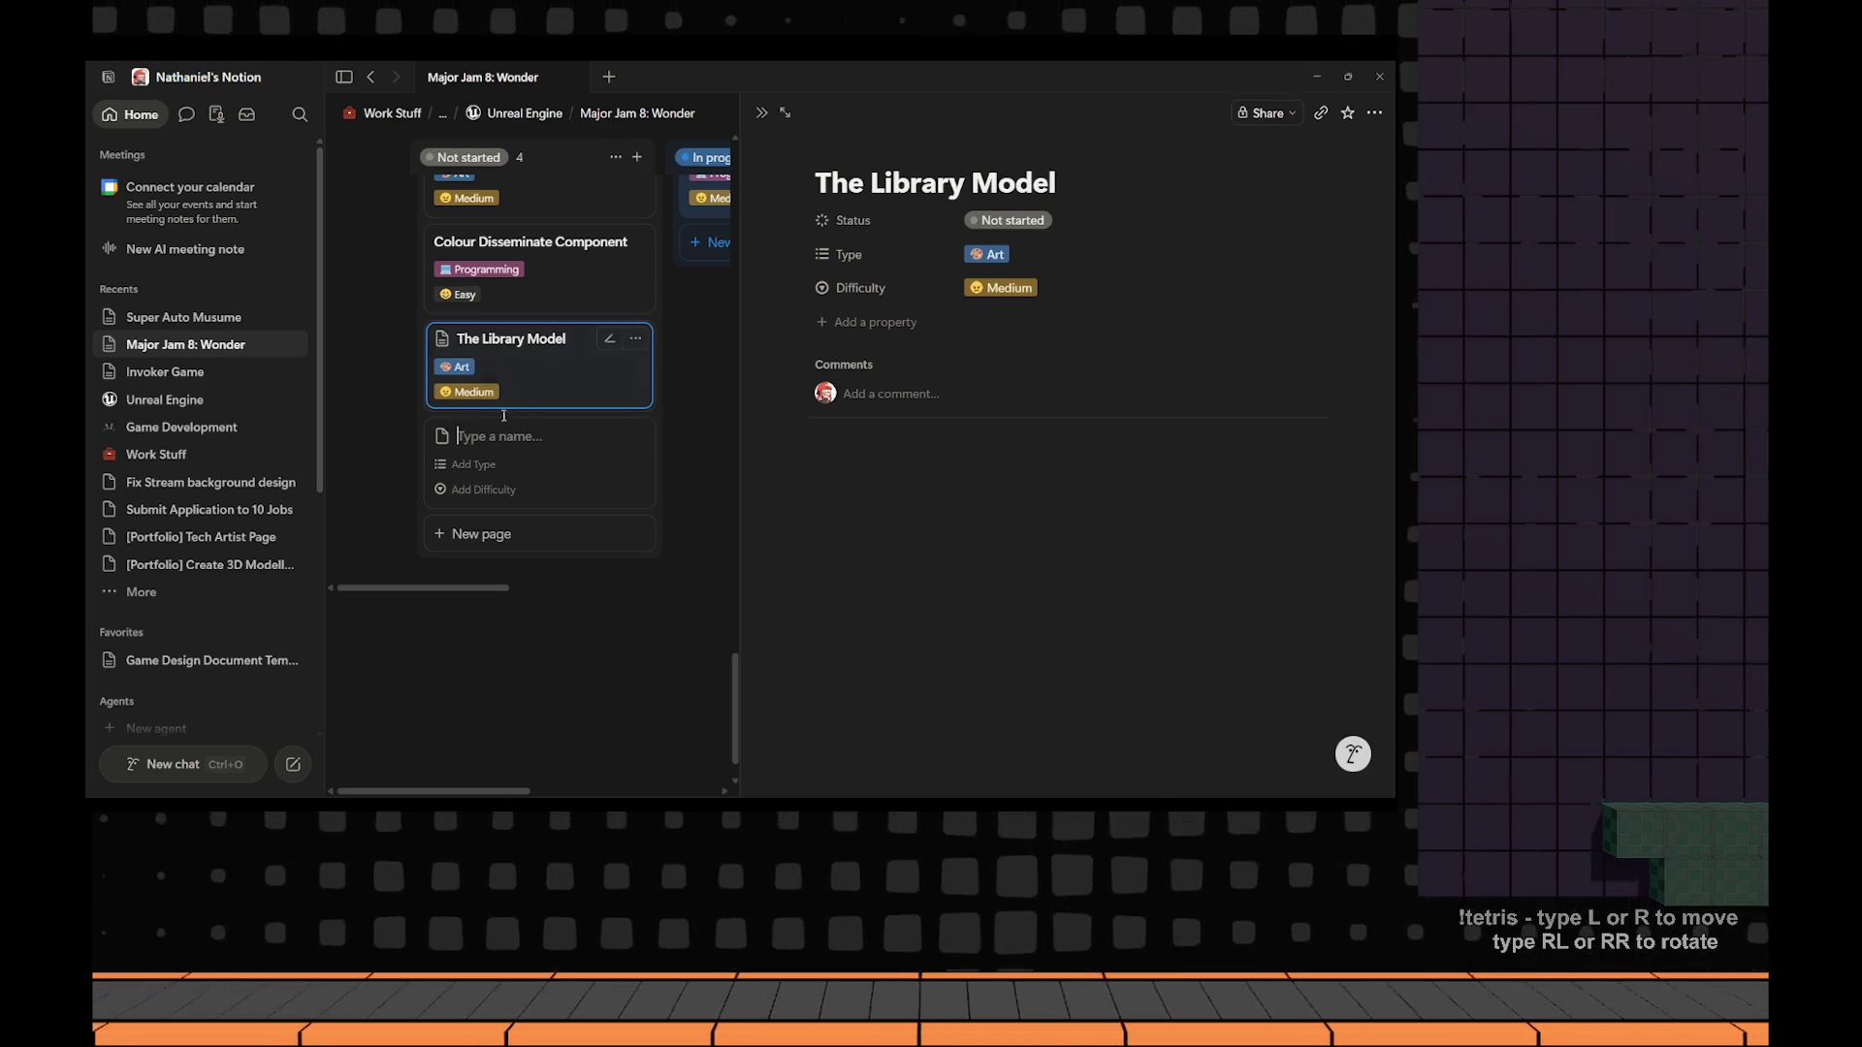
{"action": "key", "text": "Return"}
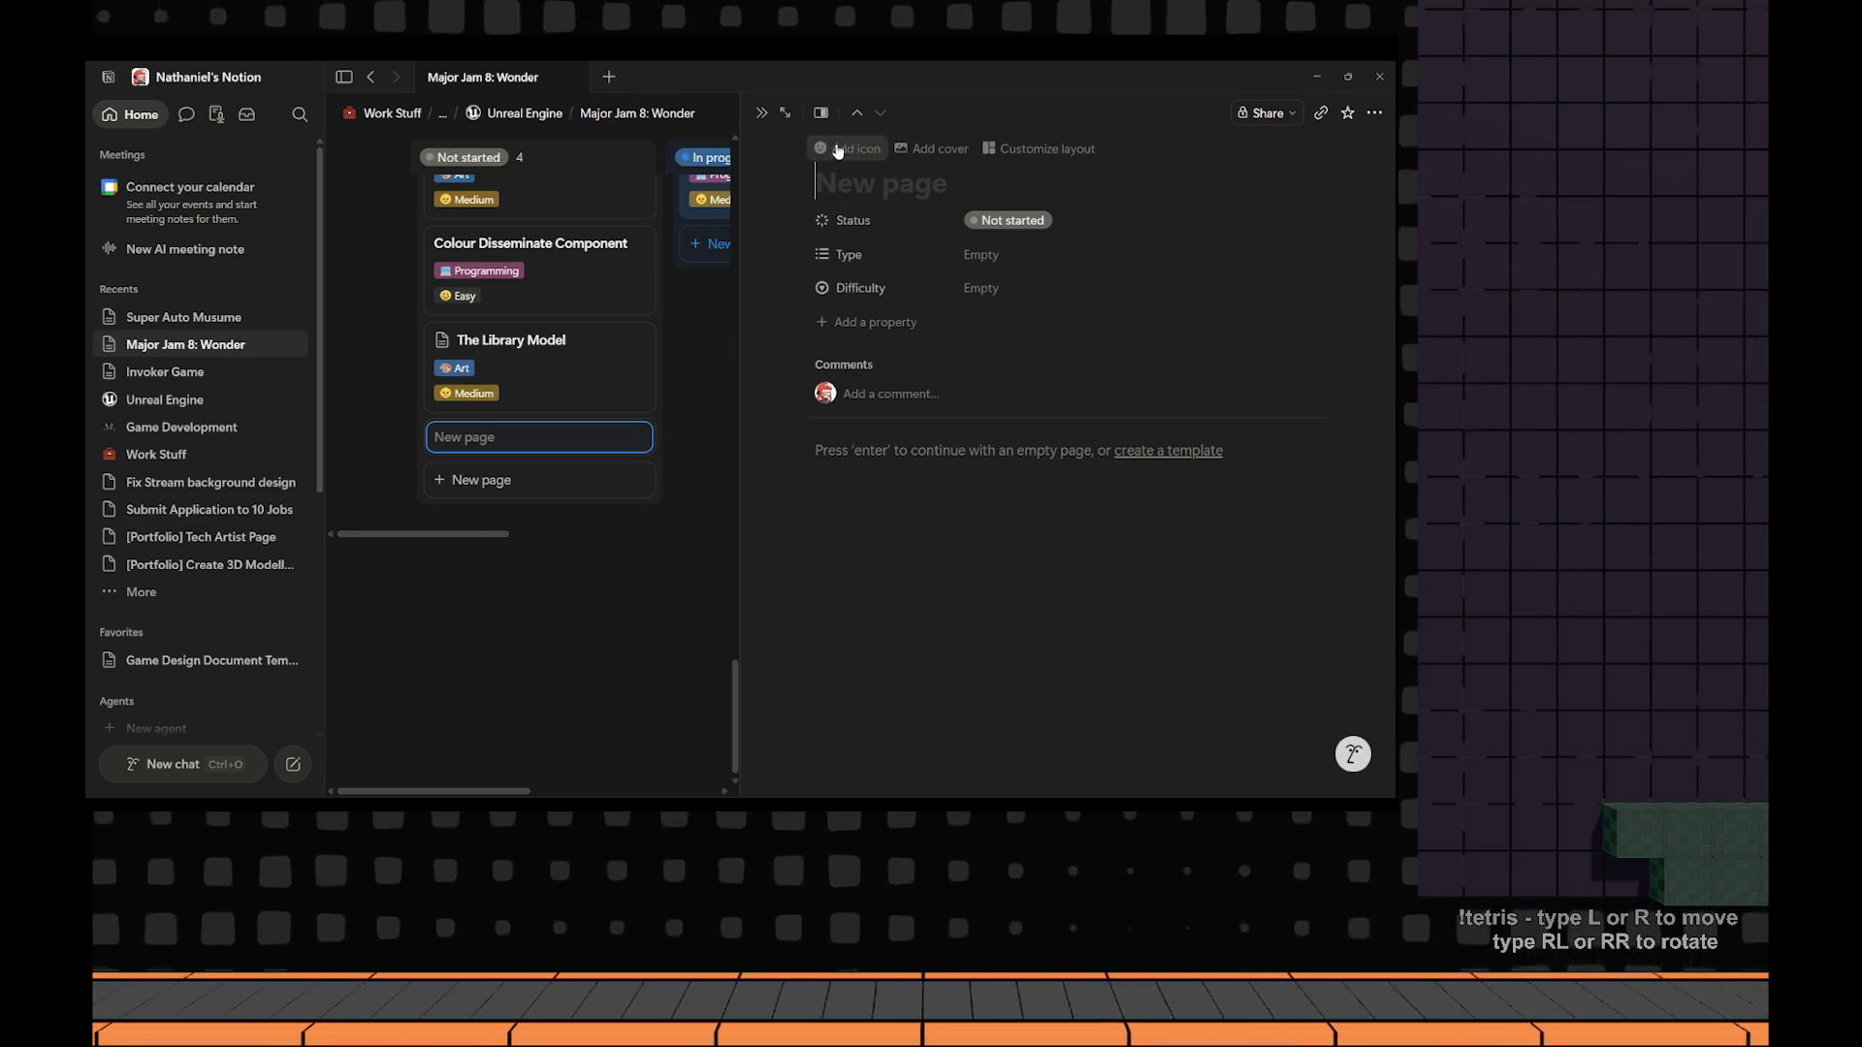
{"action": "type", "text": "The Bra"}
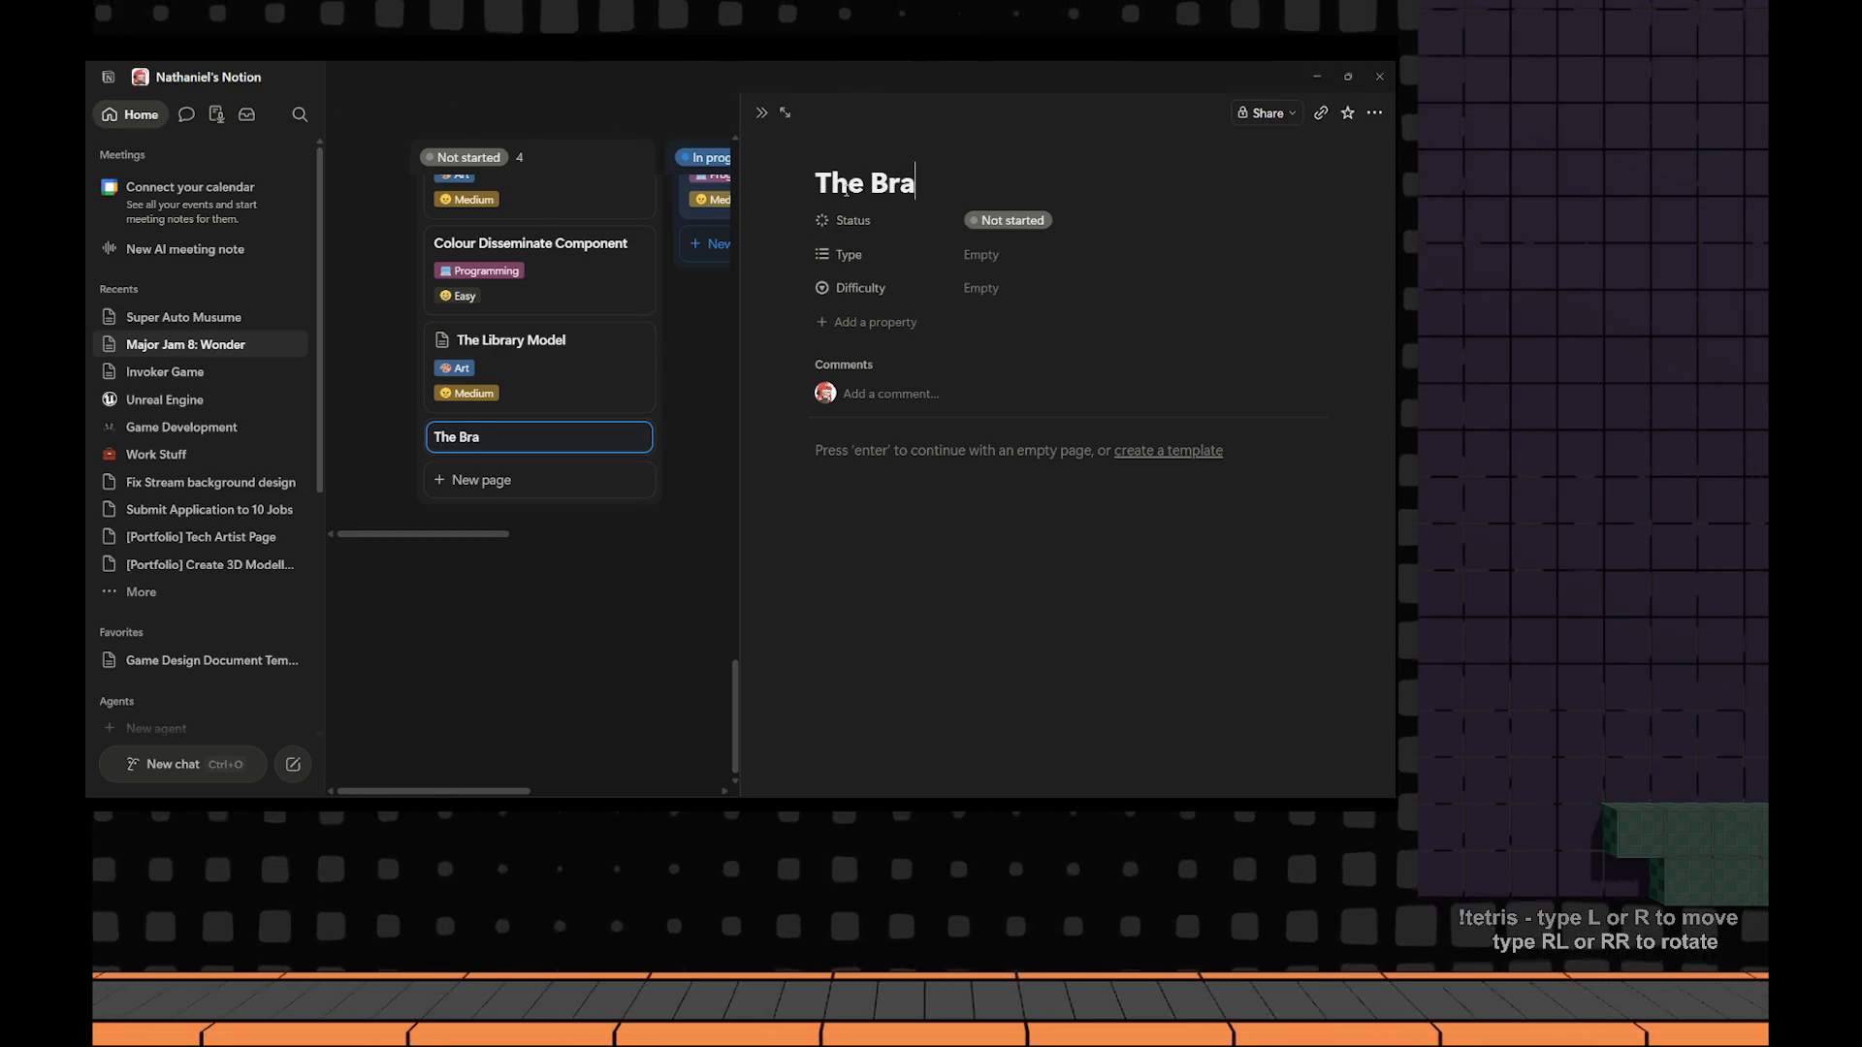
{"action": "type", "text": "ckey's Stidio"}
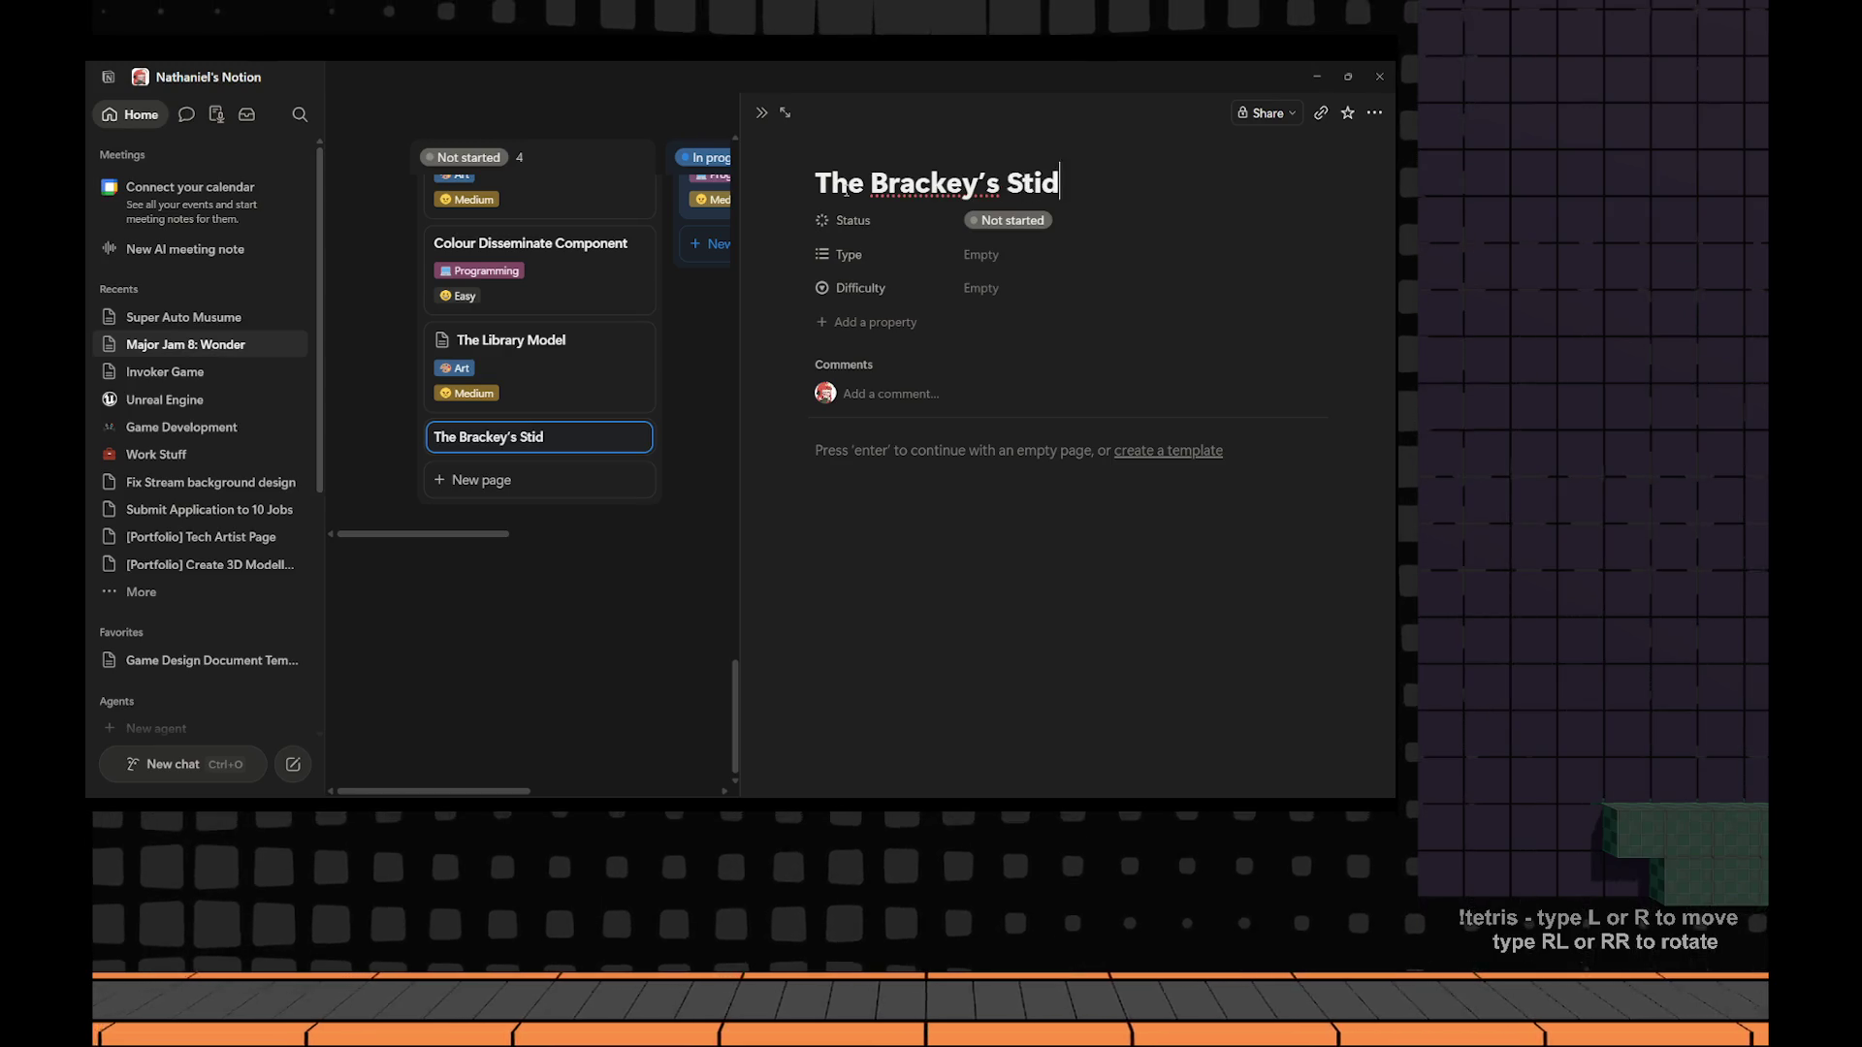
{"action": "key", "text": "BackSpace"}
{"action": "key", "text": "BackSpace"}
{"action": "key", "text": "BackSpace"}
{"action": "type", "text": "udio"}
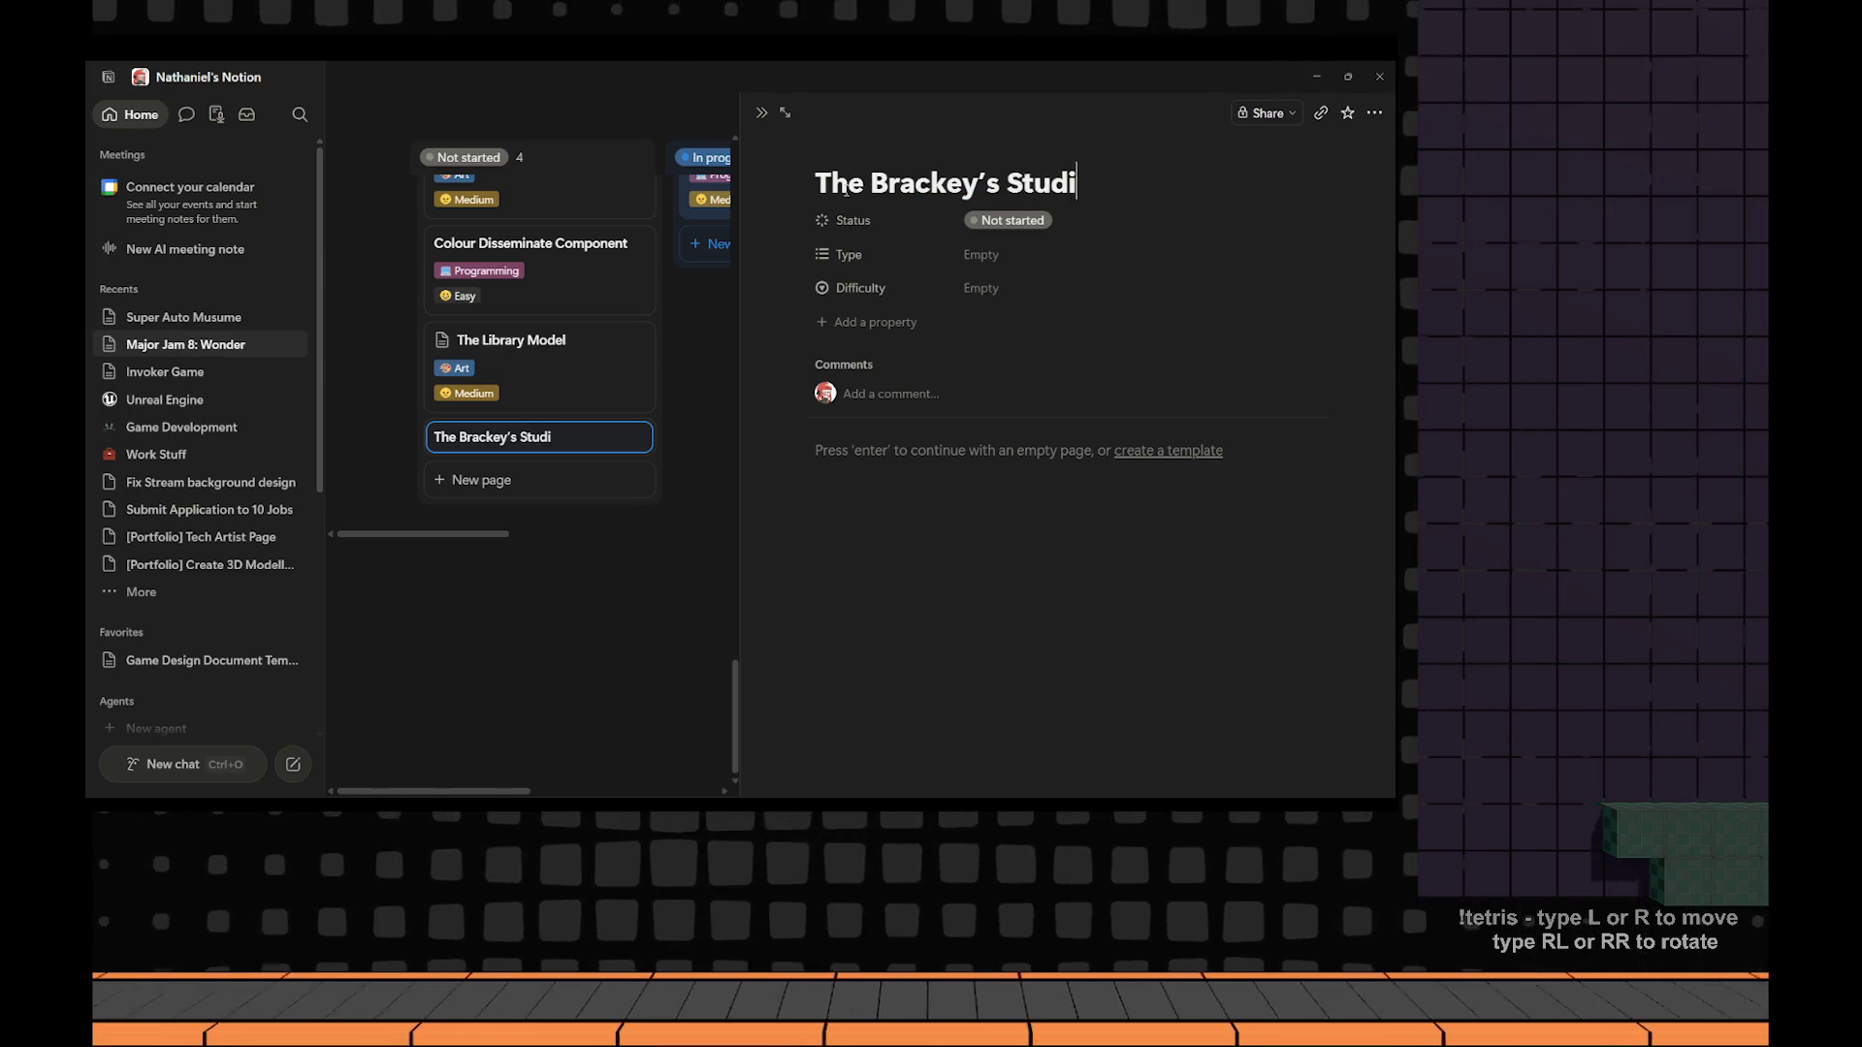
Set The Brackey's Studio card's Type to Art and Difficulty to Medium.
{"action": "left_click", "coordinate": [1014, 256]}
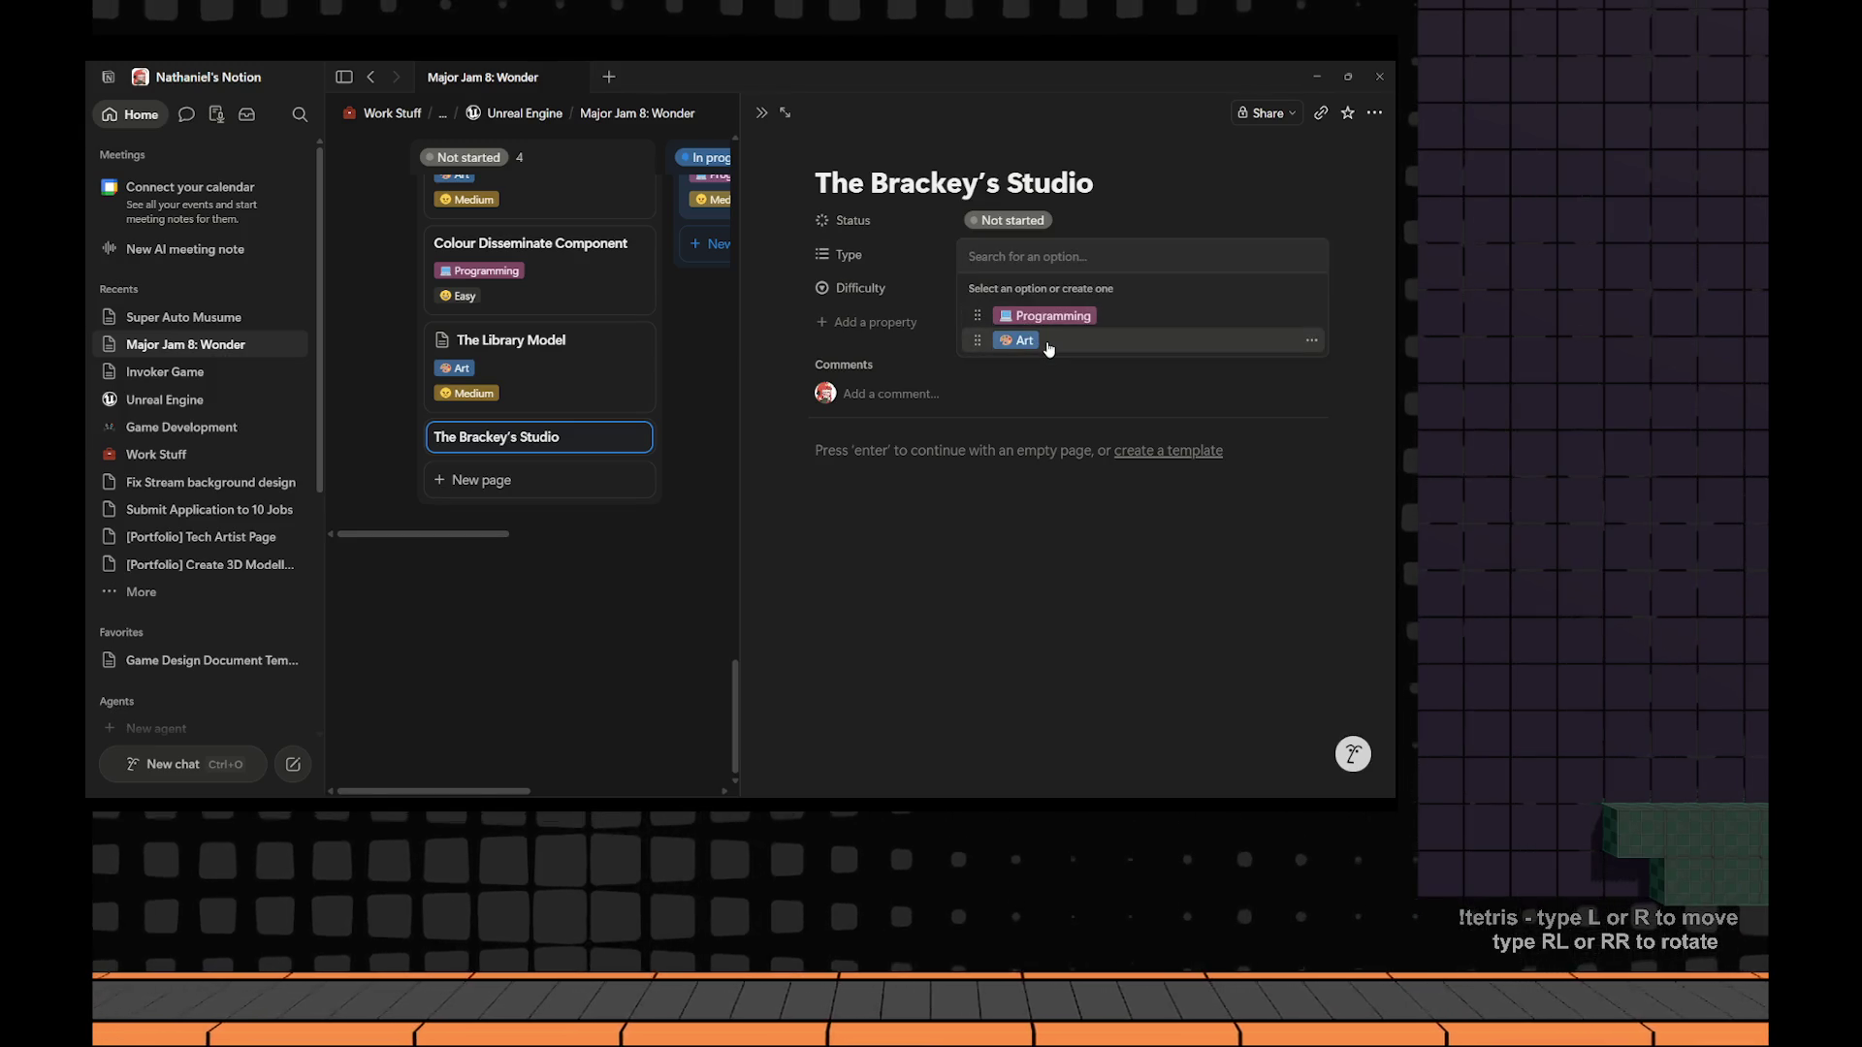
{"action": "left_click", "coordinate": [1049, 345]}
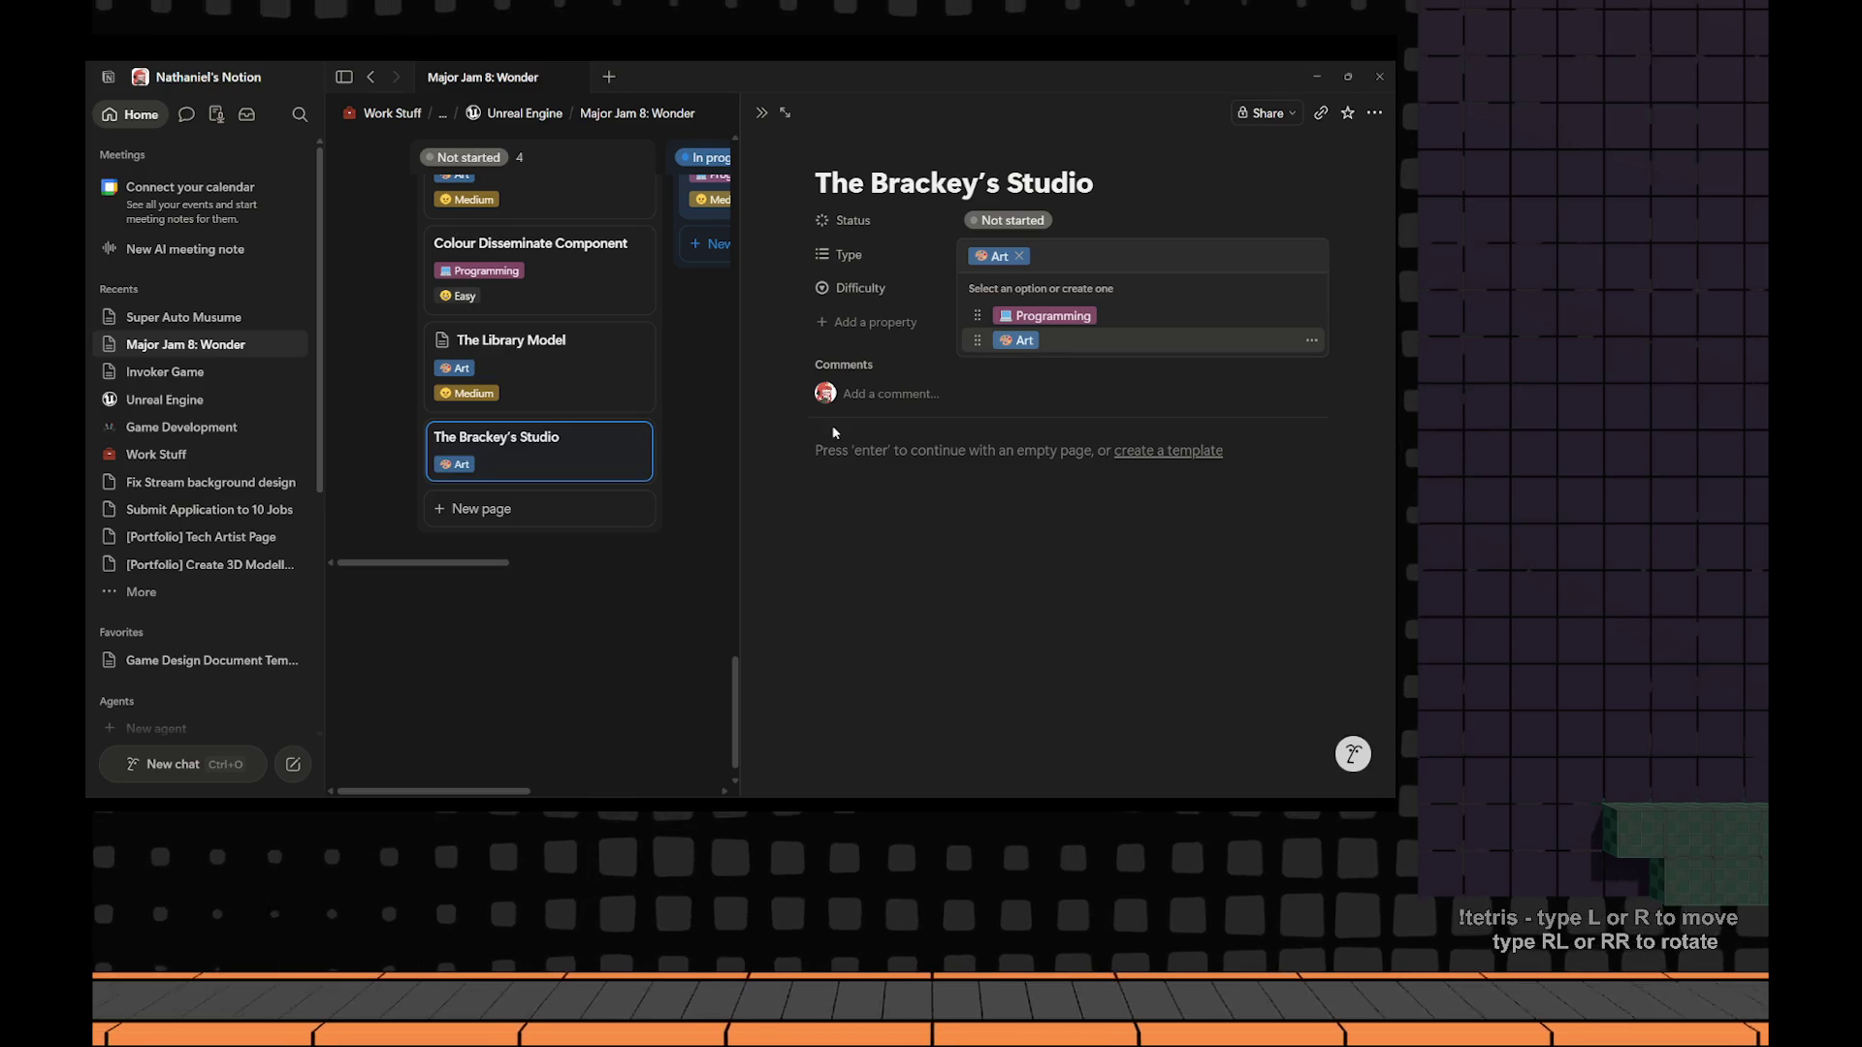
{"action": "key", "text": "Escape"}
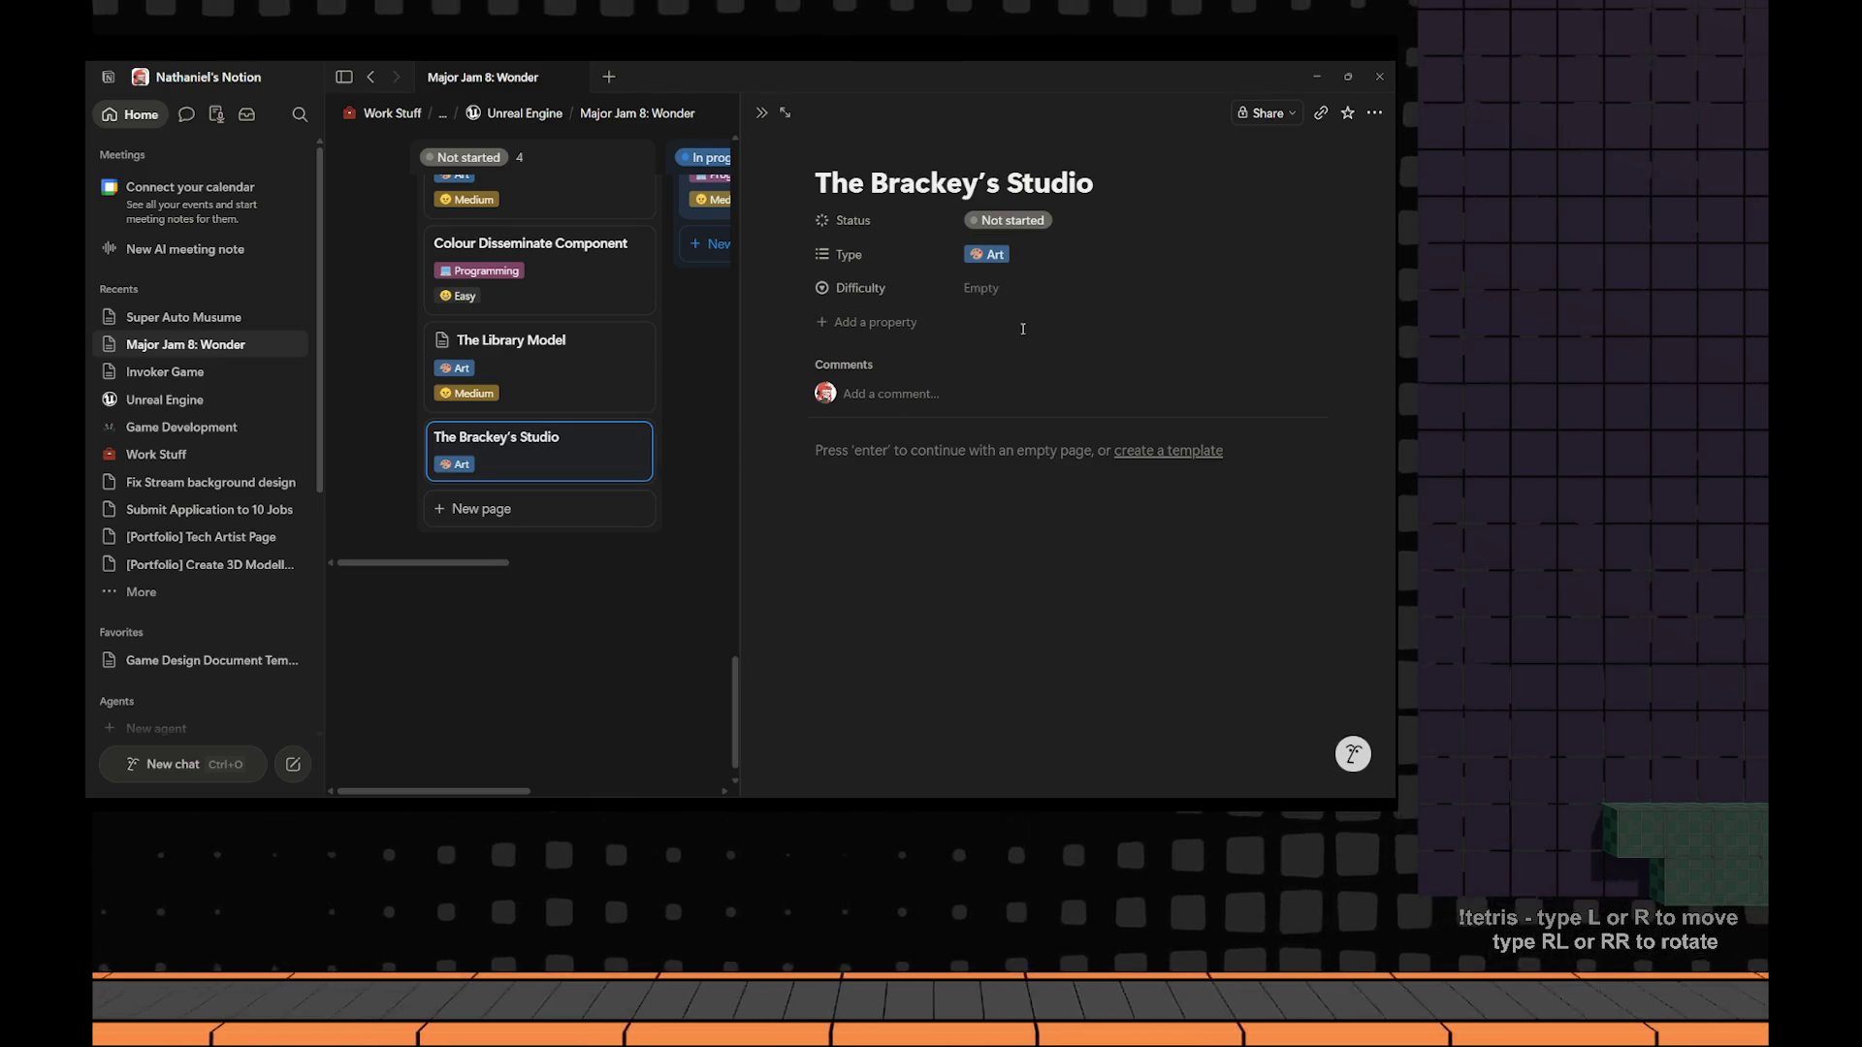
{"action": "left_click", "coordinate": [1010, 288]}
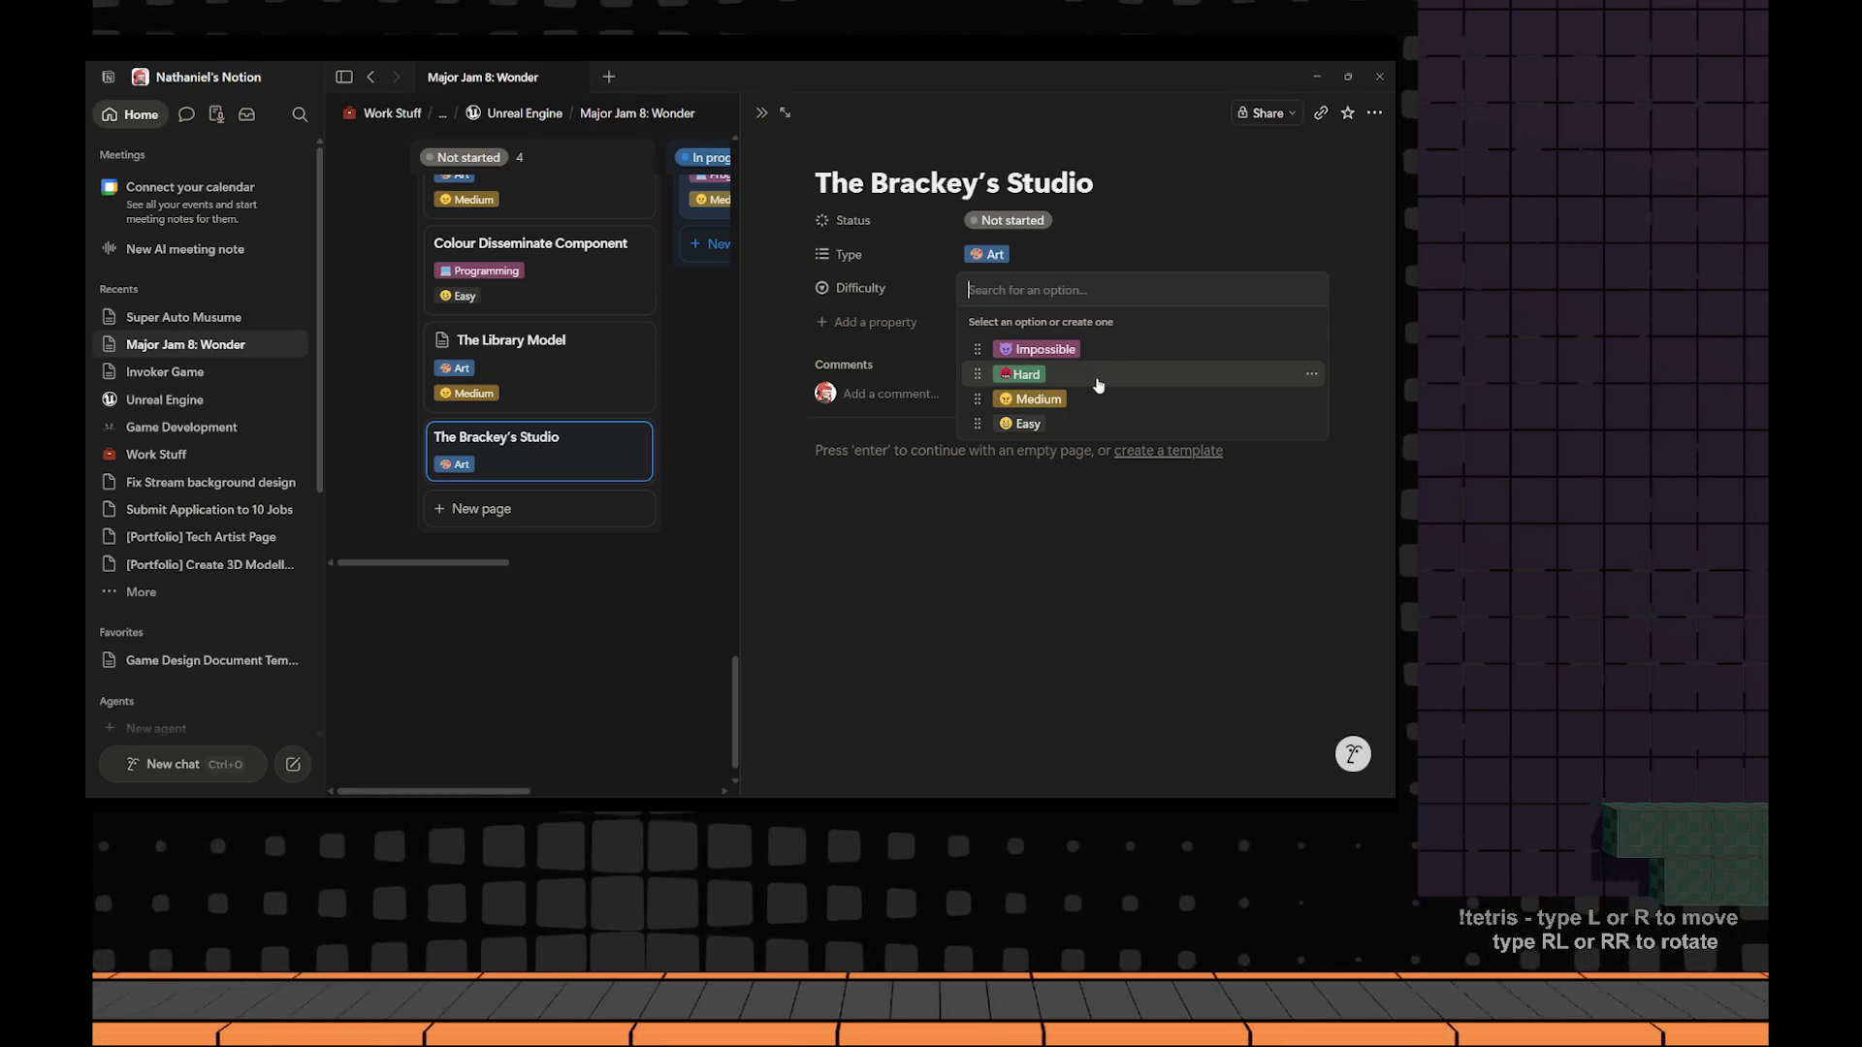
{"action": "left_click", "coordinate": [1036, 399]}
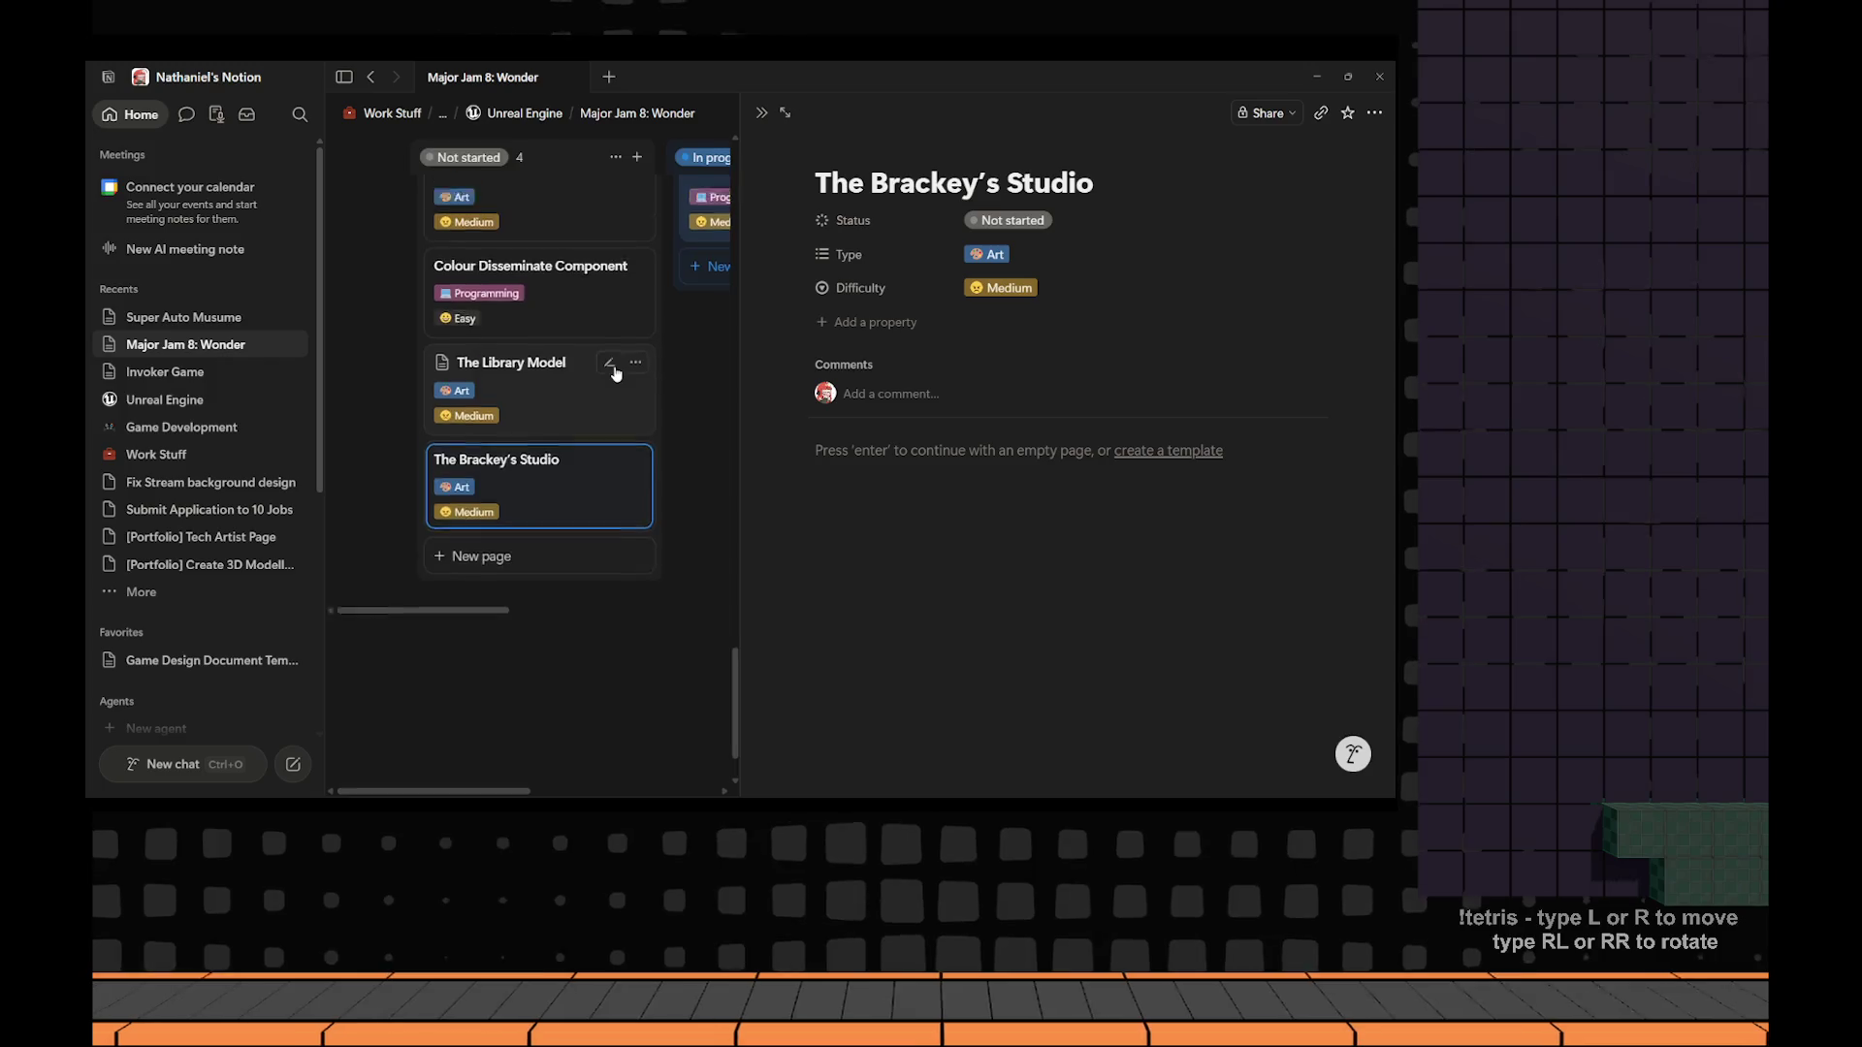
{"action": "scroll", "coordinate": [700, 385], "scroll_direction": "up", "scroll_amount": 2}
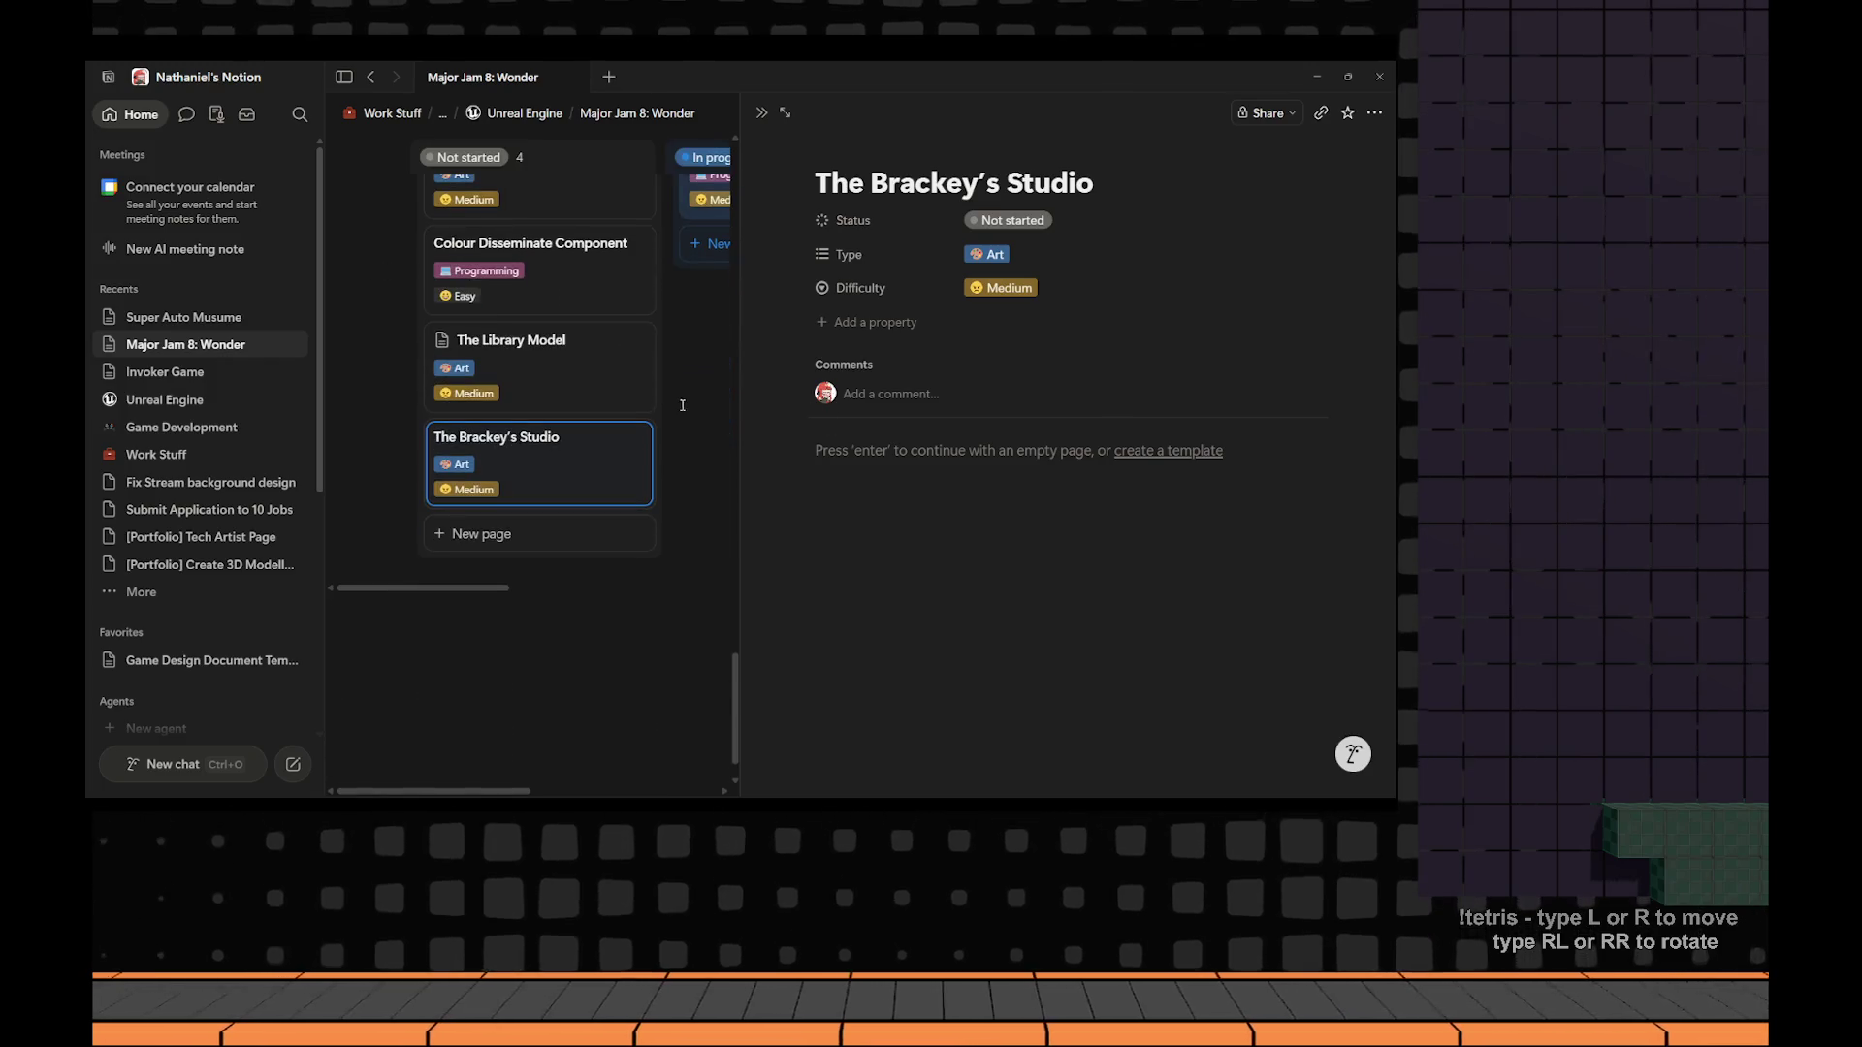
{"action": "scroll", "coordinate": [700, 385], "scroll_direction": "down", "scroll_amount": 2}
Append 'Model' so the card reads 'The Brackey's Studio Model', back on the board.
{"action": "left_click", "coordinate": [763, 114]}
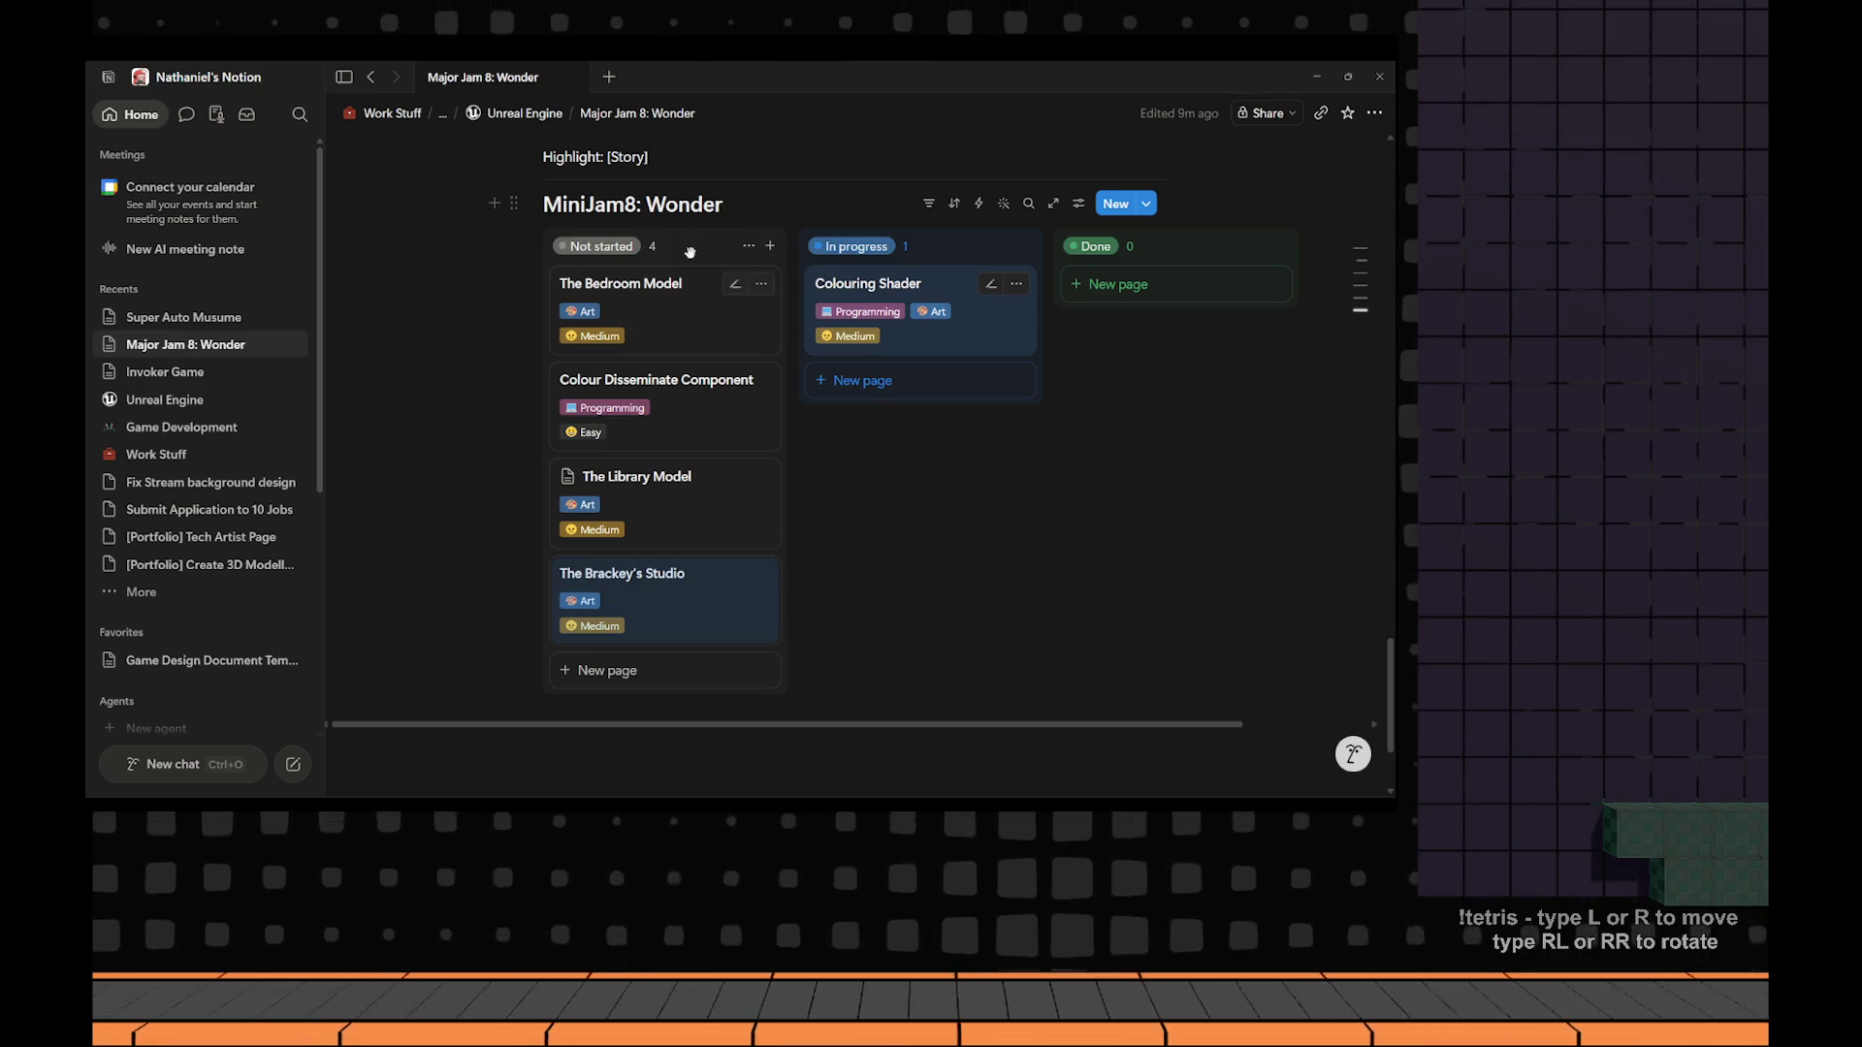
{"action": "left_click", "coordinate": [629, 583]}
{"action": "left_click", "coordinate": [1090, 215]}
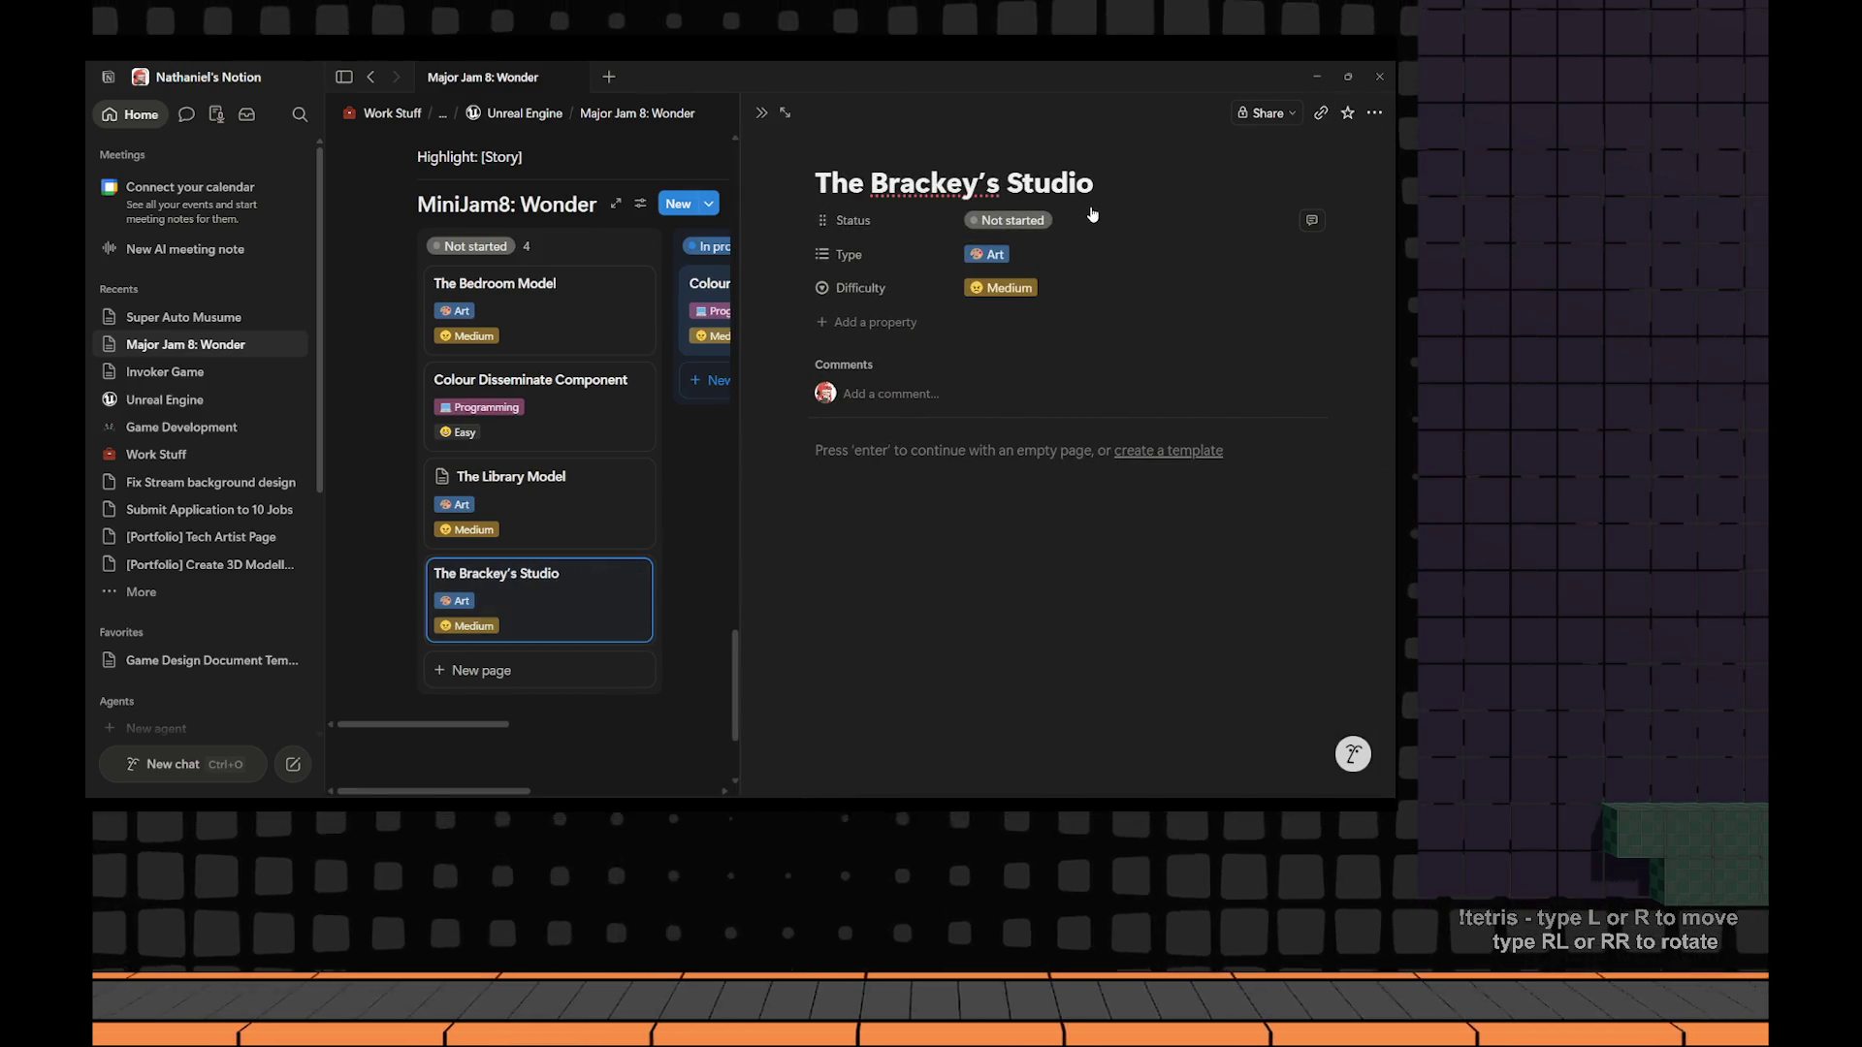
{"action": "type", "text": " Model"}
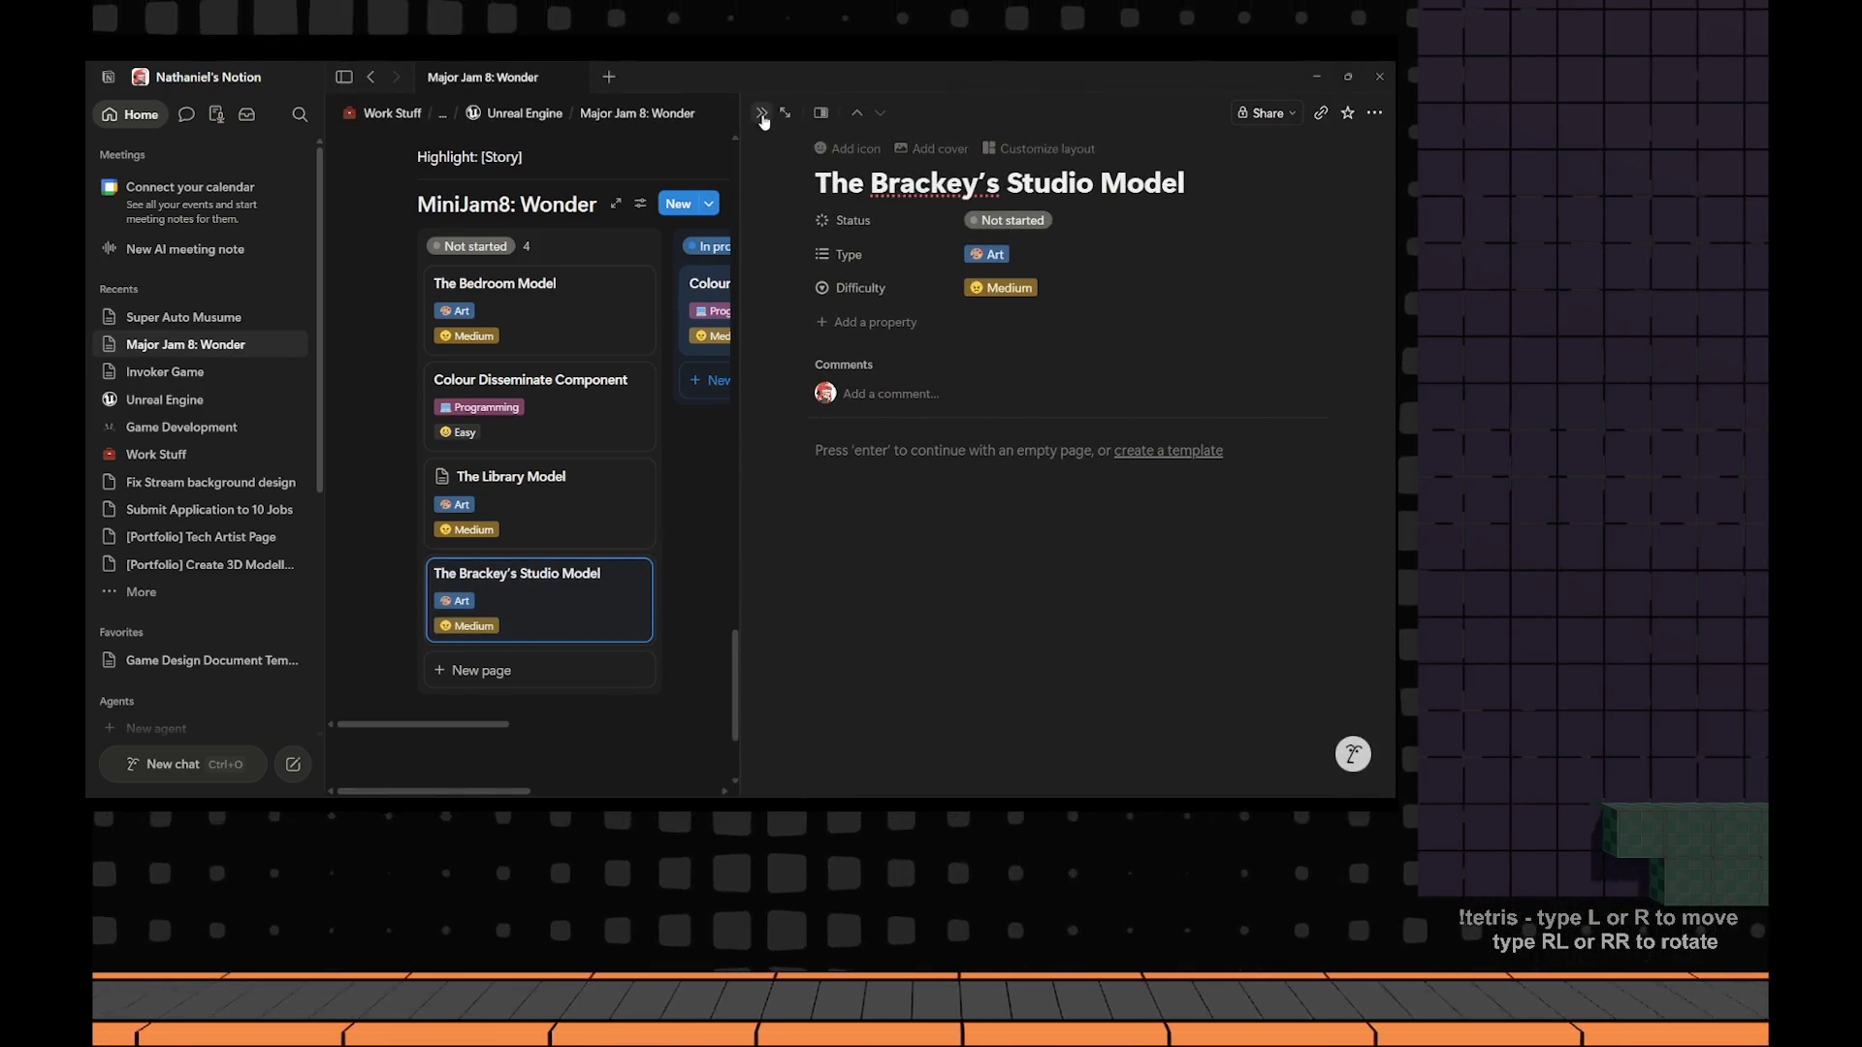
{"action": "key", "text": "Escape"}
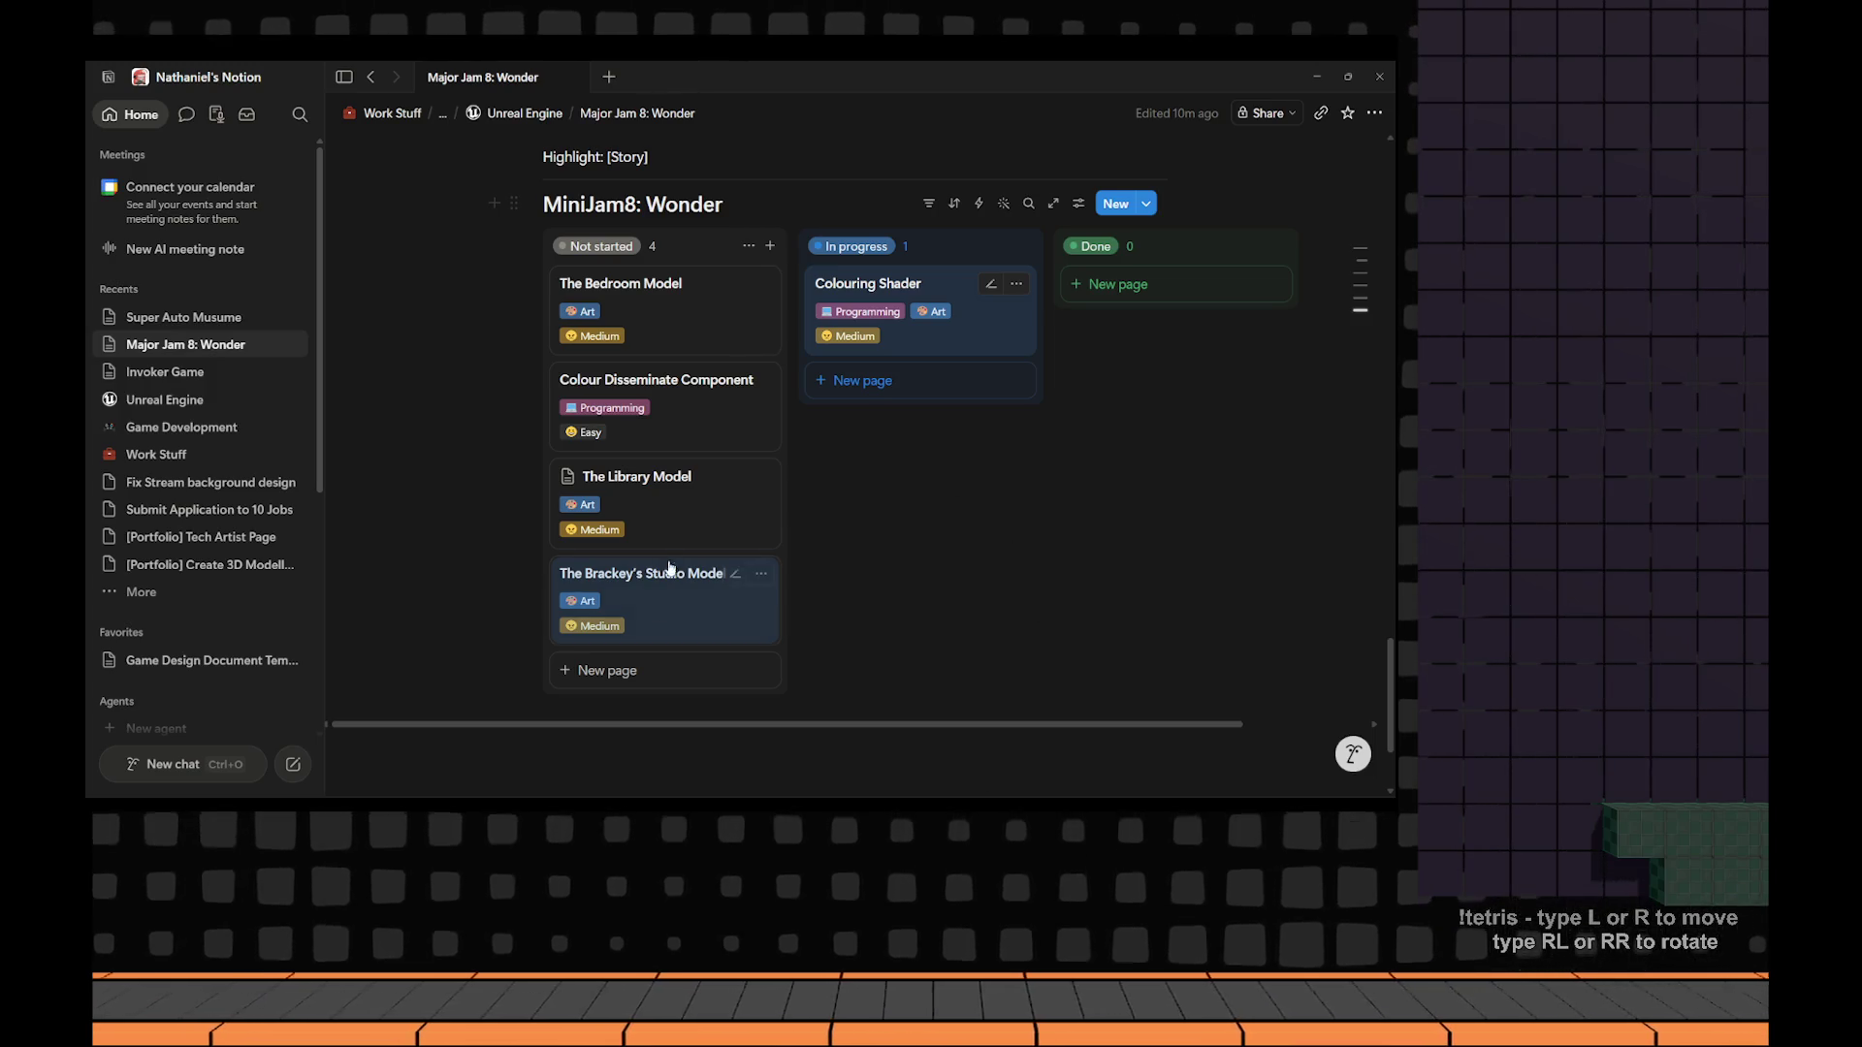
{"action": "left_click", "coordinate": [621, 670]}
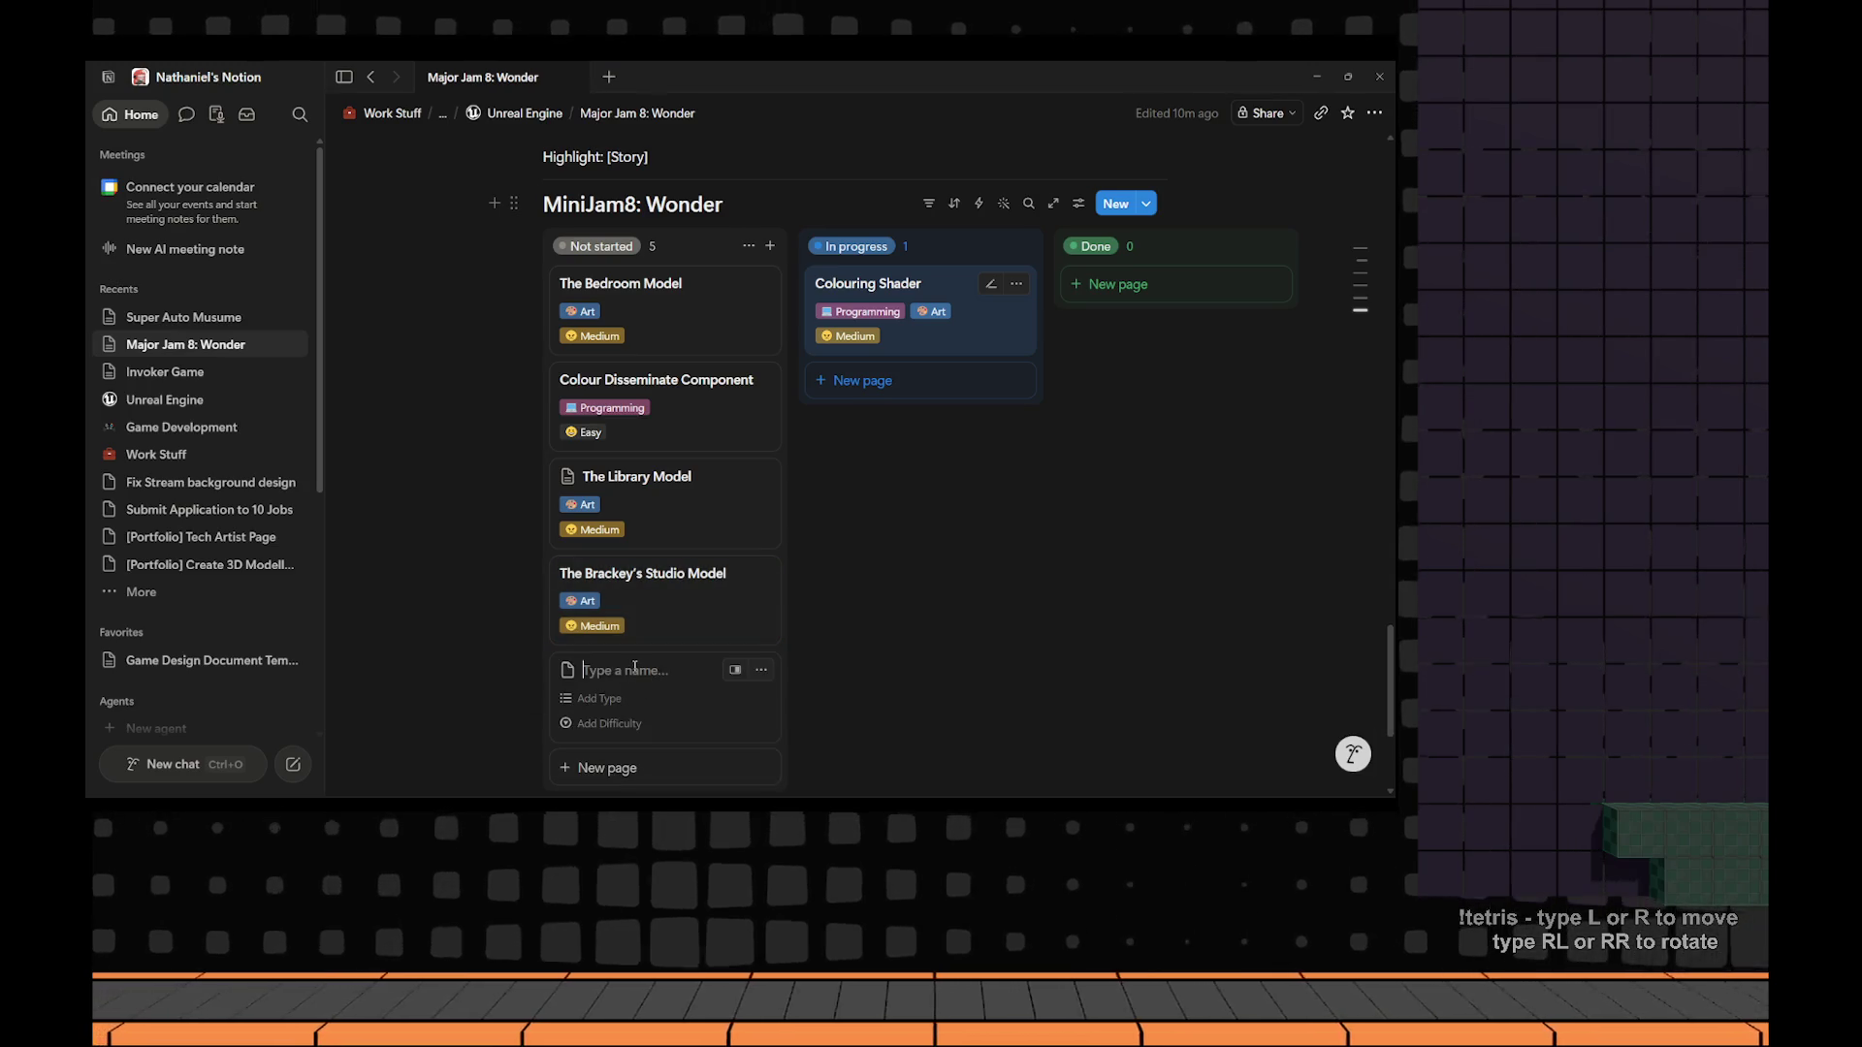
Title the new card with the creator's name plus 'Recording Setup', capitalising Setup.
{"action": "type", "text": "Sebastian Lague"}
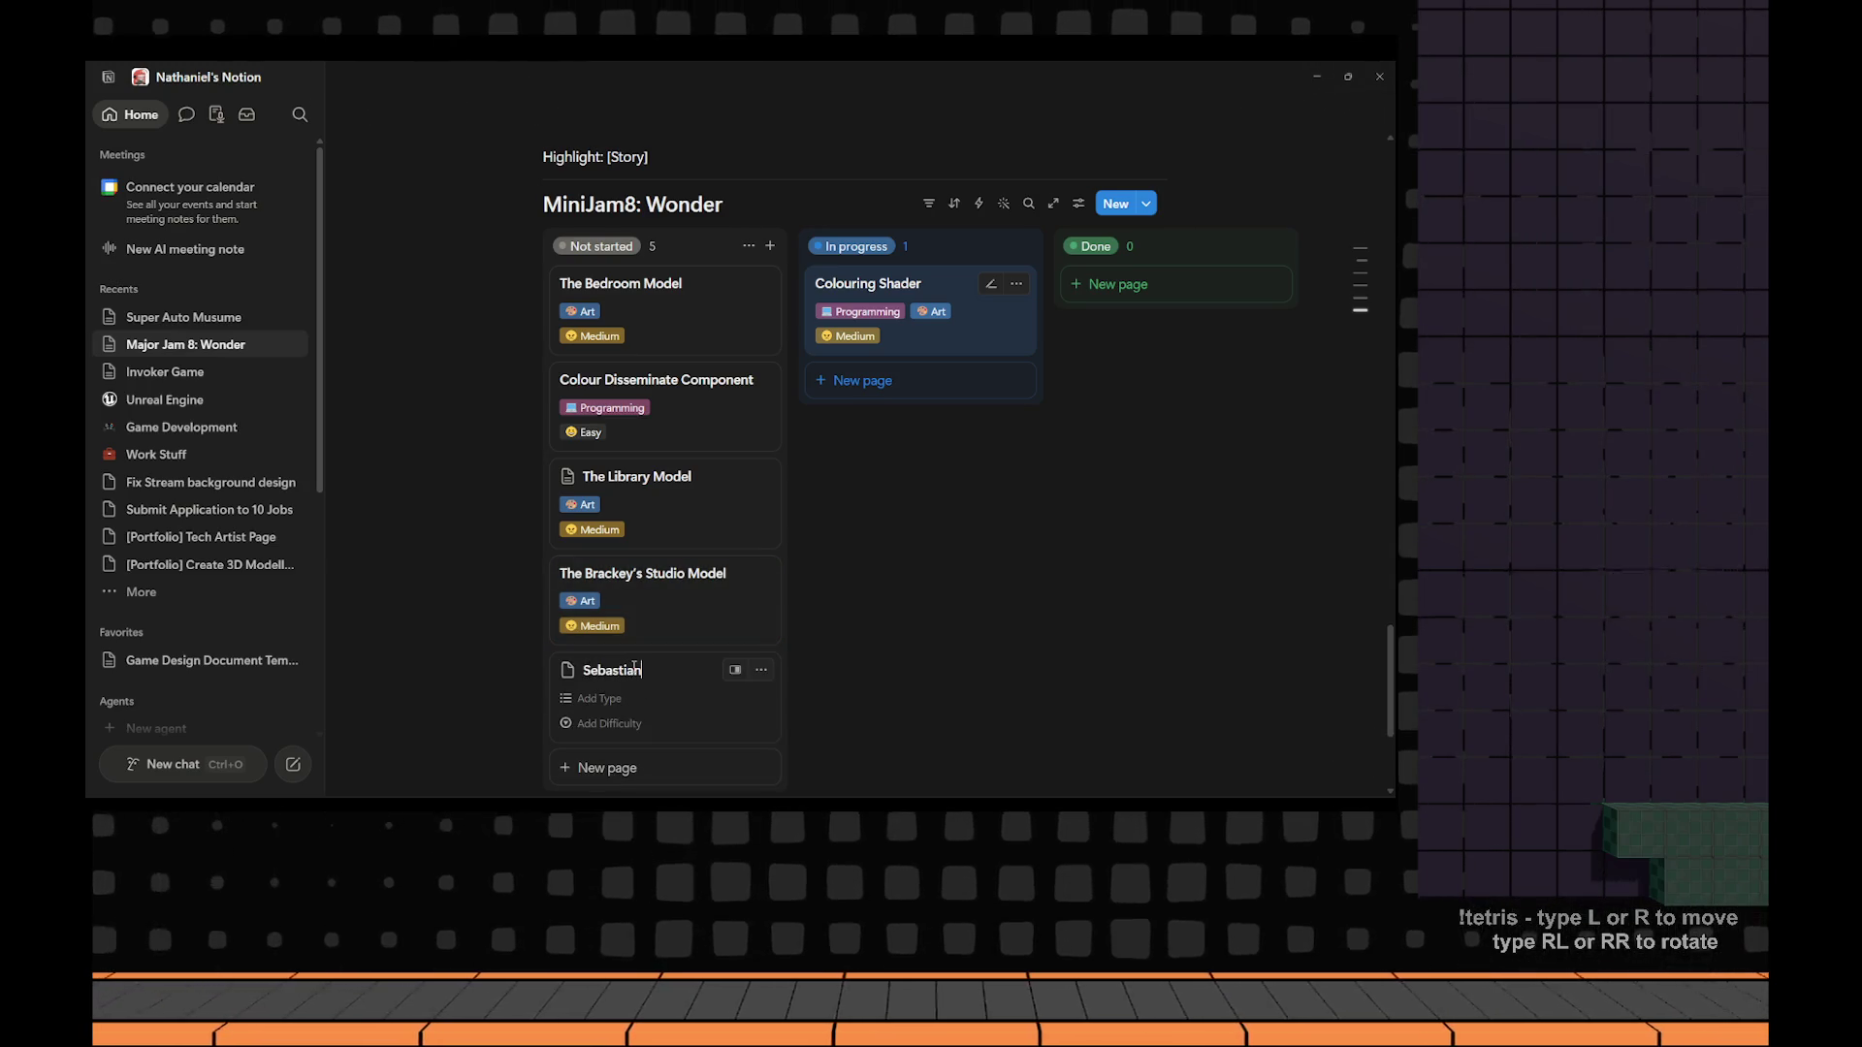
{"action": "type", "text": "'s "}
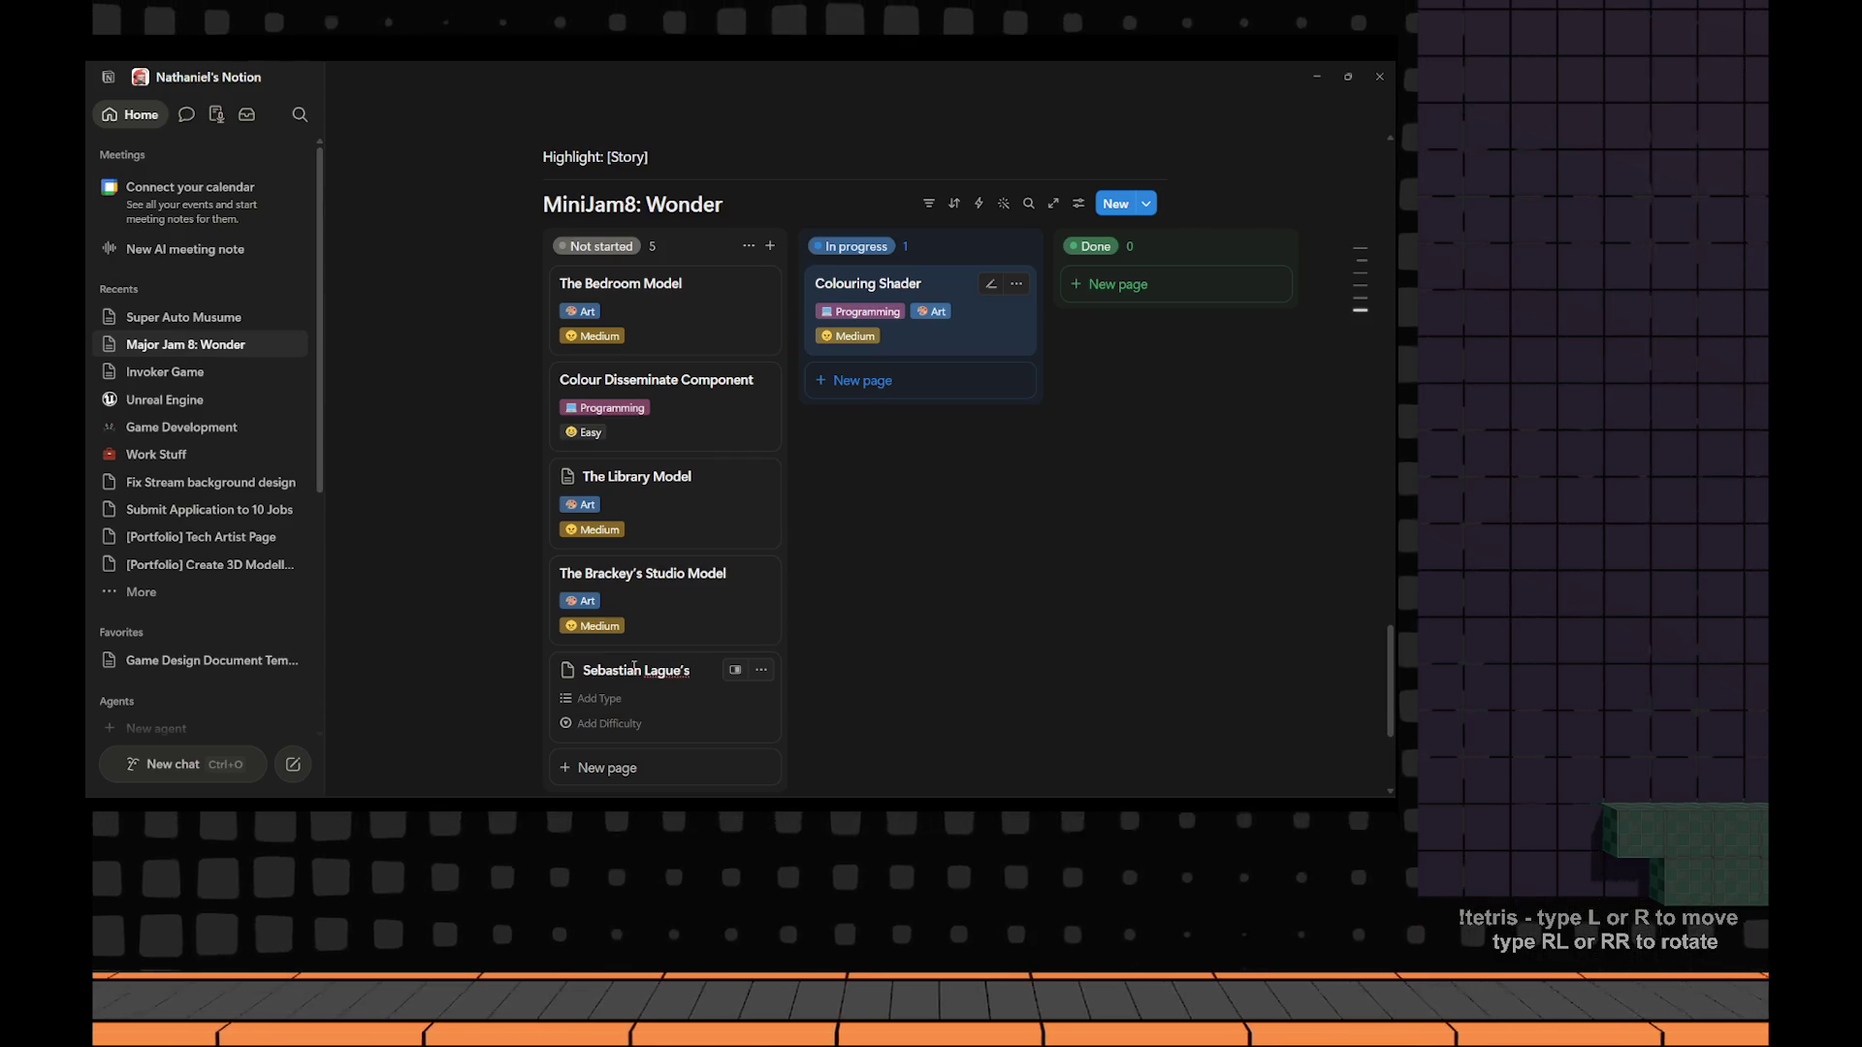
{"action": "type", "text": "Rec"}
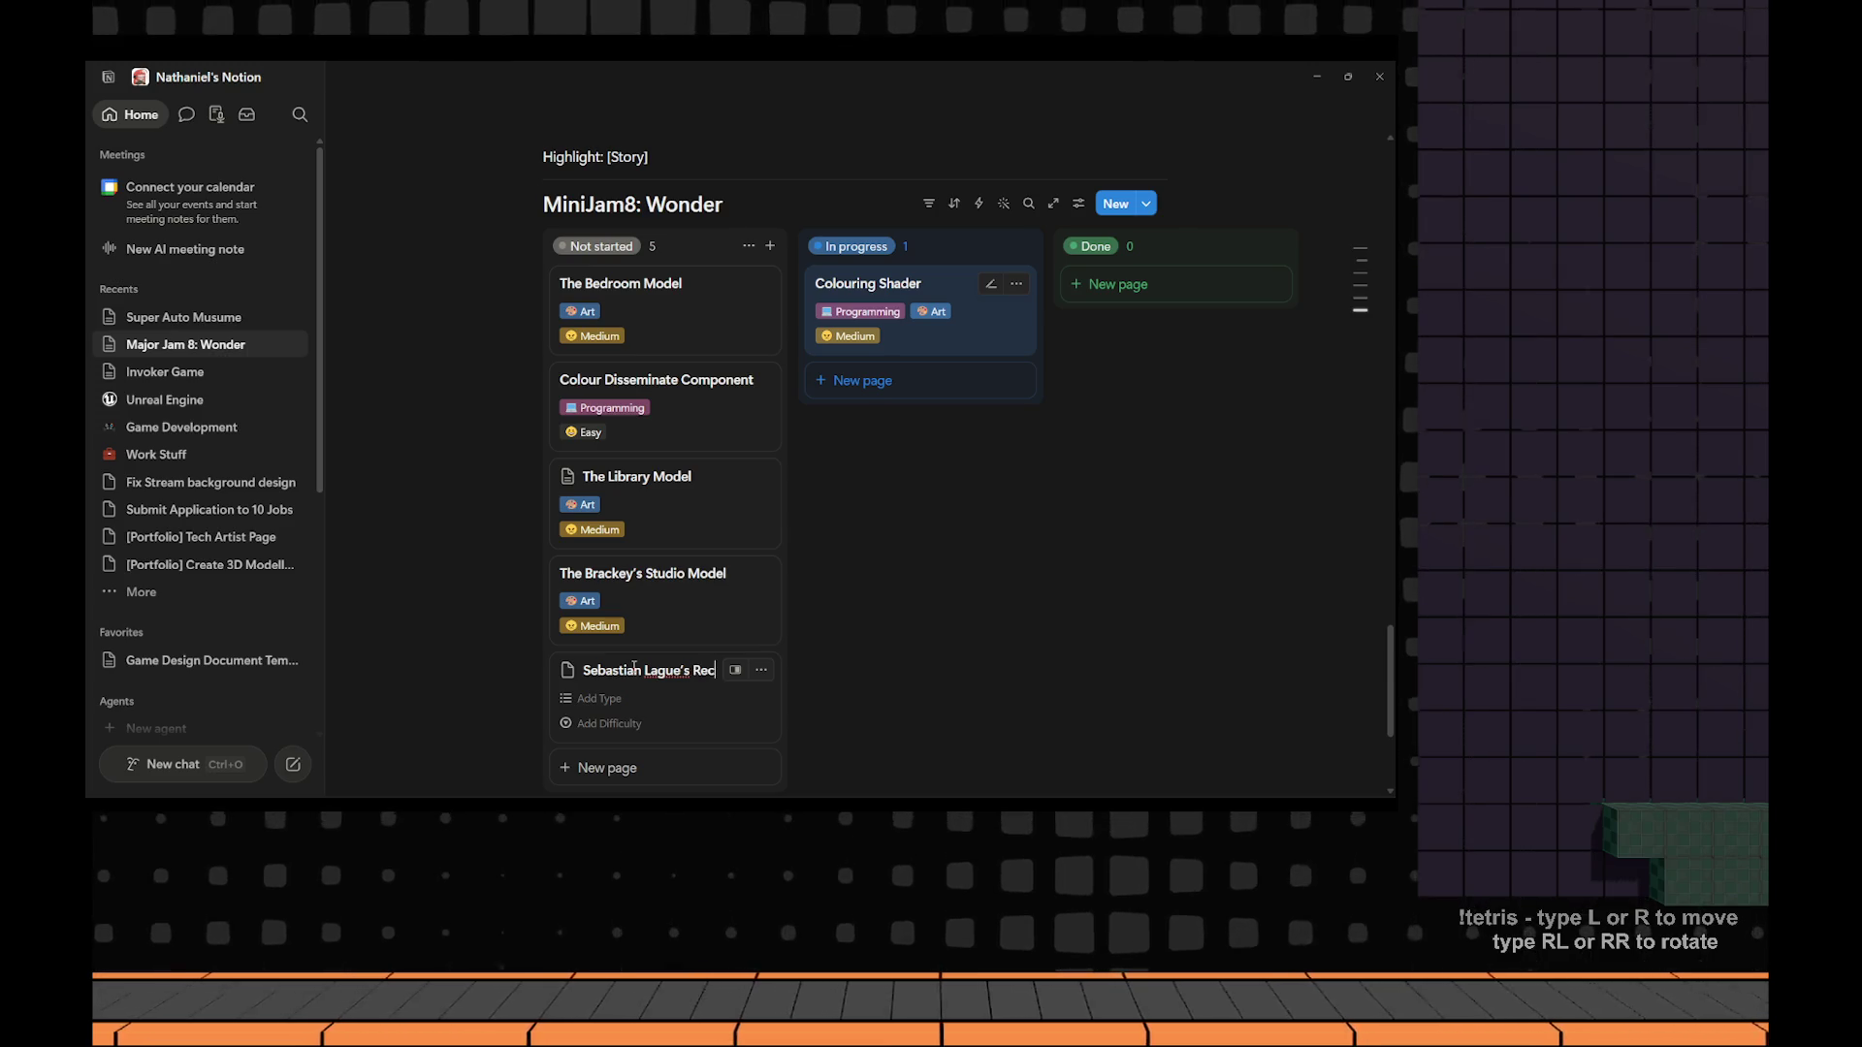
{"action": "type", "text": "ording setup"}
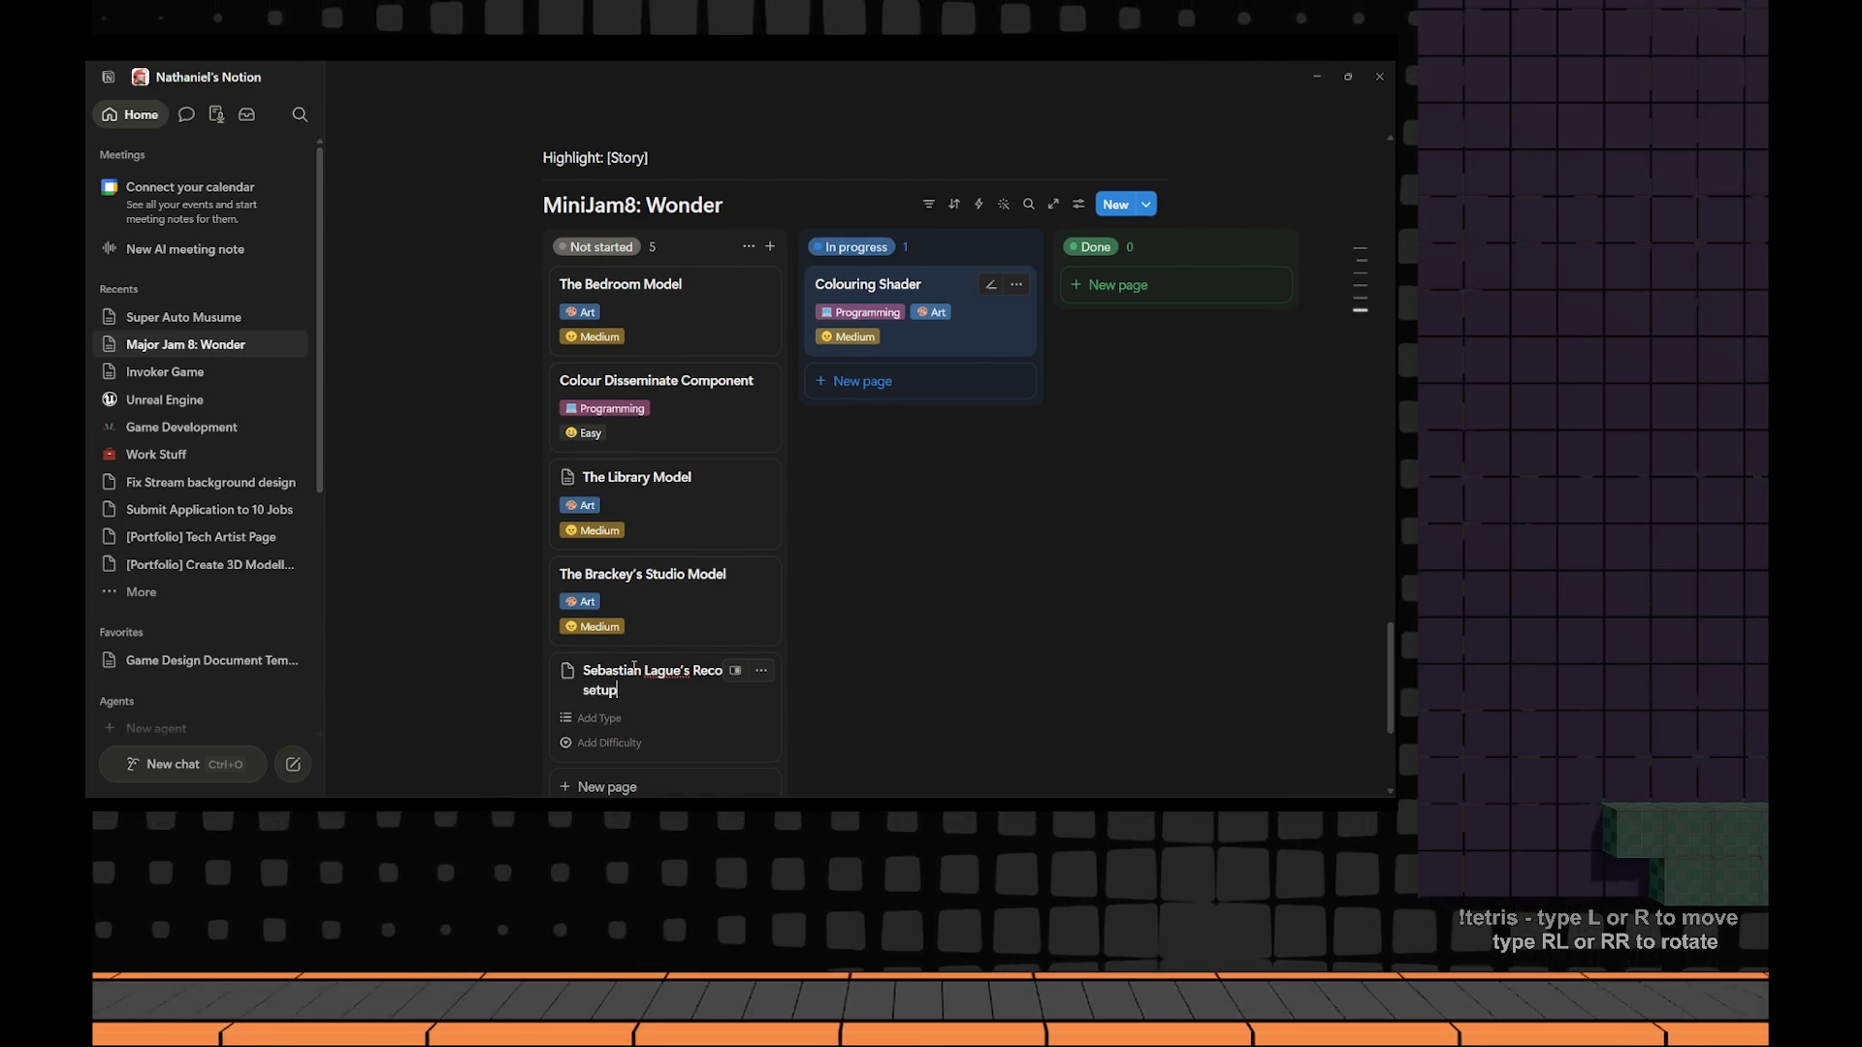
{"action": "key", "text": "ctrl+Left"}
{"action": "key", "text": "Delete"}
{"action": "type", "text": "S"}
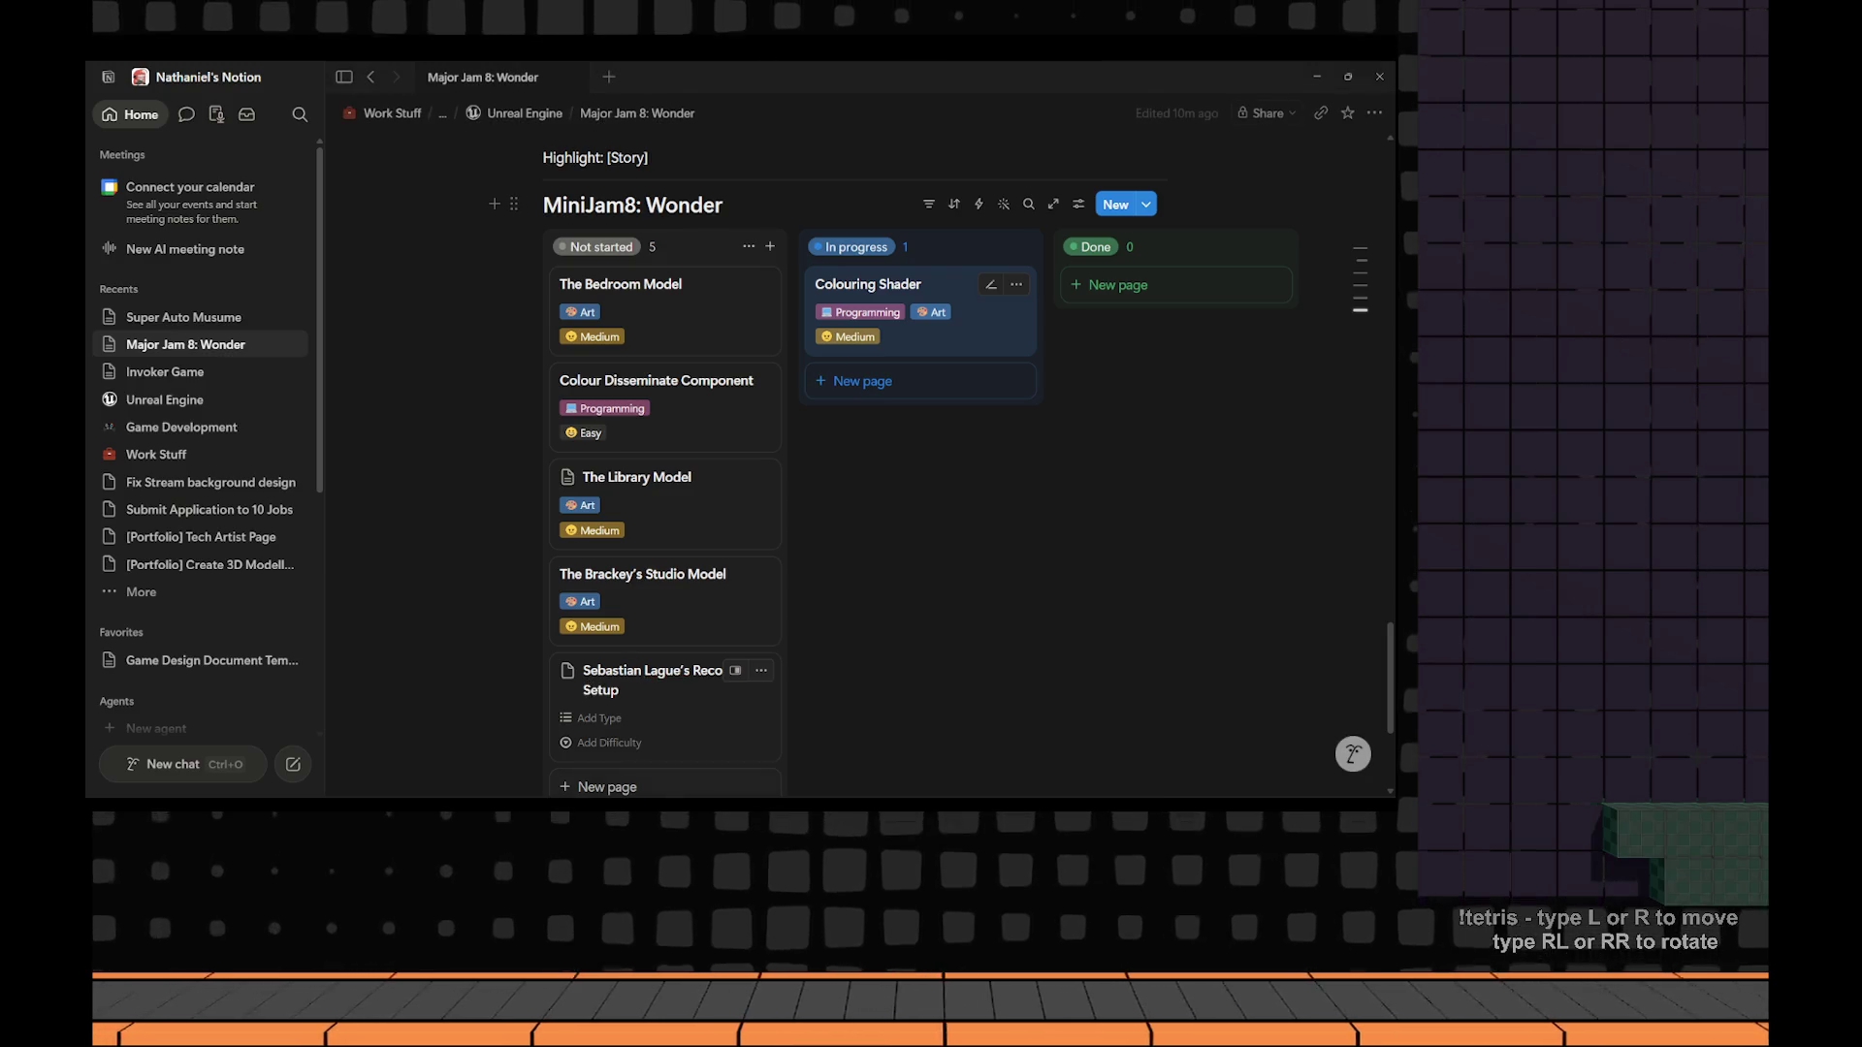
Set the recording setup card's Type to Art and Difficulty to Medium.
{"action": "left_click", "coordinate": [598, 718]}
{"action": "left_click", "coordinate": [670, 677]}
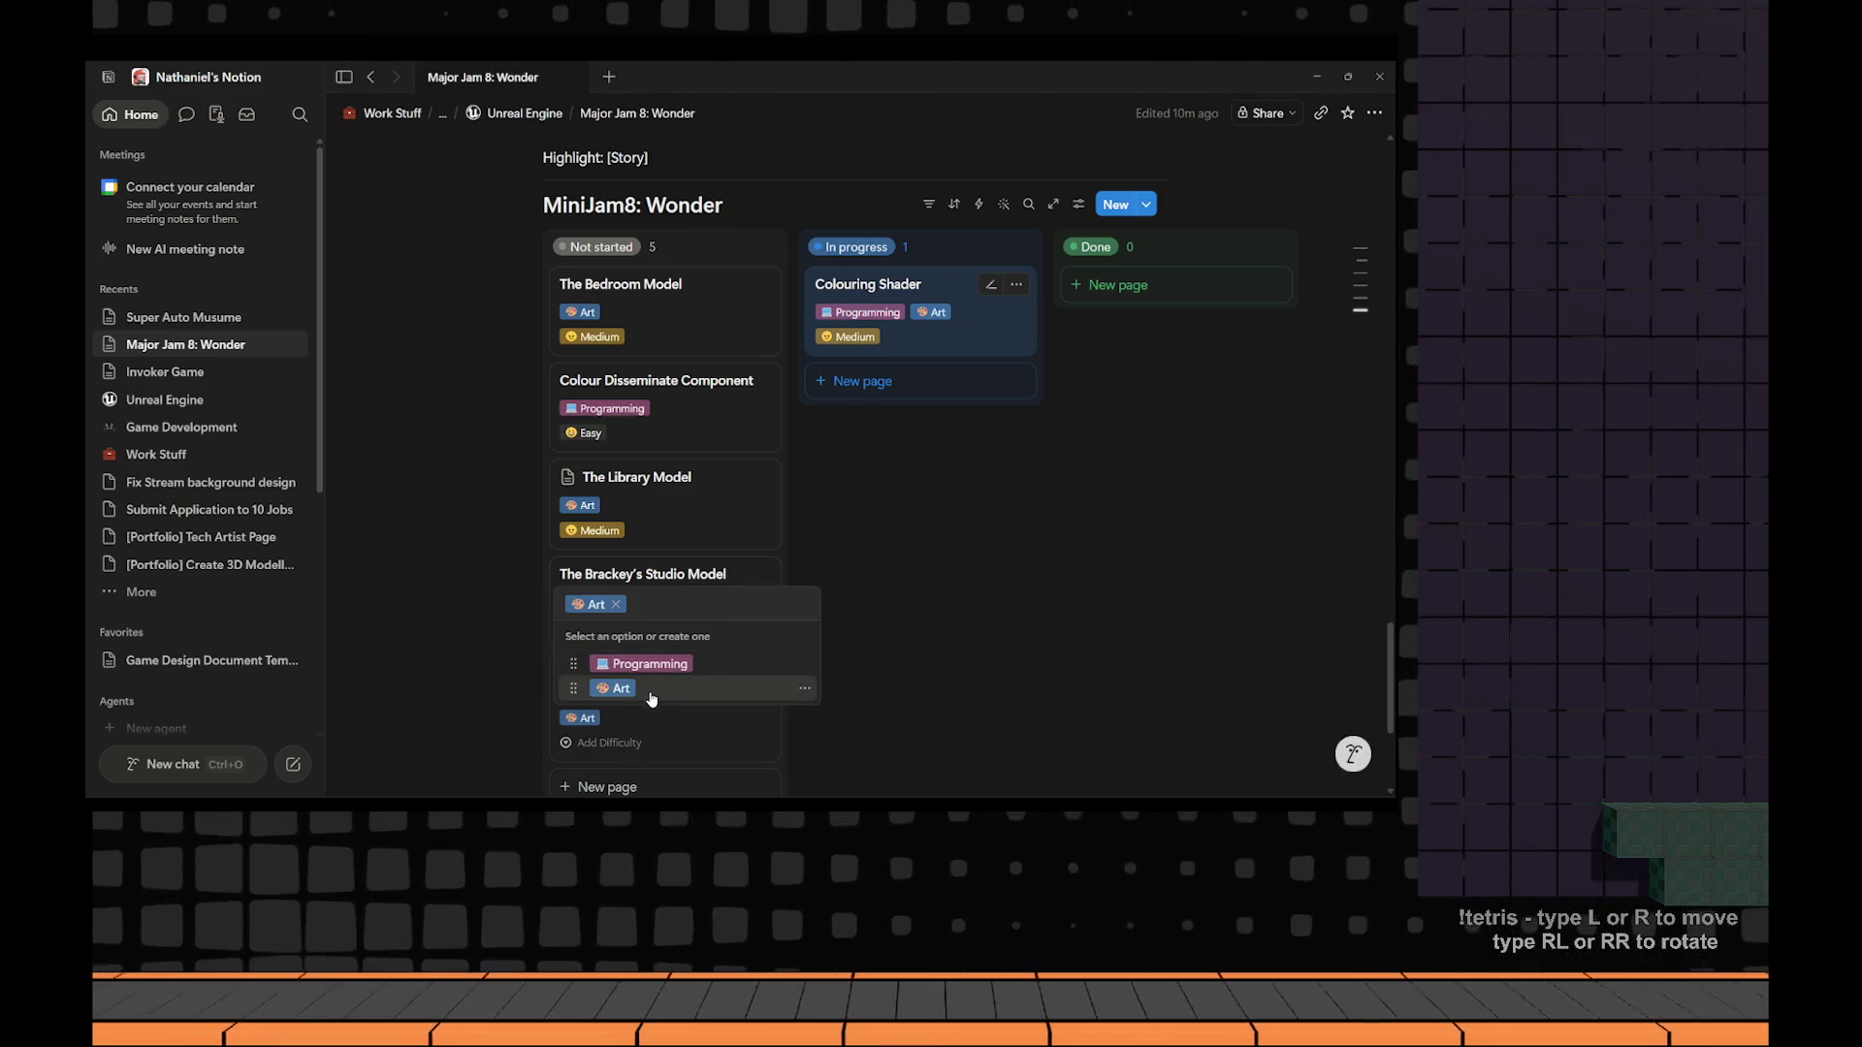
{"action": "key", "text": "Escape"}
{"action": "left_click", "coordinate": [636, 734]}
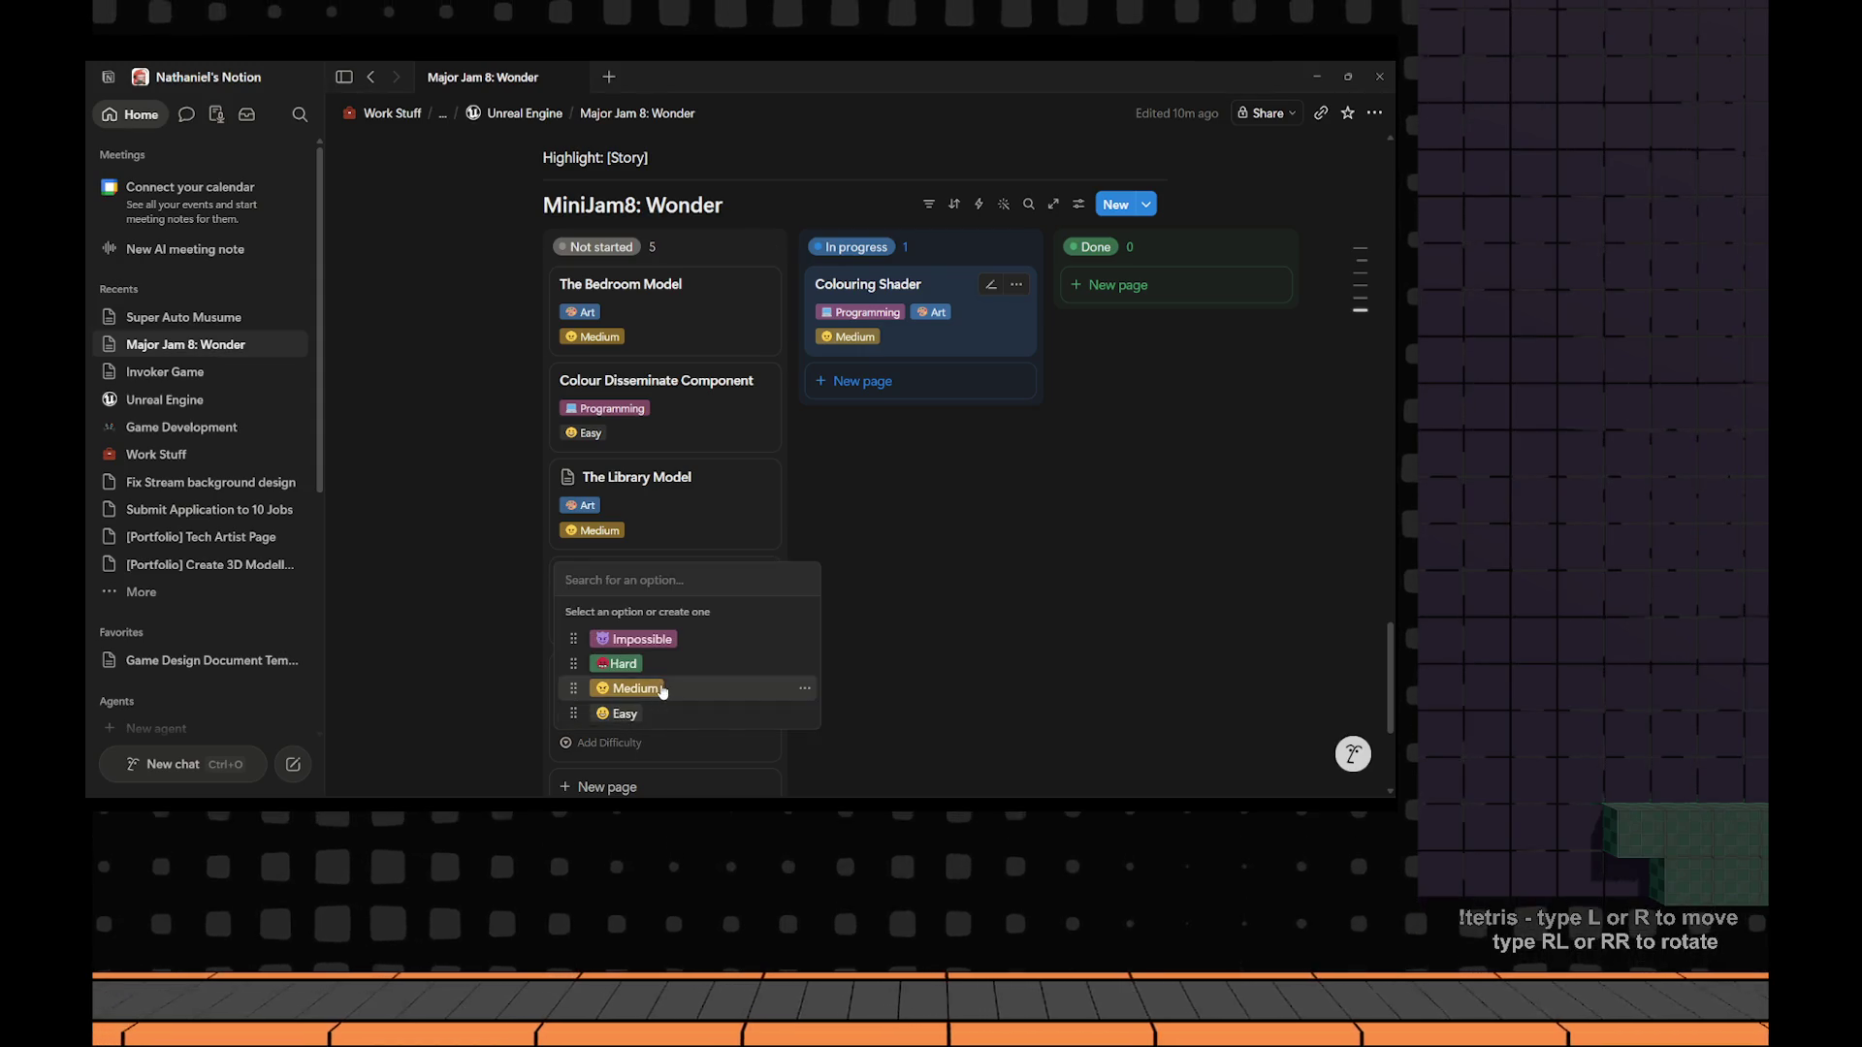
{"action": "left_click", "coordinate": [636, 688]}
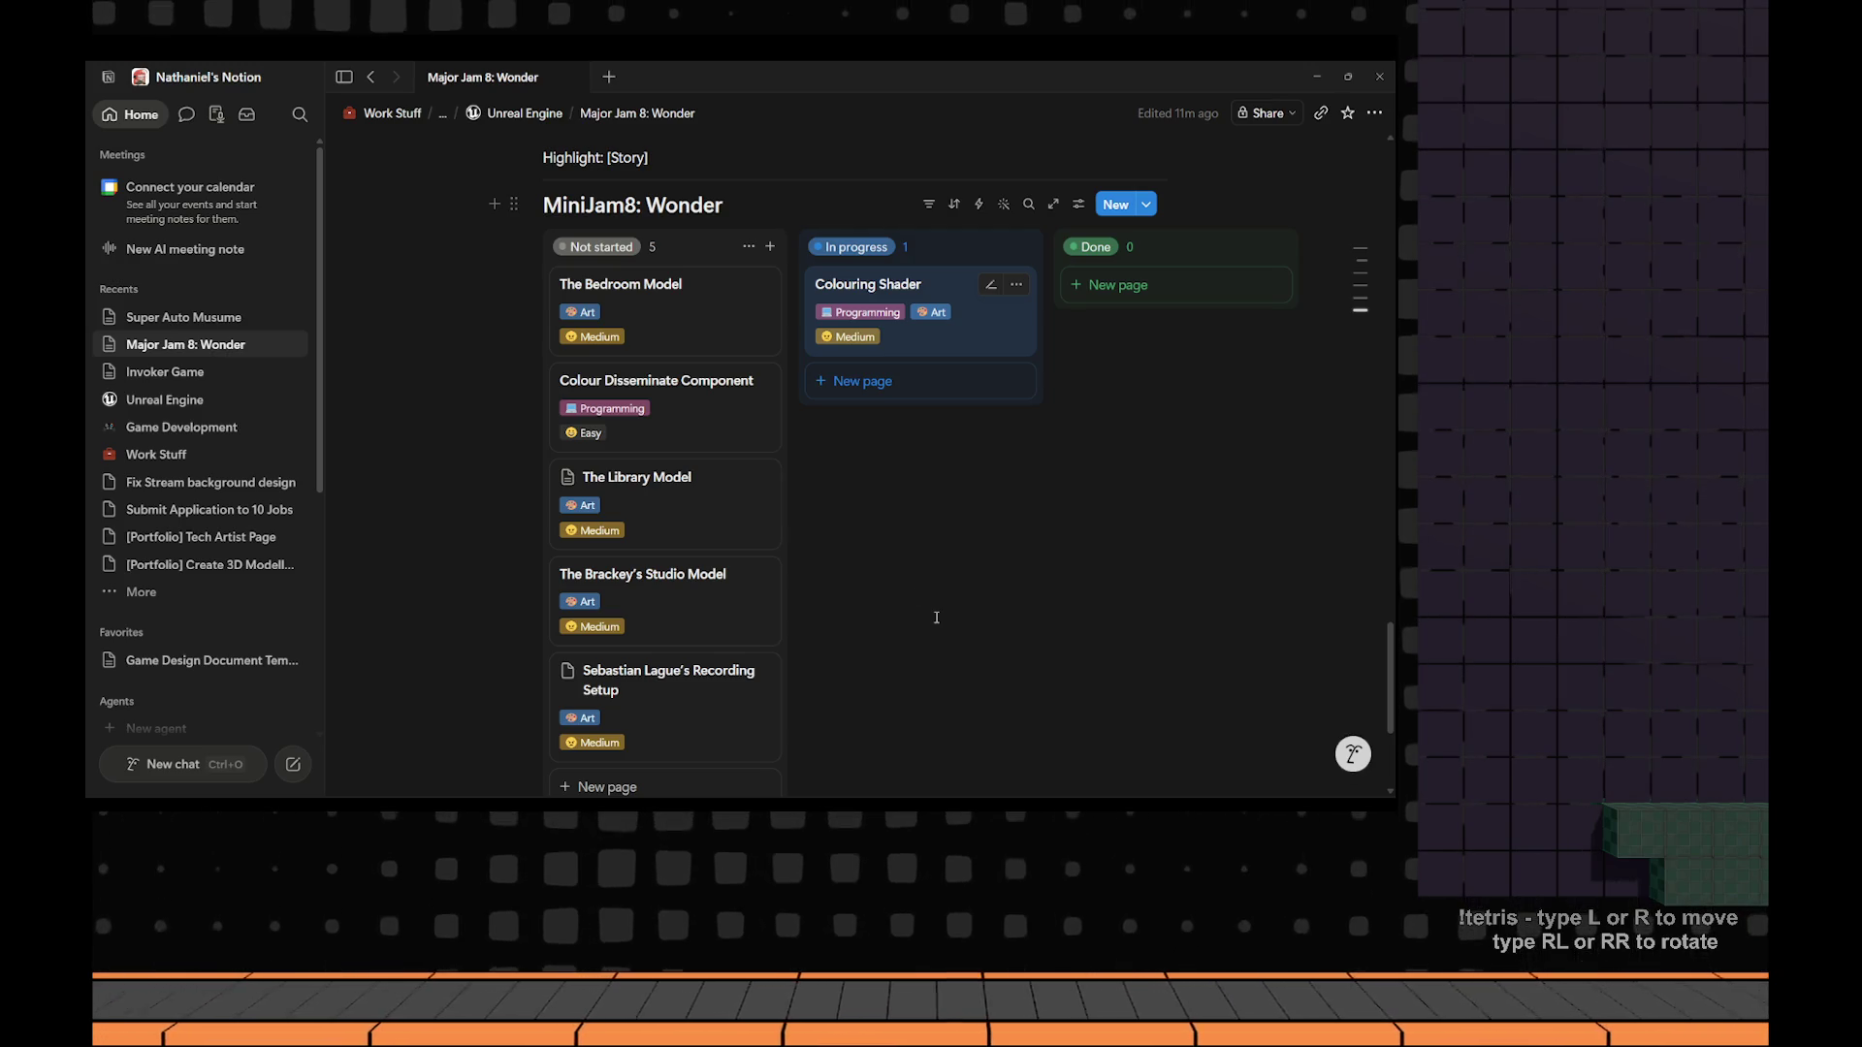
Open The Library Model card in the side peek.
{"action": "left_click", "coordinate": [679, 506]}
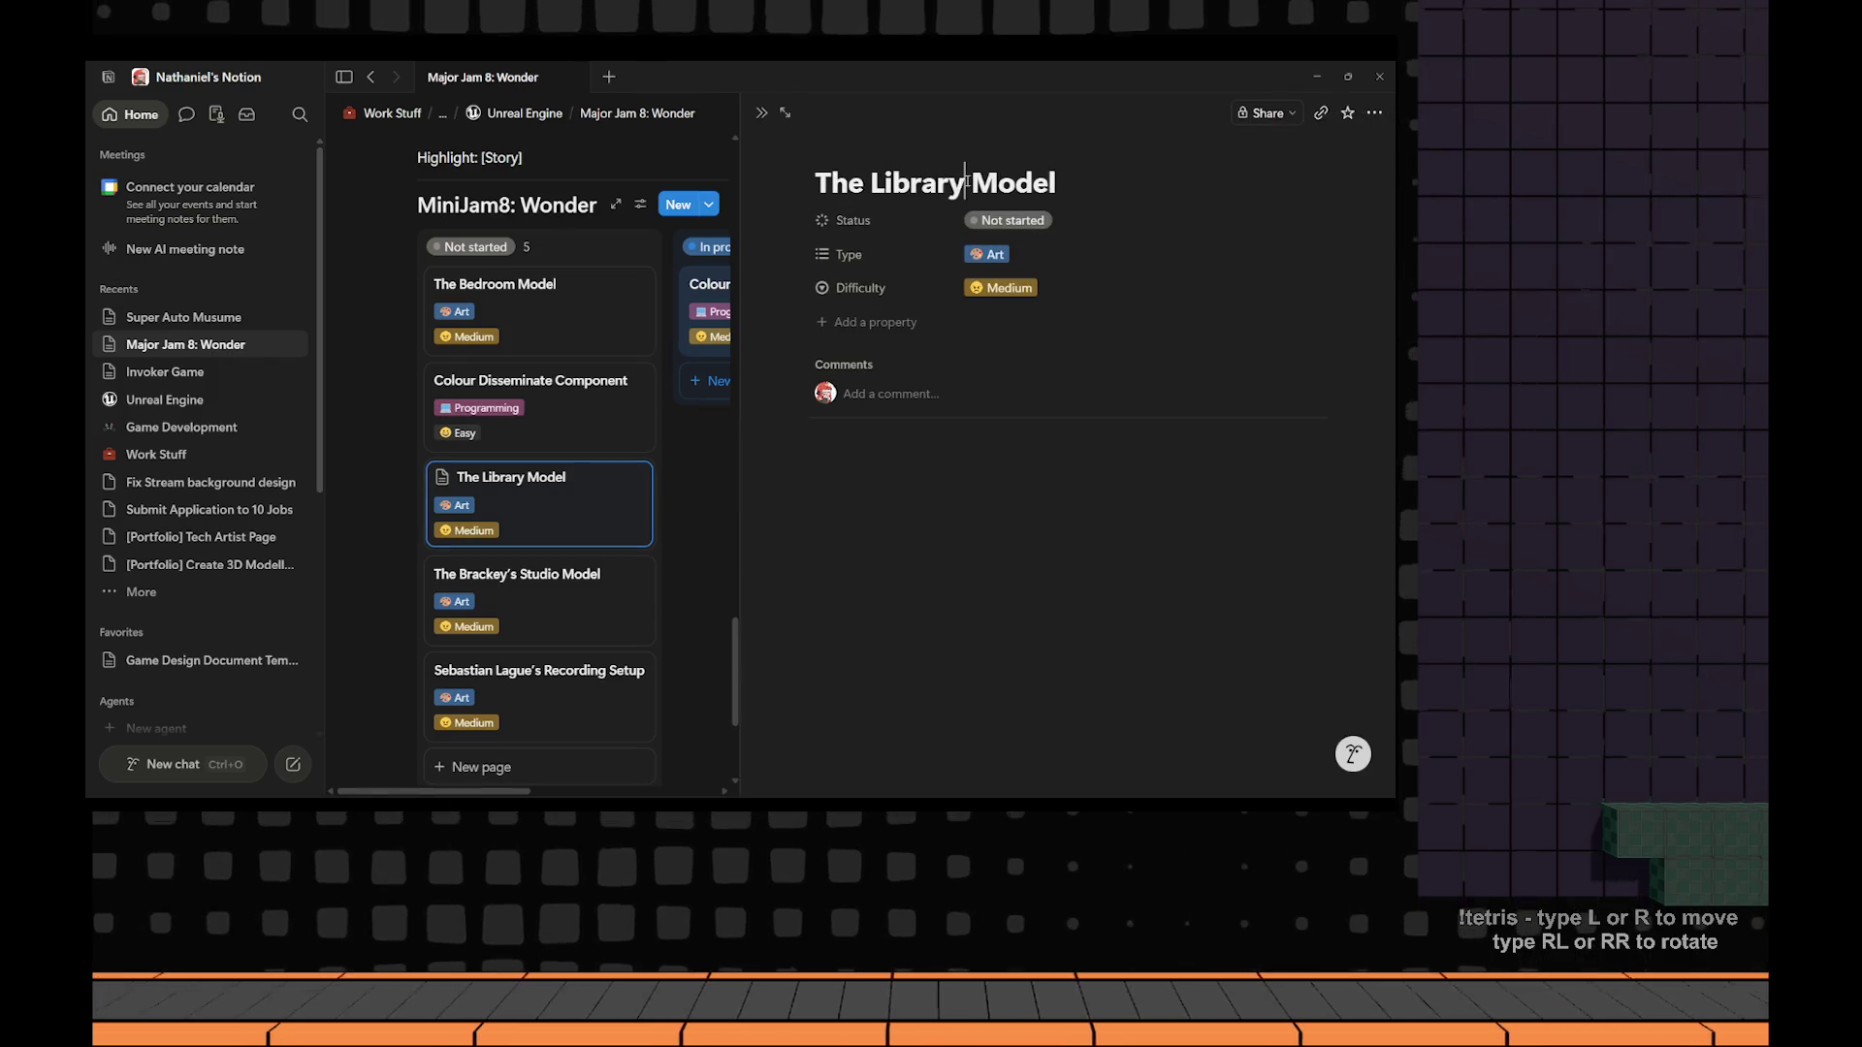
Add '(GDG)' to the title, making it 'The Library (GDG) Model', and close the page.
{"action": "type", "text": "()"}
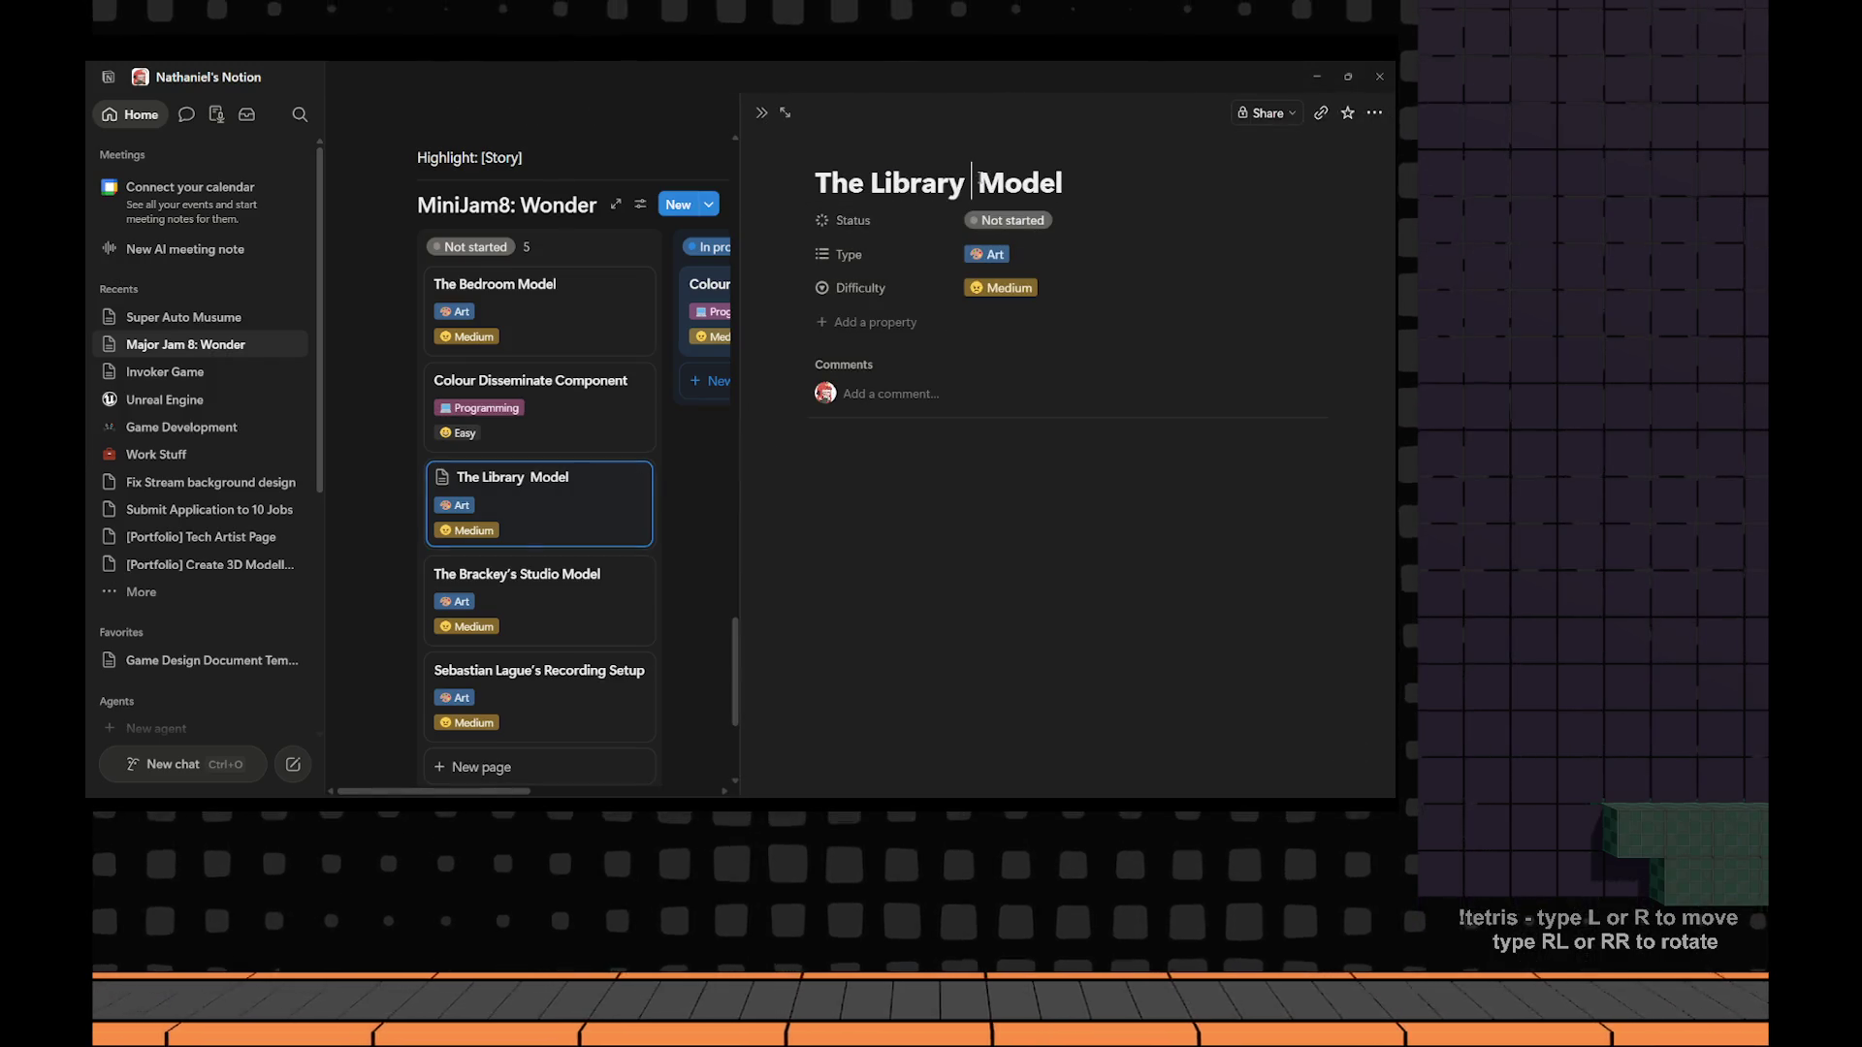
{"action": "type", "text": "GDG"}
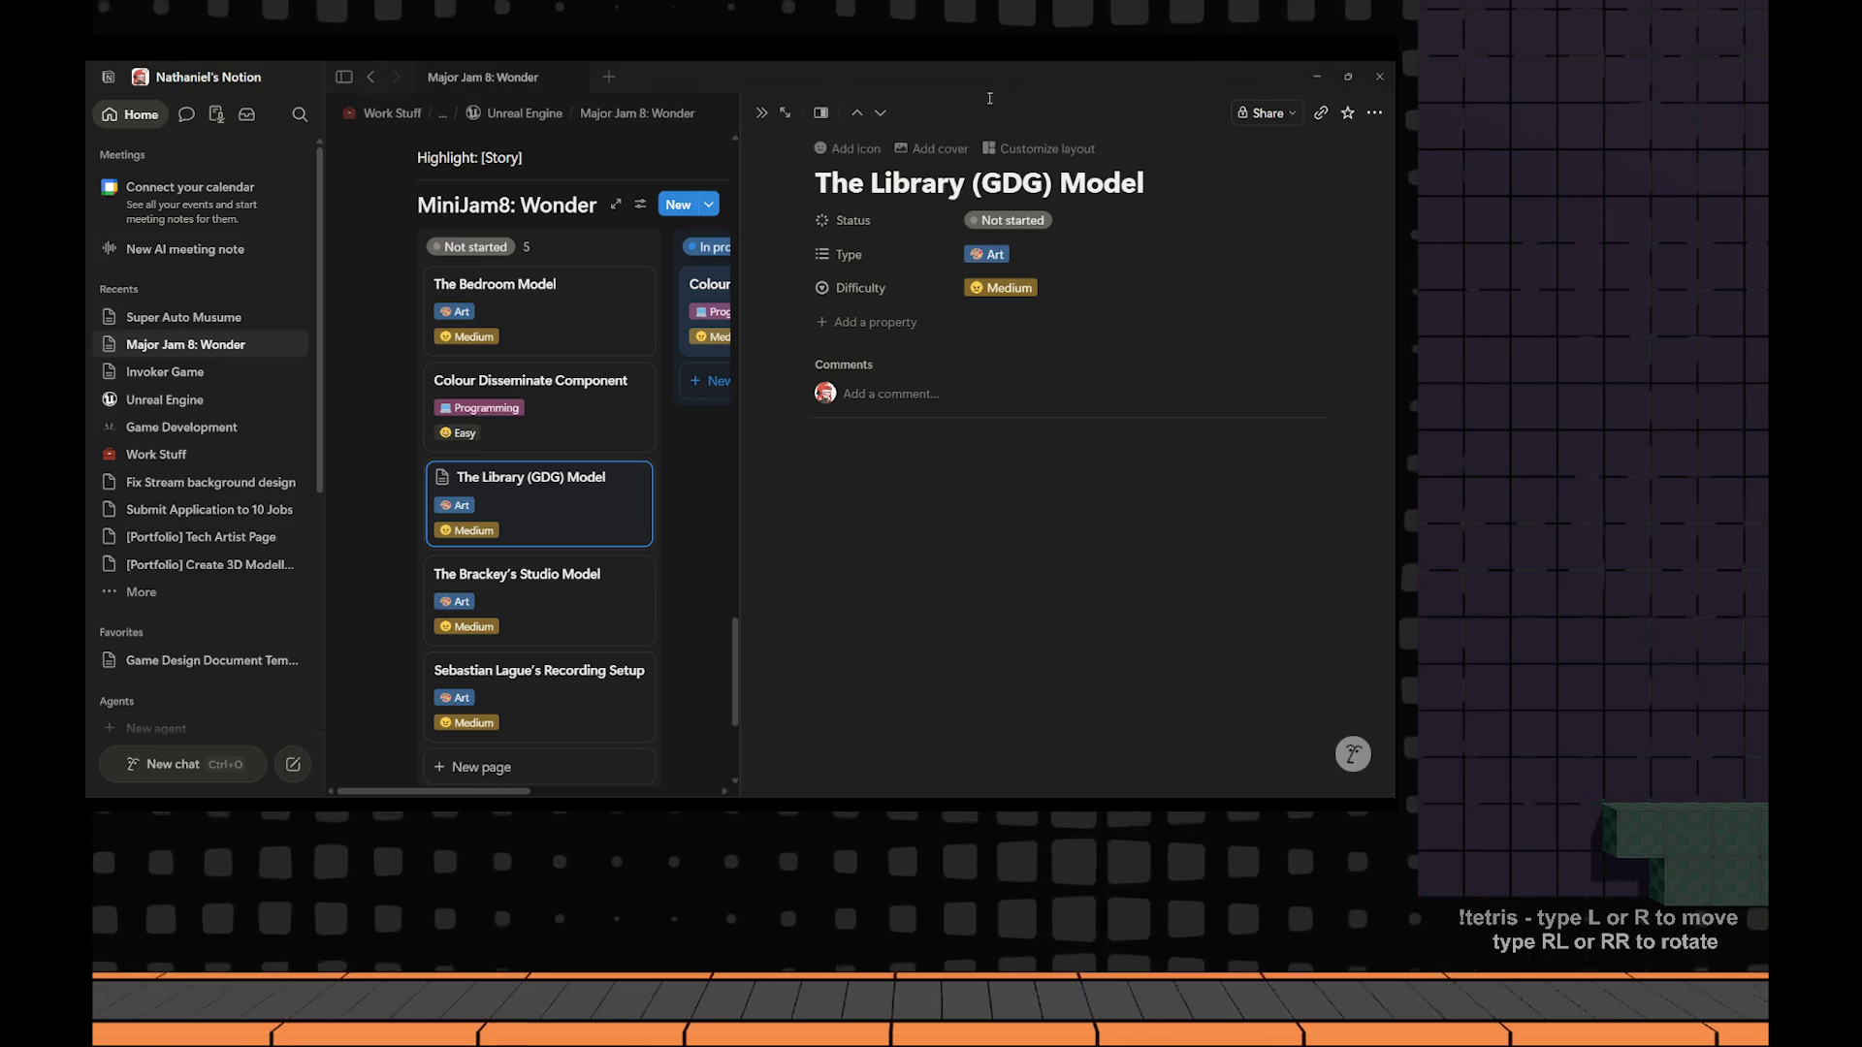
{"action": "left_click", "coordinate": [762, 116]}
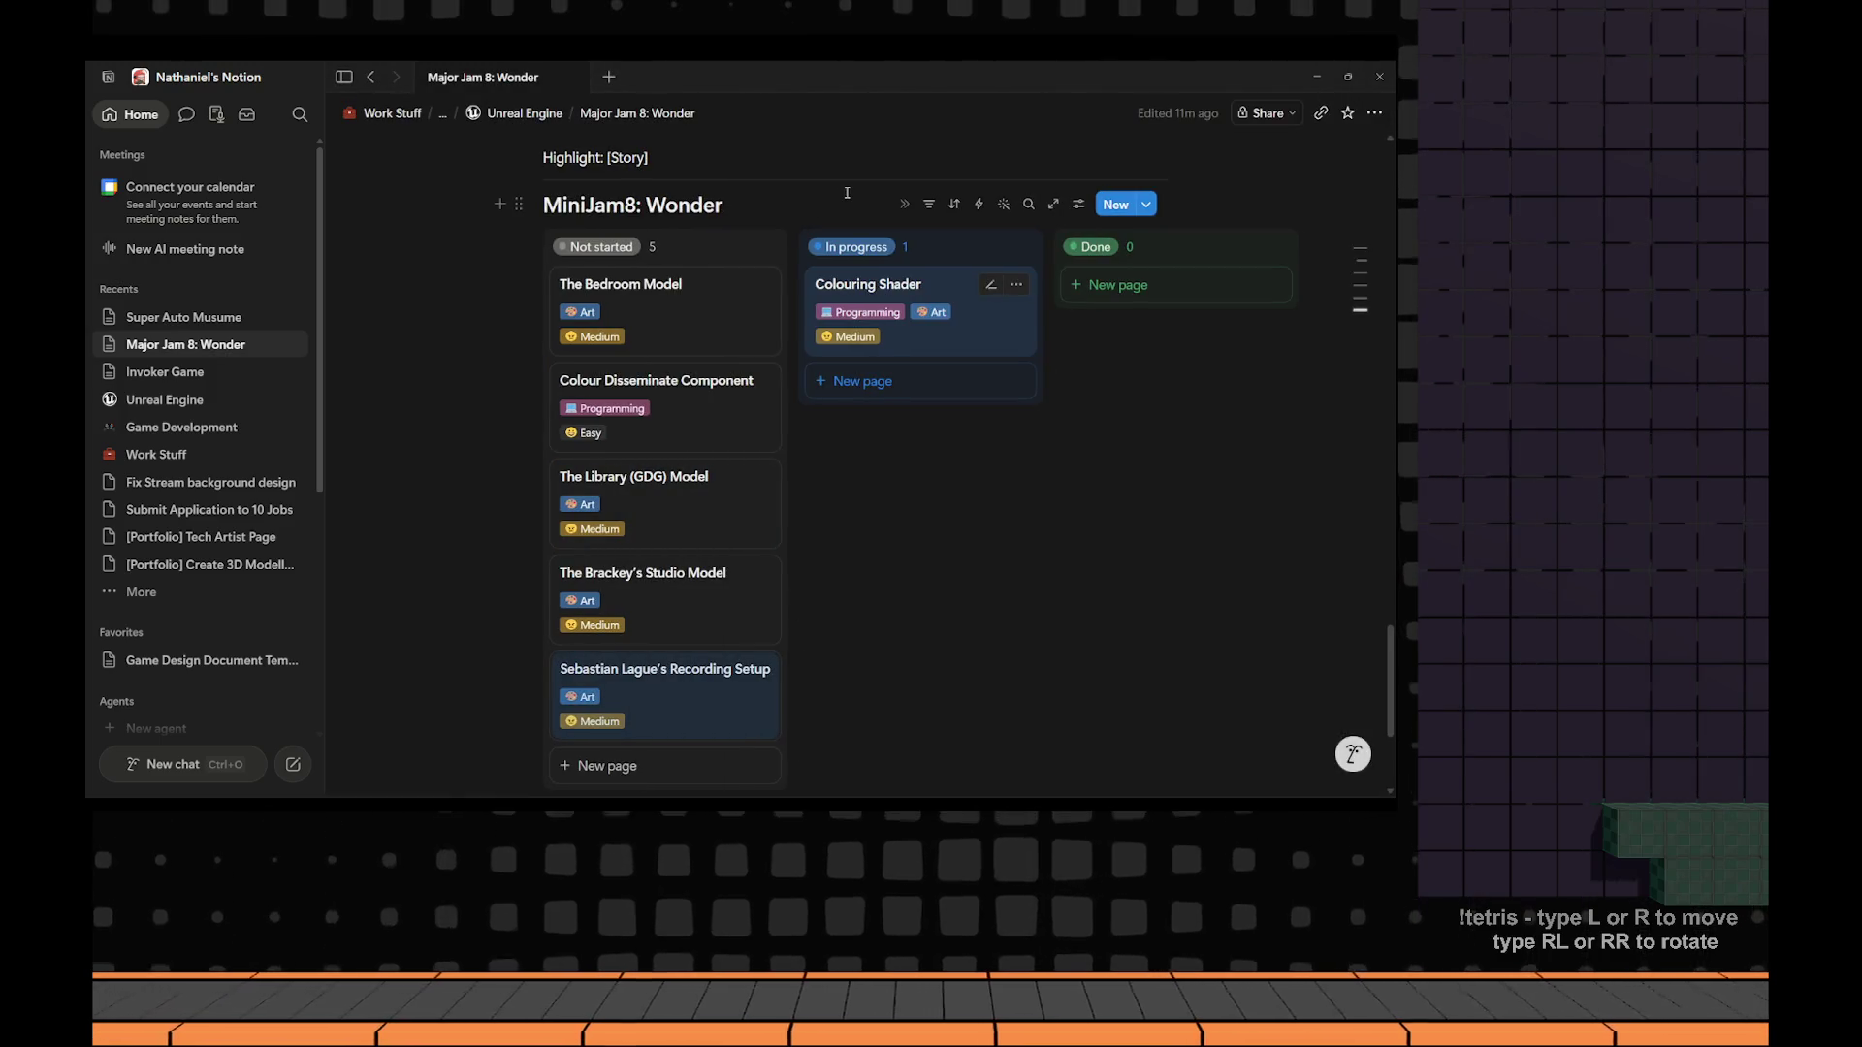
{"action": "scroll", "coordinate": [689, 515], "scroll_direction": "down", "scroll_amount": 3}
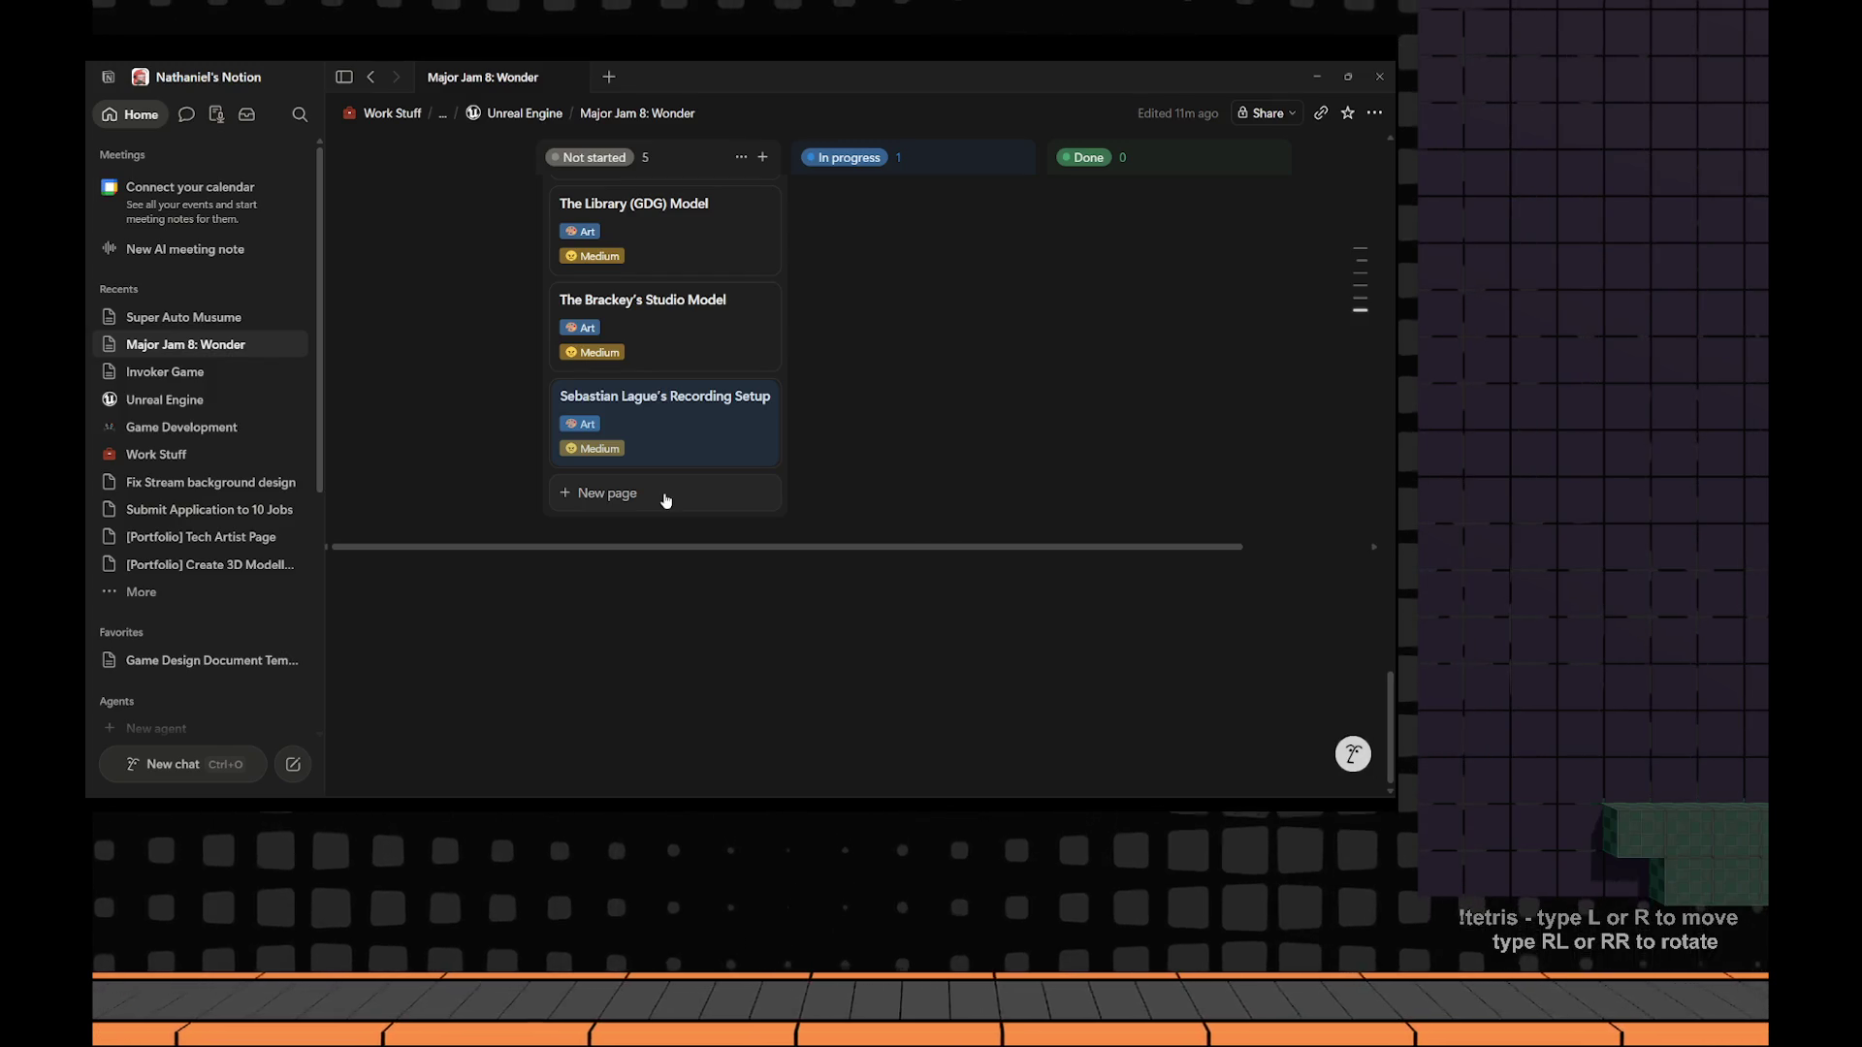
{"action": "left_click", "coordinate": [665, 499]}
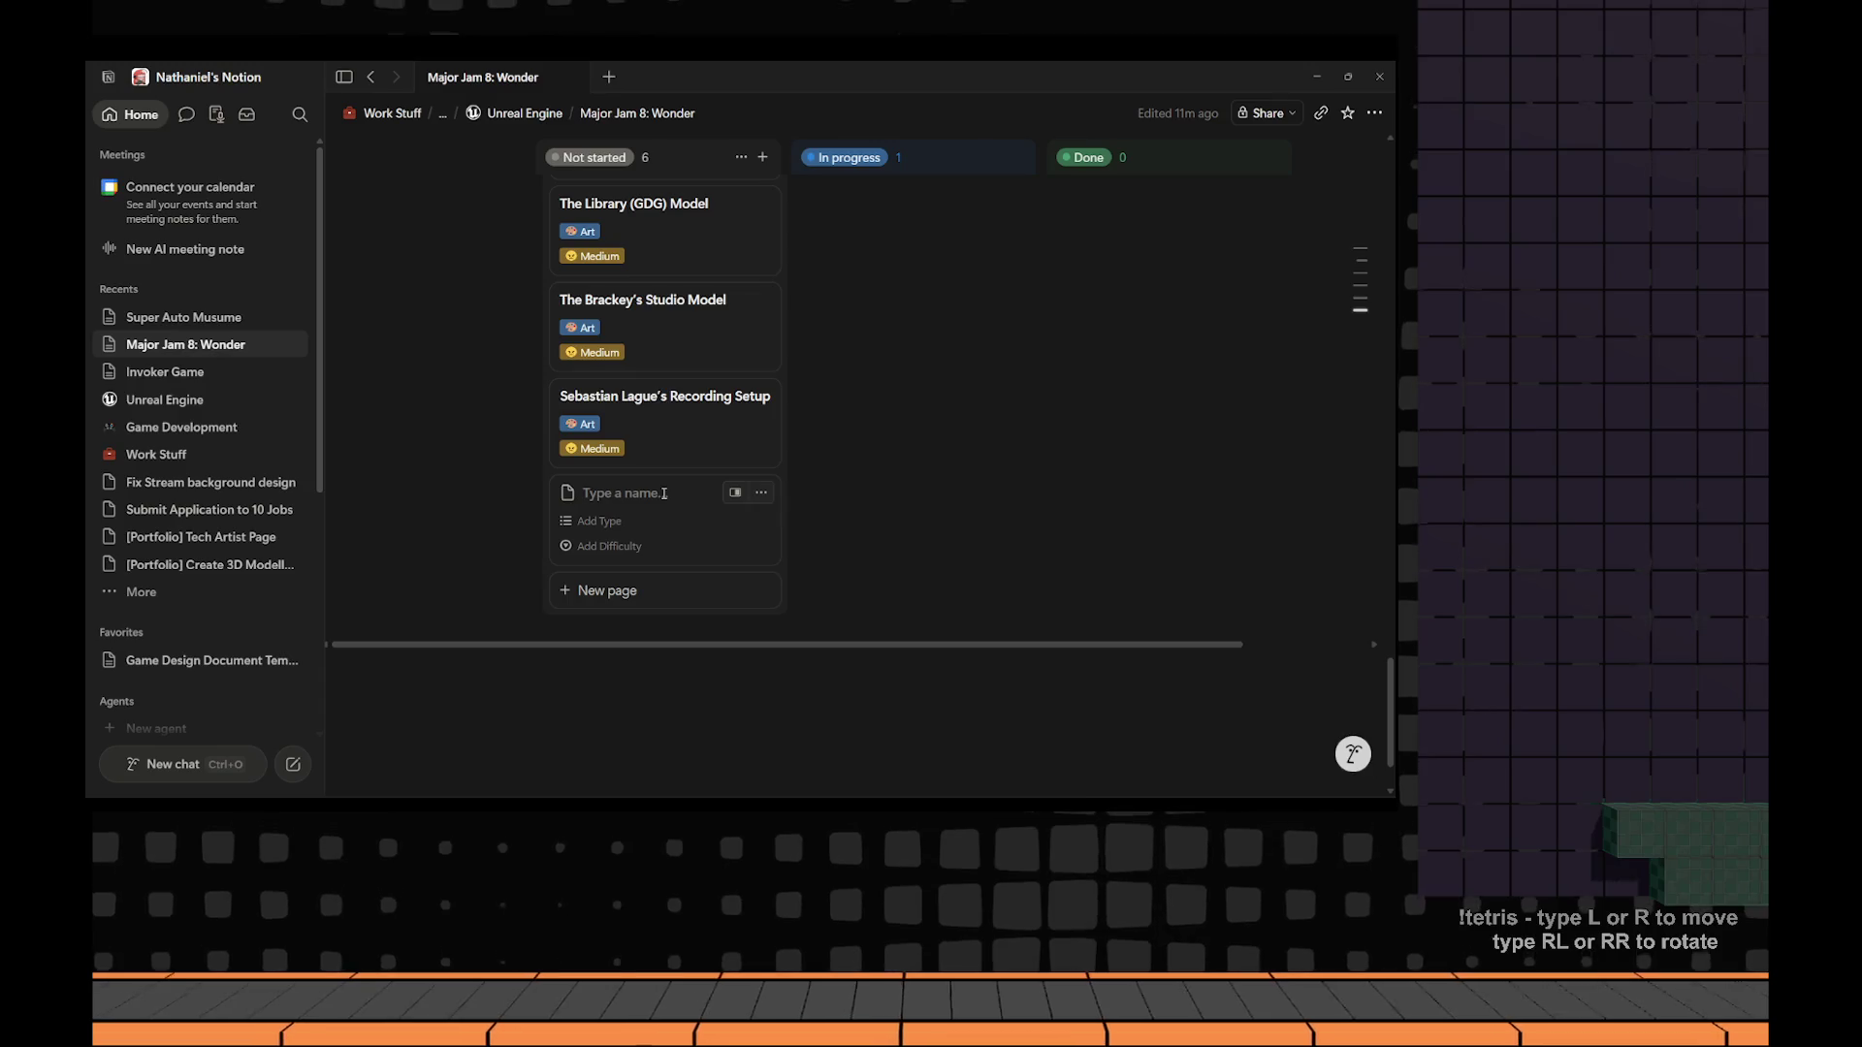
{"action": "scroll", "coordinate": [665, 493], "scroll_direction": "up", "scroll_amount": 3}
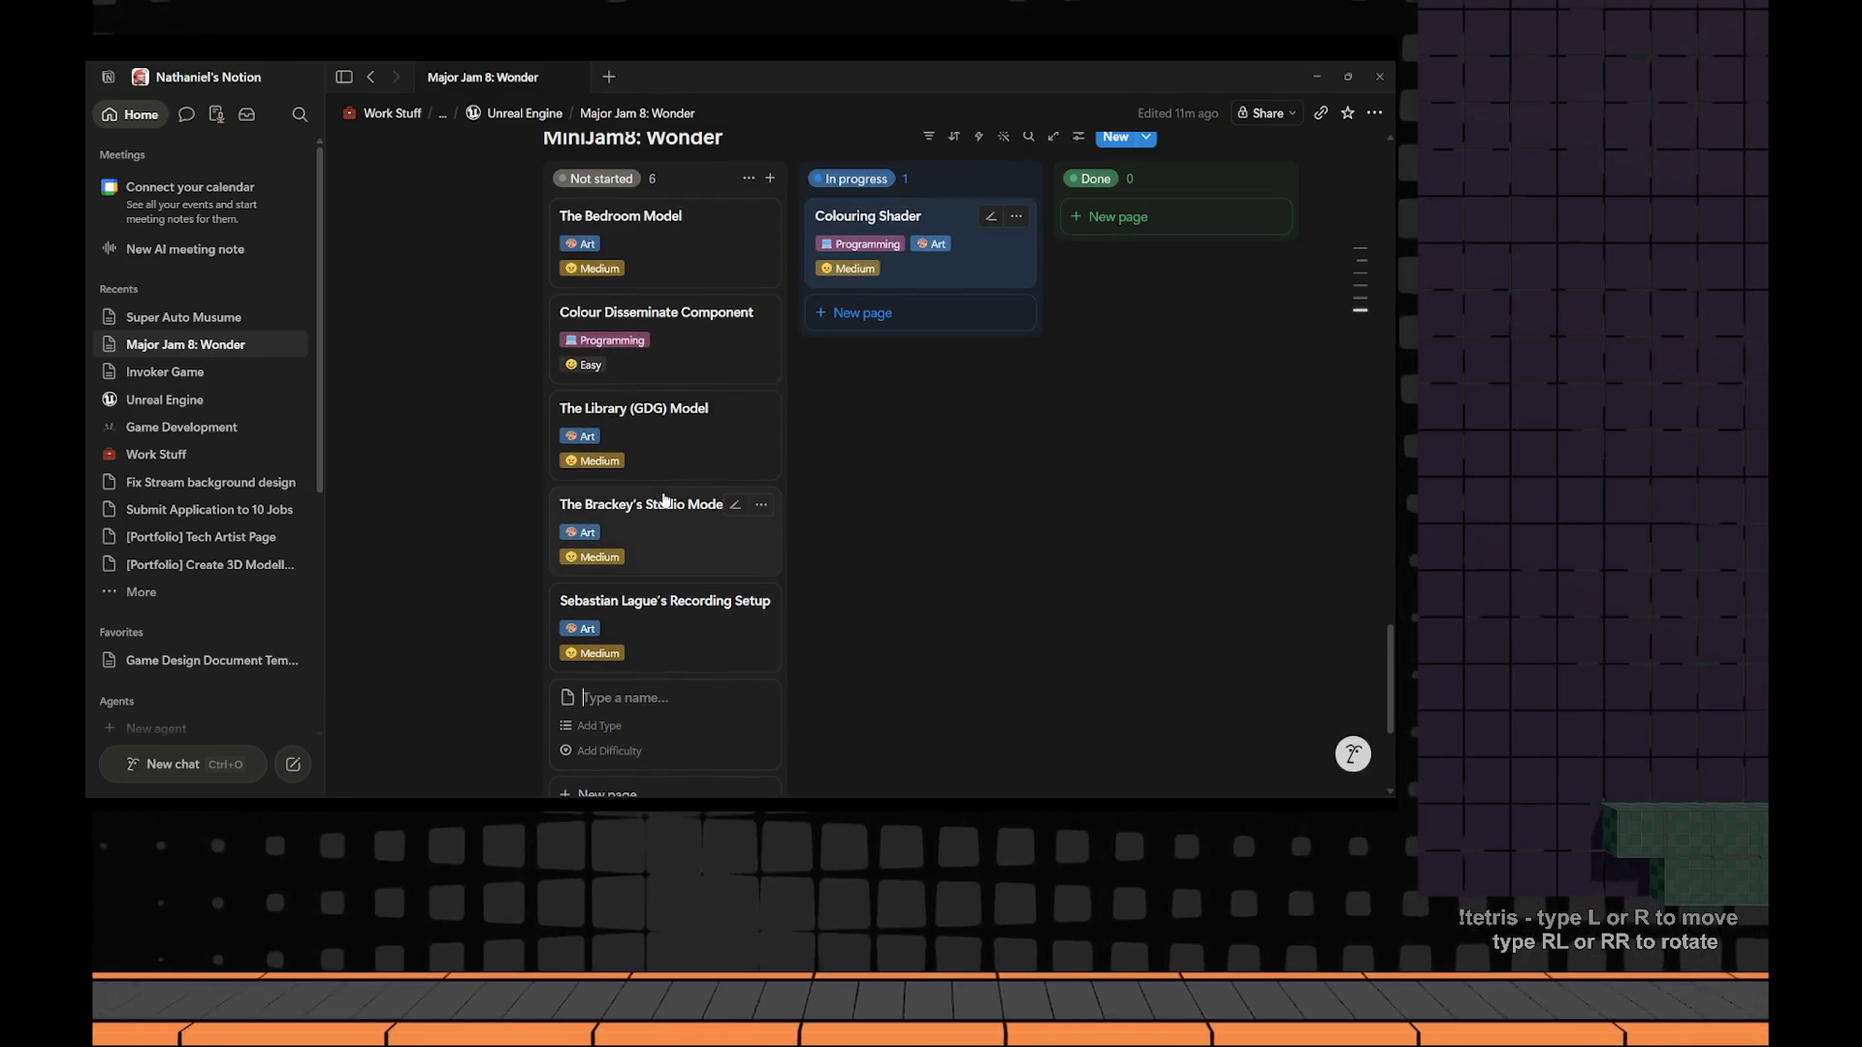
{"action": "type", "text": "The Chil"}
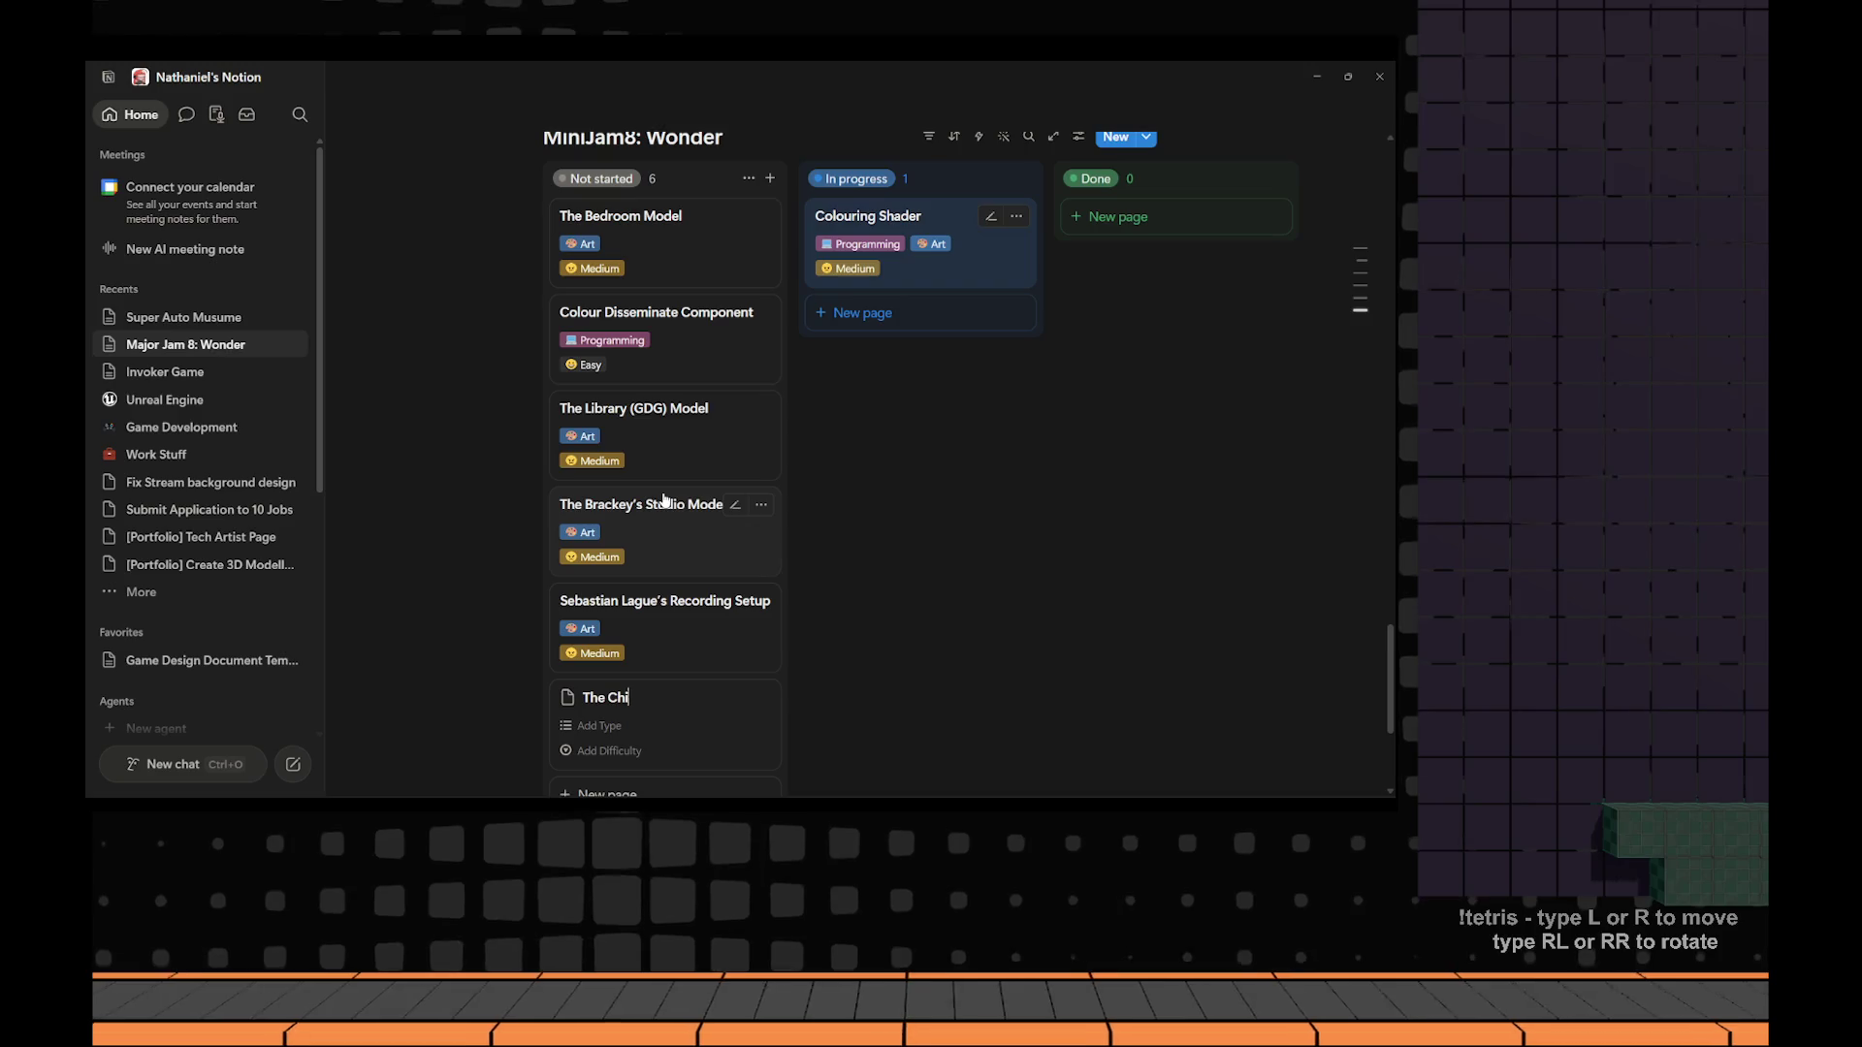
{"action": "type", "text": "d"}
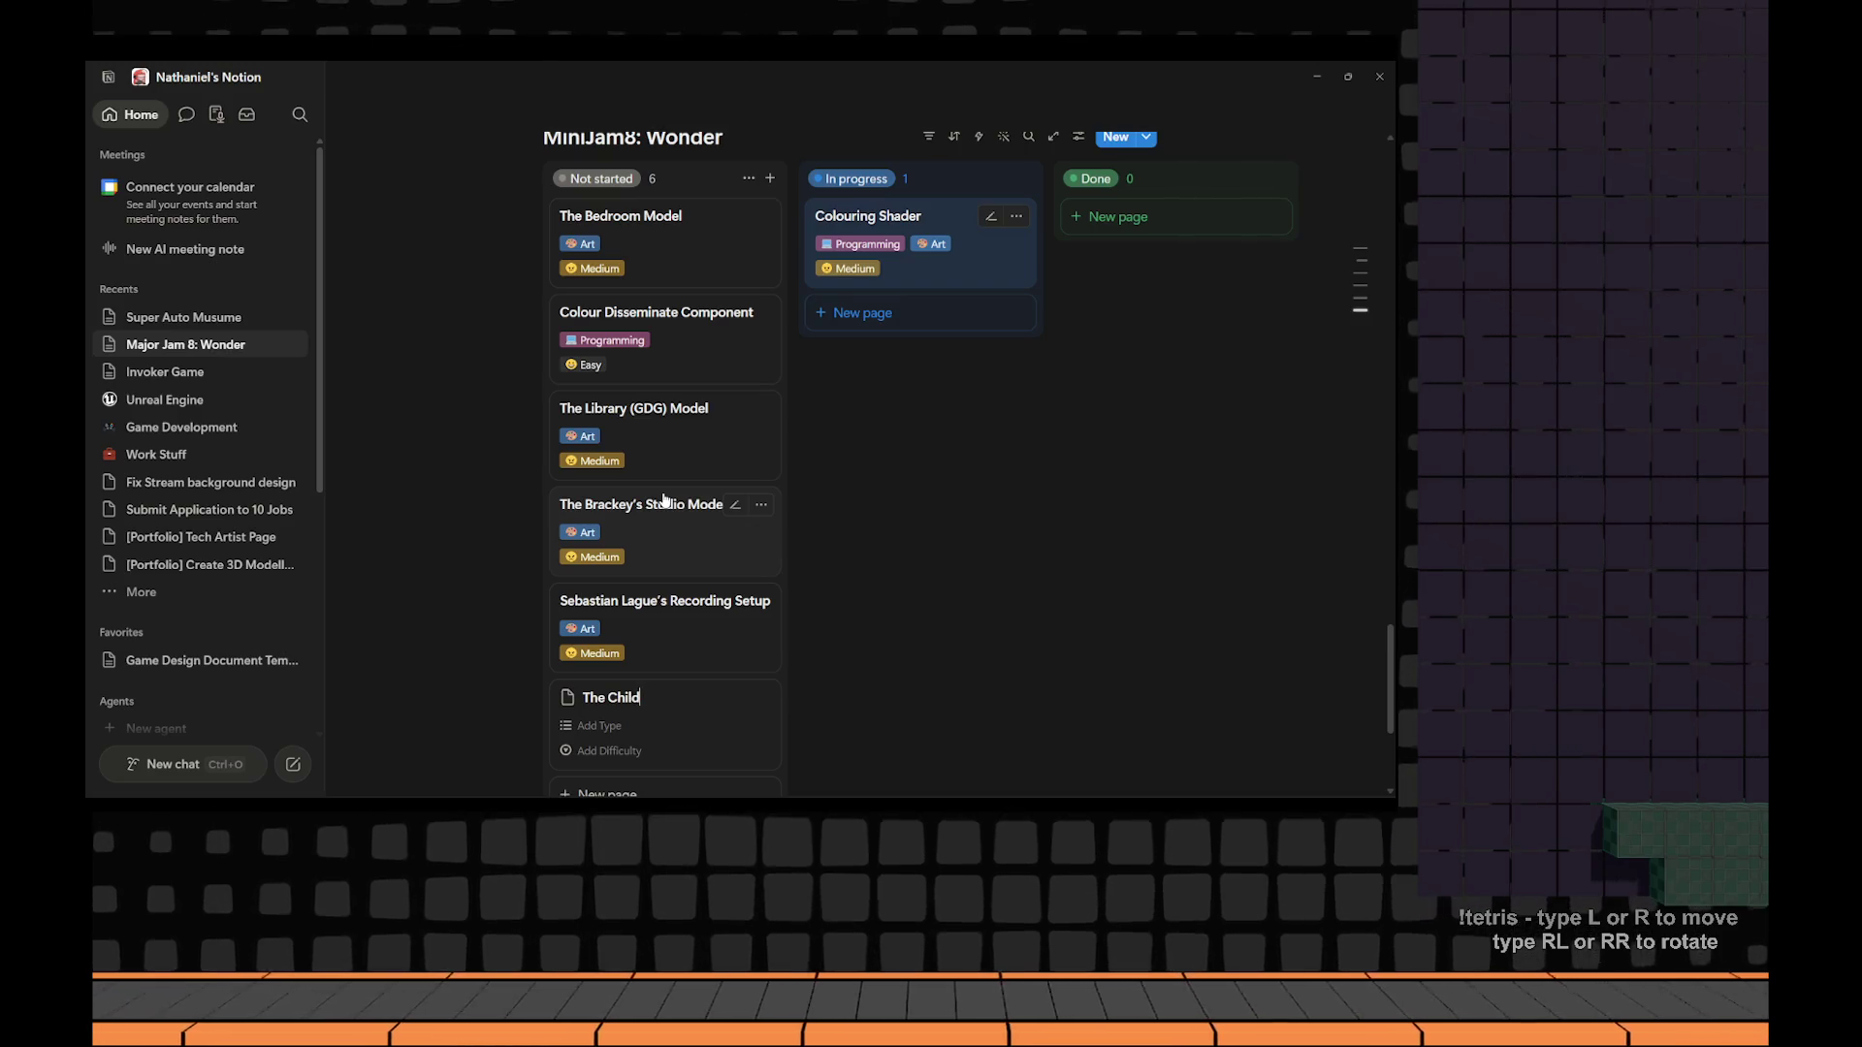
{"action": "type", "text": "ren's"}
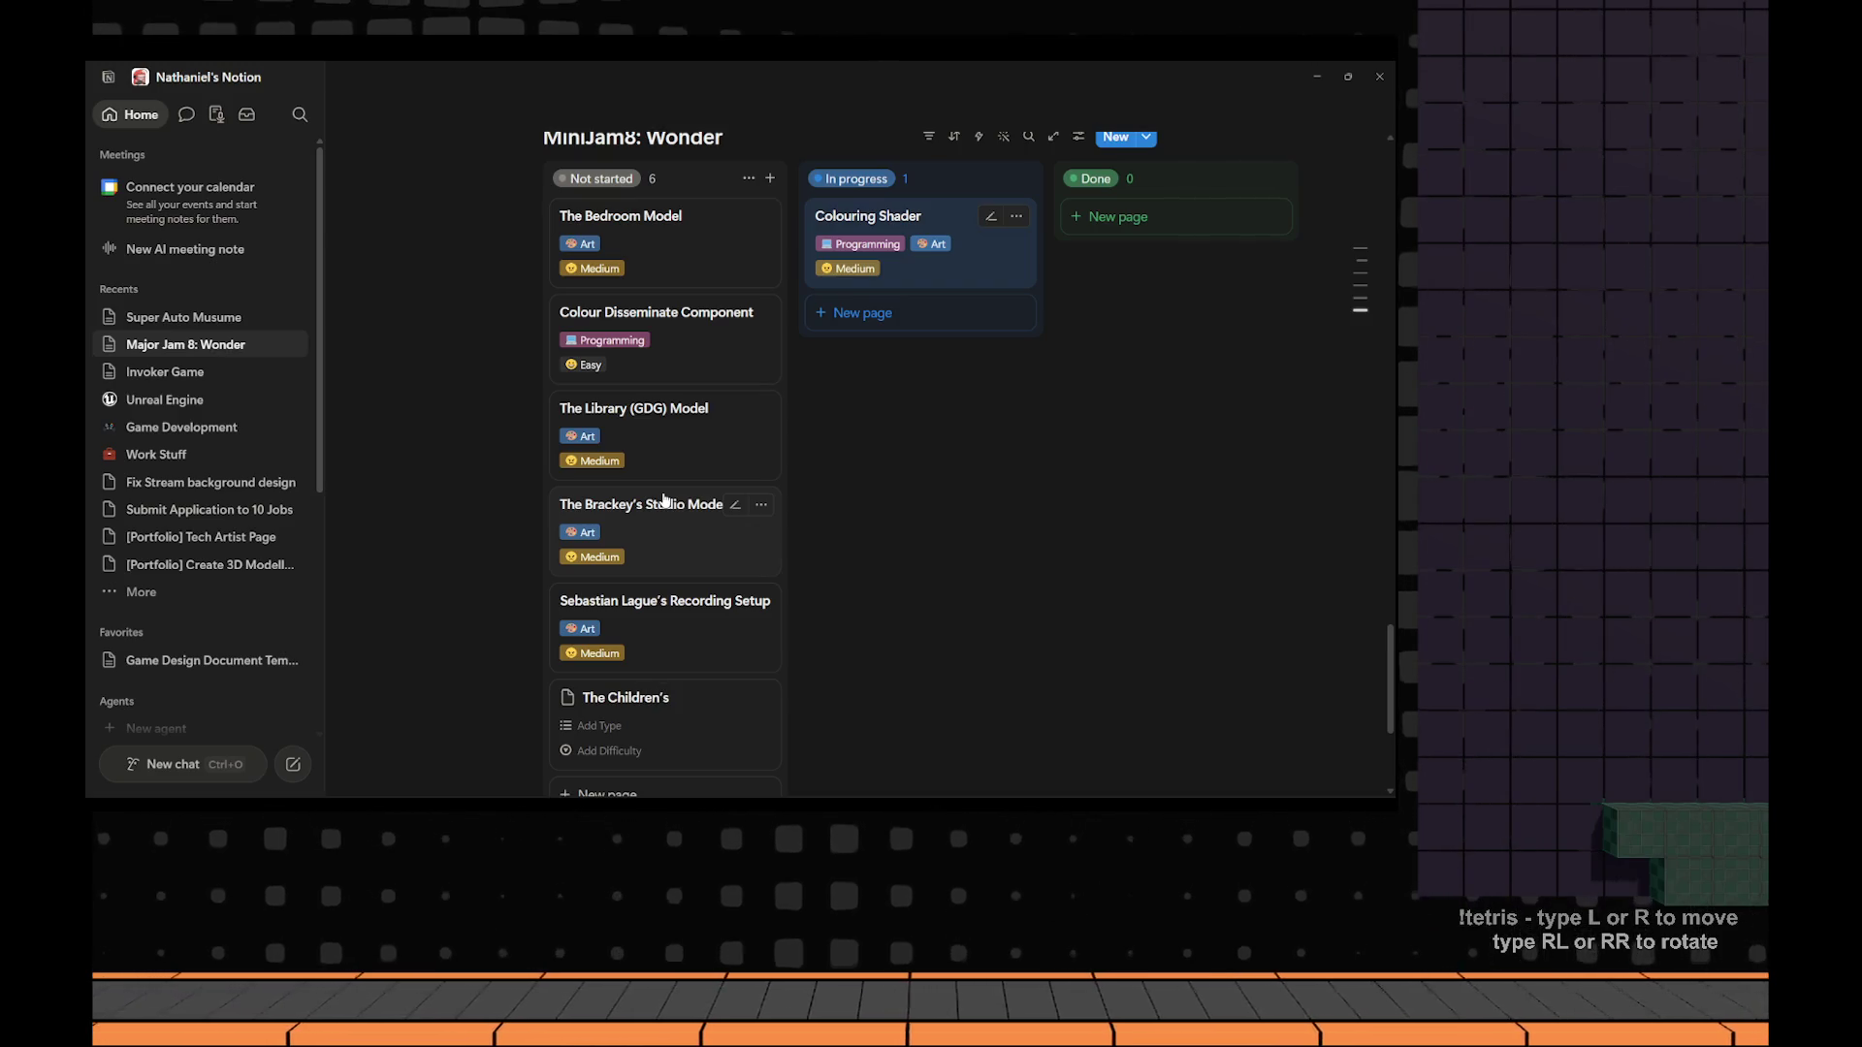
{"action": "type", "text": " Room"}
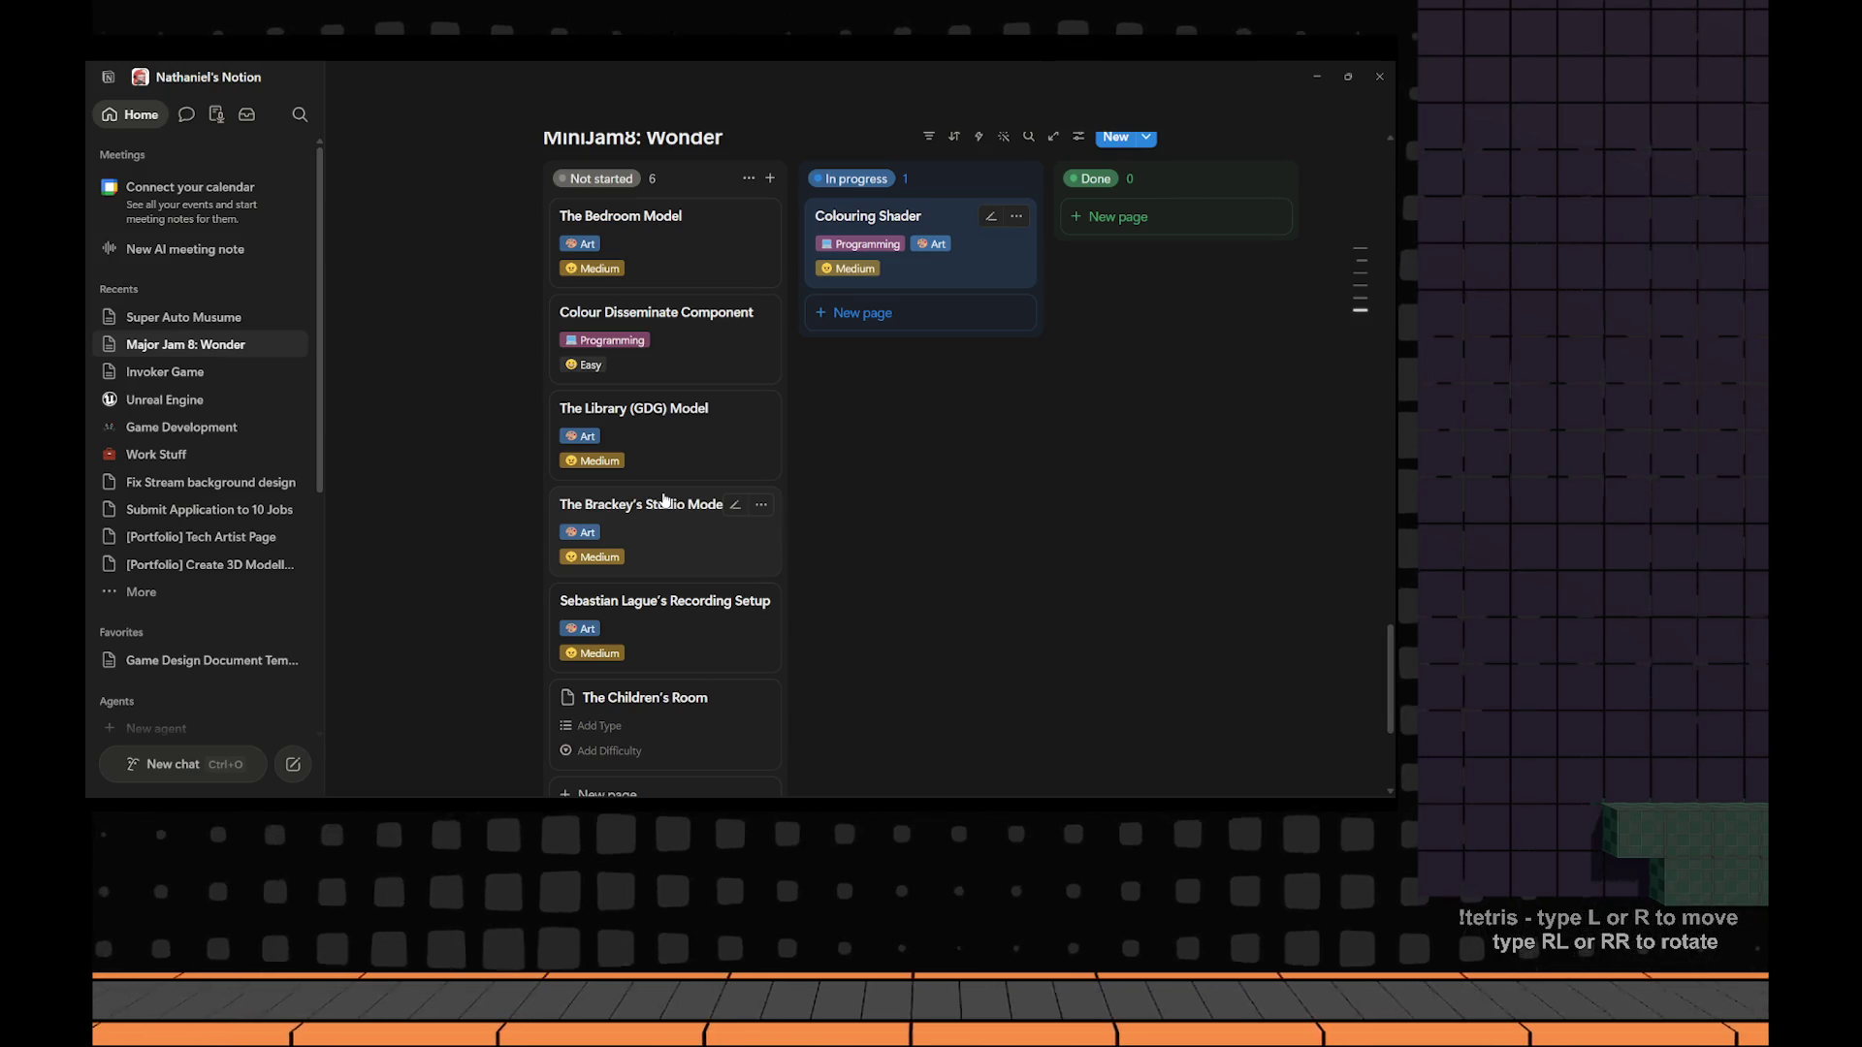
{"action": "key", "text": "ctrl+shift+Left"}
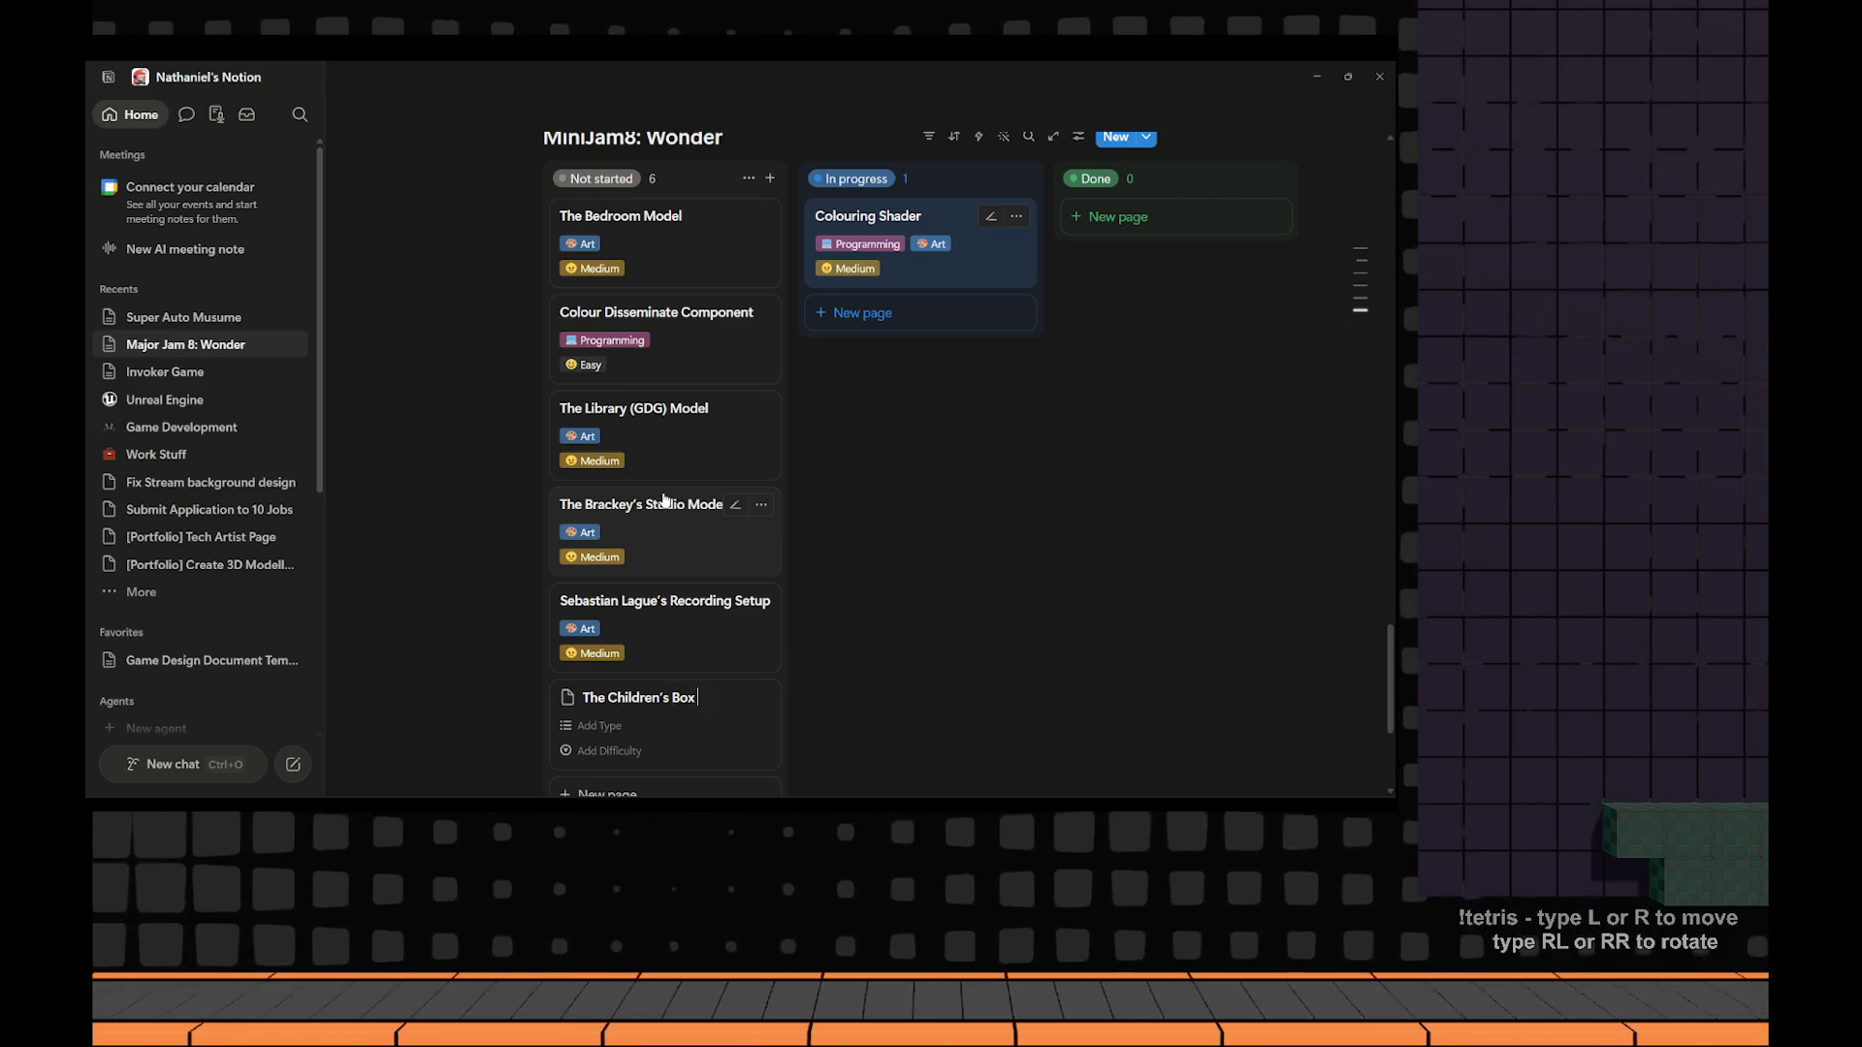
{"action": "type", "text": "B"}
{"action": "key", "text": "BackSpace"}
{"action": "type", "text": "Plaroom"}
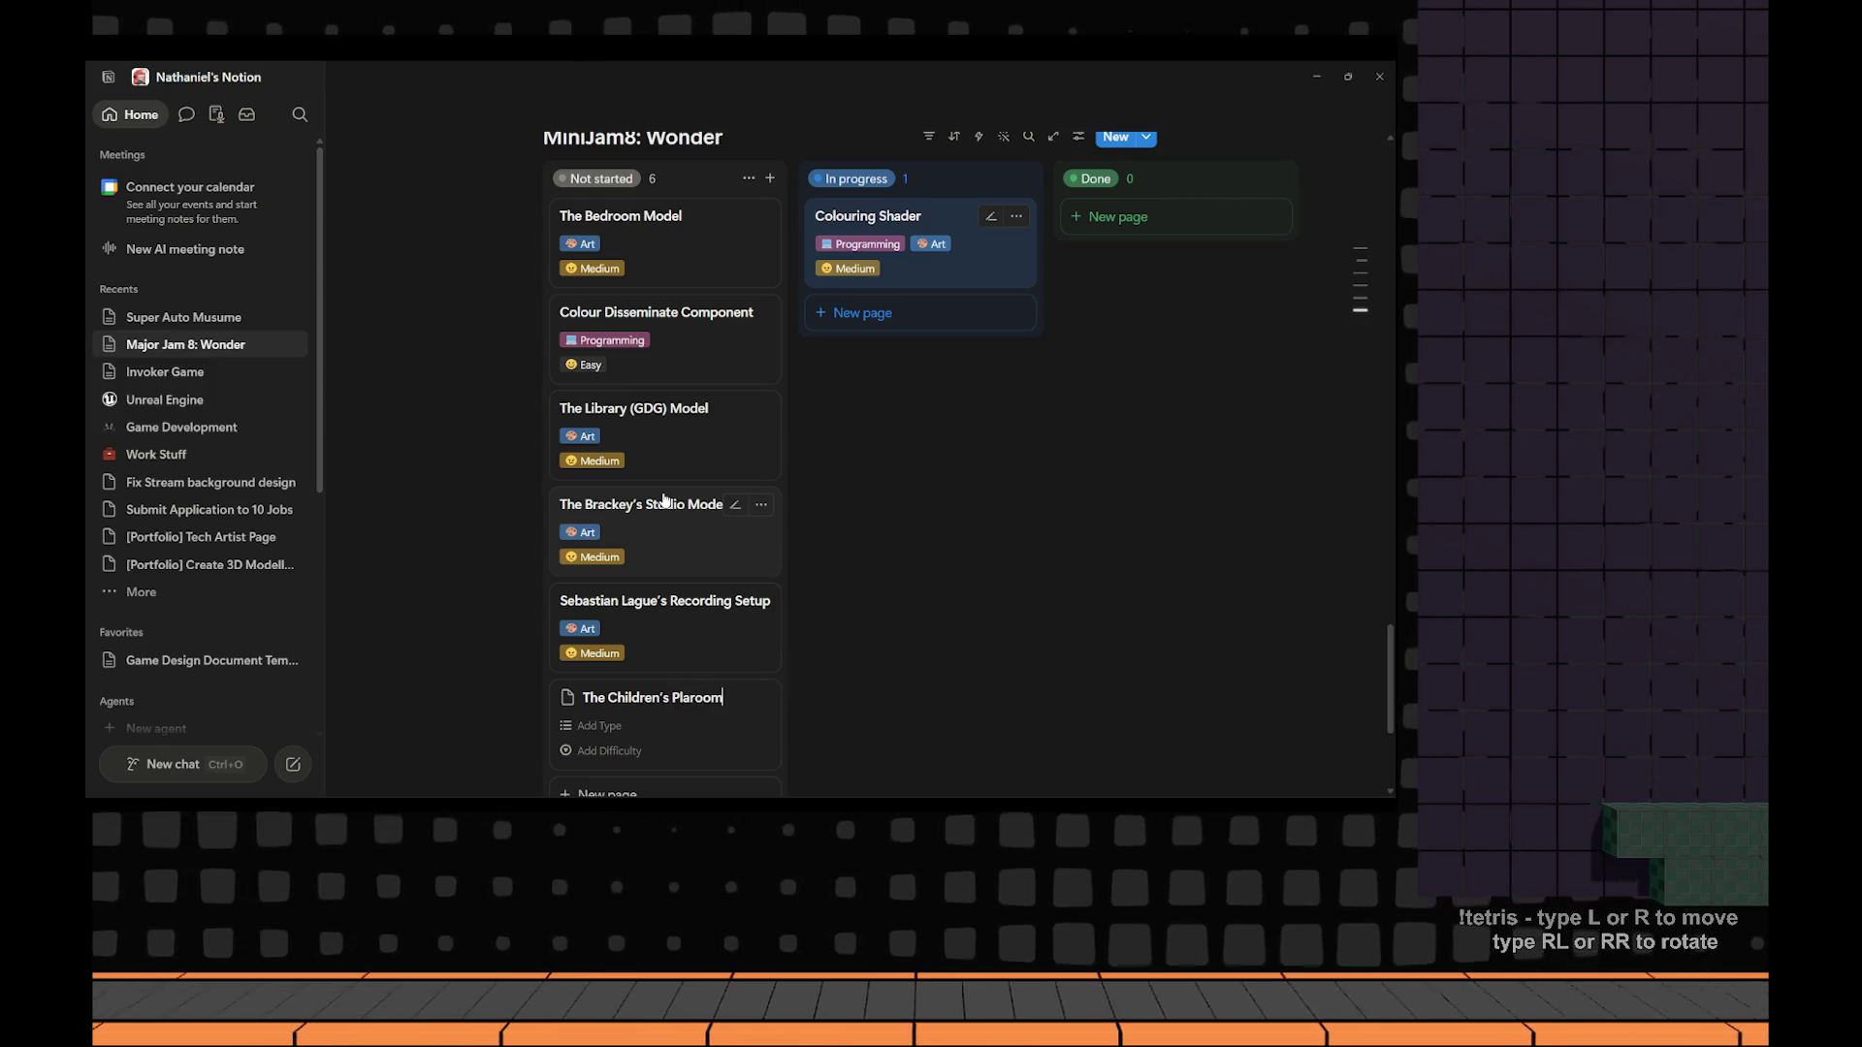
{"action": "key", "text": "BackSpace"}
{"action": "key", "text": "BackSpace"}
{"action": "key", "text": "BackSpace"}
{"action": "type", "text": "ayroom Moe"}
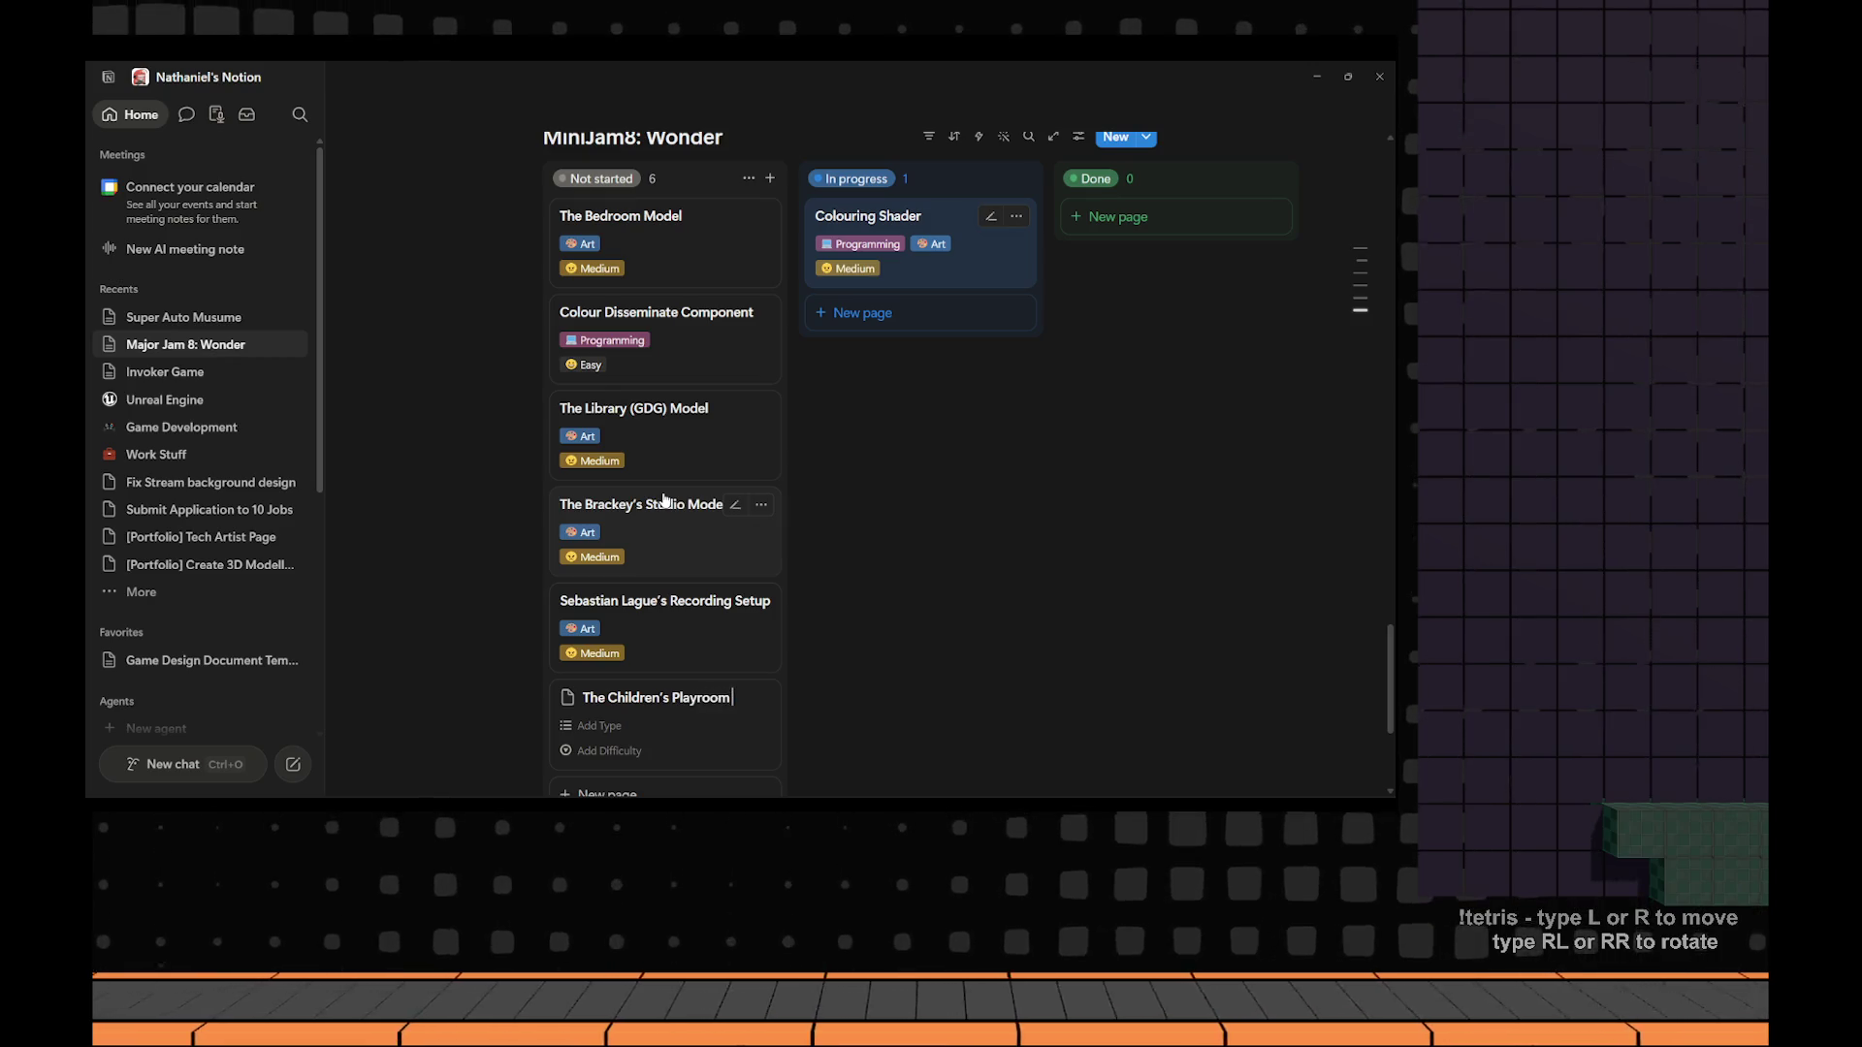
{"action": "key", "text": "BackSpace"}
{"action": "type", "text": "del"}
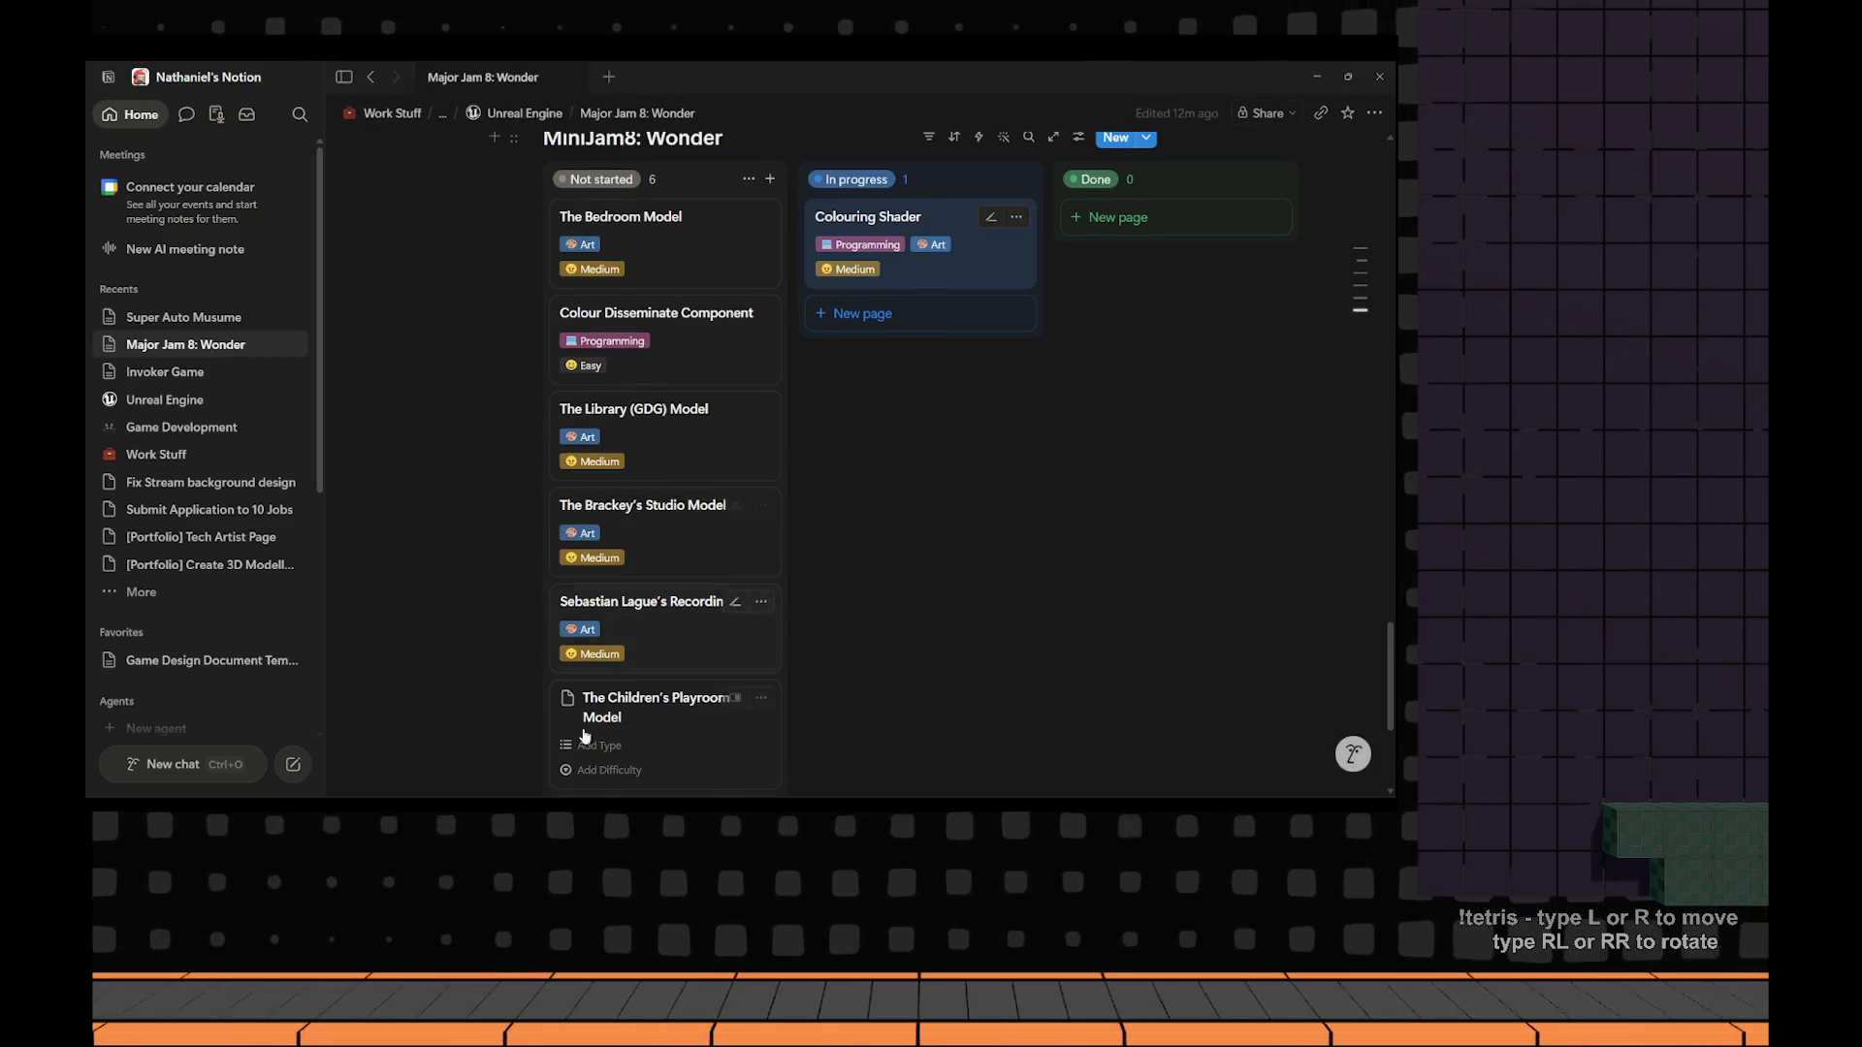
{"action": "left_click", "coordinate": [601, 745]}
{"action": "left_click", "coordinate": [621, 716]}
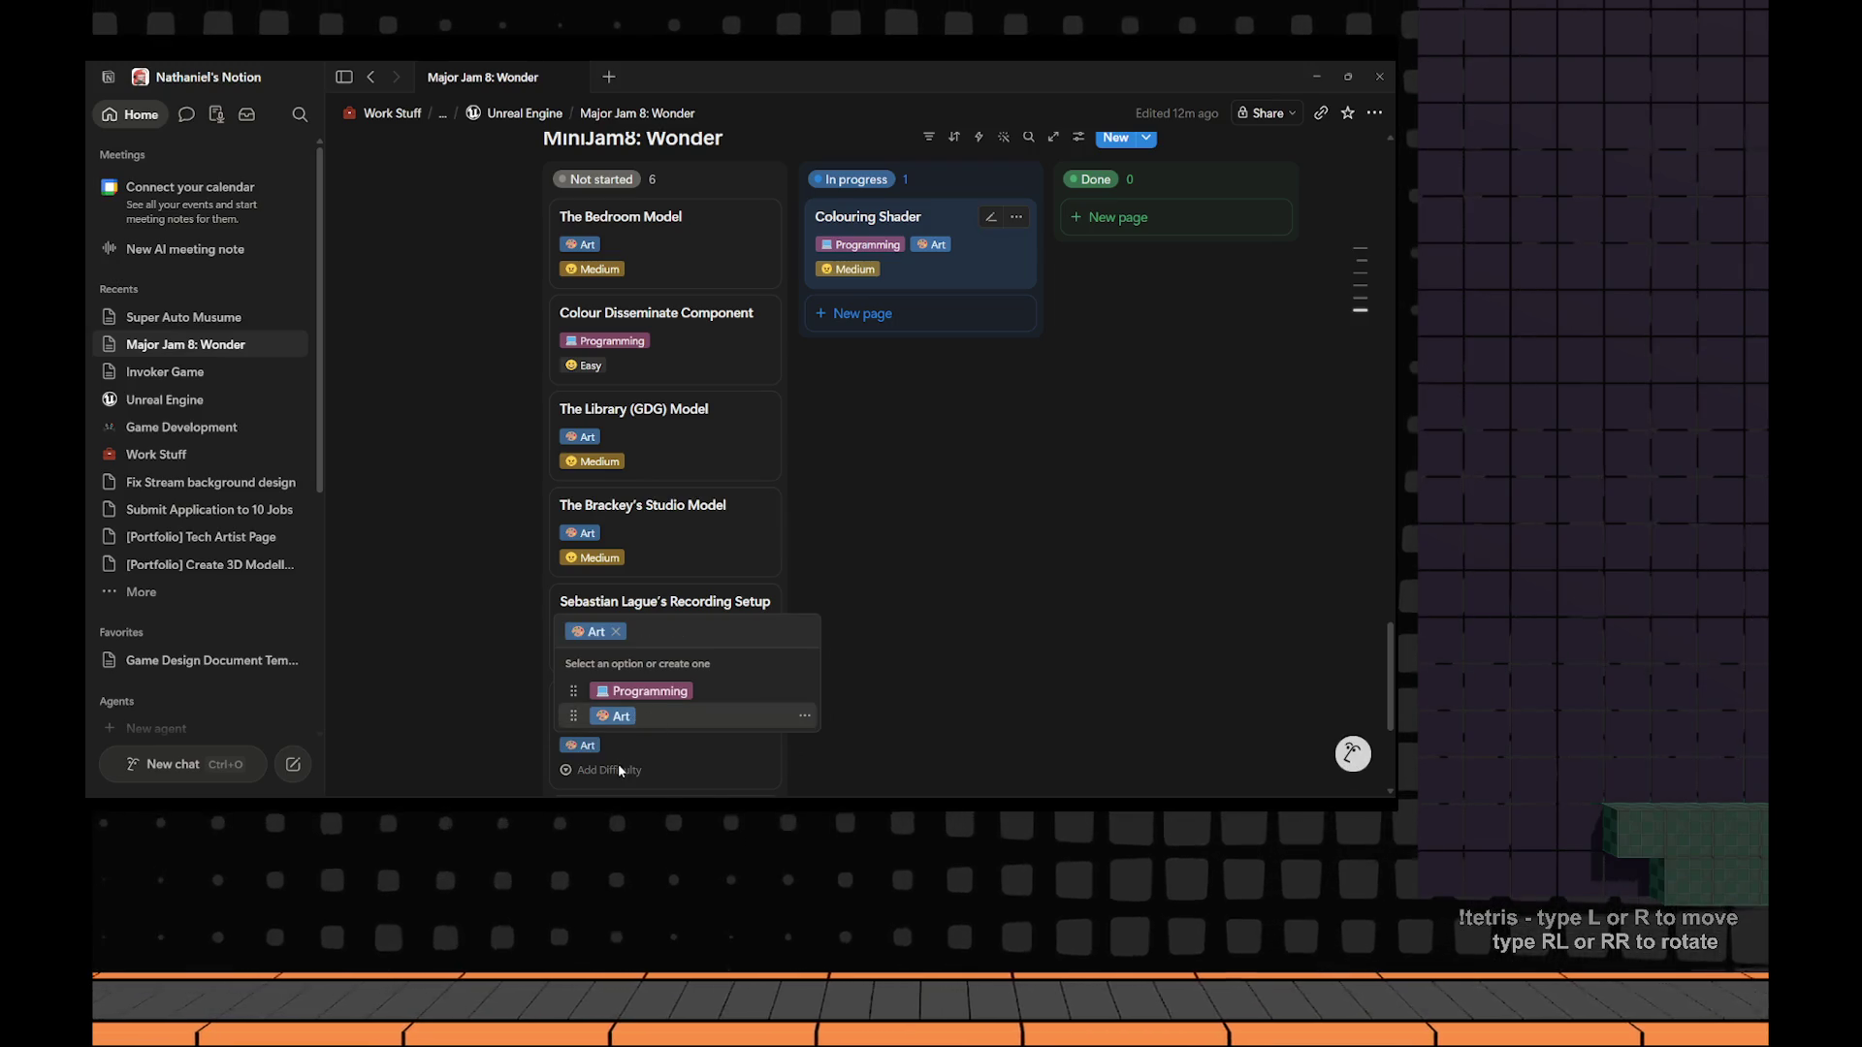
{"action": "left_click", "coordinate": [617, 767]}
{"action": "left_click", "coordinate": [694, 675]}
{"action": "left_click", "coordinate": [882, 670]}
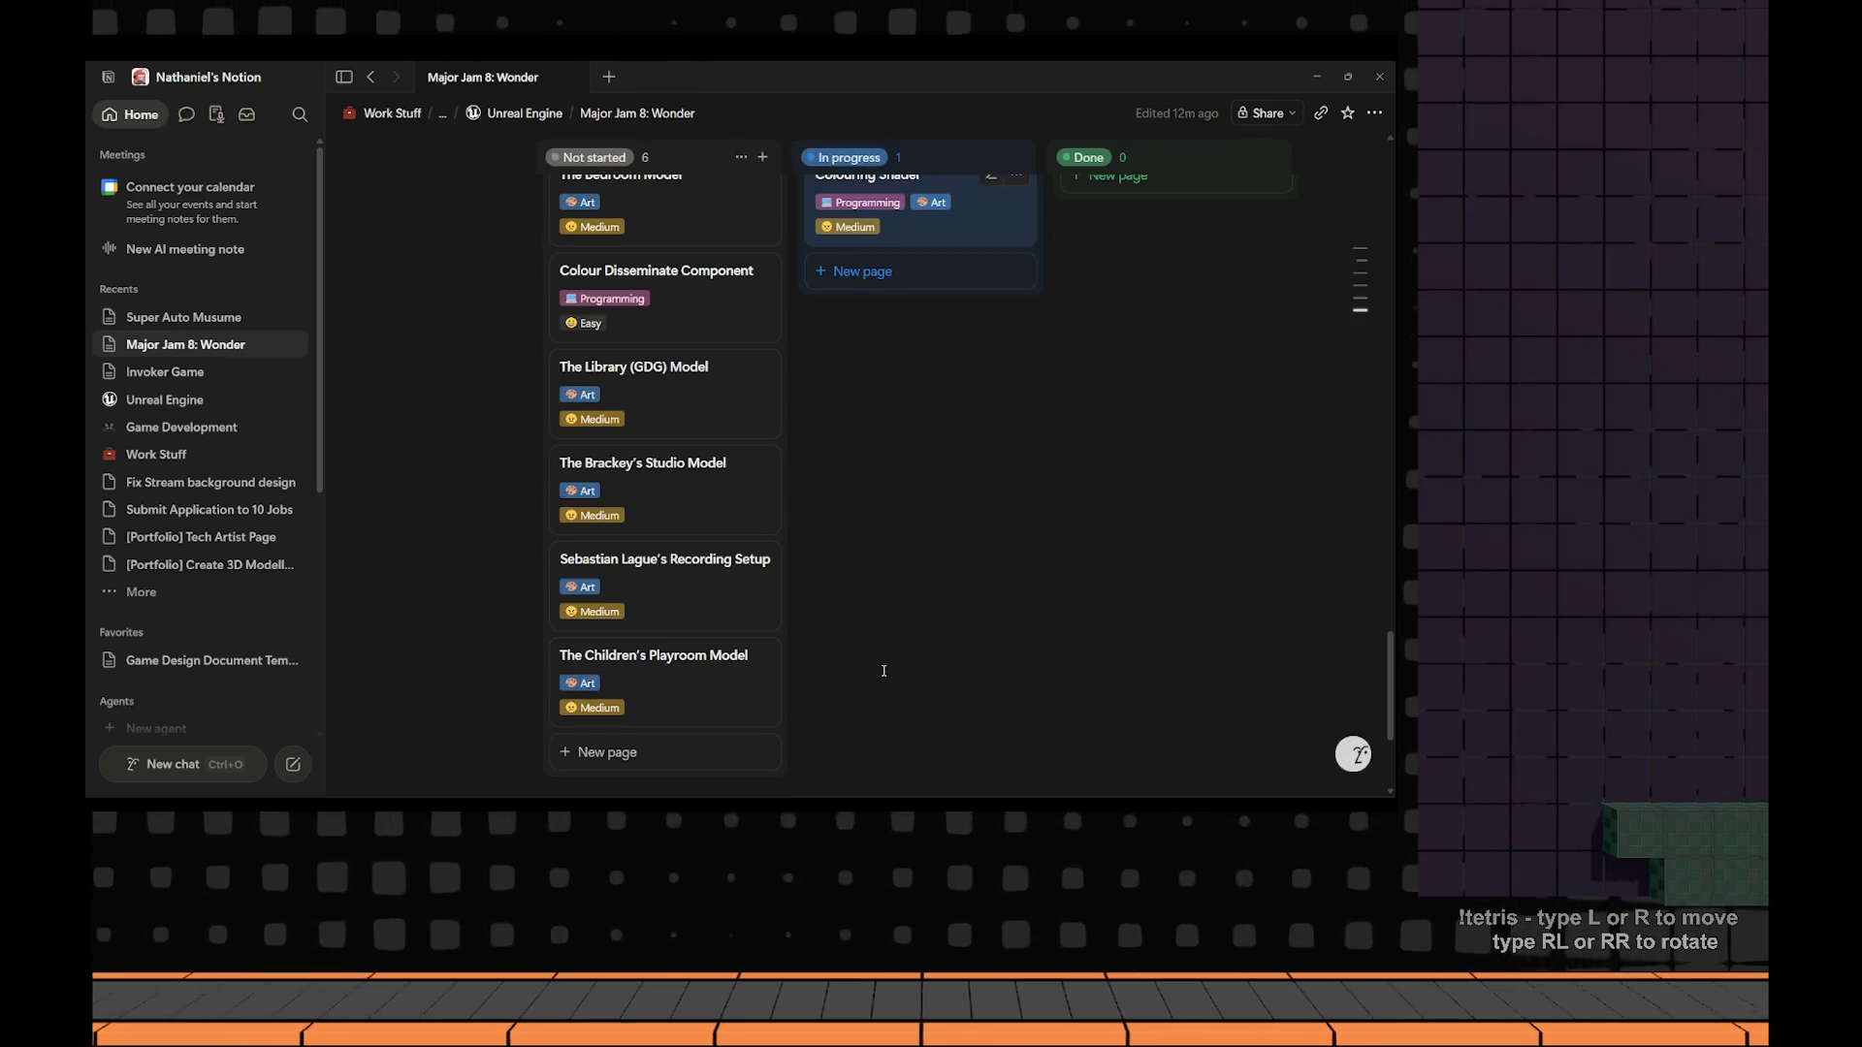
{"action": "scroll", "coordinate": [873, 669], "scroll_direction": "up", "scroll_amount": 3}
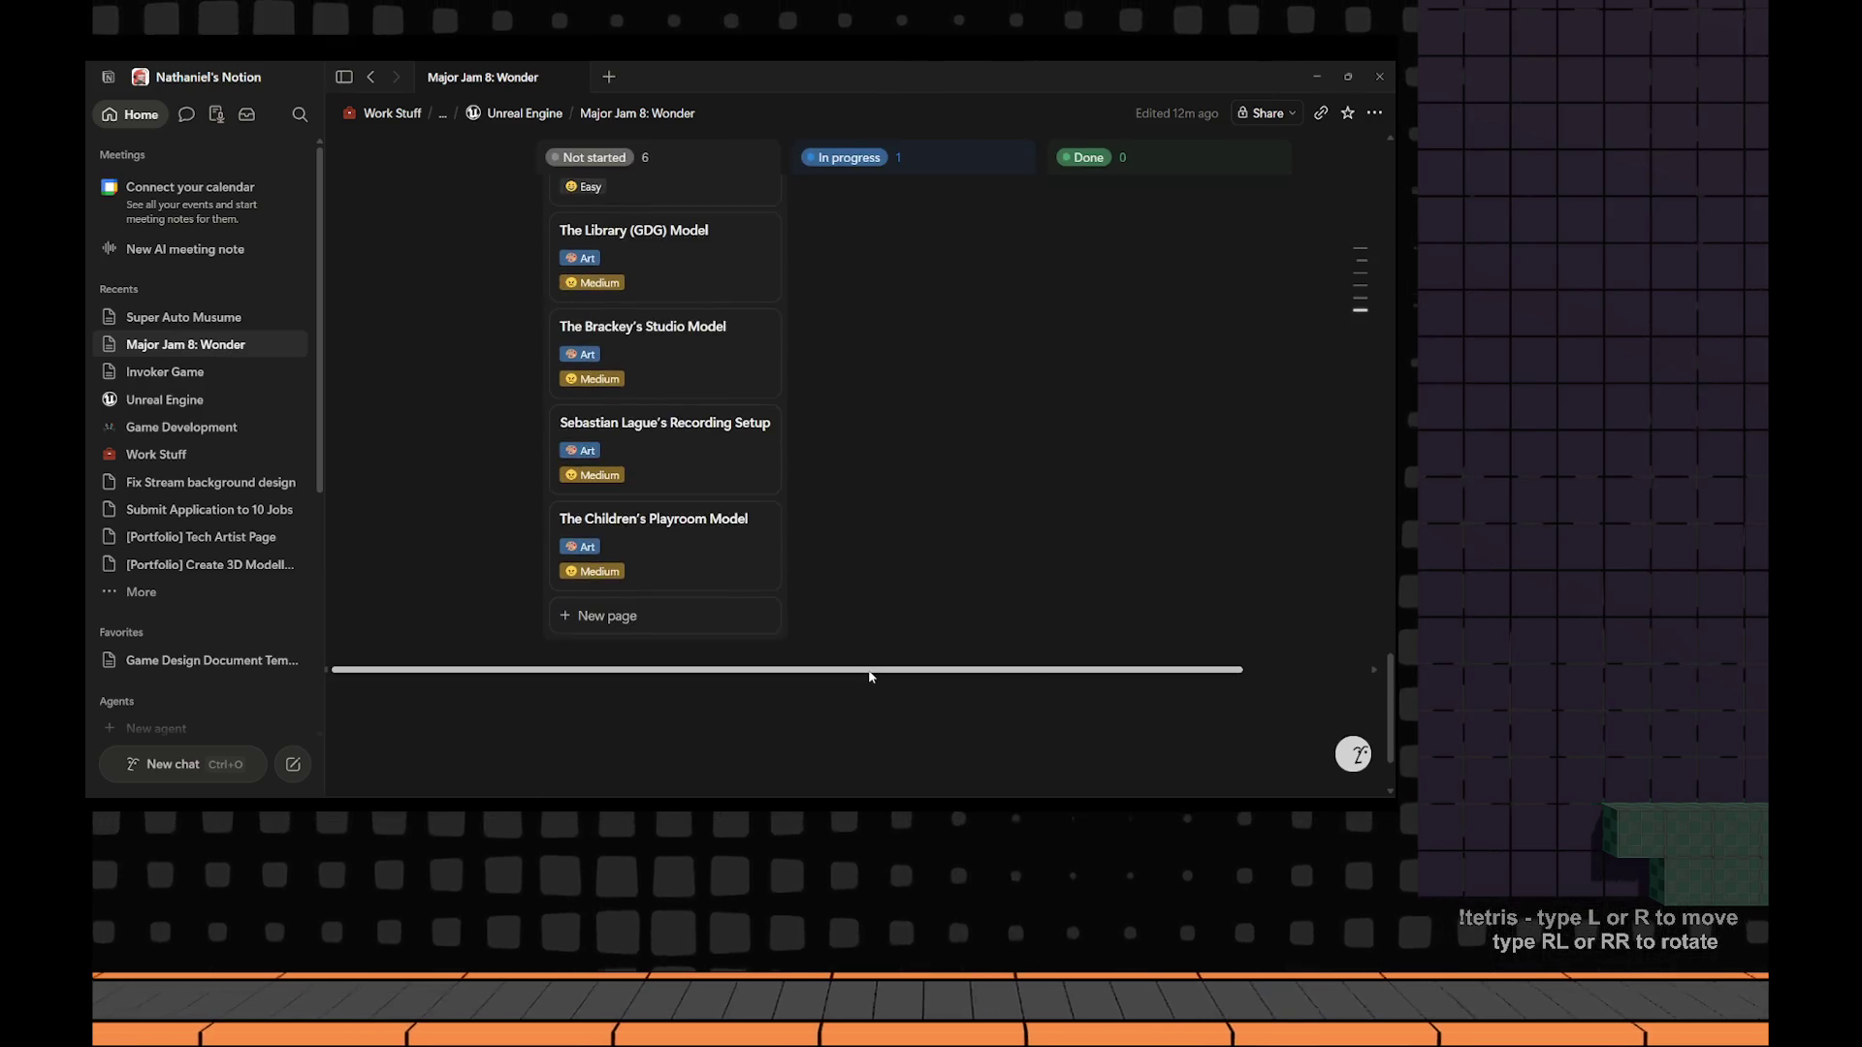
{"action": "scroll", "coordinate": [870, 671], "scroll_direction": "up", "scroll_amount": 1}
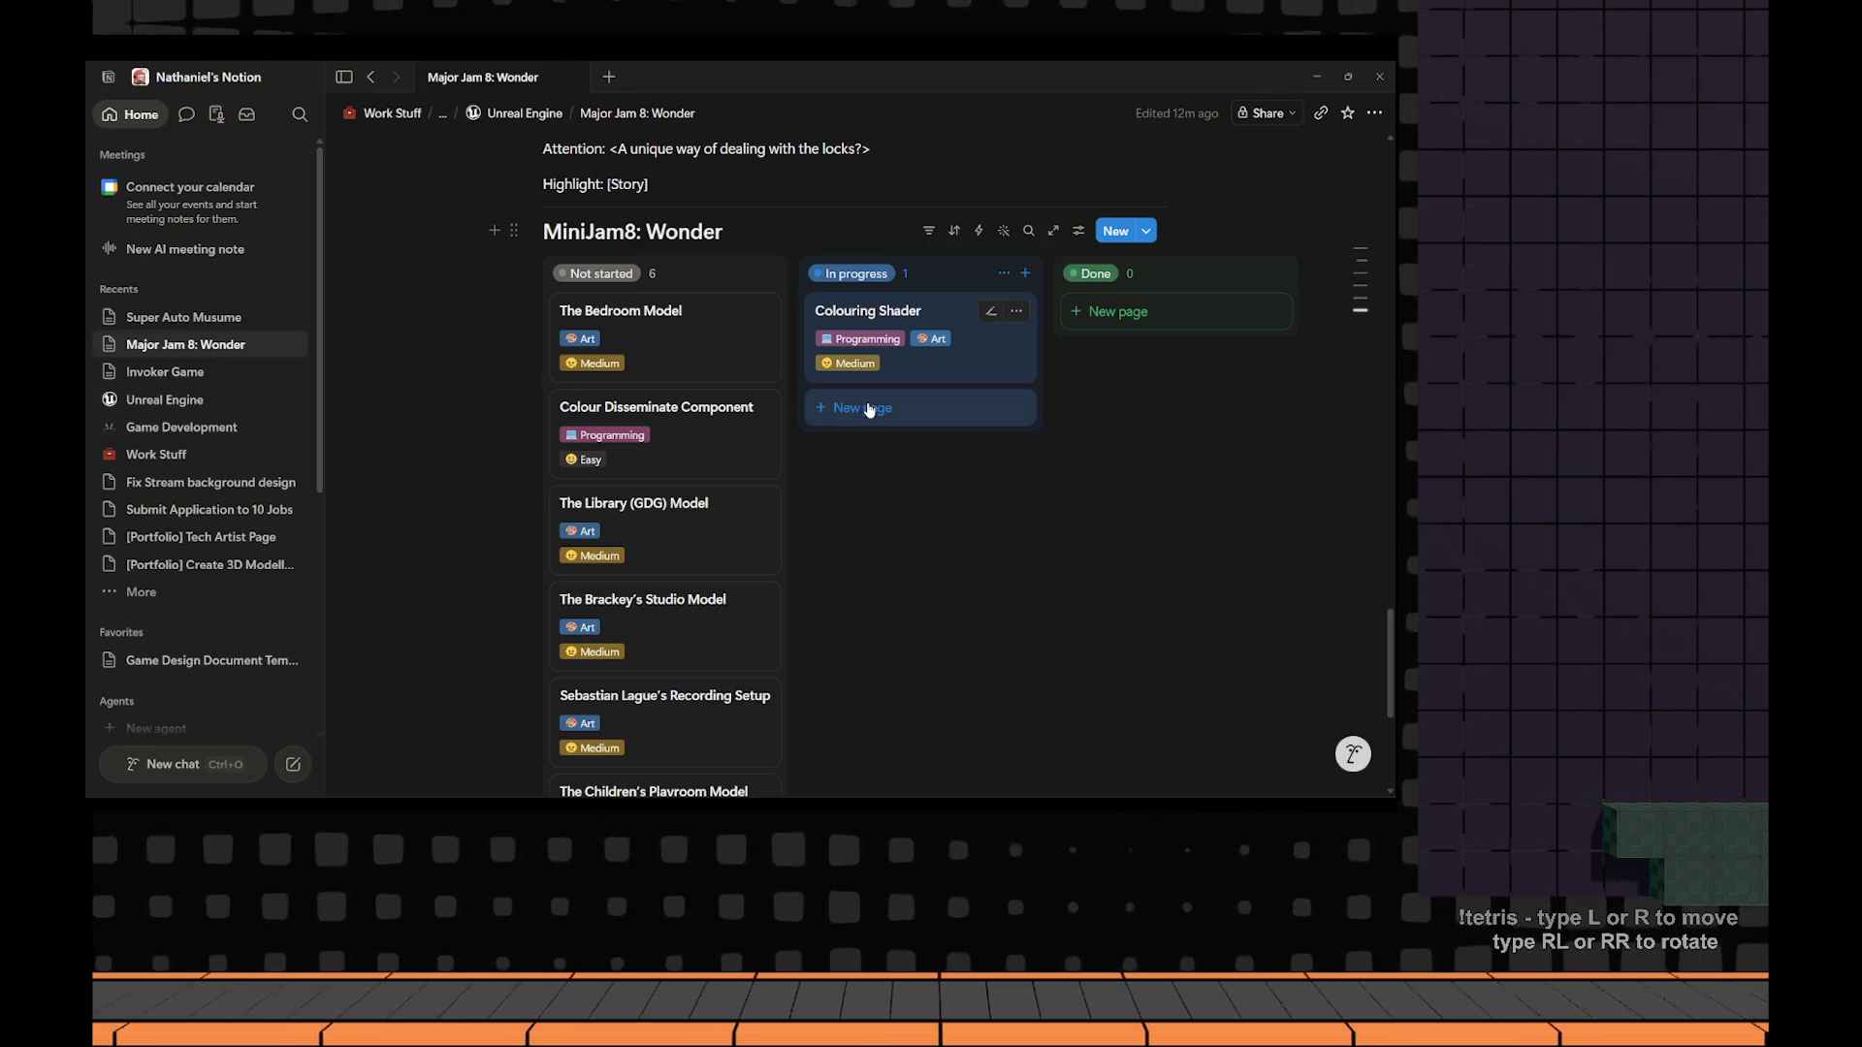
{"action": "scroll", "coordinate": [870, 410], "scroll_direction": "down", "scroll_amount": 4}
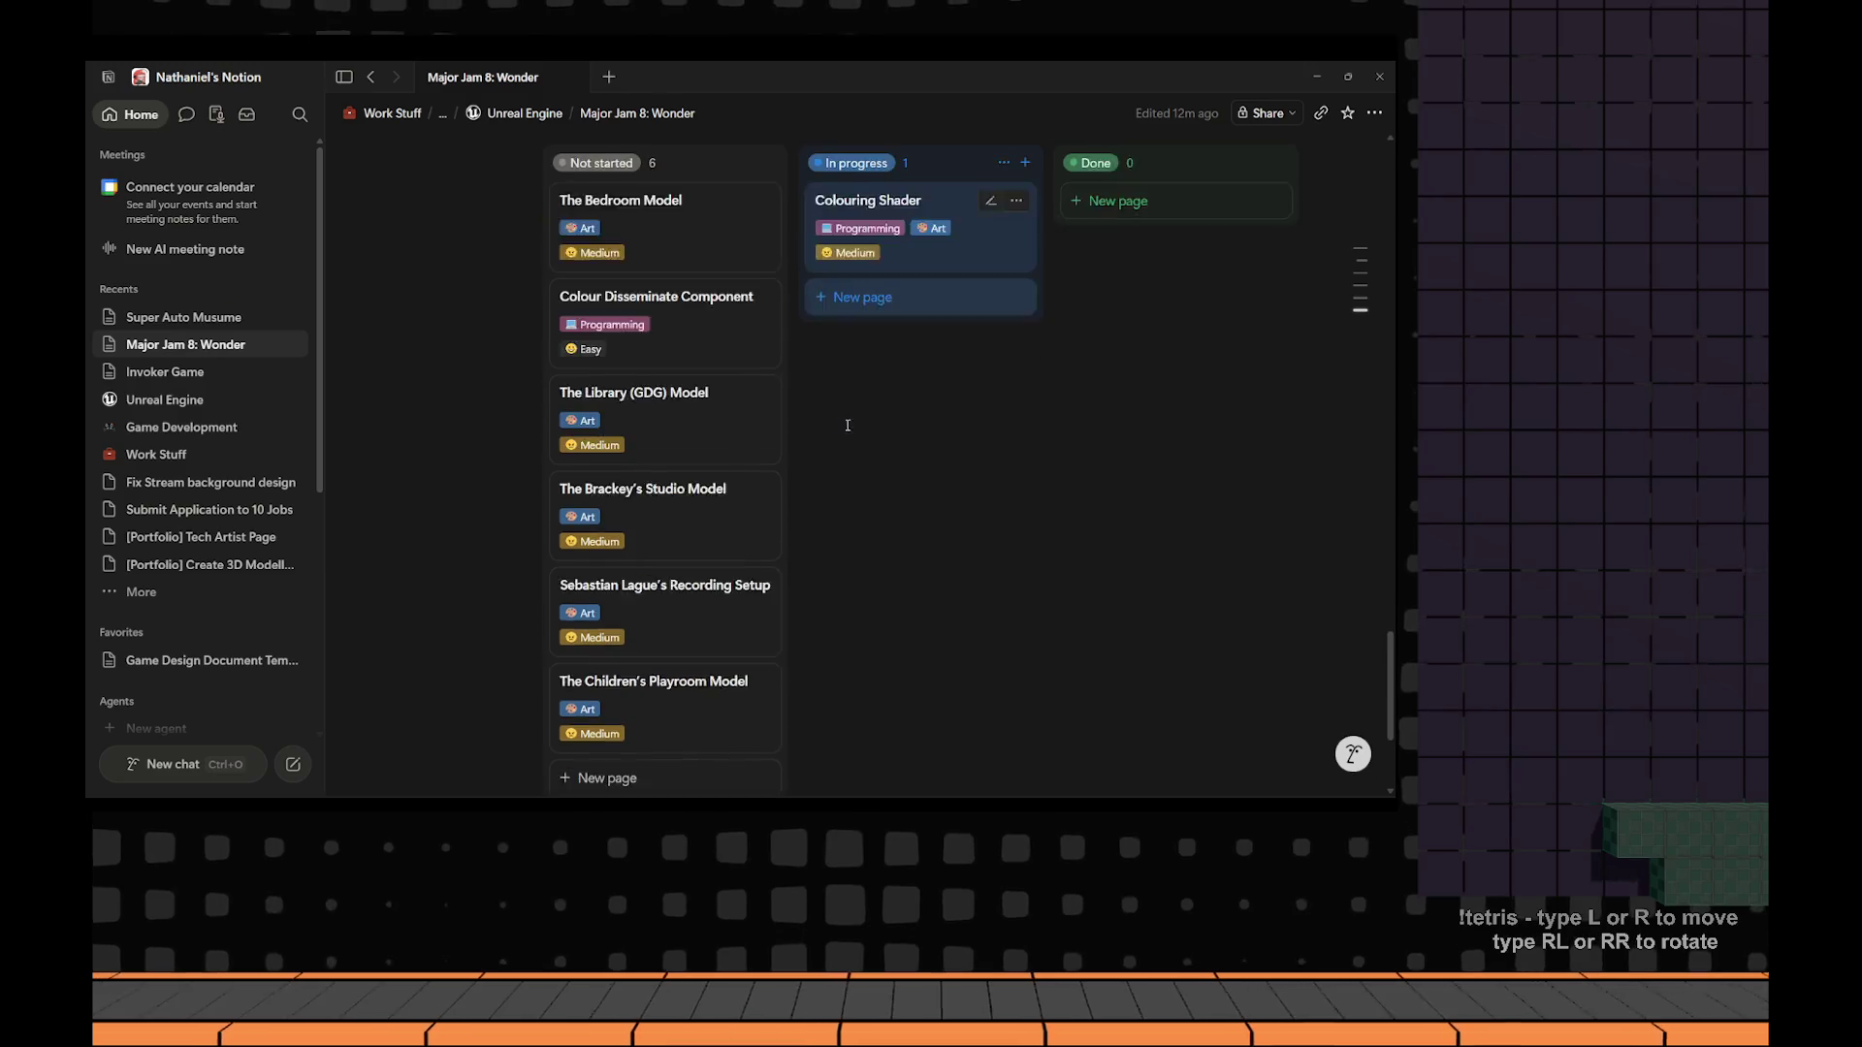
Move The Children's Playroom Model card up to follow Colour Disseminate Component.
{"action": "scroll", "coordinate": [854, 483], "scroll_direction": "up", "scroll_amount": 3}
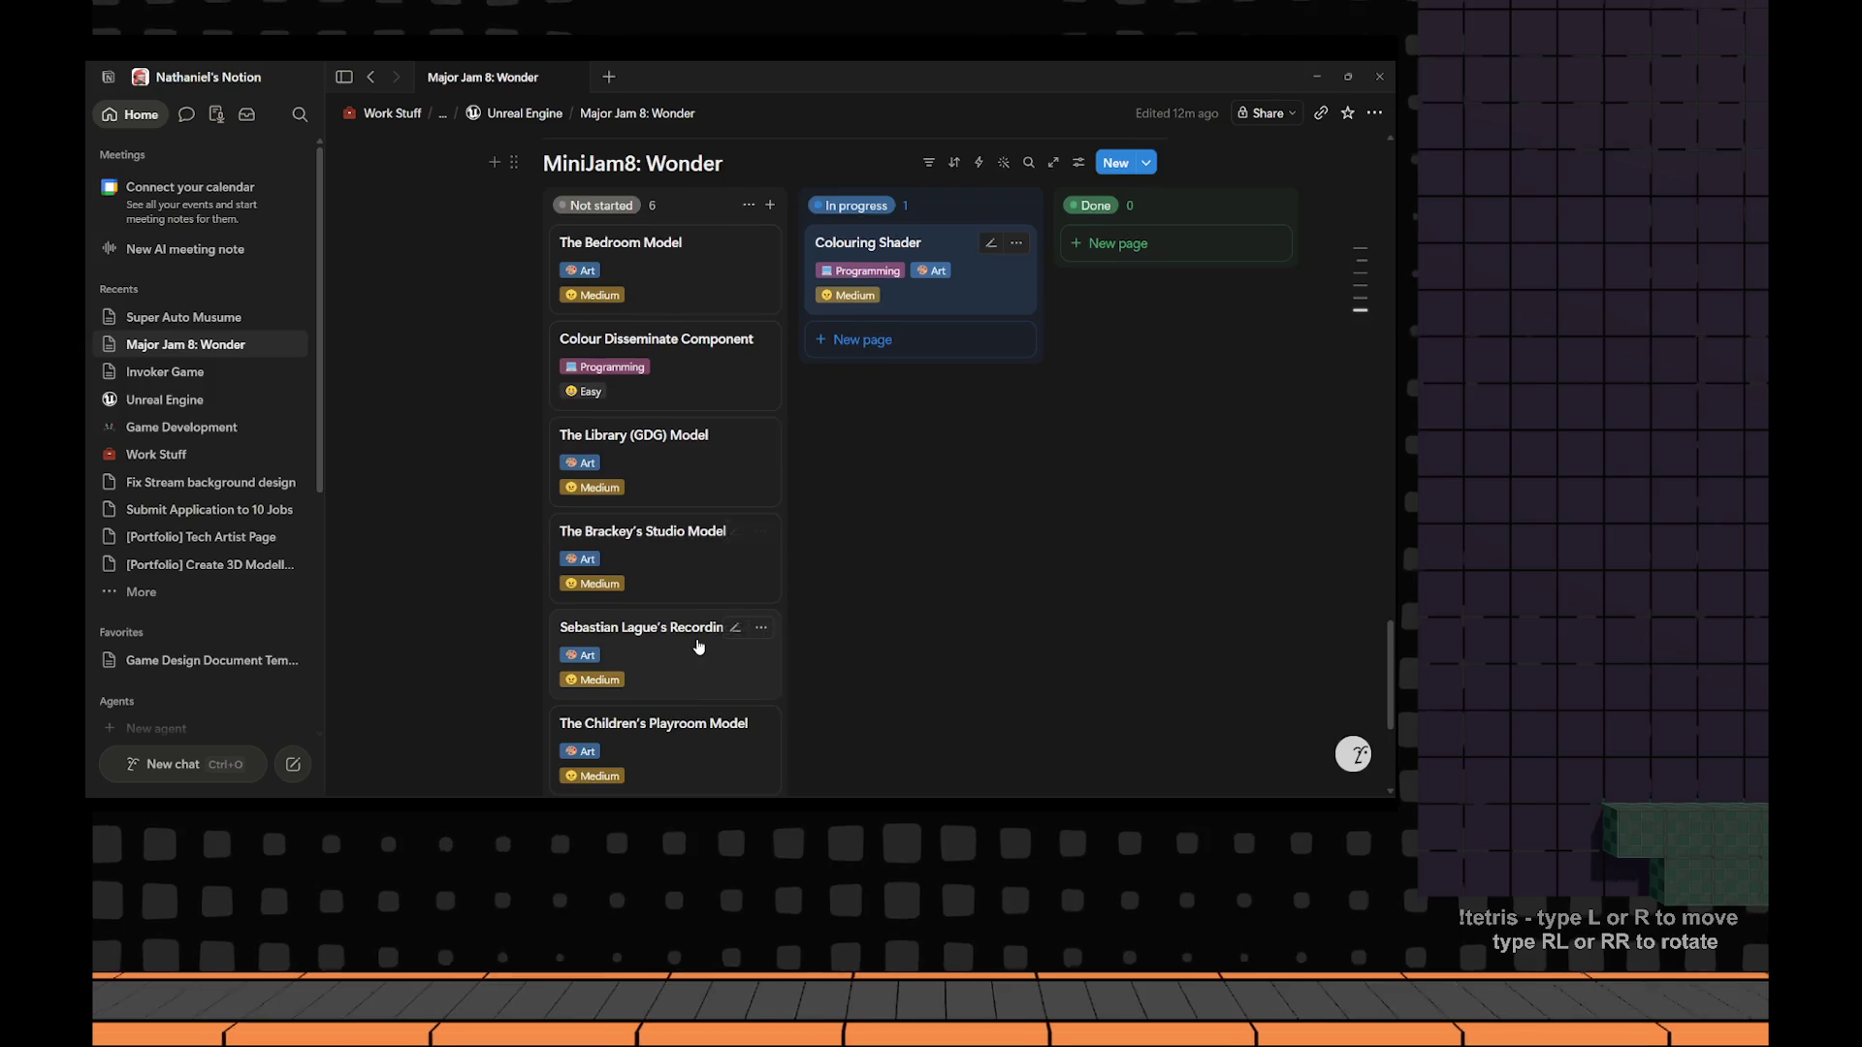
{"action": "scroll", "coordinate": [728, 592], "scroll_direction": "down", "scroll_amount": 2}
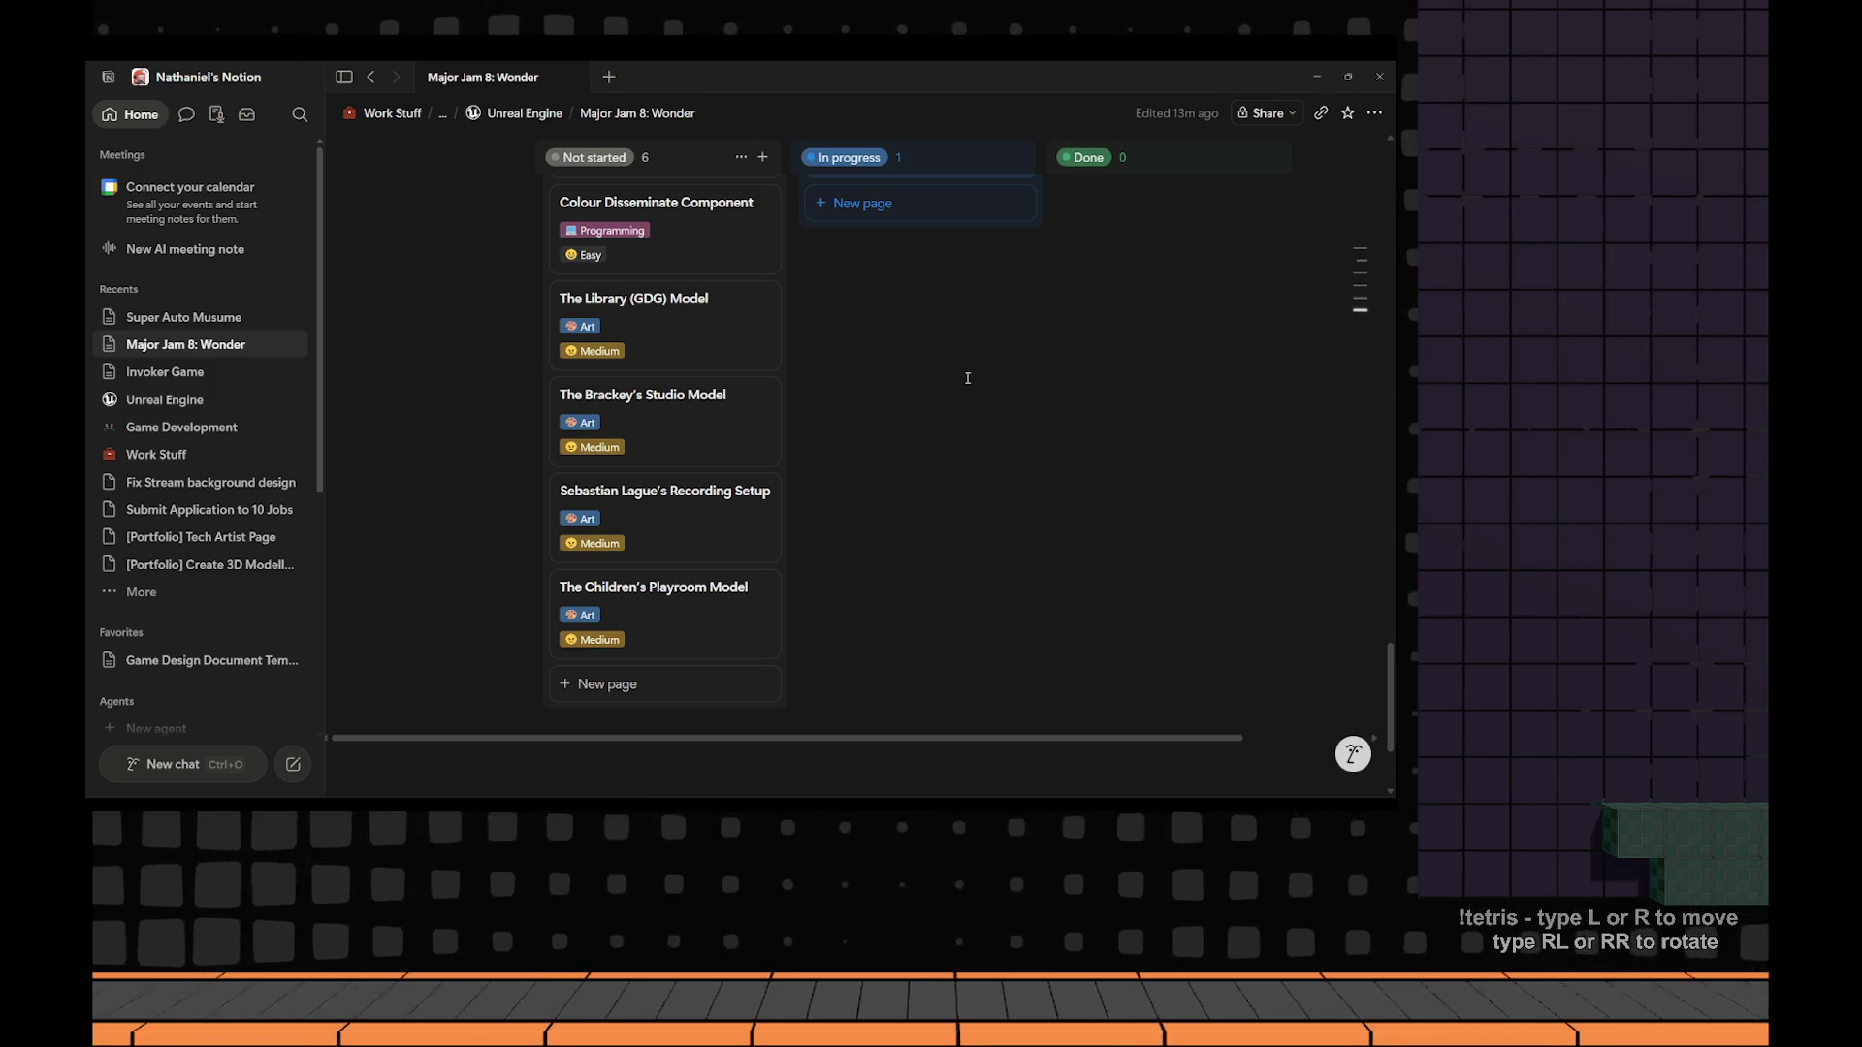
{"action": "scroll", "coordinate": [746, 398], "scroll_direction": "up", "scroll_amount": 1}
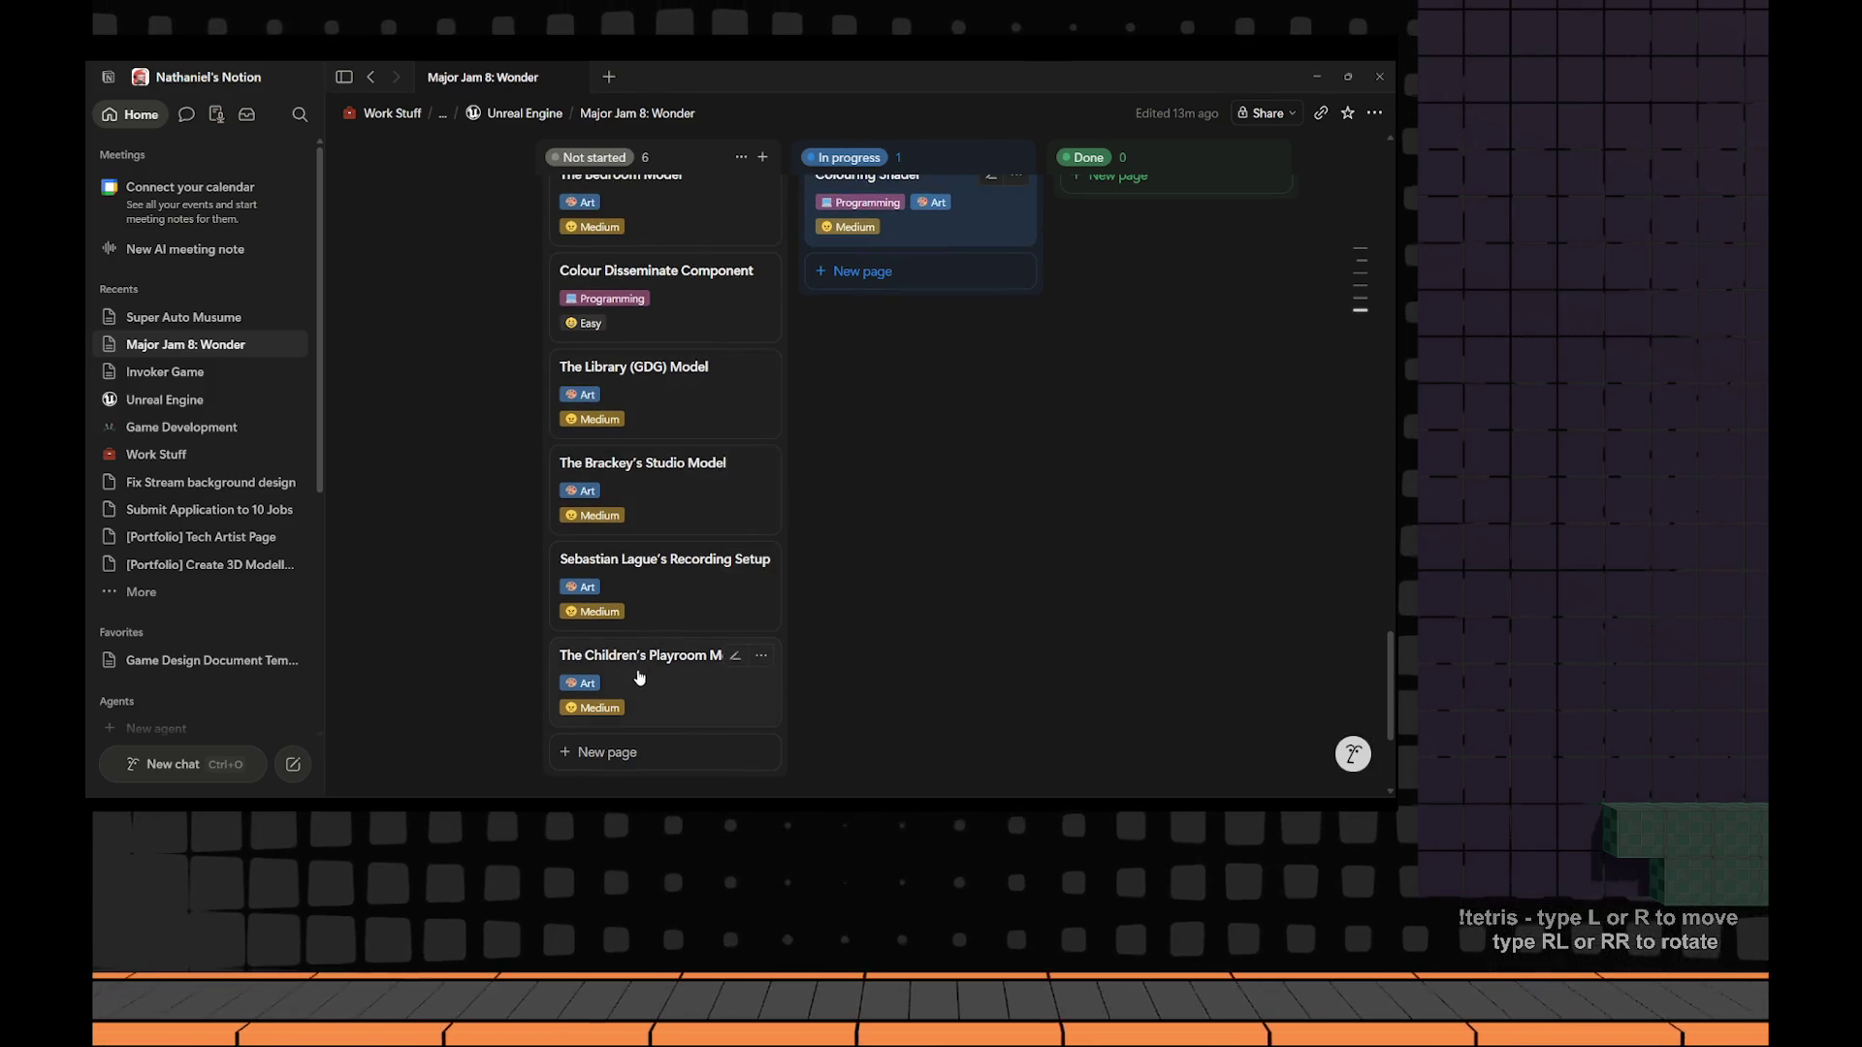
{"action": "mouse_move", "coordinate": [650, 679]}
{"action": "left_mouse_down"}
{"action": "mouse_move", "coordinate": [650, 548]}
{"action": "mouse_move", "coordinate": [651, 674]}
{"action": "left_mouse_up"}
{"action": "scroll", "coordinate": [648, 381], "scroll_direction": "up", "scroll_amount": 2}
{"action": "mouse_move", "coordinate": [632, 490]}
{"action": "left_mouse_down"}
{"action": "mouse_move", "coordinate": [636, 398]}
{"action": "mouse_move", "coordinate": [641, 437]}
{"action": "left_mouse_up"}
{"action": "scroll", "coordinate": [640, 436], "scroll_direction": "down", "scroll_amount": 2}
{"action": "mouse_move", "coordinate": [636, 666]}
{"action": "left_mouse_down"}
{"action": "mouse_move", "coordinate": [625, 603]}
{"action": "mouse_move", "coordinate": [667, 254]}
{"action": "left_mouse_up"}
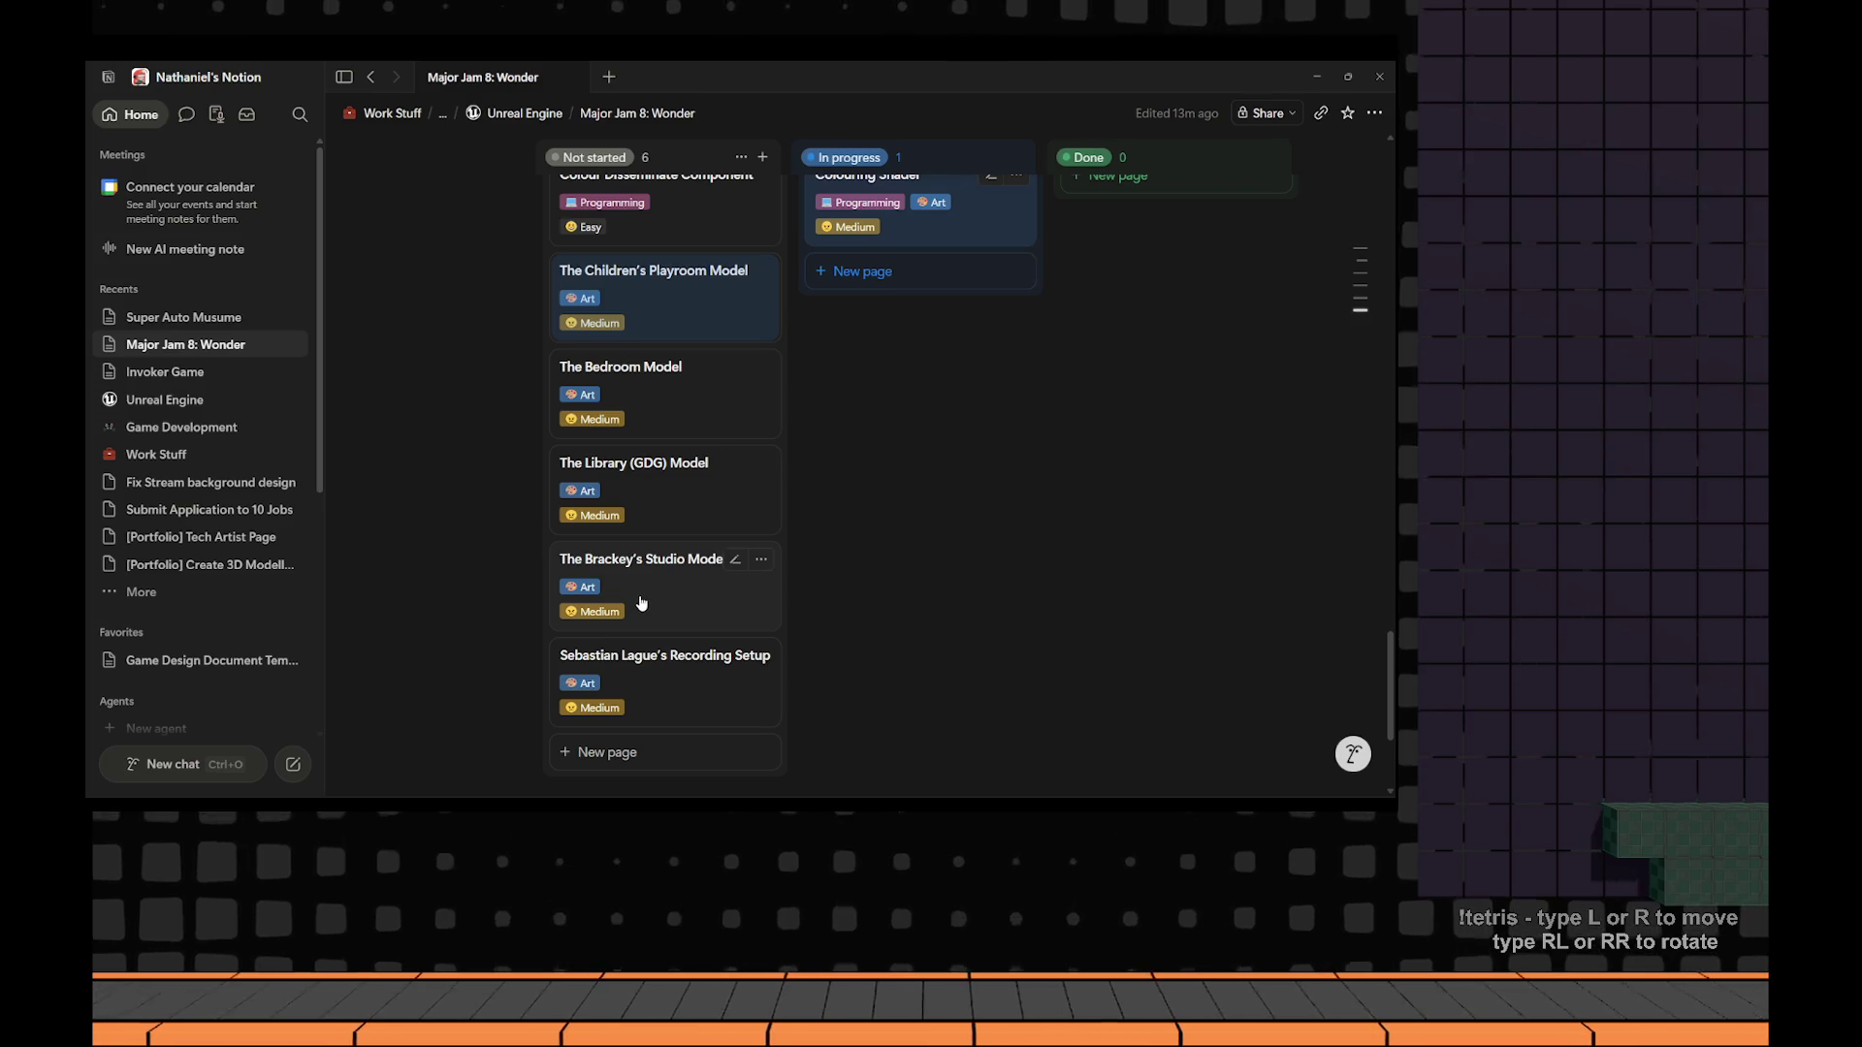
Move Brackey's Studio, Library (GDG) and the recording setup cards above The Bedroom Model.
{"action": "left_click_drag", "start_coordinate": [641, 602], "coordinate": [647, 383]}
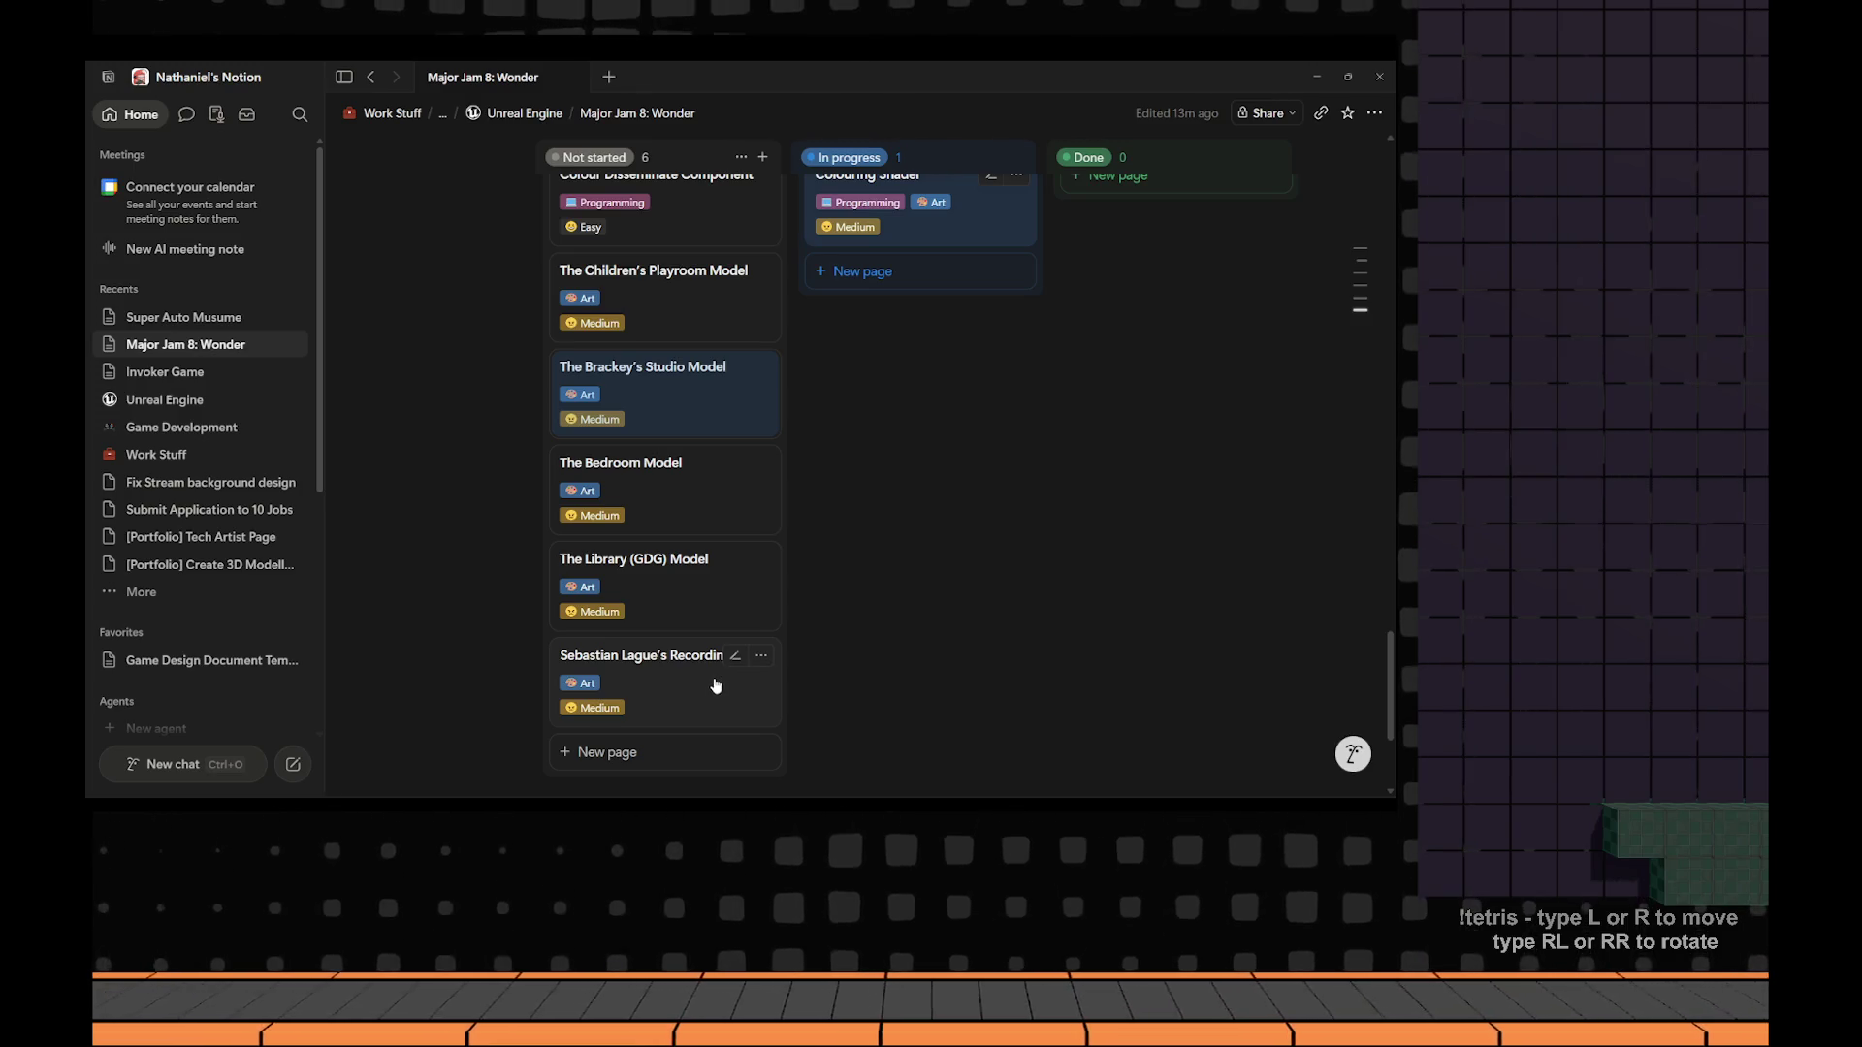
{"action": "mouse_move", "coordinate": [715, 611]}
{"action": "left_mouse_down"}
{"action": "mouse_move", "coordinate": [715, 478]}
{"action": "mouse_move", "coordinate": [717, 518]}
{"action": "left_mouse_up"}
{"action": "left_click_drag", "start_coordinate": [666, 695], "coordinate": [670, 570]}
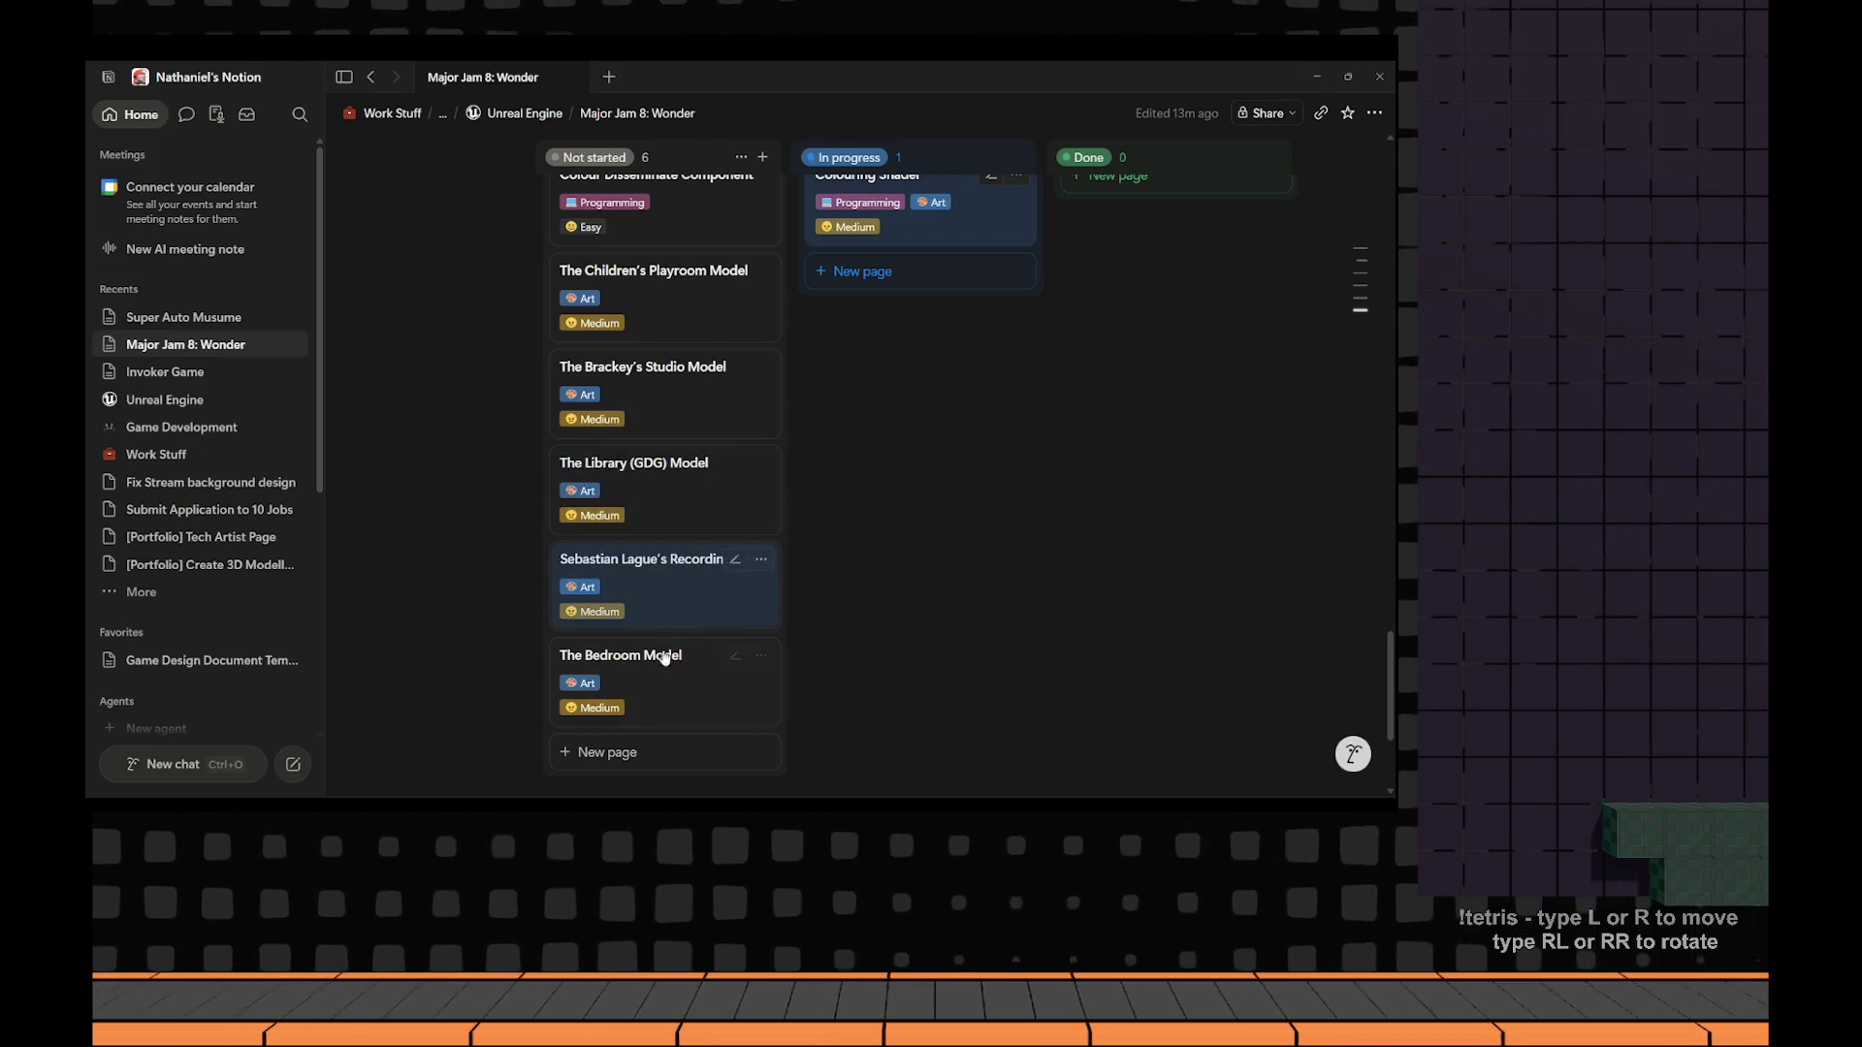
{"action": "left_click", "coordinate": [968, 538]}
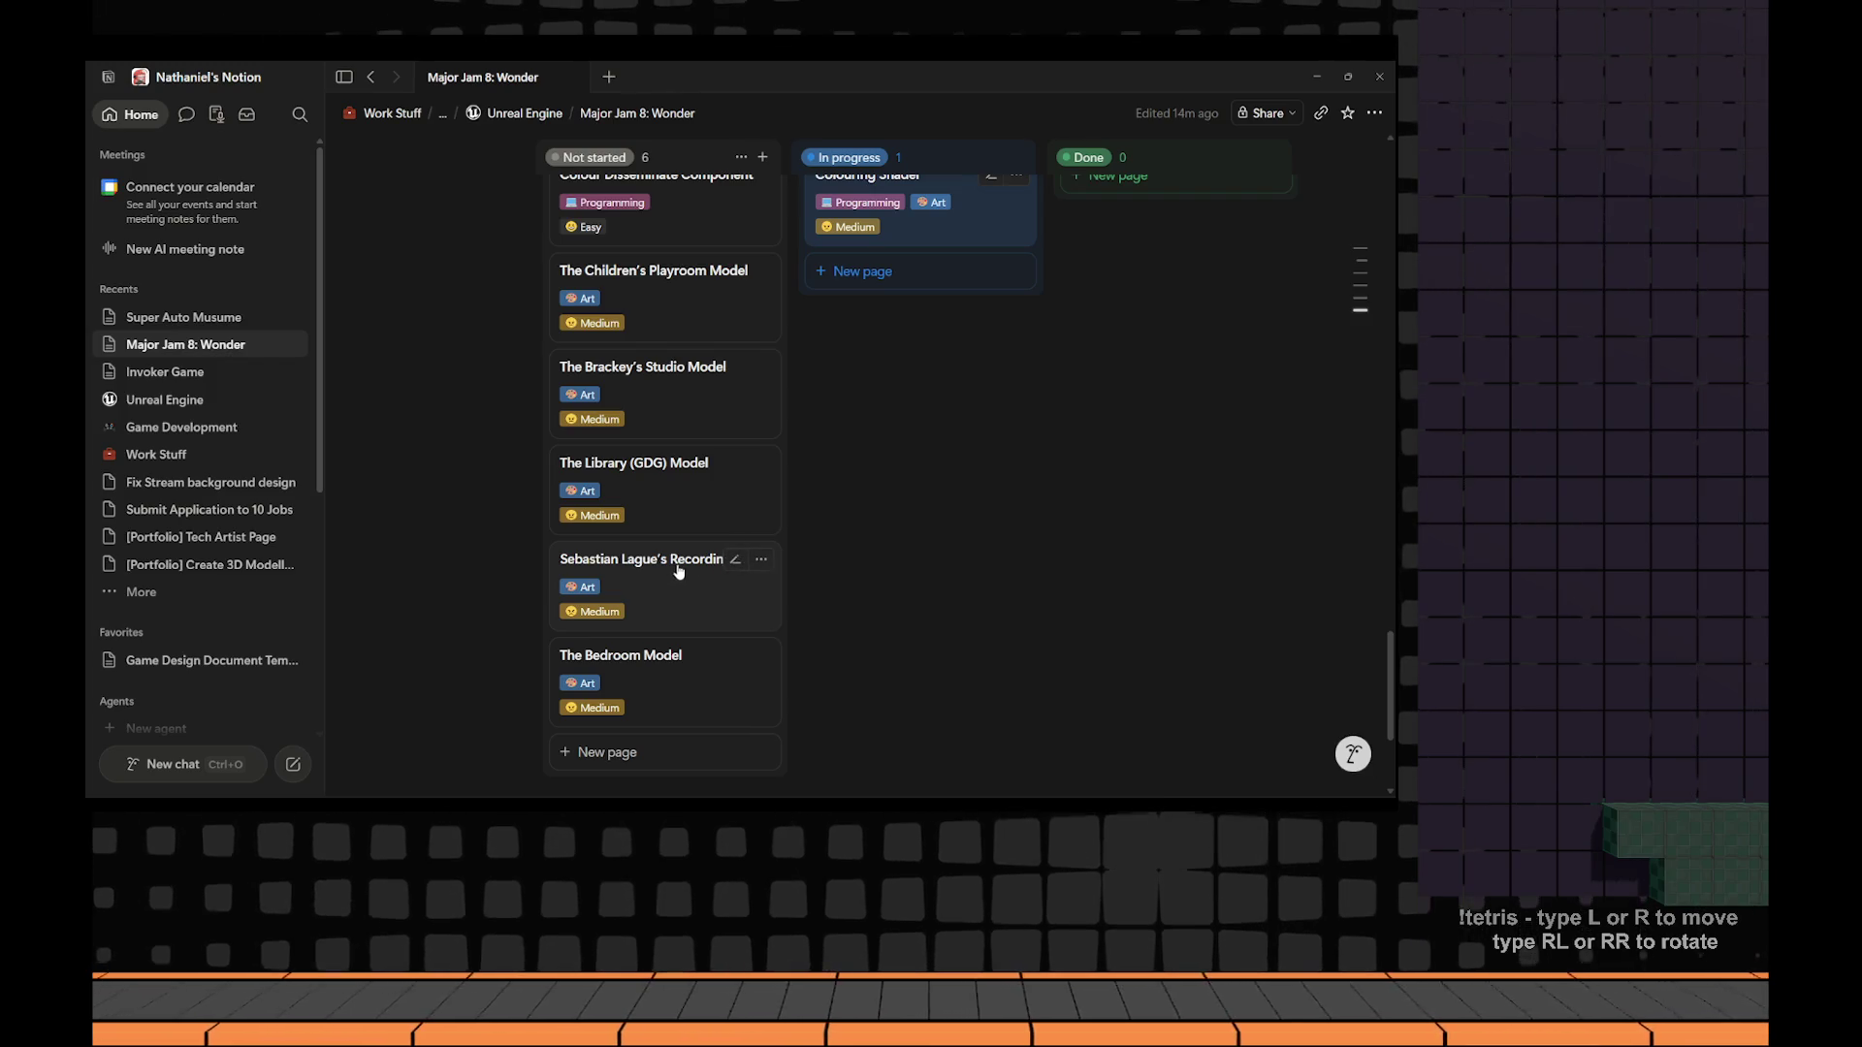
Add a Not started card titled 'Gamescom Convention Model'.
{"action": "scroll", "coordinate": [677, 571], "scroll_direction": "down", "scroll_amount": 2}
{"action": "left_click", "coordinate": [621, 617]}
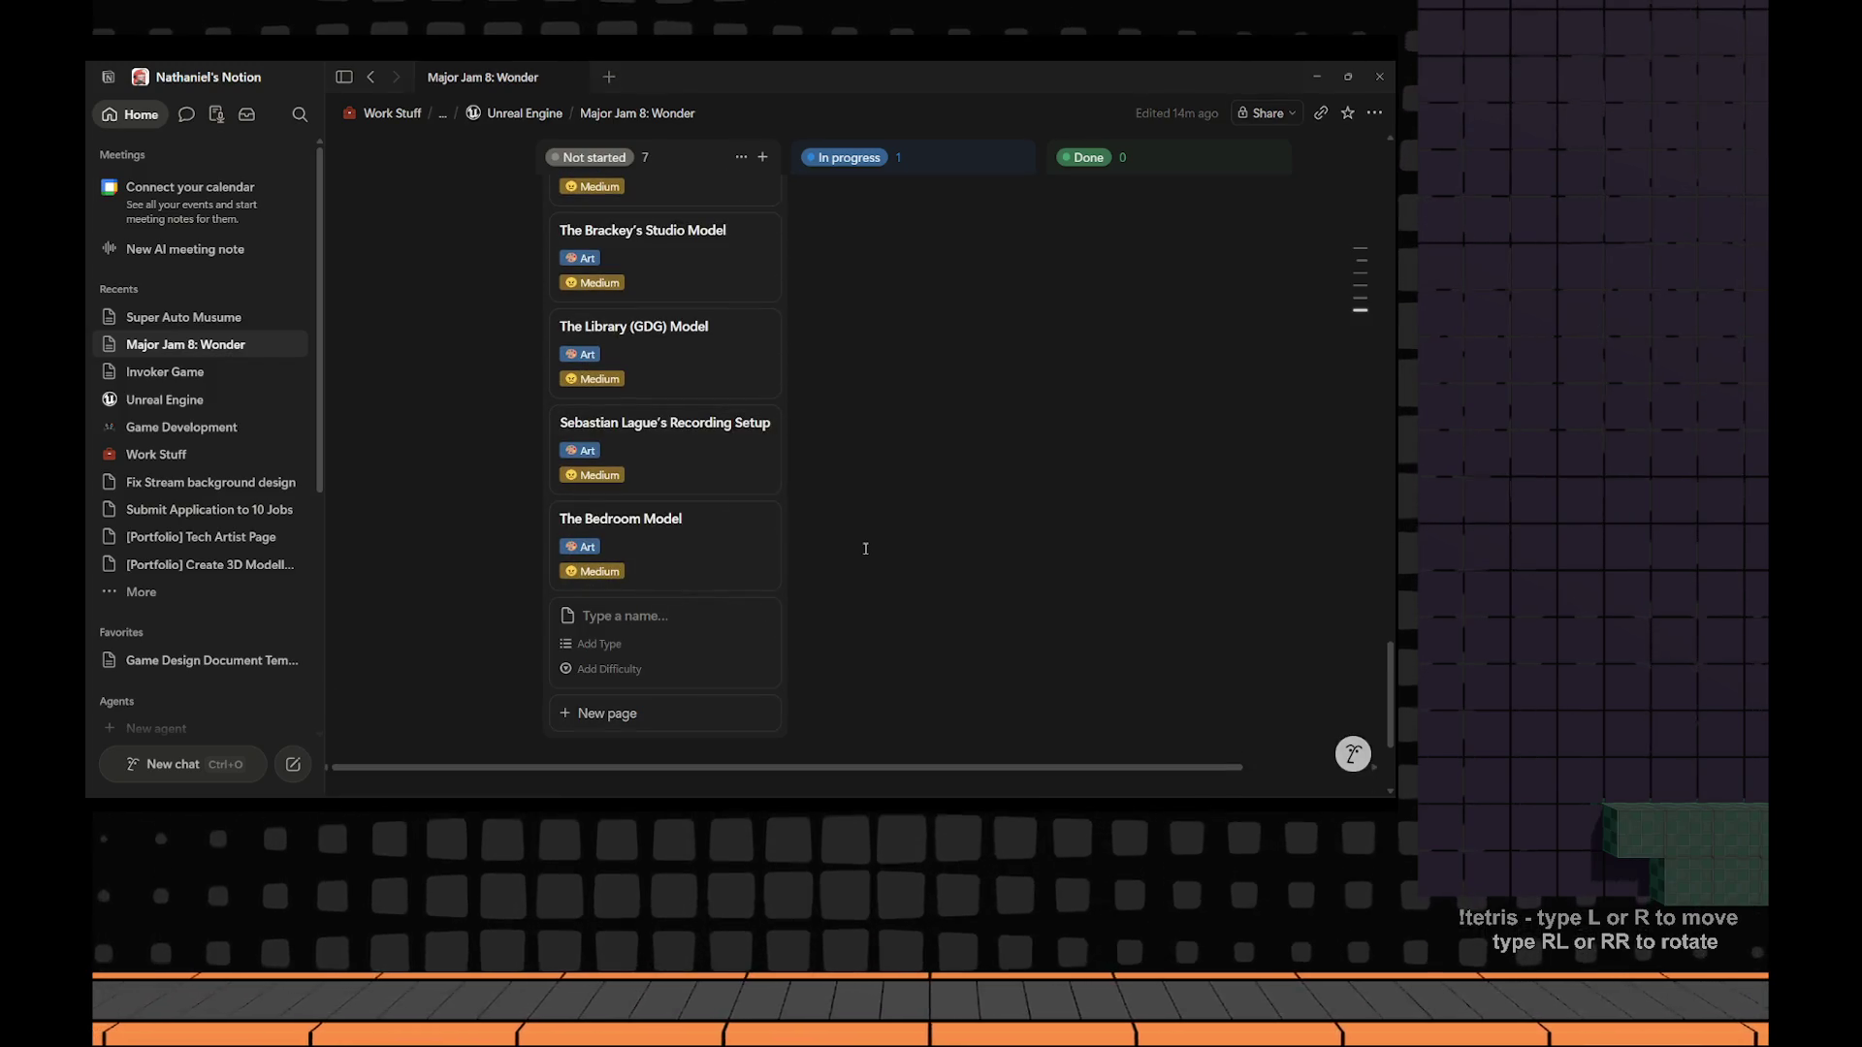
{"action": "type", "text": "Gamescom Convention"}
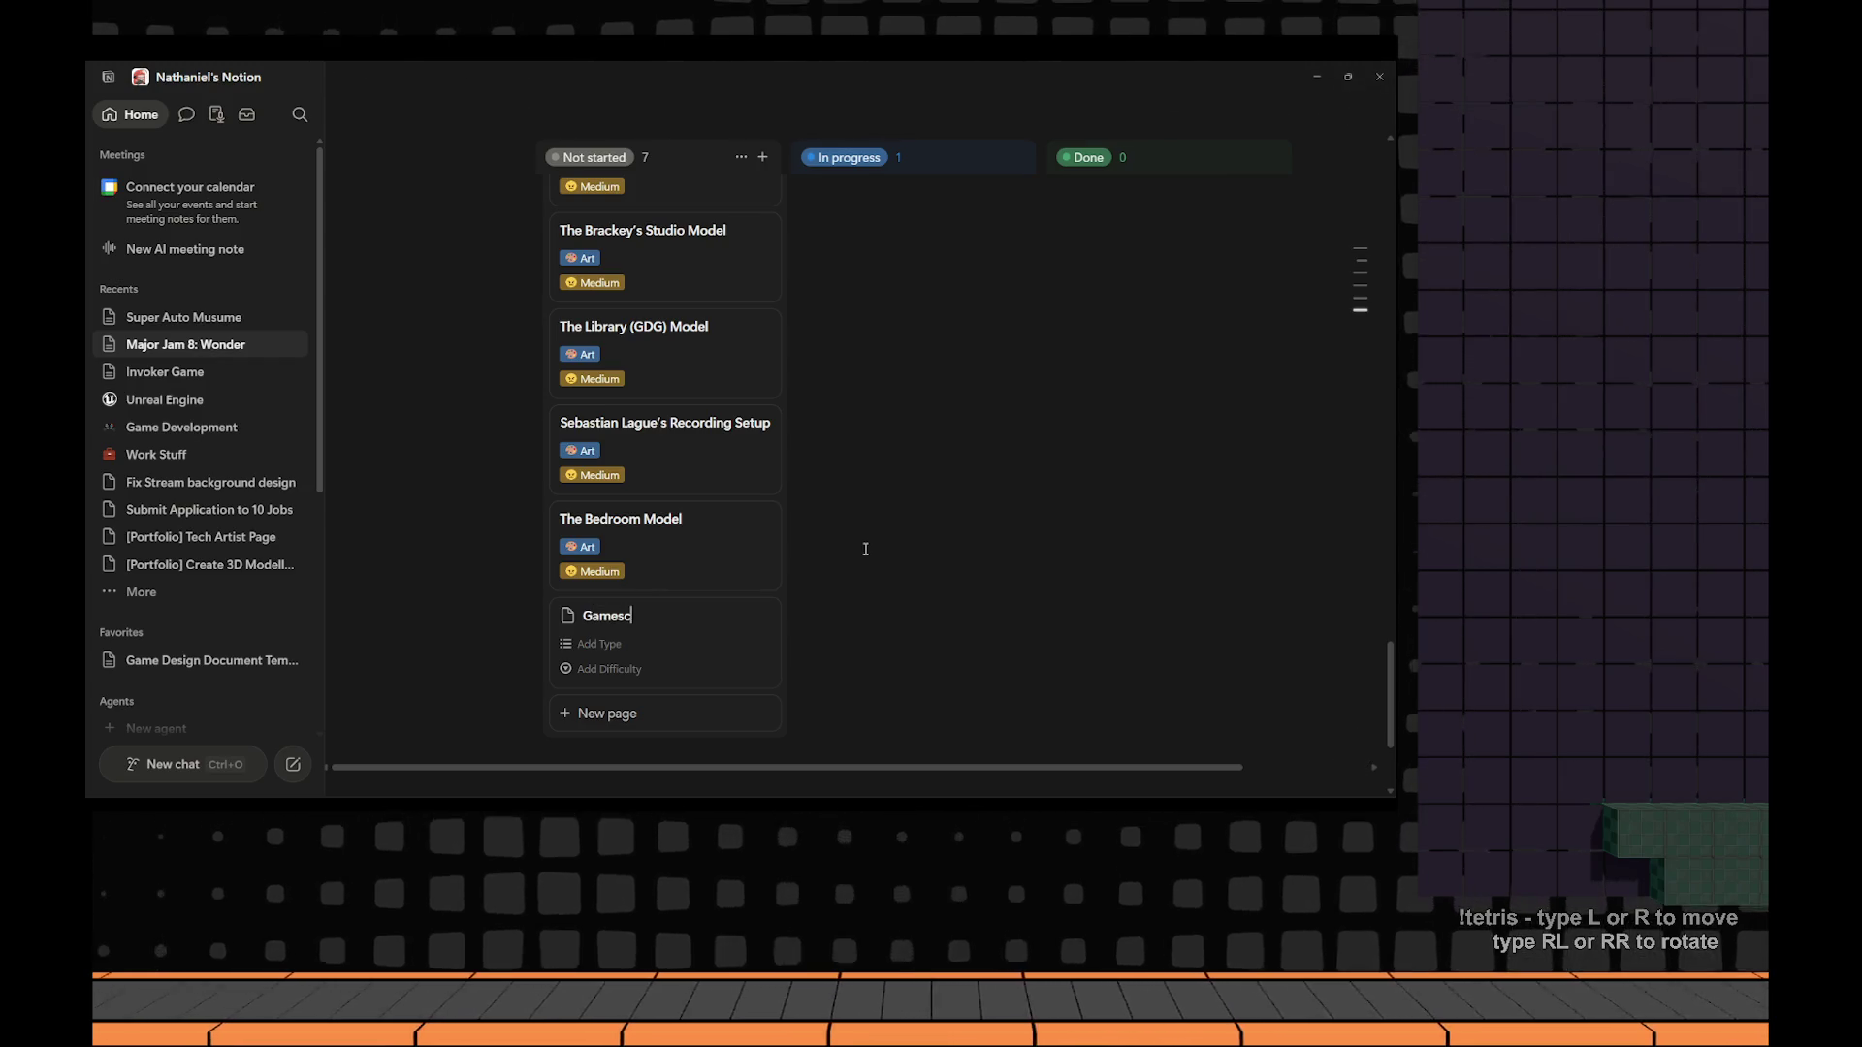
{"action": "type", "text": " Model"}
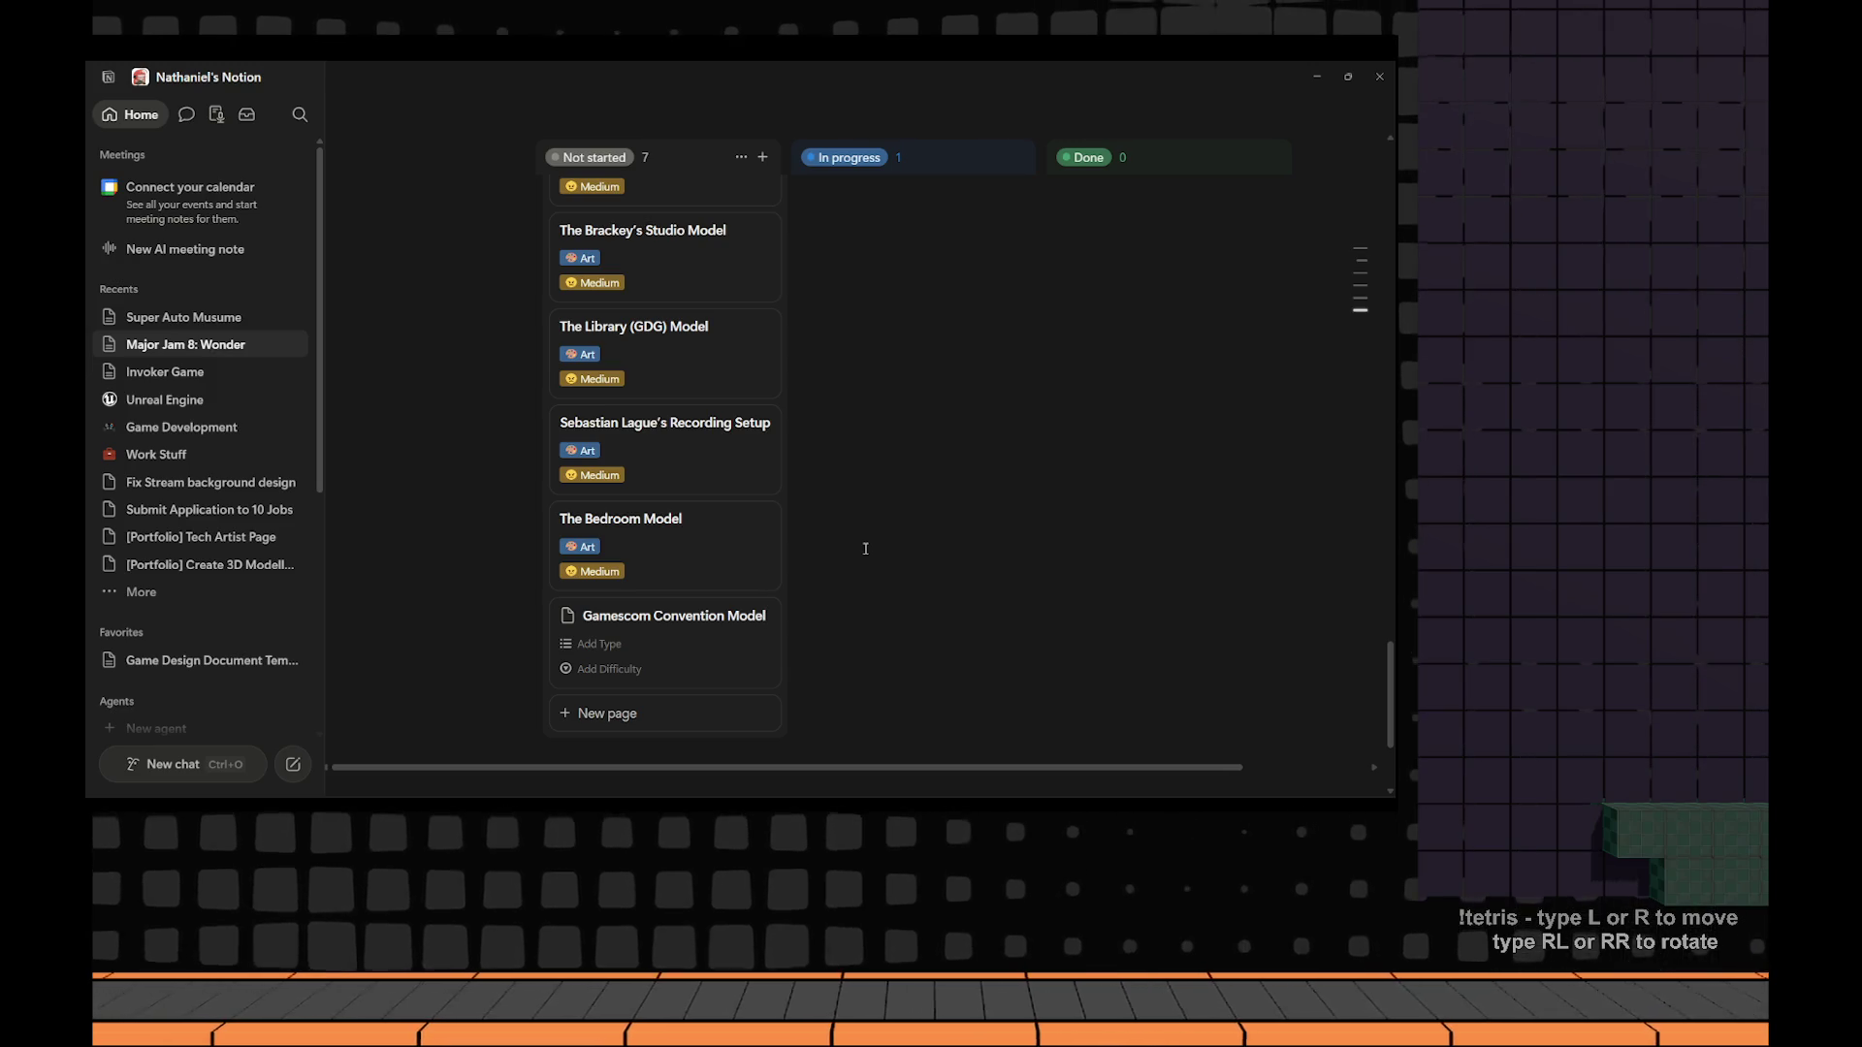
Tag it Art with Medium difficulty and move it and the recording setup card above The Library.
{"action": "left_click", "coordinate": [600, 644]}
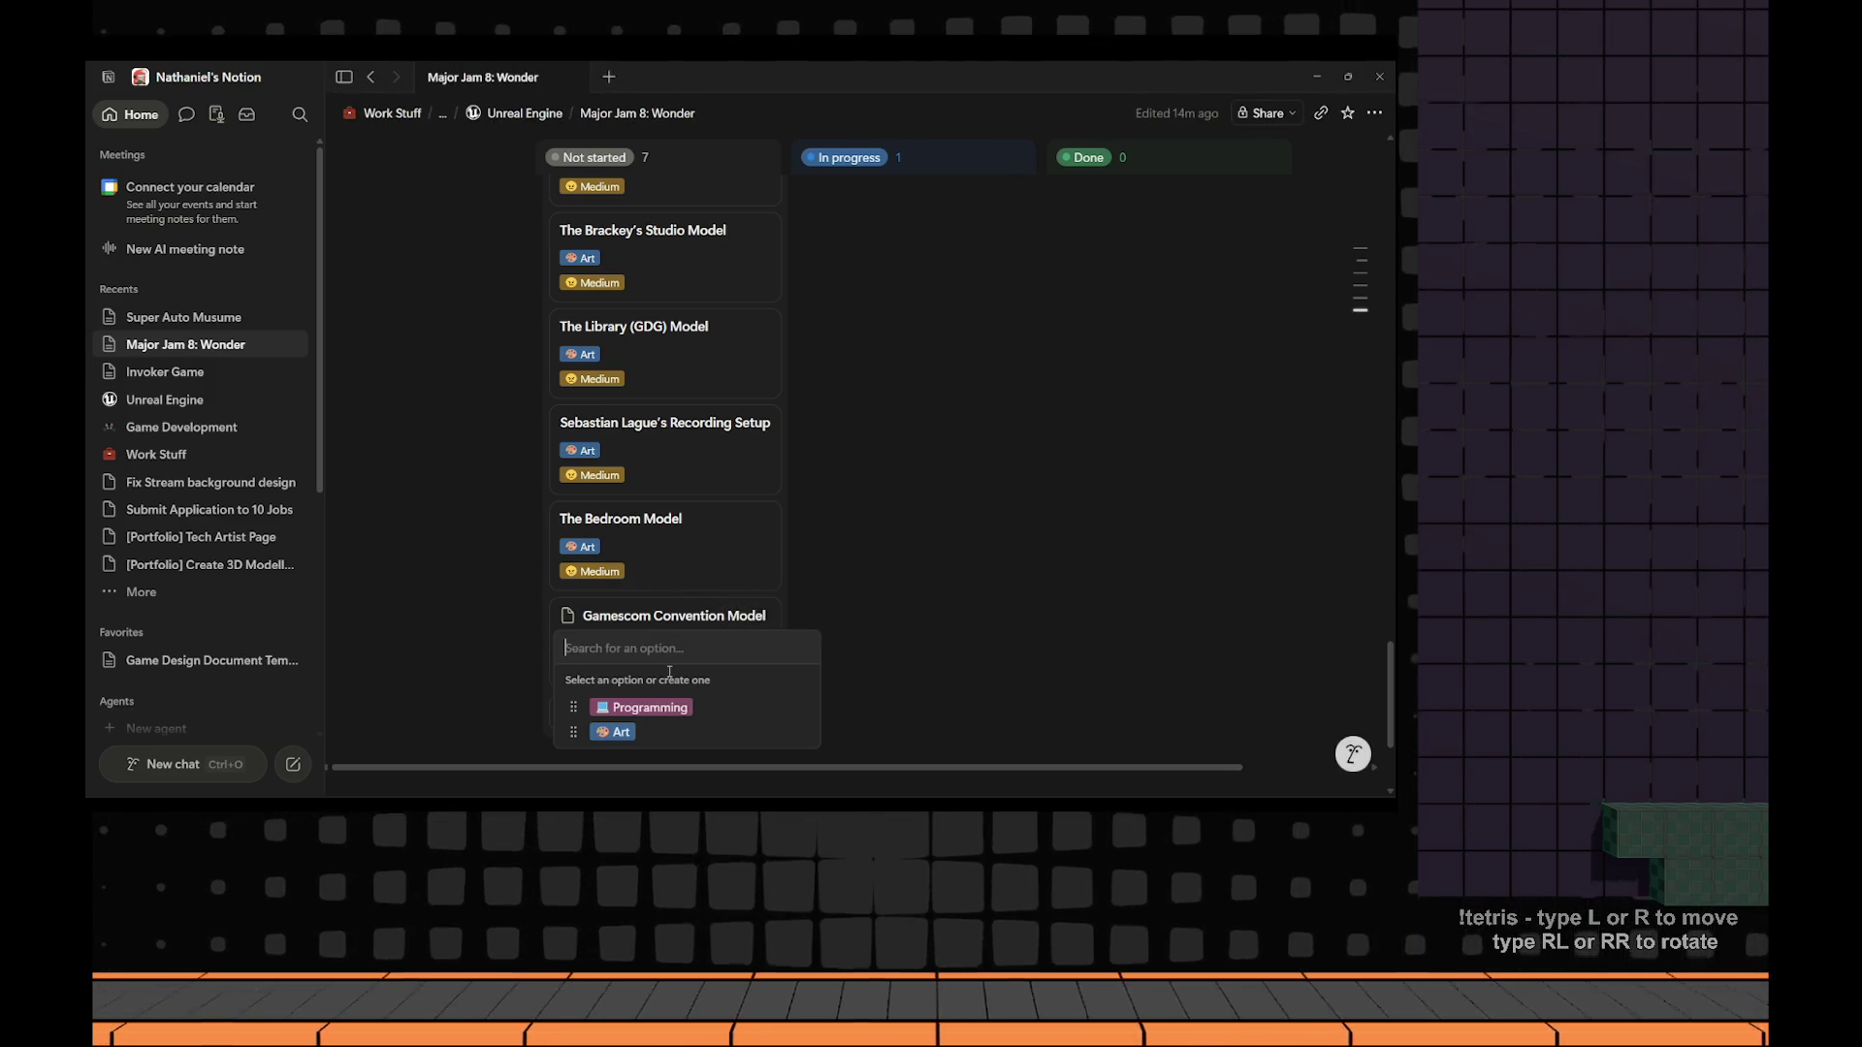
{"action": "left_click", "coordinate": [628, 735]}
{"action": "left_click", "coordinate": [967, 615]}
{"action": "left_click", "coordinate": [602, 665]}
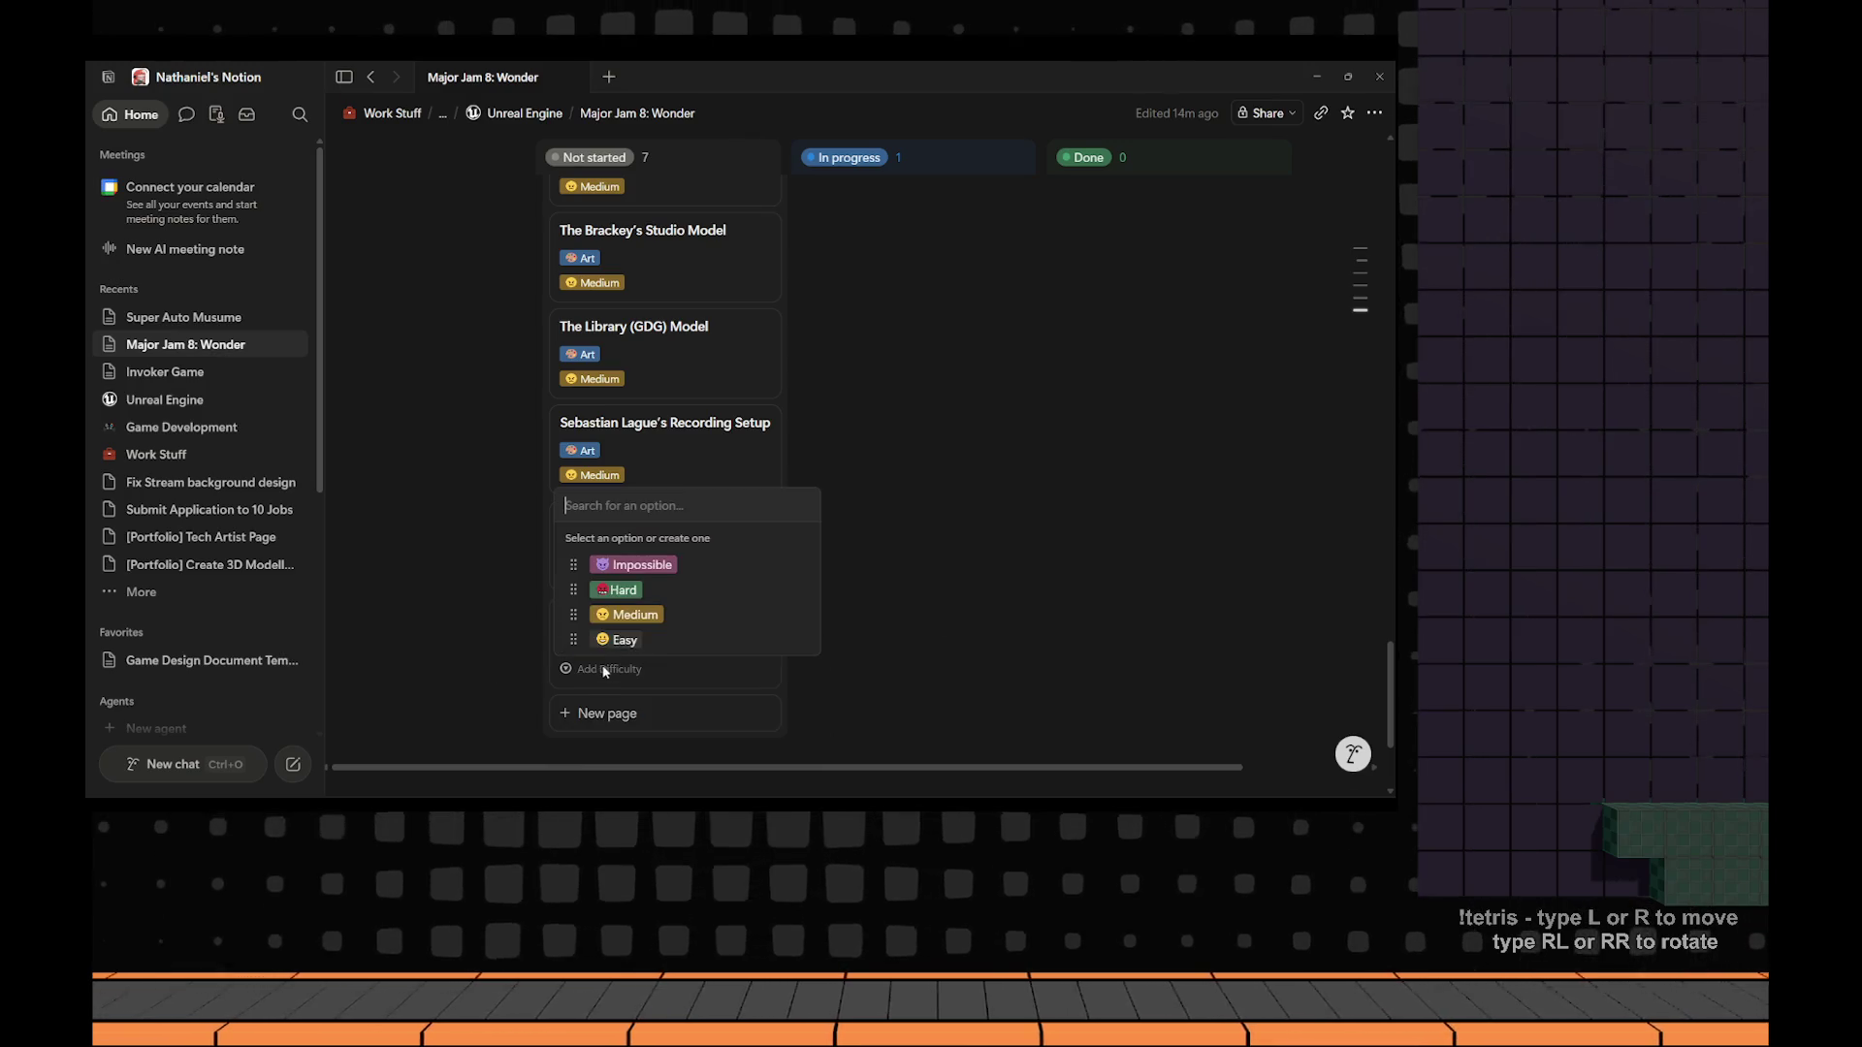
{"action": "left_click", "coordinate": [670, 619]}
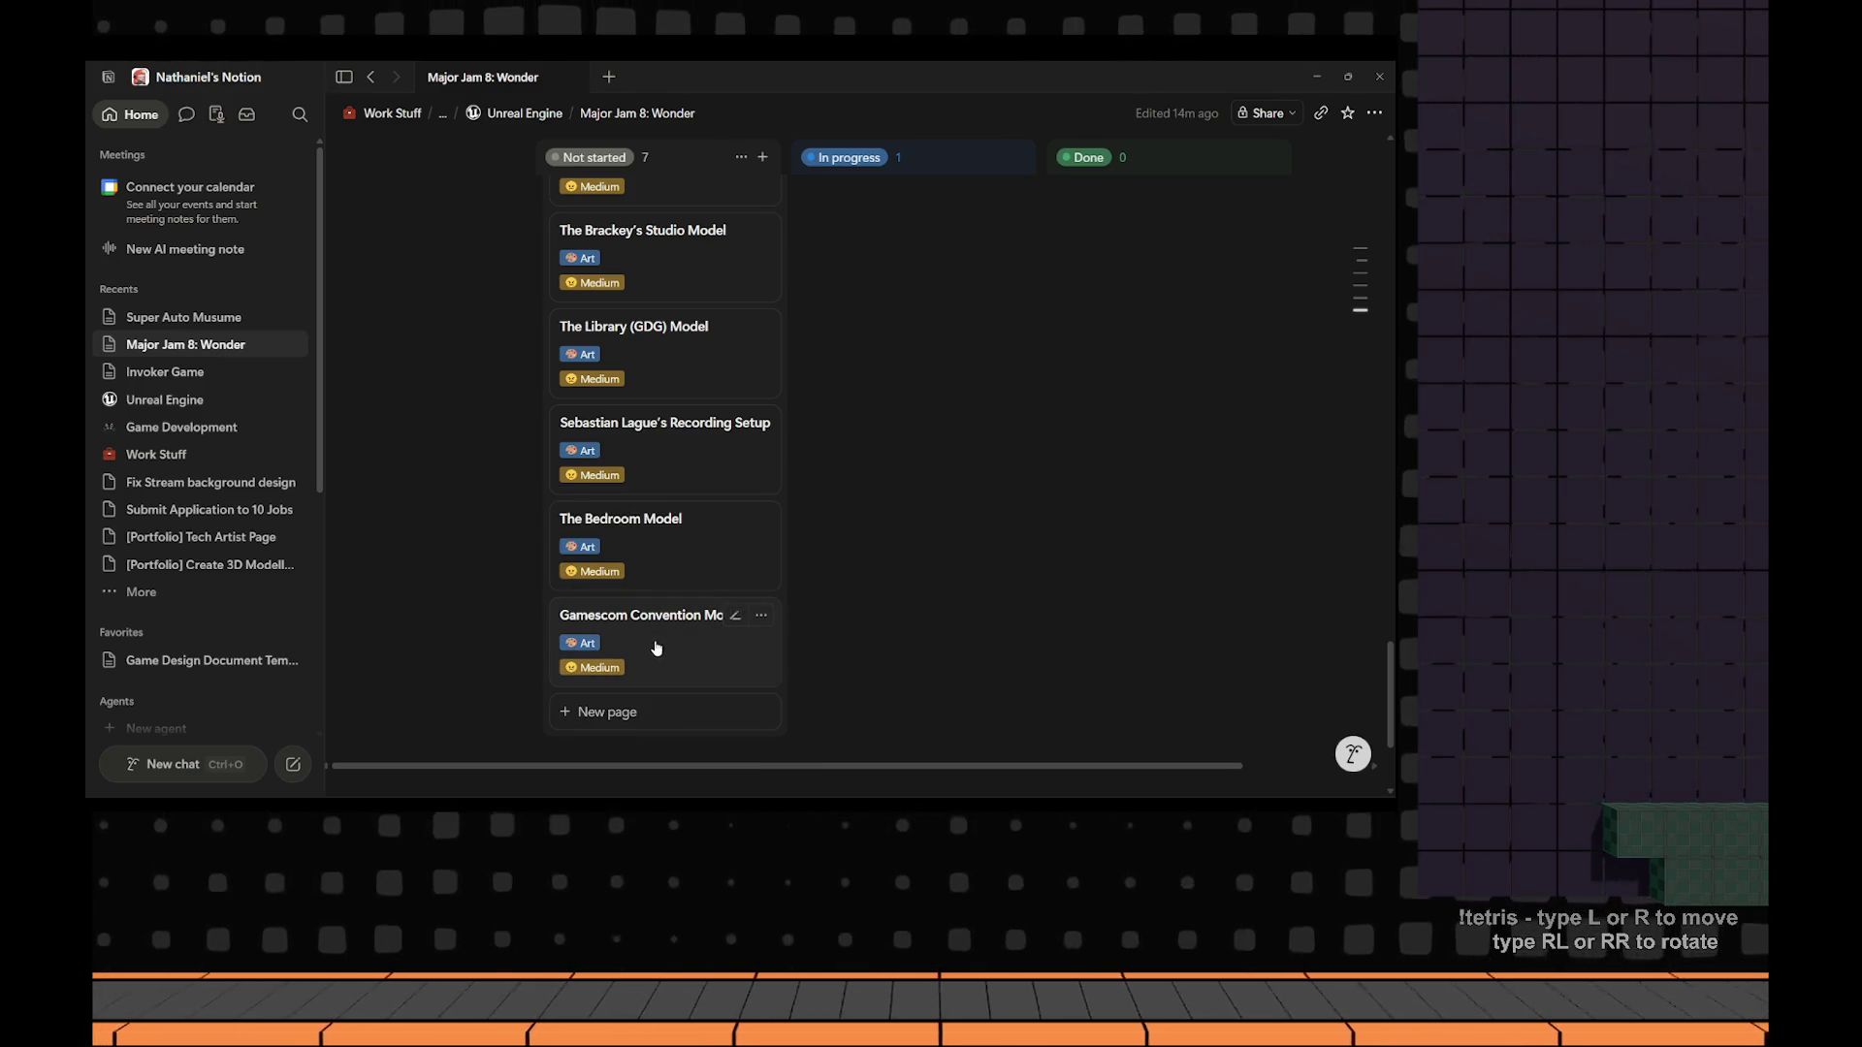
{"action": "left_click_drag", "start_coordinate": [657, 635], "coordinate": [685, 330]}
{"action": "left_click_drag", "start_coordinate": [687, 533], "coordinate": [691, 415]}
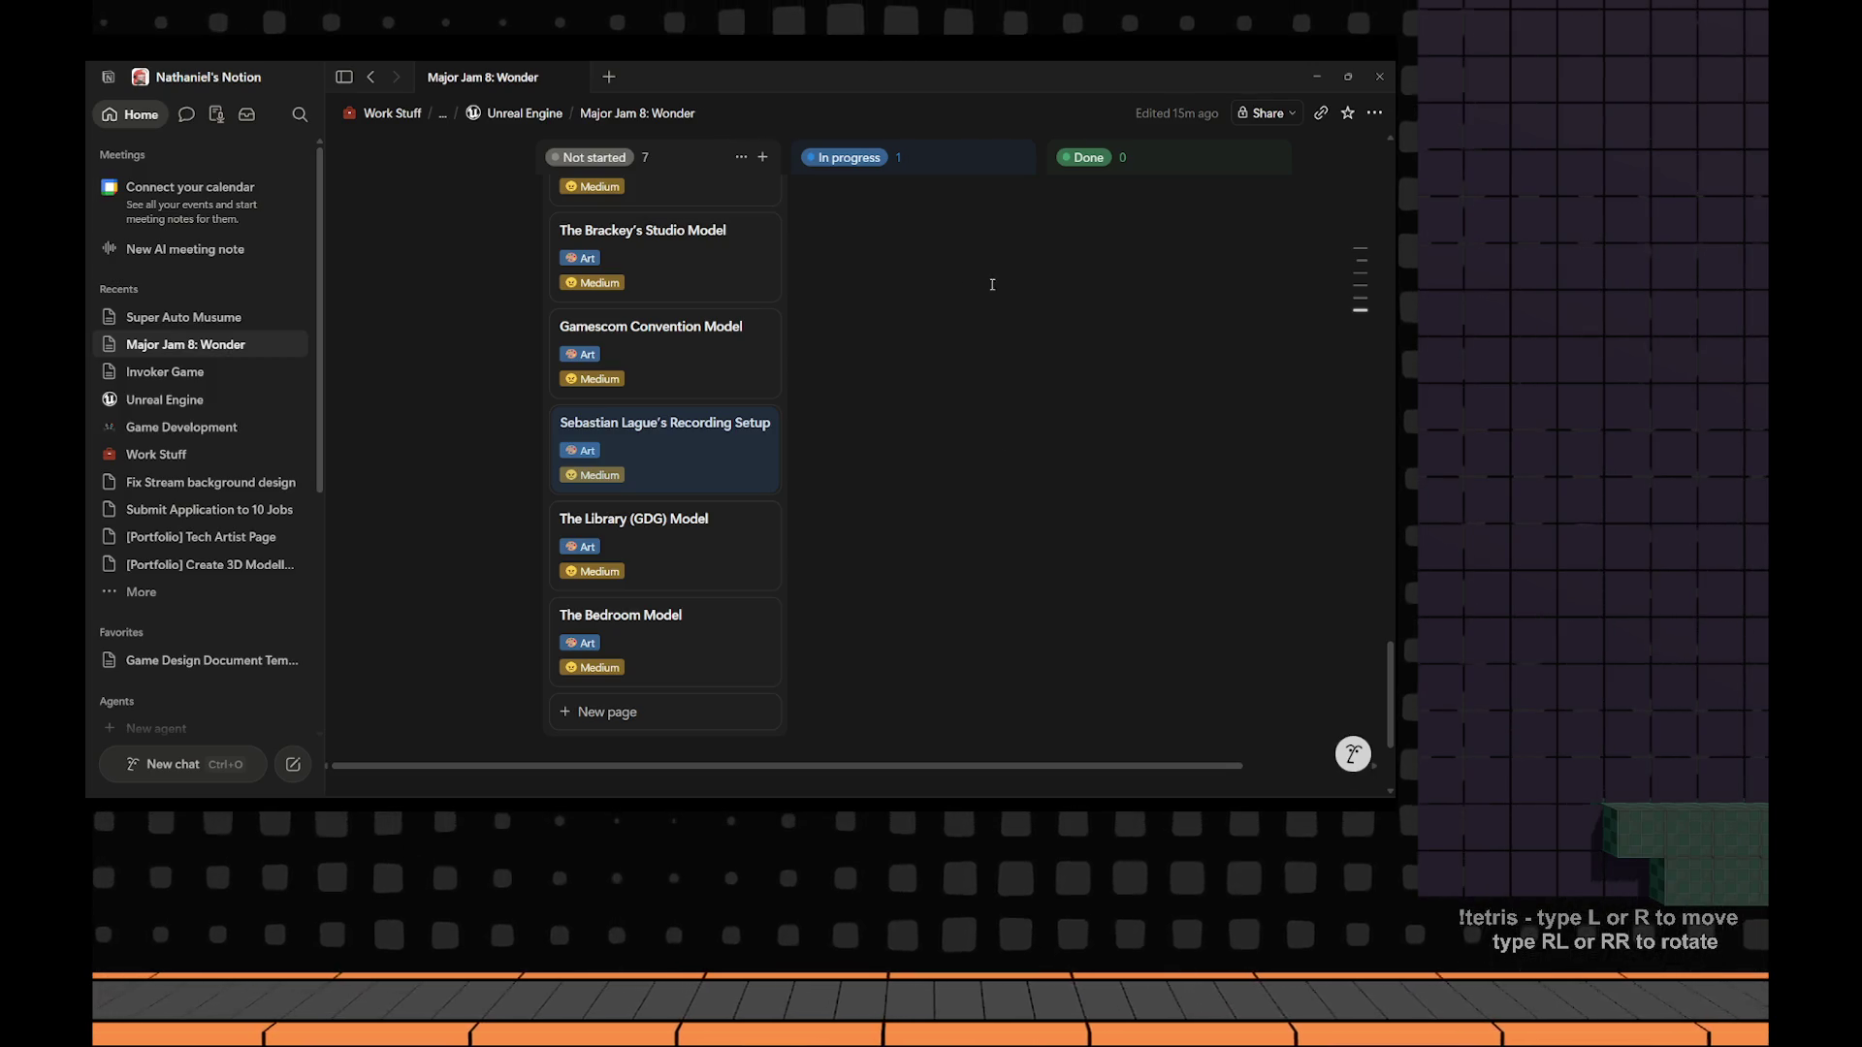
Replace the creator's name in the recording setup card title with 'Gamedev Youtuber'.
{"action": "left_click", "coordinate": [678, 427]}
{"action": "left_click", "coordinate": [632, 423]}
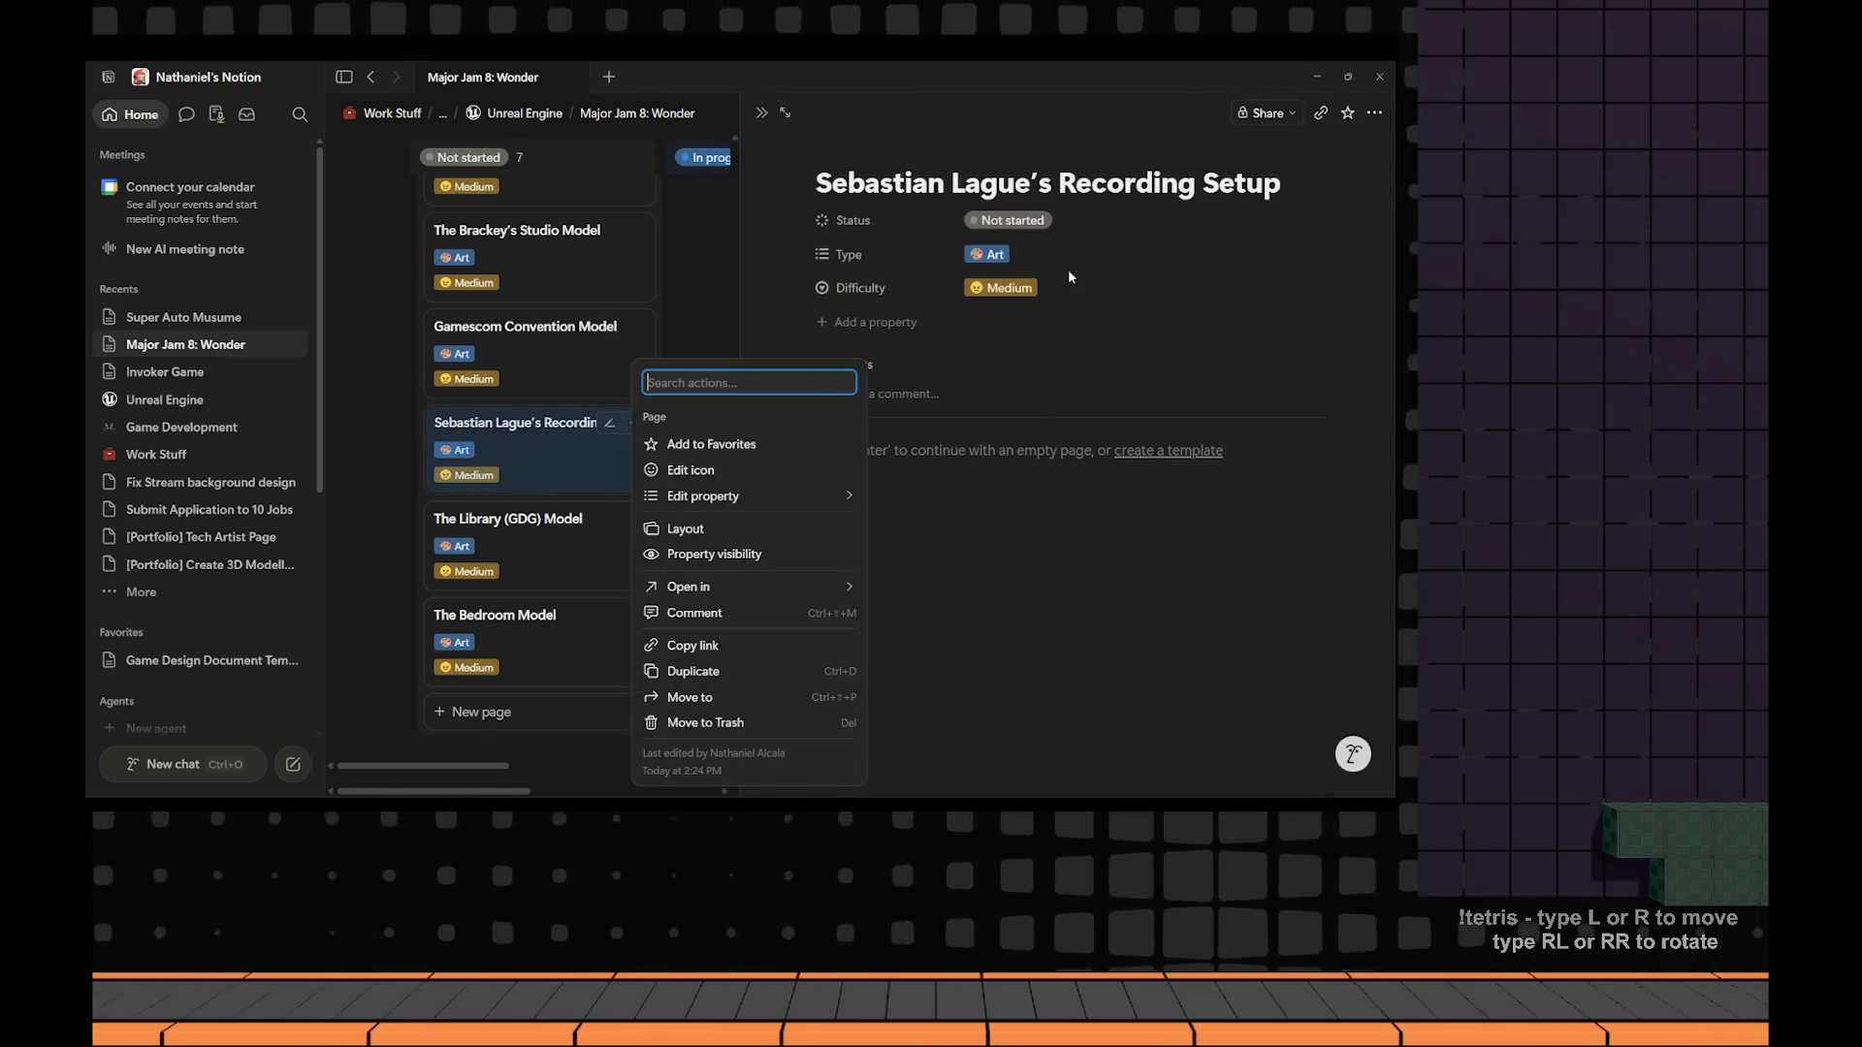
{"action": "left_click", "coordinate": [1031, 183]}
{"action": "left_click_drag", "start_coordinate": [1034, 180], "coordinate": [823, 179]}
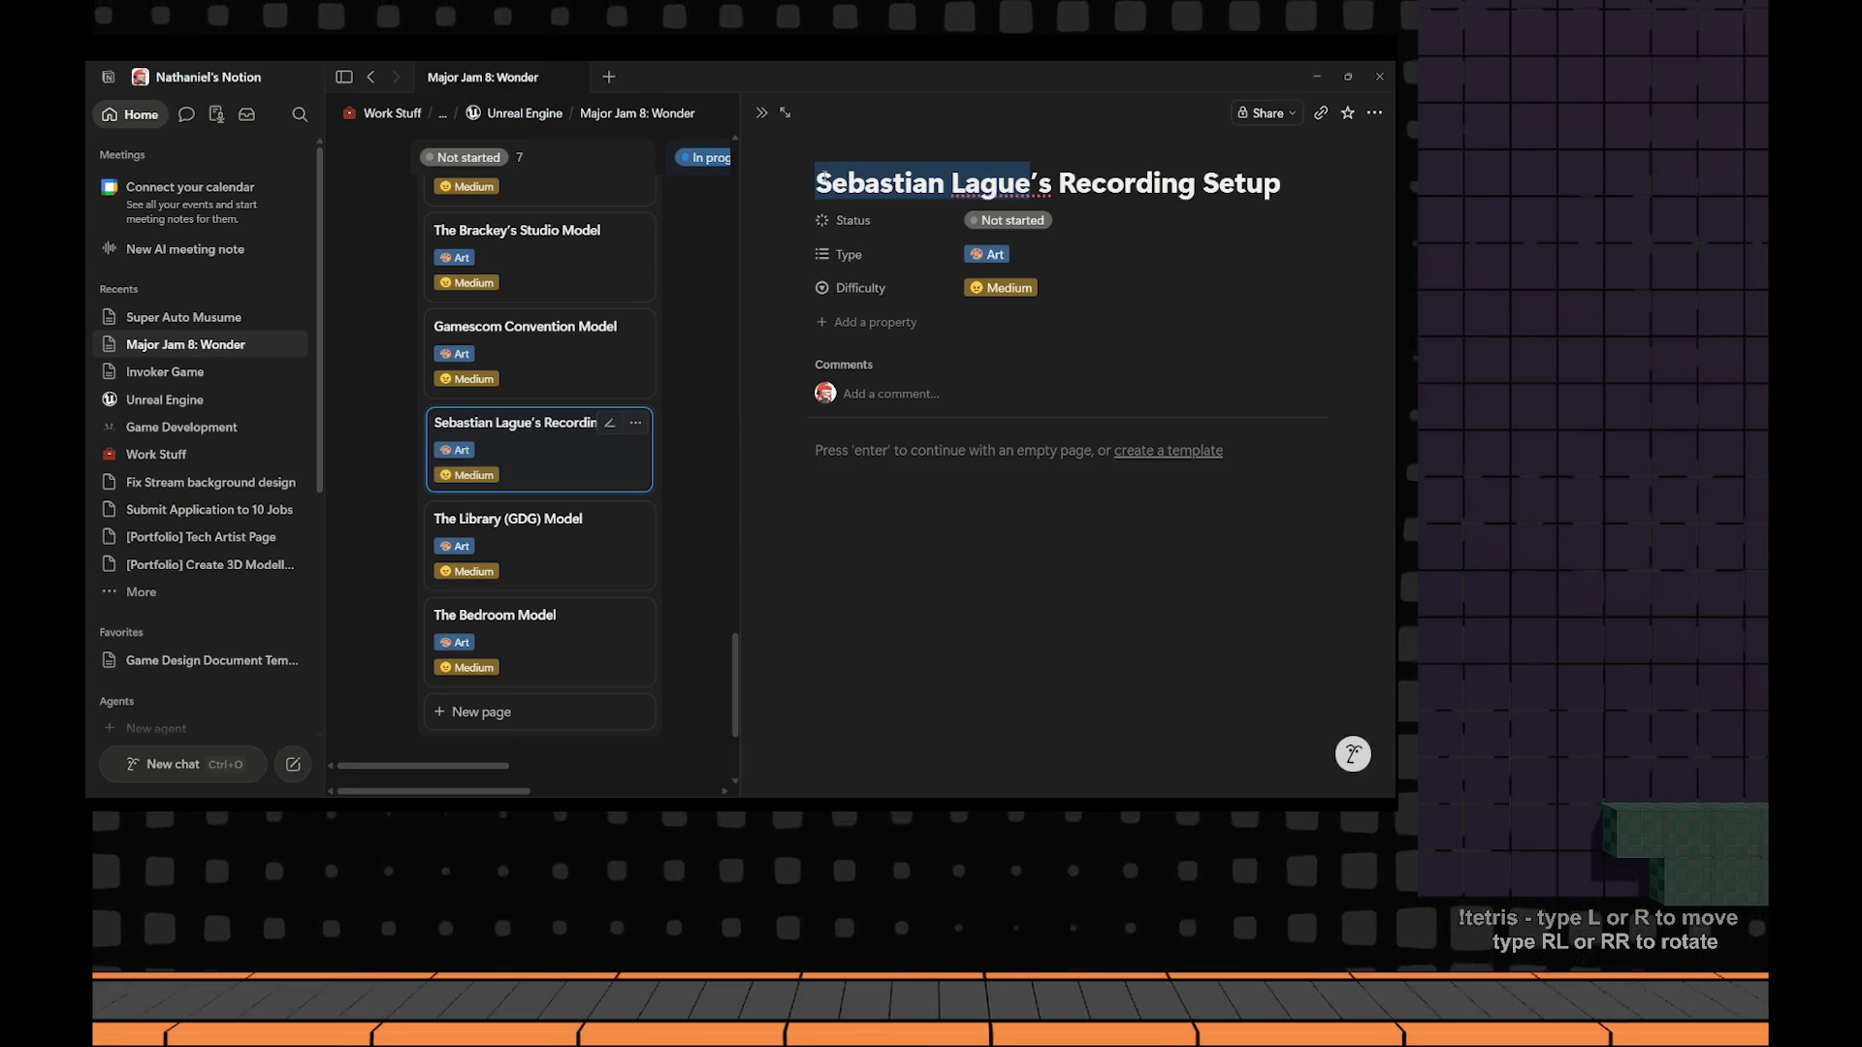
{"action": "type", "text": "Gamedev Youtuber"}
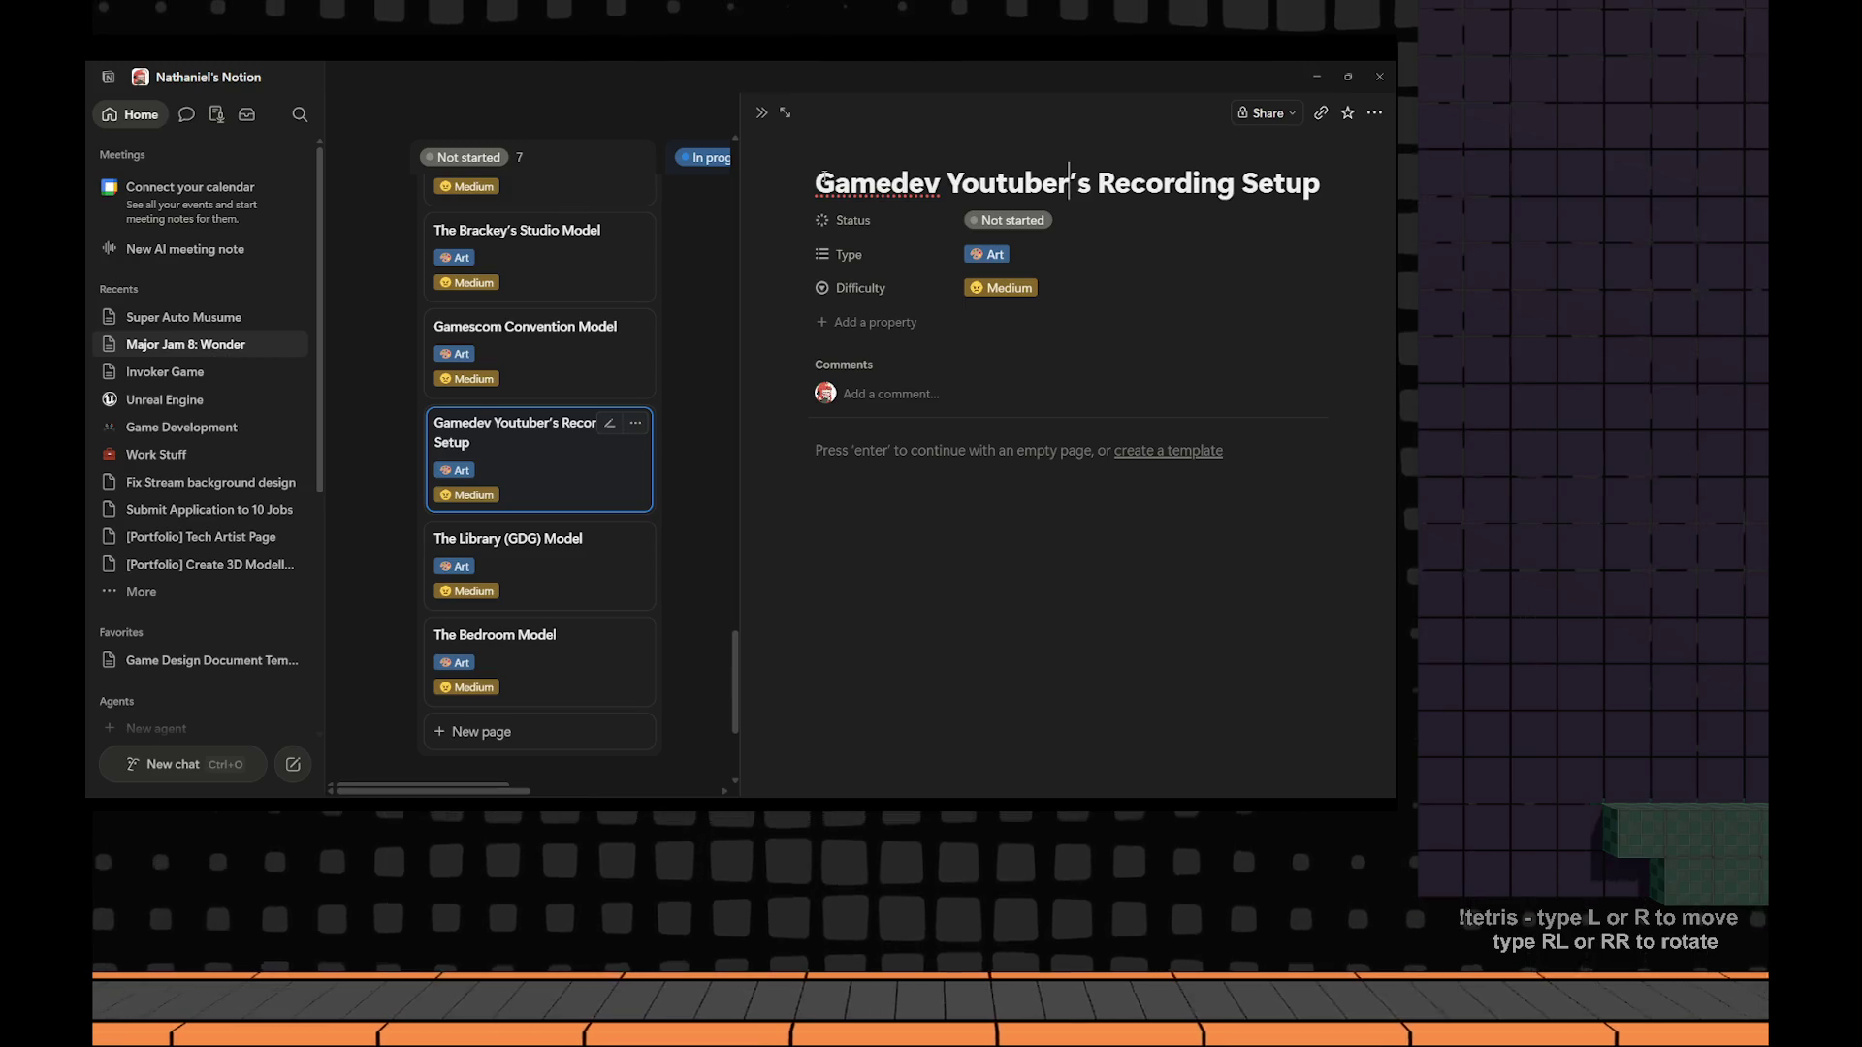
Change 'Gamedev' to 'Insp' so the title reads 'Insp Youtuber's Recording Setup', then close.
{"action": "left_click_drag", "start_coordinate": [946, 182], "coordinate": [811, 179]}
{"action": "key", "text": "BackSpace"}
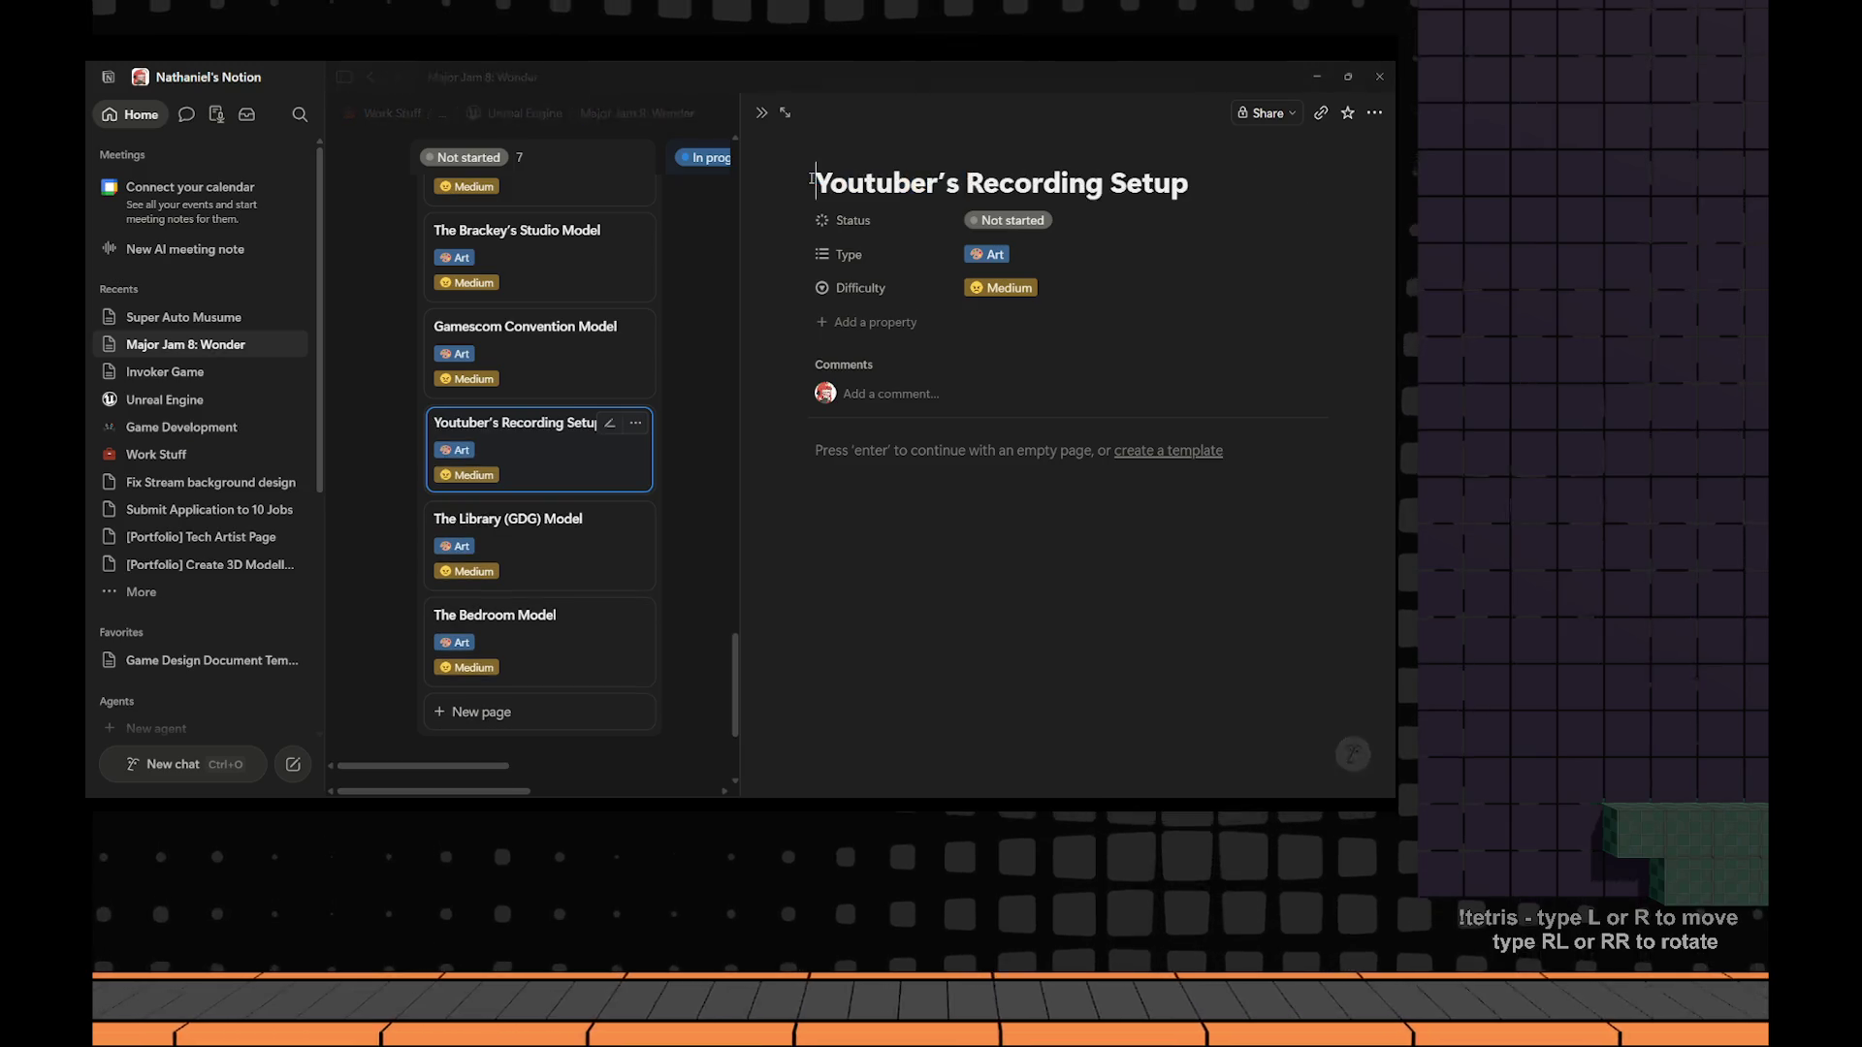
{"action": "type", "text": "Insp"}
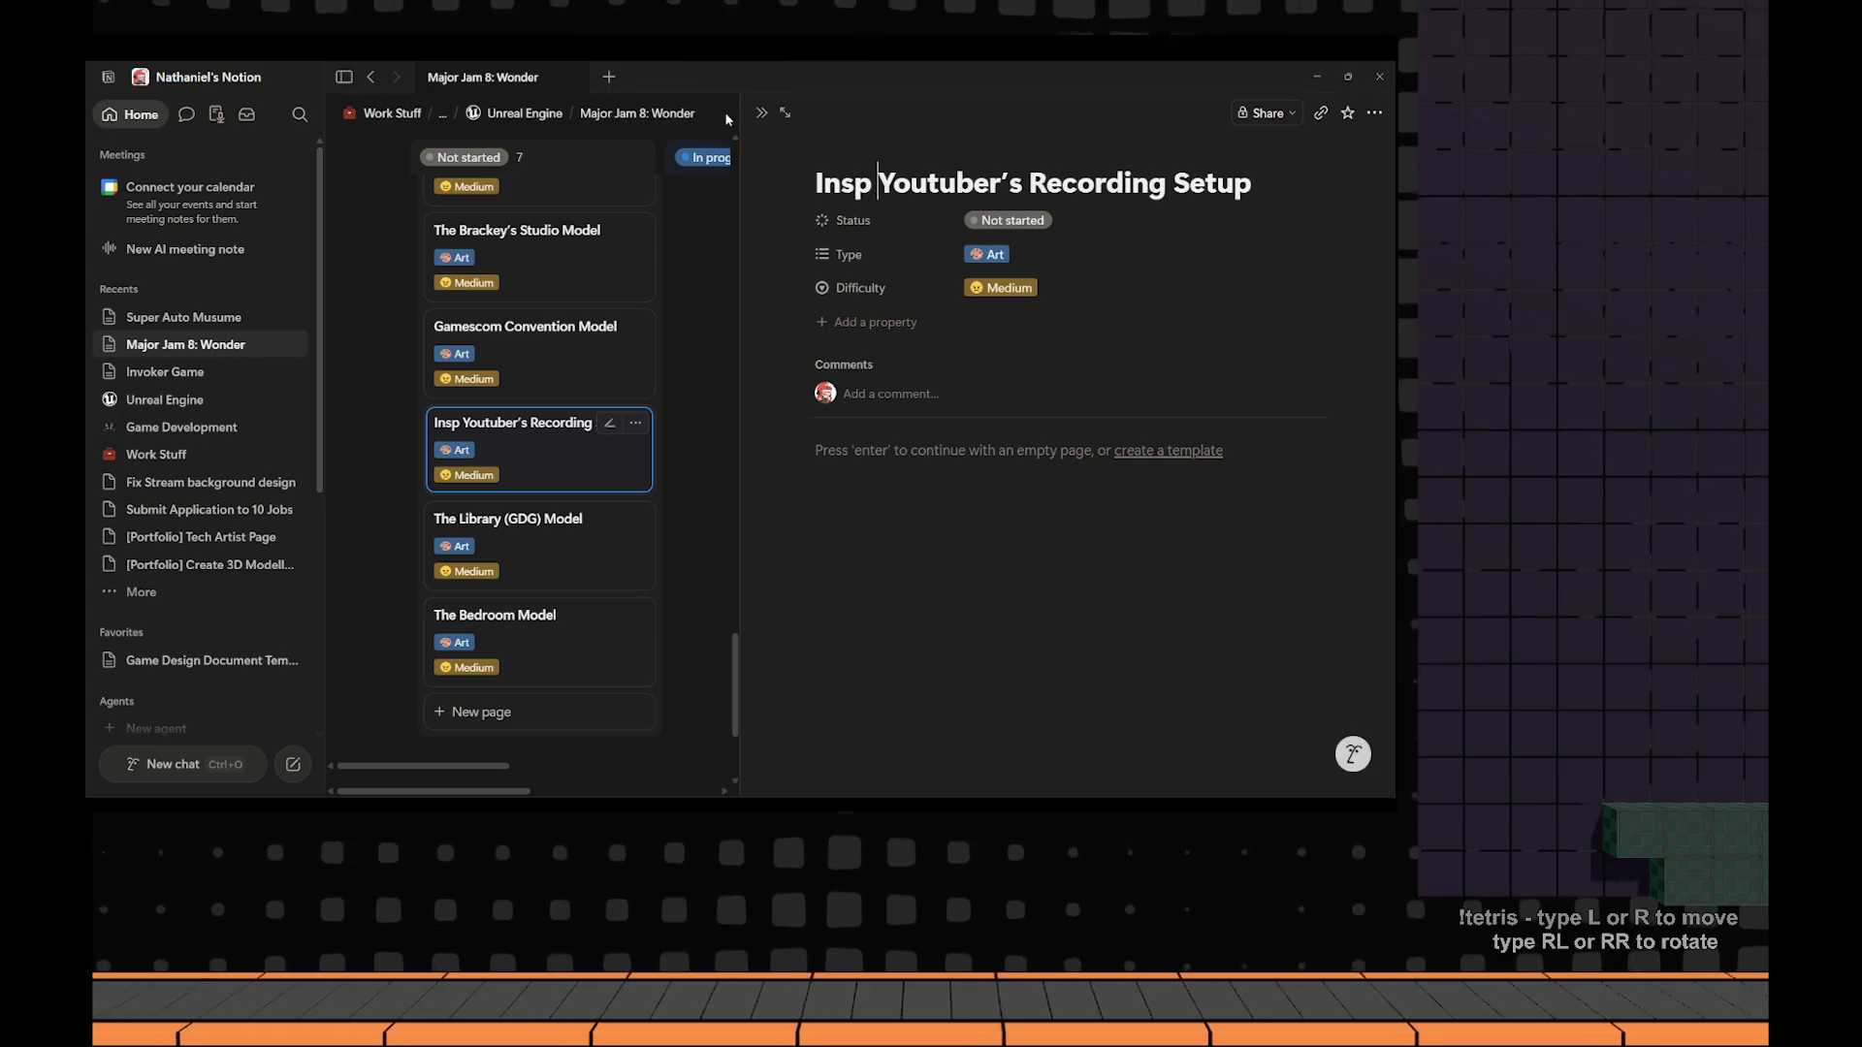
{"action": "left_click", "coordinate": [761, 113]}
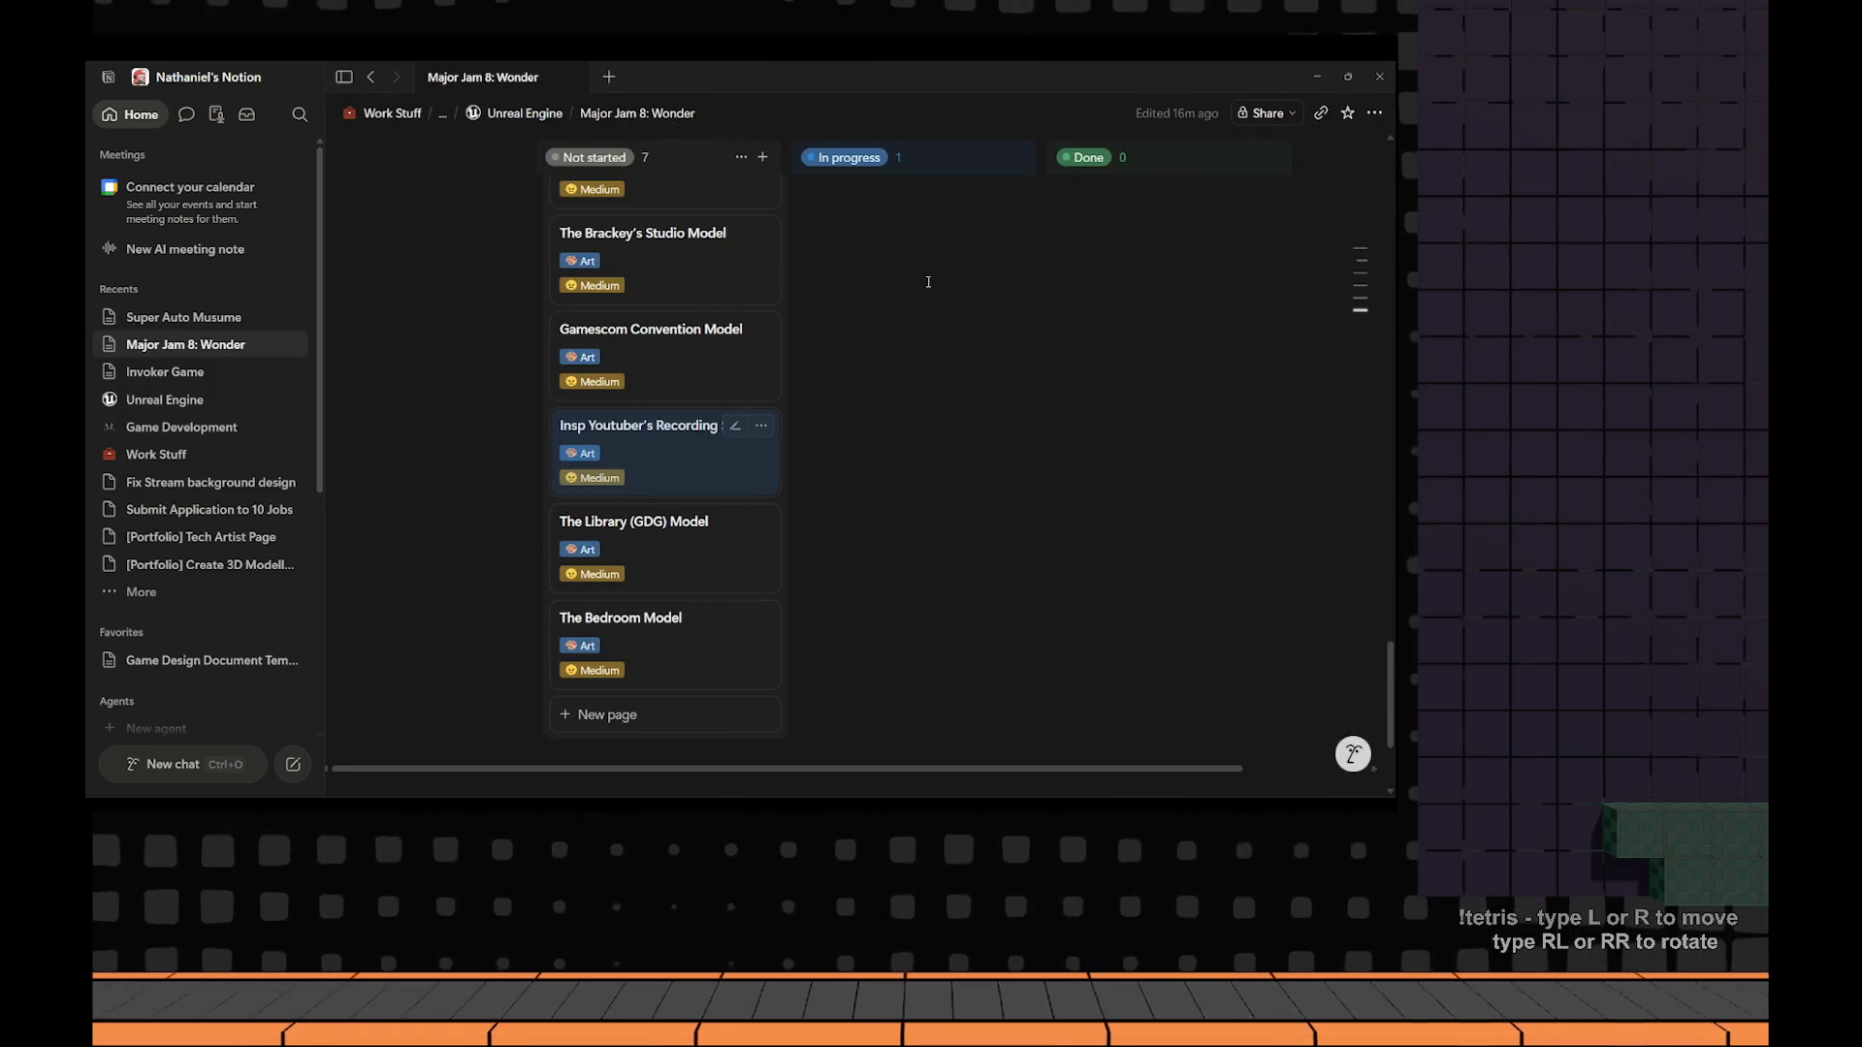